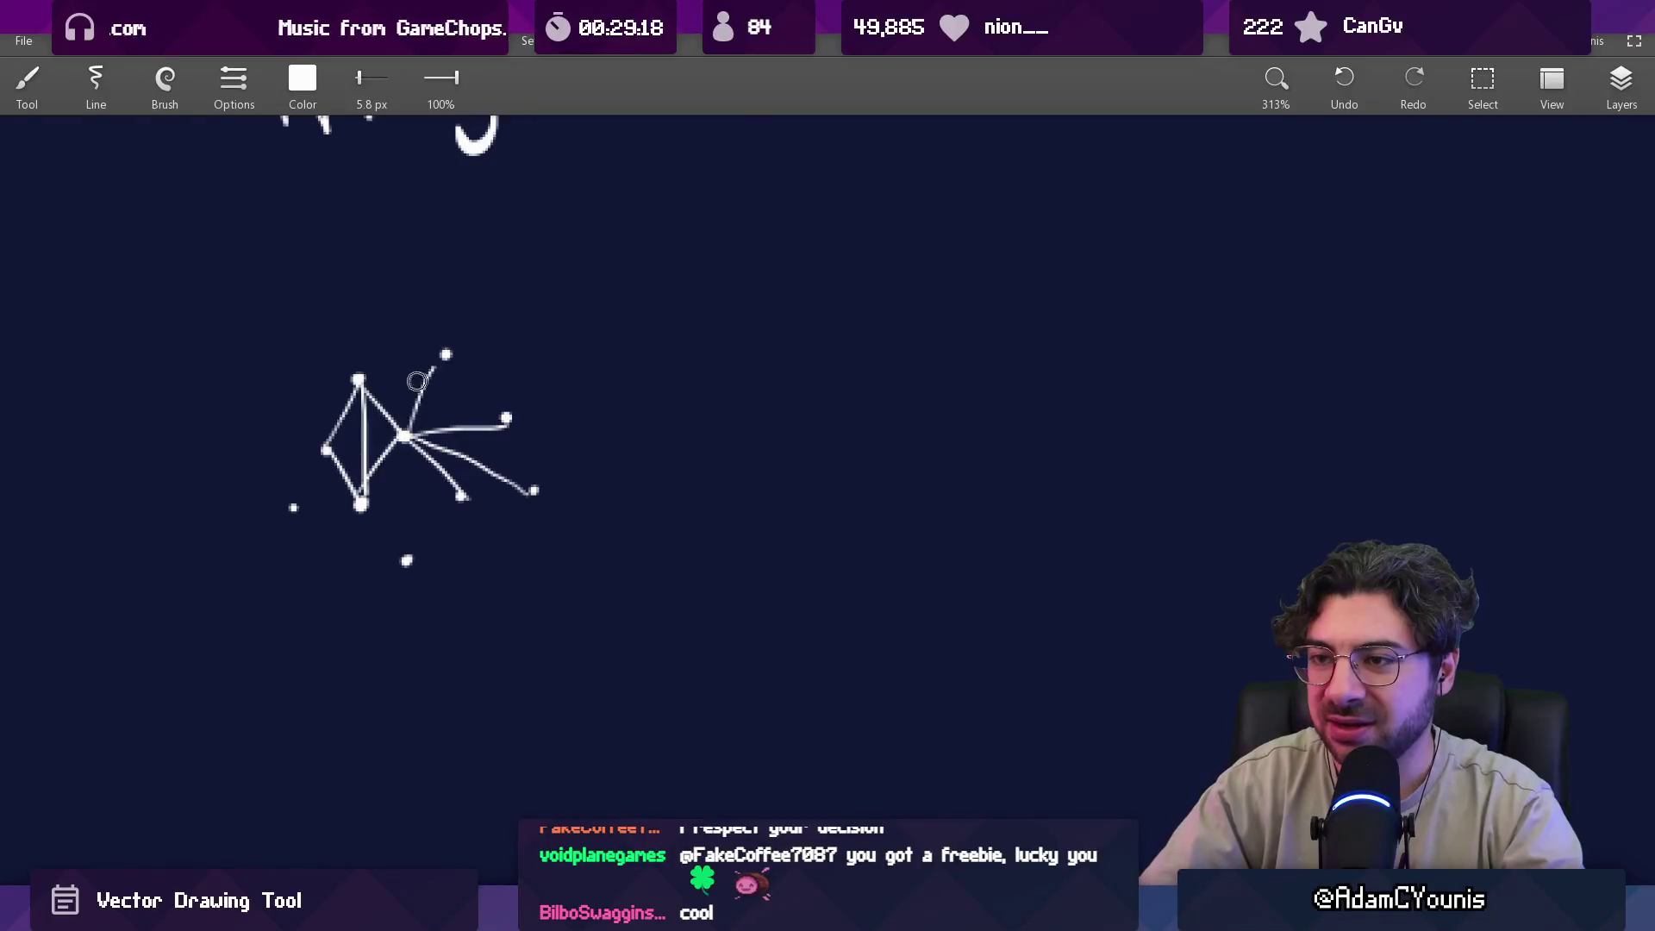
# Brush connecting strokes between neighbouring dots below the Triangulation label.
pyautogui.moveTo(362, 381); pyautogui.dragTo(506, 418)
pyautogui.moveTo(446, 356); pyautogui.dragTo(506, 414)
pyautogui.moveTo(362, 380); pyautogui.dragTo(446, 355)
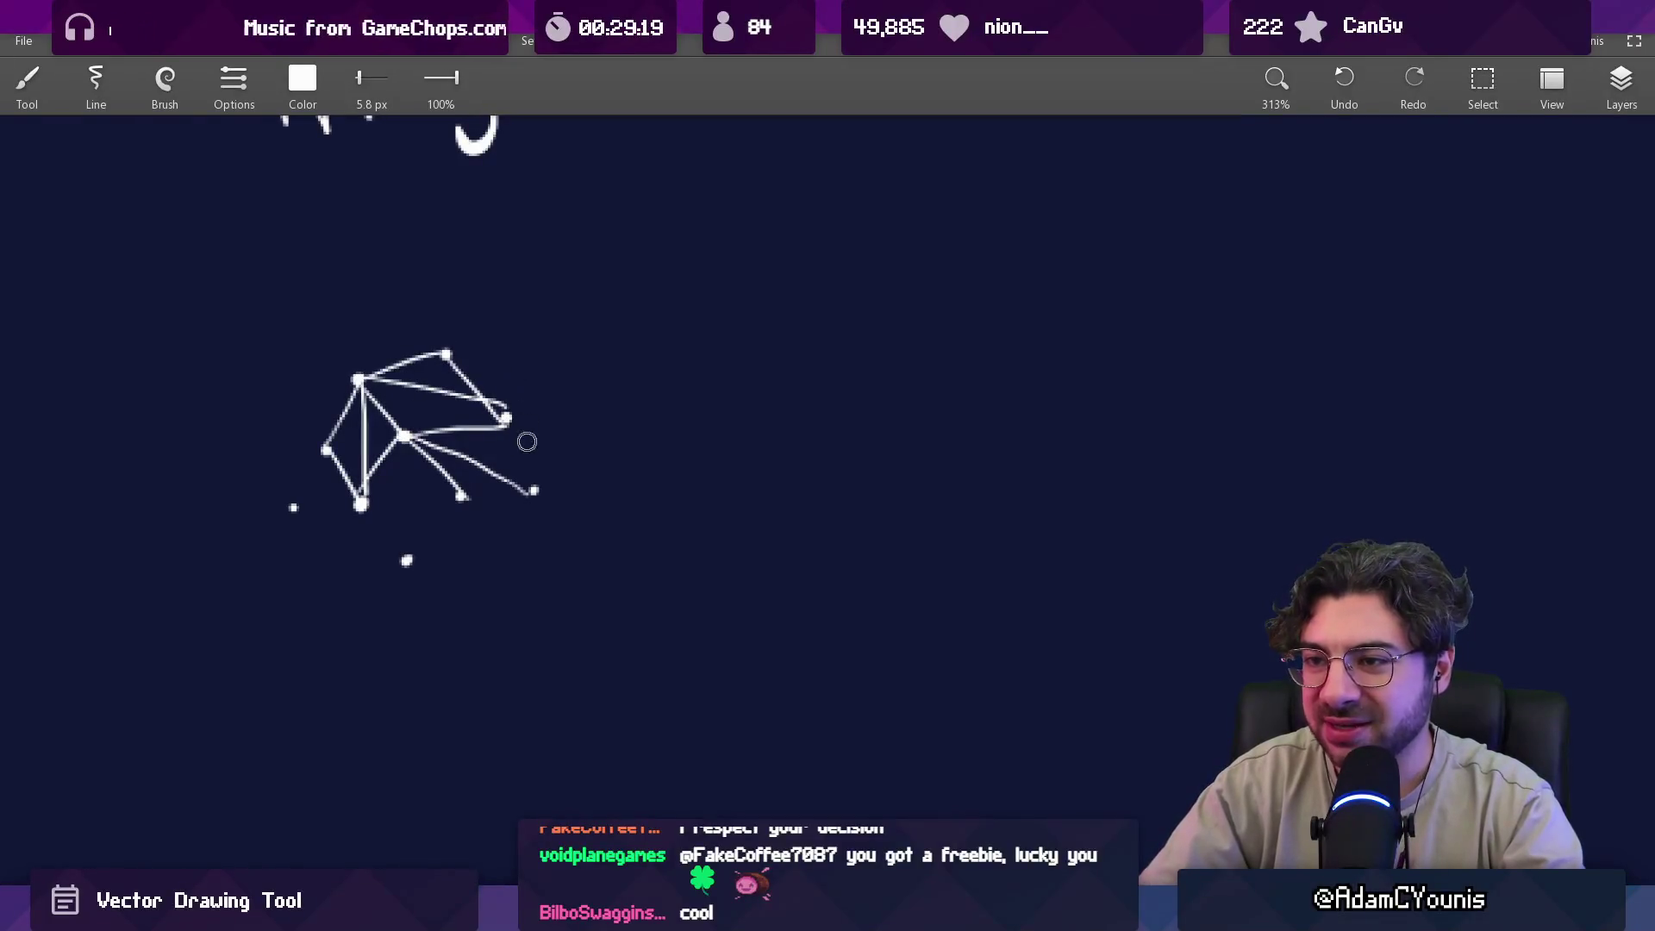
pyautogui.moveTo(507, 420); pyautogui.dragTo(535, 490)
pyautogui.moveTo(407, 559); pyautogui.dragTo(462, 498)
pyautogui.moveTo(461, 498); pyautogui.dragTo(538, 494)
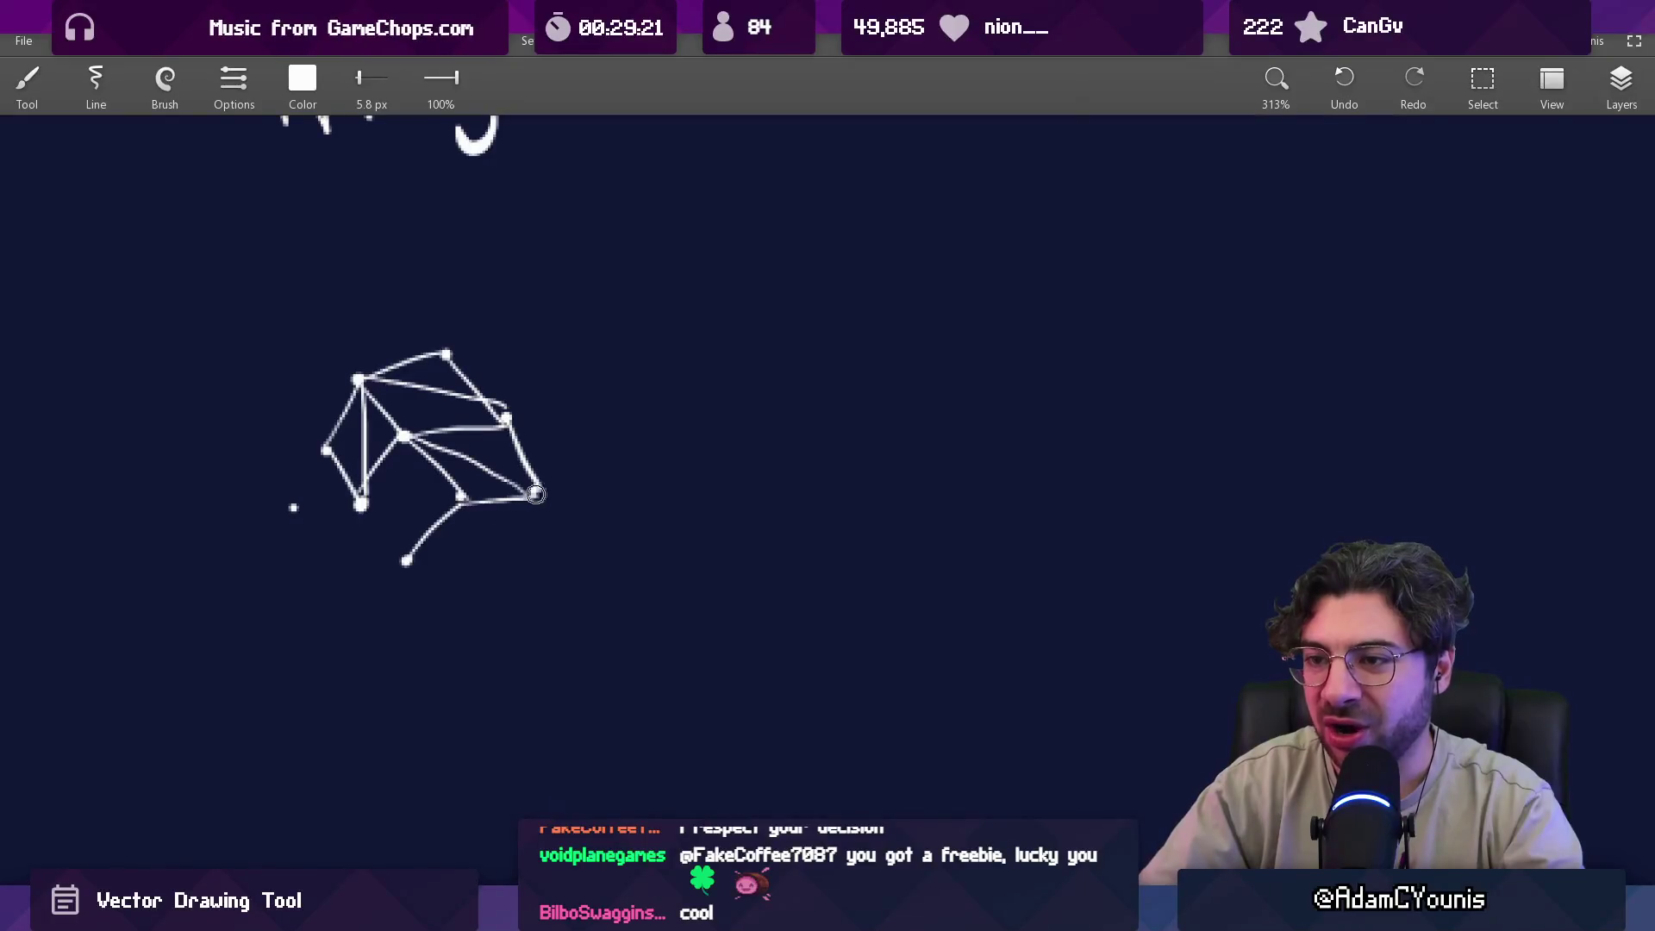
pyautogui.moveTo(402, 440); pyautogui.dragTo(407, 561)
pyautogui.moveTo(360, 505); pyautogui.dragTo(407, 561)
pyautogui.moveTo(293, 508); pyautogui.dragTo(360, 504)
pyautogui.moveTo(293, 508); pyautogui.dragTo(326, 449)
# Undo the connecting strokes with Ctrl+Z.
pyautogui.scroll(-3, 426, 583)
pyautogui.scroll(2, 519, 296)
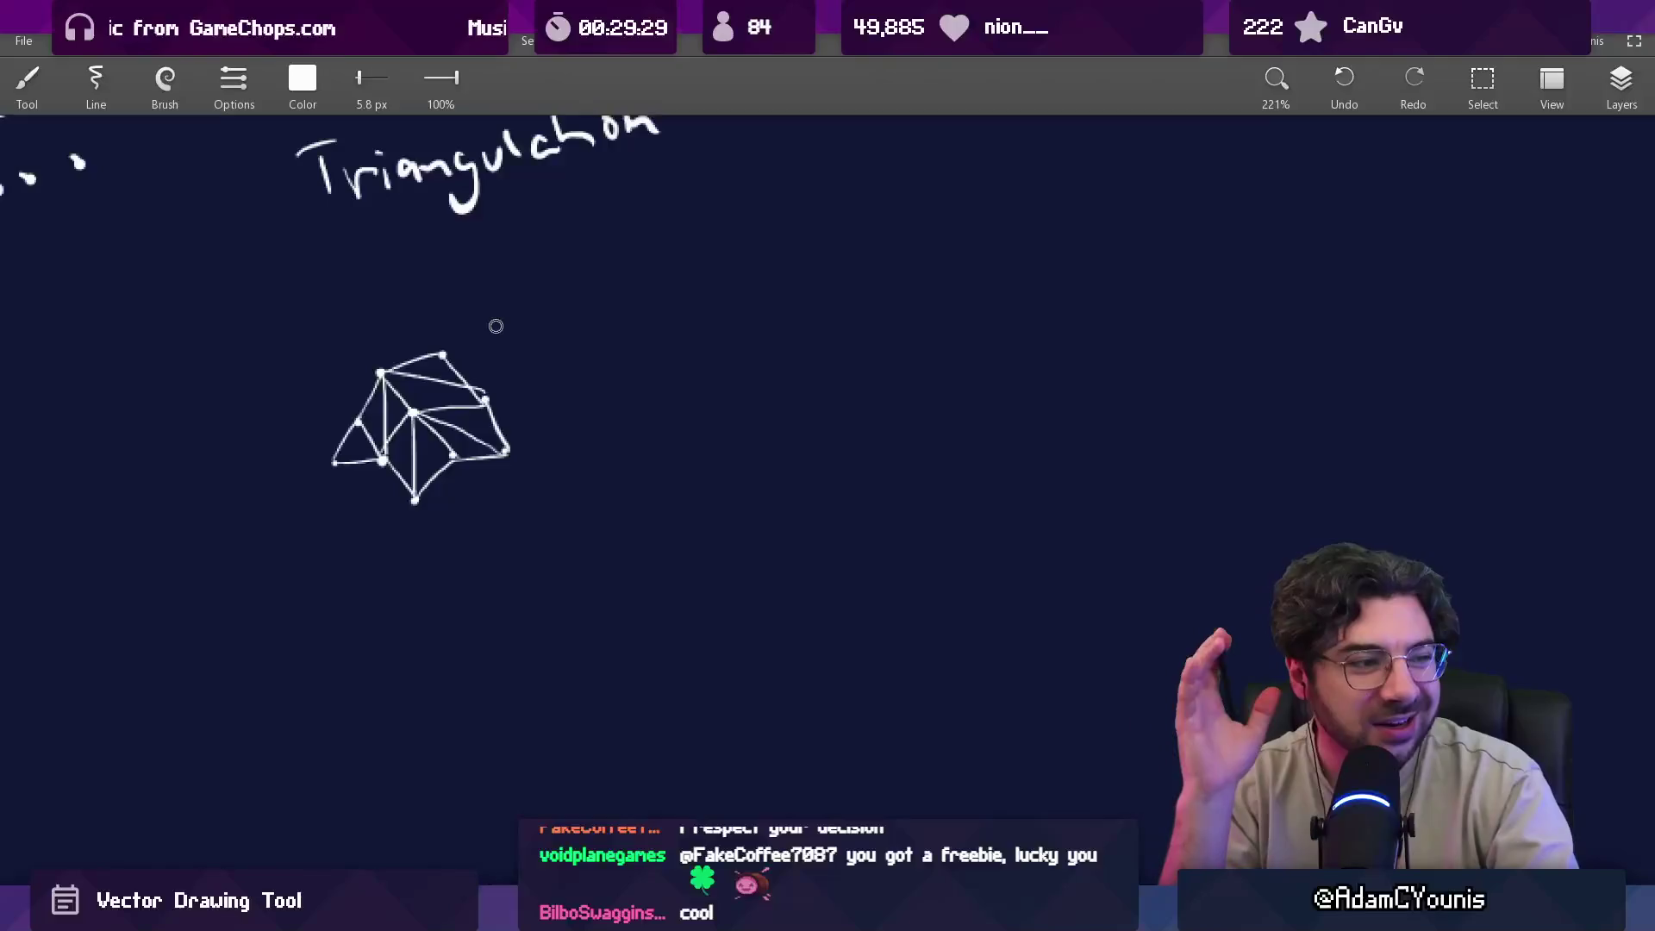
pyautogui.hotkey('ctrl', 'z')
pyautogui.hotkey('ctrl', 'z')
pyautogui.hotkey('ctrl', 'z')
pyautogui.hotkey('ctrl', 'z')
pyautogui.hotkey('ctrl', 'z')
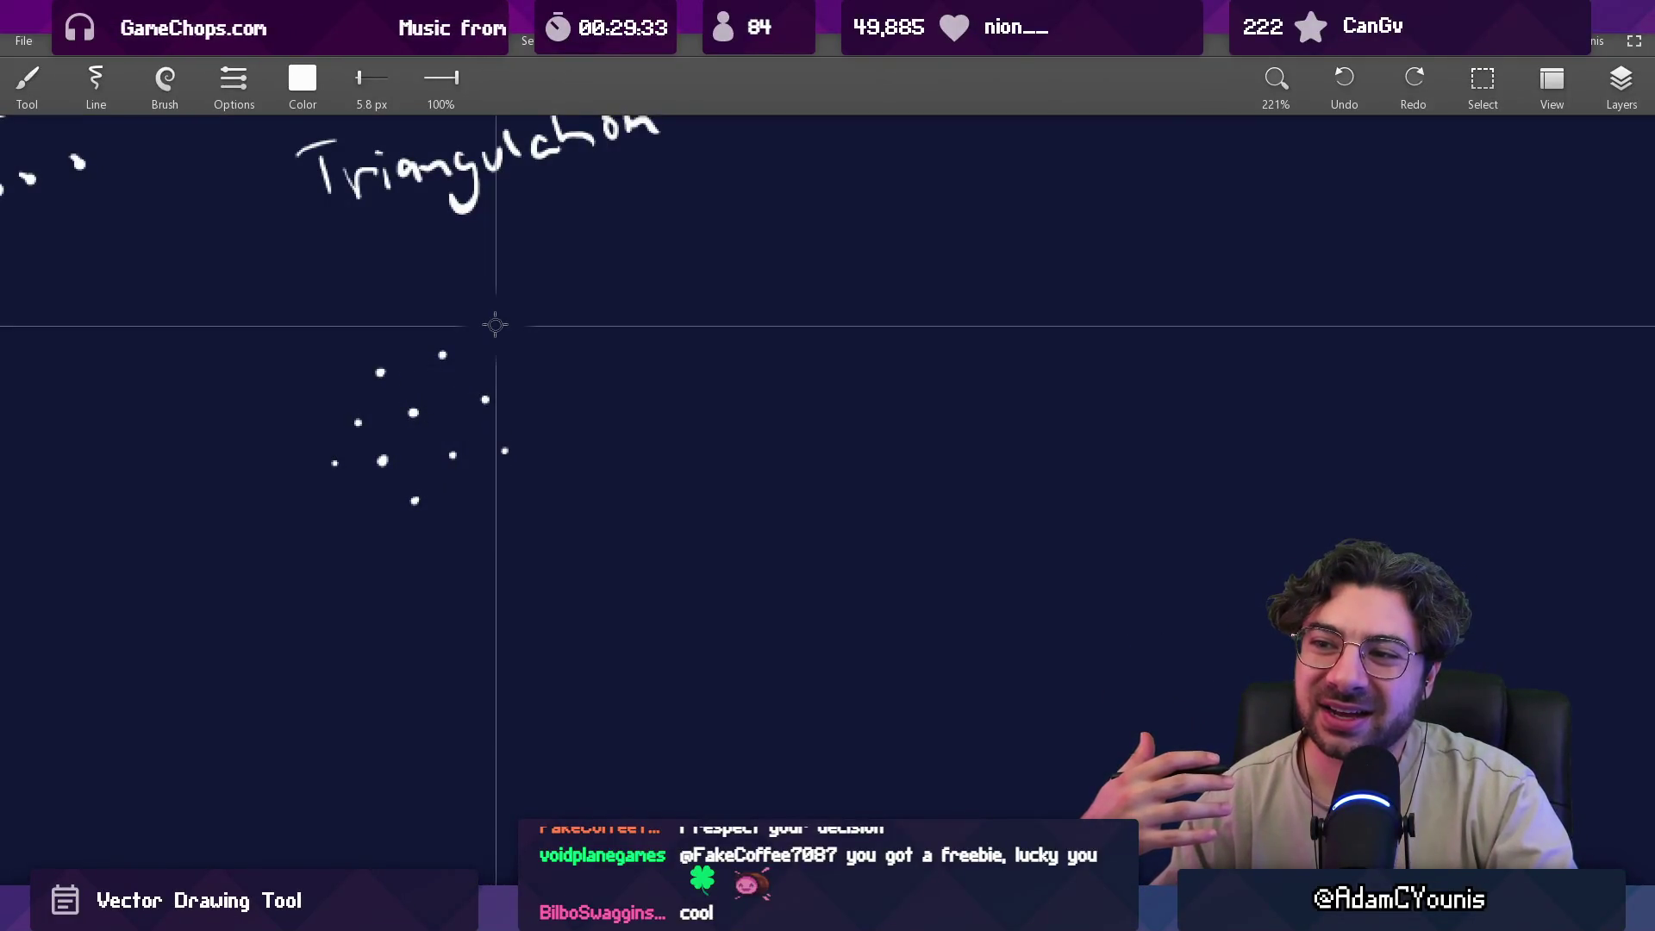
# Zoom in and join the dots into a triangle mesh, extending it to the top and right dots.
pyautogui.scroll(3, 595, 500)
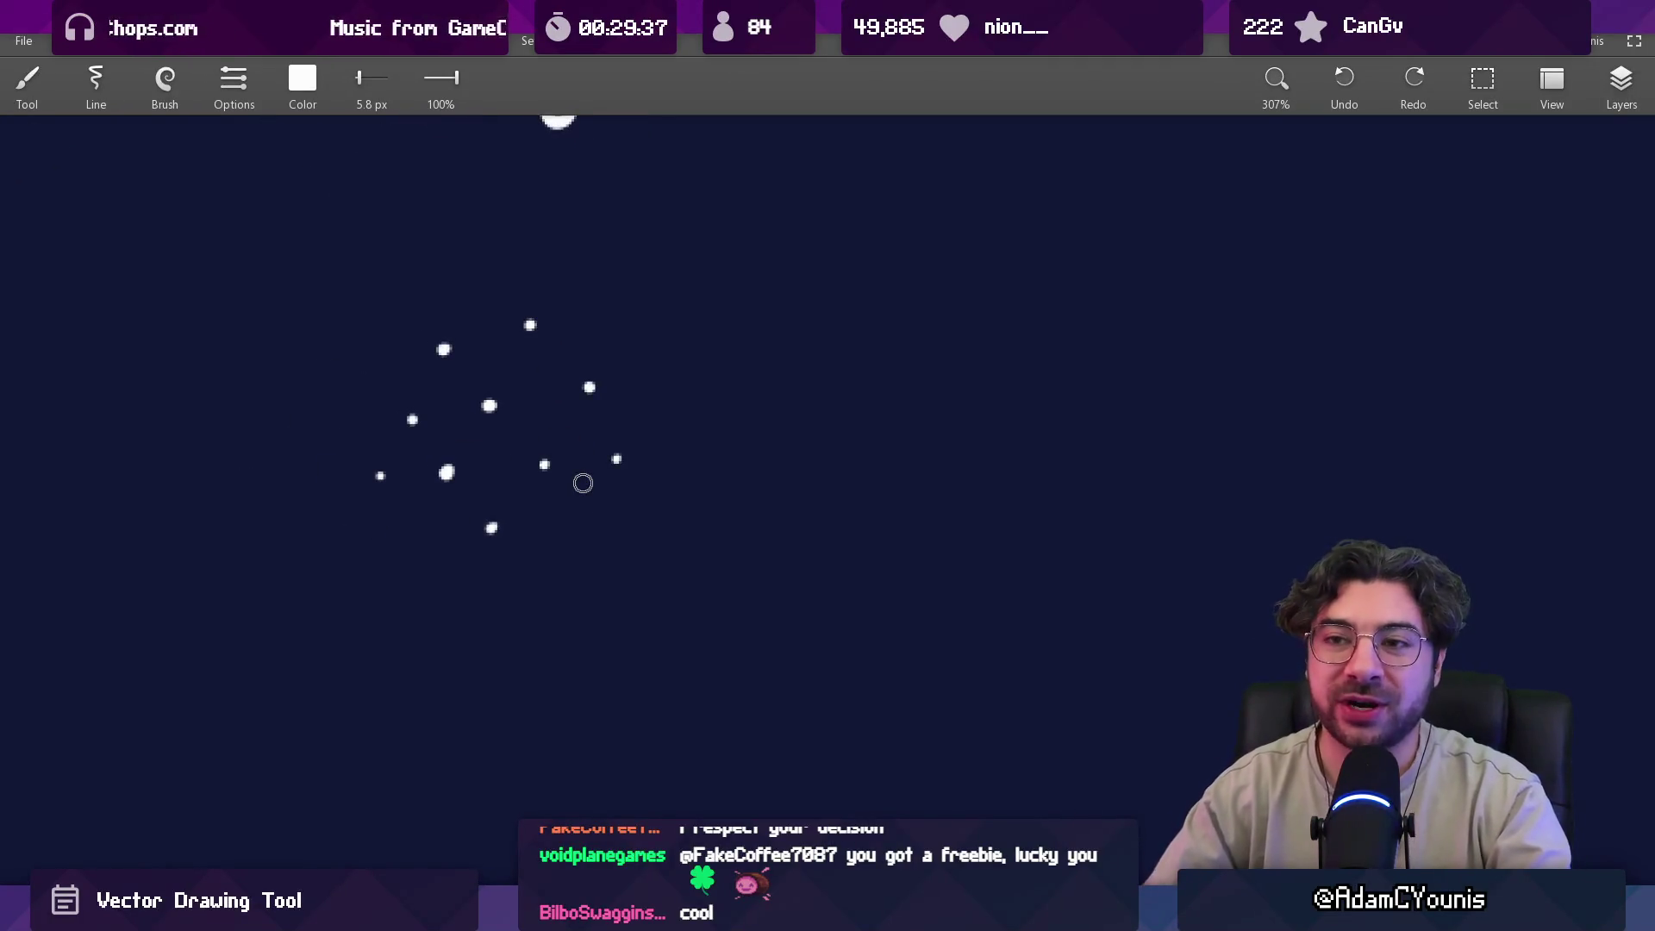
pyautogui.moveTo(412, 420)
pyautogui.mouseDown()
pyautogui.moveTo(385, 466)
pyautogui.moveTo(495, 482)
pyautogui.moveTo(489, 405)
pyautogui.moveTo(552, 461)
pyautogui.moveTo(489, 405)
pyautogui.moveTo(530, 325)
pyautogui.mouseUp()
pyautogui.moveTo(530, 325)
pyautogui.mouseDown()
pyautogui.moveTo(476, 354)
pyautogui.moveTo(444, 349)
pyautogui.moveTo(578, 358)
pyautogui.mouseUp()
pyautogui.moveTo(489, 405); pyautogui.dragTo(586, 384)
pyautogui.moveTo(559, 439)
pyautogui.mouseDown()
pyautogui.moveTo(586, 392)
pyautogui.moveTo(615, 458)
pyautogui.mouseUp()
pyautogui.moveTo(588, 388)
pyautogui.mouseDown()
pyautogui.moveTo(613, 438)
pyautogui.moveTo(674, 400)
pyautogui.mouseUp()
# Pan to empty canvas and place new loose dots beside the mesh.
pyautogui.hscroll(3, 603, 444)
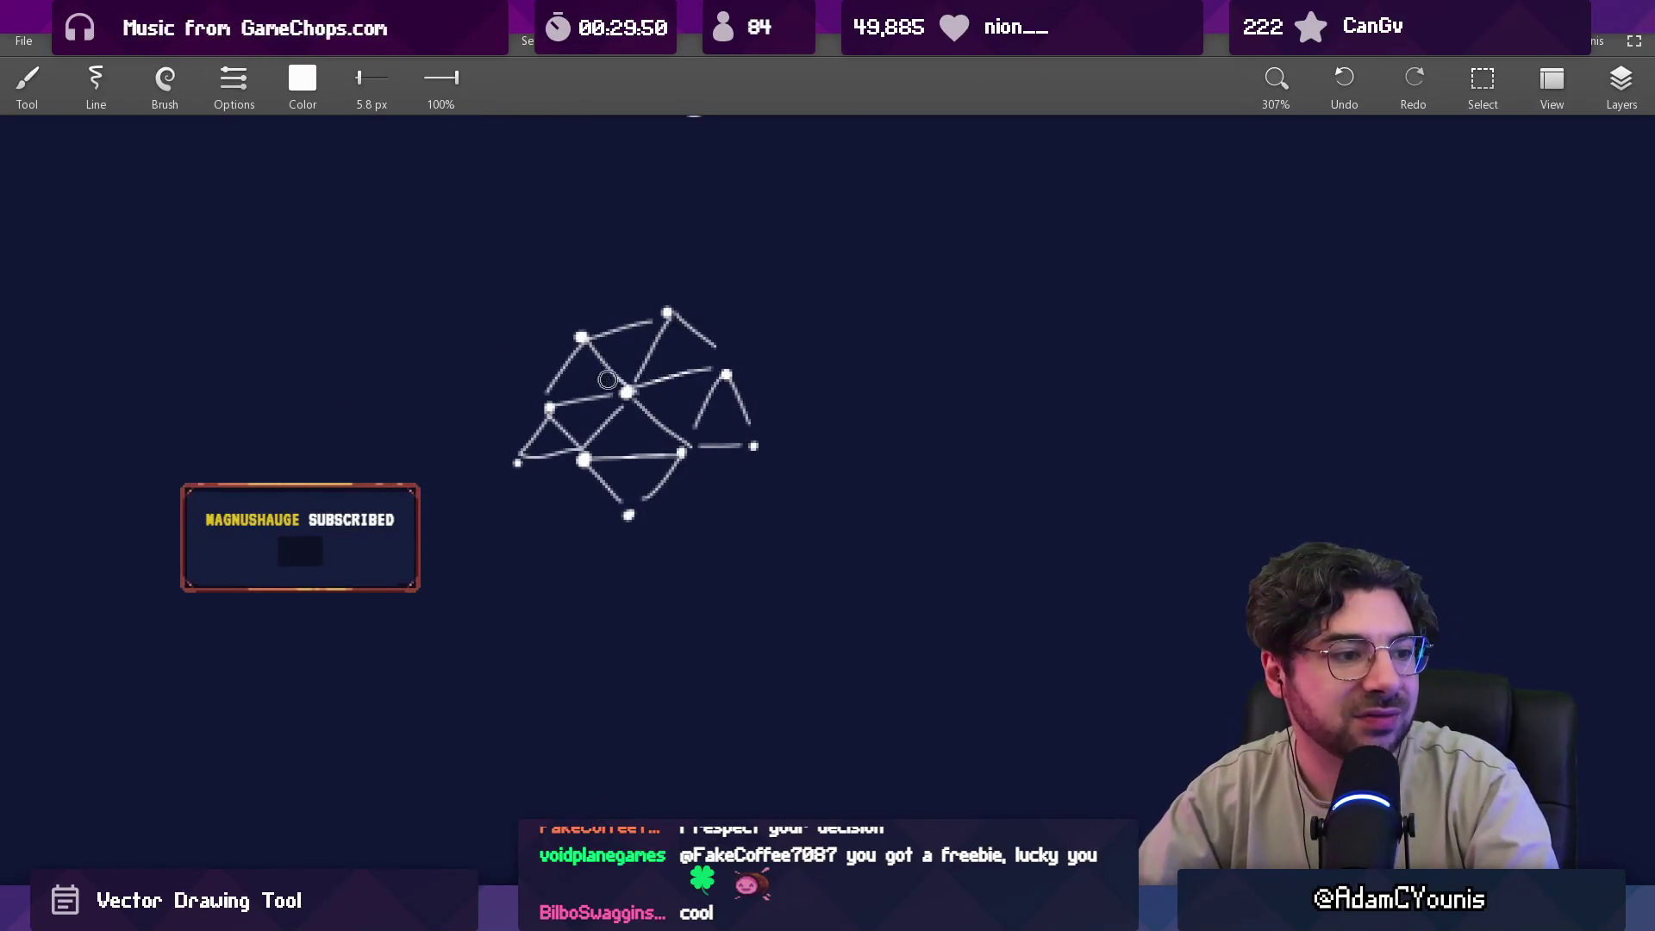
pyautogui.scroll(-2, 656, 414)
pyautogui.hscroll(6, 655, 414)
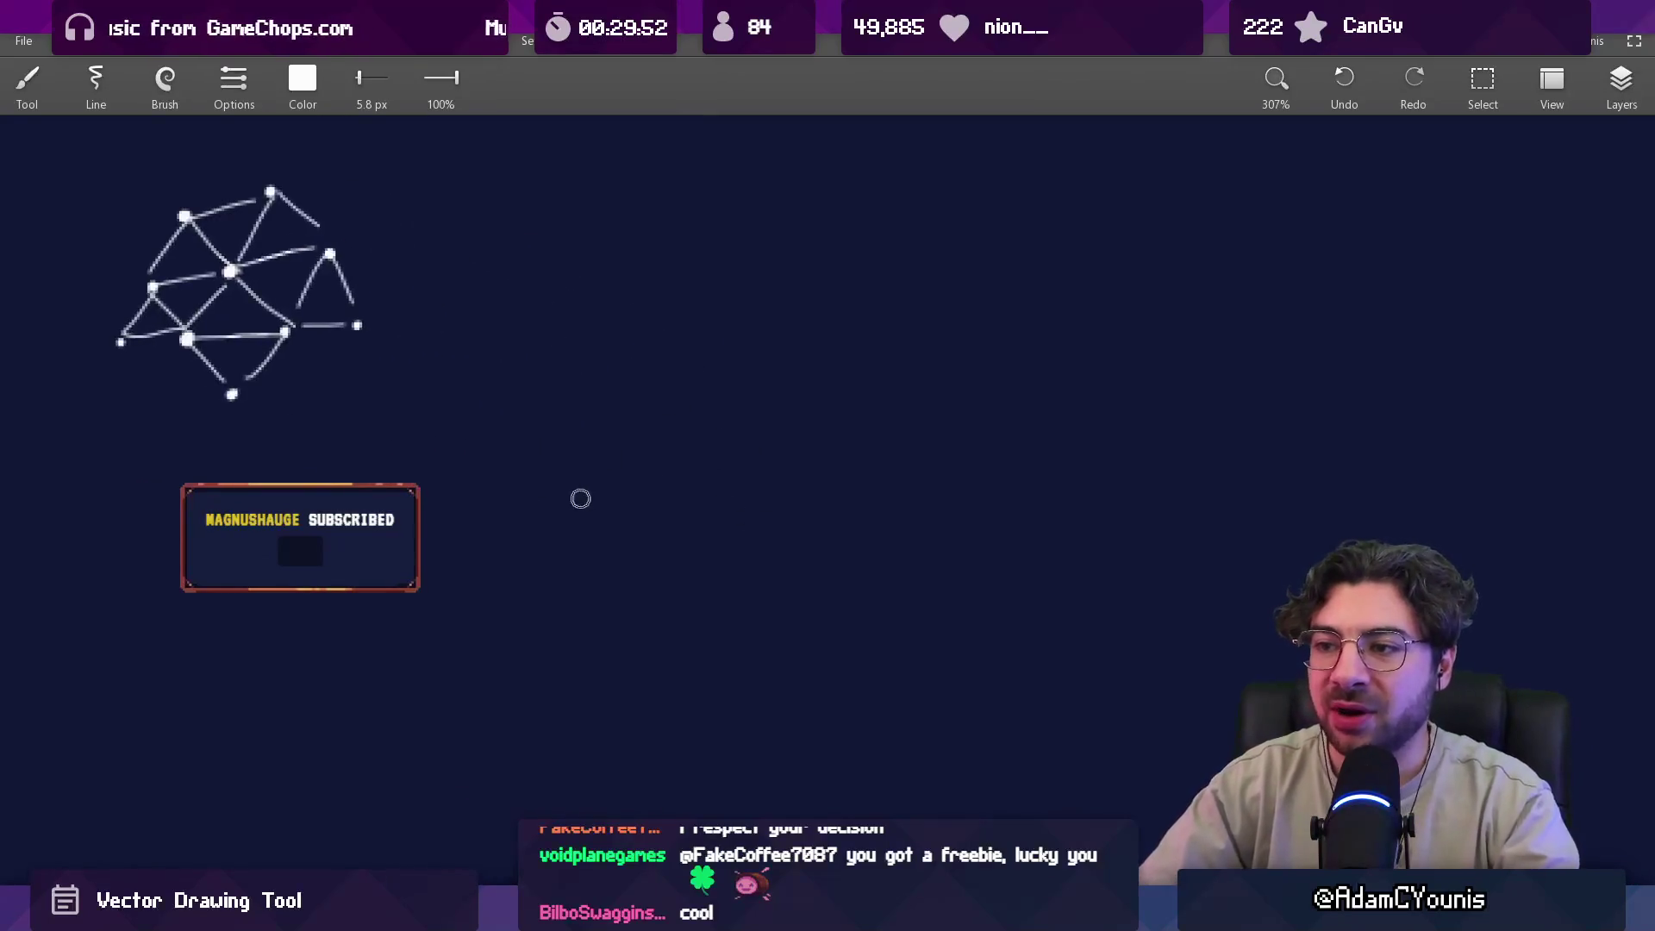
pyautogui.scroll(-1, 586, 499)
pyautogui.hscroll(2, 586, 499)
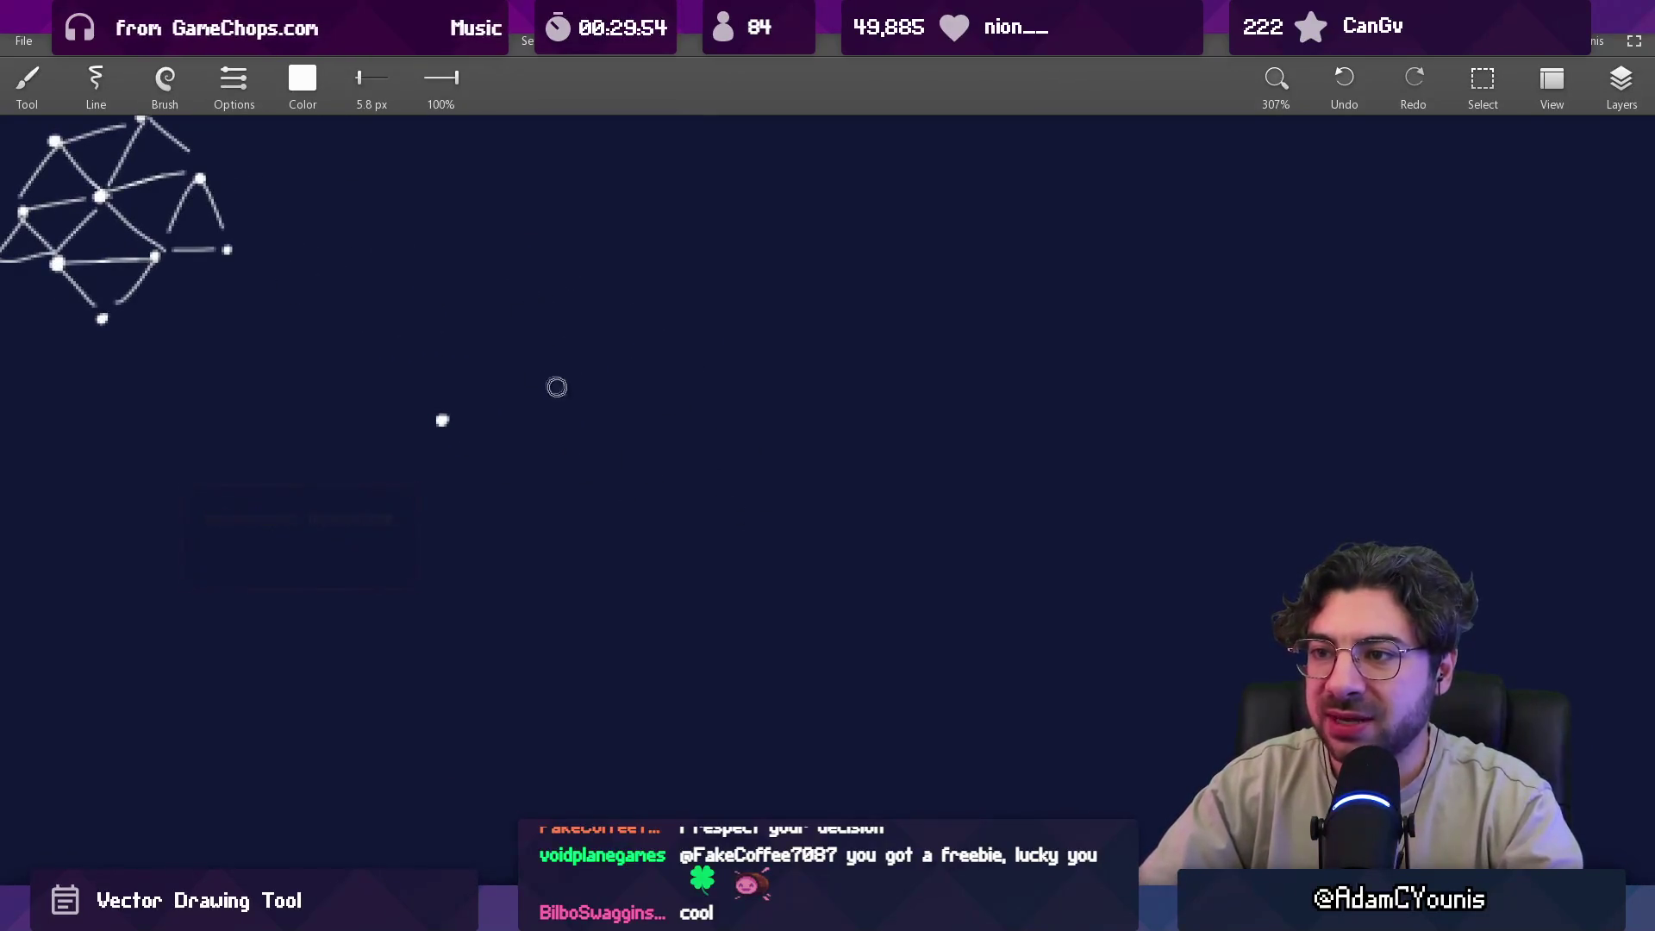
pyautogui.click(644, 428)
pyautogui.click(521, 528)
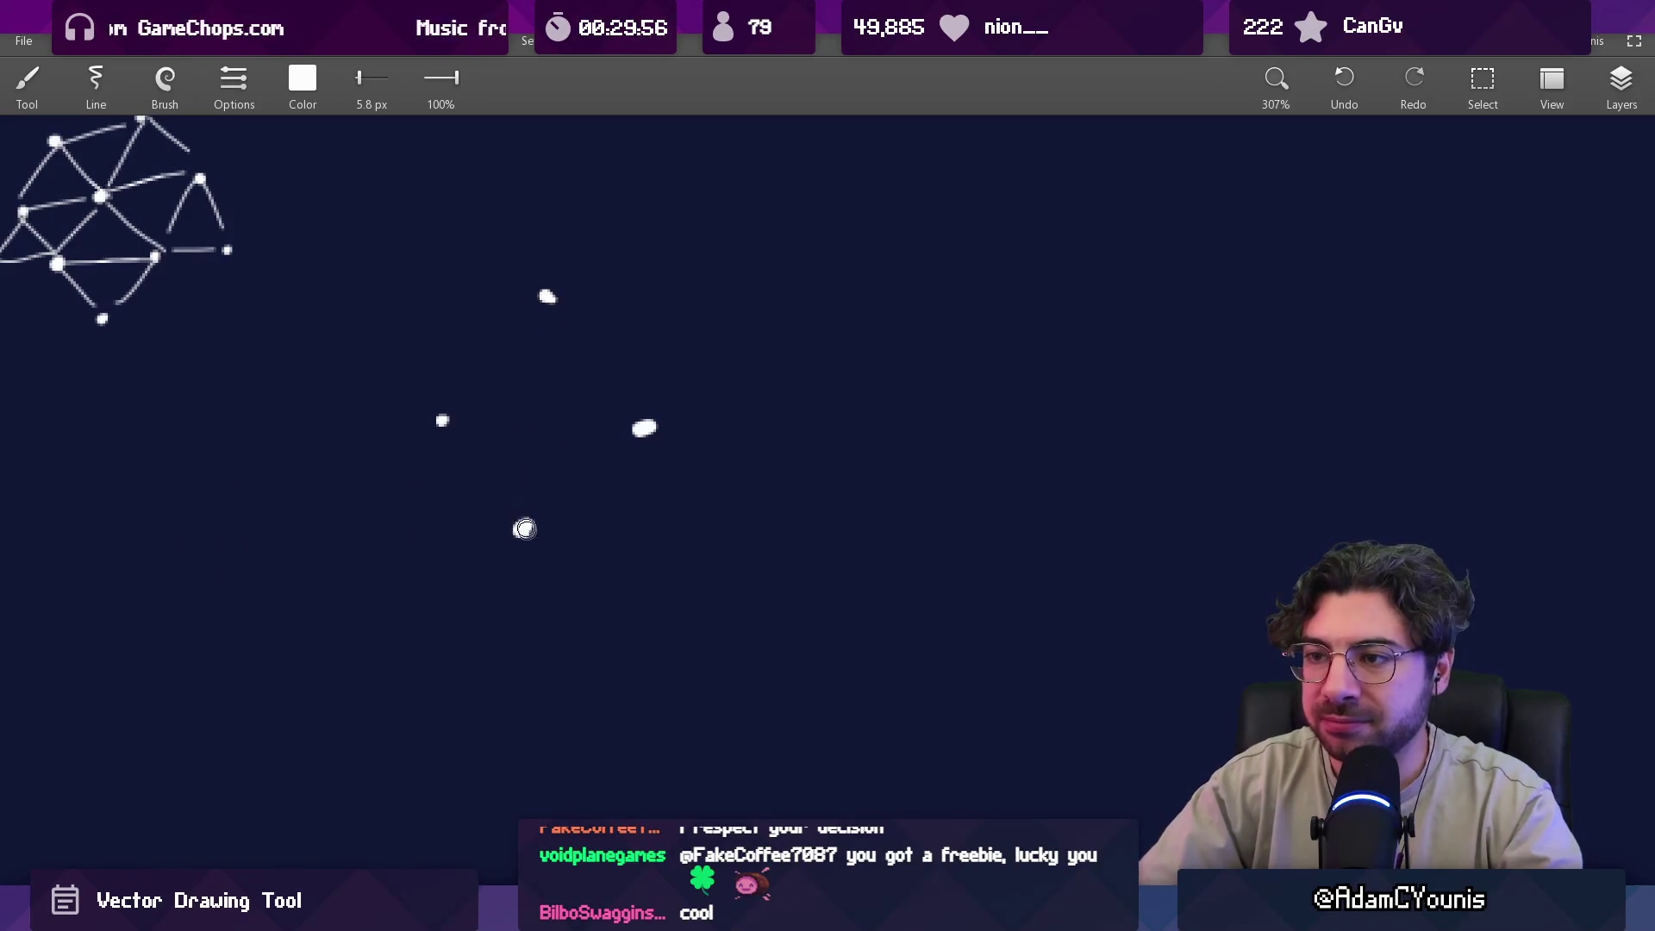
# Lasso the right-hand dot and move it slightly left.
pyautogui.scroll(1, 539, 436)
pyautogui.press('l')
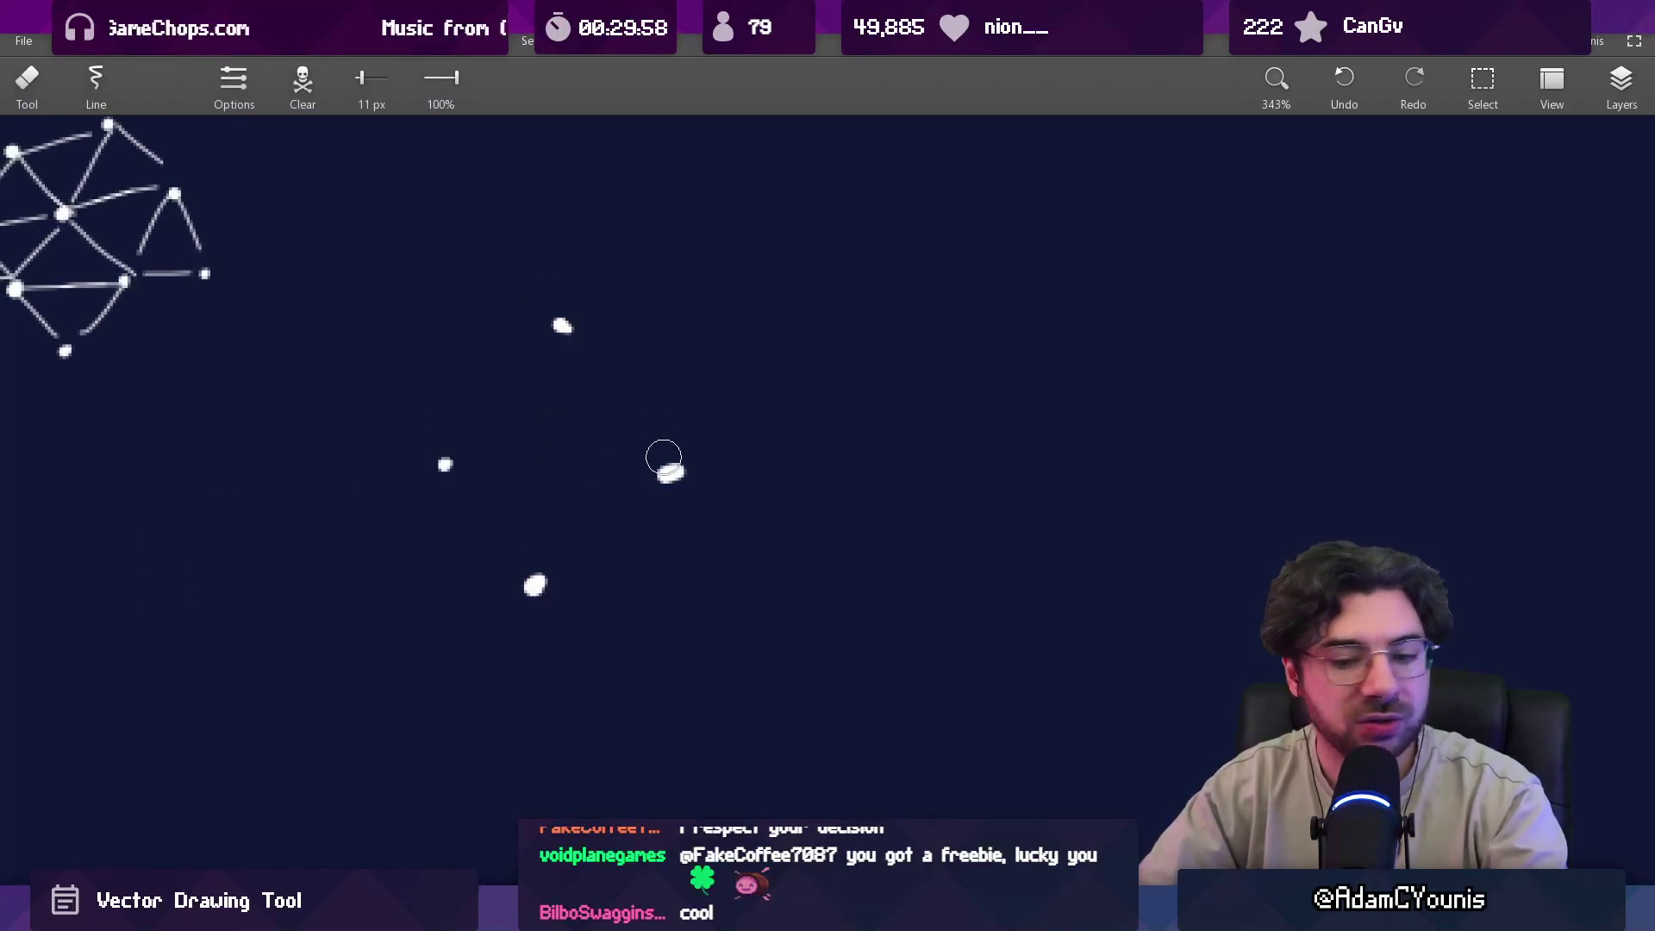
pyautogui.moveTo(695, 436); pyautogui.dragTo(618, 464)
# Try connecting strokes between the new dots, then undo them all.
pyautogui.press('b')
pyautogui.moveTo(561, 326); pyautogui.dragTo(543, 558)
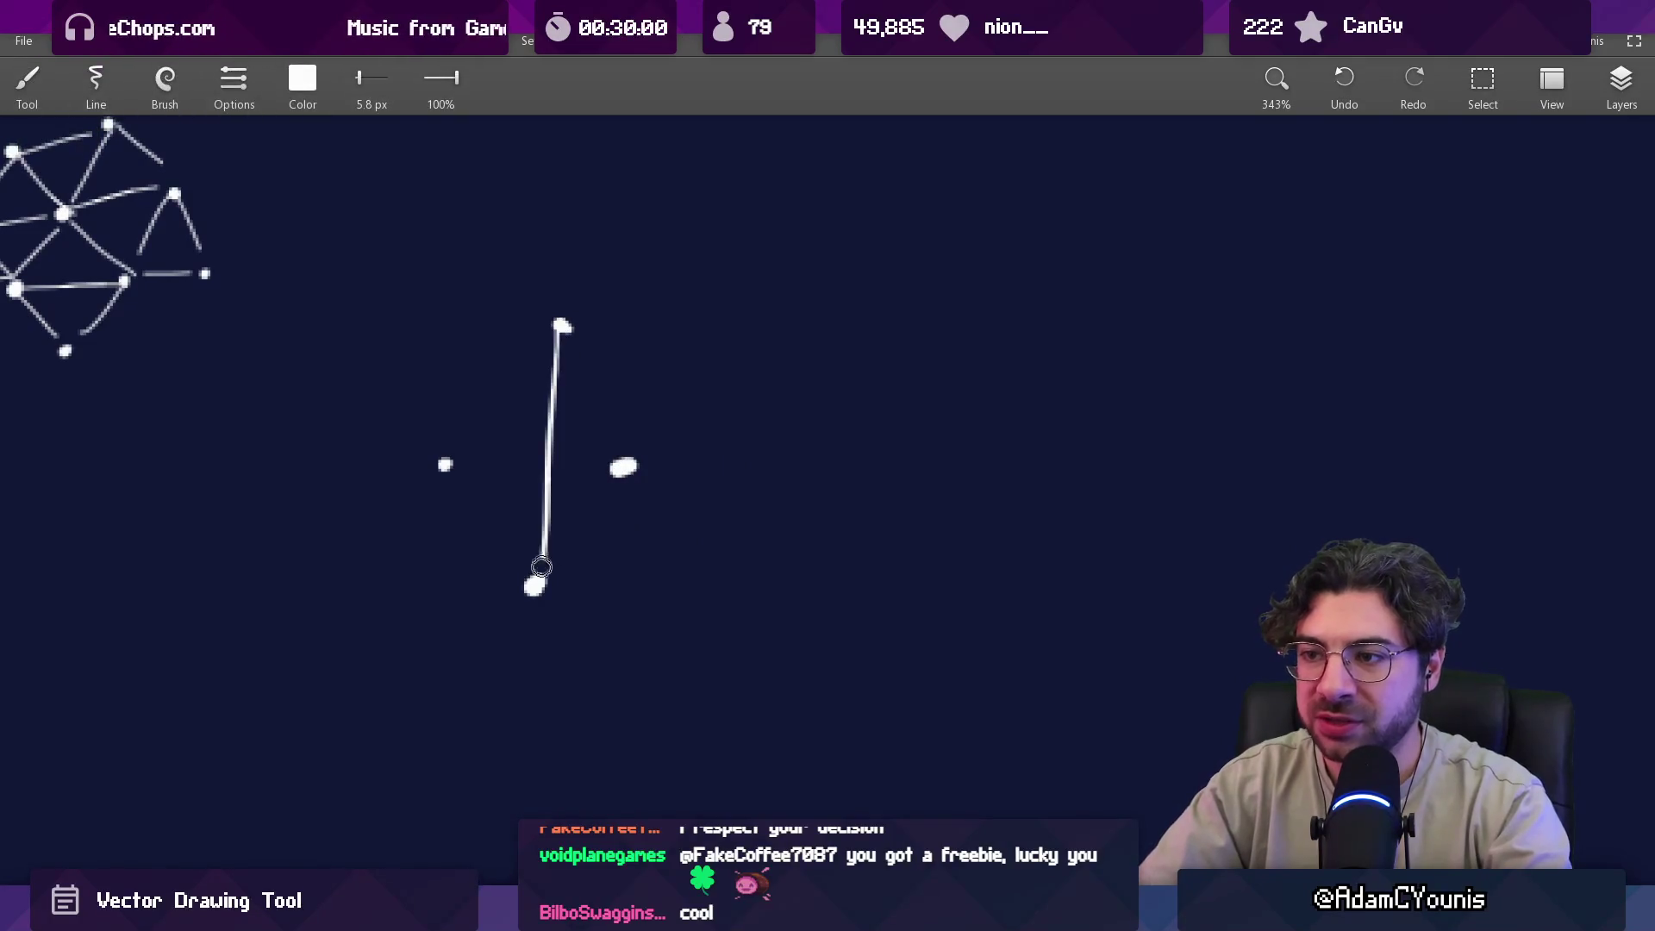
pyautogui.moveTo(445, 466); pyautogui.dragTo(531, 578)
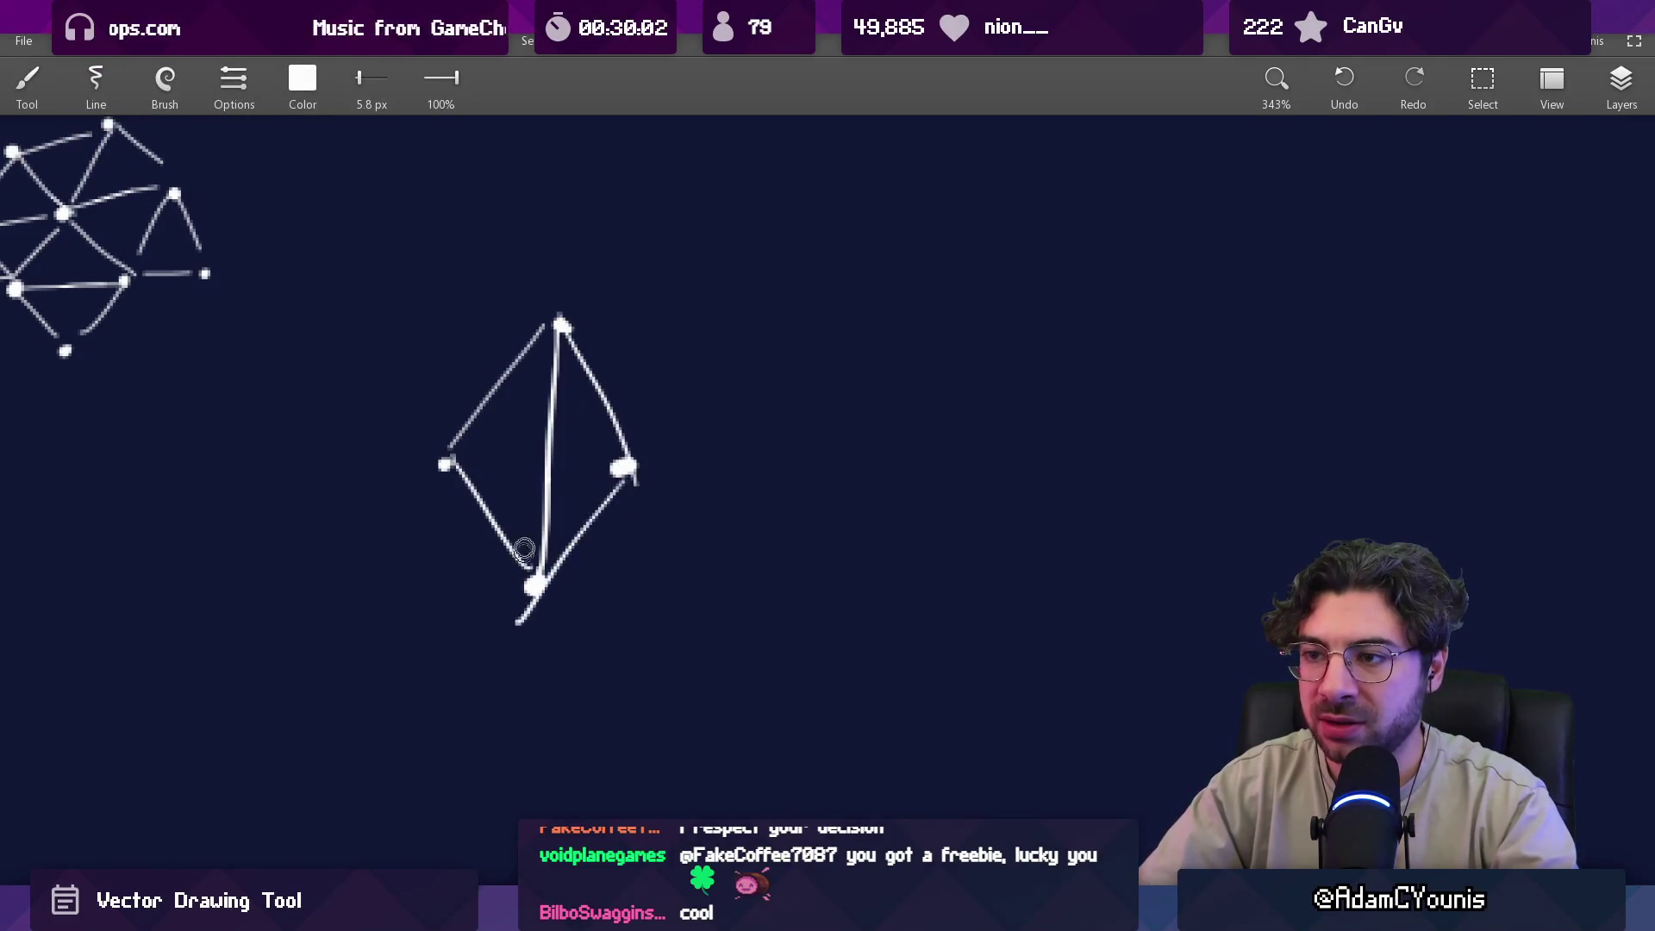
pyautogui.hotkey('ctrl', 'z')
pyautogui.hotkey('ctrl', 'z')
pyautogui.moveTo(445, 465)
pyautogui.mouseDown()
pyautogui.moveTo(601, 470)
pyautogui.moveTo(561, 326)
pyautogui.moveTo(645, 487)
pyautogui.moveTo(534, 585)
pyautogui.mouseUp()
pyautogui.moveTo(534, 585); pyautogui.dragTo(622, 467)
pyautogui.hotkey('ctrl', 'z')
pyautogui.hotkey('ctrl', 'z')
pyautogui.hotkey('ctrl', 'z')
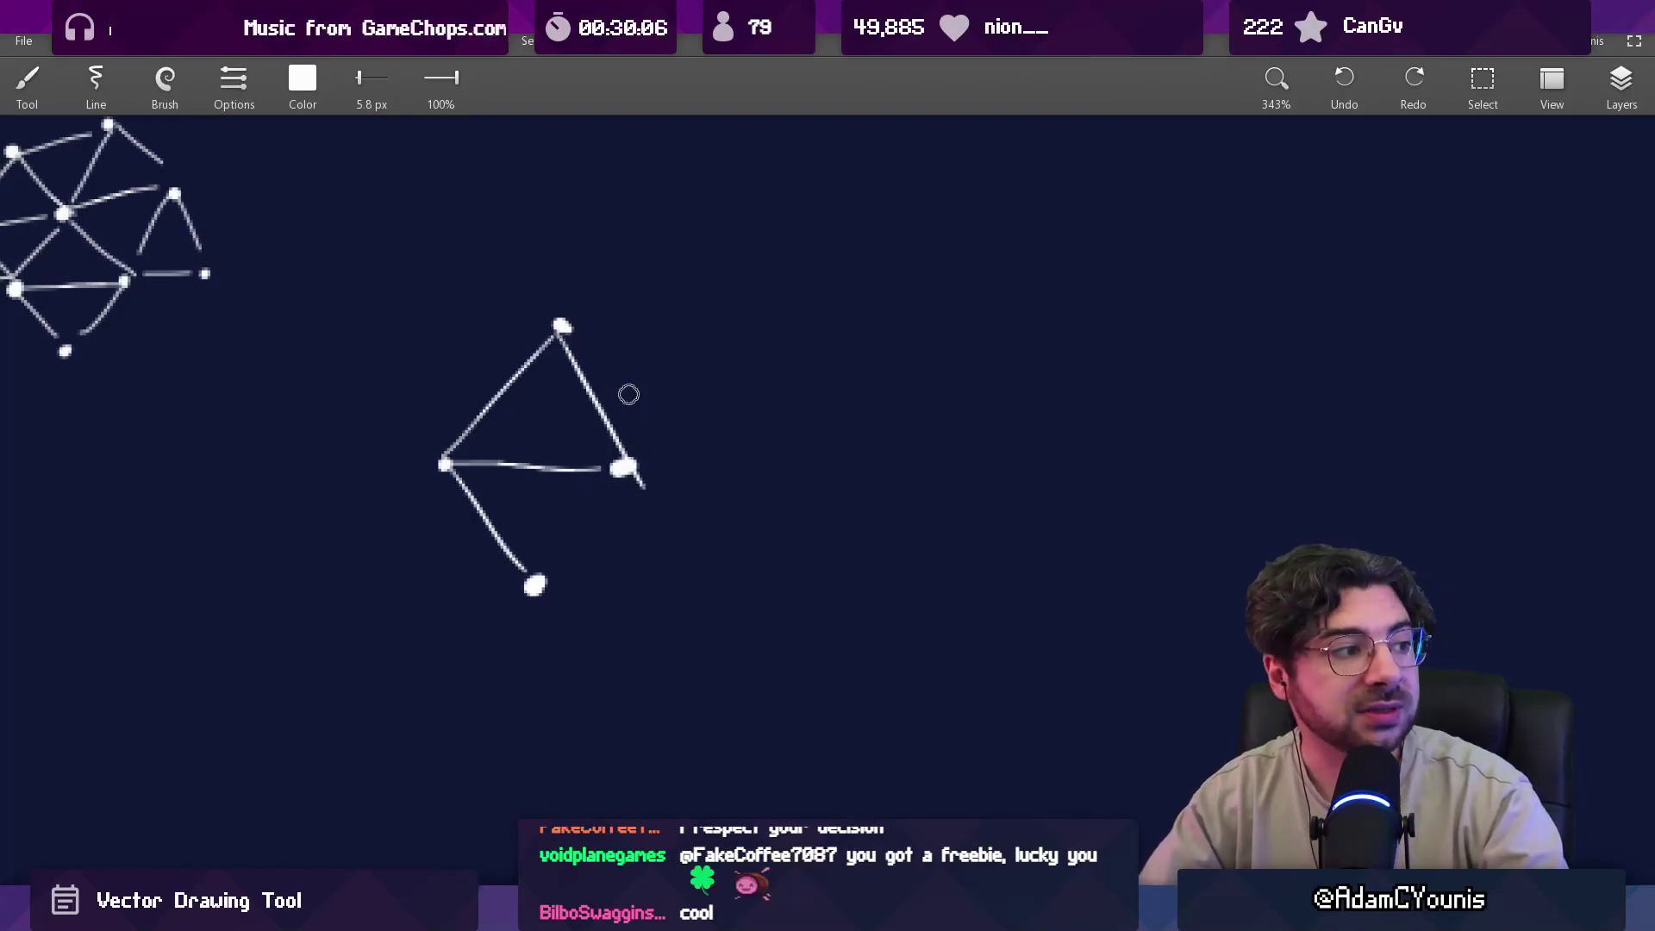
pyautogui.hotkey('ctrl', 'z')
pyautogui.hotkey('ctrl', 'z')
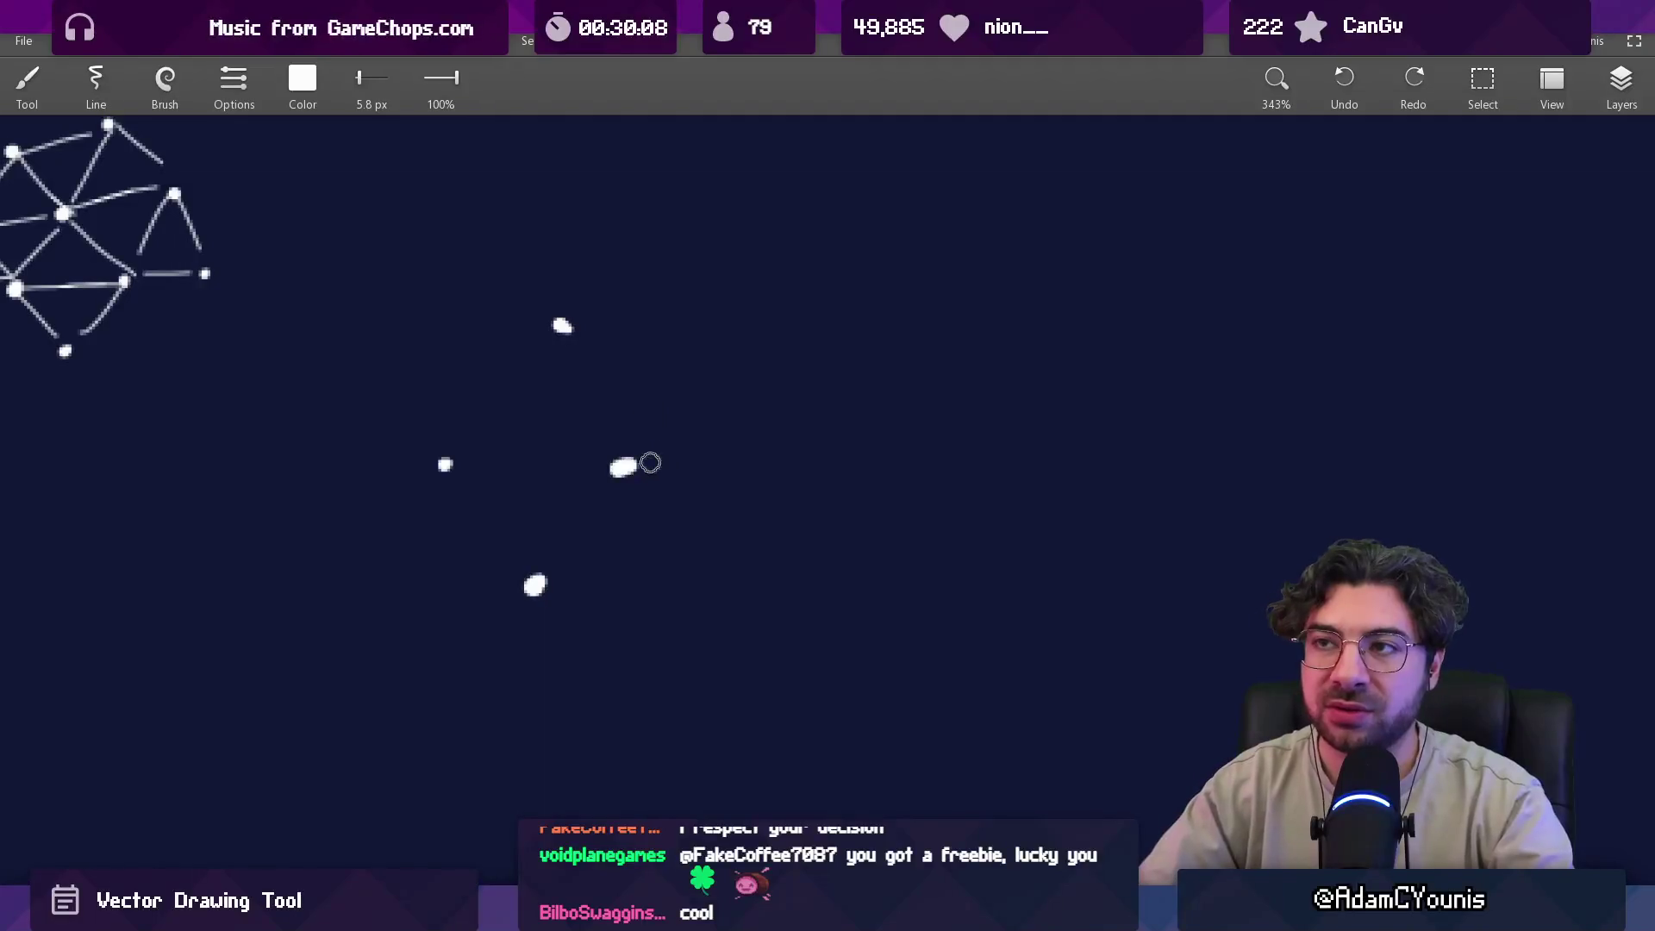
# Draw trial curves, circles and ovals around the new dots, undoing each attempt.
pyautogui.press('e')
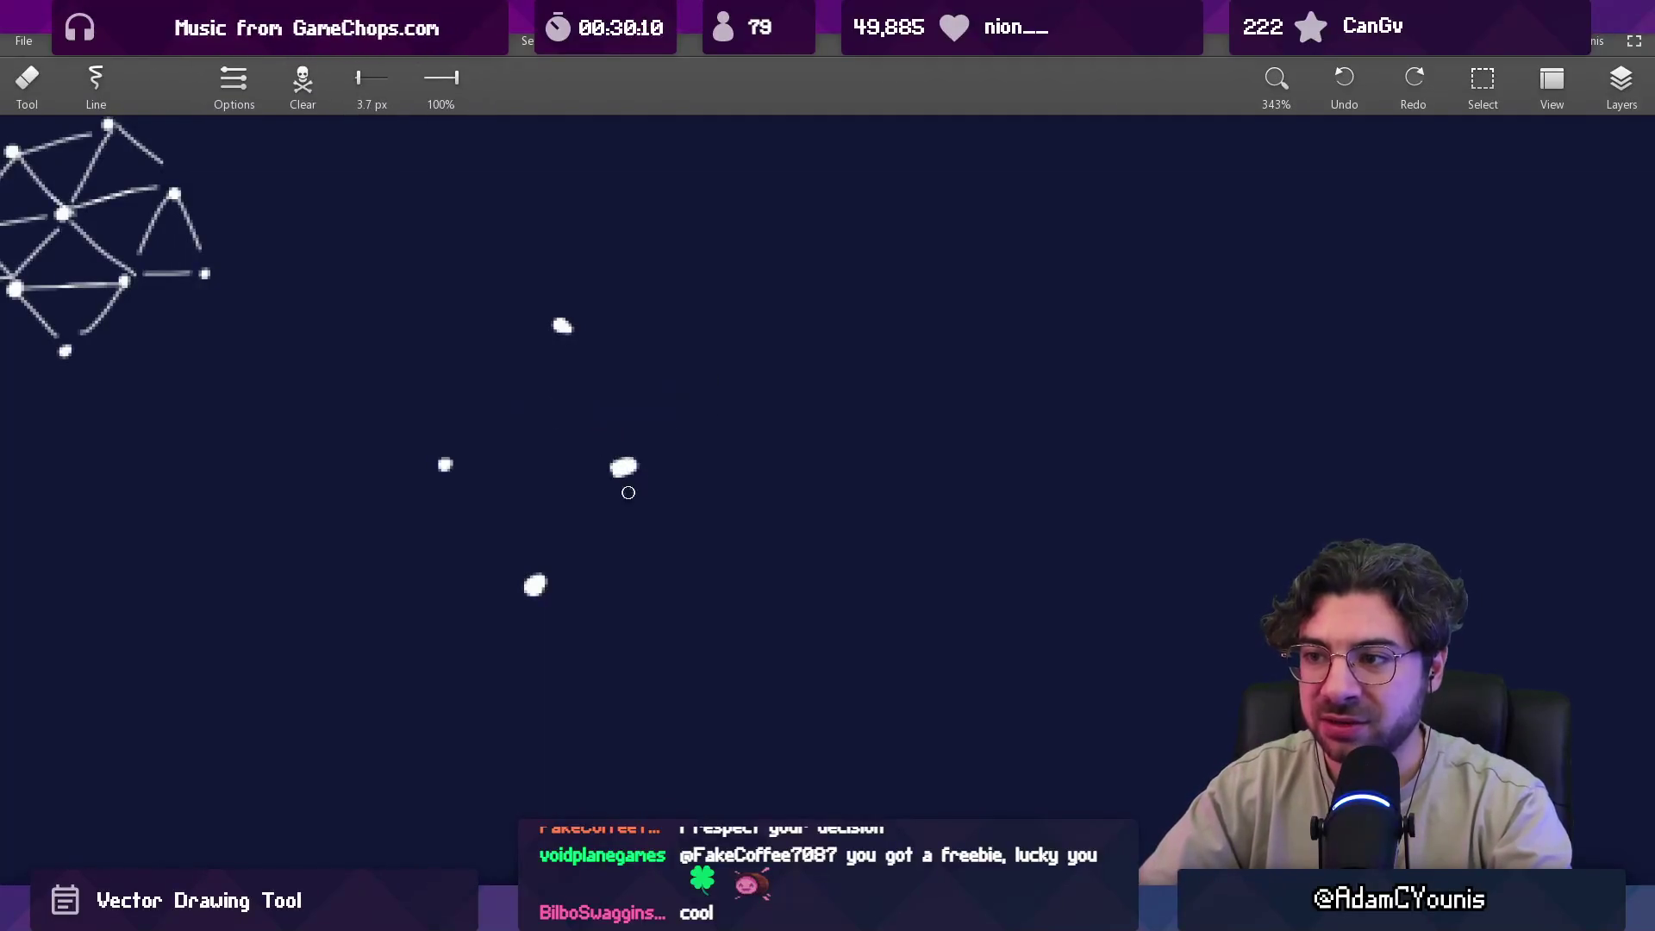
pyautogui.press('b')
pyautogui.moveTo(547, 390); pyautogui.dragTo(528, 580)
pyautogui.hotkey('ctrl', 'z')
pyautogui.moveTo(552, 395)
pyautogui.mouseDown()
pyautogui.moveTo(457, 453)
pyautogui.moveTo(491, 438)
pyautogui.mouseUp()
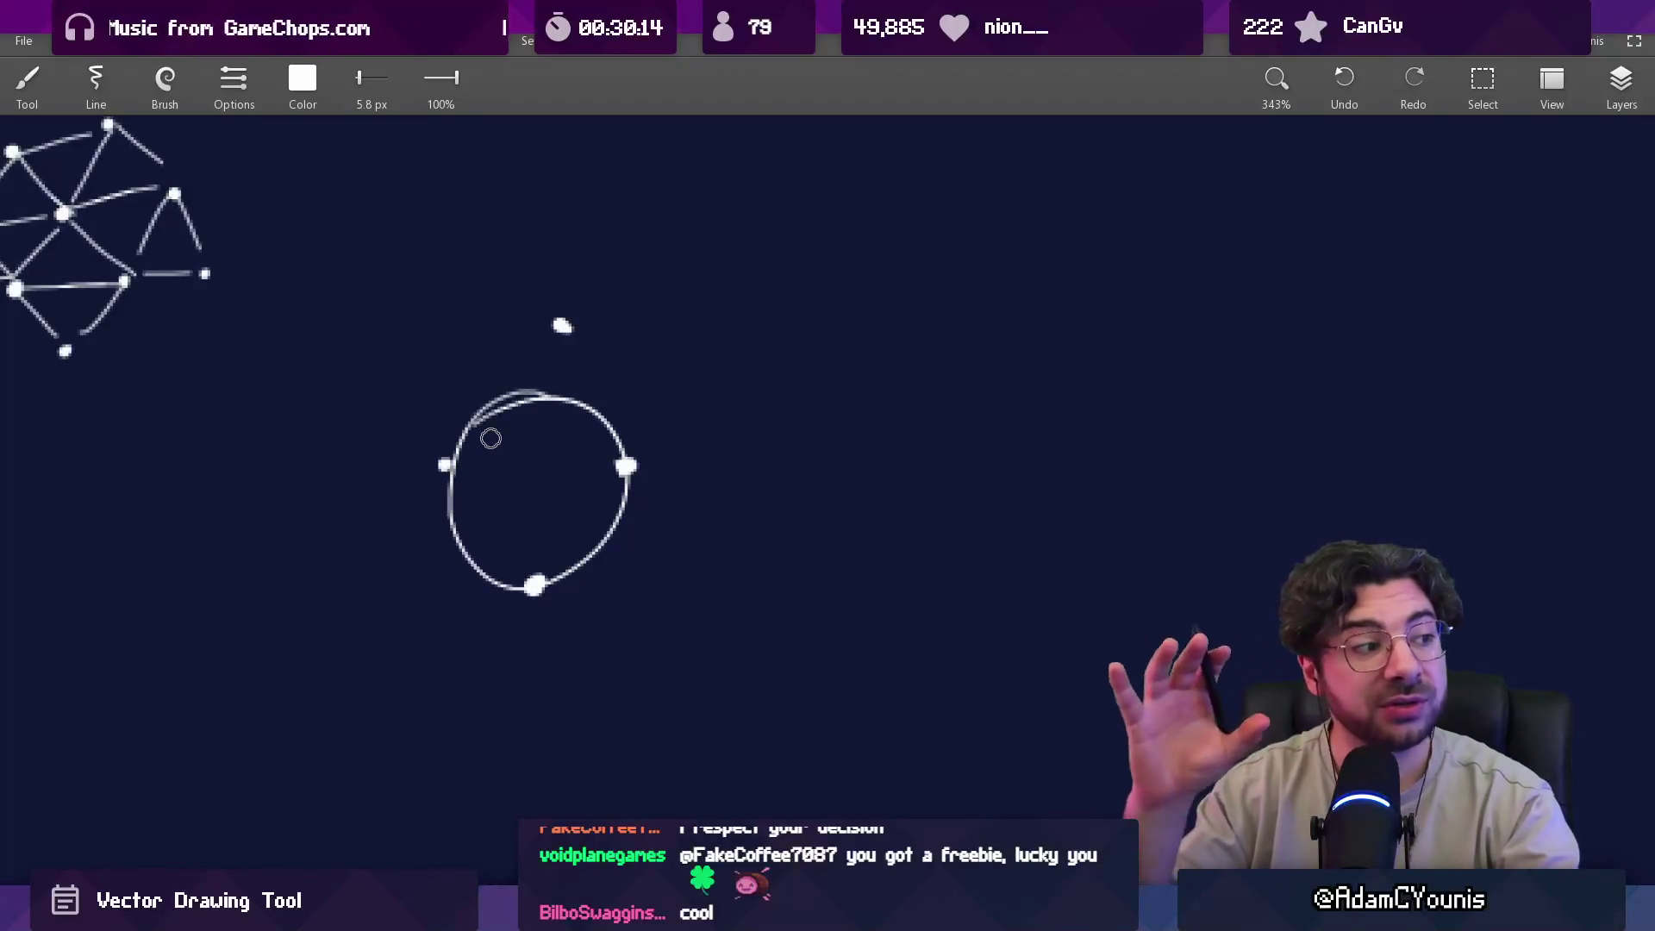
pyautogui.hotkey('ctrl', 'z')
pyautogui.moveTo(552, 392)
pyautogui.mouseDown()
pyautogui.moveTo(447, 469)
pyautogui.moveTo(616, 461)
pyautogui.moveTo(533, 406)
pyautogui.moveTo(609, 525)
pyautogui.moveTo(541, 413)
pyautogui.mouseUp()
pyautogui.hotkey('ctrl', 'z')
pyautogui.hotkey('ctrl', 'z')
pyautogui.moveTo(565, 327)
pyautogui.mouseDown()
pyautogui.moveTo(483, 473)
pyautogui.moveTo(570, 330)
pyautogui.mouseUp()
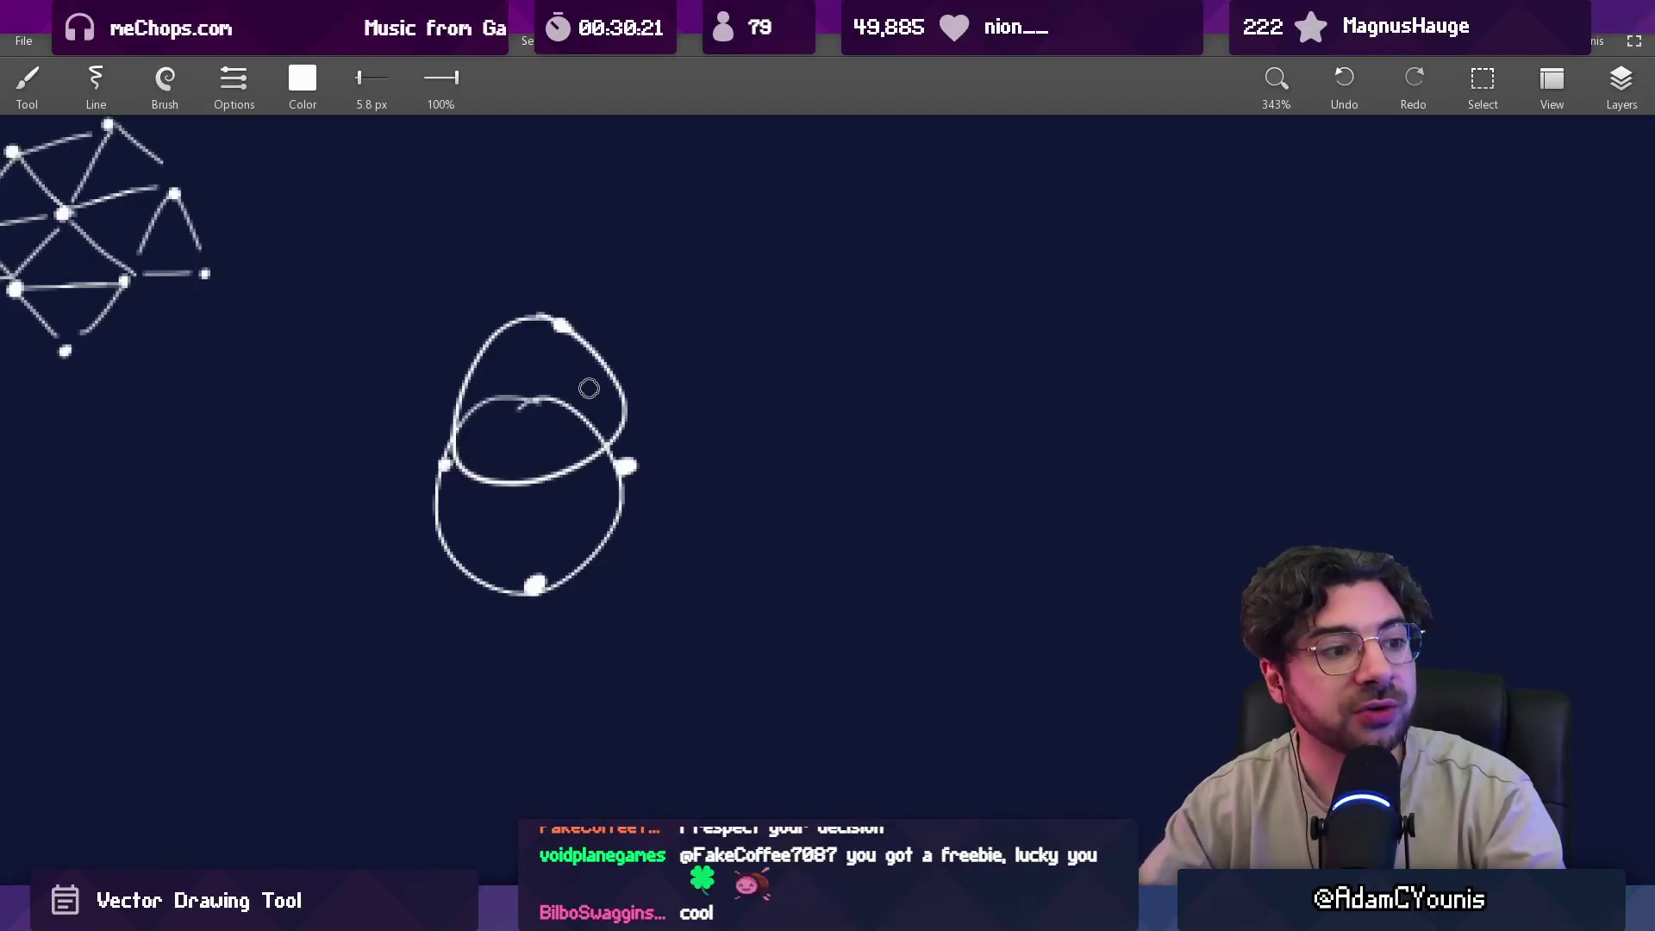
pyautogui.hotkey('ctrl', 'z')
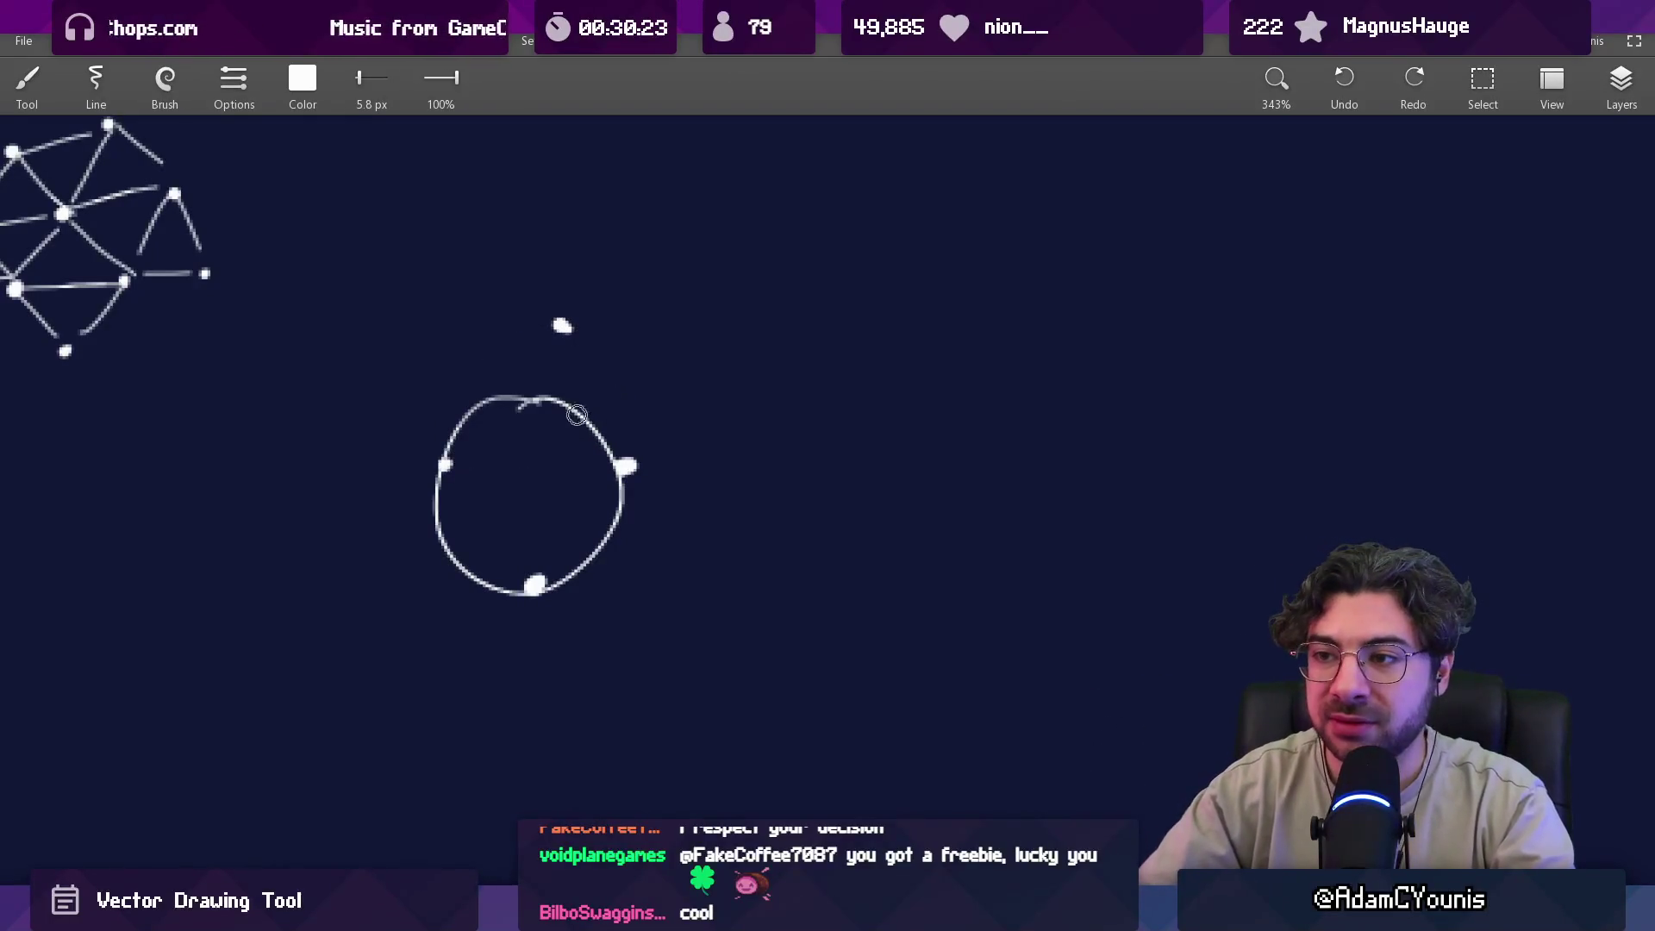
# Undo the remaining circle, then try lines and arcs from the top dot, undoing them.
pyautogui.hotkey('ctrl', 'z')
pyautogui.moveTo(558, 331); pyautogui.dragTo(535, 585)
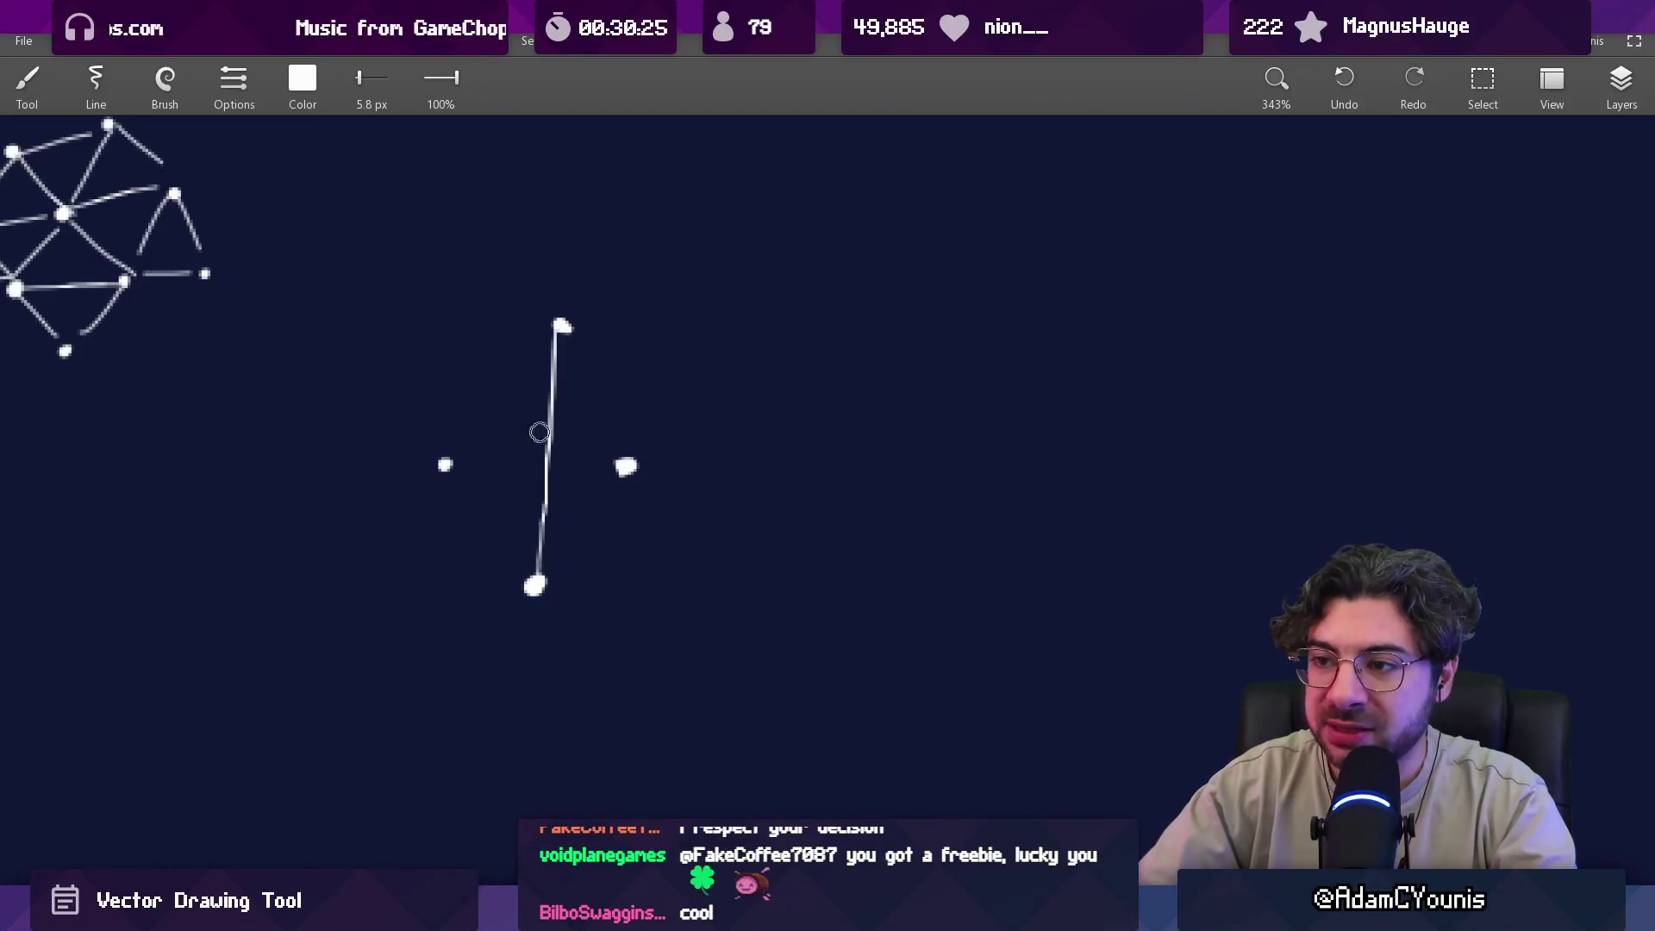
pyautogui.moveTo(562, 327); pyautogui.dragTo(470, 367)
pyautogui.hotkey('ctrl', 'z')
pyautogui.moveTo(609, 314)
pyautogui.mouseDown()
pyautogui.moveTo(468, 394)
pyautogui.moveTo(506, 562)
pyautogui.moveTo(676, 425)
pyautogui.mouseUp()
pyautogui.hotkey('ctrl', 'z')
pyautogui.moveTo(561, 326)
pyautogui.mouseDown()
pyautogui.moveTo(709, 558)
pyautogui.moveTo(528, 355)
pyautogui.mouseUp()
pyautogui.moveTo(634, 444)
pyautogui.mouseDown()
pyautogui.moveTo(619, 488)
pyautogui.moveTo(617, 410)
pyautogui.mouseUp()
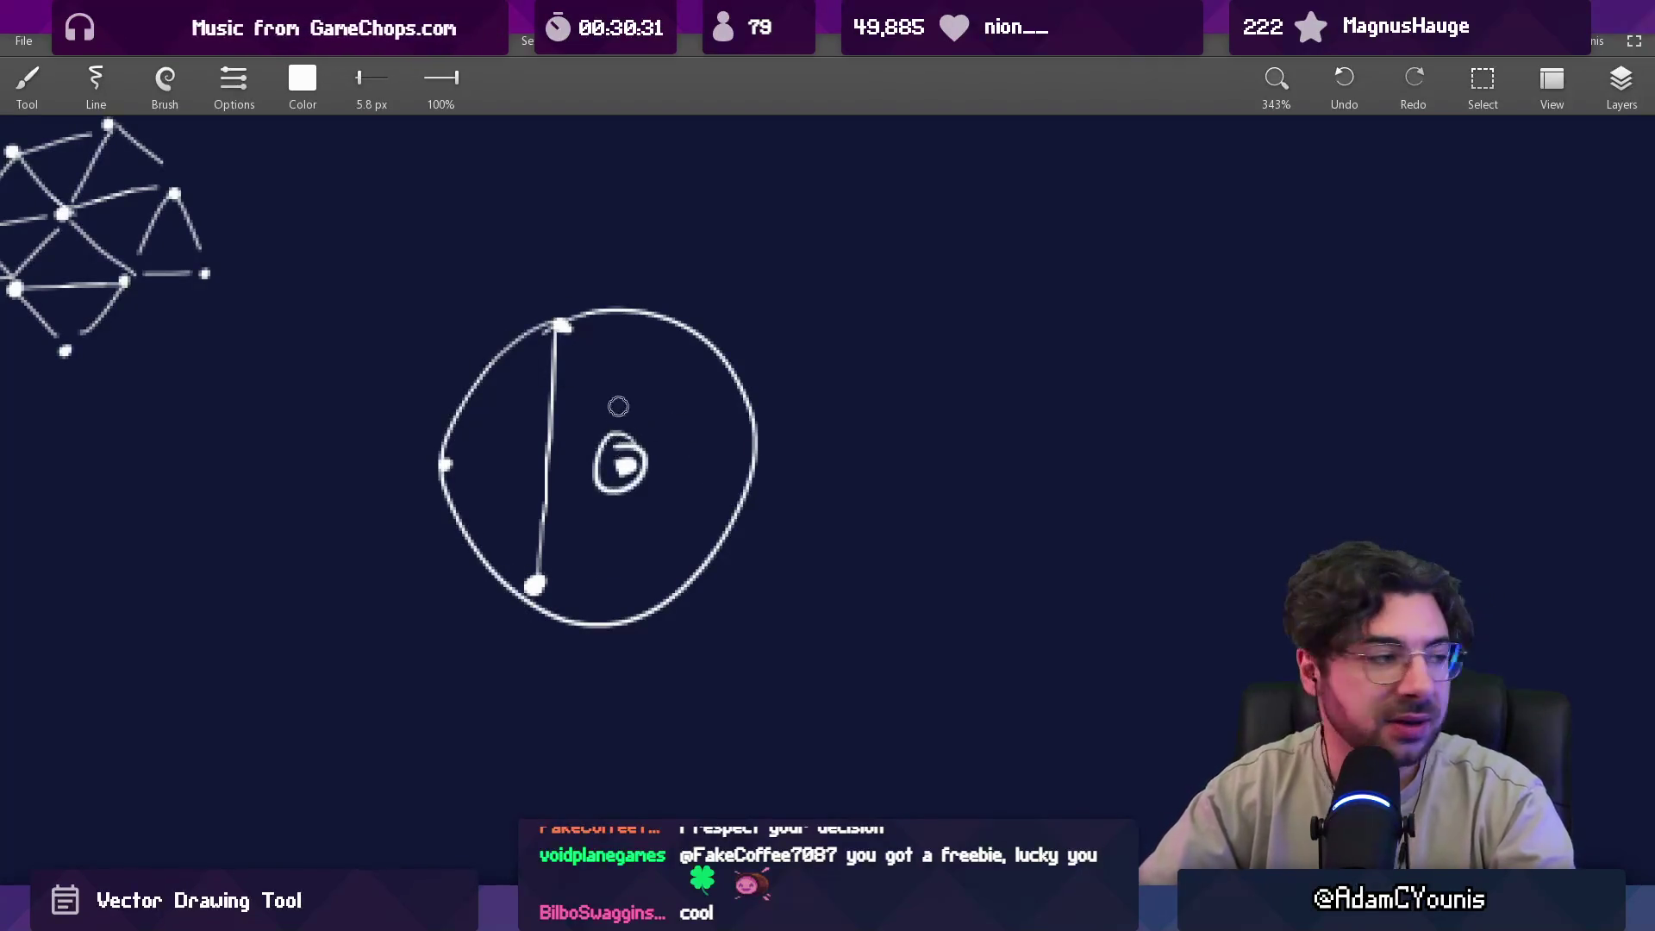
pyautogui.hotkey('ctrl', 'z')
# Draw more trial strokes and loops around the shape, then undo the large circles.
pyautogui.hotkey('ctrl', 'z')
pyautogui.moveTo(561, 326)
pyautogui.mouseDown()
pyautogui.moveTo(448, 465)
pyautogui.moveTo(518, 580)
pyautogui.mouseUp()
pyautogui.moveTo(629, 293); pyautogui.dragTo(498, 388)
pyautogui.hotkey('ctrl', 'z')
pyautogui.moveTo(655, 300)
pyautogui.mouseDown()
pyautogui.moveTo(487, 370)
pyautogui.moveTo(472, 549)
pyautogui.moveTo(728, 620)
pyautogui.mouseUp()
pyautogui.hotkey('ctrl', 'z')
pyautogui.moveTo(582, 284)
pyautogui.mouseDown()
pyautogui.moveTo(528, 672)
pyautogui.moveTo(712, 280)
pyautogui.mouseUp()
pyautogui.hotkey('ctrl', 'z')
pyautogui.moveTo(625, 315)
pyautogui.mouseDown()
pyautogui.moveTo(676, 618)
pyautogui.moveTo(513, 310)
pyautogui.mouseUp()
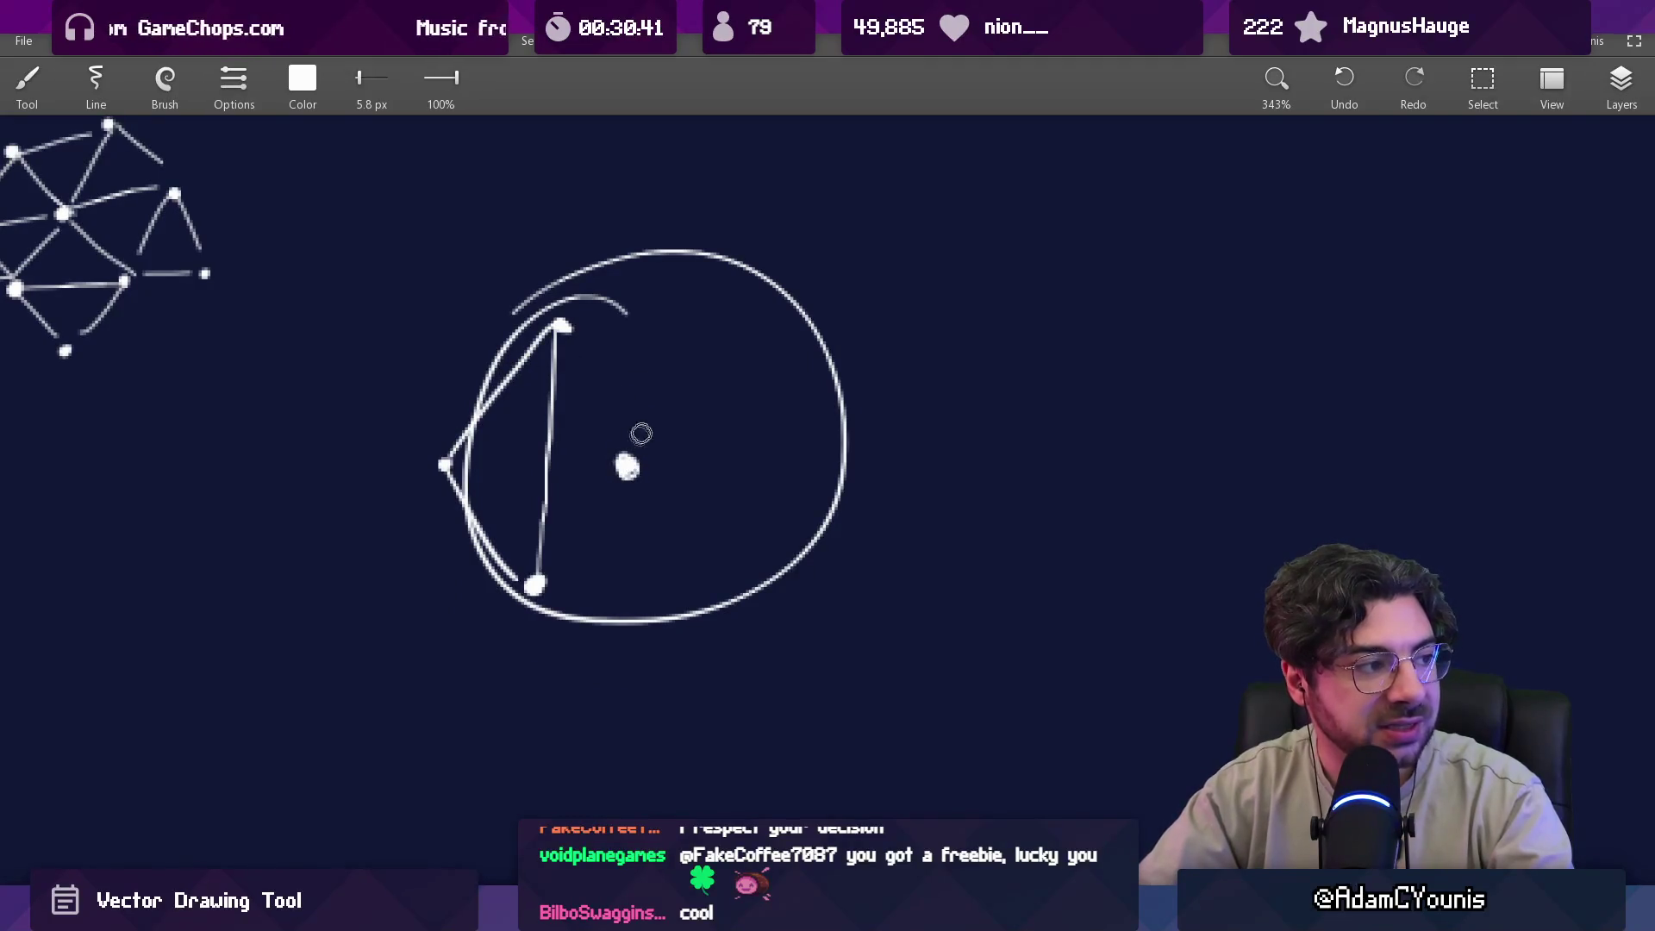
pyautogui.hotkey('ctrl', 'z')
# Erase the vertical line and brush the horizontal middle edge plus the right-side edges.
pyautogui.press('e')
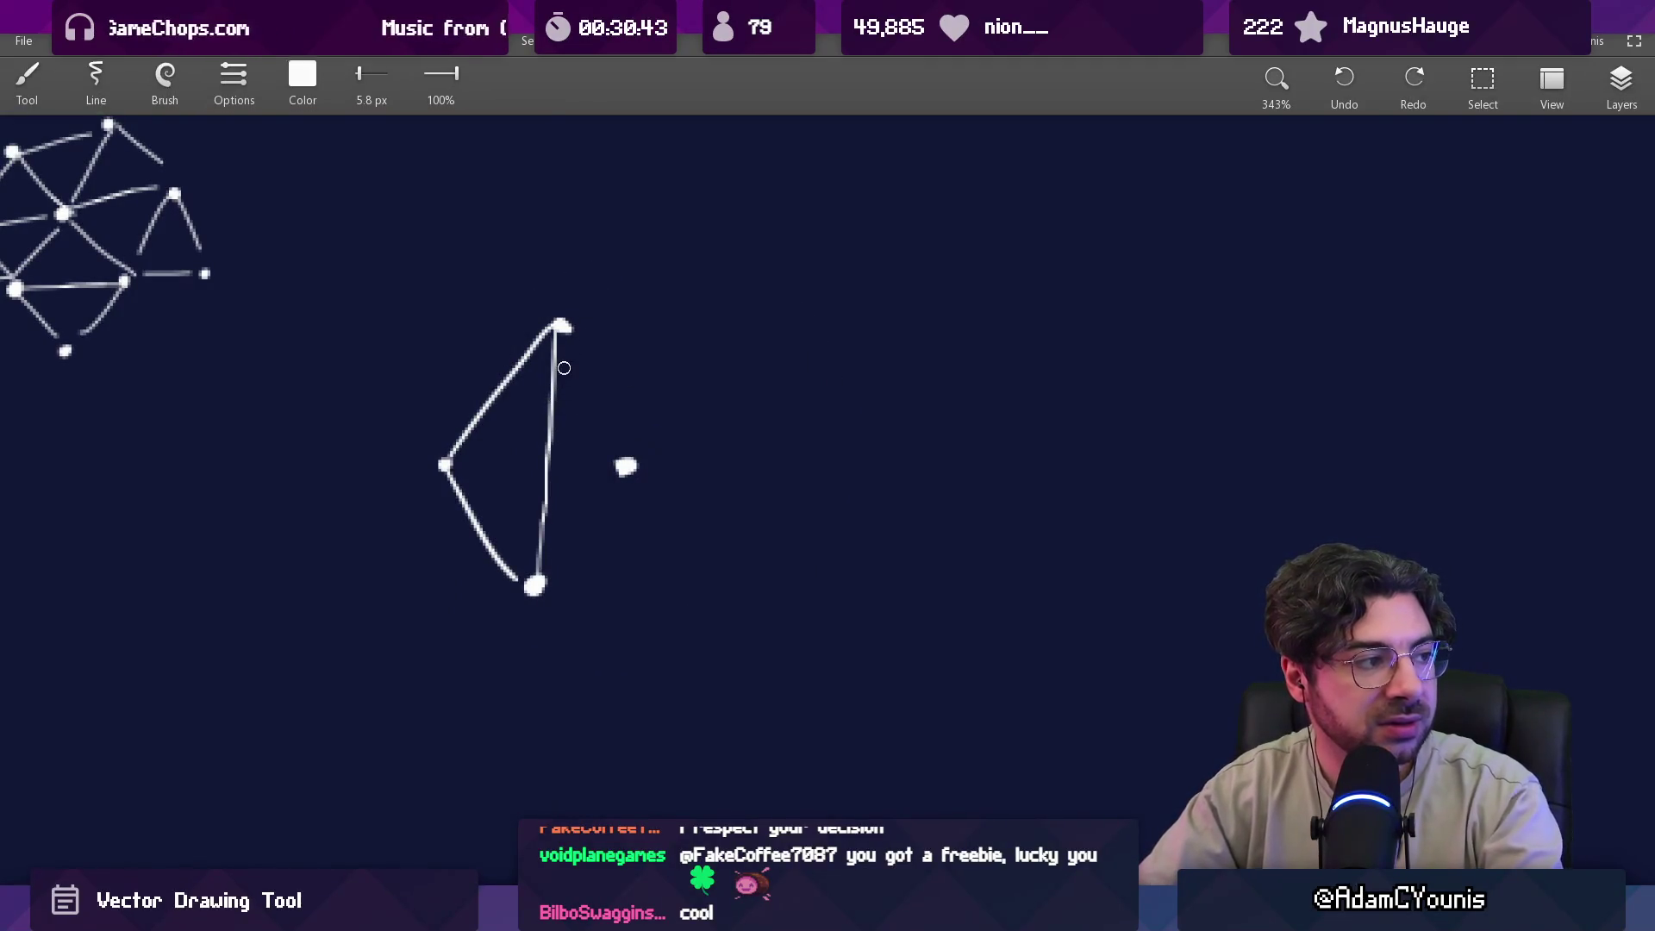
pyautogui.moveTo(557, 338); pyautogui.dragTo(548, 514)
pyautogui.press('b')
pyautogui.moveTo(444, 464); pyautogui.dragTo(588, 466)
pyautogui.moveTo(552, 552)
pyautogui.mouseDown()
pyautogui.moveTo(577, 381)
pyautogui.moveTo(560, 337)
pyautogui.moveTo(503, 325)
pyautogui.moveTo(556, 334)
pyautogui.moveTo(488, 340)
pyautogui.moveTo(577, 376)
pyautogui.mouseUp()
# Sketch ovals around the diamond and undo them again.
pyautogui.hotkey('ctrl', 'z')
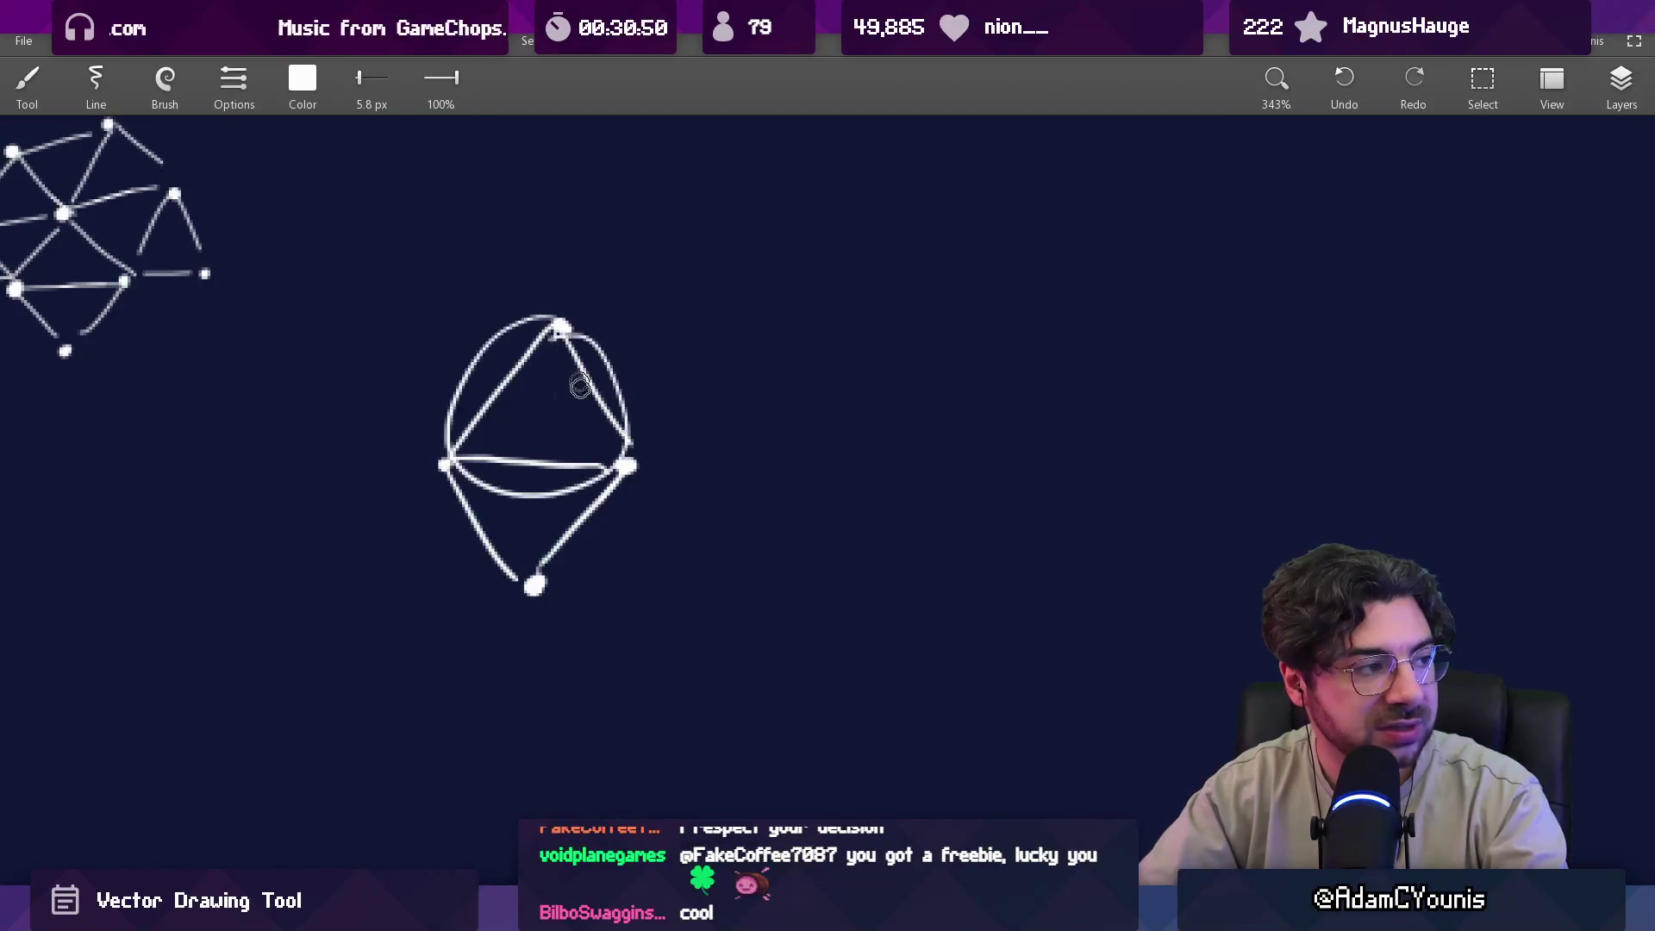
pyautogui.moveTo(620, 463)
pyautogui.mouseDown()
pyautogui.moveTo(610, 437)
pyautogui.moveTo(532, 421)
pyautogui.moveTo(574, 581)
pyautogui.moveTo(573, 414)
pyautogui.mouseUp()
pyautogui.hotkey('ctrl', 'z')
pyautogui.hotkey('ctrl', 'z')
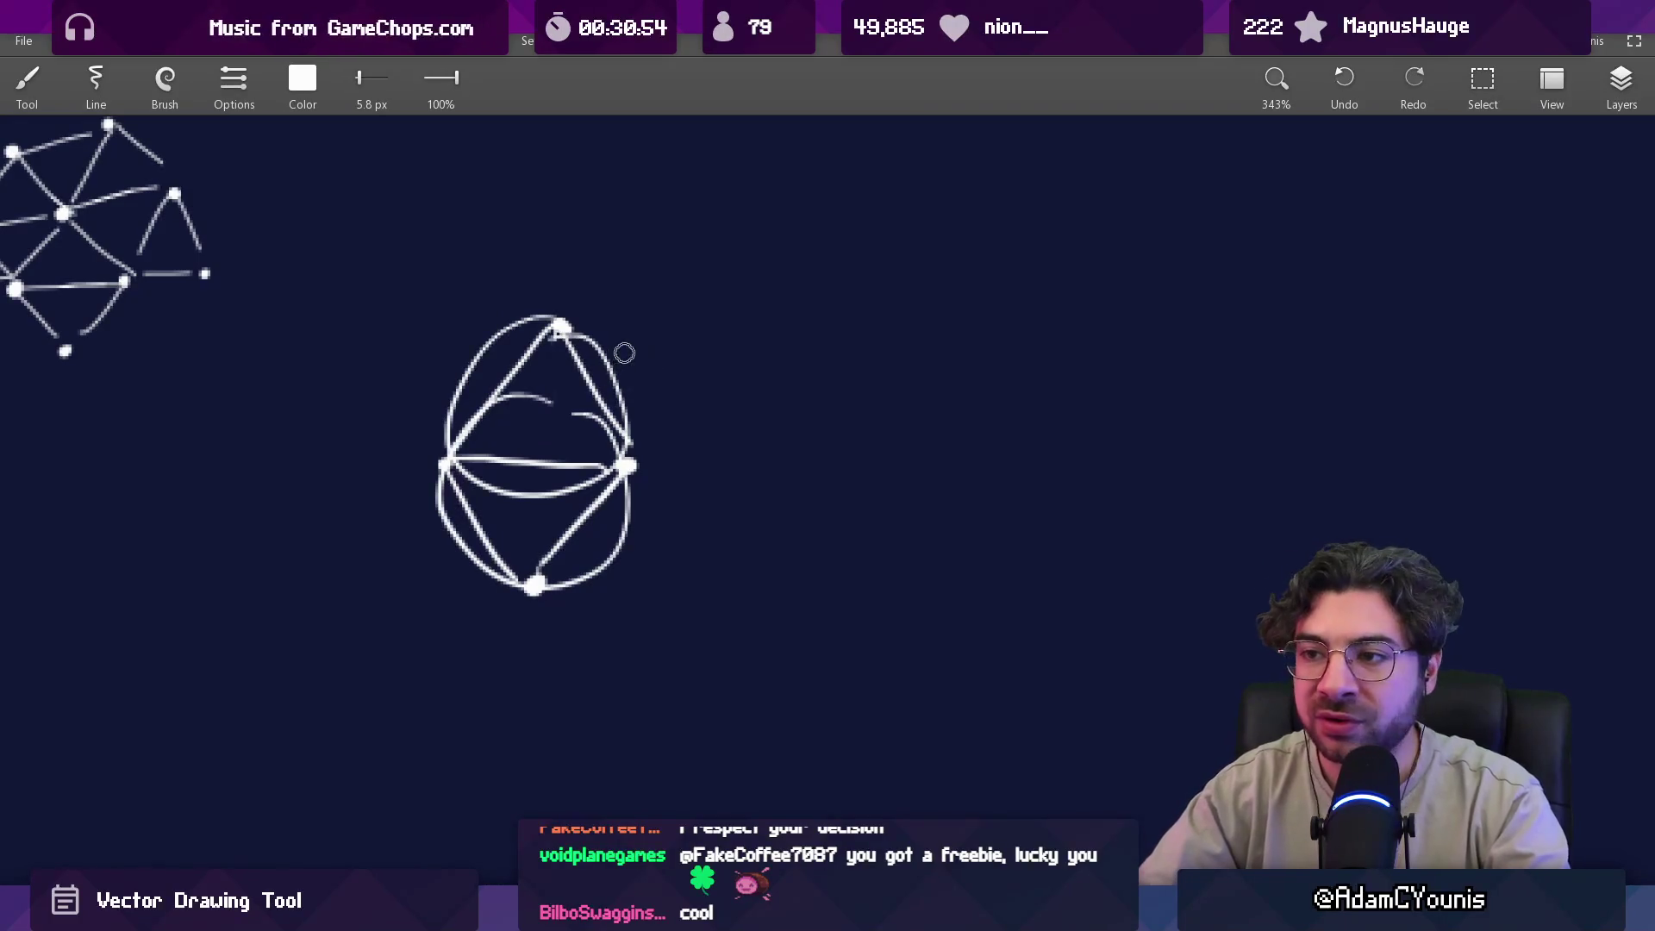
pyautogui.hotkey('ctrl', 'z')
pyautogui.hotkey('ctrl', 'z')
pyautogui.hotkey('ctrl', 'z')
pyautogui.hotkey('ctrl', 'y')
pyautogui.moveTo(595, 296); pyautogui.dragTo(520, 267)
pyautogui.hotkey('ctrl', 'z')
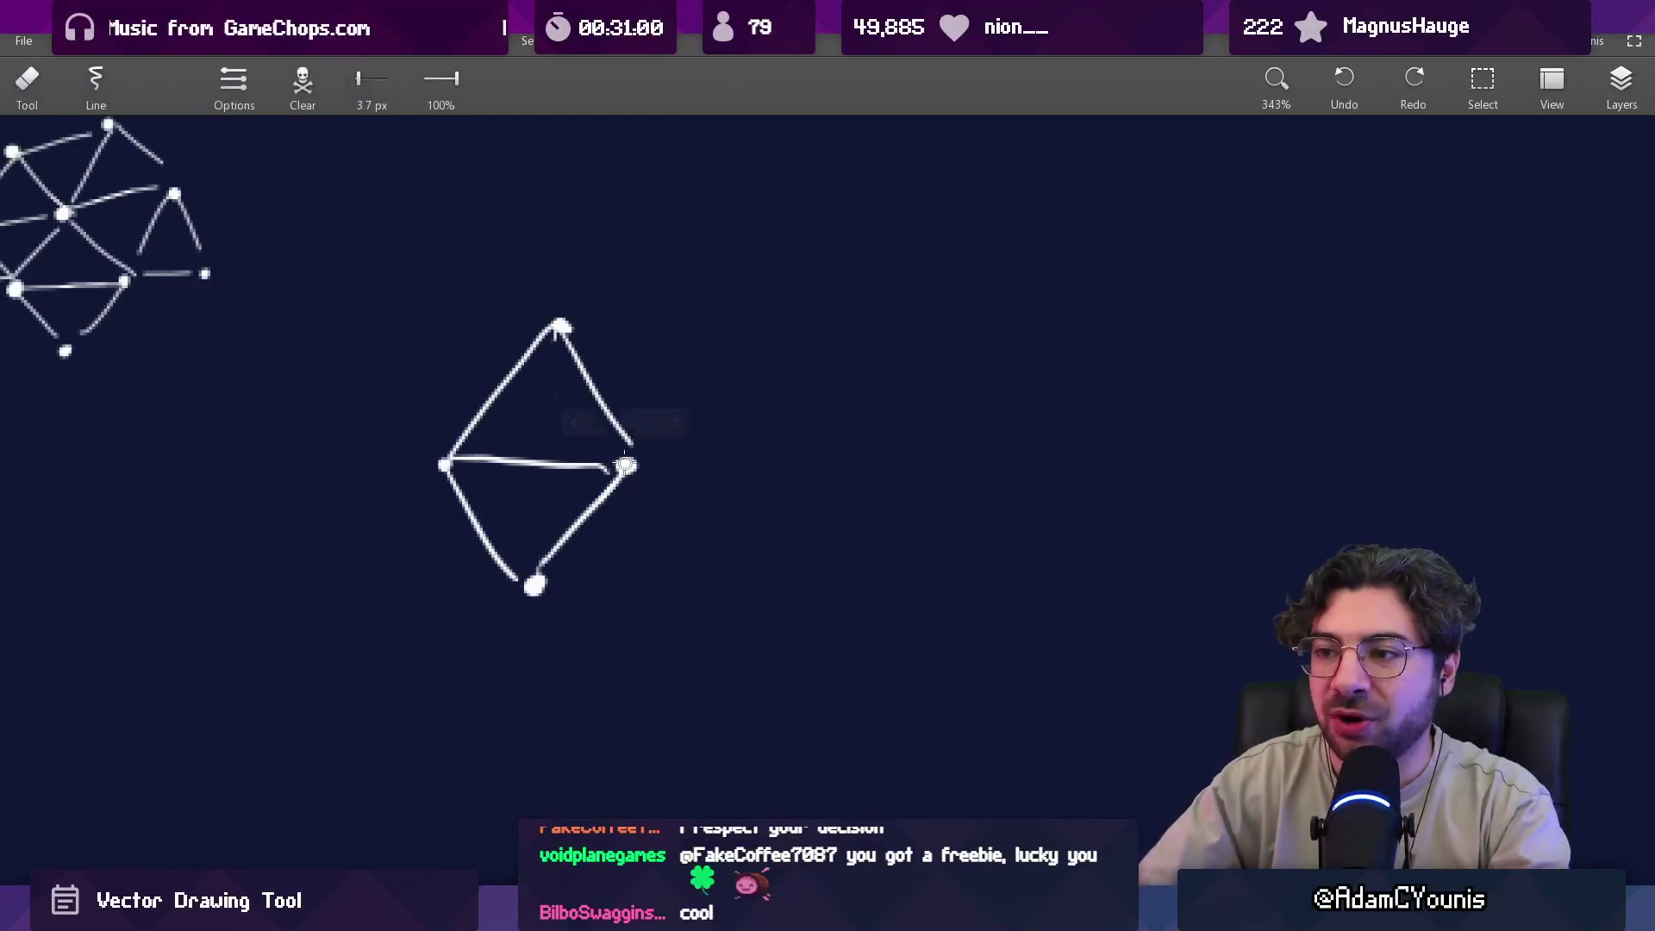
# Erase and redraw the diamond's upper-right edge.
pyautogui.press('e')
pyautogui.moveTo(626, 437)
pyautogui.mouseDown()
pyautogui.moveTo(575, 345)
pyautogui.moveTo(615, 411)
pyautogui.mouseUp()
pyautogui.press('b')
pyautogui.moveTo(562, 328); pyautogui.dragTo(625, 462)
pyautogui.press('e')
pyautogui.scroll(-2, 587, 414)
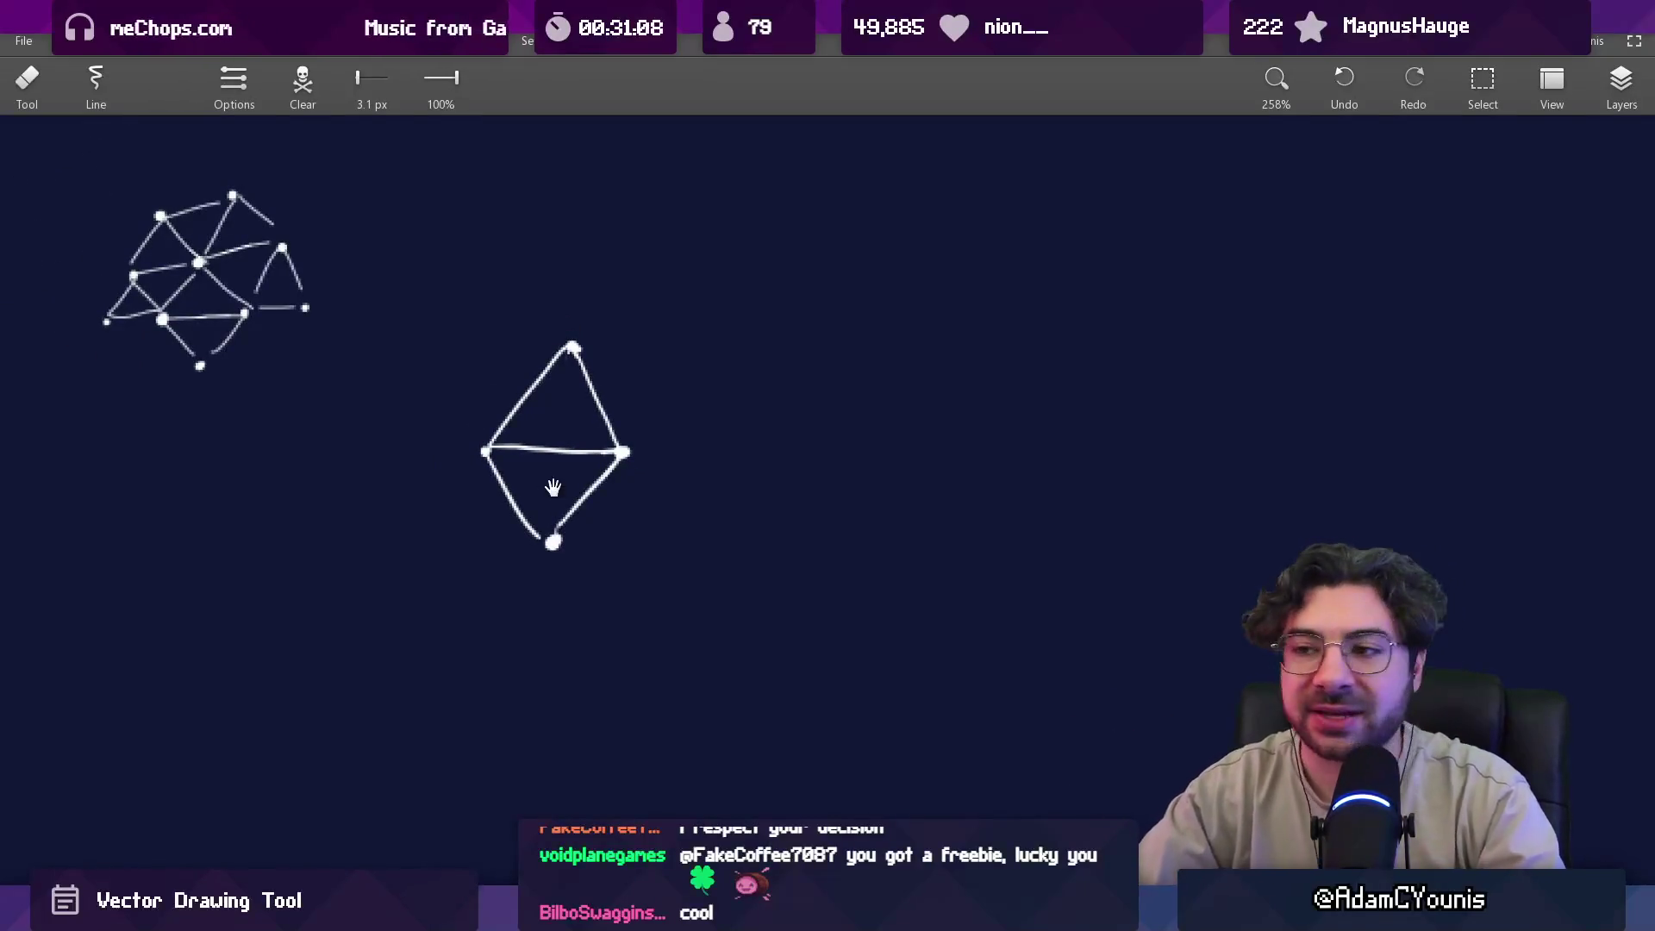
# Shift the view and circle the diamond and the triangulation sketch's upper parts.
pyautogui.moveTo(552, 488); pyautogui.dragTo(500, 490)
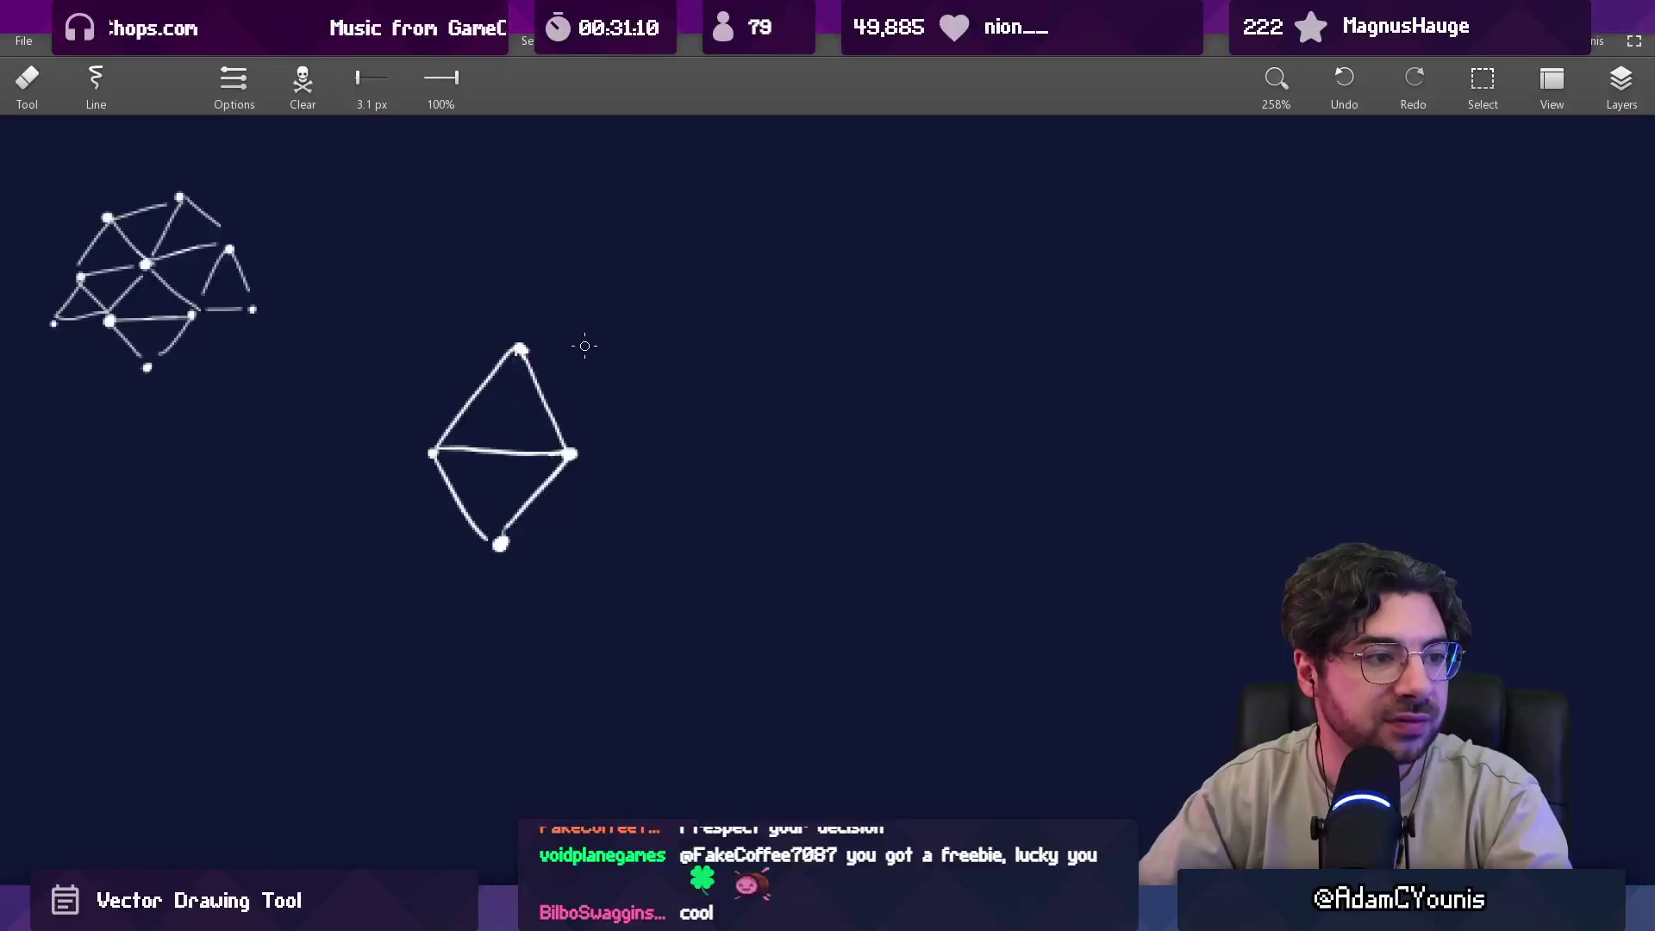
pyautogui.press('b')
pyautogui.moveTo(536, 322); pyautogui.dragTo(522, 301)
pyautogui.scroll(-4, 571, 552)
pyautogui.scroll(1, 565, 500)
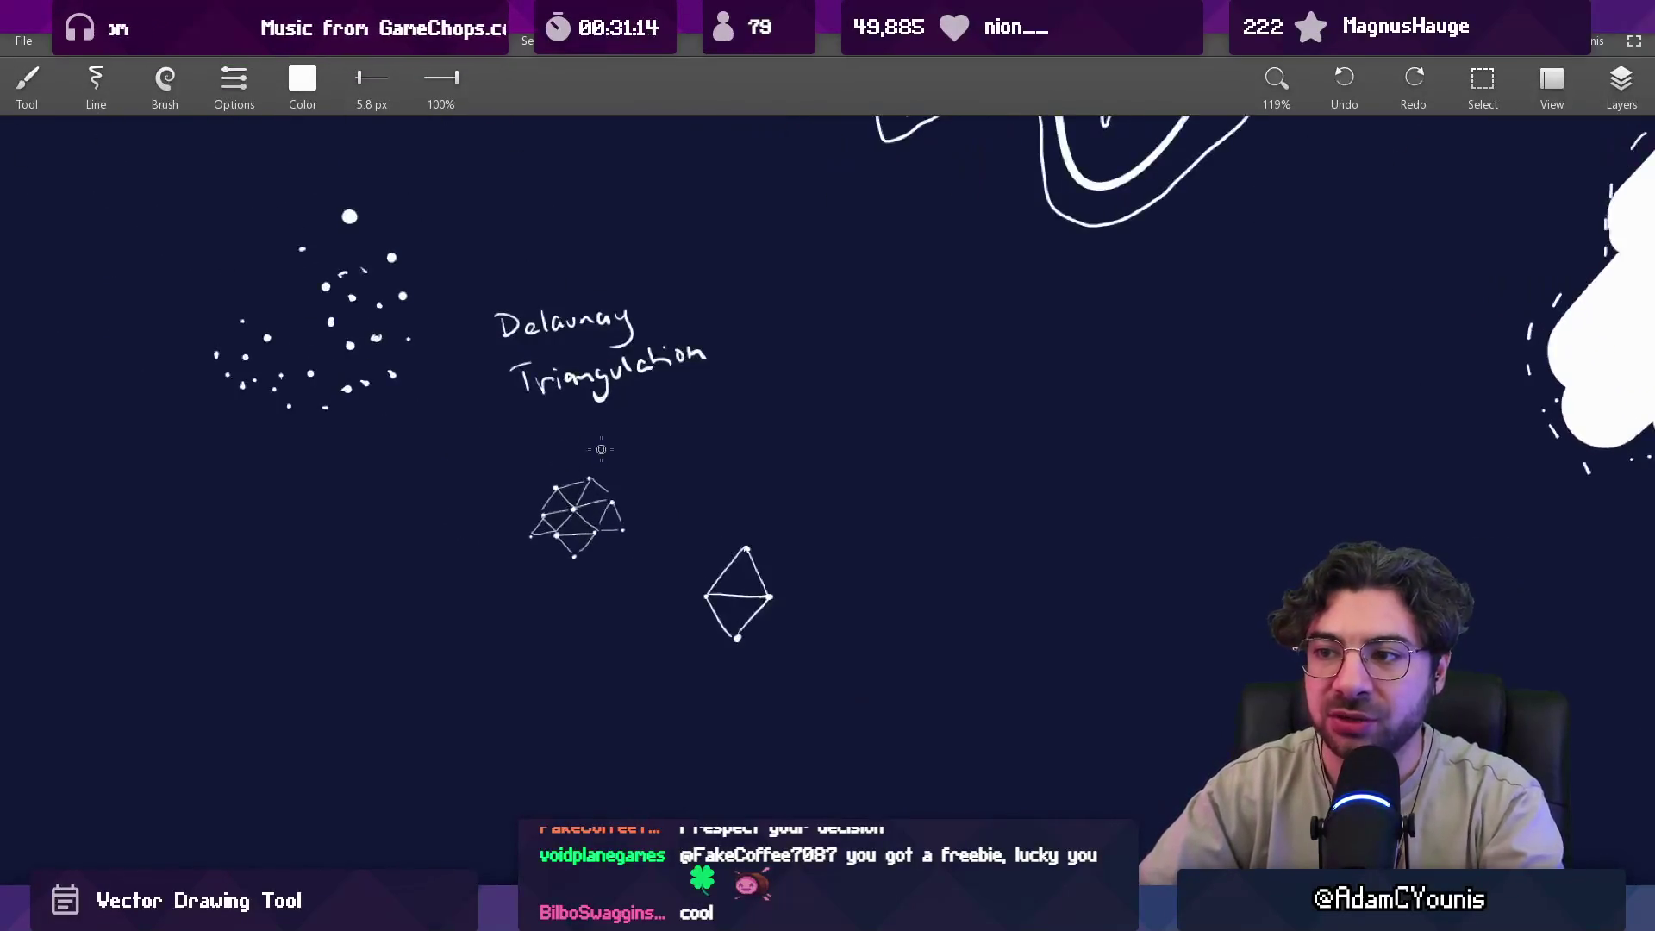
pyautogui.scroll(9, 589, 479)
pyautogui.moveTo(604, 393)
pyautogui.mouseDown()
pyautogui.moveTo(673, 543)
pyautogui.moveTo(619, 399)
pyautogui.mouseUp()
pyautogui.moveTo(552, 349)
pyautogui.mouseDown()
pyautogui.moveTo(503, 288)
pyautogui.moveTo(517, 309)
pyautogui.mouseUp()
# Sketch temporary circles around the mesh's left, centre and lower parts.
pyautogui.moveTo(436, 371)
pyautogui.mouseDown()
pyautogui.moveTo(392, 414)
pyautogui.moveTo(457, 375)
pyautogui.mouseUp()
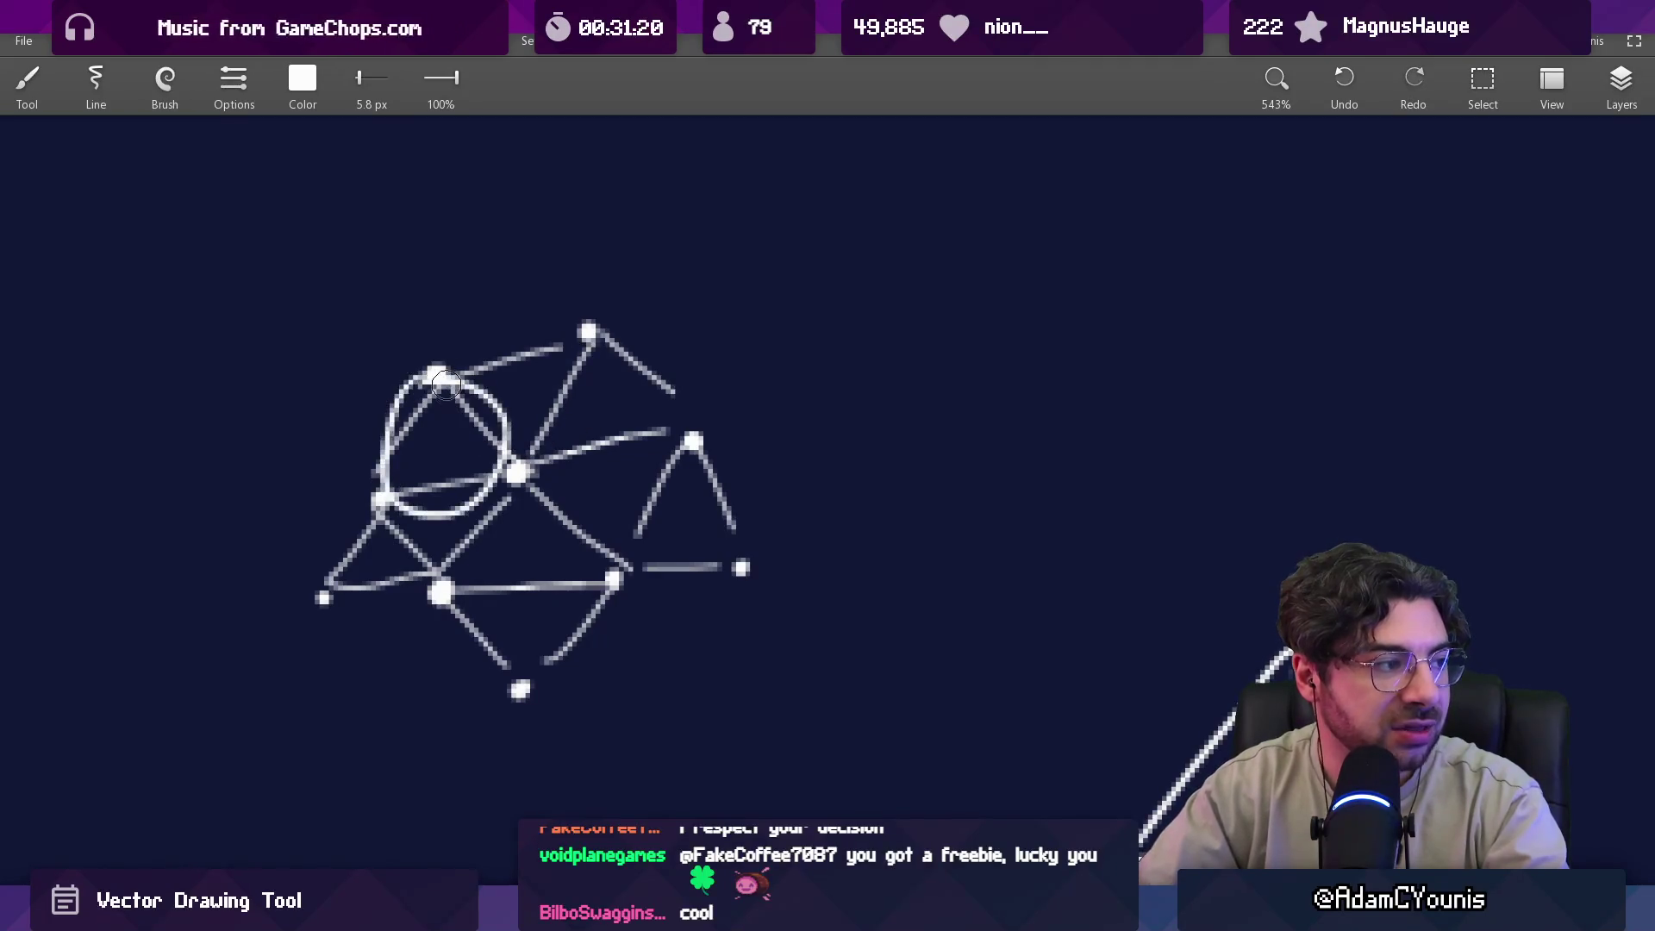
pyautogui.moveTo(451, 469); pyautogui.dragTo(453, 472)
pyautogui.moveTo(336, 518); pyautogui.dragTo(431, 603)
pyautogui.moveTo(545, 553); pyautogui.dragTo(543, 508)
pyautogui.scroll(-10, 721, 417)
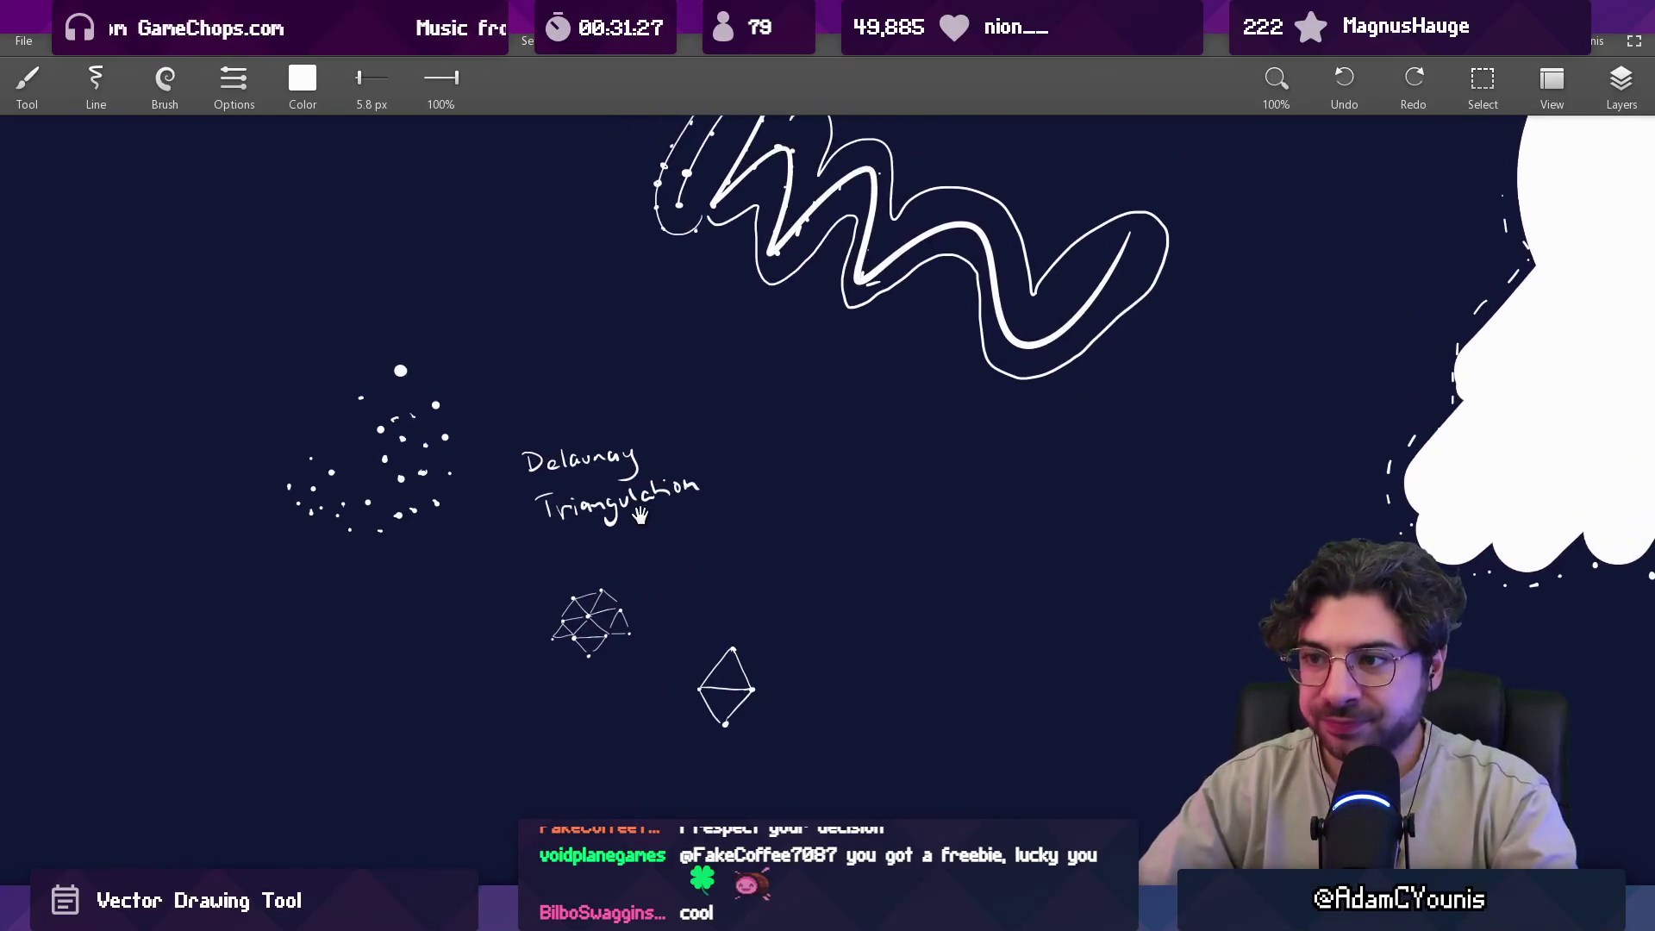
pyautogui.scroll(5, 572, 448)
# Circle the small mesh, then trace a thick stroke along its outer edges.
pyautogui.moveTo(587, 358)
pyautogui.mouseDown()
pyautogui.moveTo(668, 523)
pyautogui.moveTo(643, 480)
pyautogui.moveTo(596, 504)
pyautogui.moveTo(705, 379)
pyautogui.moveTo(694, 335)
pyautogui.moveTo(732, 352)
pyautogui.moveTo(783, 431)
pyautogui.moveTo(824, 545)
pyautogui.moveTo(774, 601)
pyautogui.moveTo(614, 669)
pyautogui.moveTo(508, 601)
pyautogui.moveTo(455, 533)
pyautogui.moveTo(521, 381)
pyautogui.moveTo(681, 354)
pyautogui.mouseUp()
pyautogui.scroll(3, 542, 367)
pyautogui.moveTo(582, 403)
pyautogui.mouseDown()
pyautogui.moveTo(702, 372)
pyautogui.moveTo(767, 448)
pyautogui.moveTo(790, 512)
pyautogui.moveTo(663, 627)
pyautogui.moveTo(597, 574)
pyautogui.moveTo(493, 576)
pyautogui.moveTo(580, 405)
pyautogui.mouseUp()
pyautogui.scroll(-5, 684, 376)
# Pan across the drawing and undo the thick outline around the mesh.
pyautogui.moveTo(796, 310); pyautogui.dragTo(681, 509)
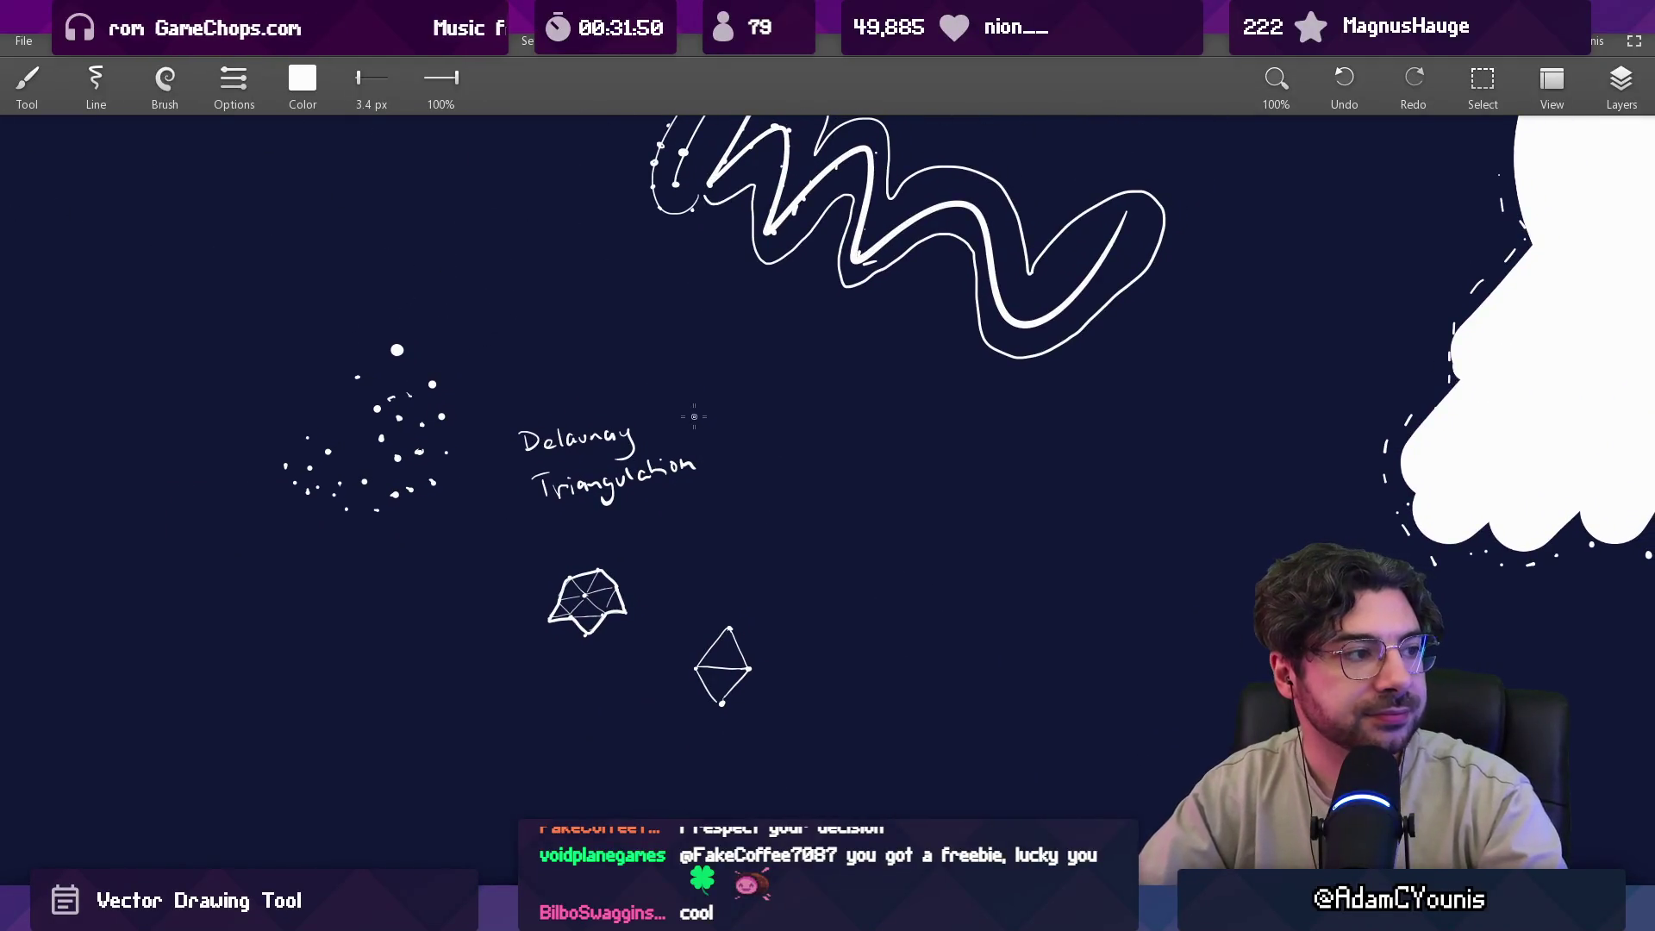
pyautogui.hotkey('ctrl', 'z')
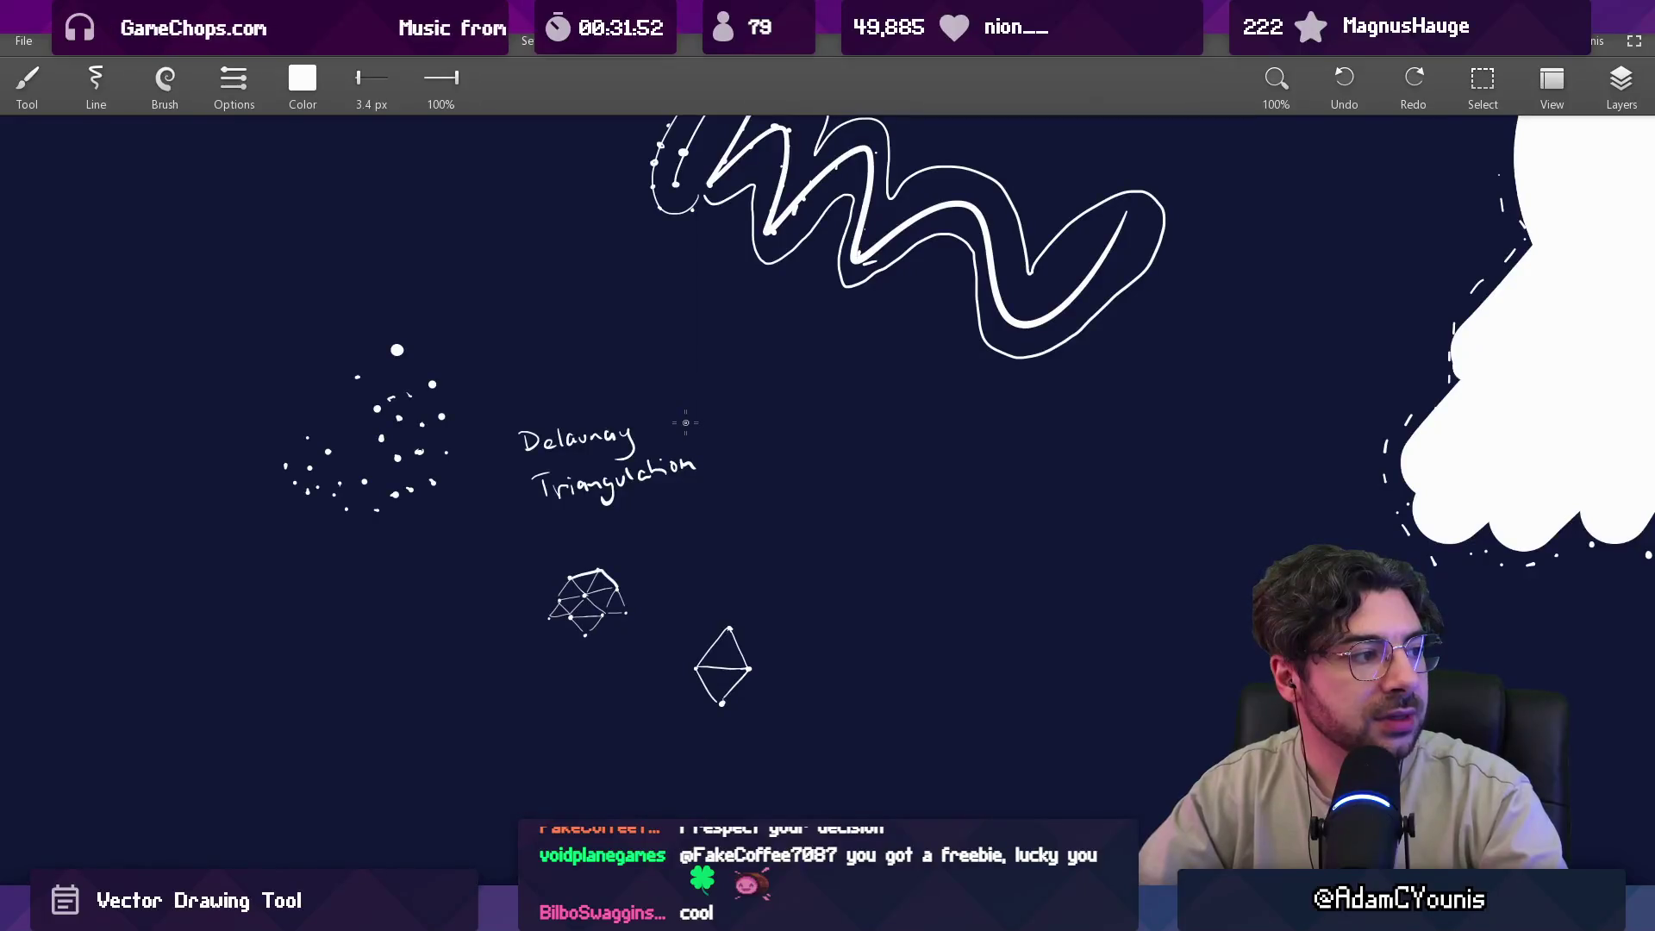
pyautogui.scroll(4, 686, 423)
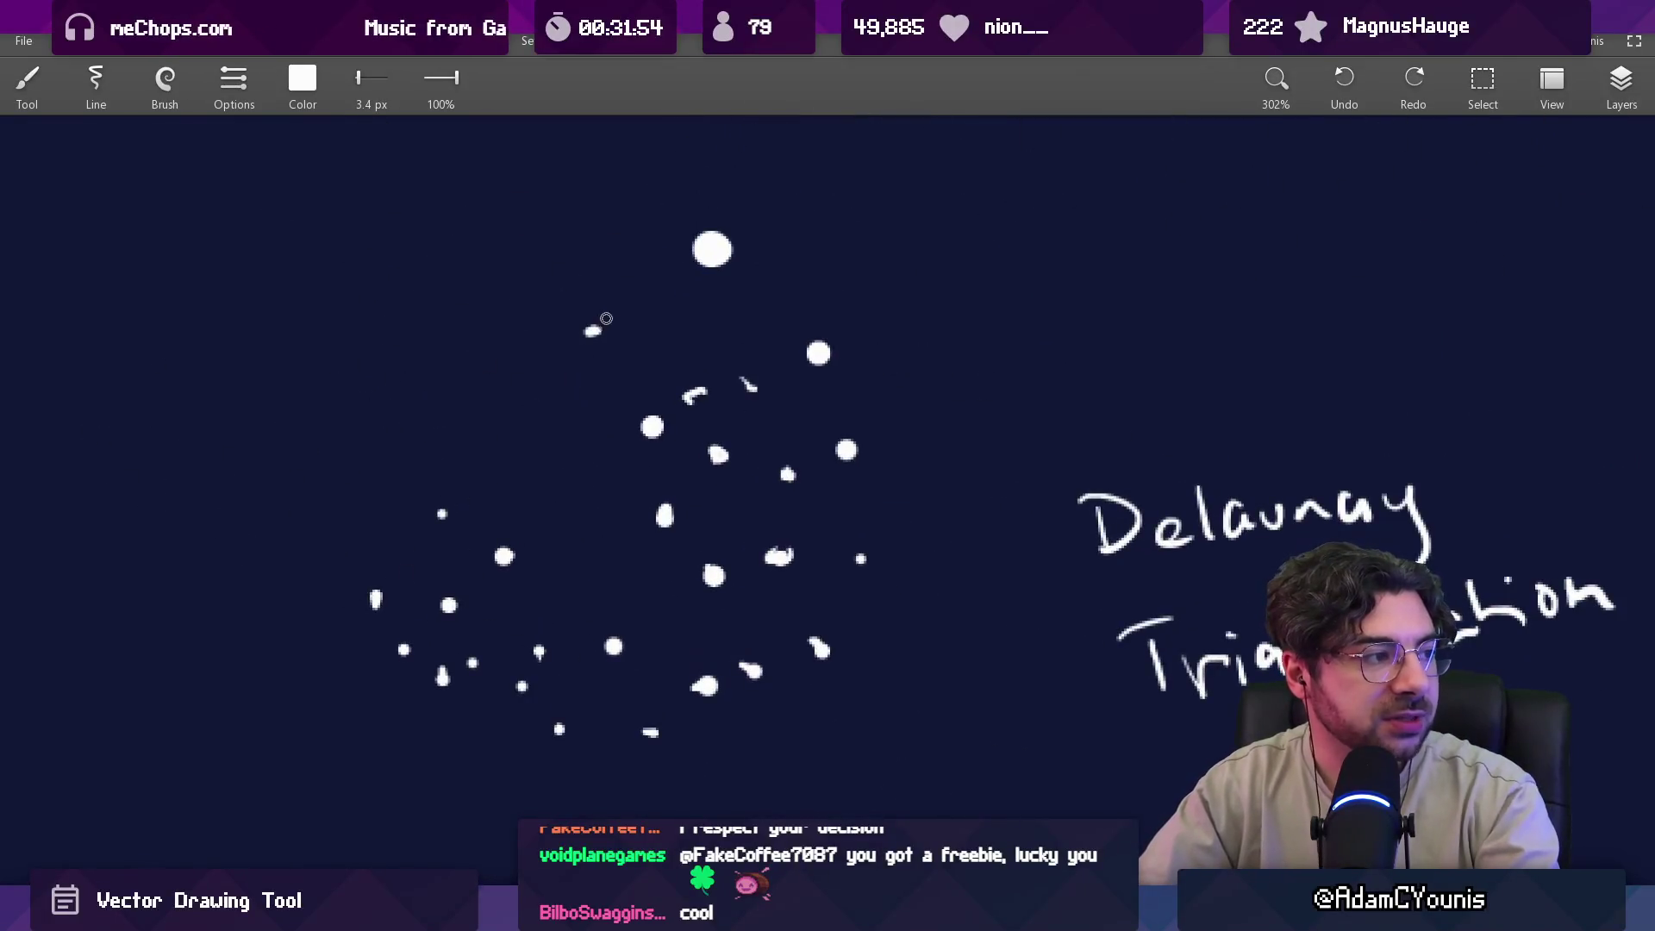
# Sketch a loop around the whole point cloud.
pyautogui.moveTo(592, 328)
pyautogui.mouseDown()
pyautogui.moveTo(809, 320)
pyautogui.moveTo(863, 570)
pyautogui.mouseUp()
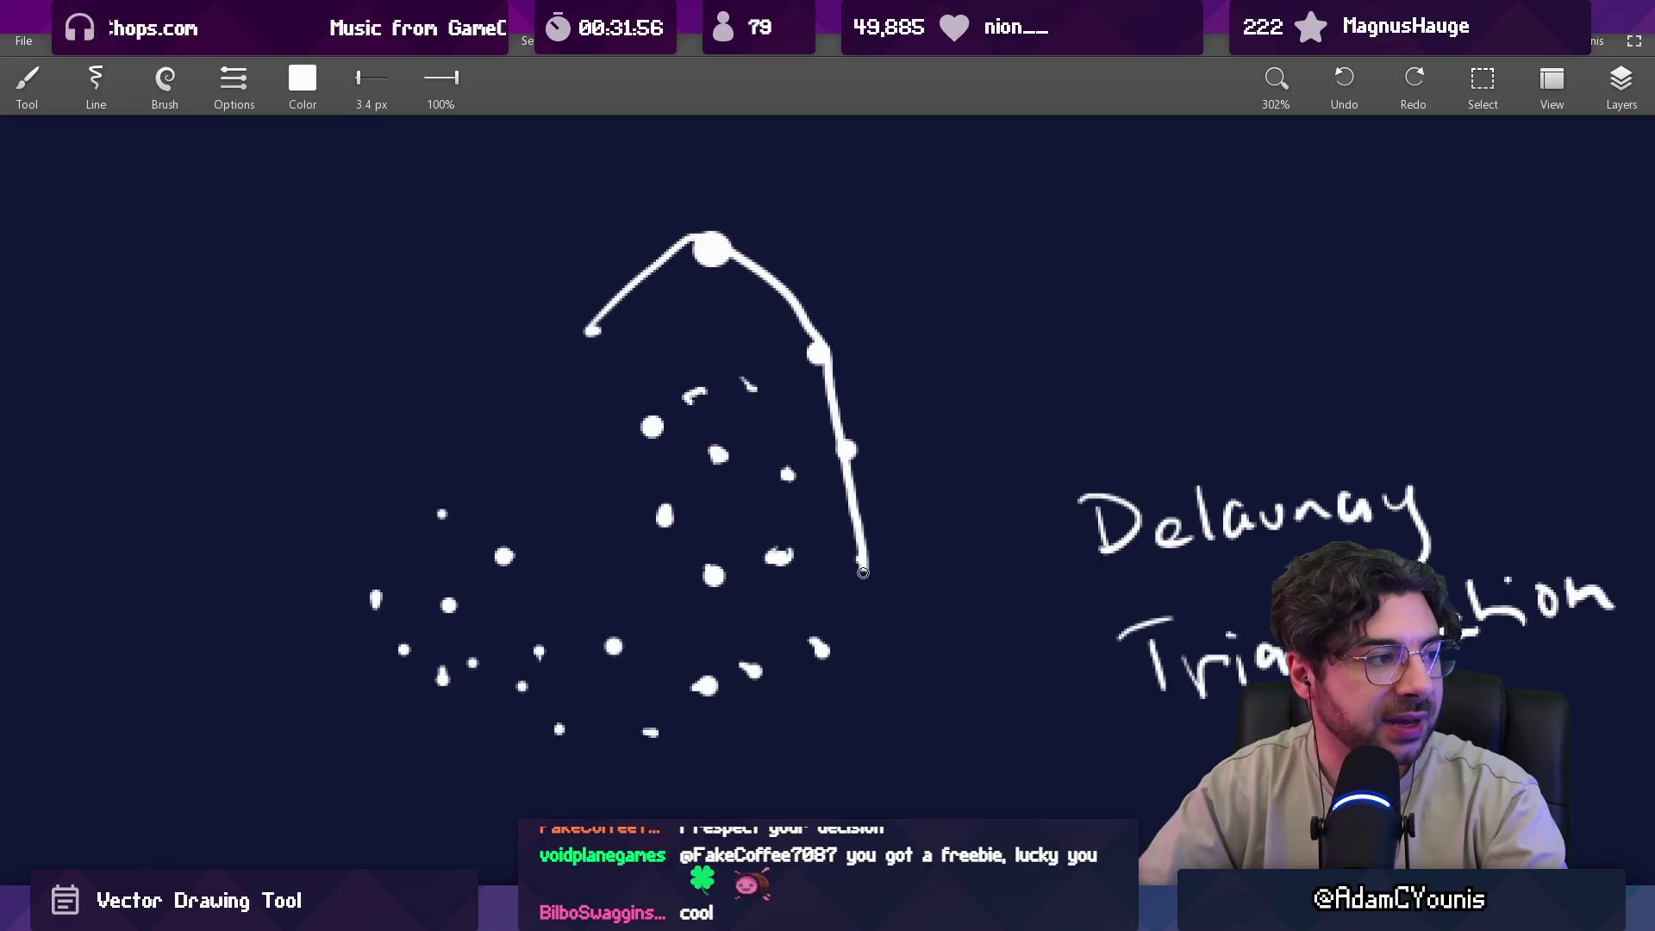
pyautogui.moveTo(802, 647)
pyautogui.mouseDown()
pyautogui.moveTo(599, 733)
pyautogui.moveTo(386, 625)
pyautogui.mouseUp()
pyautogui.moveTo(407, 552)
pyautogui.mouseDown()
pyautogui.moveTo(504, 556)
pyautogui.moveTo(582, 631)
pyautogui.moveTo(706, 554)
pyautogui.moveTo(591, 332)
pyautogui.mouseUp()
pyautogui.scroll(-4, 634, 608)
pyautogui.scroll(-2, 633, 608)
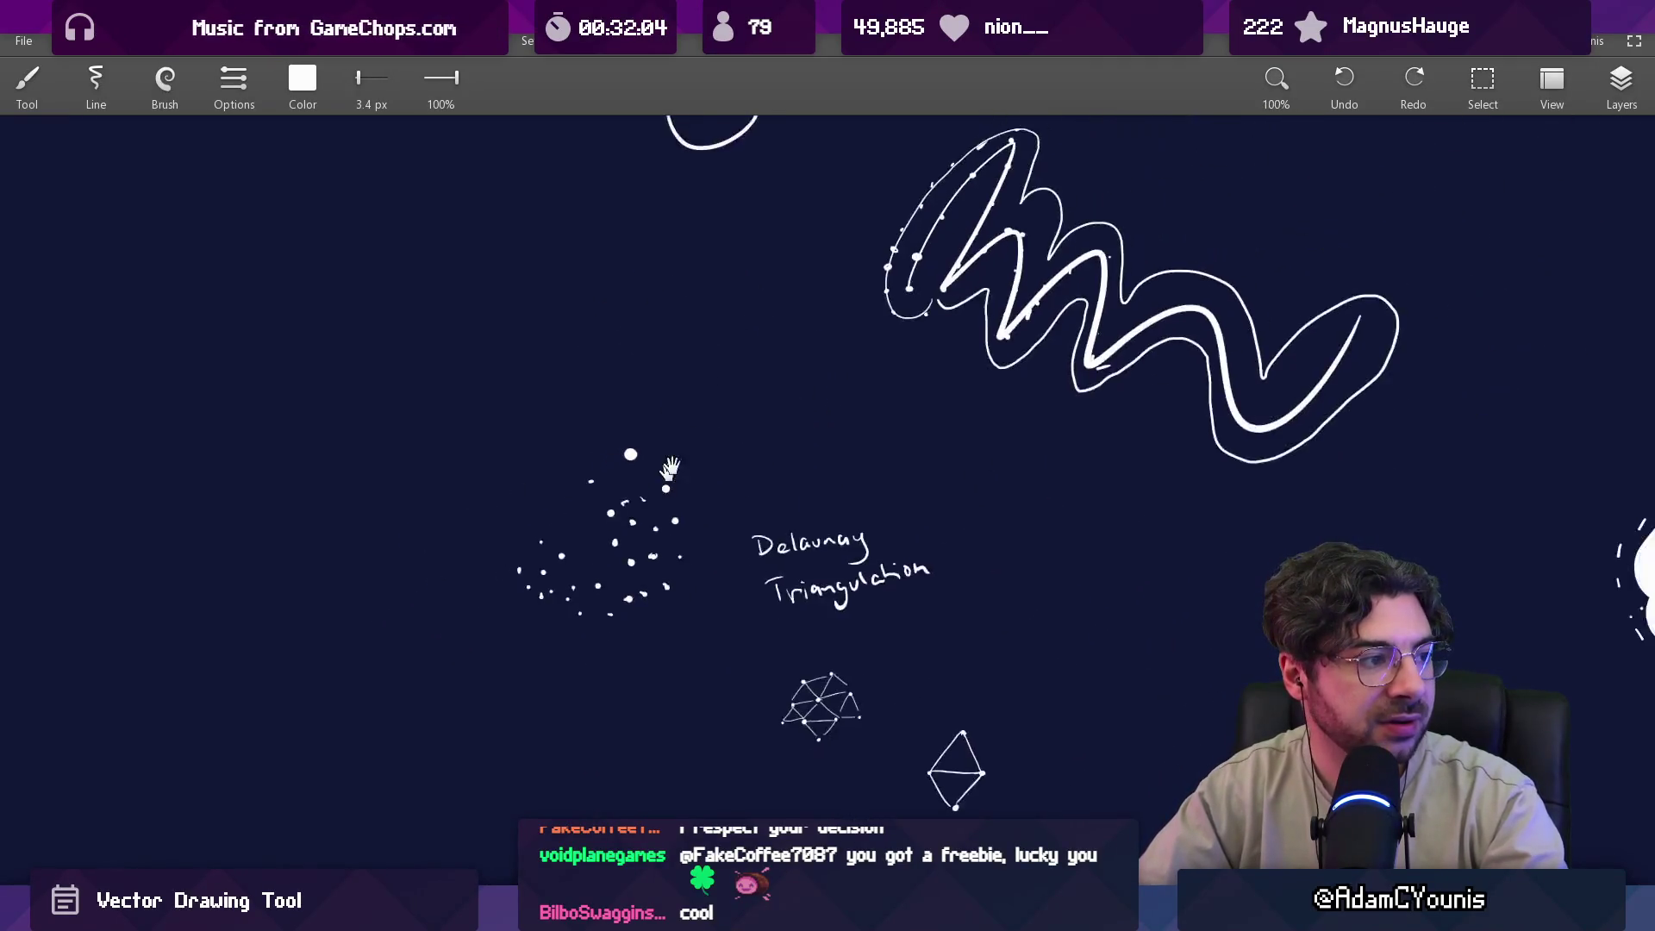
# Pan and zoom around the canvas to centre the Delaunay diamond sketch.
pyautogui.moveTo(794, 384); pyautogui.dragTo(591, 415)
pyautogui.moveTo(673, 382); pyautogui.dragTo(646, 339)
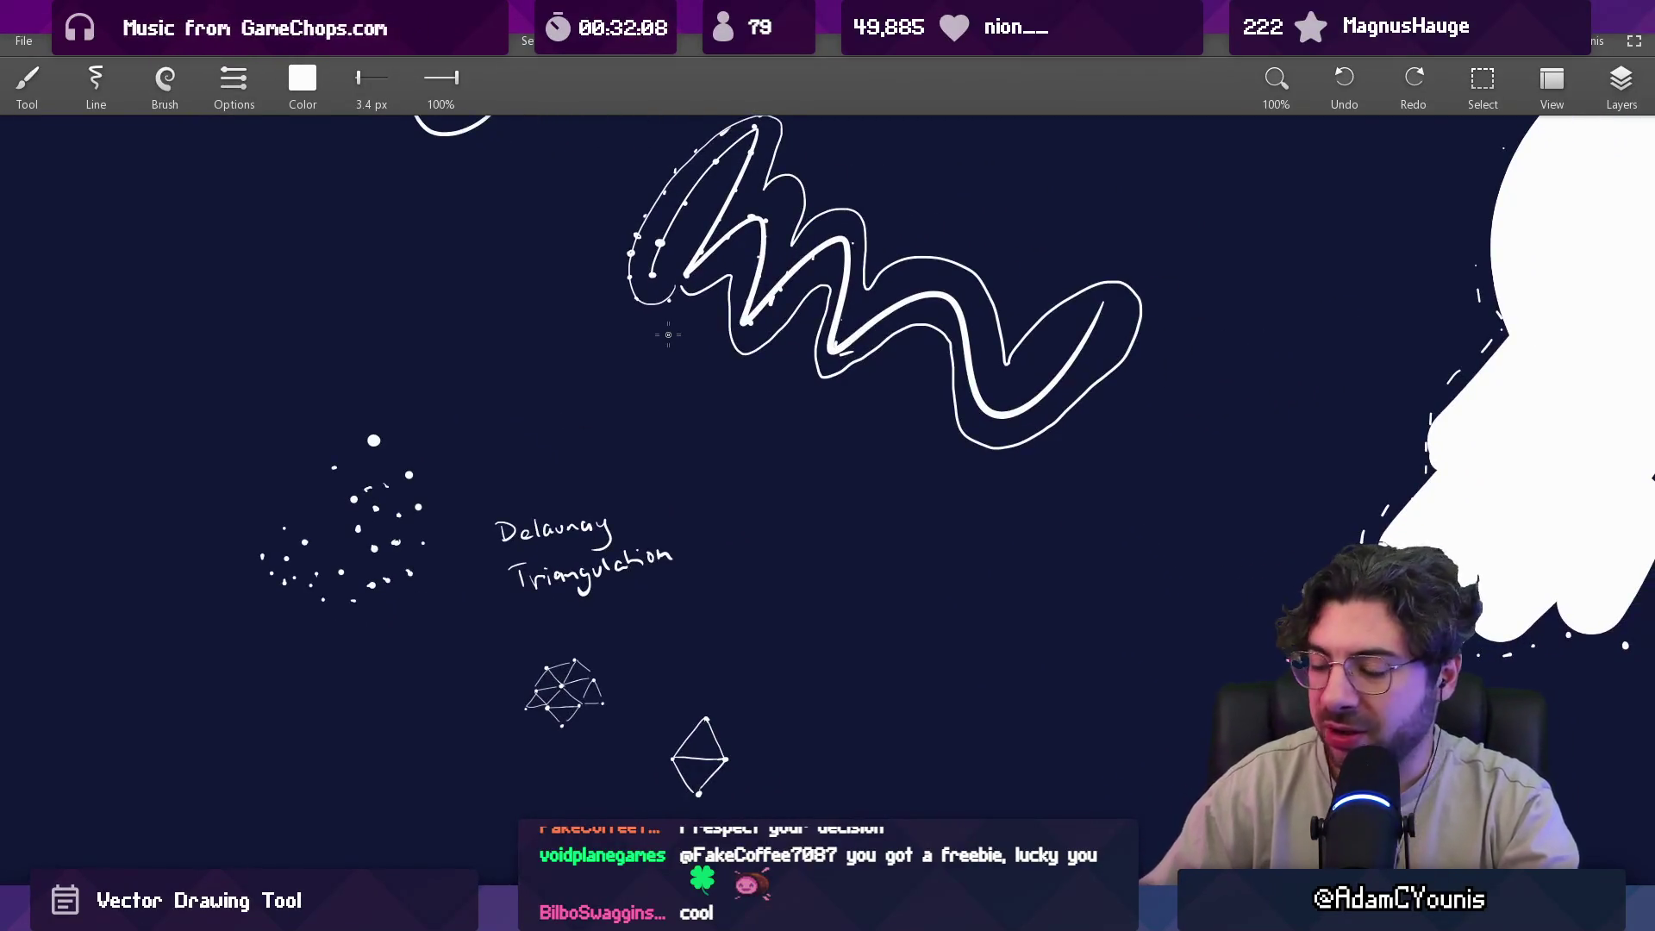
pyautogui.scroll(-4, 768, 349)
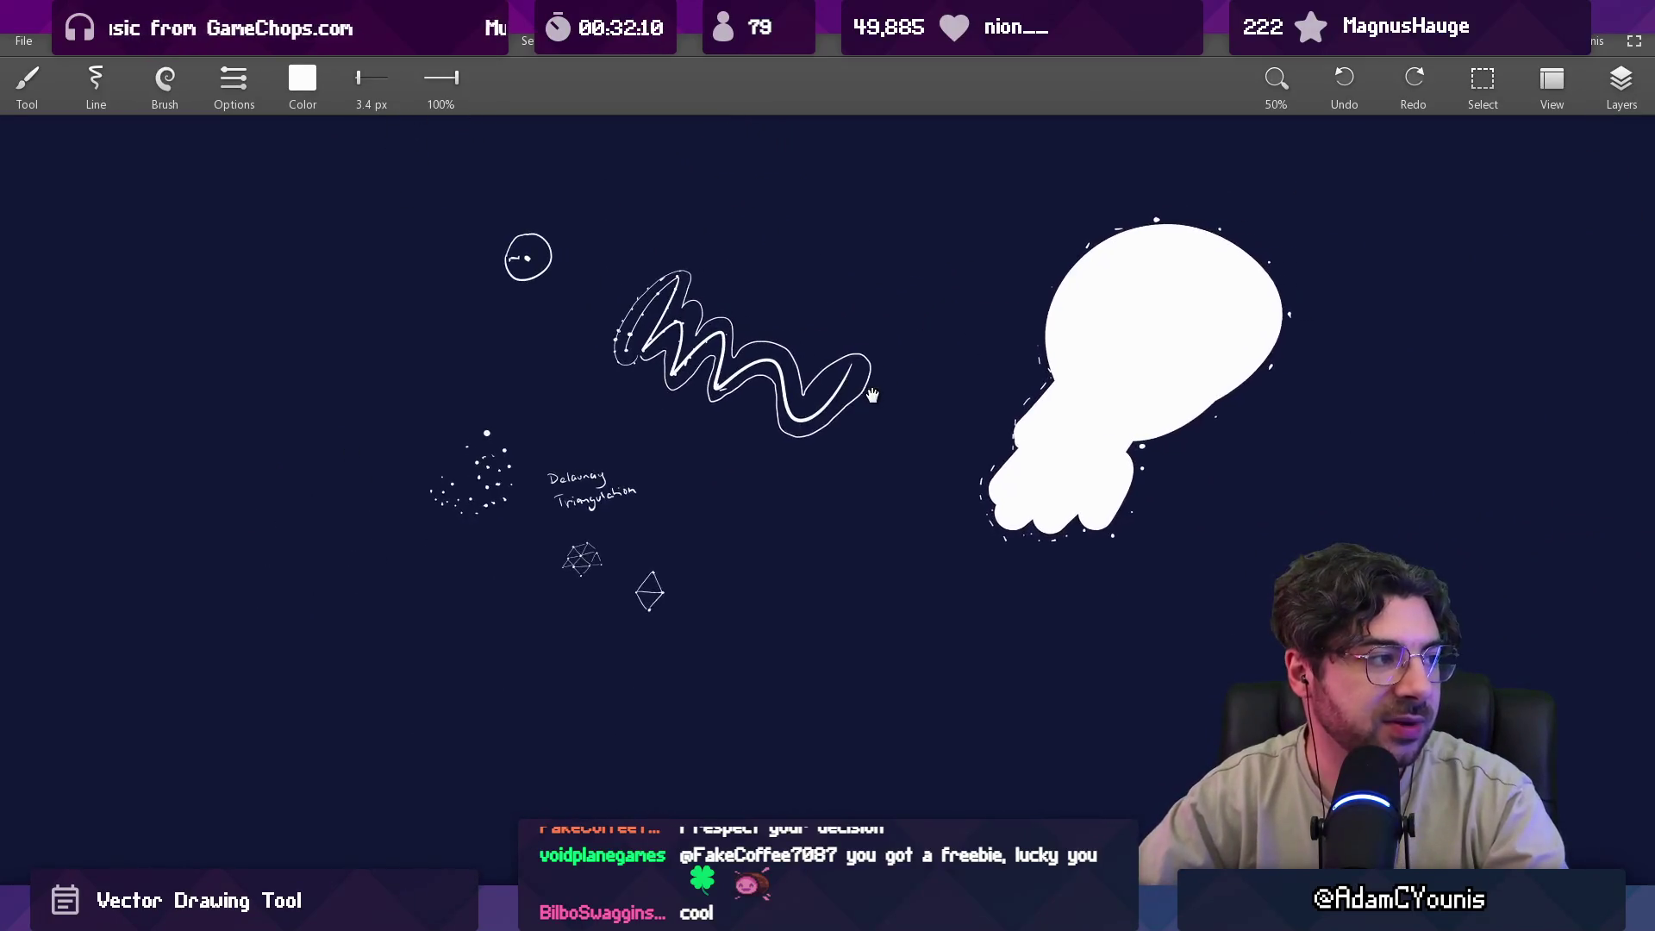
pyautogui.moveTo(707, 523); pyautogui.dragTo(794, 506)
pyautogui.scroll(6, 713, 510)
pyautogui.moveTo(676, 572); pyautogui.dragTo(752, 441)
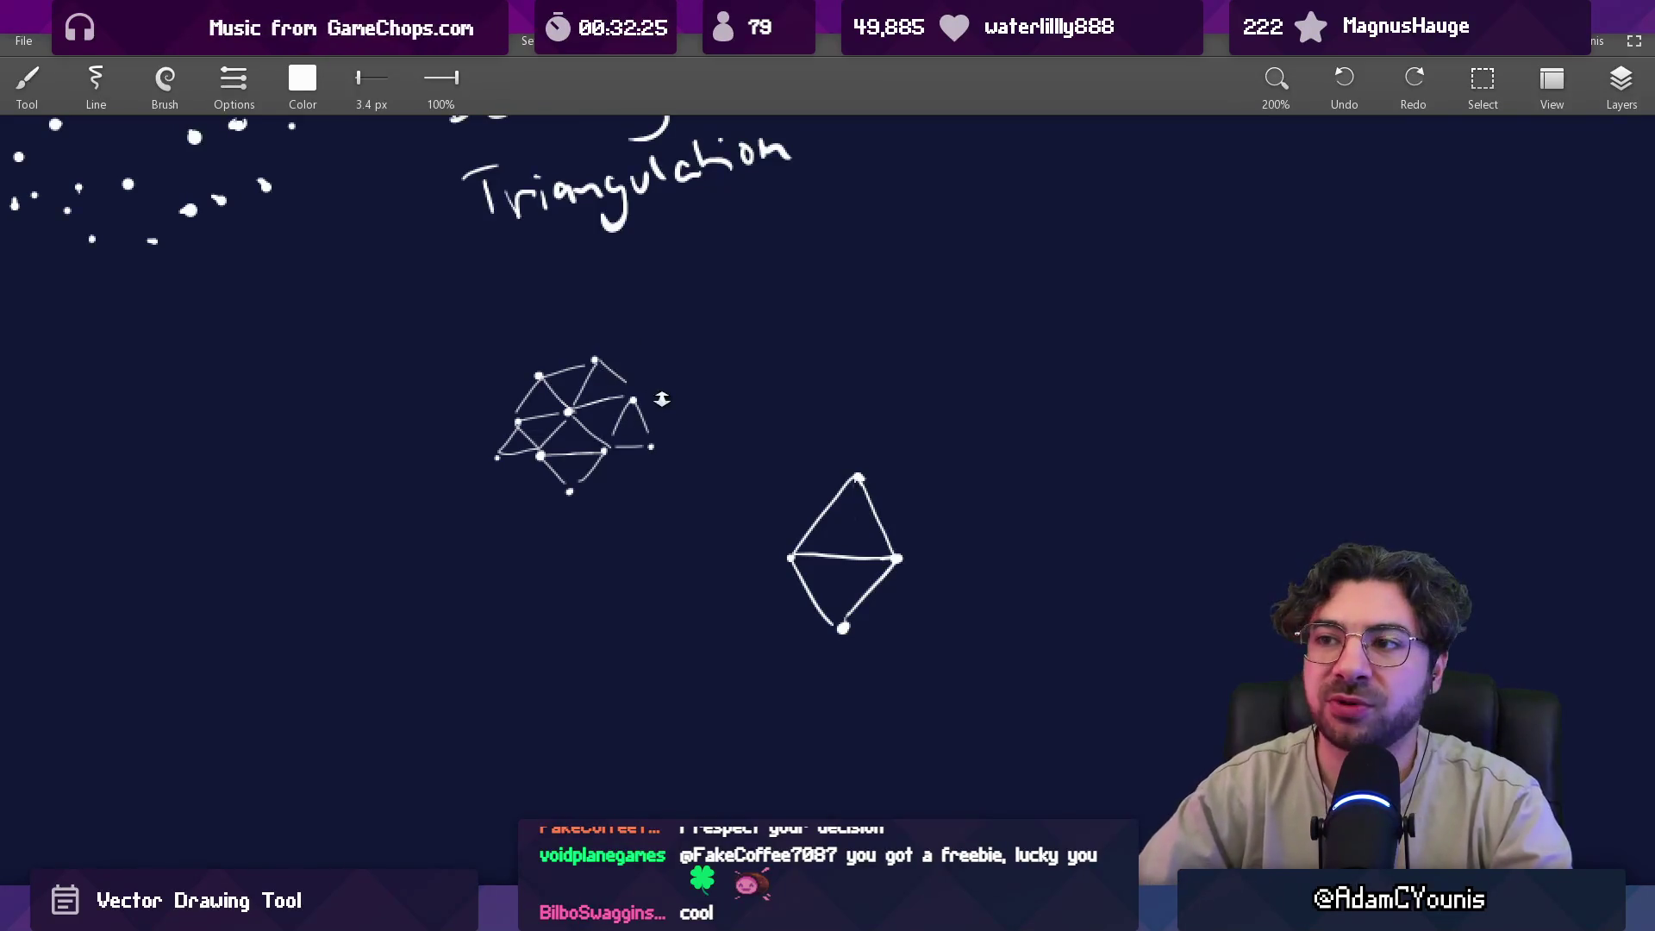
# Zoom out, pan right to the pink-grid reference image, and centre it at 100%.
pyautogui.scroll(-3, 660, 407)
pyautogui.scroll(3, 638, 457)
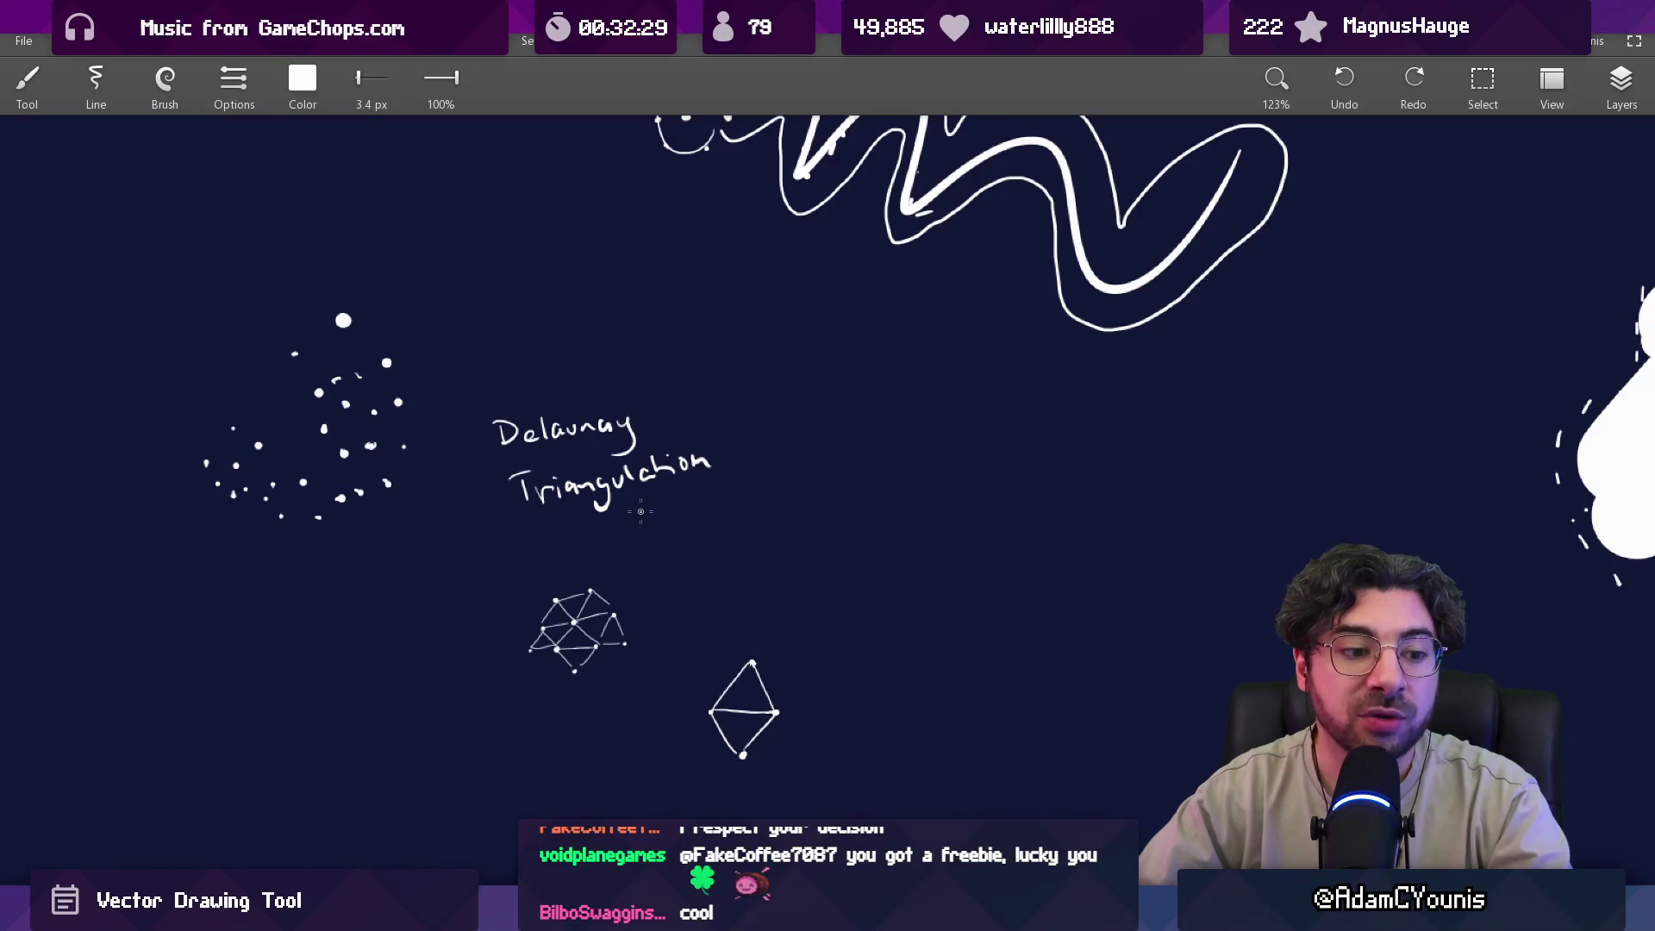
pyautogui.scroll(-1, 613, 550)
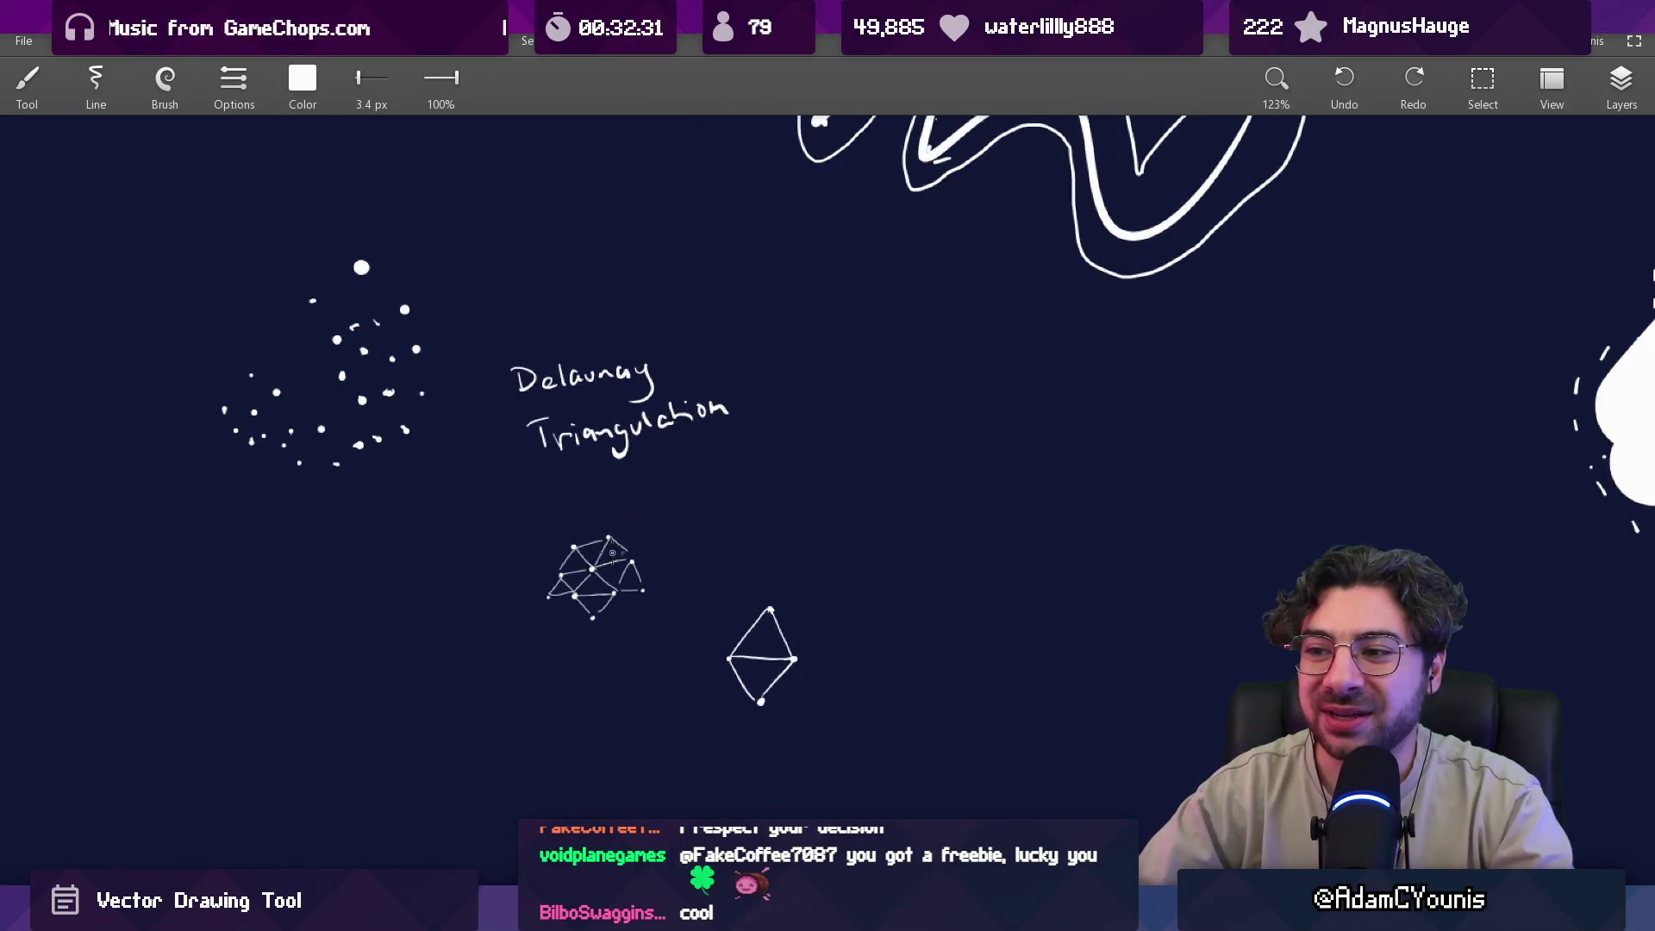
pyautogui.scroll(2, 595, 590)
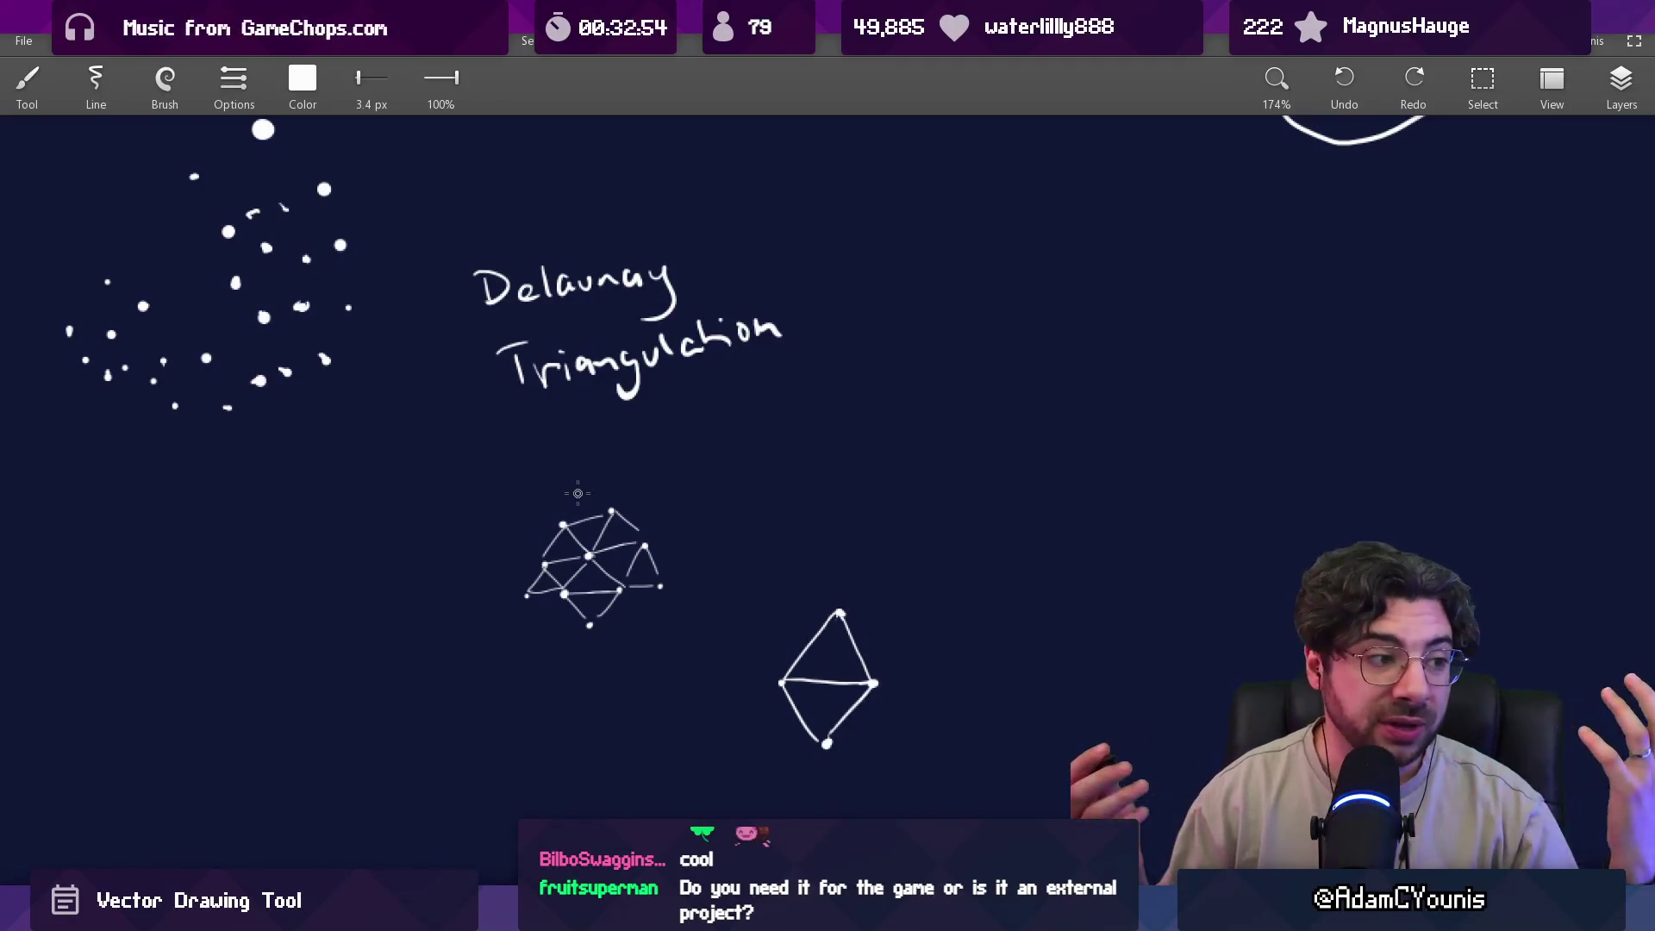
pyautogui.scroll(-3, 686, 397)
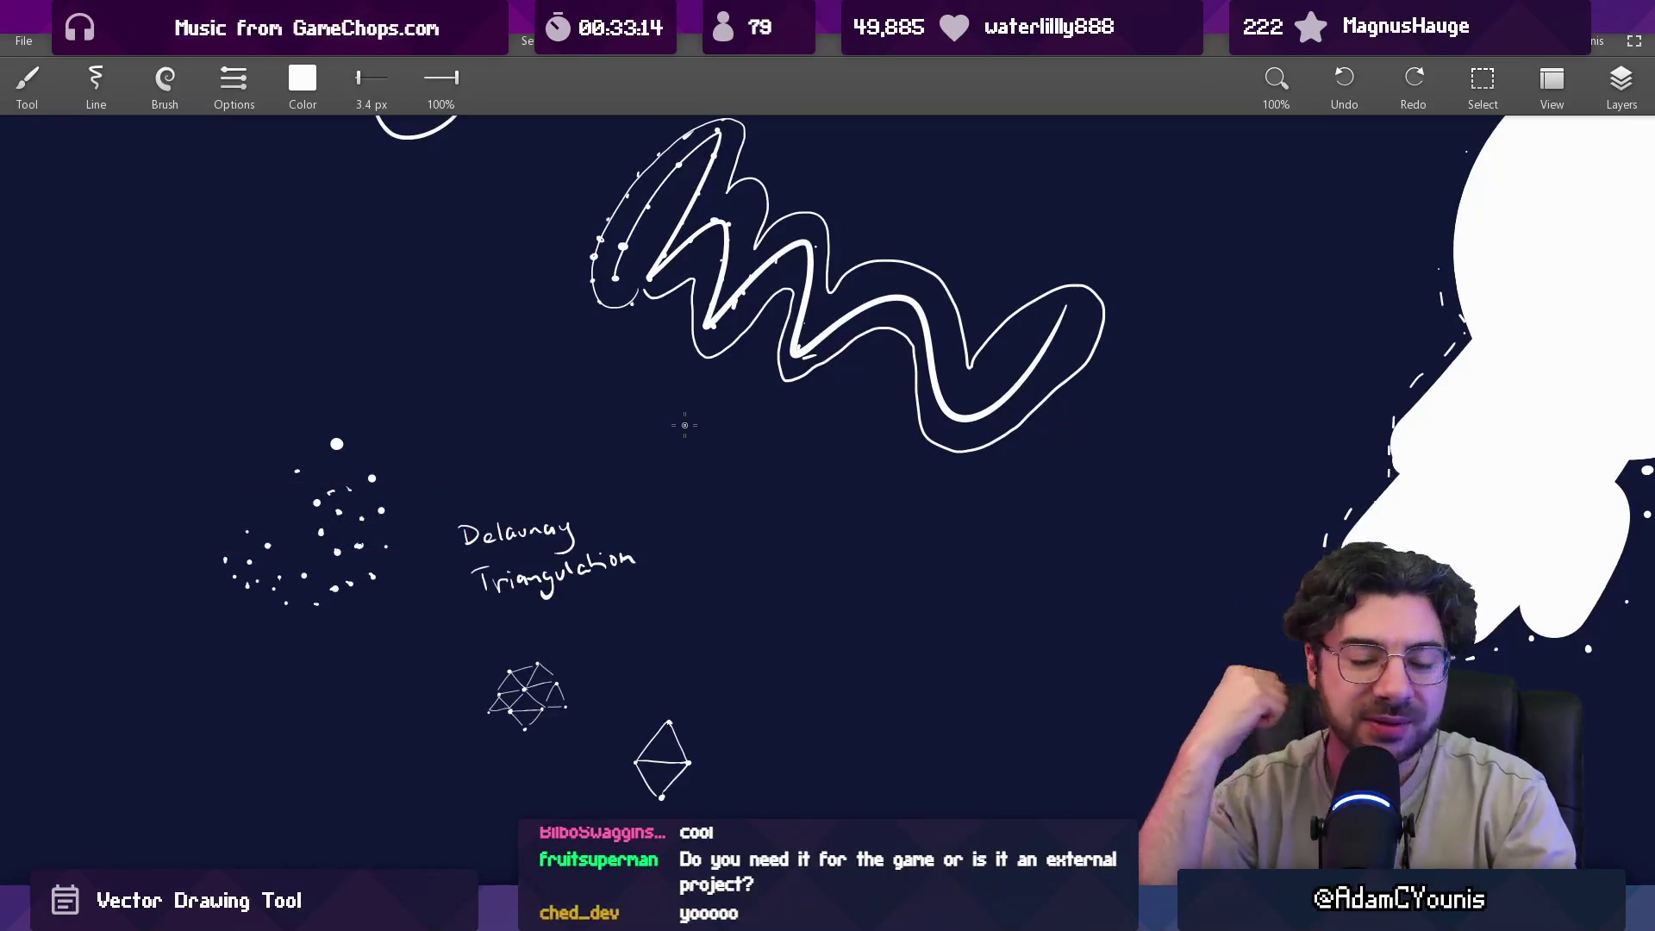
pyautogui.scroll(-4, 698, 493)
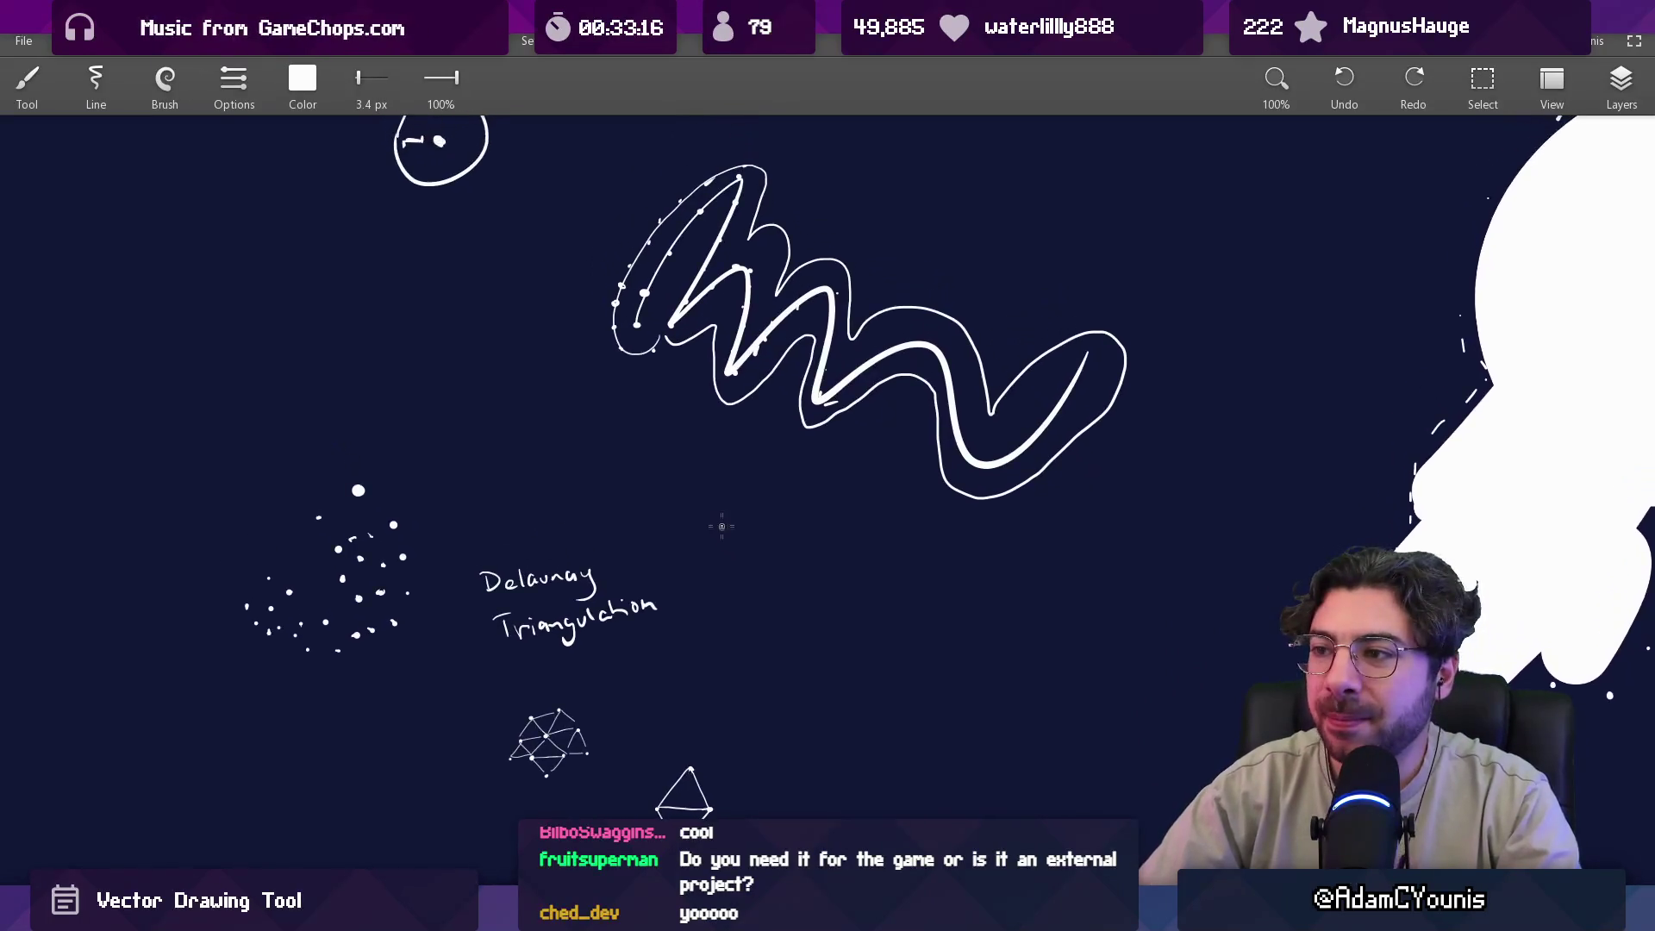
pyautogui.scroll(-3, 544, 480)
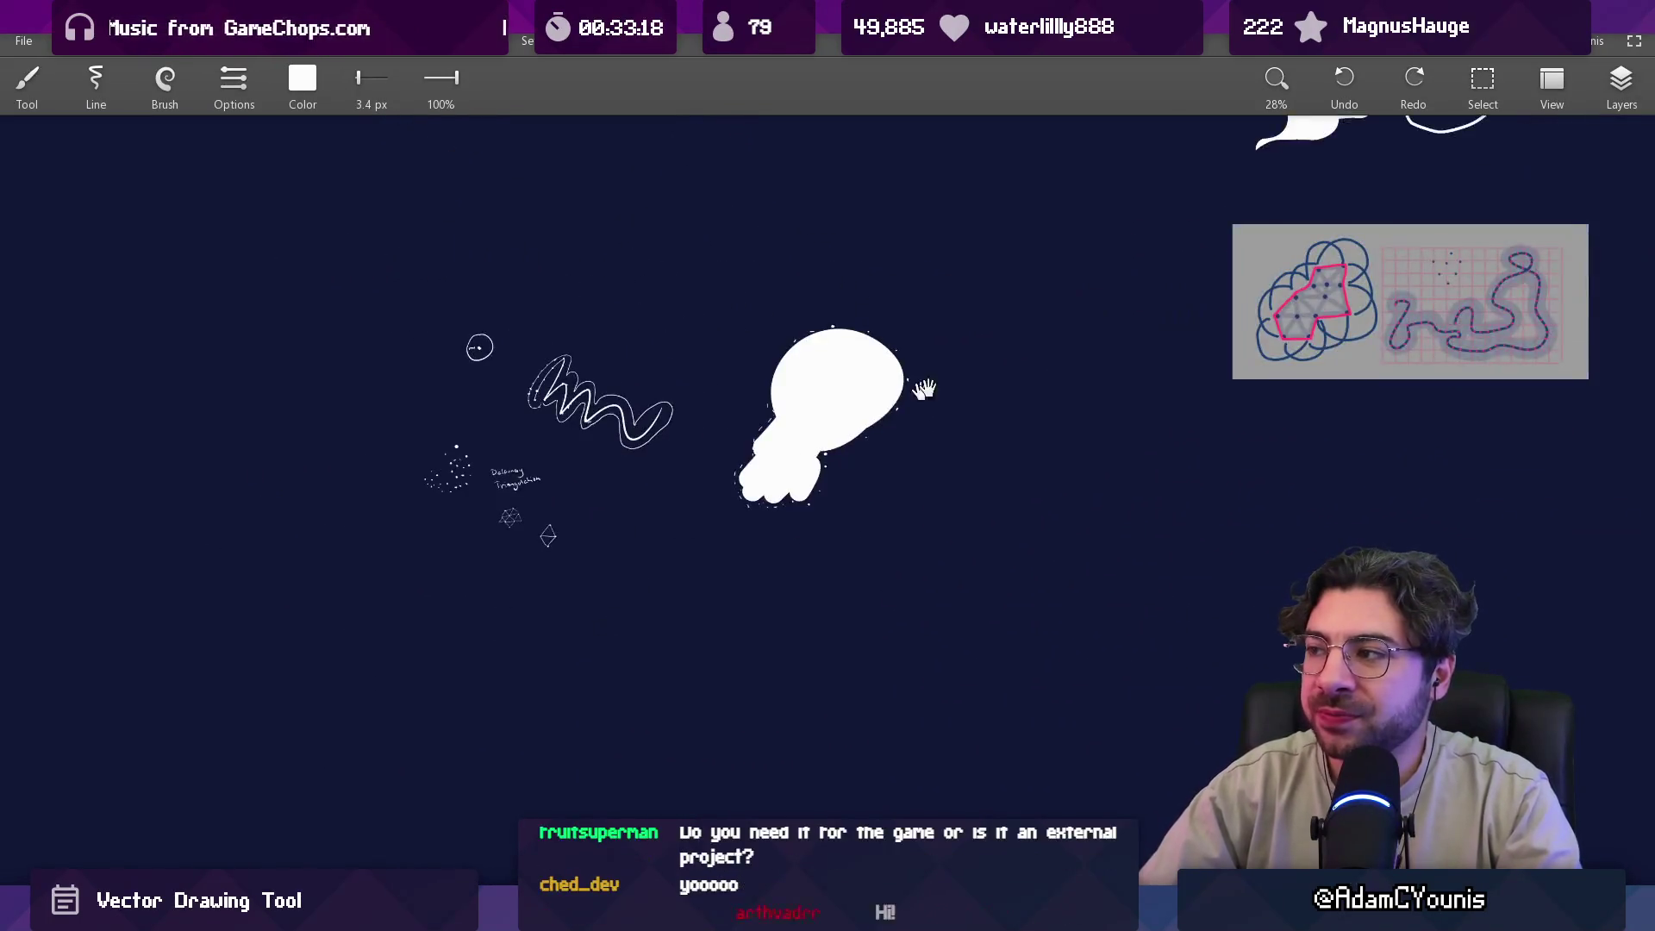
pyautogui.moveTo(1193, 306); pyautogui.dragTo(650, 491)
pyautogui.scroll(6, 883, 435)
pyautogui.moveTo(883, 435)
pyautogui.mouseDown()
pyautogui.moveTo(739, 376)
pyautogui.moveTo(751, 383)
pyautogui.mouseUp()
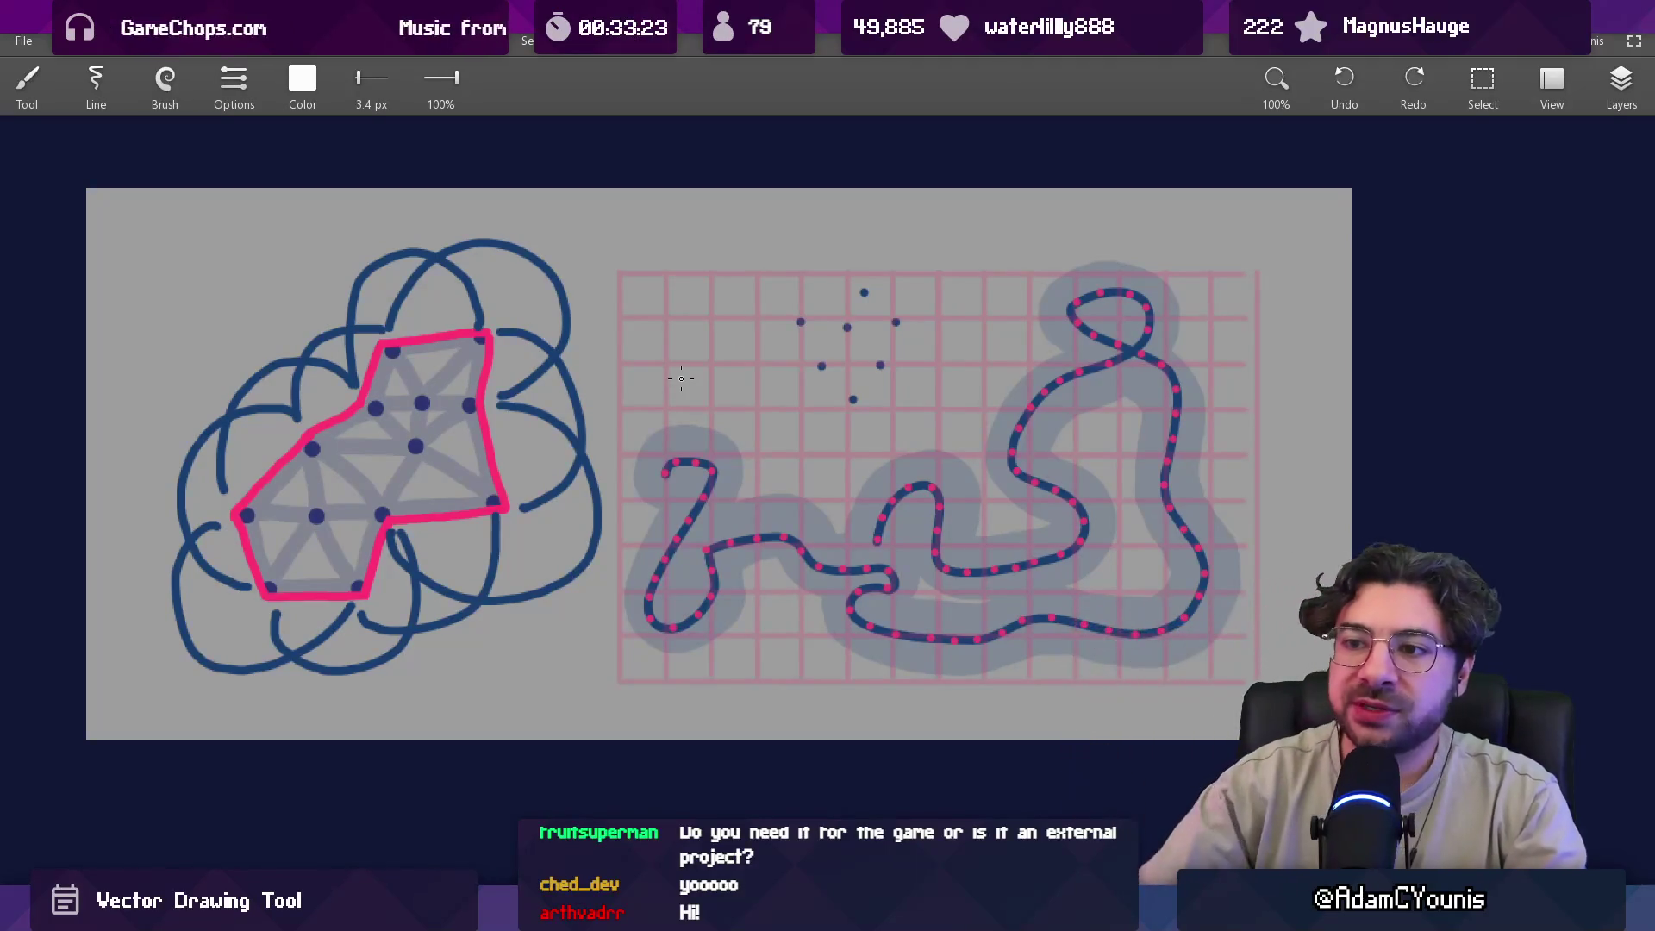
# Sketch temporary marks on the left shape, then zoom onto the grid drawing.
pyautogui.moveTo(267, 517); pyautogui.dragTo(345, 462)
pyautogui.moveTo(379, 258); pyautogui.dragTo(405, 716)
pyautogui.moveTo(654, 454); pyautogui.dragTo(380, 480)
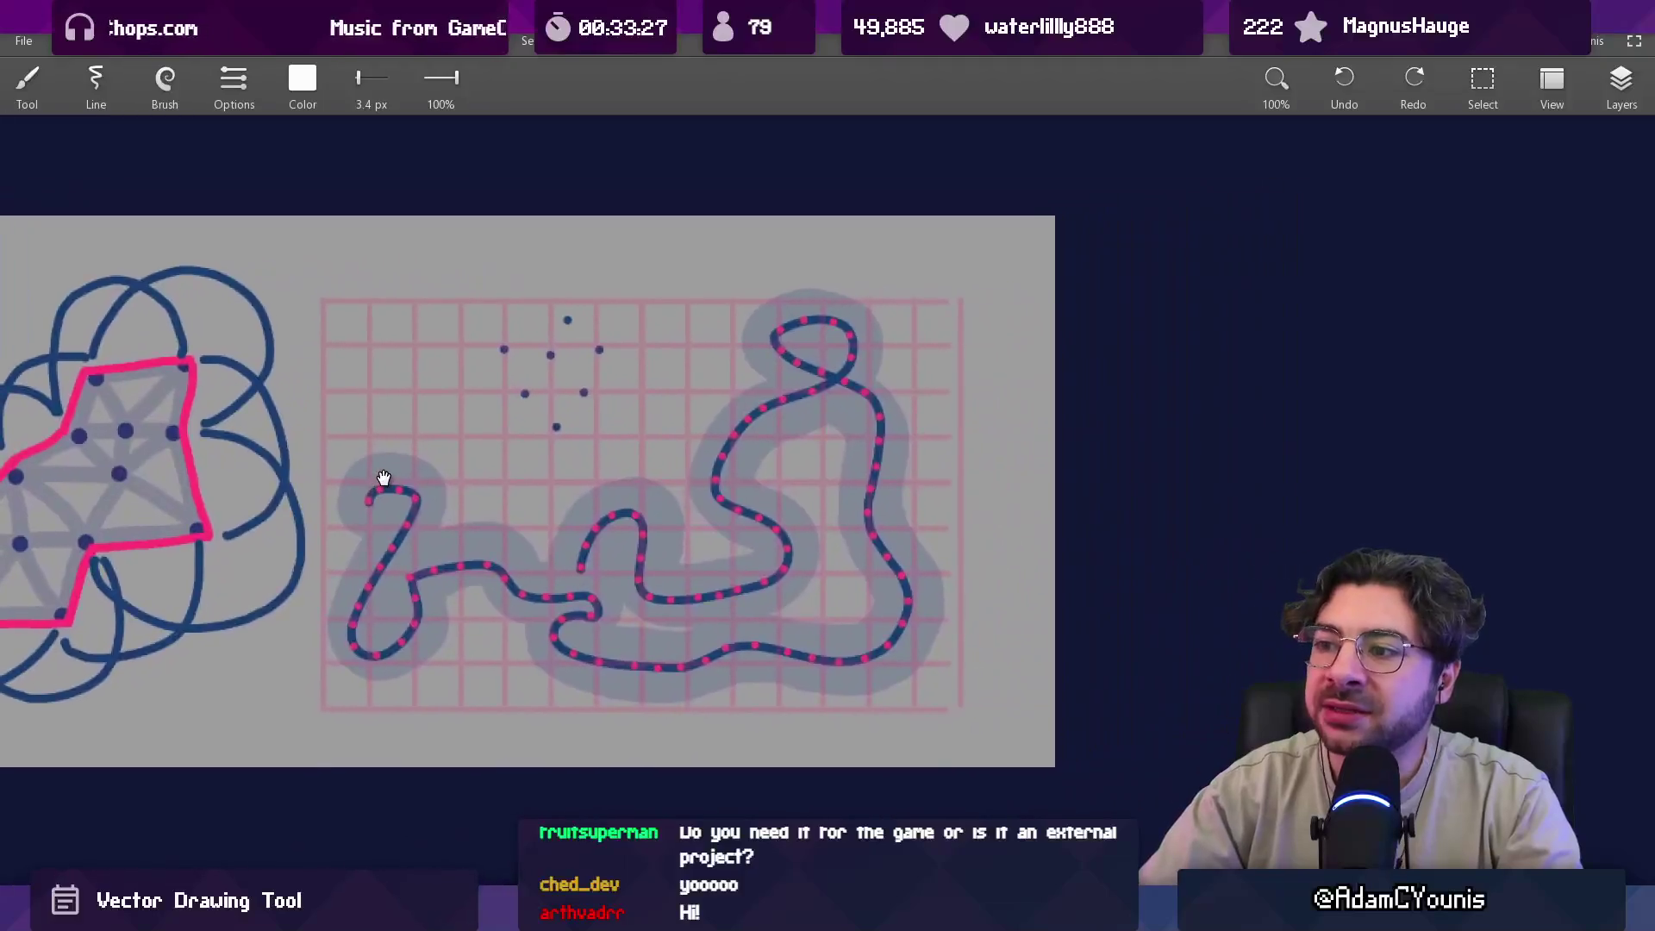
pyautogui.scroll(1, 373, 437)
pyautogui.scroll(2, 502, 524)
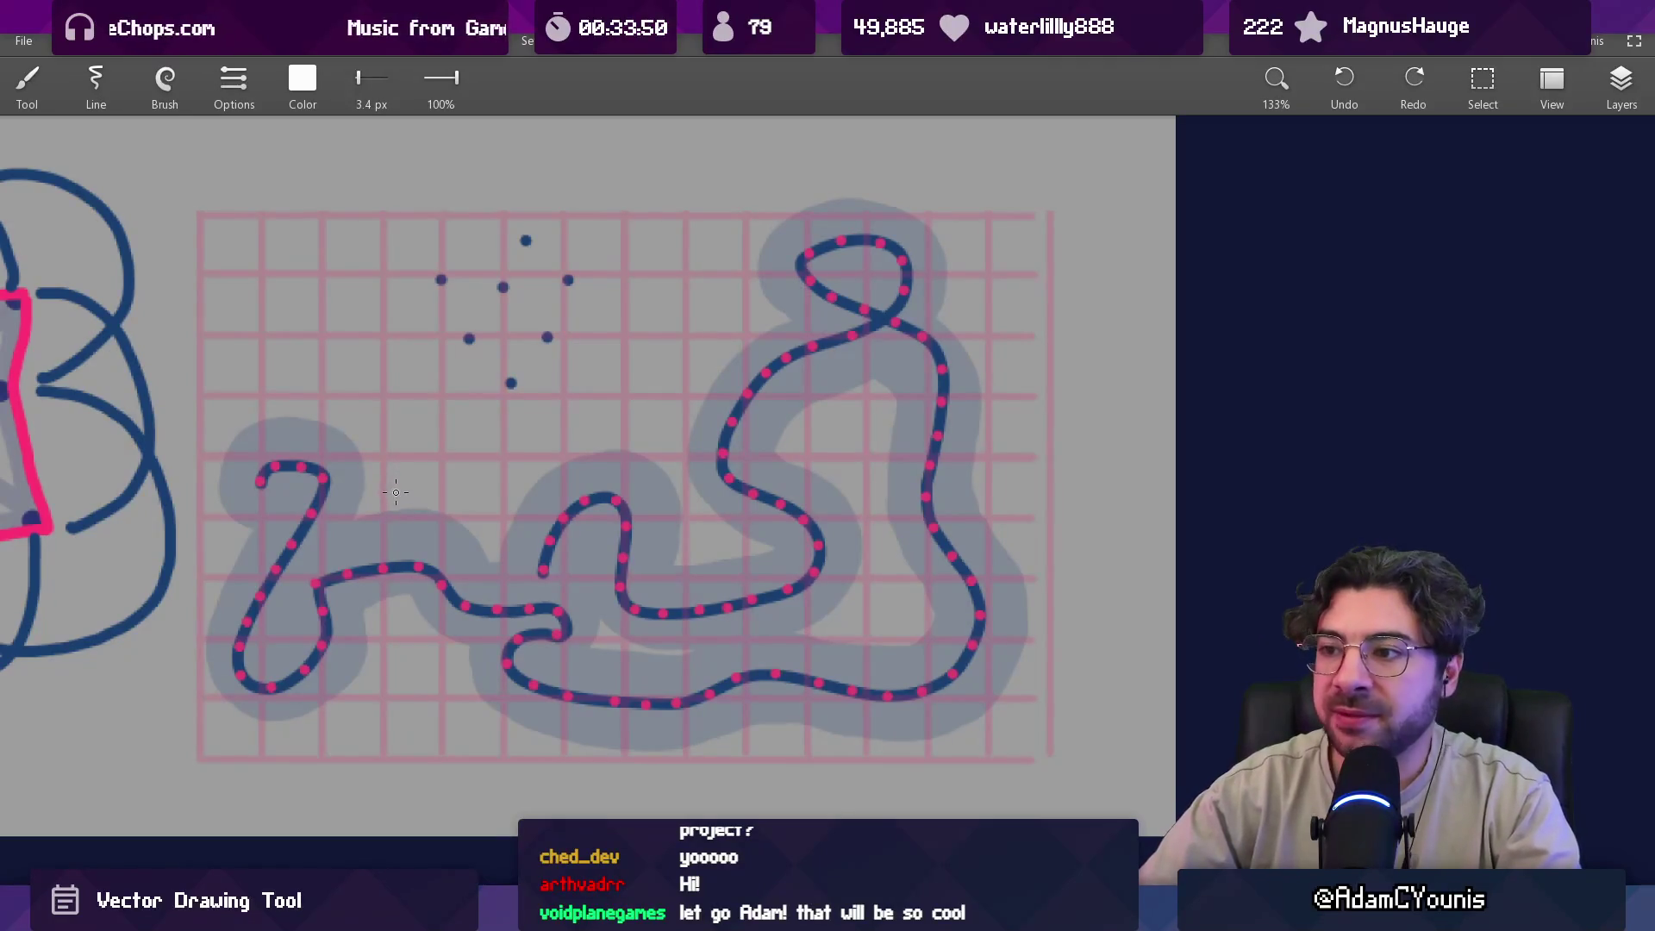
pyautogui.moveTo(373, 524); pyautogui.dragTo(417, 474)
pyautogui.scroll(1, 432, 447)
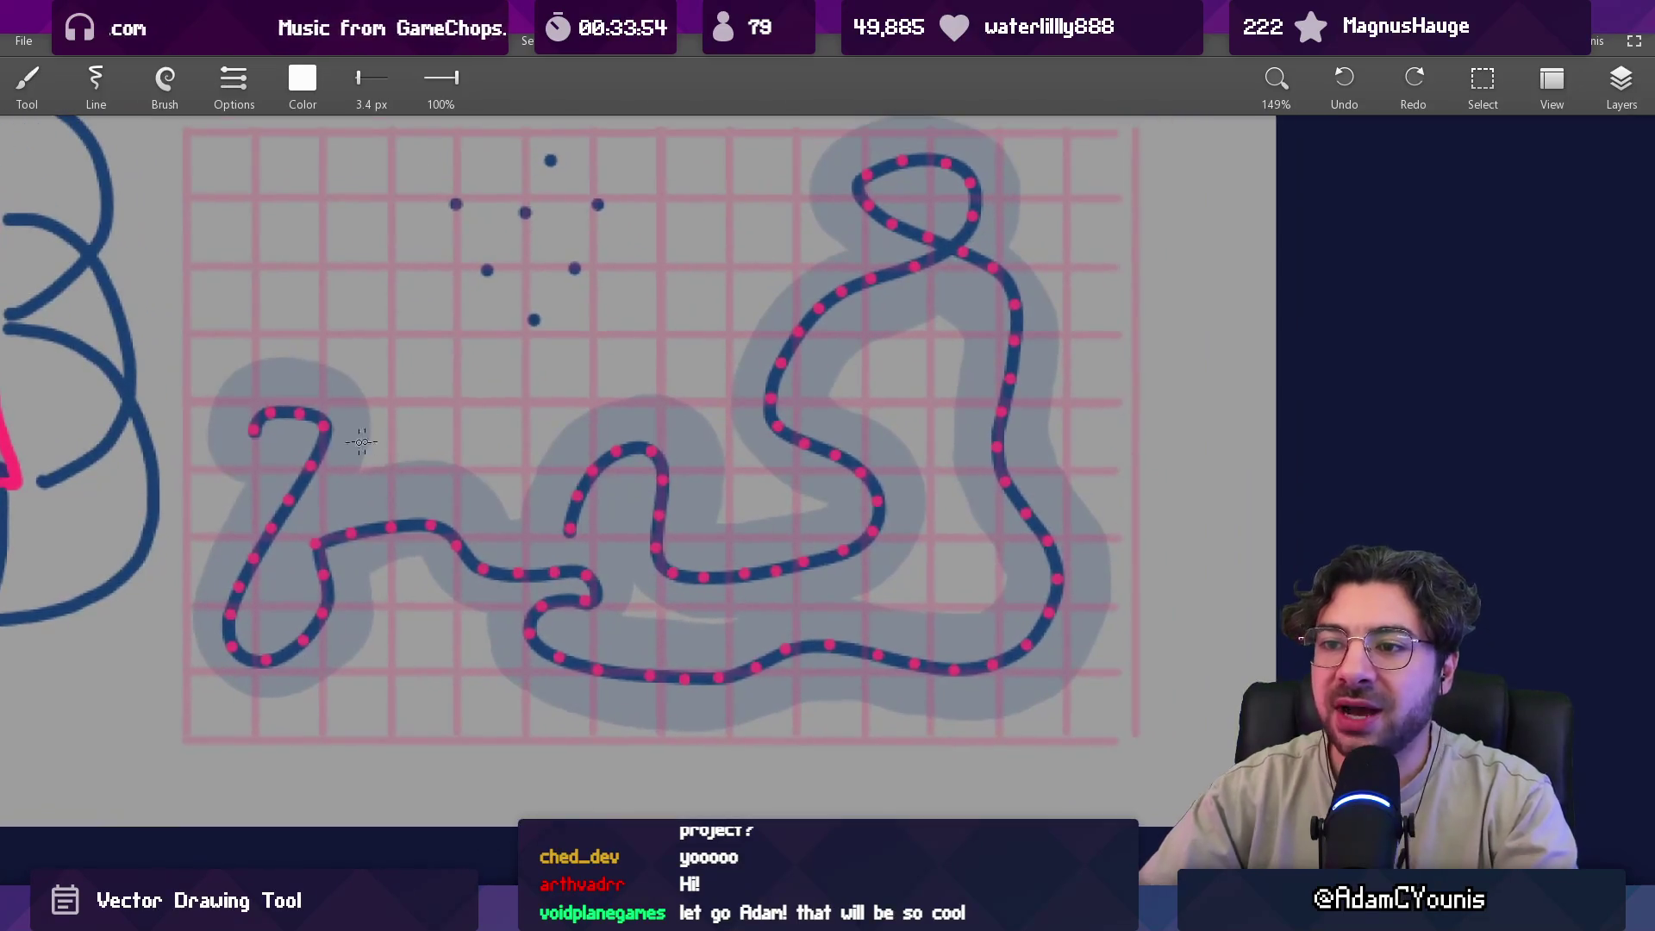
# Circle the left letter and the middle n-shaped curve of the dotted path.
pyautogui.moveTo(281, 396)
pyautogui.mouseDown()
pyautogui.moveTo(332, 440)
pyautogui.moveTo(285, 384)
pyautogui.mouseUp()
pyautogui.moveTo(666, 410)
pyautogui.mouseDown()
pyautogui.moveTo(606, 397)
pyautogui.moveTo(629, 473)
pyautogui.moveTo(712, 483)
pyautogui.mouseUp()
pyautogui.scroll(-3, 606, 397)
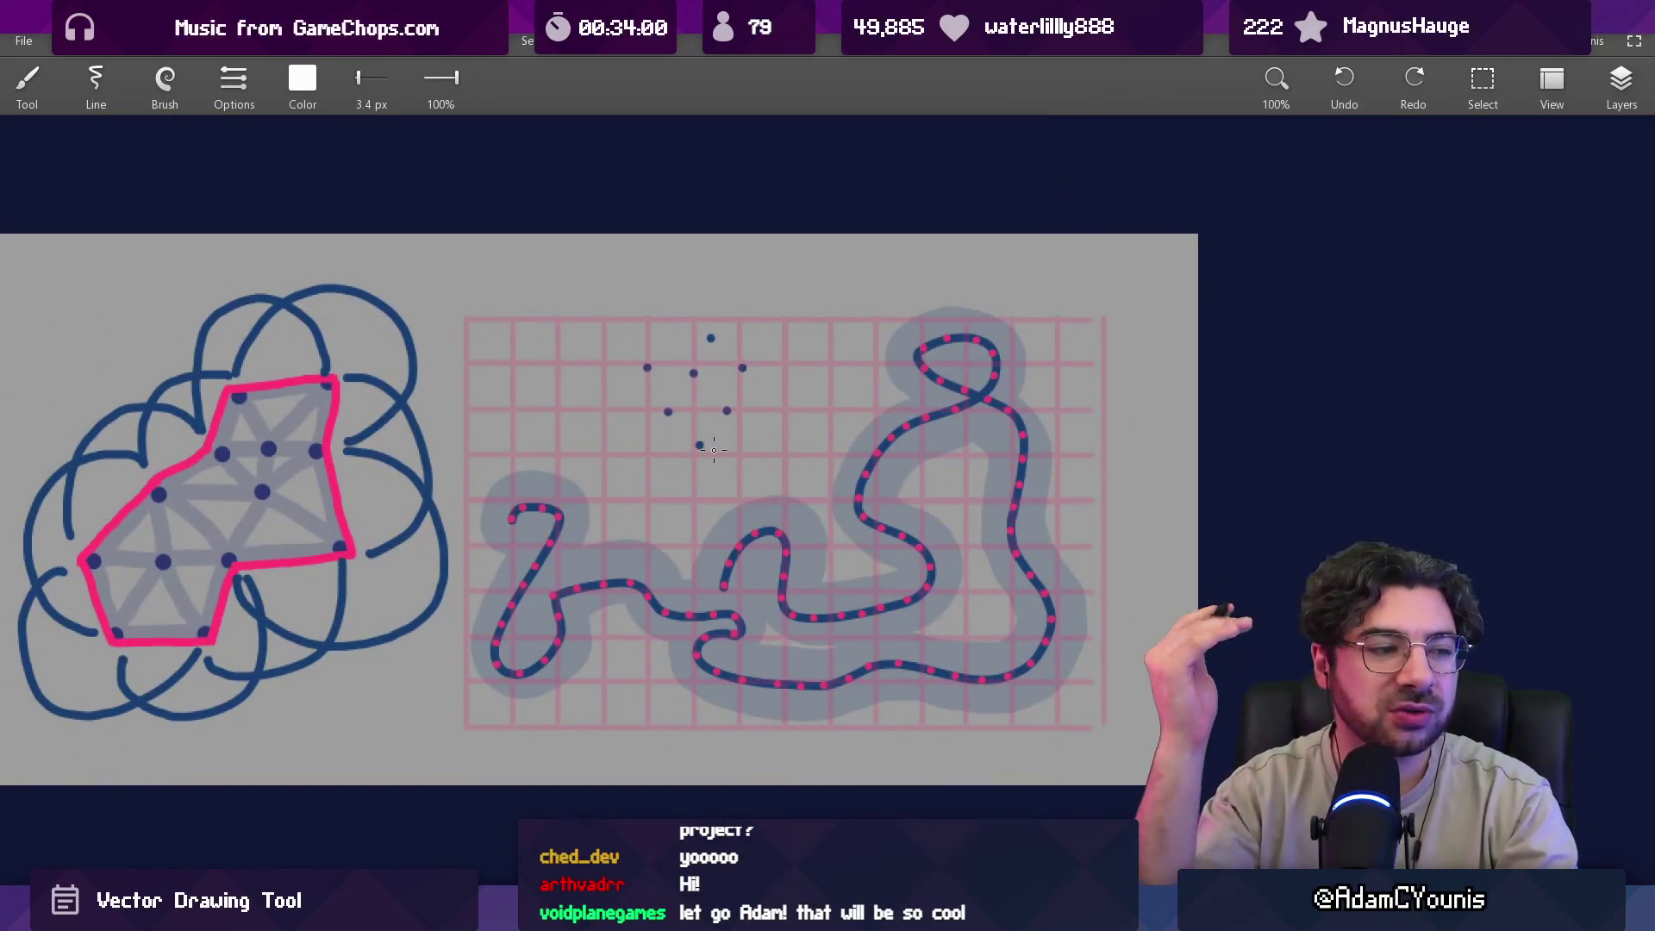
# Enlarge the brush to 79 px and paint a white dot over the path's start.
pyautogui.moveTo(629, 610); pyautogui.dragTo(599, 369)
pyautogui.scroll(2, 514, 599)
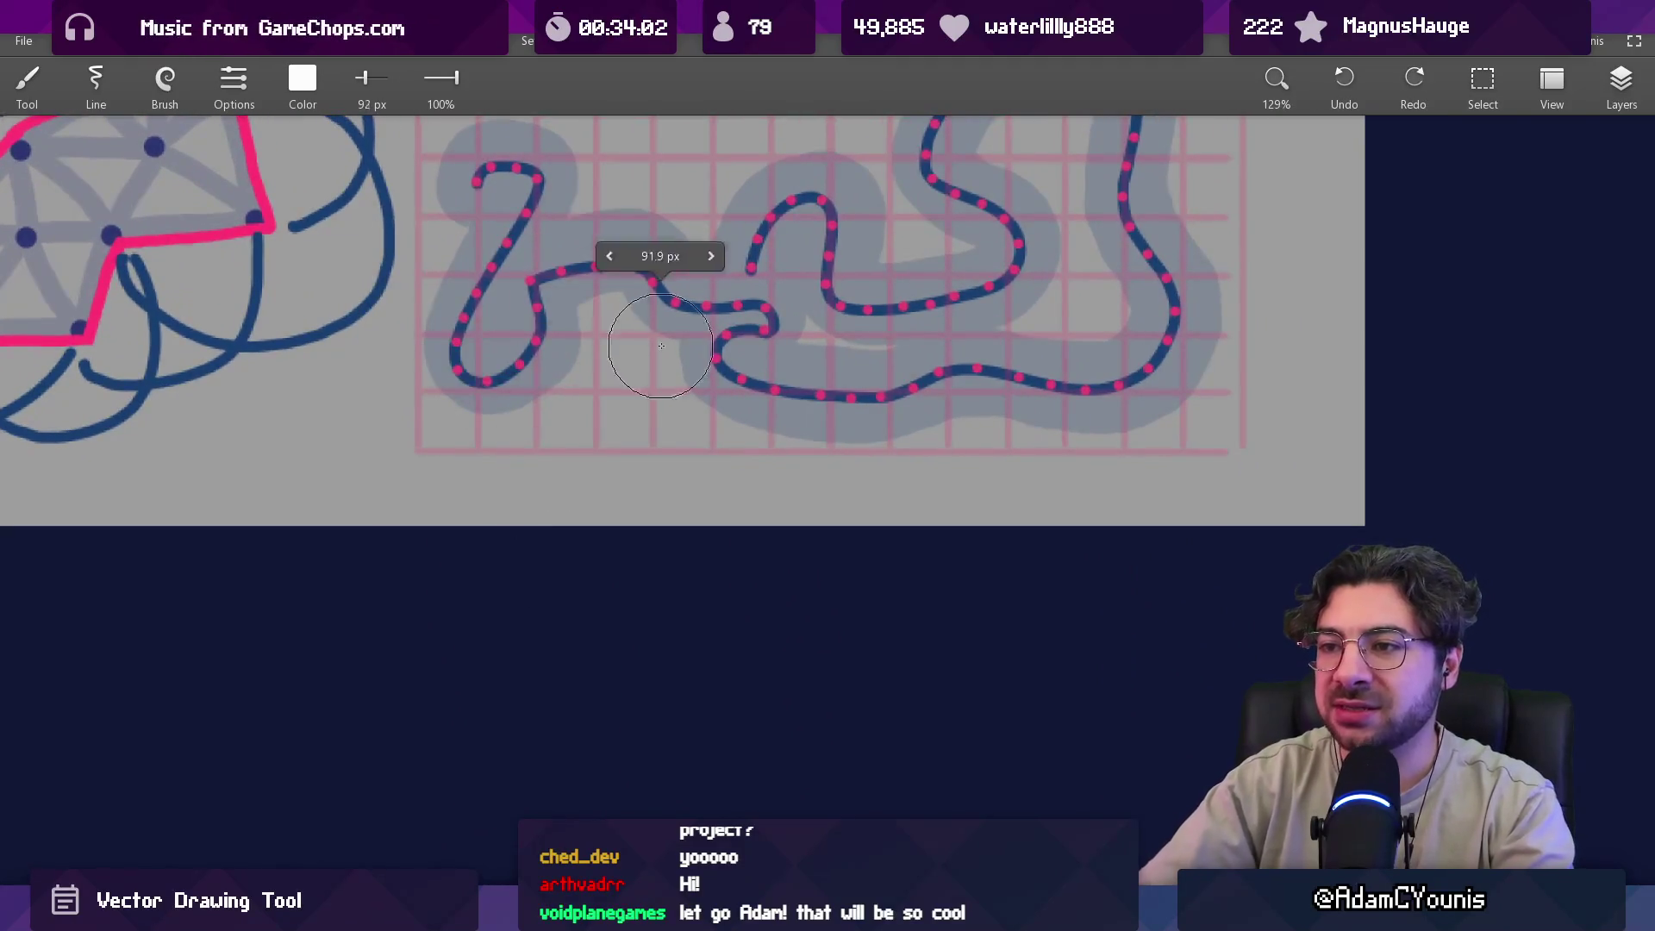
pyautogui.scroll(-2, 494, 142)
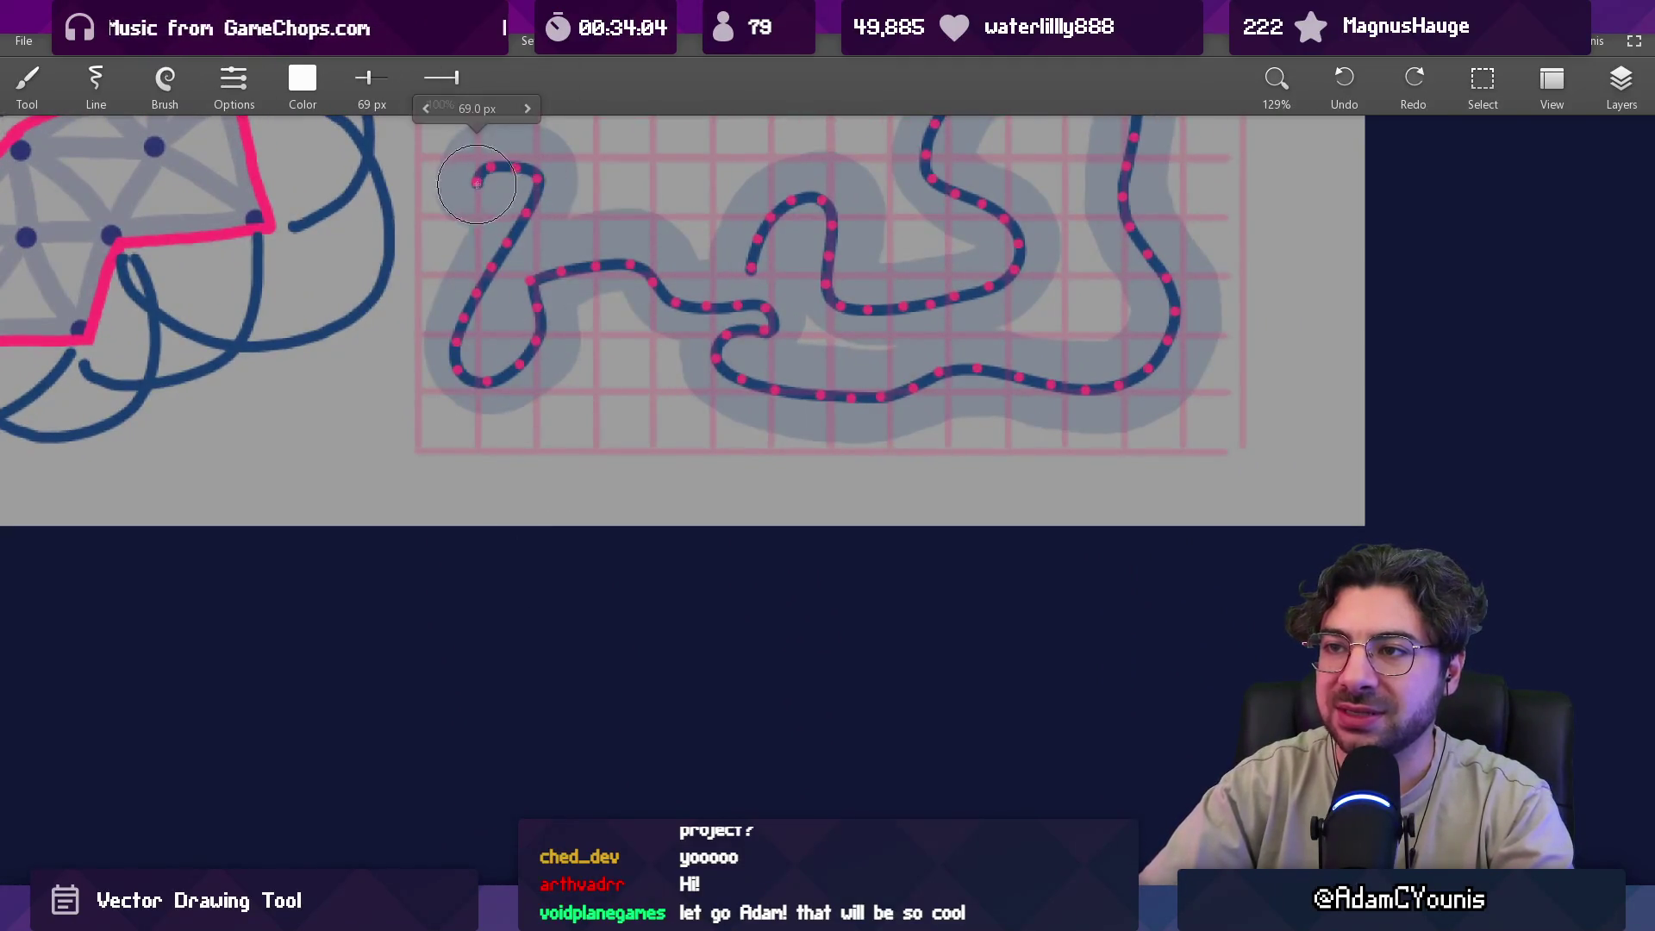
pyautogui.click(475, 185)
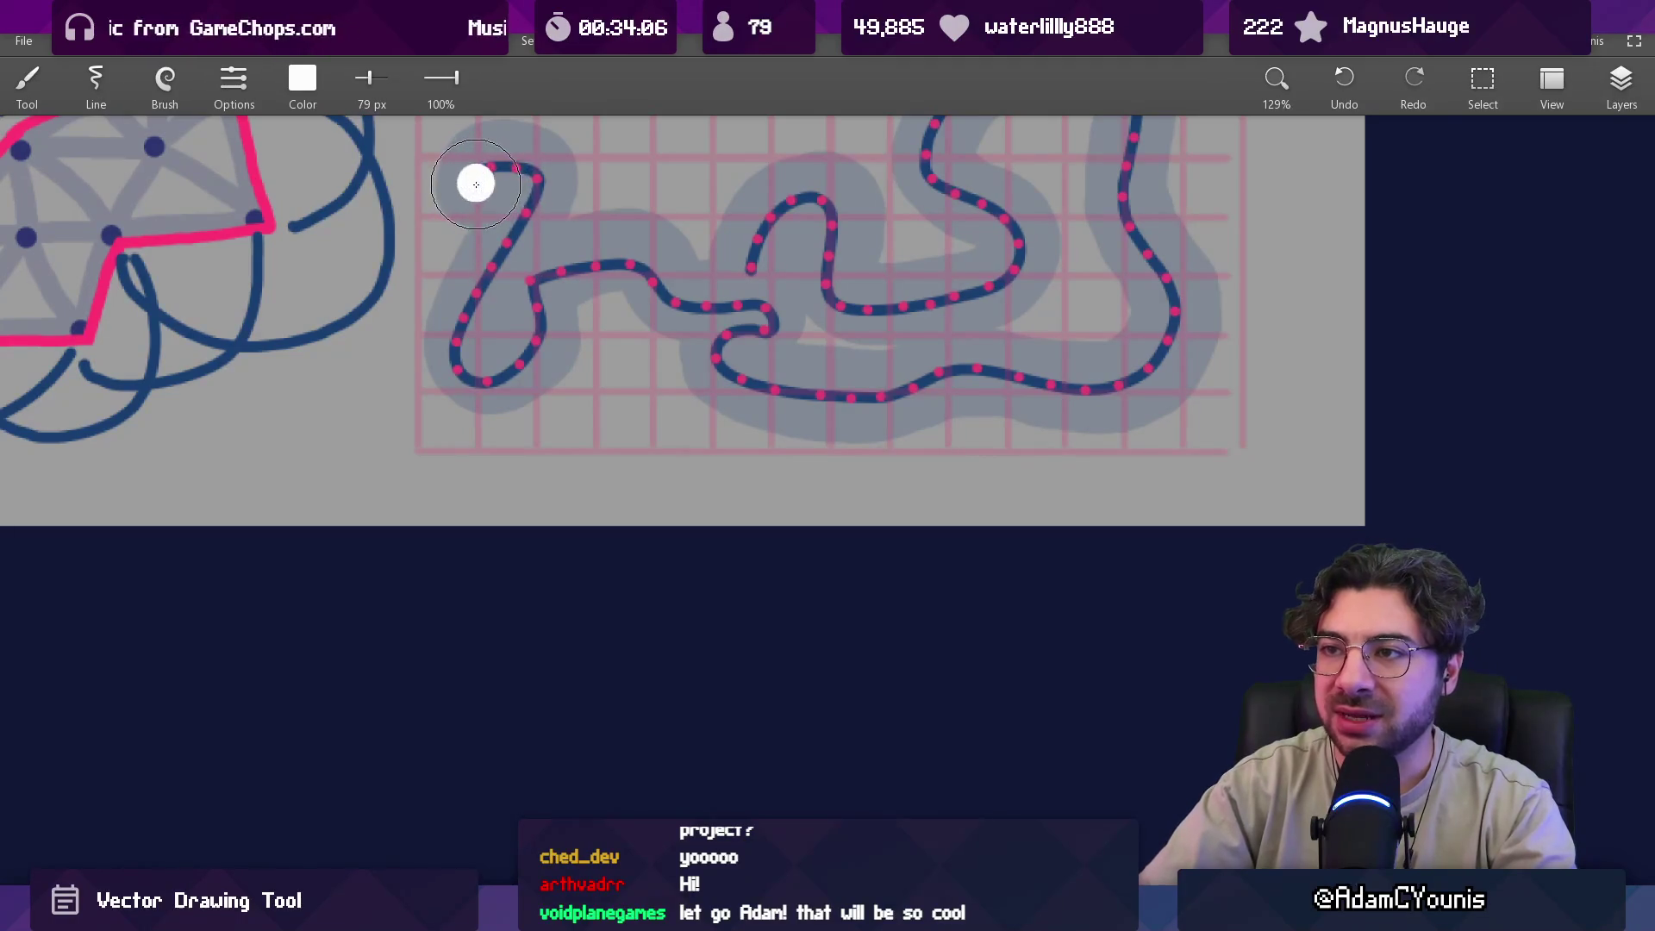
pyautogui.scroll(-3, 485, 592)
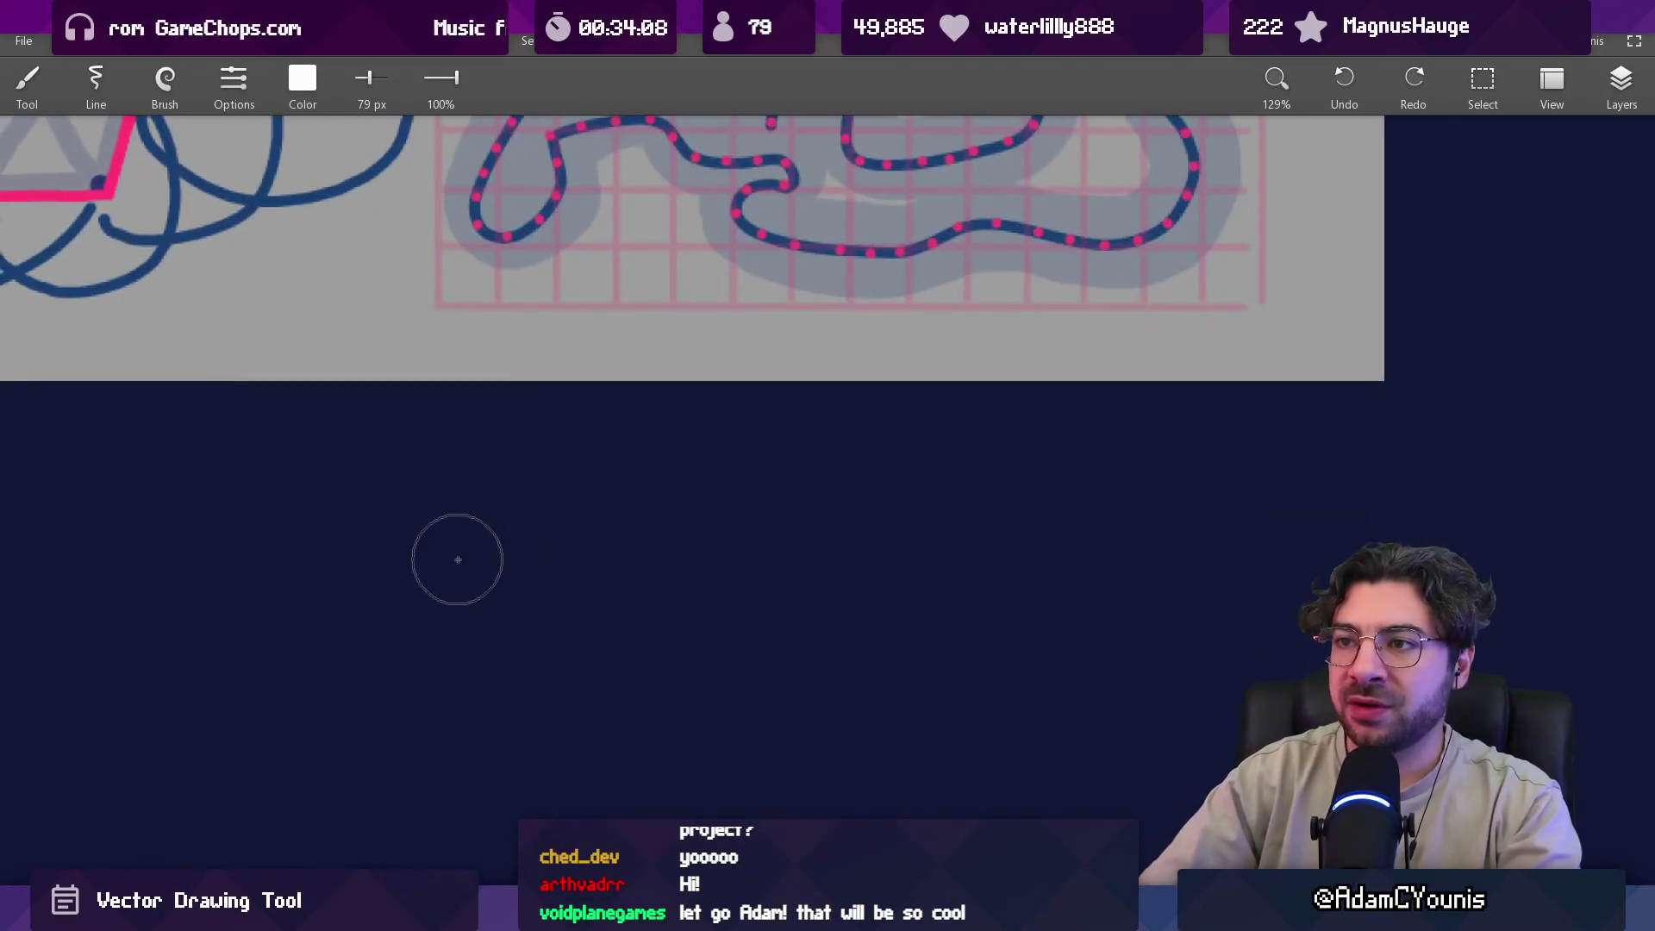
pyautogui.click(431, 591)
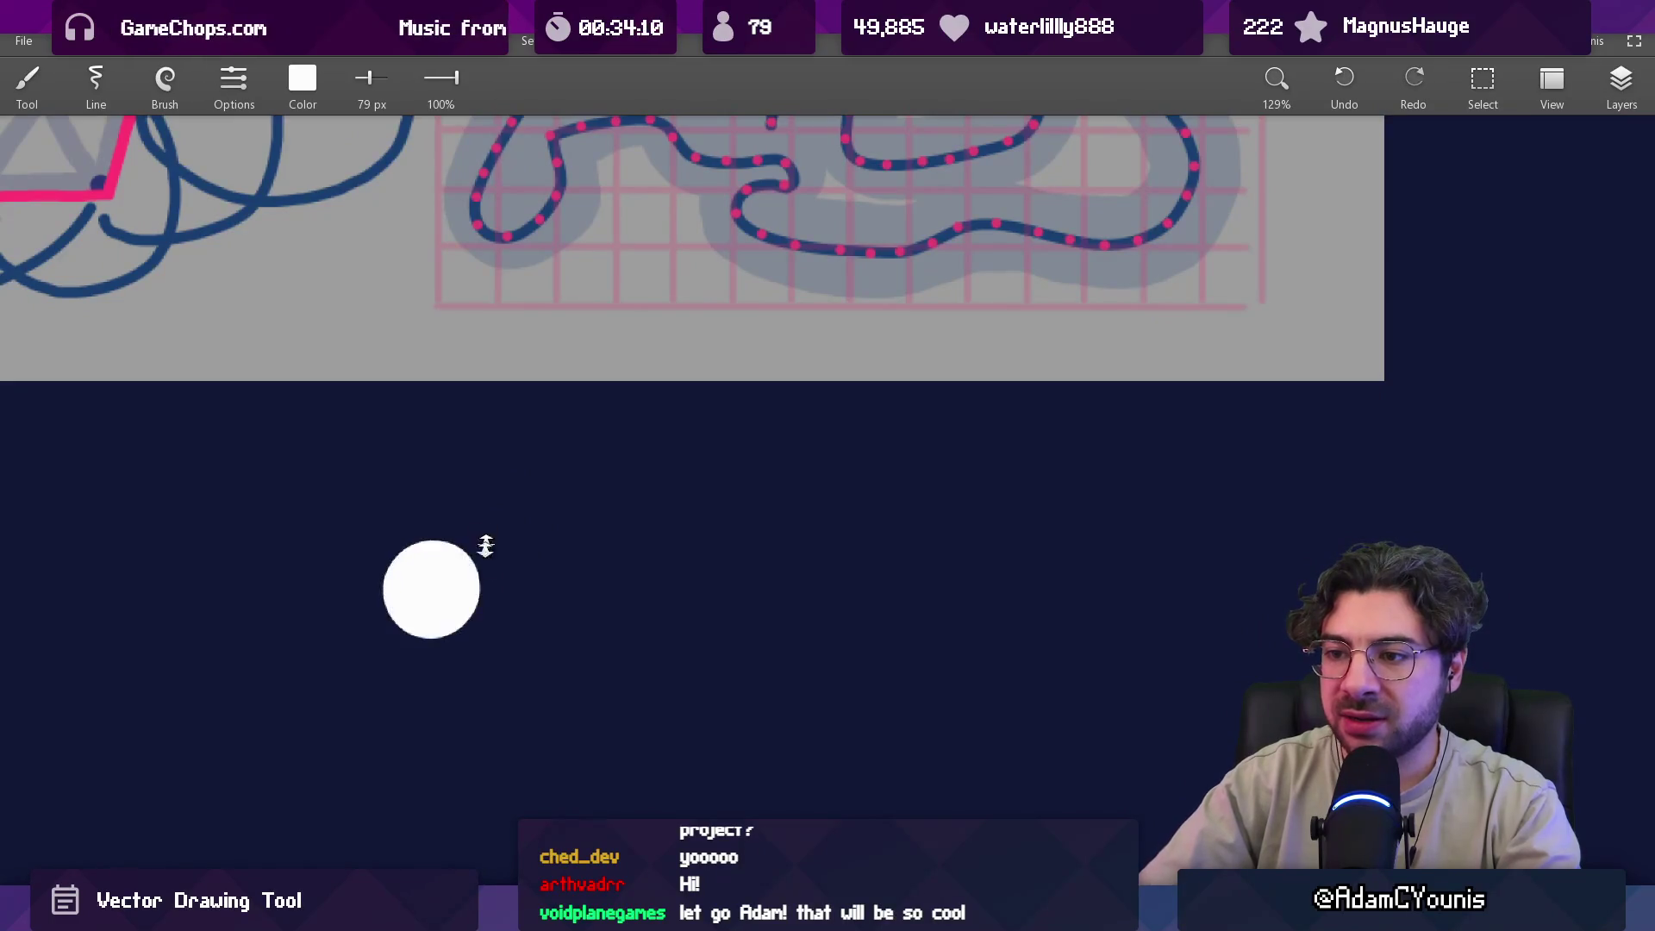
pyautogui.scroll(-2, 483, 535)
pyautogui.moveTo(433, 636)
pyautogui.mouseDown()
pyautogui.moveTo(473, 622)
pyautogui.moveTo(391, 629)
pyautogui.mouseUp()
pyautogui.click(431, 613)
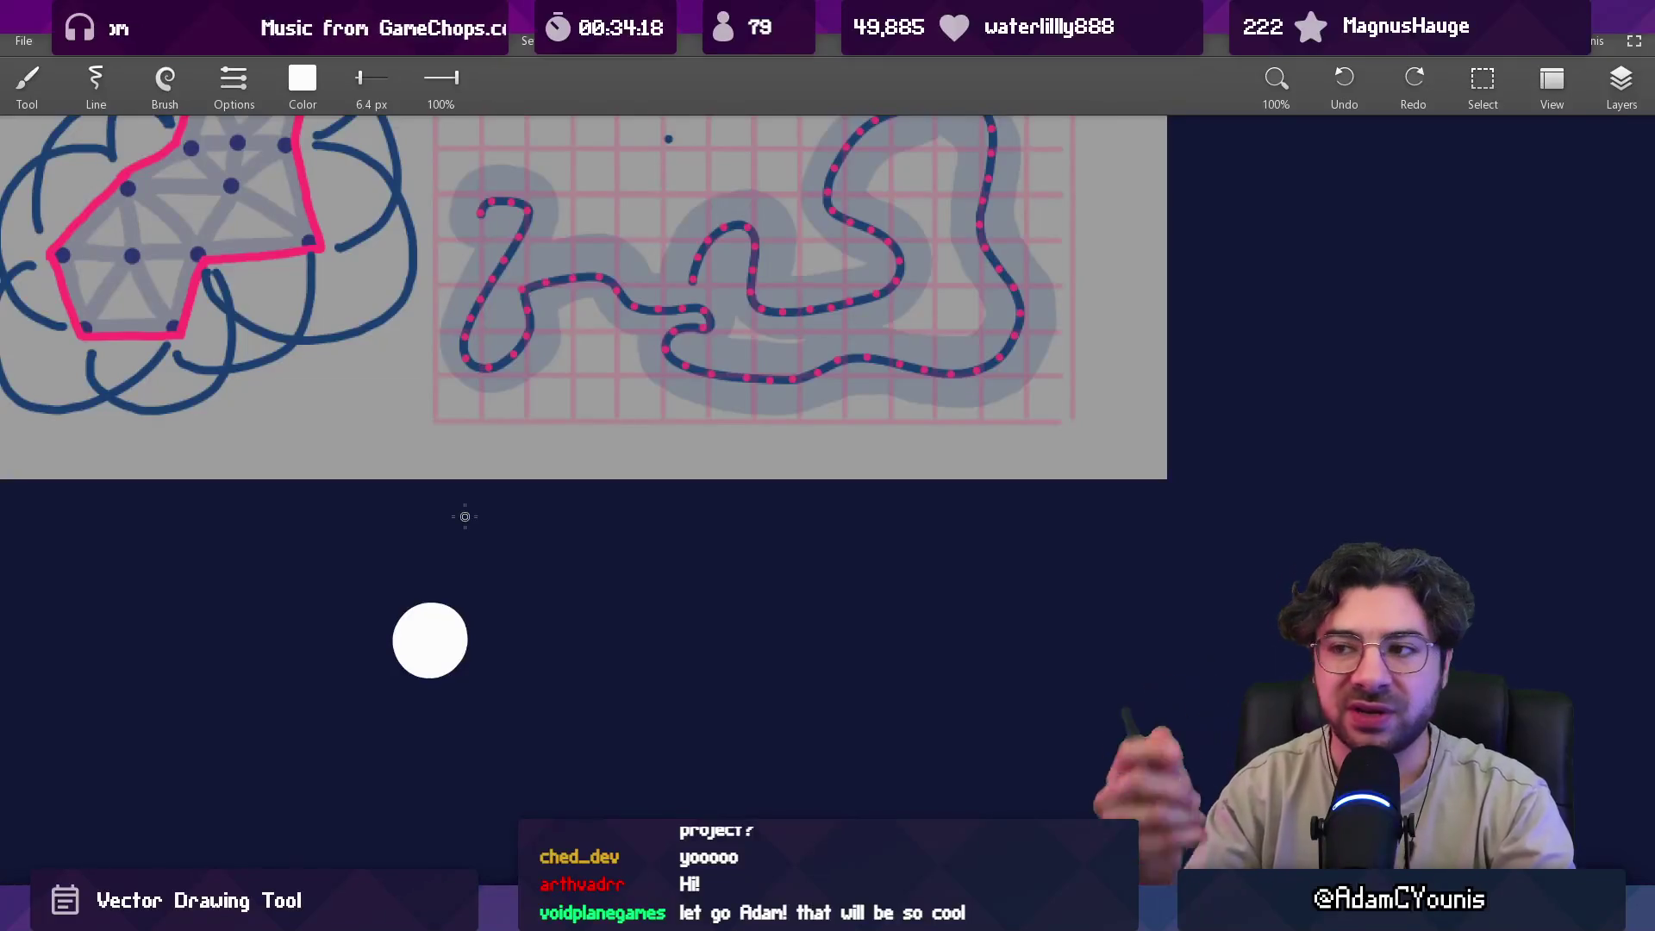
pyautogui.scroll(3, 658, 381)
pyautogui.scroll(3, 502, 528)
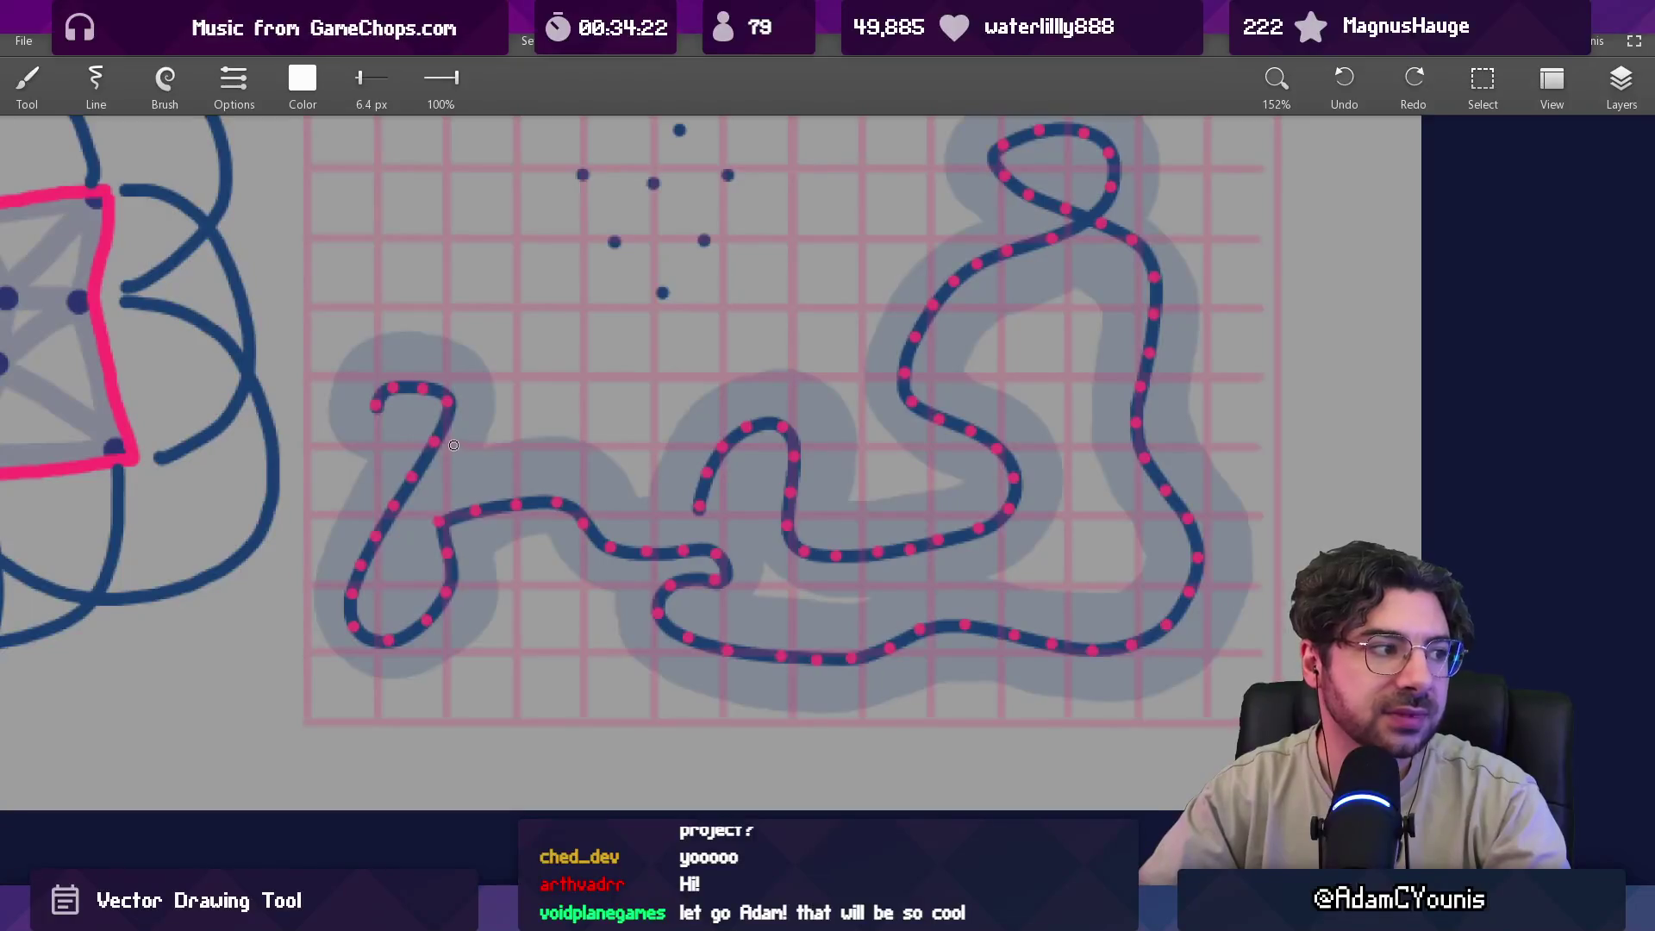
pyautogui.scroll(-6, 580, 628)
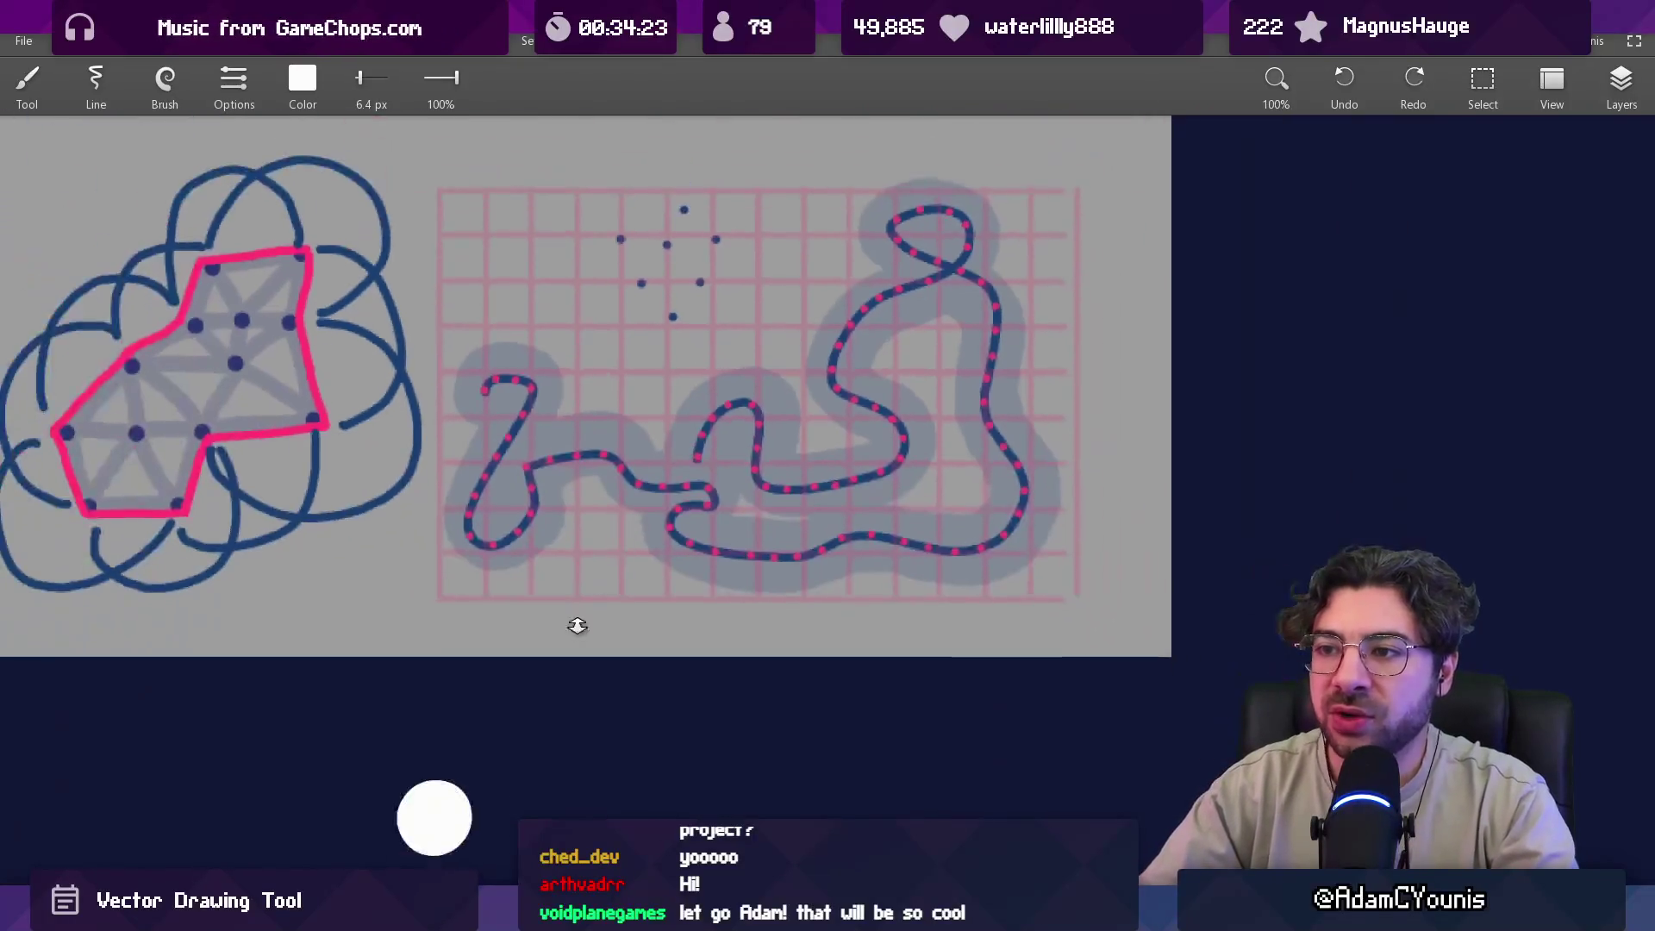
pyautogui.scroll(4, 776, 440)
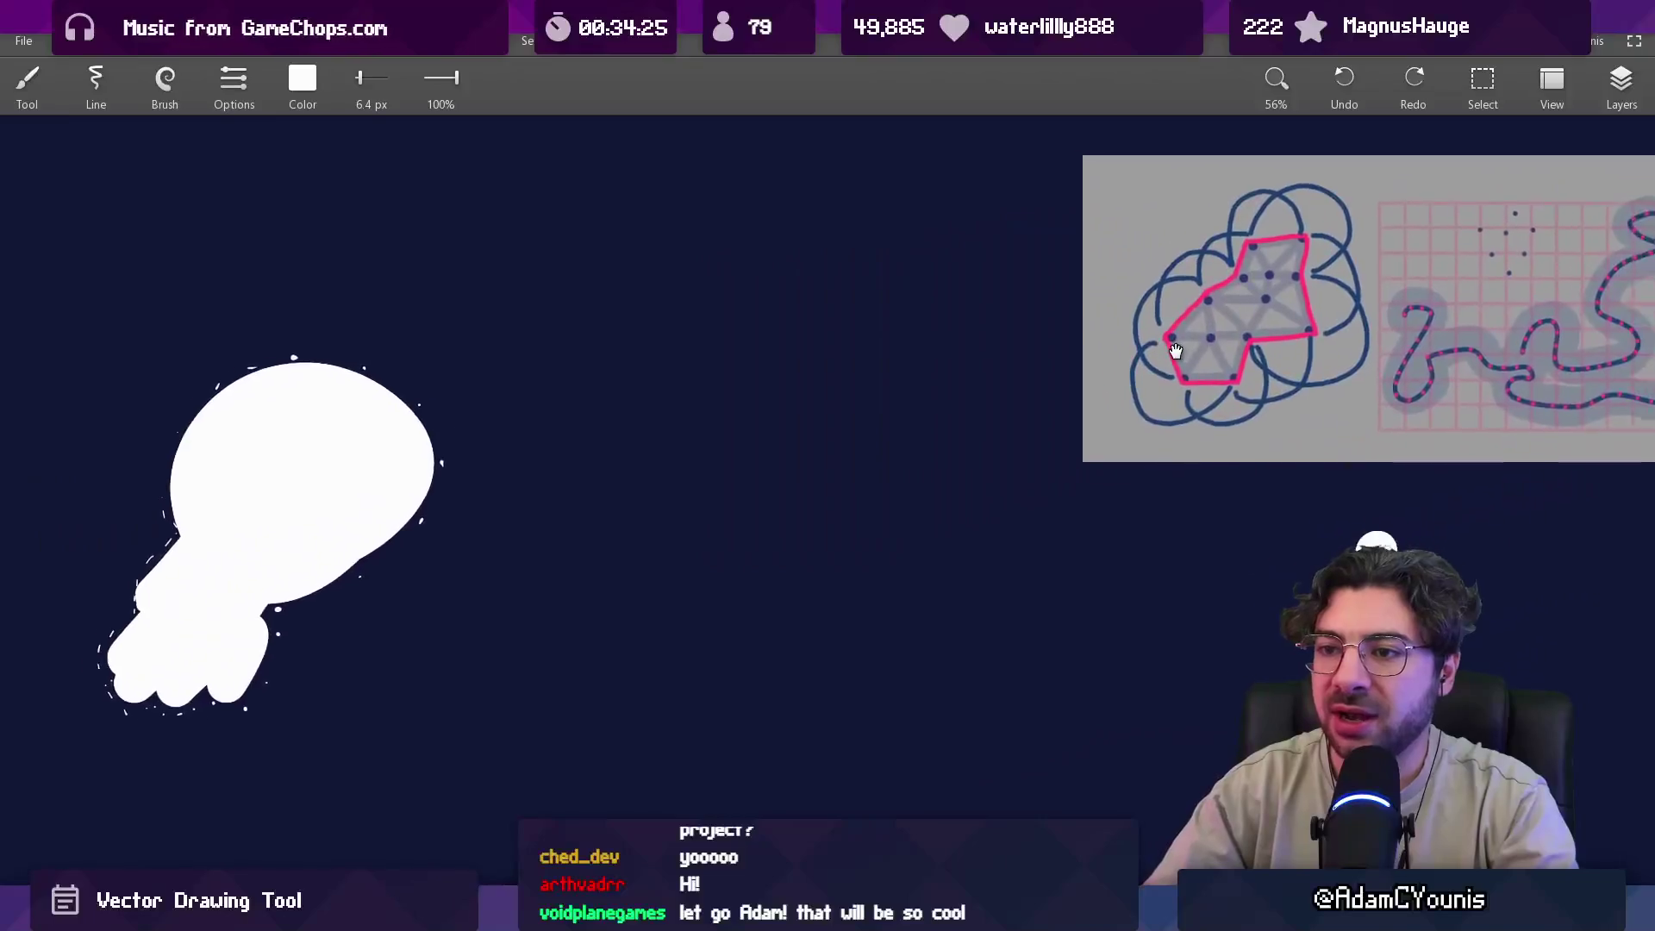
# Dab about twenty small white dots and short dashes across an empty patch of dark canvas.
pyautogui.moveTo(667, 472); pyautogui.dragTo(680, 463)
pyautogui.click(560, 540)
pyautogui.click(639, 484)
pyautogui.click(644, 602)
pyautogui.click(763, 533)
pyautogui.click(506, 618)
pyautogui.click(643, 545)
pyautogui.click(593, 390)
pyautogui.click(656, 341)
pyautogui.click(724, 445)
pyautogui.click(739, 470)
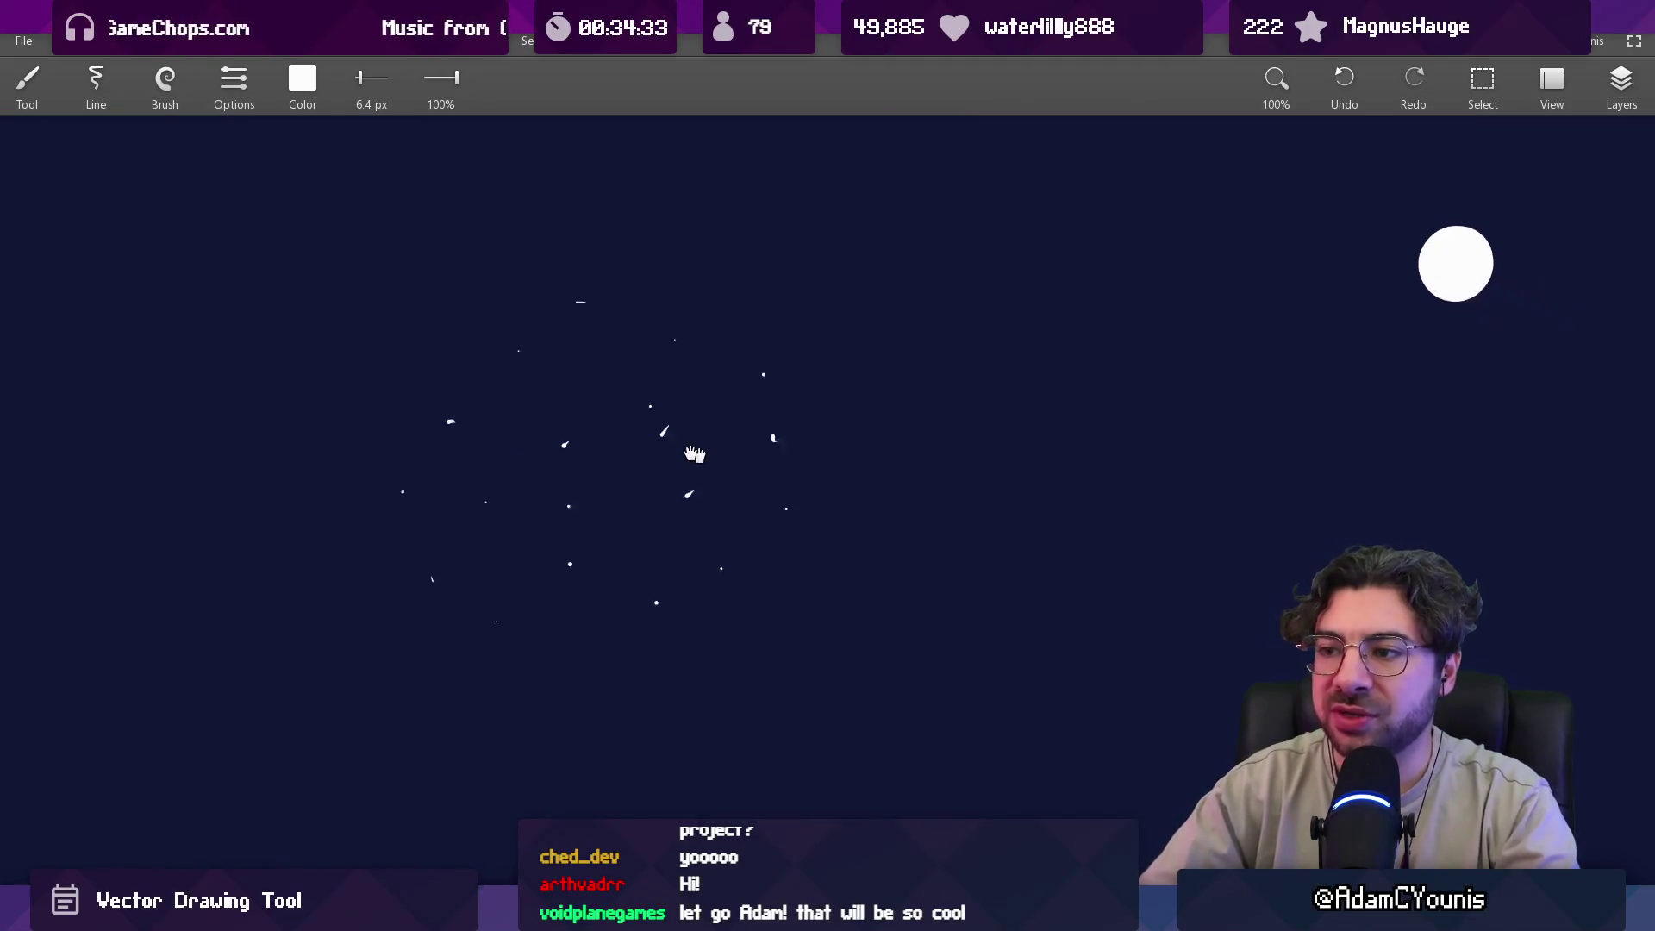
pyautogui.moveTo(544, 414); pyautogui.dragTo(575, 450)
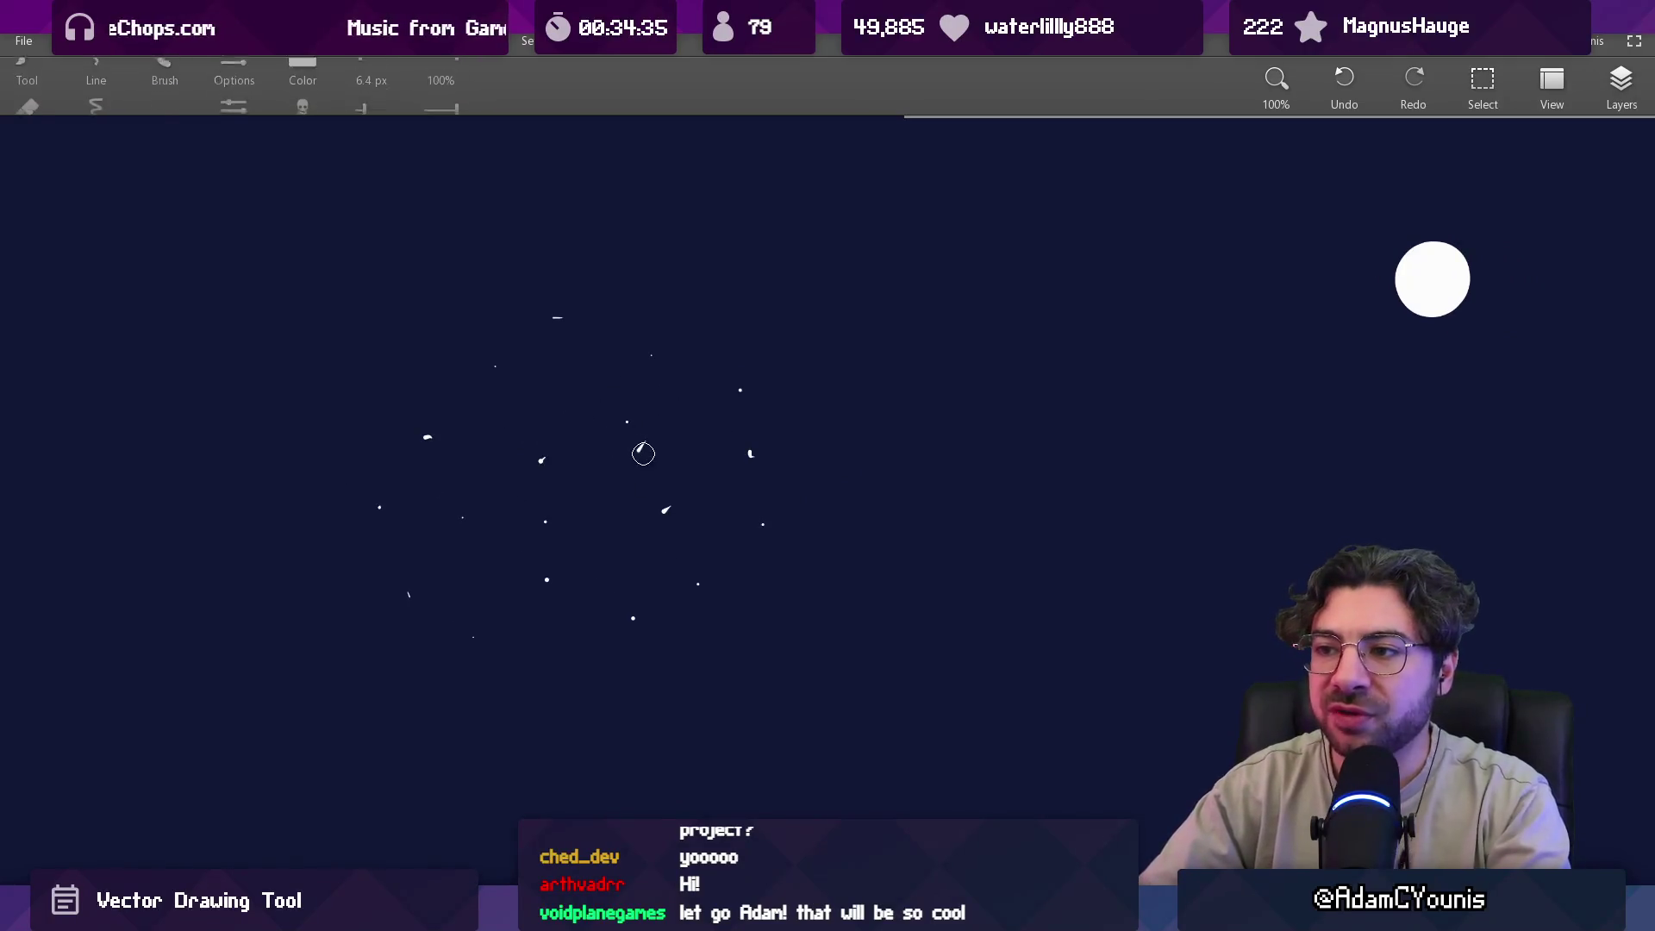
pyautogui.click(646, 452)
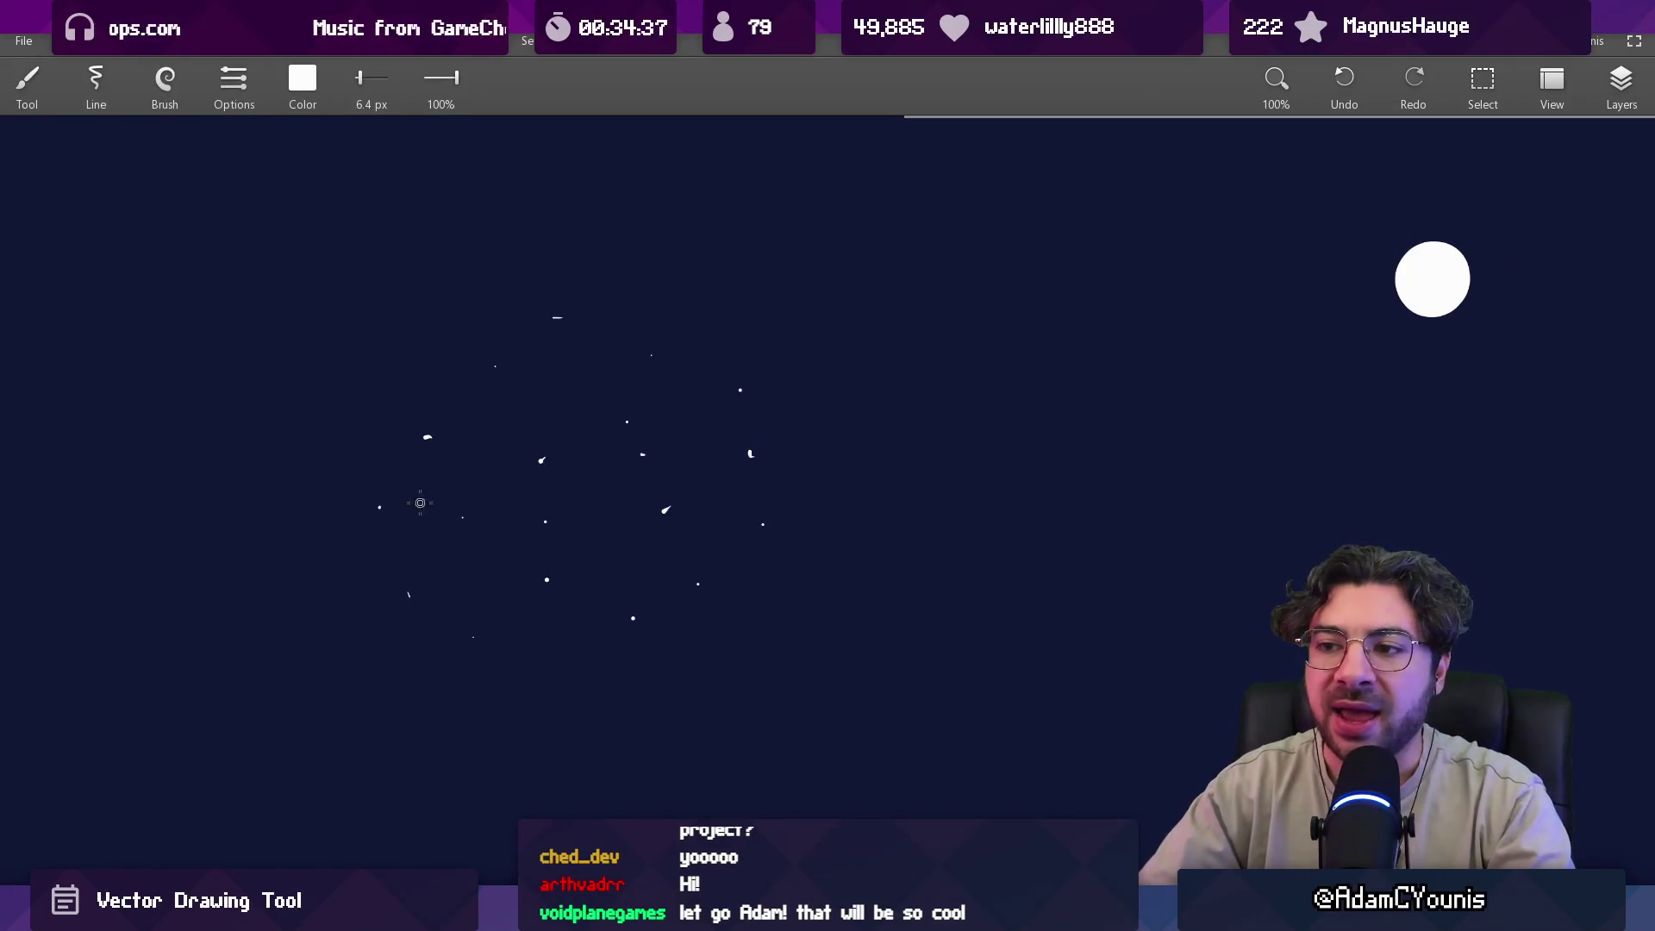
pyautogui.click(762, 525)
# Test a V stroke and a circle, undo both, then toggle Eraser (E) and back to Brush (B).
pyautogui.moveTo(379, 507)
pyautogui.mouseDown()
pyautogui.moveTo(630, 614)
pyautogui.moveTo(784, 524)
pyautogui.mouseUp()
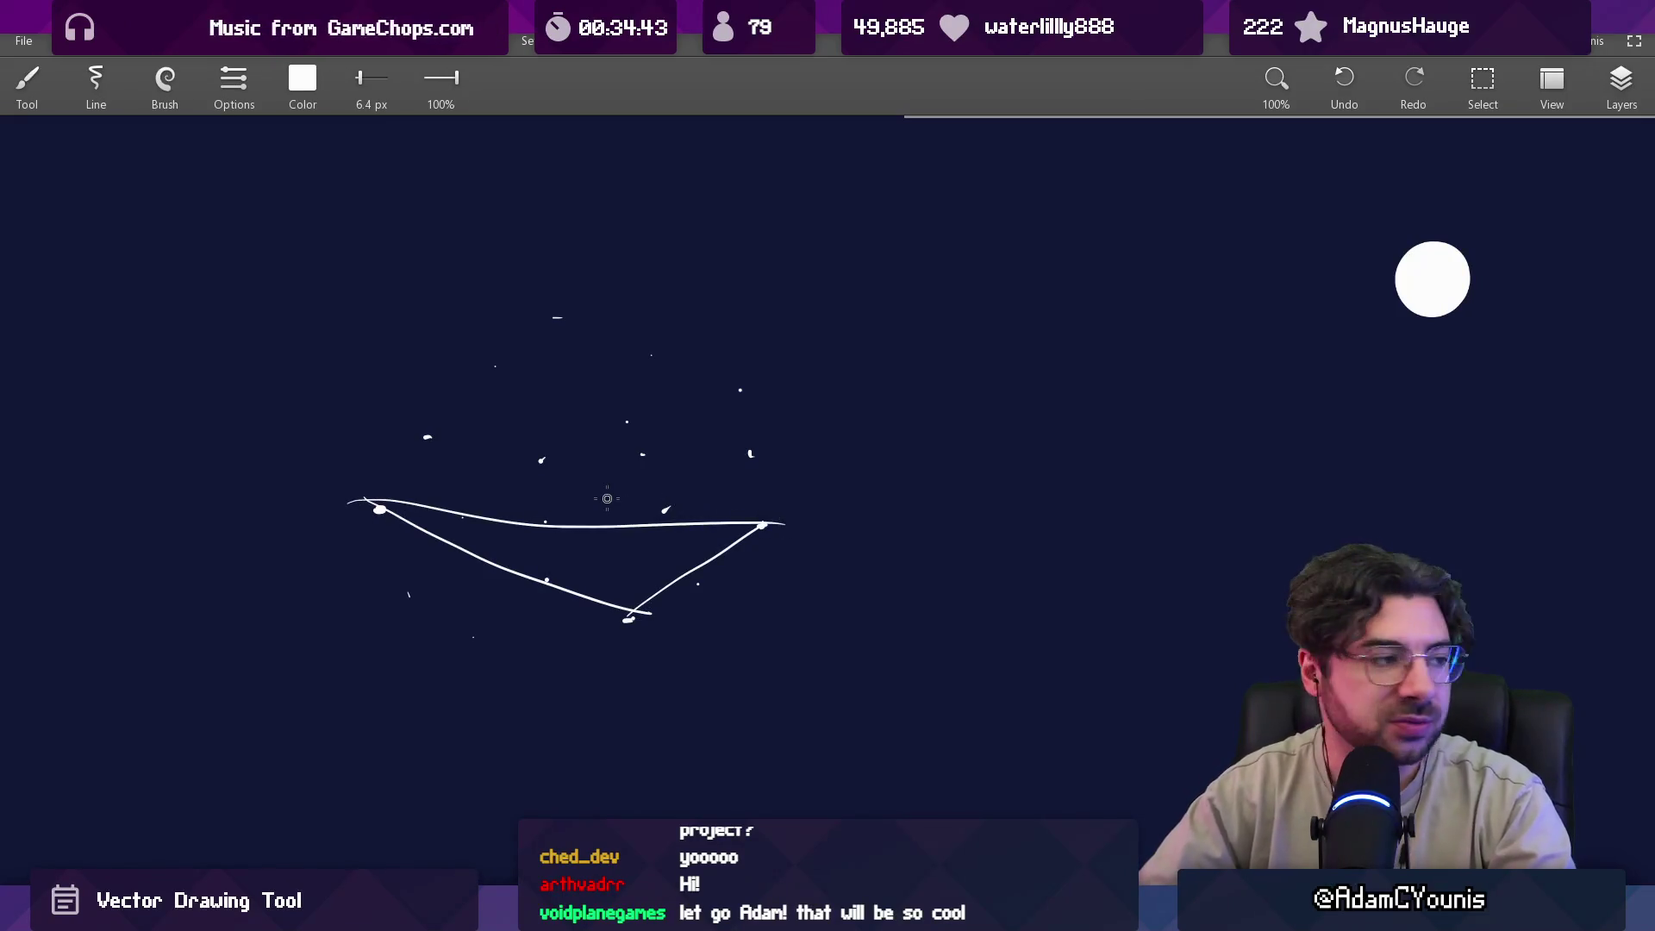
pyautogui.moveTo(604, 200)
pyautogui.mouseDown()
pyautogui.moveTo(690, 231)
pyautogui.moveTo(552, 195)
pyautogui.mouseUp()
pyautogui.hotkey('ctrl', 'z')
pyautogui.hotkey('ctrl', 'z')
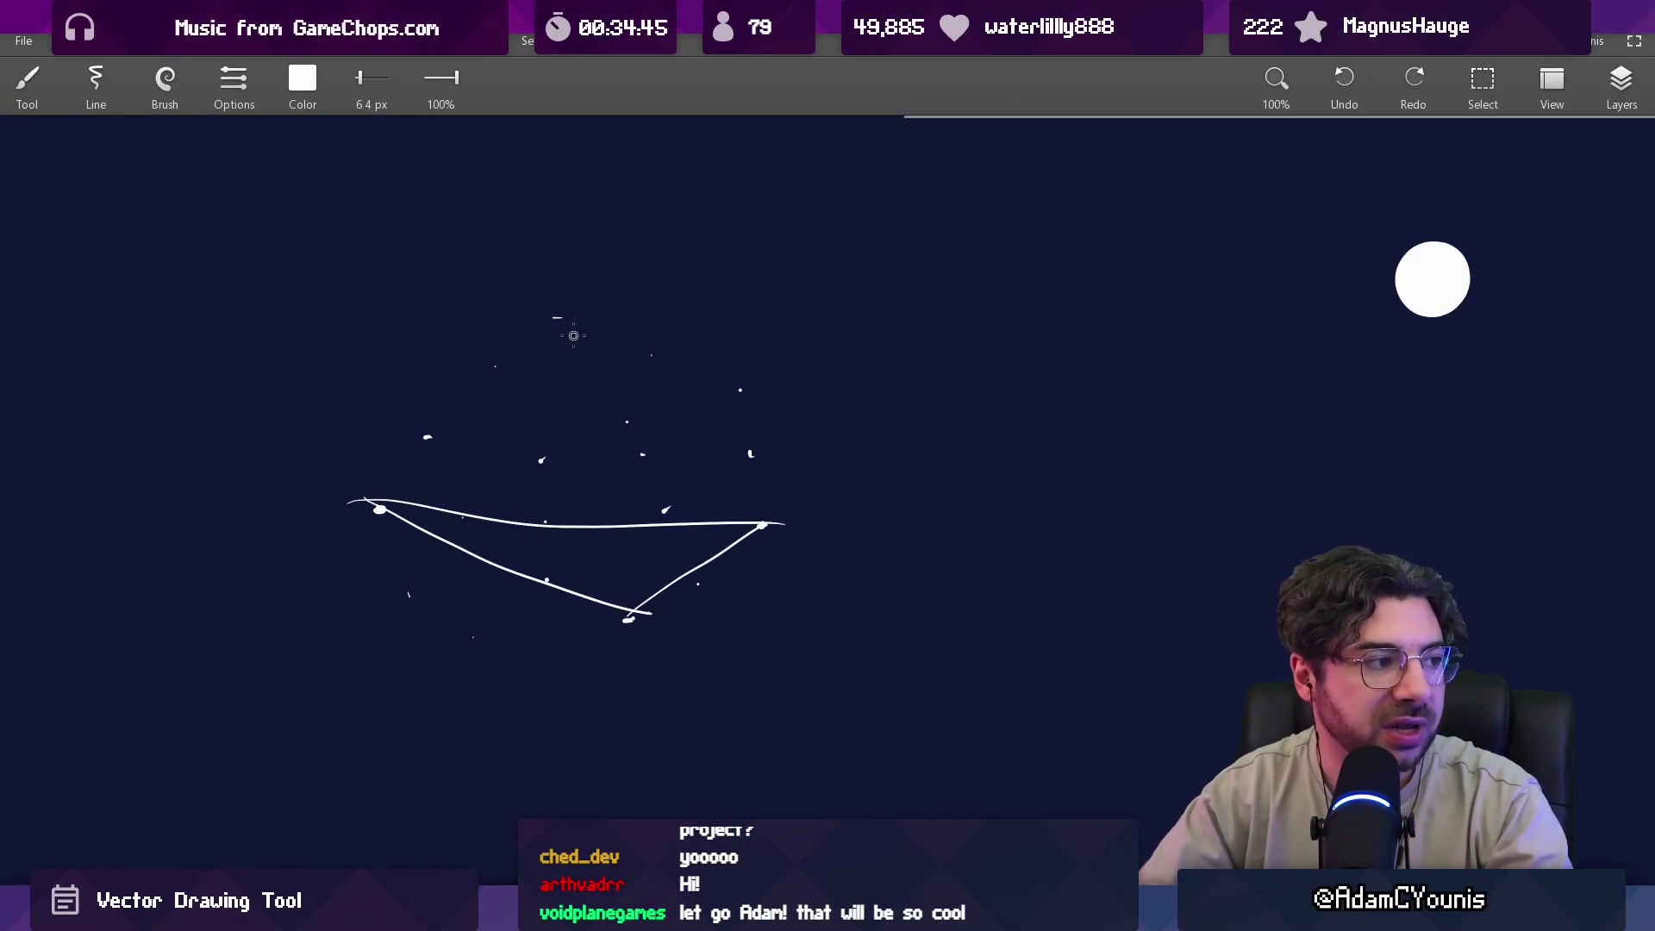
pyautogui.hotkey('ctrl', 'z')
pyautogui.hotkey('ctrl', 'z')
pyautogui.scroll(2, 513, 483)
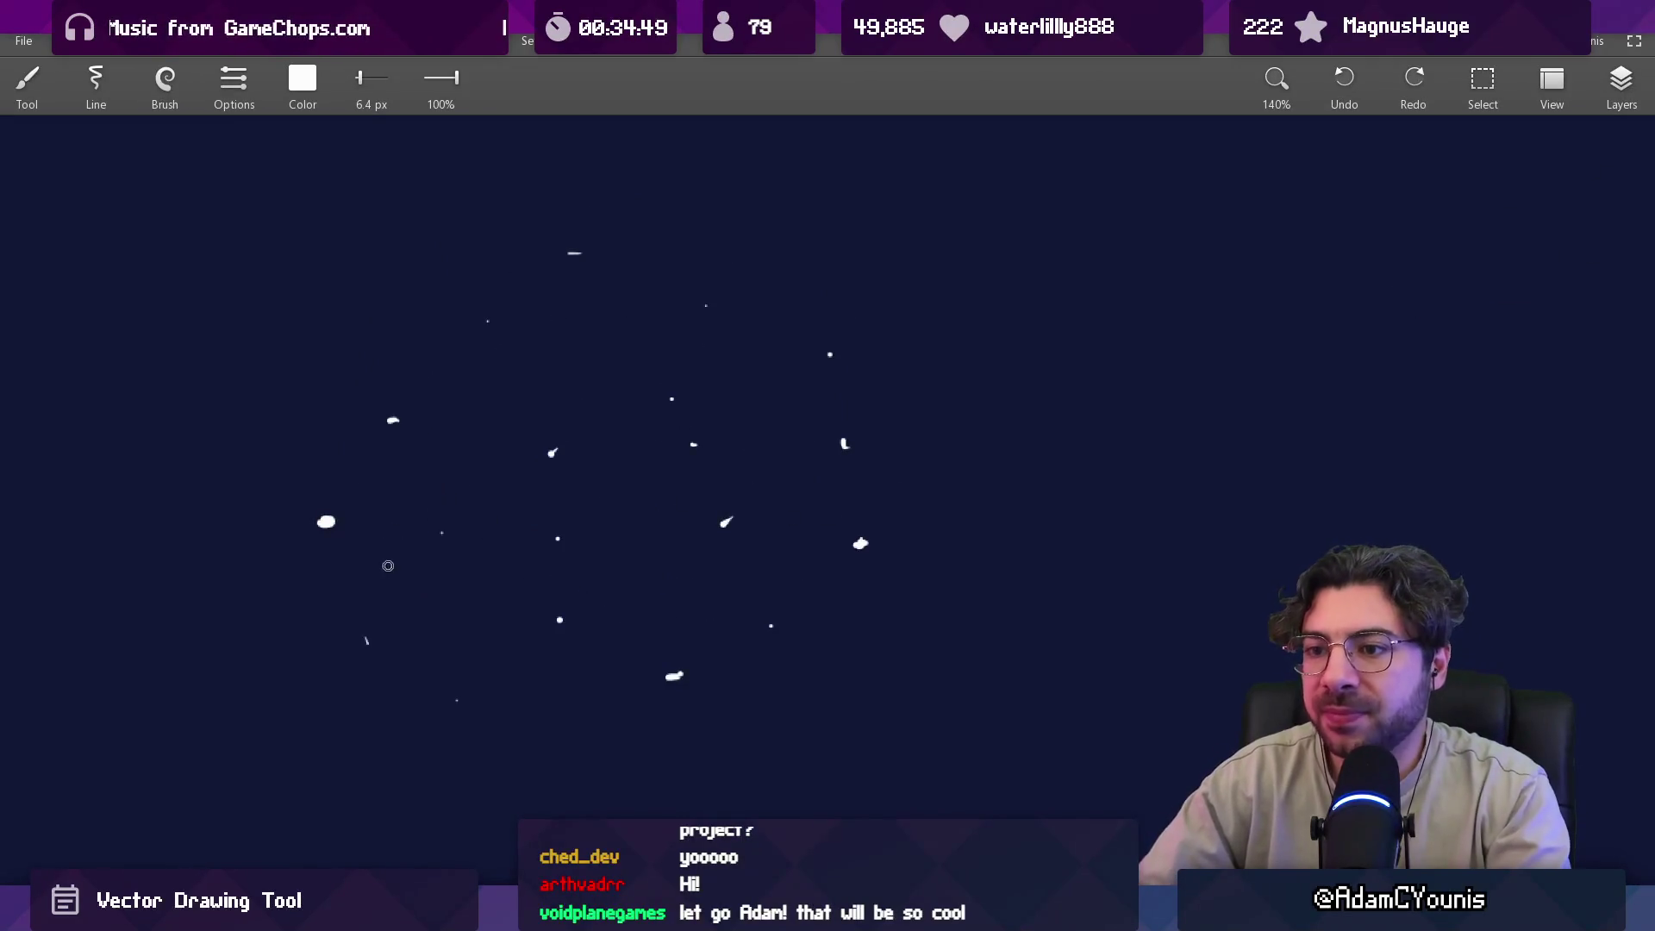
pyautogui.press('e')
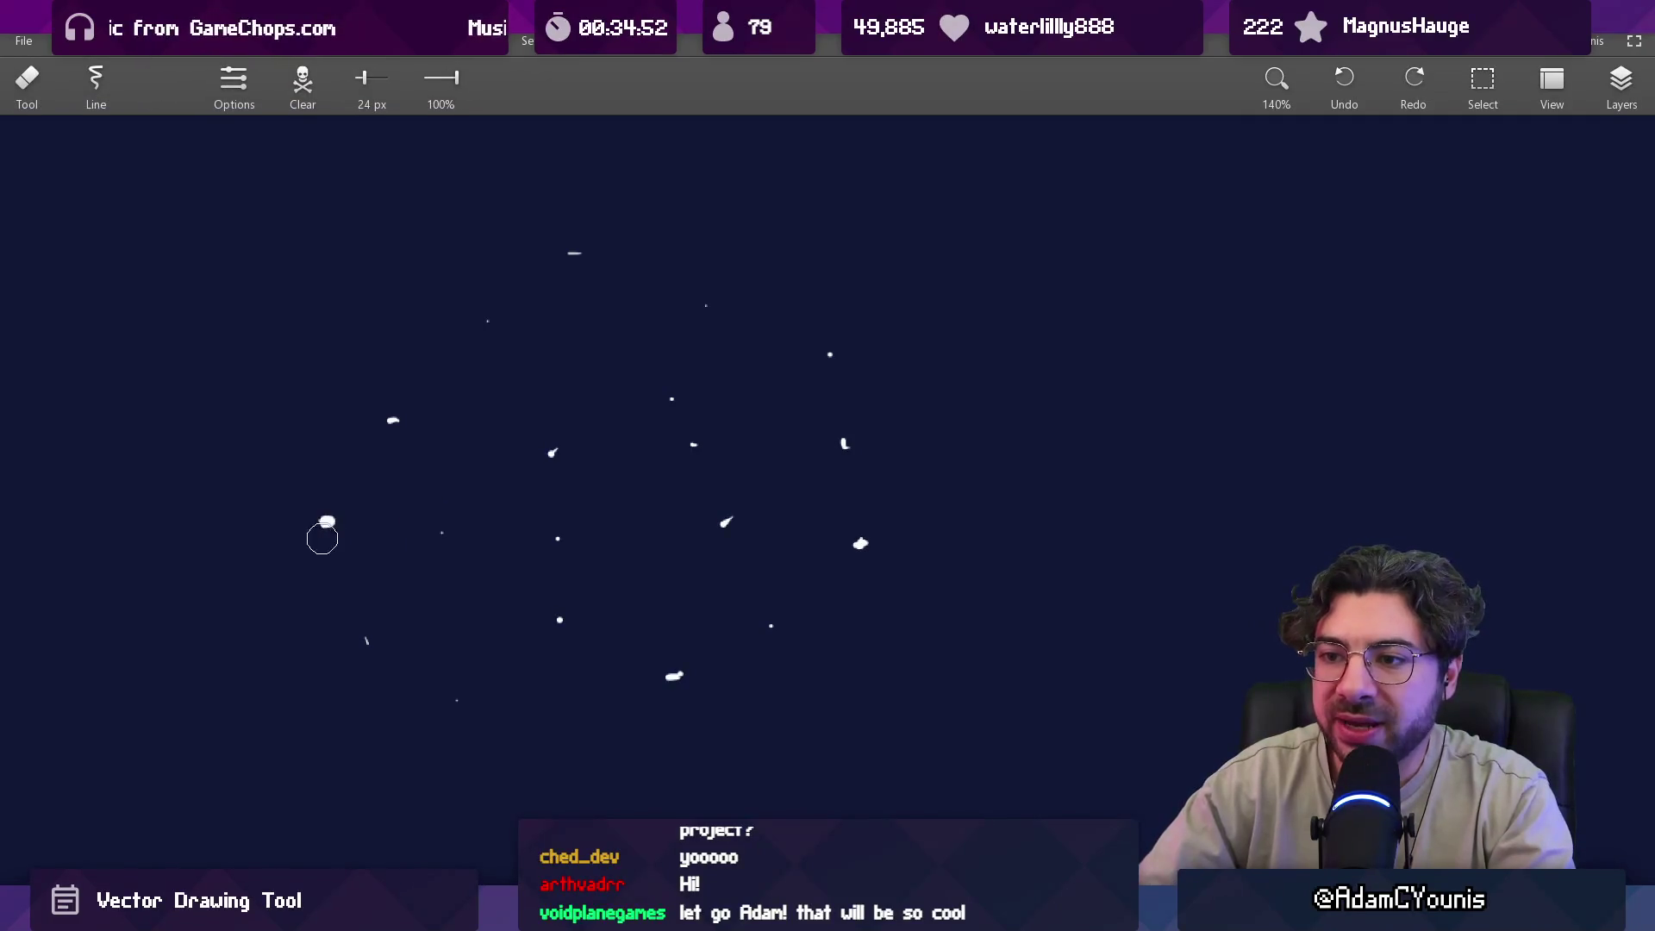
pyautogui.press('b')
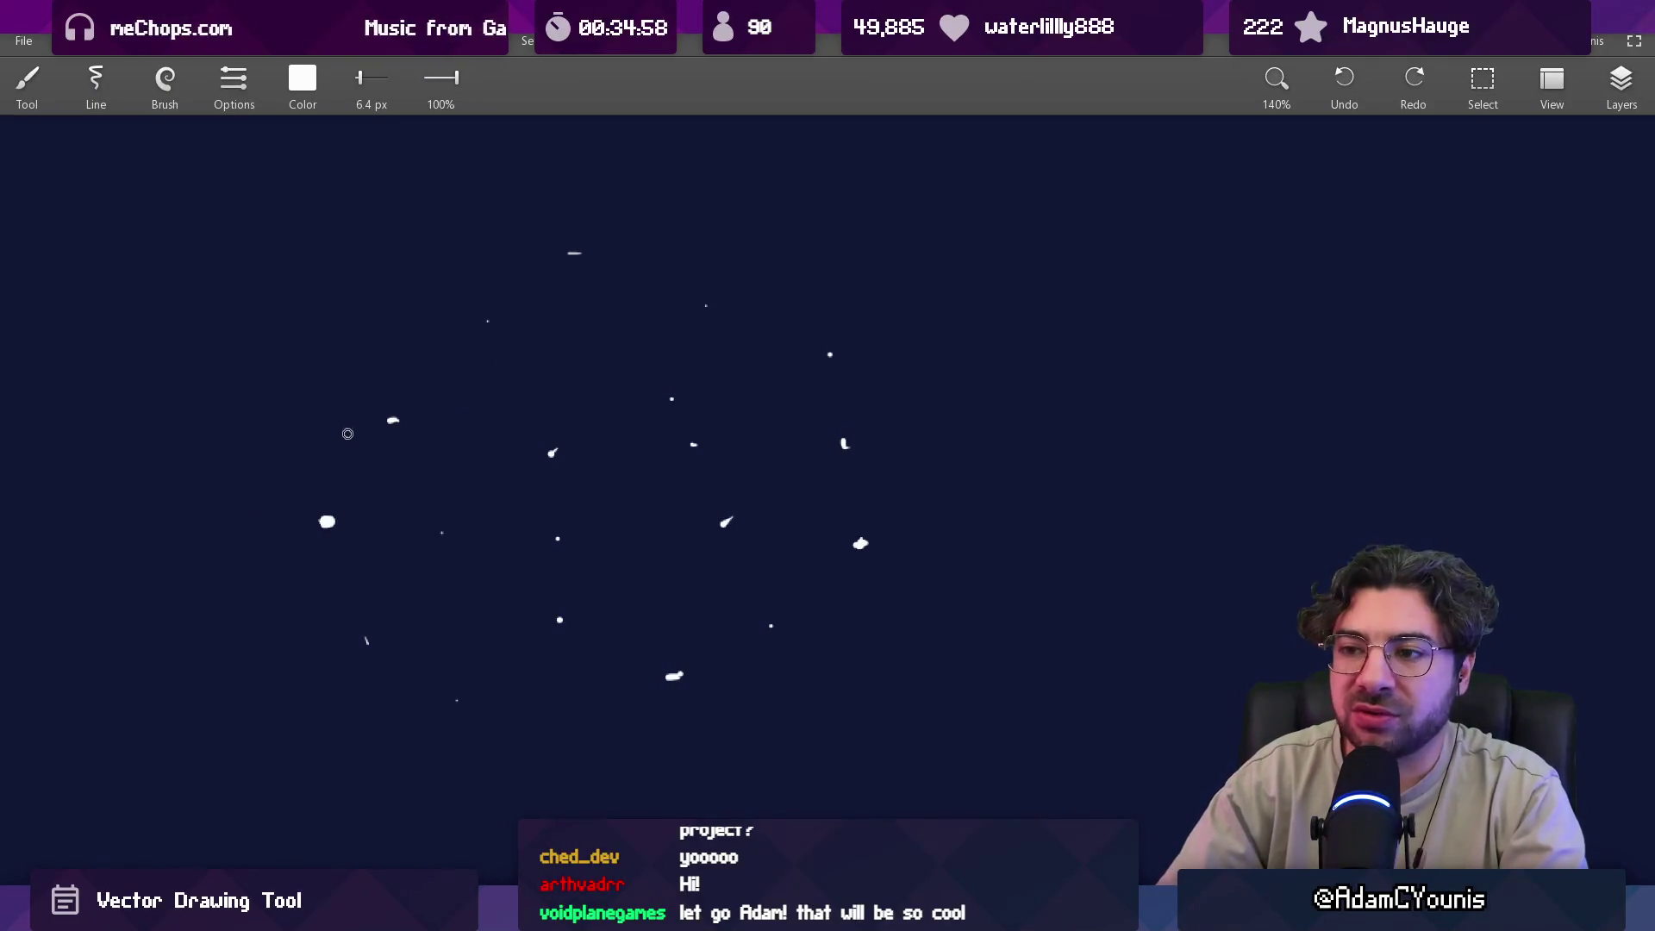
# Draw a long vertical line down through the dots, plus test horizontal and vertical grid lines.
pyautogui.moveTo(347, 545)
pyautogui.mouseDown()
pyautogui.moveTo(333, 524)
pyautogui.moveTo(318, 536)
pyautogui.moveTo(328, 517)
pyautogui.mouseUp()
pyautogui.moveTo(599, 190); pyautogui.dragTo(604, 815)
pyautogui.moveTo(223, 501); pyautogui.dragTo(1008, 501)
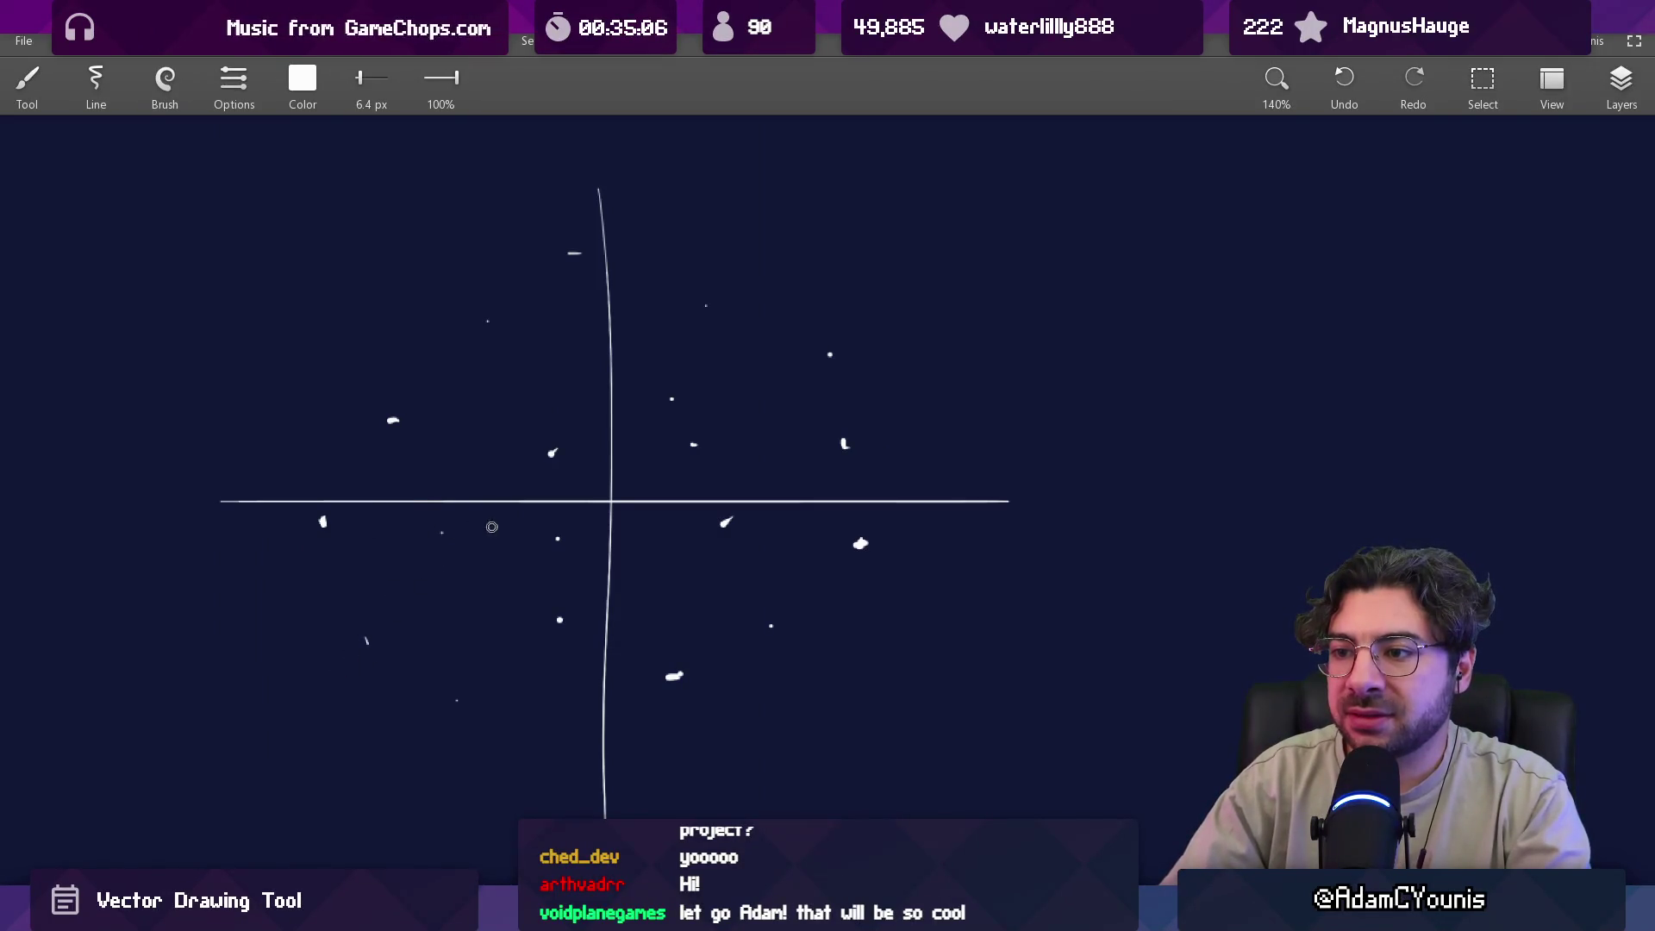
pyautogui.moveTo(274, 587); pyautogui.dragTo(599, 588)
pyautogui.moveTo(467, 492); pyautogui.dragTo(467, 848)
pyautogui.moveTo(292, 695); pyautogui.dragTo(627, 695)
pyautogui.moveTo(387, 595); pyautogui.dragTo(387, 509)
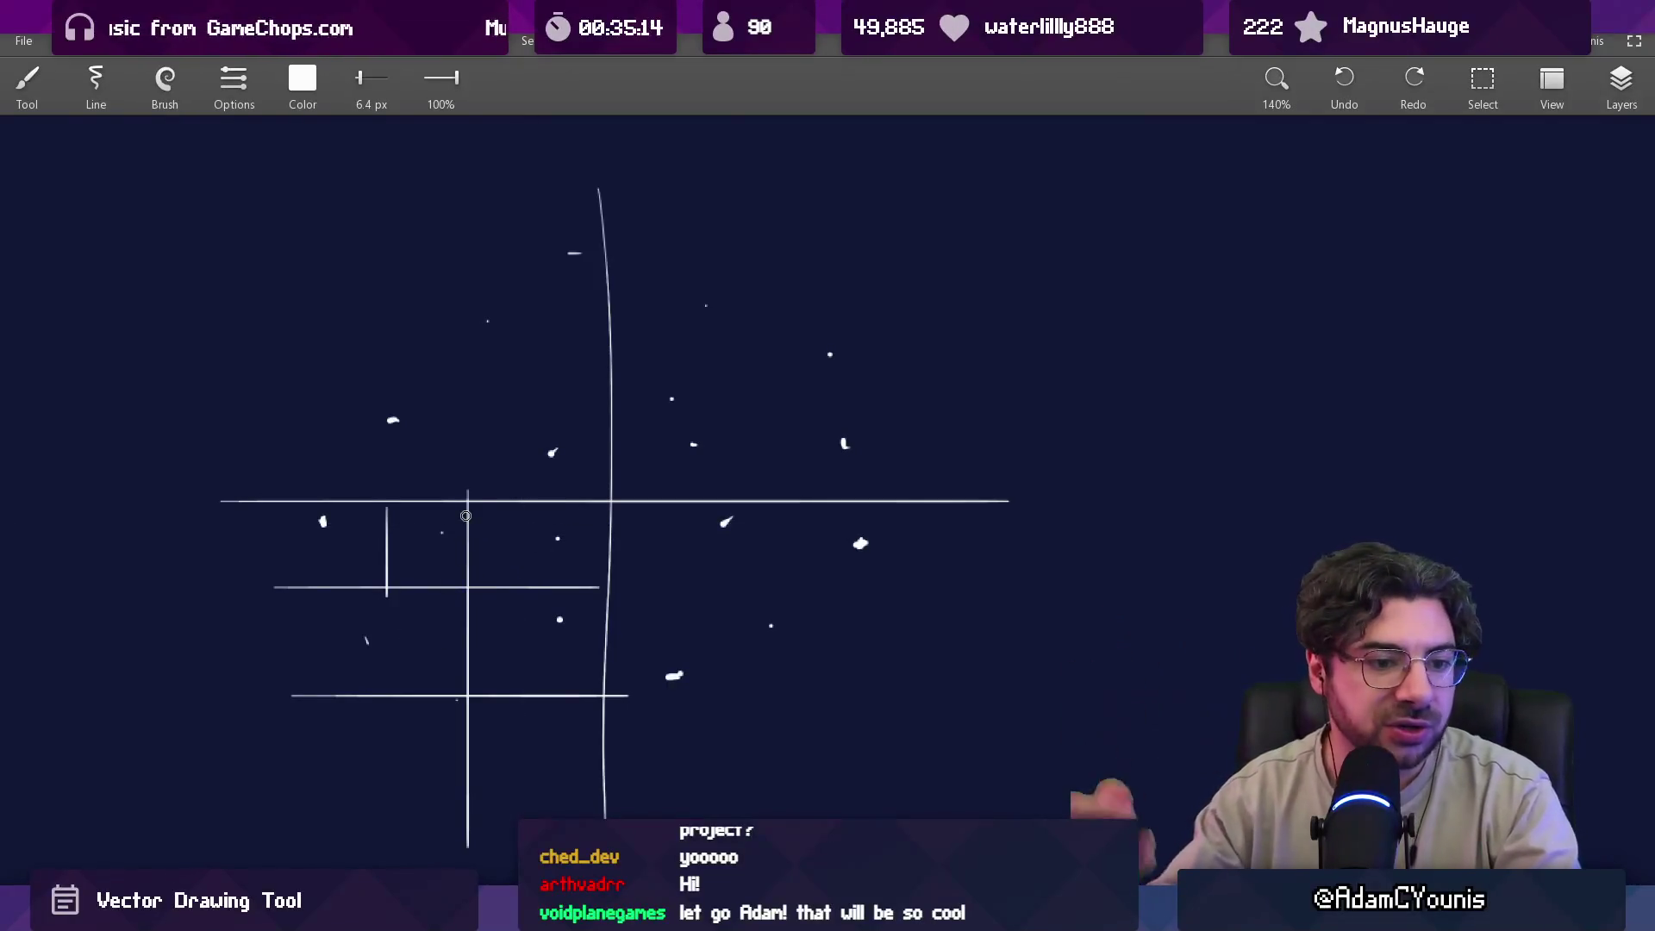
# Sketch freehand test strokes over the grid and undo them.
pyautogui.moveTo(573, 469); pyautogui.dragTo(555, 556)
pyautogui.scroll(3, 417, 462)
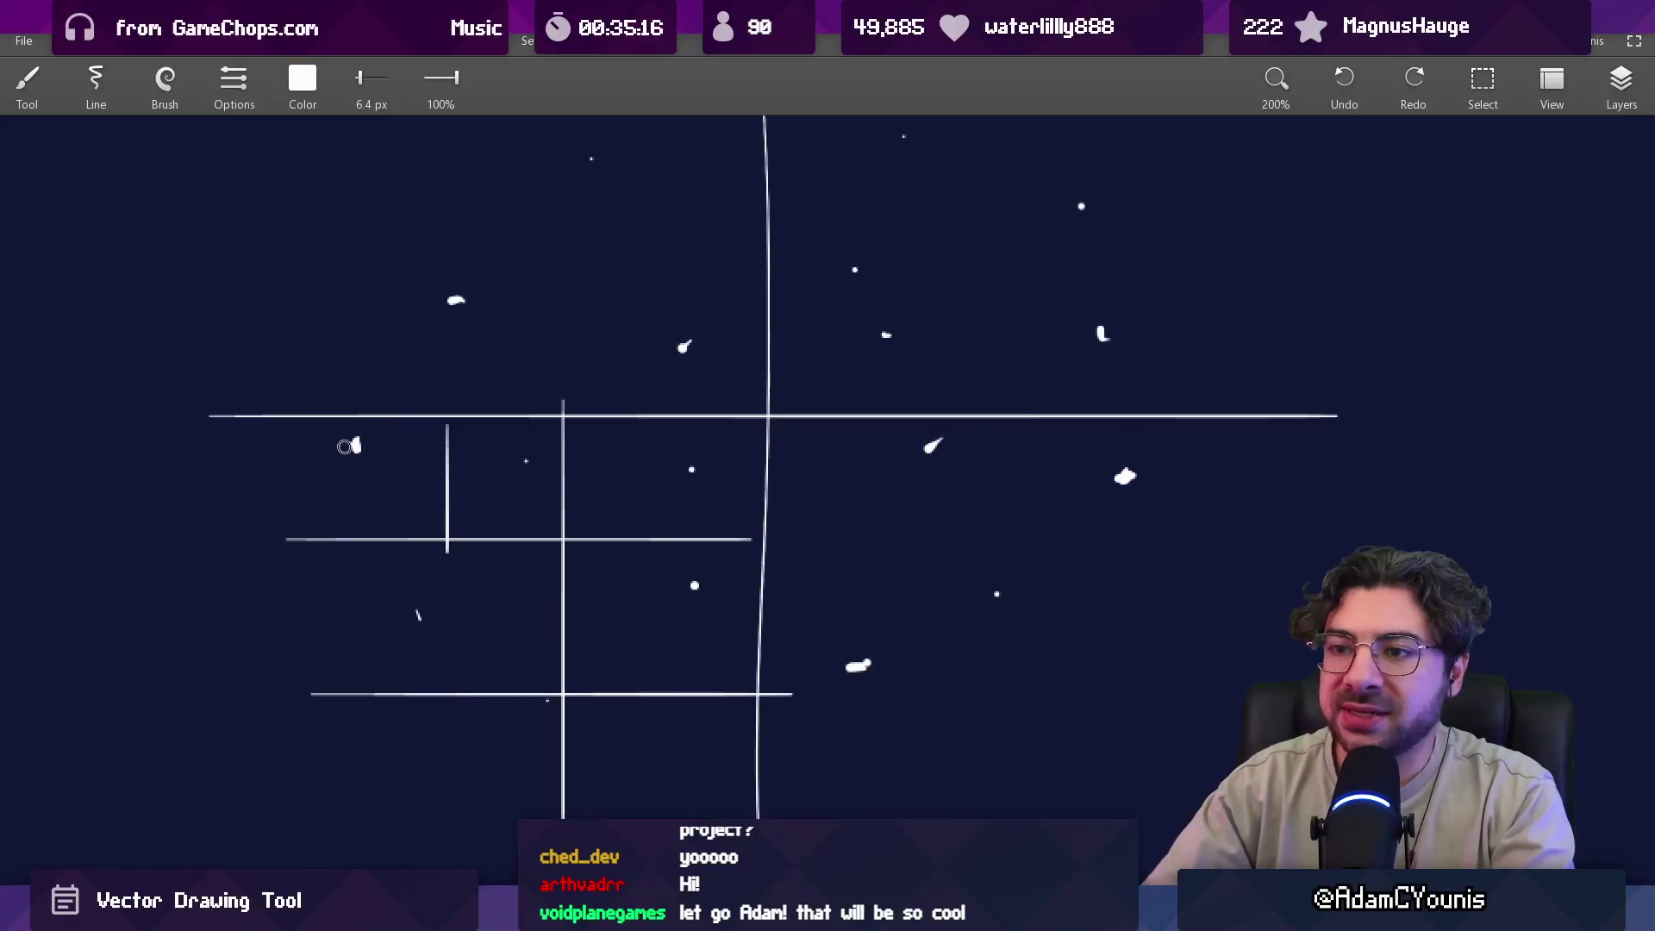
pyautogui.moveTo(383, 458)
pyautogui.mouseDown()
pyautogui.moveTo(483, 466)
pyautogui.moveTo(376, 588)
pyautogui.mouseUp()
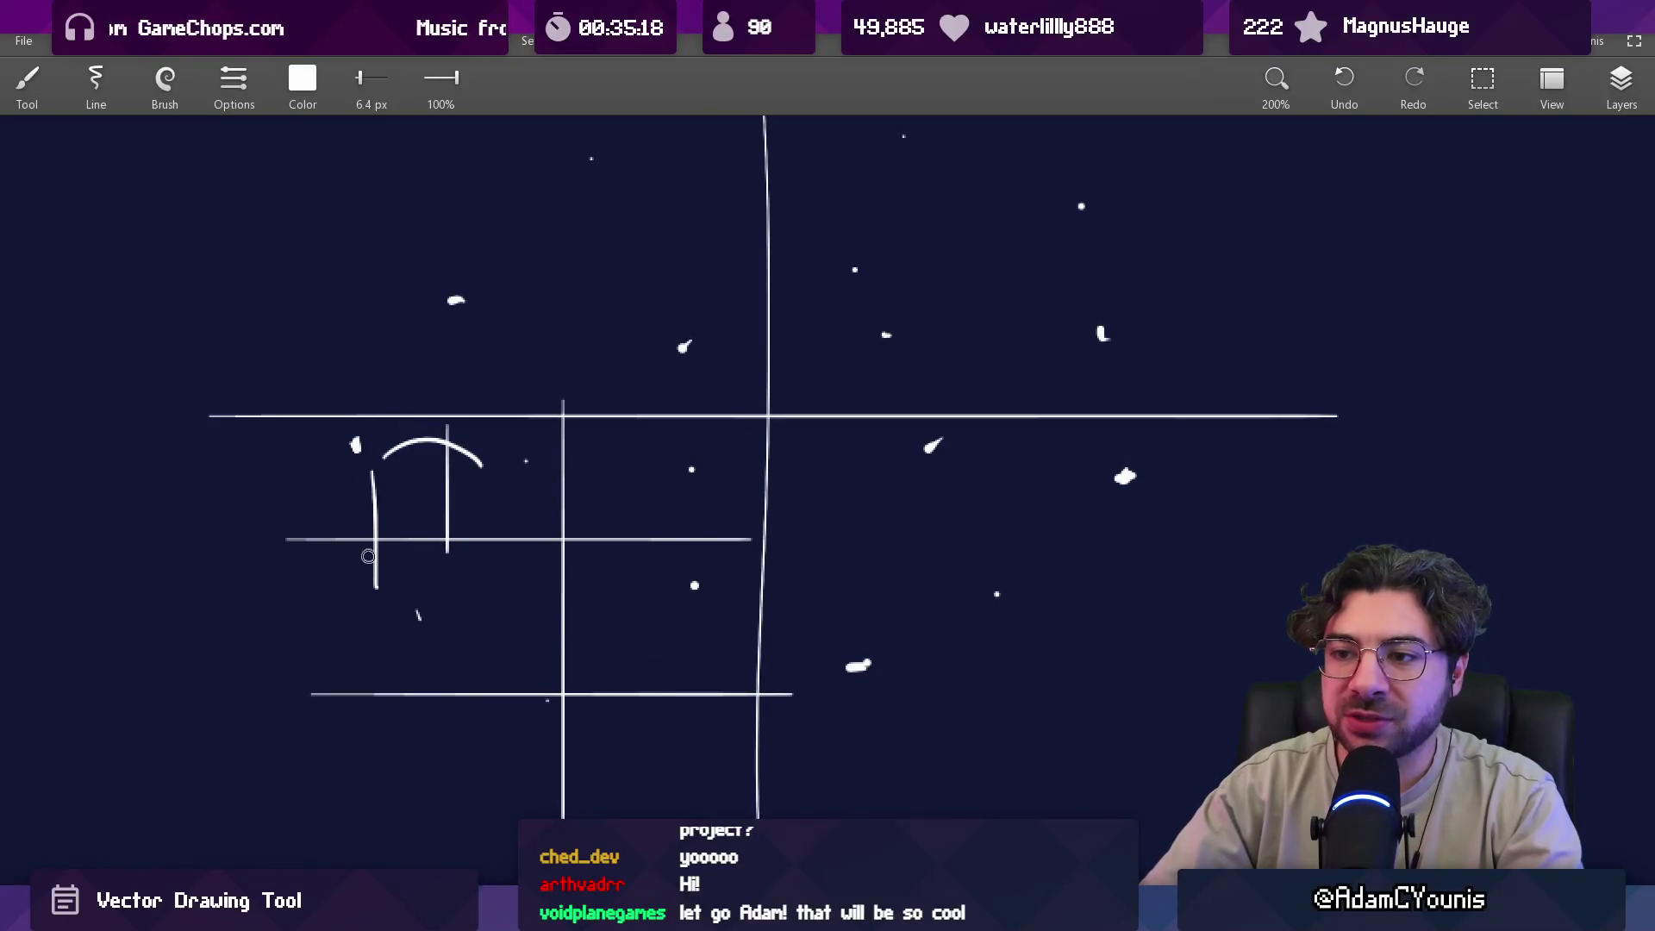
pyautogui.moveTo(333, 449); pyautogui.dragTo(255, 449)
pyautogui.moveTo(382, 421)
pyautogui.mouseDown()
pyautogui.moveTo(366, 344)
pyautogui.moveTo(457, 302)
pyautogui.mouseUp()
pyautogui.hotkey('ctrl', 'z')
pyautogui.hotkey('ctrl', 'z')
pyautogui.hotkey('ctrl', 'z')
# Sketch diagonal lines and an oval, then undo them, leaving only the vertical line.
pyautogui.hotkey('ctrl', 'z')
pyautogui.hotkey('ctrl', 'z')
pyautogui.hotkey('ctrl', 'z')
pyautogui.moveTo(356, 445); pyautogui.dragTo(535, 452)
pyautogui.moveTo(369, 422)
pyautogui.mouseDown()
pyautogui.moveTo(561, 480)
pyautogui.moveTo(438, 616)
pyautogui.mouseUp()
pyautogui.moveTo(560, 476); pyautogui.dragTo(448, 593)
pyautogui.moveTo(466, 390); pyautogui.dragTo(423, 392)
pyautogui.moveTo(470, 277)
pyautogui.mouseDown()
pyautogui.moveTo(552, 401)
pyautogui.moveTo(500, 302)
pyautogui.mouseUp()
pyautogui.hotkey('ctrl', 'z')
pyautogui.hotkey('ctrl', 'z')
pyautogui.hotkey('ctrl', 'z')
pyautogui.hotkey('ctrl', 'z')
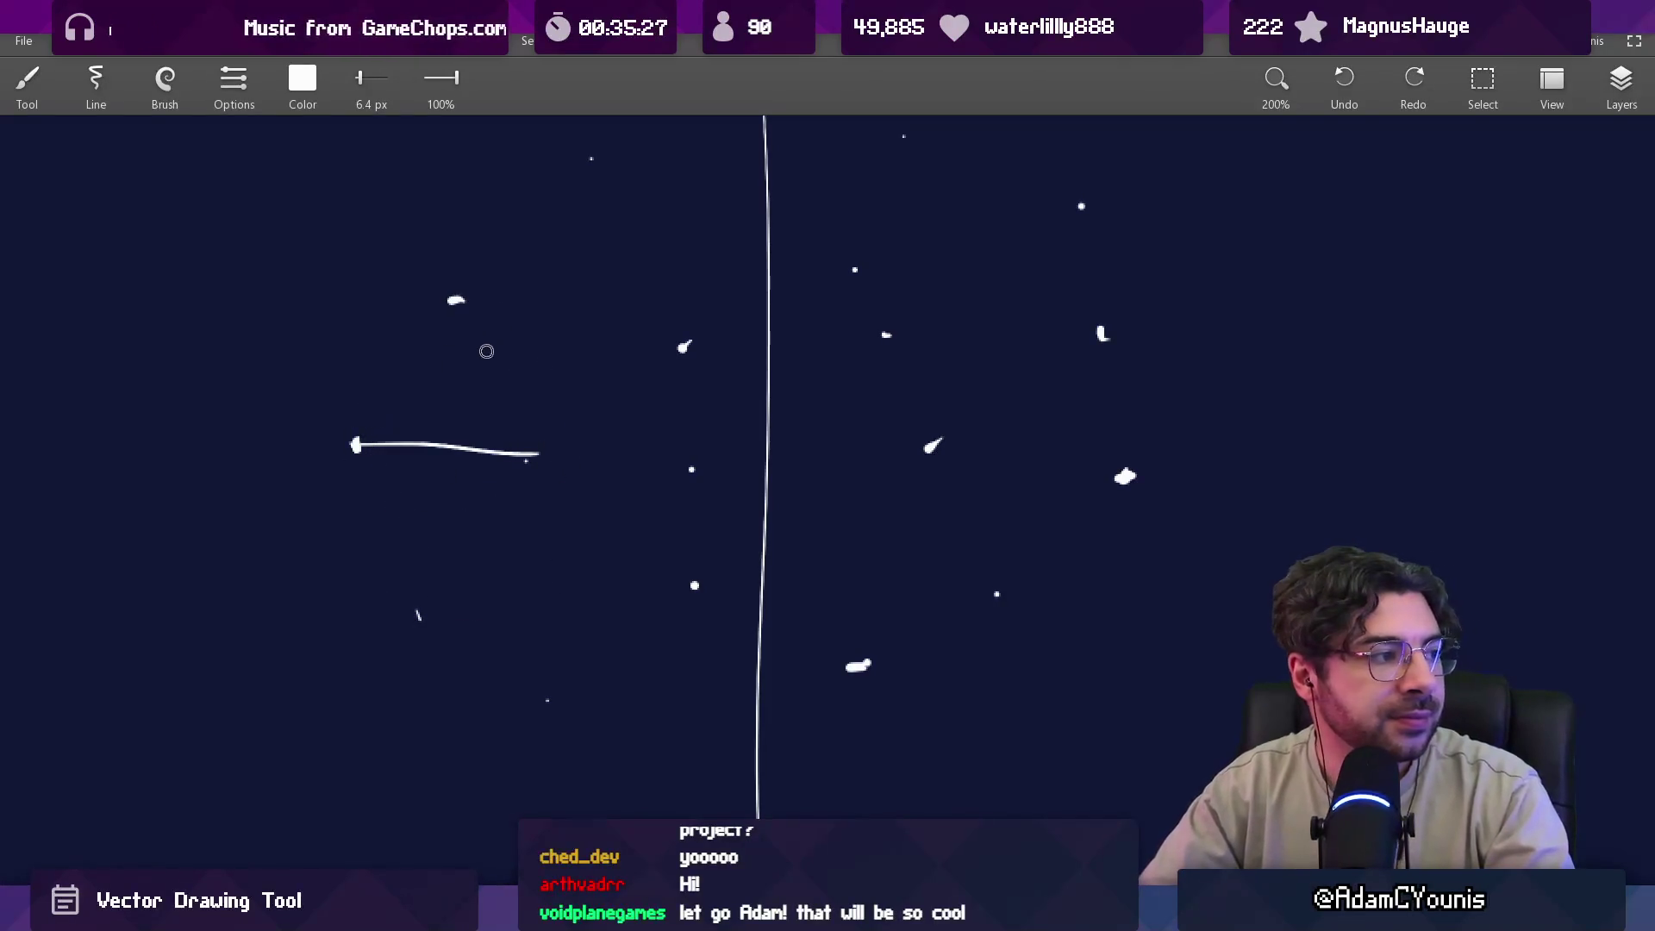
pyautogui.scroll(-2, 532, 403)
pyautogui.moveTo(532, 403)
pyautogui.mouseDown()
pyautogui.moveTo(595, 446)
pyautogui.moveTo(517, 479)
pyautogui.mouseUp()
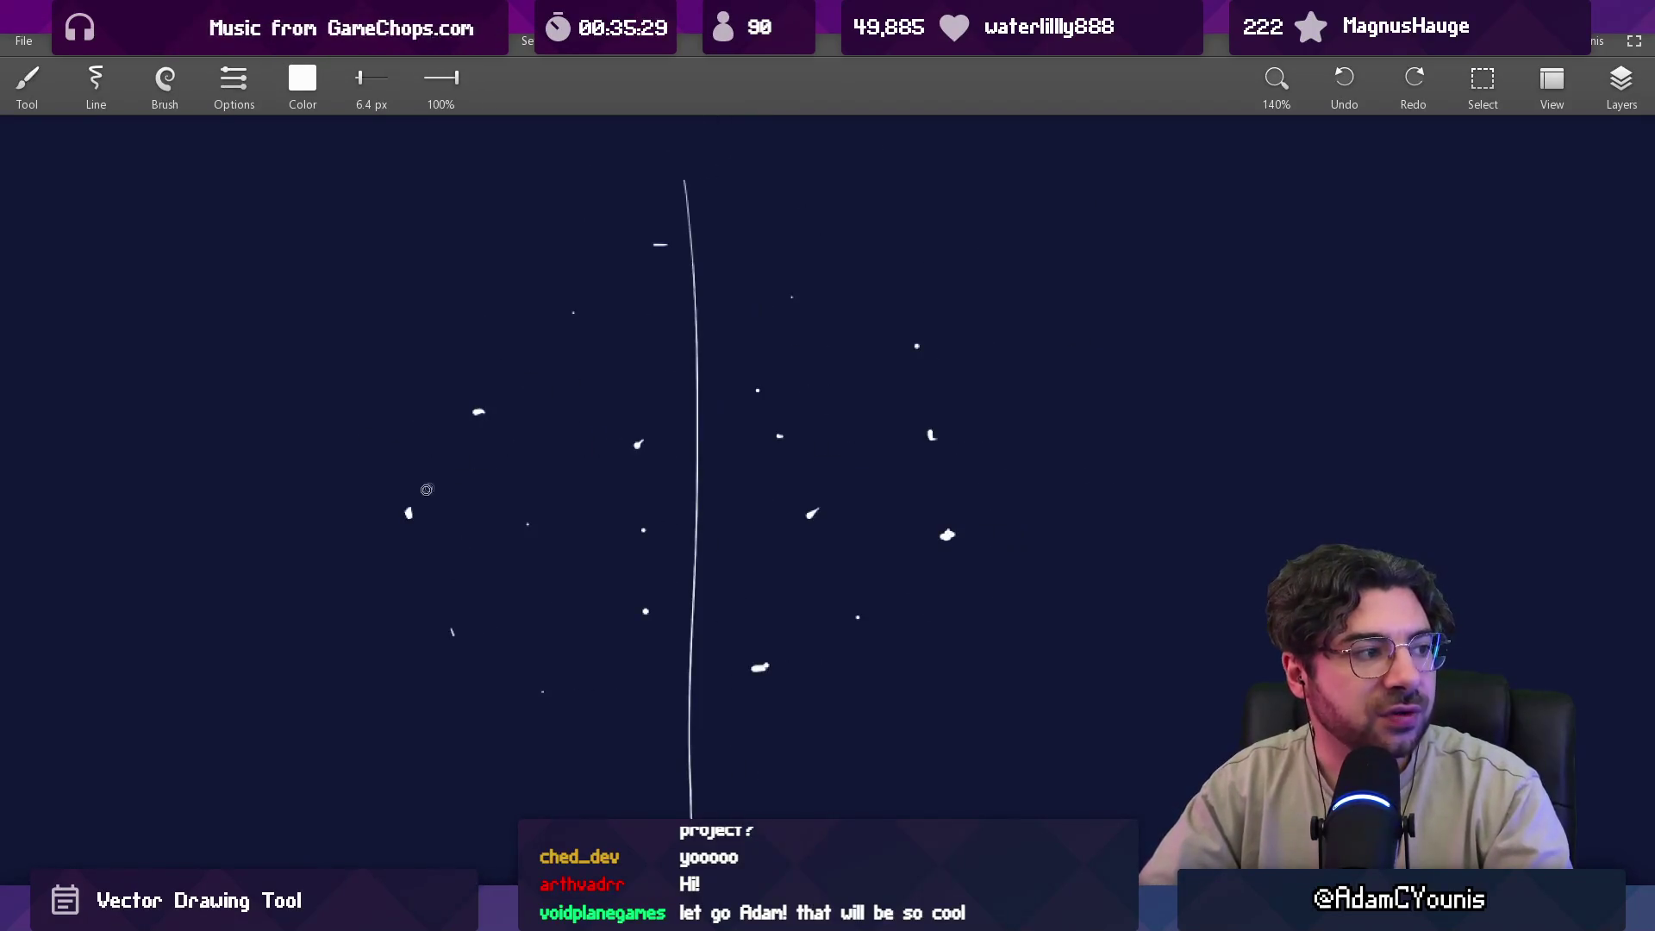
# Handwrite n² at the upper left, undoing an extra n written below it.
pyautogui.moveTo(461, 409); pyautogui.dragTo(577, 482)
pyautogui.moveTo(375, 395); pyautogui.dragTo(416, 390)
pyautogui.moveTo(419, 325); pyautogui.dragTo(450, 347)
pyautogui.scroll(-2, 485, 404)
pyautogui.moveTo(343, 480)
pyautogui.mouseDown()
pyautogui.moveTo(347, 465)
pyautogui.moveTo(368, 479)
pyautogui.mouseUp()
pyautogui.hotkey('ctrl', 'z')
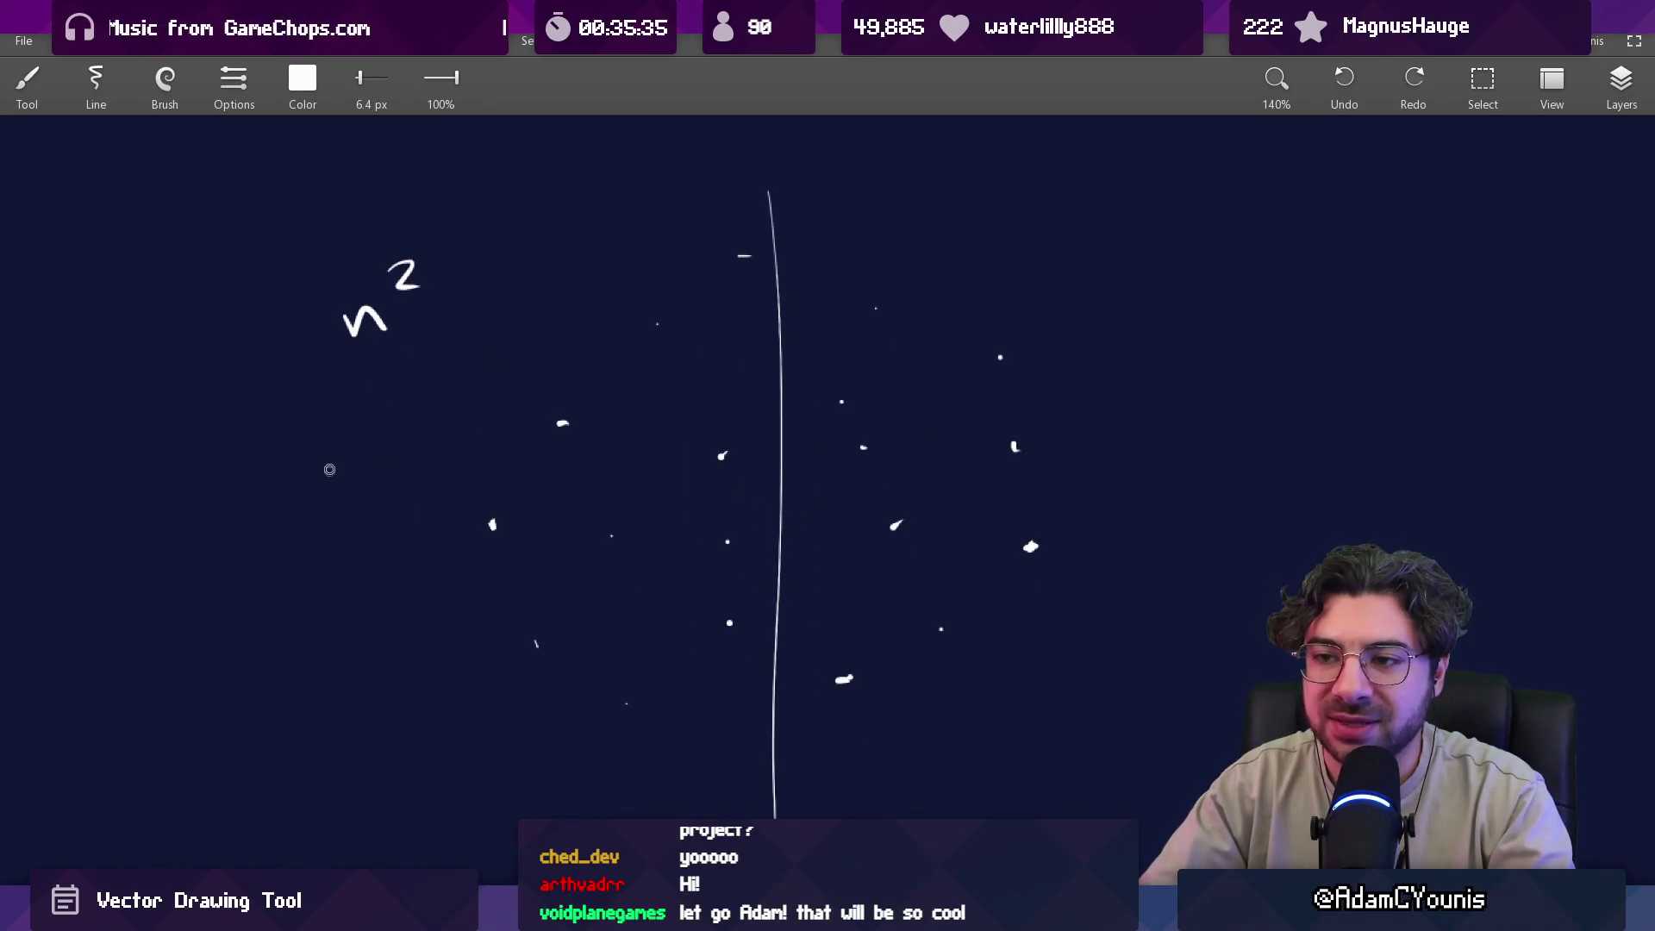
# Test-write x, a caret, n and log below n², undoing each one.
pyautogui.moveTo(319, 467); pyautogui.dragTo(354, 479)
pyautogui.moveTo(373, 462); pyautogui.dragTo(405, 461)
pyautogui.hotkey('ctrl', 'z')
pyautogui.hotkey('ctrl', 'z')
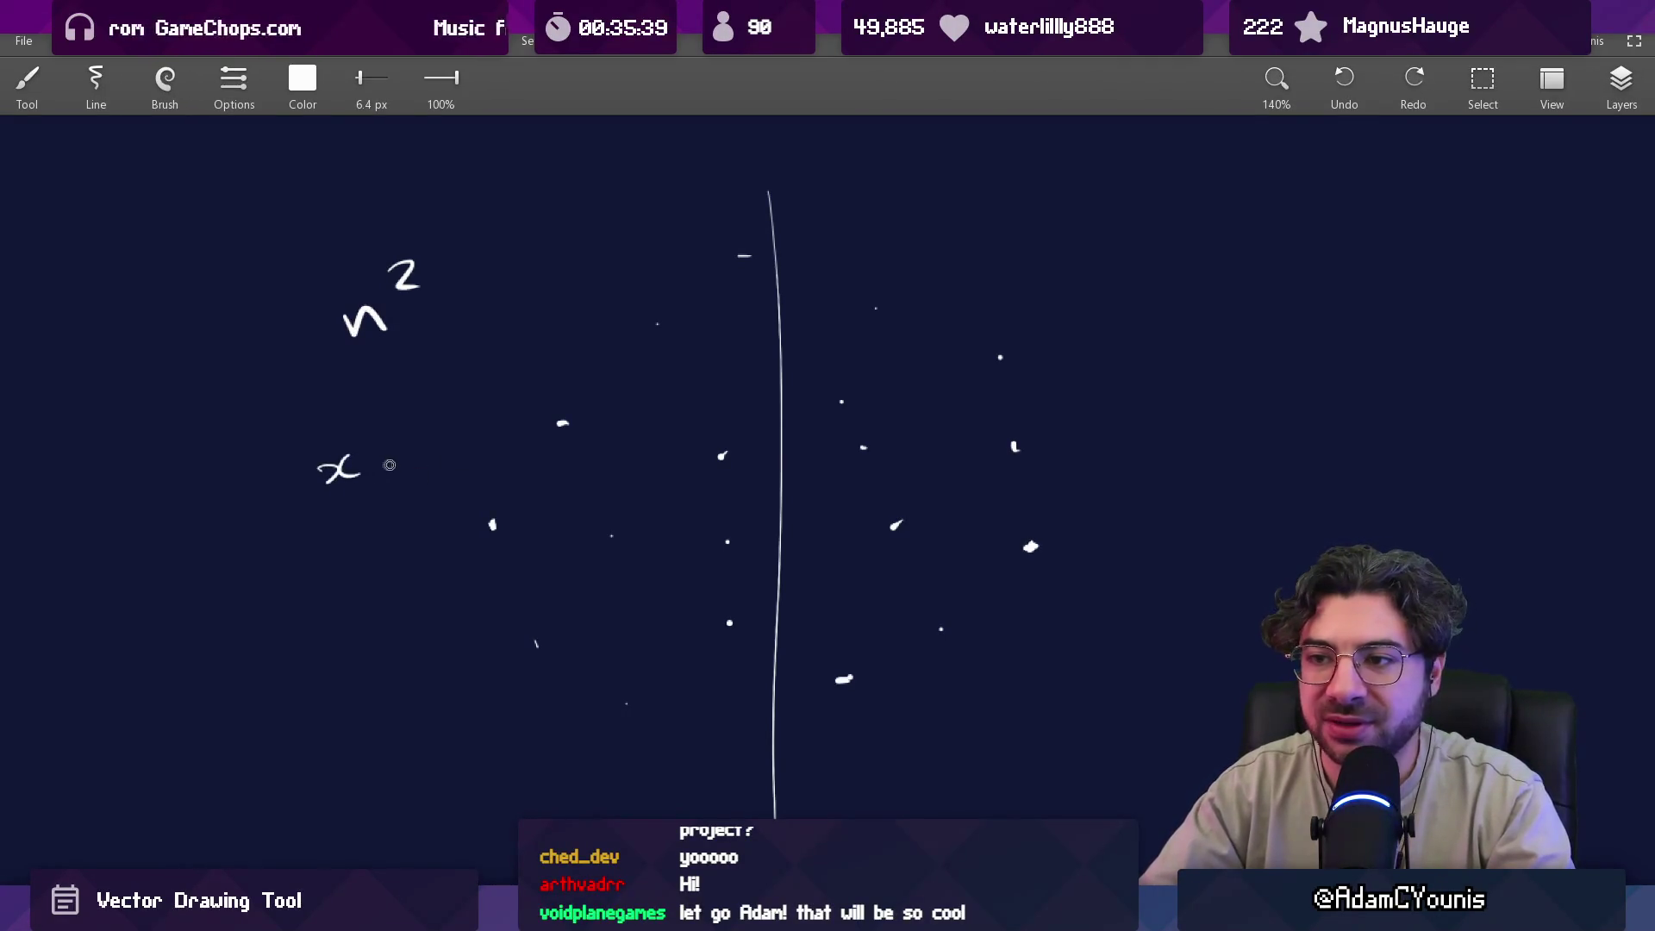
pyautogui.moveTo(327, 500)
pyautogui.mouseDown()
pyautogui.moveTo(372, 498)
pyautogui.moveTo(316, 515)
pyautogui.mouseUp()
pyautogui.hotkey('ctrl', 'z')
pyautogui.moveTo(338, 478); pyautogui.dragTo(359, 515)
pyautogui.hotkey('ctrl', 'z')
pyautogui.hotkey('ctrl', 'z')
pyautogui.hotkey('ctrl', 'z')
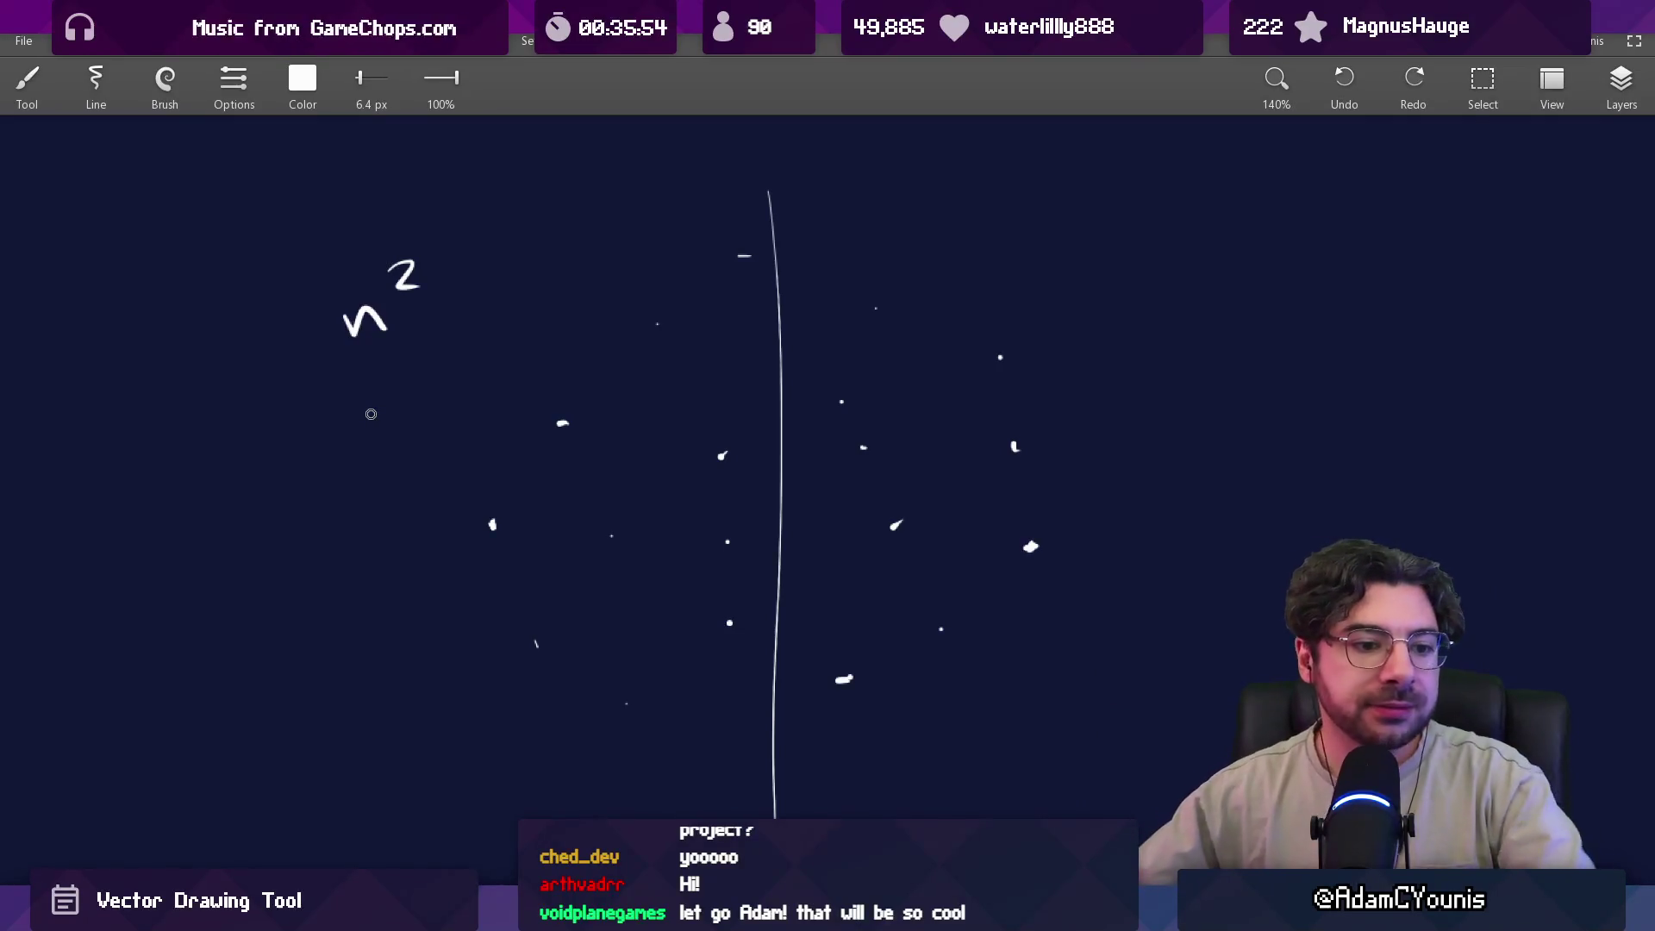
pyautogui.scroll(-10, 714, 434)
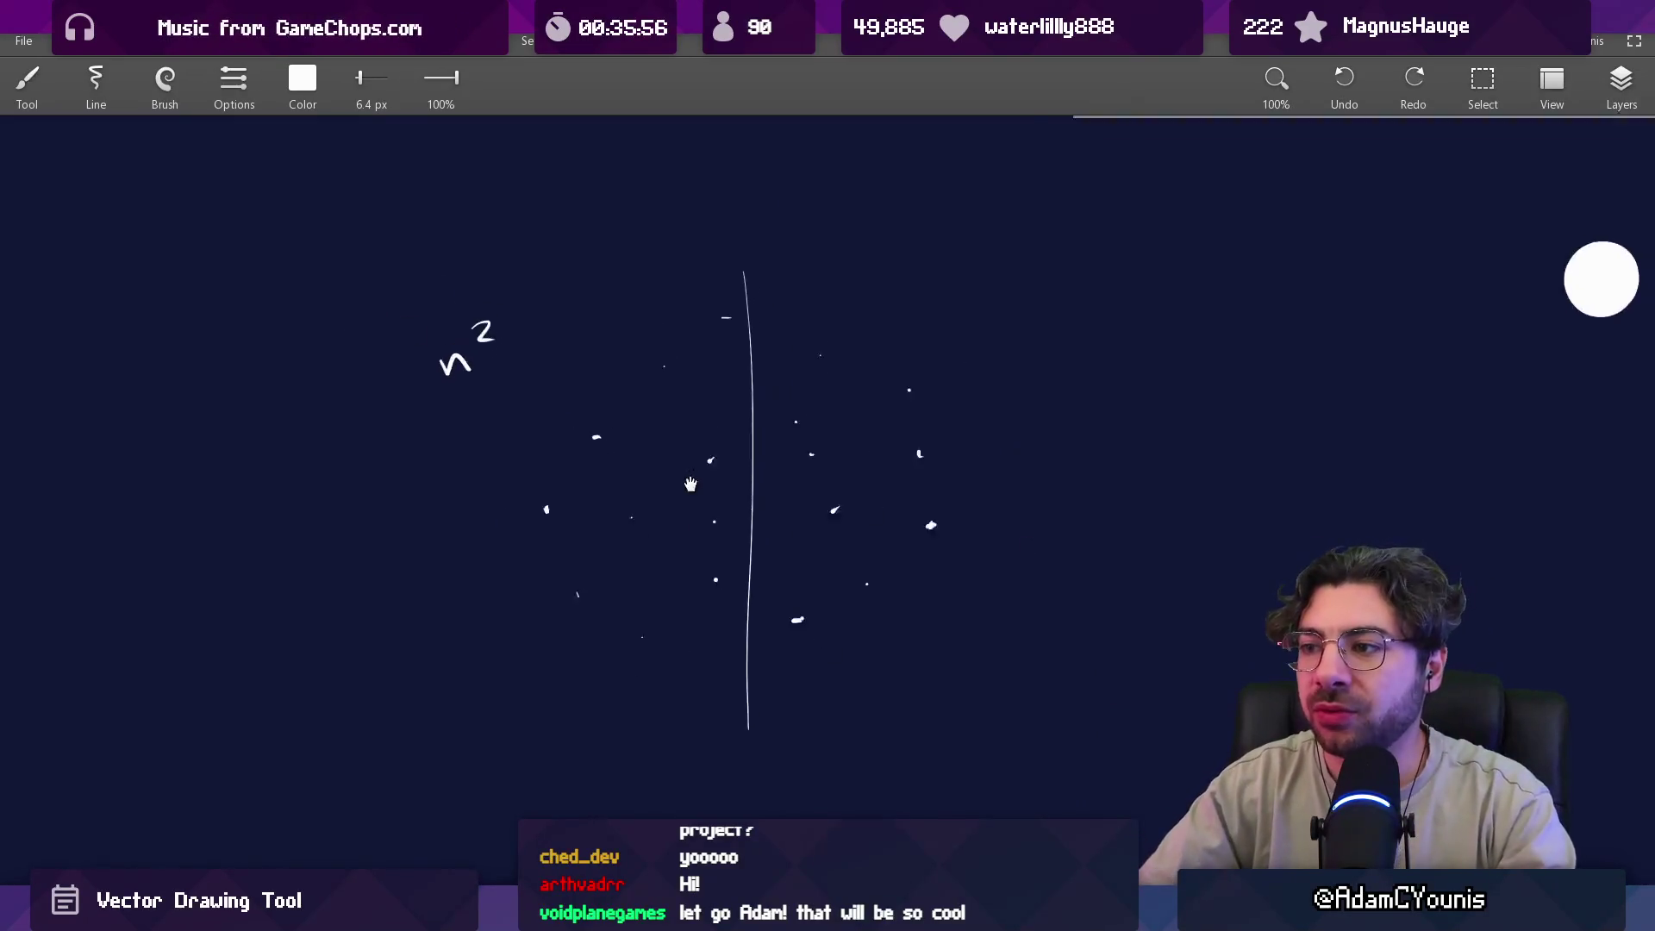
# Enlarge the brush to 9.7 px and dab white dots around the reference image's dotted loop.
pyautogui.scroll(3, 748, 393)
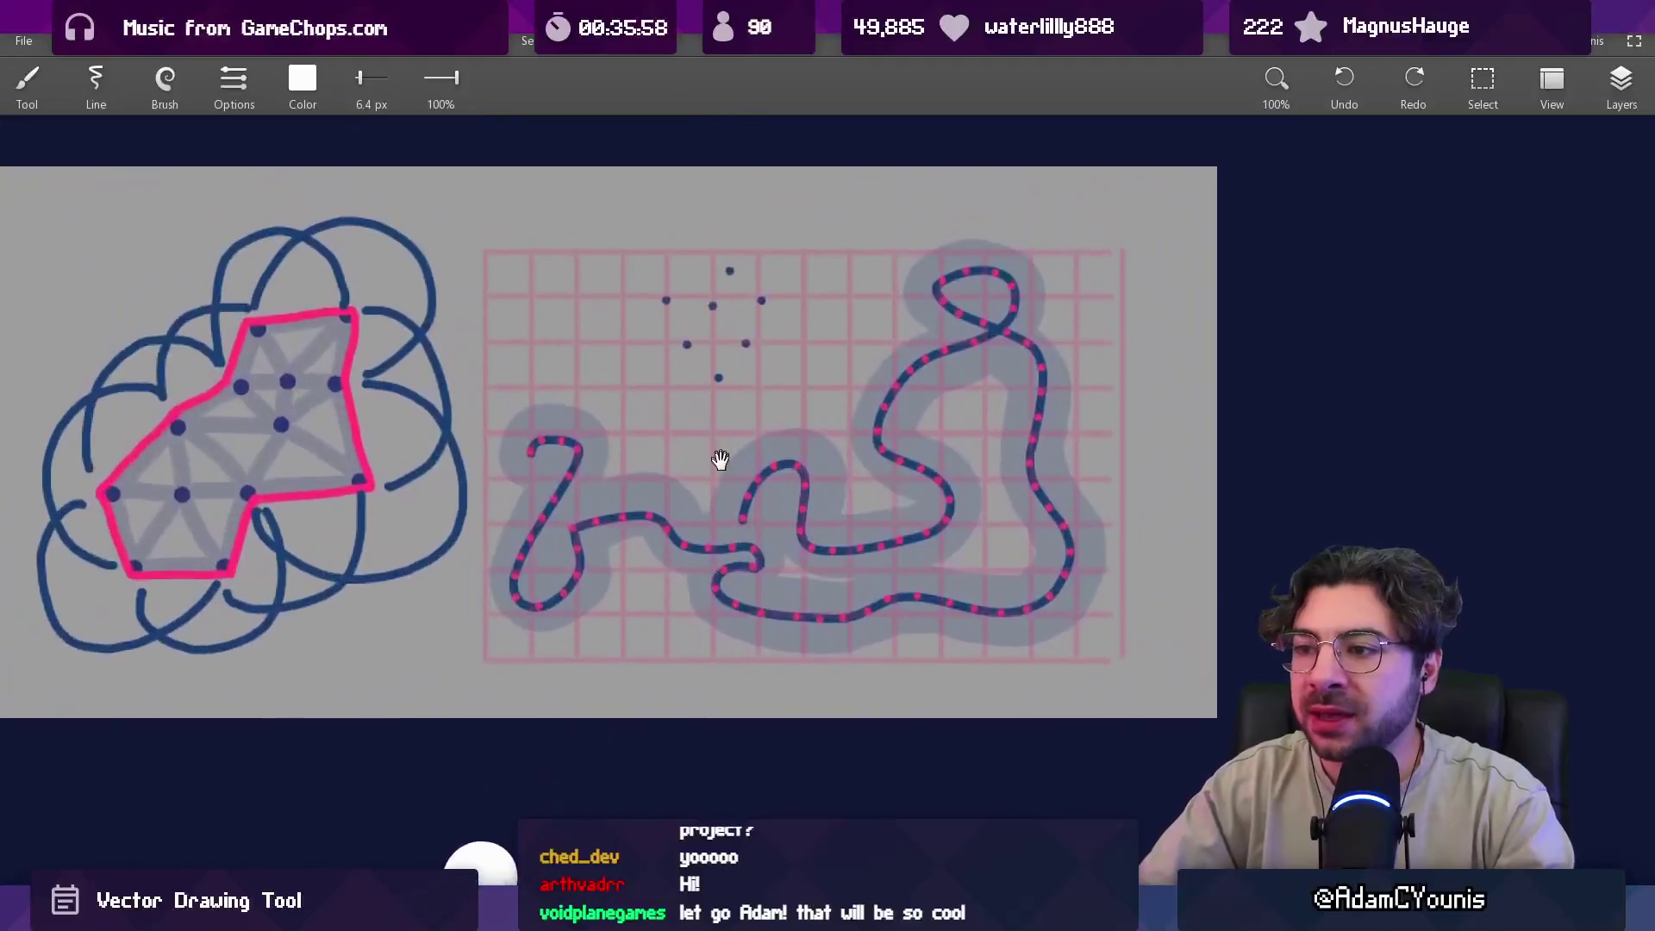
pyautogui.press(']')
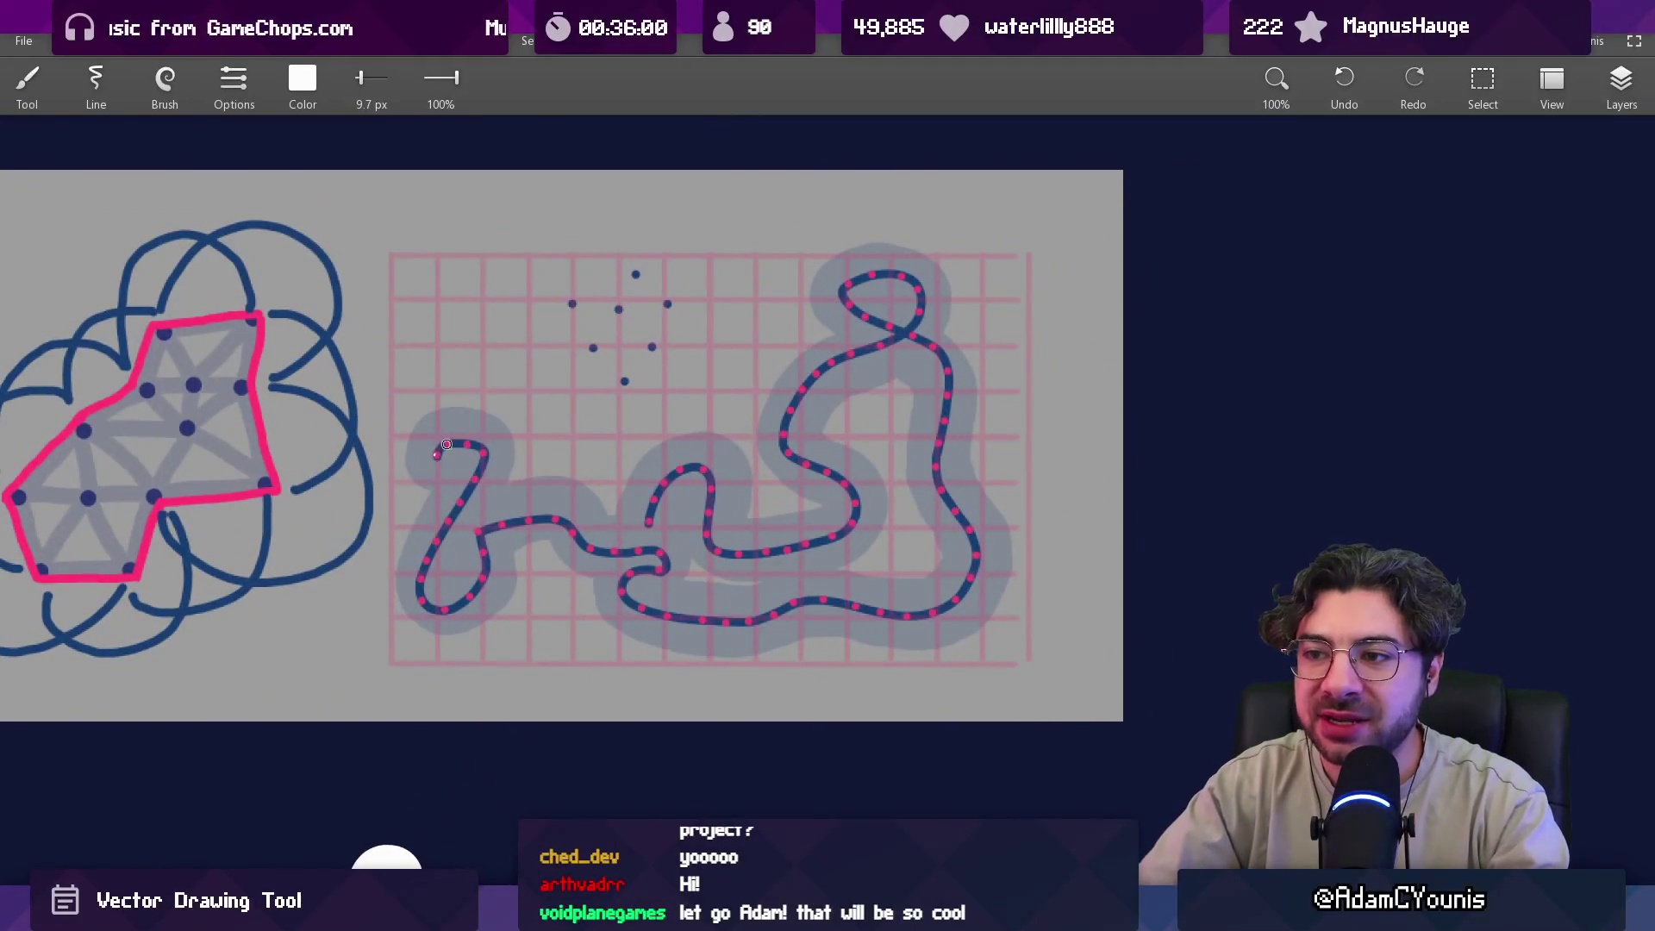
pyautogui.scroll(3, 498, 452)
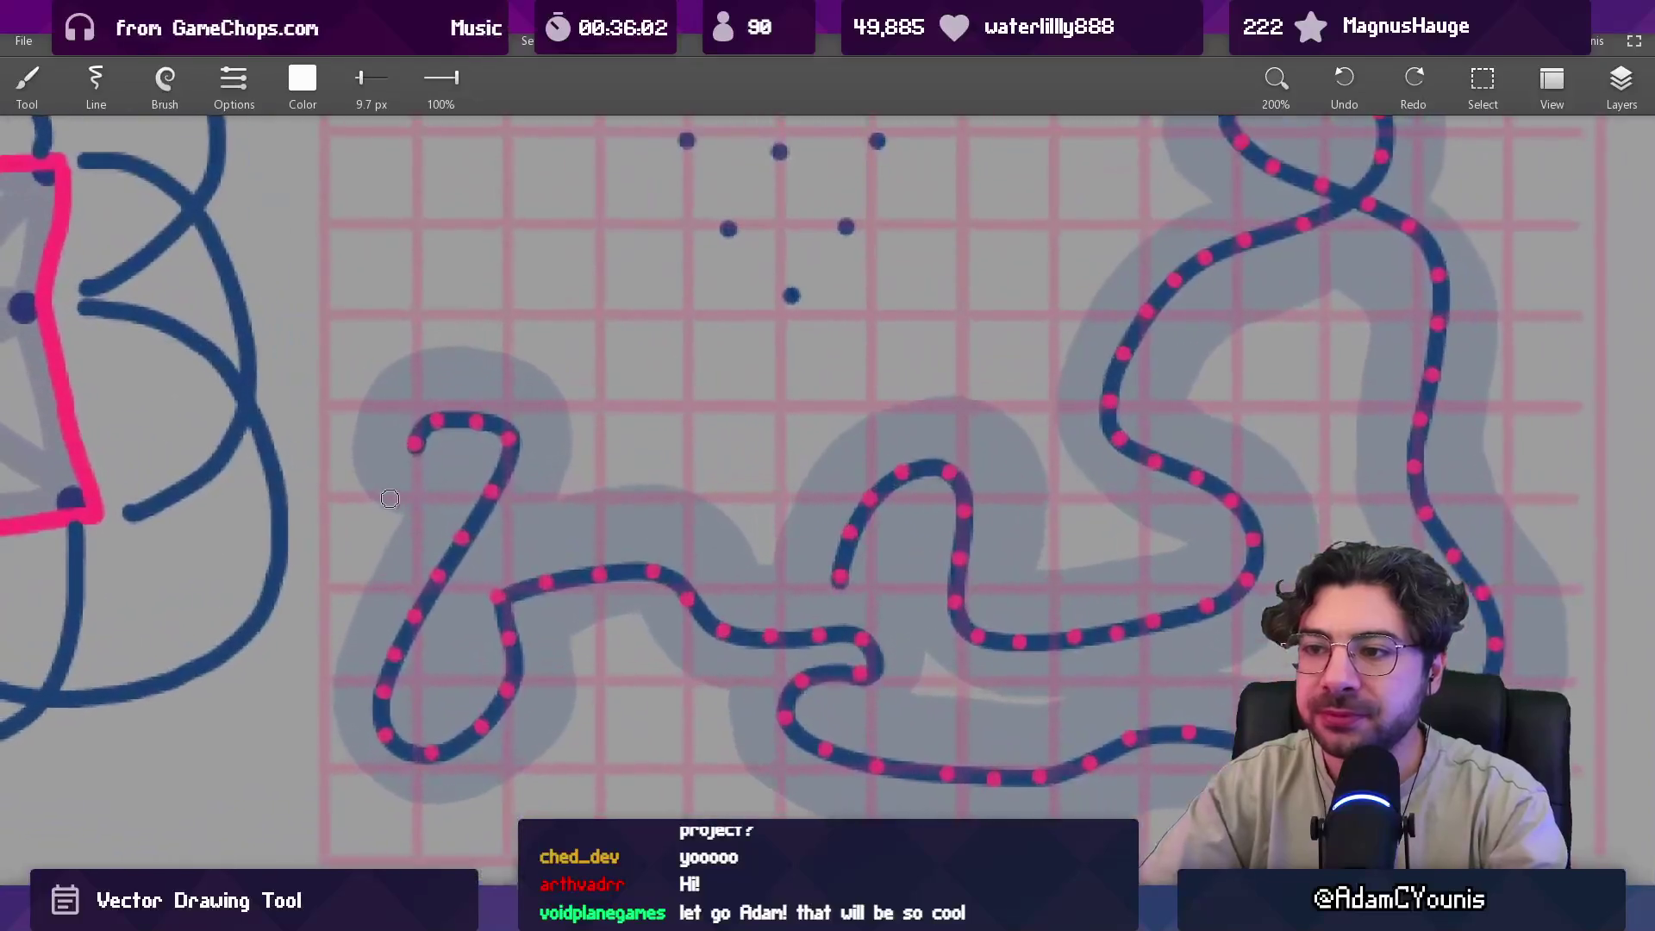
pyautogui.moveTo(365, 452)
pyautogui.mouseDown()
pyautogui.moveTo(397, 372)
pyautogui.moveTo(478, 349)
pyautogui.mouseUp()
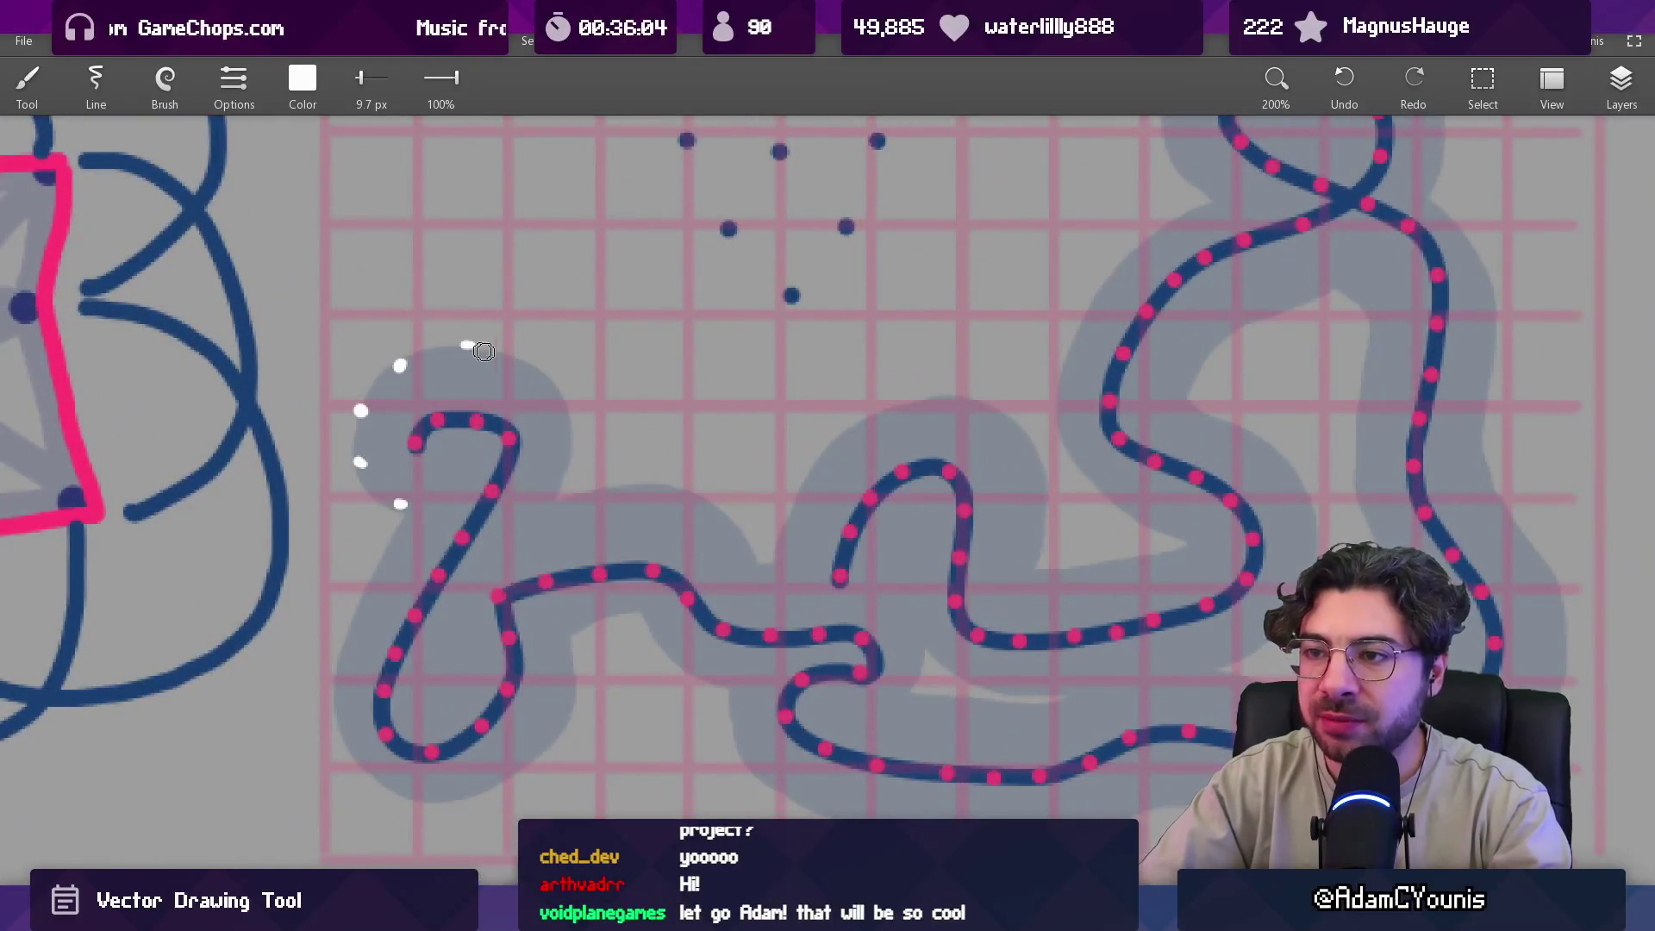
pyautogui.moveTo(562, 418); pyautogui.dragTo(536, 514)
pyautogui.moveTo(385, 548)
pyautogui.mouseDown()
pyautogui.moveTo(353, 640)
pyautogui.moveTo(388, 797)
pyautogui.moveTo(536, 761)
pyautogui.moveTo(586, 681)
pyautogui.mouseUp()
pyautogui.moveTo(437, 679); pyautogui.dragTo(449, 700)
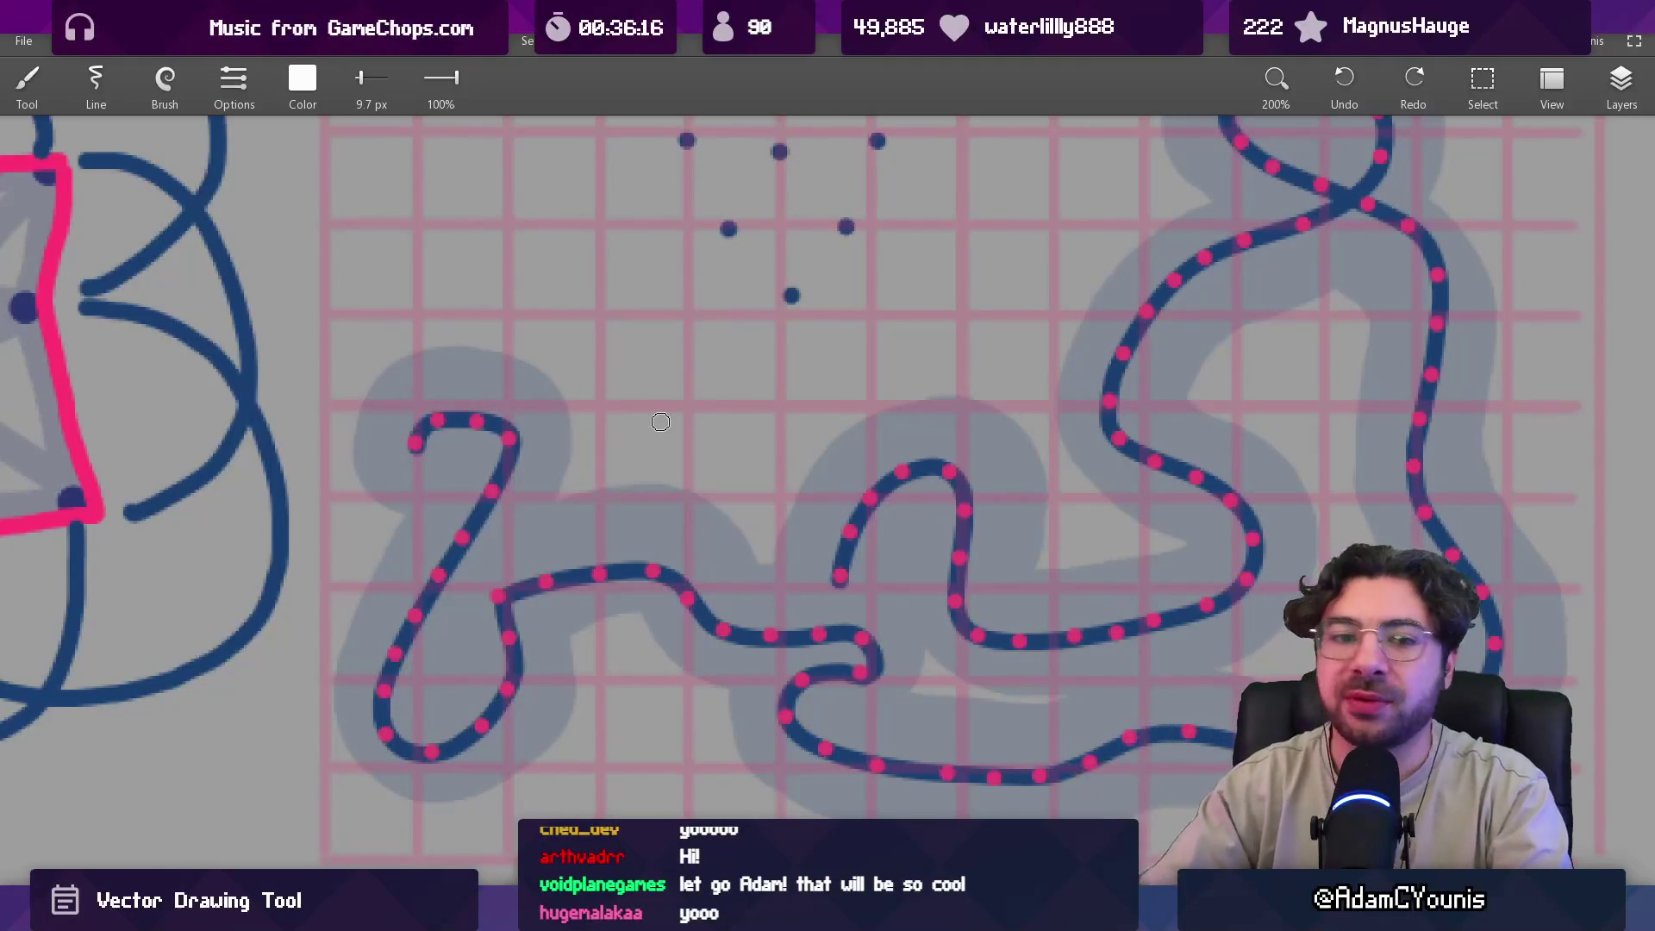
pyautogui.scroll(-5, 661, 421)
pyautogui.scroll(4, 665, 563)
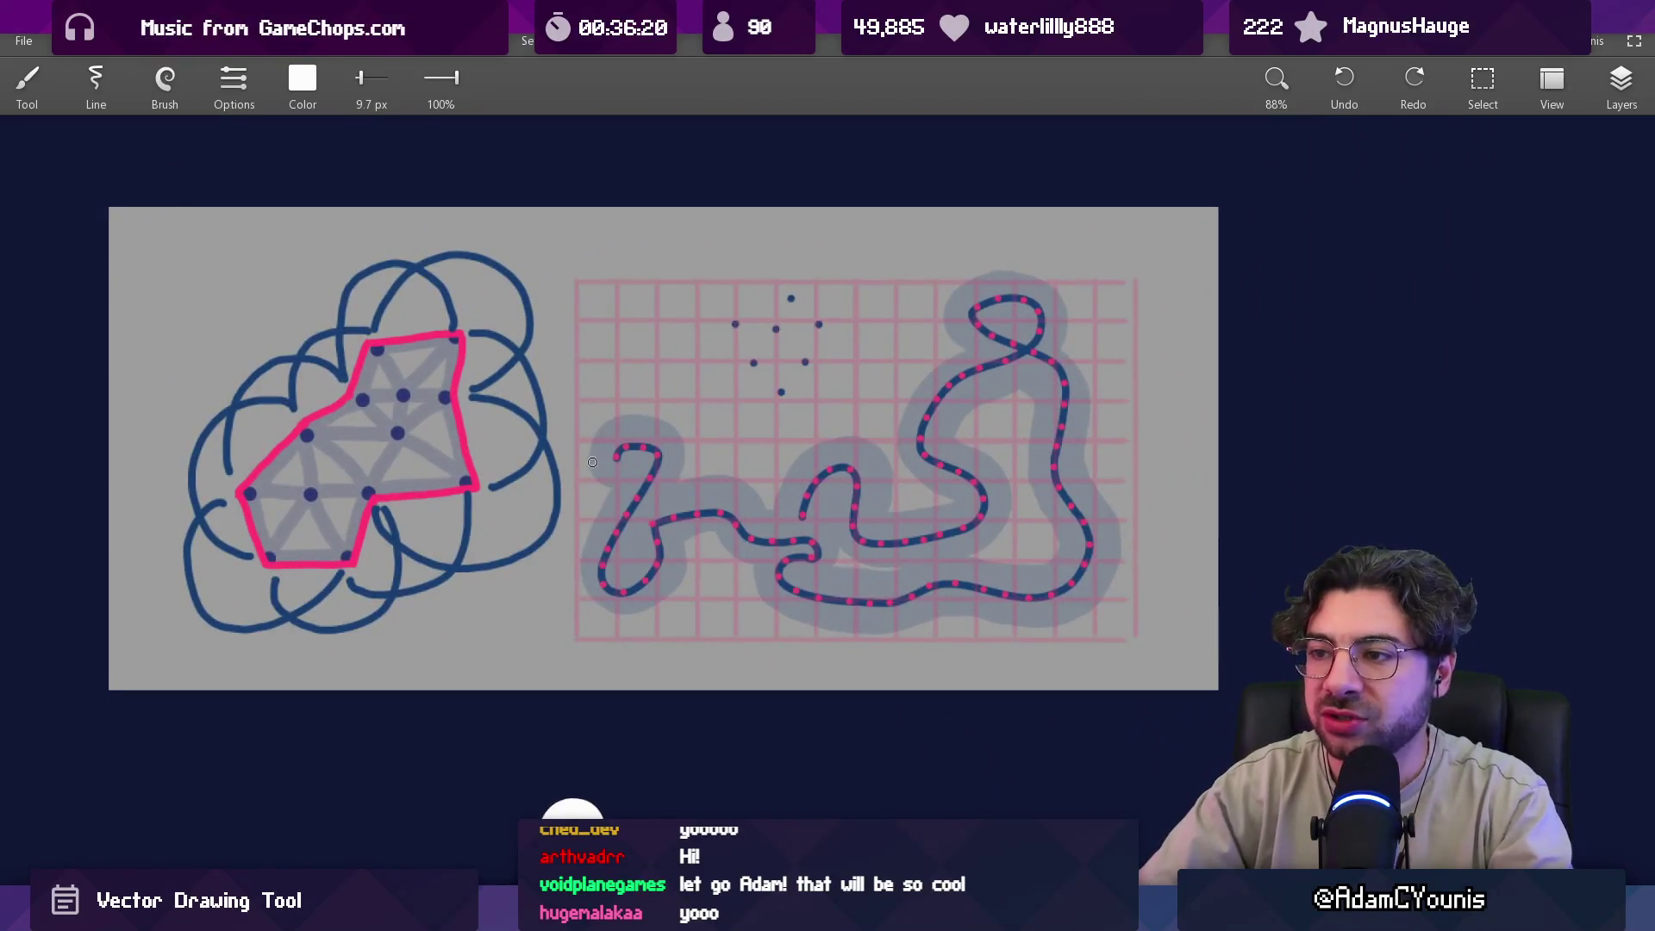
pyautogui.moveTo(592, 462)
pyautogui.mouseDown()
pyautogui.moveTo(678, 428)
pyautogui.moveTo(751, 497)
pyautogui.moveTo(867, 438)
pyautogui.moveTo(923, 500)
pyautogui.moveTo(964, 276)
pyautogui.moveTo(1074, 371)
pyautogui.moveTo(1091, 607)
pyautogui.moveTo(927, 617)
pyautogui.moveTo(780, 596)
pyautogui.mouseUp()
pyautogui.moveTo(724, 543)
pyautogui.mouseDown()
pyautogui.moveTo(677, 603)
pyautogui.moveTo(581, 521)
pyautogui.moveTo(607, 449)
pyautogui.mouseUp()
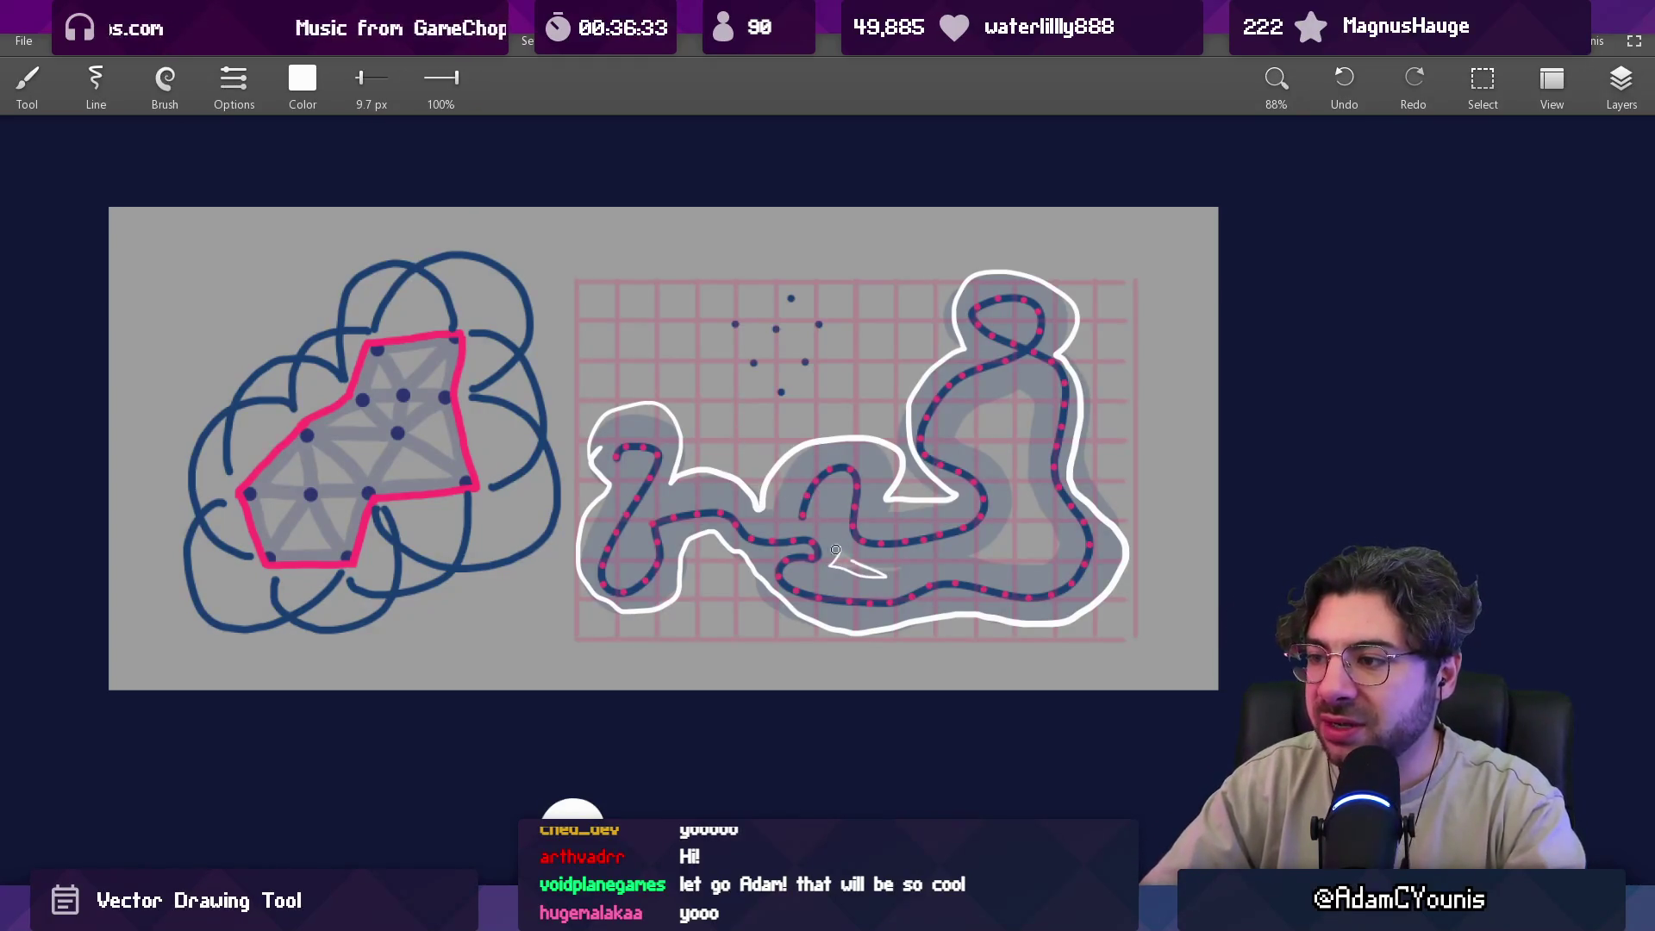
pyautogui.moveTo(961, 429)
pyautogui.mouseDown()
pyautogui.moveTo(1029, 418)
pyautogui.moveTo(1045, 536)
pyautogui.moveTo(975, 546)
pyautogui.mouseUp()
pyautogui.moveTo(981, 450); pyautogui.dragTo(967, 431)
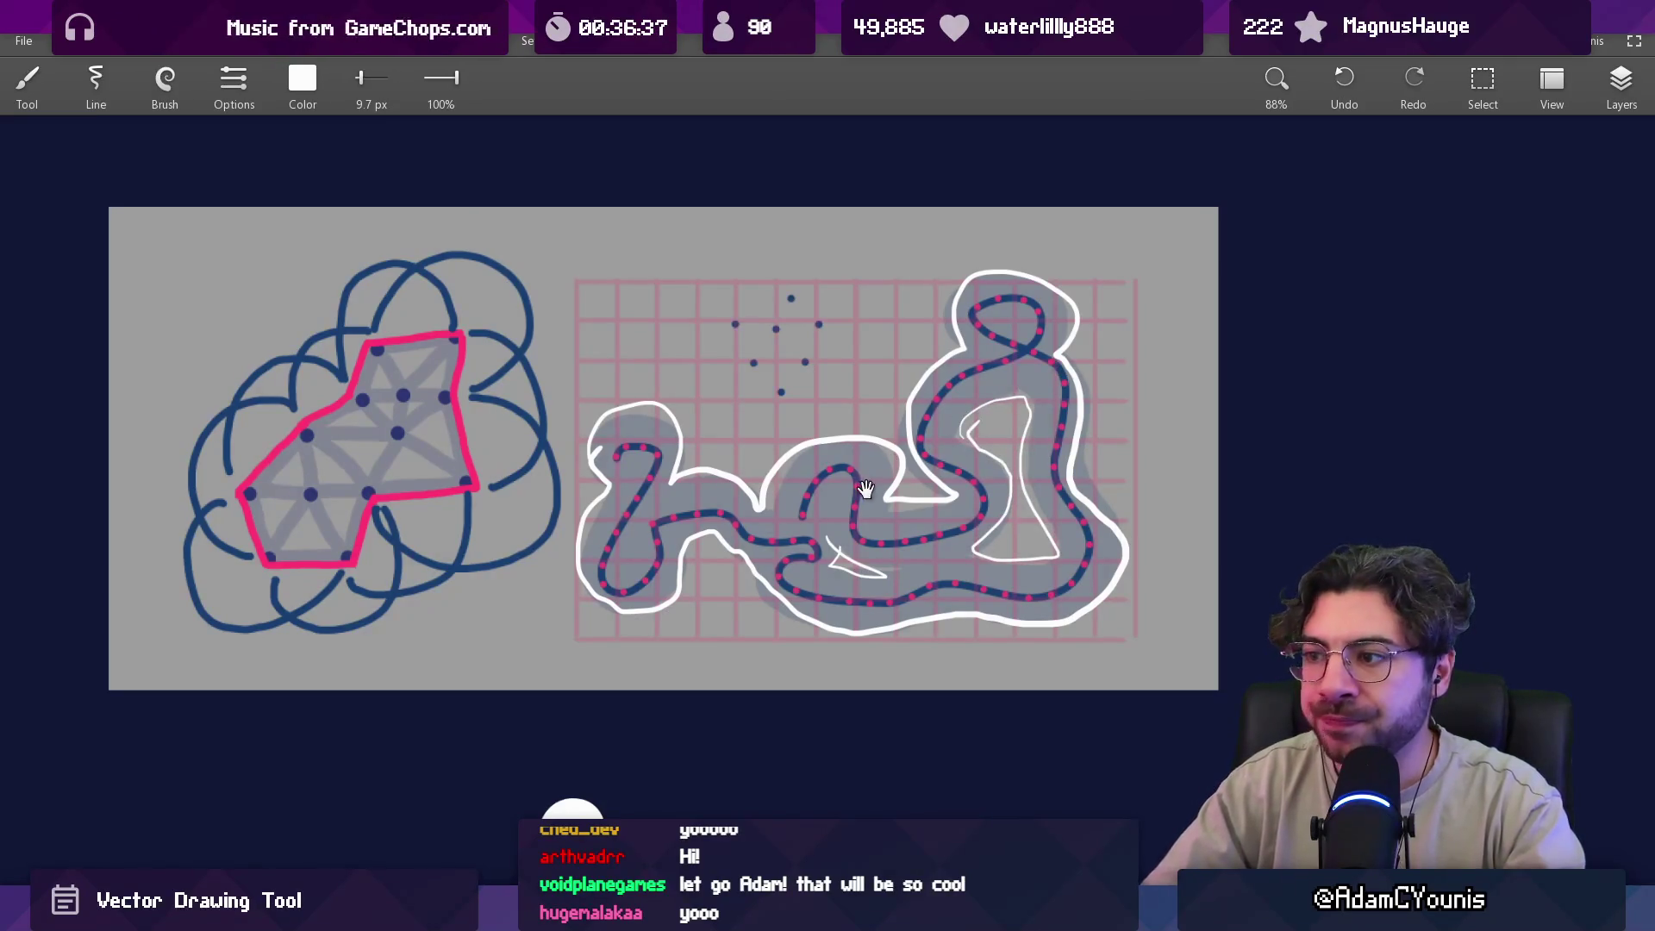
pyautogui.moveTo(865, 489); pyautogui.dragTo(798, 471)
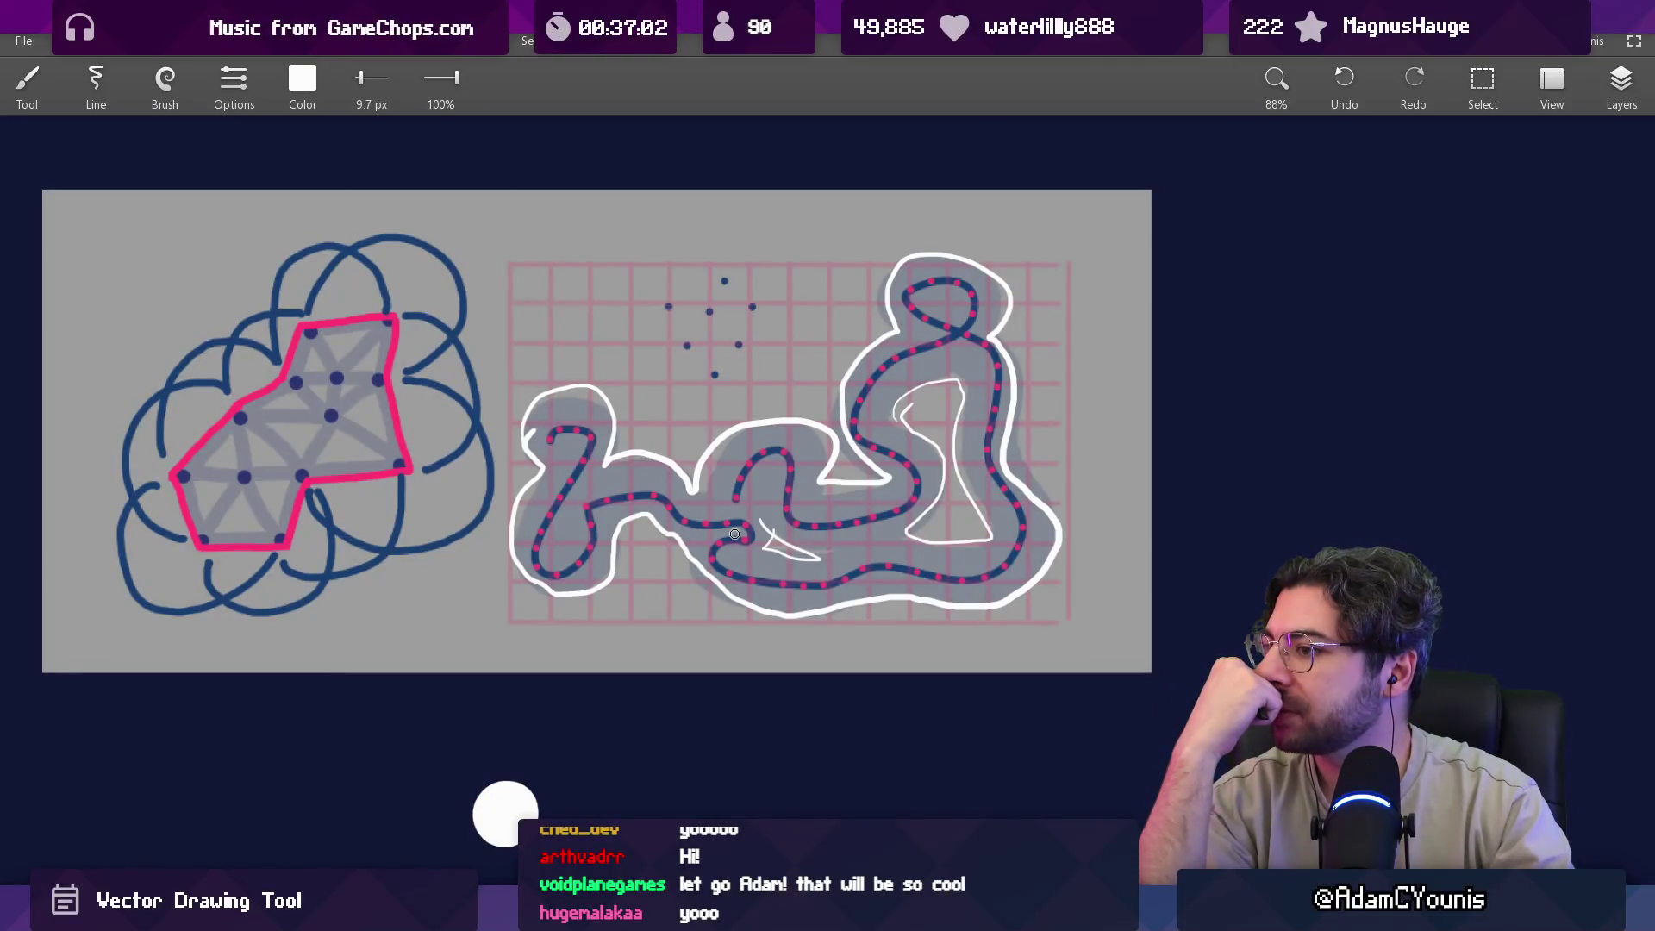
pyautogui.hotkey('ctrl', 'z')
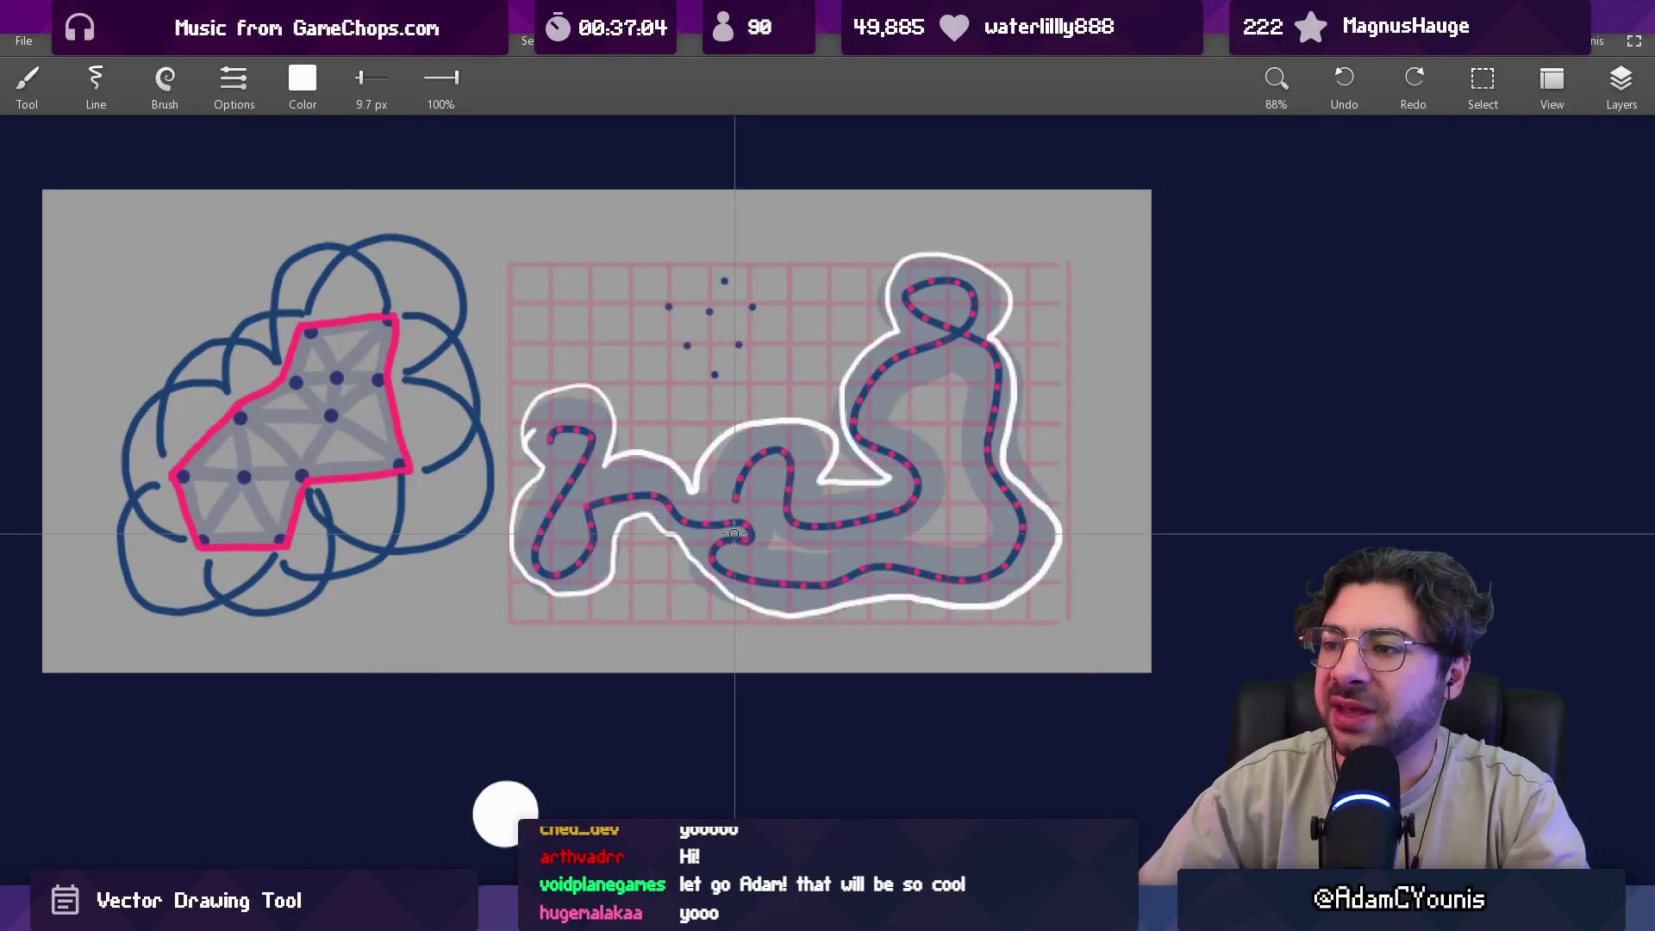
pyautogui.scroll(-5, 876, 373)
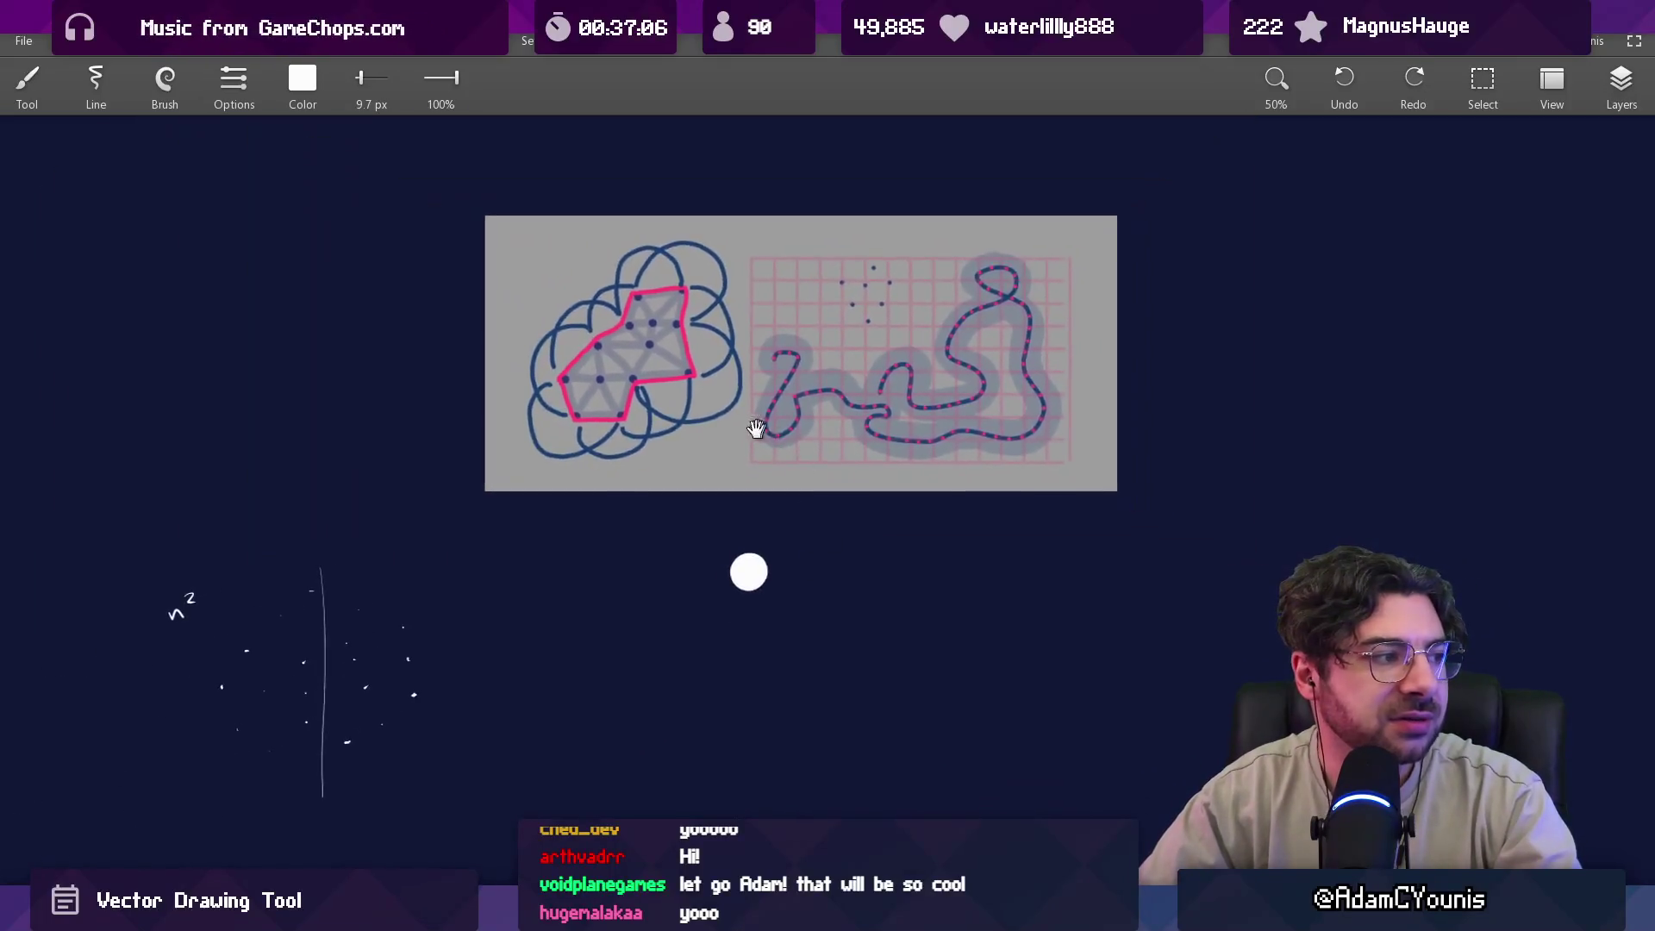
# Place a ring of dots around the circle's top, right, bottom and left.
pyautogui.moveTo(765, 432); pyautogui.dragTo(1123, 296)
pyautogui.scroll(8, 607, 345)
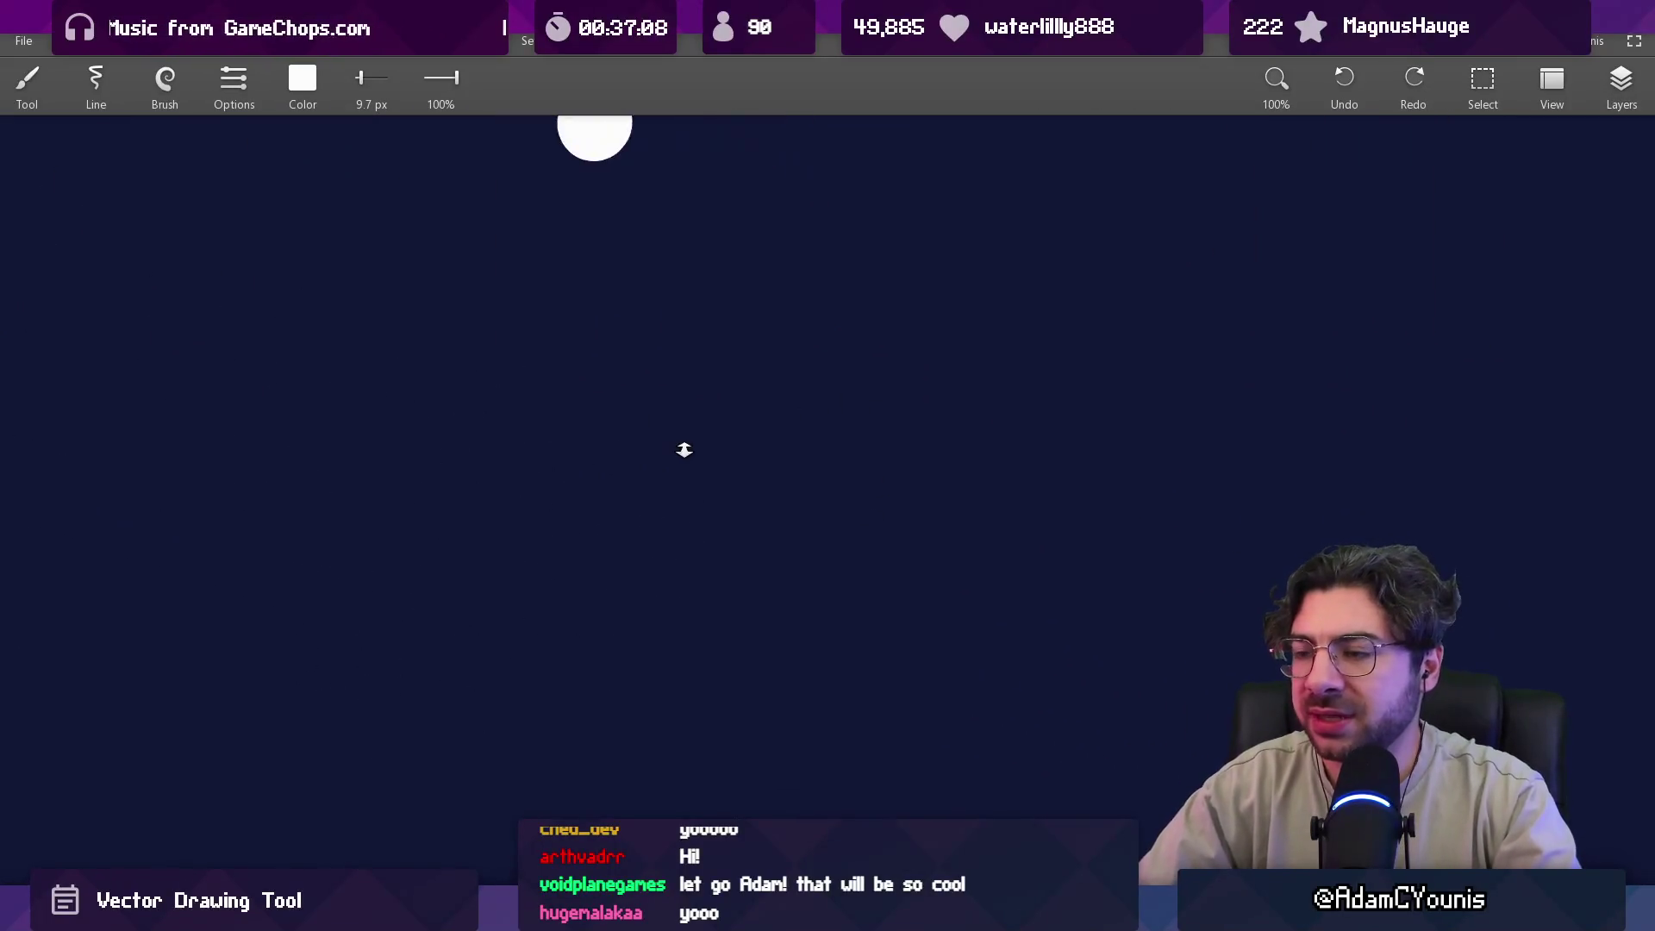
pyautogui.click(594, 337)
pyautogui.click(675, 320)
pyautogui.click(722, 340)
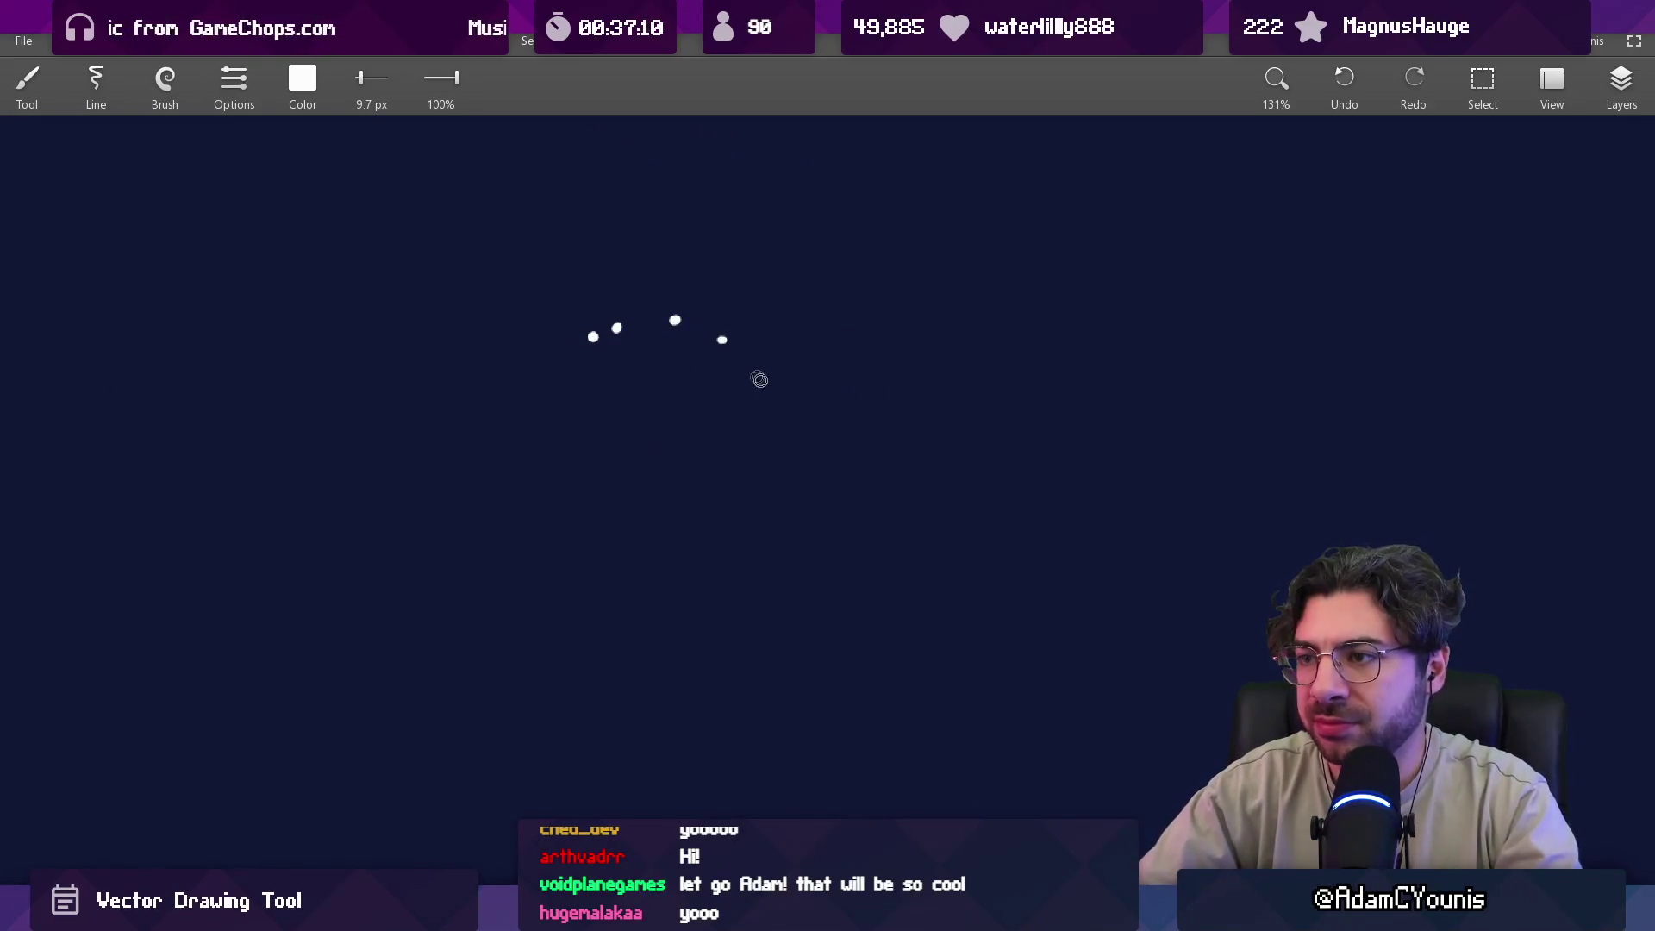
pyautogui.click(782, 471)
pyautogui.click(743, 534)
pyautogui.click(678, 572)
pyautogui.click(618, 564)
pyautogui.click(574, 543)
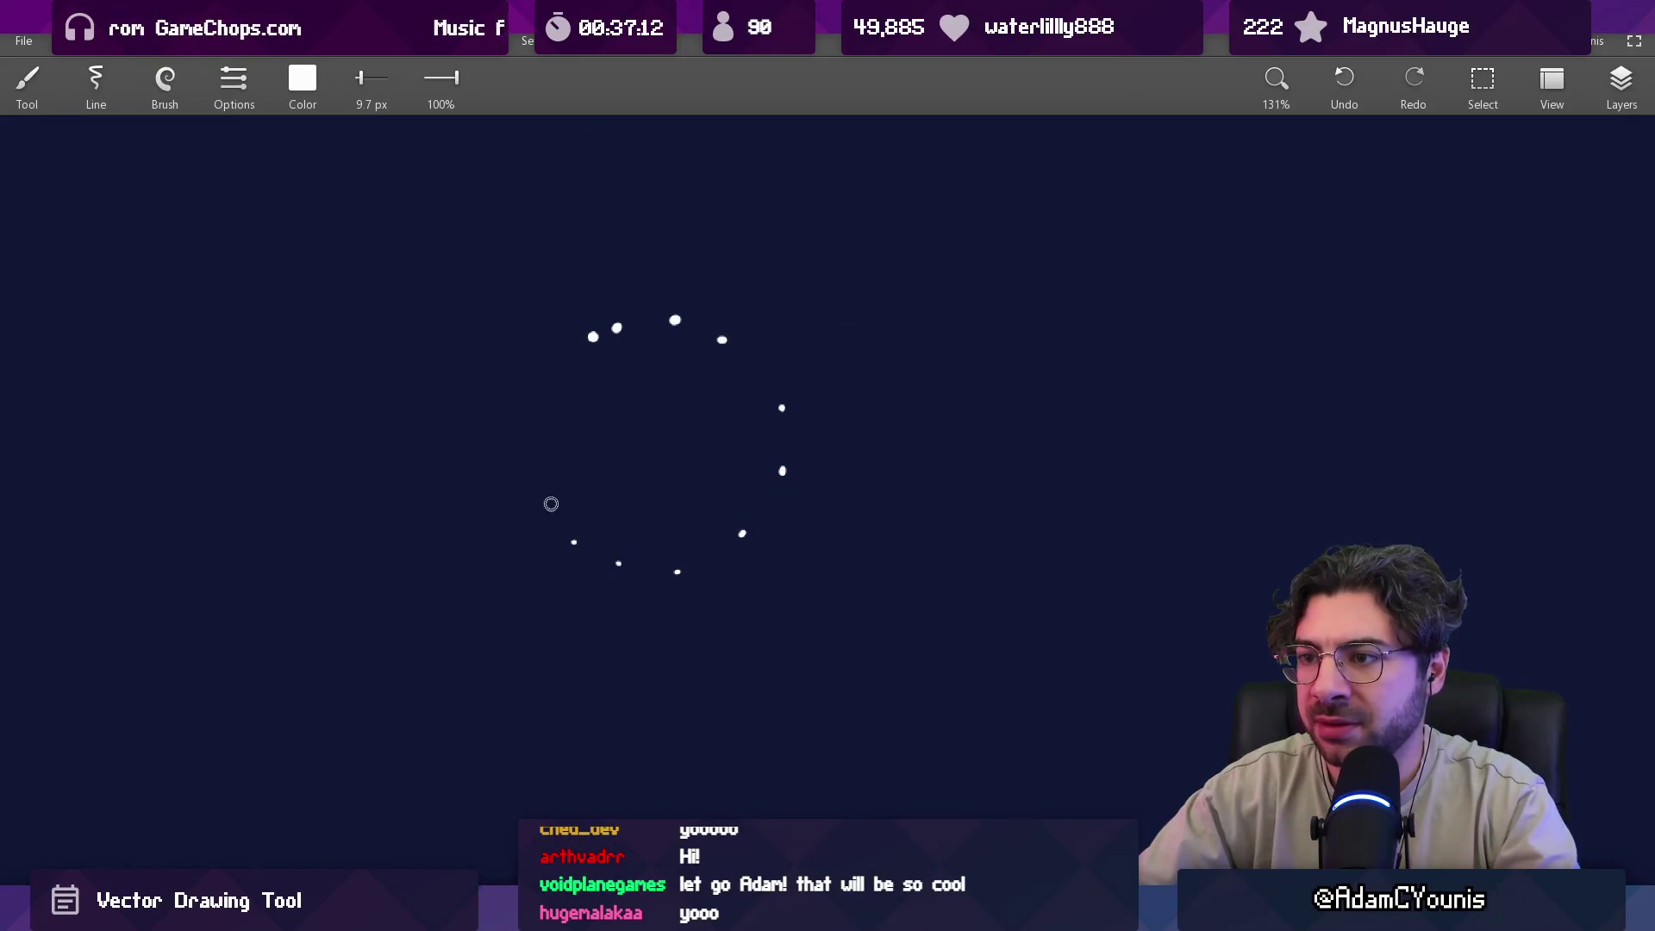
pyautogui.click(589, 432)
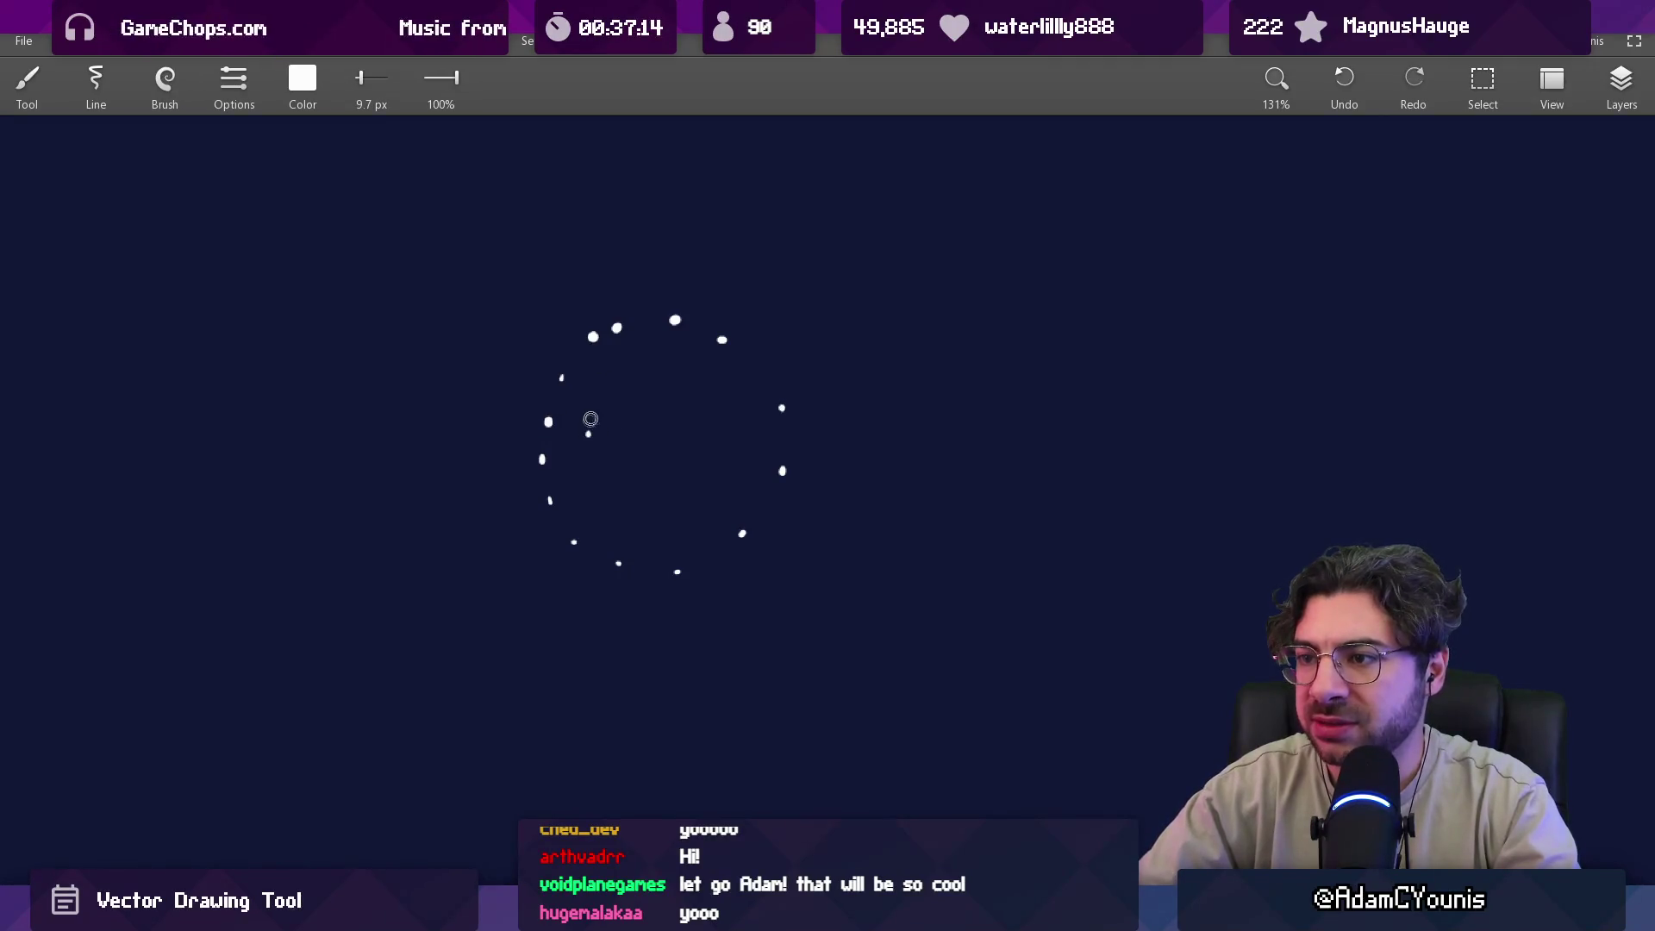
# Draw the inner circle's arc and the first V-shaped and triangle connecting strokes.
pyautogui.moveTo(629, 371); pyautogui.dragTo(706, 378)
pyautogui.moveTo(737, 452)
pyautogui.mouseDown()
pyautogui.moveTo(684, 517)
pyautogui.moveTo(594, 484)
pyautogui.moveTo(588, 450)
pyautogui.mouseUp()
pyautogui.scroll(2, 668, 372)
pyautogui.moveTo(668, 372); pyautogui.dragTo(591, 426)
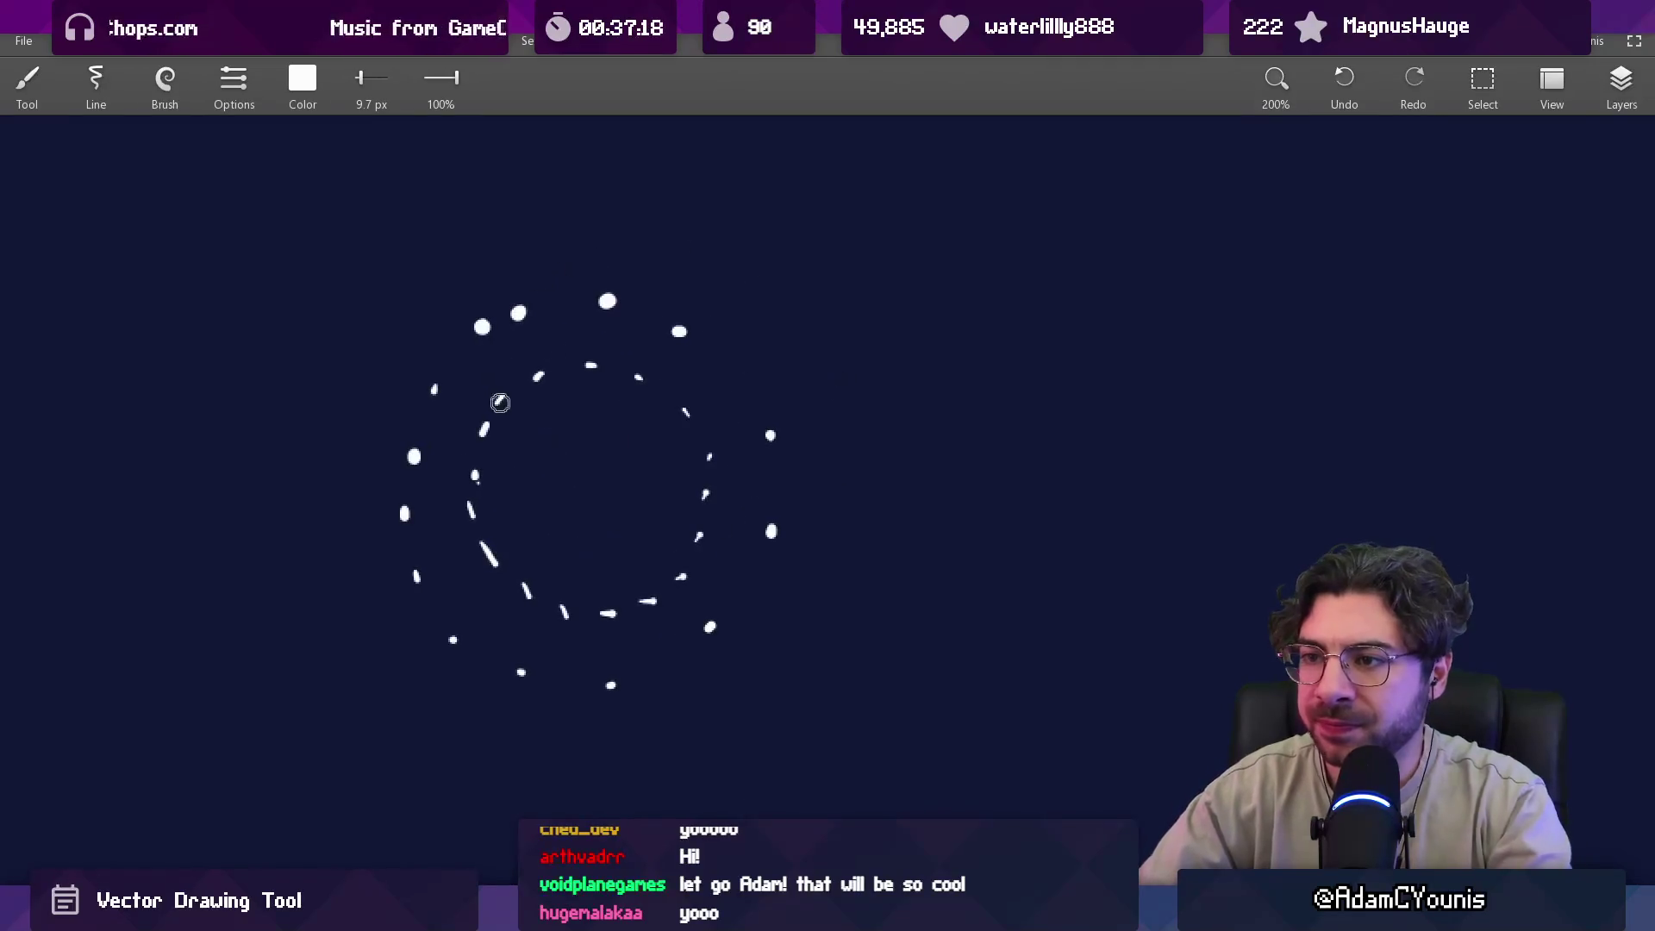
pyautogui.moveTo(414, 456)
pyautogui.mouseDown()
pyautogui.moveTo(475, 475)
pyautogui.moveTo(486, 429)
pyautogui.moveTo(435, 390)
pyautogui.mouseUp()
pyautogui.moveTo(435, 390)
pyautogui.mouseDown()
pyautogui.moveTo(502, 394)
pyautogui.moveTo(483, 328)
pyautogui.moveTo(541, 377)
pyautogui.mouseUp()
pyautogui.moveTo(483, 328)
pyautogui.mouseDown()
pyautogui.moveTo(496, 395)
pyautogui.moveTo(636, 370)
pyautogui.moveTo(702, 540)
pyautogui.moveTo(509, 582)
pyautogui.moveTo(470, 483)
pyautogui.moveTo(487, 530)
pyautogui.mouseUp()
# Add triangle strokes along the ring's lower left, bottom, right and top.
pyautogui.moveTo(477, 543)
pyautogui.mouseDown()
pyautogui.moveTo(418, 591)
pyautogui.moveTo(499, 590)
pyautogui.moveTo(453, 638)
pyautogui.moveTo(427, 601)
pyautogui.moveTo(518, 672)
pyautogui.mouseUp()
pyautogui.moveTo(453, 638)
pyautogui.mouseDown()
pyautogui.moveTo(517, 675)
pyautogui.moveTo(559, 624)
pyautogui.mouseUp()
pyautogui.moveTo(517, 675); pyautogui.dragTo(611, 686)
pyautogui.moveTo(562, 608); pyautogui.dragTo(604, 673)
pyautogui.moveTo(608, 677); pyautogui.dragTo(609, 614)
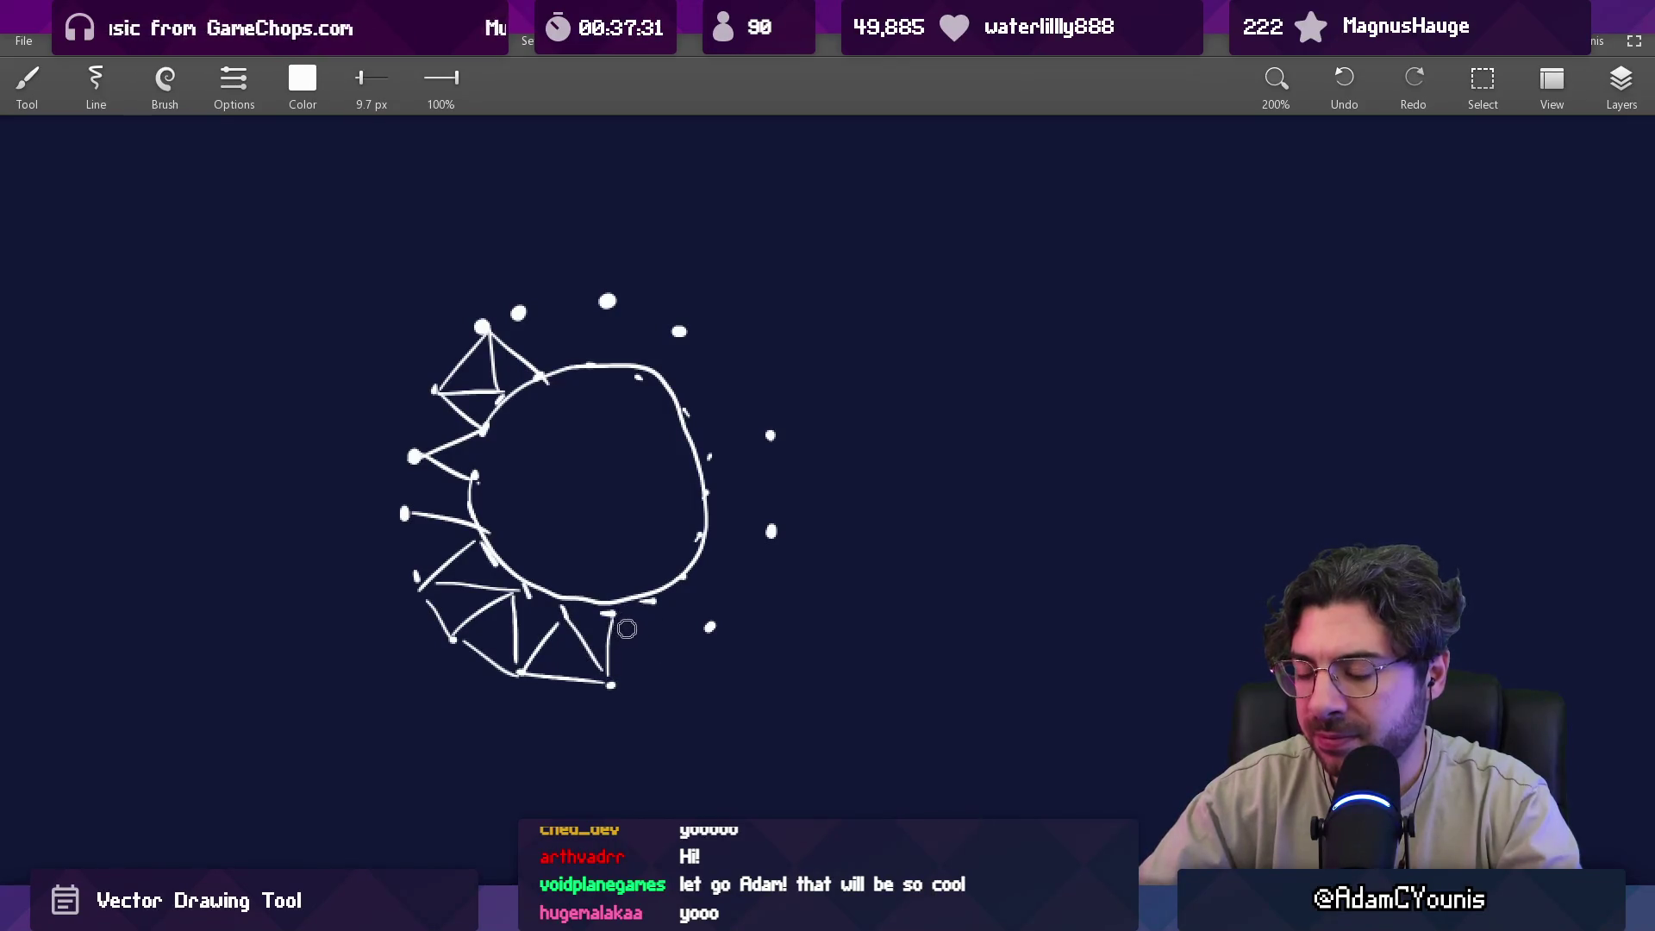
pyautogui.moveTo(612, 681)
pyautogui.mouseDown()
pyautogui.moveTo(654, 598)
pyautogui.moveTo(696, 637)
pyautogui.moveTo(687, 580)
pyautogui.moveTo(746, 578)
pyautogui.moveTo(770, 438)
pyautogui.mouseUp()
pyautogui.moveTo(699, 328); pyautogui.dragTo(782, 429)
pyautogui.moveTo(507, 326)
pyautogui.mouseDown()
pyautogui.moveTo(560, 302)
pyautogui.moveTo(656, 310)
pyautogui.moveTo(595, 357)
pyautogui.moveTo(608, 303)
pyautogui.moveTo(682, 333)
pyautogui.moveTo(742, 384)
pyautogui.moveTo(701, 444)
pyautogui.moveTo(770, 441)
pyautogui.mouseUp()
pyautogui.moveTo(707, 496)
pyautogui.mouseDown()
pyautogui.moveTo(770, 442)
pyautogui.moveTo(770, 517)
pyautogui.moveTo(702, 543)
pyautogui.moveTo(750, 573)
pyautogui.mouseUp()
# Add a stroke and a dot on the ring's left edge, undoing a stray loop stroke.
pyautogui.scroll(-1, 664, 533)
pyautogui.scroll(1, 664, 533)
pyautogui.moveTo(529, 467)
pyautogui.mouseDown()
pyautogui.moveTo(484, 429)
pyautogui.moveTo(464, 617)
pyautogui.mouseUp()
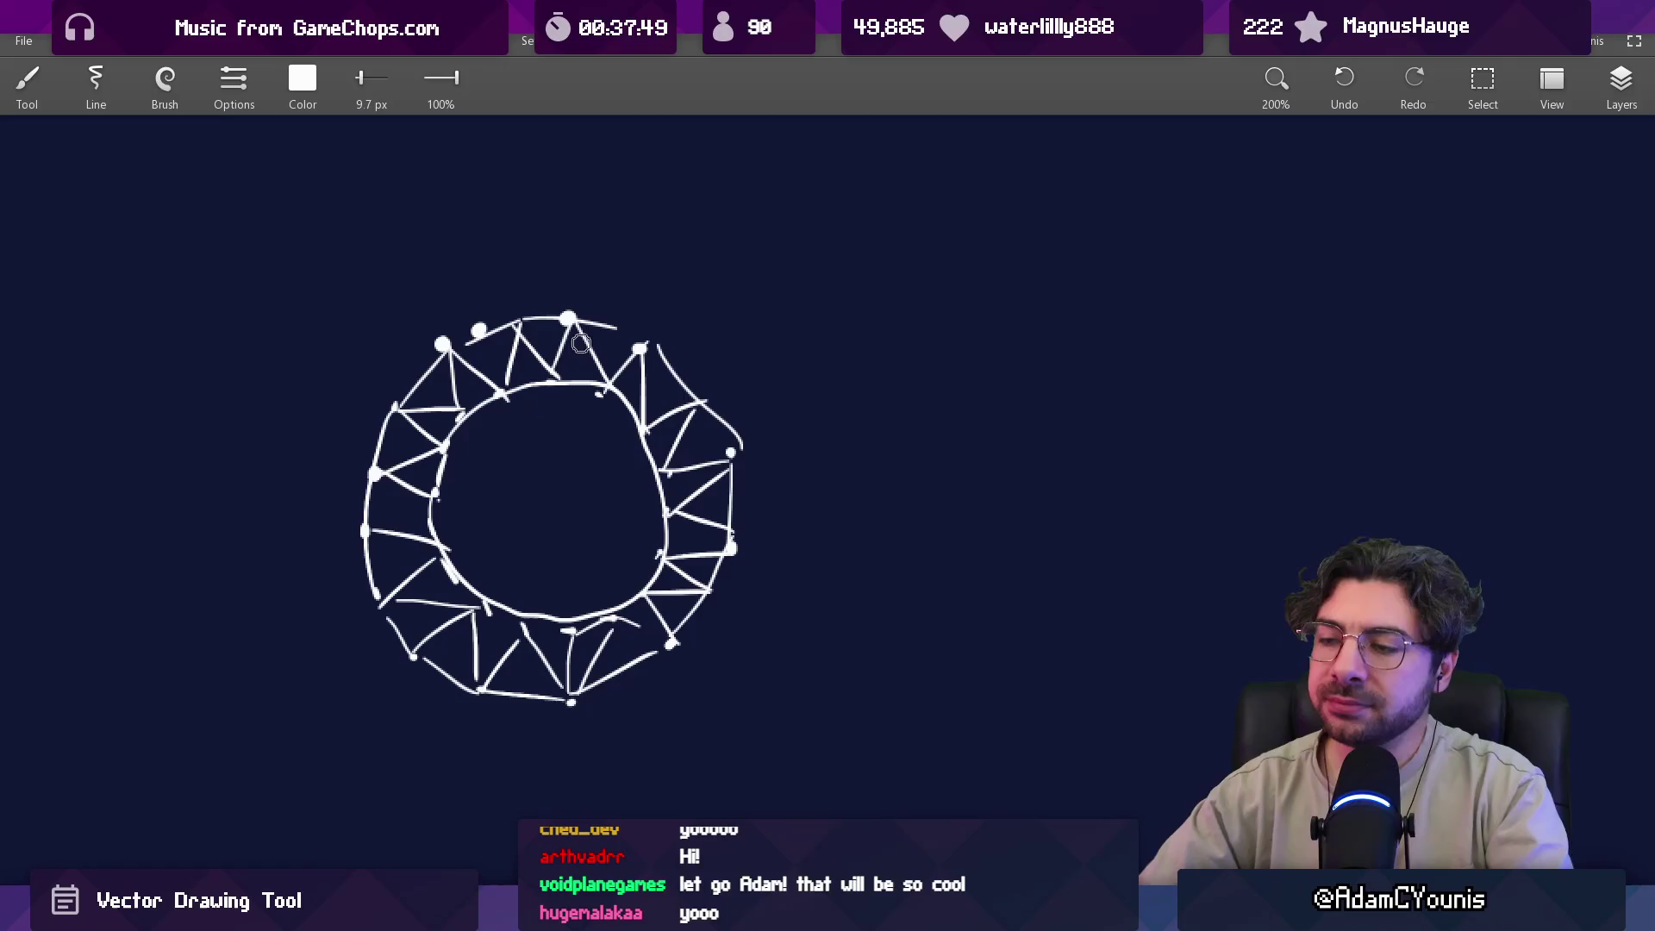
pyautogui.scroll(5, 495, 547)
pyautogui.scroll(1, 473, 426)
pyautogui.click(373, 532)
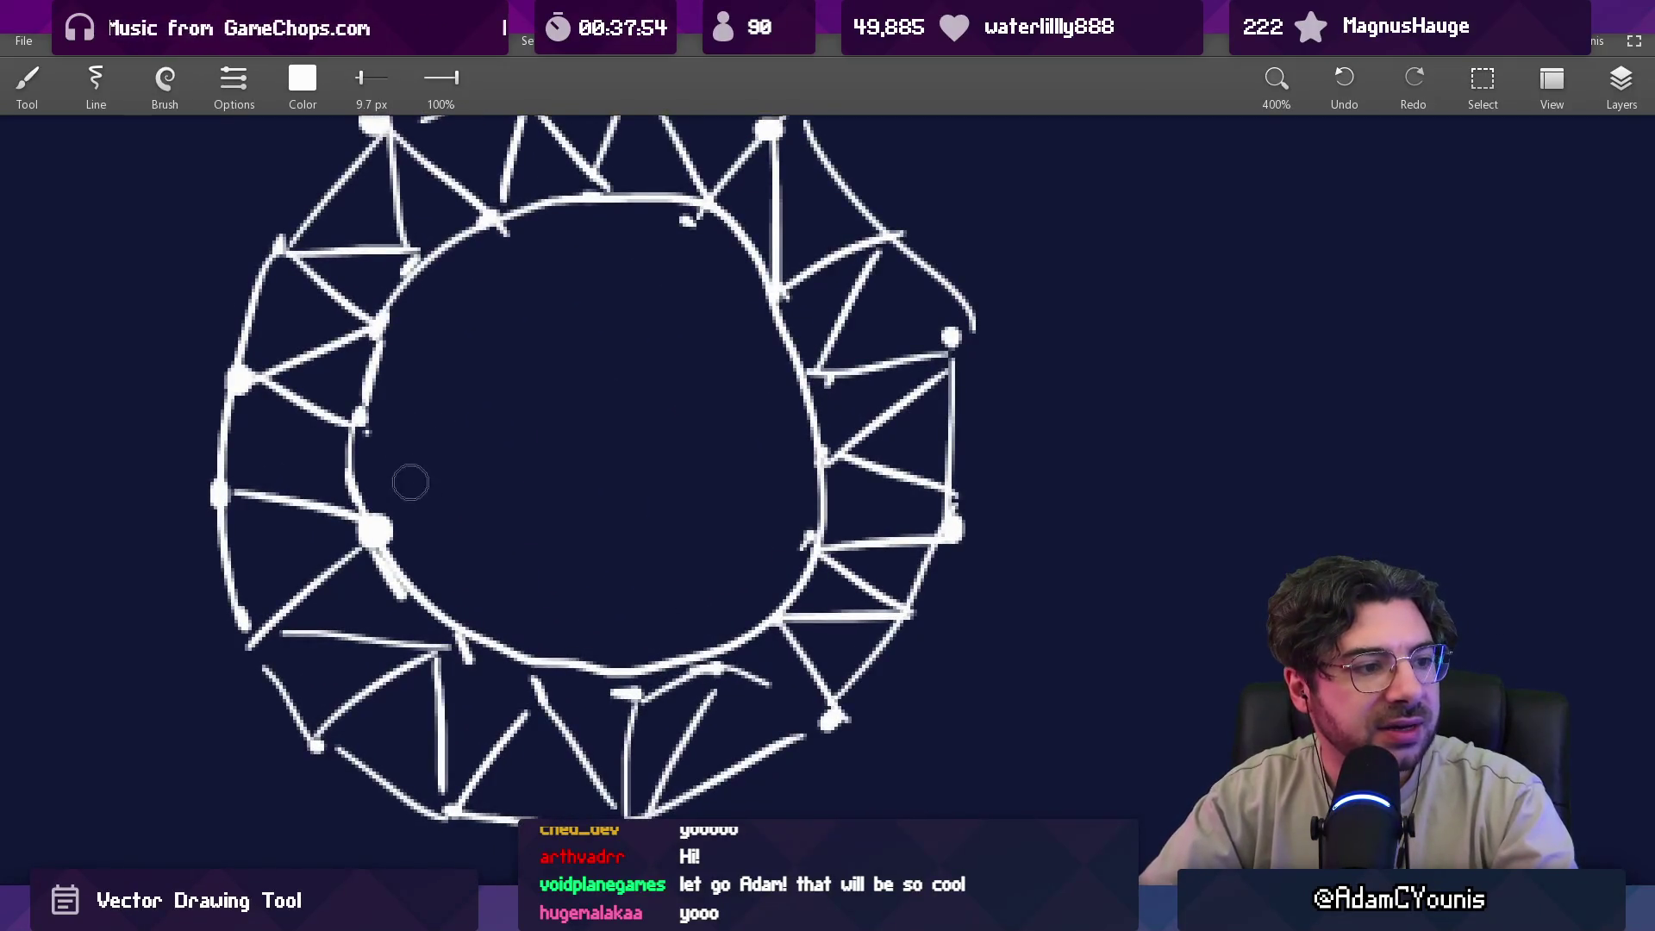
pyautogui.moveTo(414, 488)
pyautogui.mouseDown()
pyautogui.moveTo(390, 375)
pyautogui.moveTo(520, 469)
pyautogui.moveTo(682, 548)
pyautogui.moveTo(792, 510)
pyautogui.mouseUp()
pyautogui.scroll(-4, 731, 298)
pyautogui.hotkey('ctrl', 'z')
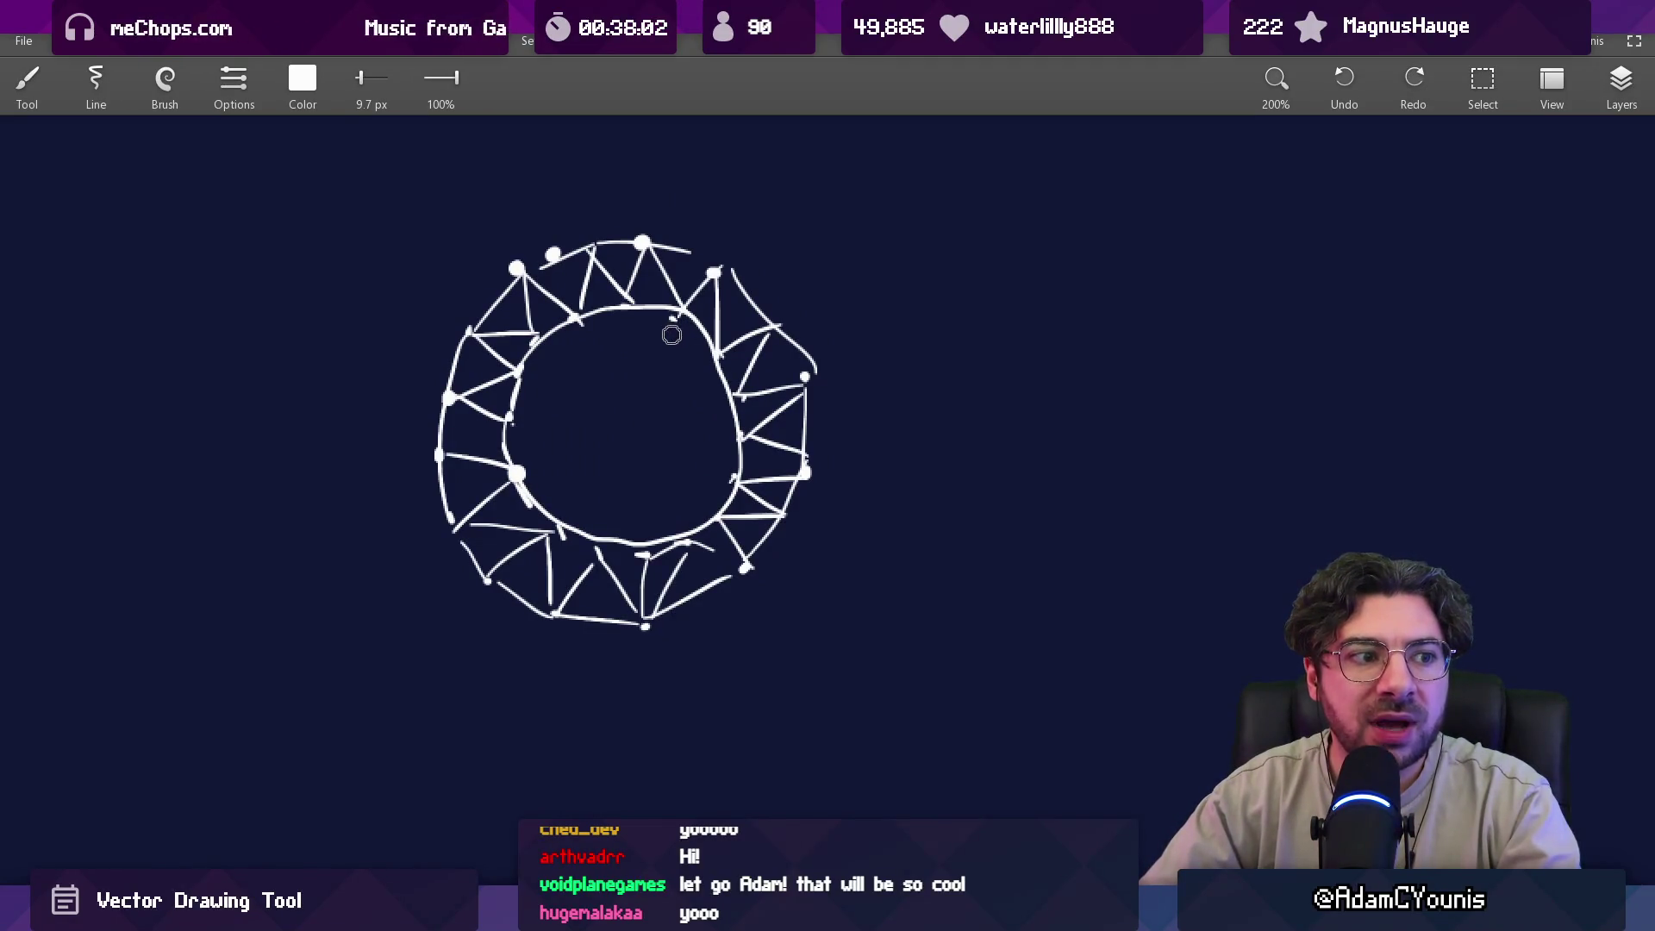
pyautogui.scroll(-2, 653, 375)
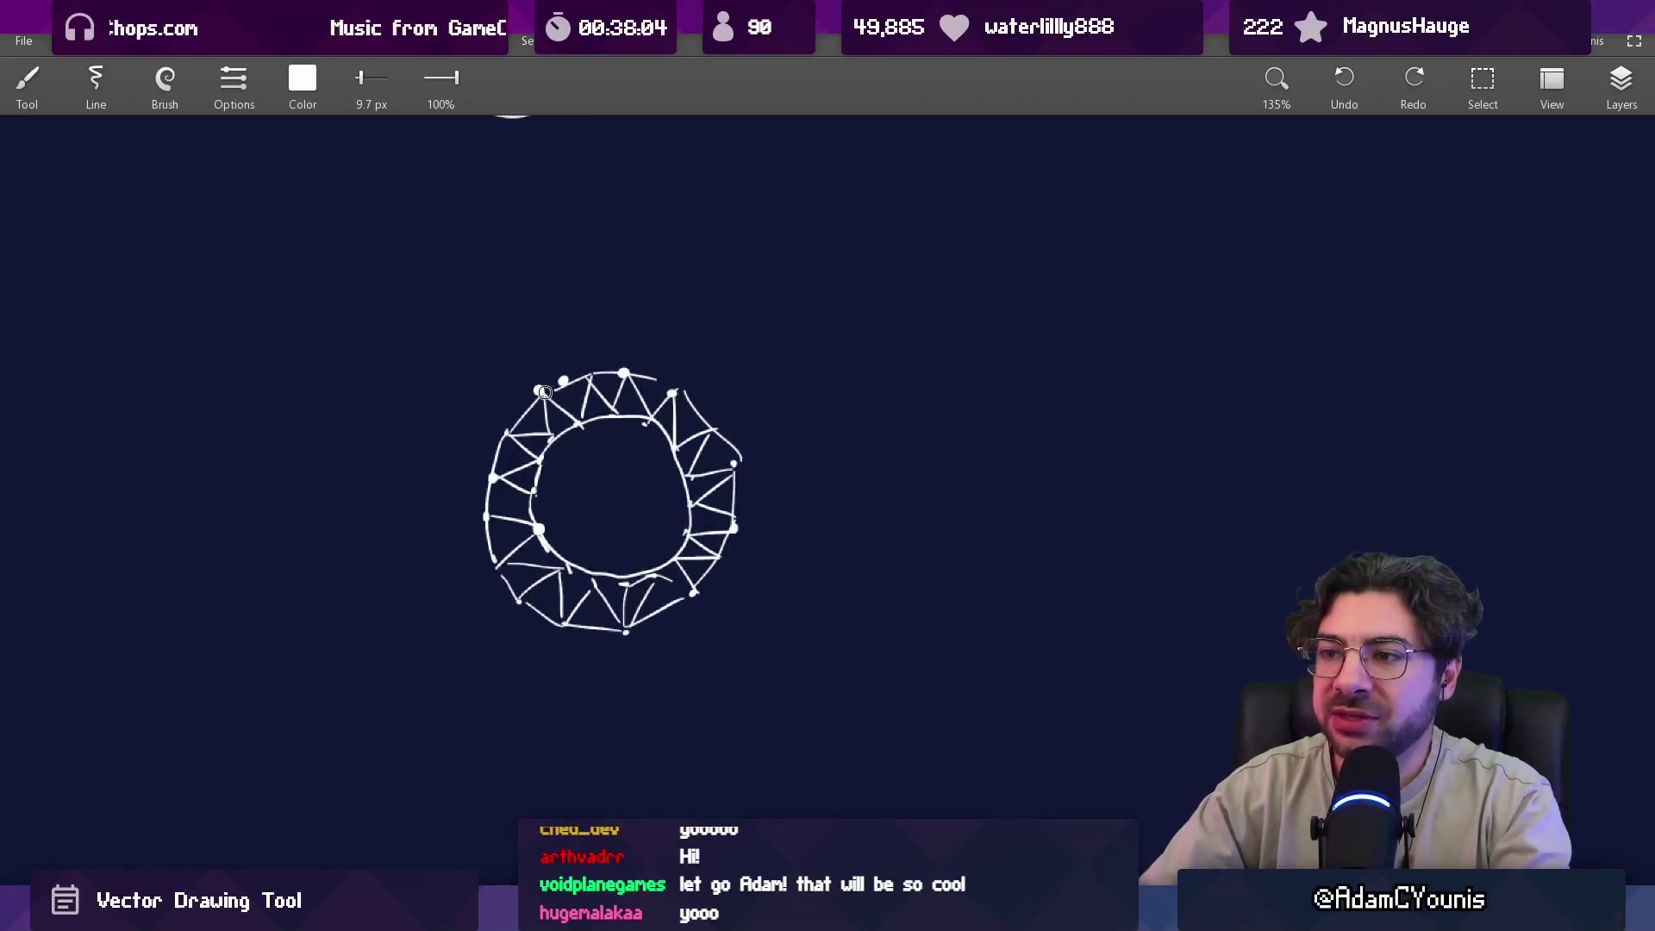
# Draw a rectangular frame around the ring, test-write 1, 2, 3, then undo the numbers.
pyautogui.moveTo(323, 237)
pyautogui.mouseDown()
pyautogui.moveTo(322, 760)
pyautogui.moveTo(1086, 785)
pyautogui.mouseUp()
pyautogui.moveTo(319, 253)
pyautogui.mouseDown()
pyautogui.moveTo(1107, 252)
pyautogui.moveTo(1106, 782)
pyautogui.mouseUp()
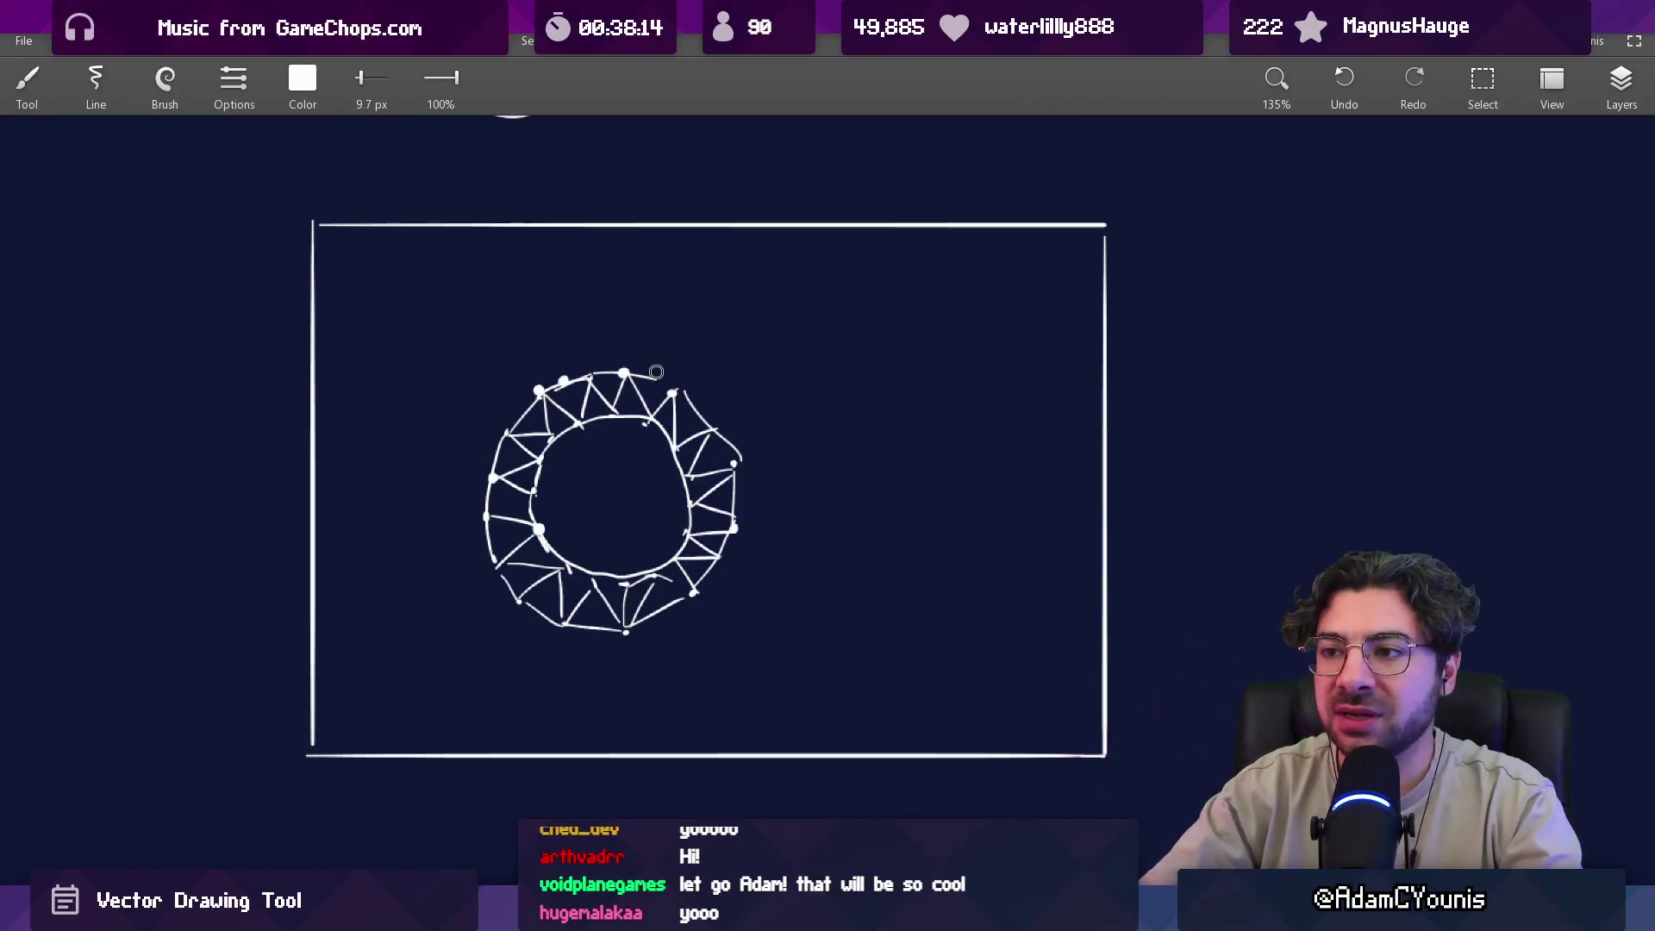
pyautogui.moveTo(409, 293); pyautogui.dragTo(415, 340)
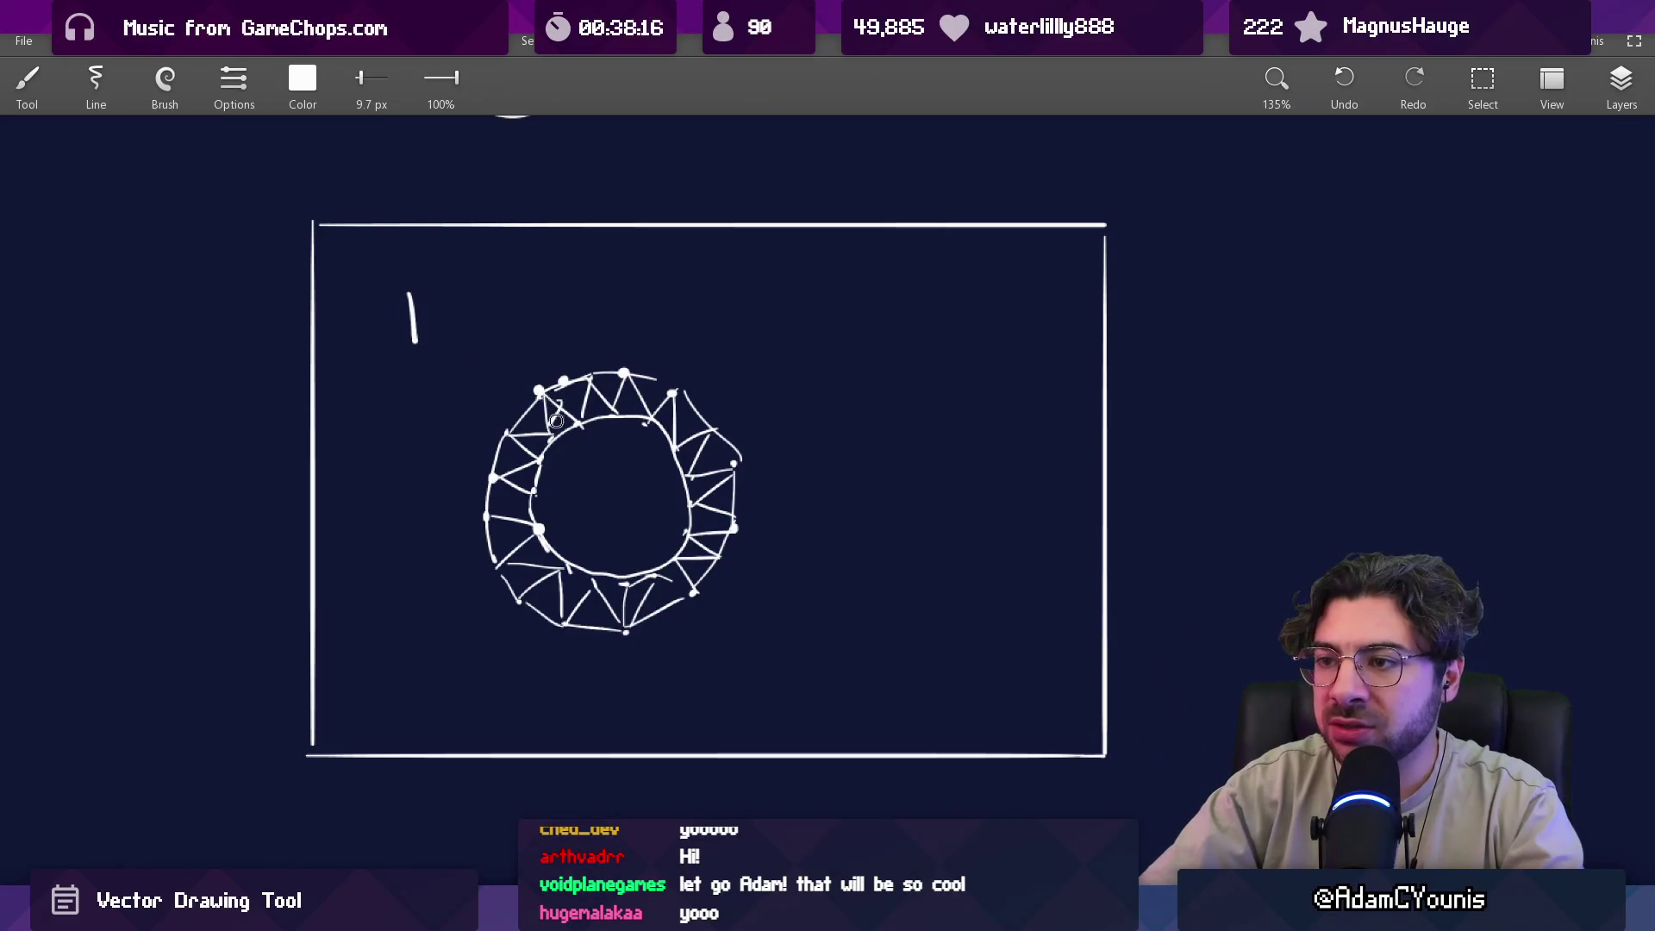
pyautogui.moveTo(587, 480); pyautogui.dragTo(609, 515)
pyautogui.moveTo(546, 415); pyautogui.dragTo(573, 411)
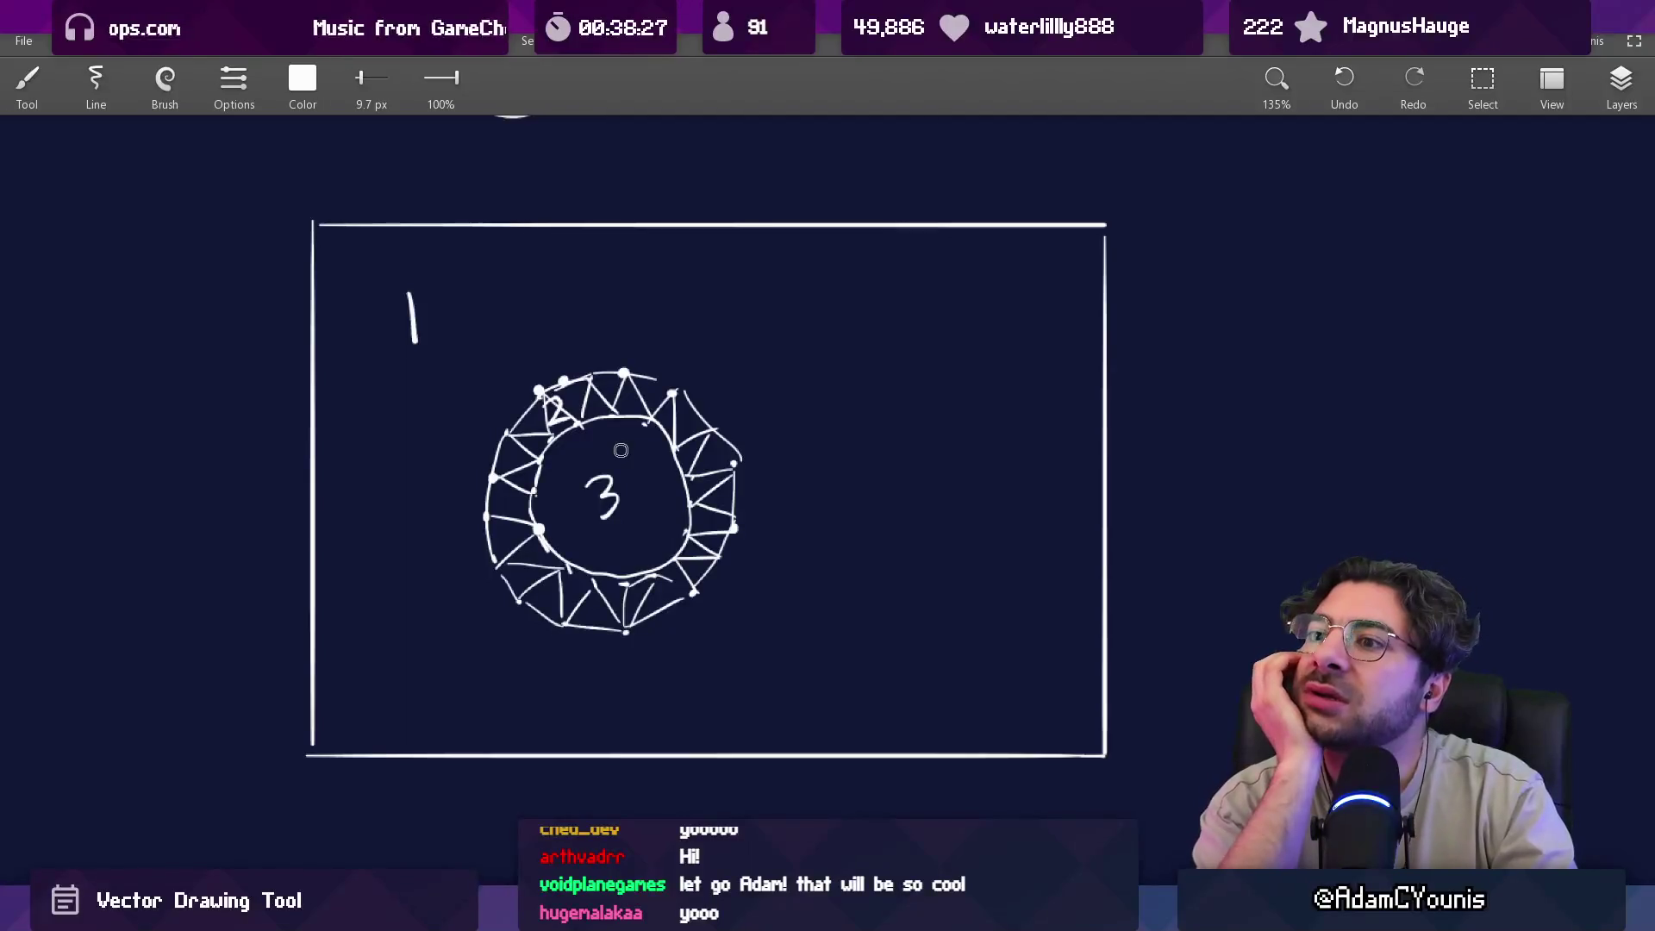
pyautogui.hotkey('ctrl', 'z')
pyautogui.hotkey('ctrl', 'z')
pyautogui.hotkey('ctrl', 'z')
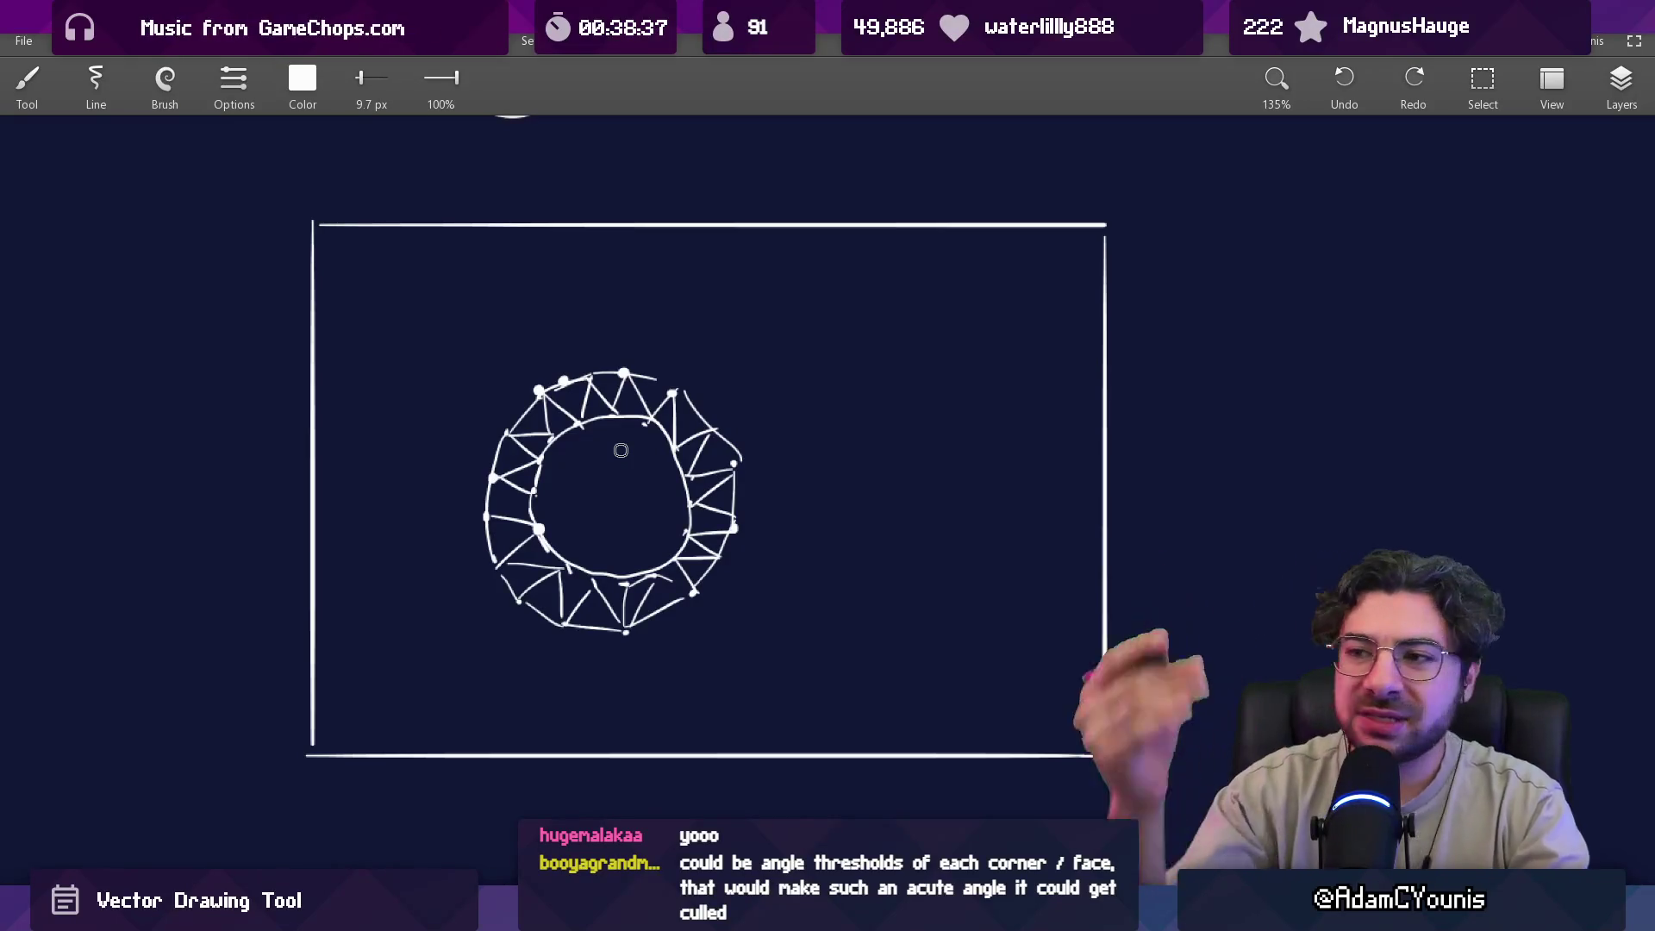
pyautogui.scroll(-5, 731, 399)
pyautogui.moveTo(638, 412)
pyautogui.mouseDown()
pyautogui.moveTo(728, 569)
pyautogui.moveTo(642, 630)
pyautogui.mouseUp()
pyautogui.scroll(5, 673, 648)
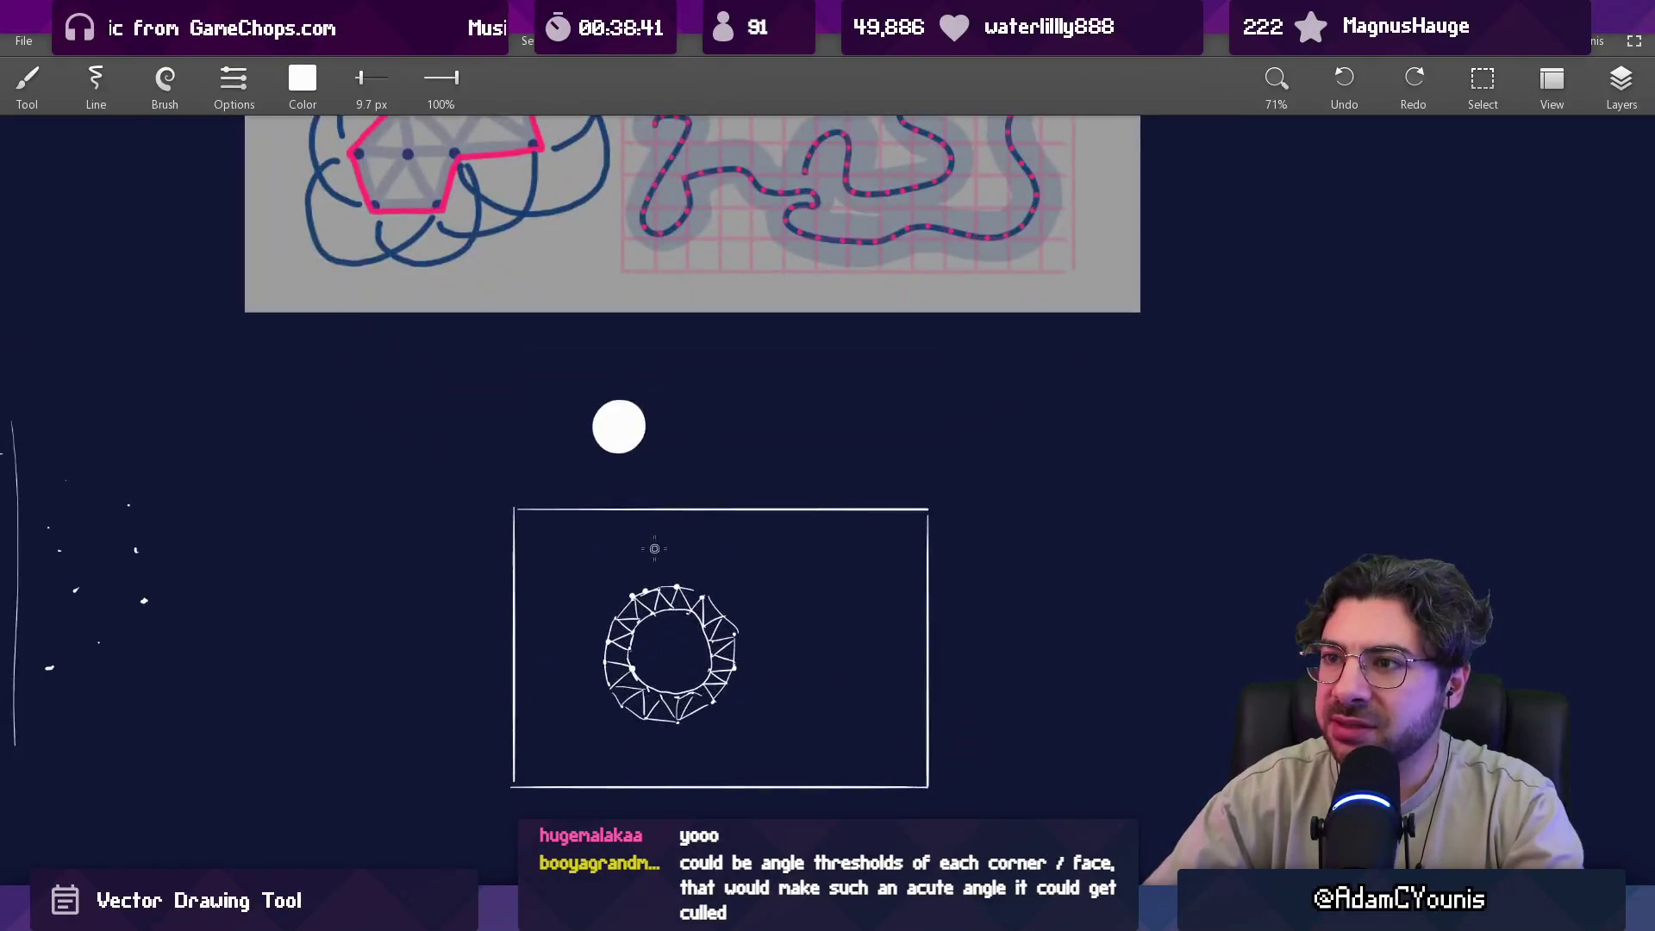
pyautogui.moveTo(545, 439)
pyautogui.mouseDown()
pyautogui.moveTo(623, 422)
pyautogui.moveTo(690, 463)
pyautogui.mouseUp()
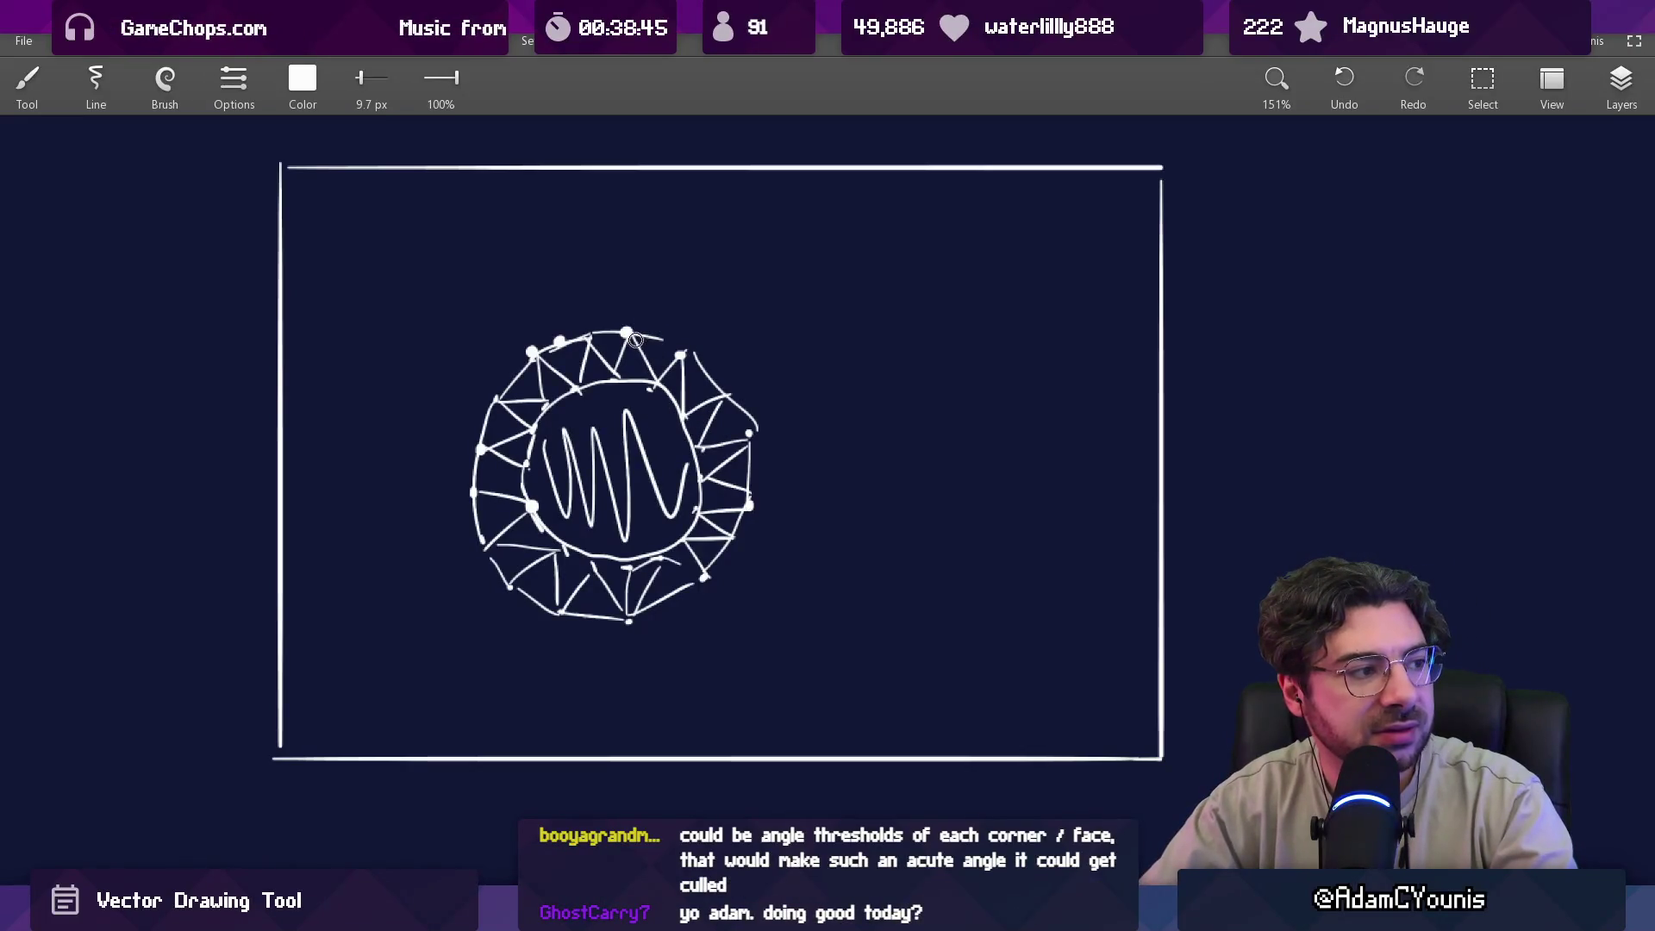
pyautogui.hotkey('ctrl', 'z')
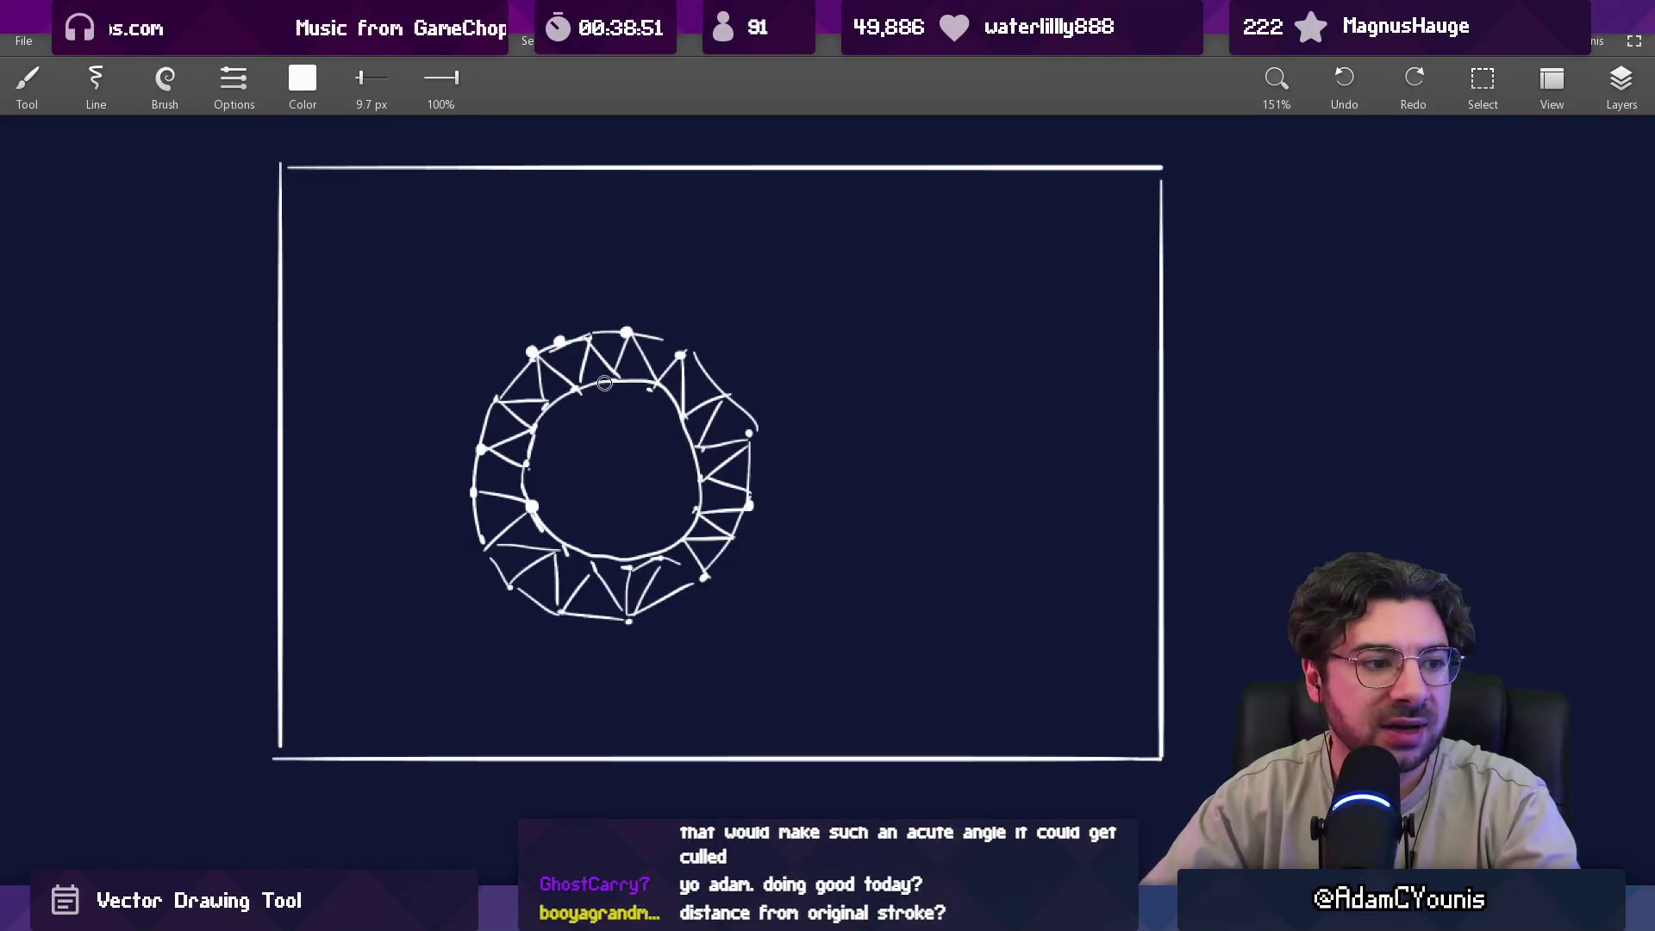
pyautogui.moveTo(552, 381)
pyautogui.mouseDown()
pyautogui.moveTo(757, 444)
pyautogui.moveTo(547, 385)
pyautogui.mouseUp()
pyautogui.moveTo(705, 417); pyautogui.dragTo(619, 432)
pyautogui.moveTo(623, 365)
pyautogui.mouseDown()
pyautogui.moveTo(681, 355)
pyautogui.moveTo(660, 420)
pyautogui.mouseUp()
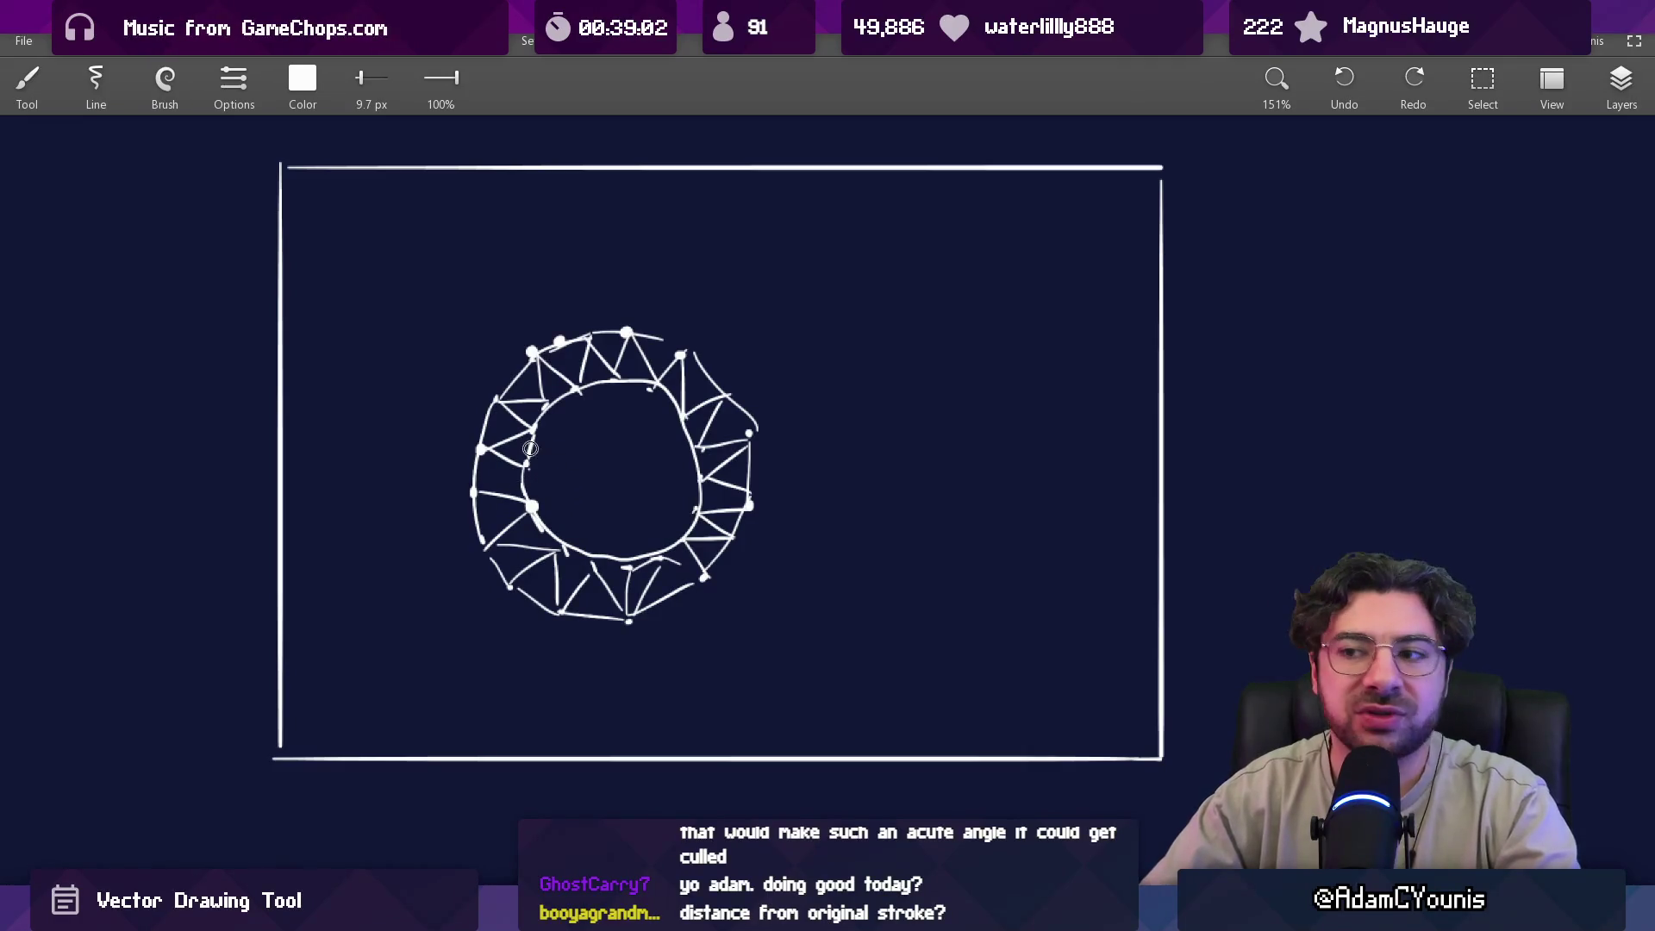
pyautogui.moveTo(529, 360)
pyautogui.mouseDown()
pyautogui.moveTo(649, 331)
pyautogui.moveTo(756, 440)
pyautogui.moveTo(707, 572)
pyautogui.moveTo(557, 611)
pyautogui.moveTo(483, 534)
pyautogui.moveTo(531, 352)
pyautogui.moveTo(500, 543)
pyautogui.moveTo(607, 591)
pyautogui.moveTo(715, 535)
pyautogui.moveTo(737, 345)
pyautogui.mouseUp()
pyautogui.hotkey('ctrl', 'z')
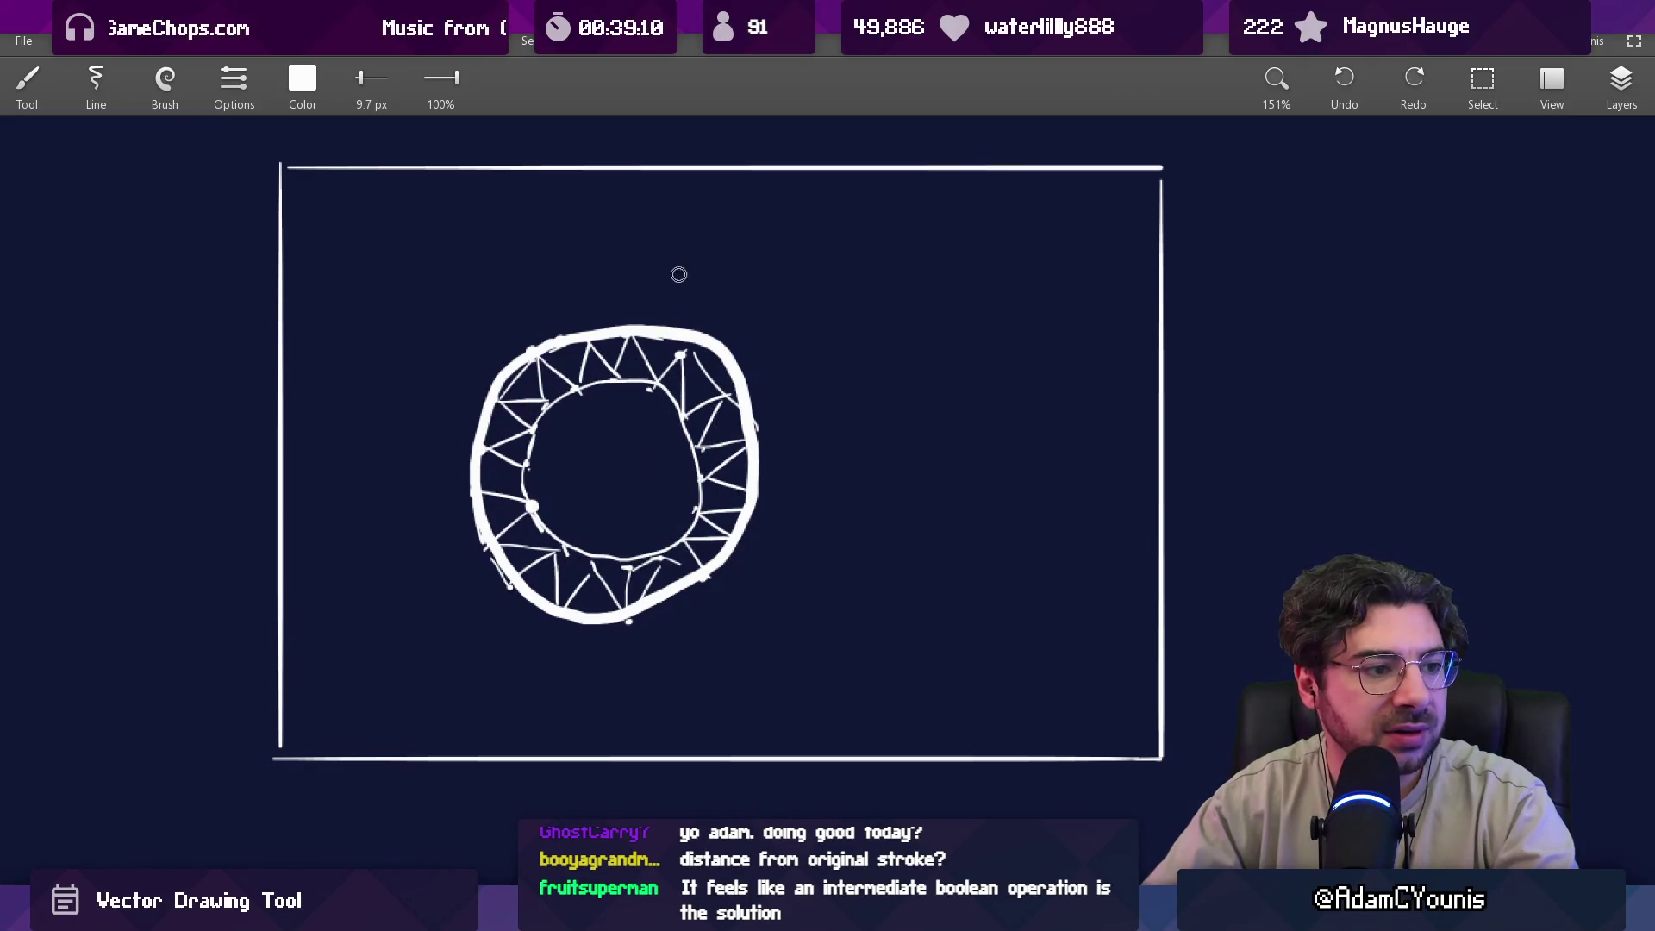
pyautogui.hotkey('ctrl', 'z')
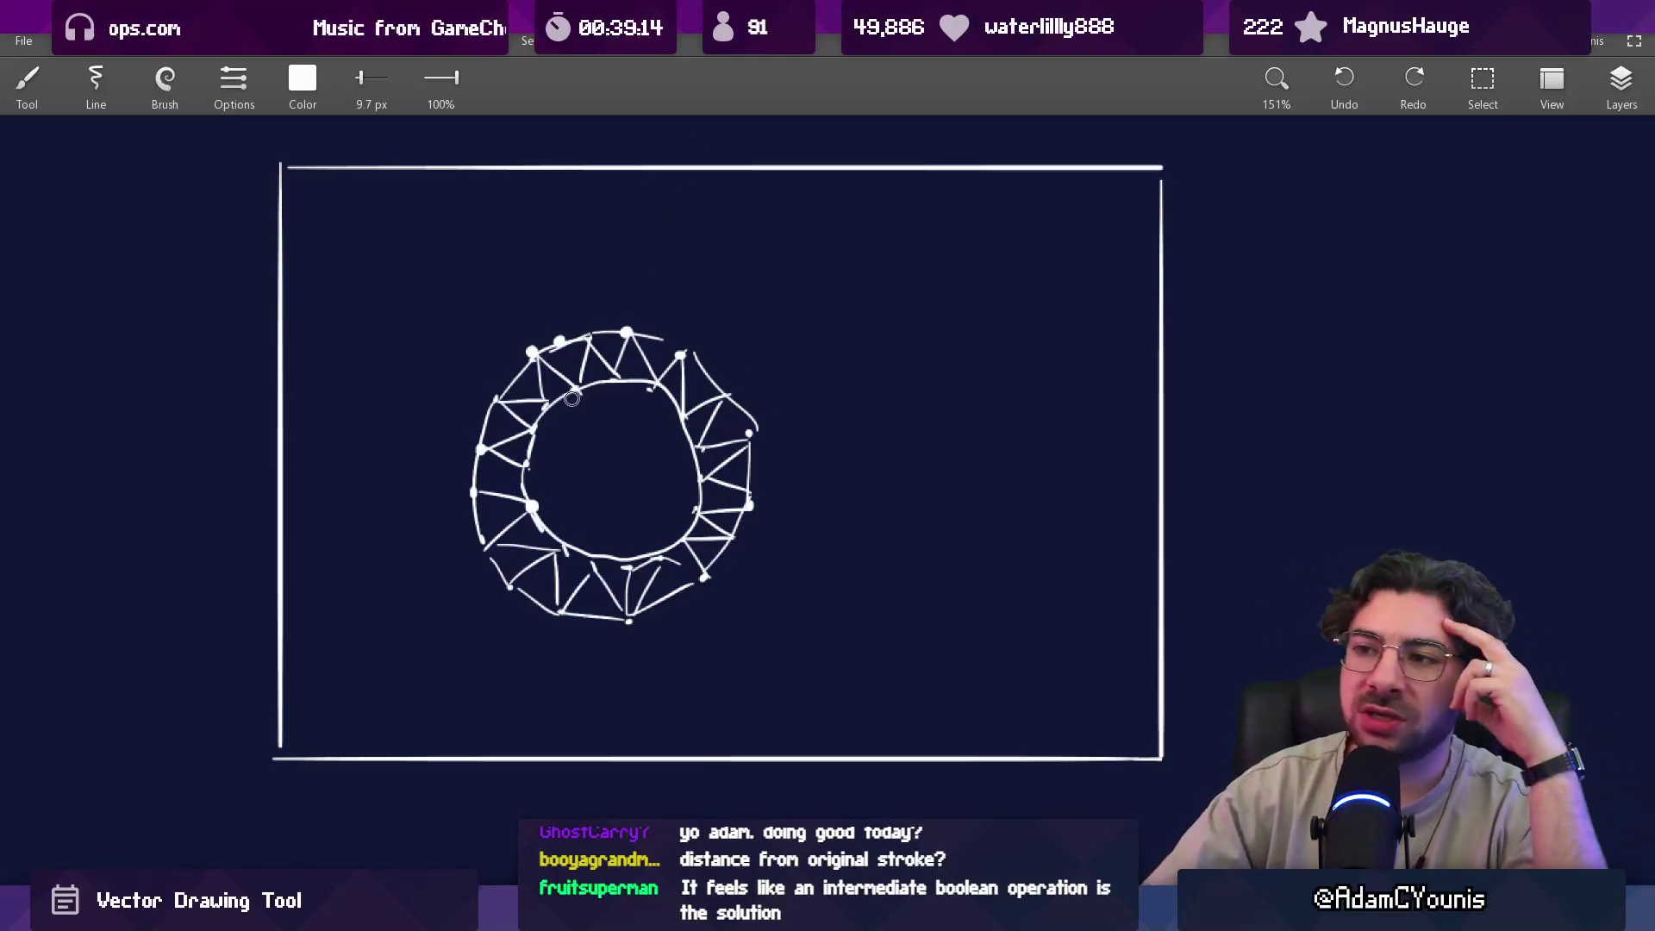
pyautogui.click(613, 389)
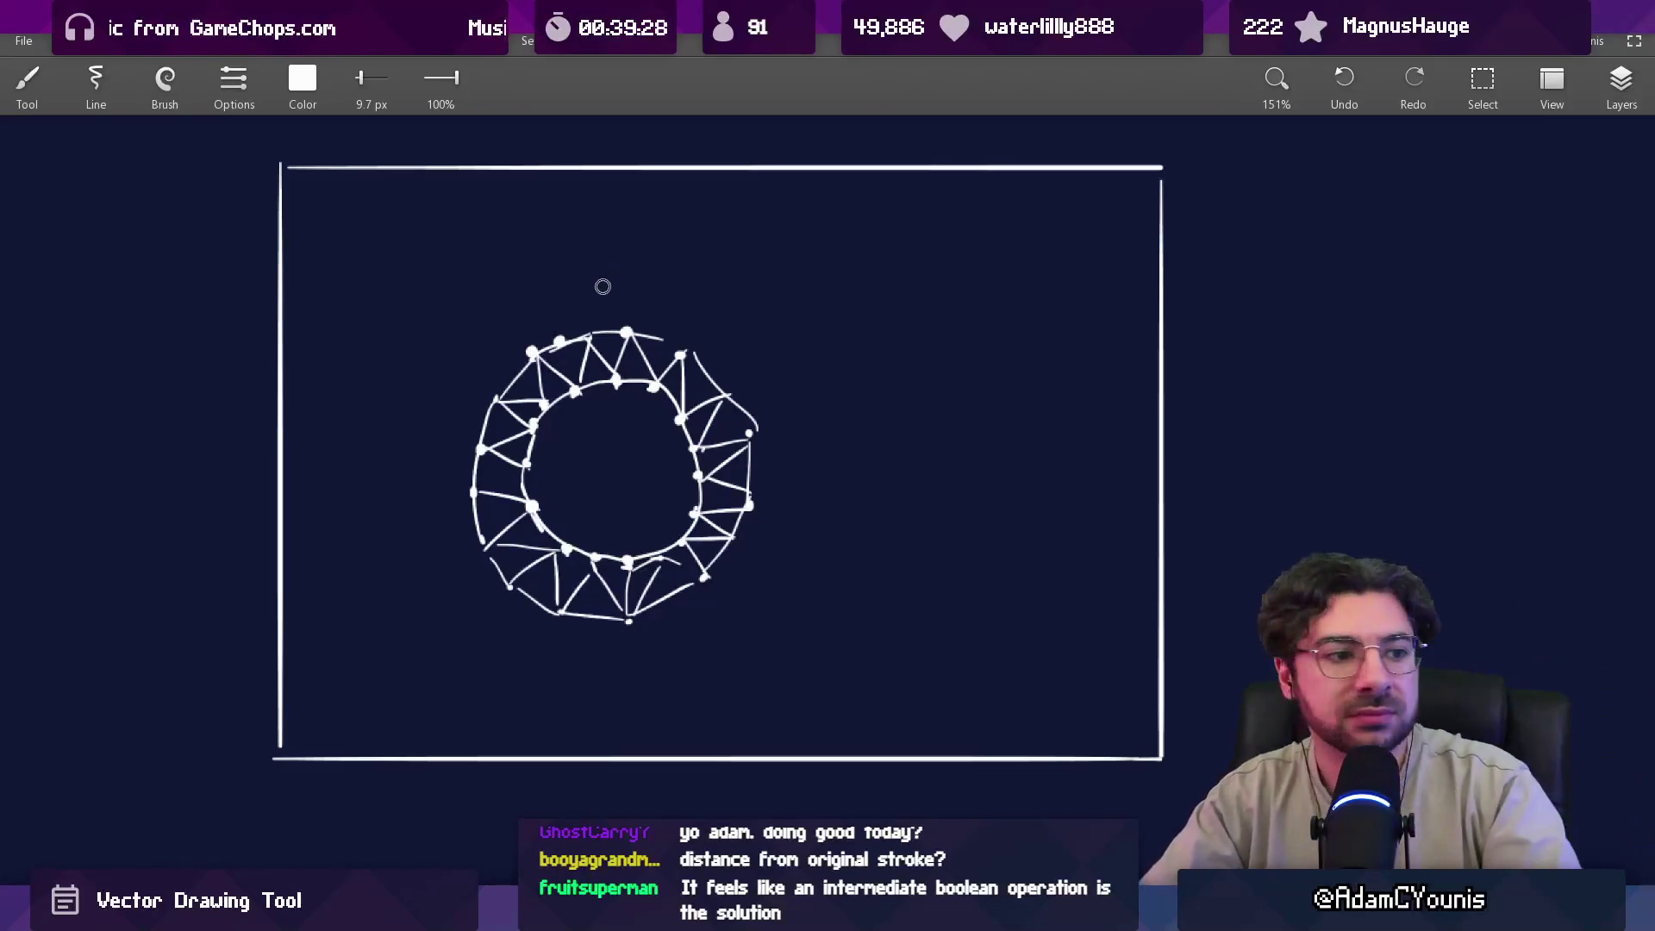
# Erase and redraw the inner ring's right arc, then thicken an inner joint into a blob.
pyautogui.scroll(2, 650, 422)
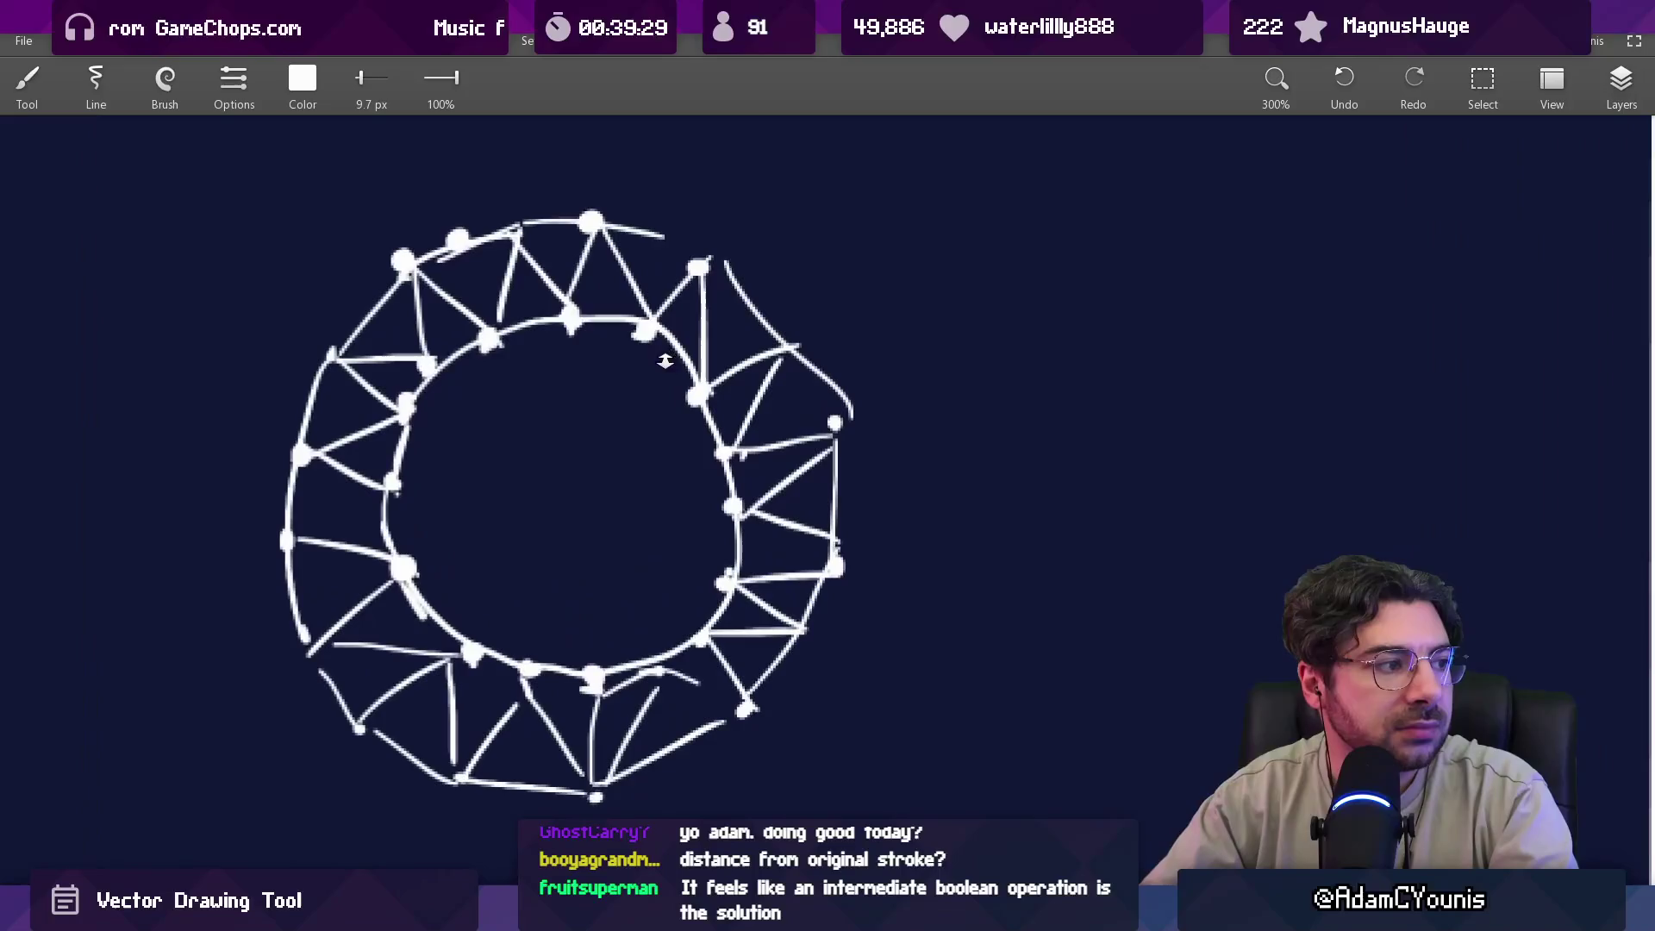
pyautogui.moveTo(684, 388)
pyautogui.mouseDown()
pyautogui.moveTo(737, 518)
pyautogui.moveTo(664, 334)
pyautogui.mouseUp()
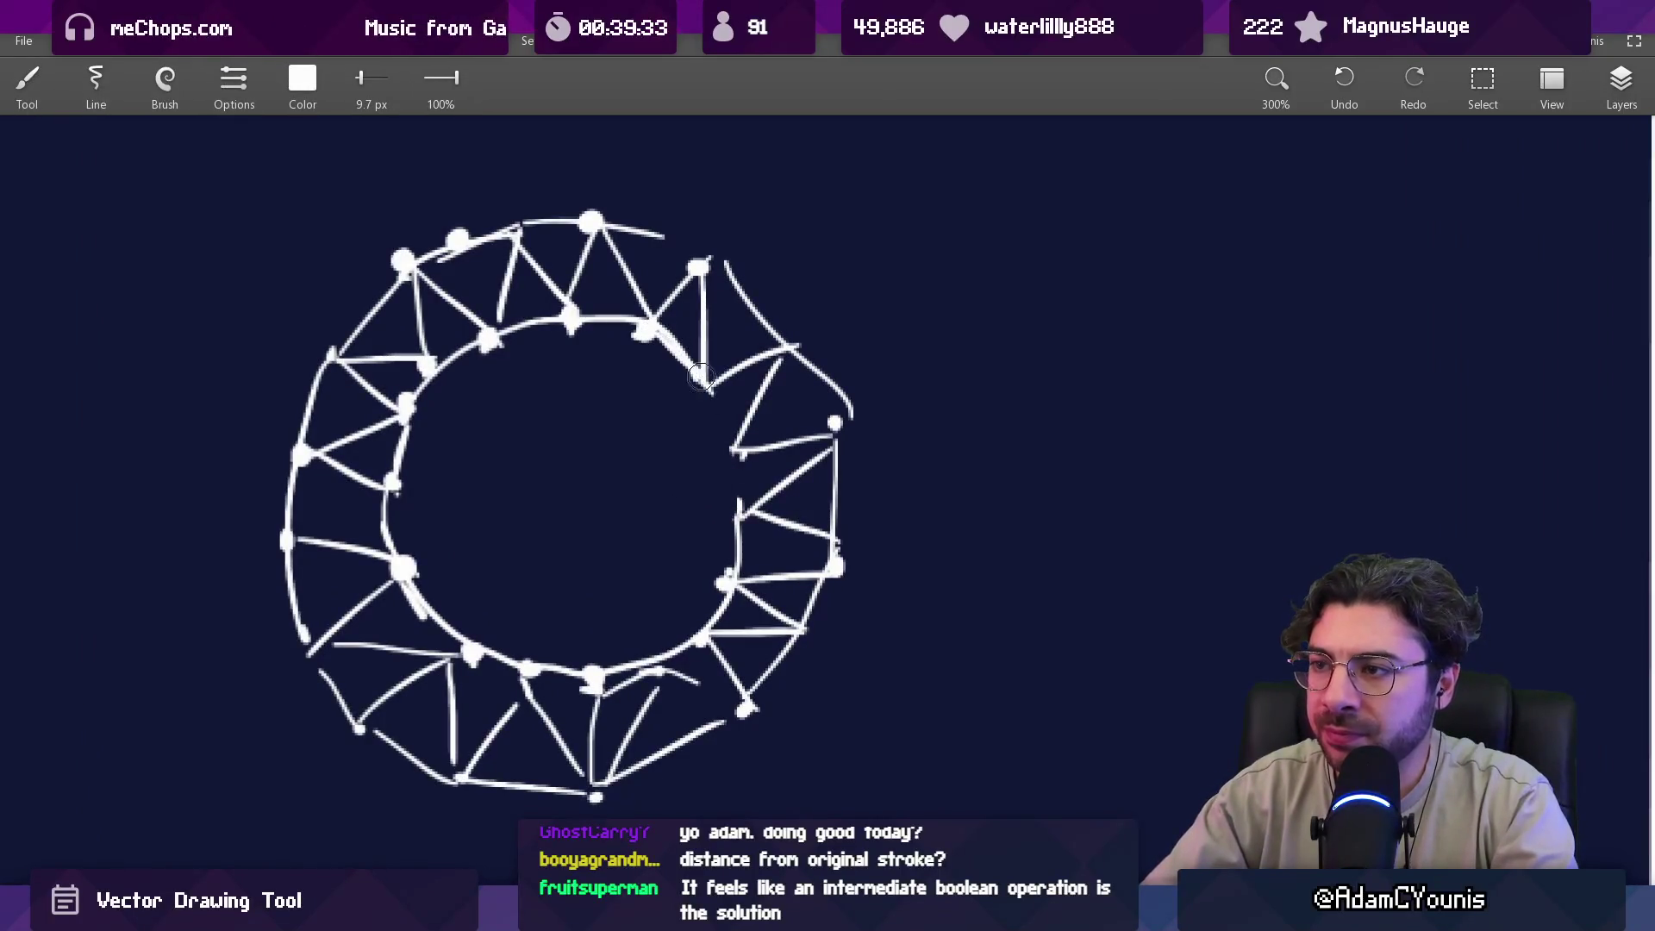
pyautogui.moveTo(734, 461); pyautogui.dragTo(728, 576)
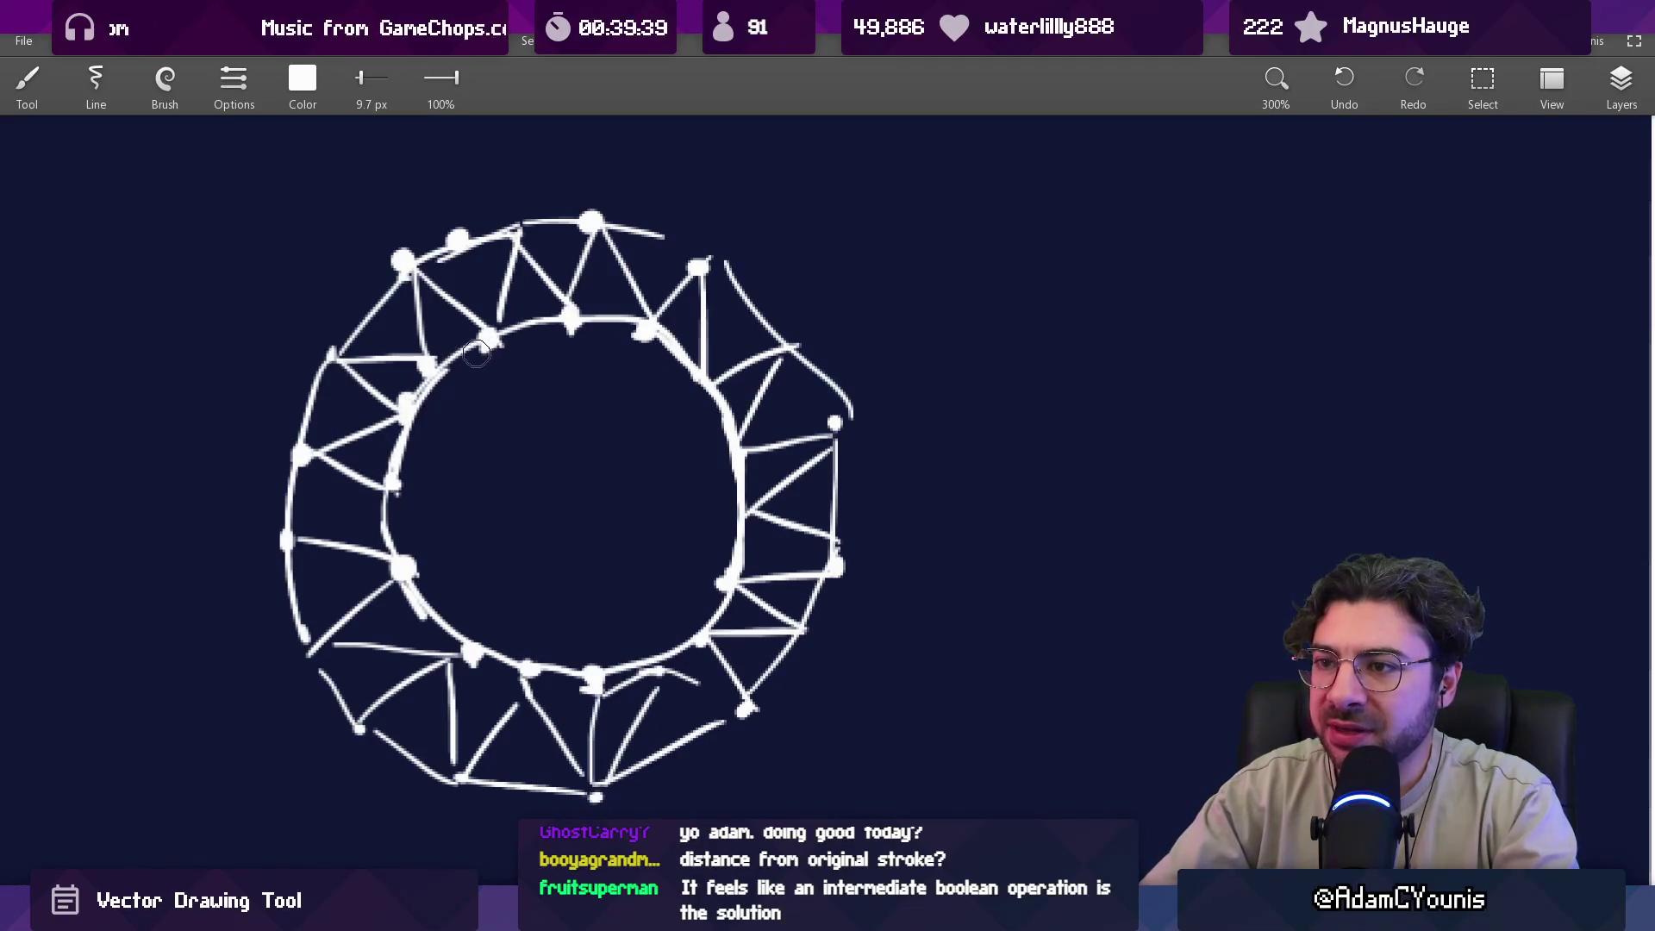
pyautogui.scroll(3, 496, 431)
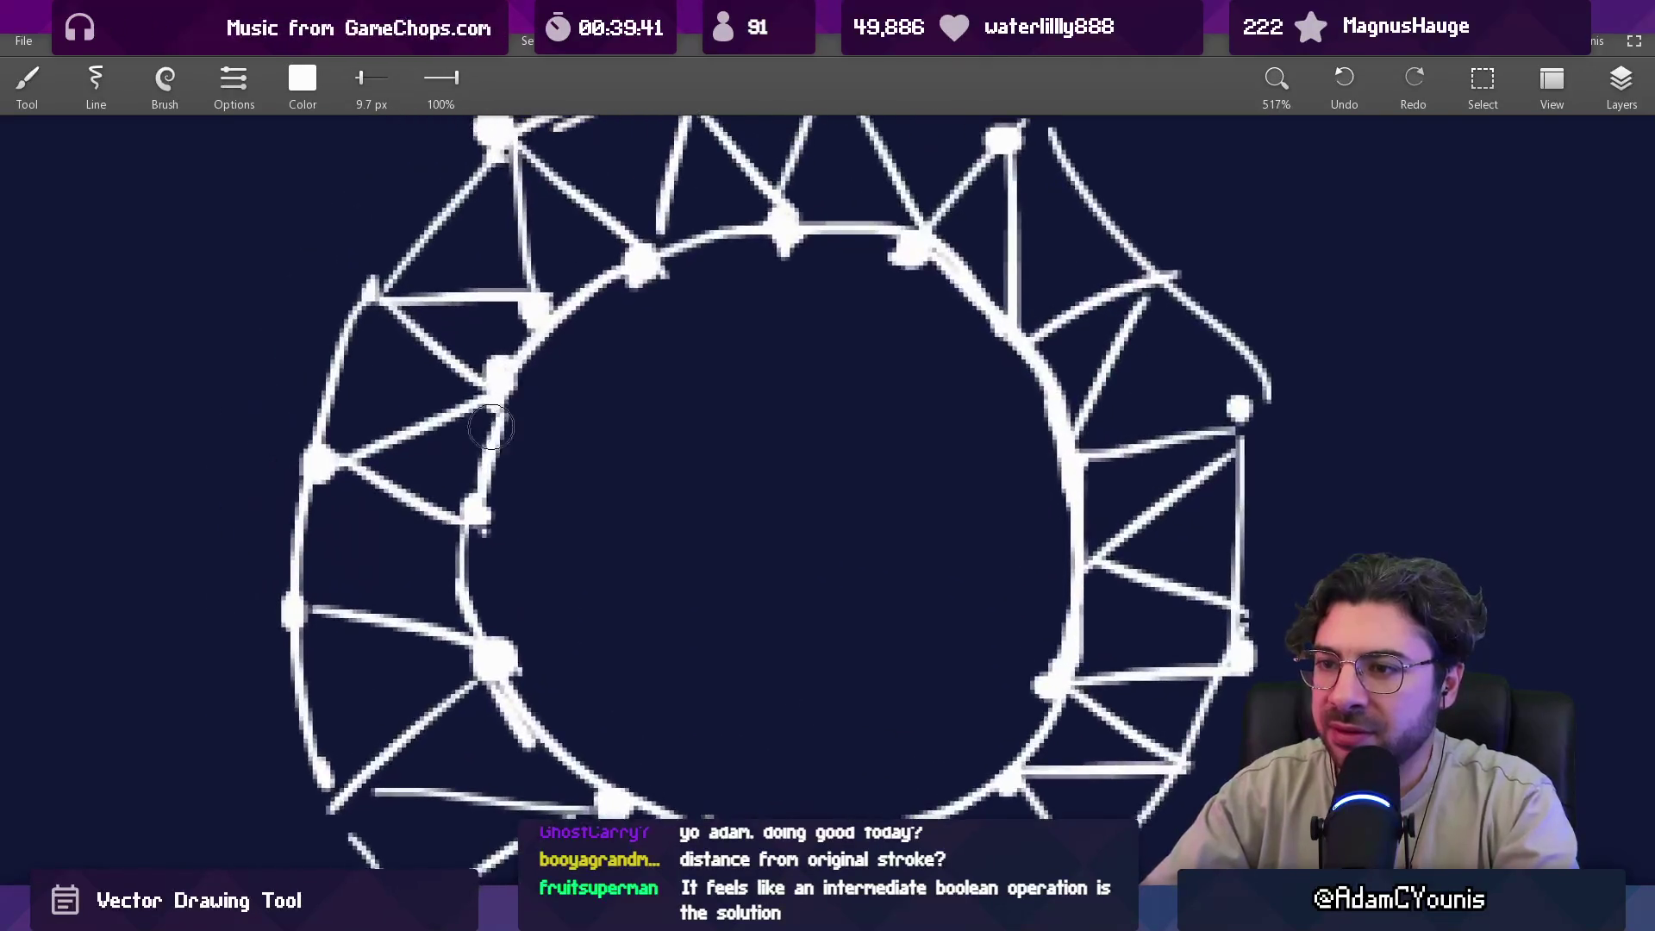
pyautogui.moveTo(473, 517); pyautogui.dragTo(465, 513)
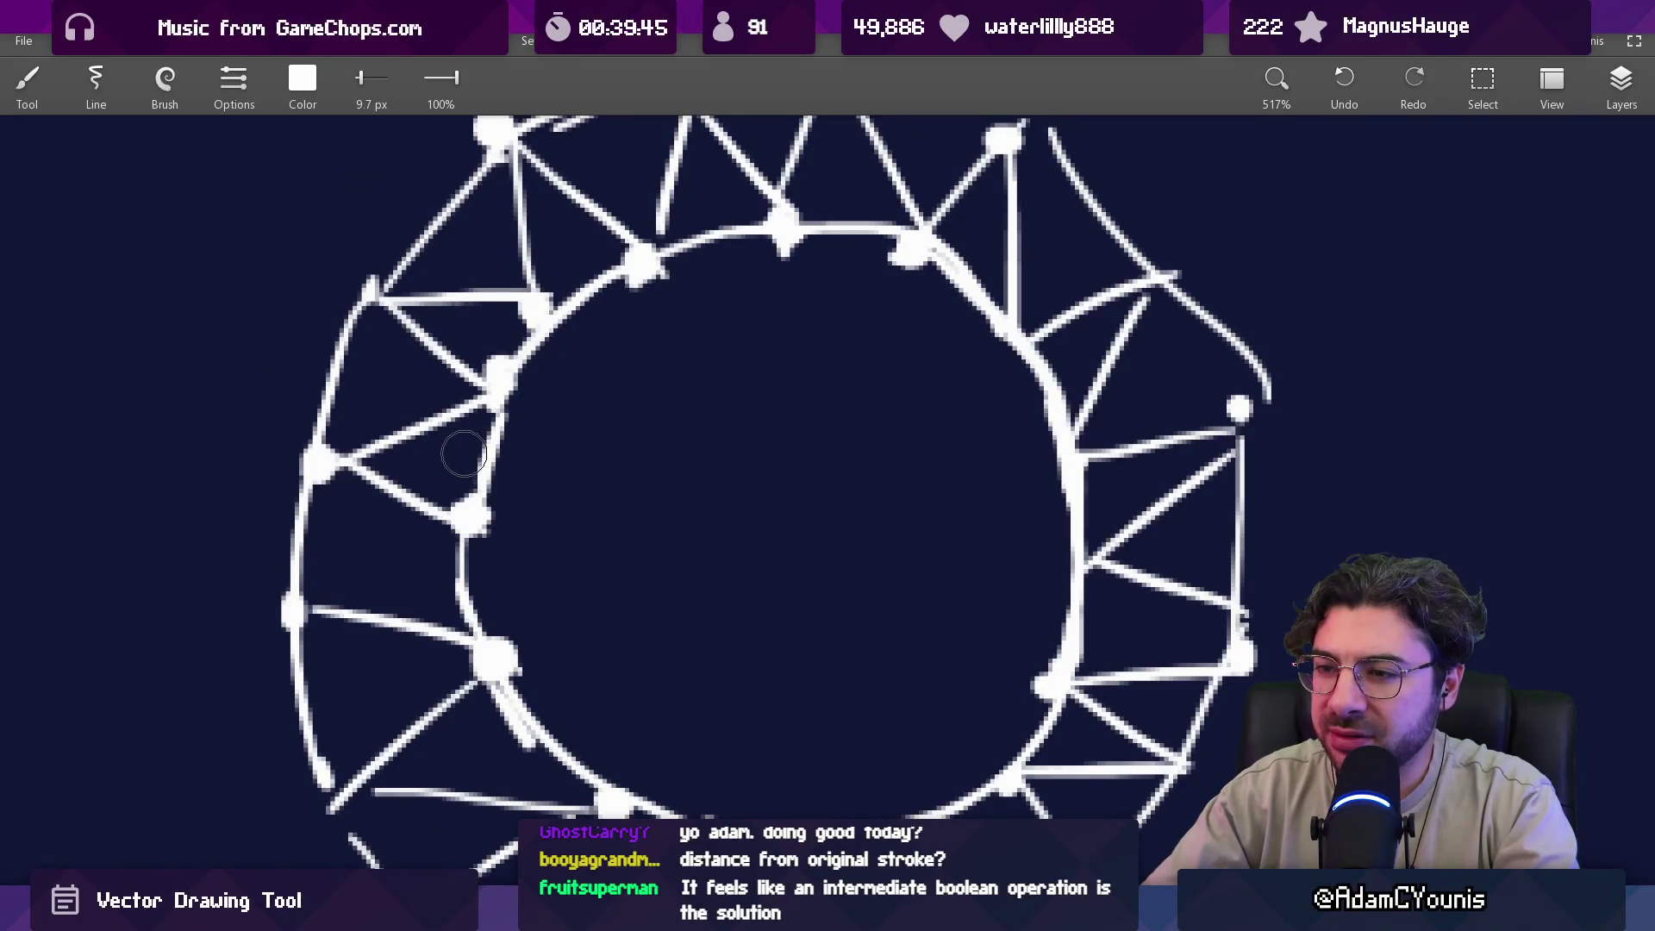
# Add a stroke from the top node past the right node along the ring's upper-right edge.
pyautogui.scroll(-2, 508, 498)
pyautogui.moveTo(558, 518)
pyautogui.mouseDown()
pyautogui.moveTo(601, 532)
pyautogui.moveTo(535, 450)
pyautogui.moveTo(486, 456)
pyautogui.mouseUp()
pyautogui.moveTo(692, 182); pyautogui.dragTo(819, 244)
pyautogui.hotkey('ctrl', 'z')
pyautogui.moveTo(673, 176)
pyautogui.mouseDown()
pyautogui.moveTo(840, 250)
pyautogui.moveTo(951, 353)
pyautogui.mouseUp()
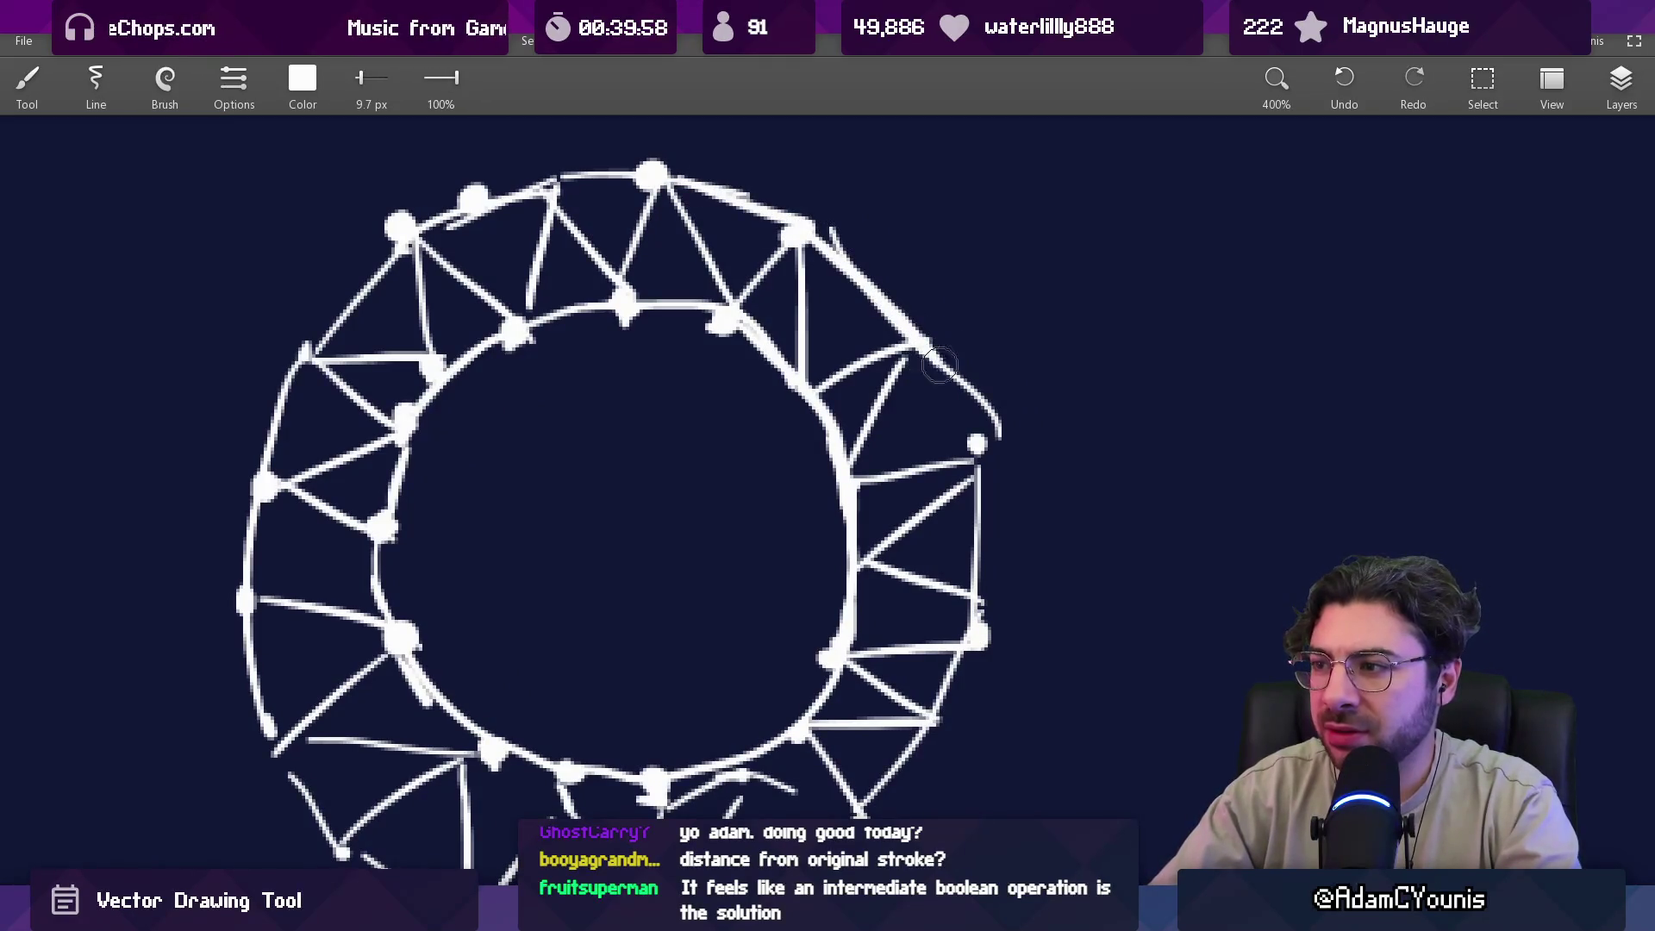
pyautogui.press('e')
pyautogui.scroll(-4, 964, 527)
pyautogui.moveTo(964, 527); pyautogui.dragTo(735, 642)
pyautogui.press('b')
pyautogui.moveTo(425, 673); pyautogui.dragTo(507, 534)
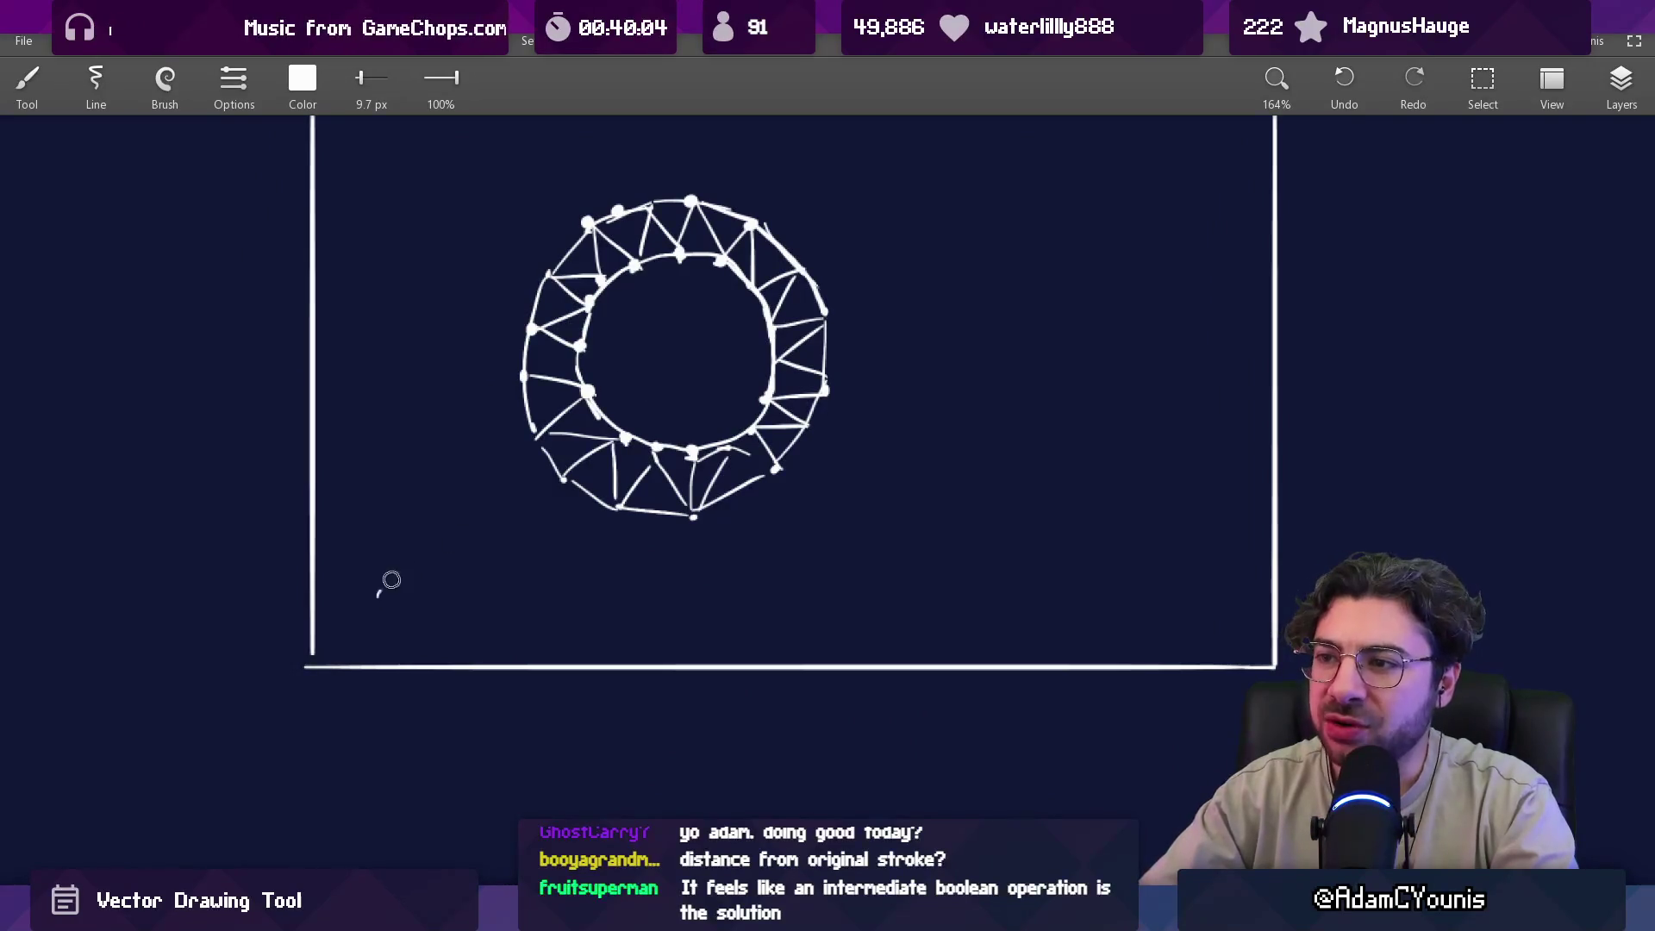
# Undo a test diagonal across the ring, then zoom out to about 28% to see all sketches.
pyautogui.moveTo(383, 587); pyautogui.dragTo(966, 160)
pyautogui.moveTo(681, 338); pyautogui.dragTo(623, 400)
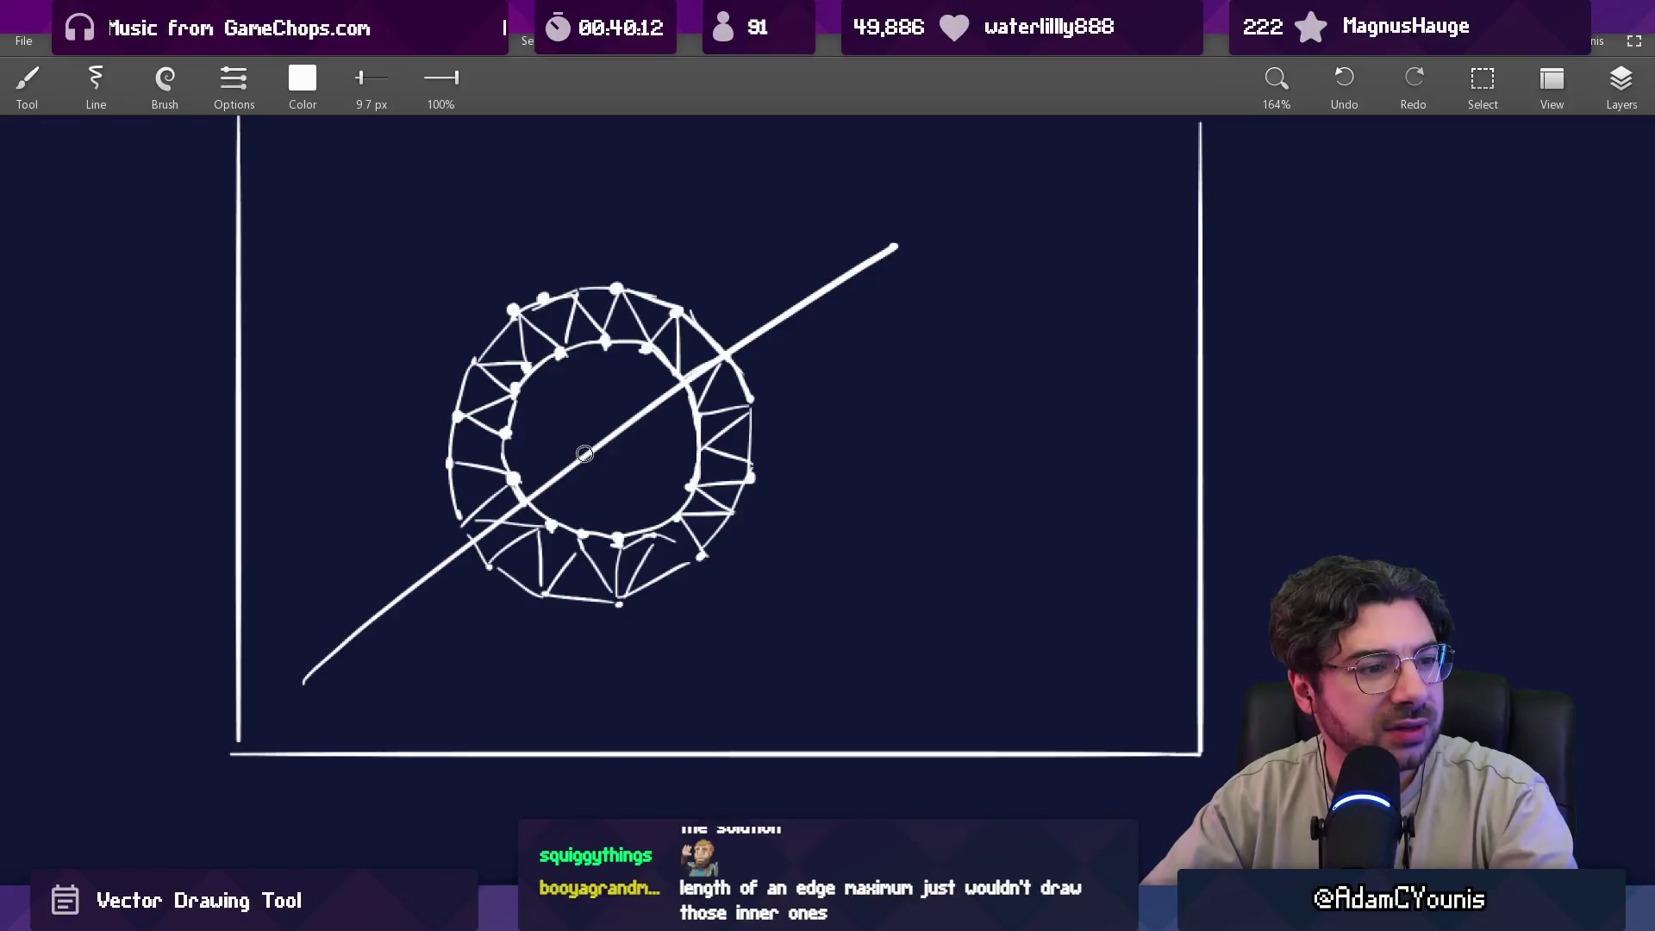
pyautogui.hotkey('ctrl', 'z')
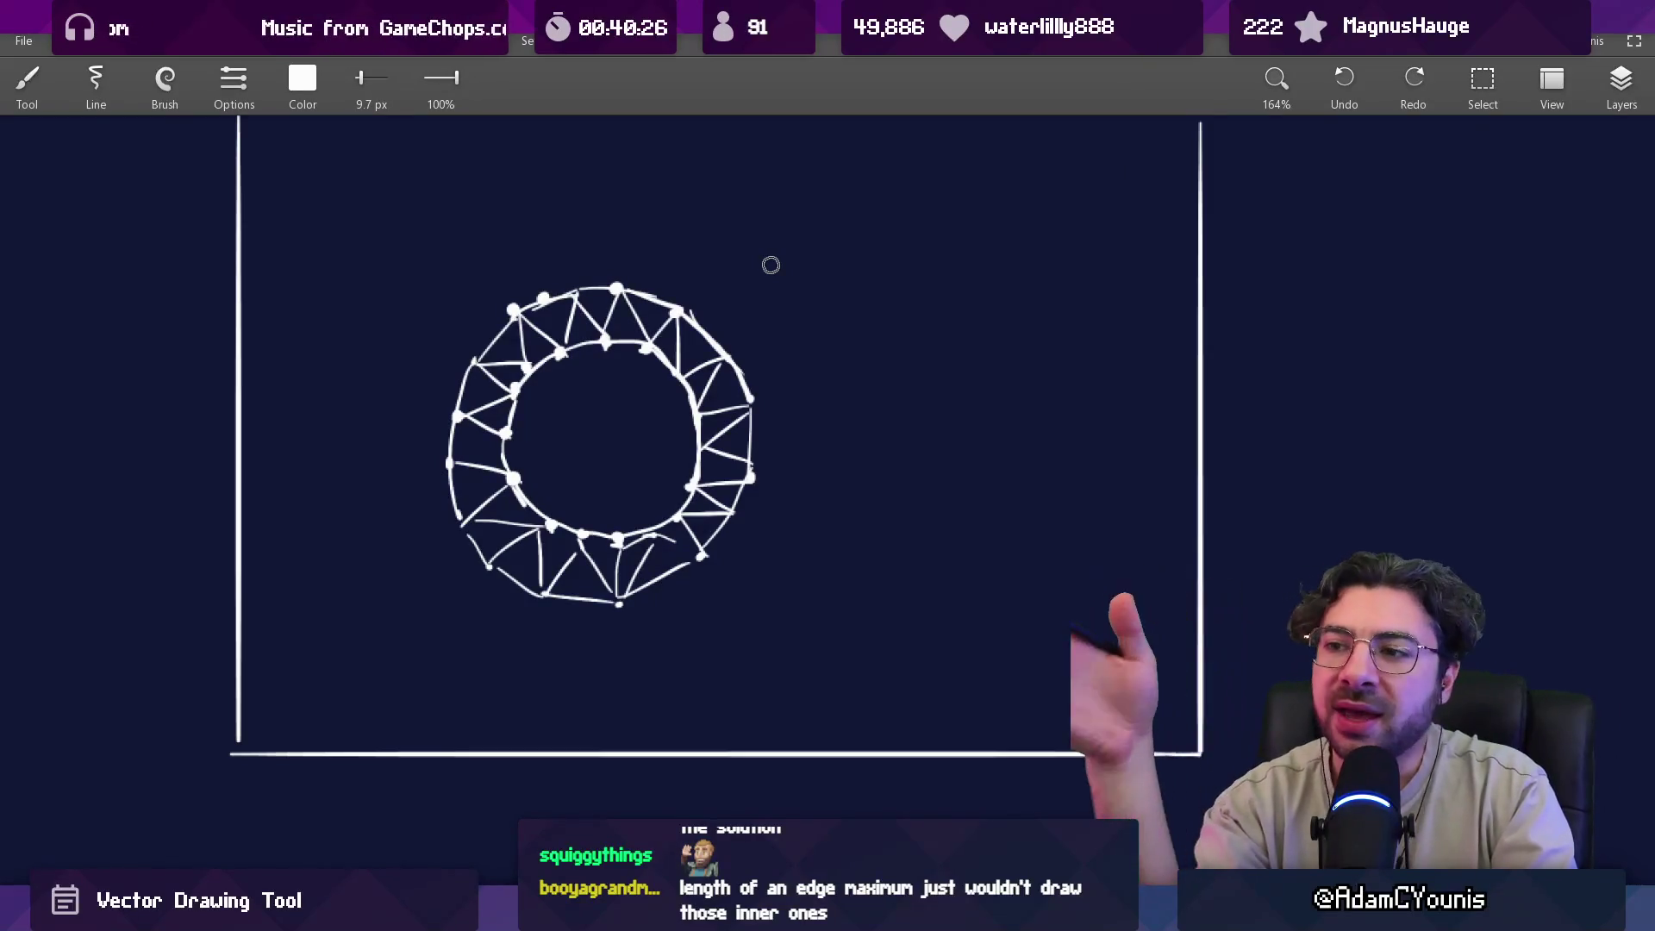
pyautogui.scroll(-3, 759, 509)
pyautogui.scroll(-5, 721, 724)
pyautogui.moveTo(487, 262)
pyautogui.mouseDown()
pyautogui.moveTo(562, 384)
pyautogui.moveTo(875, 532)
pyautogui.moveTo(1076, 422)
pyautogui.moveTo(668, 477)
pyautogui.moveTo(612, 469)
pyautogui.mouseUp()
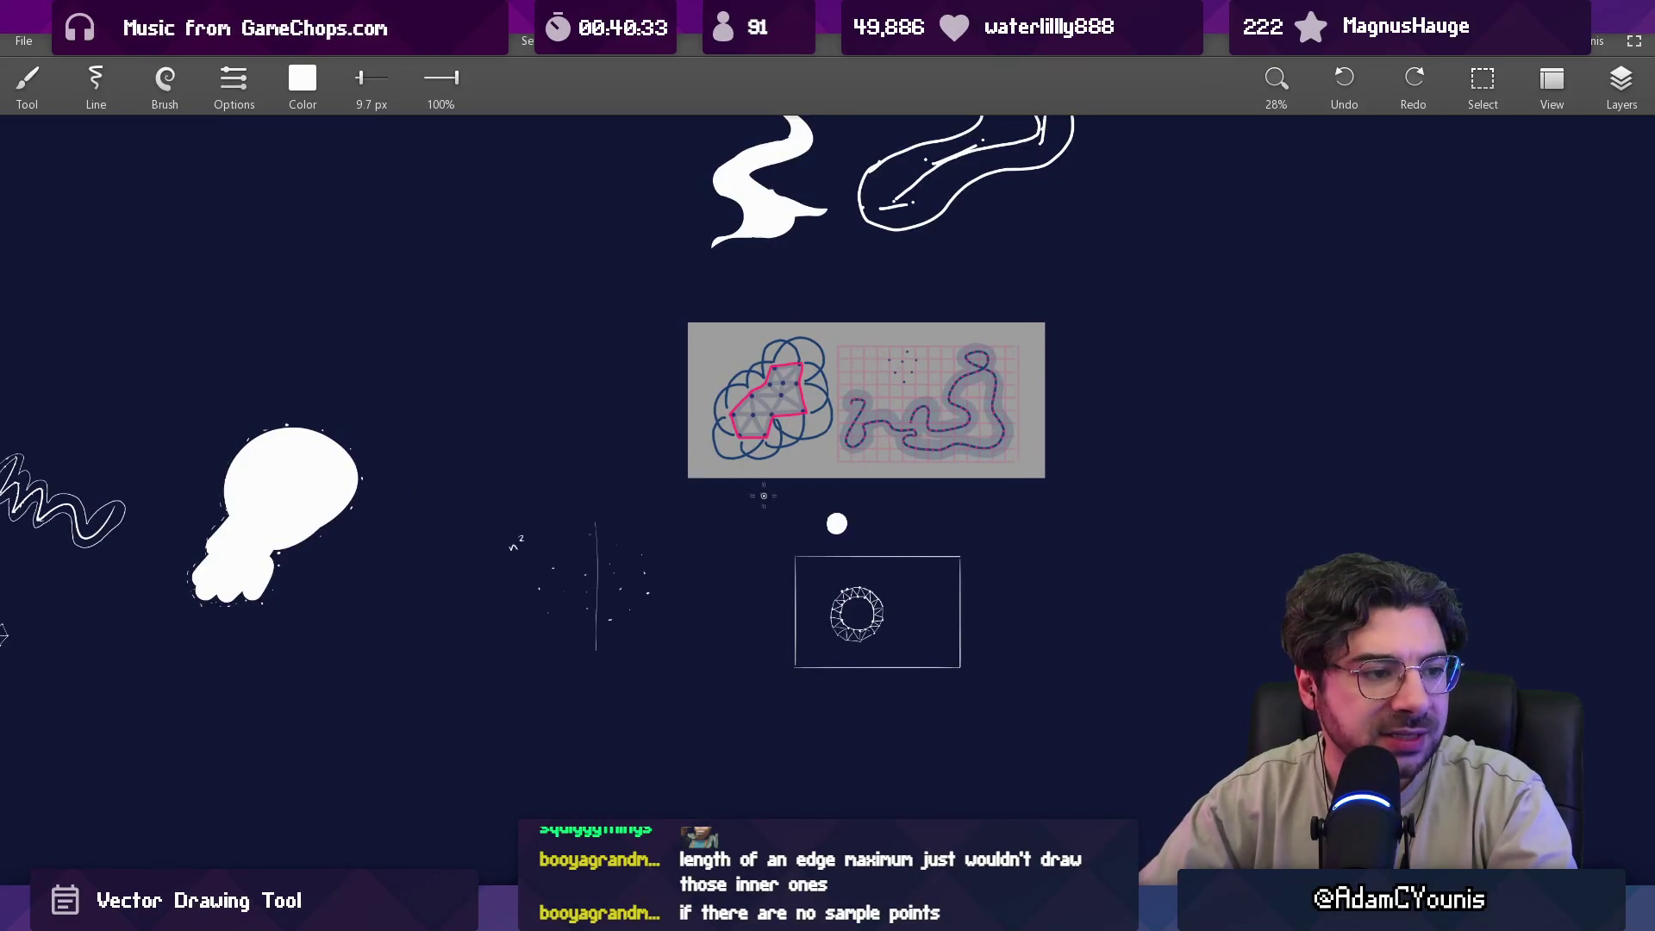
# Pan and zoom the Concepts canvas to an empty area beside the other sketches.
pyautogui.scroll(5, 810, 579)
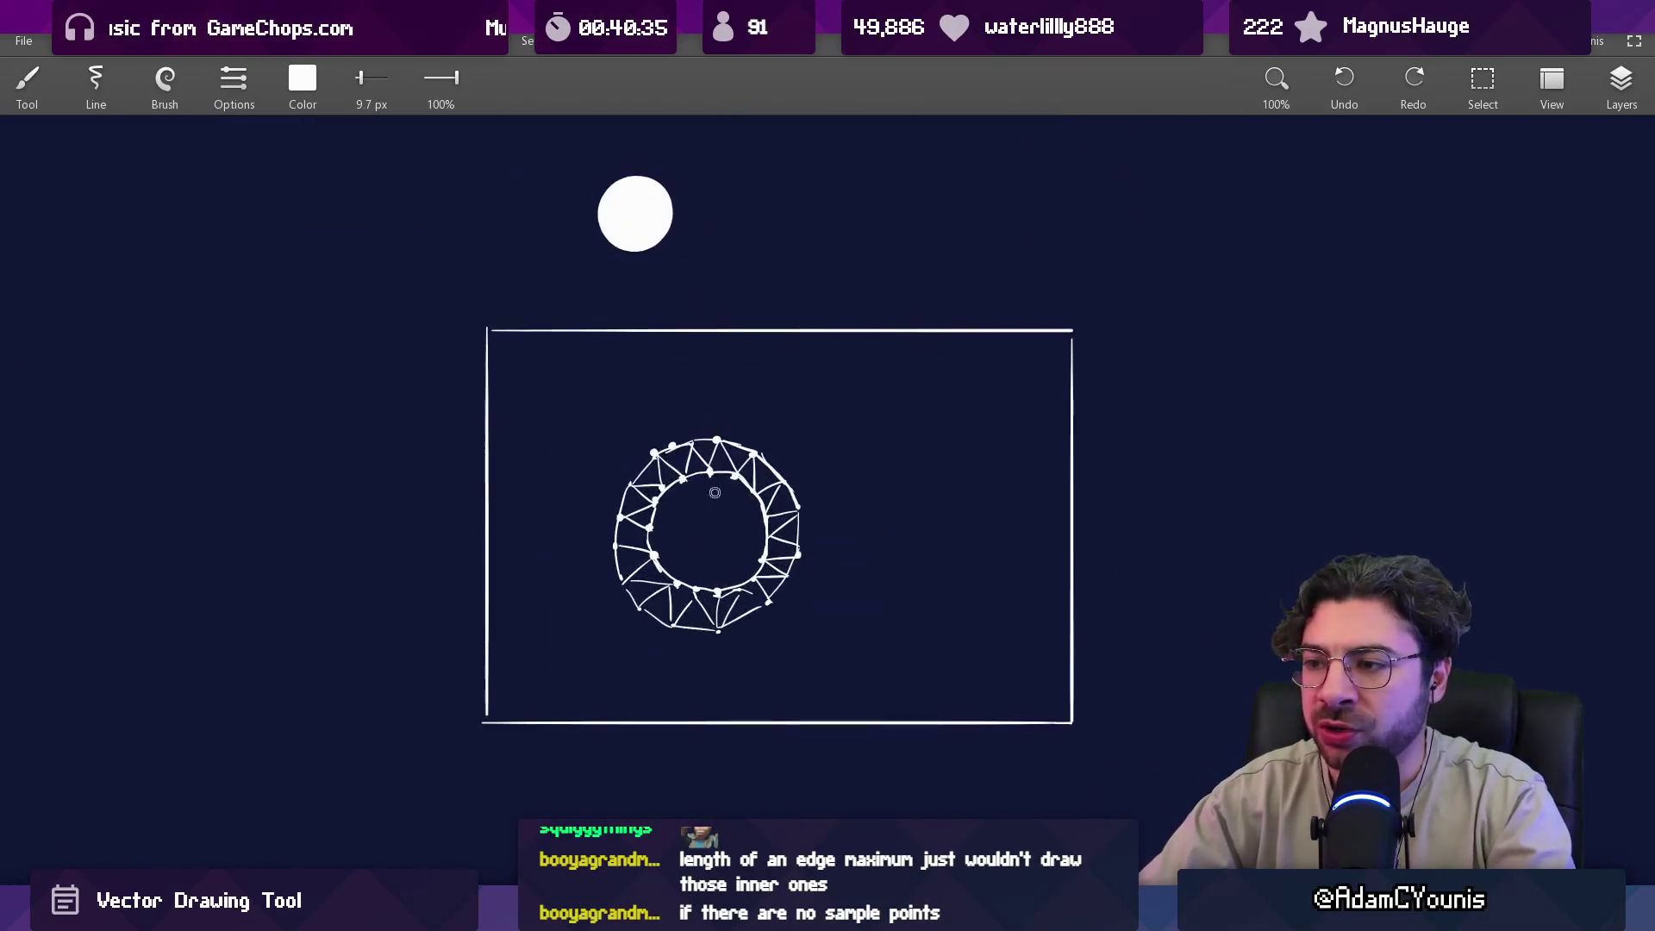
pyautogui.scroll(-4, 762, 510)
pyautogui.moveTo(762, 509); pyautogui.dragTo(995, 676)
pyautogui.moveTo(218, 487)
pyautogui.mouseDown()
pyautogui.moveTo(612, 492)
pyautogui.moveTo(840, 551)
pyautogui.mouseUp()
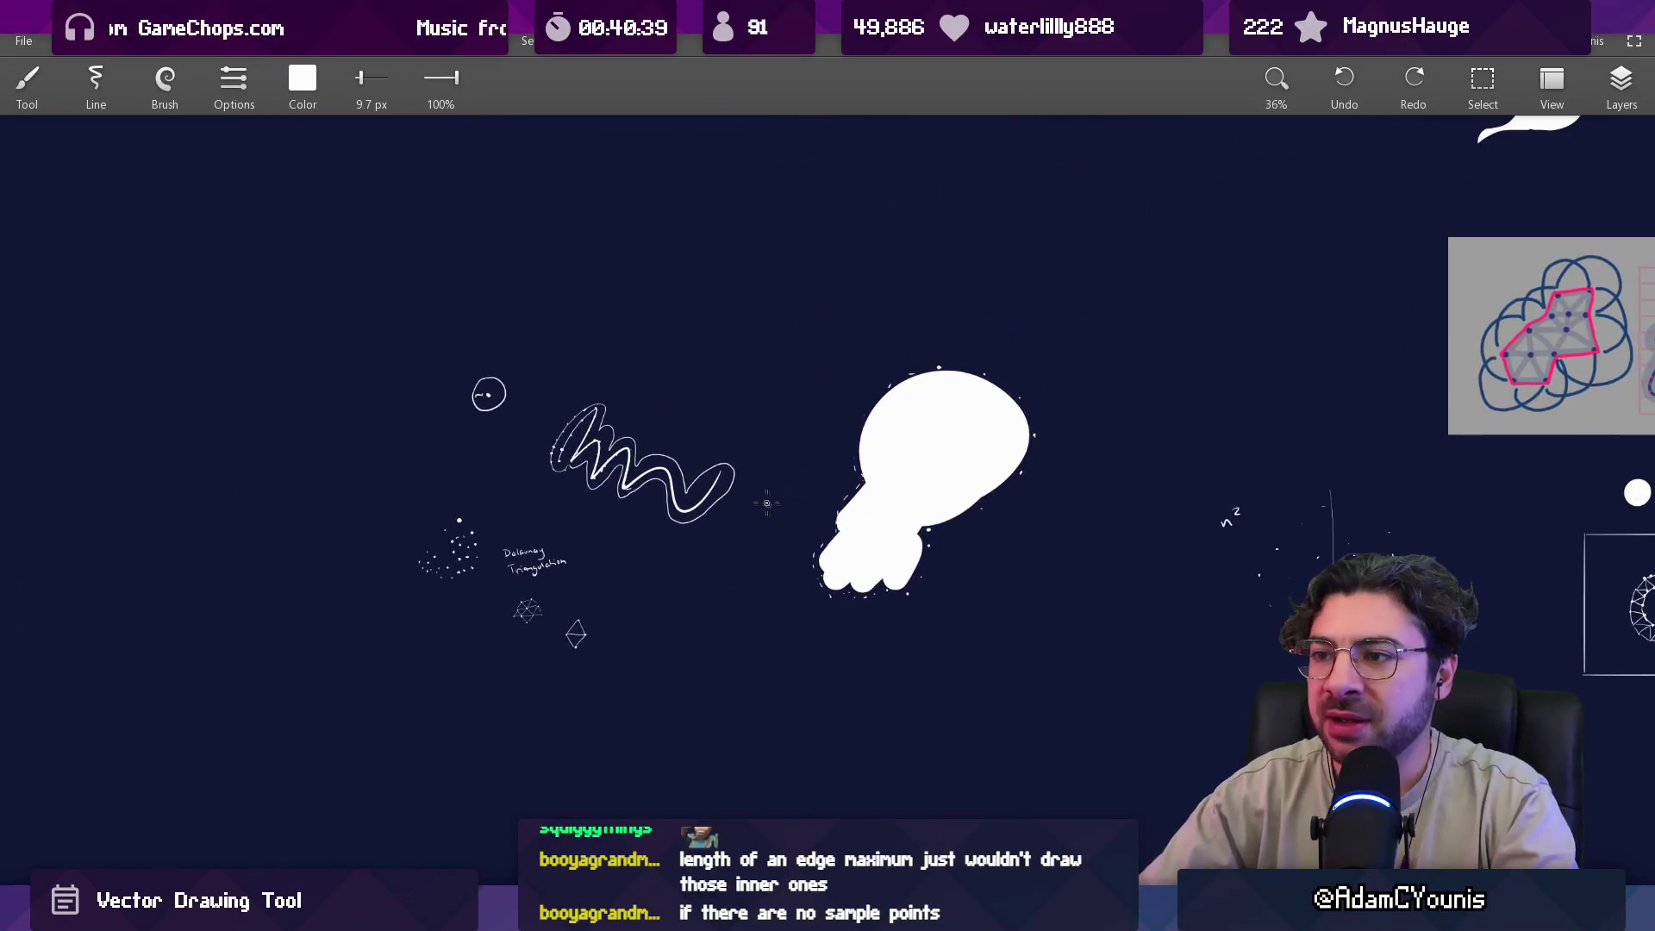
pyautogui.scroll(3, 750, 491)
pyautogui.scroll(-3, 675, 575)
pyautogui.scroll(2, 675, 575)
# Try several 84 px white strokes, undoing the failures, and finish with a looping ring stroke.
pyautogui.moveTo(528, 487)
pyautogui.mouseDown()
pyautogui.moveTo(636, 407)
pyautogui.moveTo(654, 419)
pyautogui.mouseUp()
pyautogui.hotkey('ctrl', 'z')
pyautogui.moveTo(485, 497); pyautogui.dragTo(657, 418)
pyautogui.hotkey('ctrl', 'z')
pyautogui.moveTo(507, 472)
pyautogui.mouseDown()
pyautogui.moveTo(527, 455)
pyautogui.moveTo(639, 451)
pyautogui.moveTo(577, 595)
pyautogui.moveTo(685, 613)
pyautogui.moveTo(750, 547)
pyautogui.moveTo(820, 521)
pyautogui.moveTo(813, 480)
pyautogui.moveTo(756, 411)
pyautogui.mouseUp()
pyautogui.hotkey('ctrl', 'z')
pyautogui.moveTo(481, 489)
pyautogui.mouseDown()
pyautogui.moveTo(491, 474)
pyautogui.moveTo(558, 510)
pyautogui.moveTo(710, 493)
pyautogui.moveTo(820, 370)
pyautogui.mouseUp()
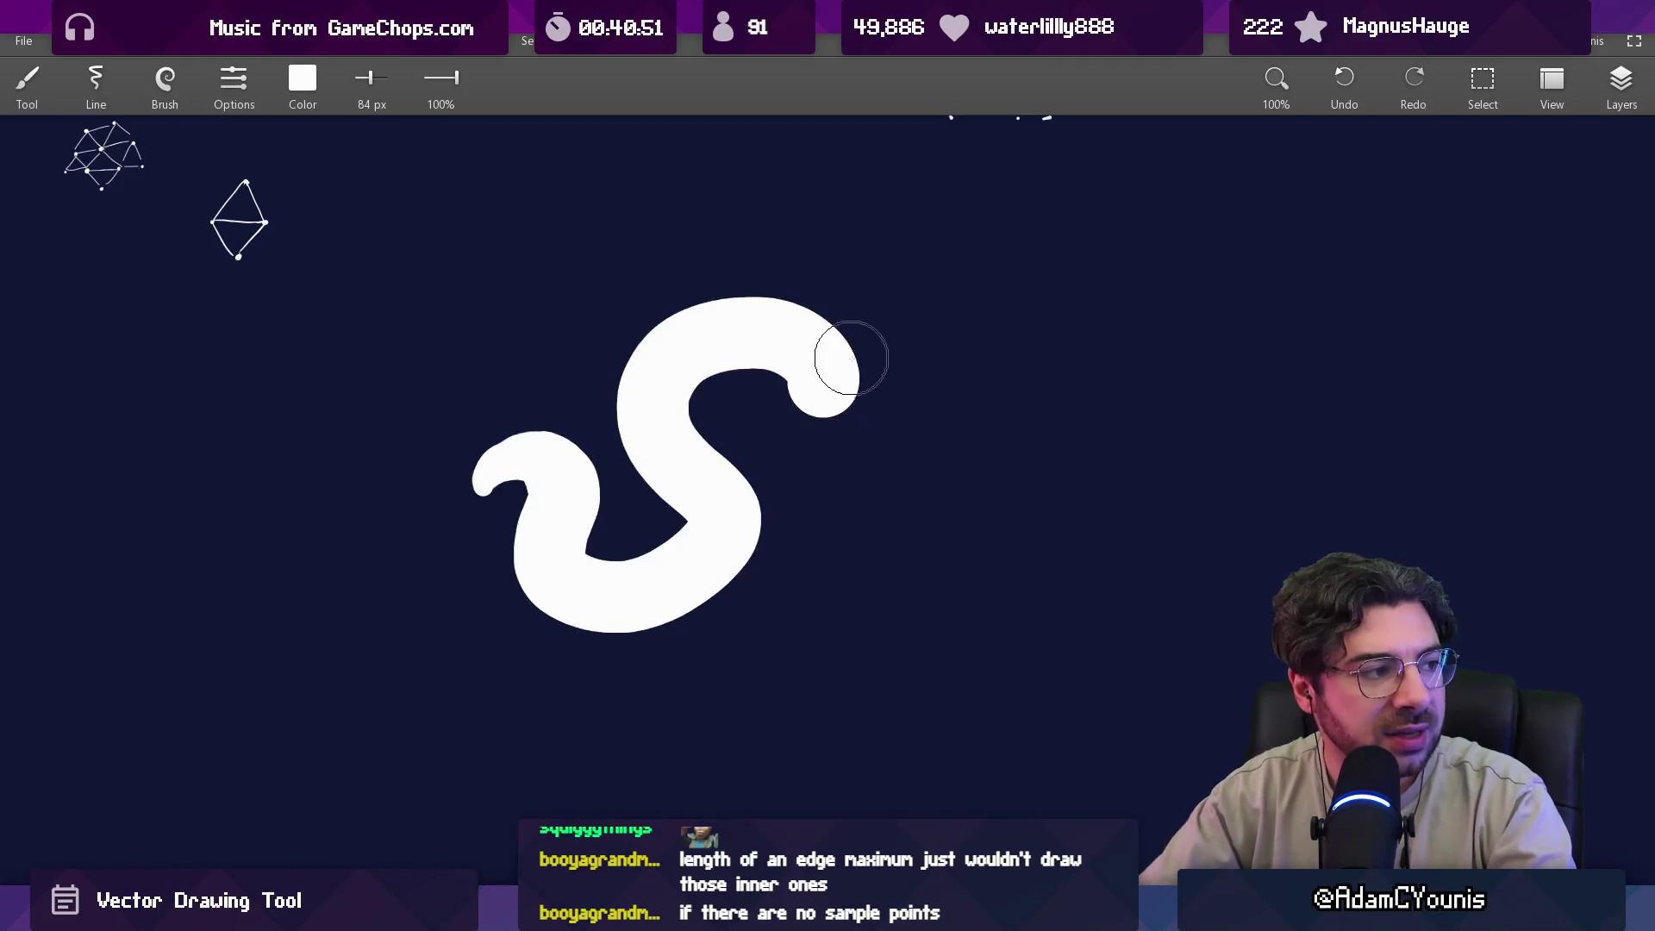
pyautogui.hotkey('ctrl', 'z')
pyautogui.moveTo(500, 500)
pyautogui.mouseDown()
pyautogui.moveTo(565, 436)
pyautogui.moveTo(592, 598)
pyautogui.moveTo(724, 504)
pyautogui.moveTo(539, 514)
pyautogui.moveTo(529, 458)
pyautogui.moveTo(689, 436)
pyautogui.mouseUp()
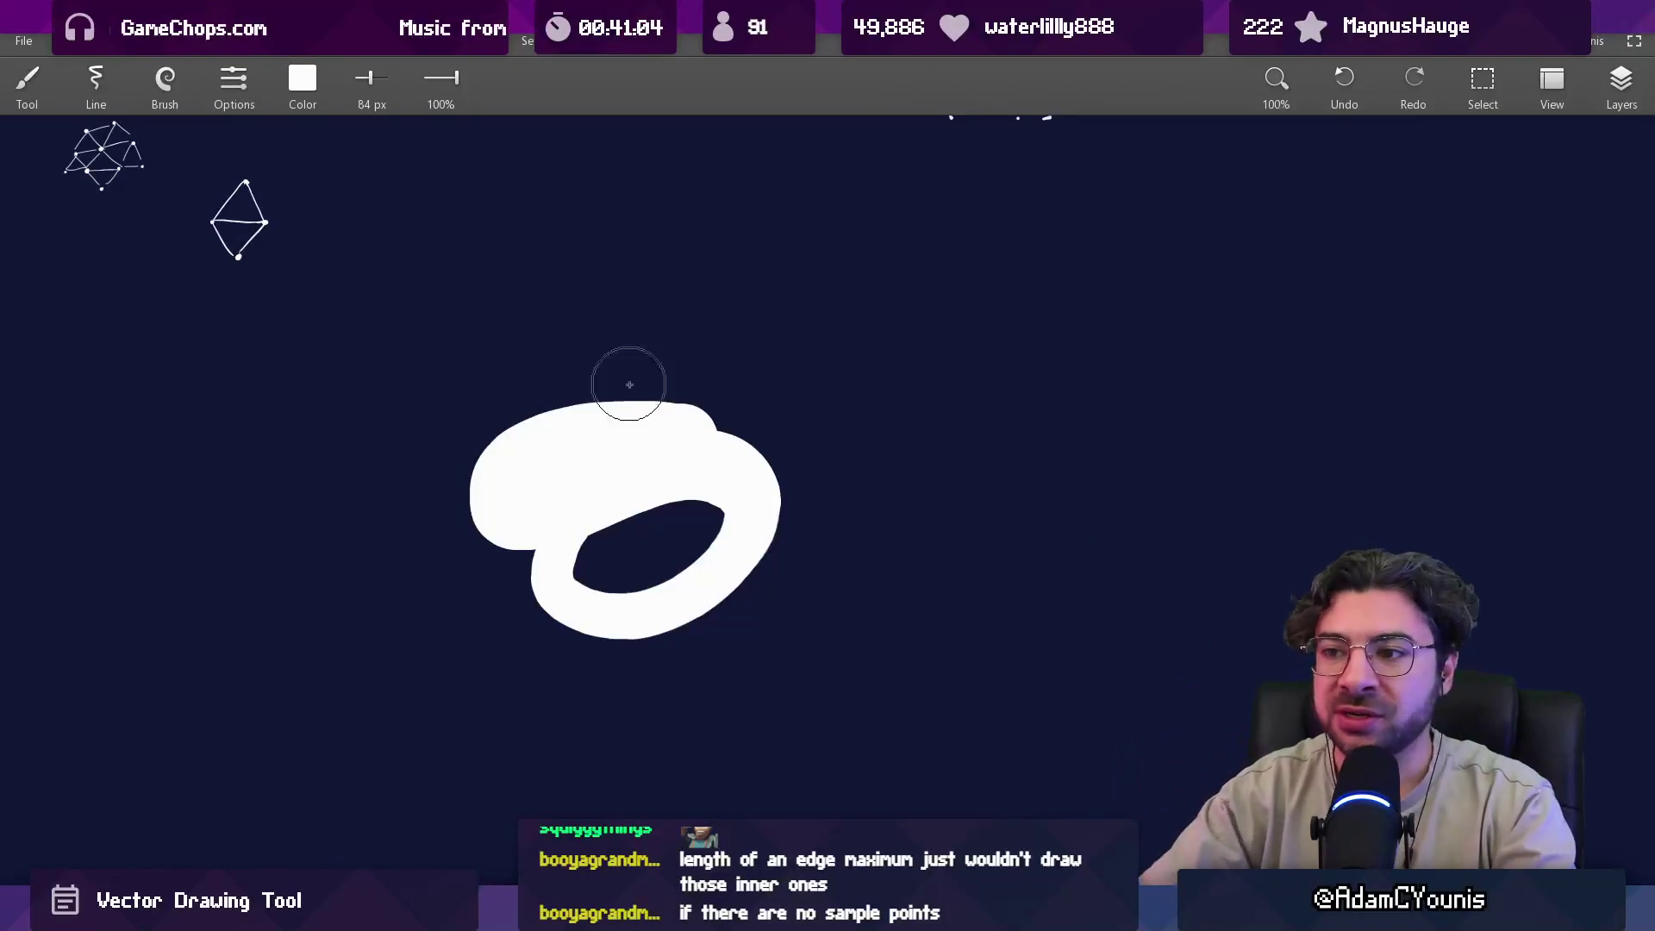
# Undo the white ring and draw a thin 17 px outline with an inner loop.
pyautogui.press('e')
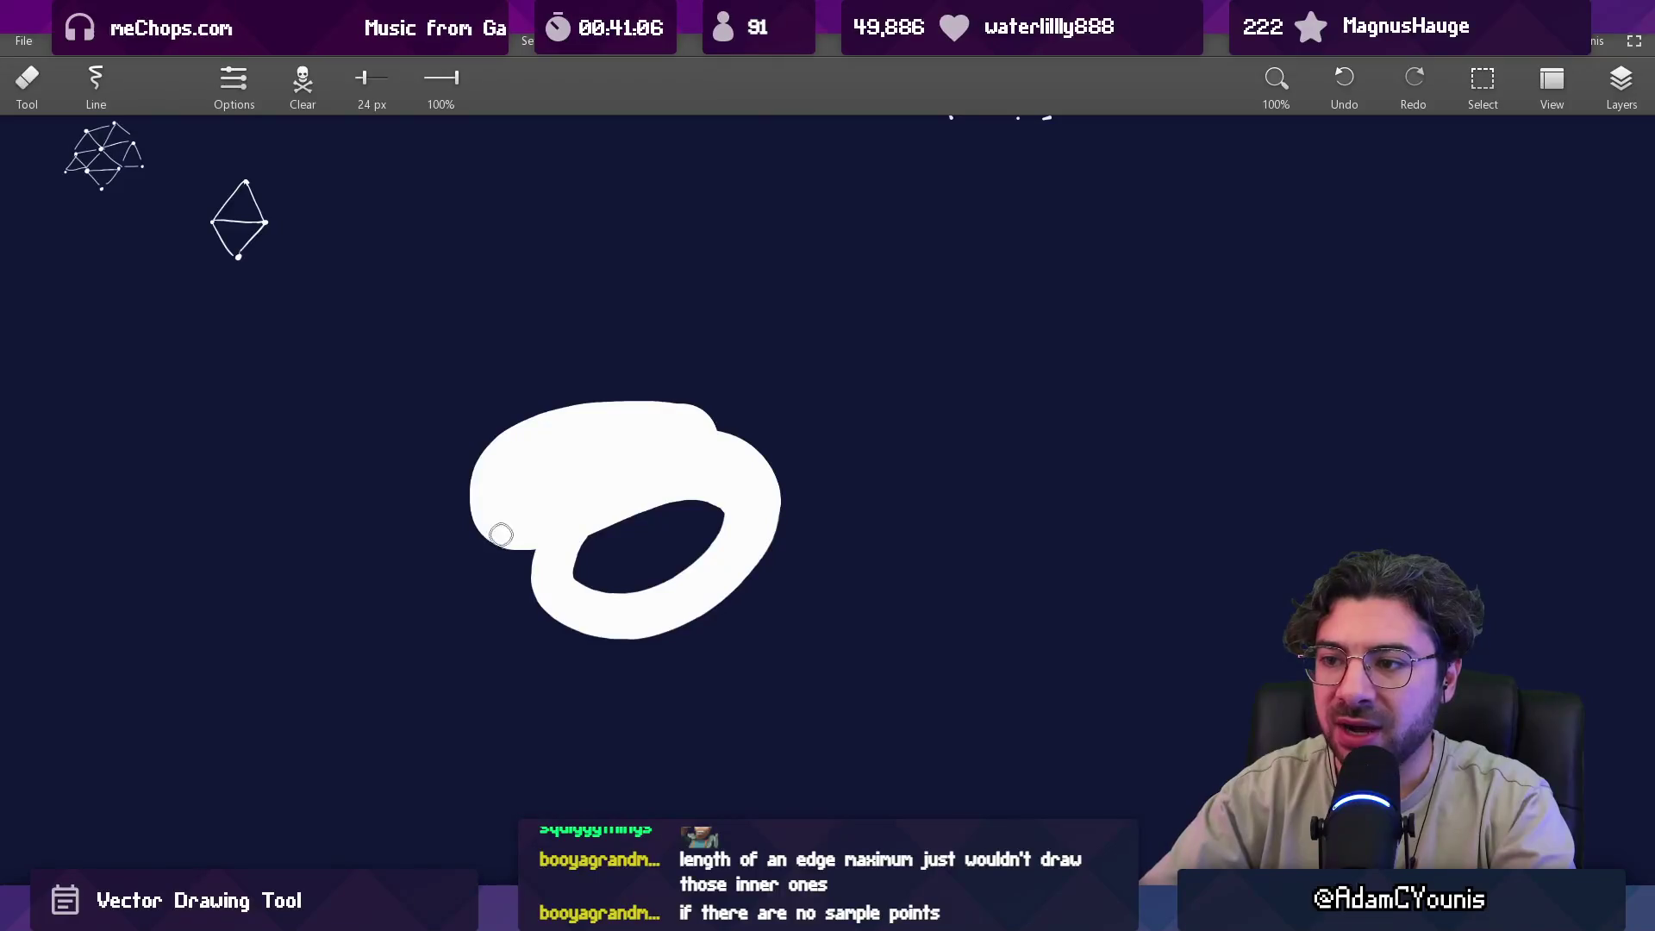
pyautogui.press('b')
pyautogui.hotkey('ctrl', 'z')
pyautogui.moveTo(486, 524)
pyautogui.mouseDown()
pyautogui.moveTo(549, 550)
pyautogui.moveTo(572, 595)
pyautogui.moveTo(591, 480)
pyautogui.moveTo(495, 488)
pyautogui.moveTo(515, 549)
pyautogui.moveTo(718, 362)
pyautogui.moveTo(739, 635)
pyautogui.moveTo(546, 532)
pyautogui.mouseUp()
pyautogui.hotkey('ctrl', 'z')
pyautogui.scroll(-5, 581, 469)
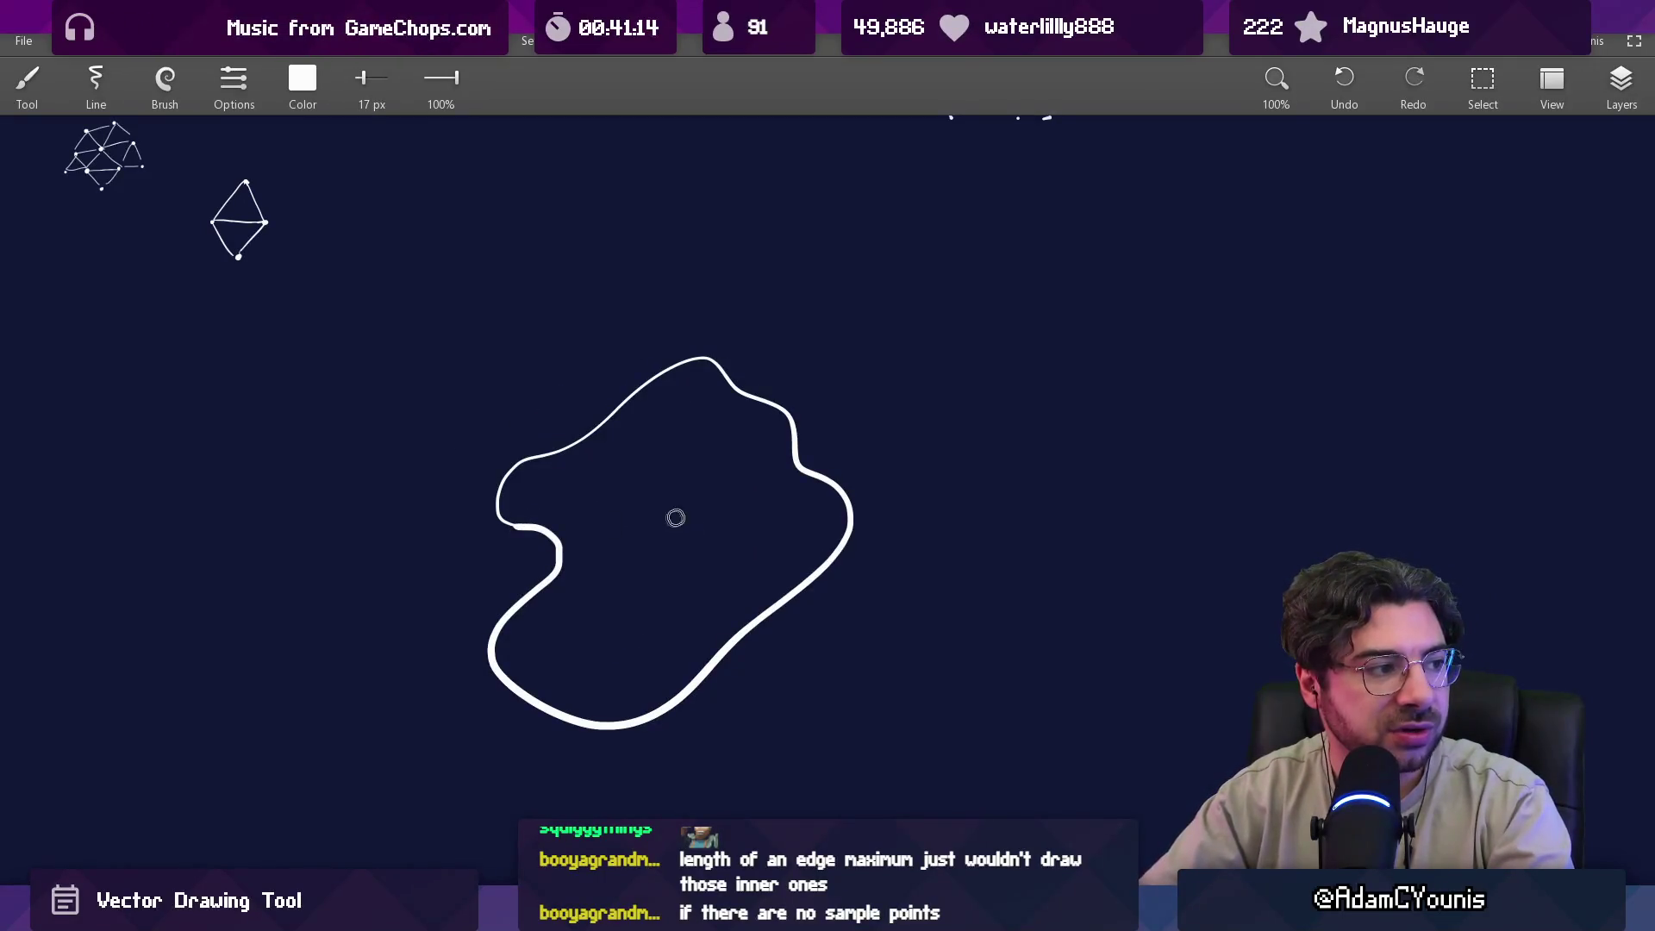
pyautogui.moveTo(626, 635); pyautogui.dragTo(684, 510)
# Recentre the view on the triangulated shape and squiggle.
pyautogui.scroll(3, 584, 474)
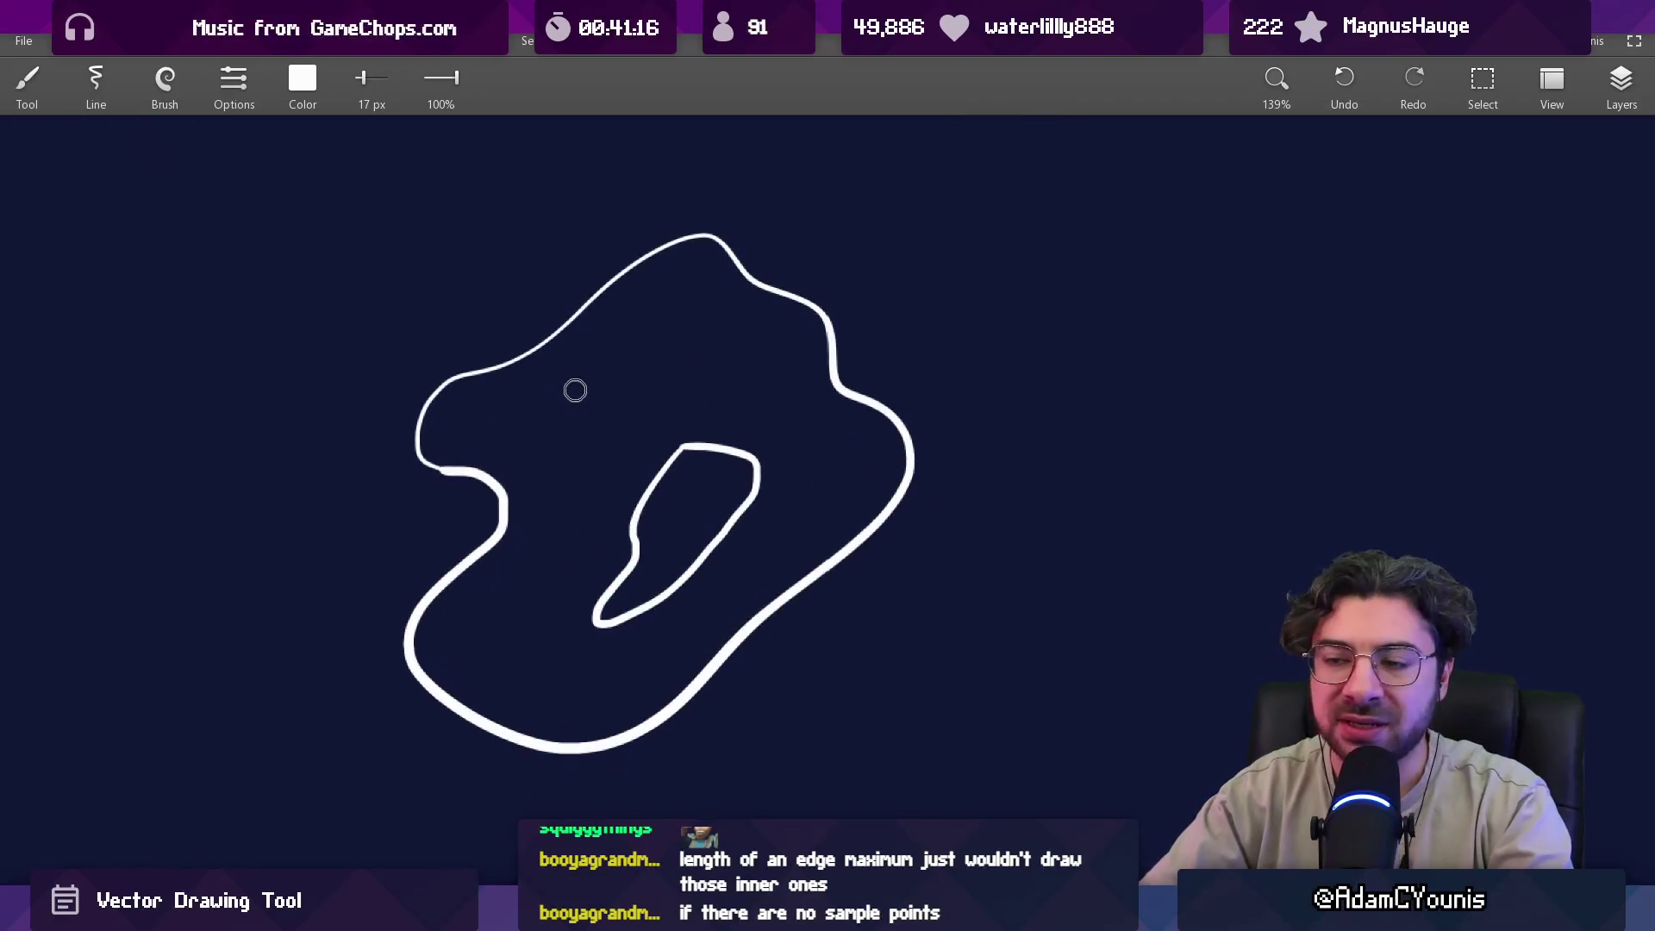
pyautogui.moveTo(638, 403); pyautogui.dragTo(517, 417)
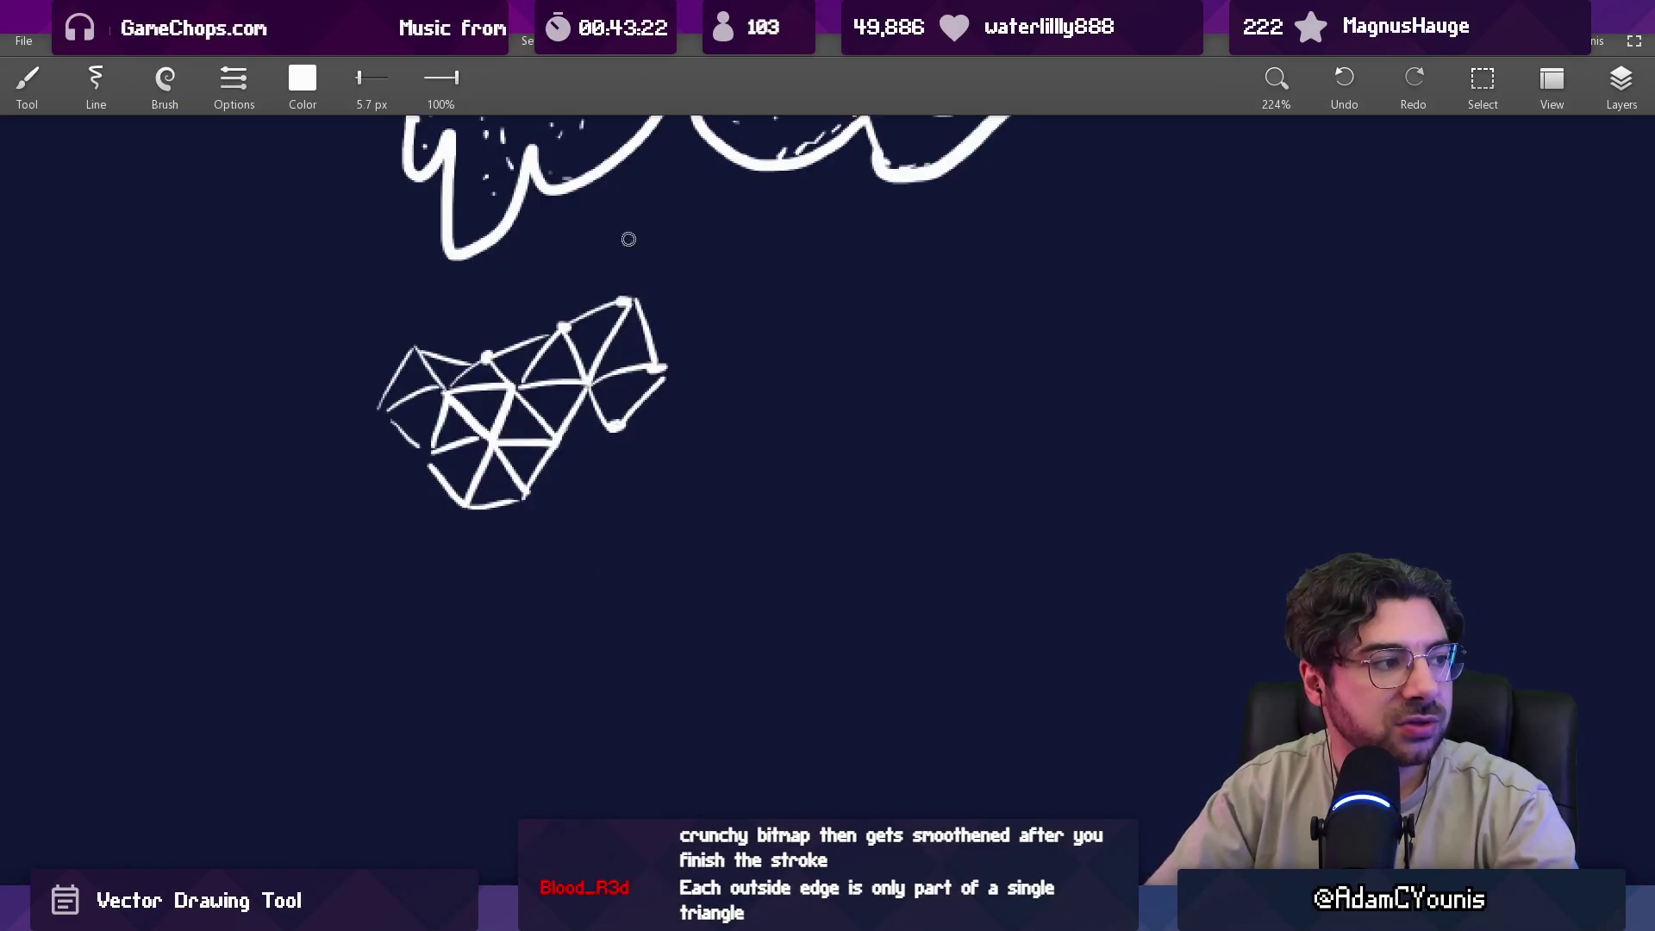
pyautogui.scroll(2, 559, 350)
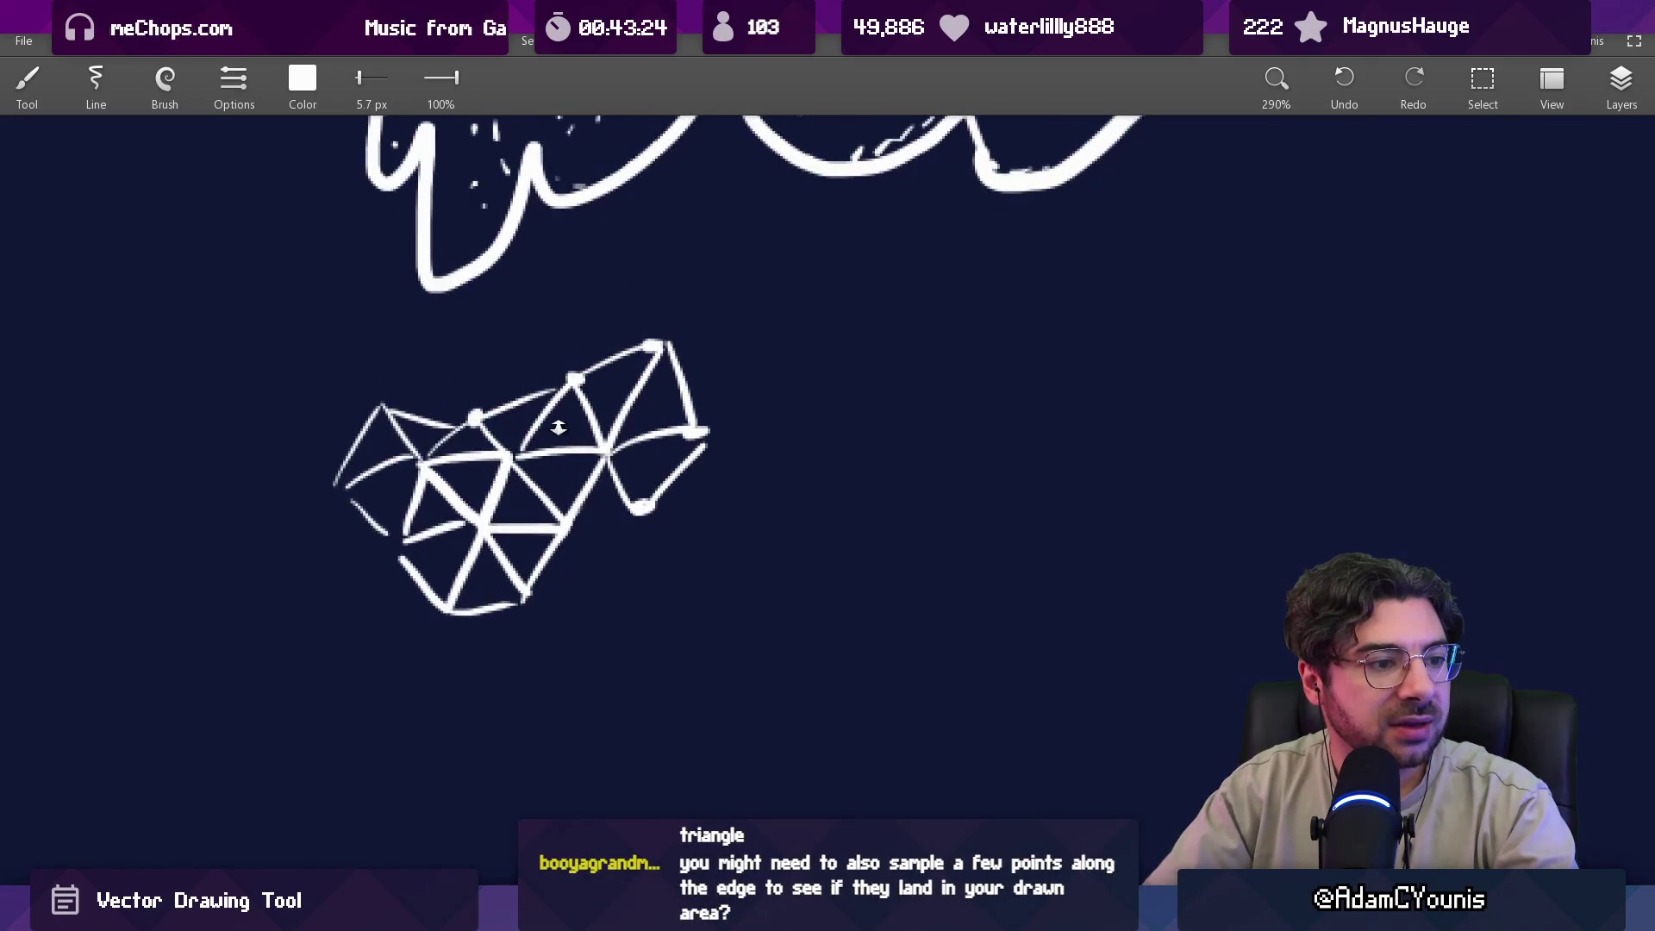
pyautogui.scroll(-2, 556, 429)
pyautogui.moveTo(556, 429); pyautogui.dragTo(512, 539)
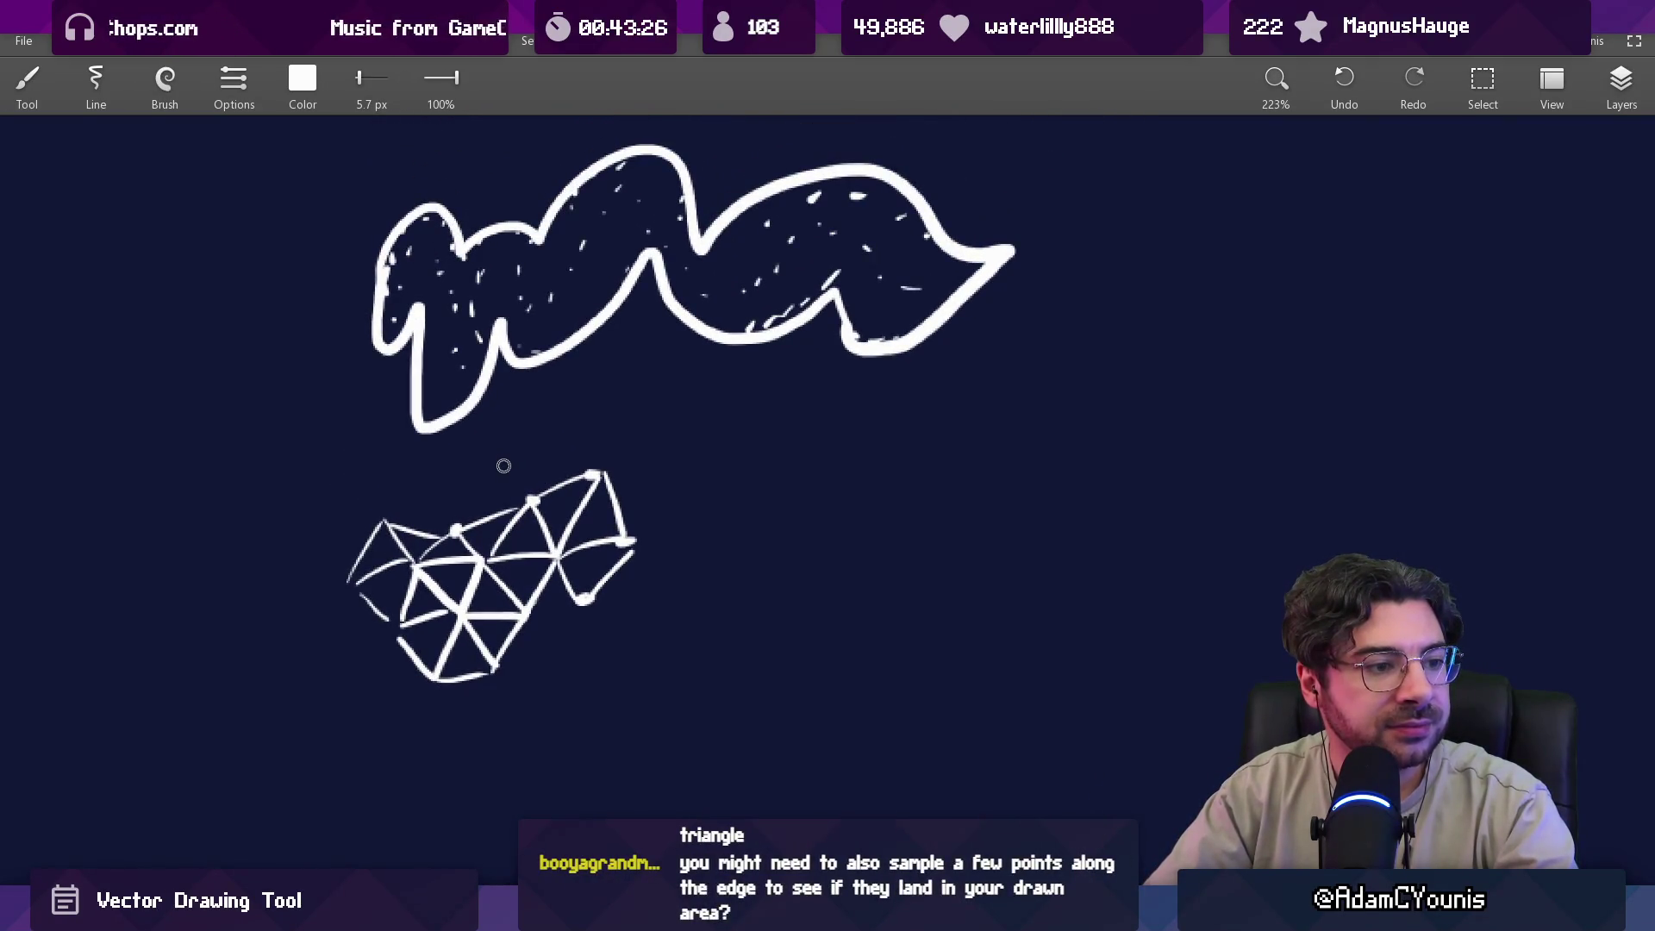
pyautogui.moveTo(512, 517); pyautogui.dragTo(557, 510)
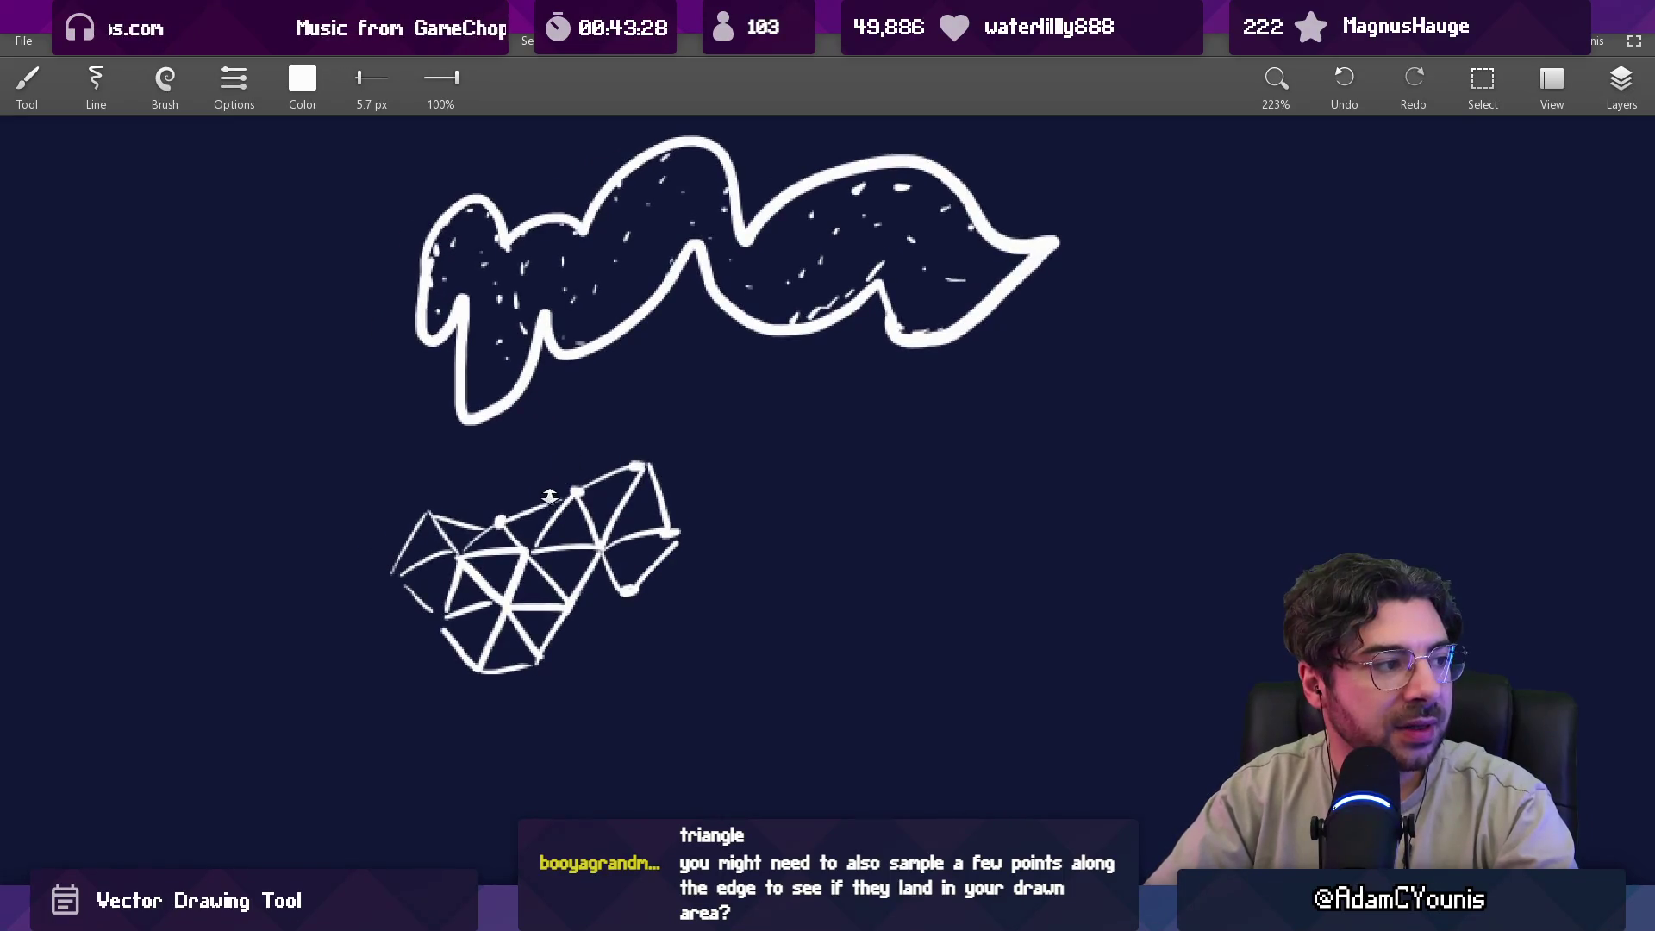
pyautogui.scroll(3, 550, 494)
pyautogui.moveTo(380, 573)
pyautogui.mouseDown()
pyautogui.moveTo(401, 474)
pyautogui.moveTo(458, 507)
pyautogui.moveTo(499, 569)
pyautogui.moveTo(571, 516)
pyautogui.moveTo(550, 461)
pyautogui.moveTo(655, 414)
pyautogui.moveTo(687, 366)
pyautogui.moveTo(541, 447)
pyautogui.moveTo(414, 436)
pyautogui.moveTo(388, 469)
pyautogui.moveTo(503, 583)
pyautogui.moveTo(587, 492)
pyautogui.mouseUp()
# Erase the triangulated shape's inner edges, then paint a white round blob at left.
pyautogui.press('e')
pyautogui.scroll(-5, 569, 480)
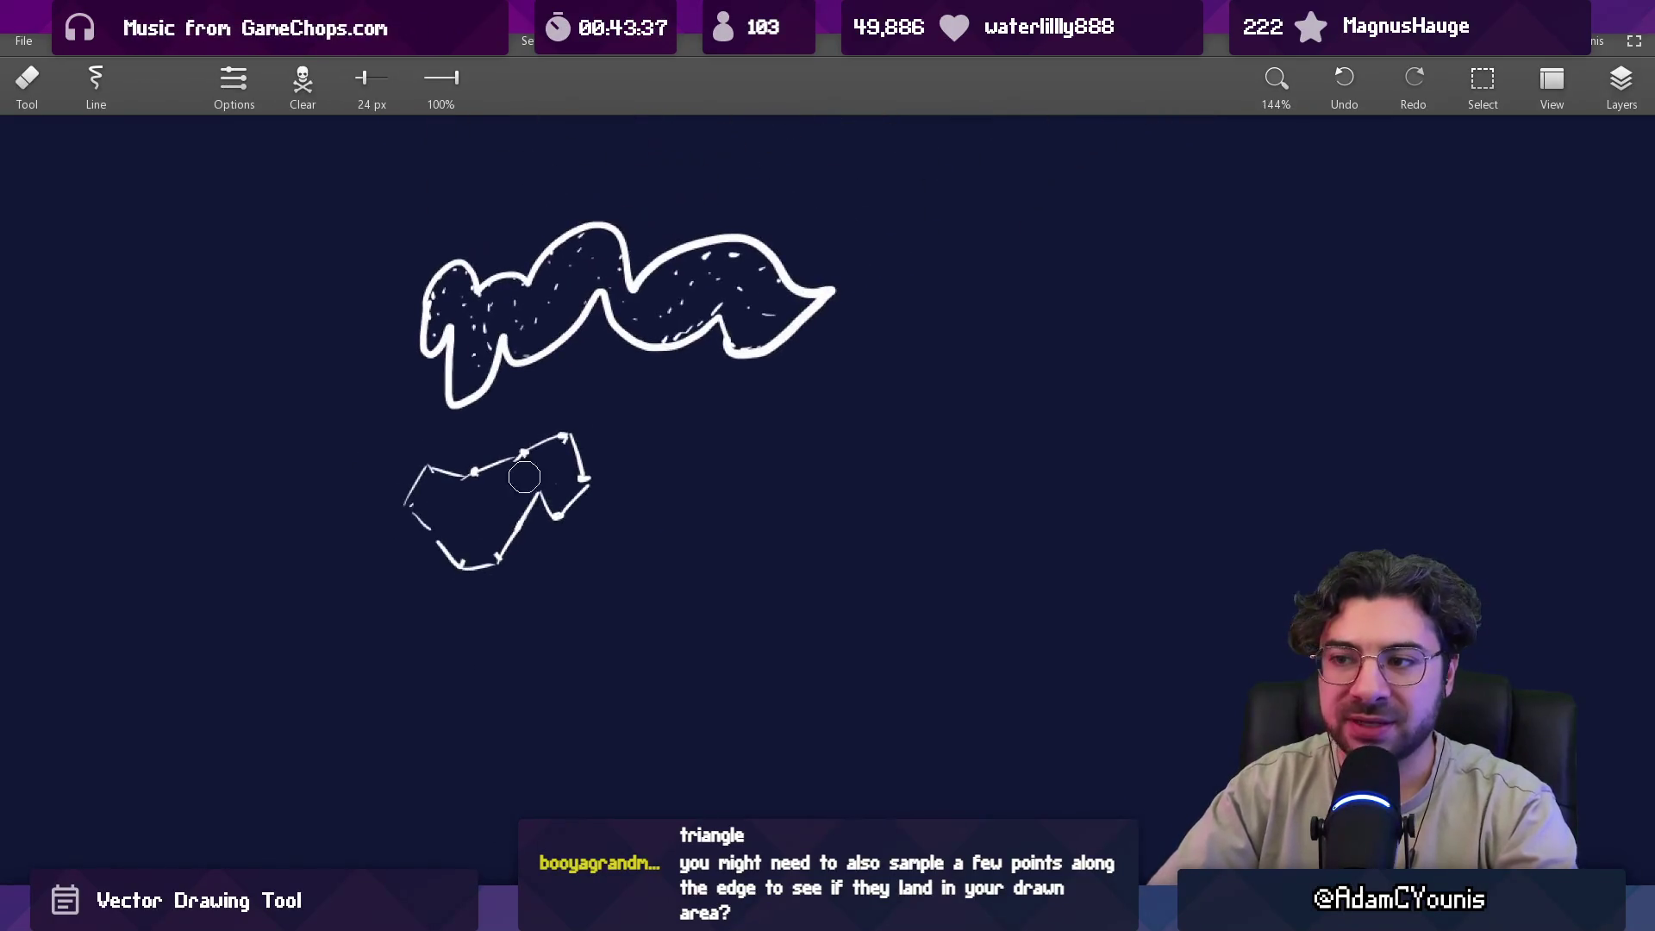
pyautogui.scroll(-4, 601, 434)
pyautogui.scroll(4, 599, 376)
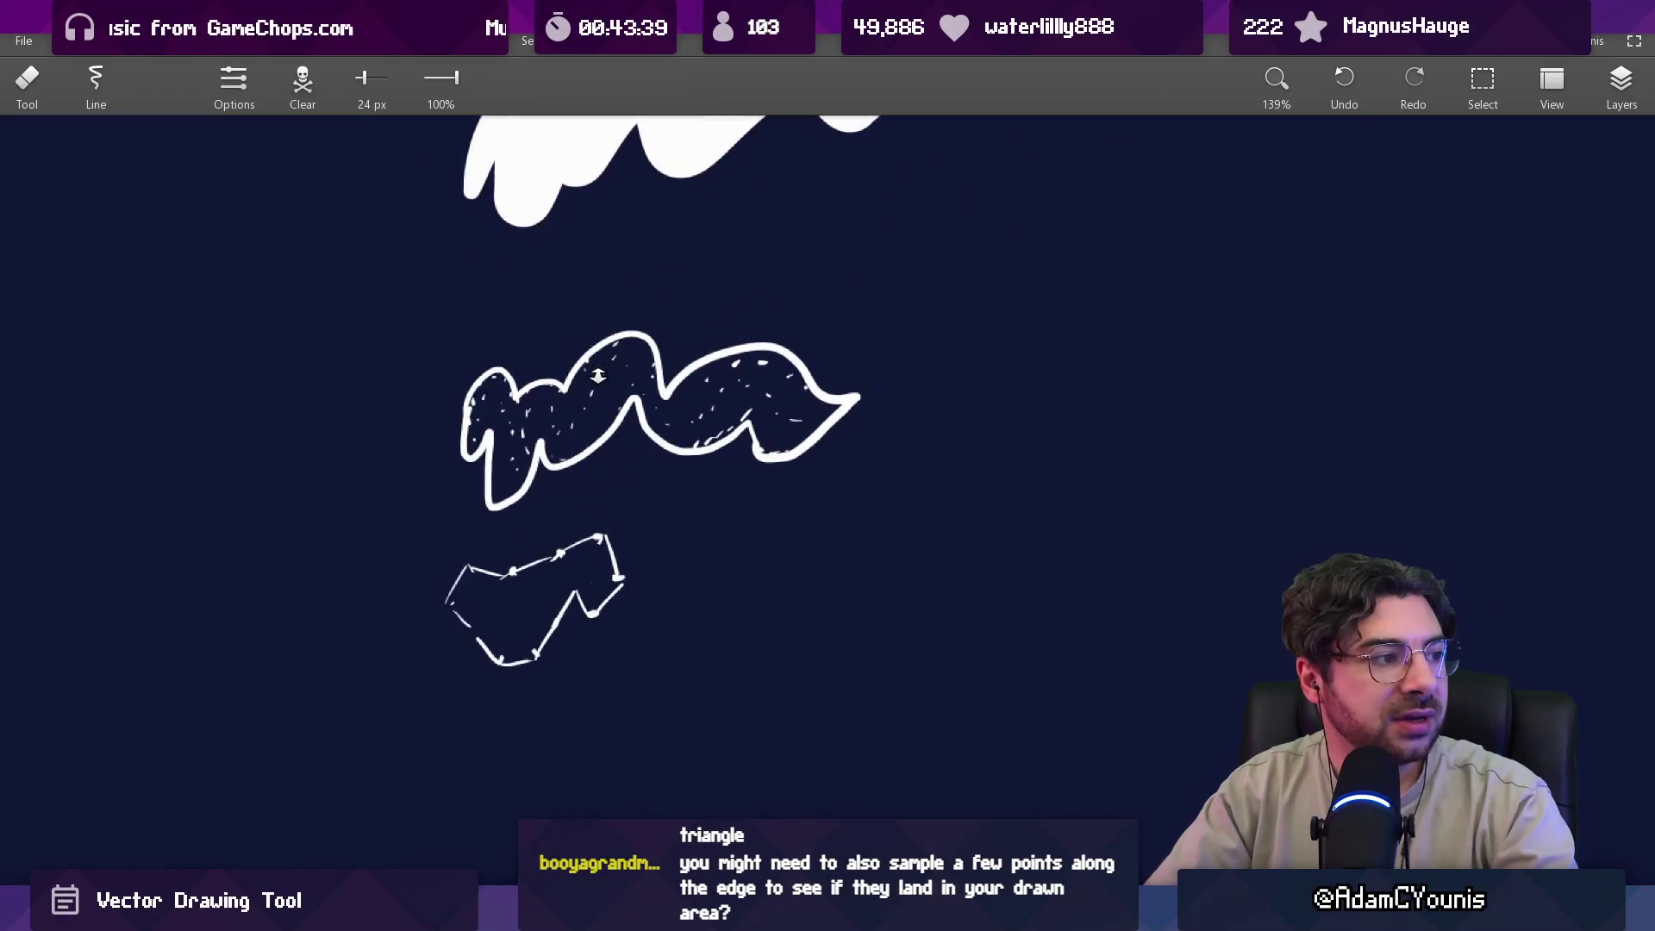
pyautogui.scroll(2, 594, 482)
pyautogui.press('b')
pyautogui.moveTo(417, 425)
pyautogui.mouseDown()
pyautogui.moveTo(325, 465)
pyautogui.moveTo(369, 491)
pyautogui.moveTo(319, 432)
pyautogui.moveTo(340, 451)
pyautogui.moveTo(325, 432)
pyautogui.moveTo(371, 420)
pyautogui.moveTo(322, 454)
pyautogui.moveTo(365, 395)
pyautogui.moveTo(376, 503)
pyautogui.moveTo(273, 456)
pyautogui.moveTo(392, 428)
pyautogui.moveTo(421, 443)
pyautogui.moveTo(399, 448)
pyautogui.mouseUp()
# Erase the centre of the 51 px white disk to hollow it, undoing stray erasures.
pyautogui.press('e')
pyautogui.hotkey('ctrl', 'z')
pyautogui.moveTo(358, 381)
pyautogui.mouseDown()
pyautogui.moveTo(372, 382)
pyautogui.moveTo(392, 479)
pyautogui.moveTo(344, 379)
pyautogui.moveTo(379, 432)
pyautogui.moveTo(373, 500)
pyautogui.moveTo(284, 515)
pyautogui.moveTo(353, 379)
pyautogui.moveTo(371, 492)
pyautogui.moveTo(356, 460)
pyautogui.moveTo(272, 472)
pyautogui.moveTo(345, 431)
pyautogui.moveTo(335, 413)
pyautogui.mouseUp()
pyautogui.hotkey('ctrl', 'z')
pyautogui.press('b')
pyautogui.hotkey('ctrl', 'z')
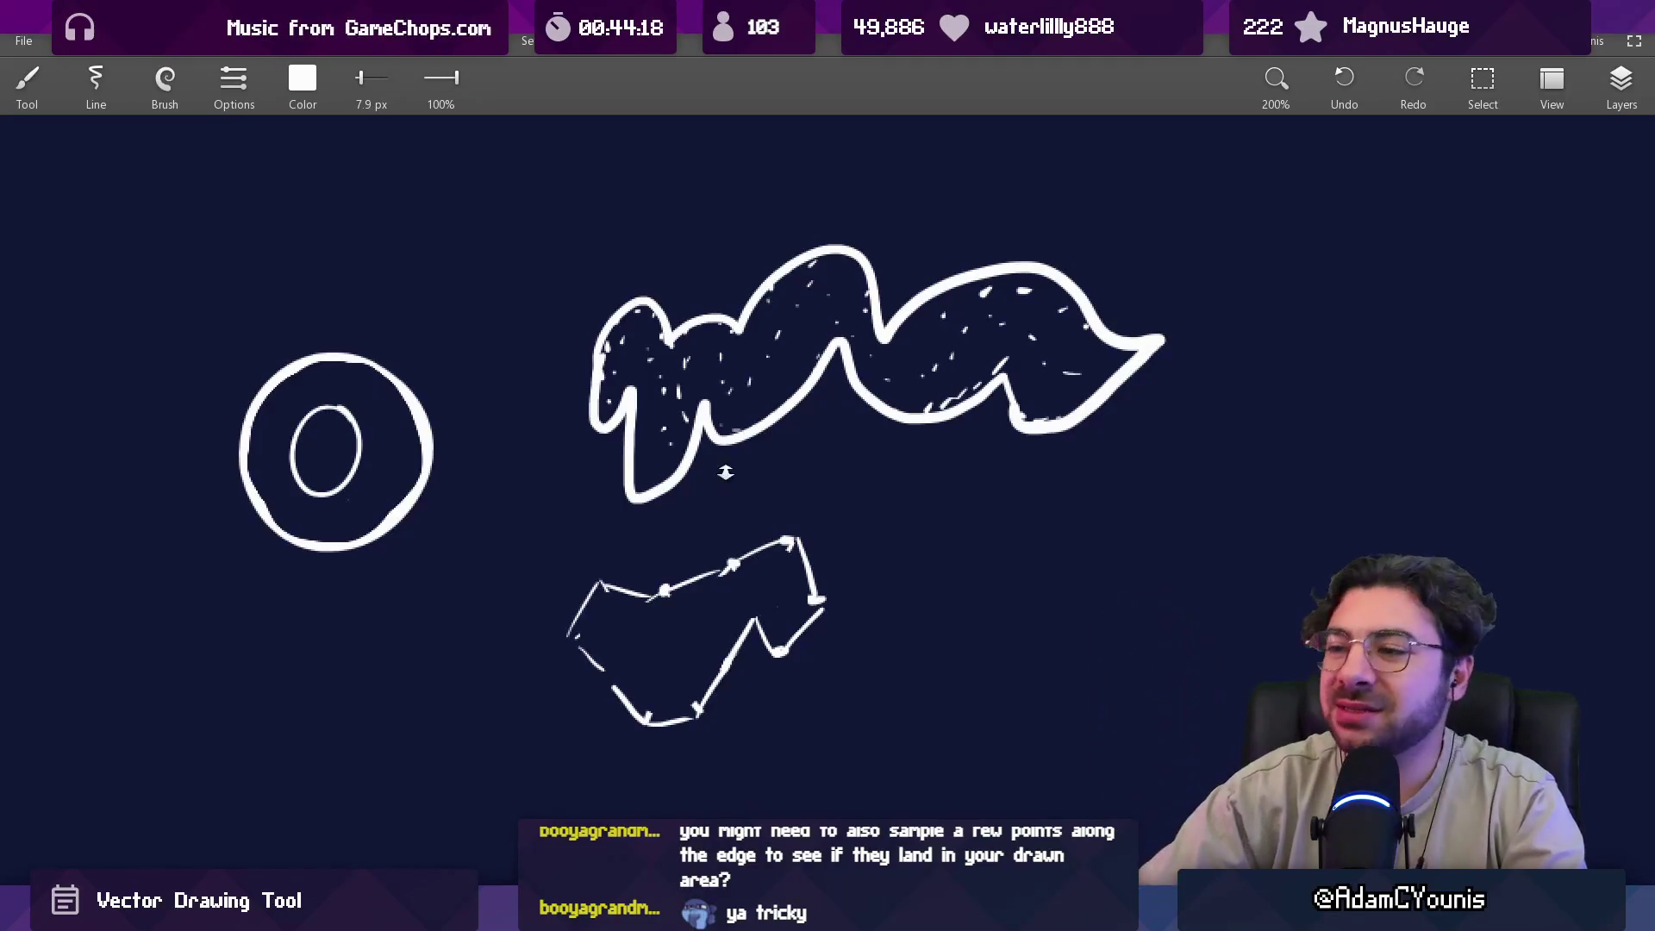
# Zoom out to 29% to show every drawing on the canvas.
pyautogui.scroll(-2, 691, 543)
pyautogui.scroll(-2, 690, 543)
pyautogui.moveTo(656, 138)
pyautogui.mouseDown()
pyautogui.moveTo(664, 413)
pyautogui.moveTo(575, 563)
pyautogui.mouseUp()
pyautogui.scroll(-2, 575, 563)
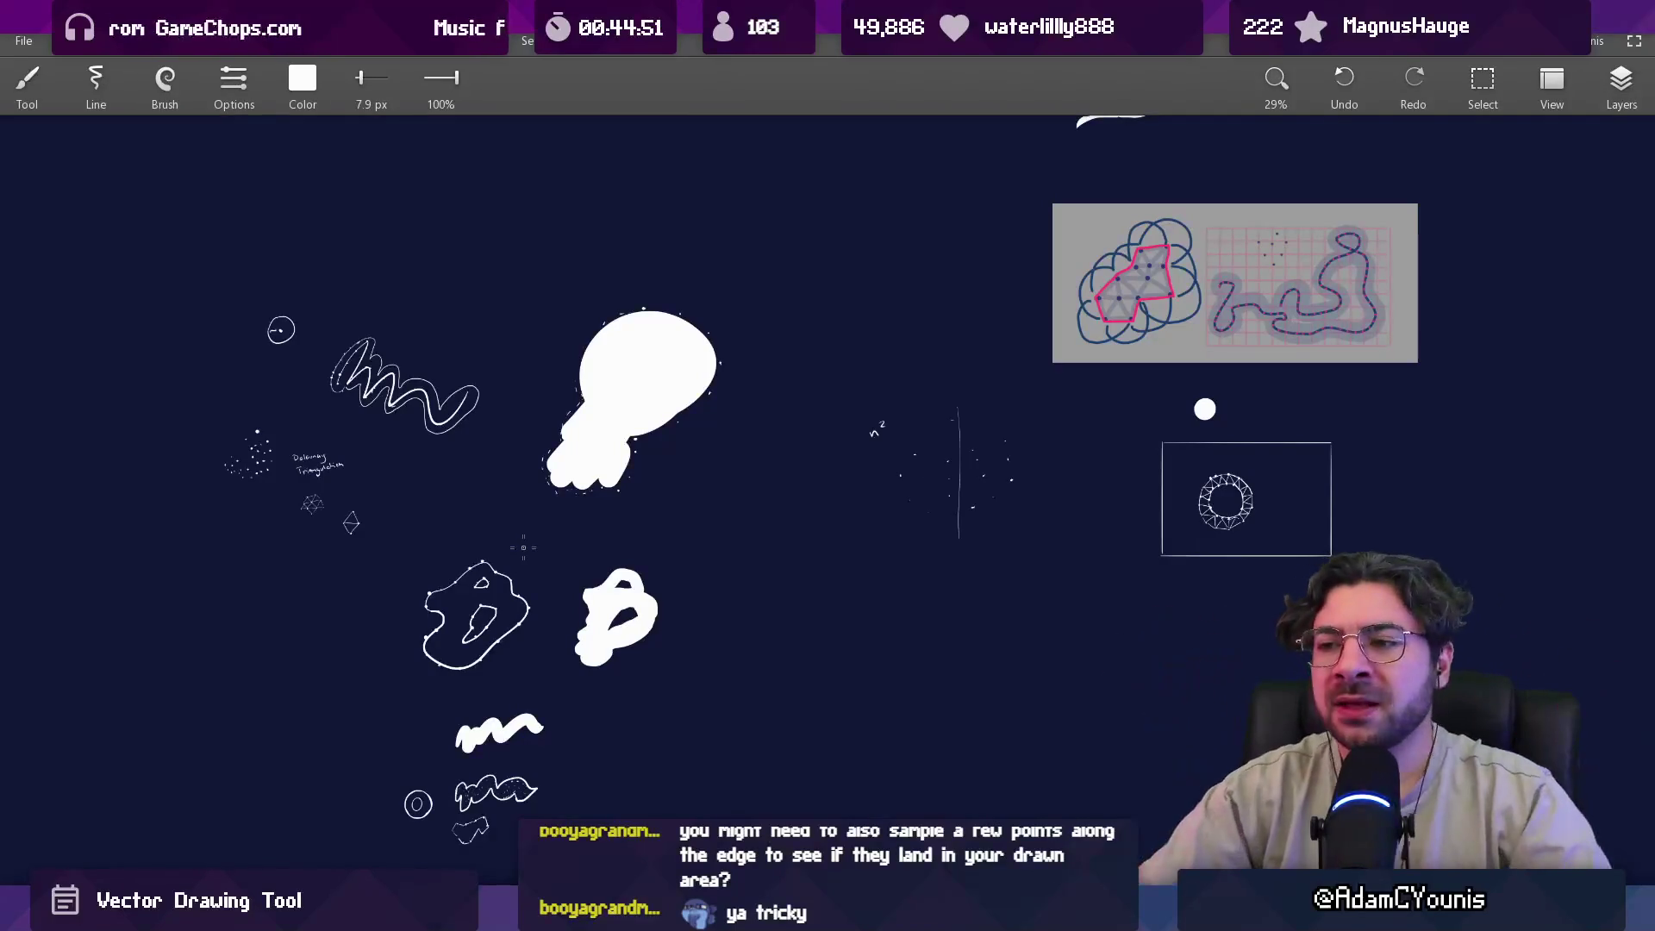
# Launch Macromedia Flash 8 from the Windows search ('mac') and create a new Flash Document.
pyautogui.moveTo(597, 513); pyautogui.dragTo(933, 322)
pyautogui.scroll(3, 529, 363)
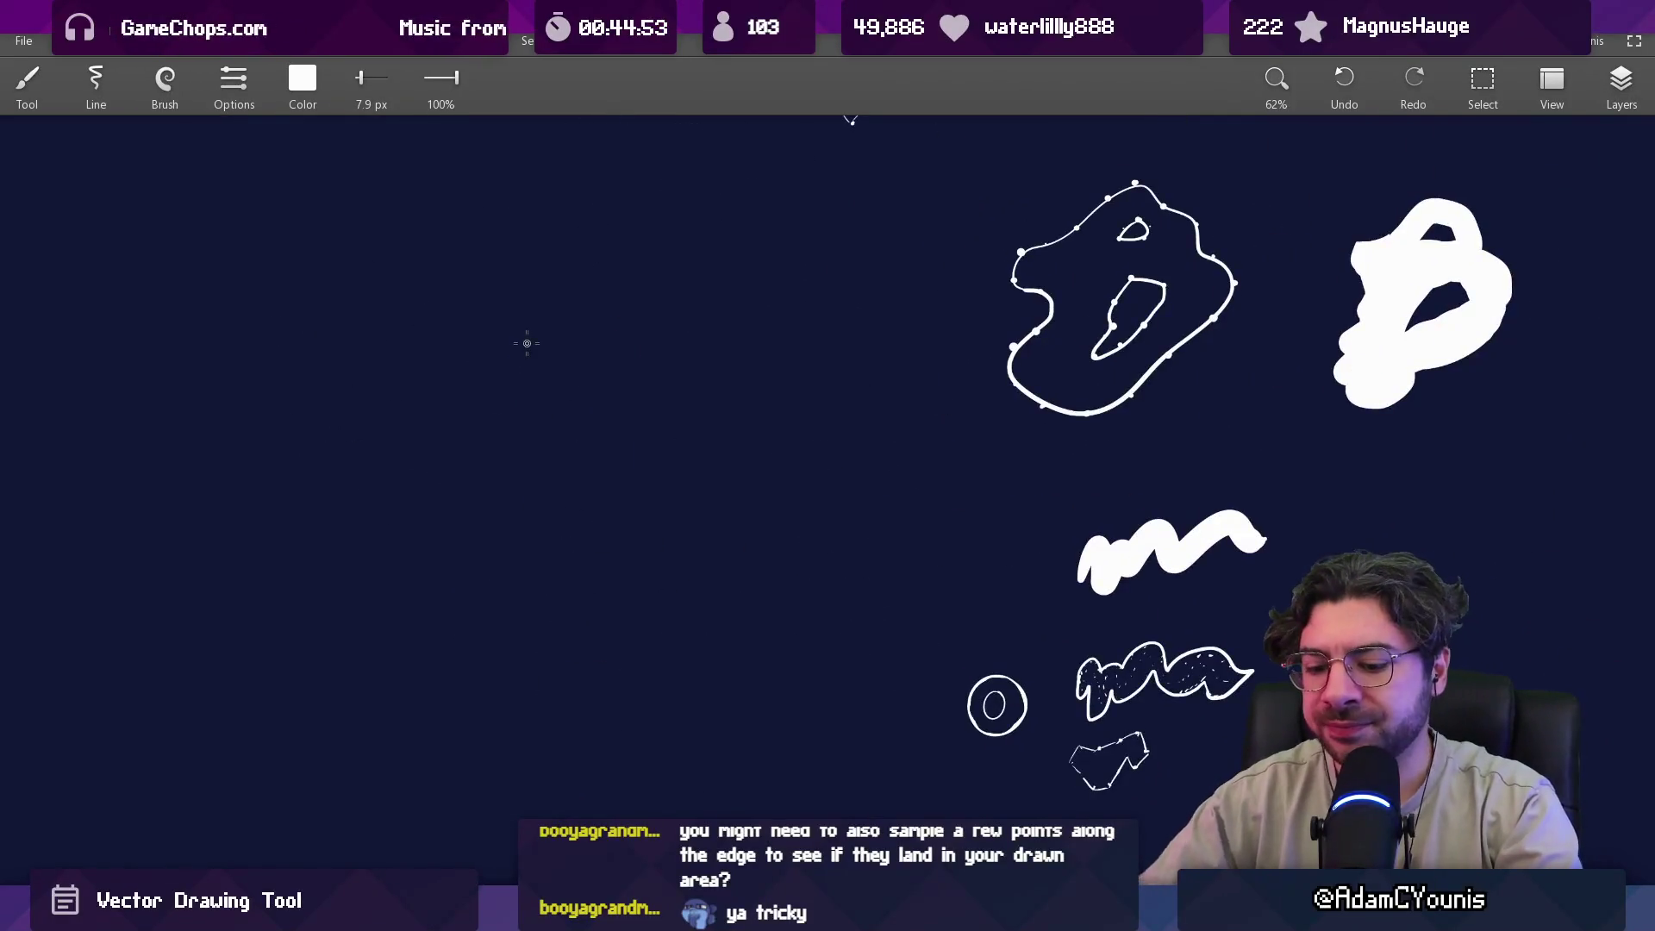
pyautogui.press('super')
pyautogui.write('mac')
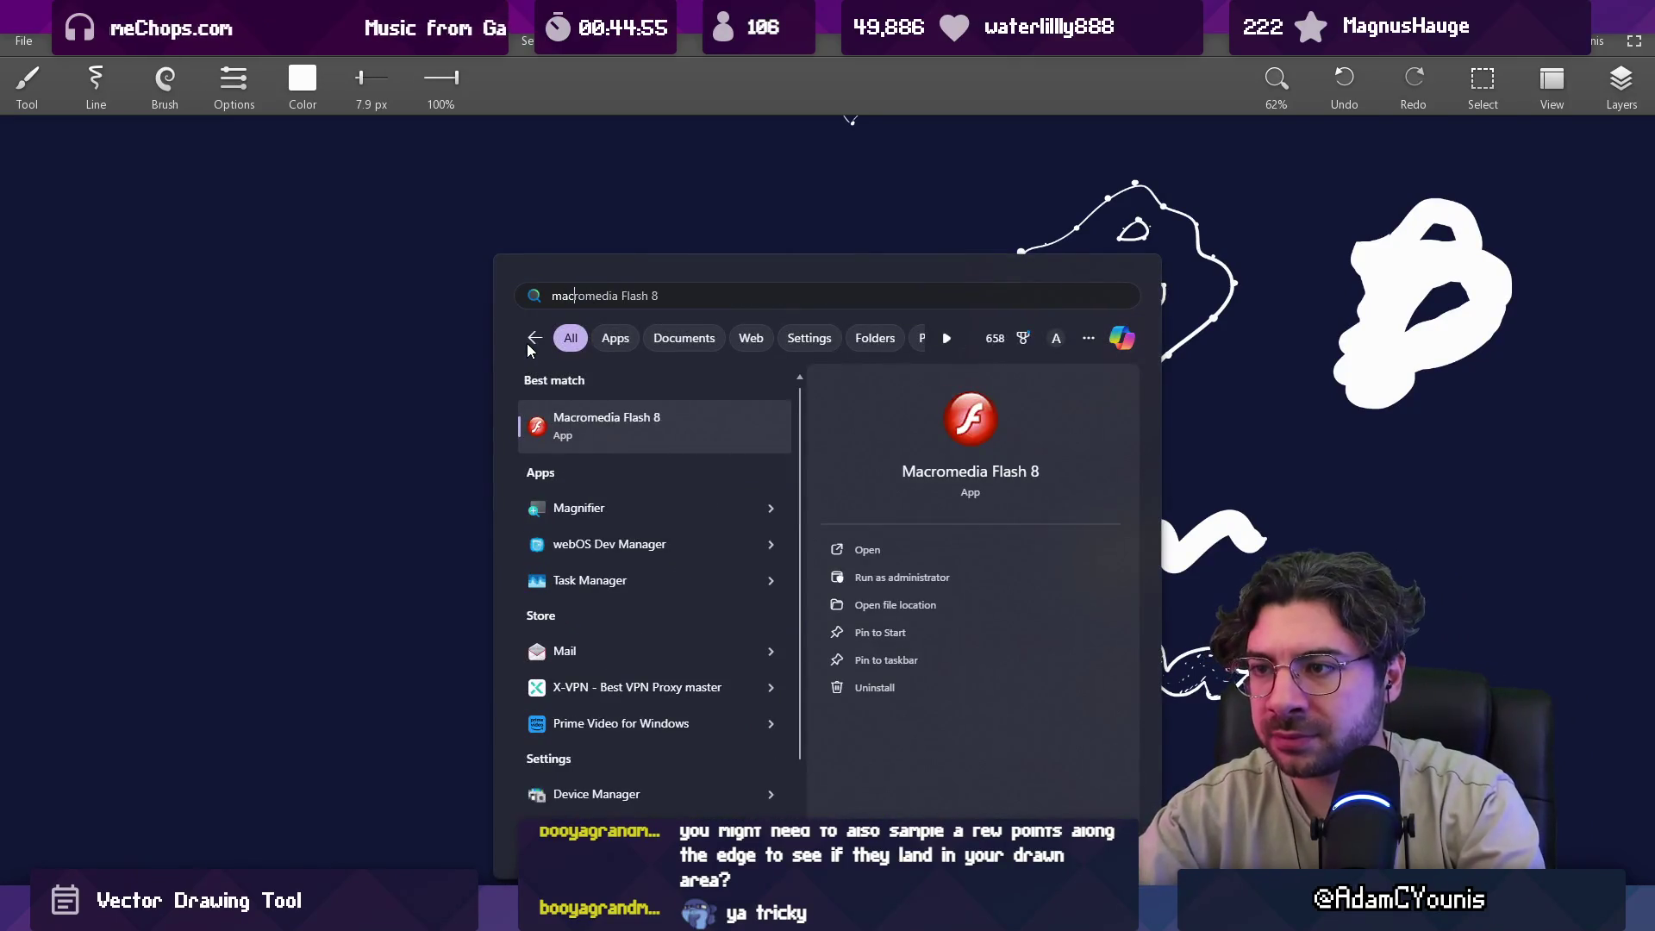
pyautogui.press('Return')
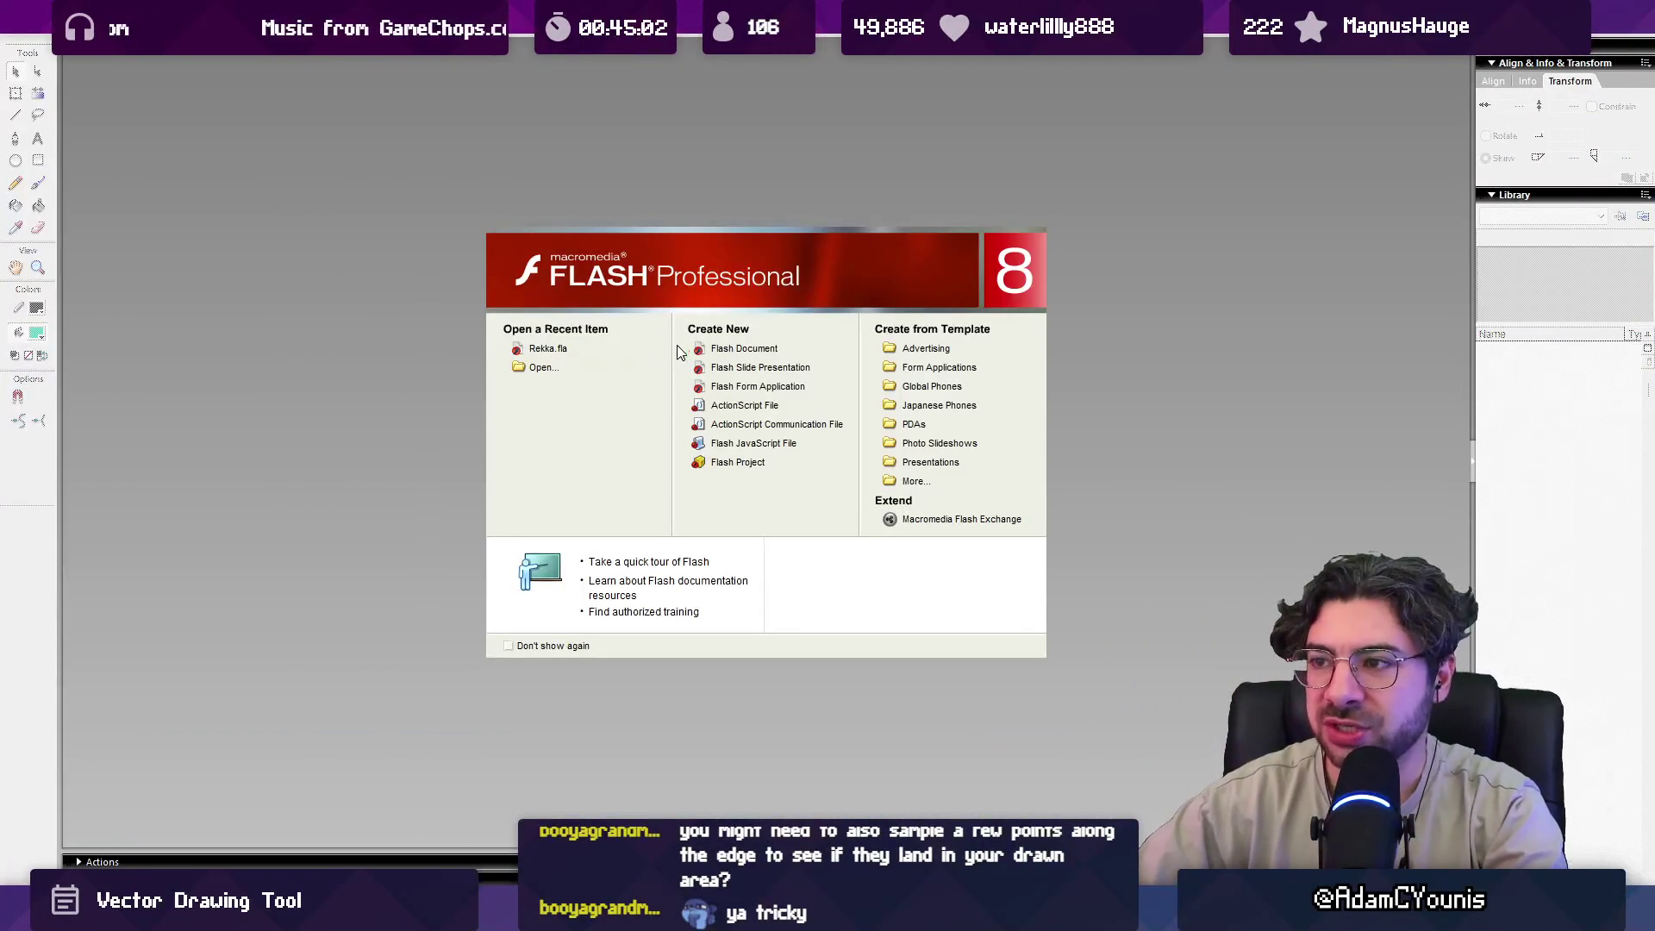
pyautogui.click(707, 351)
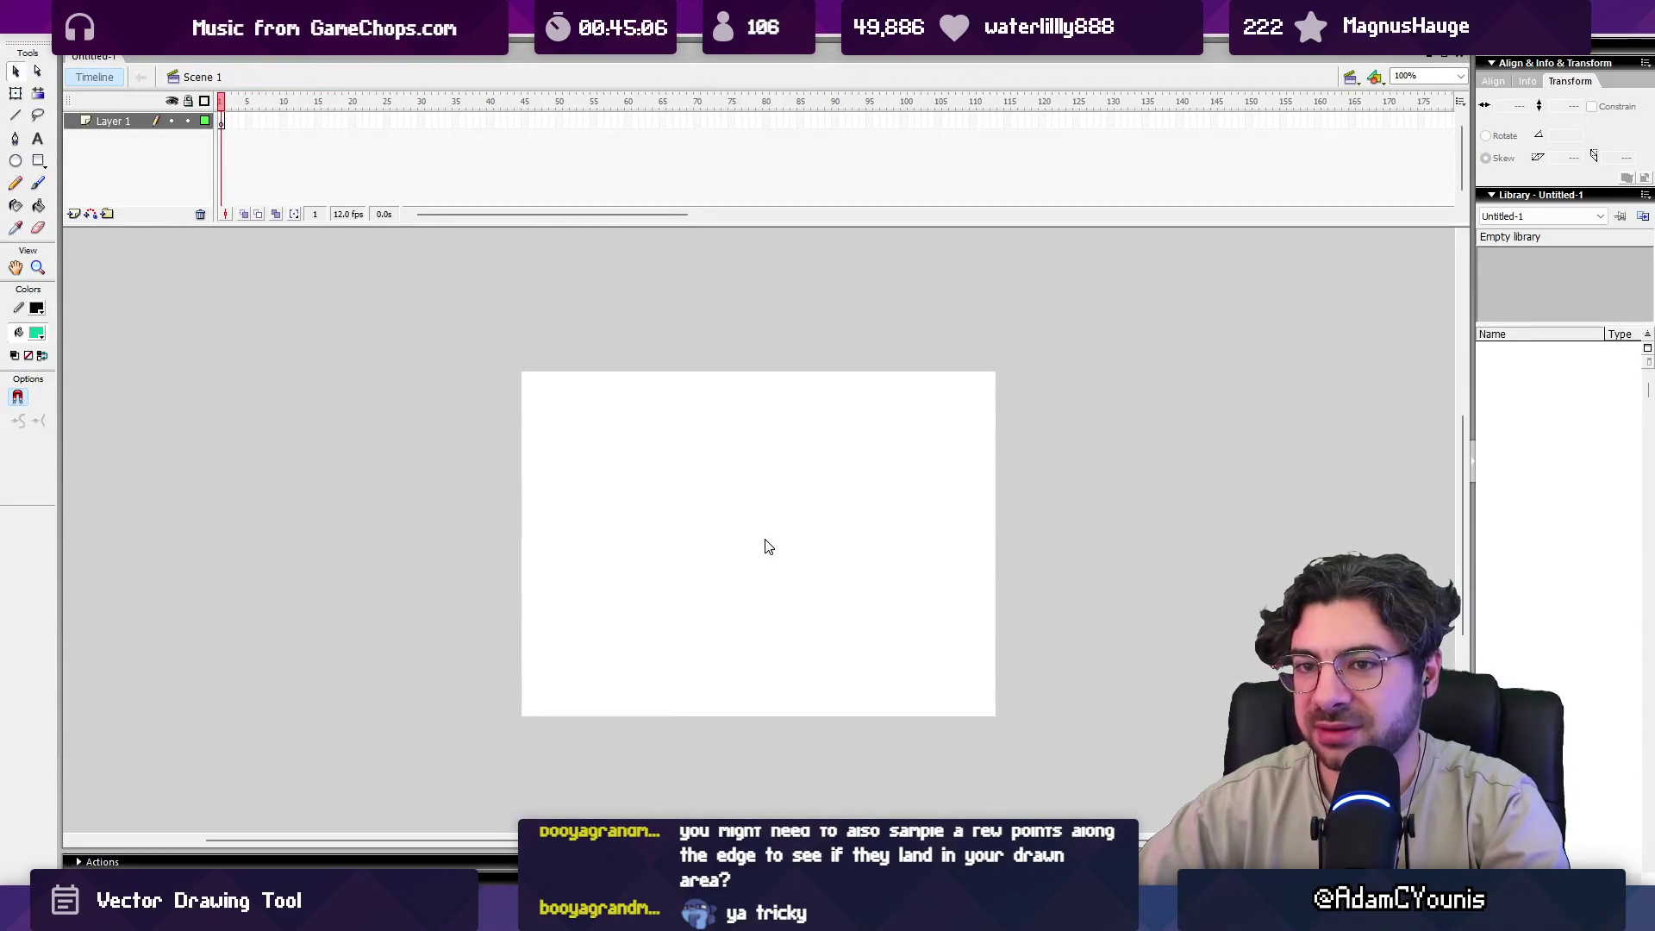
# Zoom in on the stage and paint a wavy green brush stroke across it.
pyautogui.press('z')
pyautogui.click(712, 539)
pyautogui.click(888, 498)
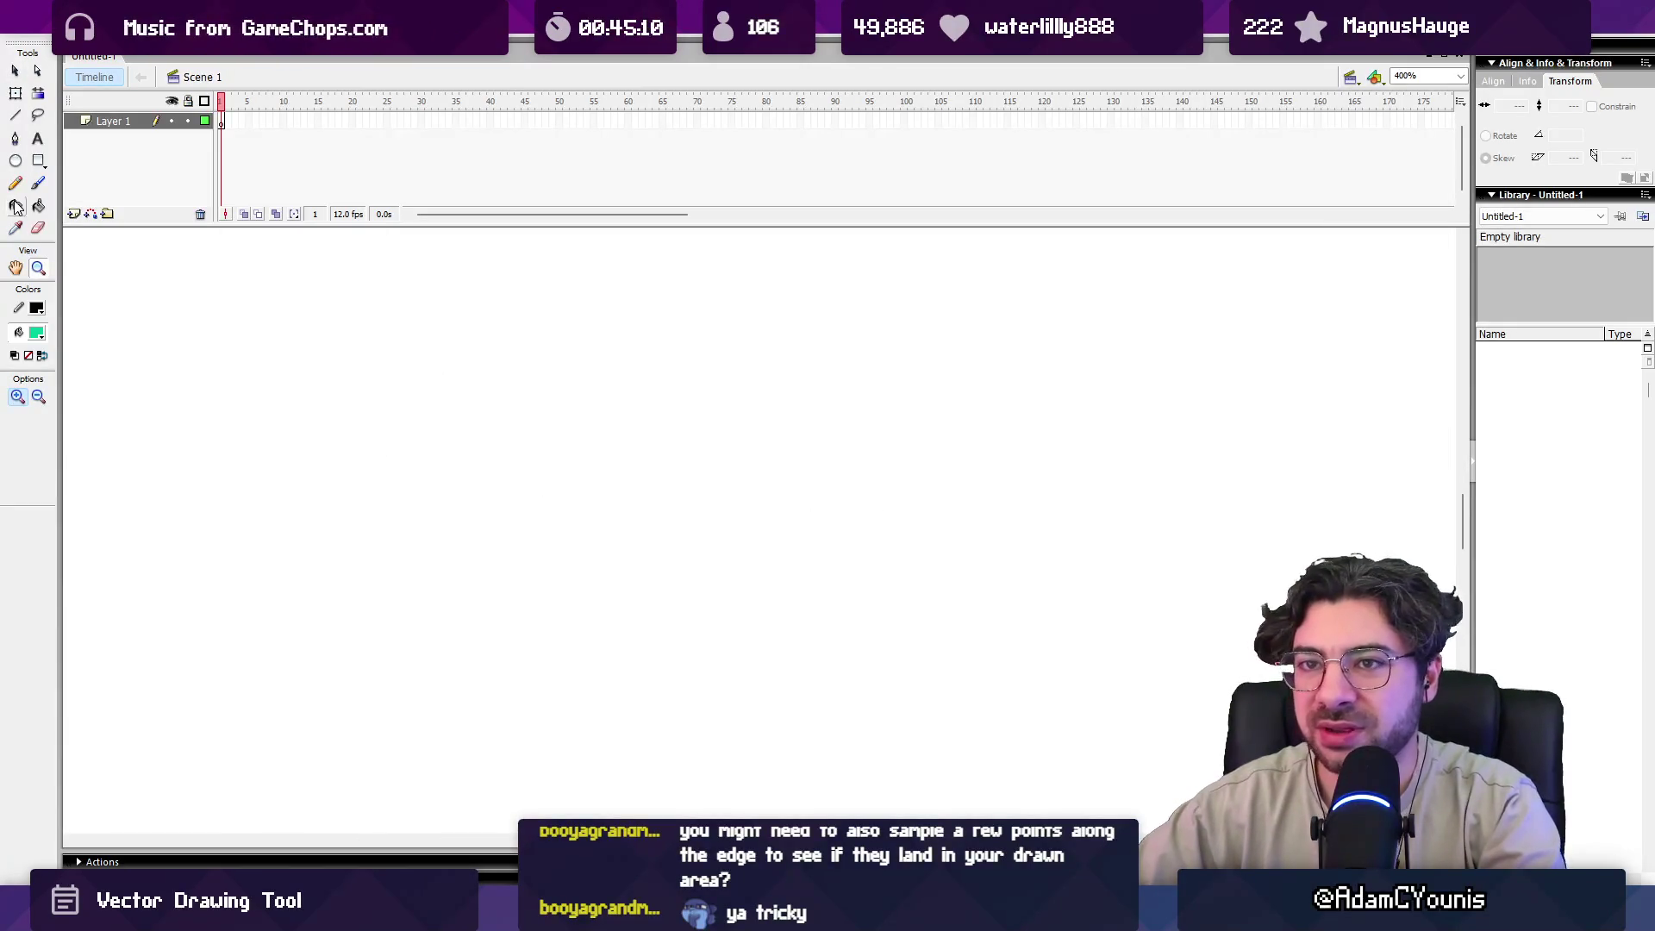
pyautogui.click(40, 184)
pyautogui.moveTo(392, 476)
pyautogui.mouseDown()
pyautogui.moveTo(610, 455)
pyautogui.moveTo(677, 418)
pyautogui.mouseUp()
# Adjust the zoom and paint a vertical green stroke.
pyautogui.press('z')
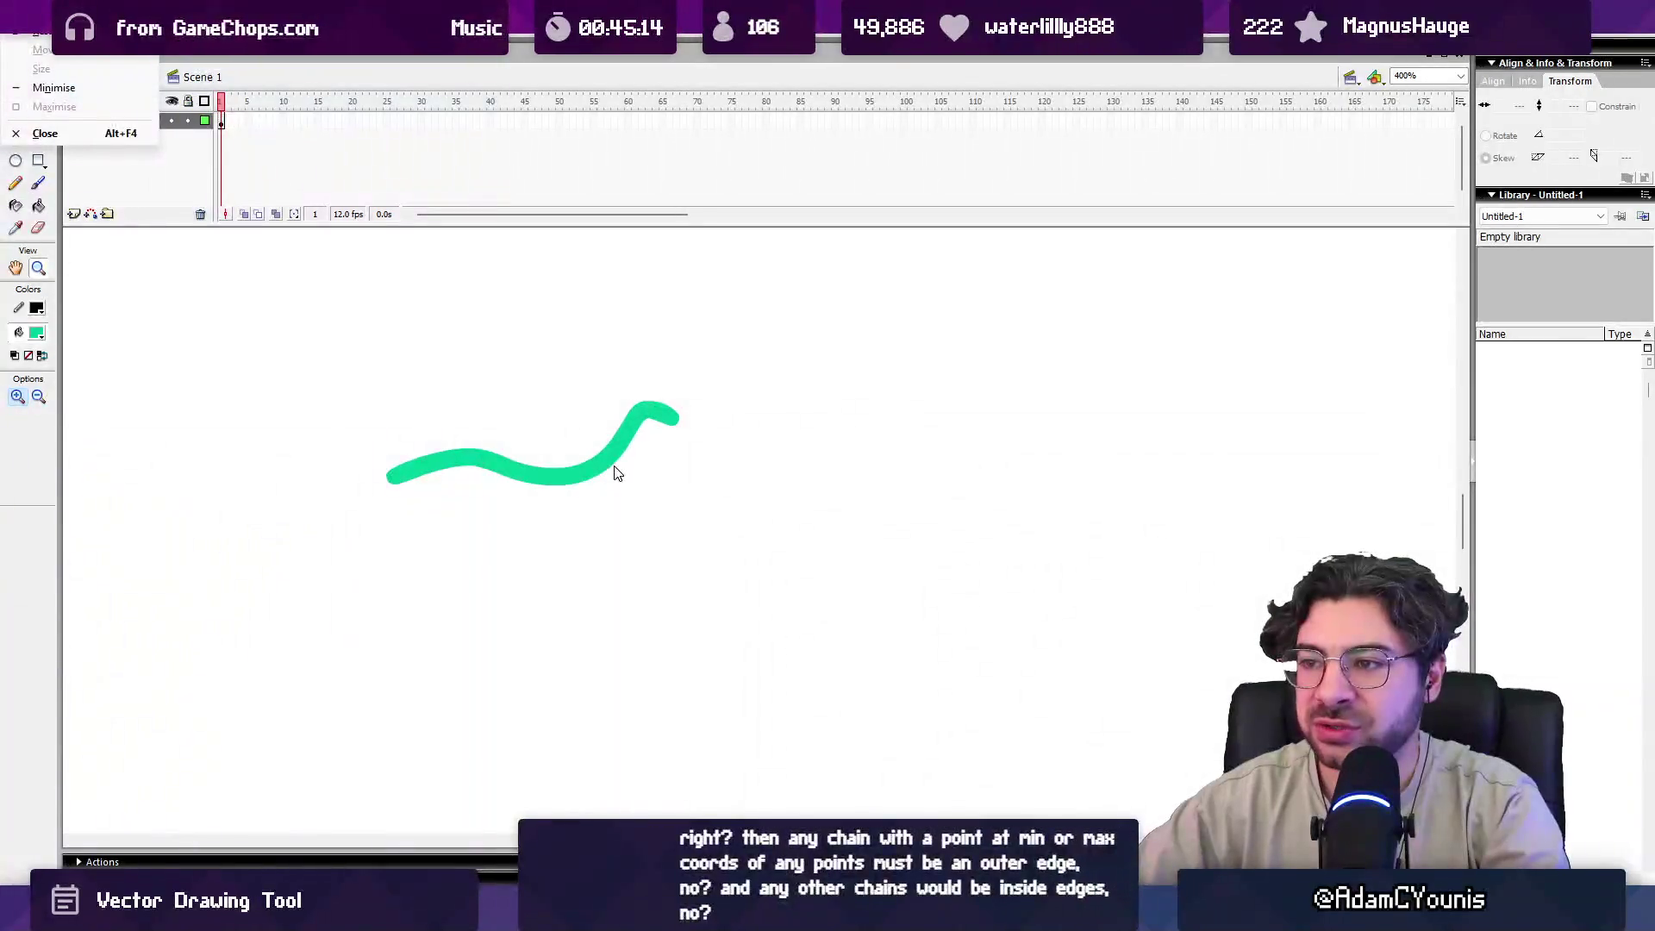
pyautogui.click(617, 467)
pyautogui.keyDown('alt'); pyautogui.click(617, 466); pyautogui.keyUp('alt')
pyautogui.keyDown('alt'); pyautogui.click(619, 468); pyautogui.keyUp('alt')
pyautogui.press('b')
pyautogui.moveTo(581, 454); pyautogui.dragTo(581, 517)
# Paint a second green stroke beside the vertical one, then return to Concepts.
pyautogui.press('z')
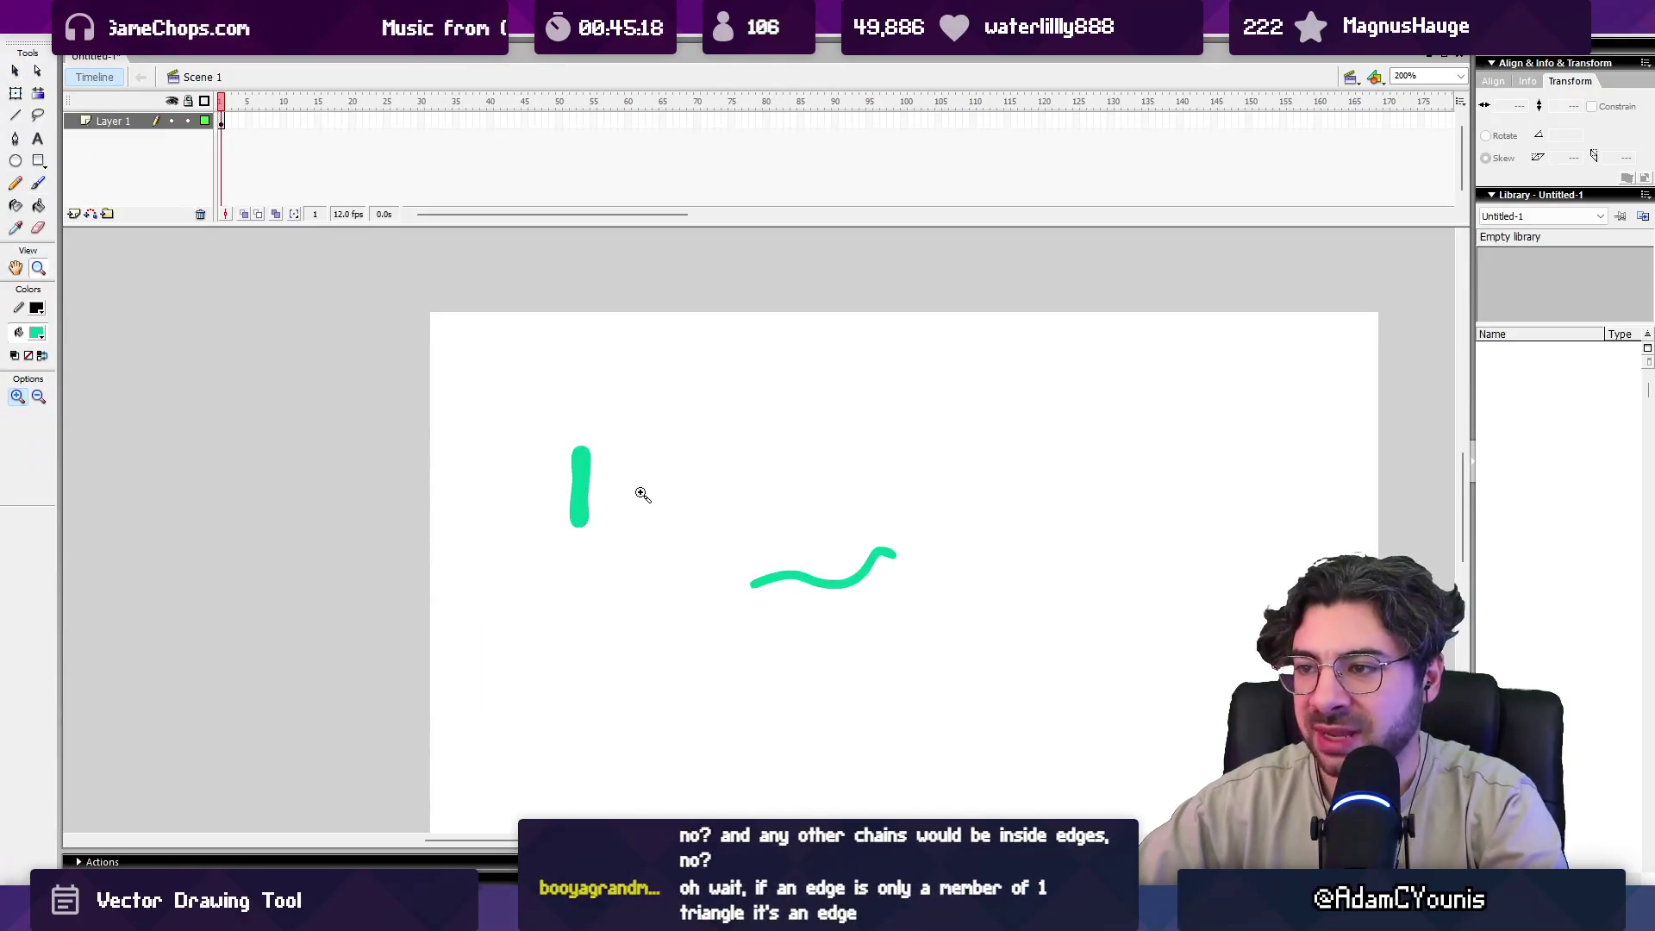
pyautogui.click(642, 490)
pyautogui.press('v')
pyautogui.press('b')
pyautogui.moveTo(786, 497)
pyautogui.mouseDown()
pyautogui.moveTo(776, 570)
pyautogui.moveTo(528, 473)
pyautogui.mouseUp()
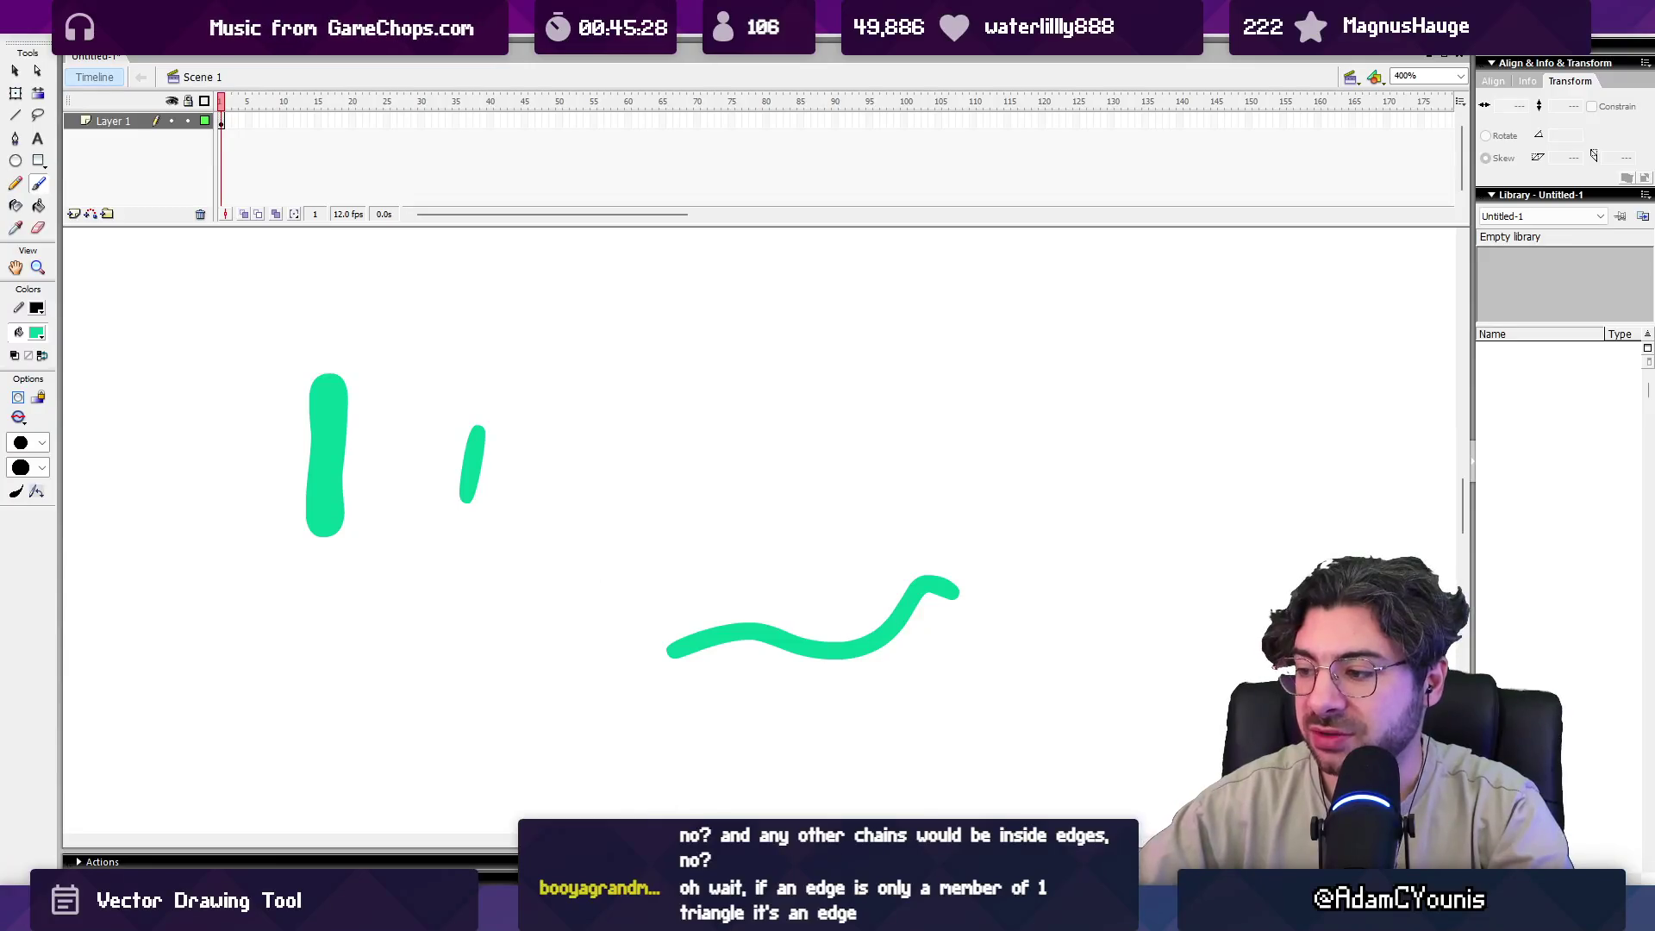
pyautogui.hotkey('alt', 'Tab')
pyautogui.scroll(-2, 851, 119)
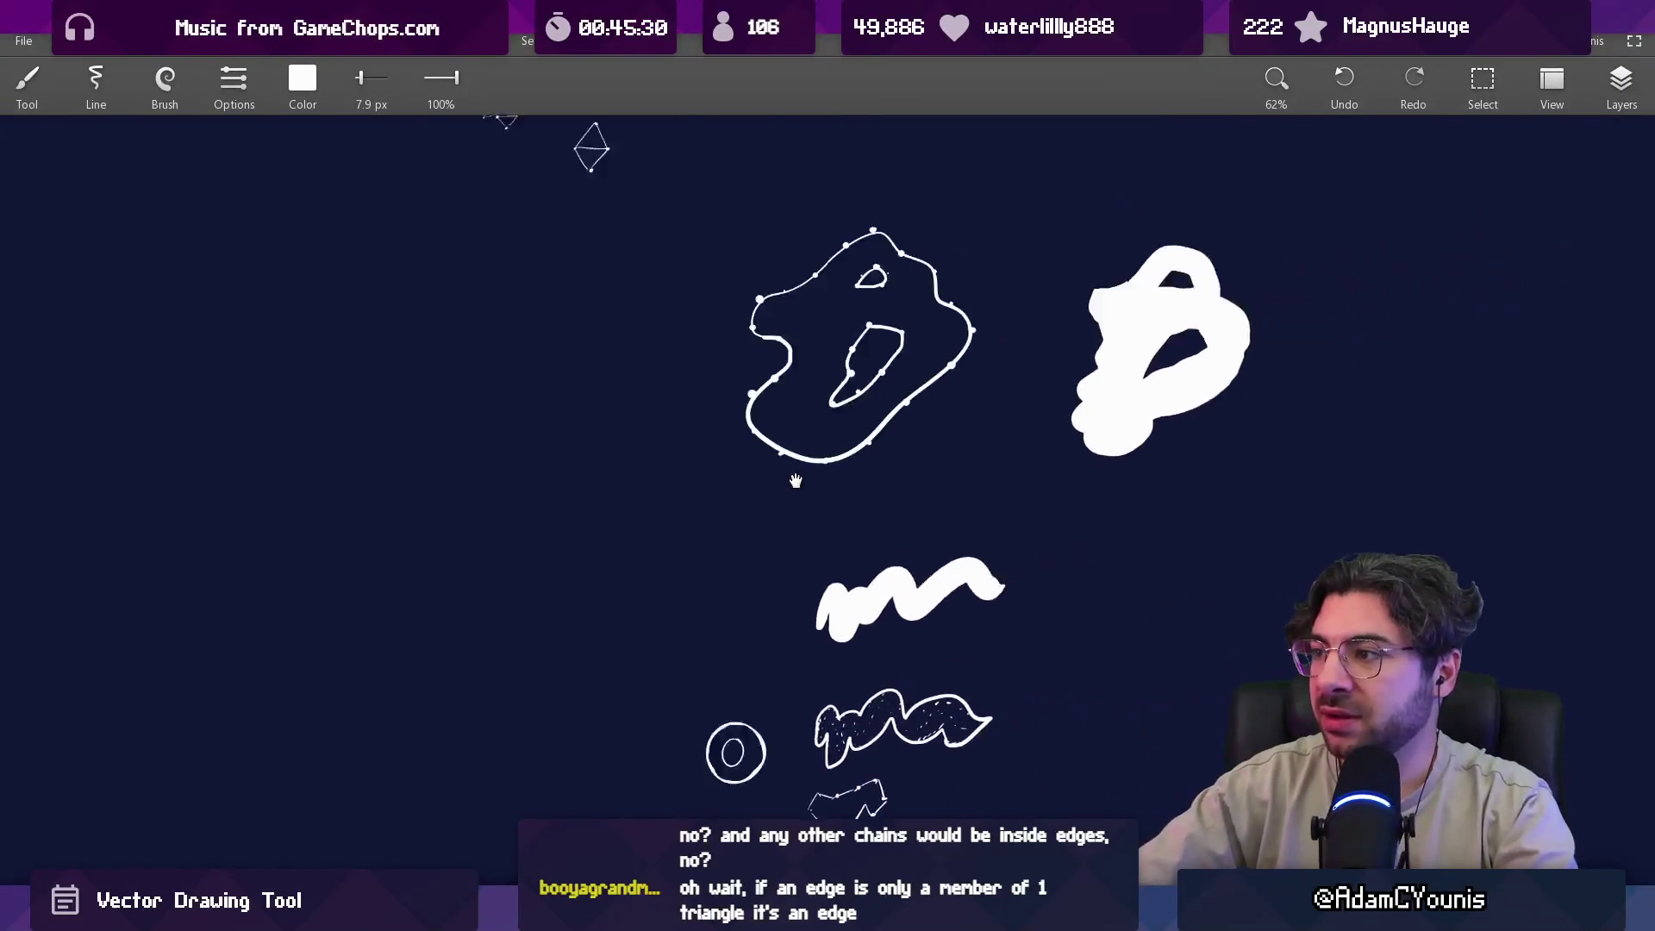
pyautogui.moveTo(887, 443)
pyautogui.mouseDown()
pyautogui.moveTo(820, 583)
pyautogui.moveTo(589, 433)
pyautogui.moveTo(765, 554)
pyautogui.moveTo(758, 380)
pyautogui.moveTo(768, 413)
pyautogui.moveTo(601, 729)
pyautogui.mouseUp()
pyautogui.press('Right')
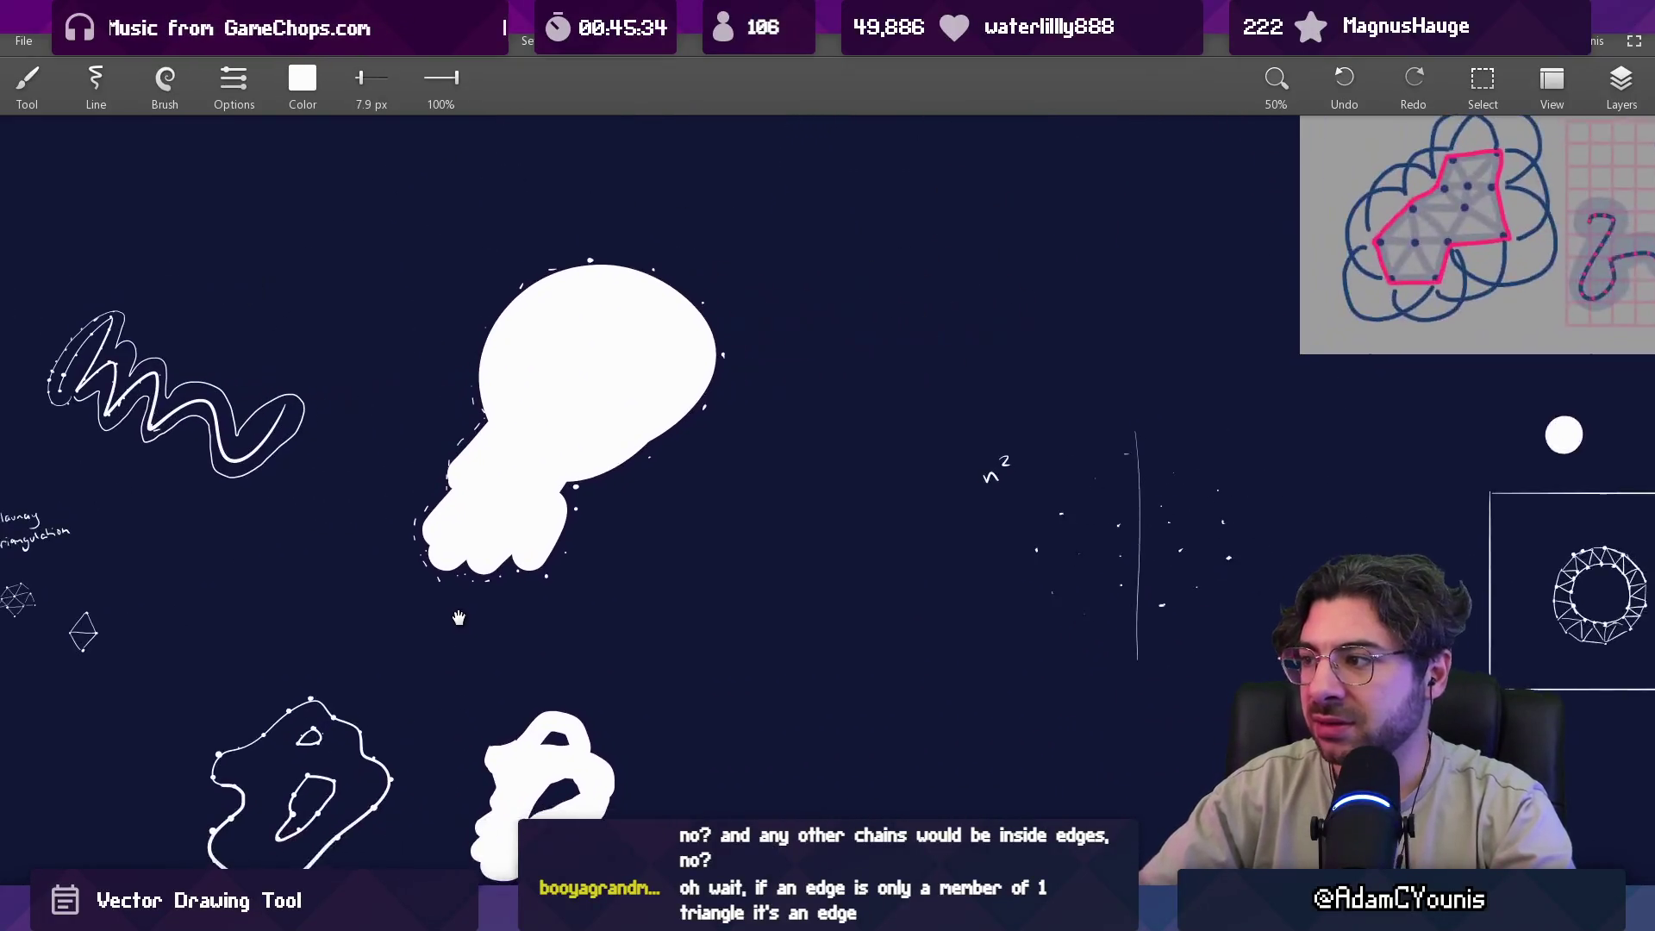
pyautogui.scroll(1, 1106, 576)
pyautogui.scroll(10, 1105, 576)
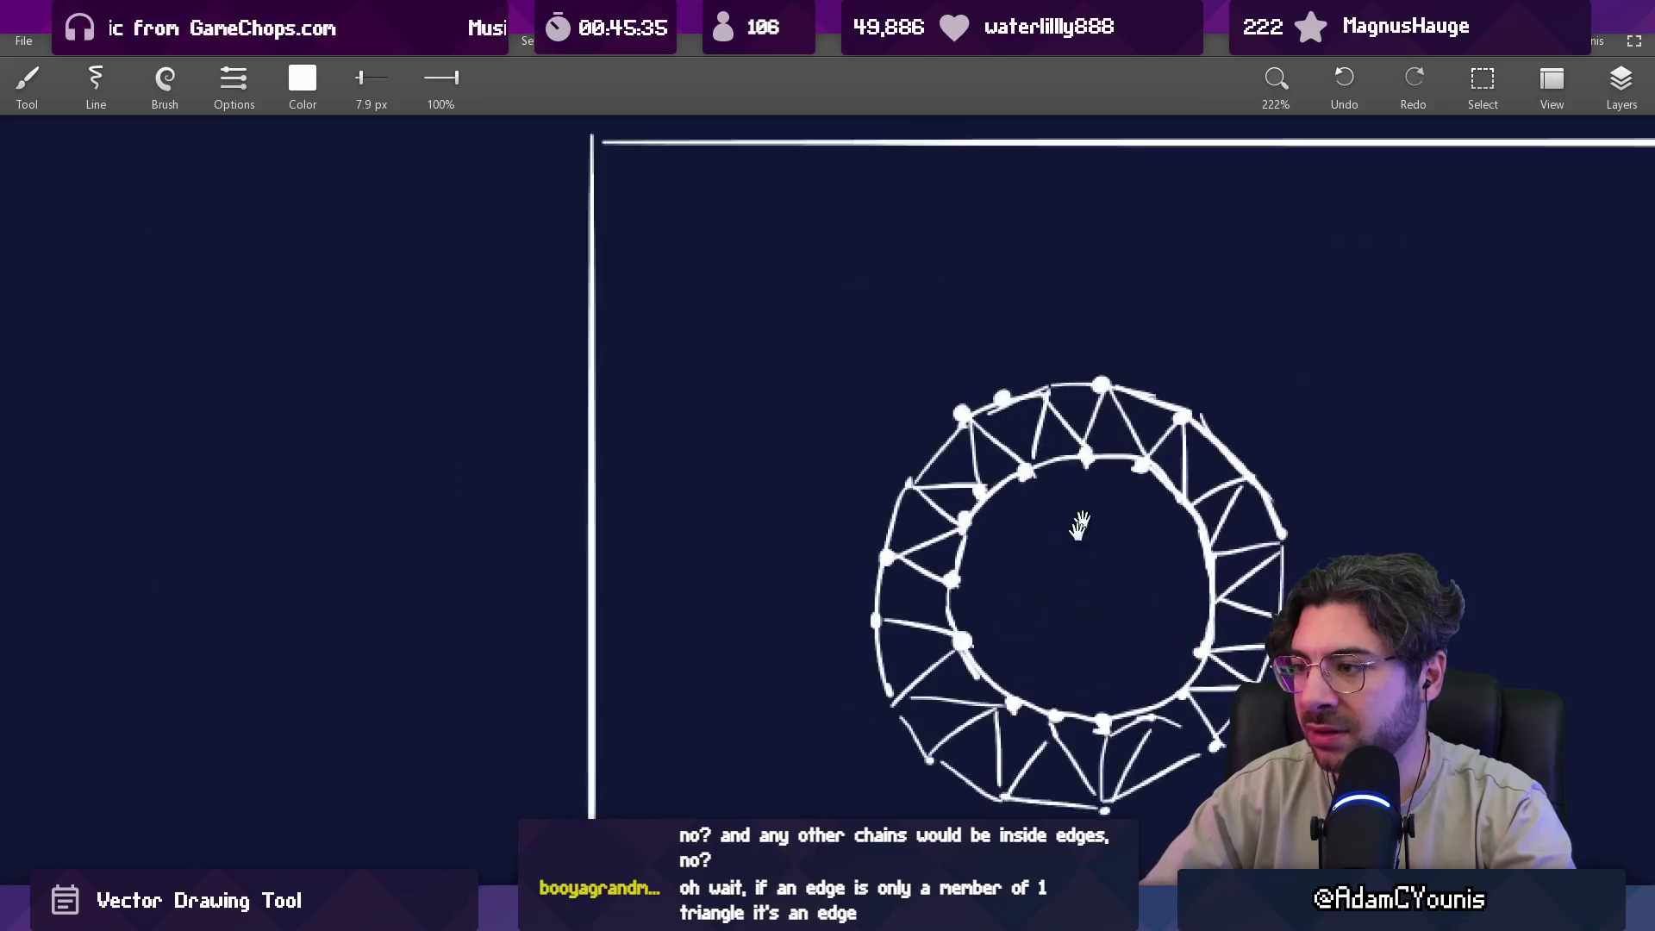
pyautogui.moveTo(511, 500); pyautogui.dragTo(659, 438)
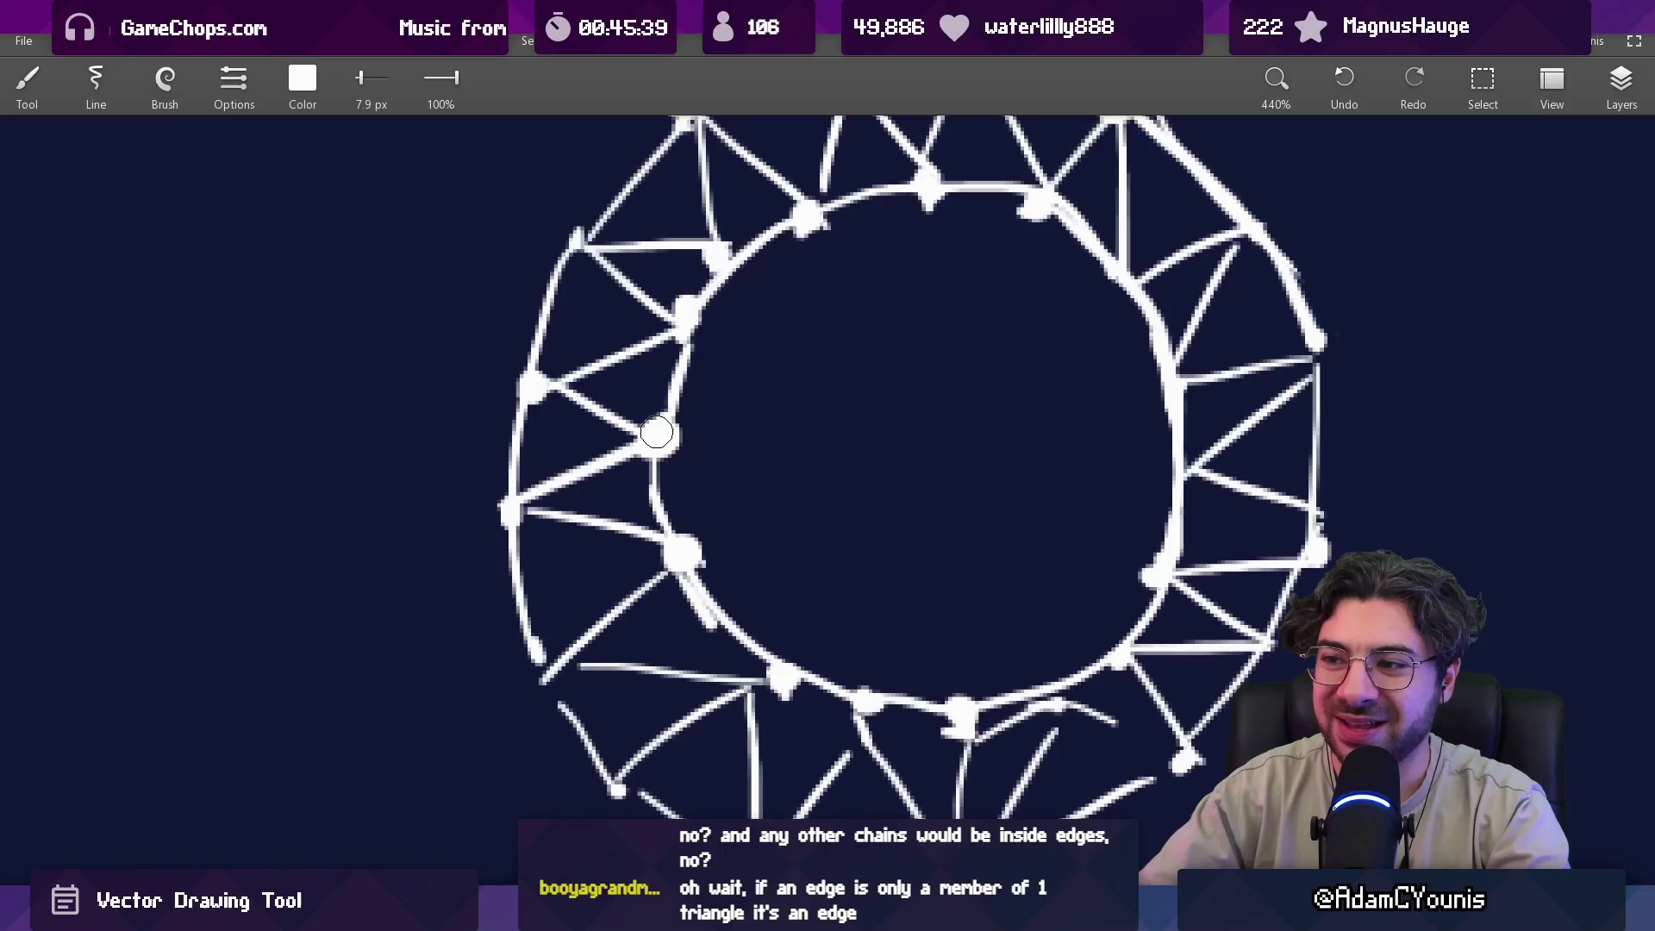
pyautogui.click(625, 509)
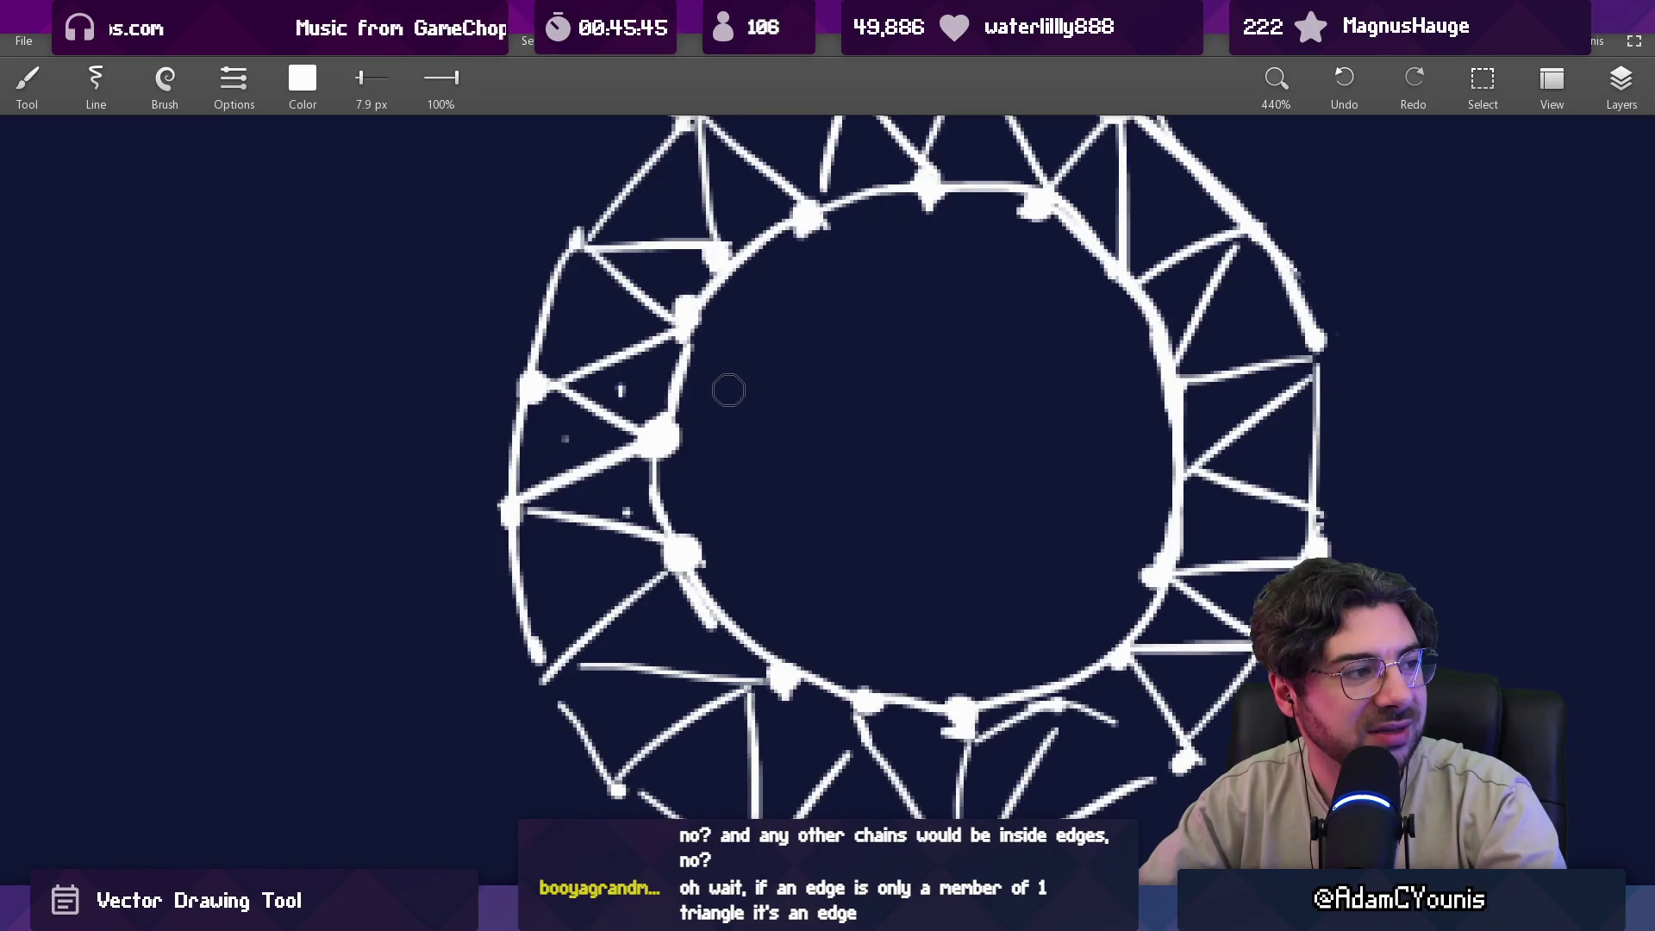
pyautogui.press('e')
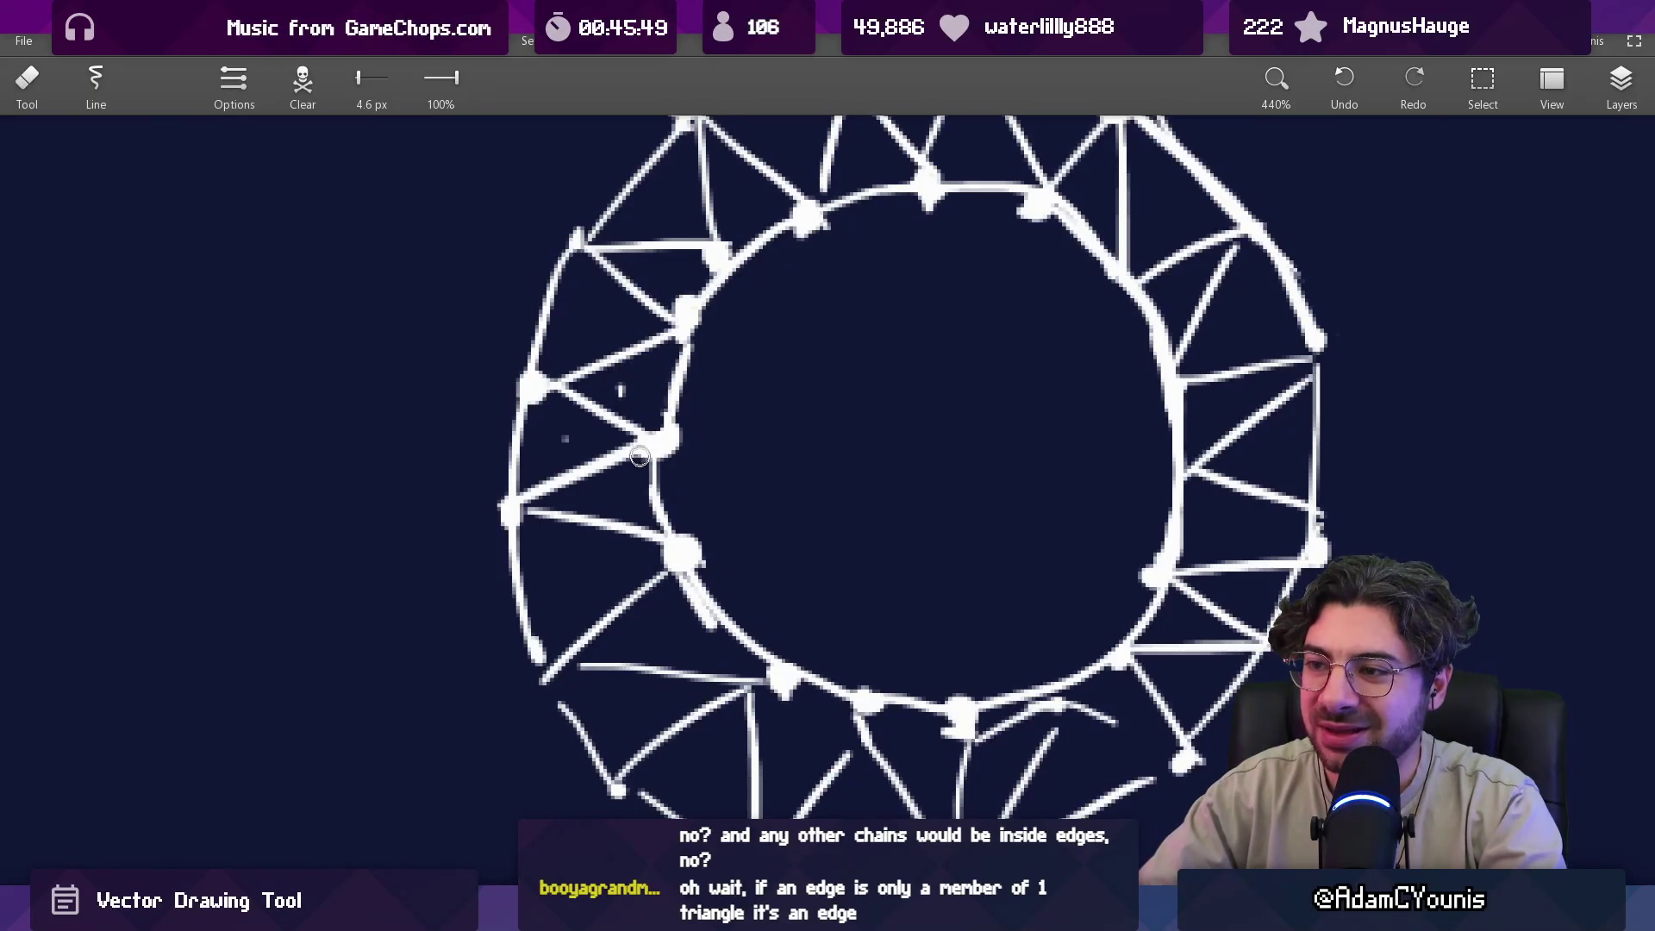
pyautogui.press('b')
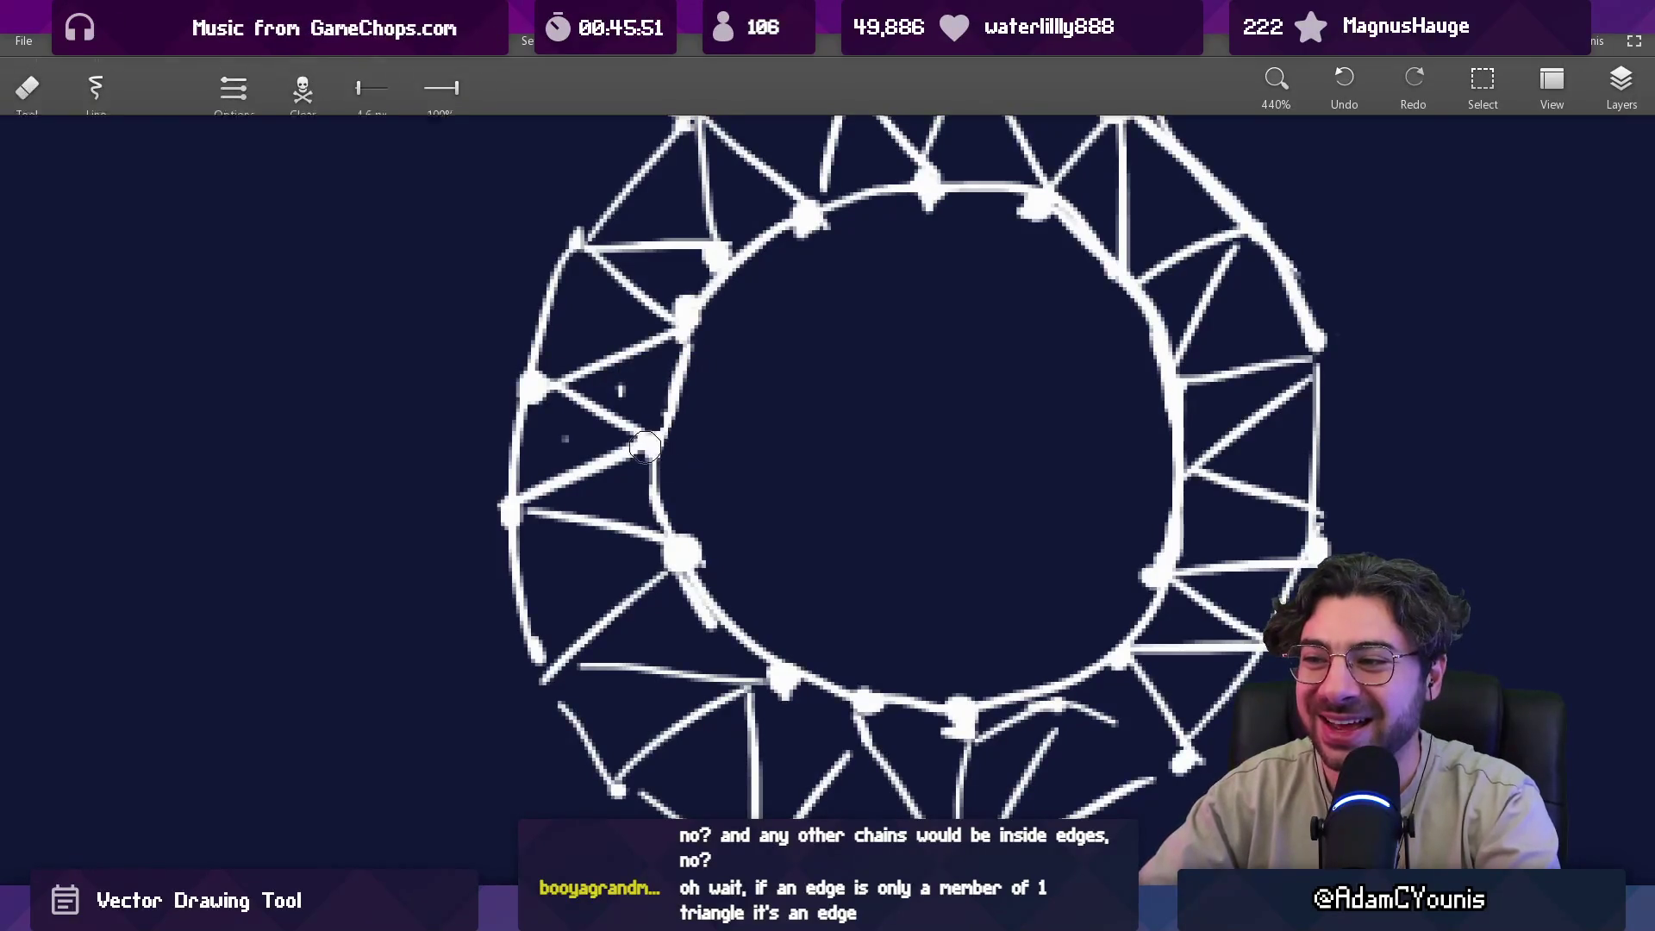
pyautogui.scroll(-3, 686, 491)
pyautogui.moveTo(686, 492)
pyautogui.mouseDown()
pyautogui.moveTo(645, 504)
pyautogui.moveTo(687, 444)
pyautogui.moveTo(668, 363)
pyautogui.mouseUp()
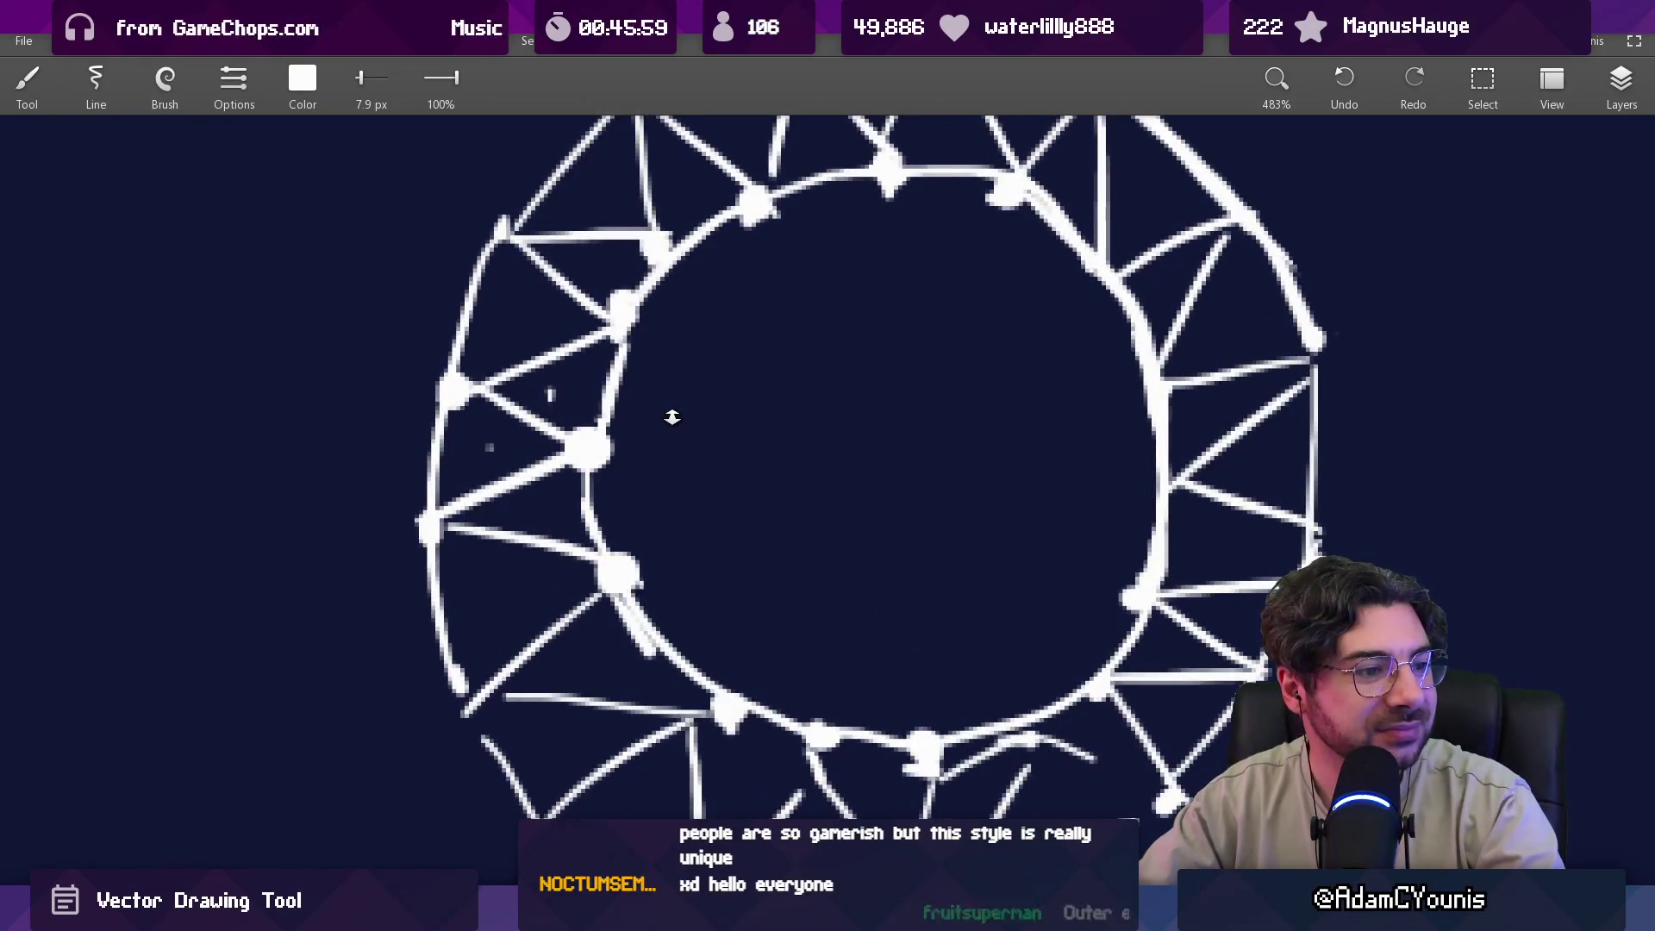
pyautogui.moveTo(674, 420)
pyautogui.mouseDown()
pyautogui.moveTo(670, 460)
pyautogui.moveTo(703, 509)
pyautogui.mouseUp()
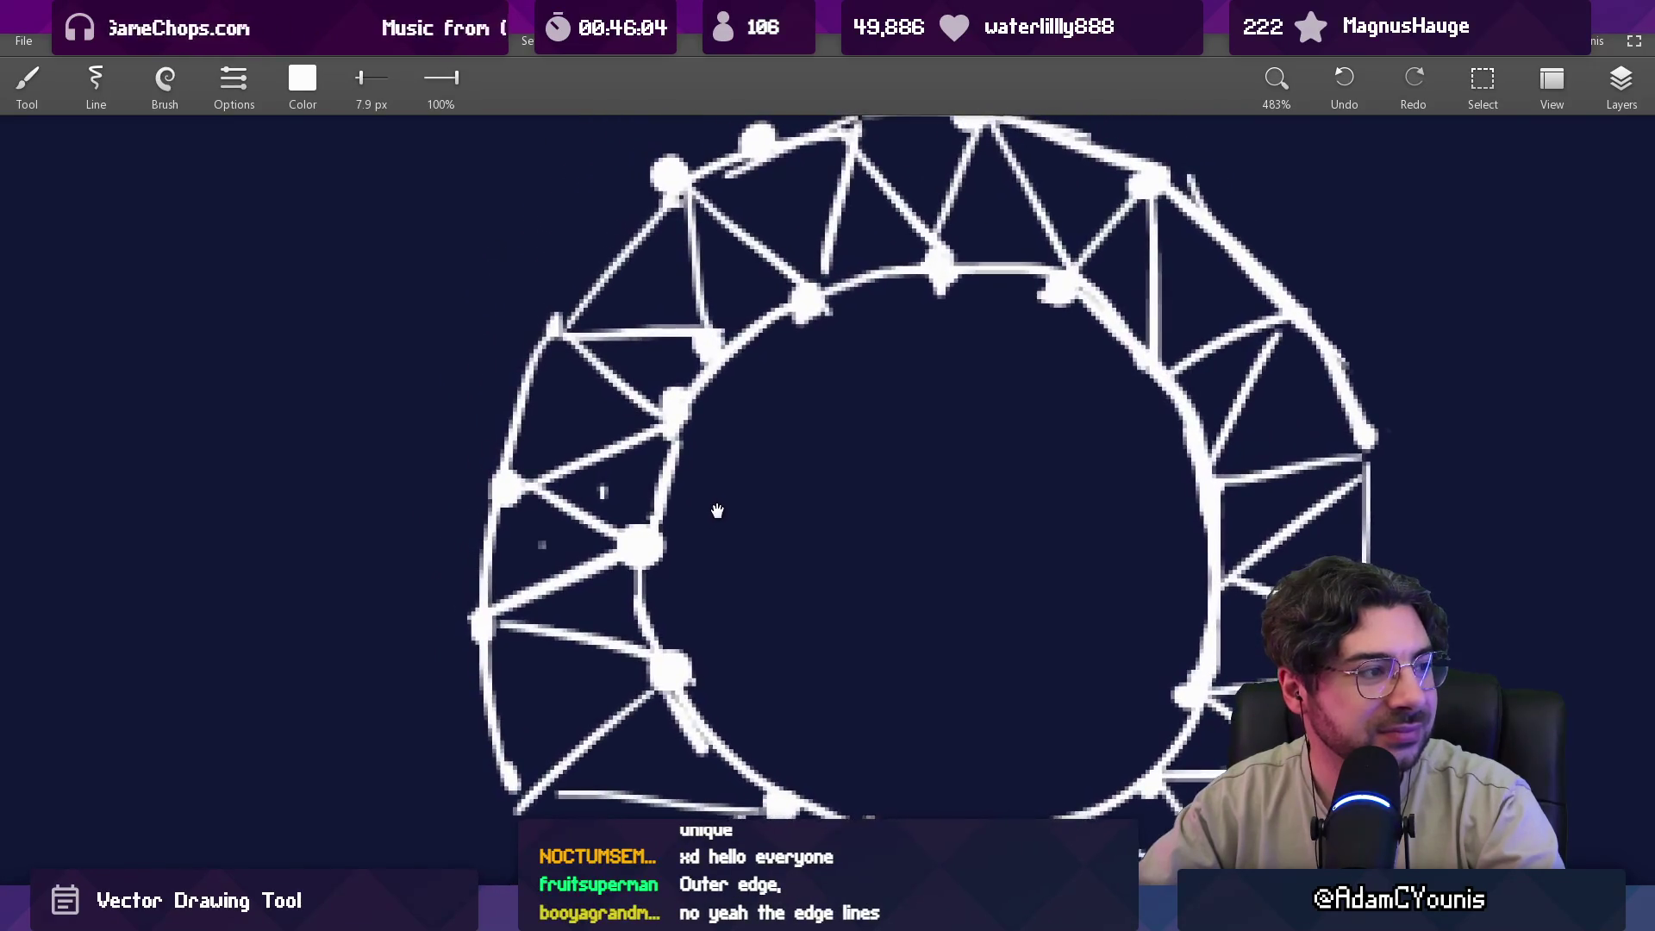
pyautogui.scroll(1, 664, 483)
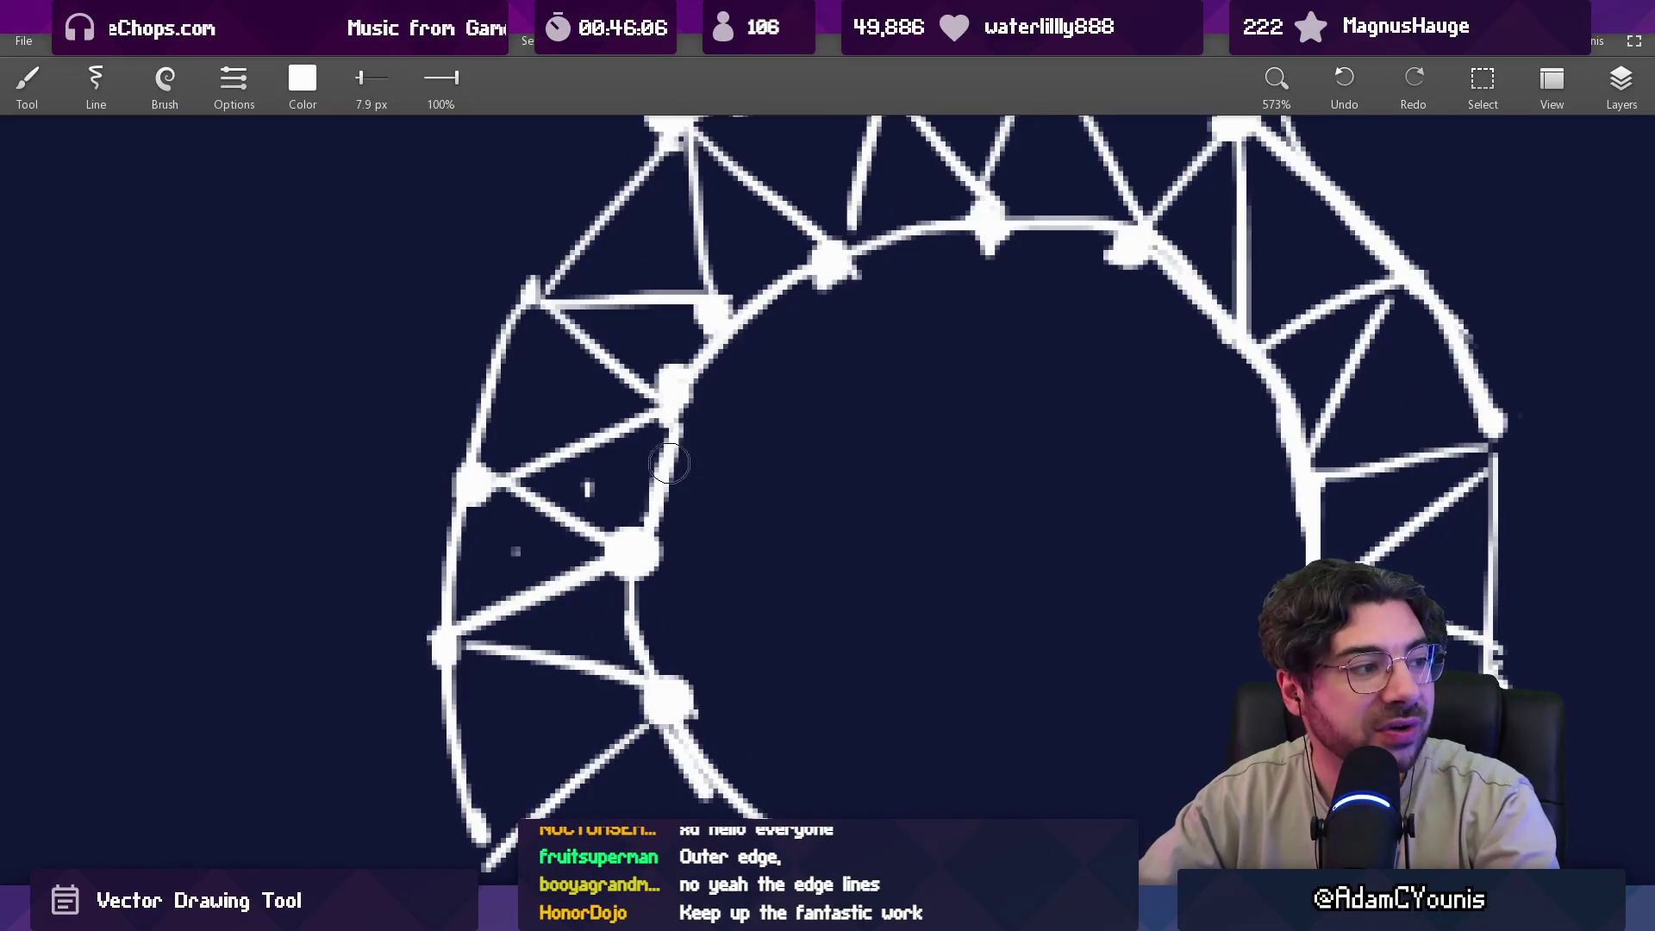
pyautogui.press('e')
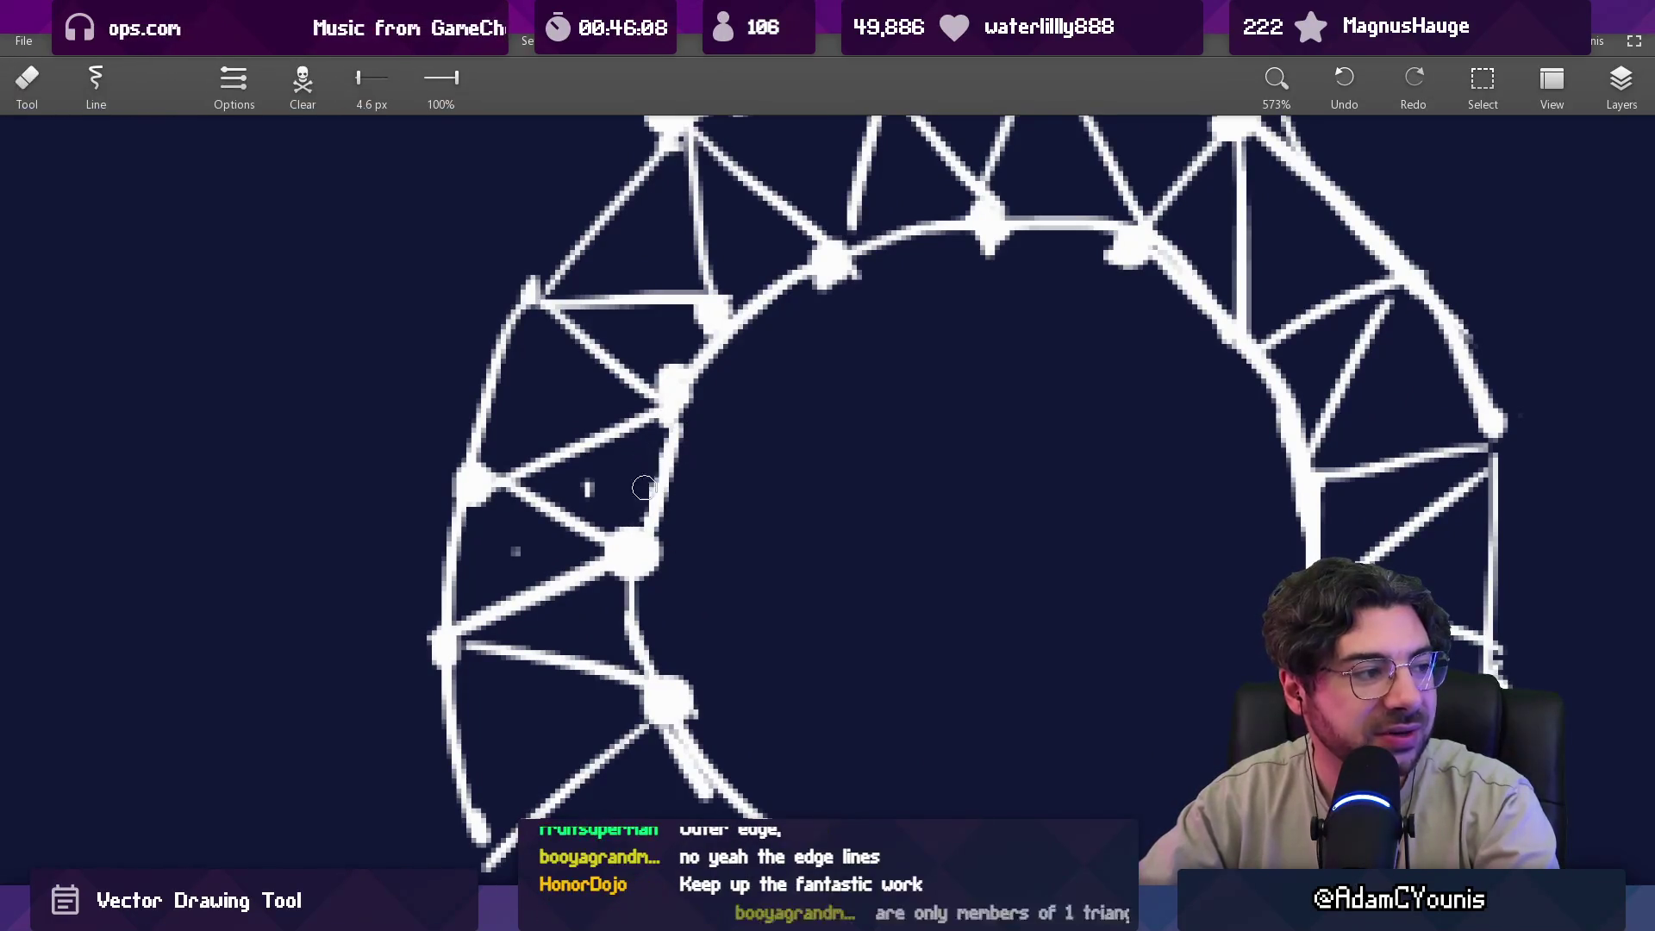
pyautogui.press('b')
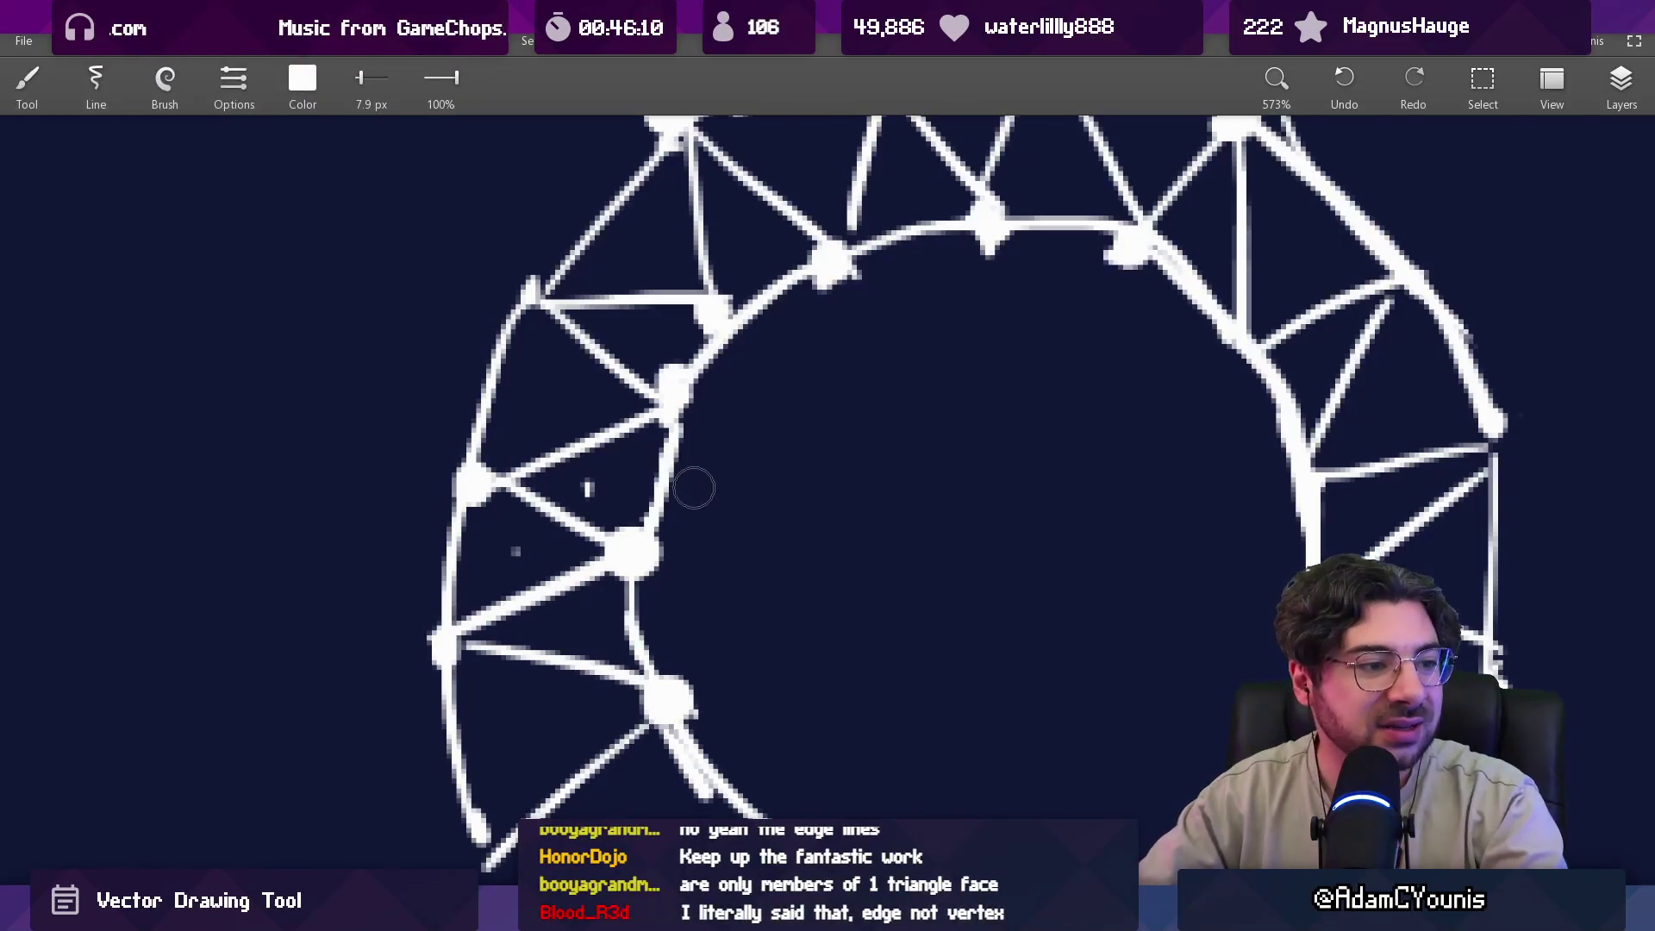
pyautogui.moveTo(576, 488)
pyautogui.mouseDown()
pyautogui.moveTo(603, 473)
pyautogui.moveTo(626, 485)
pyautogui.mouseUp()
pyautogui.hotkey('ctrl', 'z')
pyautogui.scroll(-4, 727, 443)
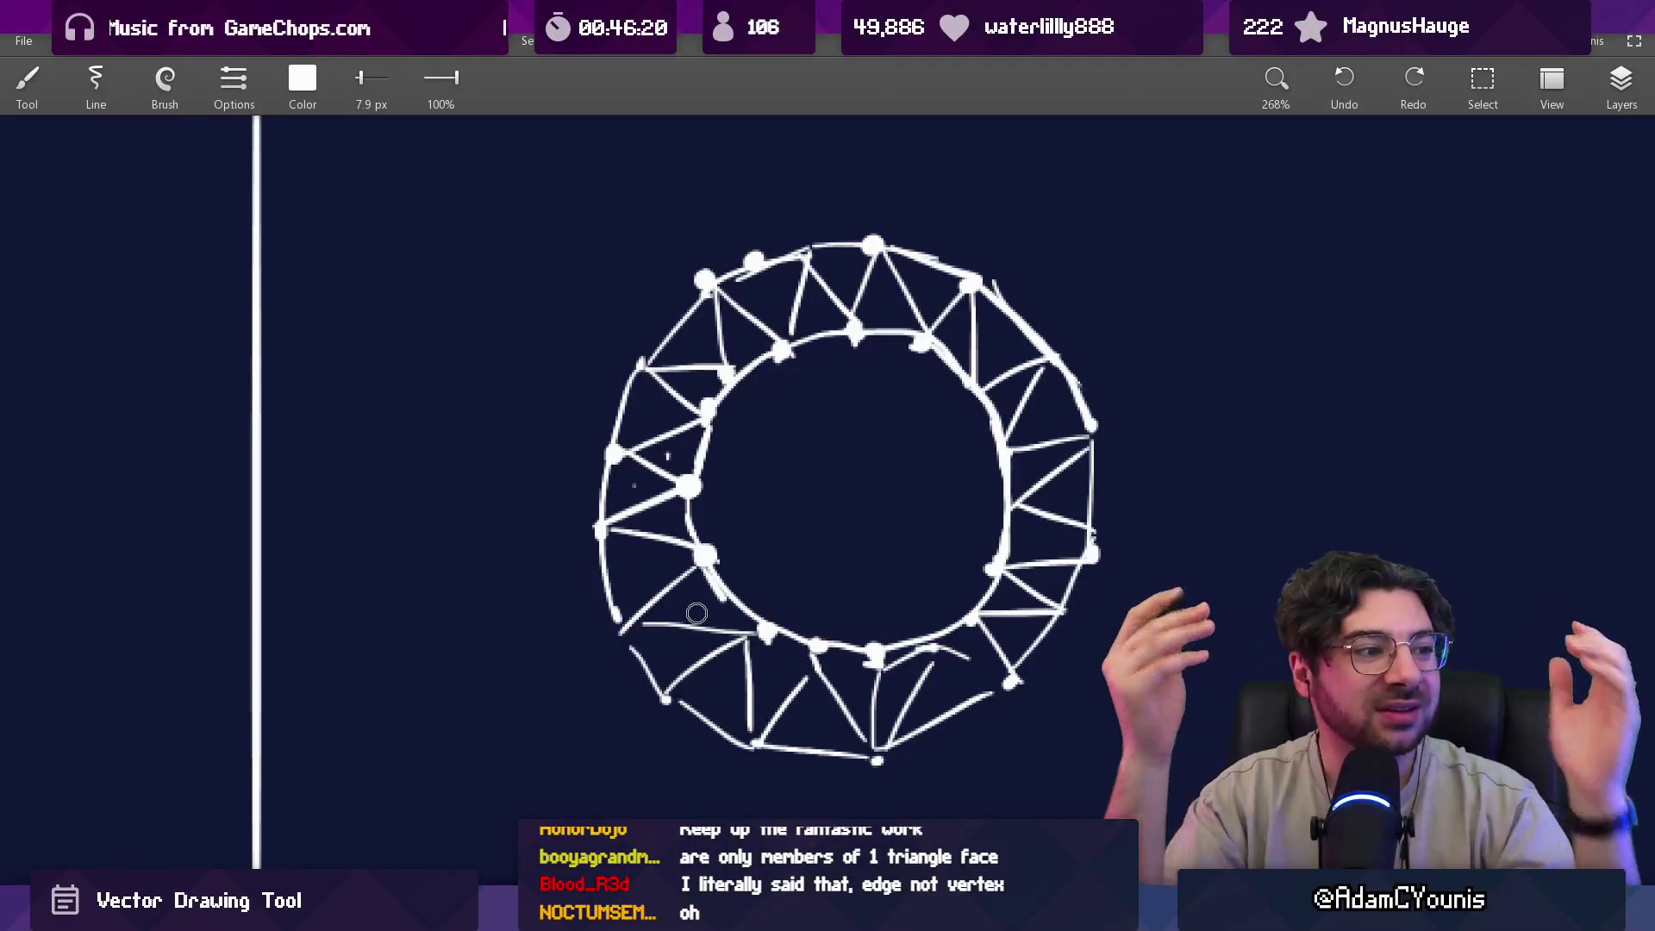
pyautogui.moveTo(721, 506); pyautogui.dragTo(641, 519)
pyautogui.scroll(3, 641, 519)
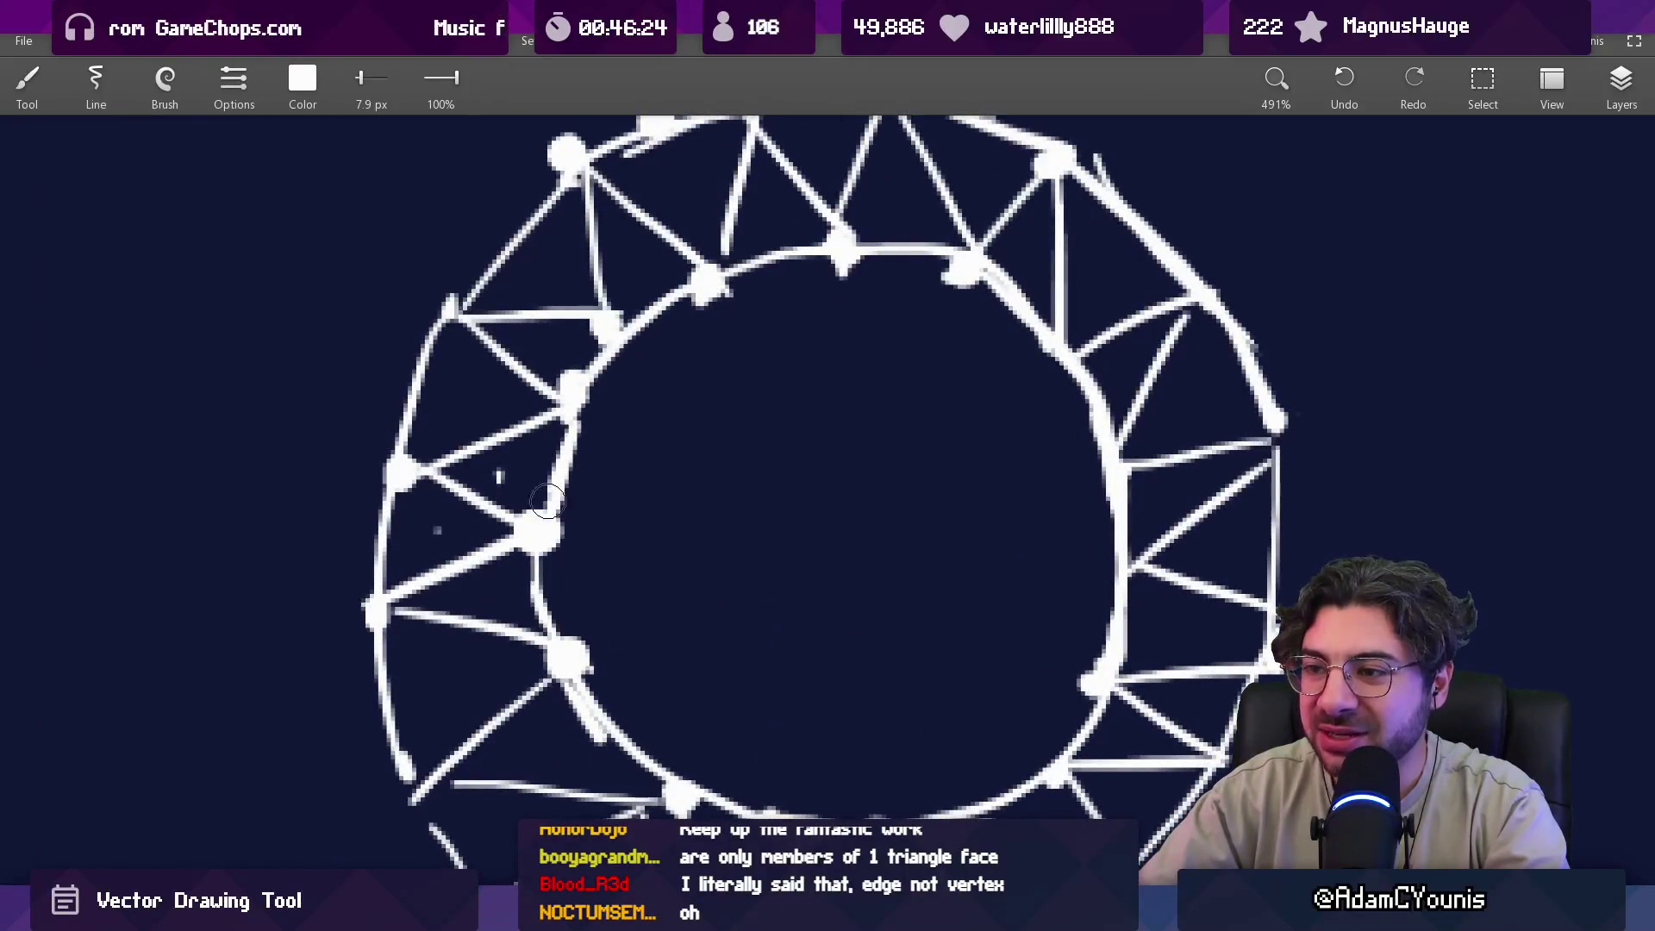
pyautogui.press('e')
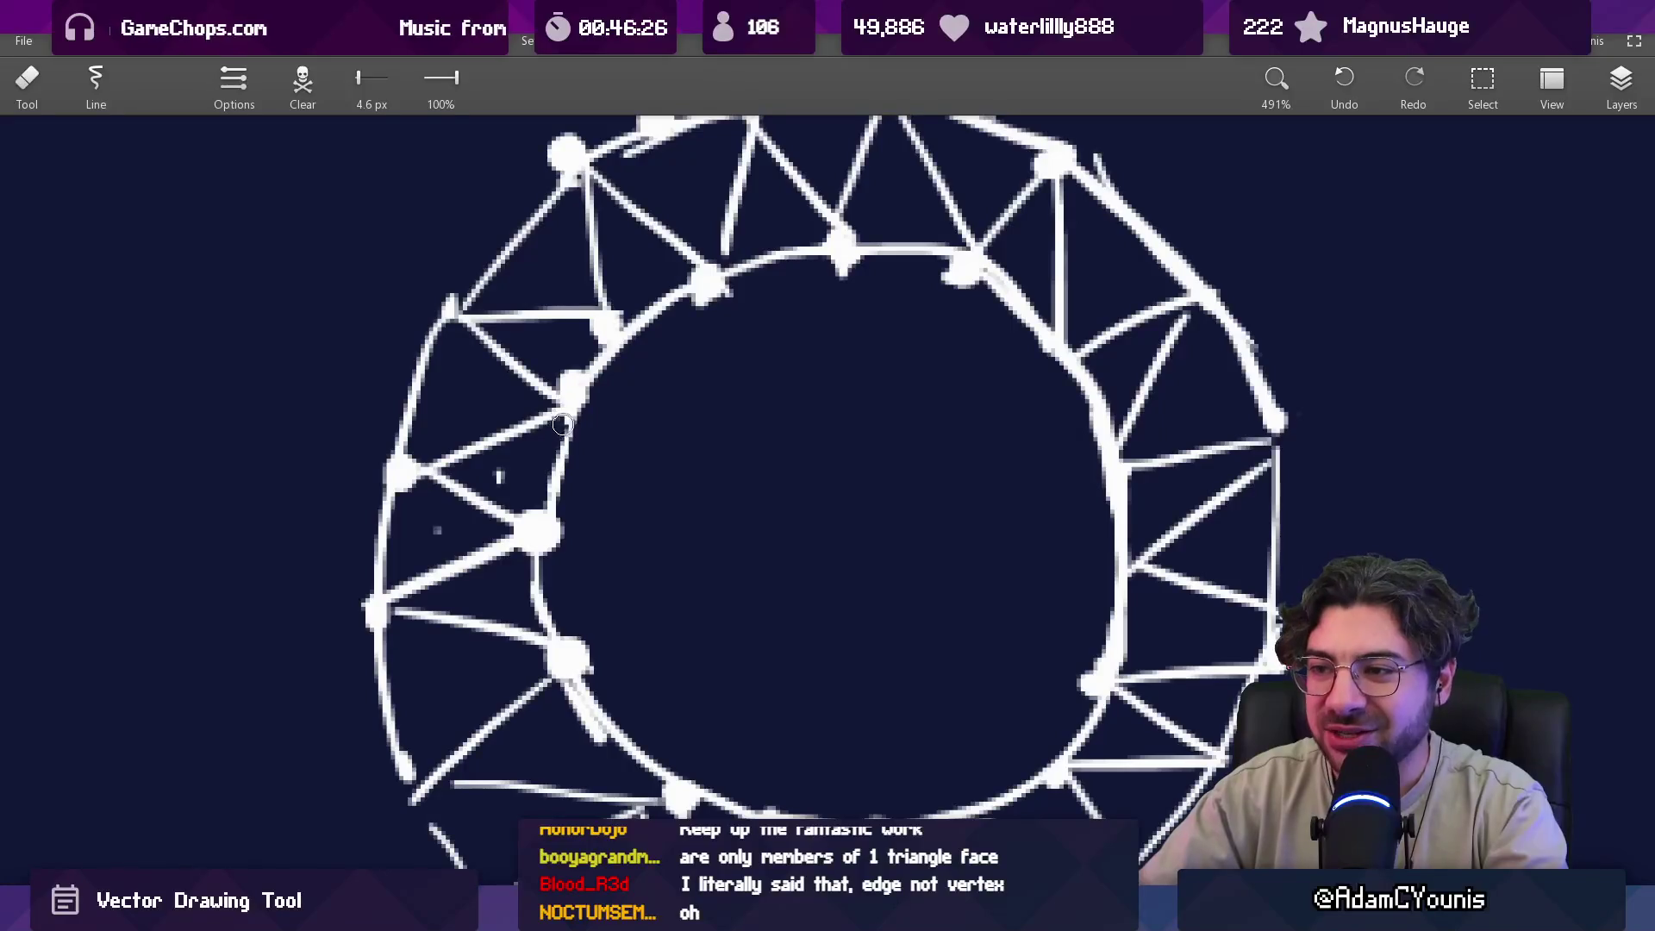
pyautogui.press('b')
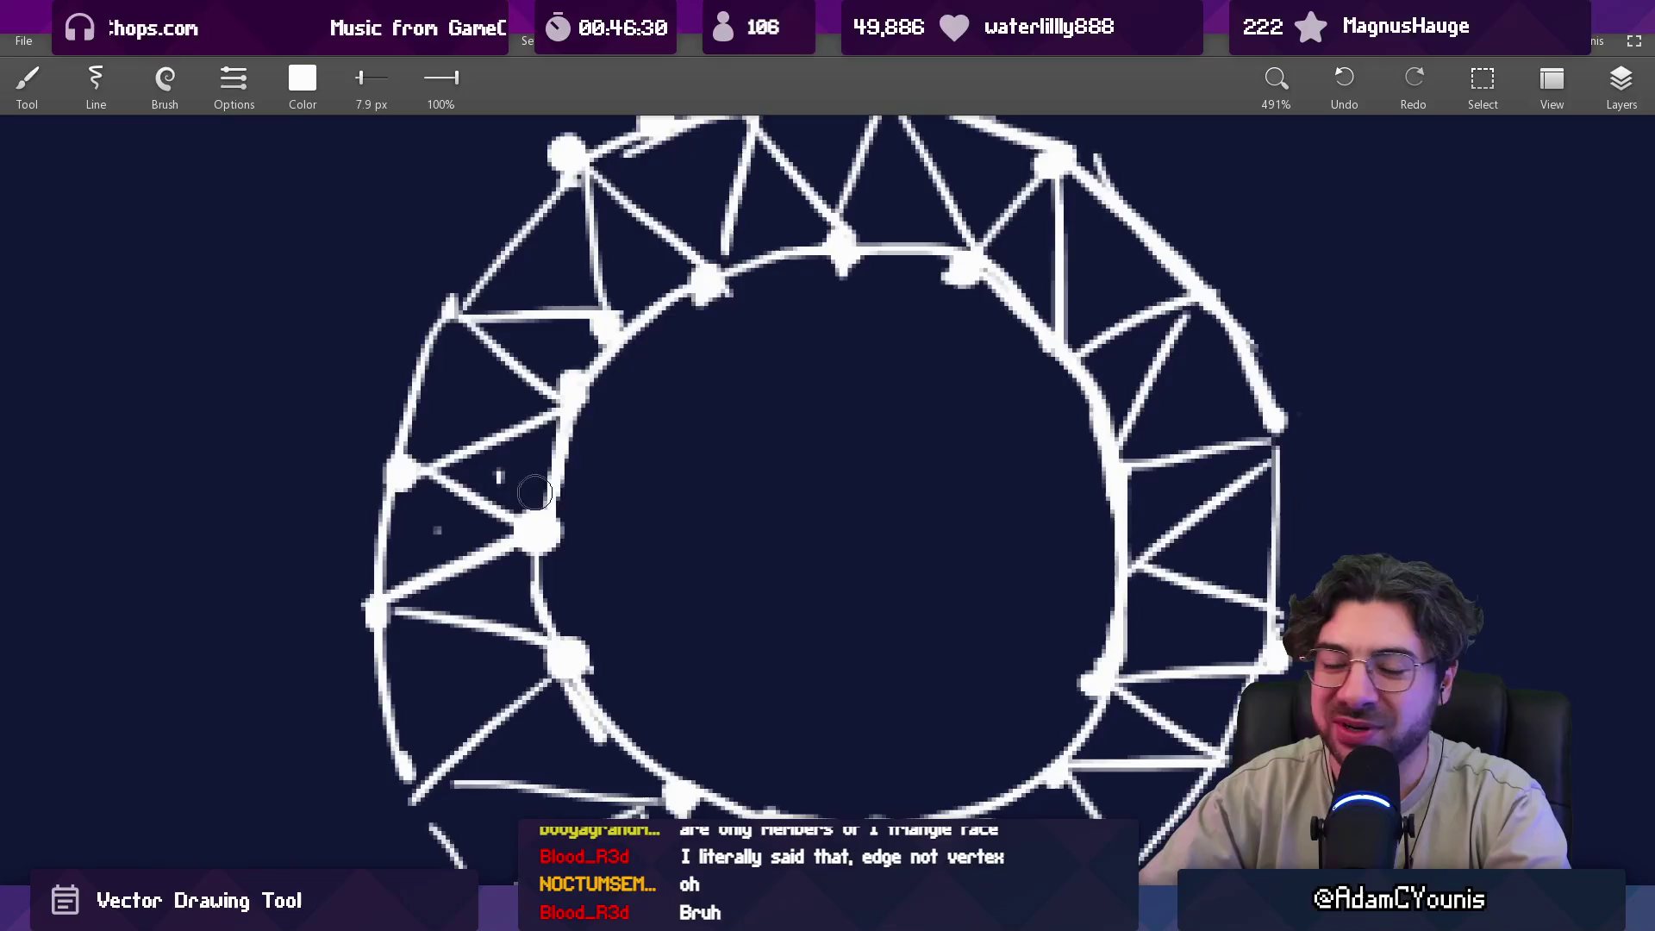
pyautogui.scroll(-8, 531, 498)
pyautogui.scroll(1, 659, 431)
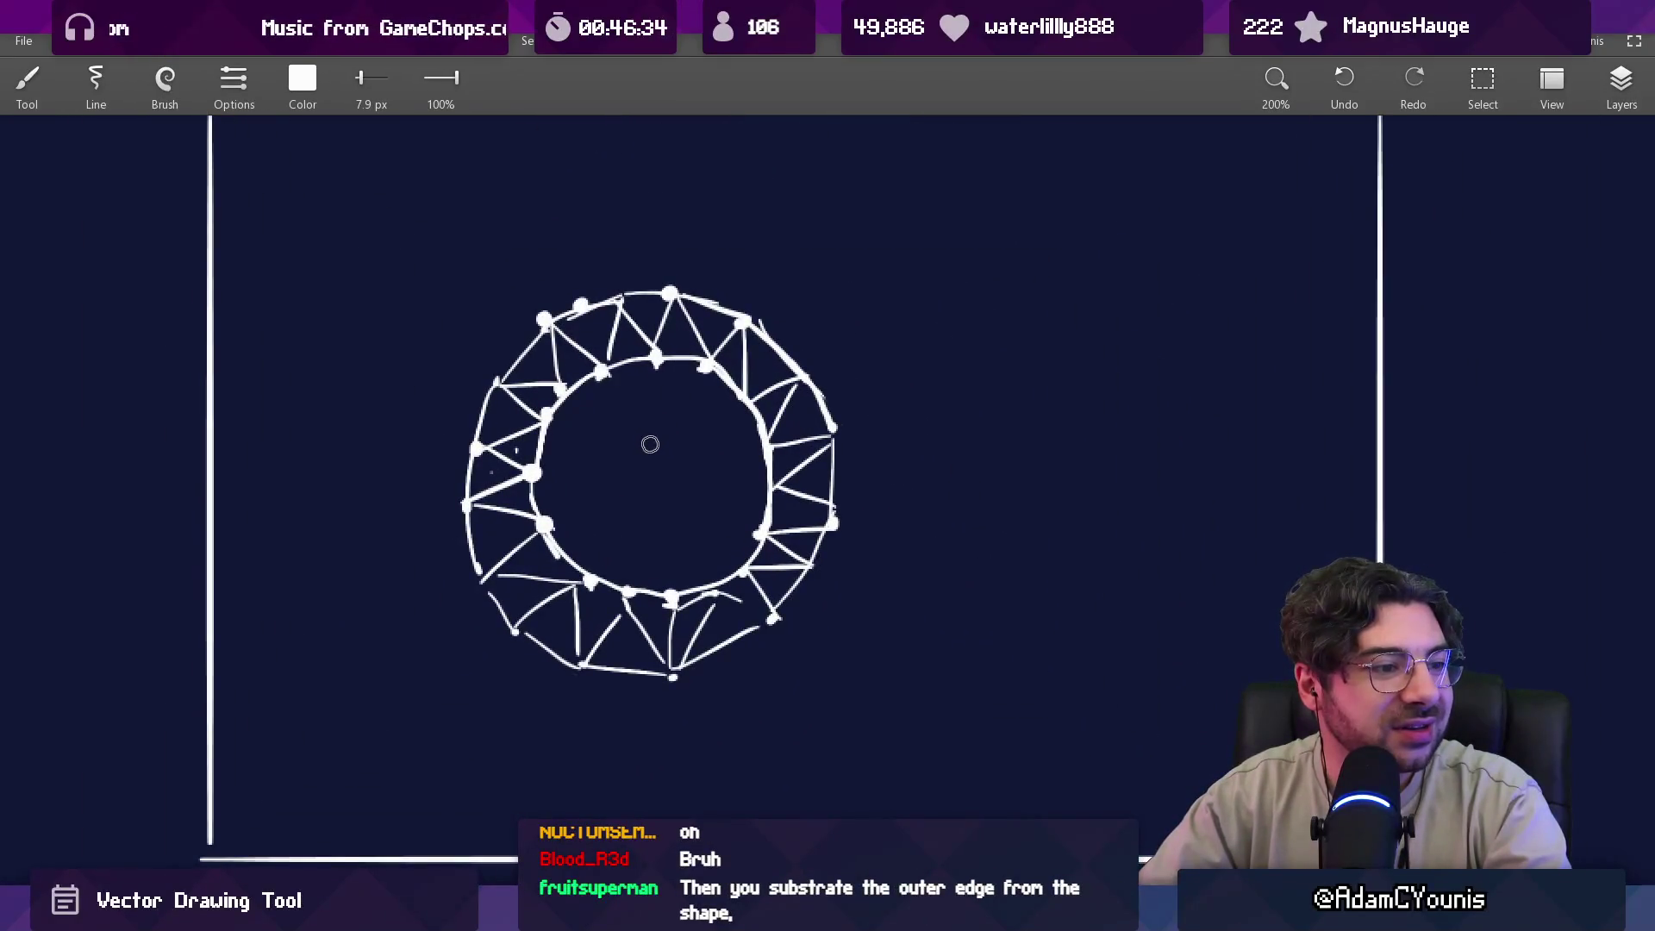
pyautogui.scroll(6, 653, 463)
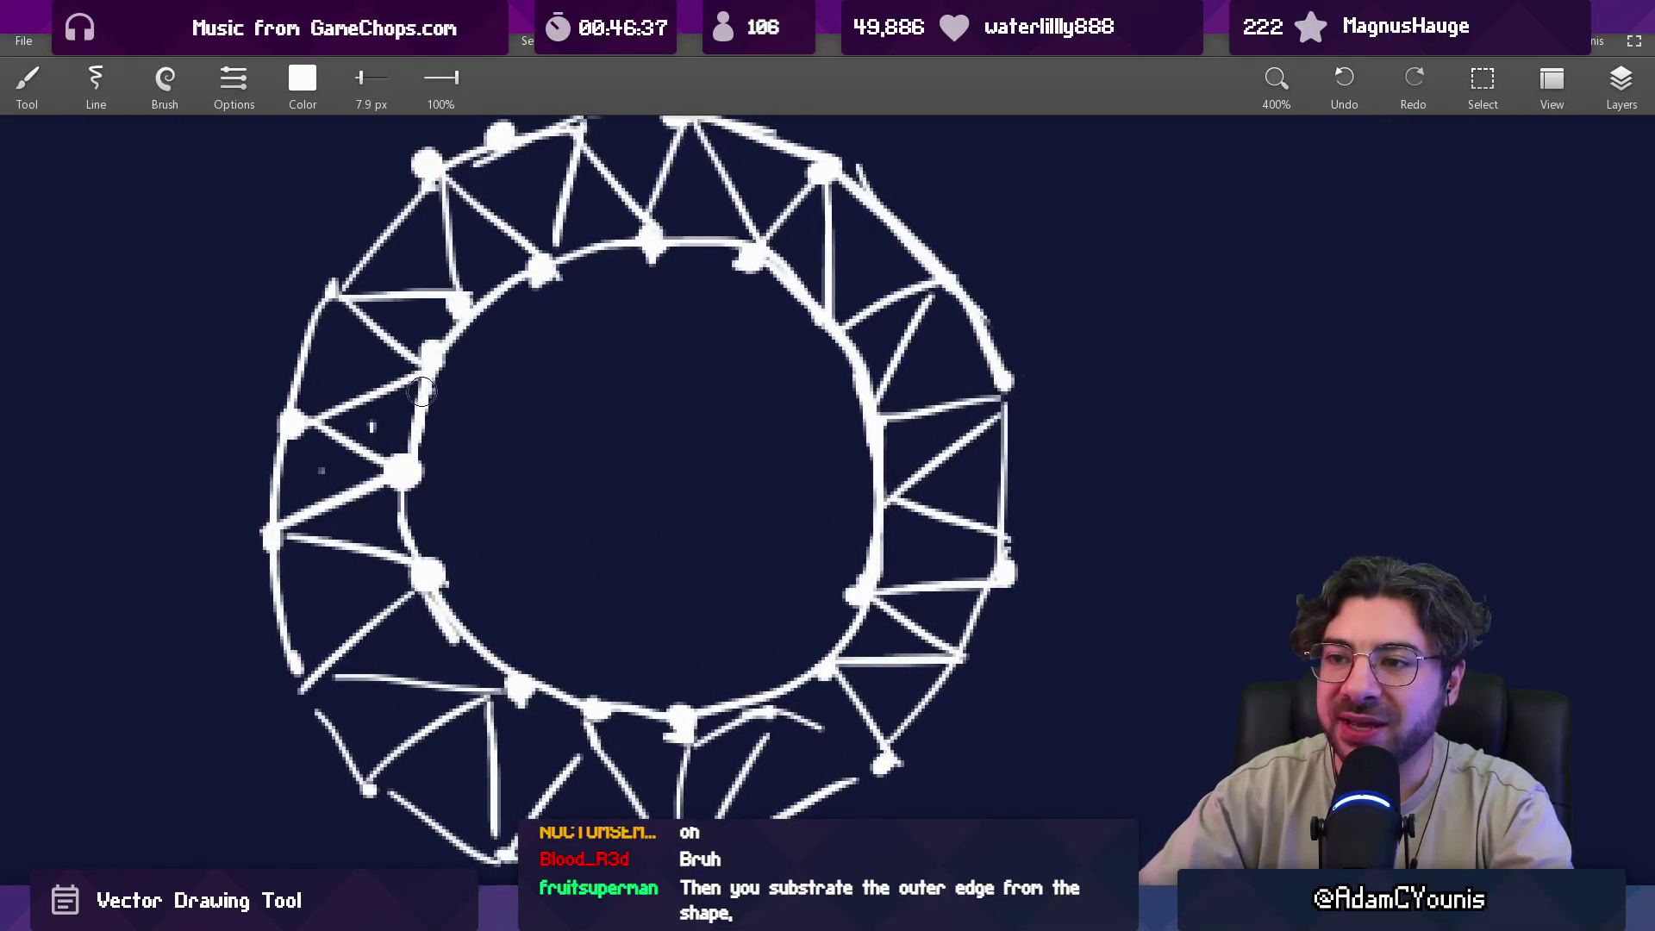
pyautogui.press('e')
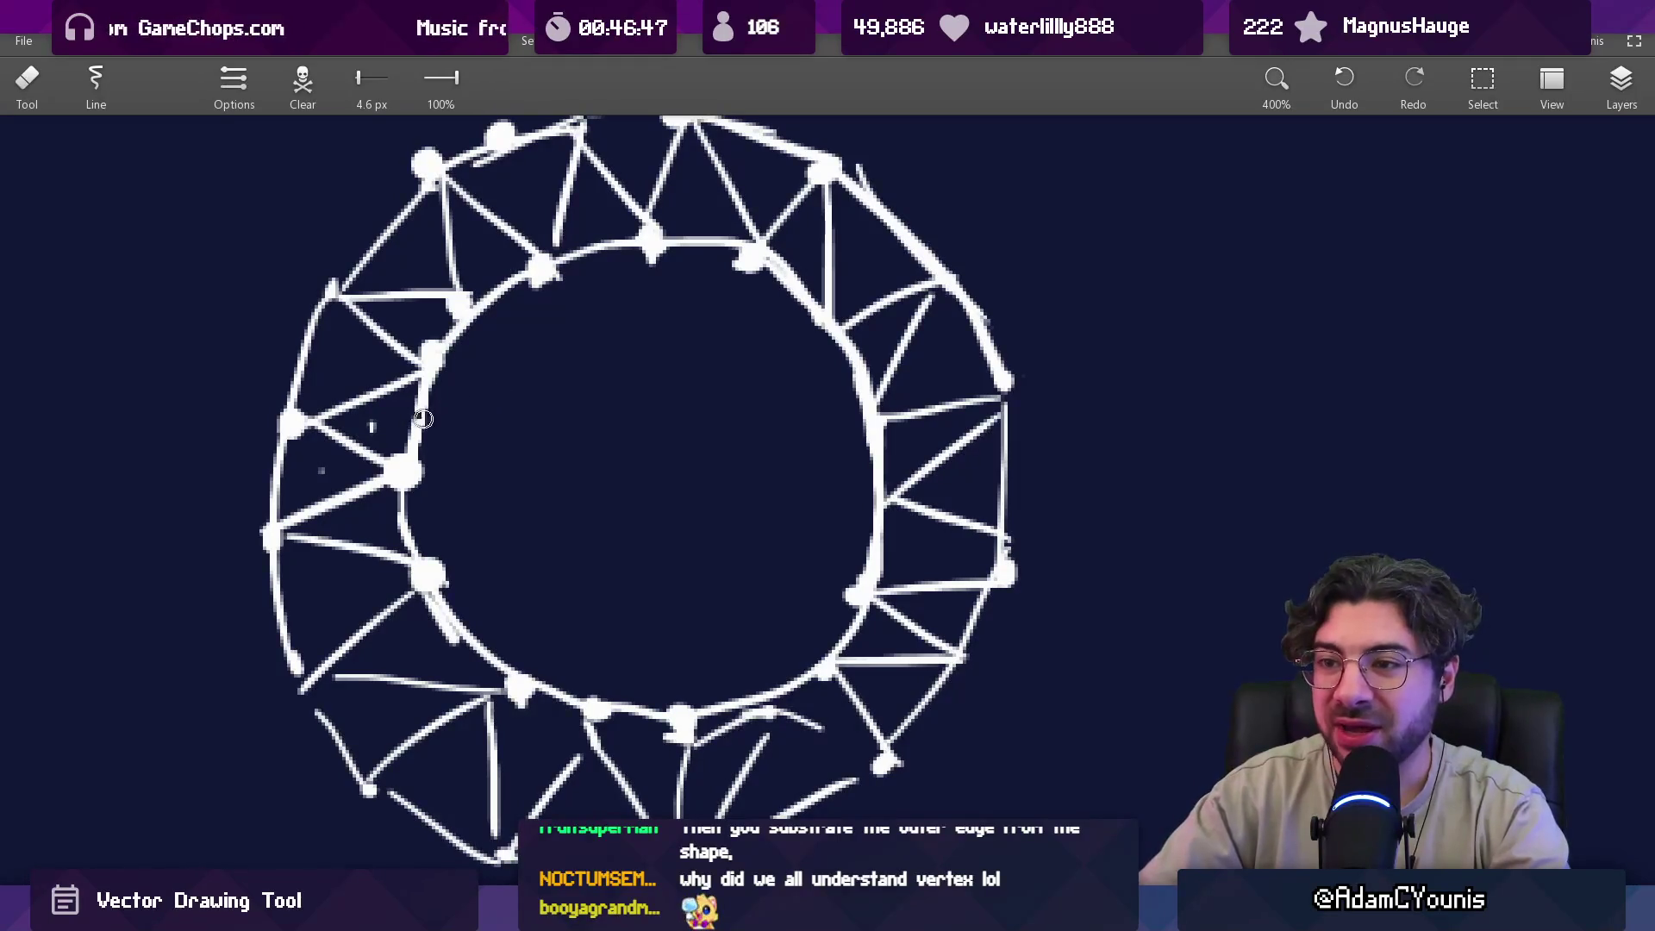
pyautogui.hotkey('ctrl', 'z')
# Set the brush colour to pure red by zeroing green and blue.
pyautogui.press('b')
pyautogui.click(303, 82)
pyautogui.moveTo(406, 246); pyautogui.dragTo(189, 246)
pyautogui.moveTo(284, 299); pyautogui.dragTo(191, 299)
pyautogui.click(345, 385)
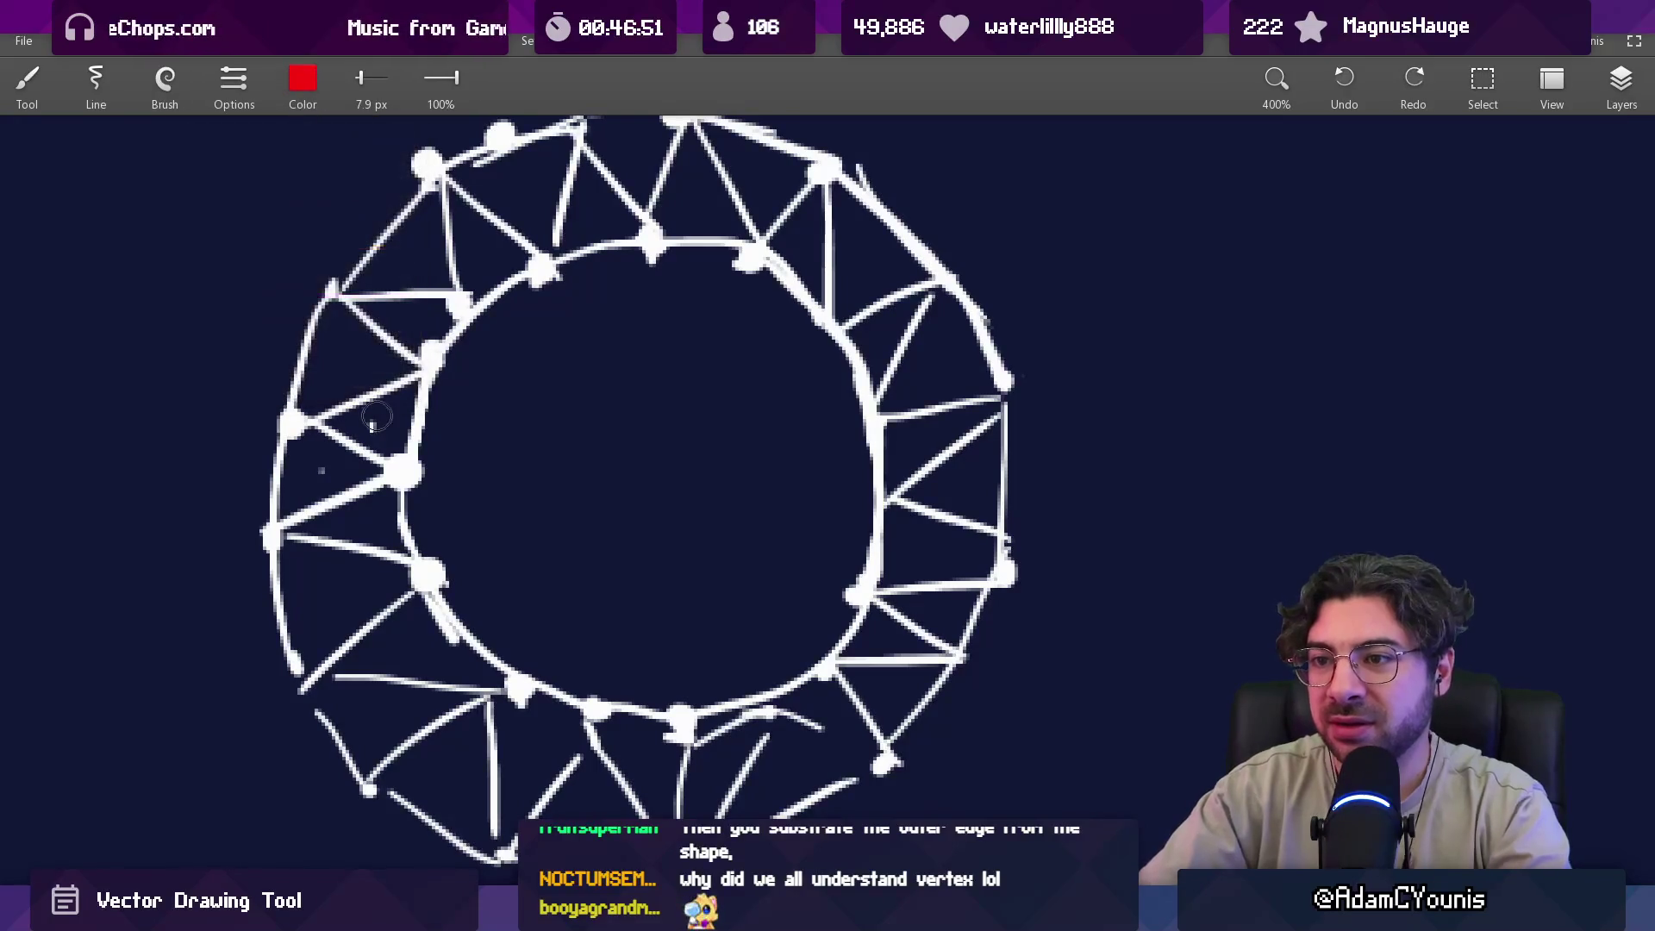
# Trace a red line along the ring's inner edge, undoing three stray test strokes.
pyautogui.moveTo(407, 449)
pyautogui.mouseDown()
pyautogui.moveTo(438, 355)
pyautogui.moveTo(548, 261)
pyautogui.moveTo(756, 247)
pyautogui.moveTo(834, 321)
pyautogui.moveTo(872, 420)
pyautogui.moveTo(880, 527)
pyautogui.moveTo(827, 660)
pyautogui.moveTo(690, 716)
pyautogui.moveTo(621, 714)
pyautogui.moveTo(573, 700)
pyautogui.moveTo(435, 580)
pyautogui.moveTo(415, 481)
pyautogui.mouseUp()
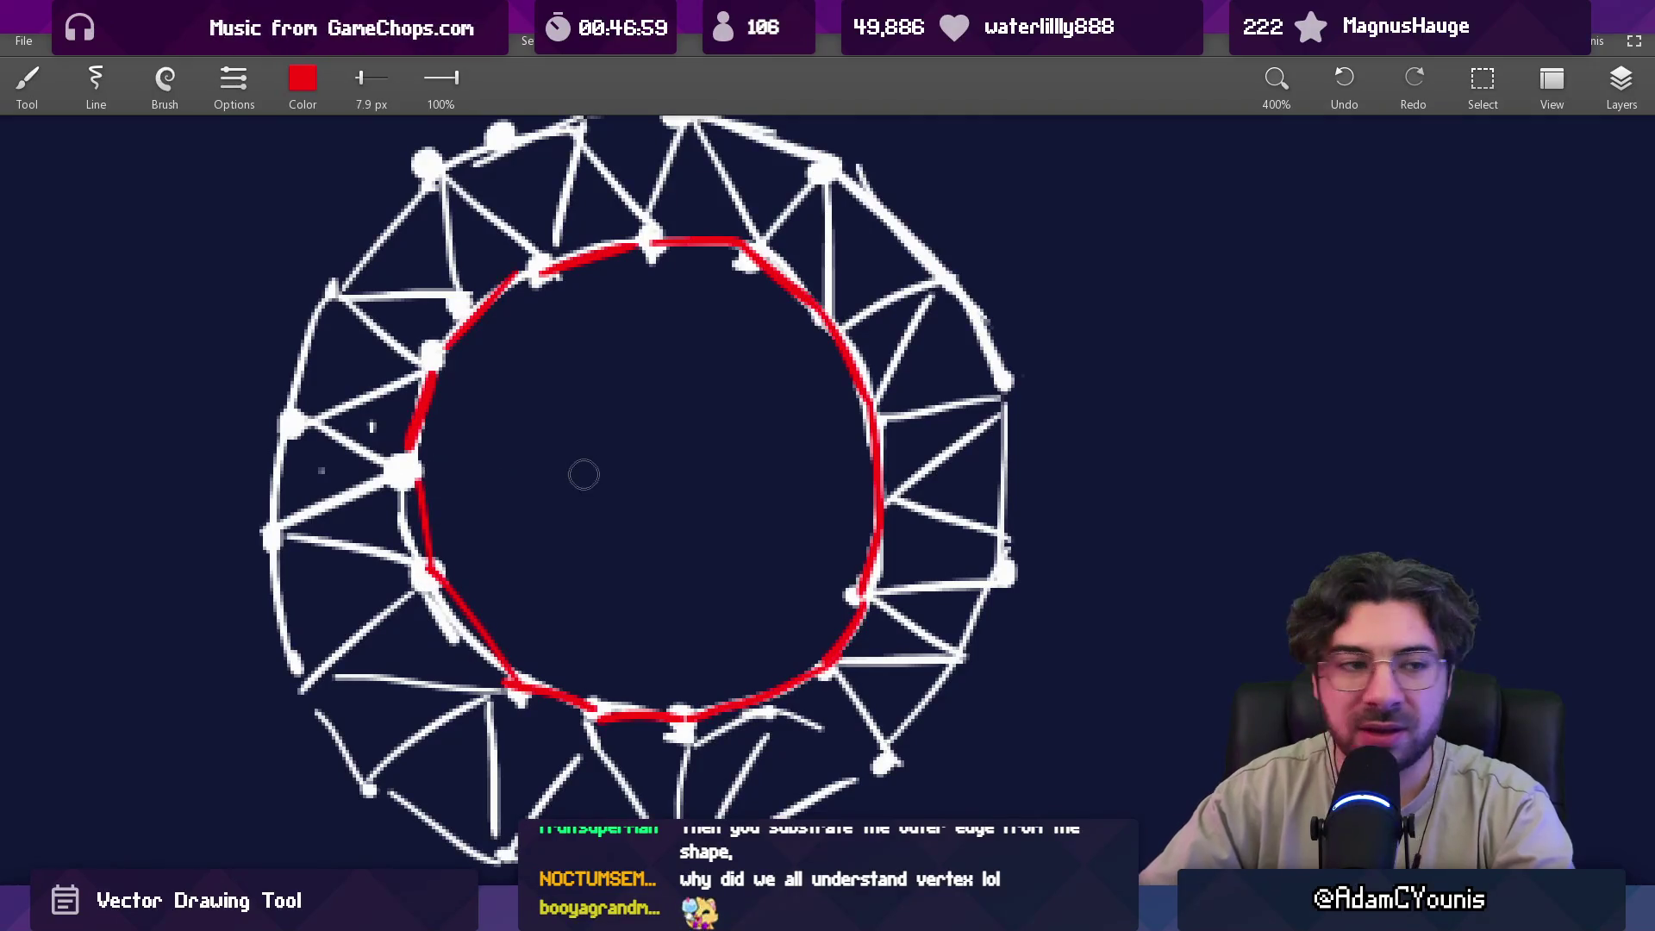
pyautogui.moveTo(446, 422)
pyautogui.mouseDown()
pyautogui.moveTo(522, 608)
pyautogui.moveTo(712, 554)
pyautogui.moveTo(798, 500)
pyautogui.mouseUp()
pyautogui.hotkey('ctrl', 'z')
pyautogui.moveTo(584, 326); pyautogui.dragTo(776, 569)
pyautogui.hotkey('ctrl', 'z')
pyautogui.moveTo(736, 309)
pyautogui.mouseDown()
pyautogui.moveTo(499, 425)
pyautogui.moveTo(681, 268)
pyautogui.mouseUp()
pyautogui.hotkey('ctrl', 'z')
# Trace red around the ring's outer edge, from the right side to the top-left vertex.
pyautogui.scroll(2, 806, 284)
pyautogui.moveTo(779, 233)
pyautogui.mouseDown()
pyautogui.moveTo(909, 326)
pyautogui.moveTo(940, 444)
pyautogui.mouseUp()
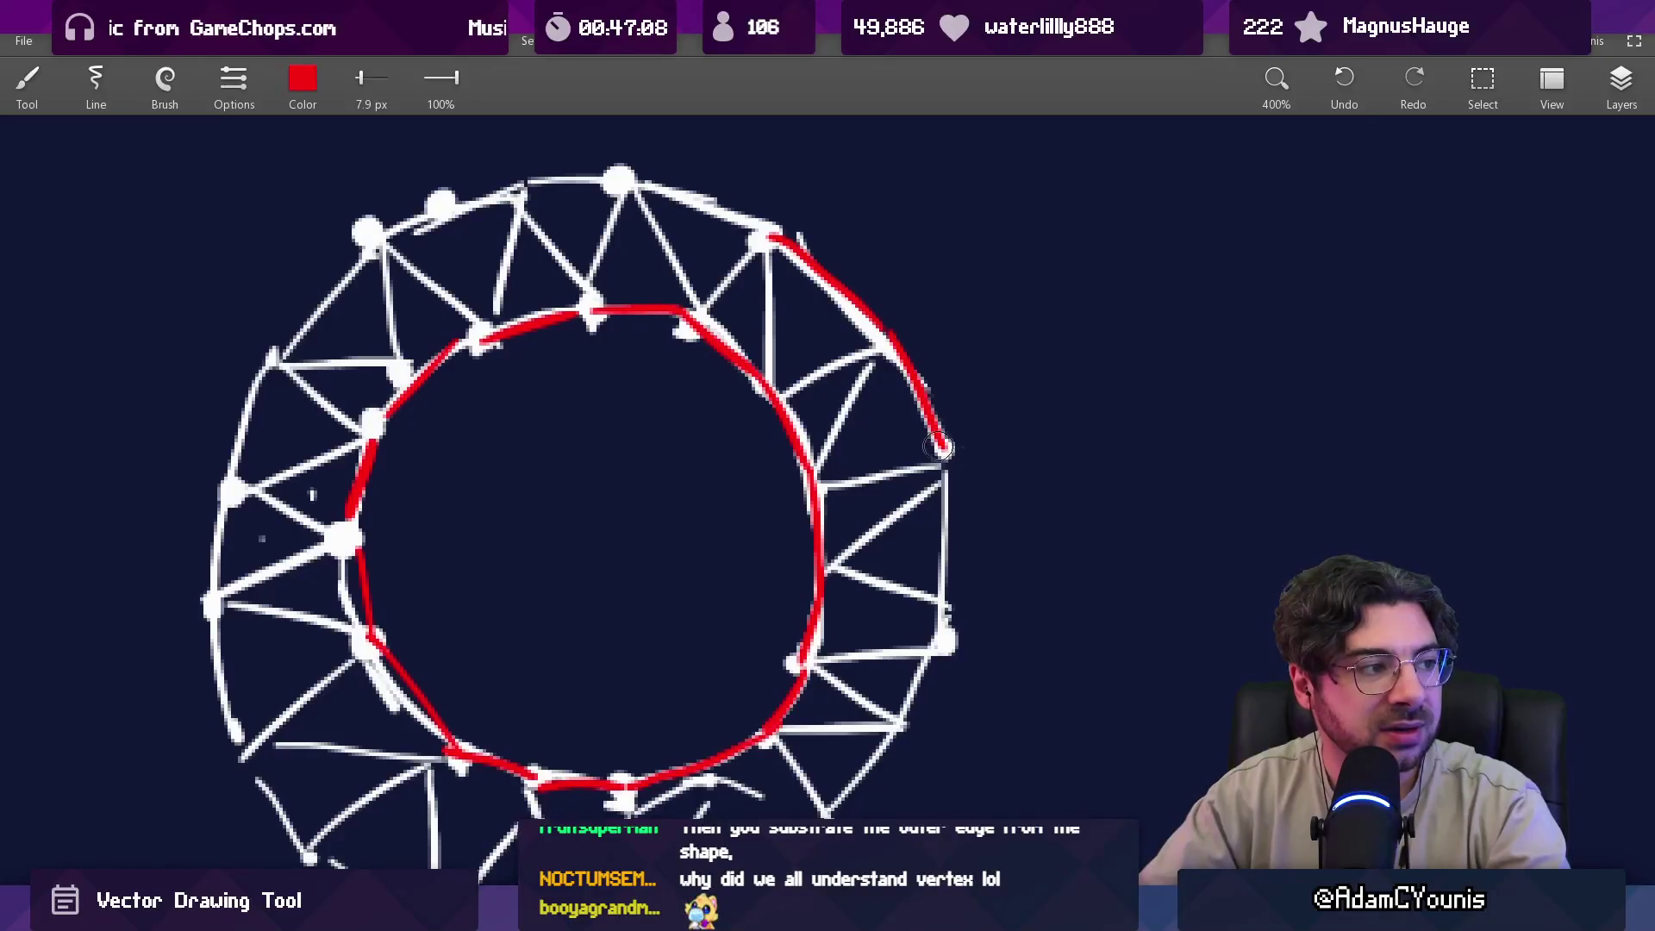
pyautogui.scroll(-5, 940, 444)
pyautogui.moveTo(912, 259)
pyautogui.mouseDown()
pyautogui.moveTo(914, 457)
pyautogui.moveTo(791, 628)
pyautogui.moveTo(638, 725)
pyautogui.moveTo(561, 752)
pyautogui.moveTo(440, 724)
pyautogui.moveTo(414, 786)
pyautogui.moveTo(288, 643)
pyautogui.mouseUp()
pyautogui.scroll(2, 444, 689)
pyautogui.scroll(2, 288, 643)
pyautogui.moveTo(332, 716)
pyautogui.mouseDown()
pyautogui.moveTo(289, 595)
pyautogui.moveTo(371, 338)
pyautogui.mouseUp()
pyautogui.scroll(2, 370, 338)
pyautogui.moveTo(371, 438)
pyautogui.mouseDown()
pyautogui.moveTo(468, 330)
pyautogui.moveTo(595, 274)
pyautogui.moveTo(751, 258)
pyautogui.moveTo(867, 317)
pyautogui.mouseUp()
# Reframe the canvas and erase the stray white blob above the ring.
pyautogui.scroll(-5, 950, 266)
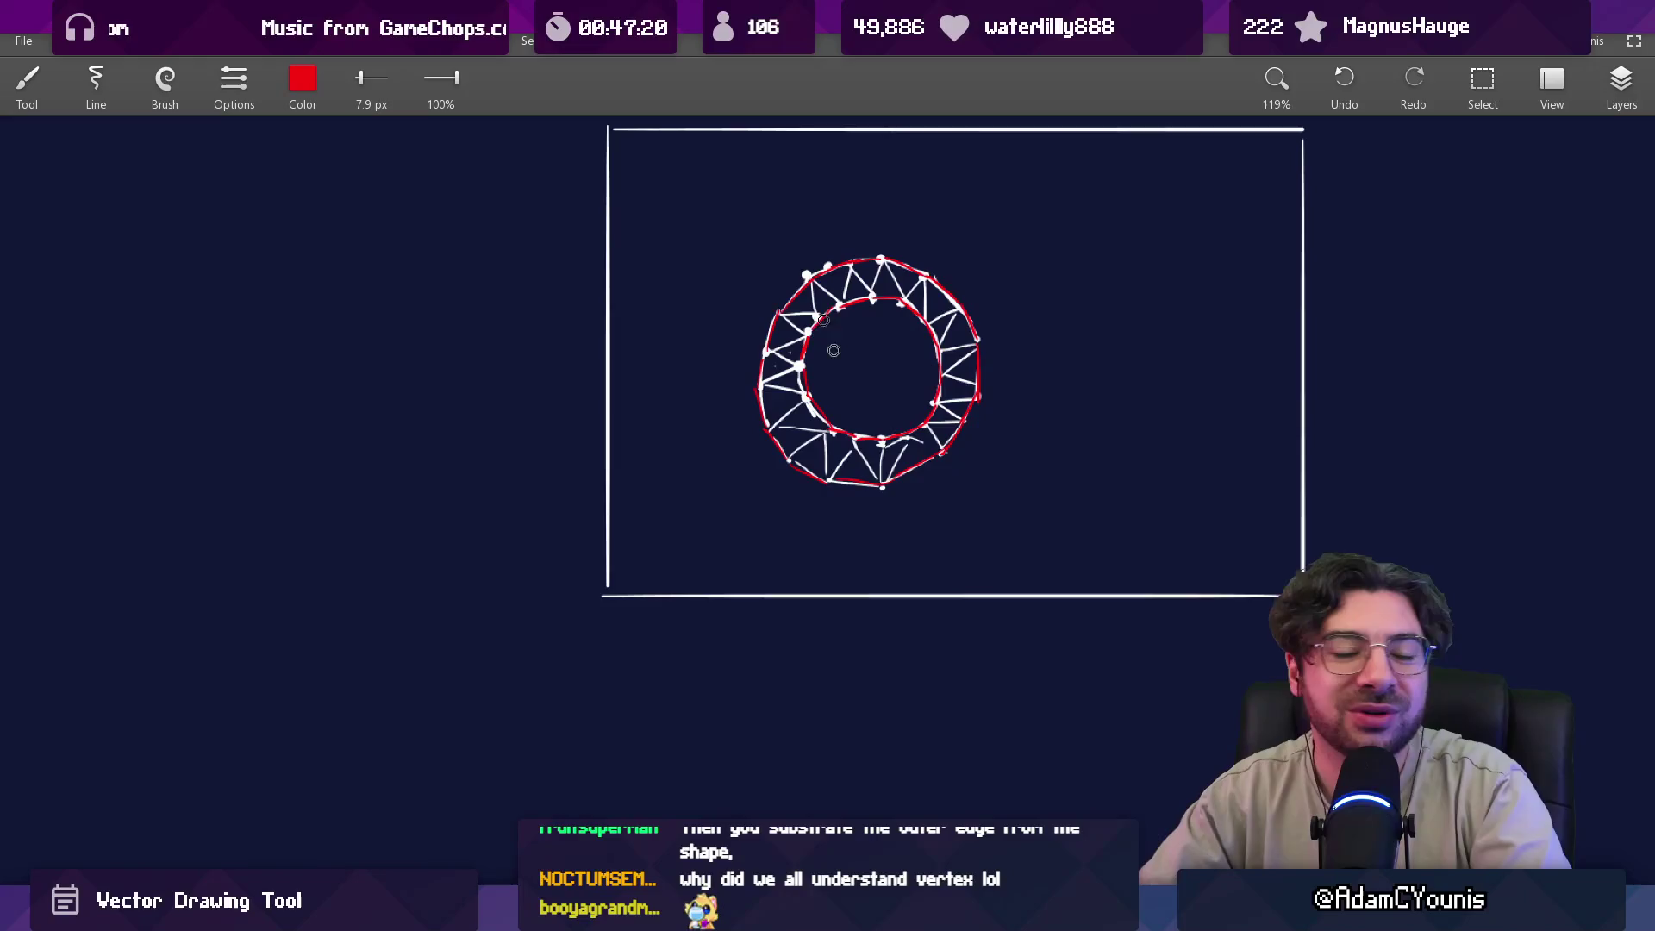
pyautogui.scroll(-1, 823, 320)
pyautogui.moveTo(823, 320); pyautogui.dragTo(983, 418)
pyautogui.scroll(-2, 983, 418)
pyautogui.moveTo(879, 410)
pyautogui.mouseDown()
pyautogui.moveTo(871, 594)
pyautogui.moveTo(826, 531)
pyautogui.mouseUp()
pyautogui.scroll(1, 946, 459)
pyautogui.press('e')
pyautogui.moveTo(920, 419); pyautogui.dragTo(904, 439)
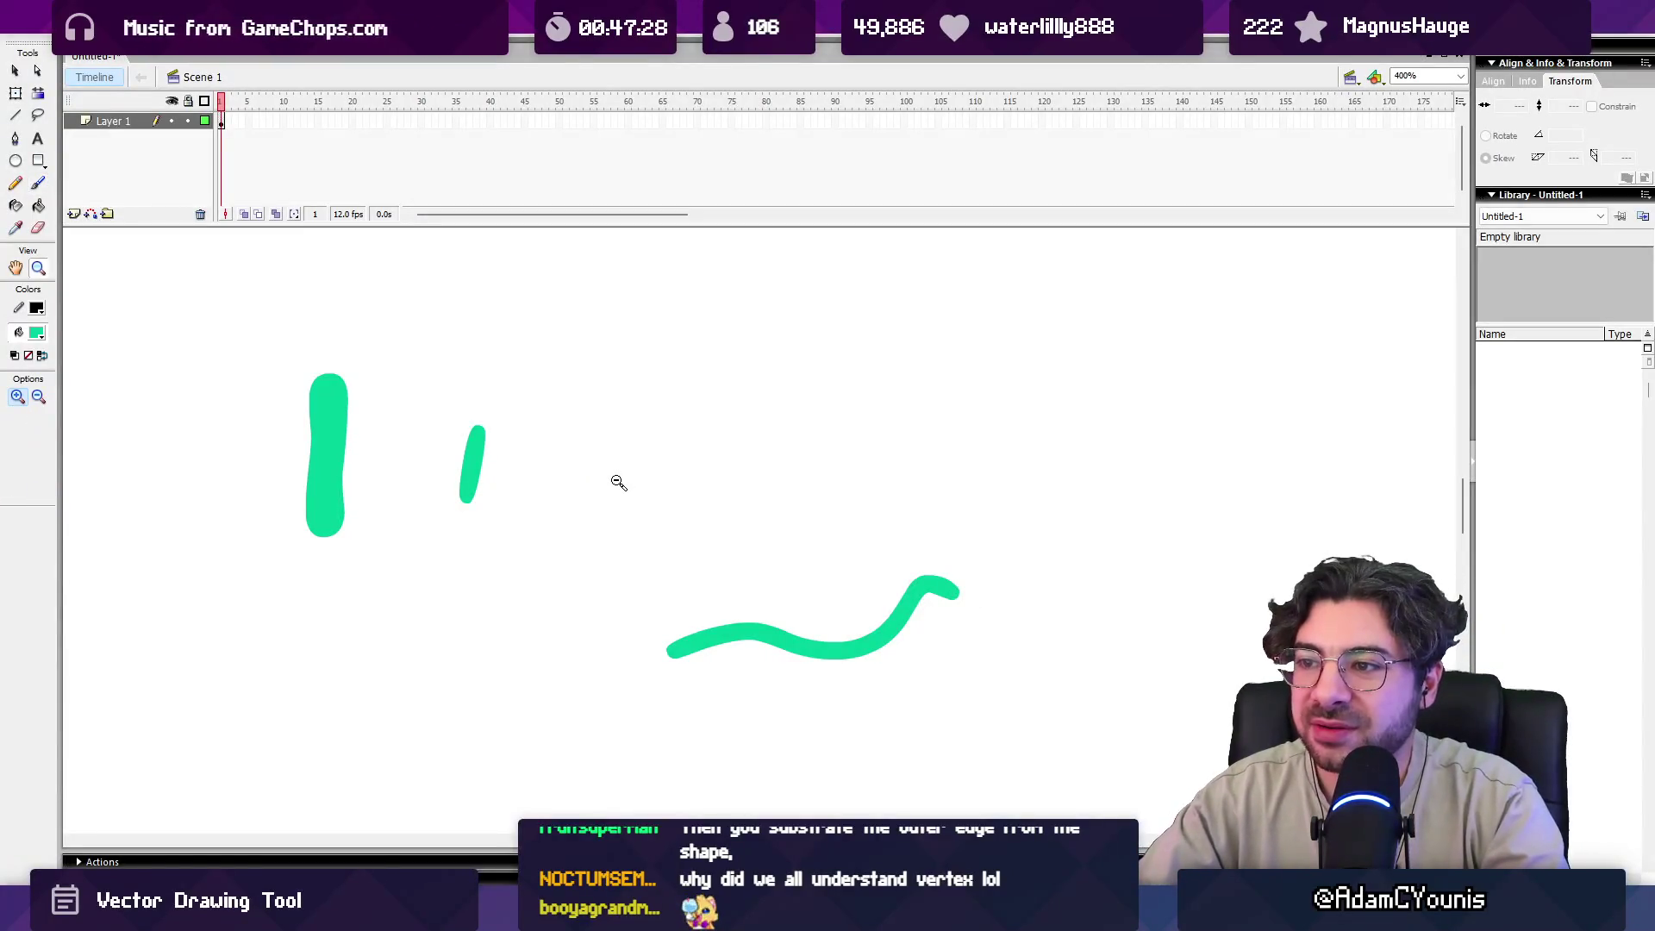
# Zoom out and paint a large green stroke, undoing a wavy stroke and loop scribble.
pyautogui.hotkey('ctrl', '-')
pyautogui.moveTo(675, 473)
pyautogui.mouseDown()
pyautogui.moveTo(728, 505)
pyautogui.moveTo(879, 470)
pyautogui.moveTo(797, 485)
pyautogui.mouseUp()
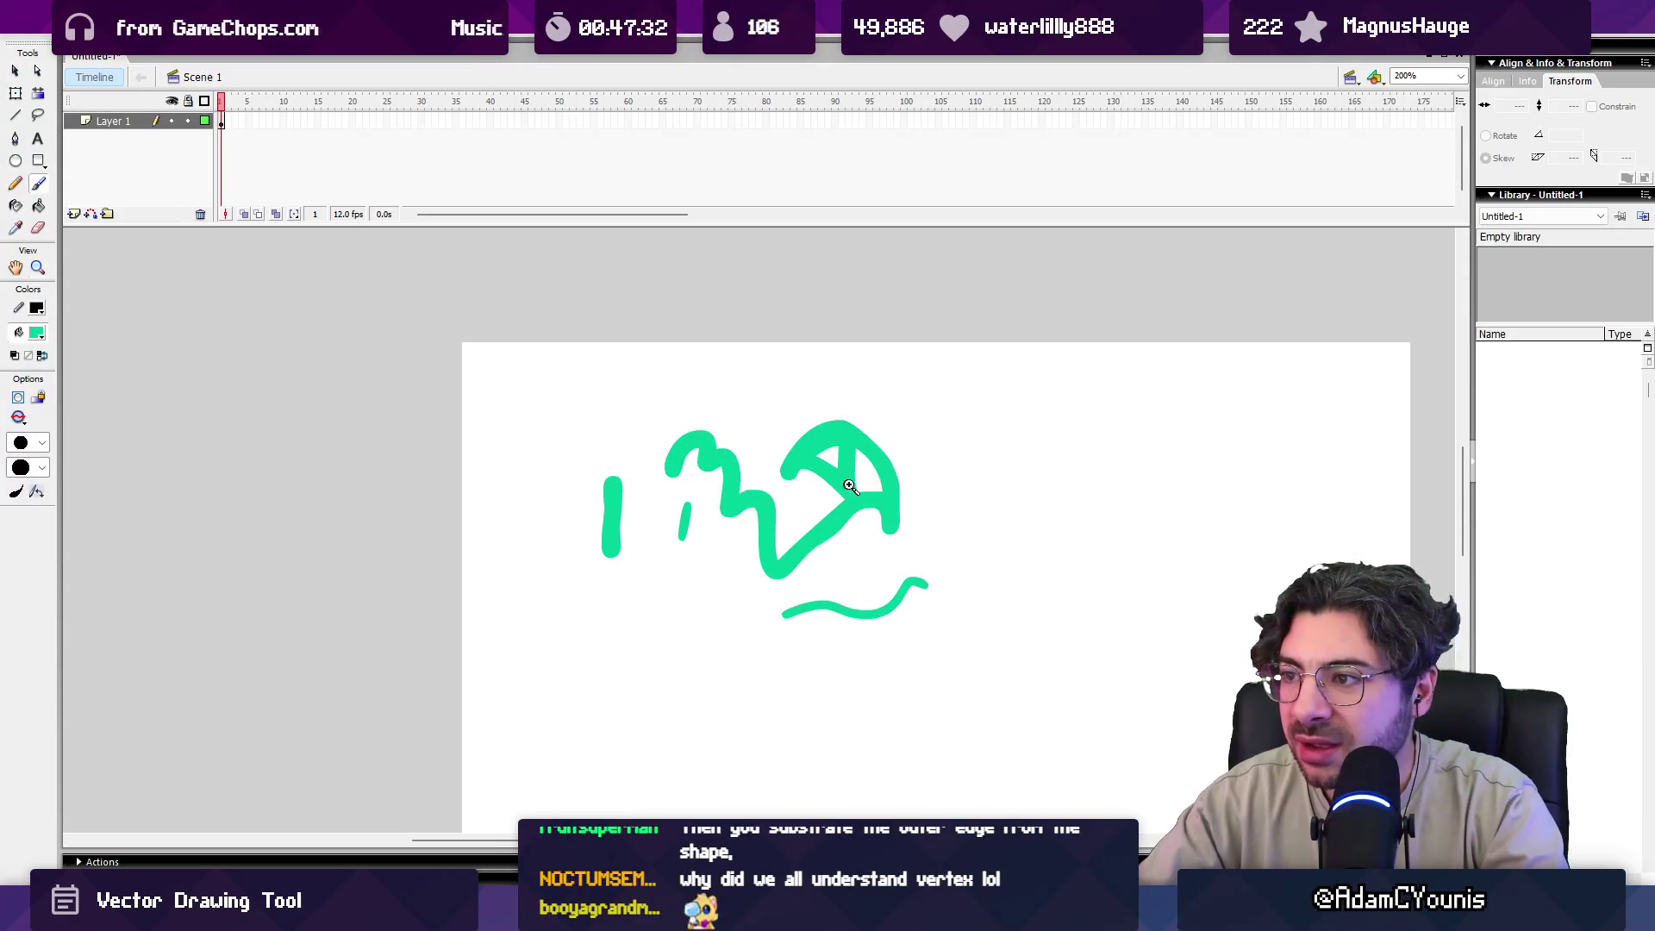
pyautogui.hotkey('ctrl', '=')
pyautogui.moveTo(560, 465); pyautogui.dragTo(691, 345)
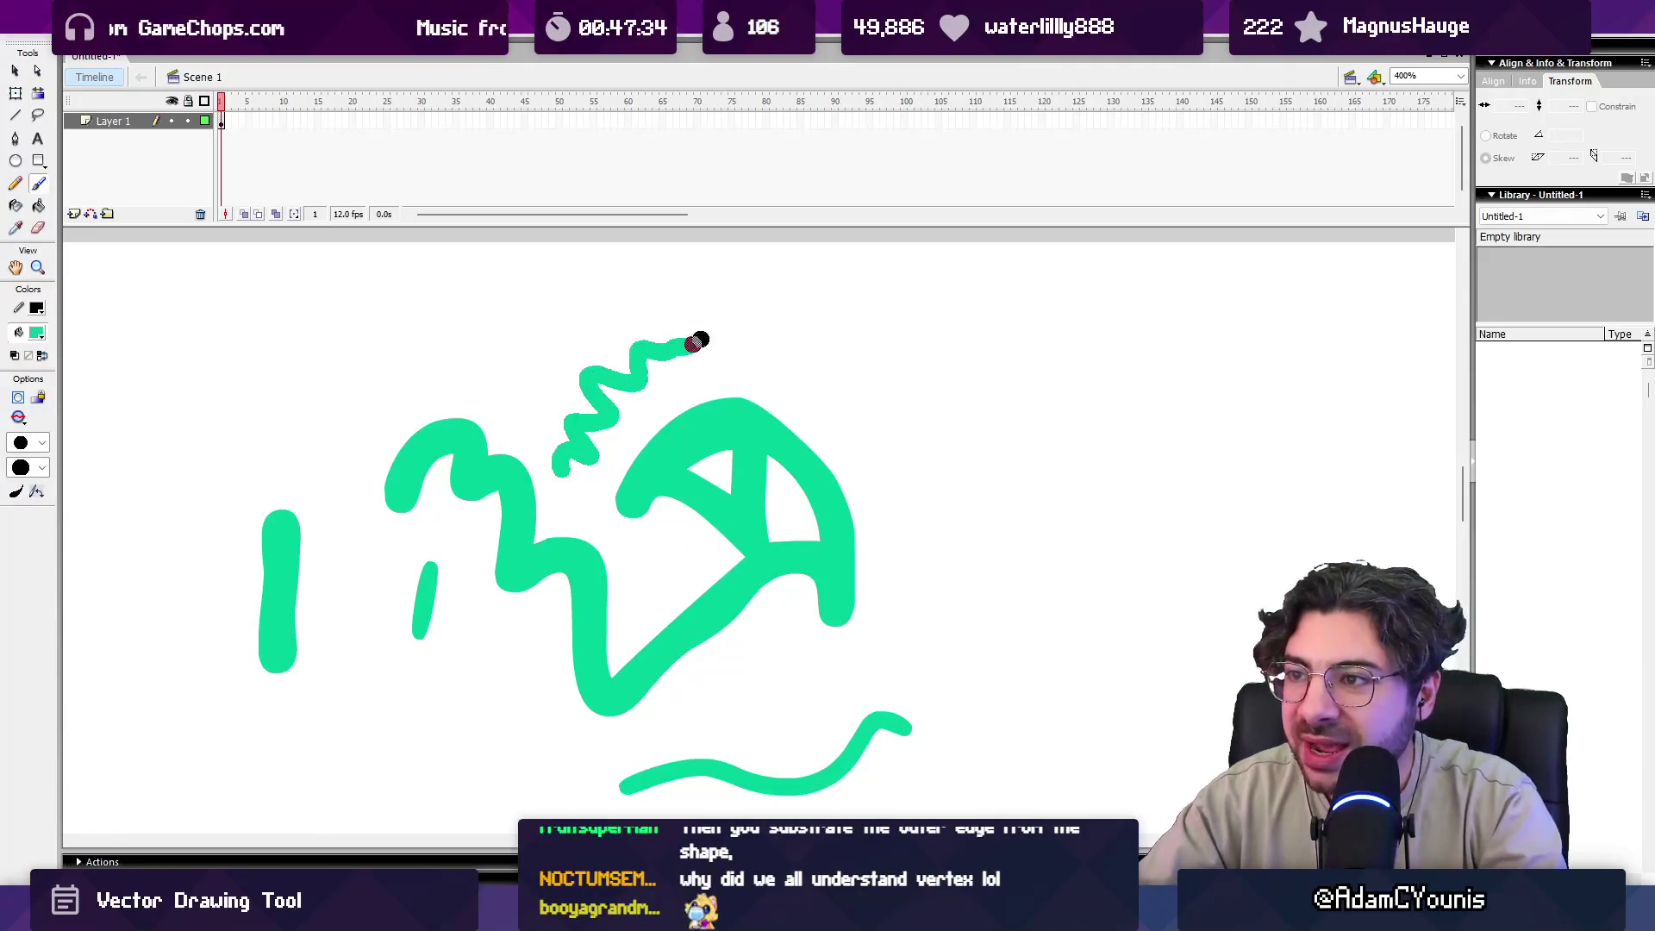
pyautogui.hotkey('ctrl', 'z')
pyautogui.moveTo(621, 429)
pyautogui.mouseDown()
pyautogui.moveTo(620, 443)
pyautogui.moveTo(645, 427)
pyautogui.moveTo(634, 448)
pyautogui.moveTo(707, 420)
pyautogui.mouseUp()
pyautogui.hotkey('ctrl', 'z')
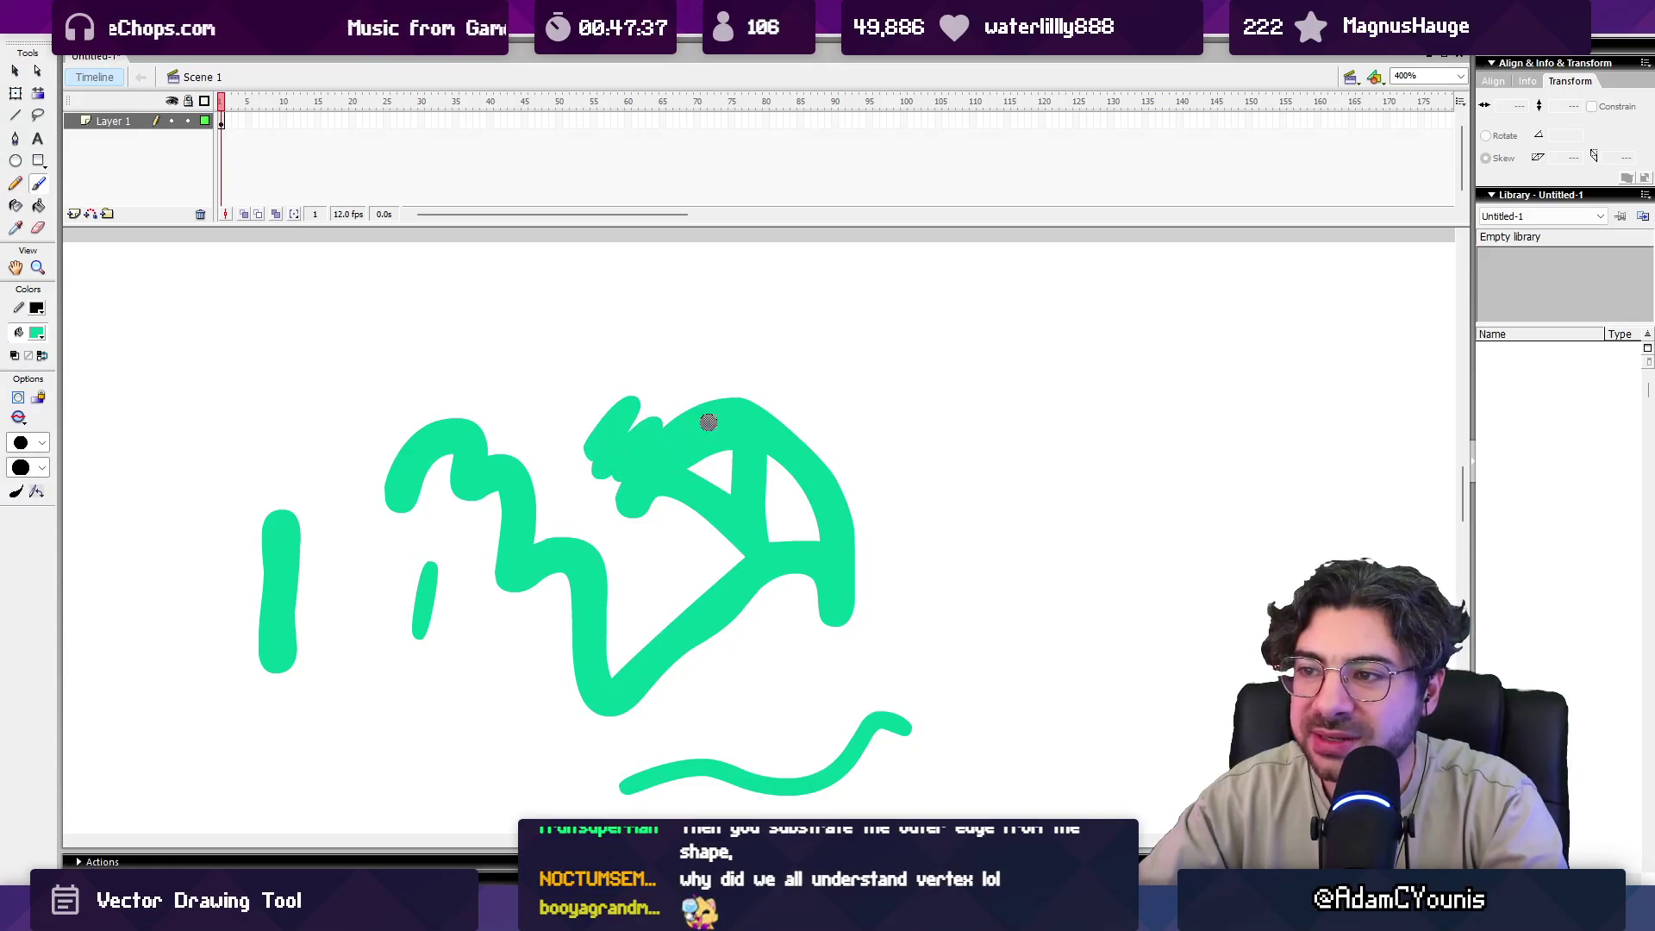
# Zoom into the big green shape, brush a zigzag and extend its lower edge, then select it.
pyautogui.press('z')
pyautogui.click(661, 452)
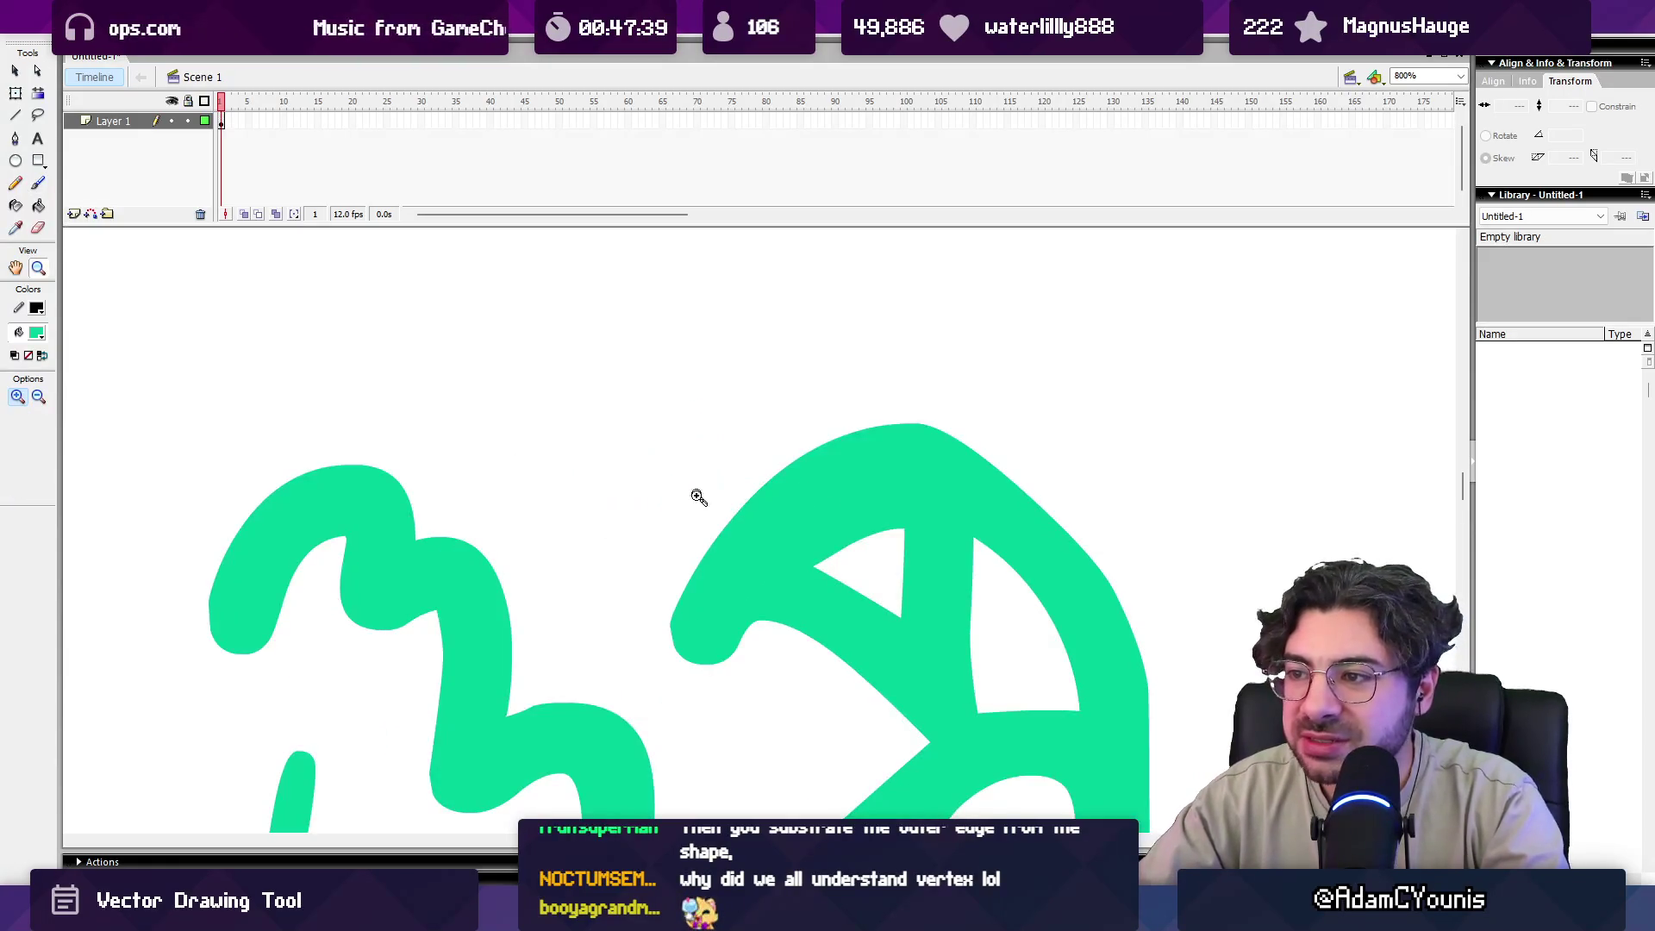
pyautogui.press('b')
pyautogui.moveTo(616, 518)
pyautogui.mouseDown()
pyautogui.moveTo(797, 493)
pyautogui.moveTo(713, 491)
pyautogui.moveTo(705, 549)
pyautogui.mouseUp()
pyautogui.moveTo(673, 646)
pyautogui.mouseDown()
pyautogui.moveTo(750, 621)
pyautogui.moveTo(859, 677)
pyautogui.mouseUp()
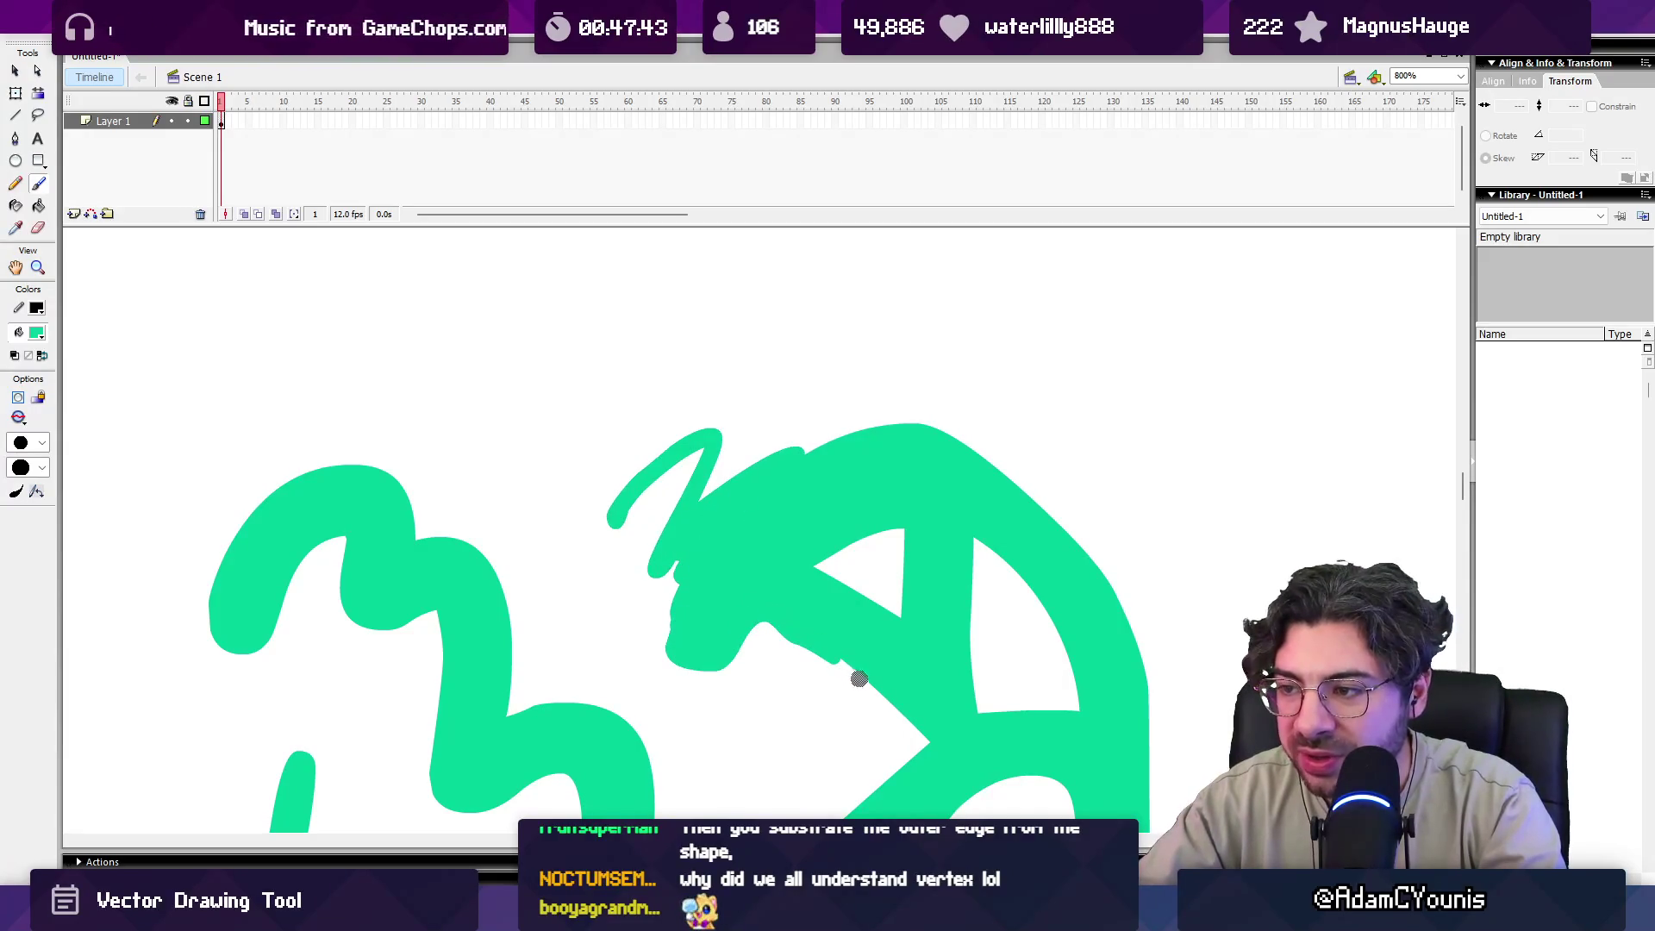
pyautogui.press('v')
pyautogui.click(845, 635)
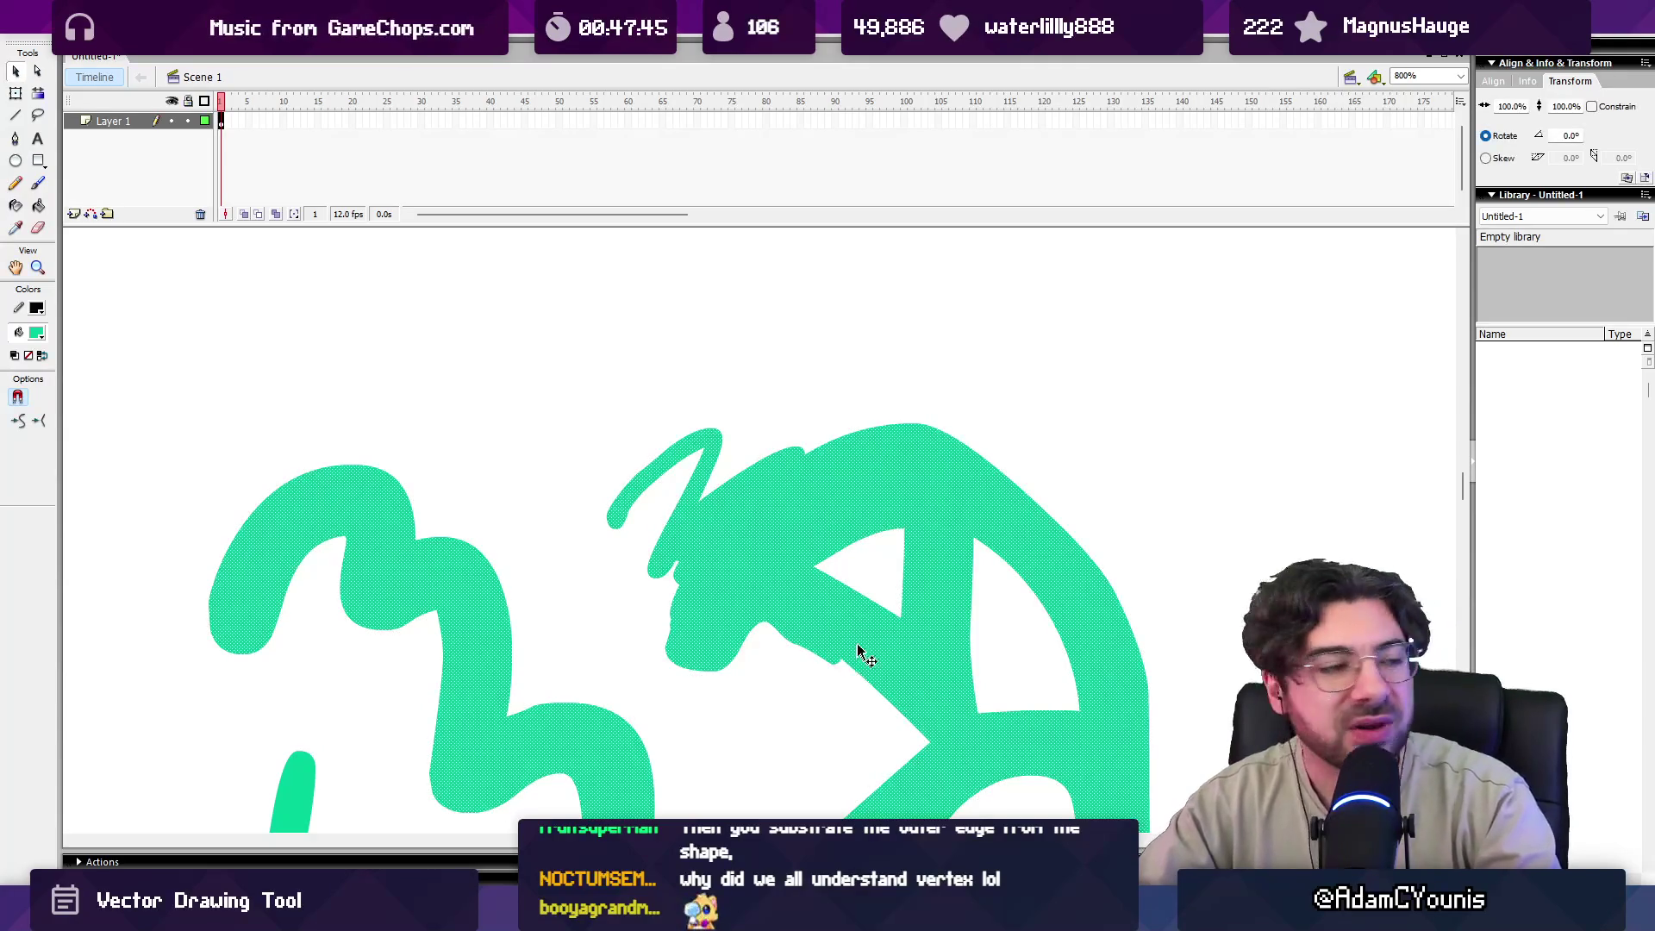
# Zoom closer, deselect the shape, and paint green into the white triangle's left corner.
pyautogui.press('z')
pyautogui.click(801, 658)
pyautogui.press('b')
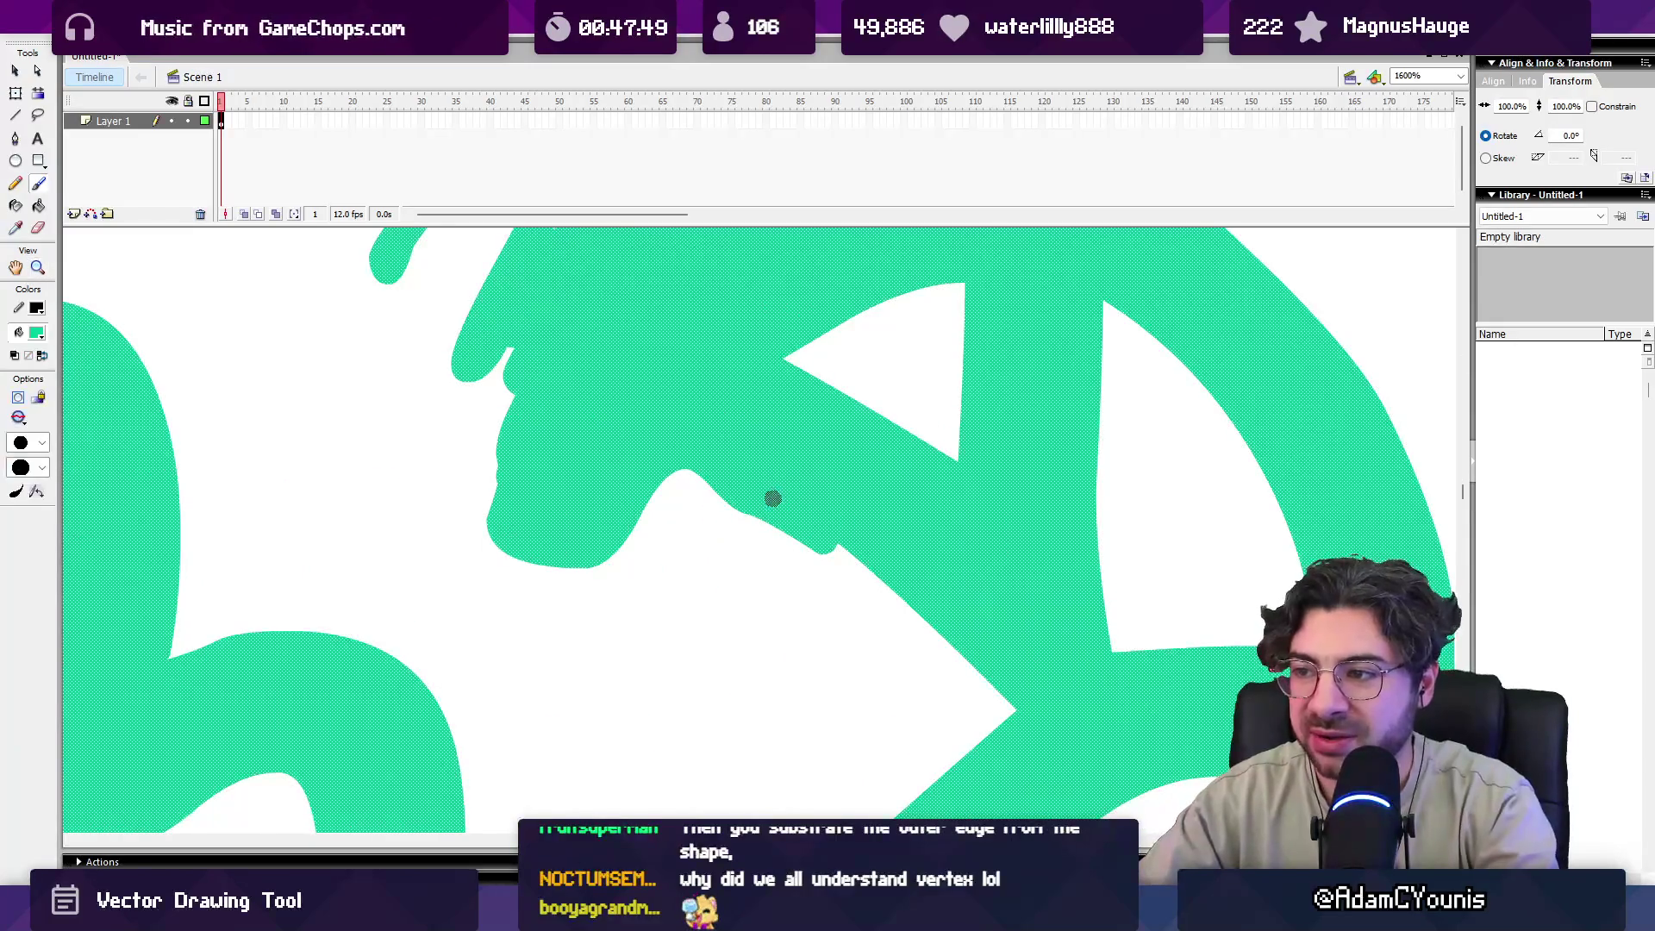
pyautogui.click(761, 514)
pyautogui.moveTo(691, 475); pyautogui.dragTo(681, 554)
pyautogui.moveTo(805, 436)
pyautogui.mouseDown()
pyautogui.moveTo(819, 417)
pyautogui.moveTo(856, 493)
pyautogui.mouseUp()
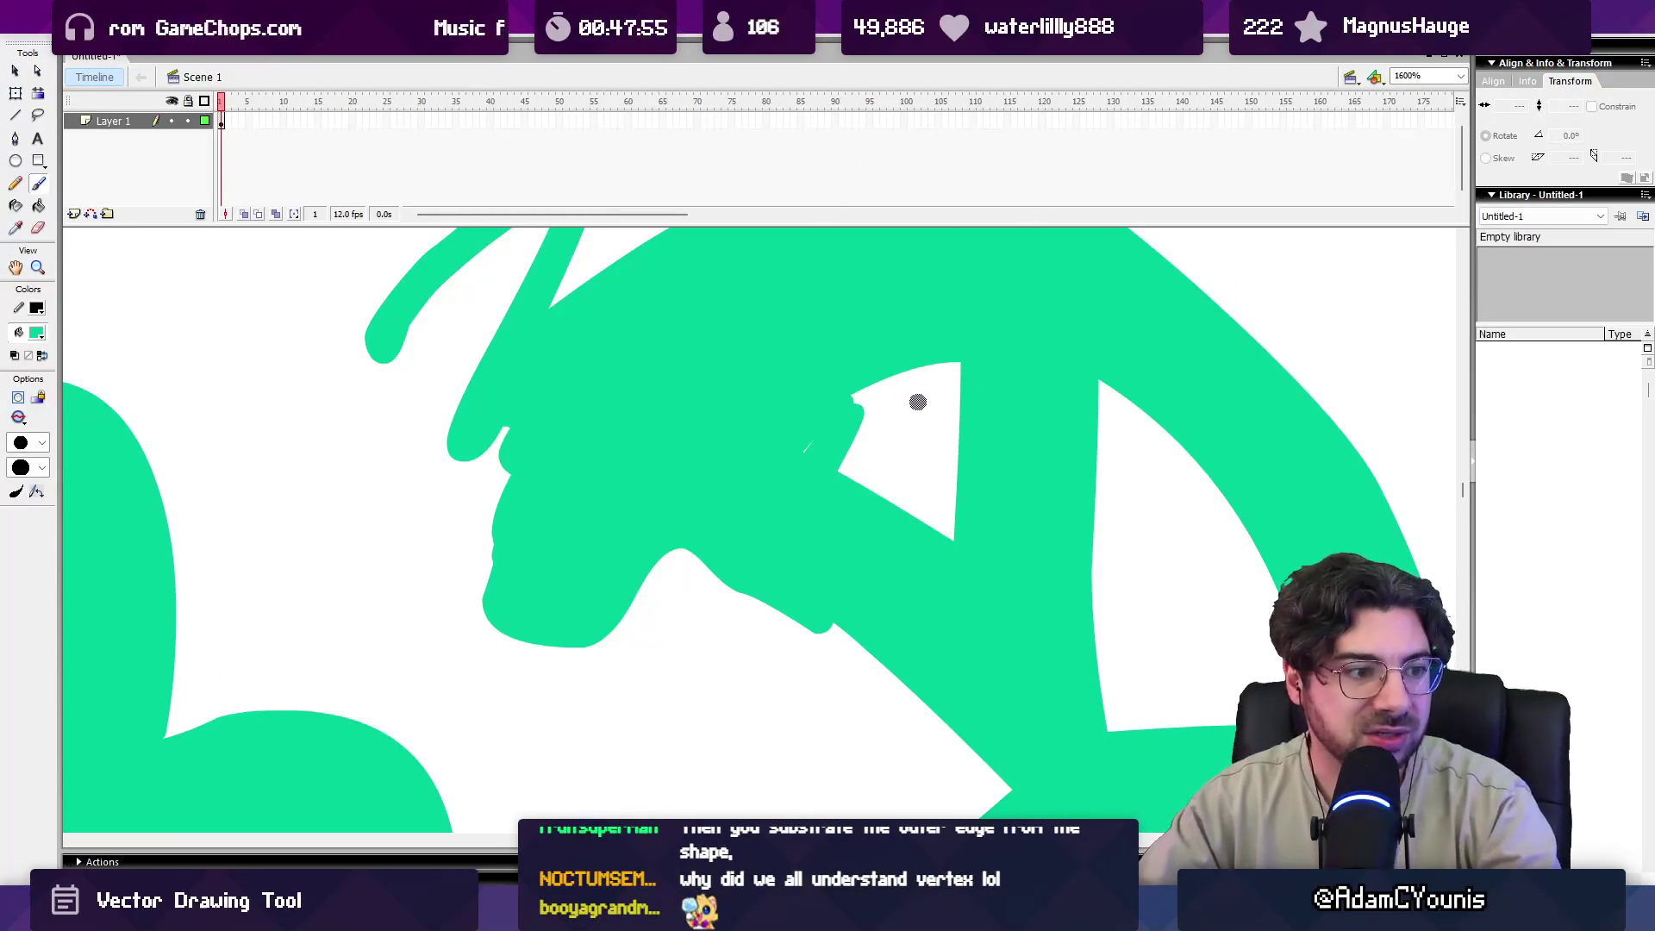
# Undo then restore the green strokes, zoom onto the left edge, and paint two small touch-ups there.
pyautogui.press('z')
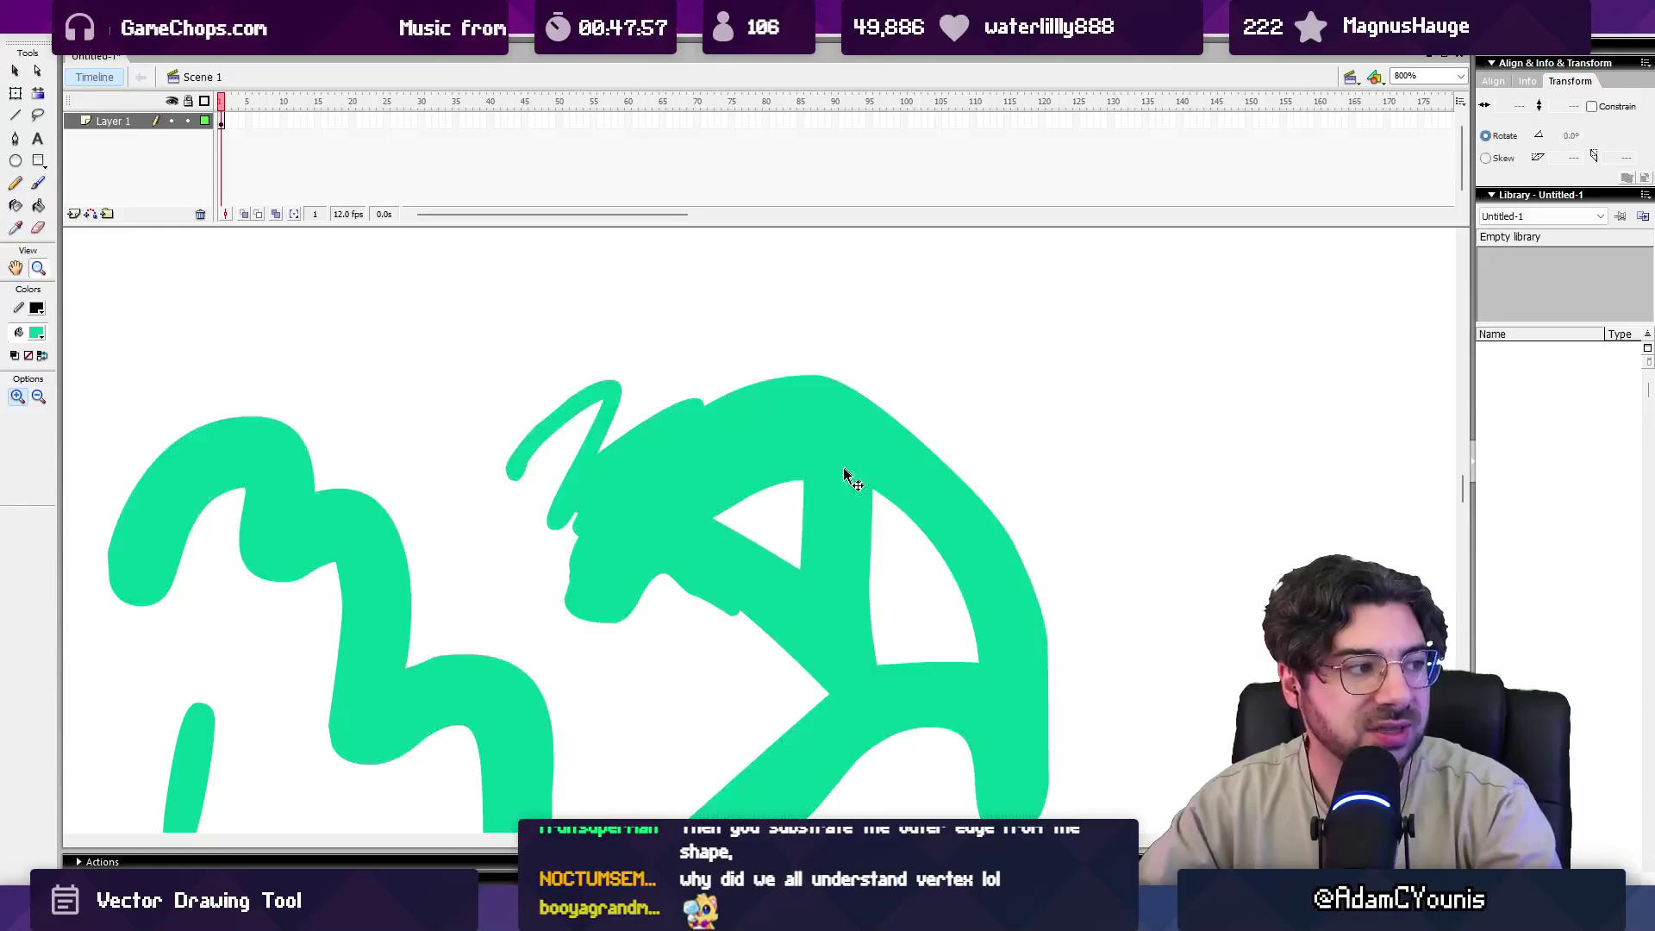
pyautogui.hotkey('ctrl', 'z')
pyautogui.hotkey('ctrl', 'z')
pyautogui.hotkey('ctrl', 'z')
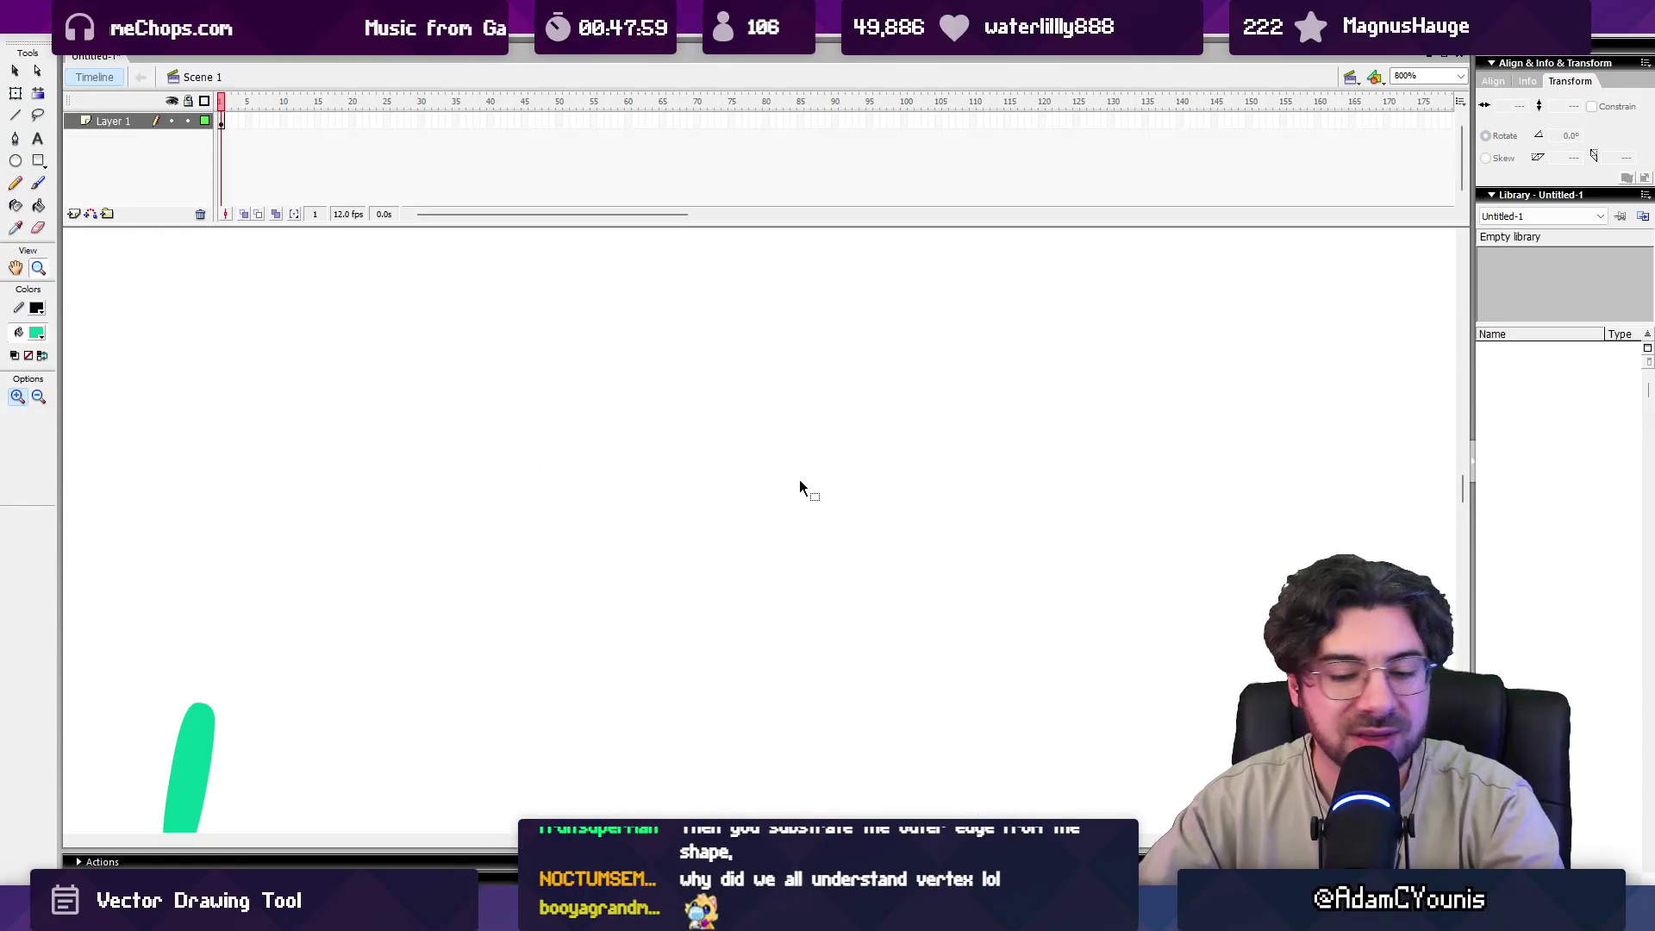
pyautogui.hotkey('ctrl', 'y')
pyautogui.hotkey('ctrl', 'y')
pyautogui.hotkey('ctrl', 'y')
pyautogui.click(636, 473)
pyautogui.press('b')
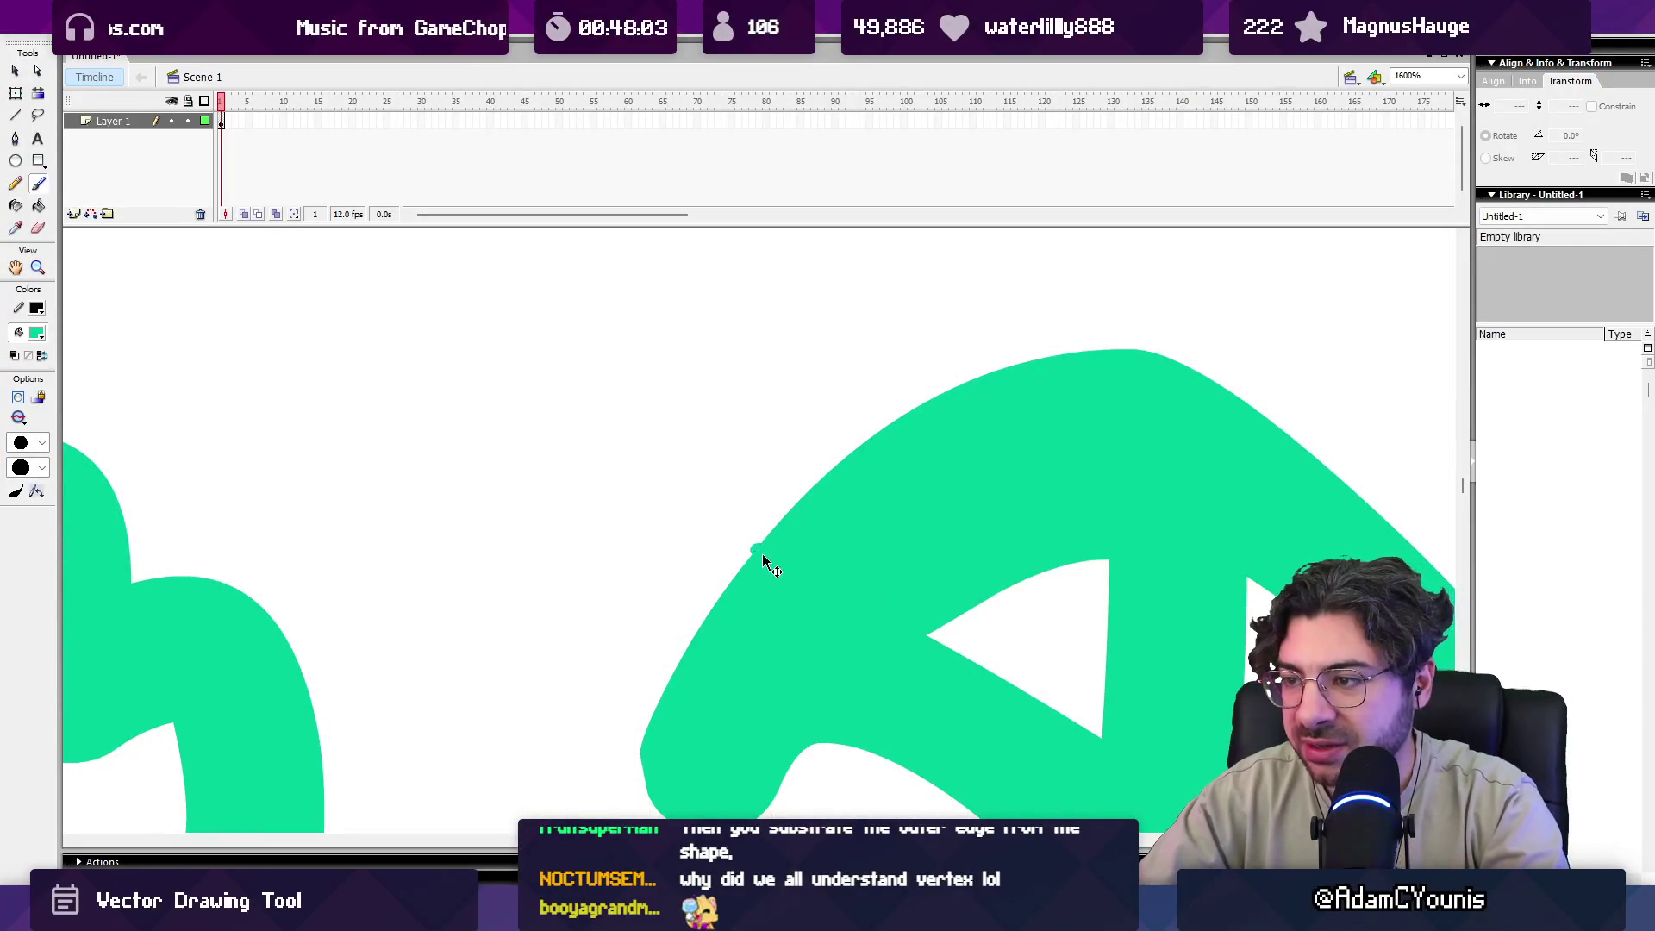
pyautogui.click(759, 549)
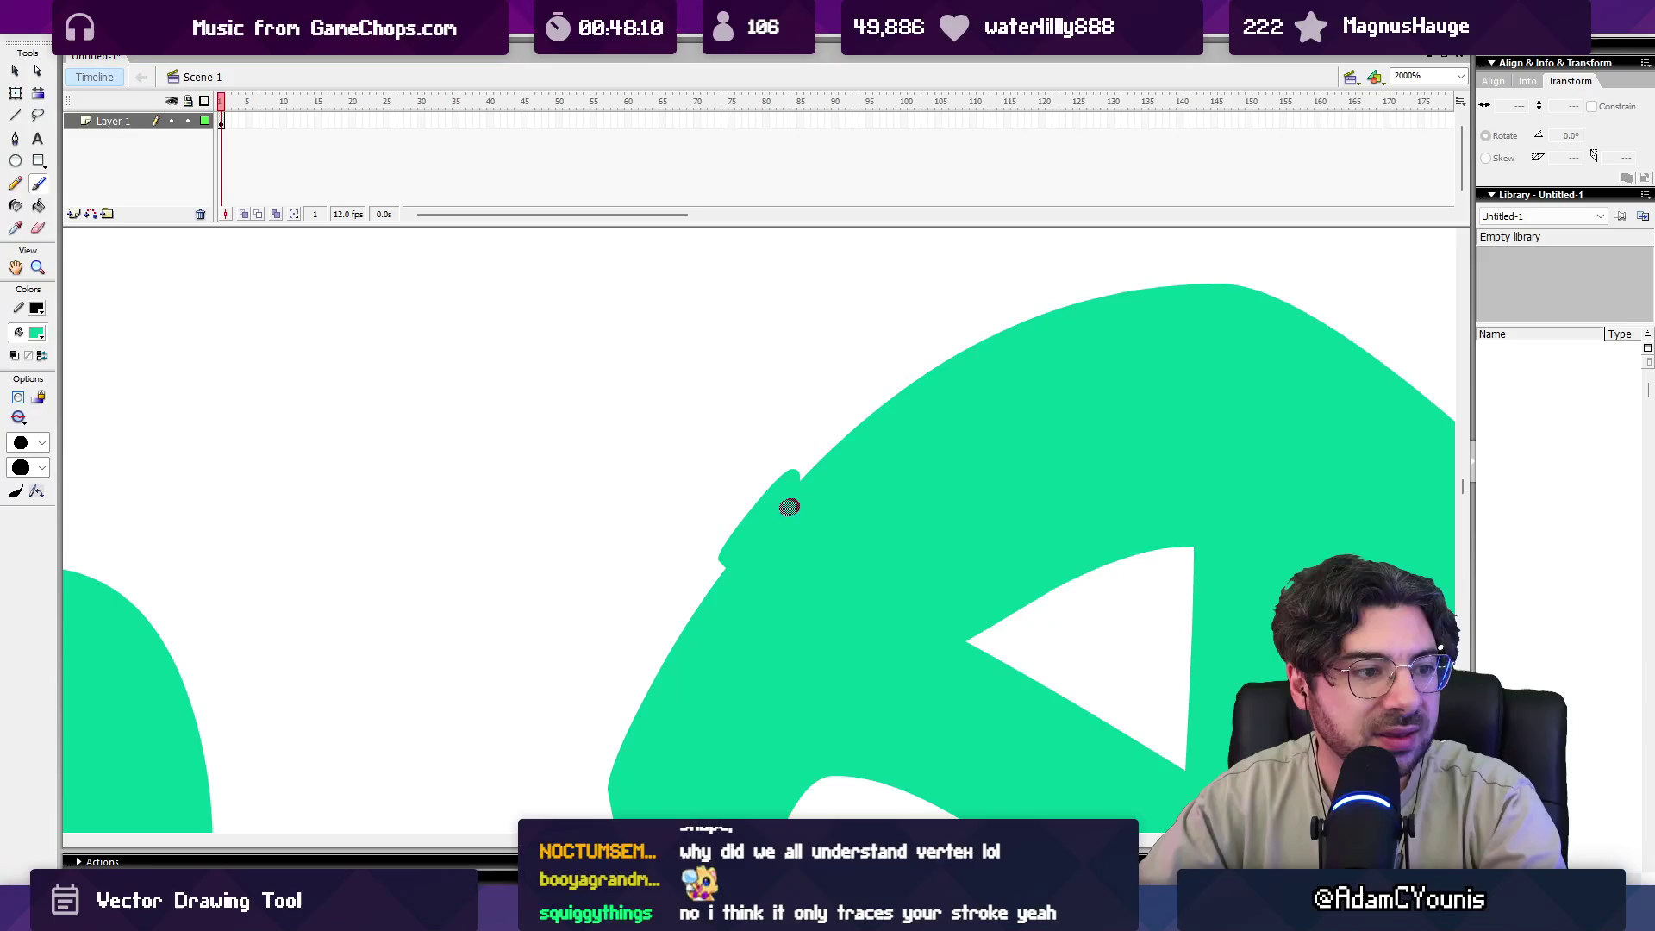
pyautogui.press('q')
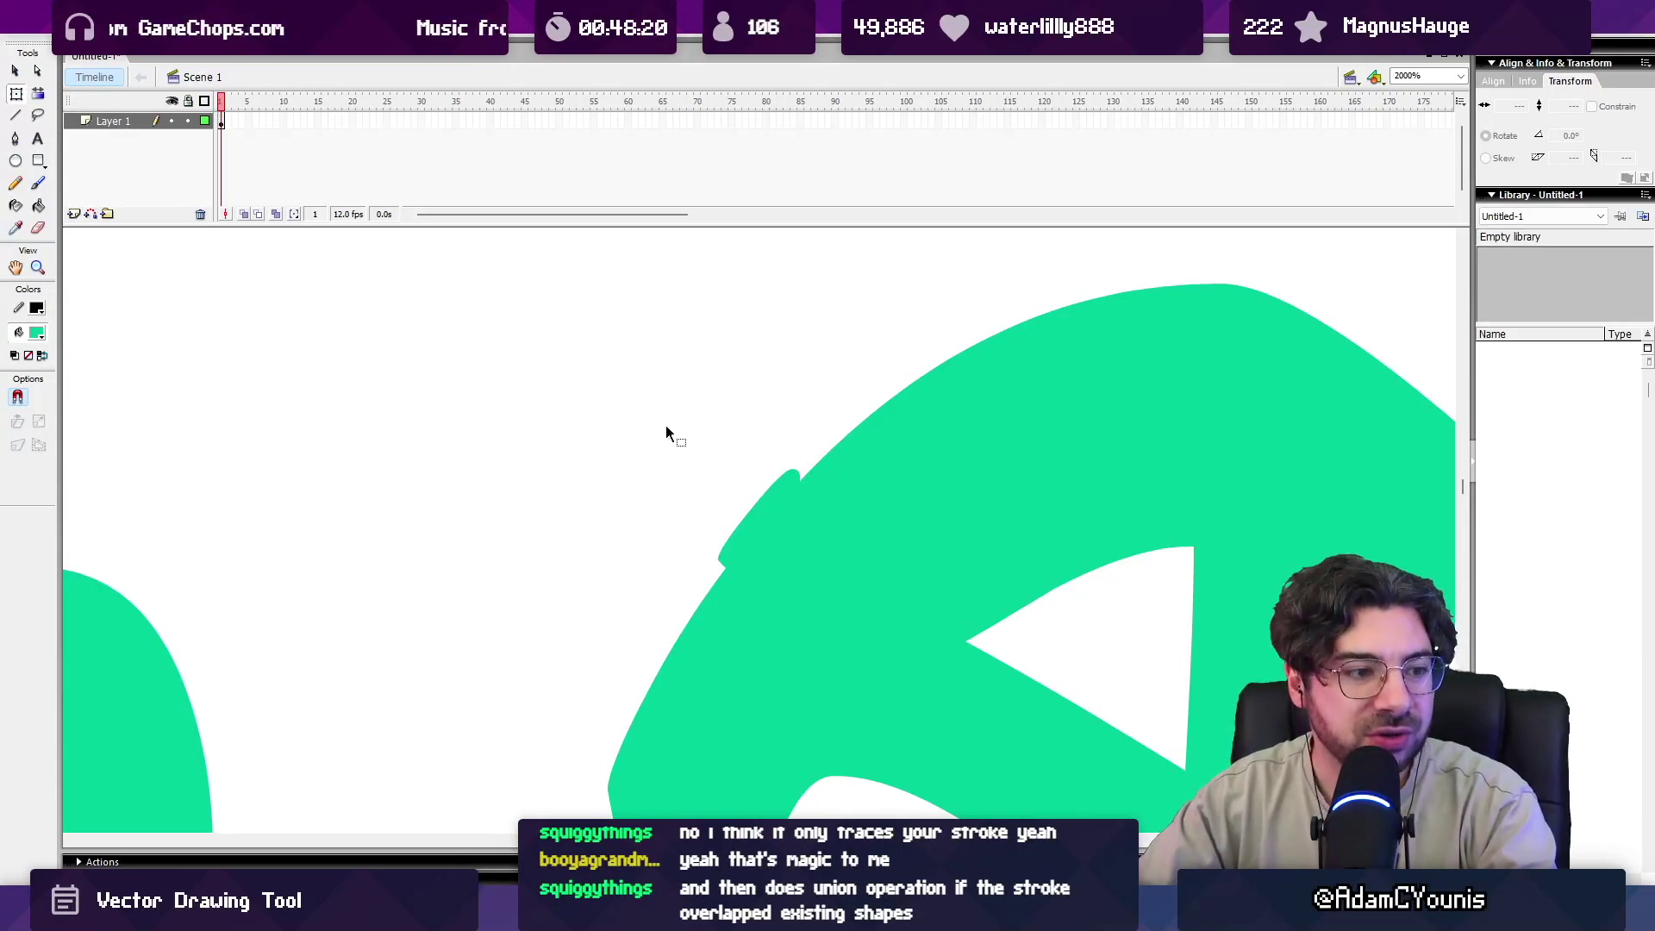
pyautogui.press('b')
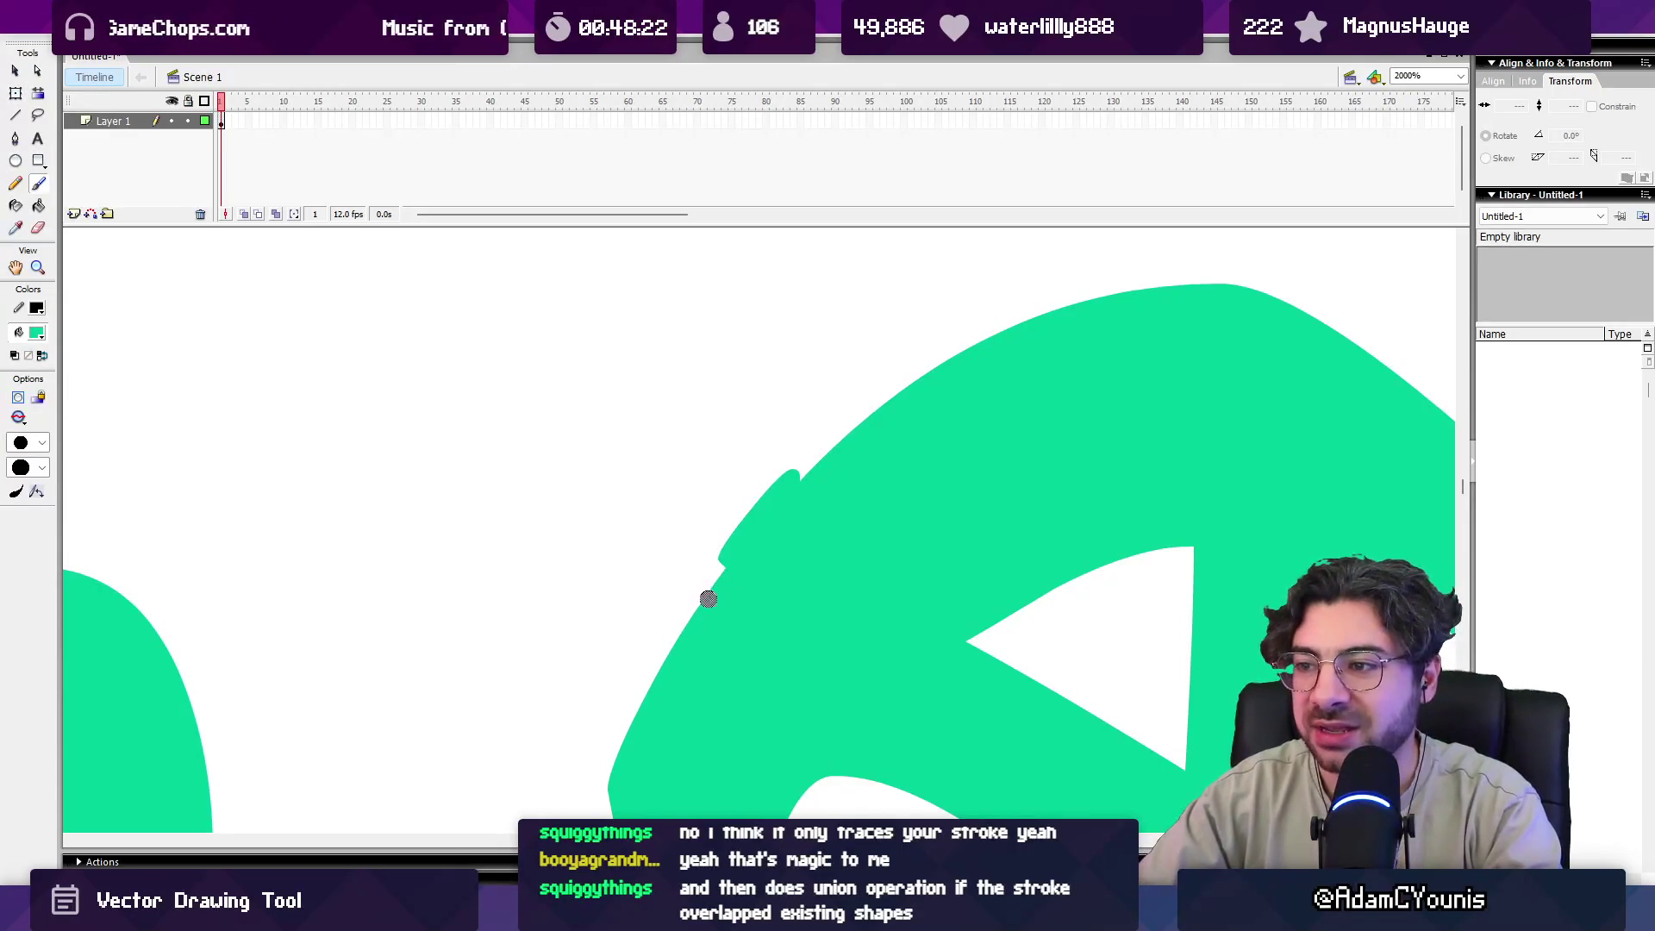
pyautogui.moveTo(709, 597); pyautogui.dragTo(738, 526)
pyautogui.moveTo(800, 472); pyautogui.dragTo(824, 435)
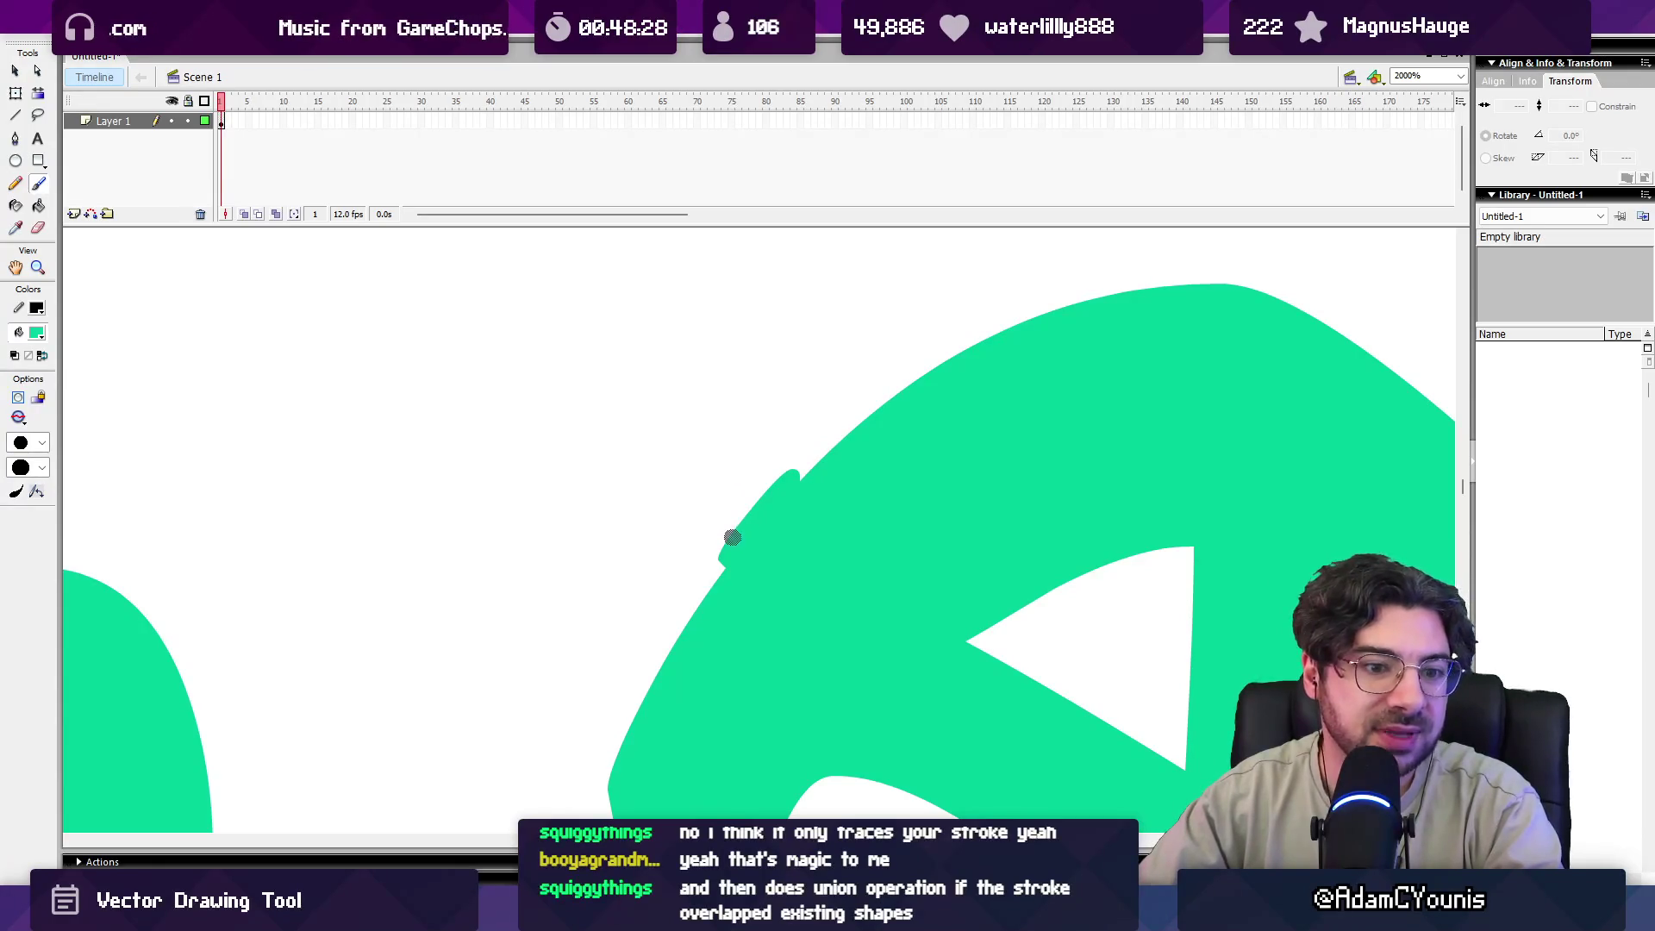
# Set the fill colour to blue and brush a squiggle across the green shape's edge.
pyautogui.click(36, 335)
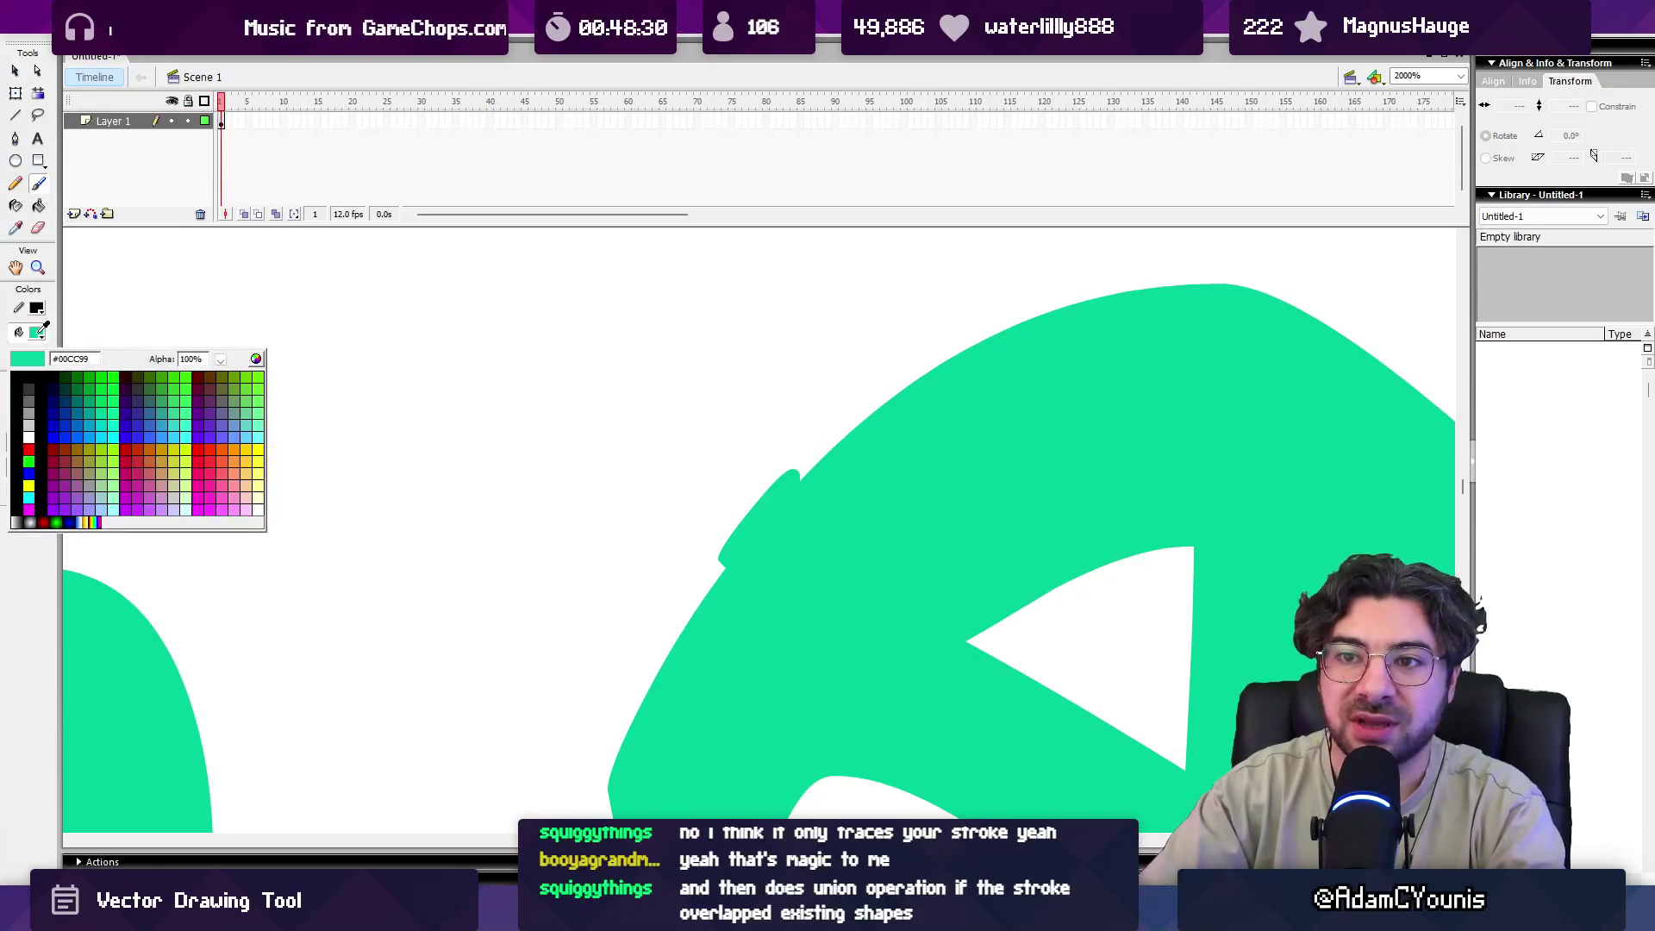
pyautogui.click(38, 336)
pyautogui.click(40, 336)
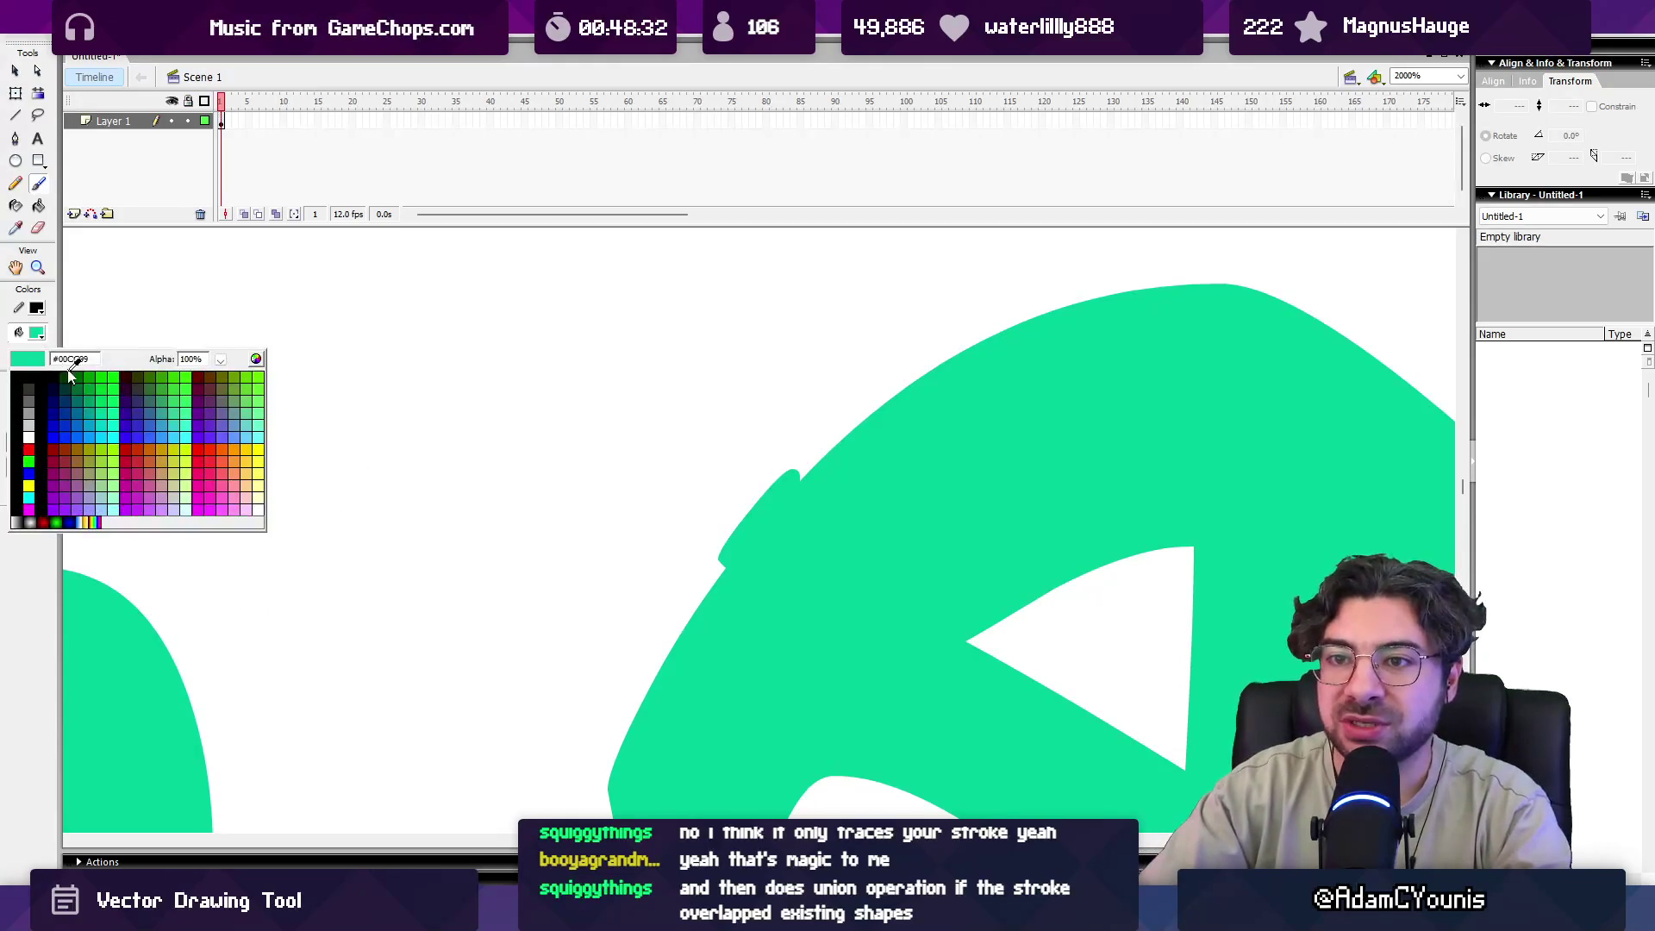
pyautogui.click(82, 428)
pyautogui.moveTo(636, 560); pyautogui.dragTo(899, 314)
# Select the cut-off green piece, nudge it downward, then delete a reselected fragment.
pyautogui.press('v')
pyautogui.click(780, 452)
pyautogui.press('Down')
pyautogui.press('Down')
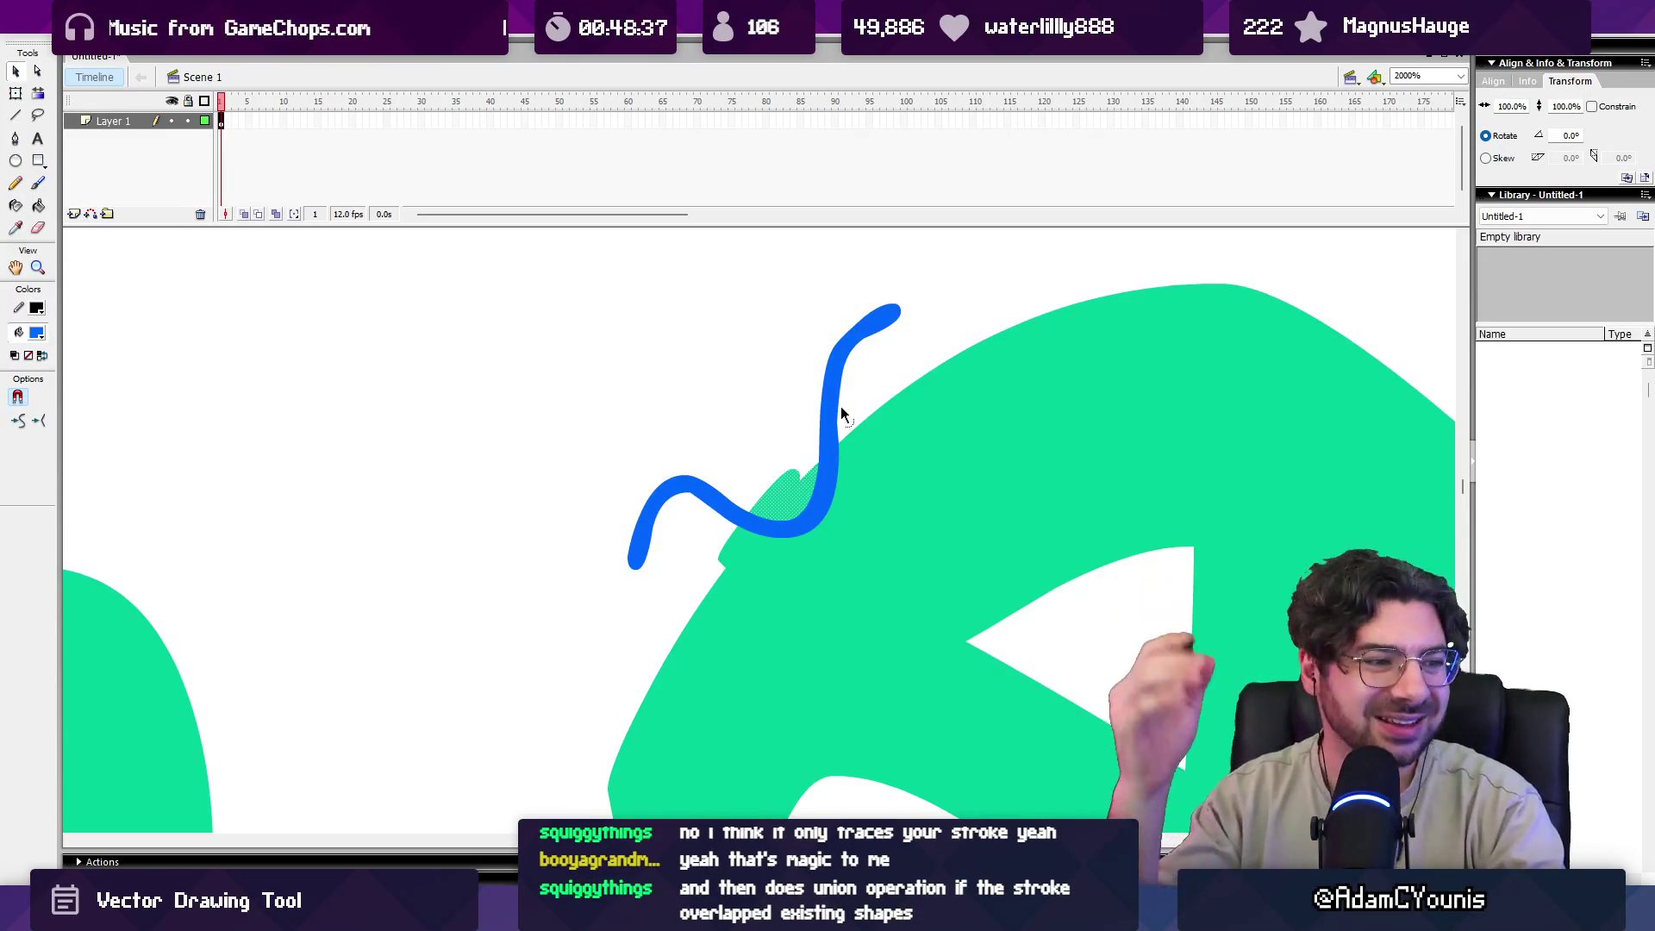
pyautogui.click(652, 483)
pyautogui.click(654, 485)
pyautogui.press('Delete')
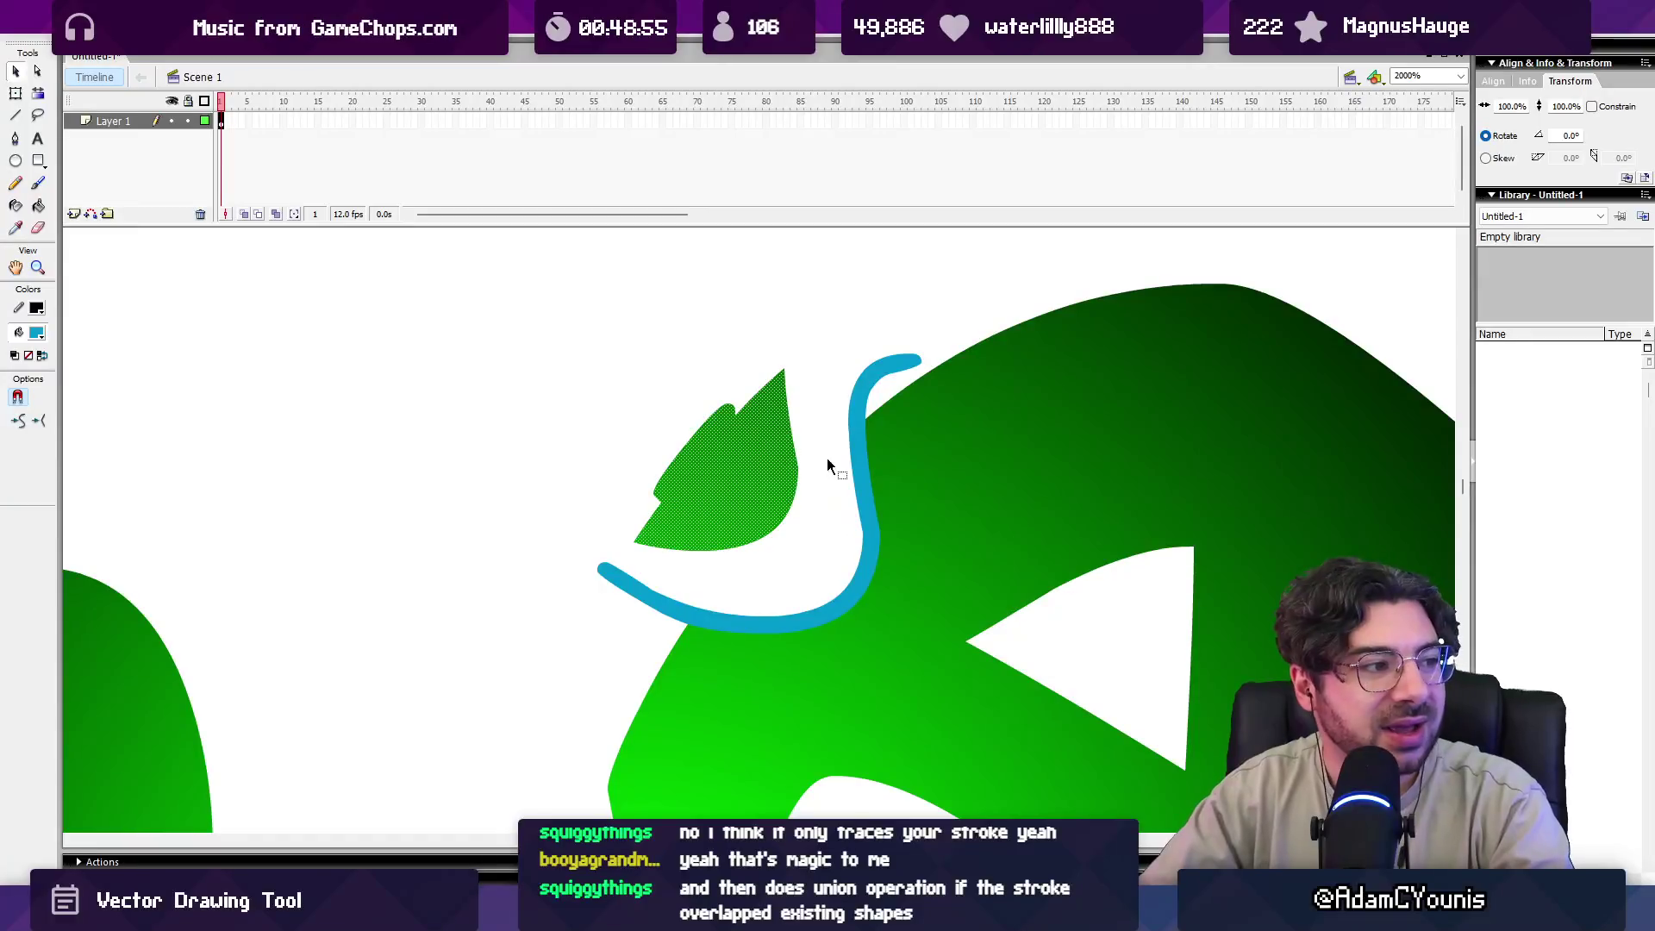
pyautogui.click(824, 475)
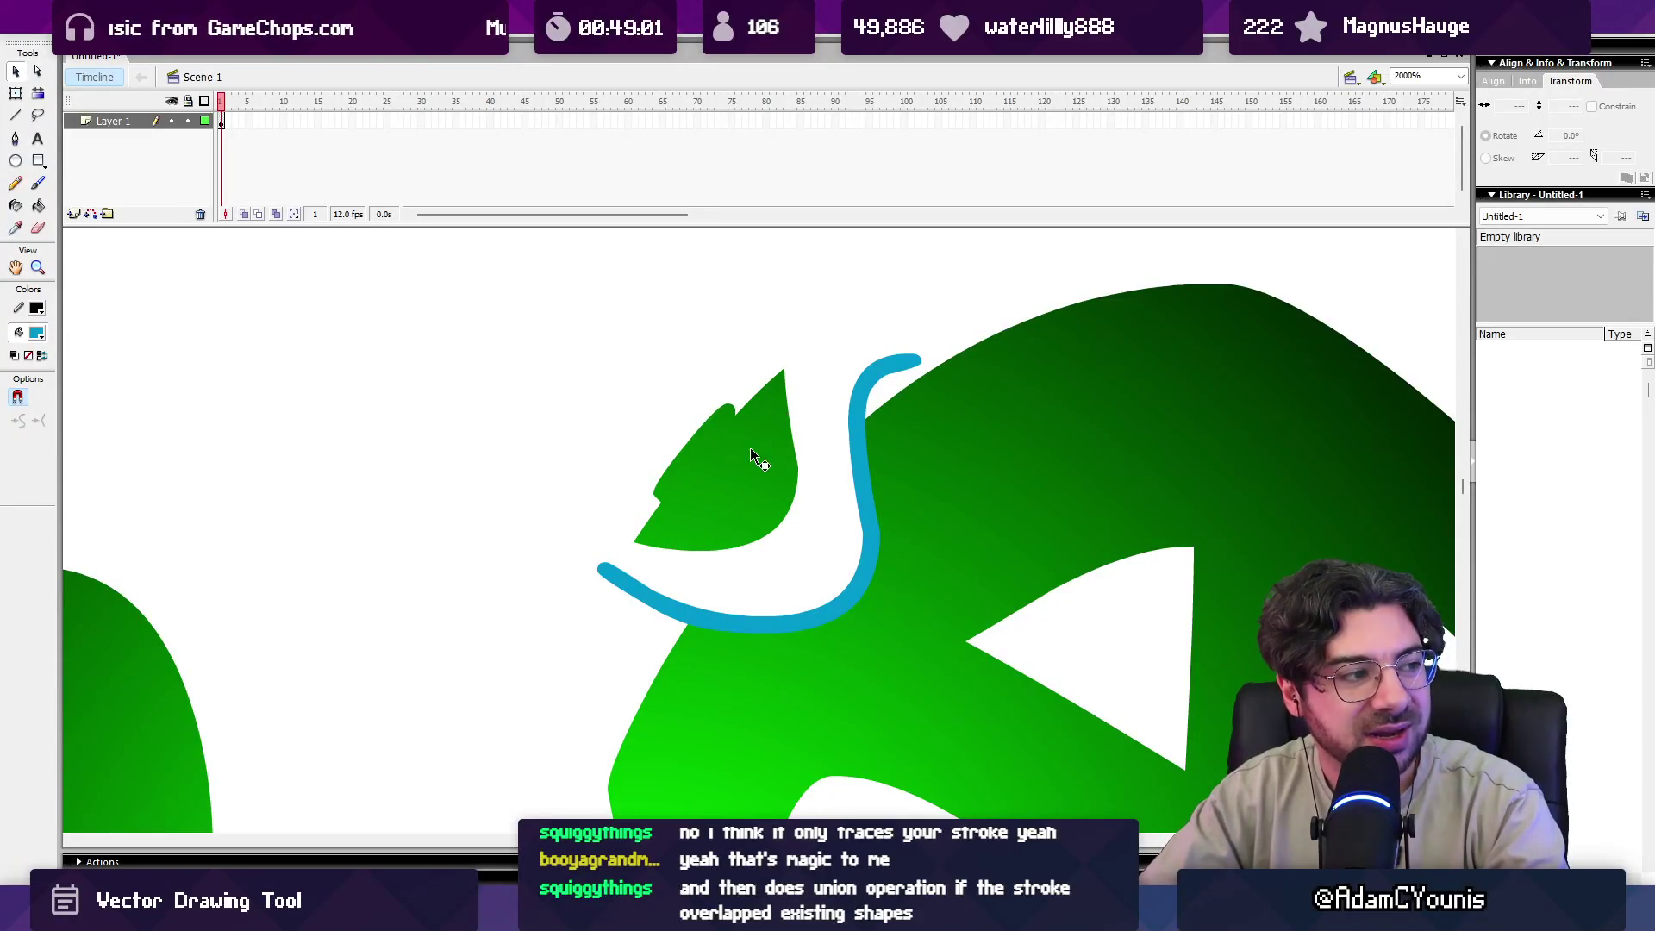
# Zoom in and drag the small cut-off green piece up and to the left.
pyautogui.press('z')
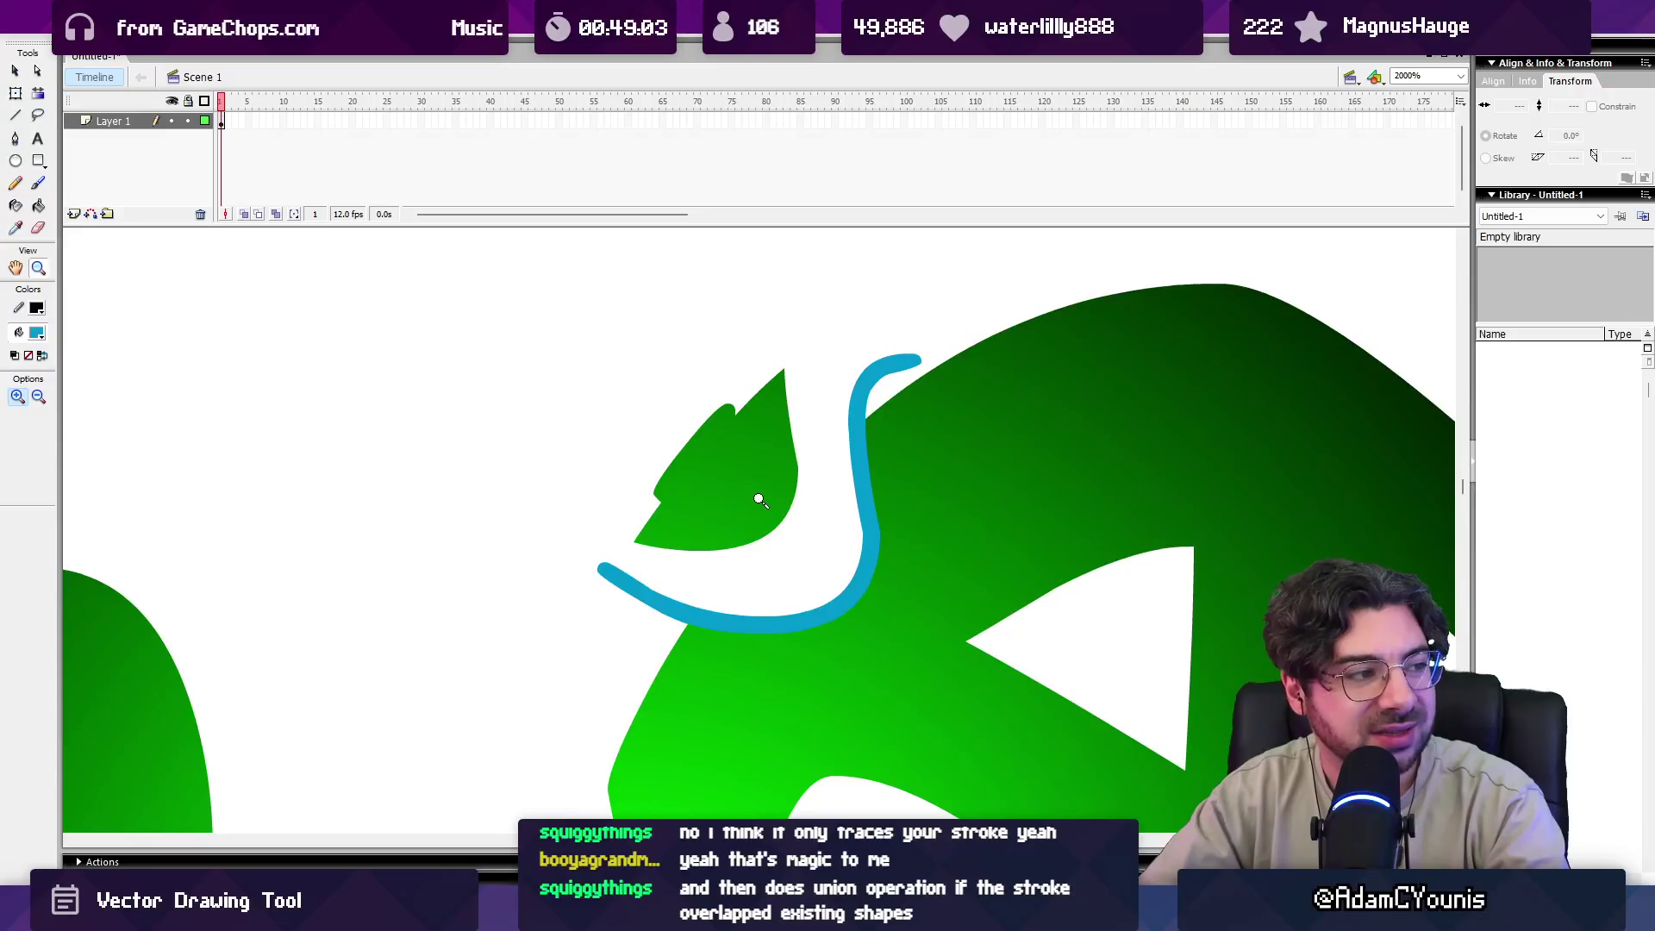
pyautogui.keyDown('alt'); pyautogui.click(767, 492); pyautogui.keyUp('alt')
pyautogui.keyDown('alt'); pyautogui.click(772, 526); pyautogui.keyUp('alt')
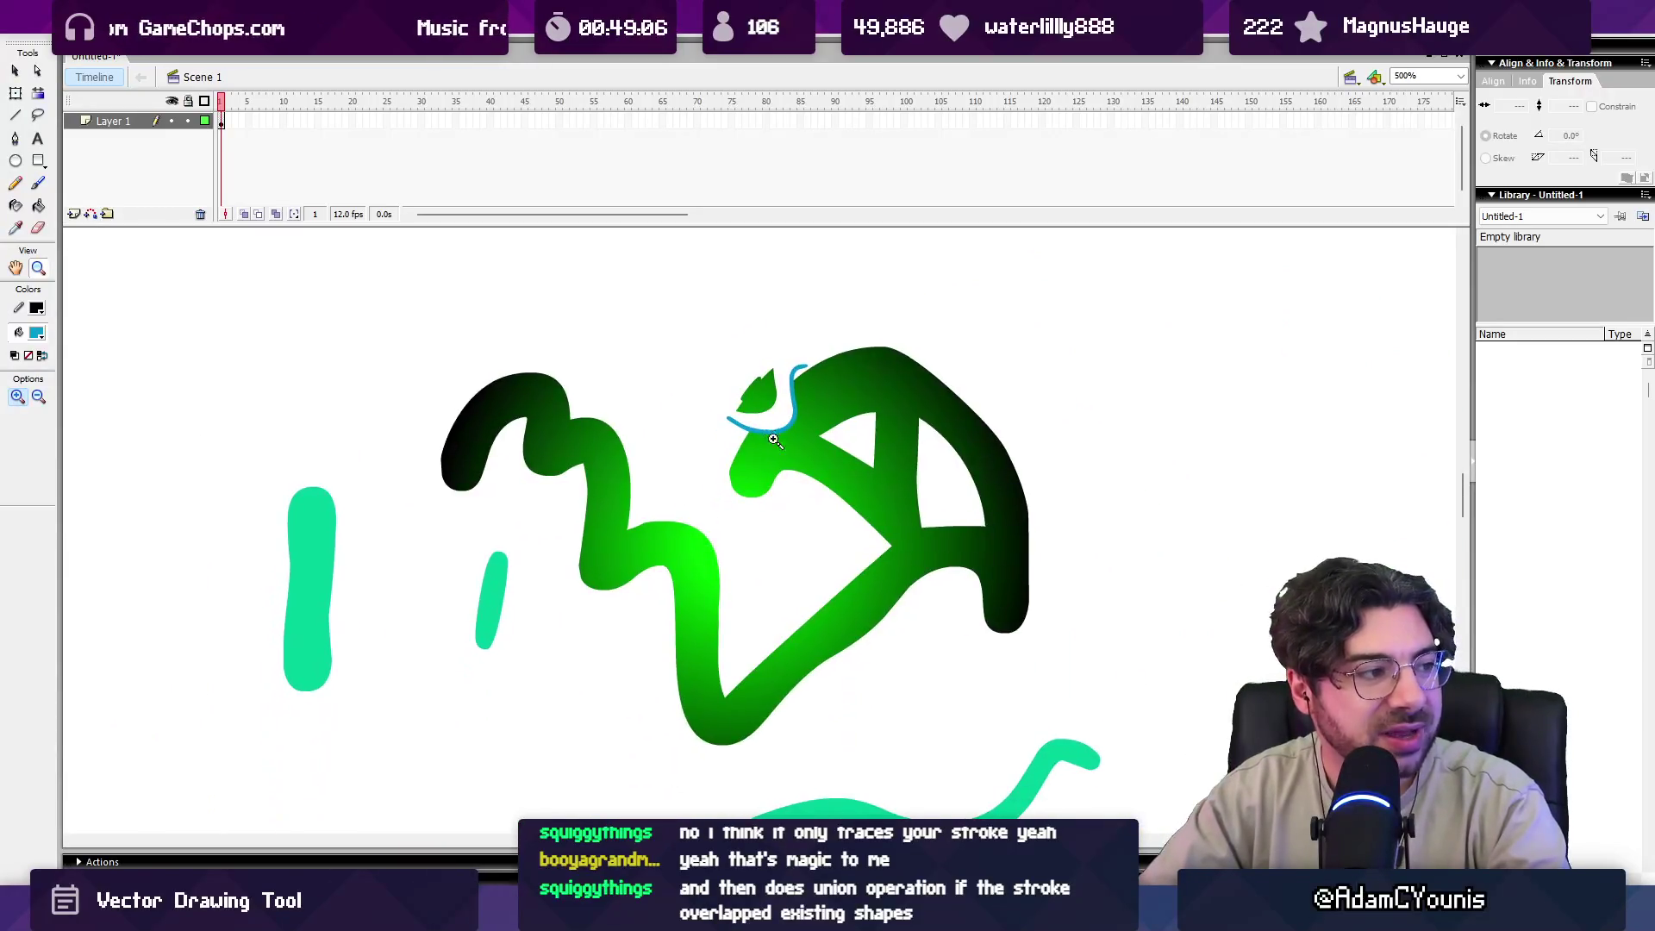
pyautogui.click(780, 413)
pyautogui.click(765, 498)
pyautogui.press('v')
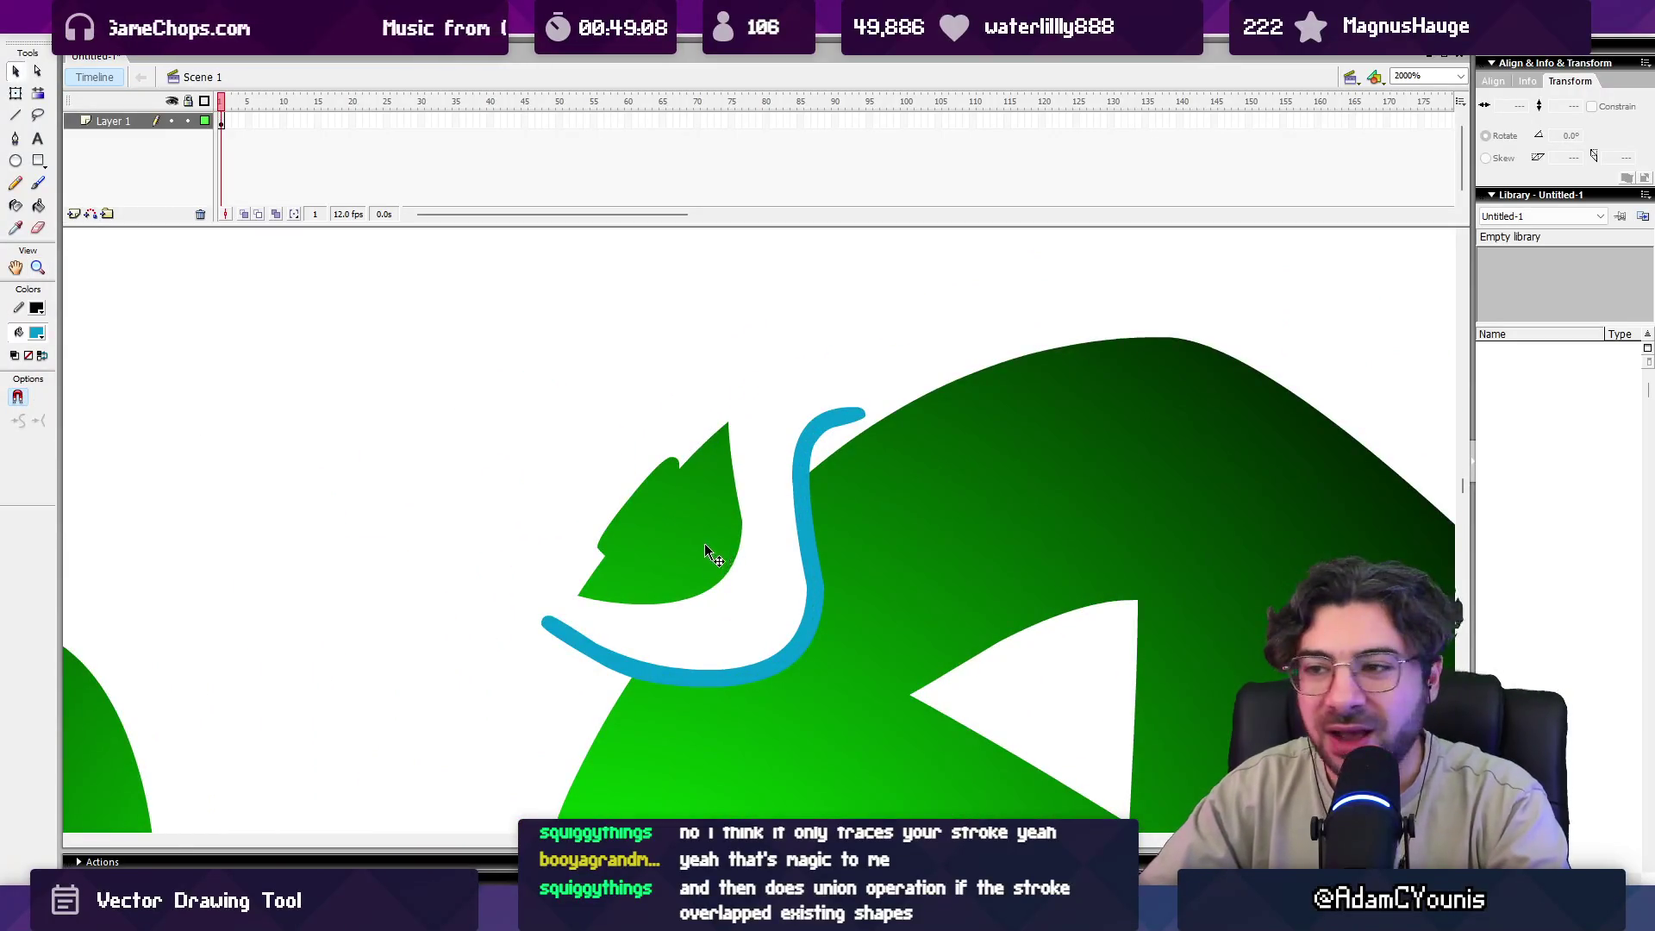
pyautogui.click(727, 549)
pyautogui.moveTo(728, 552)
pyautogui.mouseDown()
pyautogui.moveTo(759, 555)
pyautogui.moveTo(757, 577)
pyautogui.mouseUp()
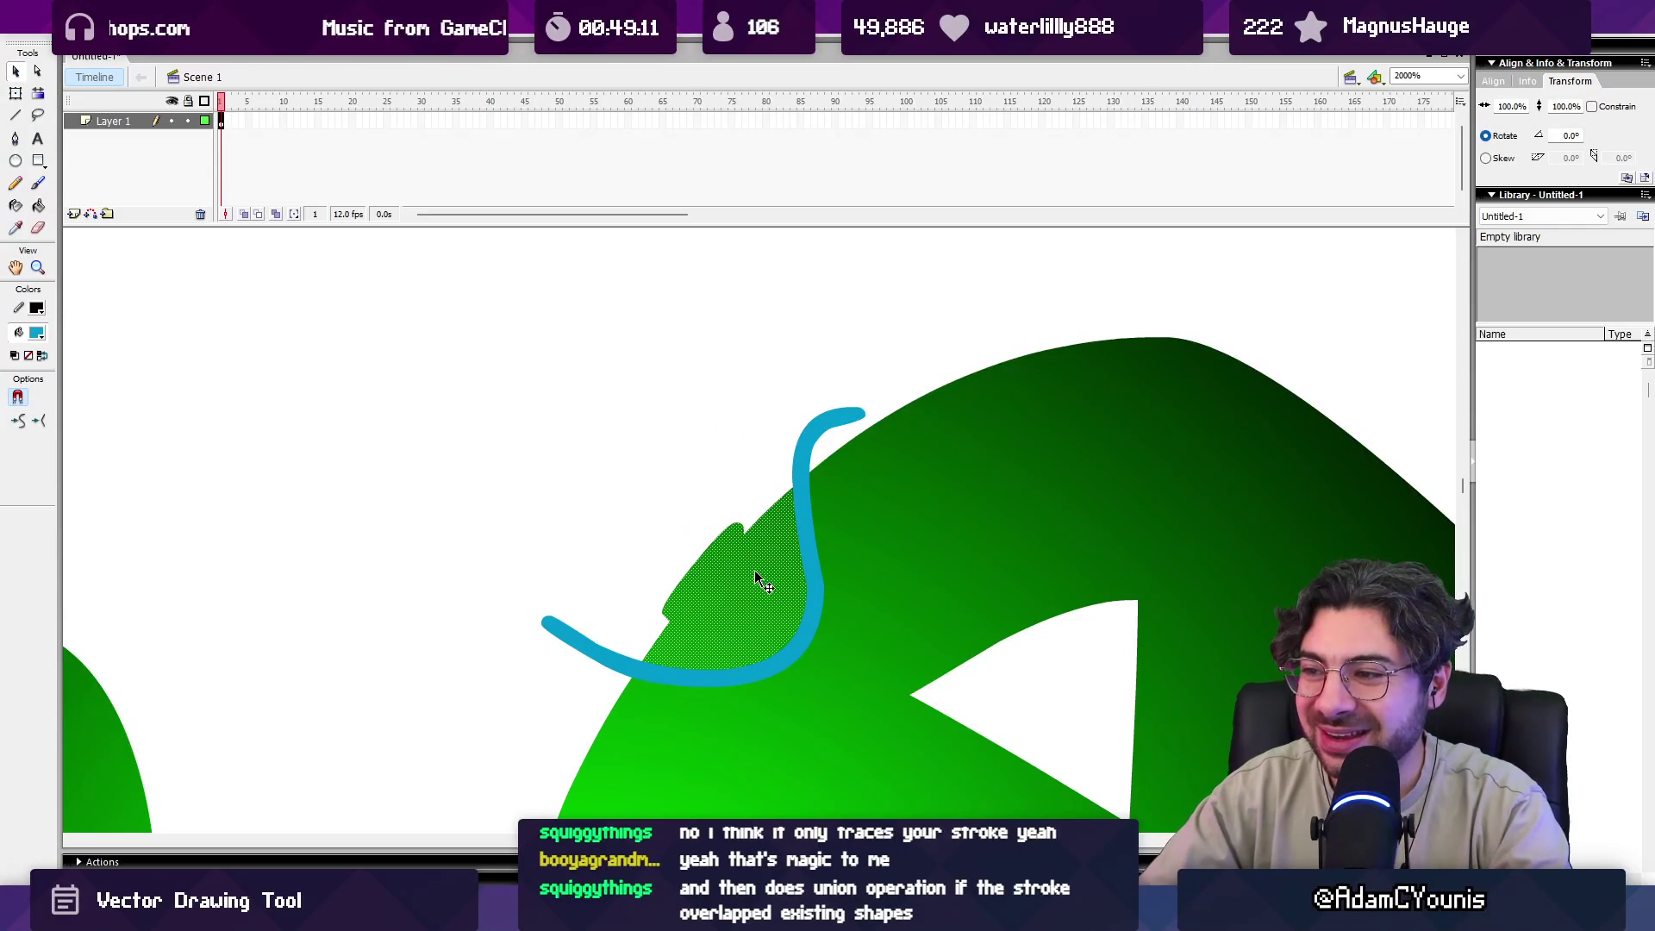
pyautogui.click(716, 481)
pyautogui.click(790, 497)
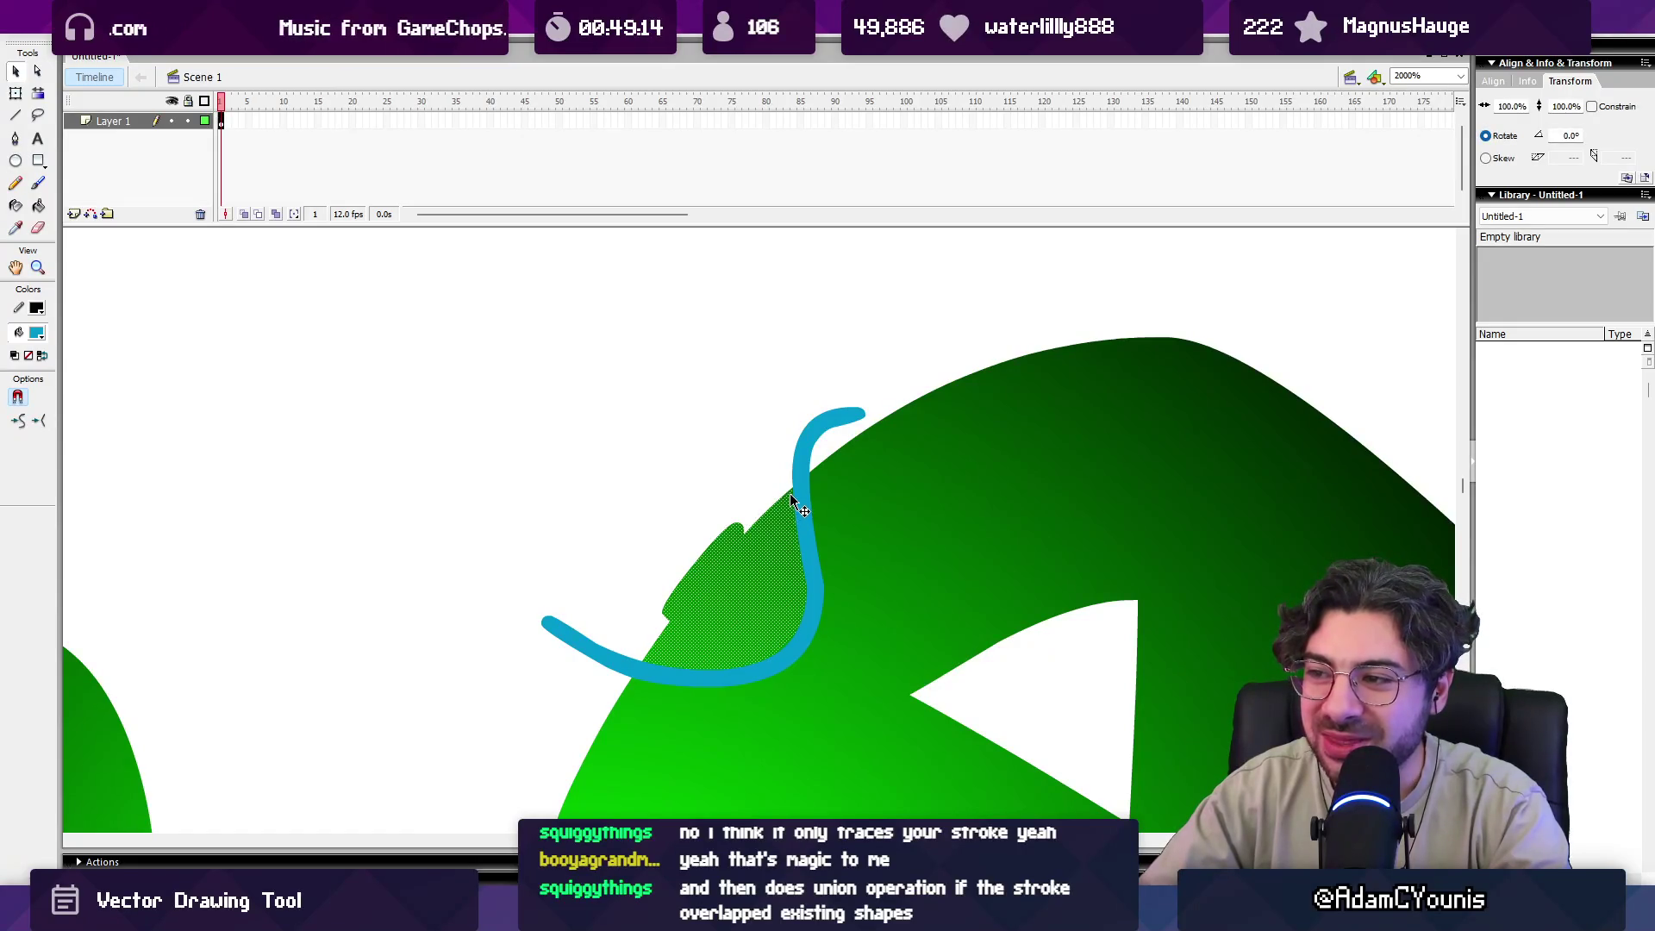
pyautogui.moveTo(697, 575); pyautogui.dragTo(620, 488)
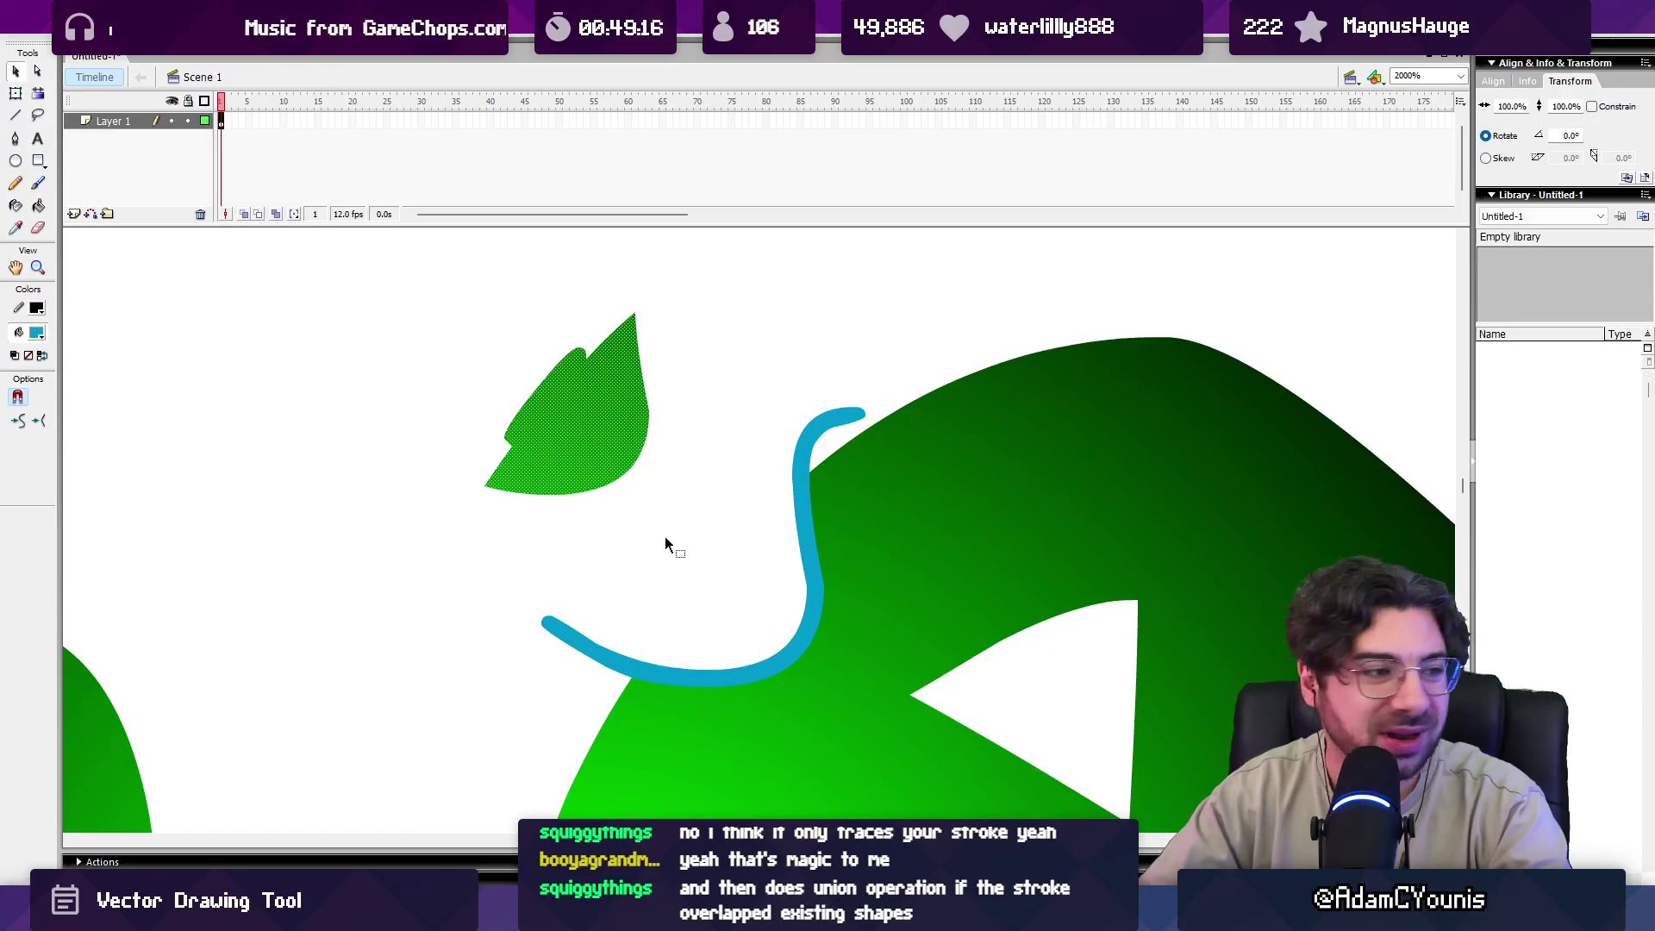
# Repaint the blue hook-shaped stroke and move the cut-off piece up and left.
pyautogui.hotkey('ctrl', 'z')
pyautogui.hotkey('ctrl', 'z')
pyautogui.hotkey('ctrl', 'z')
pyautogui.hotkey('ctrl', 'z')
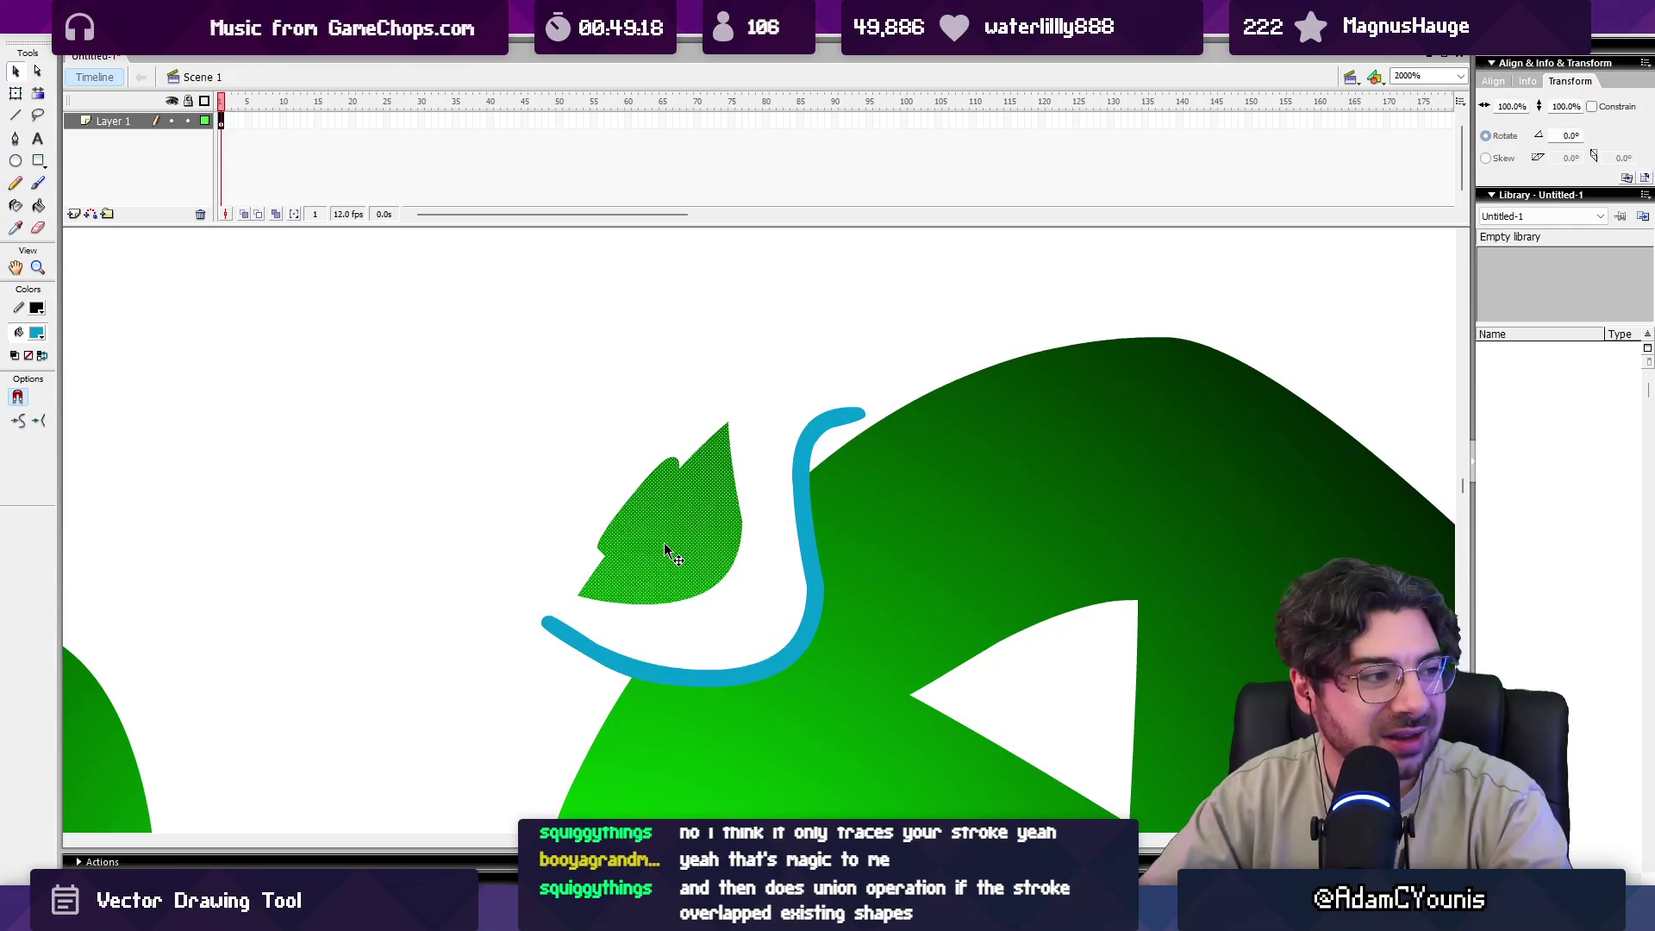
pyautogui.press('b')
pyautogui.moveTo(617, 638); pyautogui.dragTo(830, 376)
pyautogui.press('v')
pyautogui.moveTo(712, 550); pyautogui.dragTo(573, 404)
pyautogui.hotkey('ctrl', 'z')
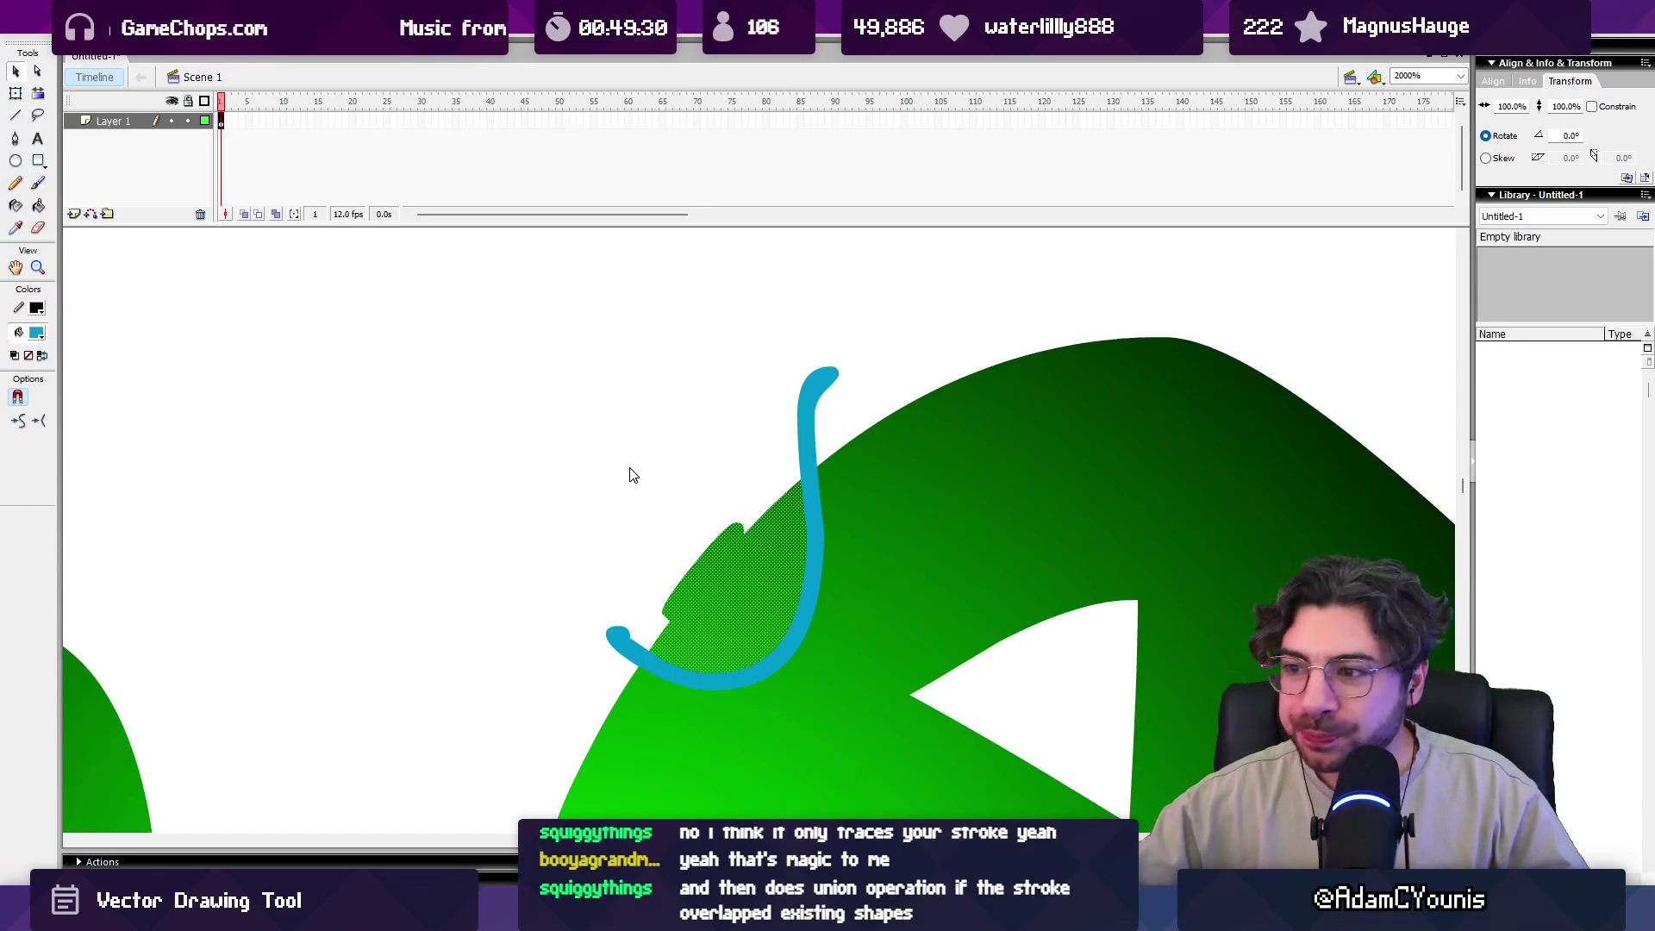
pyautogui.click(634, 474)
# Zoom out to 1000% and brush a small green leaf shape.
pyautogui.press('z')
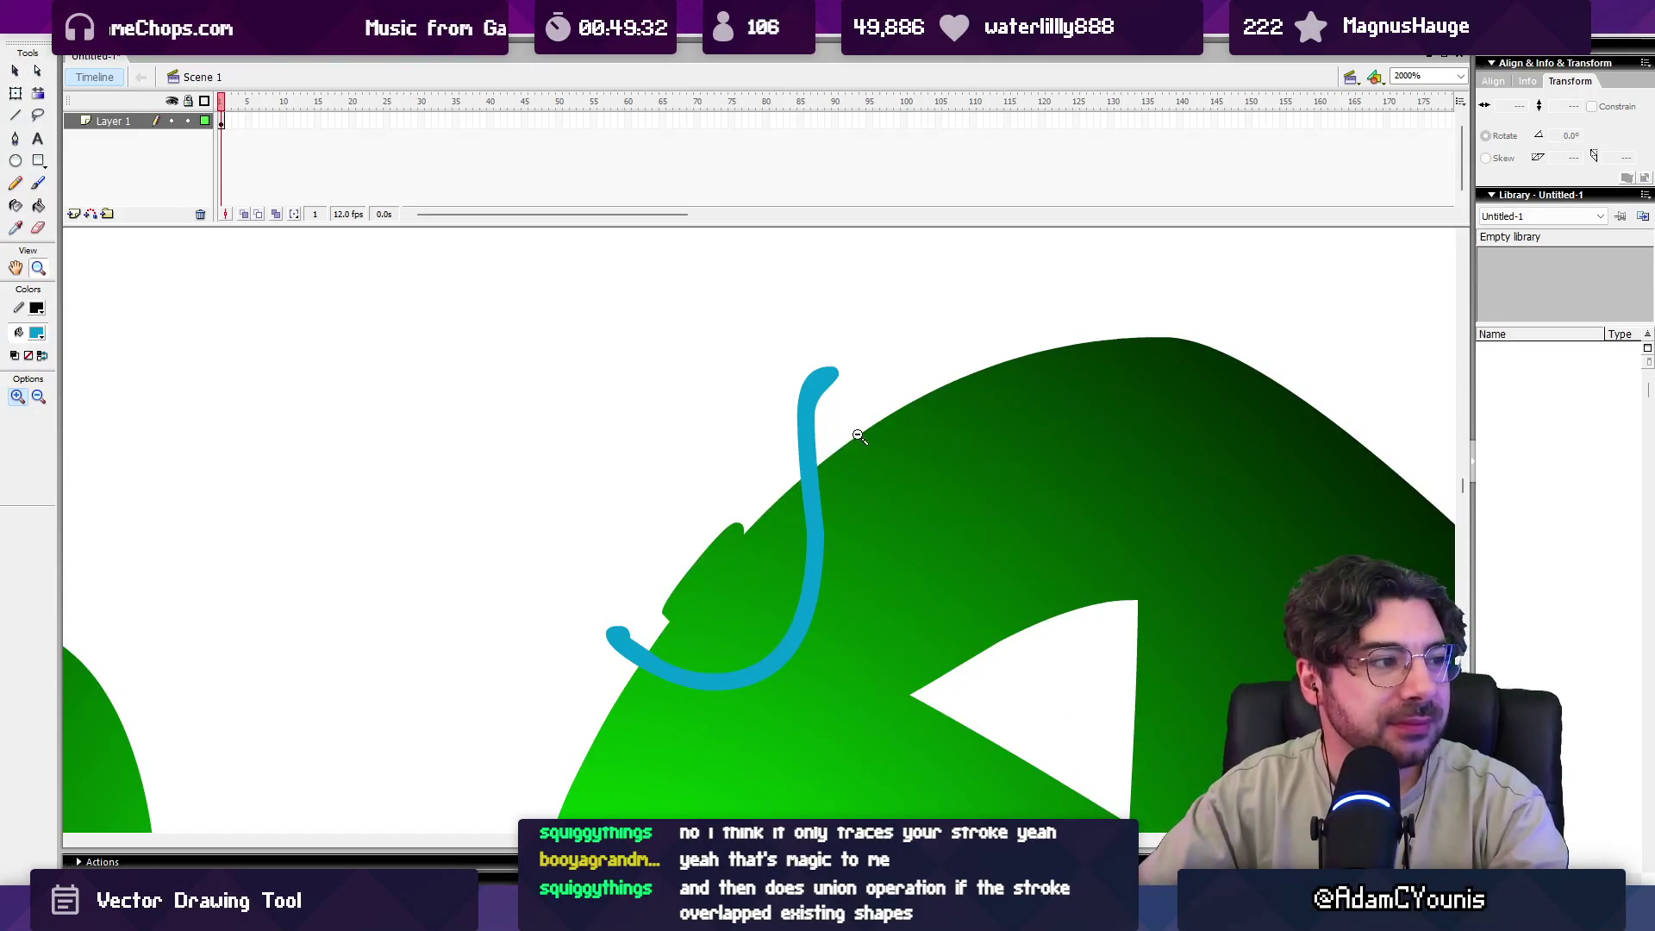
pyautogui.keyDown('alt'); pyautogui.click(858, 437); pyautogui.keyUp('alt')
pyautogui.keyDown('alt'); pyautogui.click(854, 461); pyautogui.keyUp('alt')
pyautogui.scroll(-3, 854, 461)
pyautogui.press('b')
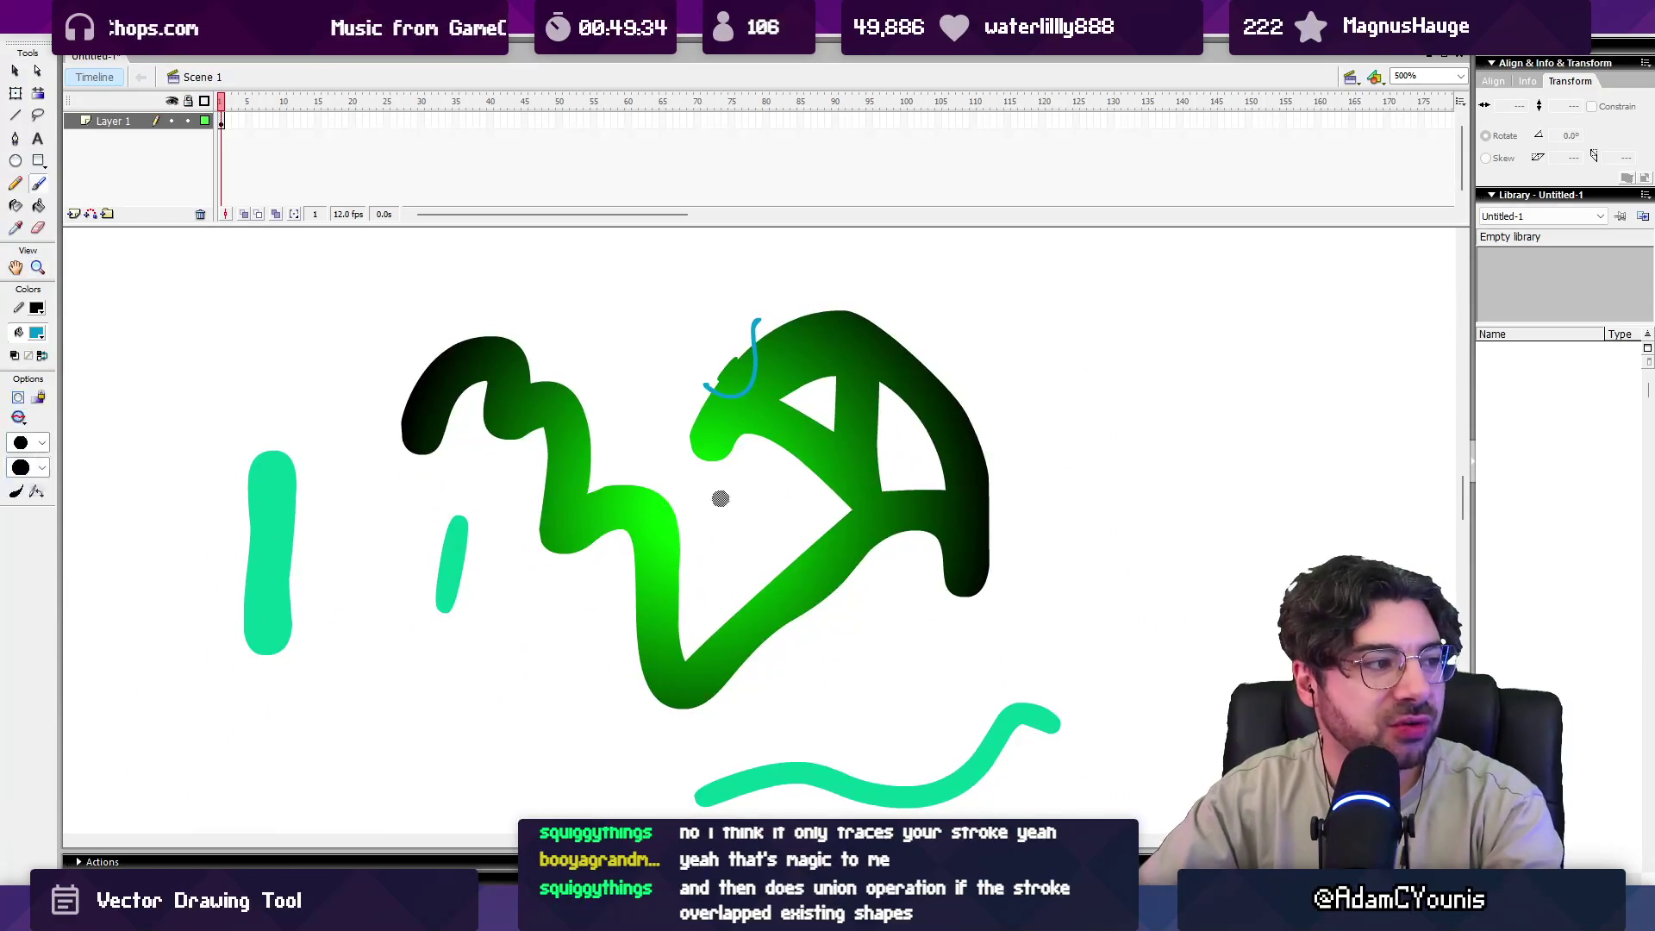
pyautogui.press('z')
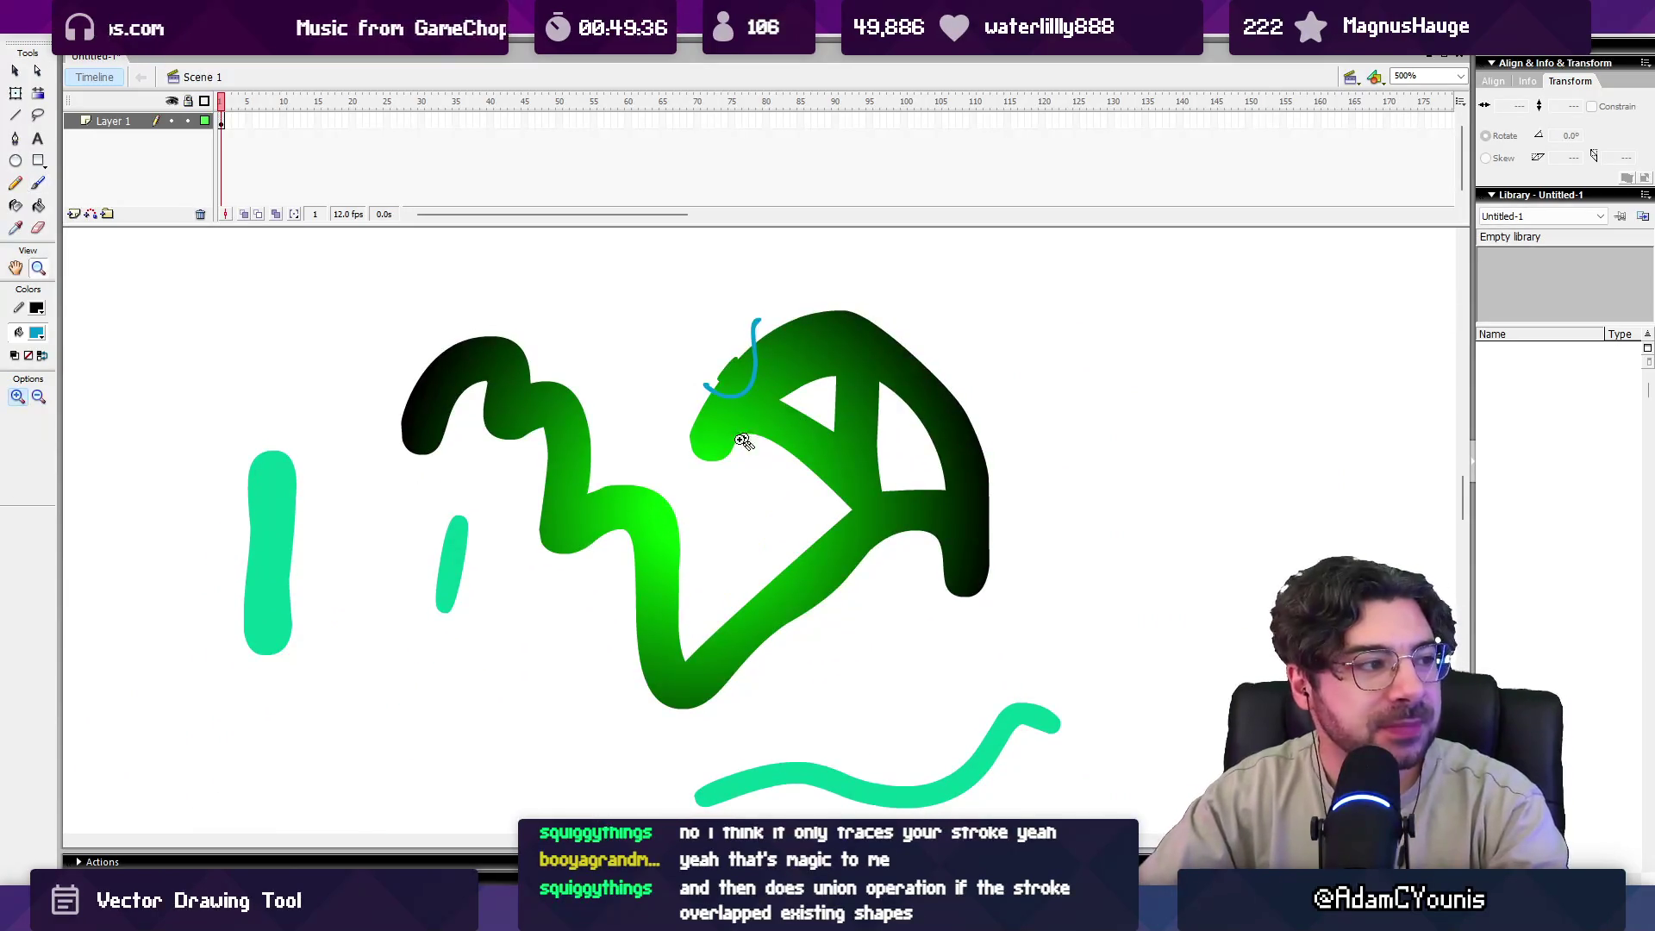
pyautogui.press('b')
pyautogui.moveTo(722, 308); pyautogui.dragTo(689, 348)
# Zoom in and frame the green leaf, select it, then zoom back out to 1000%.
pyautogui.press('z')
pyautogui.click(663, 473)
pyautogui.click(724, 436)
pyautogui.press('v')
pyautogui.moveTo(753, 251); pyautogui.dragTo(679, 524)
pyautogui.click(491, 432)
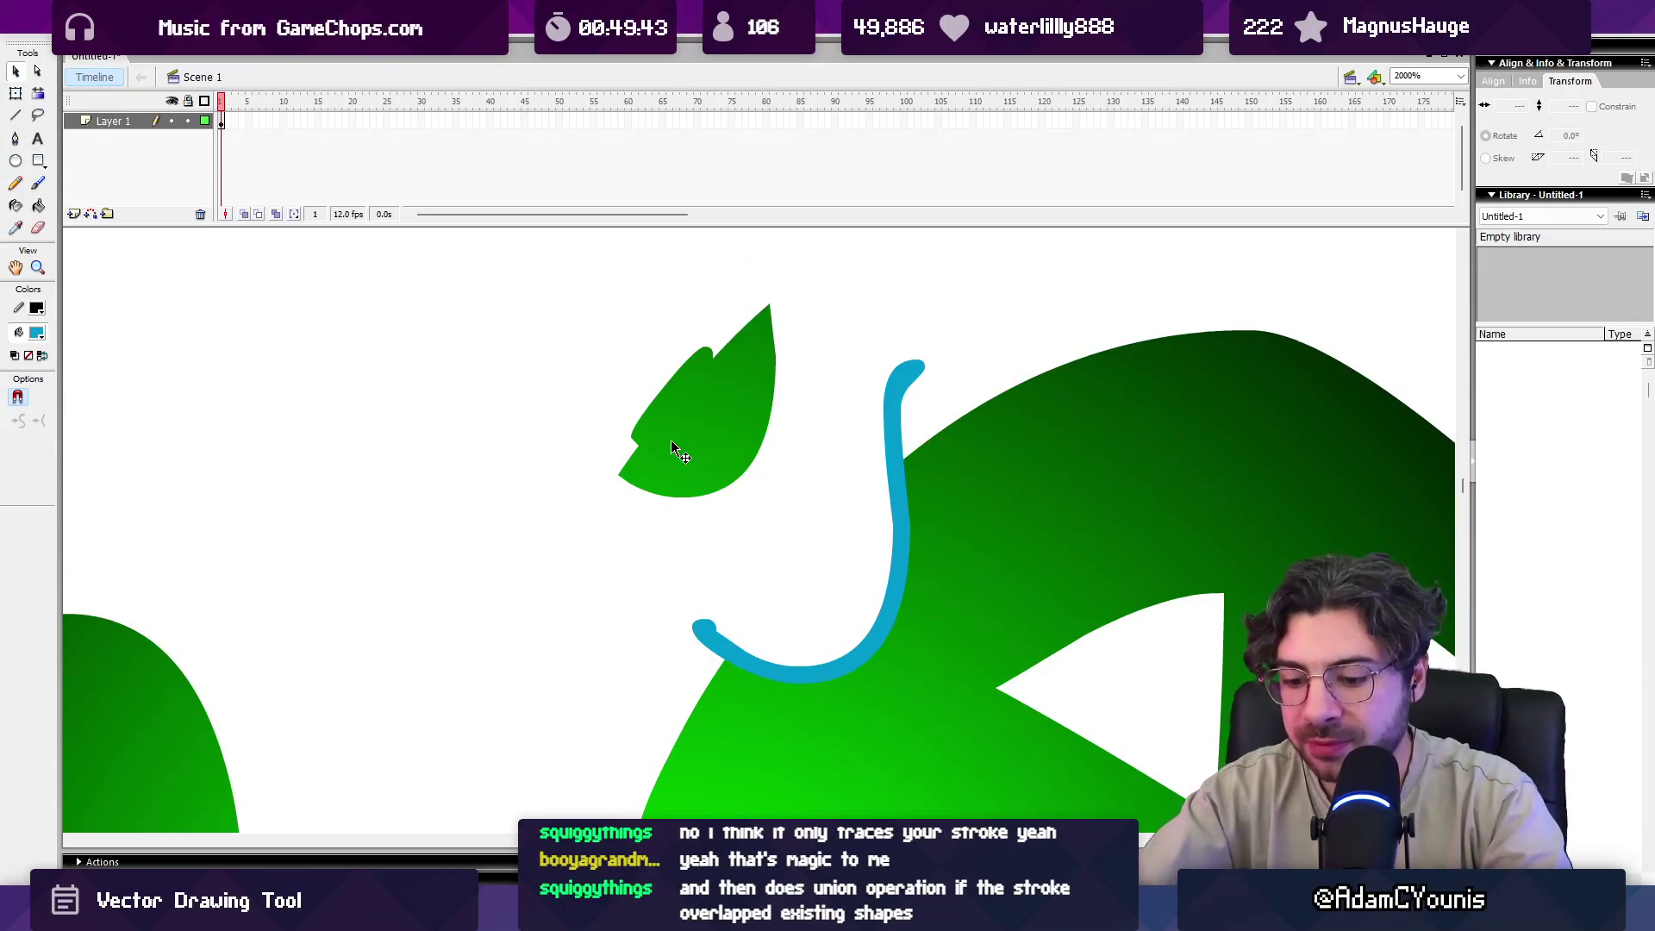
pyautogui.hotkey('ctrl', 'i')
pyautogui.click(710, 427)
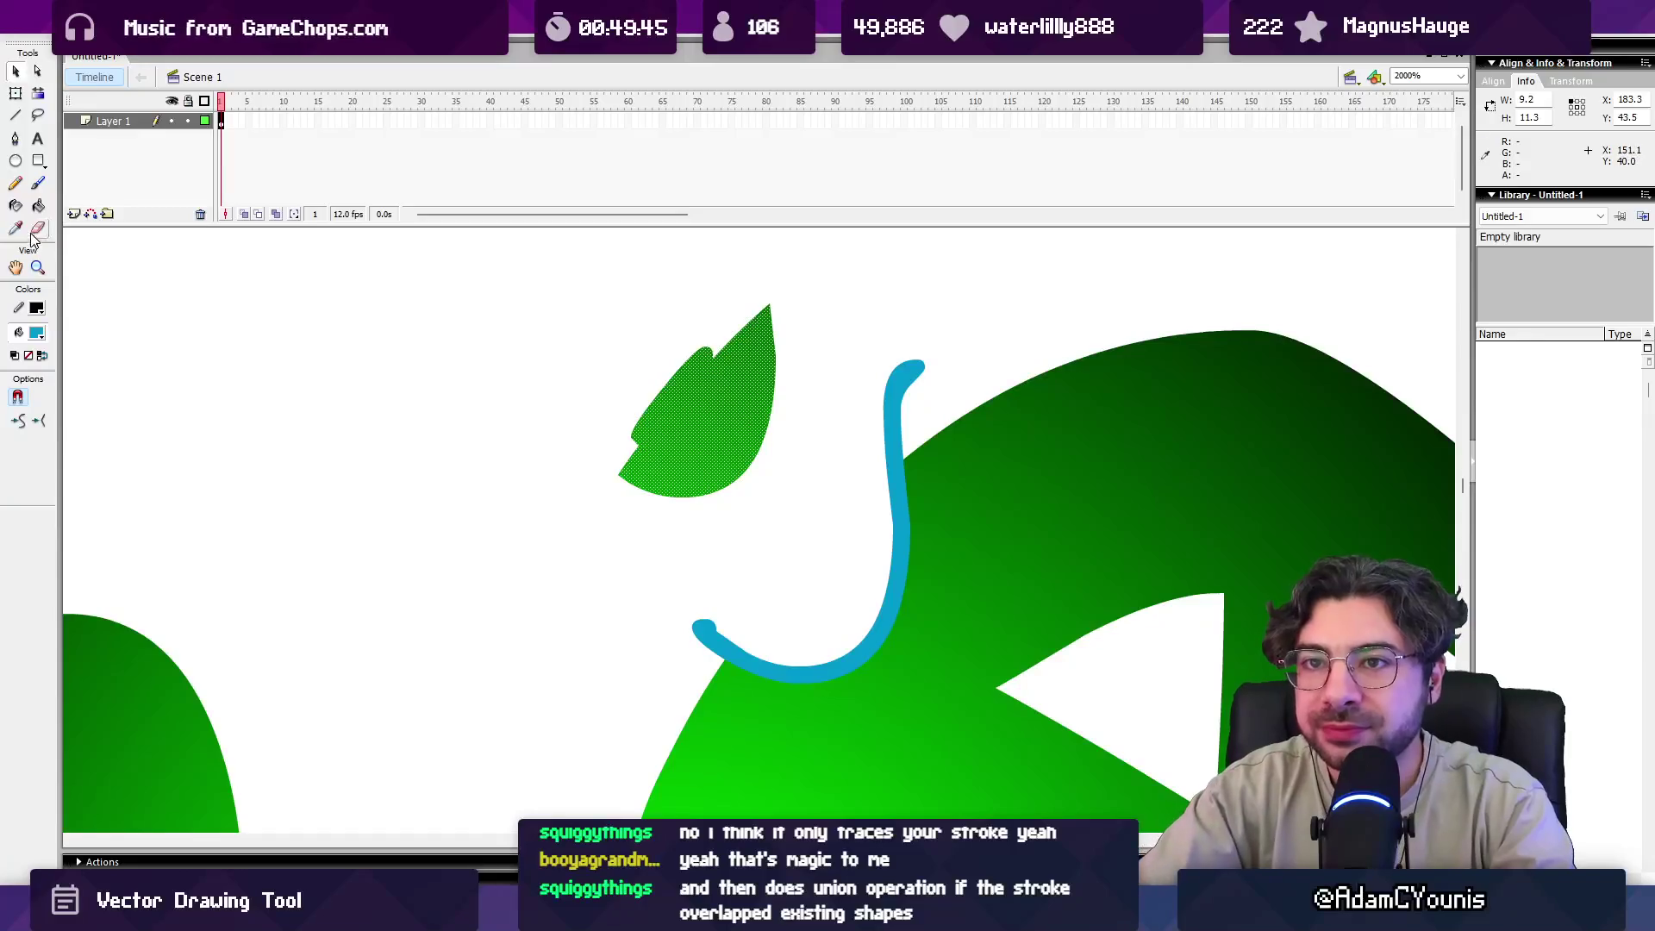
pyautogui.press('z')
pyautogui.keyDown('alt'); pyautogui.click(697, 446); pyautogui.keyUp('alt')
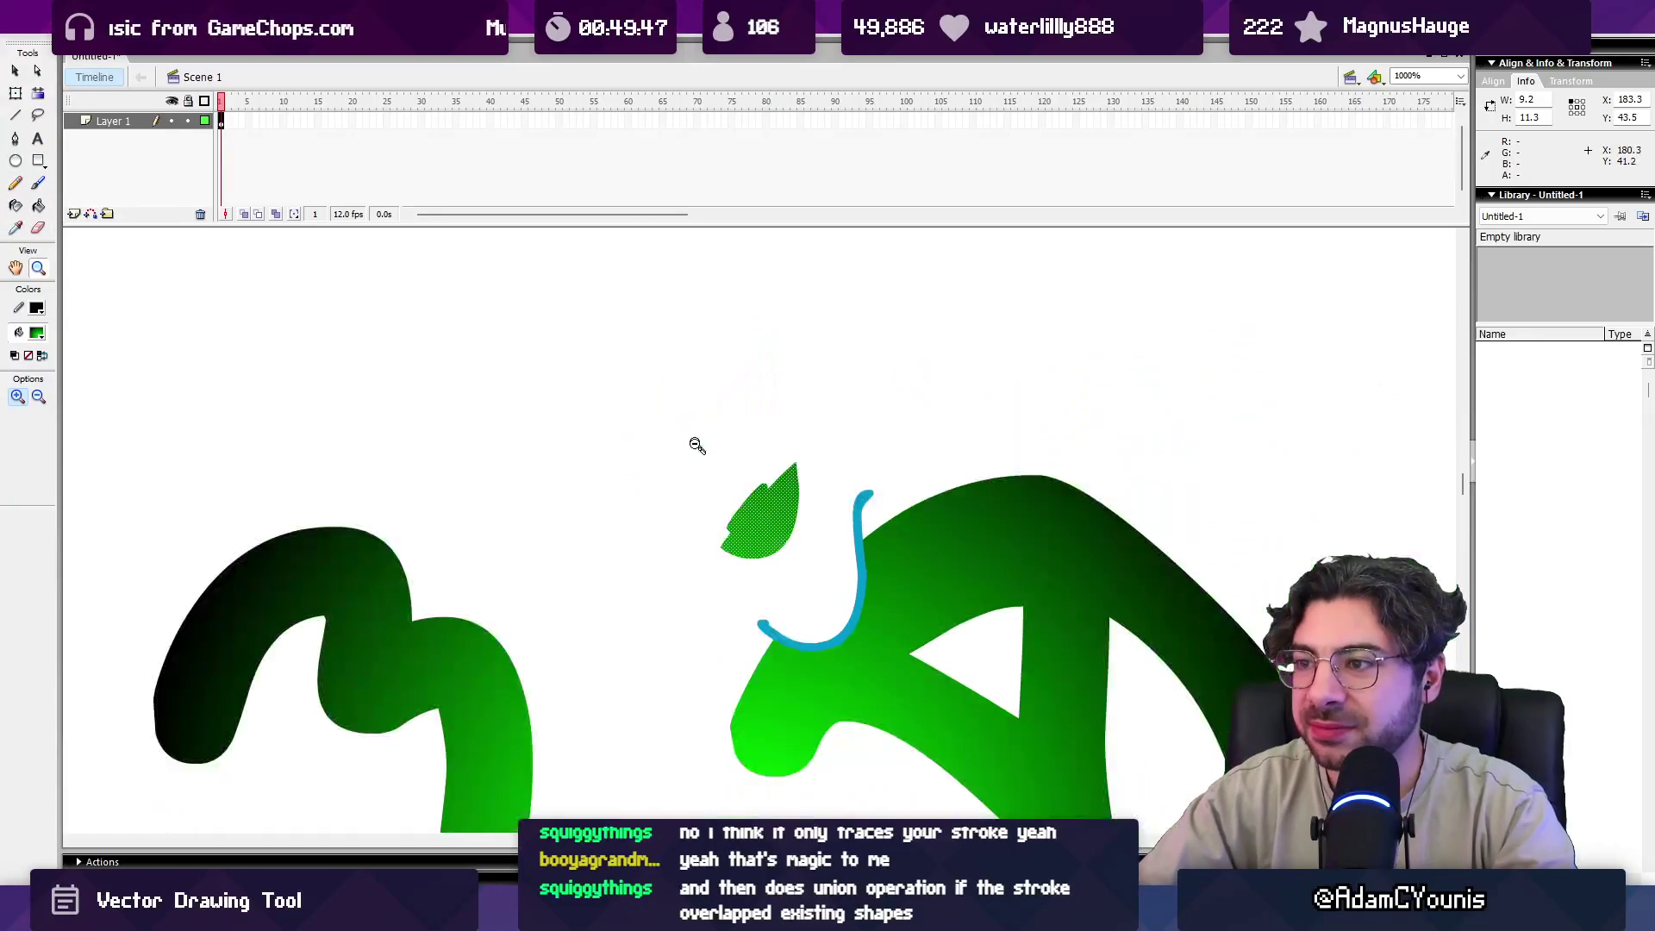
# Brush a green stem down from the leaf, joining it to the shape.
pyautogui.keyDown('alt'); pyautogui.click(698, 446); pyautogui.keyUp('alt')
pyautogui.press('b')
pyautogui.moveTo(749, 393)
pyautogui.mouseDown()
pyautogui.moveTo(712, 548)
pyautogui.moveTo(757, 614)
pyautogui.mouseUp()
pyautogui.moveTo(706, 559)
pyautogui.mouseDown()
pyautogui.moveTo(742, 612)
pyautogui.moveTo(695, 555)
pyautogui.moveTo(747, 576)
pyautogui.mouseUp()
pyautogui.moveTo(688, 506)
pyautogui.mouseDown()
pyautogui.moveTo(684, 554)
pyautogui.moveTo(703, 587)
pyautogui.moveTo(686, 500)
pyautogui.moveTo(722, 589)
pyautogui.mouseUp()
pyautogui.press('v')
pyautogui.click(718, 584)
pyautogui.press('b')
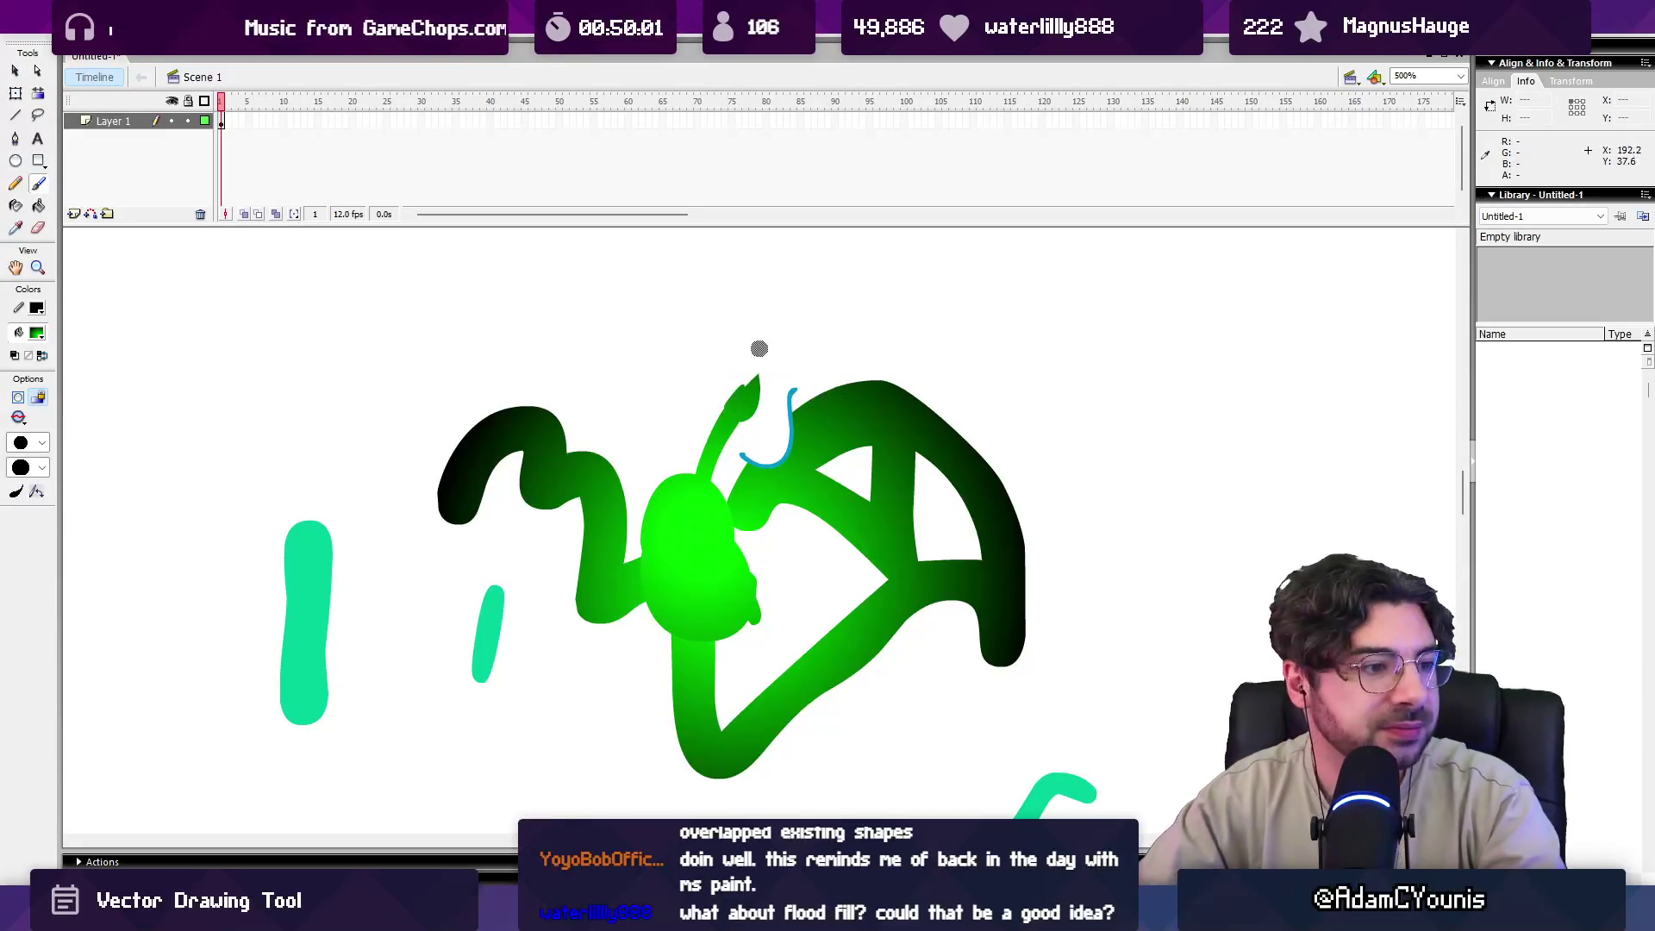
# Select the green stalk and blob and move them down and to the right.
pyautogui.press('z')
pyautogui.click(763, 516)
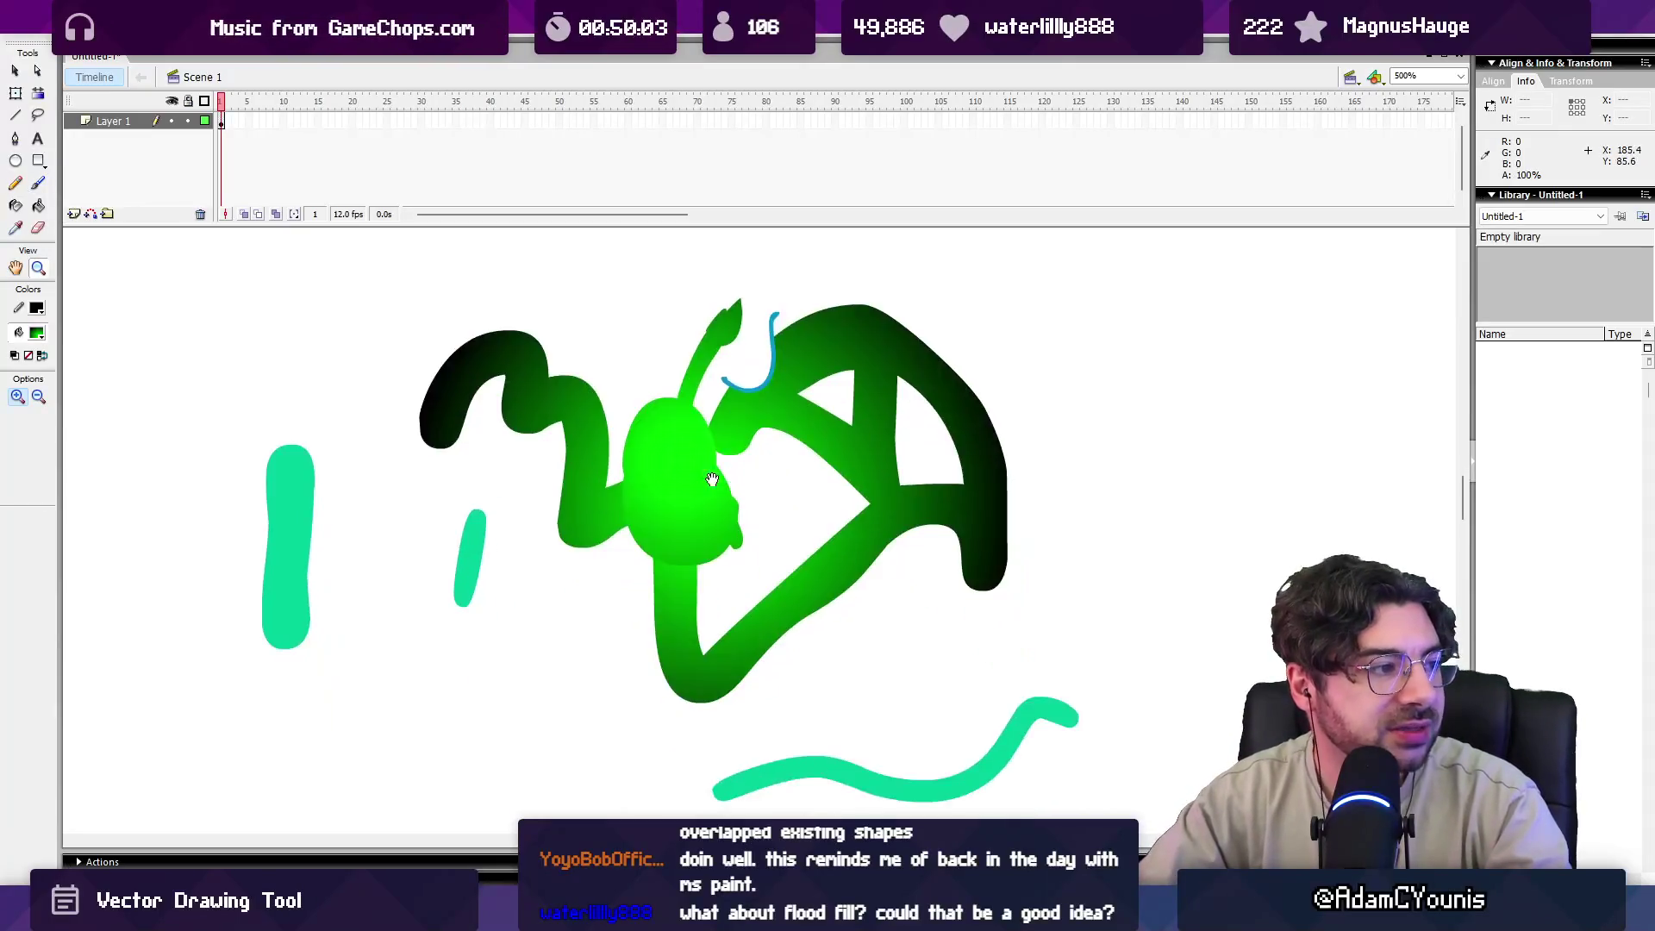
pyautogui.press('v')
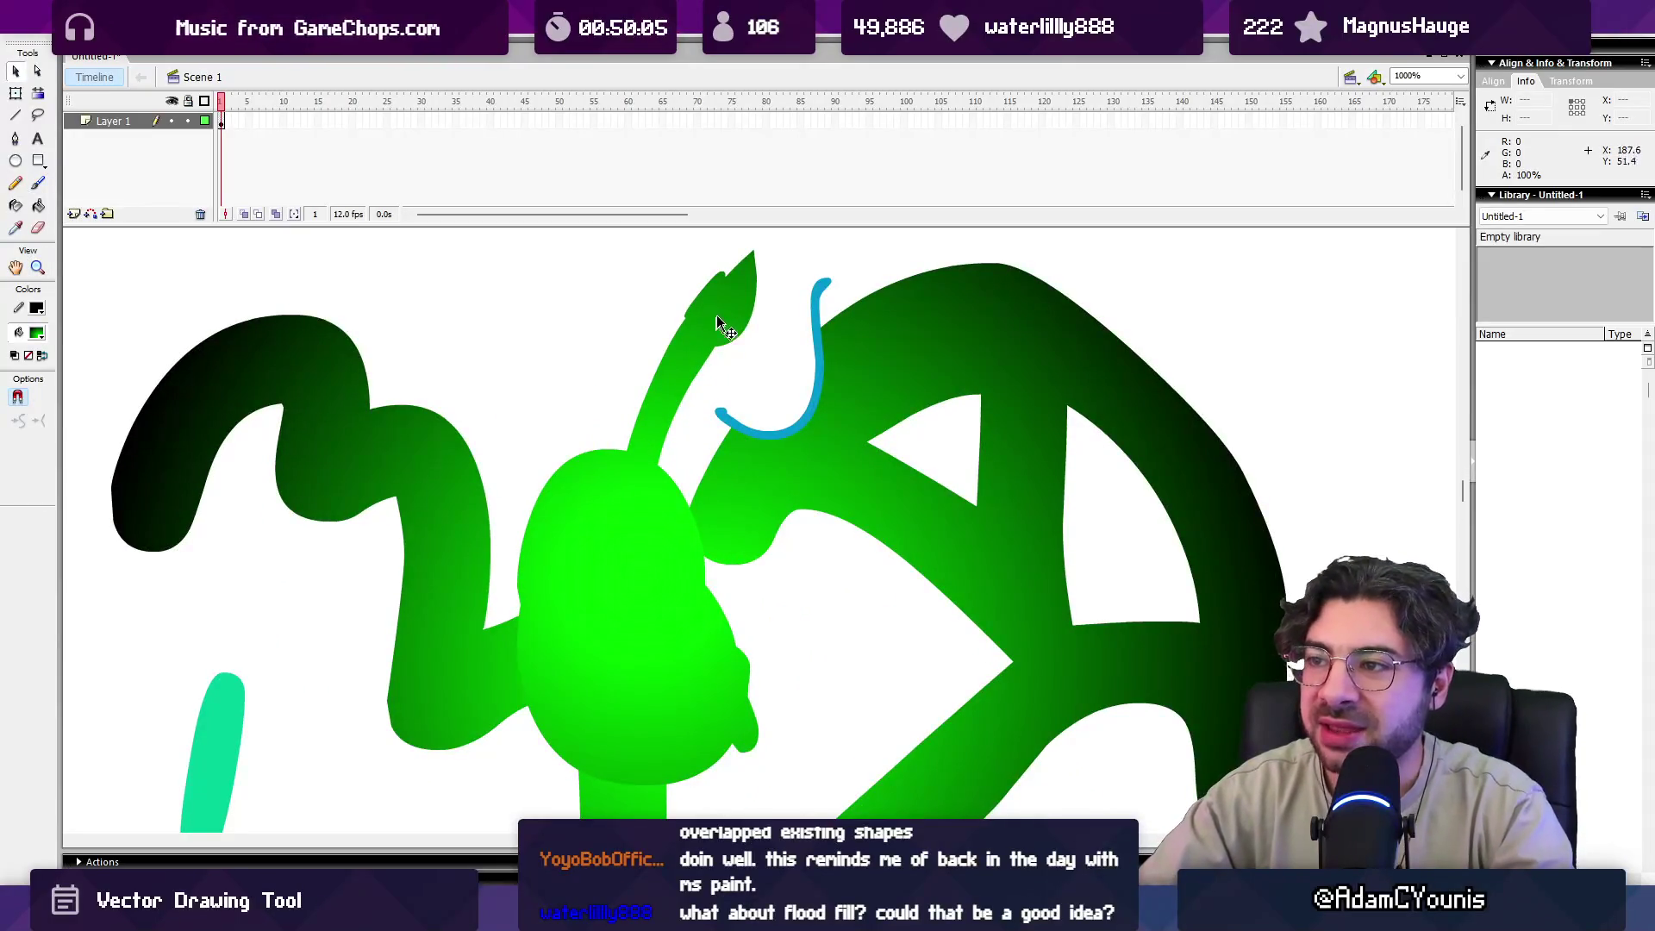
pyautogui.click(723, 325)
pyautogui.moveTo(750, 325); pyautogui.dragTo(786, 405)
pyautogui.scroll(-3, 780, 414)
pyautogui.click(767, 487)
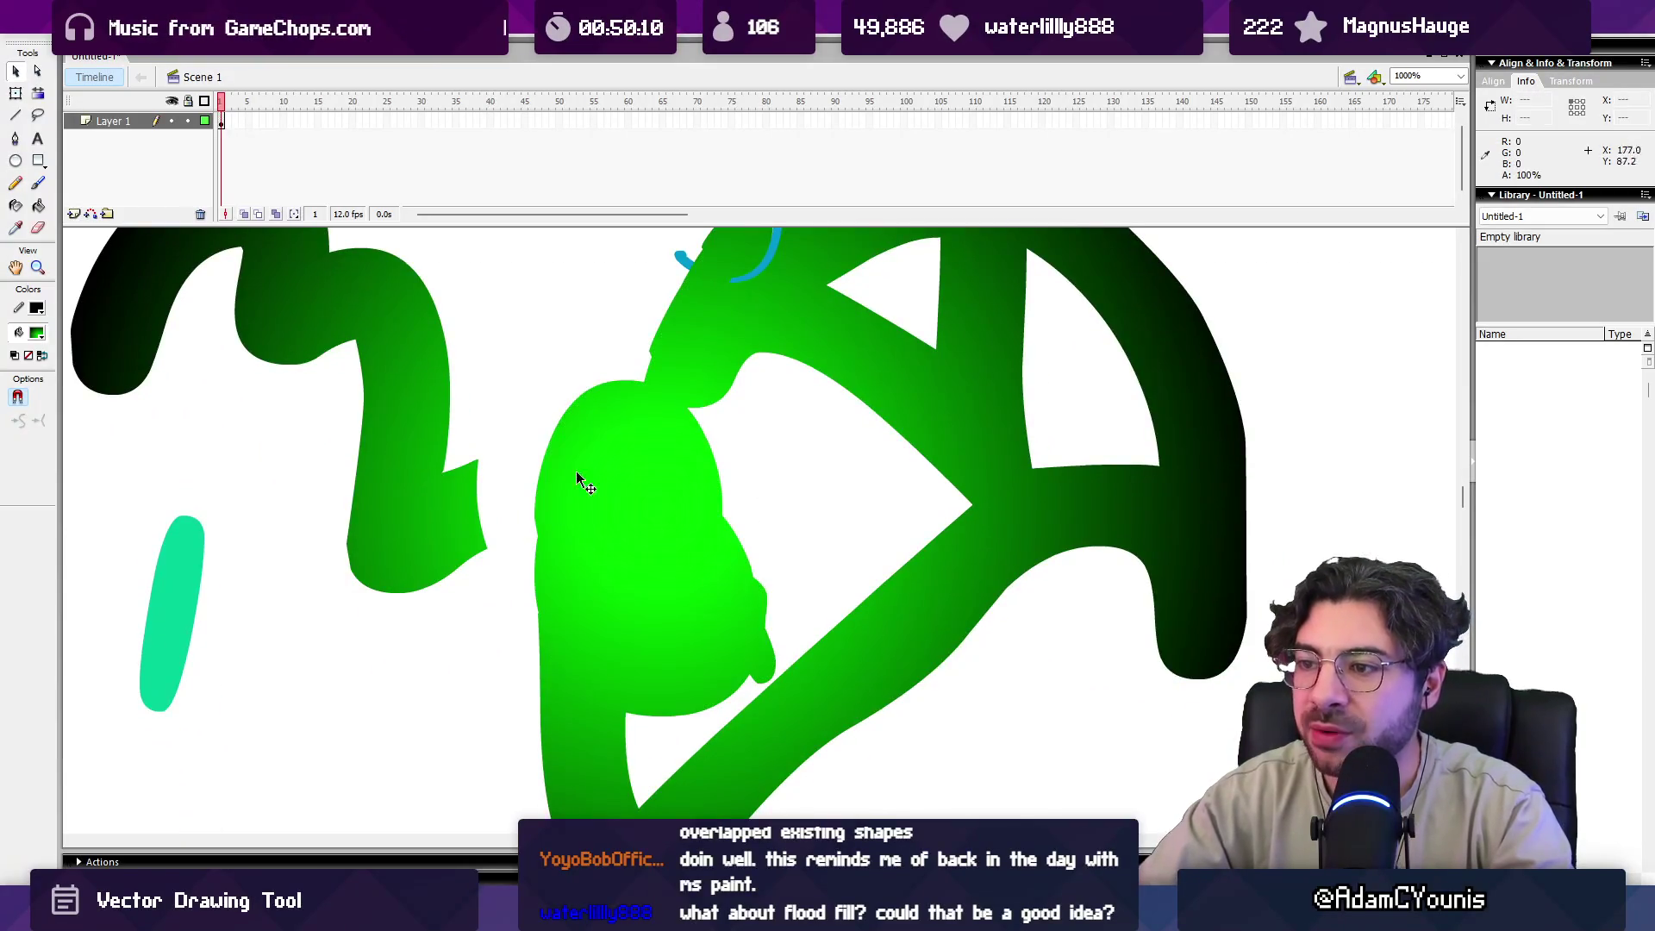
pyautogui.click(586, 717)
pyautogui.click(654, 628)
pyautogui.press('z')
pyautogui.scroll(2, 716, 420)
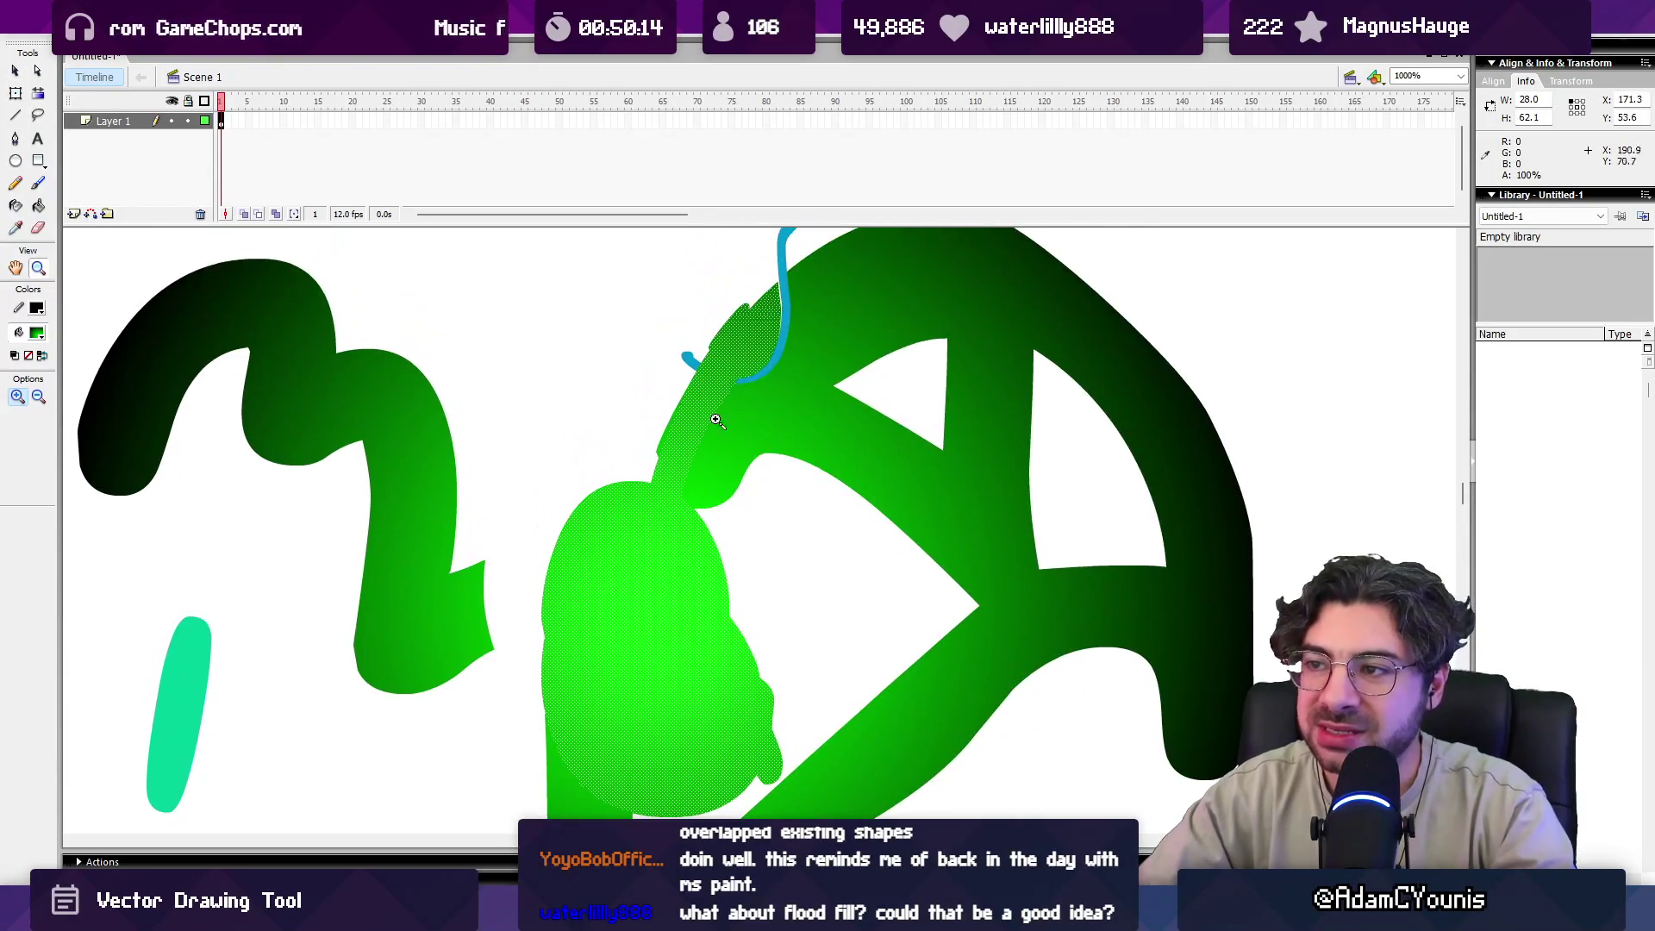
pyautogui.press('q')
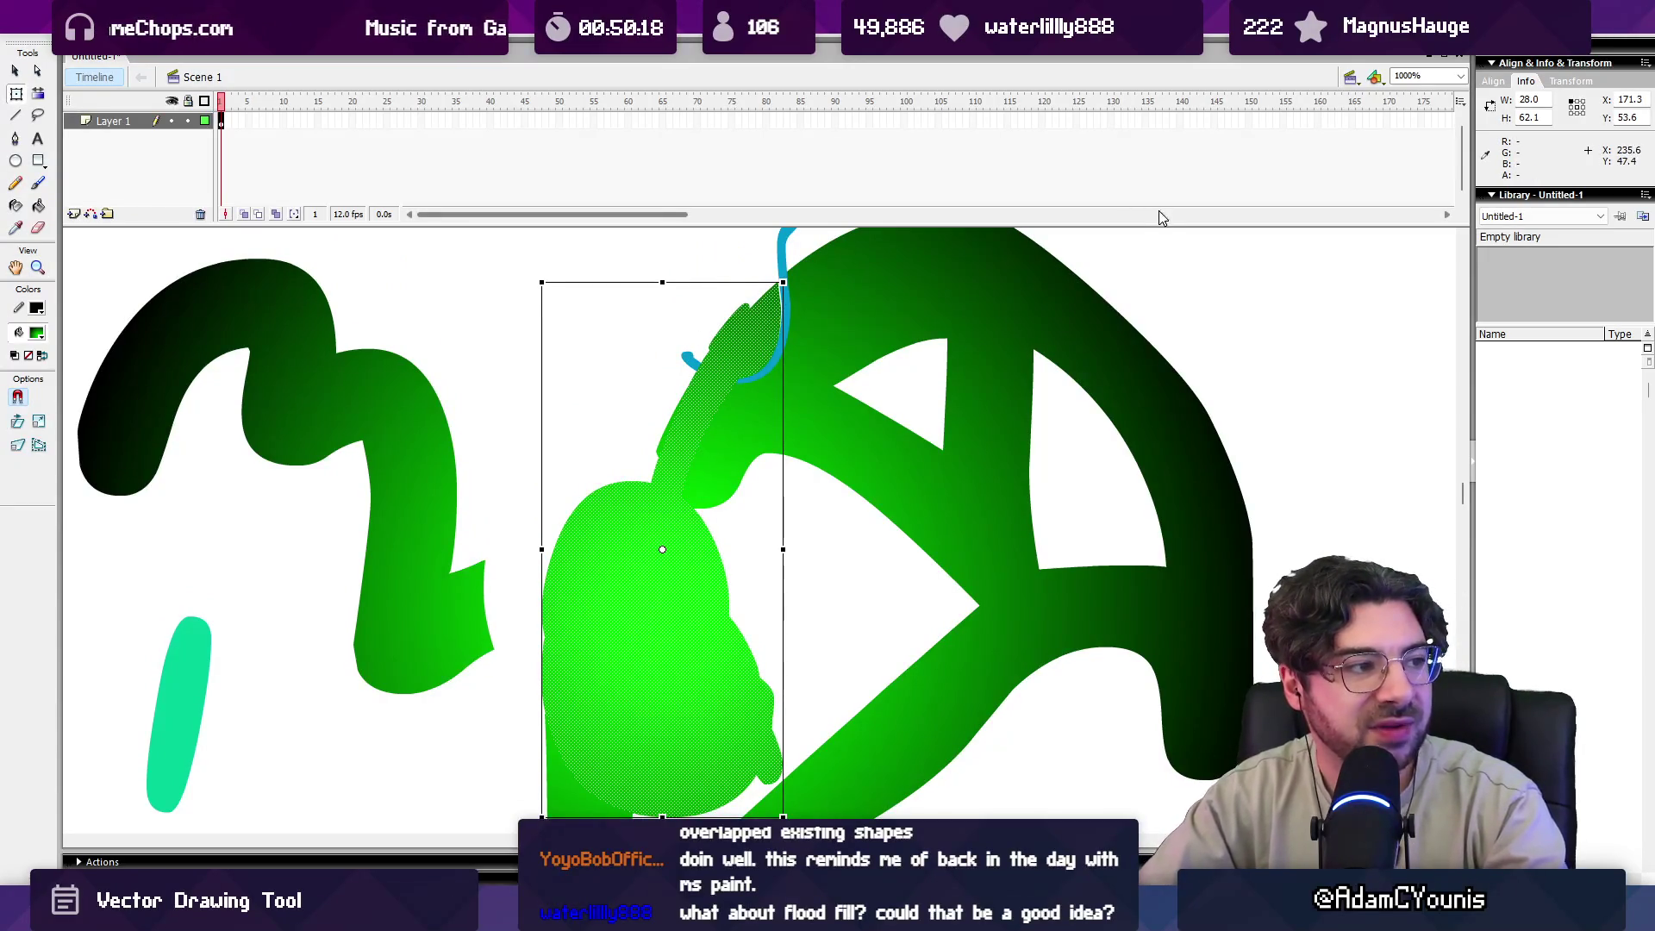
pyautogui.click(1104, 232)
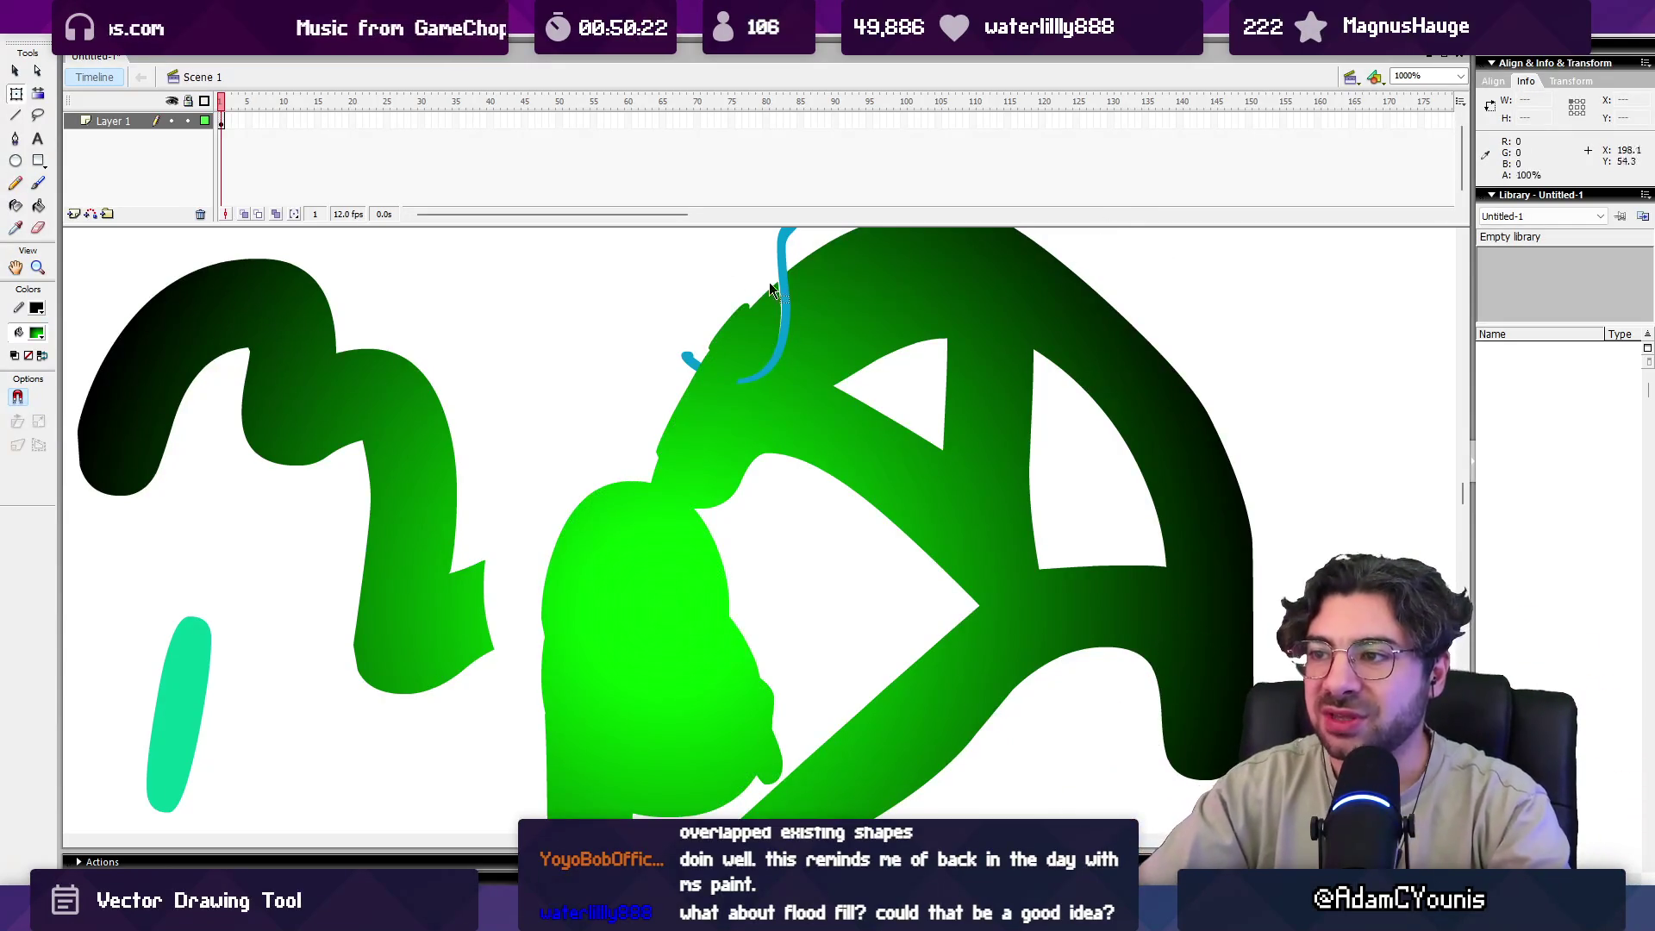
# Undo the stalk and blob strokes with Ctrl+Z/Ctrl+Y, then select everything.
pyautogui.hotkey('ctrl', 'z')
pyautogui.hotkey('ctrl', 'z')
pyautogui.hotkey('ctrl', 'z')
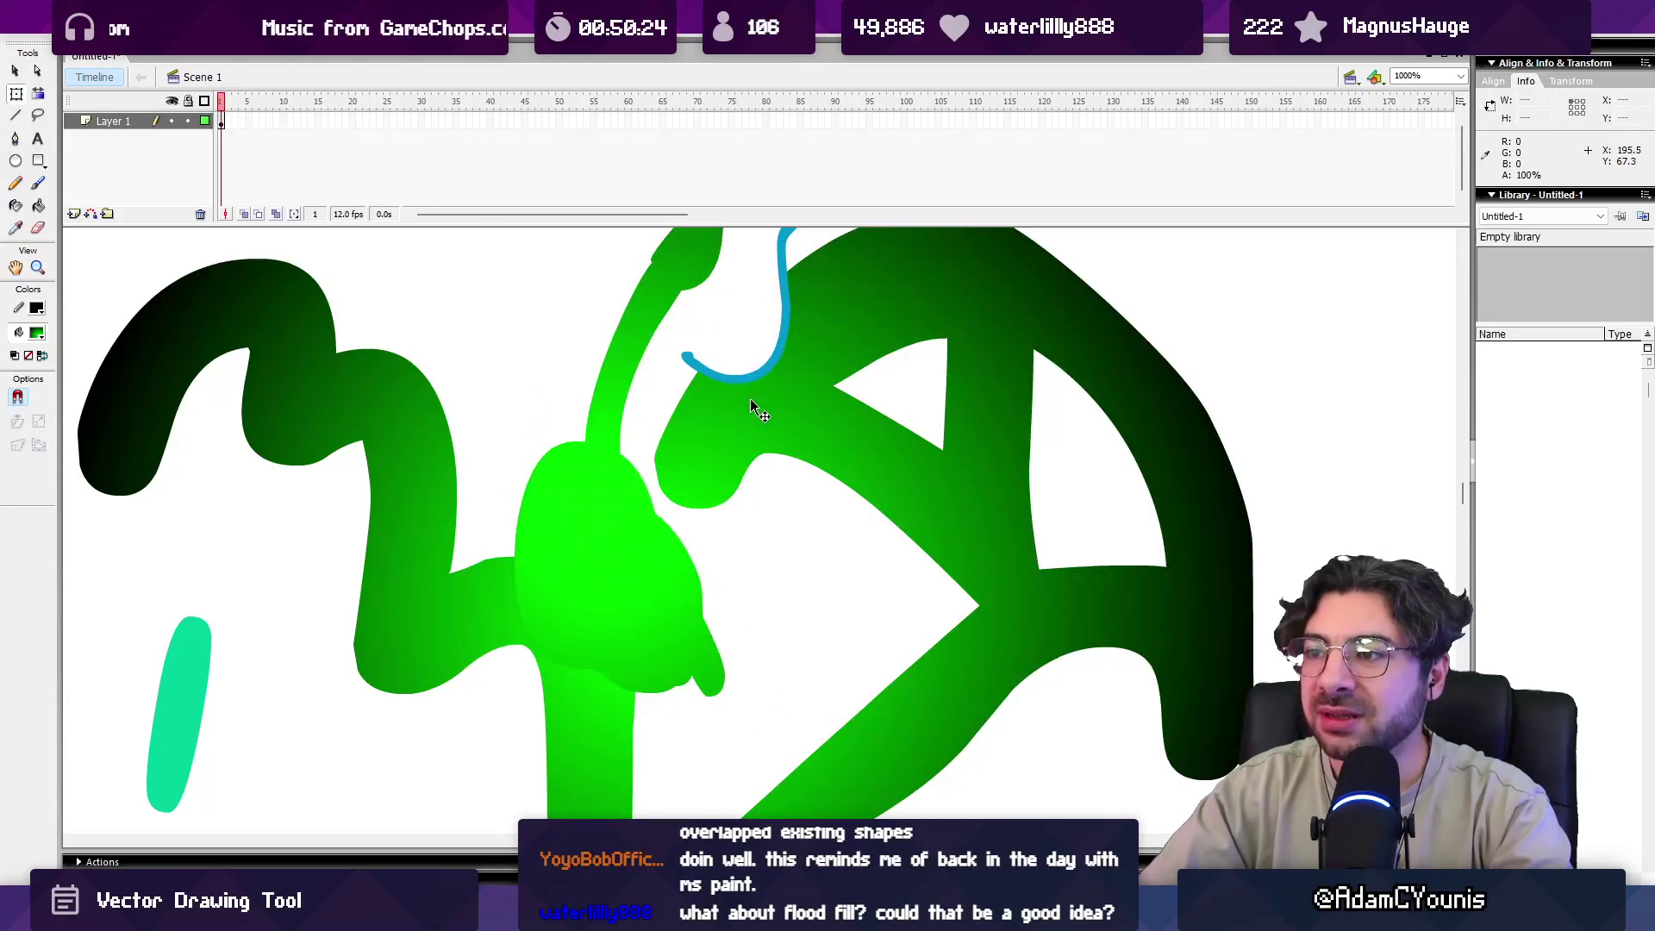
pyautogui.hotkey('ctrl', 'z')
pyautogui.hotkey('ctrl', 'z')
pyautogui.press('q')
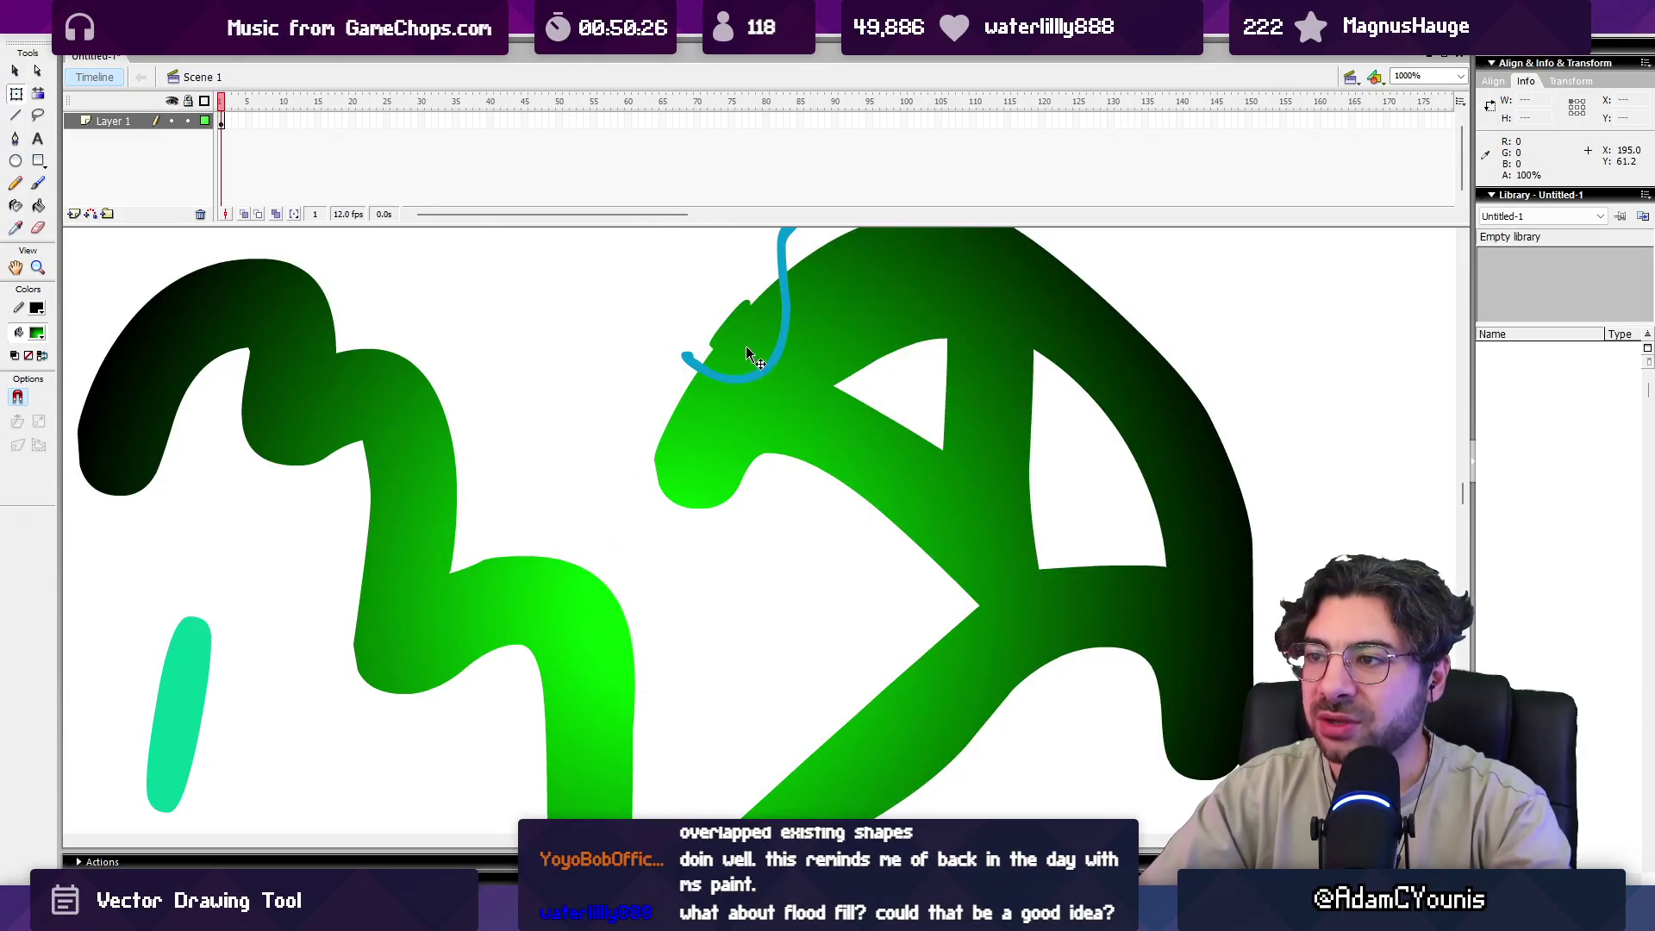
pyautogui.hotkey('ctrl', 'y')
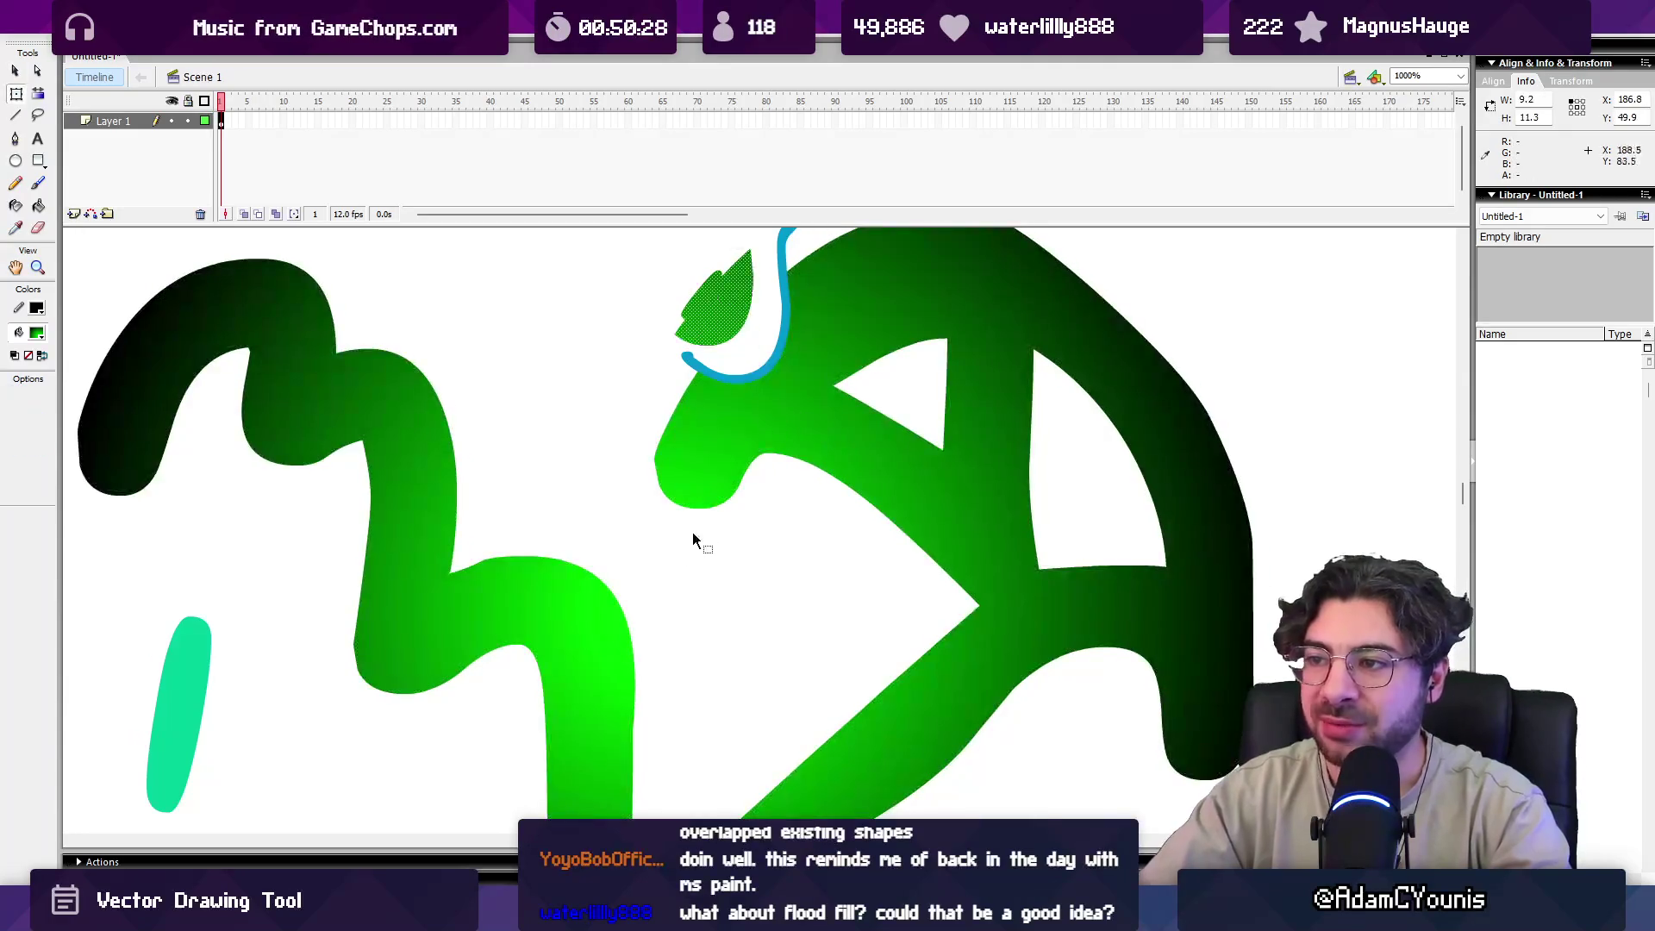
pyautogui.hotkey('ctrl', 'y')
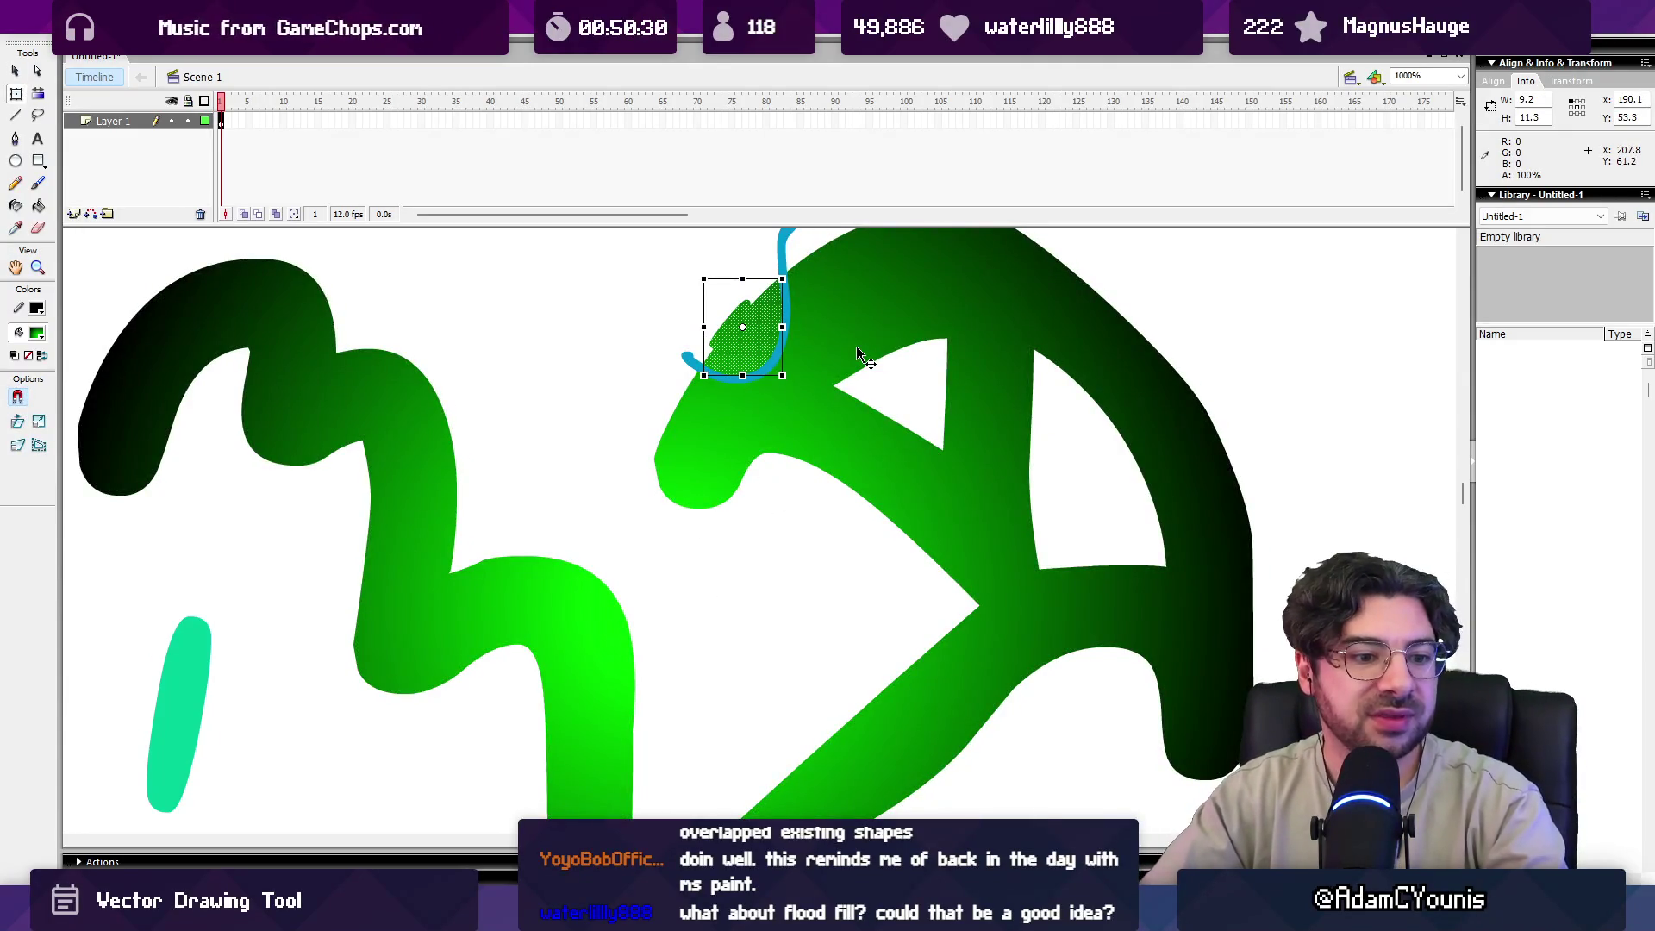
pyautogui.hotkey('ctrl', 'z')
pyautogui.hotkey('ctrl', 'y')
pyautogui.hotkey('ctrl', 'a')
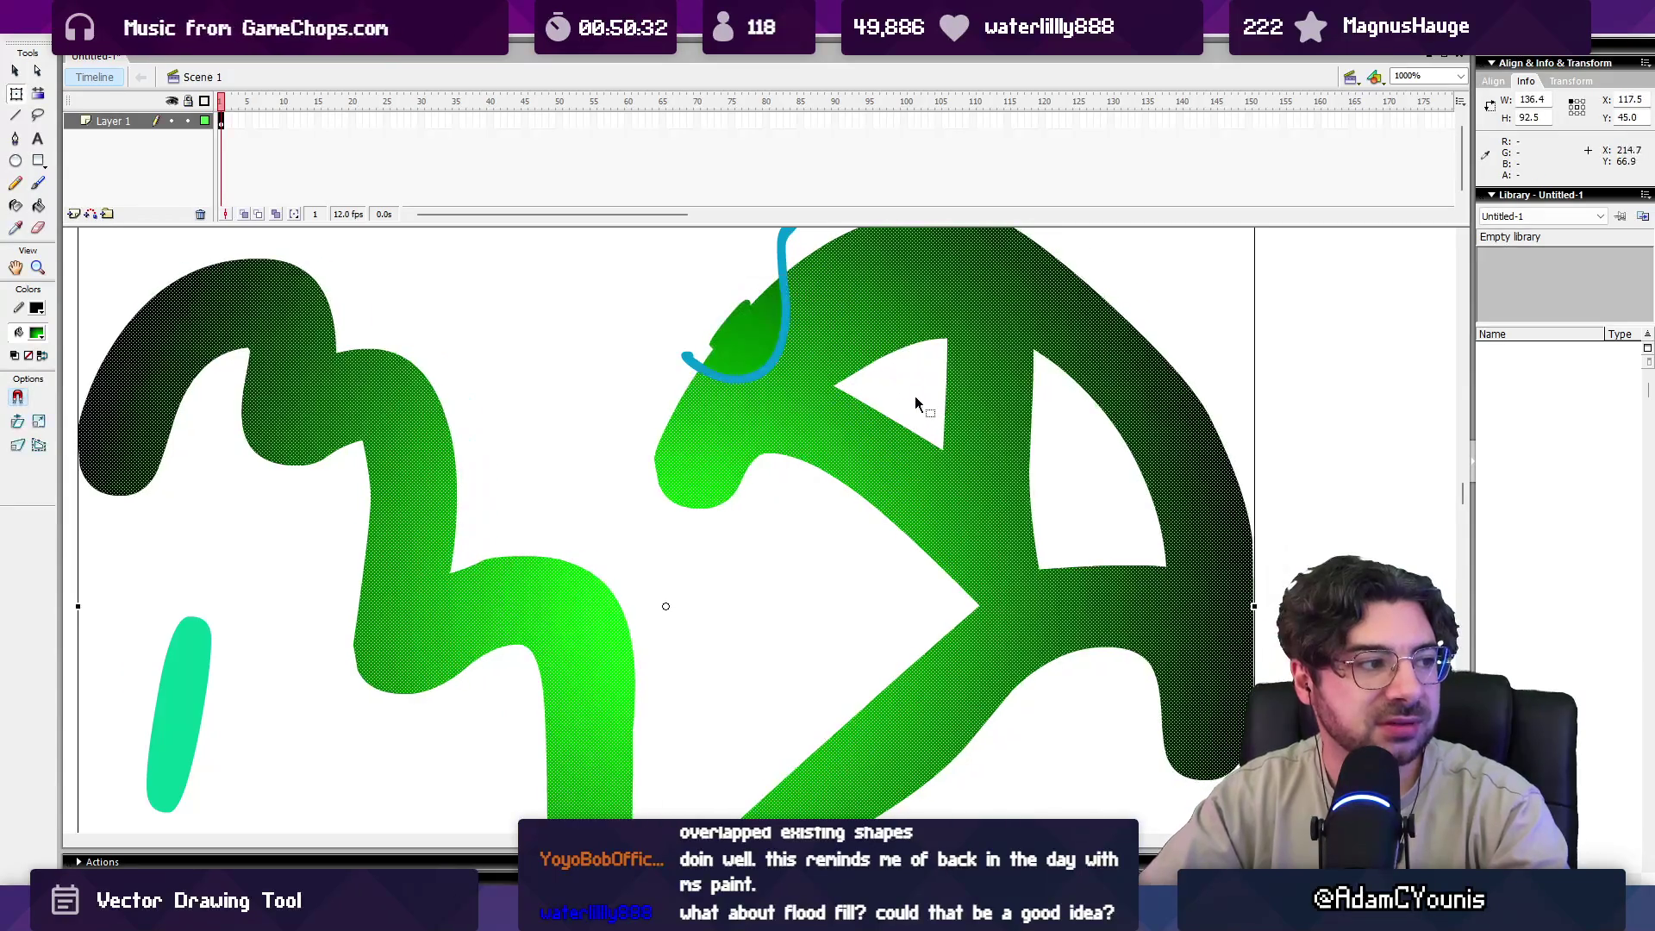
# Brush a green loop to the left of the blue stroke.
pyautogui.click(901, 402)
pyautogui.press('b')
pyautogui.moveTo(746, 338)
pyautogui.mouseDown()
pyautogui.moveTo(703, 428)
pyautogui.moveTo(761, 407)
pyautogui.mouseUp()
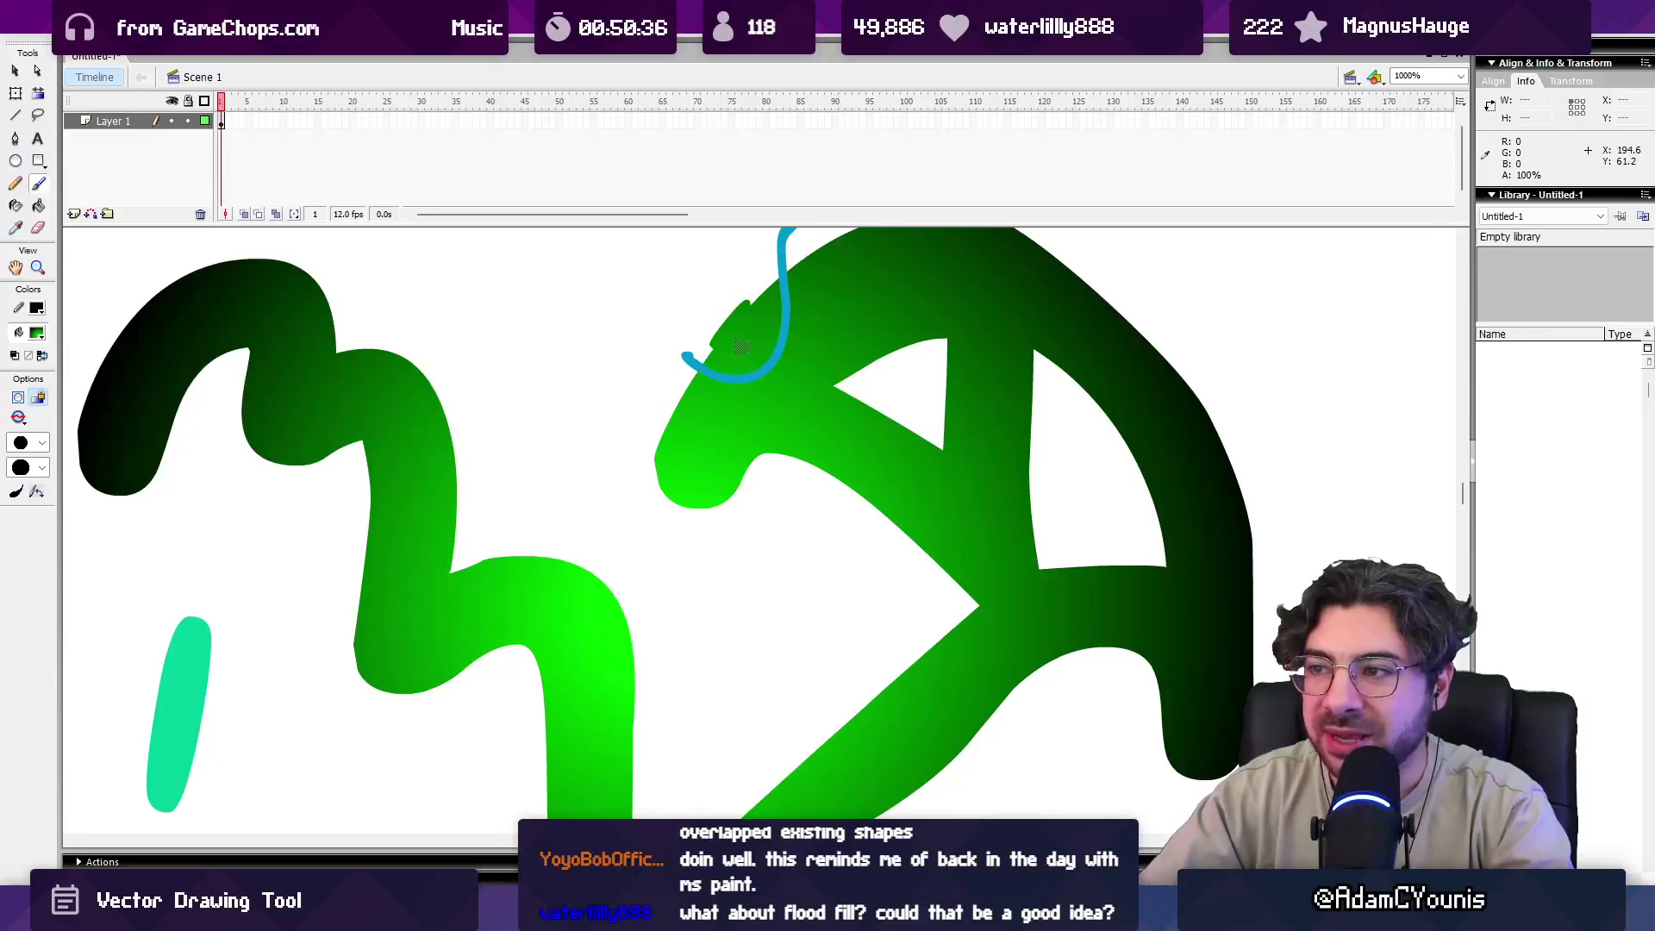
pyautogui.moveTo(749, 317)
pyautogui.mouseDown()
pyautogui.moveTo(683, 454)
pyautogui.moveTo(773, 445)
pyautogui.mouseUp()
pyautogui.press('v')
pyautogui.click(751, 362)
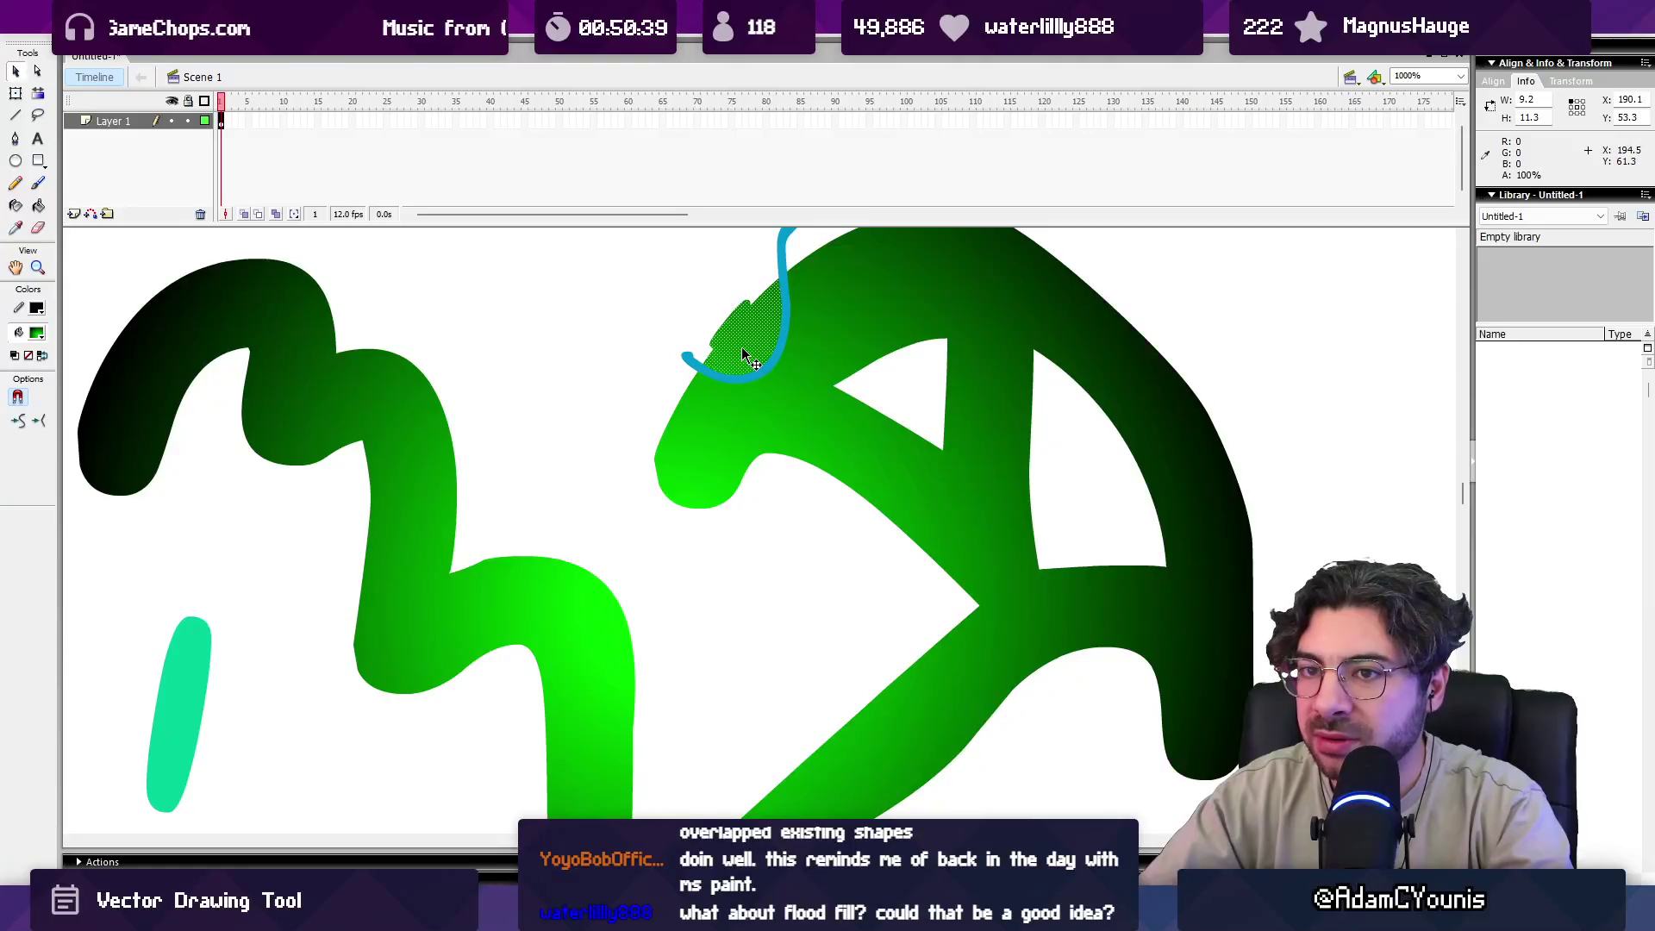
pyautogui.press('Escape')
# Sample the patch's dark green with the Eyedropper and paint it down toward the body.
pyautogui.click(748, 361)
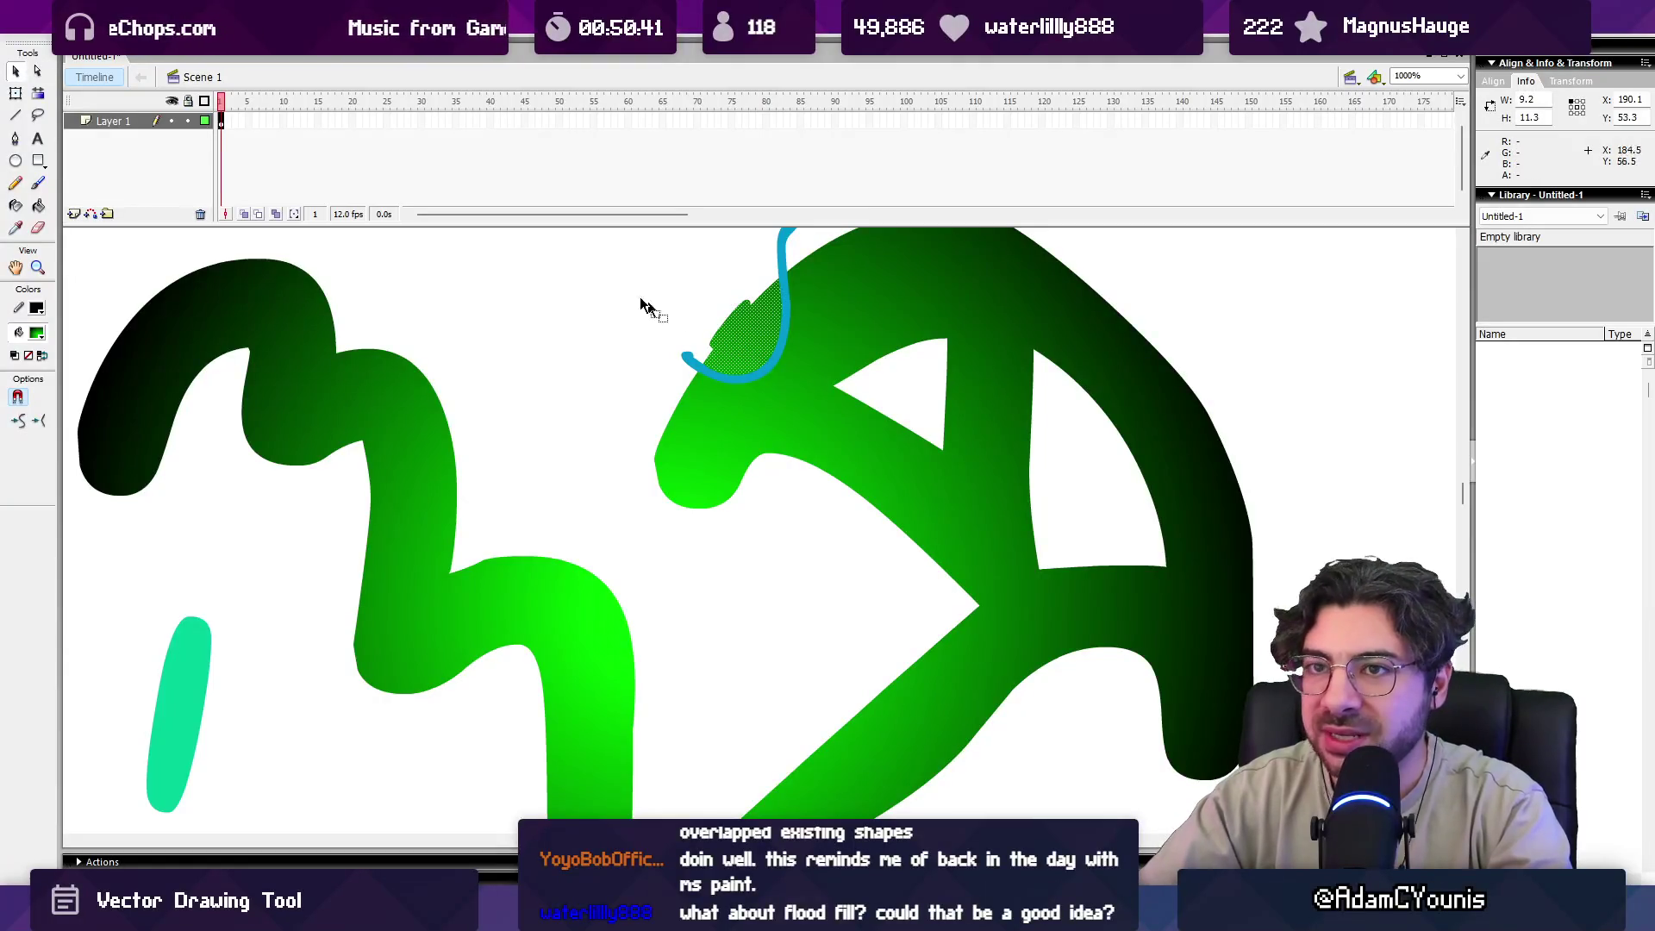
pyautogui.click(15, 228)
pyautogui.click(749, 346)
pyautogui.press('b')
pyautogui.moveTo(739, 319)
pyautogui.mouseDown()
pyautogui.moveTo(575, 258)
pyautogui.moveTo(722, 457)
pyautogui.mouseUp()
pyautogui.press('v')
pyautogui.moveTo(787, 410); pyautogui.dragTo(768, 440)
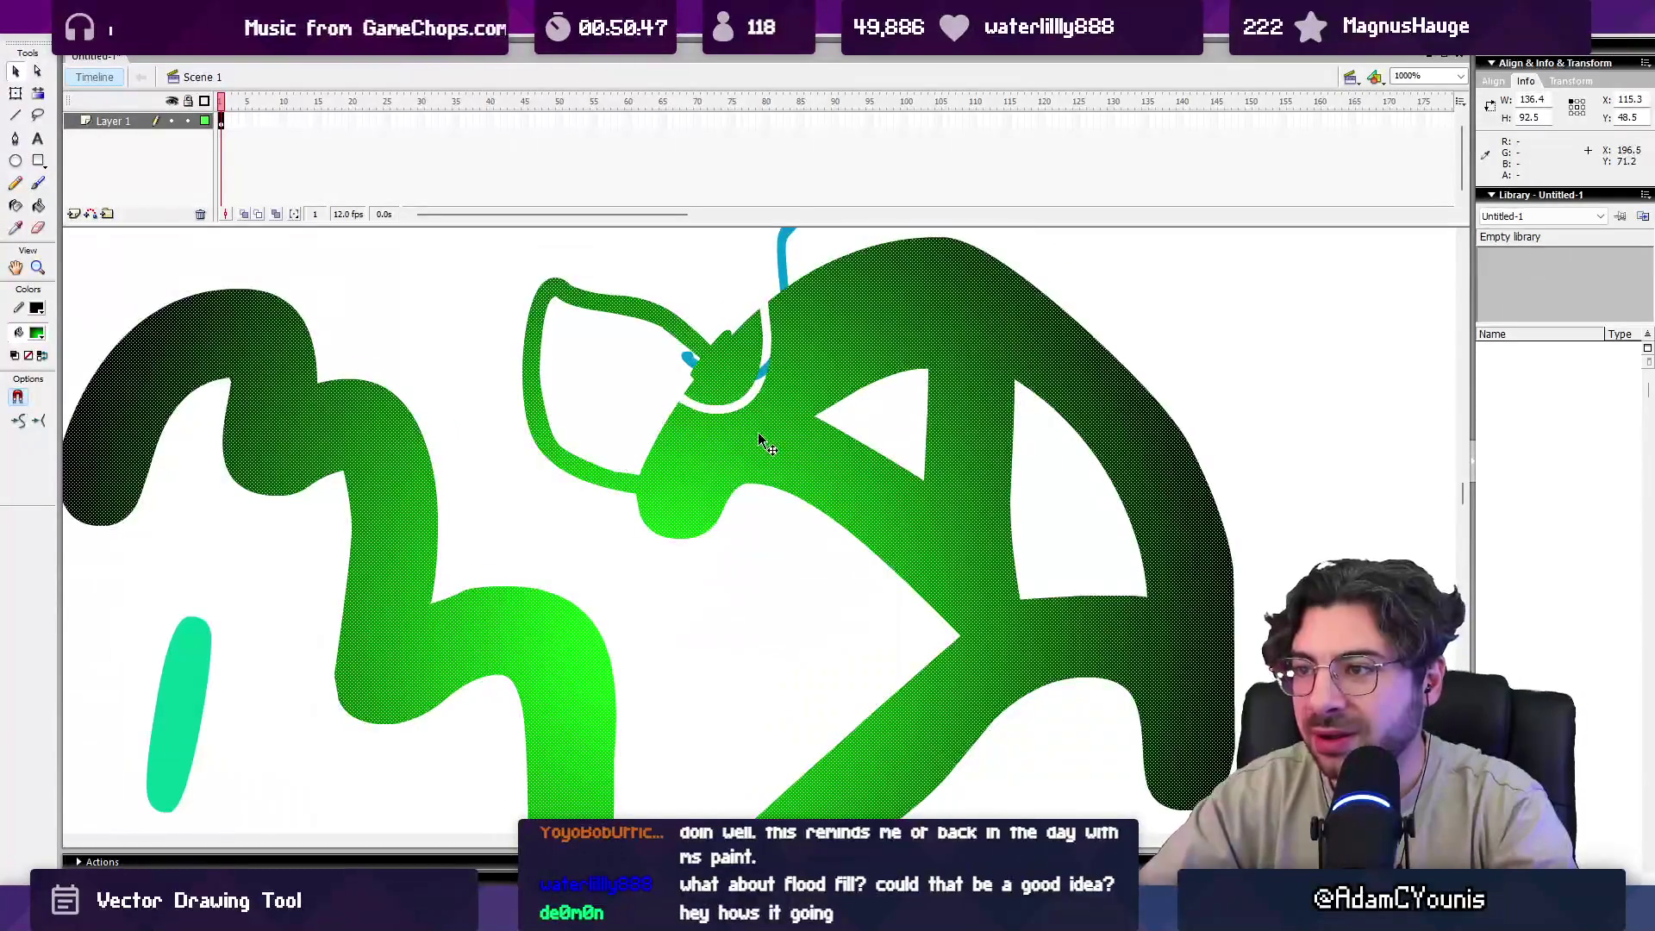
pyautogui.hotkey('ctrl', 'z')
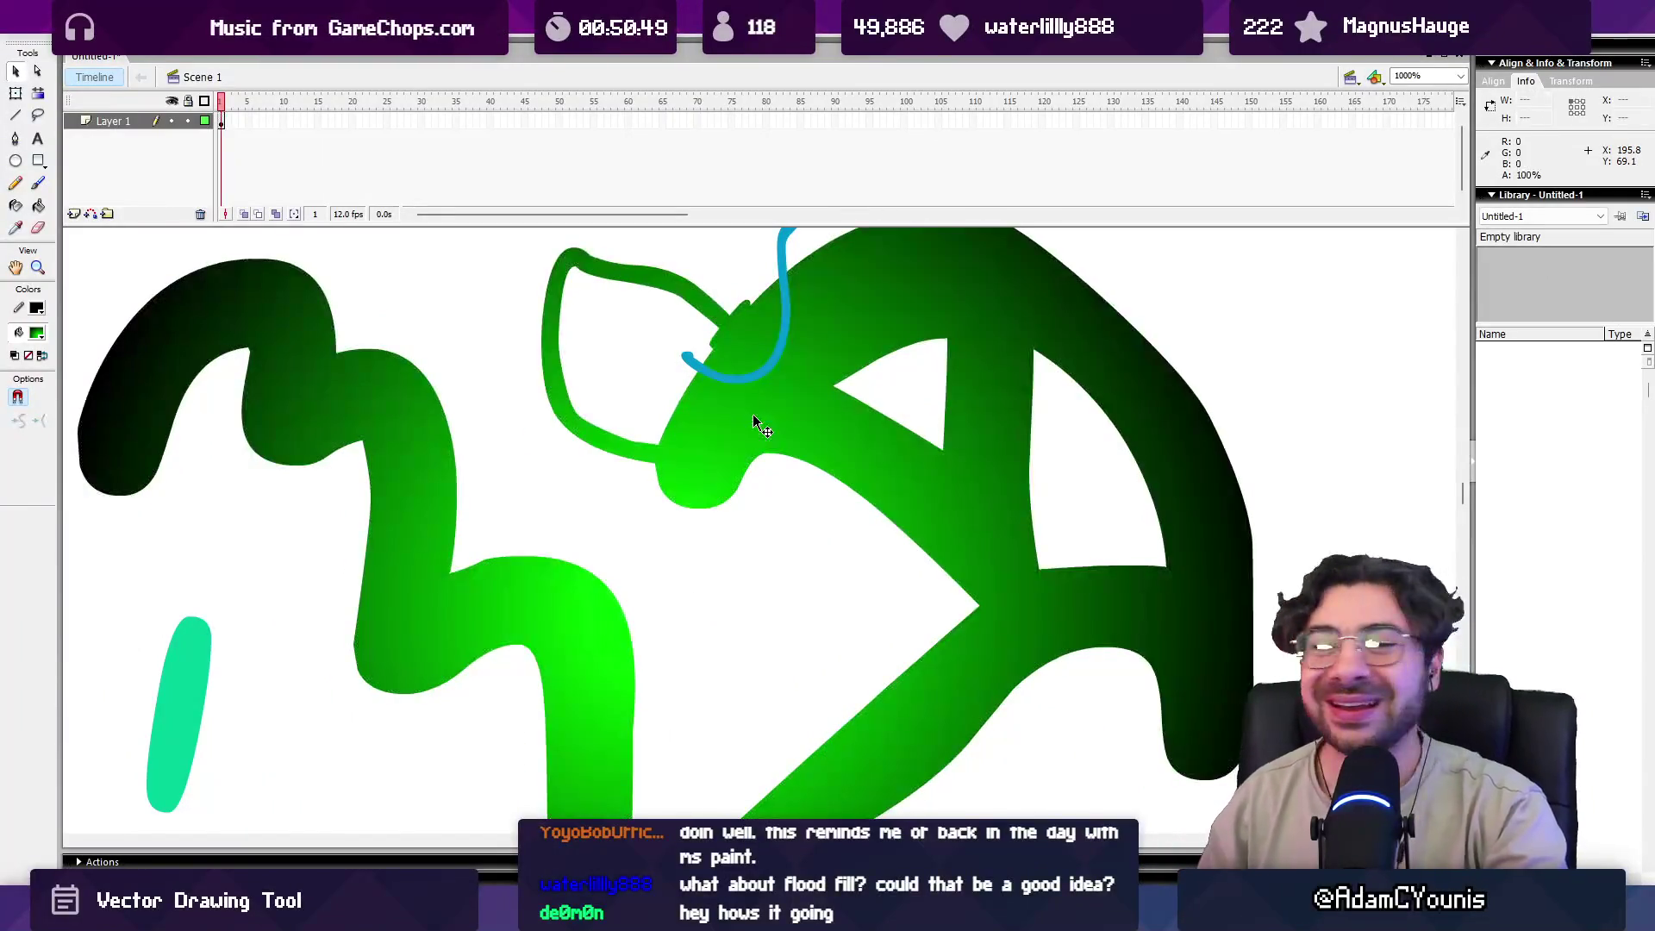
pyautogui.press('b')
pyautogui.moveTo(690, 419)
pyautogui.mouseDown()
pyautogui.moveTo(643, 461)
pyautogui.moveTo(681, 483)
pyautogui.moveTo(652, 515)
pyautogui.moveTo(750, 496)
pyautogui.moveTo(806, 508)
pyautogui.mouseUp()
# Fill in the green shape's upper-left edge with more dark green brush strokes.
pyautogui.press('v')
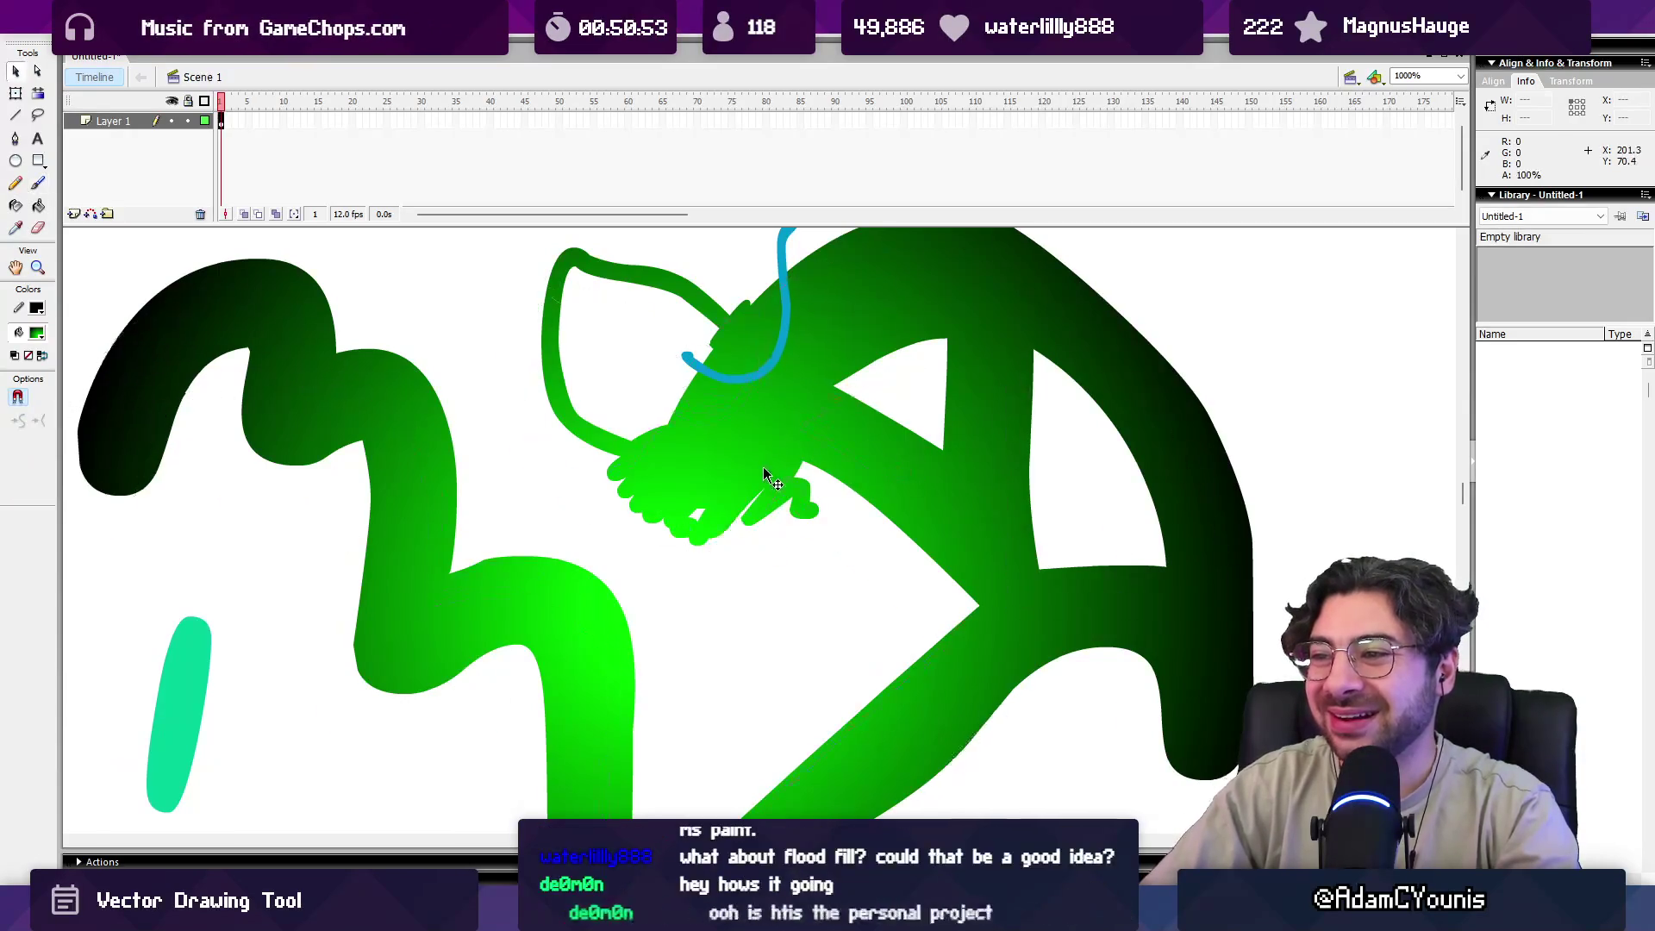
pyautogui.click(764, 465)
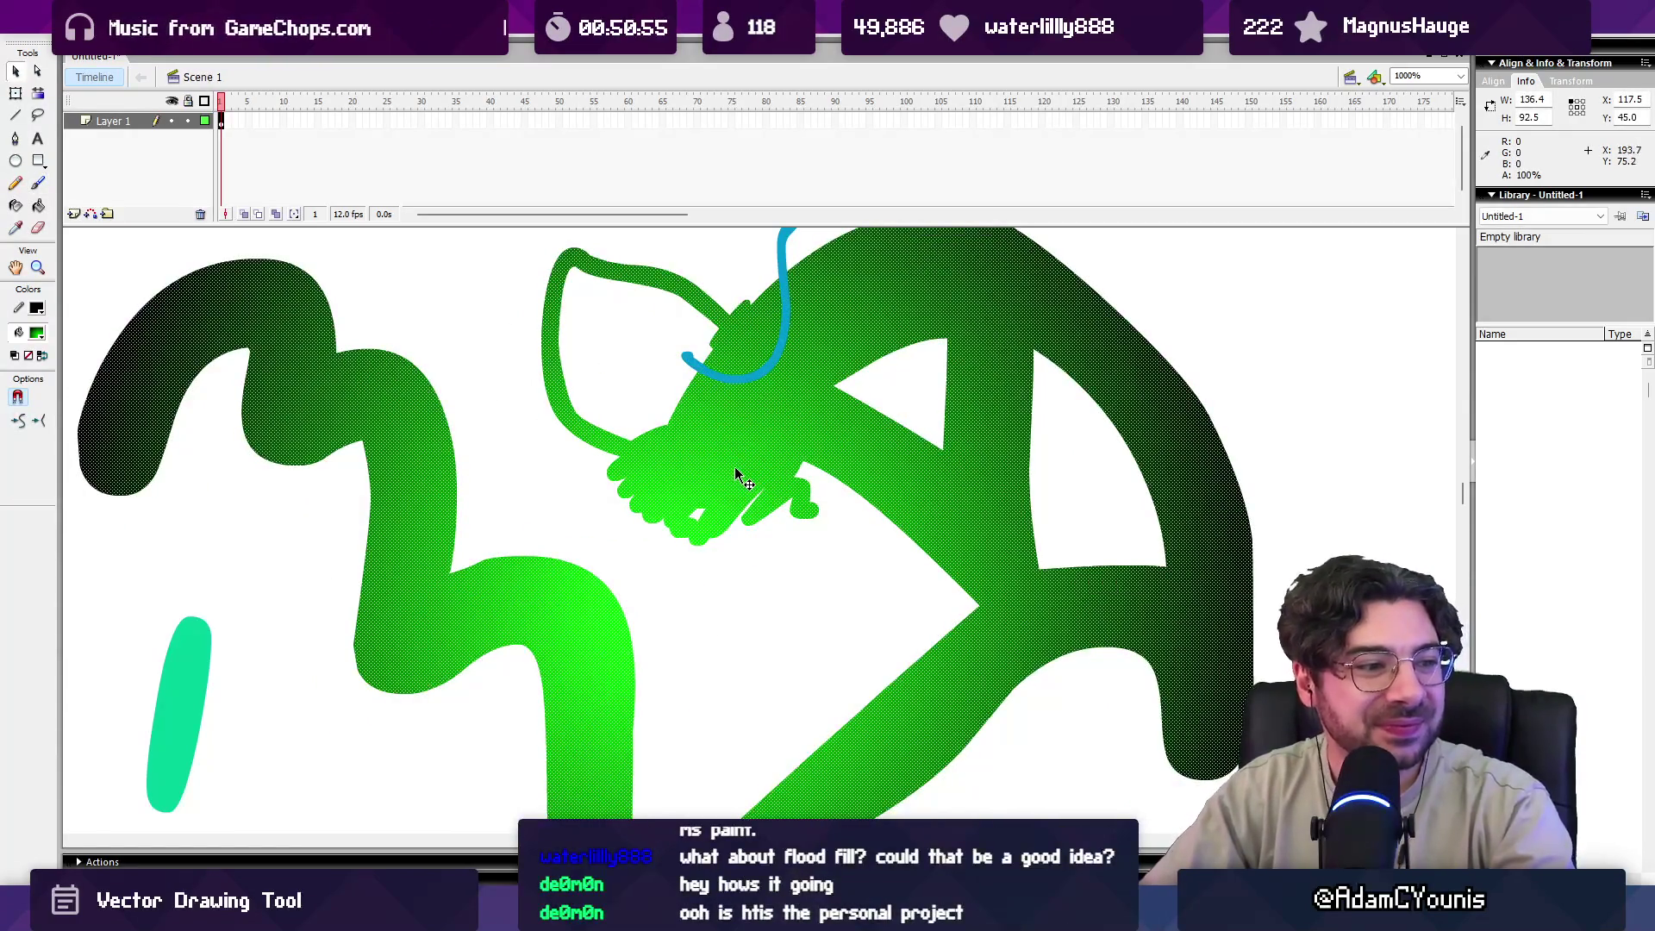
pyautogui.press('Escape')
pyautogui.press('b')
pyautogui.moveTo(681, 436)
pyautogui.mouseDown()
pyautogui.moveTo(643, 418)
pyautogui.moveTo(690, 451)
pyautogui.mouseUp()
pyautogui.press('z')
pyautogui.keyDown('alt'); pyautogui.click(665, 390); pyautogui.keyUp('alt')
pyautogui.press('b')
pyautogui.moveTo(711, 508)
pyautogui.mouseDown()
pyautogui.moveTo(776, 501)
pyautogui.moveTo(759, 491)
pyautogui.mouseUp()
# Smooth the ragged lower part of the green blob with a brush stroke.
pyautogui.press('v')
pyautogui.hotkey('ctrl', 'a')
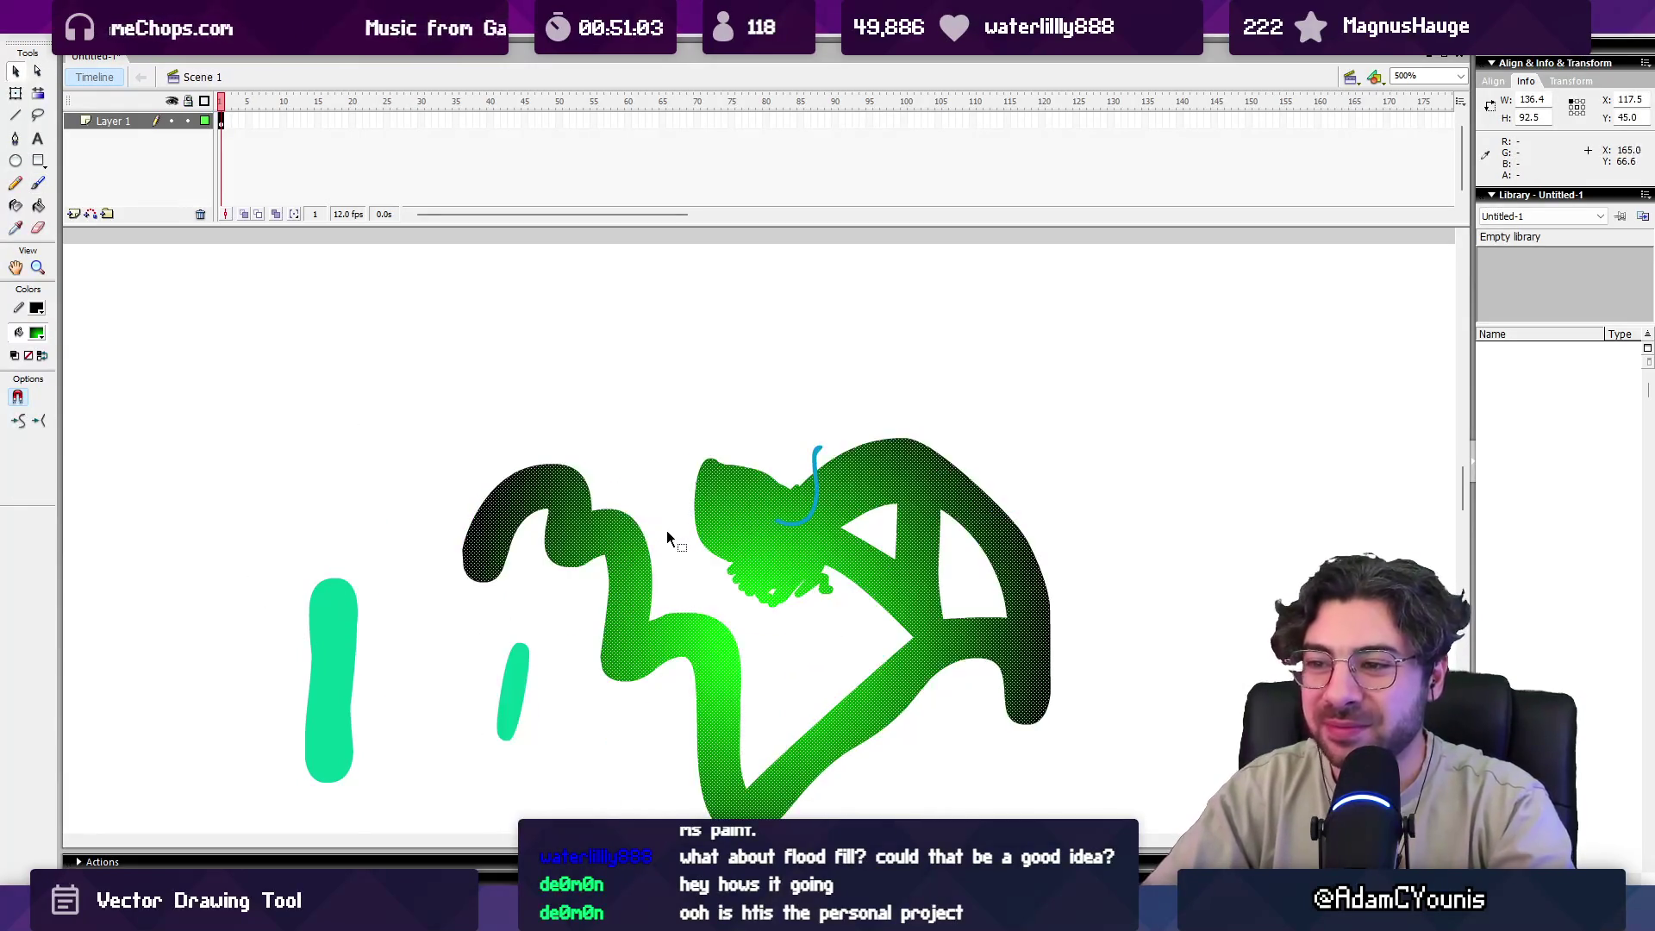
pyautogui.click(666, 530)
pyautogui.press('b')
pyautogui.moveTo(742, 554)
pyautogui.mouseDown()
pyautogui.moveTo(741, 595)
pyautogui.moveTo(843, 560)
pyautogui.mouseUp()
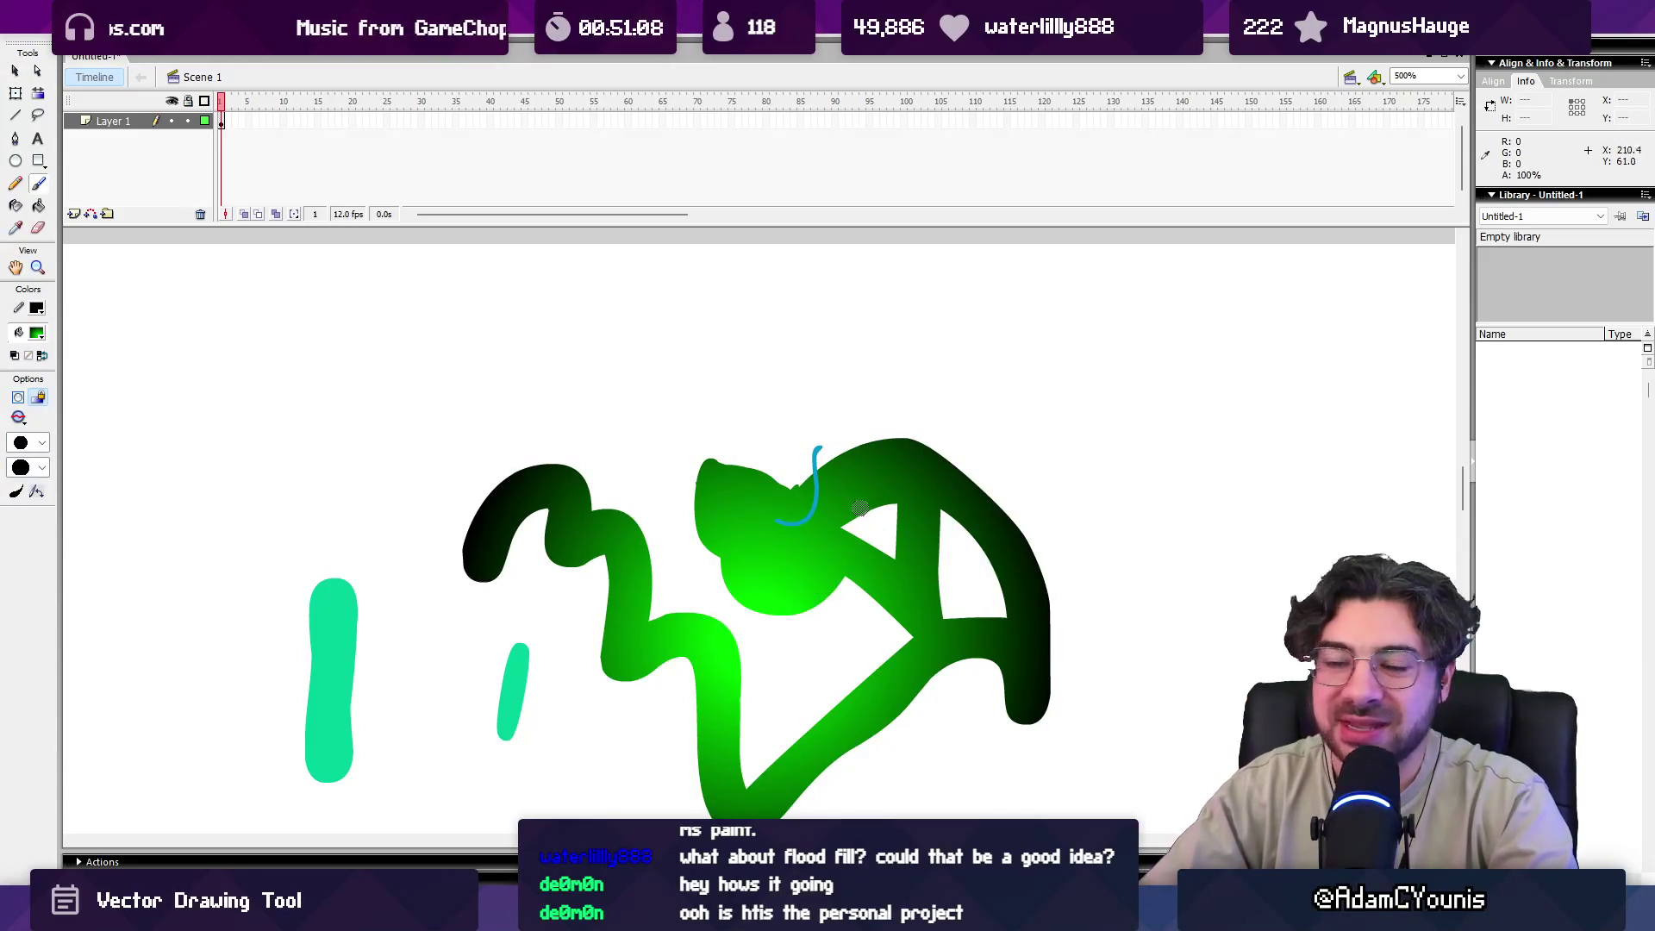
pyautogui.press('z')
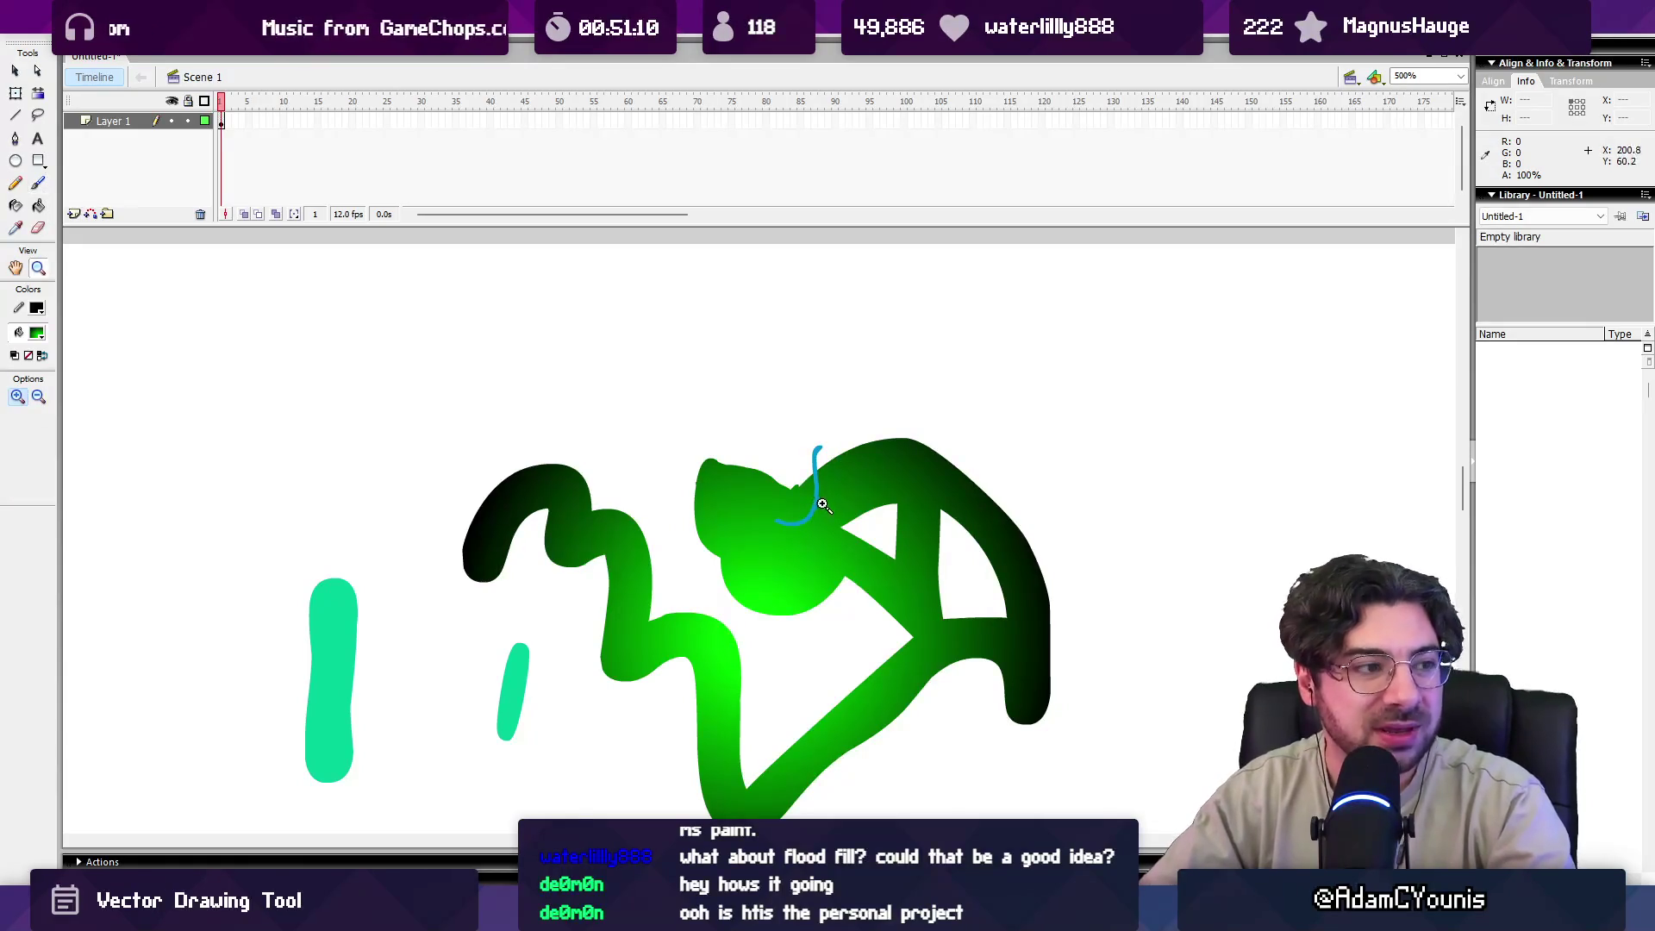
pyautogui.click(814, 530)
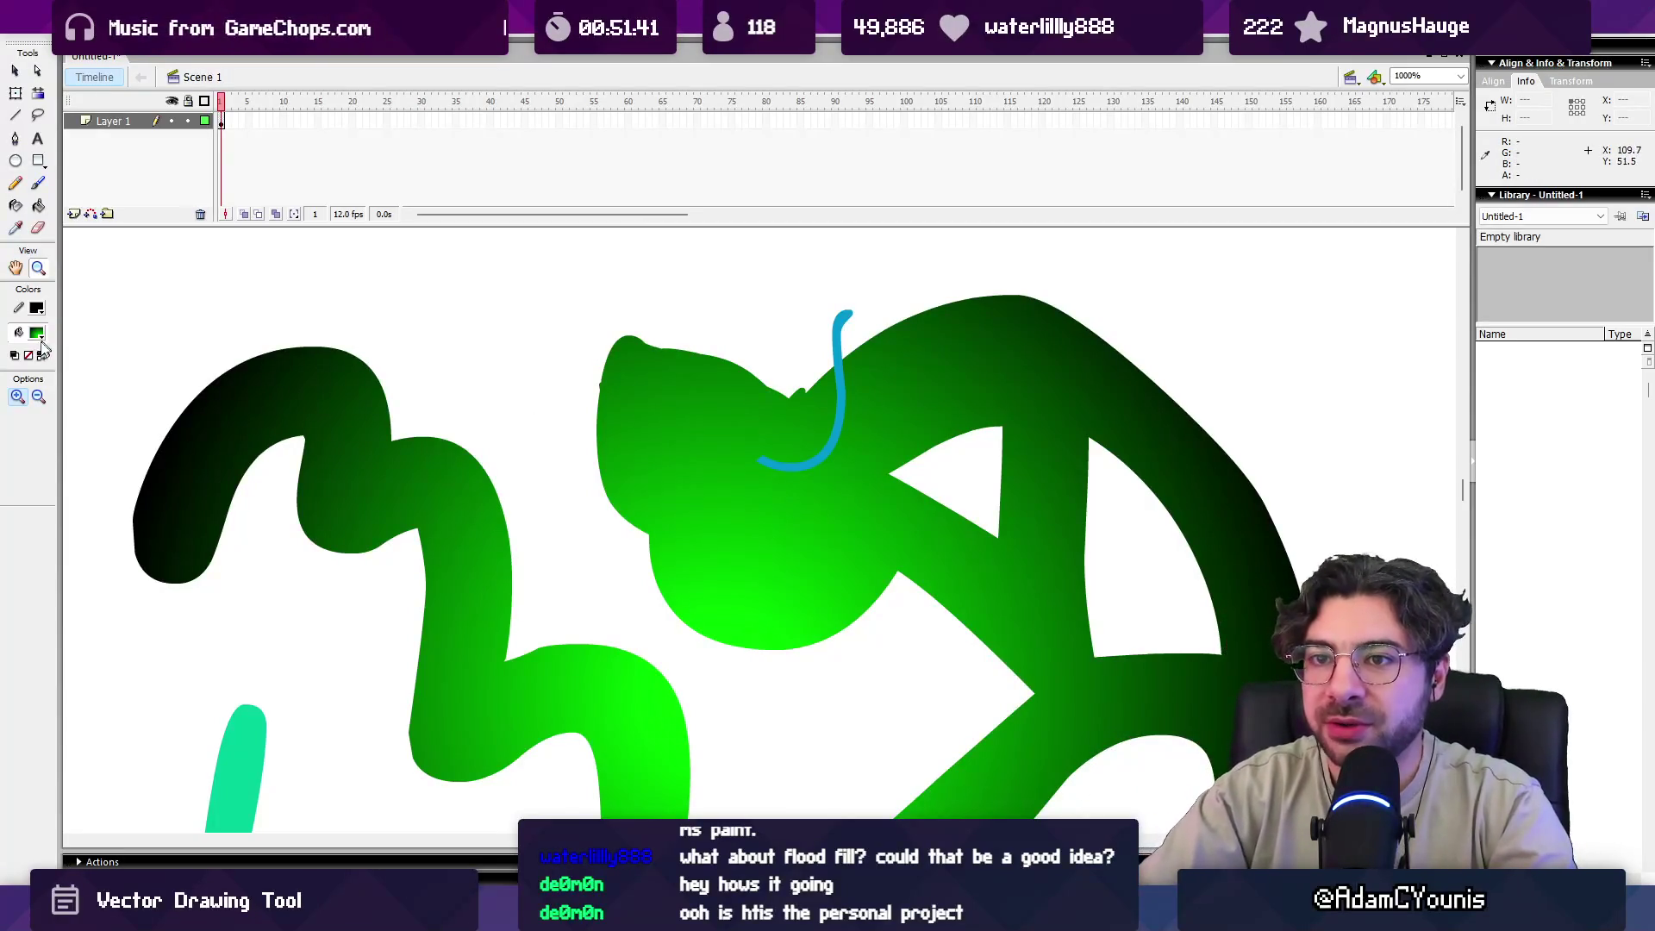
# Set the fill colour to black and bucket-fill the green shapes and blue stroke.
pyautogui.click(38, 334)
pyautogui.click(52, 385)
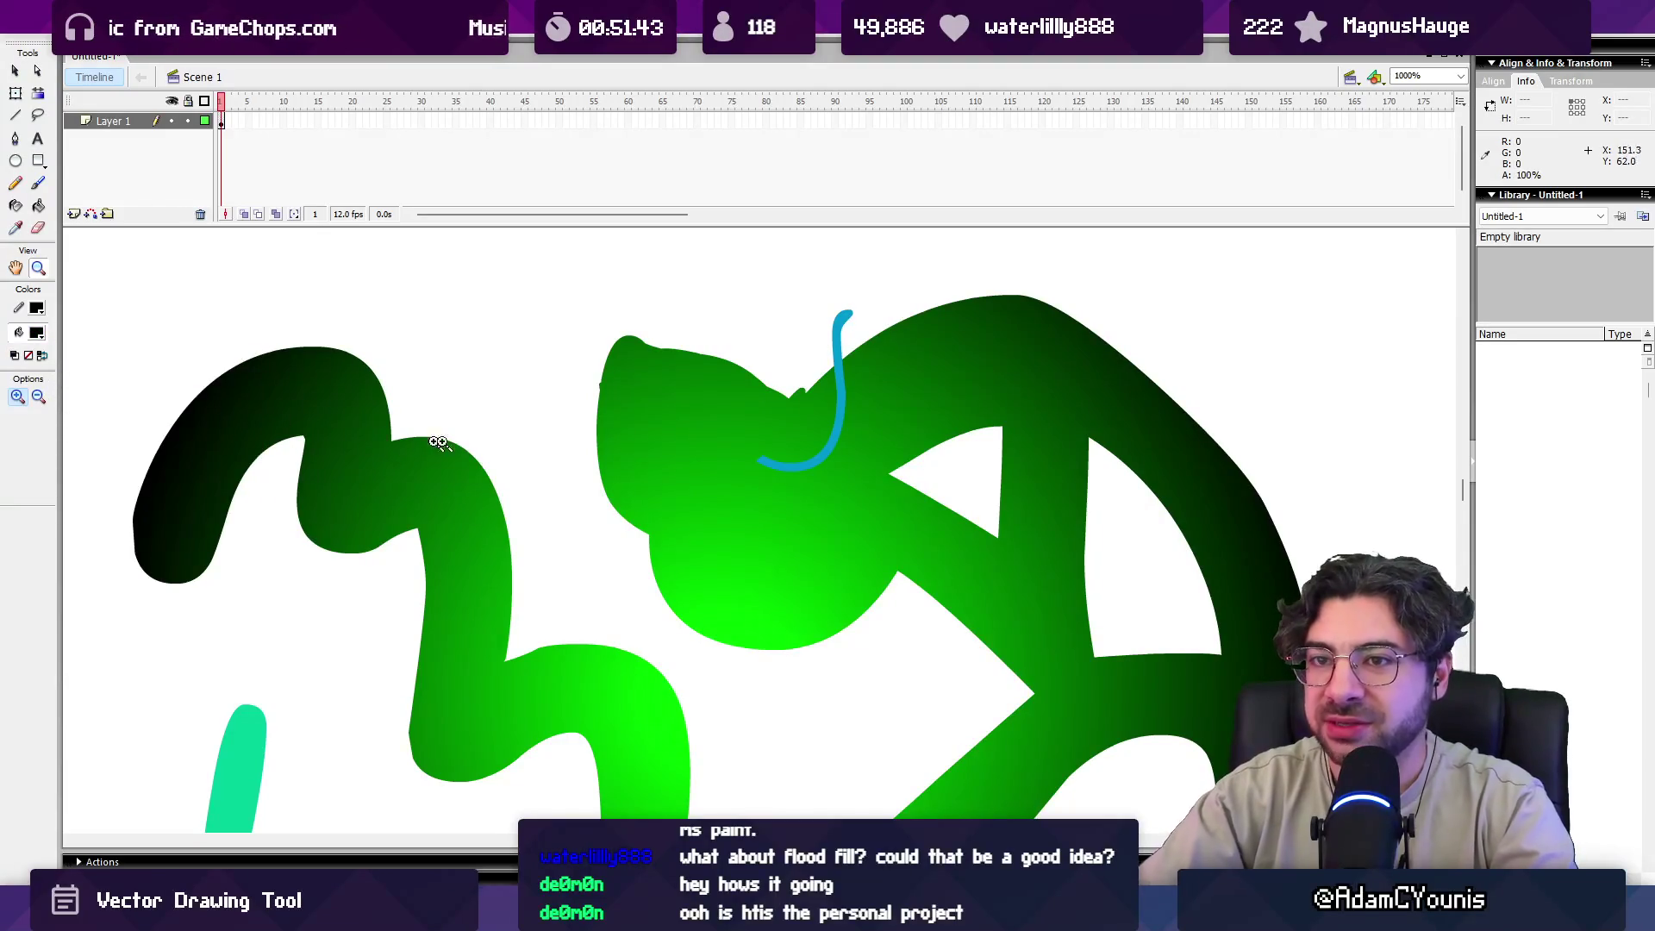
pyautogui.click(38, 205)
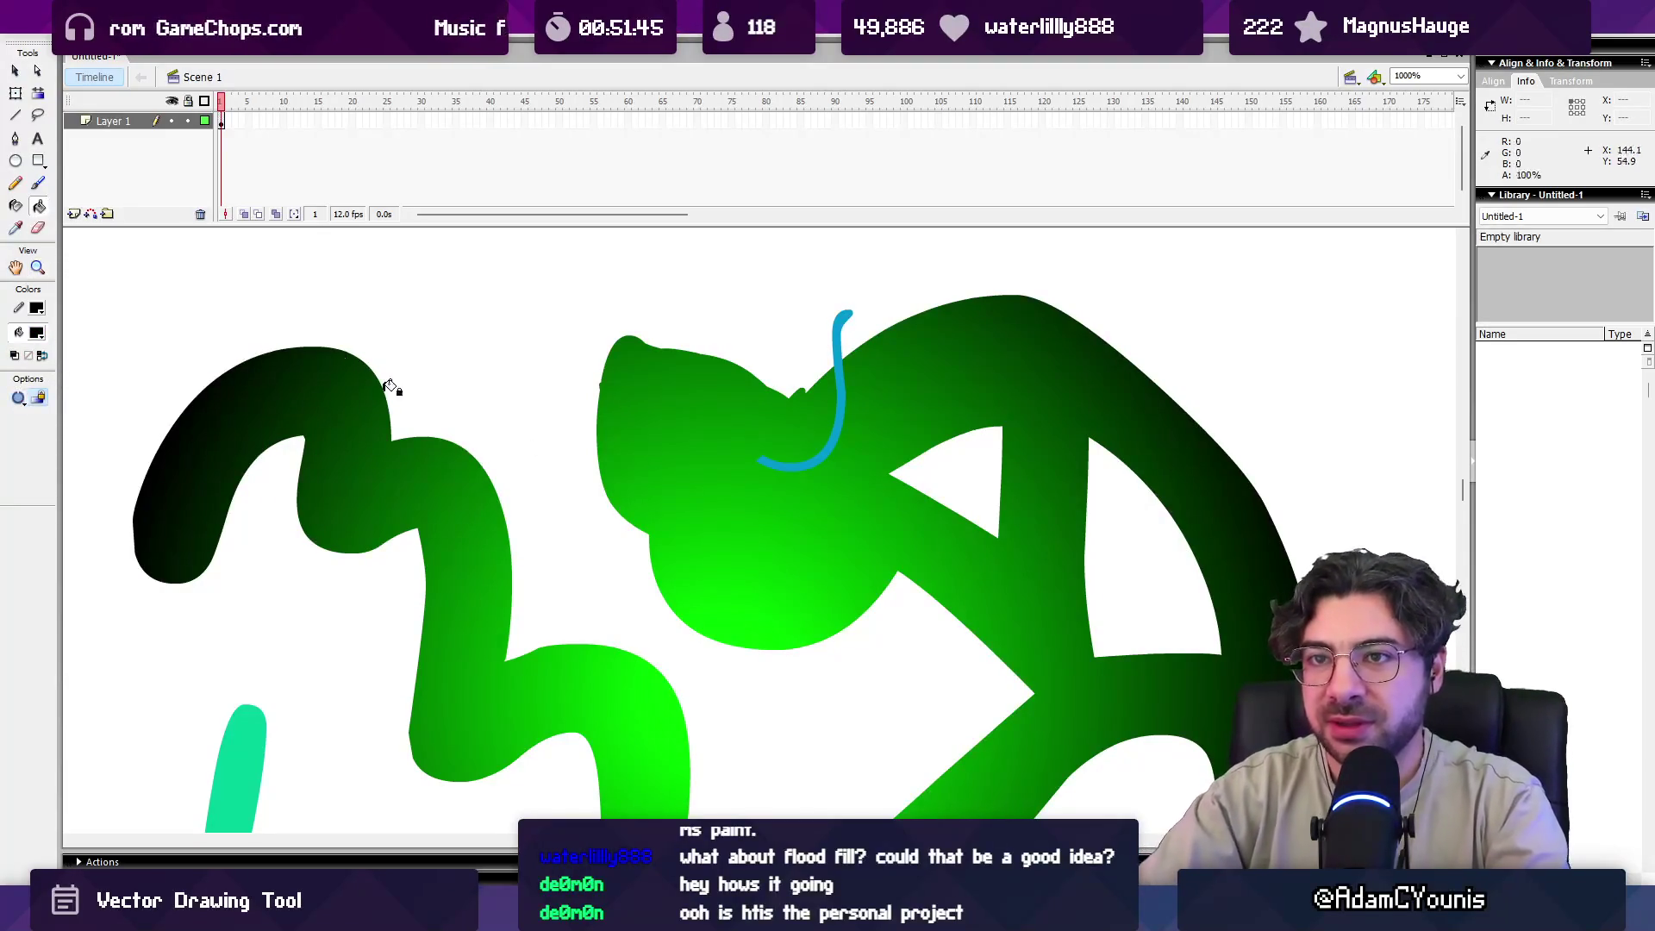
pyautogui.click(766, 471)
pyautogui.click(836, 429)
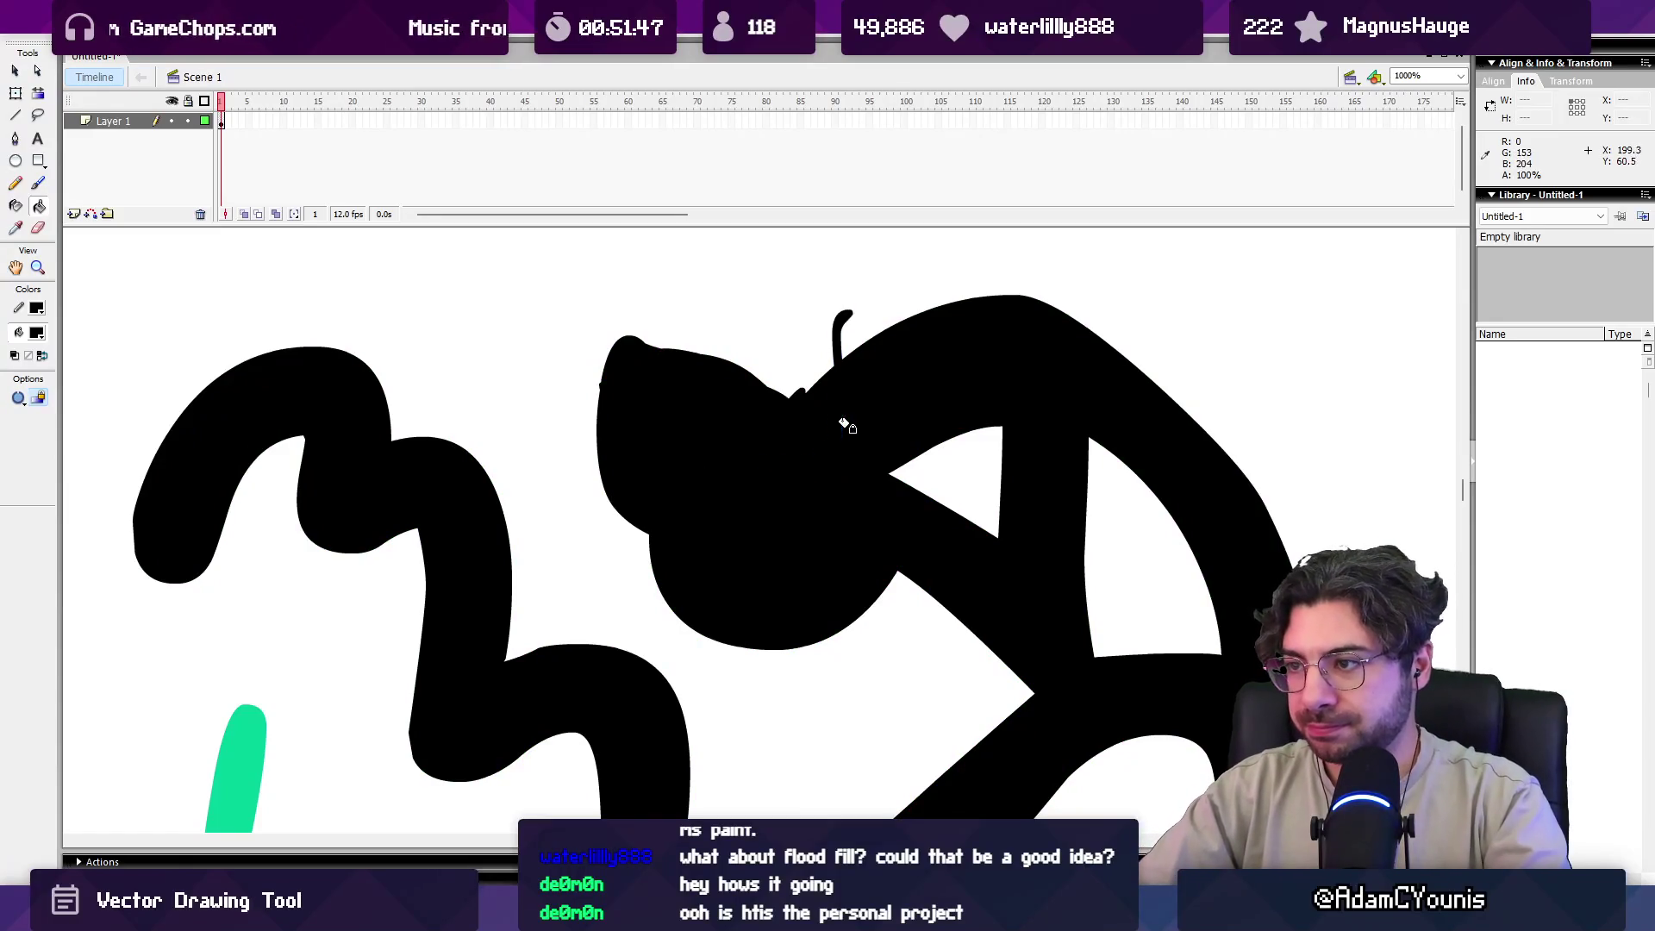
pyautogui.click(259, 731)
# Marquee-select and delete the left part, then select all and delete the rest.
pyautogui.press('z')
pyautogui.click(633, 588)
pyautogui.scroll(-2, 647, 592)
pyautogui.press('e')
pyautogui.press('z')
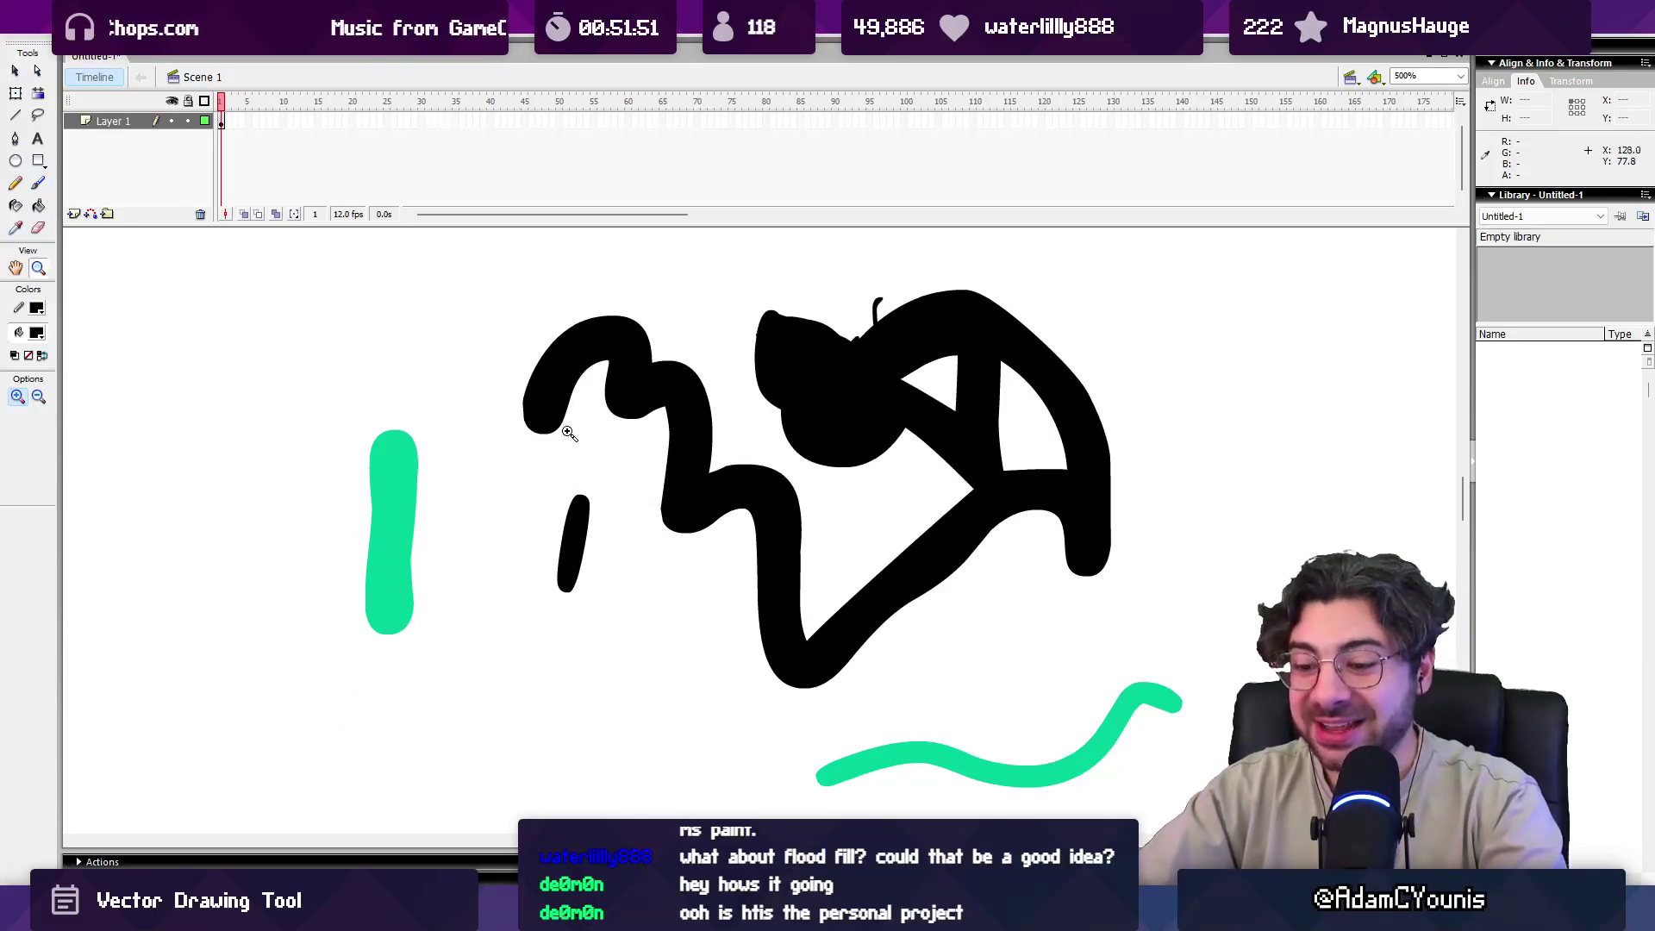
pyautogui.press('k')
pyautogui.press('q')
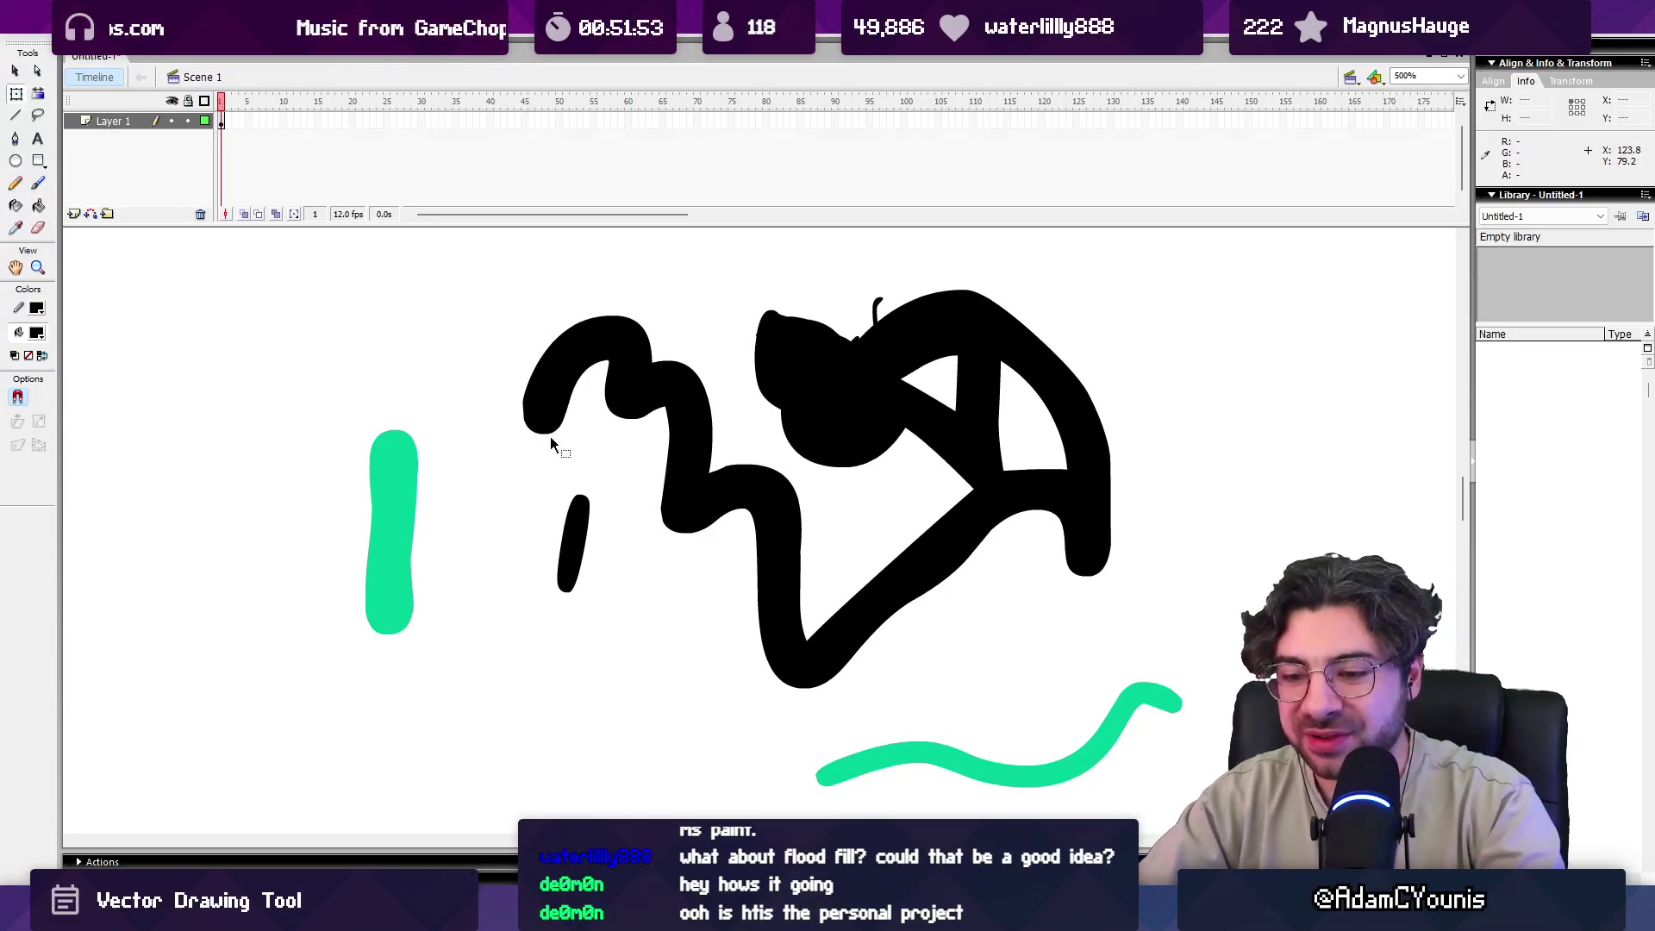
pyautogui.moveTo(776, 715); pyautogui.dragTo(349, 284)
pyautogui.press('Delete')
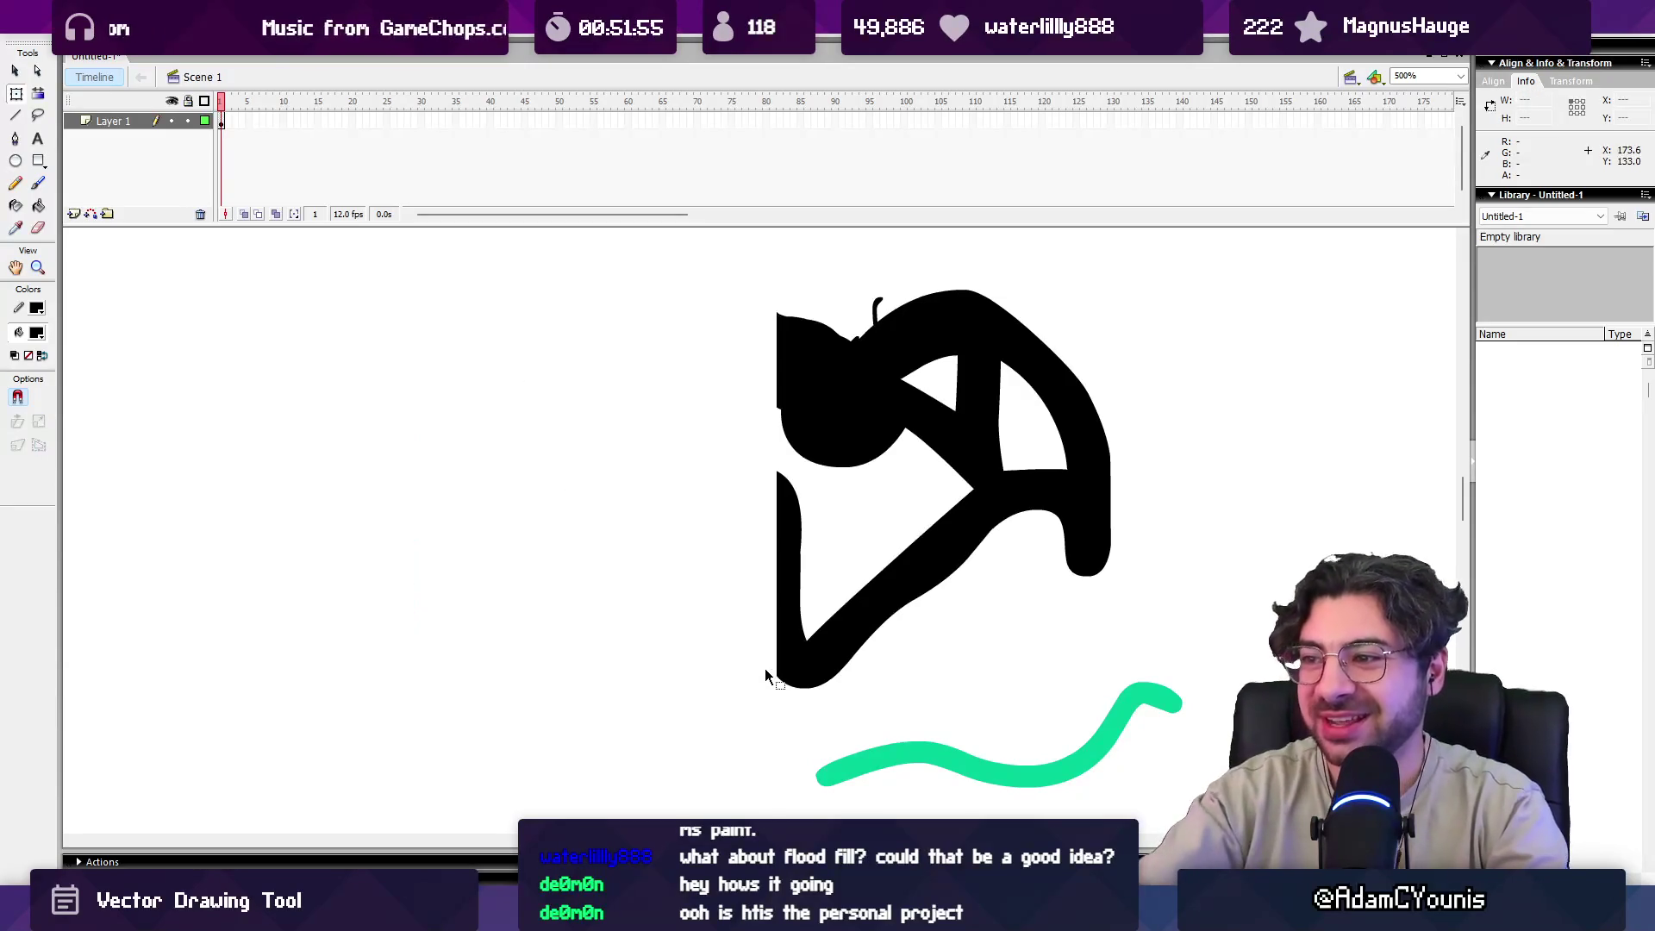
pyautogui.hotkey('ctrl', 'a')
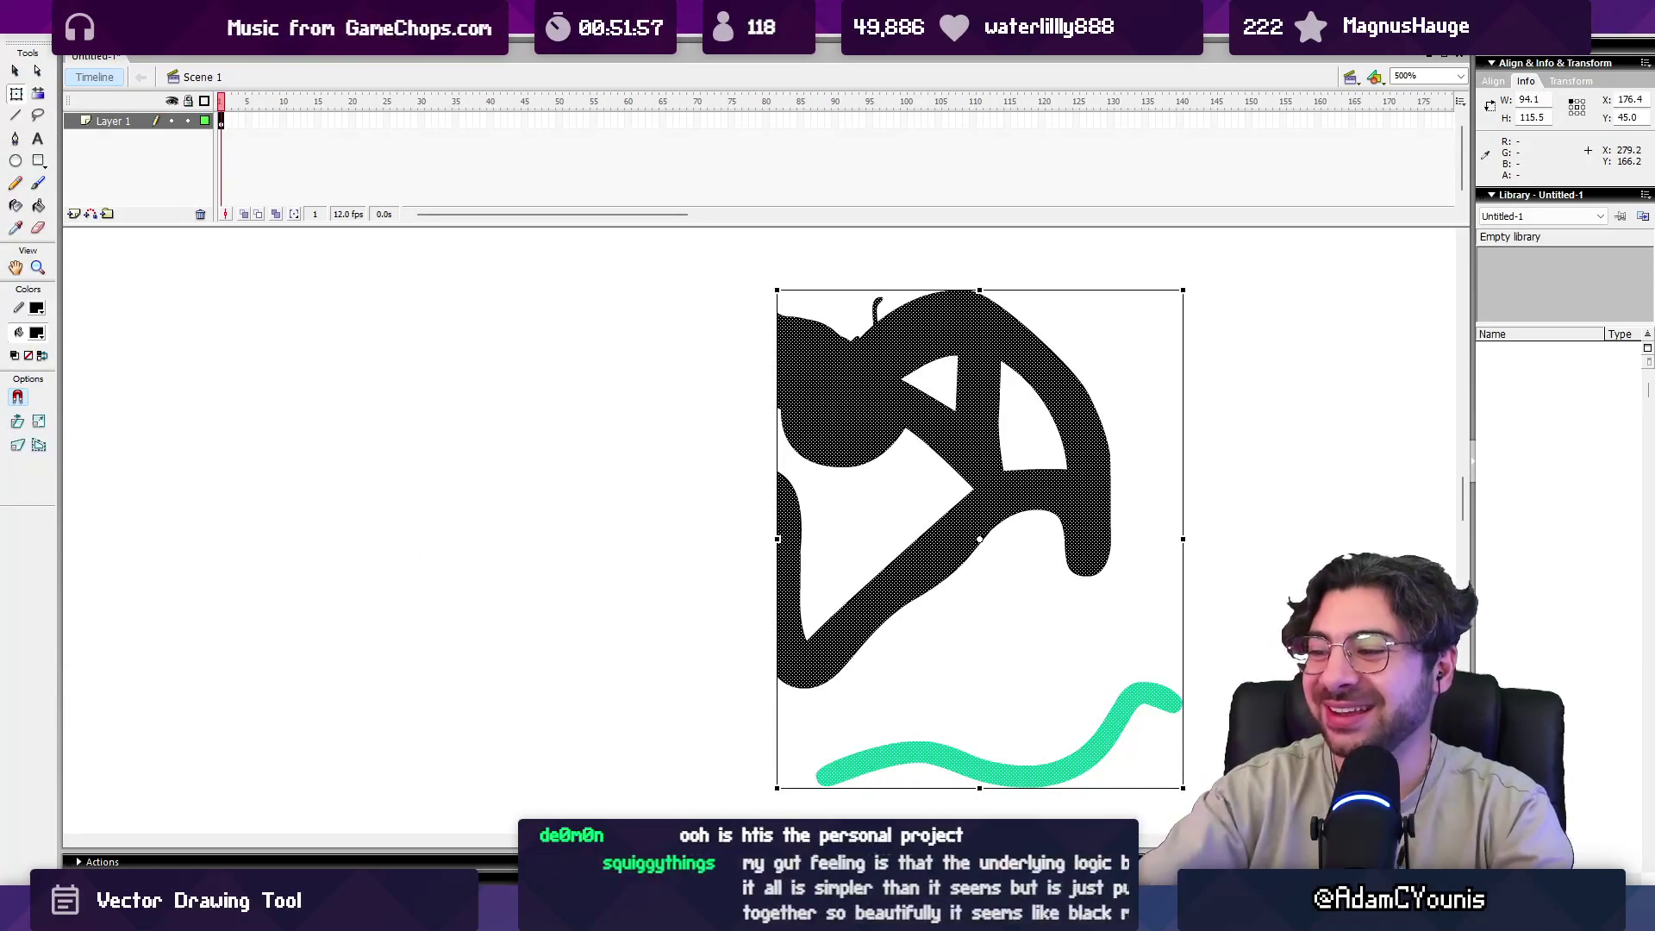
pyautogui.press('Delete')
pyautogui.press('z')
pyautogui.click(695, 383)
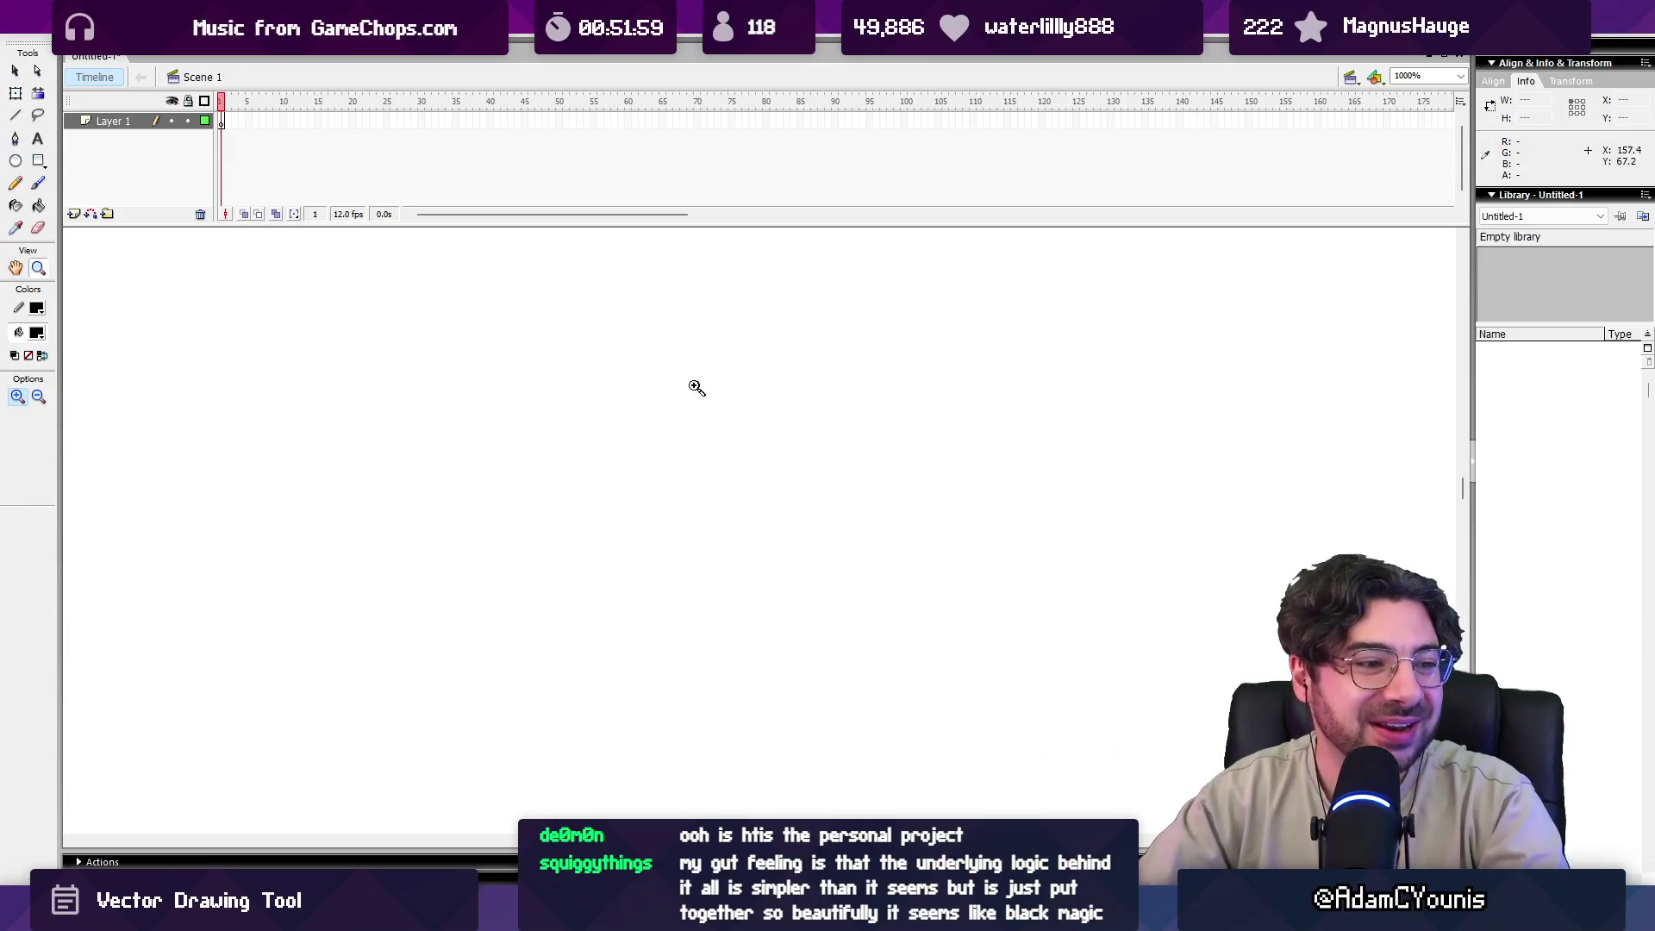
# Paint a black squiggle test stroke and zoom in closer on it.
pyautogui.press('b')
pyautogui.moveTo(586, 500)
pyautogui.mouseDown()
pyautogui.moveTo(676, 458)
pyautogui.moveTo(720, 543)
pyautogui.mouseUp()
pyautogui.press('z')
pyautogui.click(689, 525)
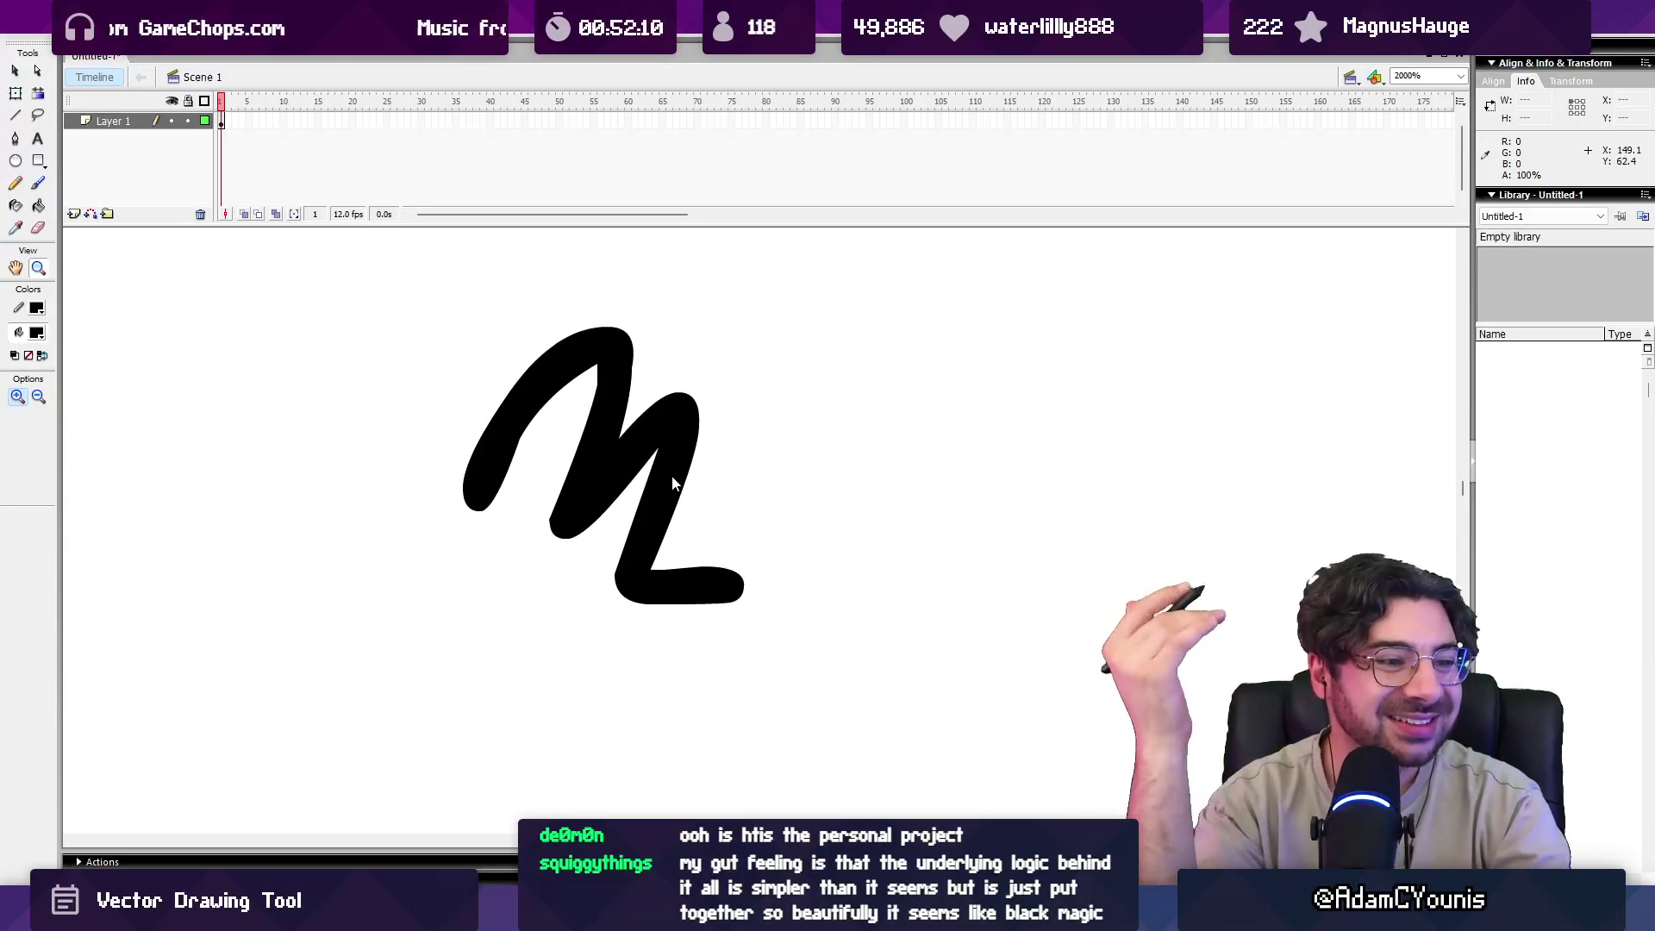
# Paint a small circle right of the squiggle, then zoom the stage back out to 500%.
pyautogui.press('b')
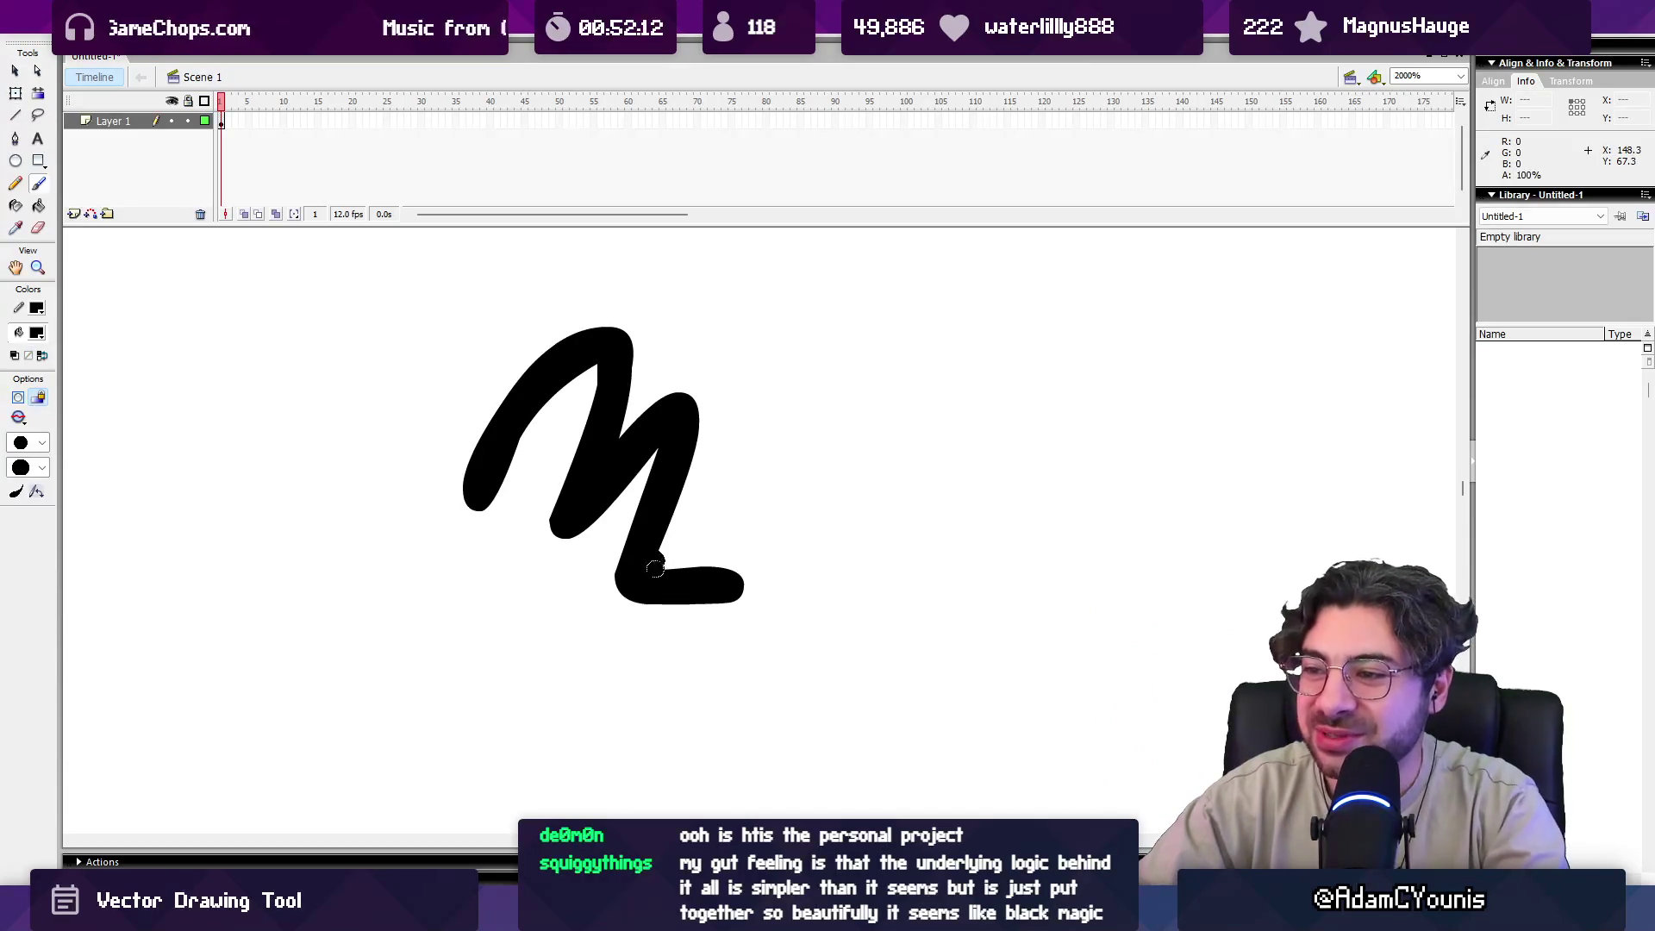
pyautogui.moveTo(849, 479)
pyautogui.mouseDown()
pyautogui.moveTo(961, 425)
pyautogui.moveTo(843, 483)
pyautogui.mouseUp()
pyautogui.press('z')
pyautogui.press('v')
pyautogui.click(830, 472)
pyautogui.press('z')
pyautogui.keyDown('alt'); pyautogui.click(822, 507); pyautogui.keyUp('alt')
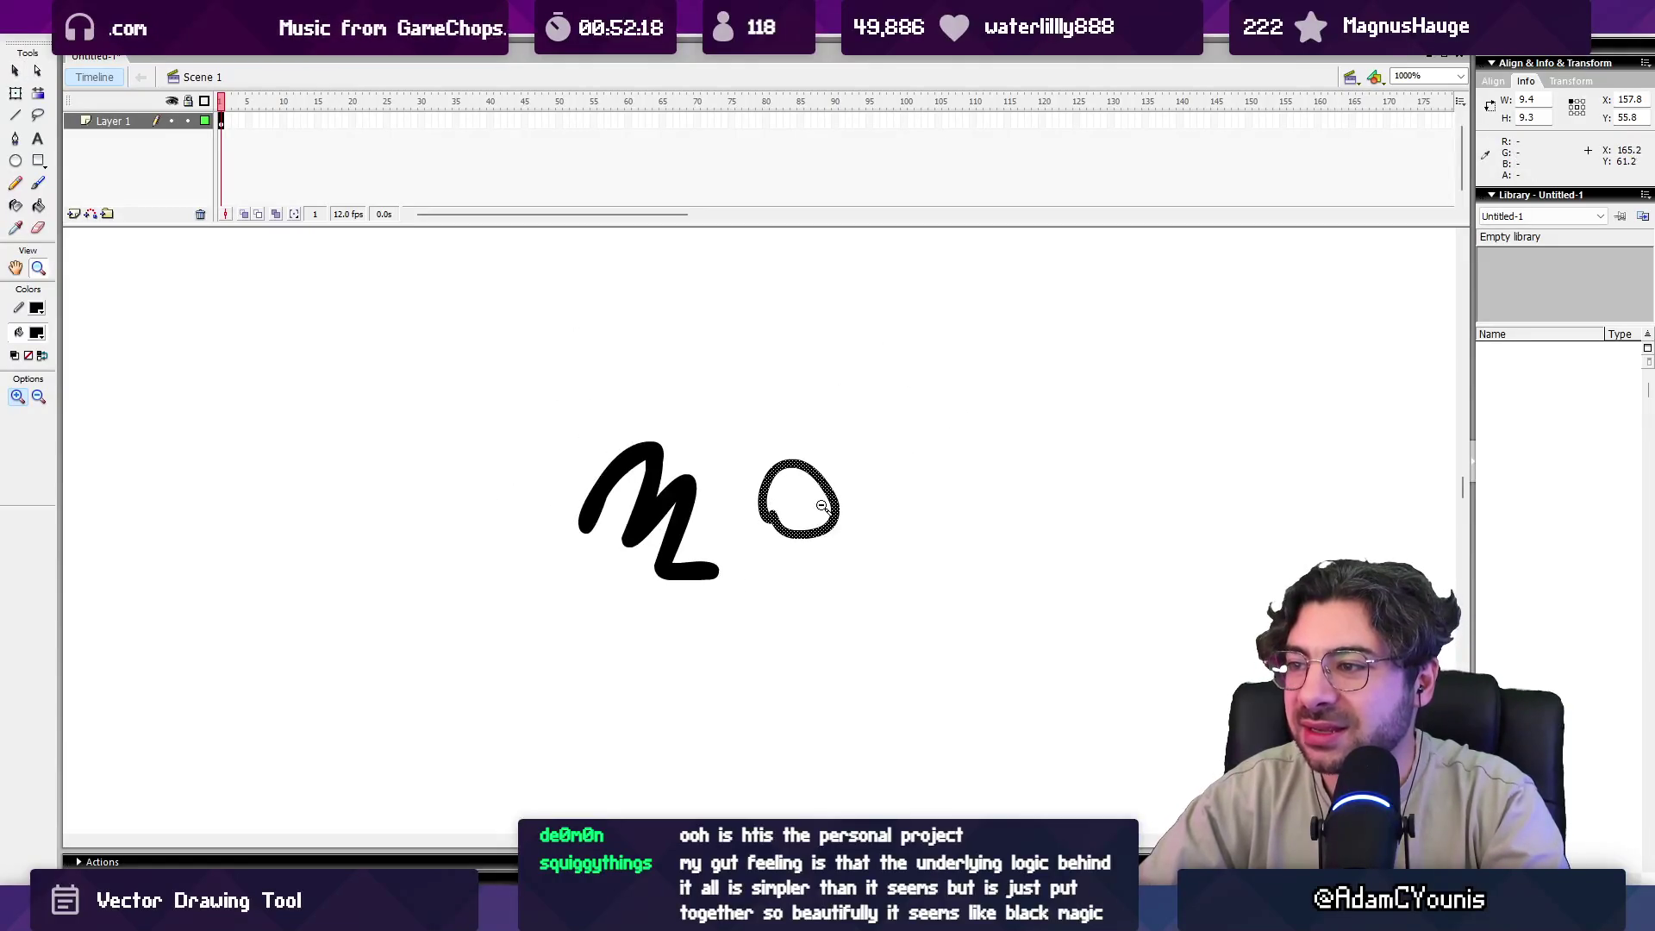
pyautogui.keyDown('alt'); pyautogui.click(811, 511); pyautogui.keyUp('alt')
# Delete both test strokes and paint one thick black ring on the empty stage.
pyautogui.hotkey('ctrl', 'a')
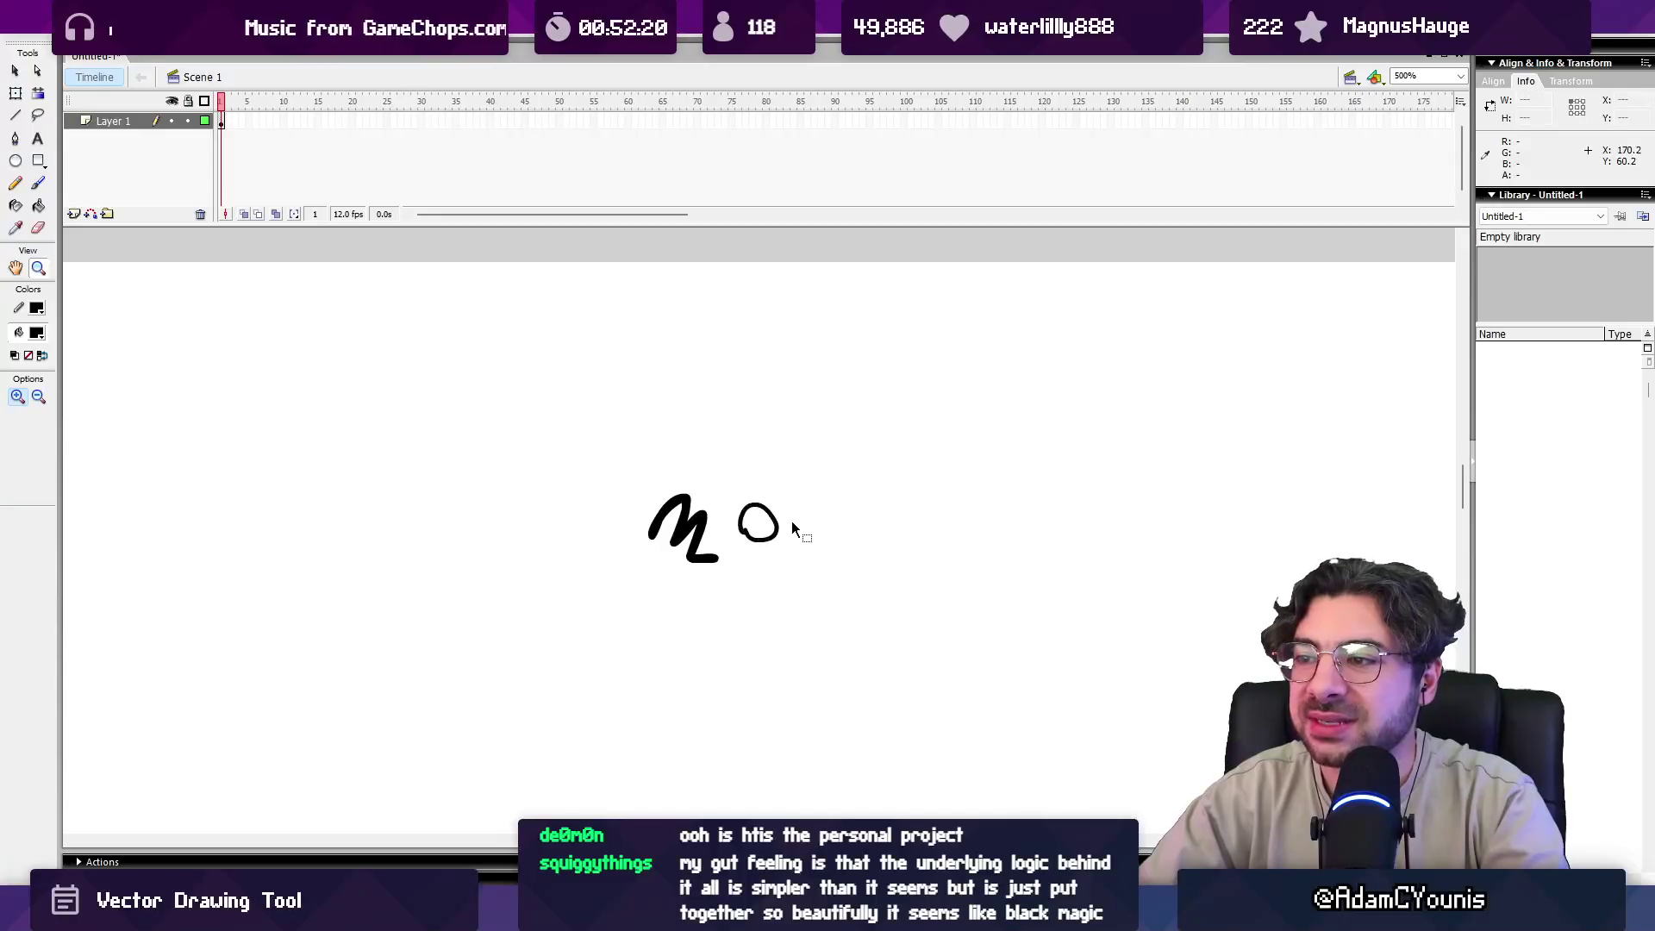
pyautogui.press('Delete')
pyautogui.press('b')
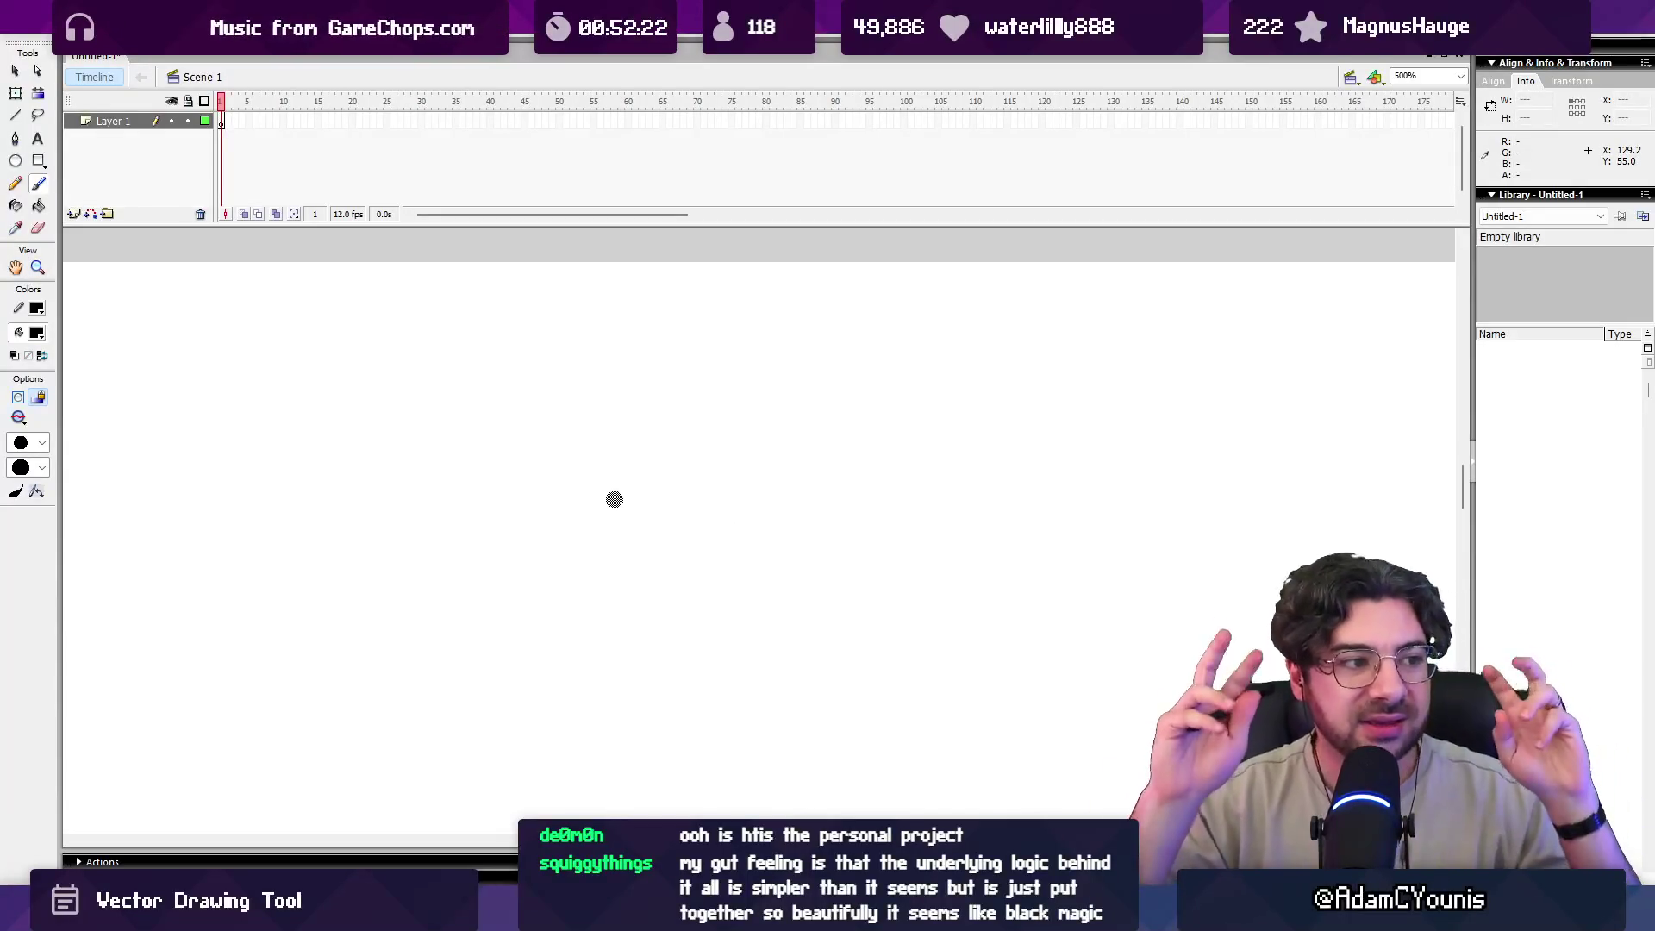
pyautogui.moveTo(512, 571)
pyautogui.mouseDown()
pyautogui.moveTo(510, 458)
pyautogui.moveTo(483, 545)
pyautogui.mouseUp()
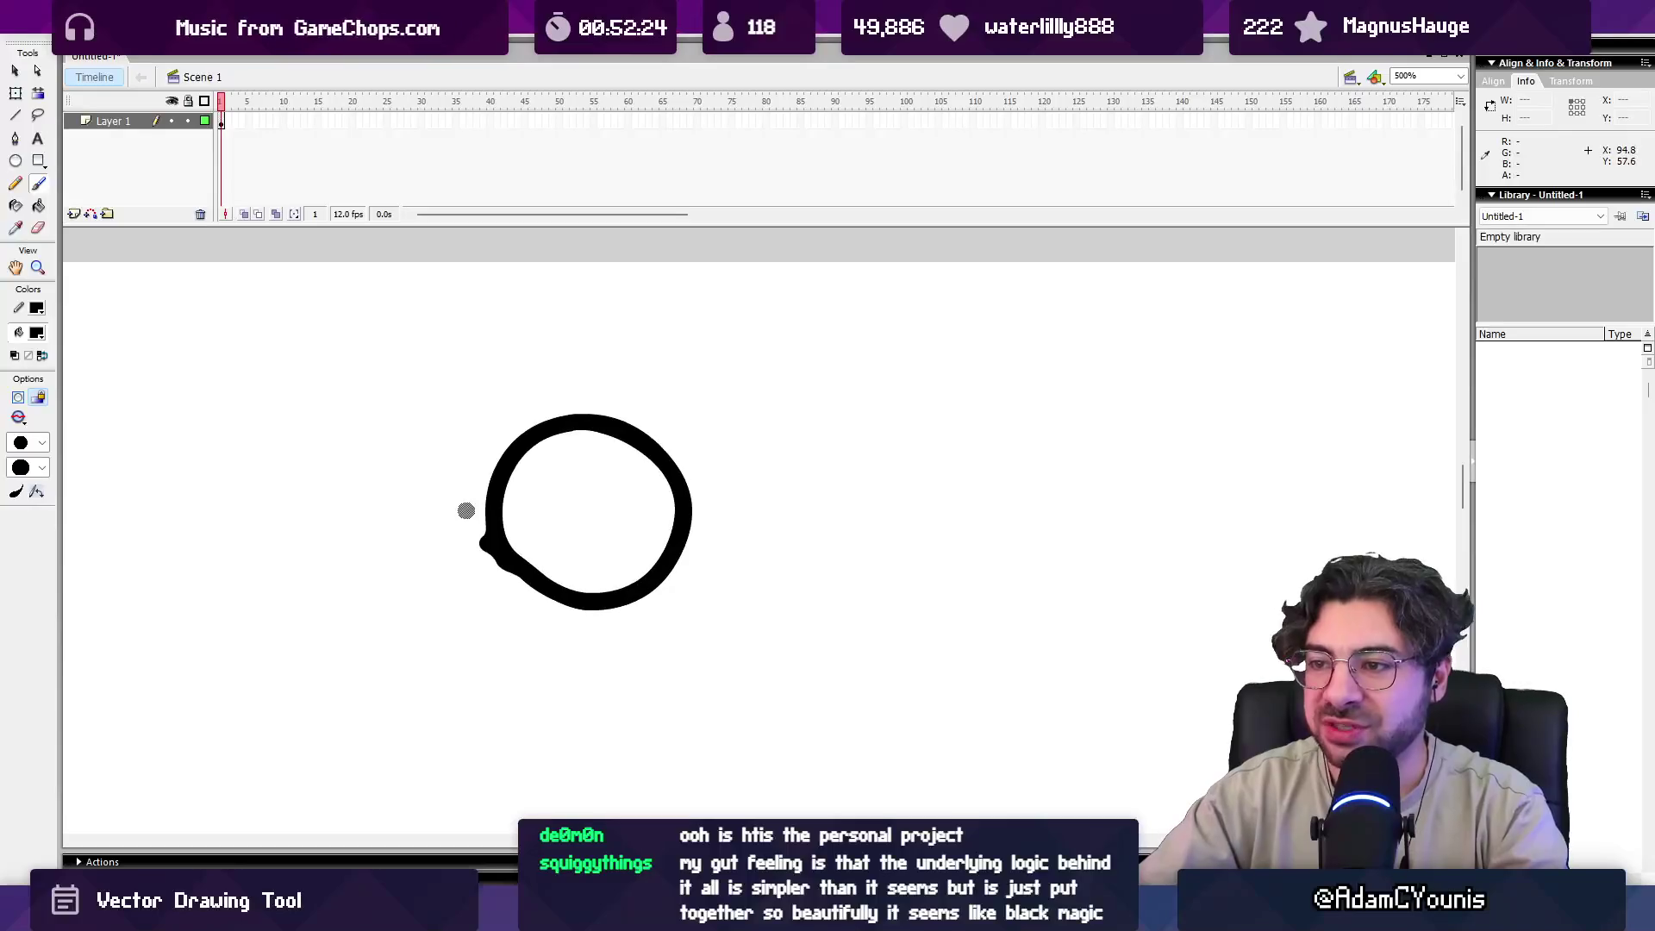
# Select the black ring, then bring the Vector Drawing Tool window forward.
pyautogui.press('v')
pyautogui.click(490, 526)
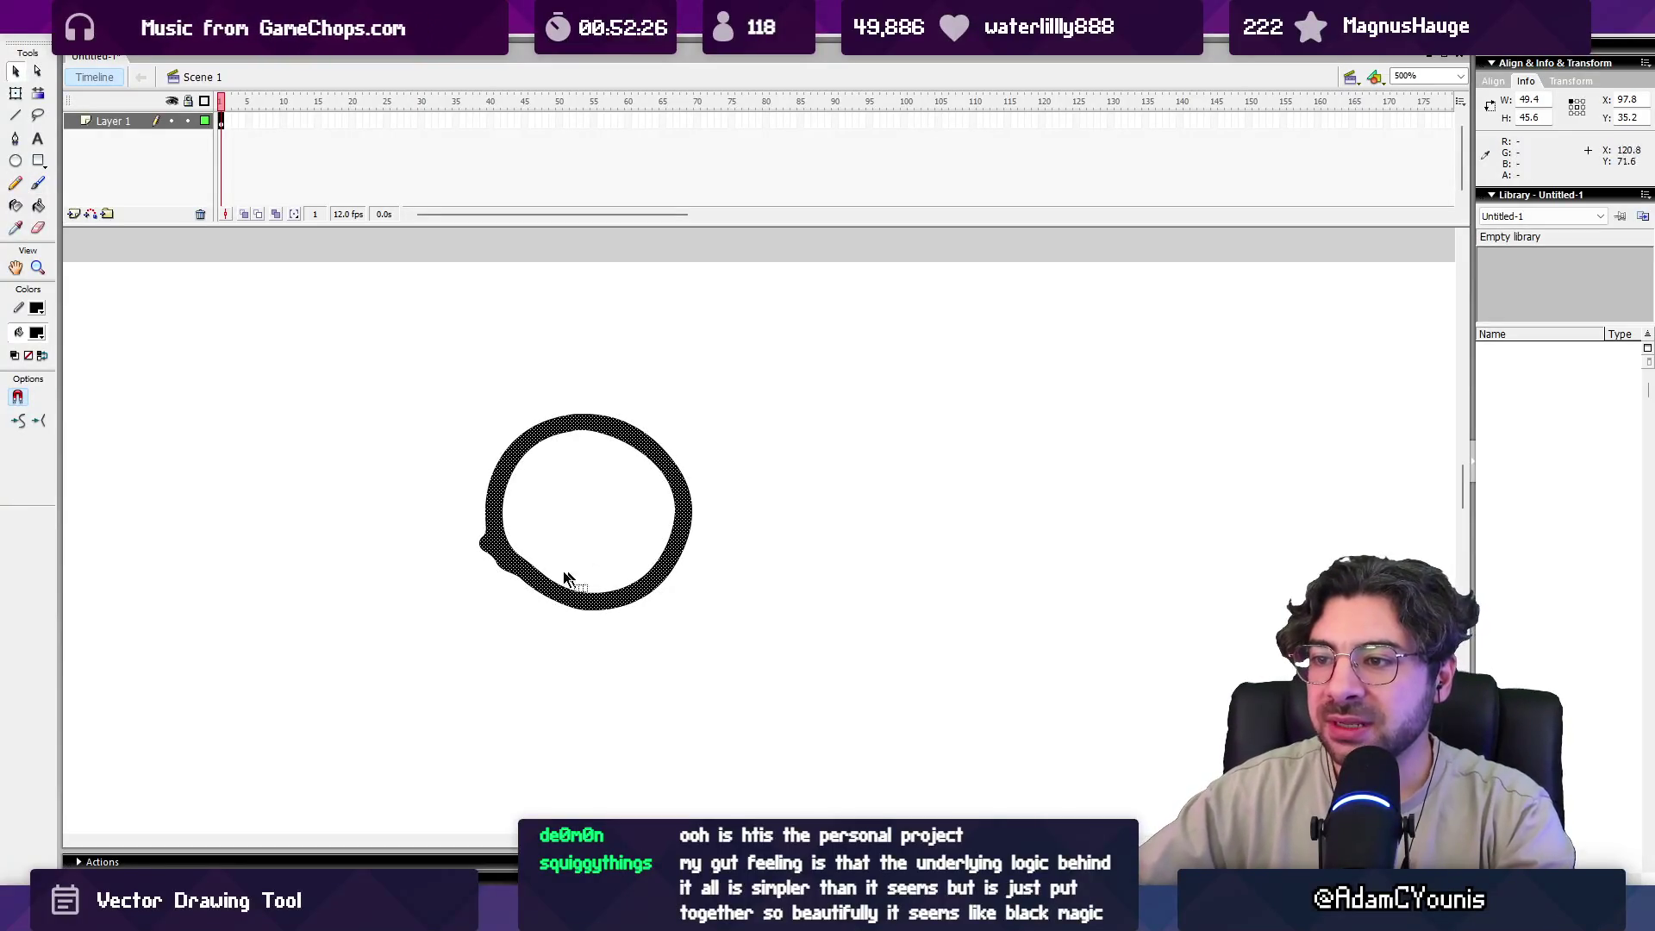
pyautogui.moveTo(1113, 916)
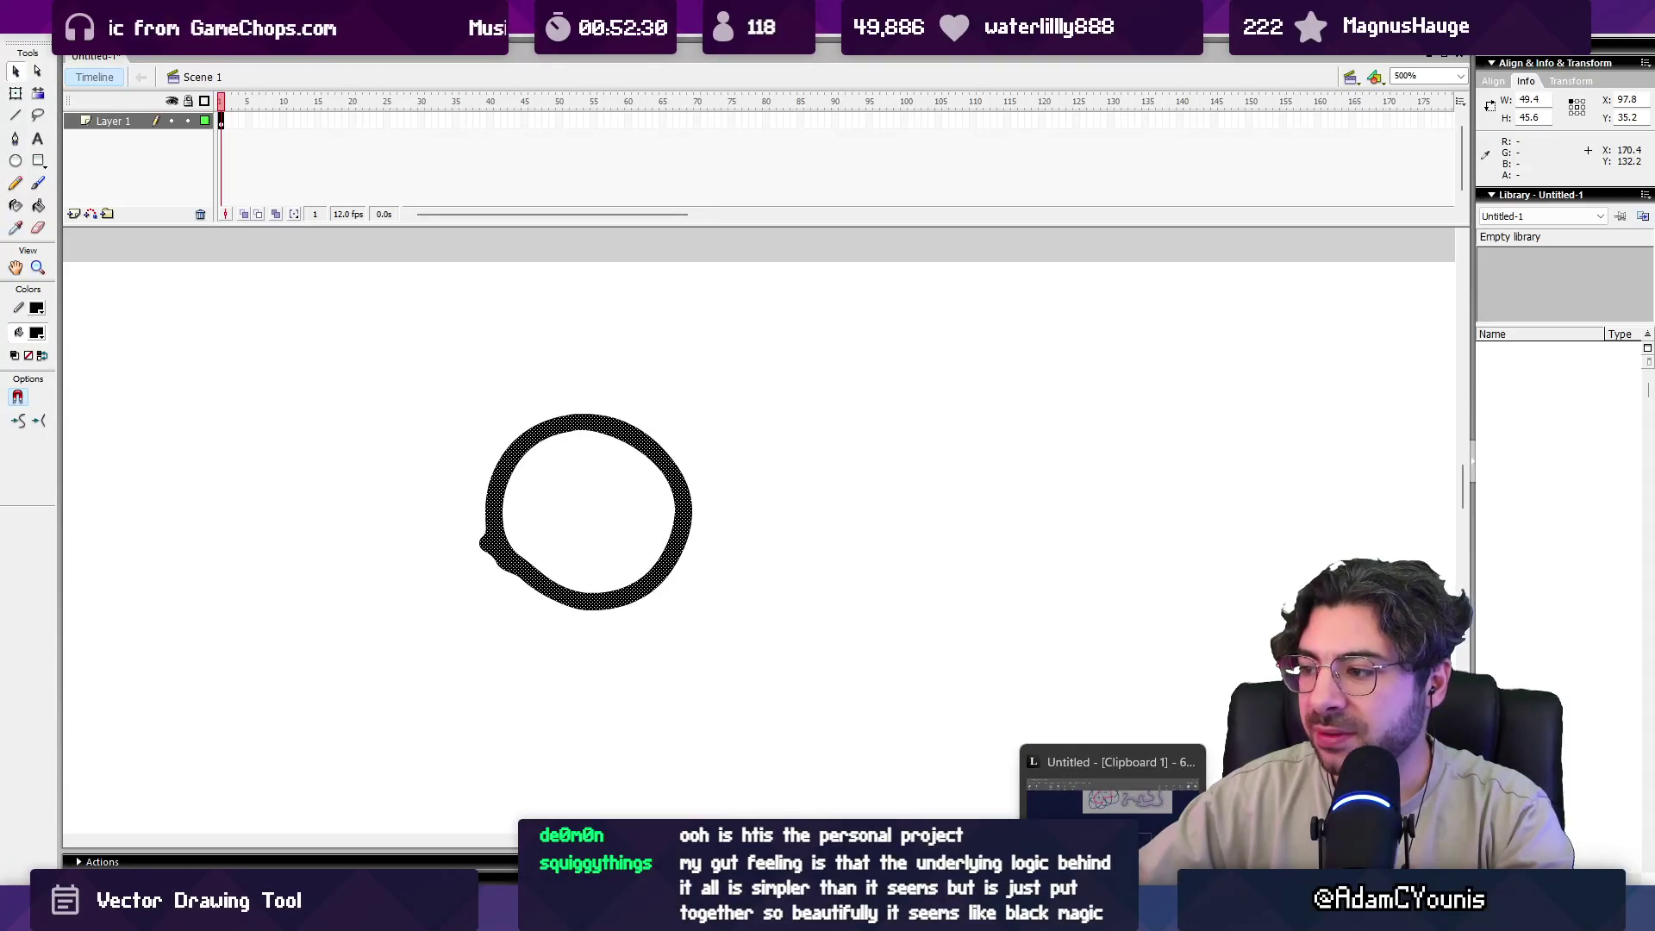
pyautogui.click(1112, 789)
# Scroll-zoom in and out over the pink-outlined ring mesh, then return to Flash.
pyautogui.scroll(5, 1044, 698)
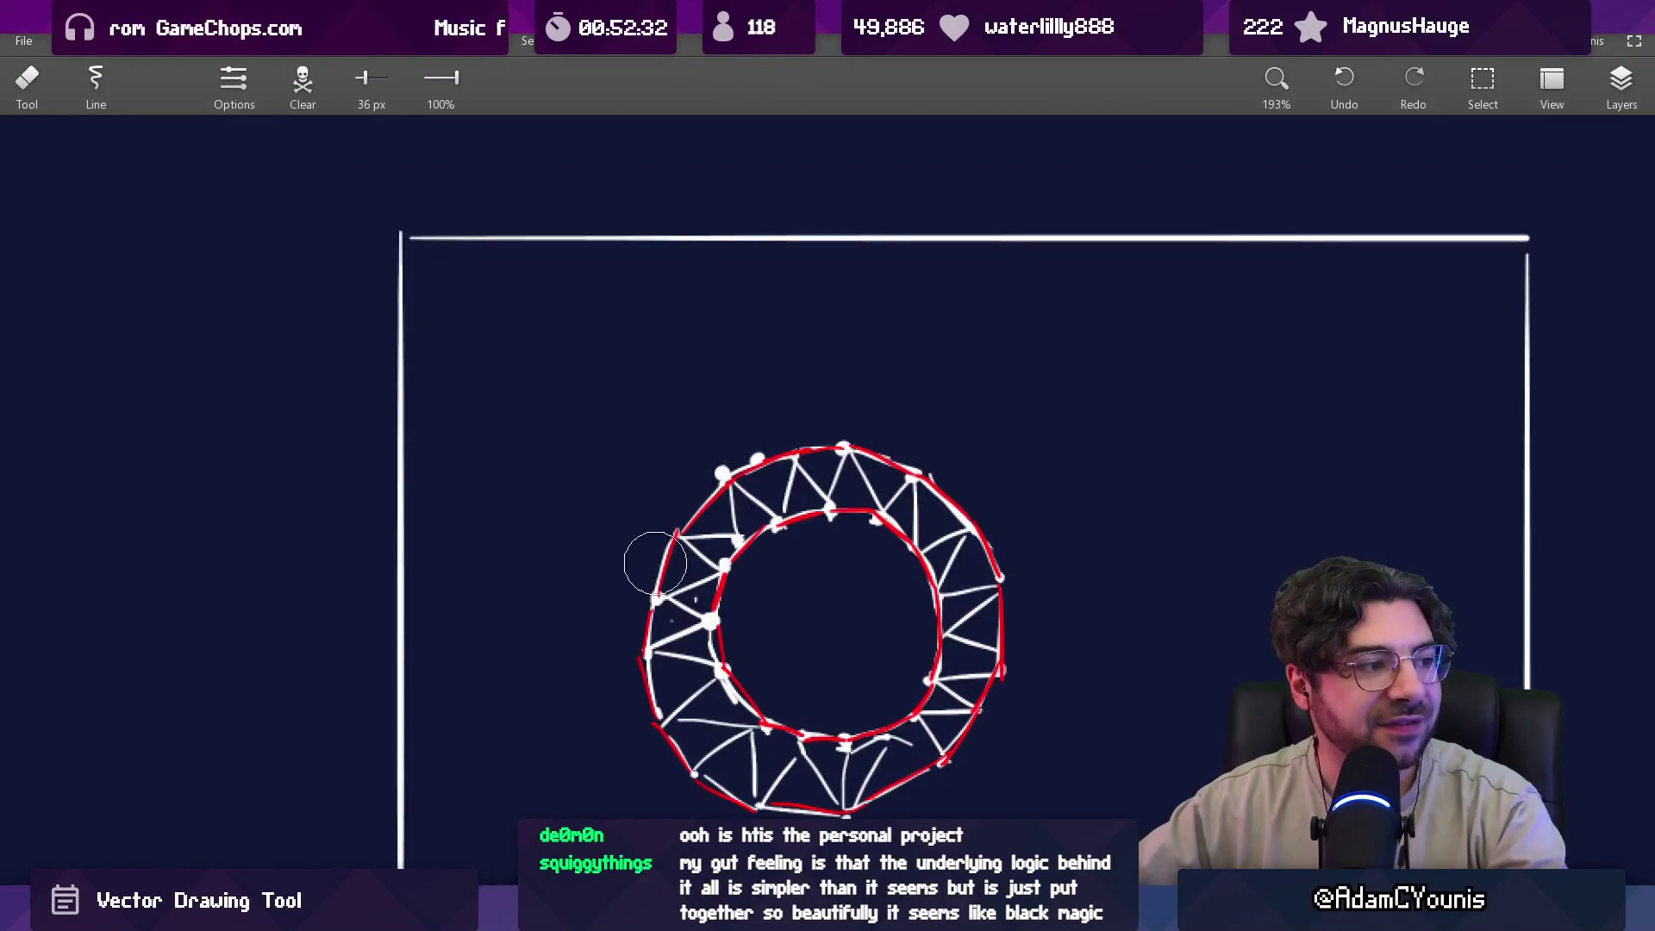
pyautogui.scroll(-6, 801, 563)
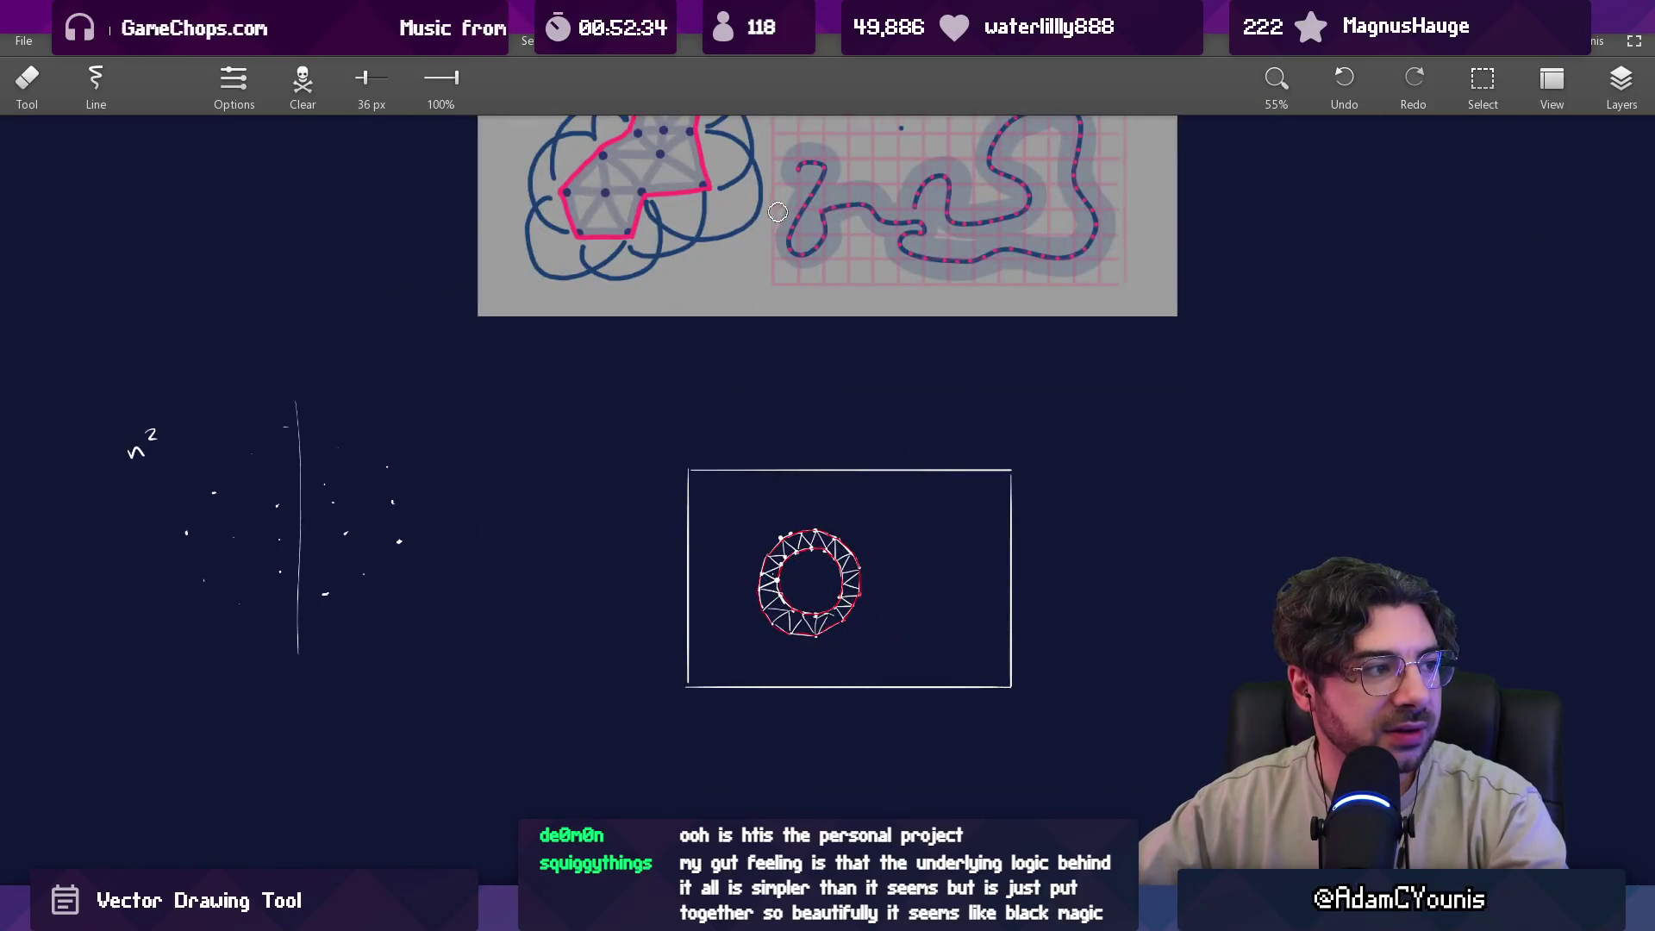
pyautogui.scroll(-2, 817, 414)
pyautogui.scroll(3, 816, 413)
pyautogui.scroll(-2, 849, 536)
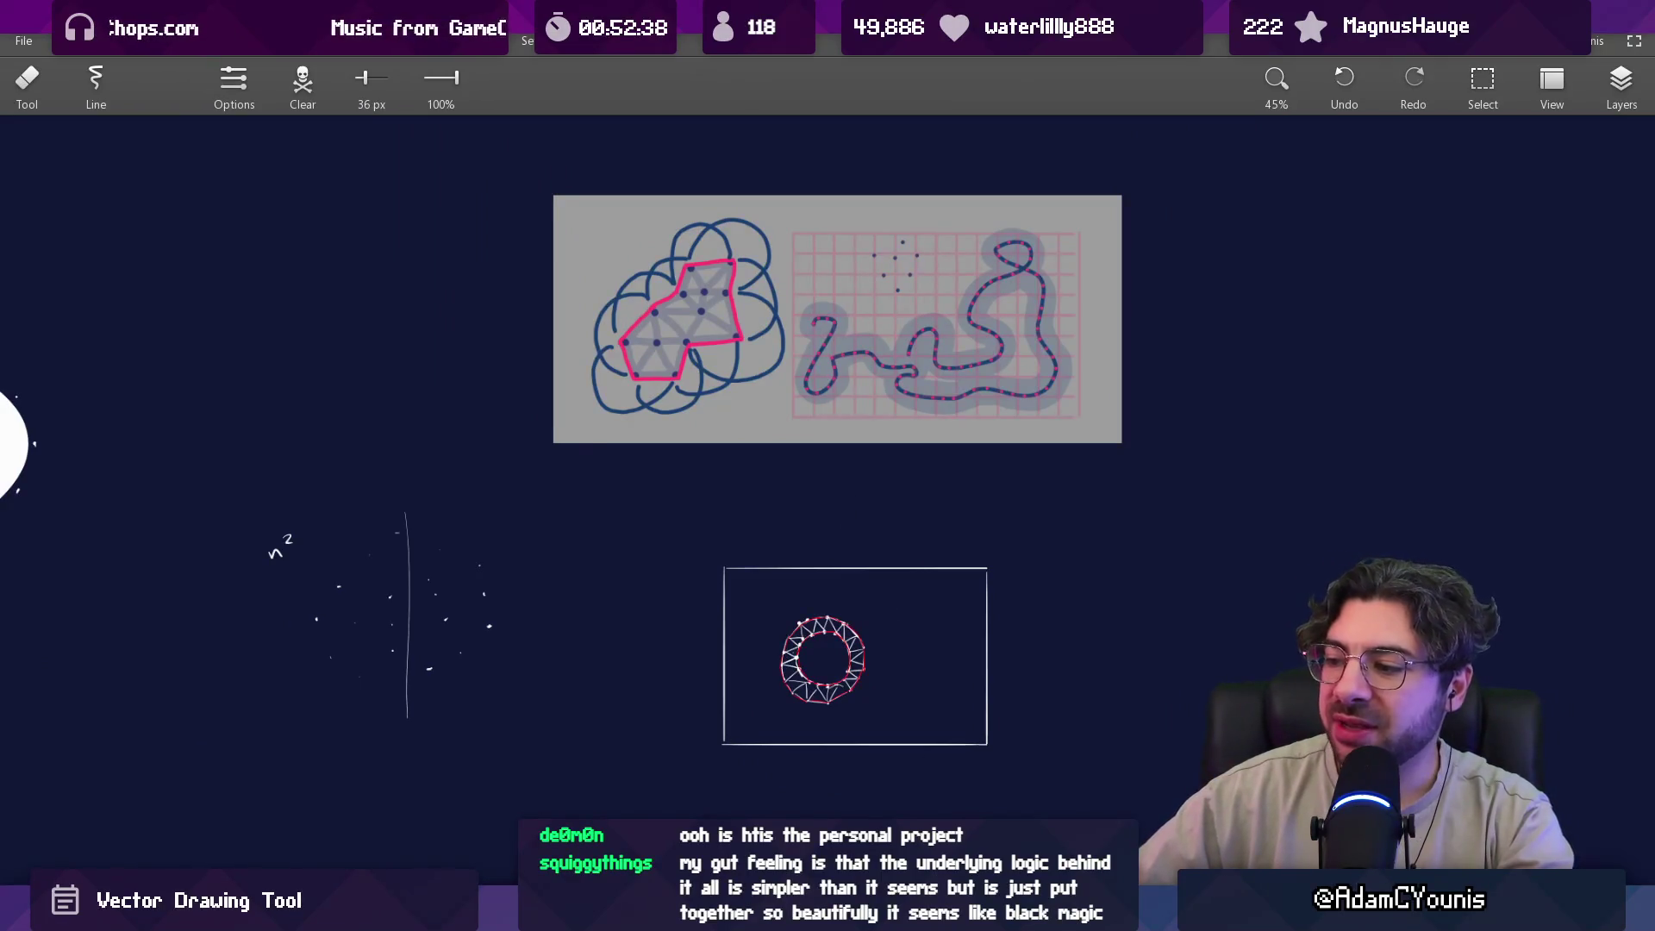
pyautogui.hotkey('alt', 'Tab')
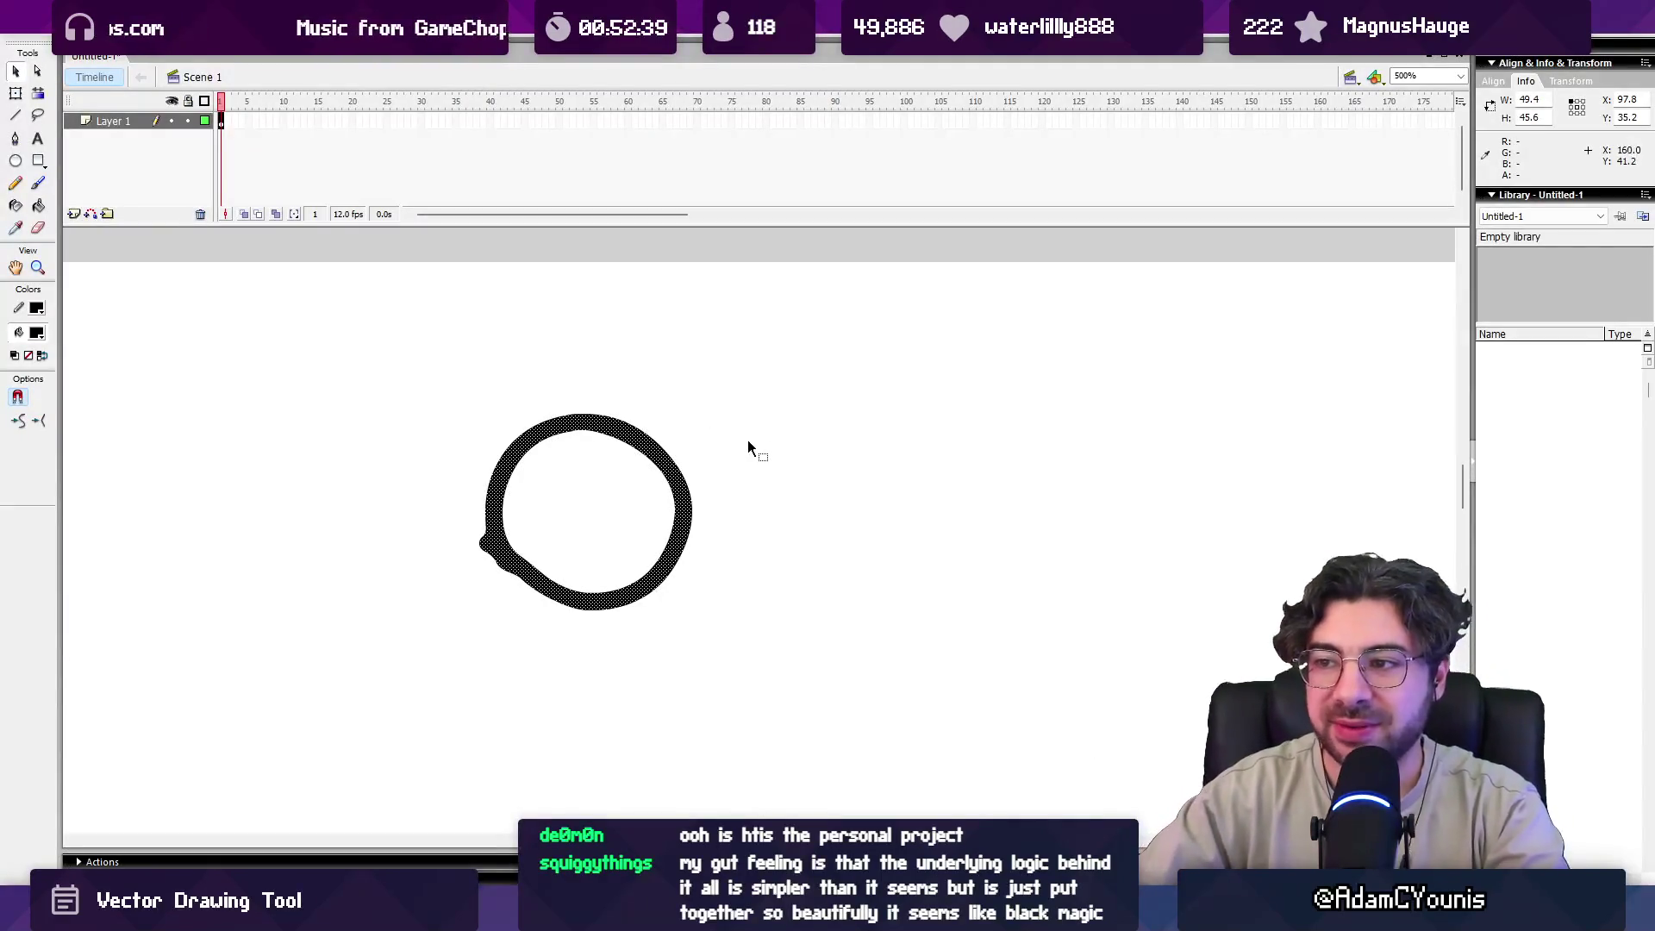
# Deselect the ring, zoom to 125%, and paint an h-shaped black stroke below it, redrawing once.
pyautogui.click(748, 439)
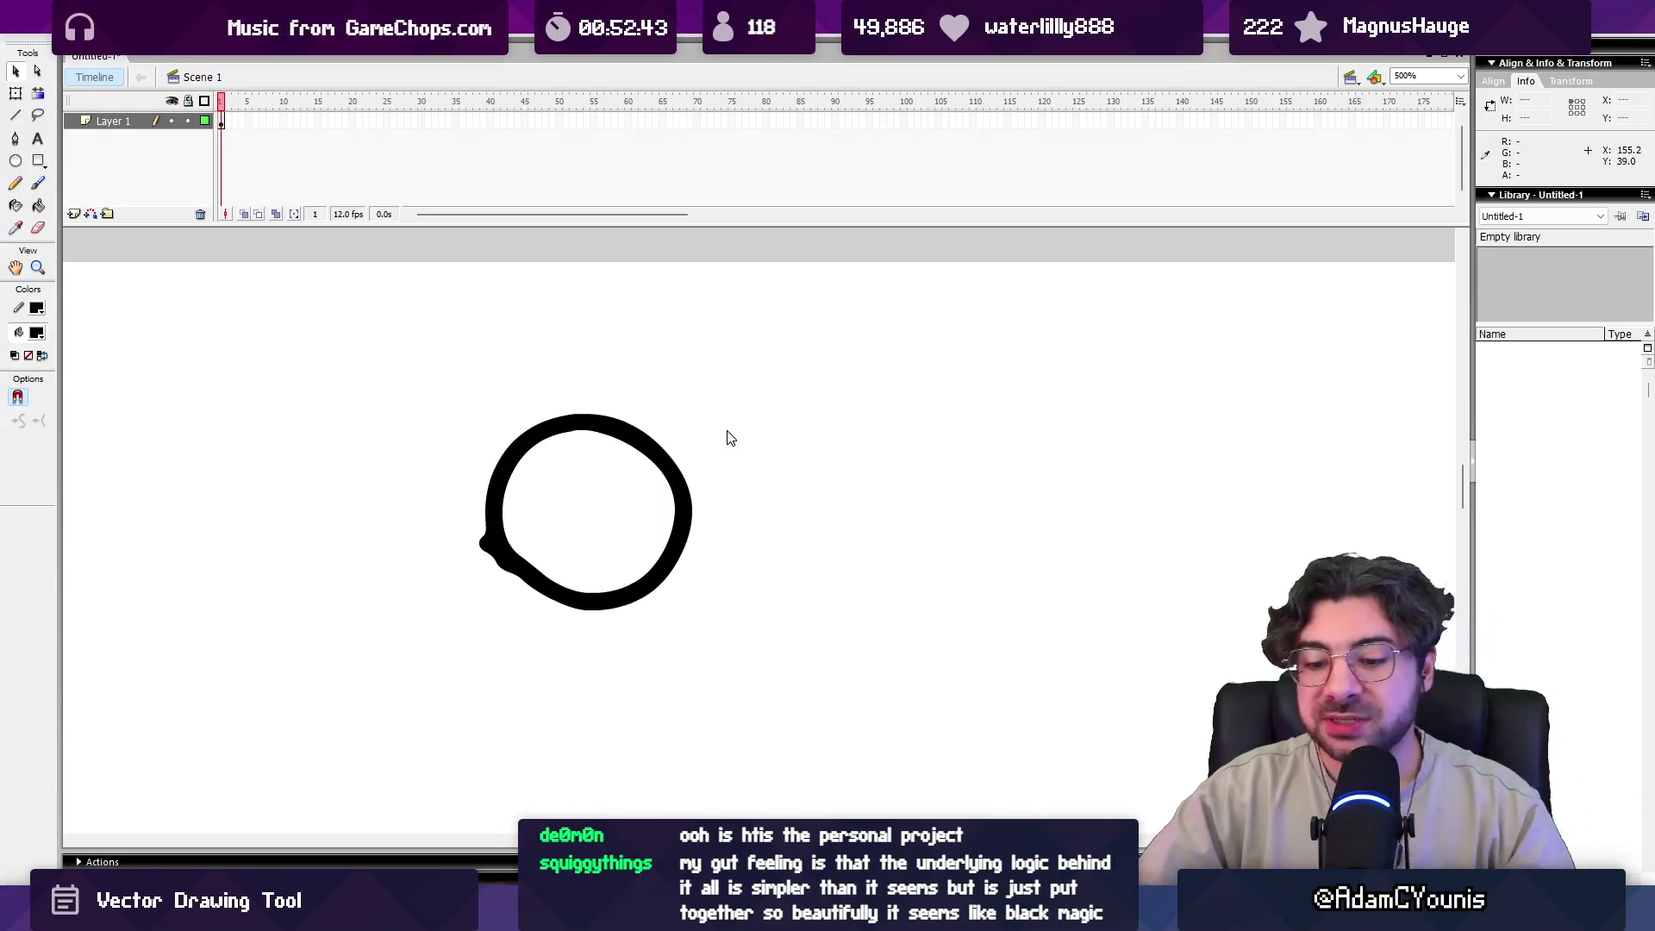
pyautogui.hotkey('ctrl', '-')
pyautogui.hotkey('ctrl', '-')
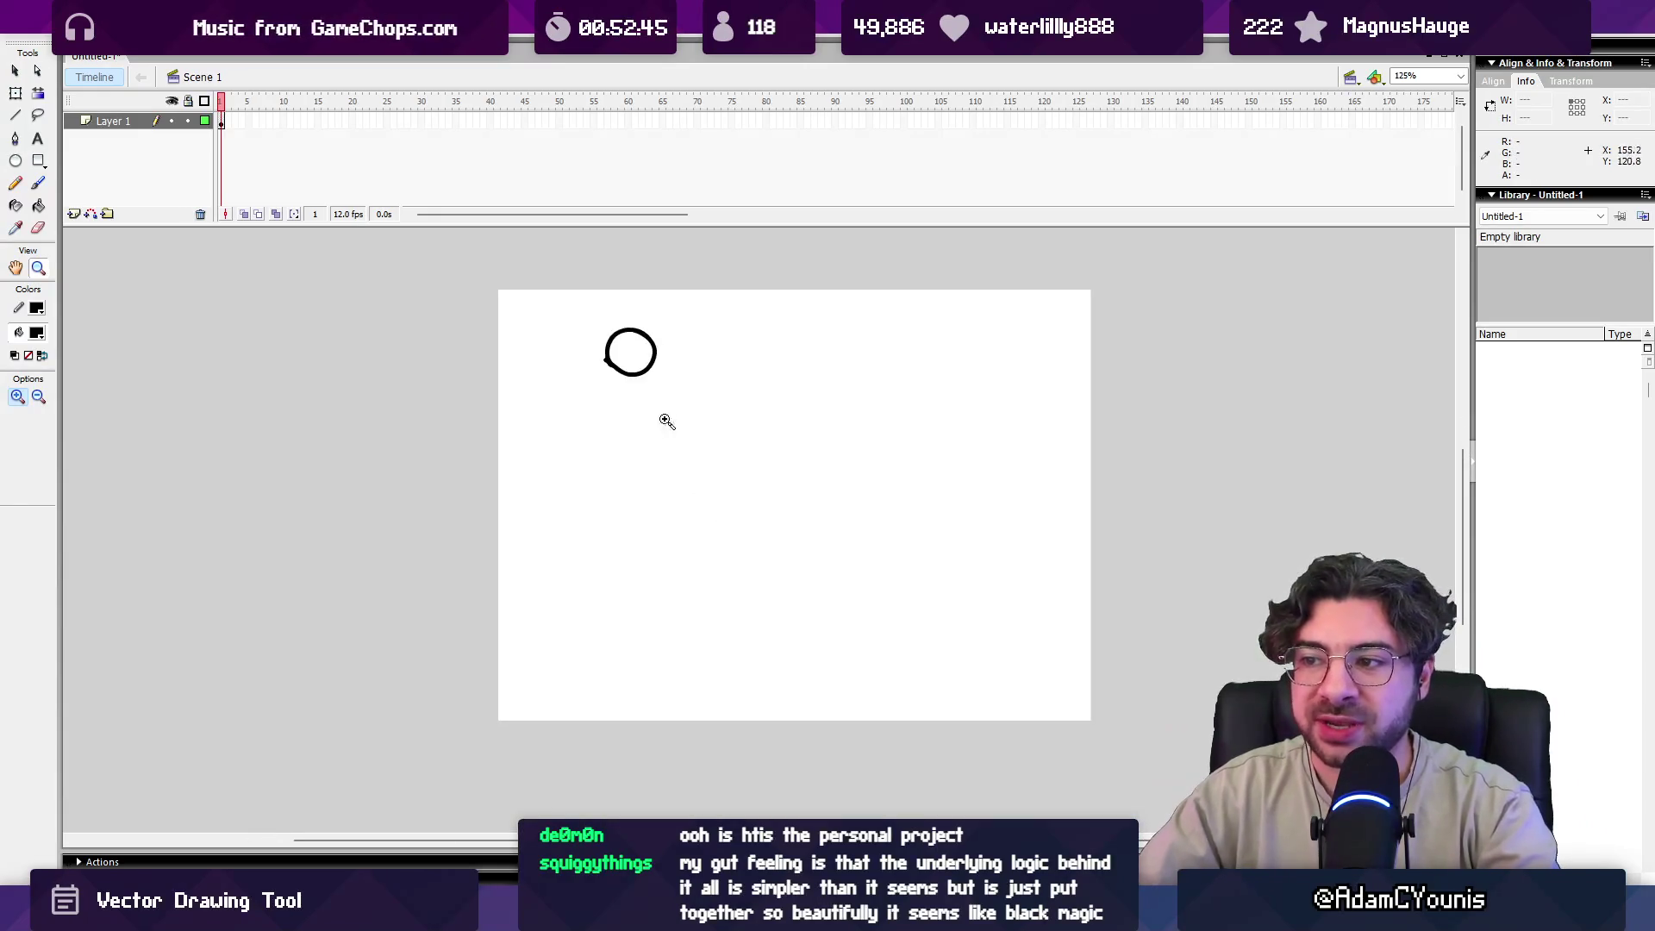
pyautogui.press('b')
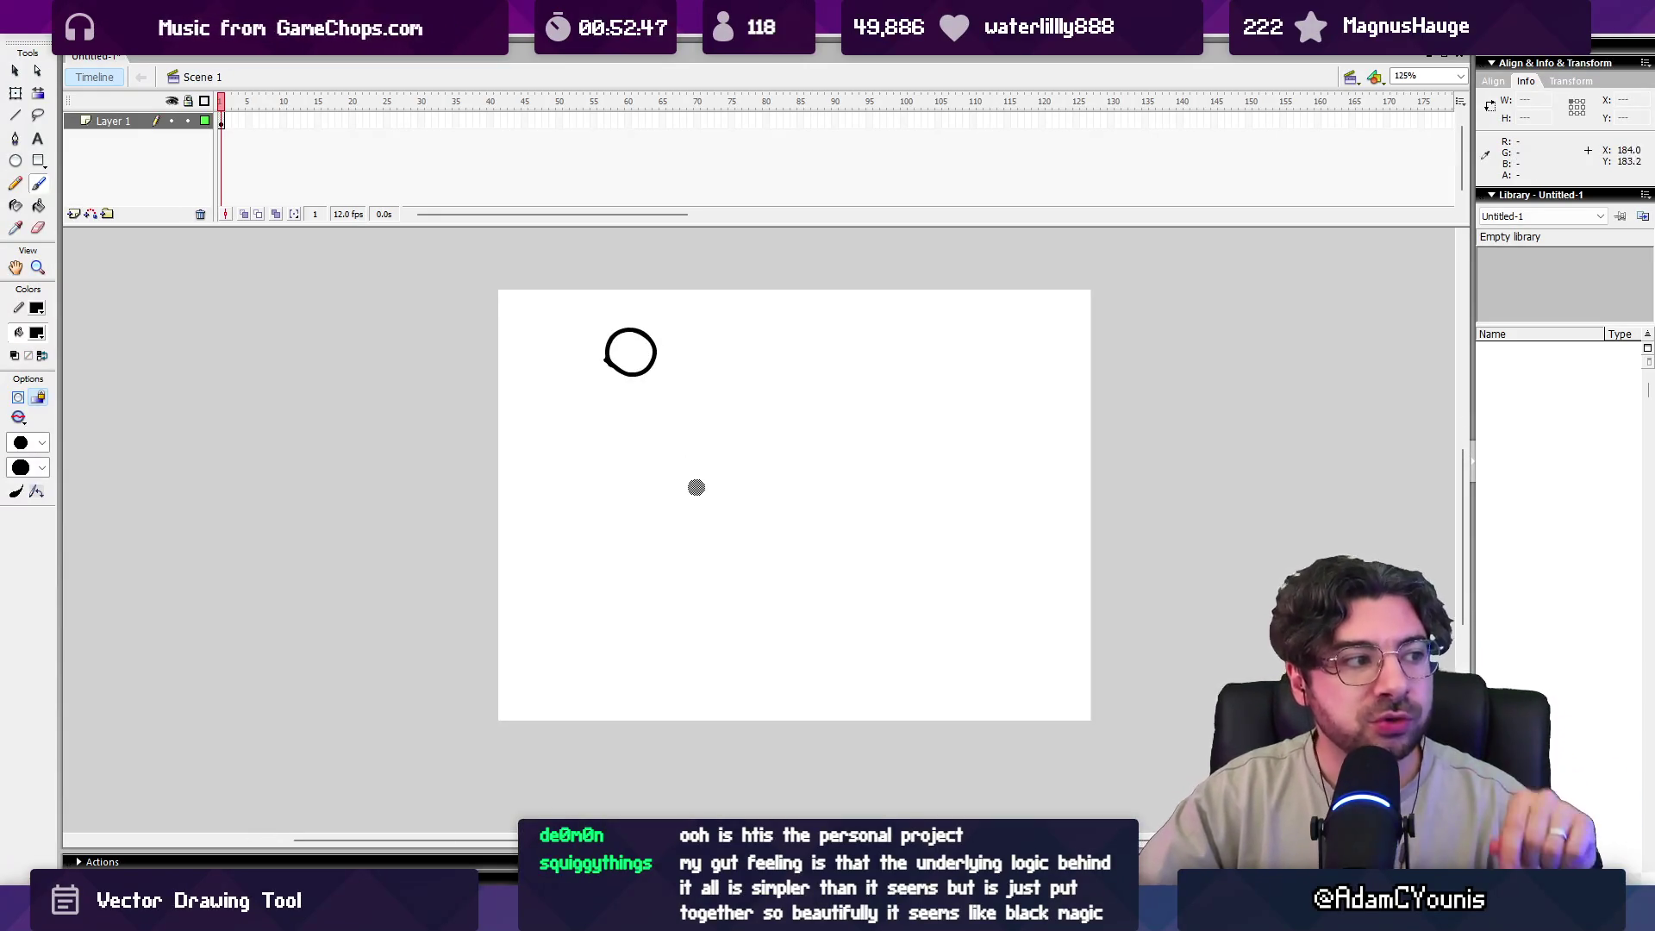
pyautogui.moveTo(651, 523); pyautogui.dragTo(808, 565)
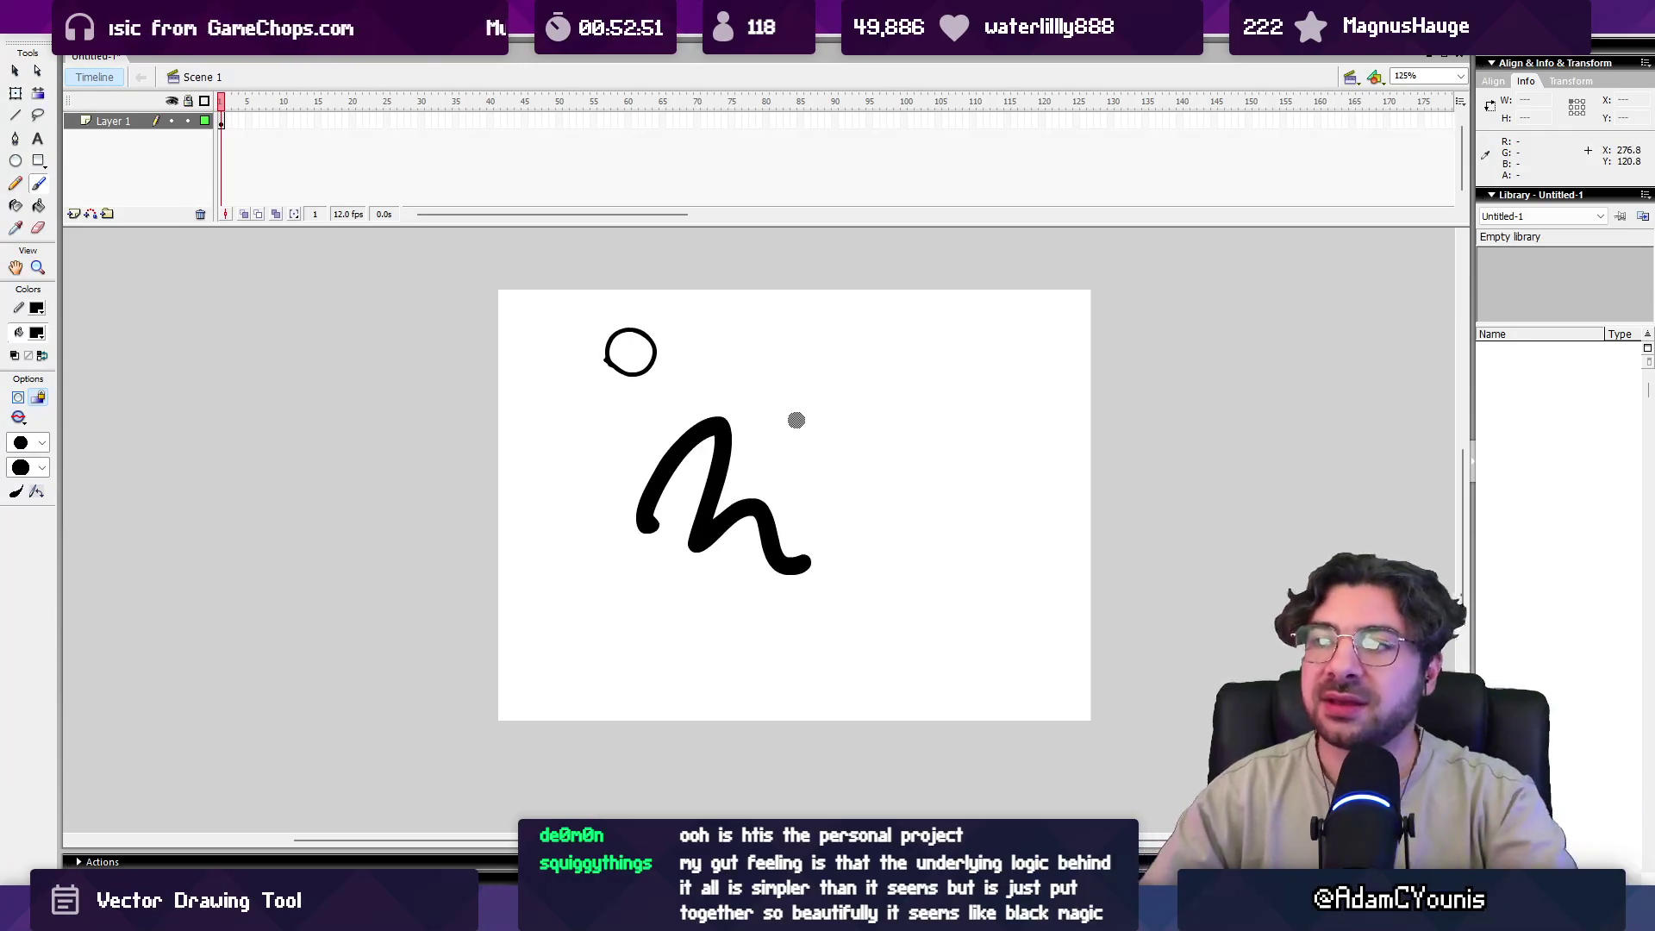
pyautogui.hotkey('ctrl', 'z')
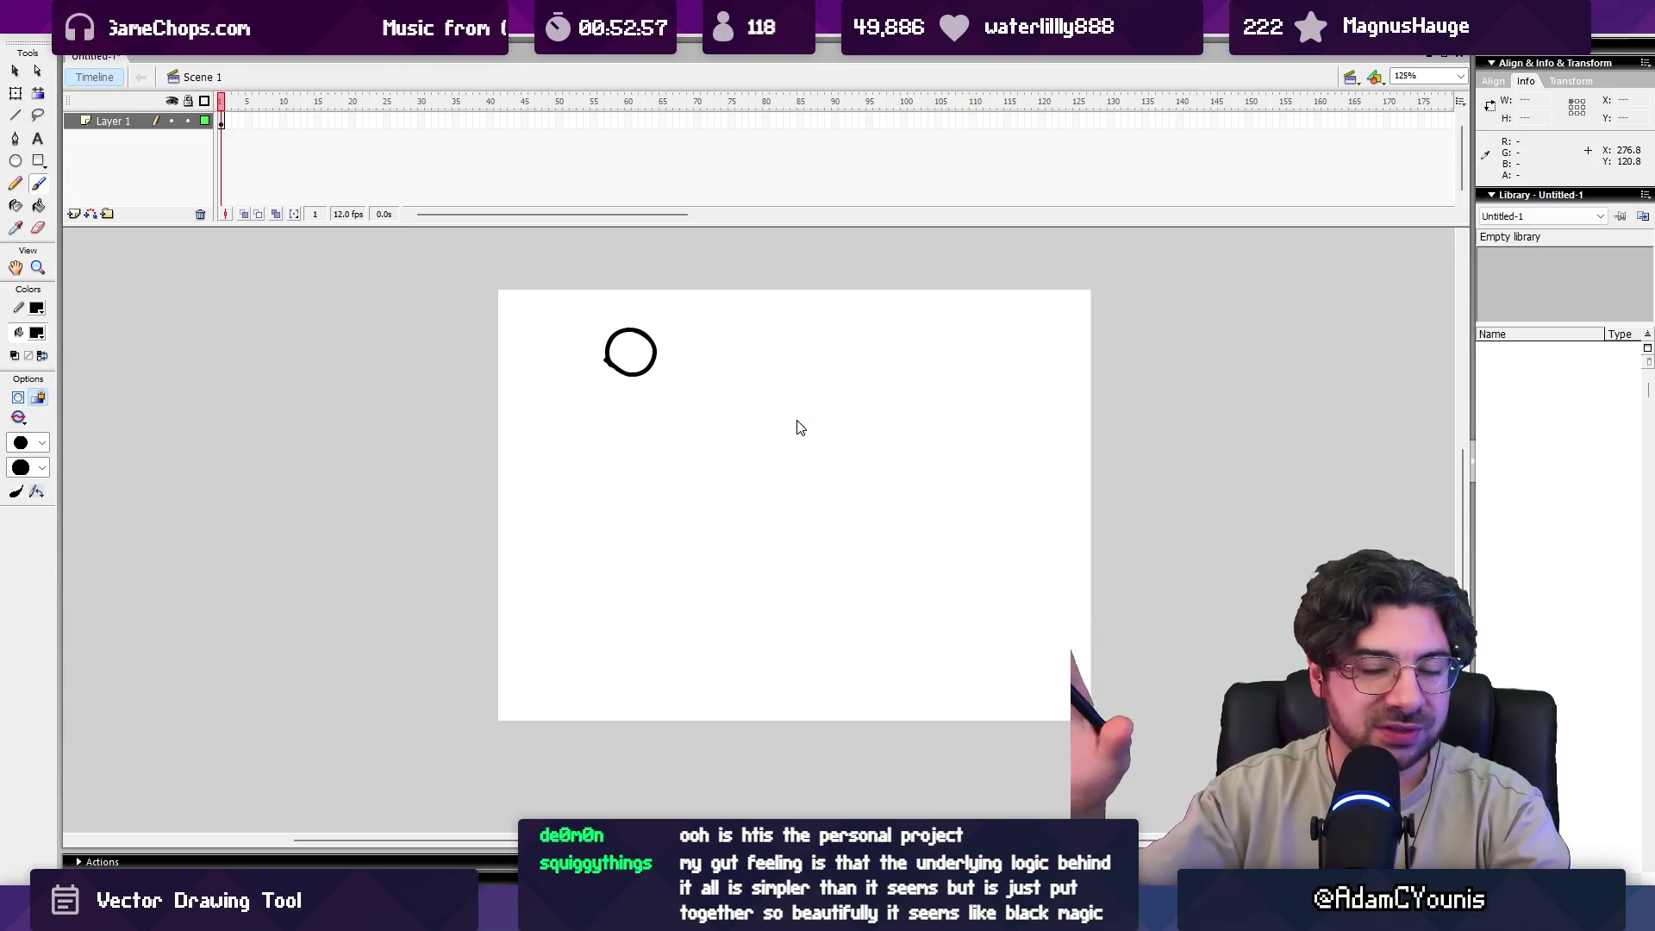
pyautogui.moveTo(712, 452)
pyautogui.mouseDown()
pyautogui.moveTo(763, 534)
pyautogui.moveTo(800, 550)
pyautogui.mouseUp()
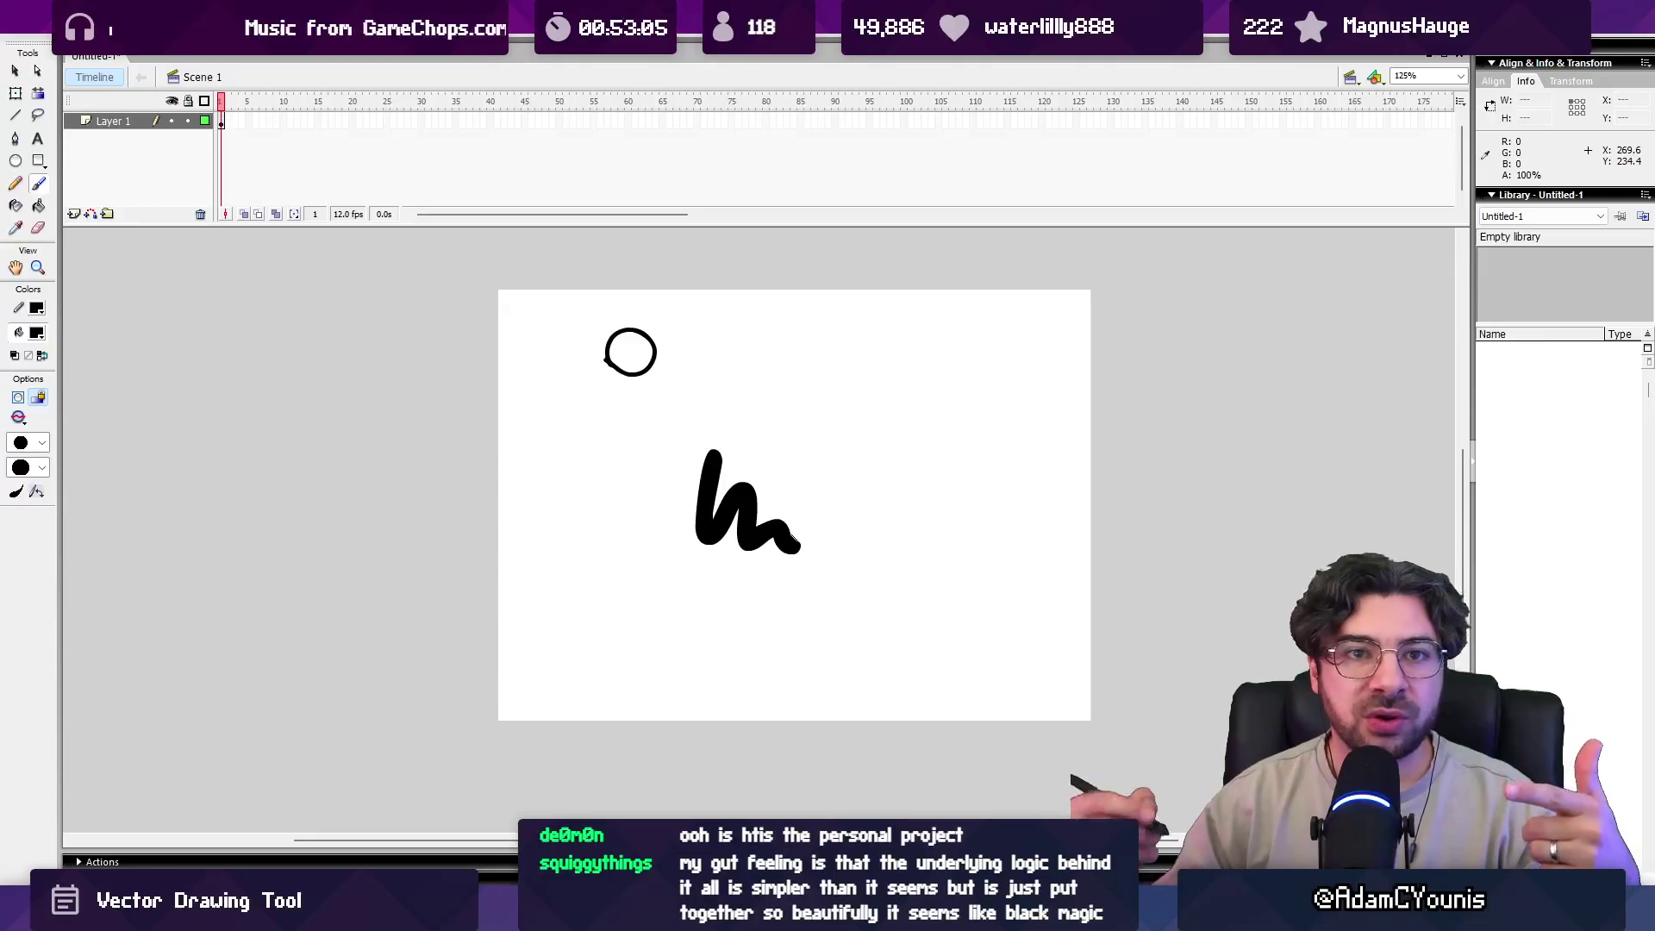
# Paint an n-shaped black stroke to the right of the h.
pyautogui.press('z')
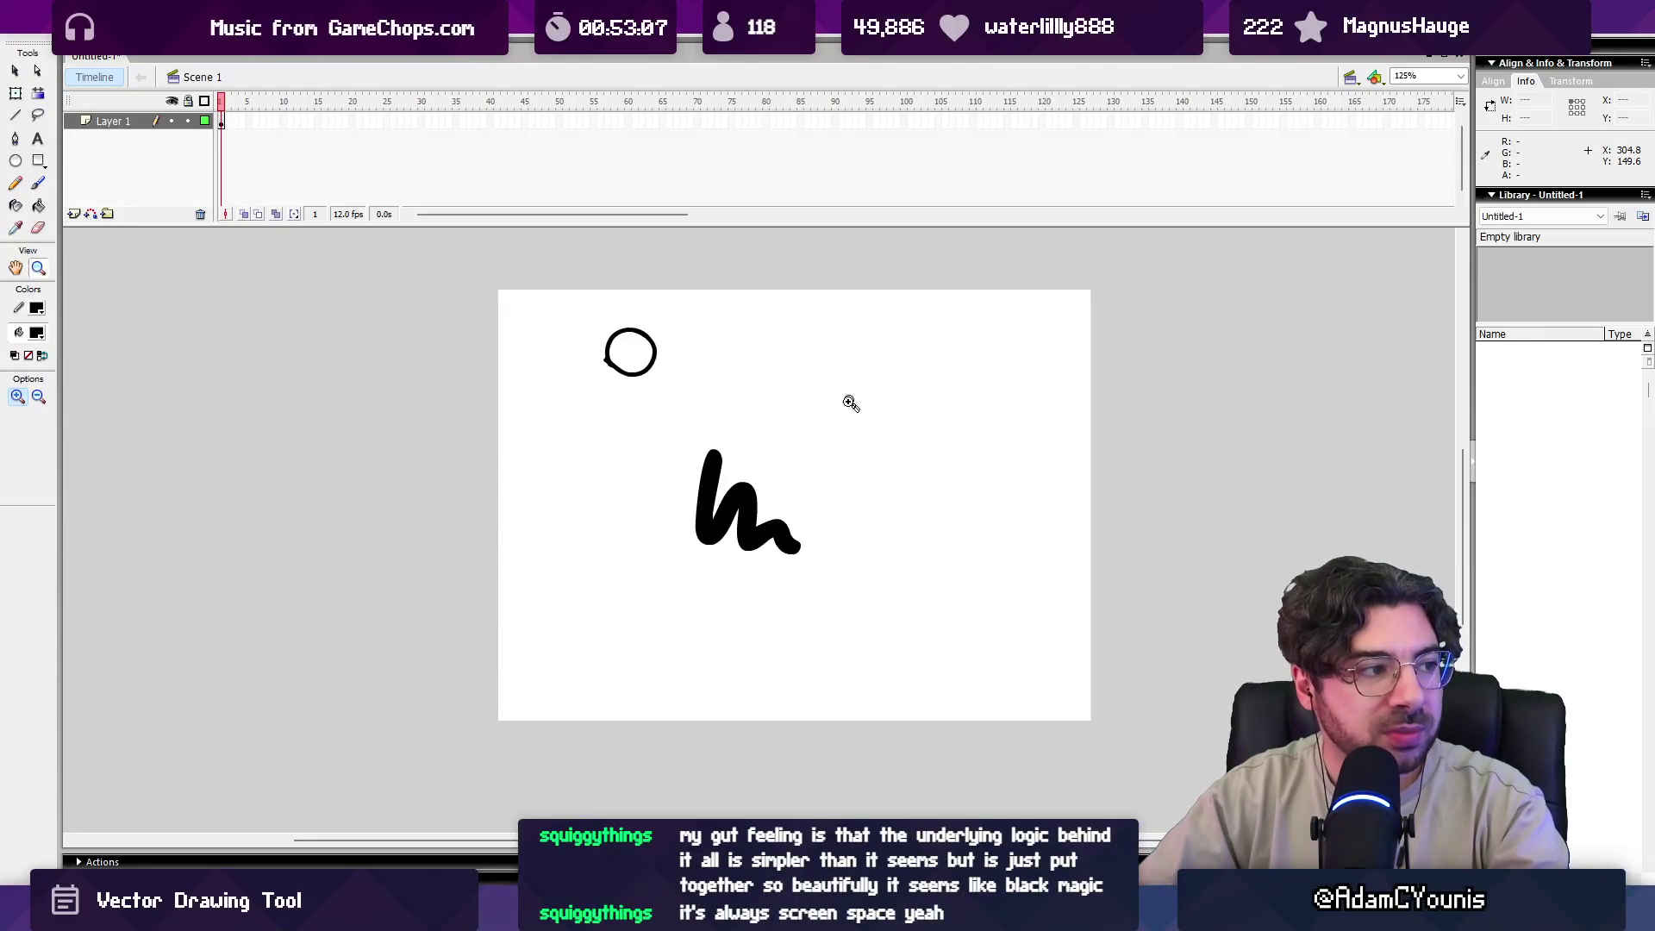
pyautogui.moveTo(846, 424); pyautogui.dragTo(823, 473)
pyautogui.keyDown('alt'); pyautogui.tripleClick(841, 464); pyautogui.keyUp('alt')
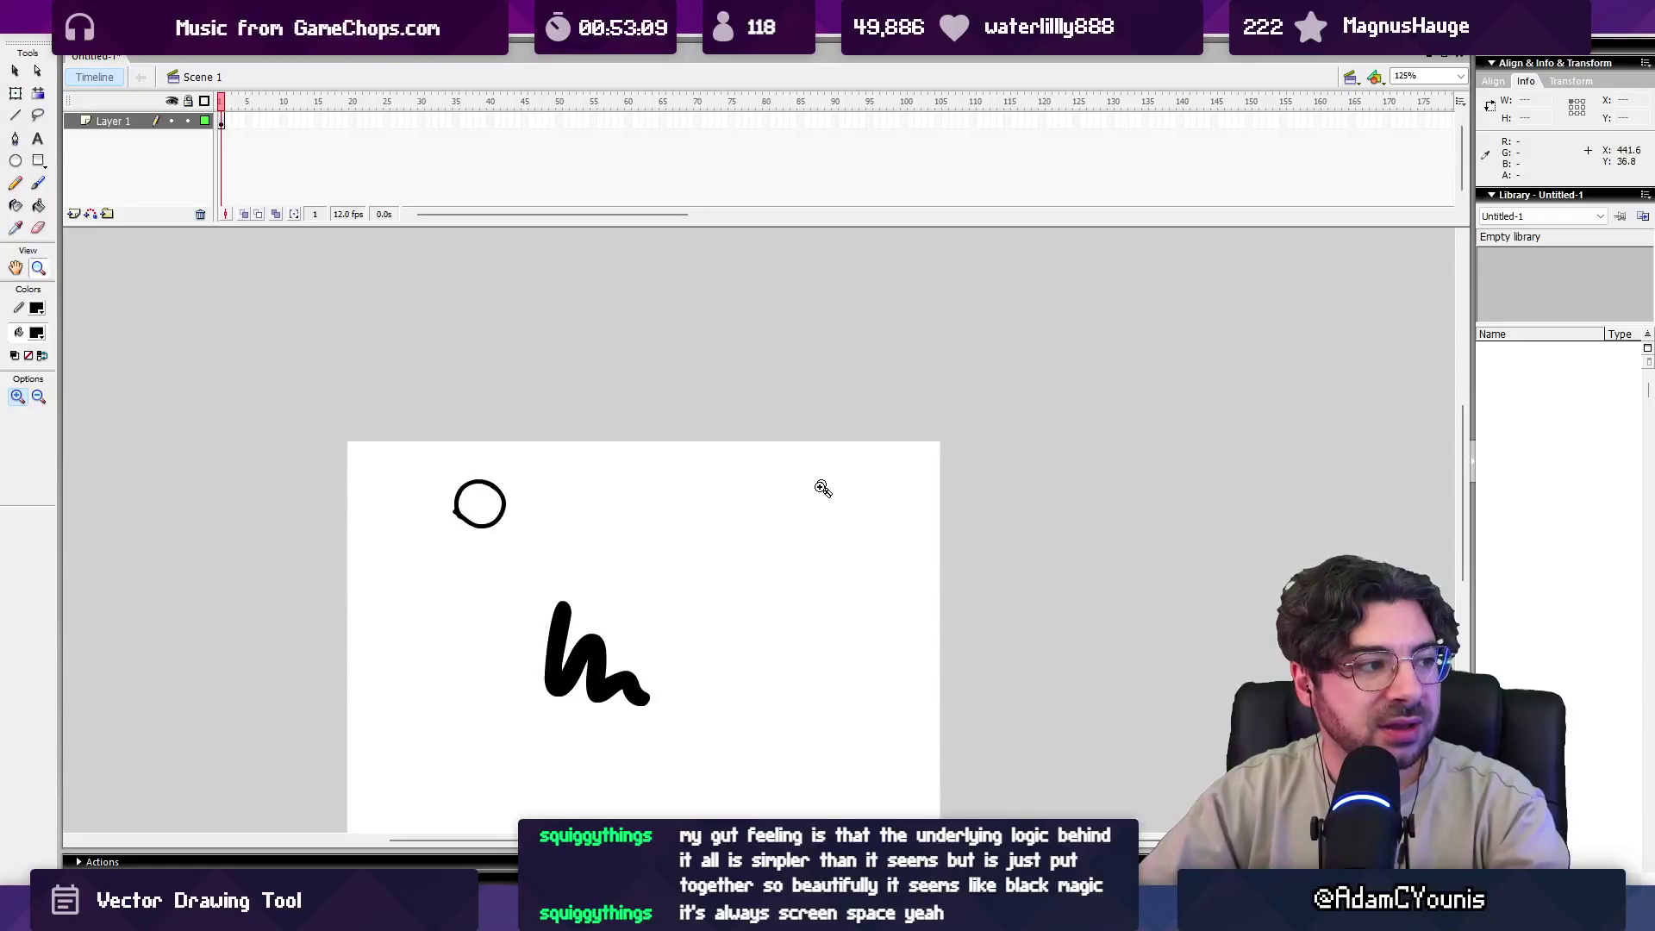
pyautogui.press('b')
pyautogui.moveTo(688, 536); pyautogui.dragTo(792, 607)
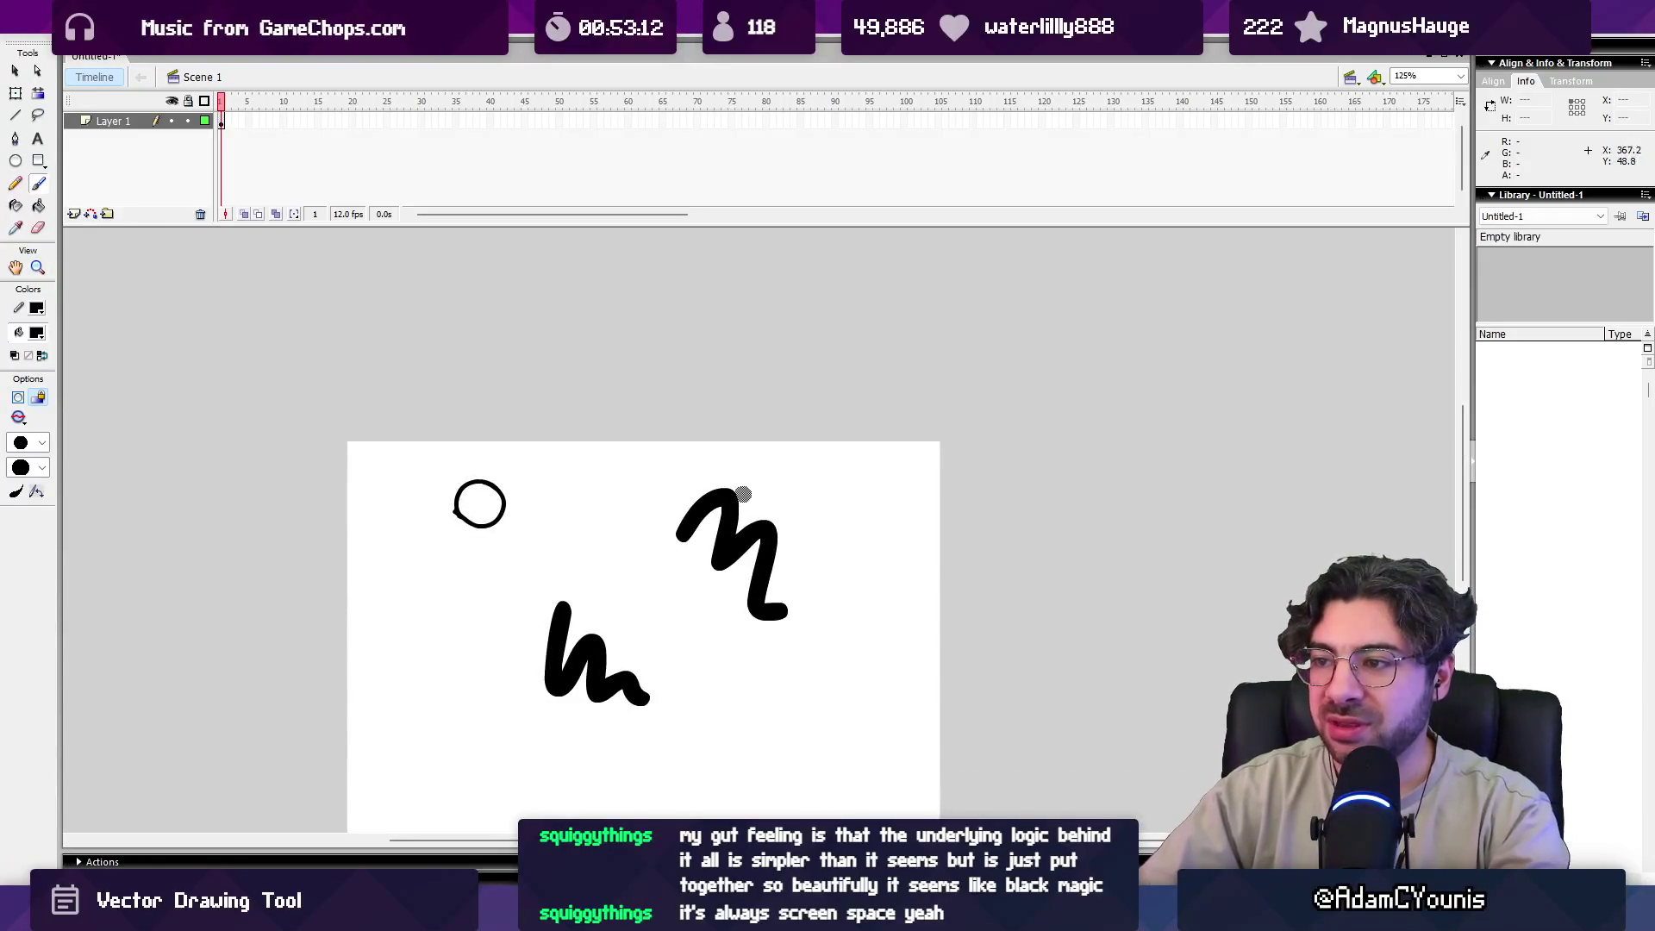
pyautogui.press('z')
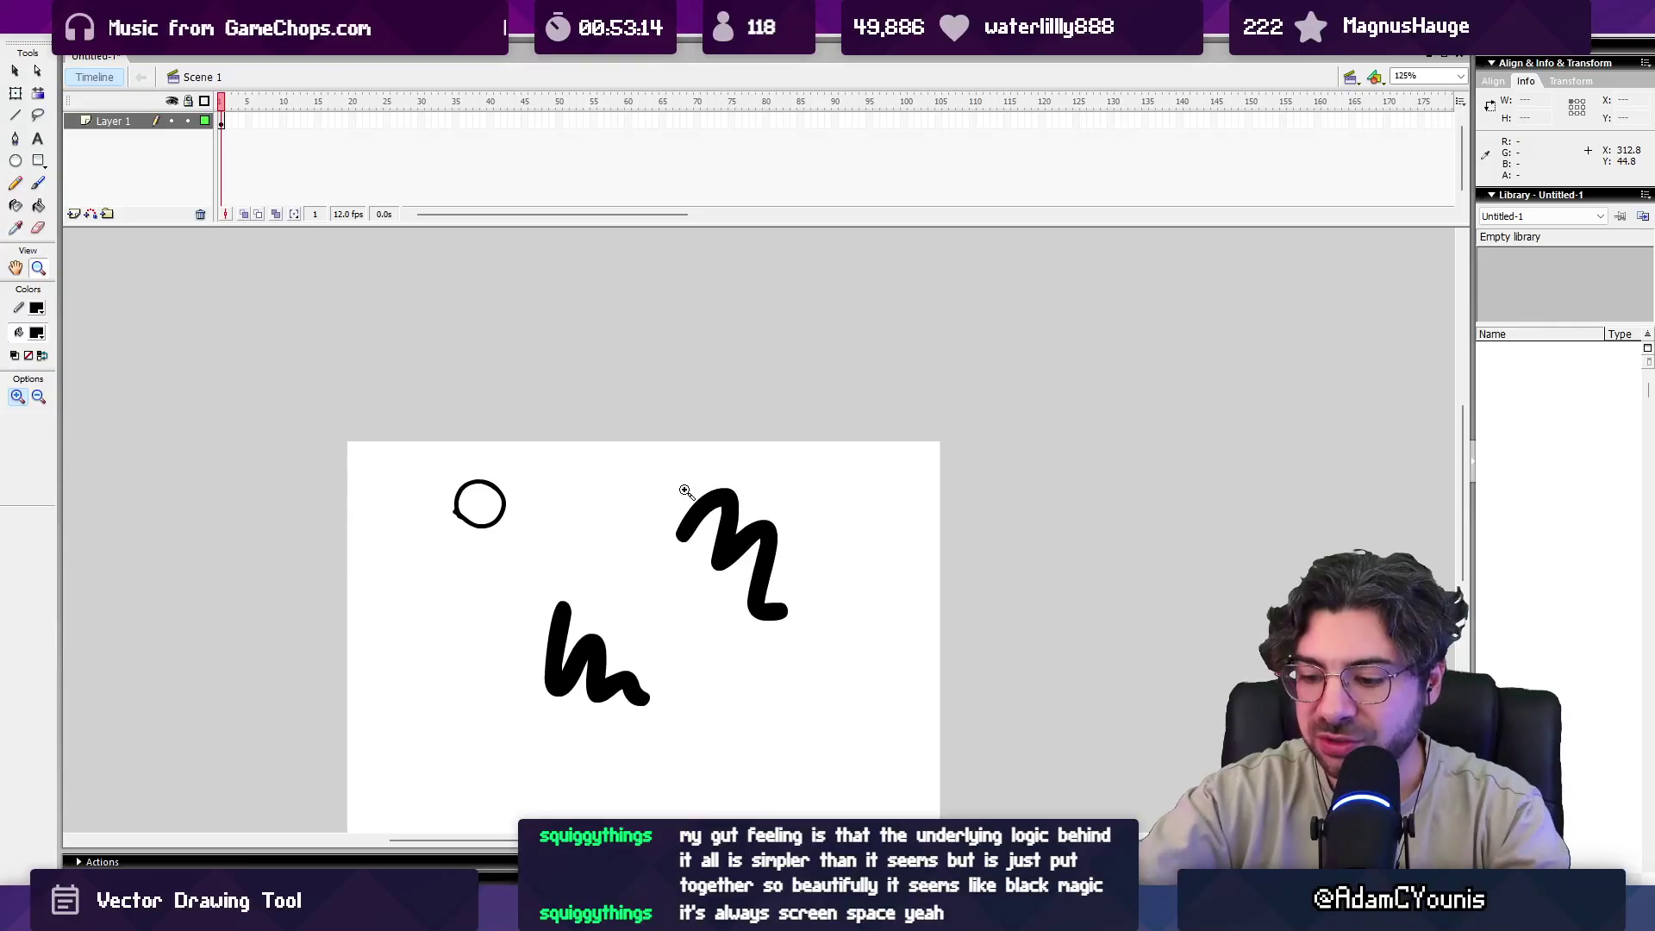
# Snip the area around the n-shaped stroke and switch to the other drawing app.
pyautogui.press('super+shift+s')
pyautogui.moveTo(652, 480); pyautogui.dragTo(814, 631)
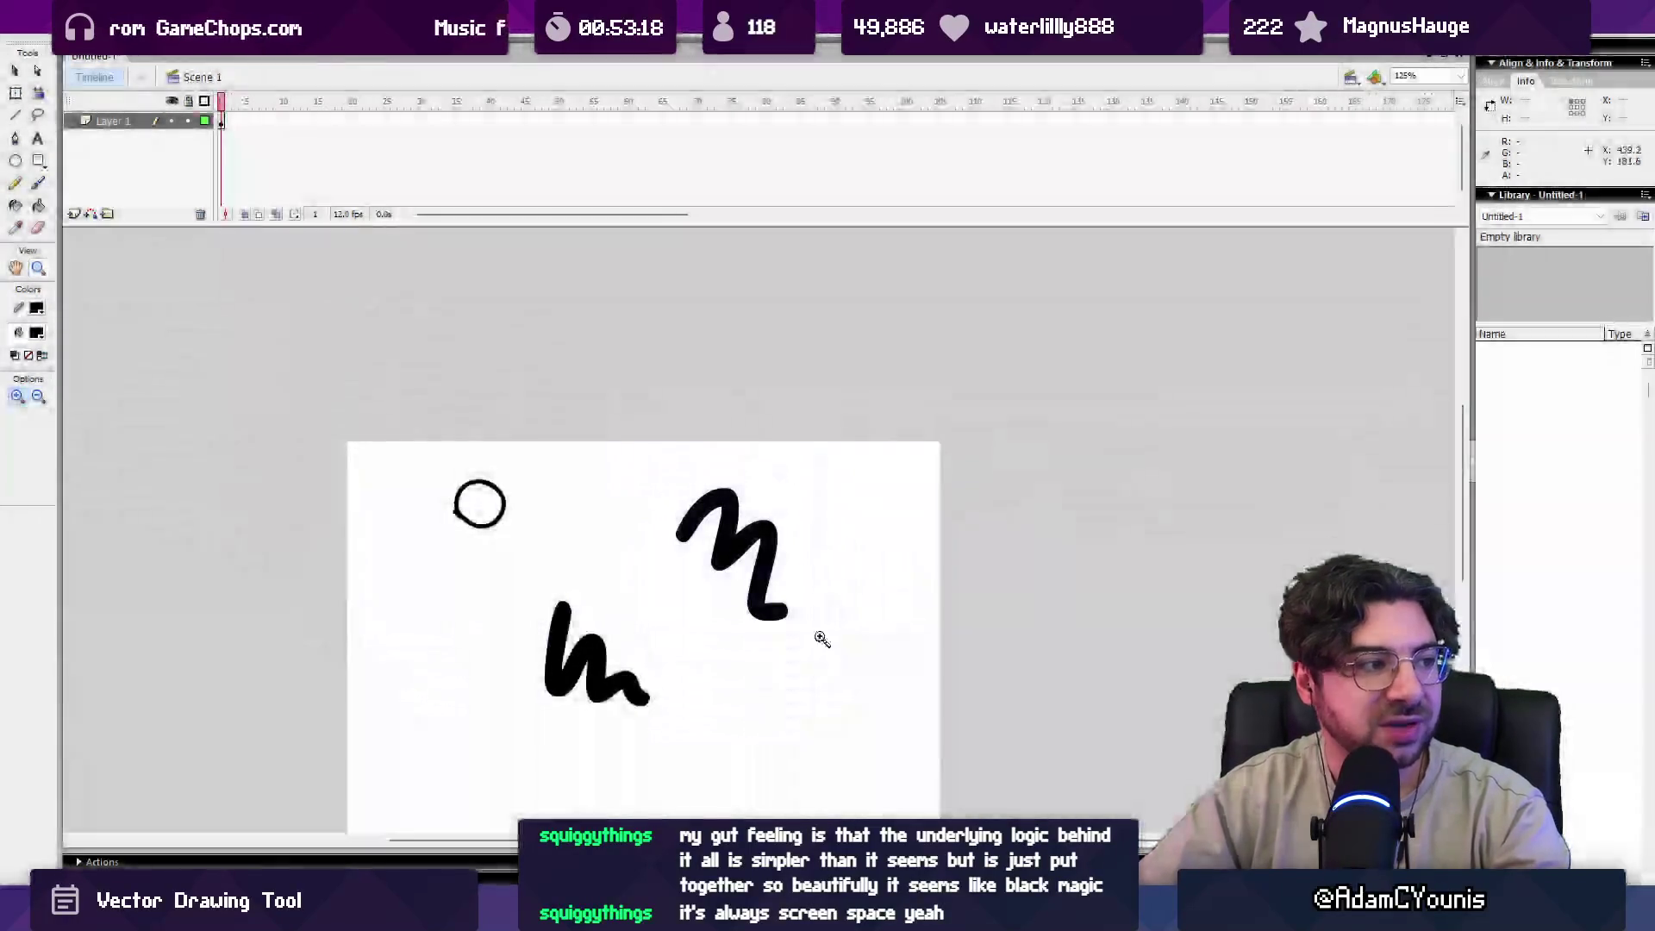
pyautogui.hotkey('alt', 'Tab')
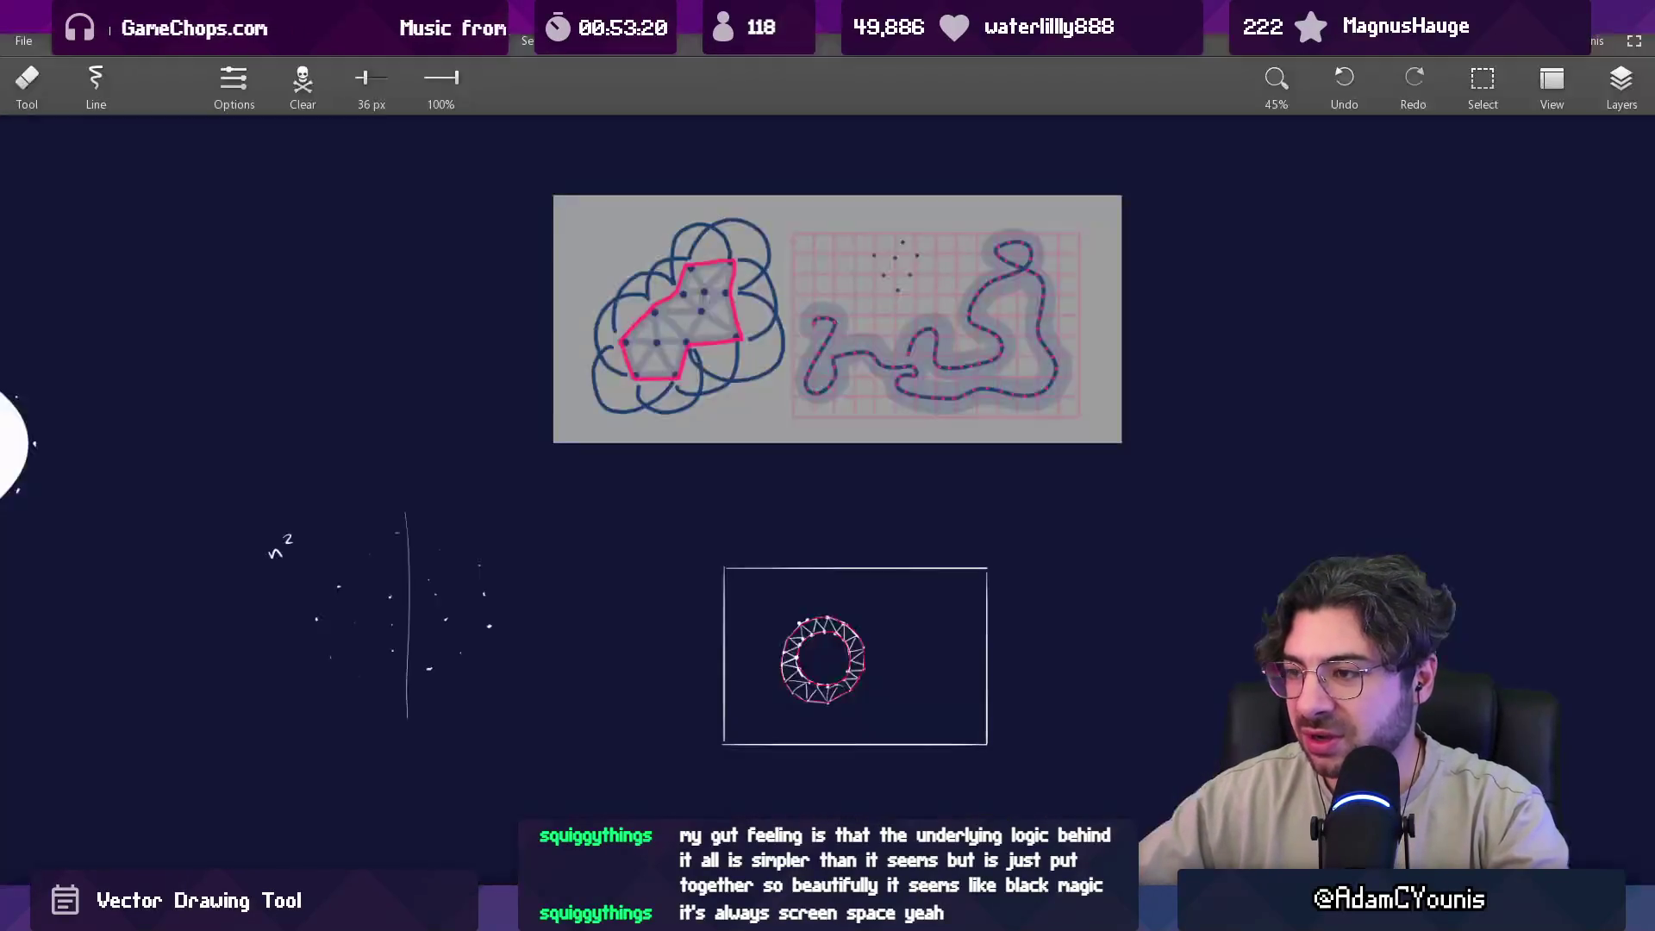
# Paste the captured n-stroke image and move it to the lower left of the canvas.
pyautogui.hotkey('ctrl', 'v')
pyautogui.moveTo(845, 496)
pyautogui.mouseDown()
pyautogui.moveTo(572, 552)
pyautogui.moveTo(534, 797)
pyautogui.mouseUp()
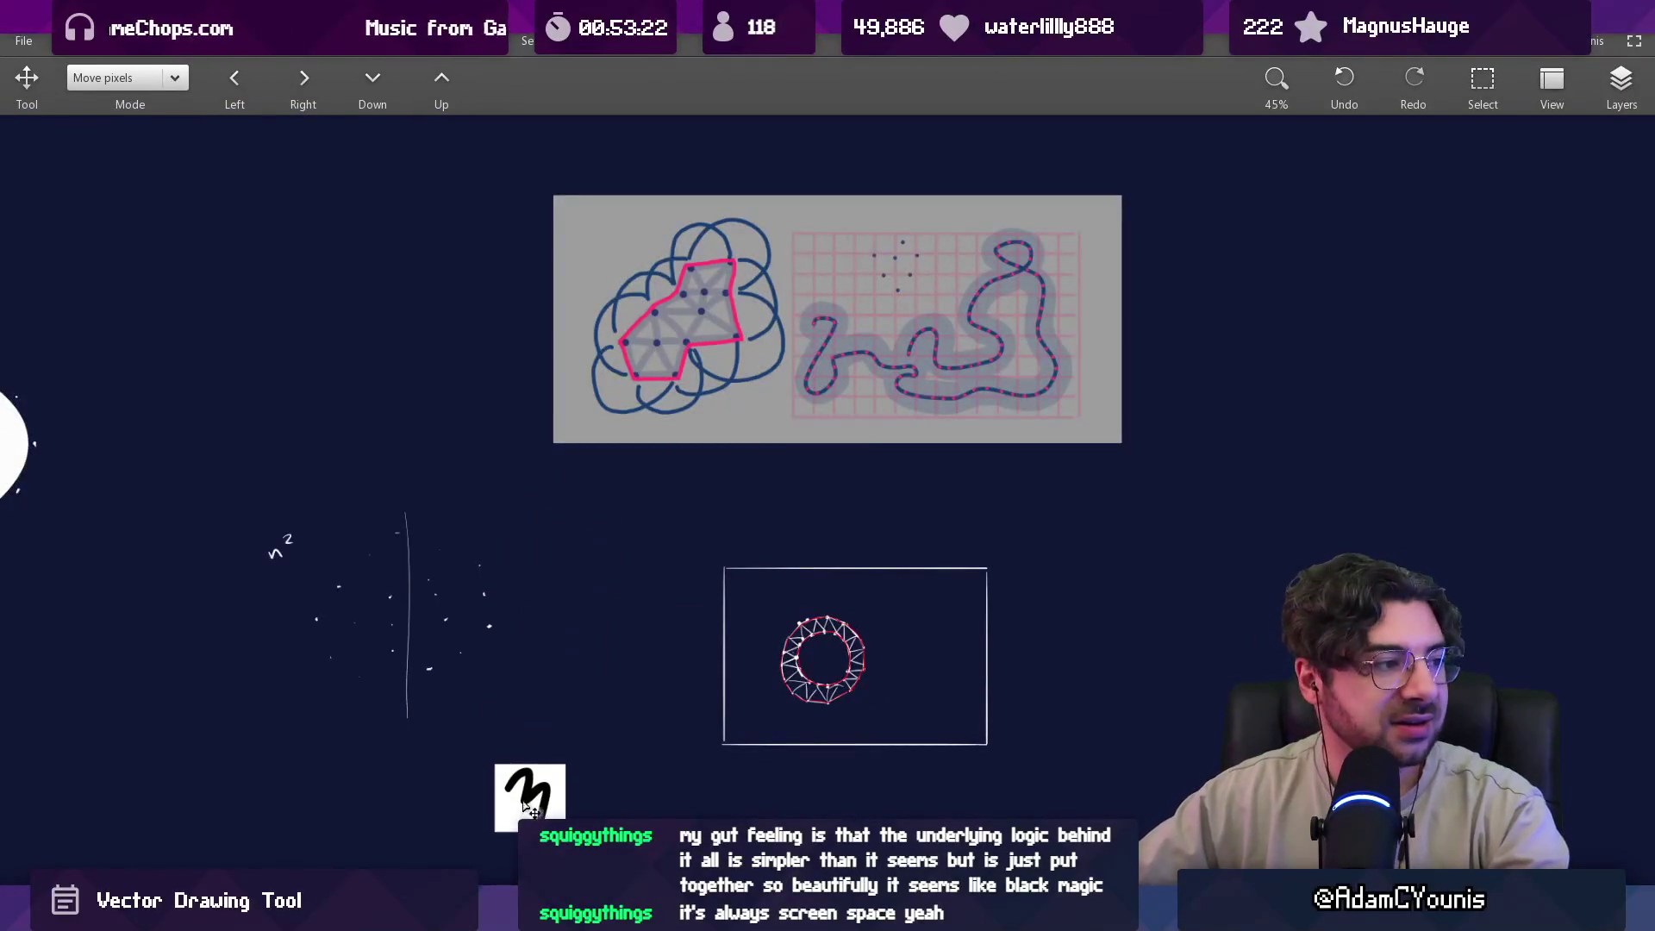
pyautogui.scroll(10, 539, 793)
pyautogui.scroll(-1, 547, 523)
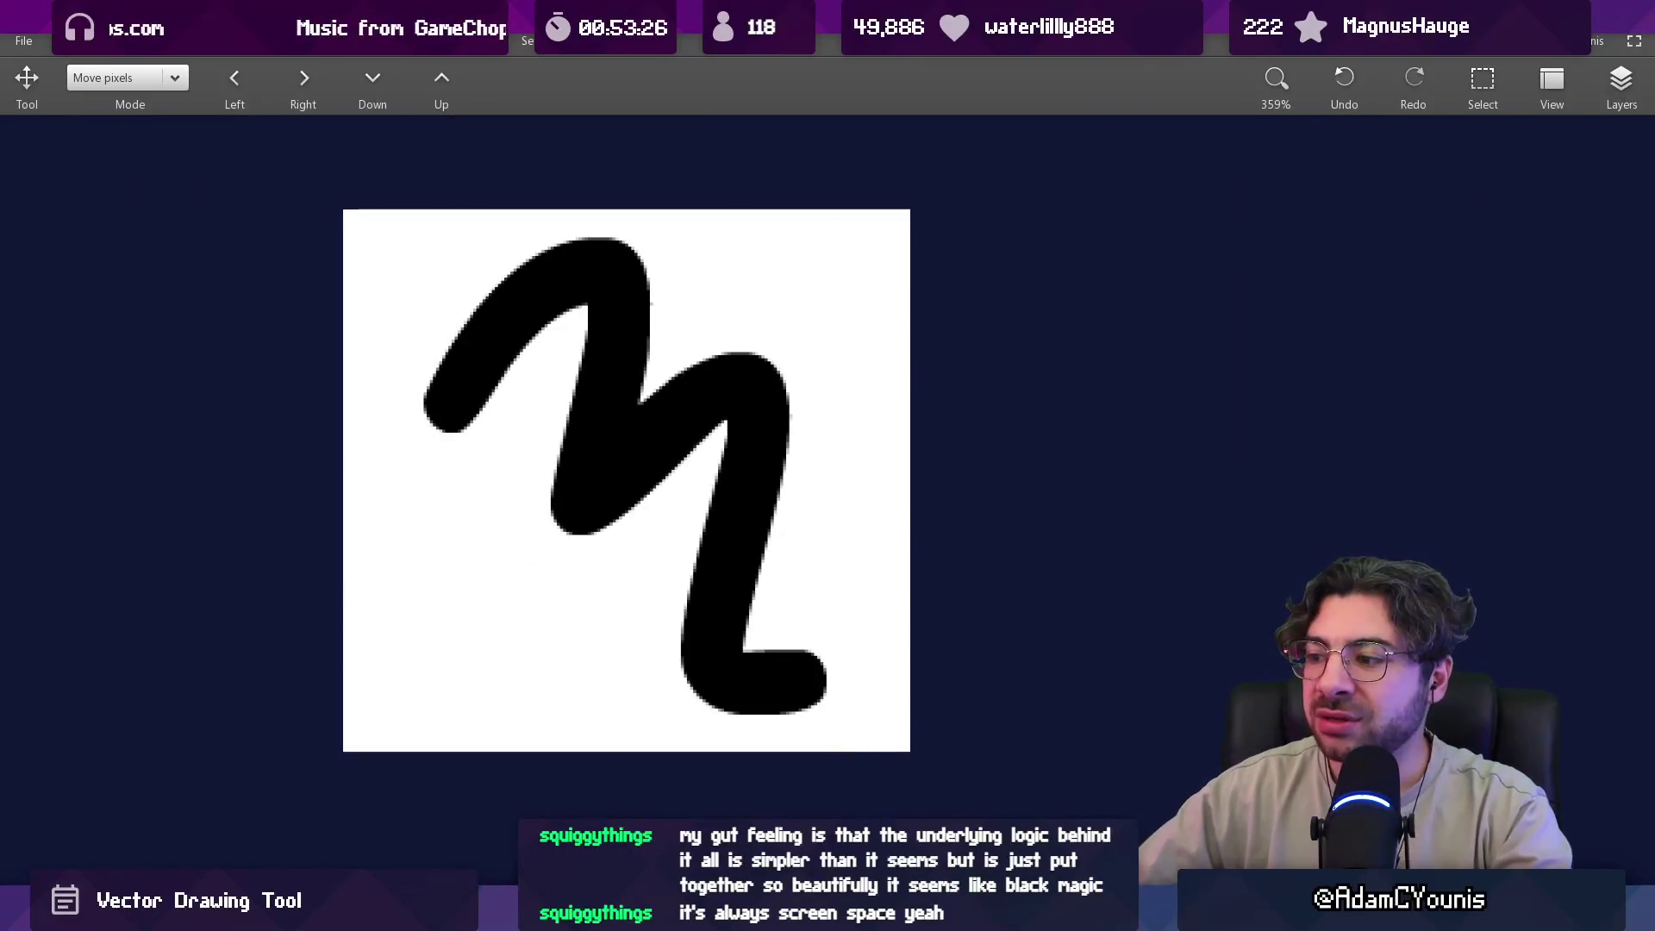
# Paint a red n-shaped brush stroke below the earlier sketches.
pyautogui.hotkey('alt', 'Tab')
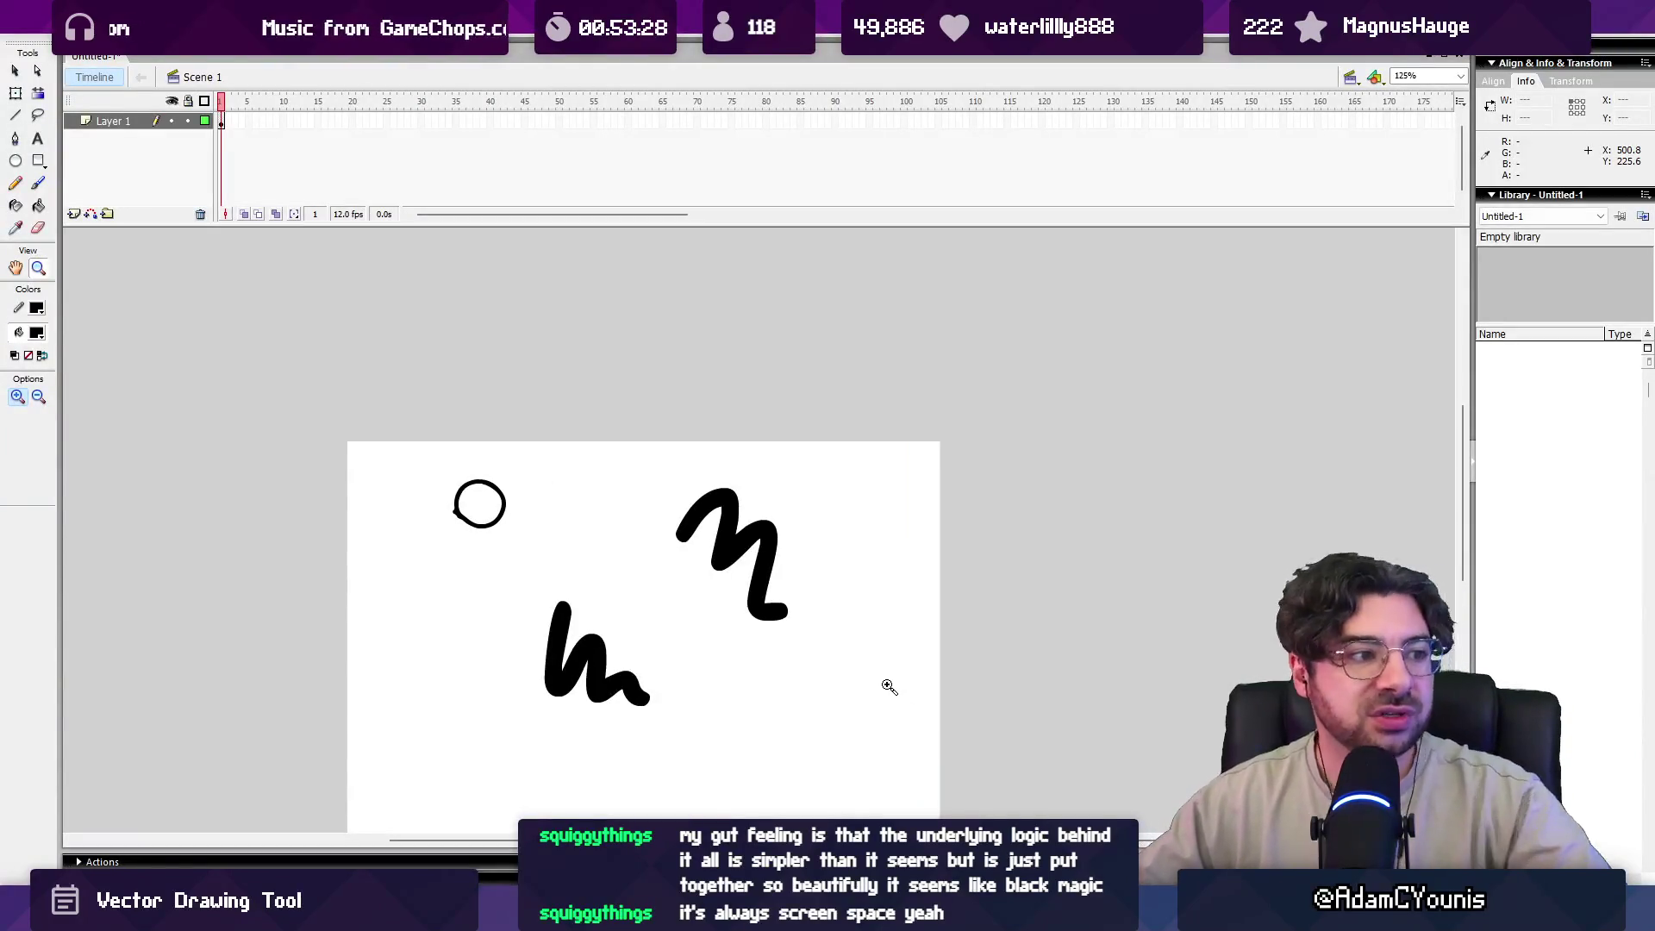
pyautogui.hotkey('alt', 'Tab')
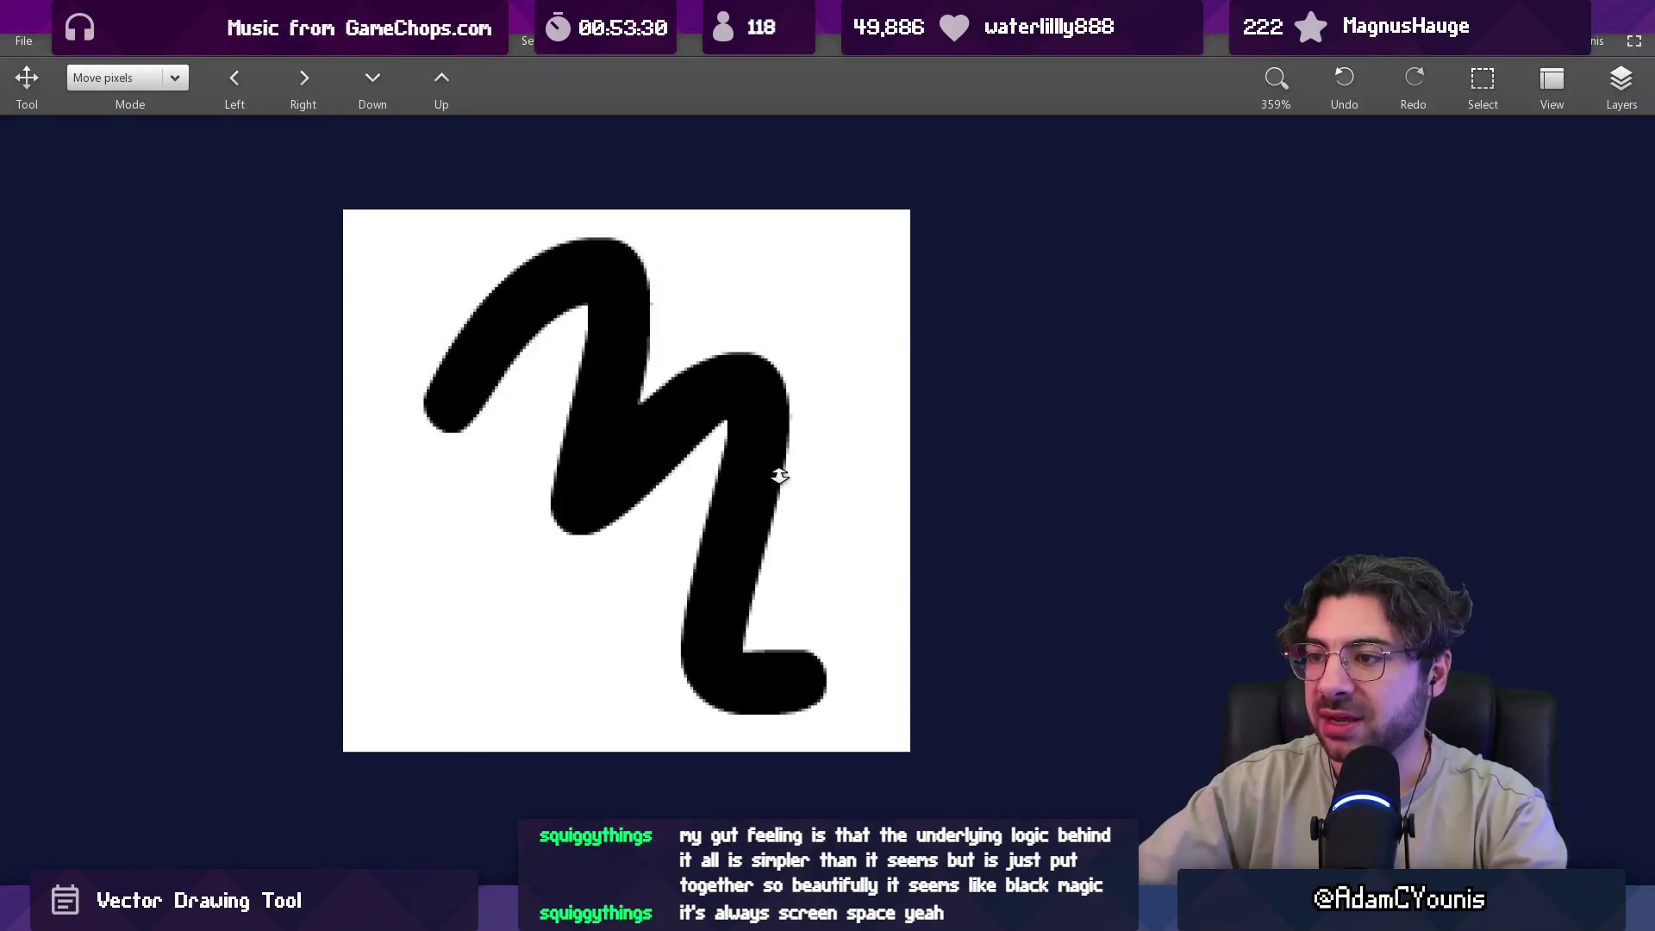
pyautogui.scroll(-10, 768, 808)
pyautogui.press('b')
pyautogui.scroll(1, 798, 503)
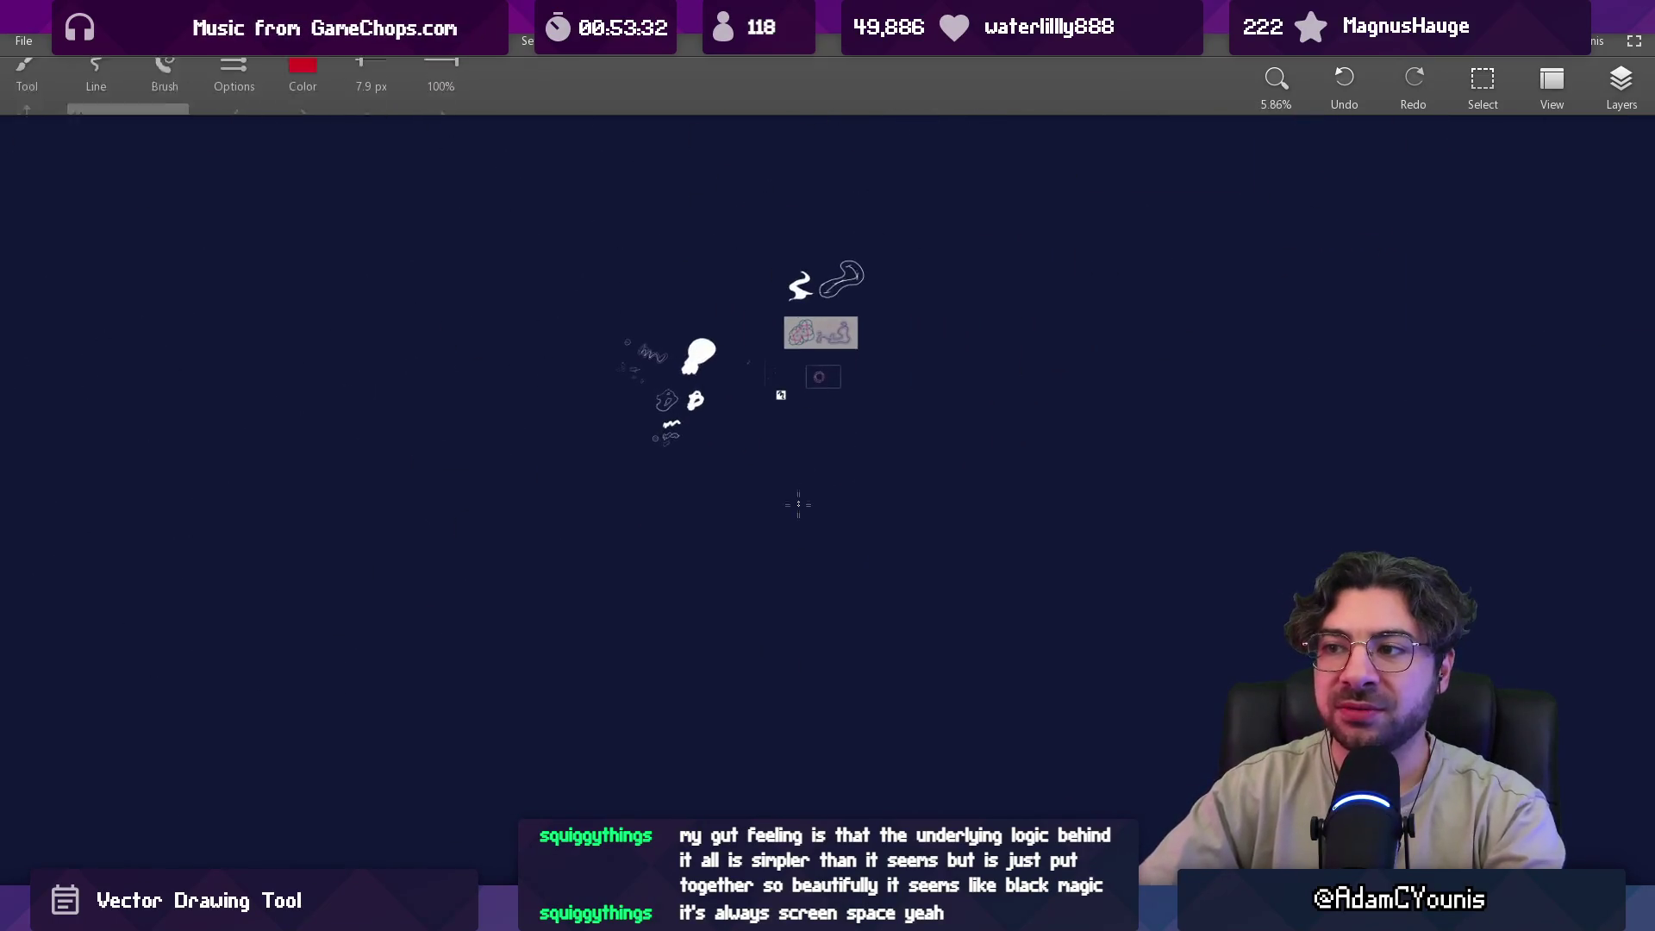
pyautogui.moveTo(661, 639)
pyautogui.mouseDown()
pyautogui.moveTo(669, 623)
pyautogui.moveTo(1003, 662)
pyautogui.mouseUp()
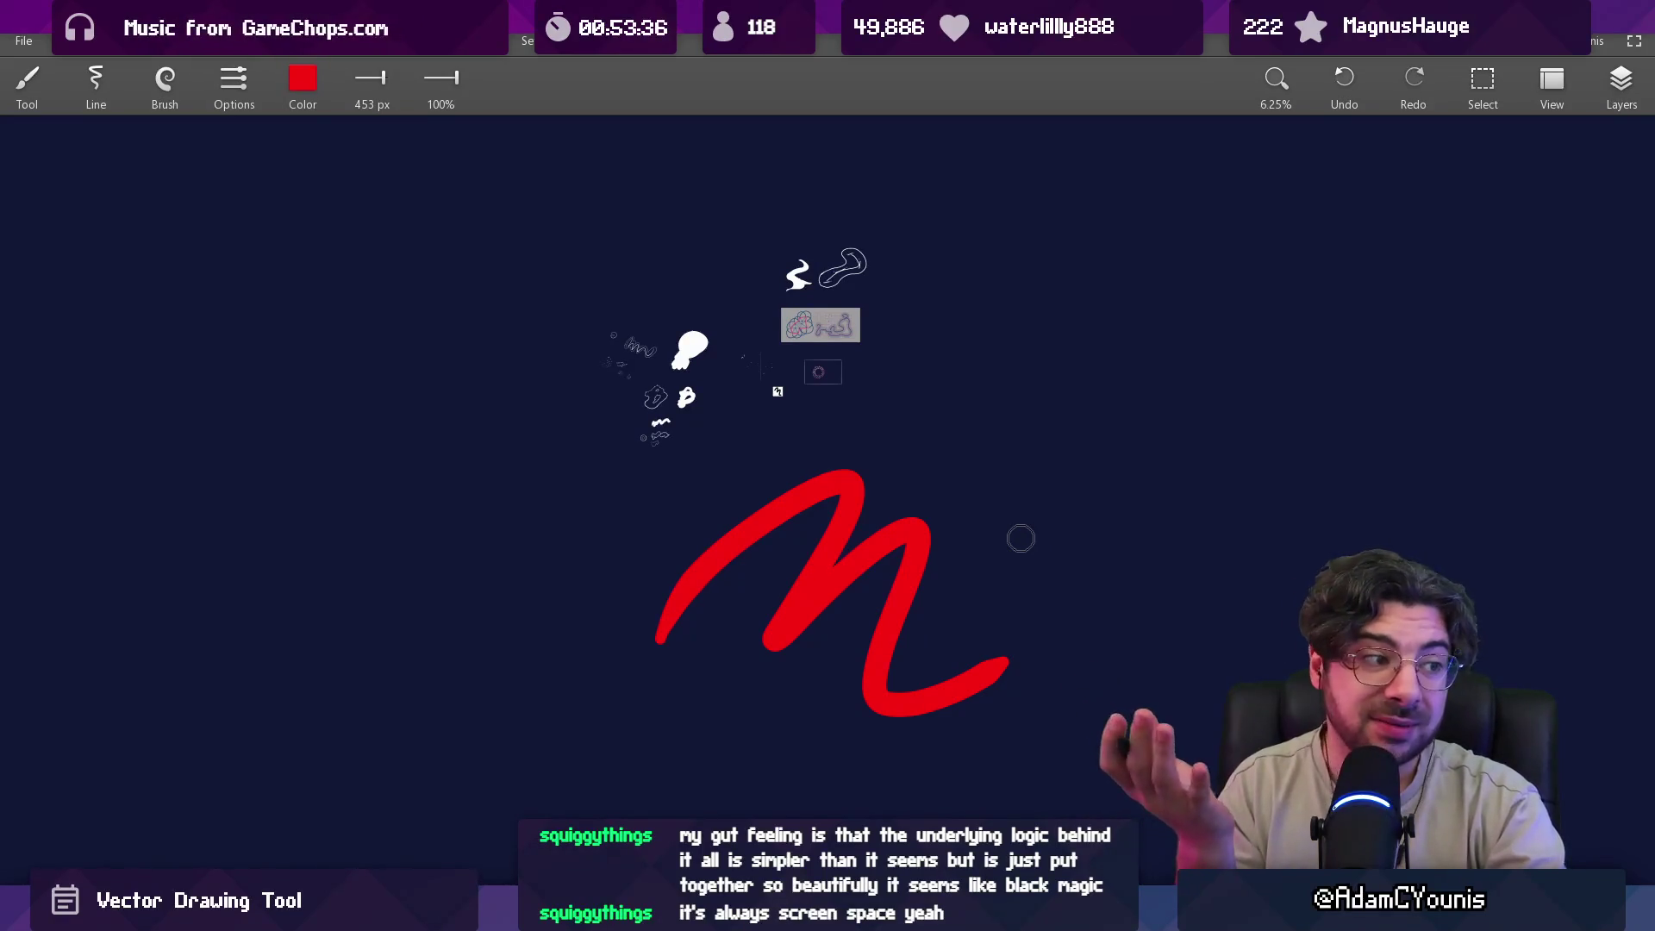
# Undo the red stroke, enlarge the brush to 1000 px, and repaint it.
pyautogui.hotkey('ctrl', 'z')
pyautogui.press(']')
pyautogui.press(']')
pyautogui.press(']')
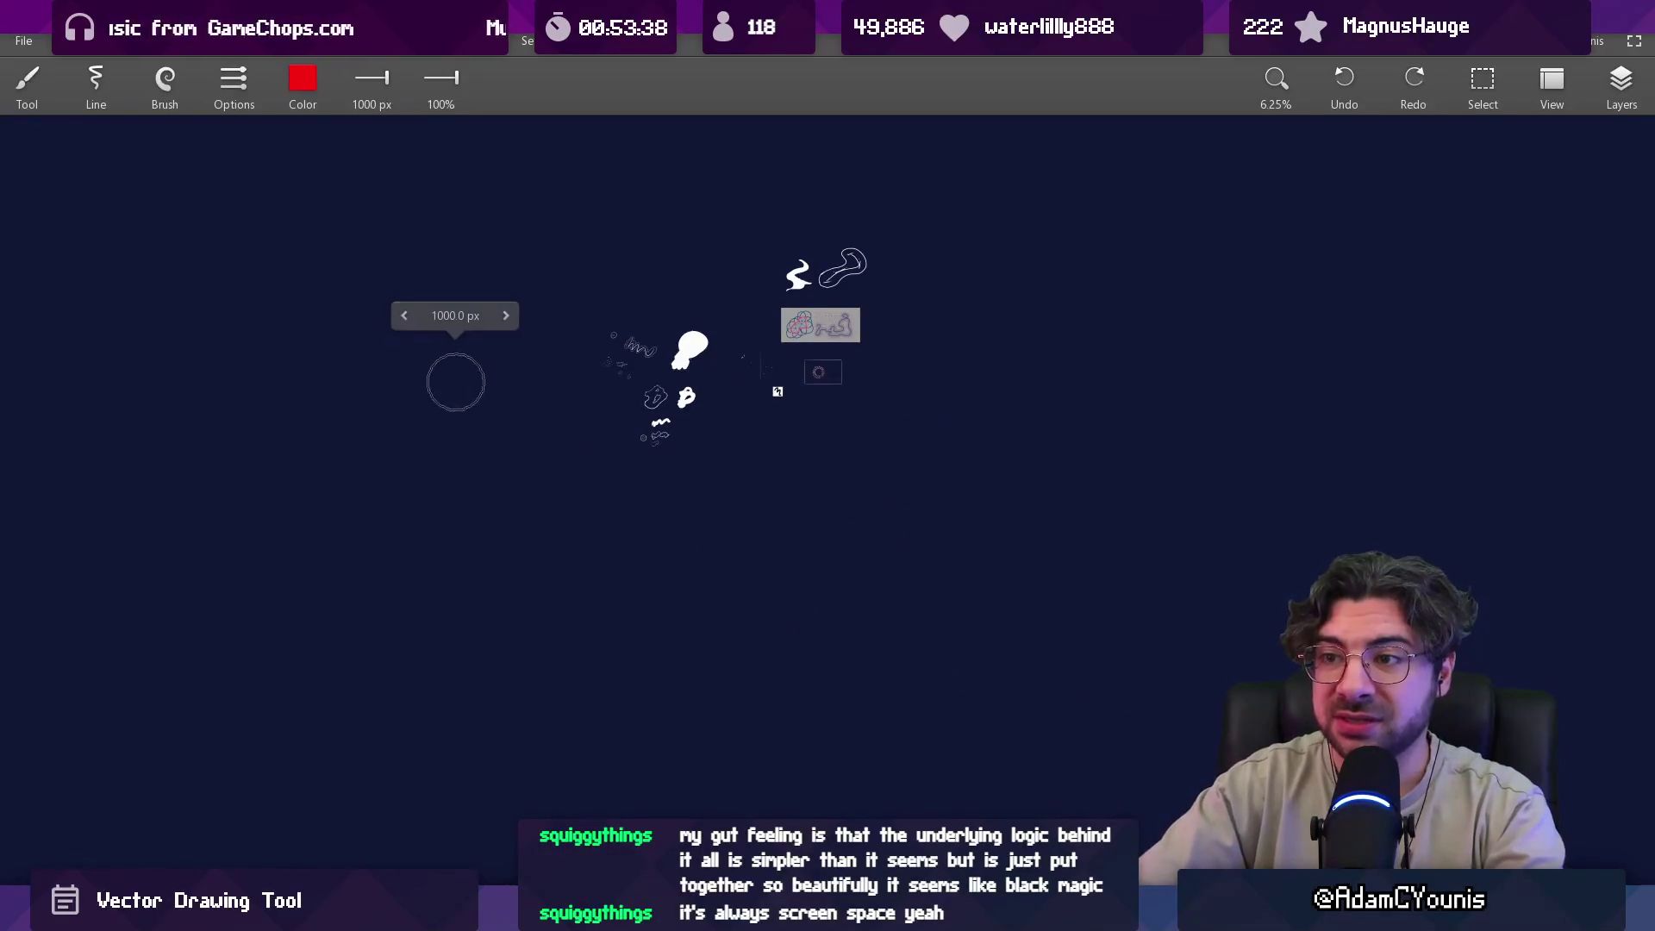
pyautogui.moveTo(255, 459)
pyautogui.mouseDown()
pyautogui.moveTo(266, 420)
pyautogui.moveTo(862, 694)
pyautogui.mouseUp()
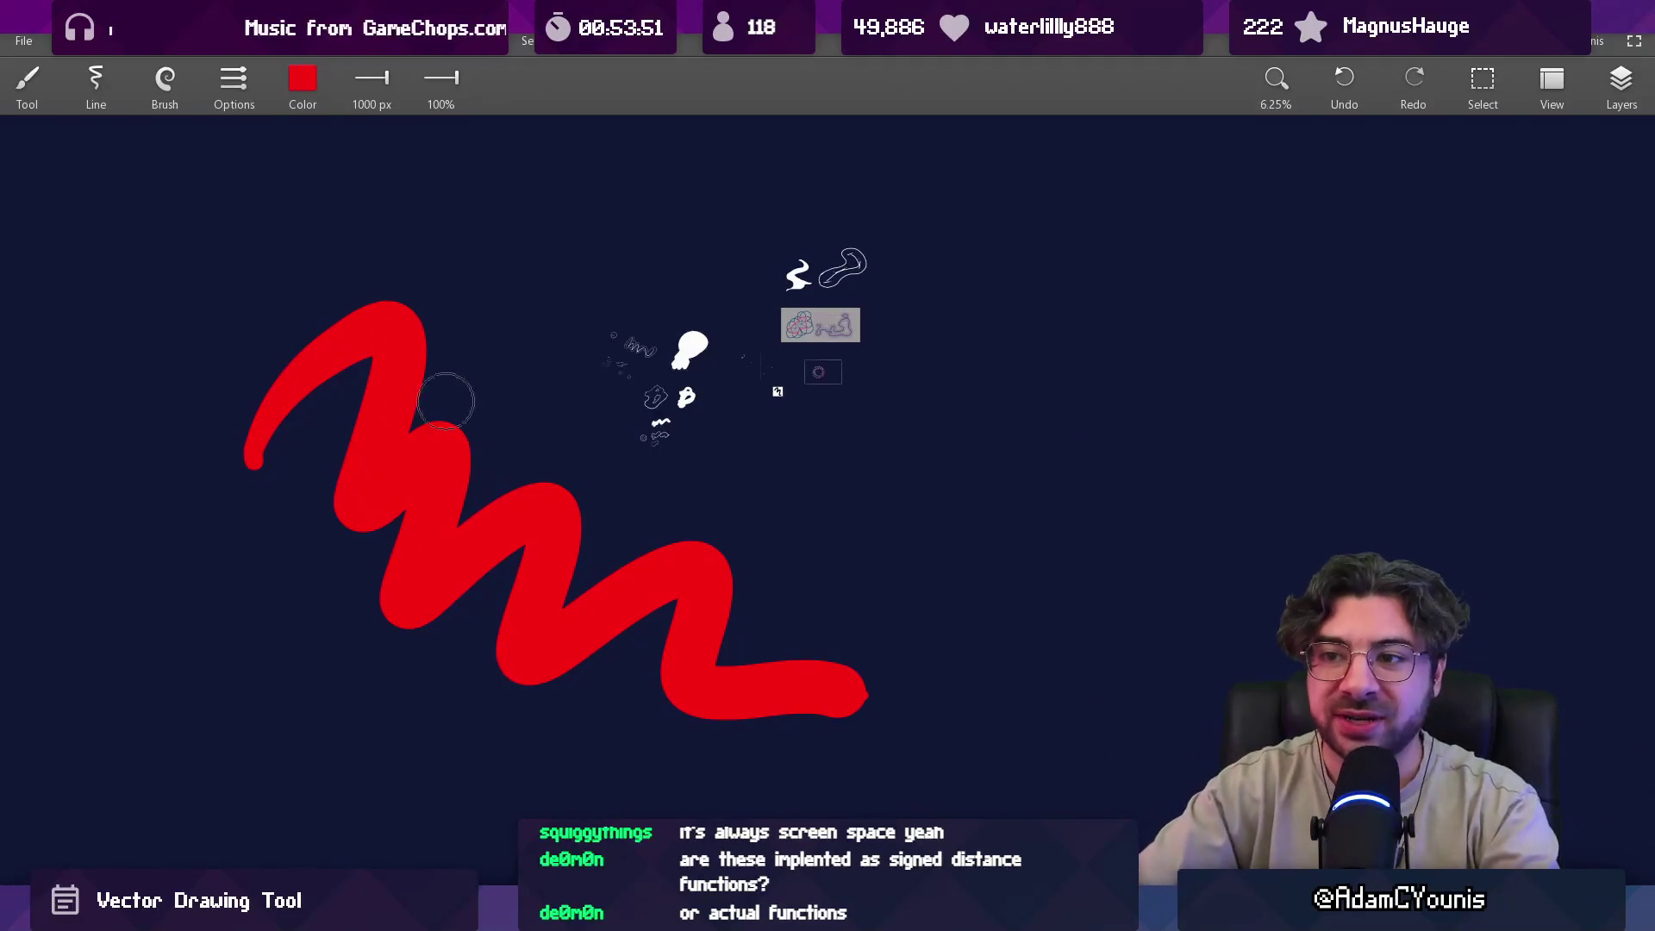
# Replace it with a new red zigzag stroke and zoom in and out to inspect its edges.
pyautogui.hotkey('ctrl', 'z')
pyautogui.moveTo(223, 587)
pyautogui.mouseDown()
pyautogui.moveTo(396, 457)
pyautogui.moveTo(638, 587)
pyautogui.mouseUp()
pyautogui.scroll(5, 321, 251)
pyautogui.scroll(3, 322, 250)
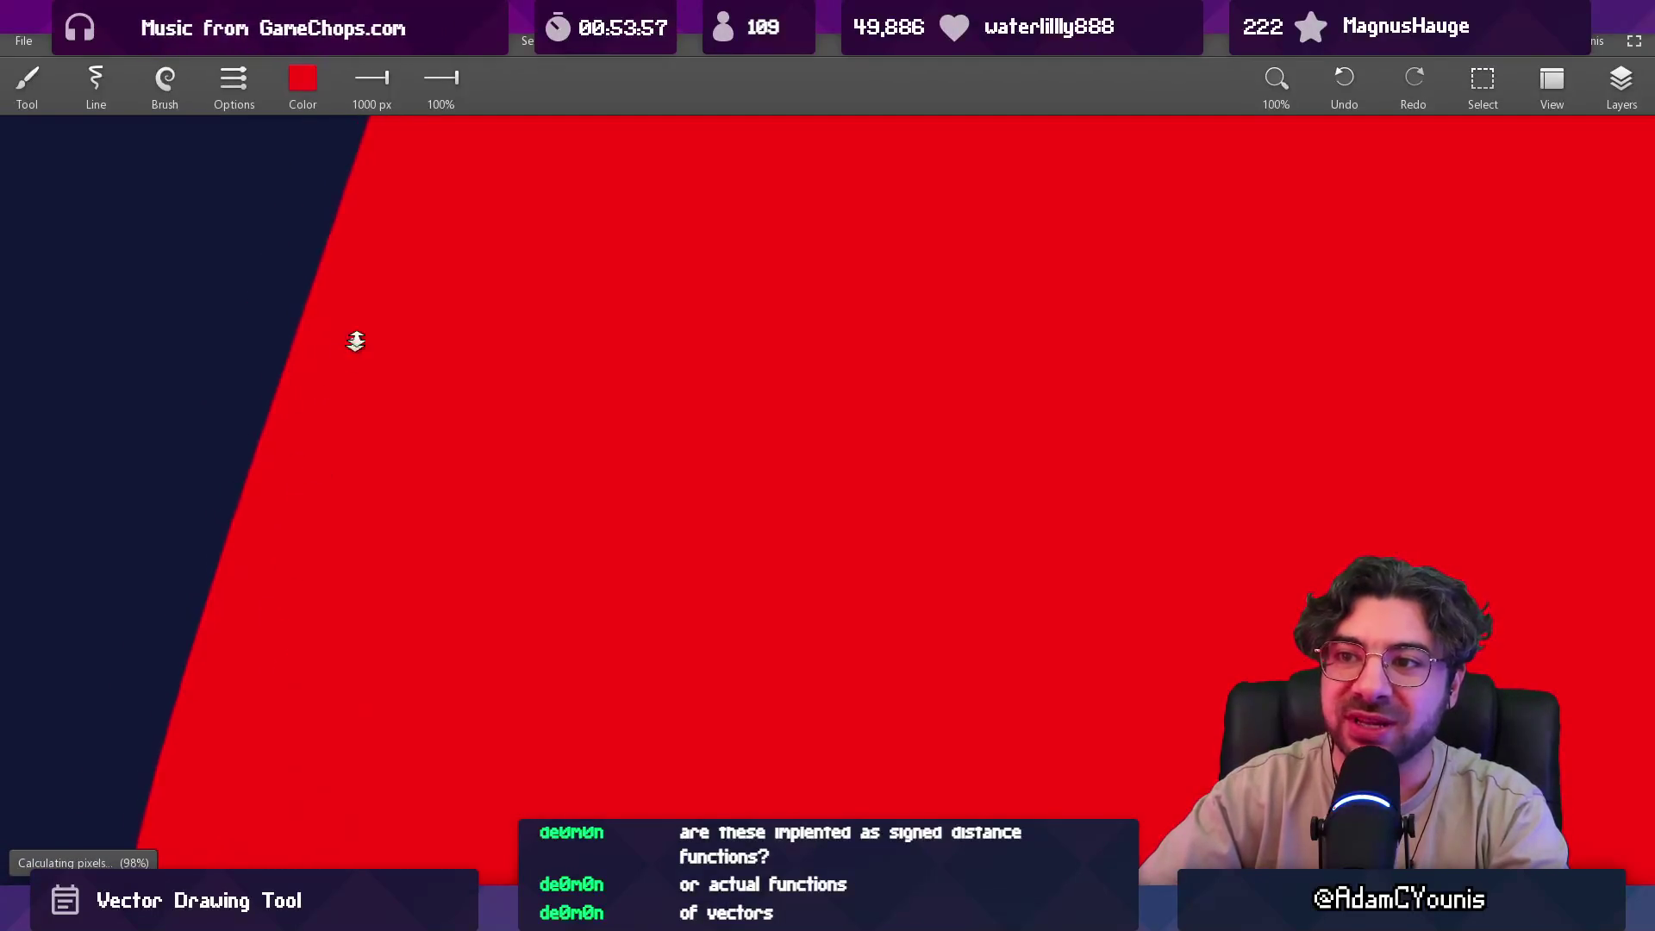
pyautogui.scroll(-6, 355, 340)
pyautogui.scroll(-3, 439, 312)
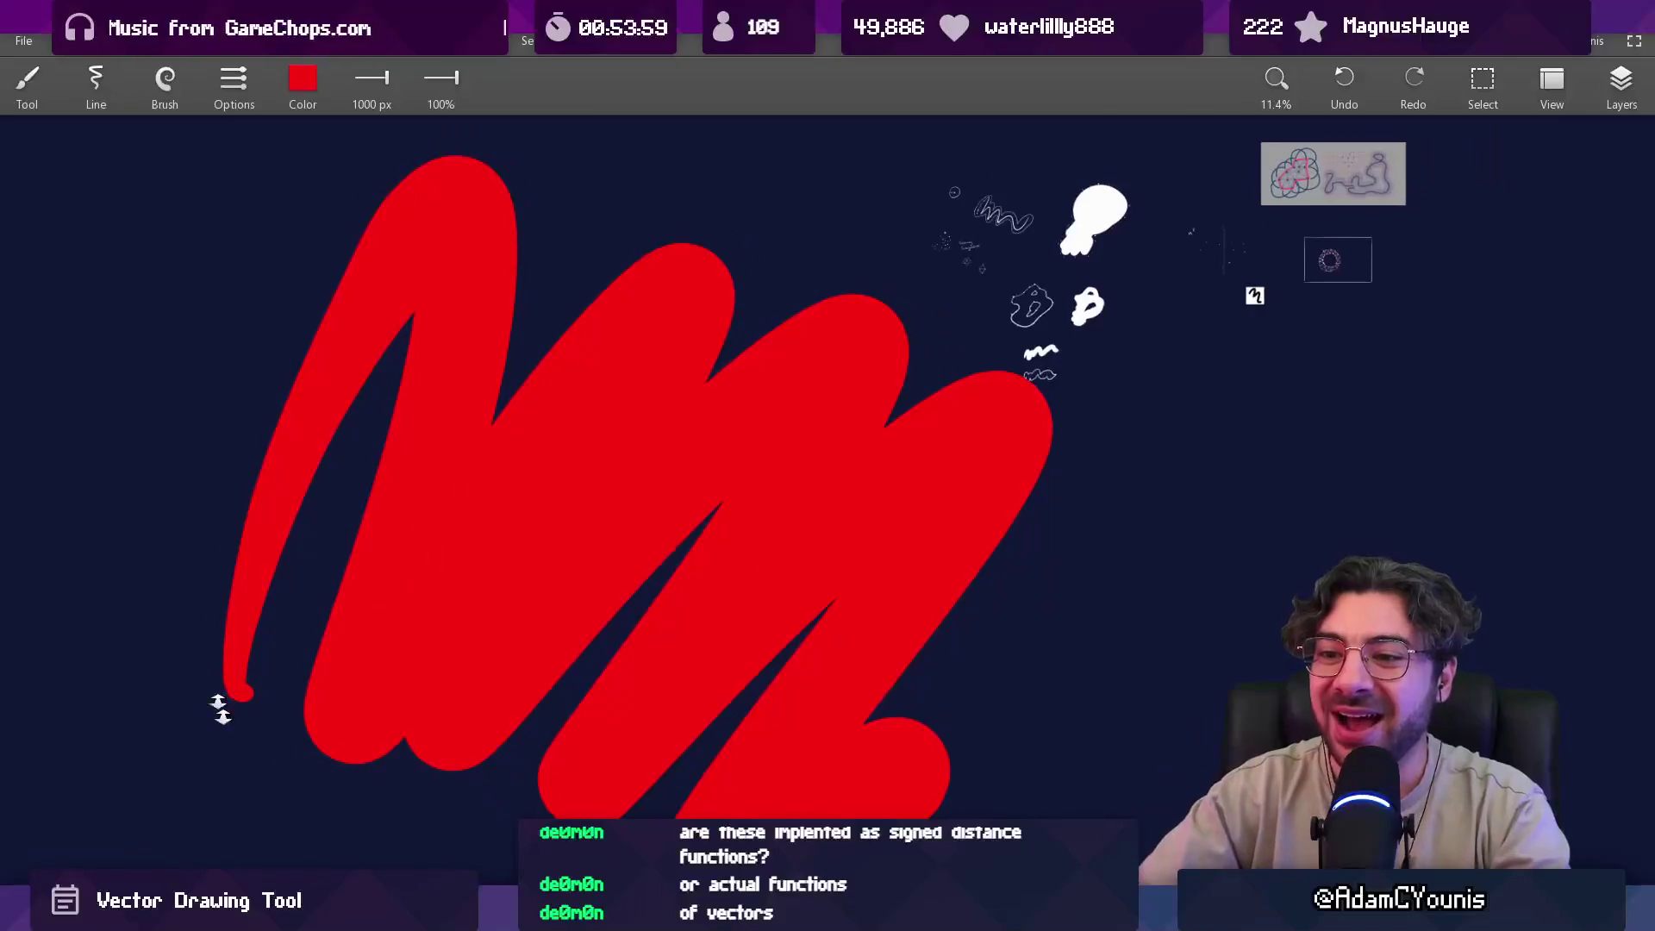
pyautogui.scroll(6, 214, 700)
pyautogui.scroll(-5, 418, 509)
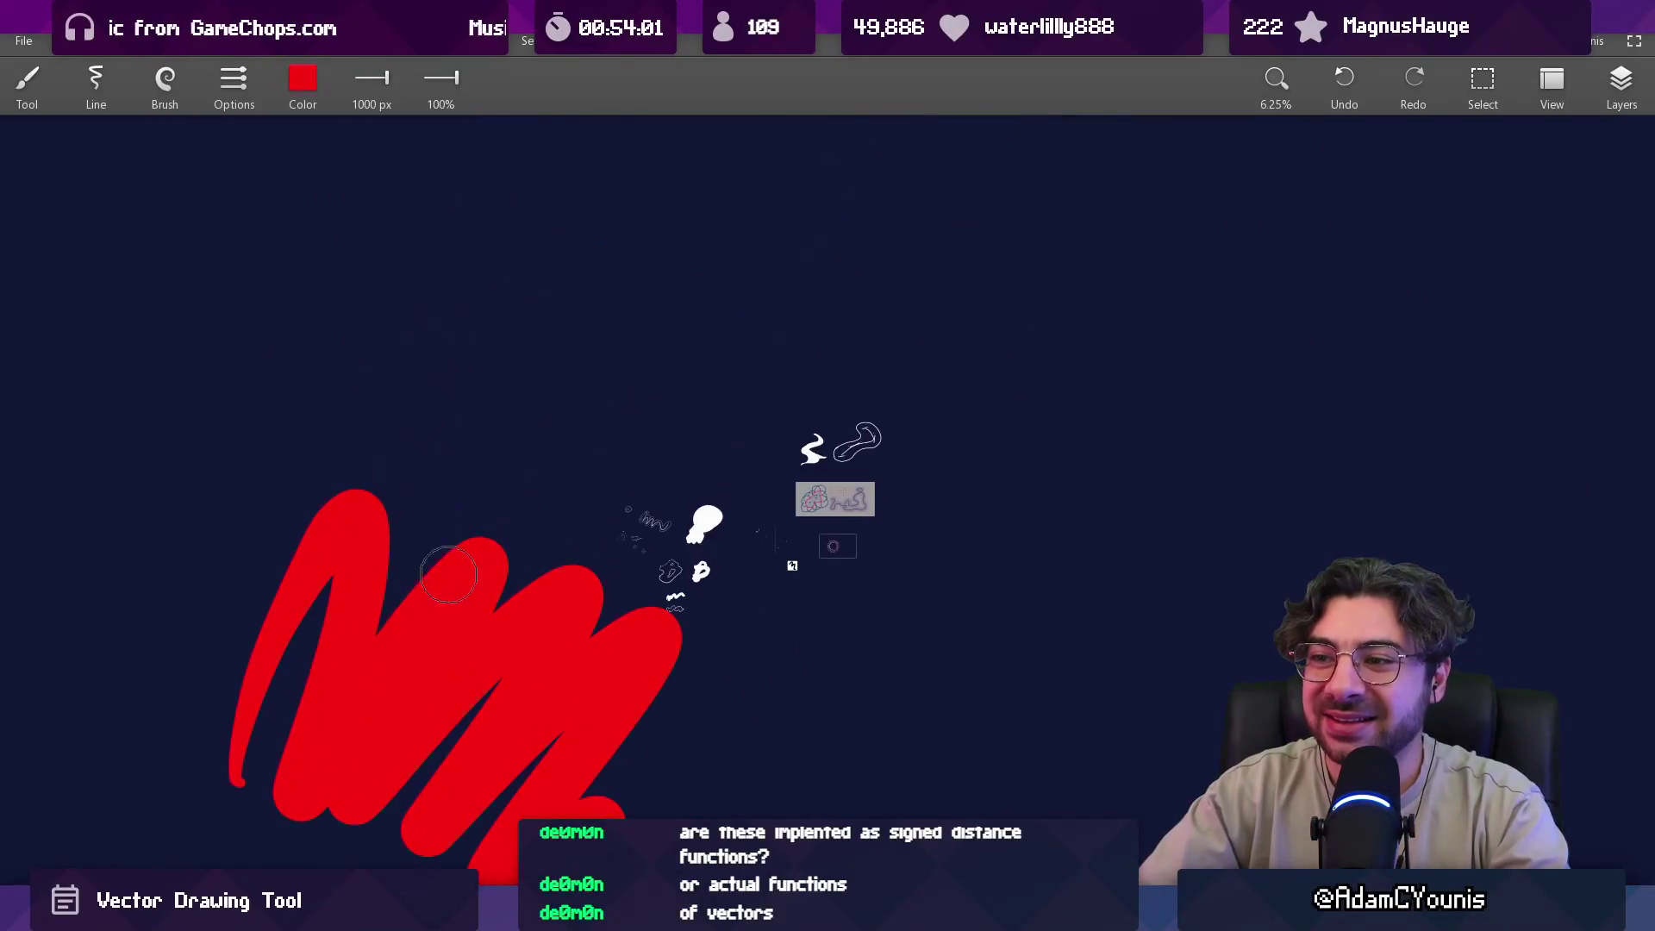
# Redraw a large red zigzag across the canvas, centre the small white sketches, and return to Flash.
pyautogui.hotkey('ctrl', 'z')
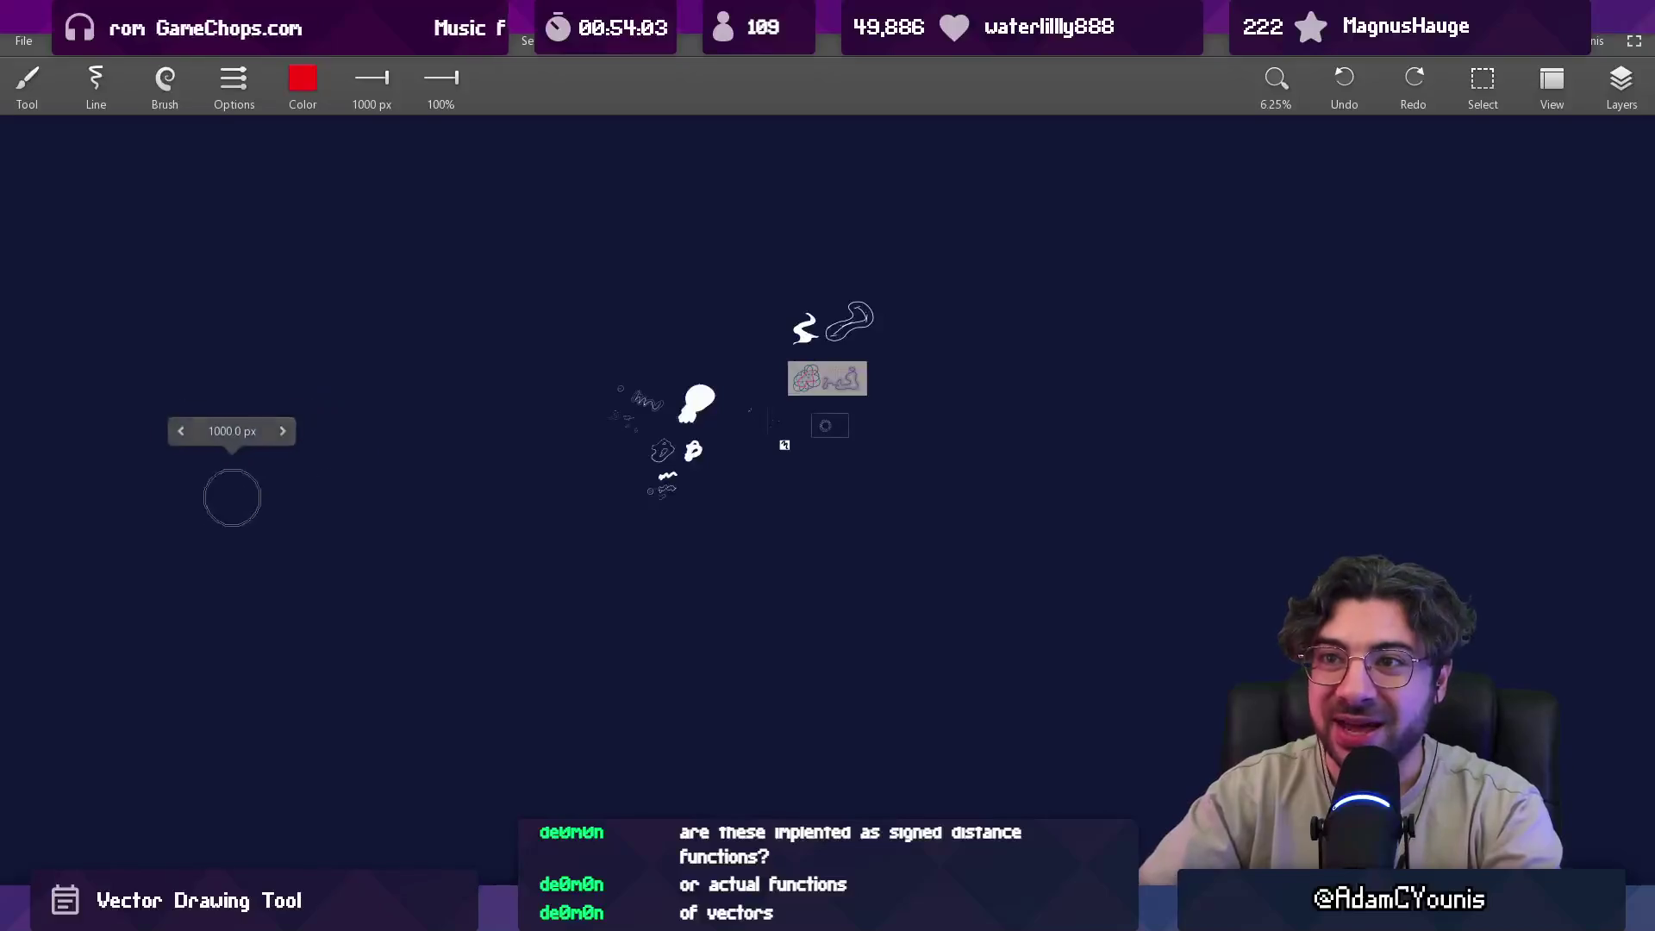
pyautogui.moveTo(203, 467)
pyautogui.mouseDown()
pyautogui.moveTo(462, 325)
pyautogui.moveTo(894, 658)
pyautogui.moveTo(1386, 288)
pyautogui.moveTo(1291, 517)
pyautogui.mouseUp()
pyautogui.scroll(5, 1321, 437)
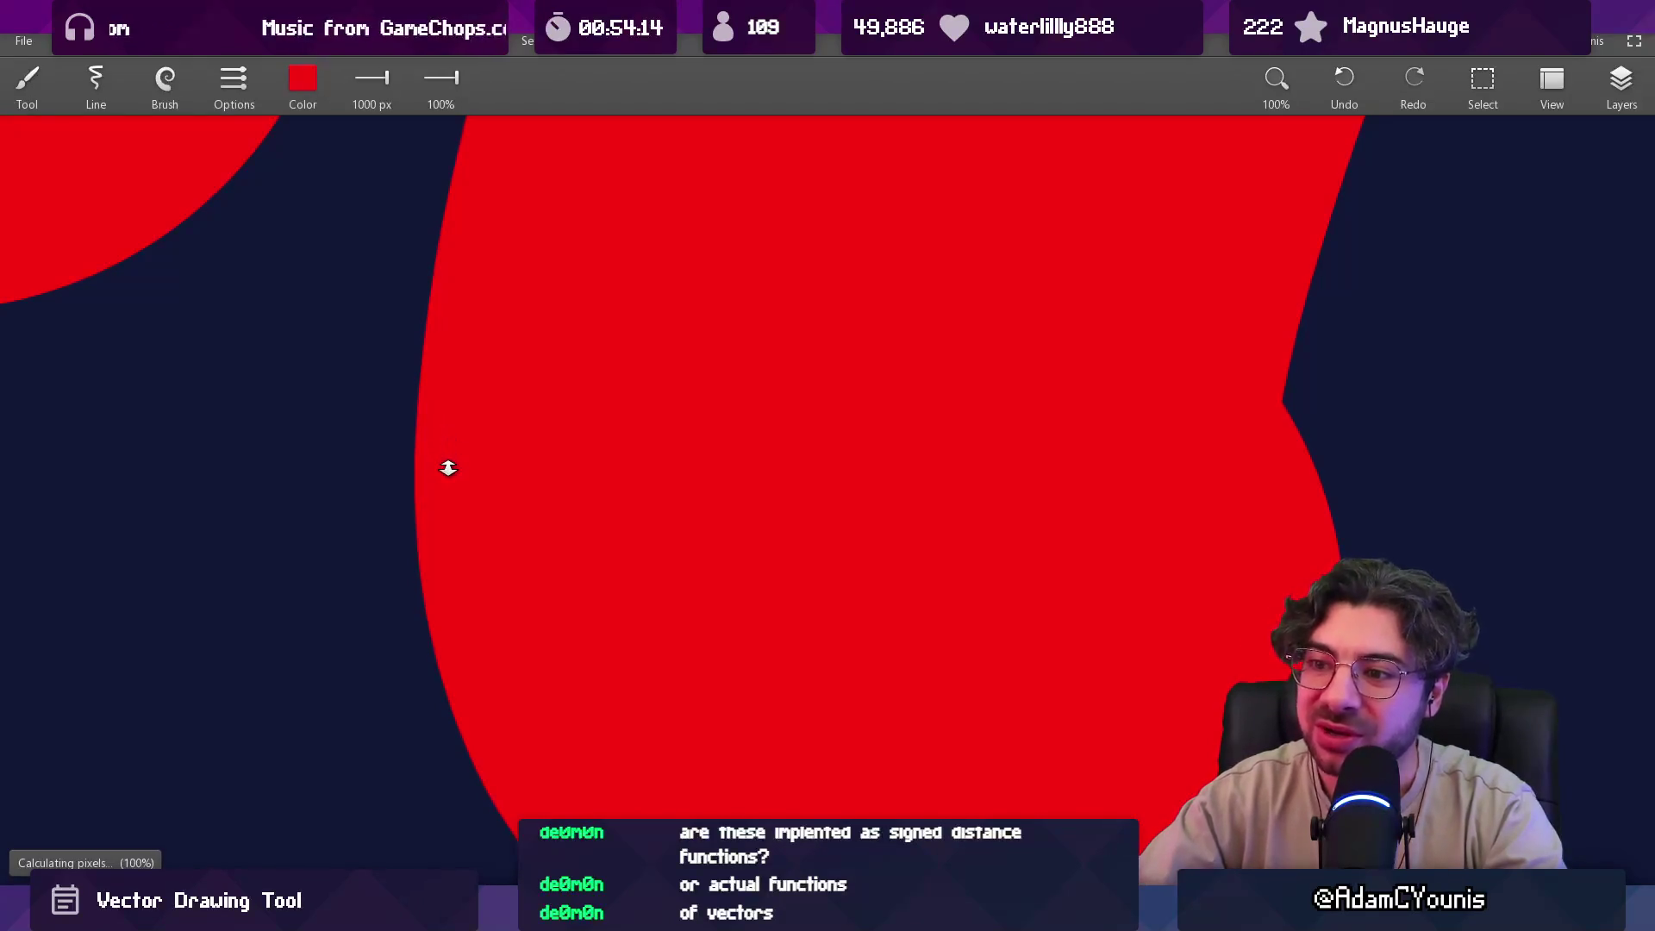
pyautogui.scroll(-4, 556, 444)
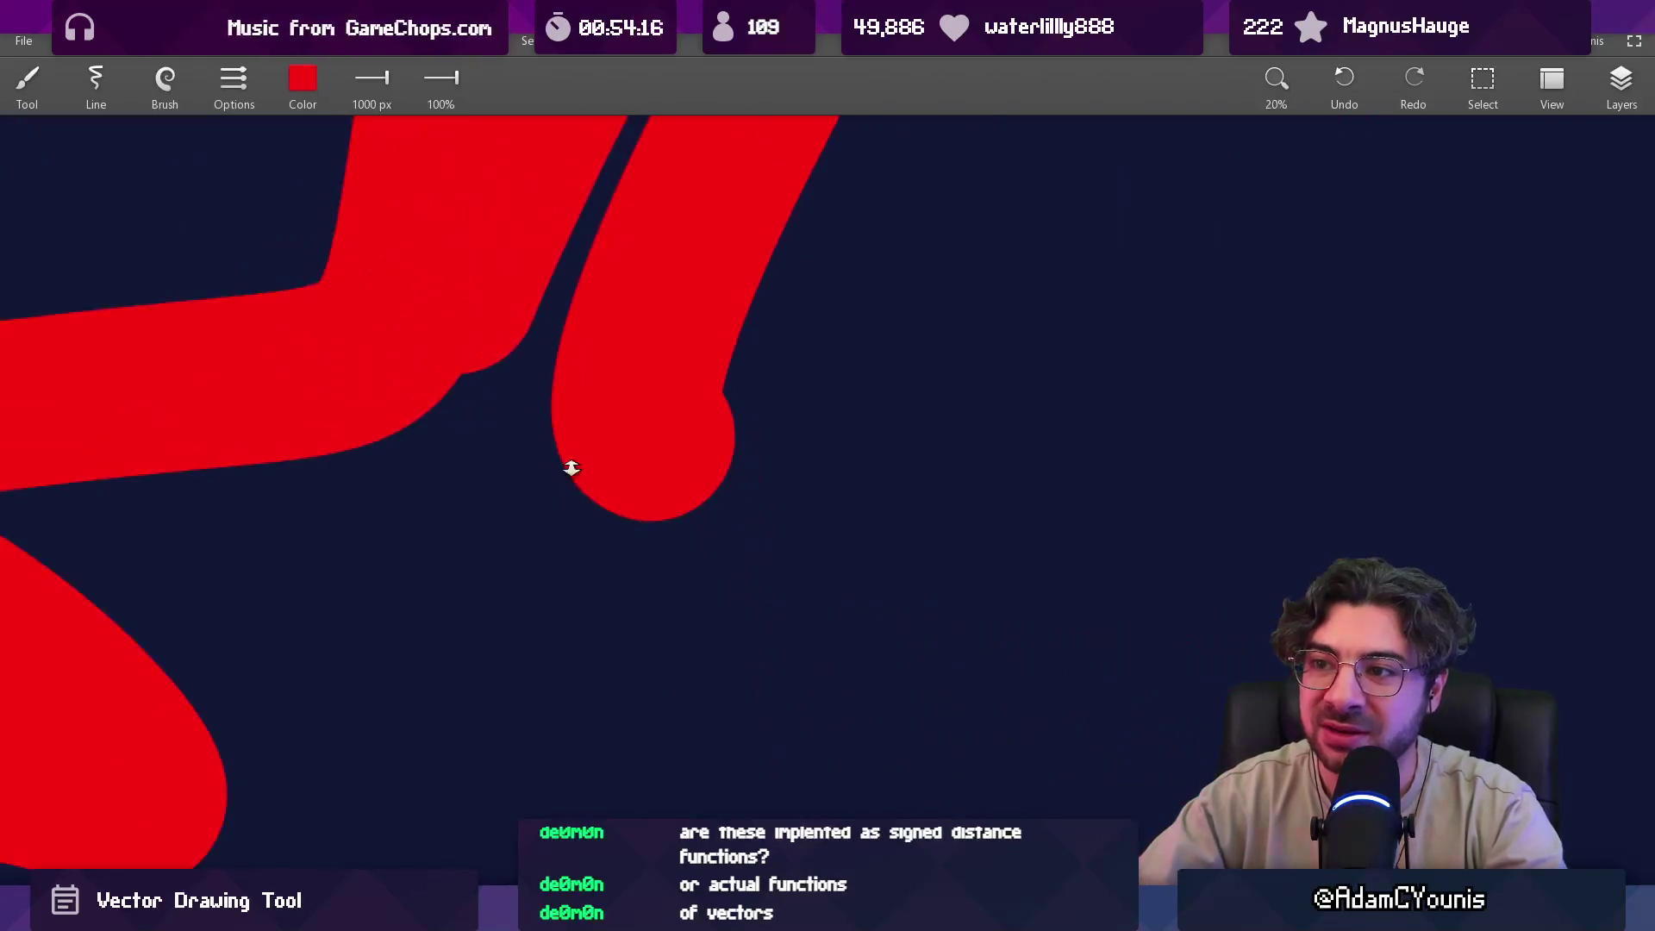
pyautogui.moveTo(578, 516)
pyautogui.mouseDown()
pyautogui.moveTo(911, 583)
pyautogui.moveTo(1187, 557)
pyautogui.moveTo(1143, 602)
pyautogui.mouseUp()
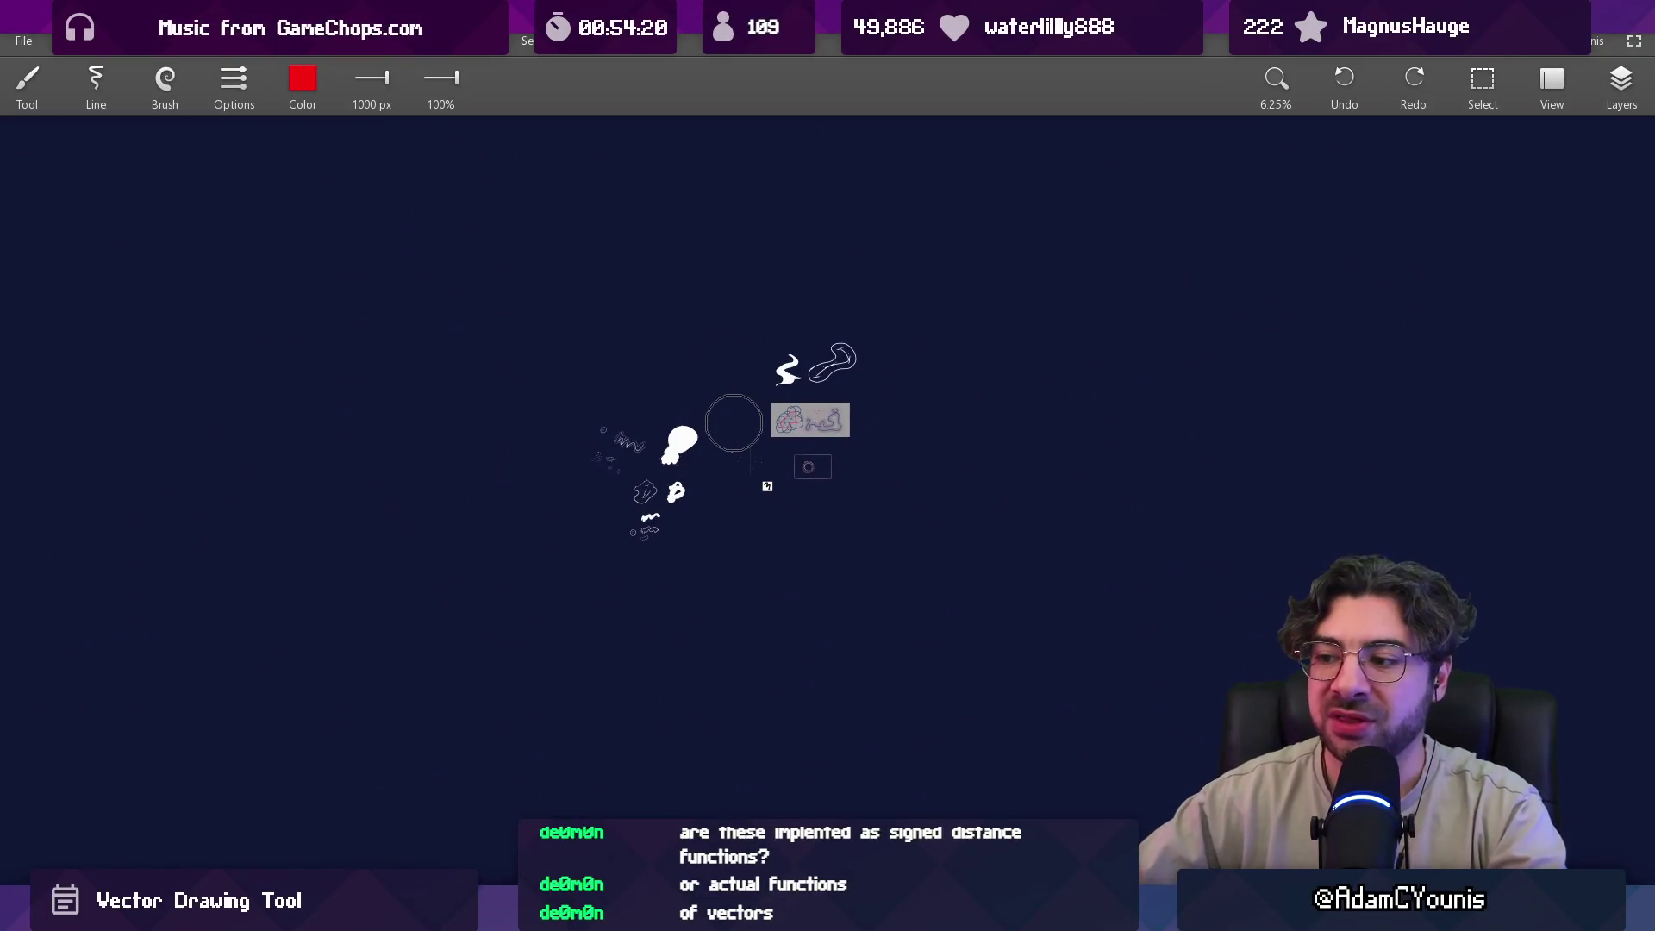
pyautogui.hotkey('alt', 'Tab')
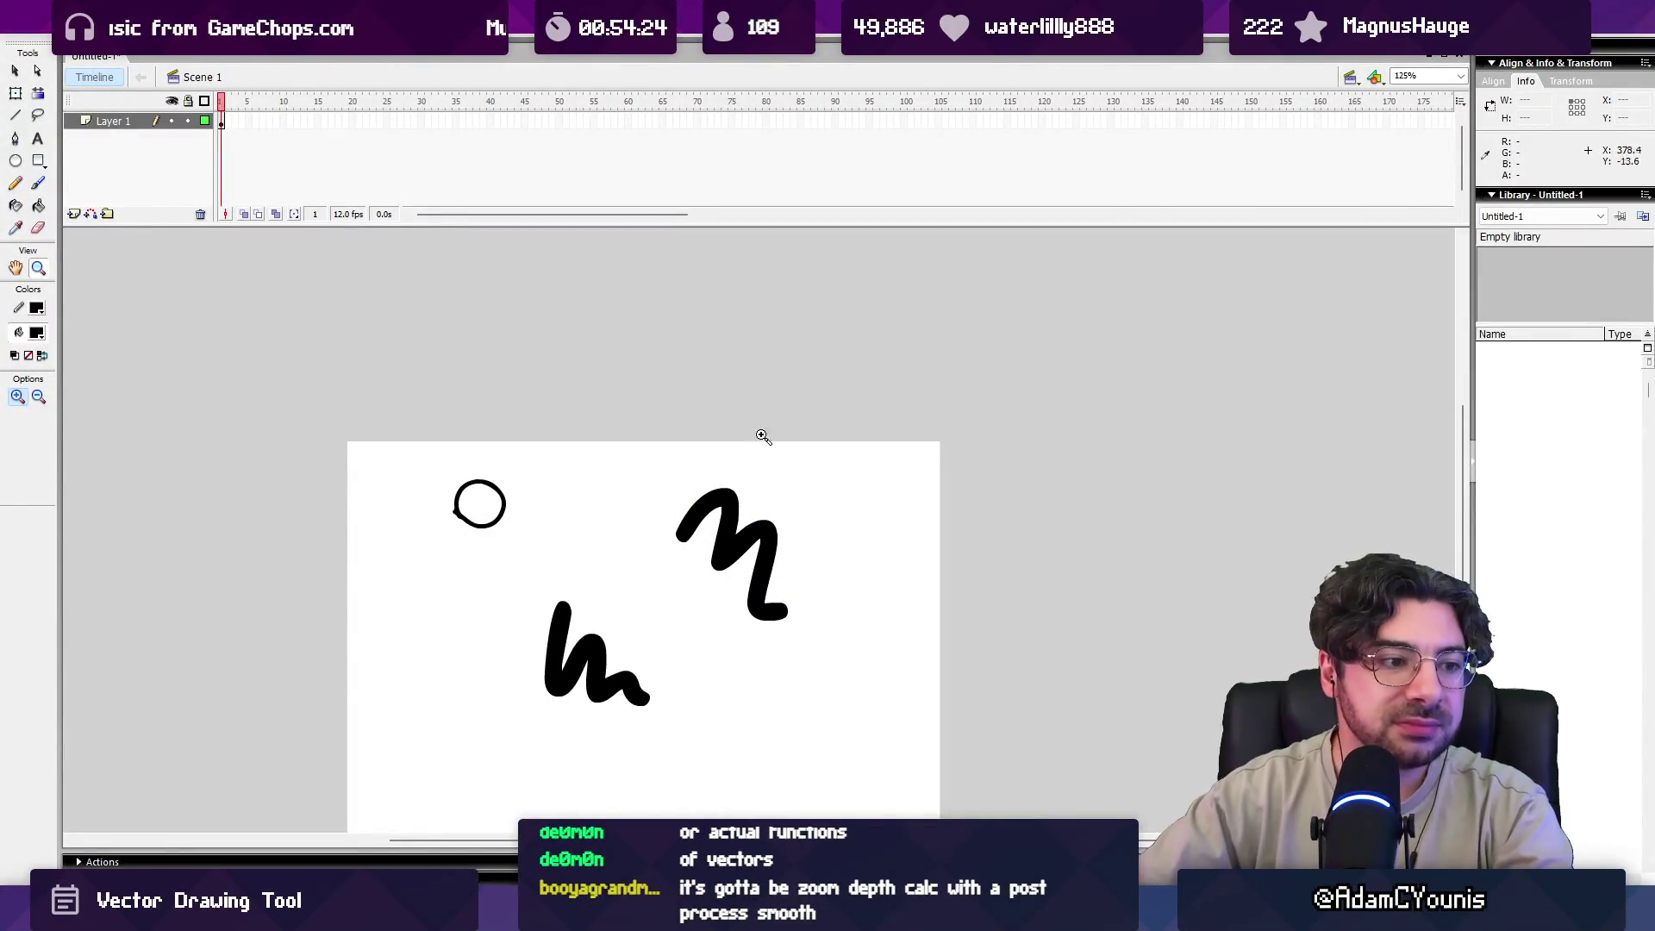
pyautogui.moveTo(780, 526); pyautogui.dragTo(739, 384)
pyautogui.press('b')
pyautogui.moveTo(634, 538)
pyautogui.mouseDown()
pyautogui.moveTo(690, 500)
pyautogui.moveTo(711, 603)
pyautogui.mouseUp()
pyautogui.hotkey('ctrl', 'z')
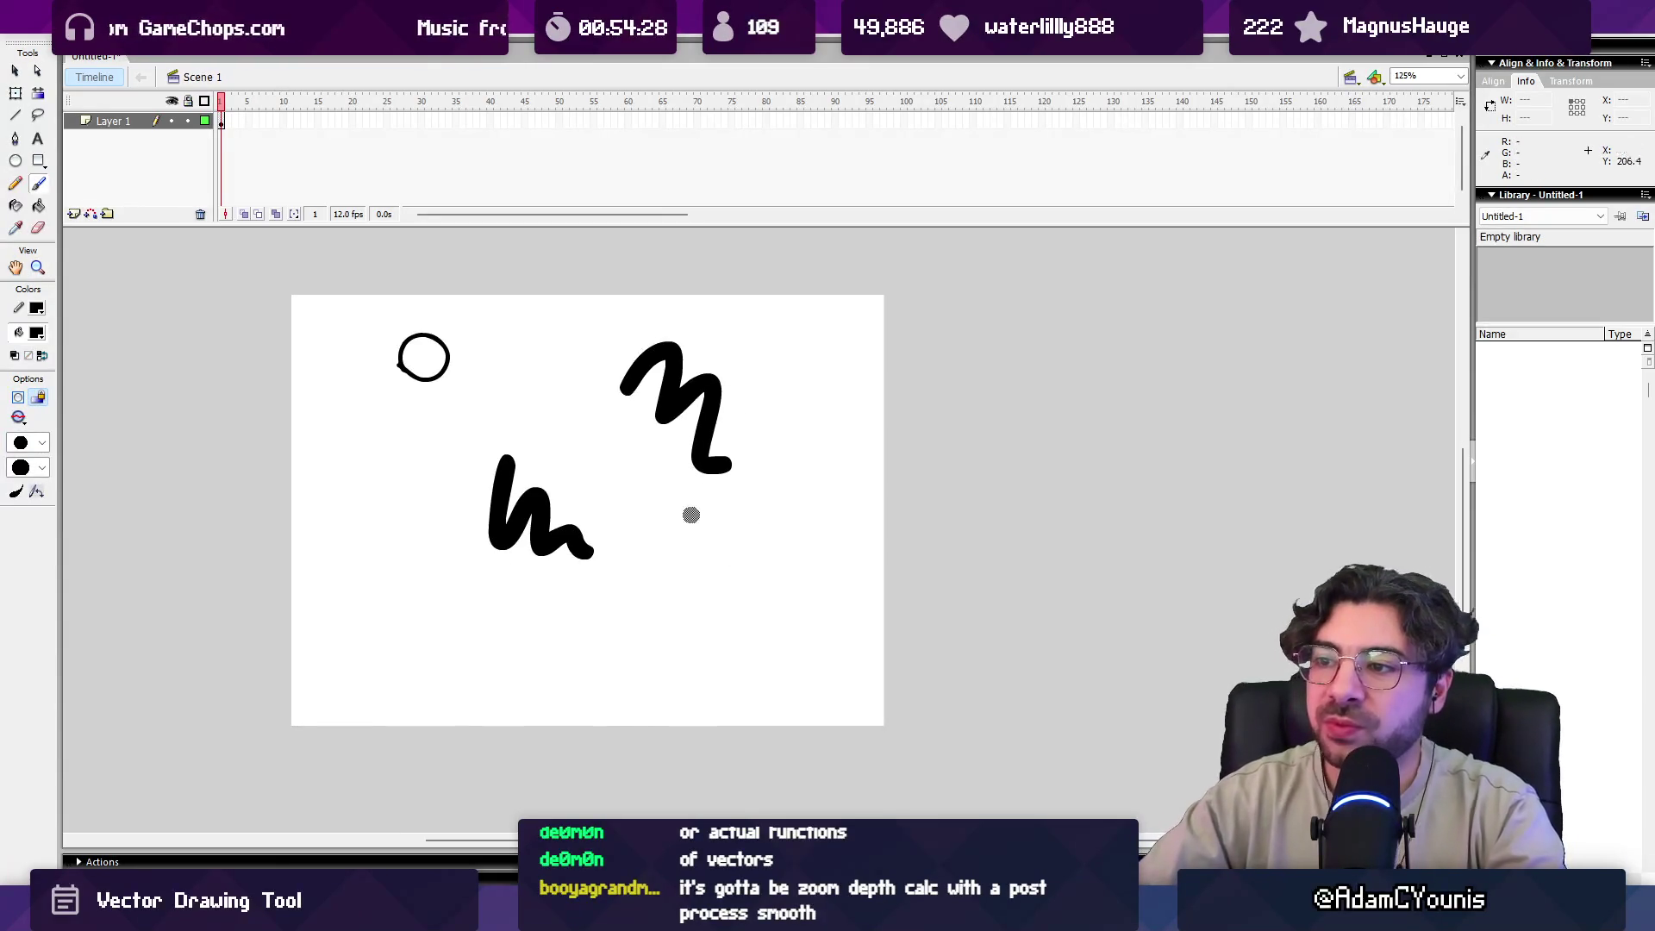
pyautogui.moveTo(396, 532); pyautogui.dragTo(451, 576)
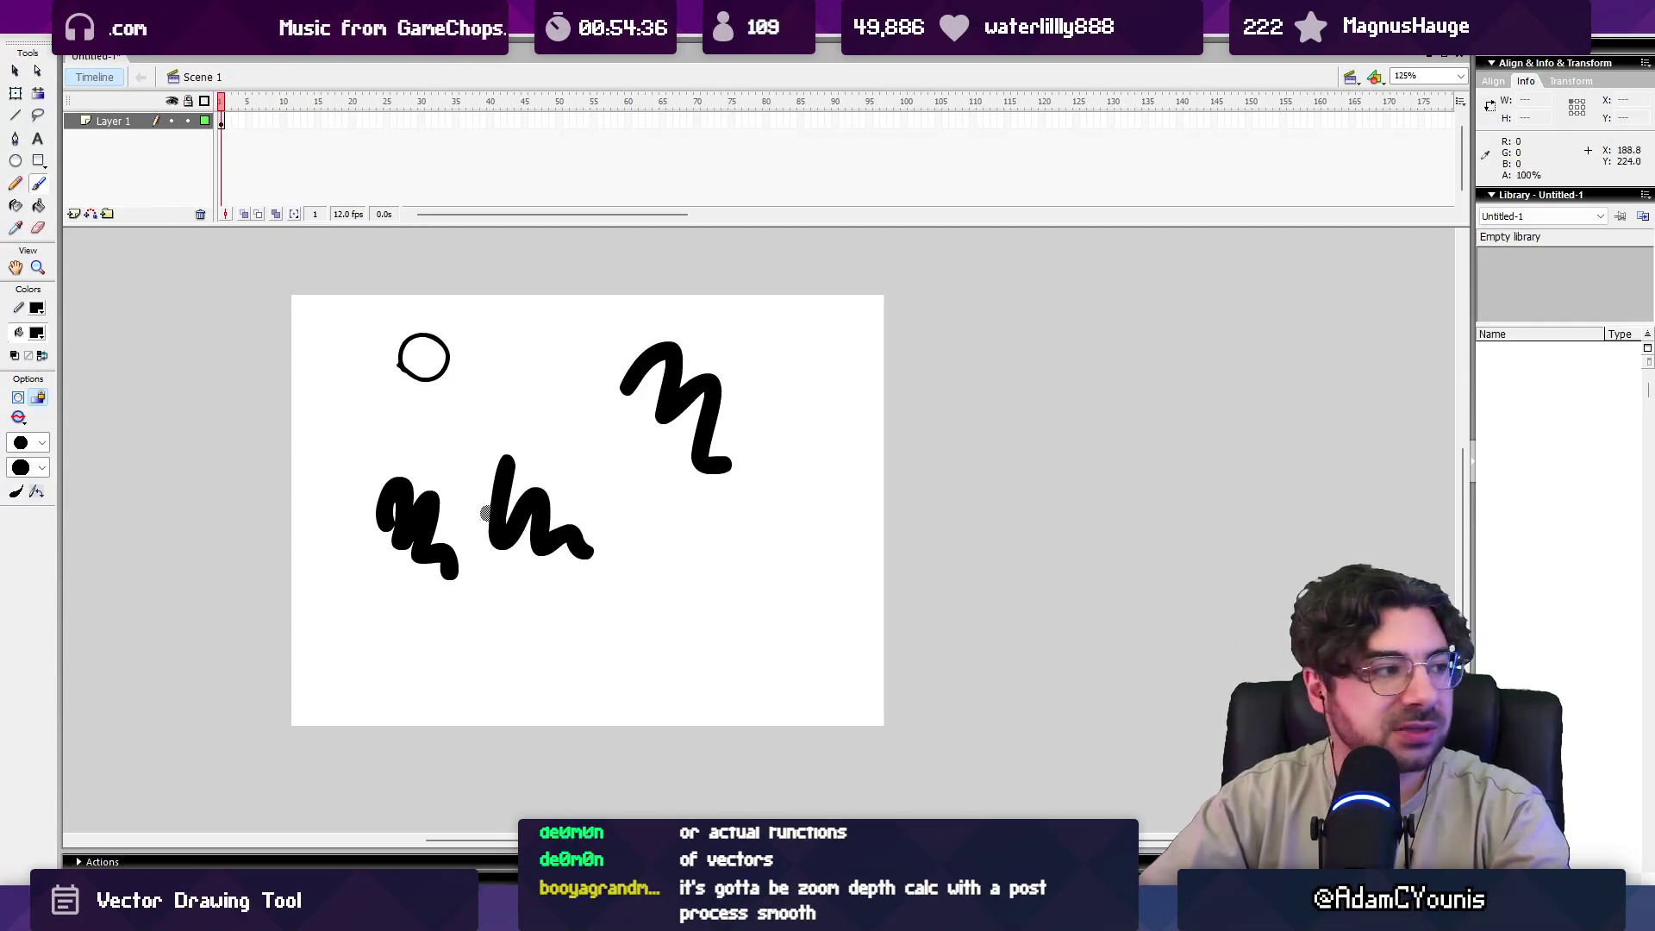
pyautogui.hotkey('ctrl', 'z')
pyautogui.moveTo(372, 494)
pyautogui.mouseDown()
pyautogui.moveTo(431, 458)
pyautogui.moveTo(534, 634)
pyautogui.mouseUp()
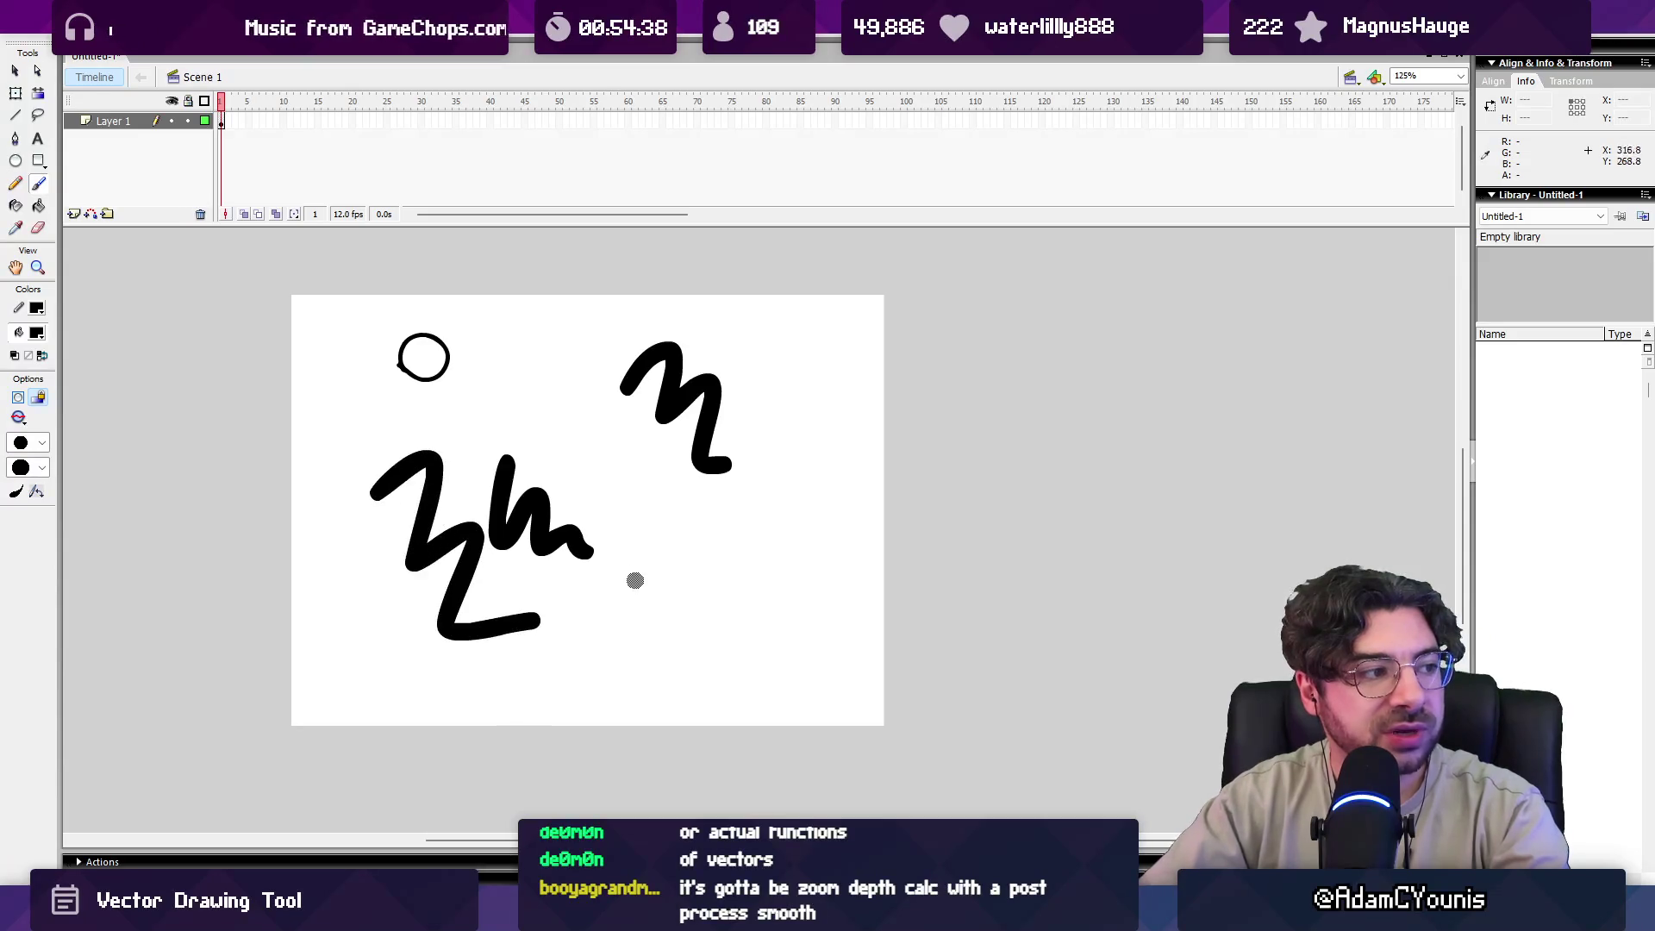
pyautogui.hotkey('ctrl', 'z')
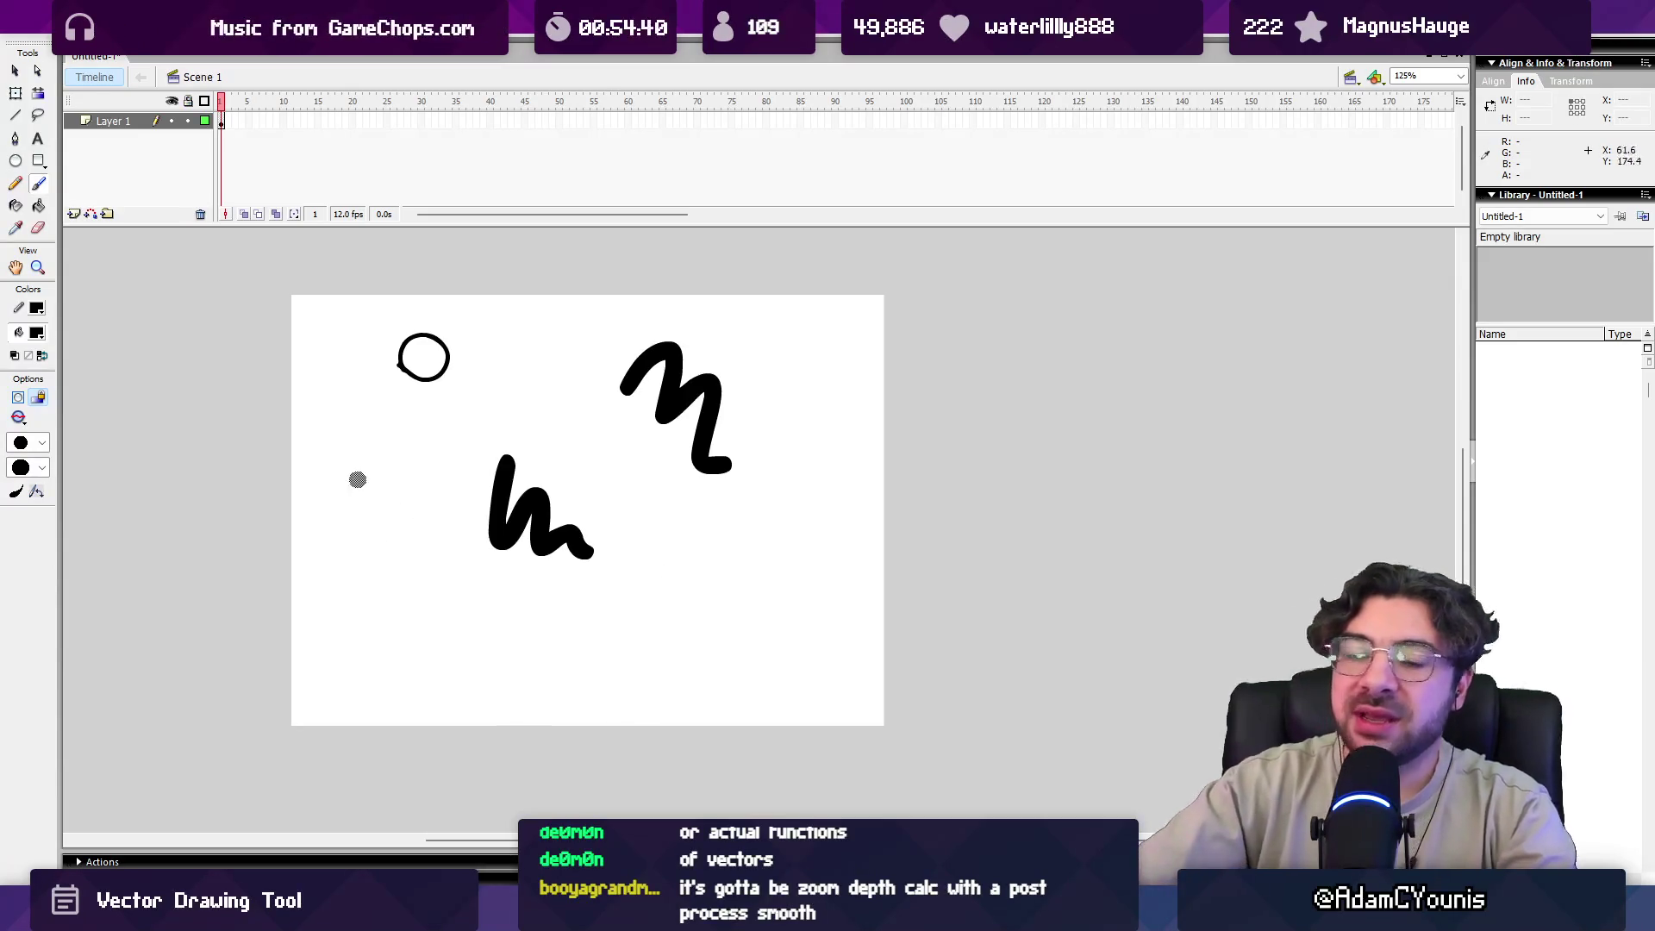
pyautogui.moveTo(327, 682)
pyautogui.mouseDown()
pyautogui.moveTo(362, 681)
pyautogui.moveTo(412, 633)
pyautogui.moveTo(336, 564)
pyautogui.moveTo(393, 534)
pyautogui.moveTo(326, 460)
pyautogui.moveTo(393, 435)
pyautogui.moveTo(448, 629)
pyautogui.moveTo(413, 686)
pyautogui.moveTo(427, 702)
pyautogui.moveTo(509, 660)
pyautogui.moveTo(509, 613)
pyautogui.moveTo(587, 703)
pyautogui.moveTo(647, 657)
pyautogui.moveTo(587, 616)
pyautogui.mouseUp()
pyautogui.moveTo(651, 572)
pyautogui.mouseDown()
pyautogui.moveTo(694, 709)
pyautogui.moveTo(781, 634)
pyautogui.moveTo(714, 591)
pyautogui.moveTo(655, 517)
pyautogui.moveTo(752, 528)
pyautogui.moveTo(823, 608)
pyautogui.moveTo(819, 638)
pyautogui.moveTo(720, 724)
pyautogui.moveTo(858, 651)
pyautogui.moveTo(852, 520)
pyautogui.moveTo(789, 457)
pyautogui.moveTo(824, 388)
pyautogui.moveTo(751, 367)
pyautogui.moveTo(700, 312)
pyautogui.moveTo(569, 388)
pyautogui.moveTo(643, 470)
pyautogui.moveTo(595, 531)
pyautogui.moveTo(543, 444)
pyautogui.moveTo(466, 496)
pyautogui.moveTo(564, 556)
pyautogui.moveTo(522, 587)
pyautogui.moveTo(448, 528)
pyautogui.moveTo(446, 466)
pyautogui.moveTo(465, 393)
pyautogui.moveTo(552, 350)
pyautogui.moveTo(344, 384)
pyautogui.moveTo(310, 431)
pyautogui.mouseUp()
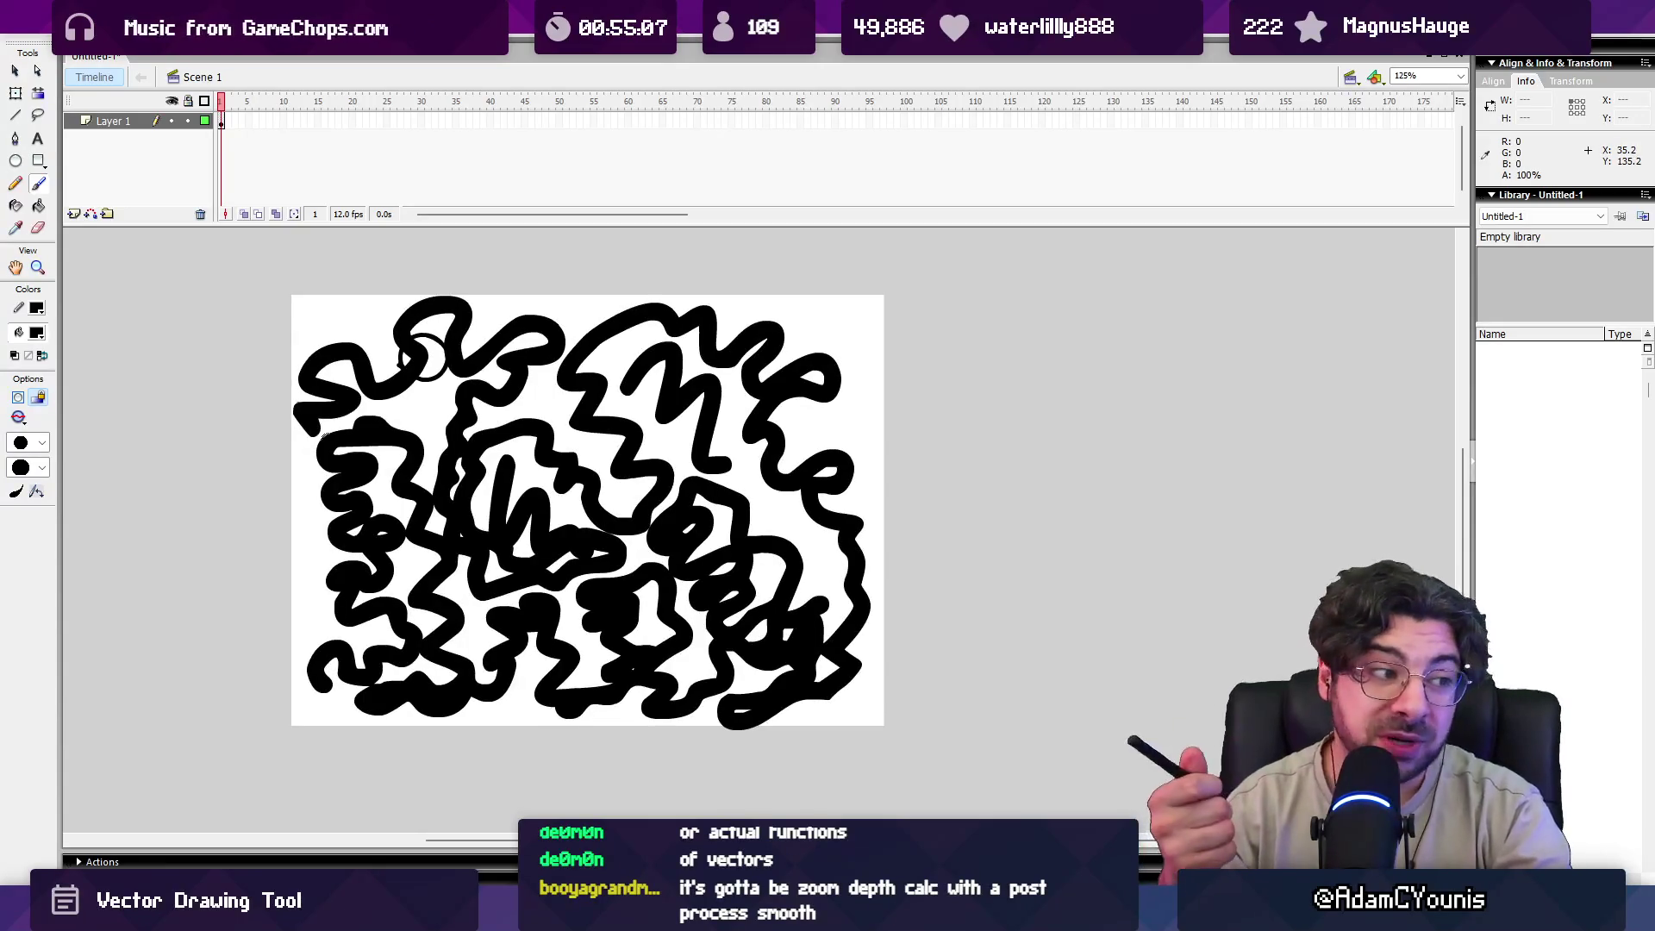
pyautogui.hotkey('ctrl', 'z')
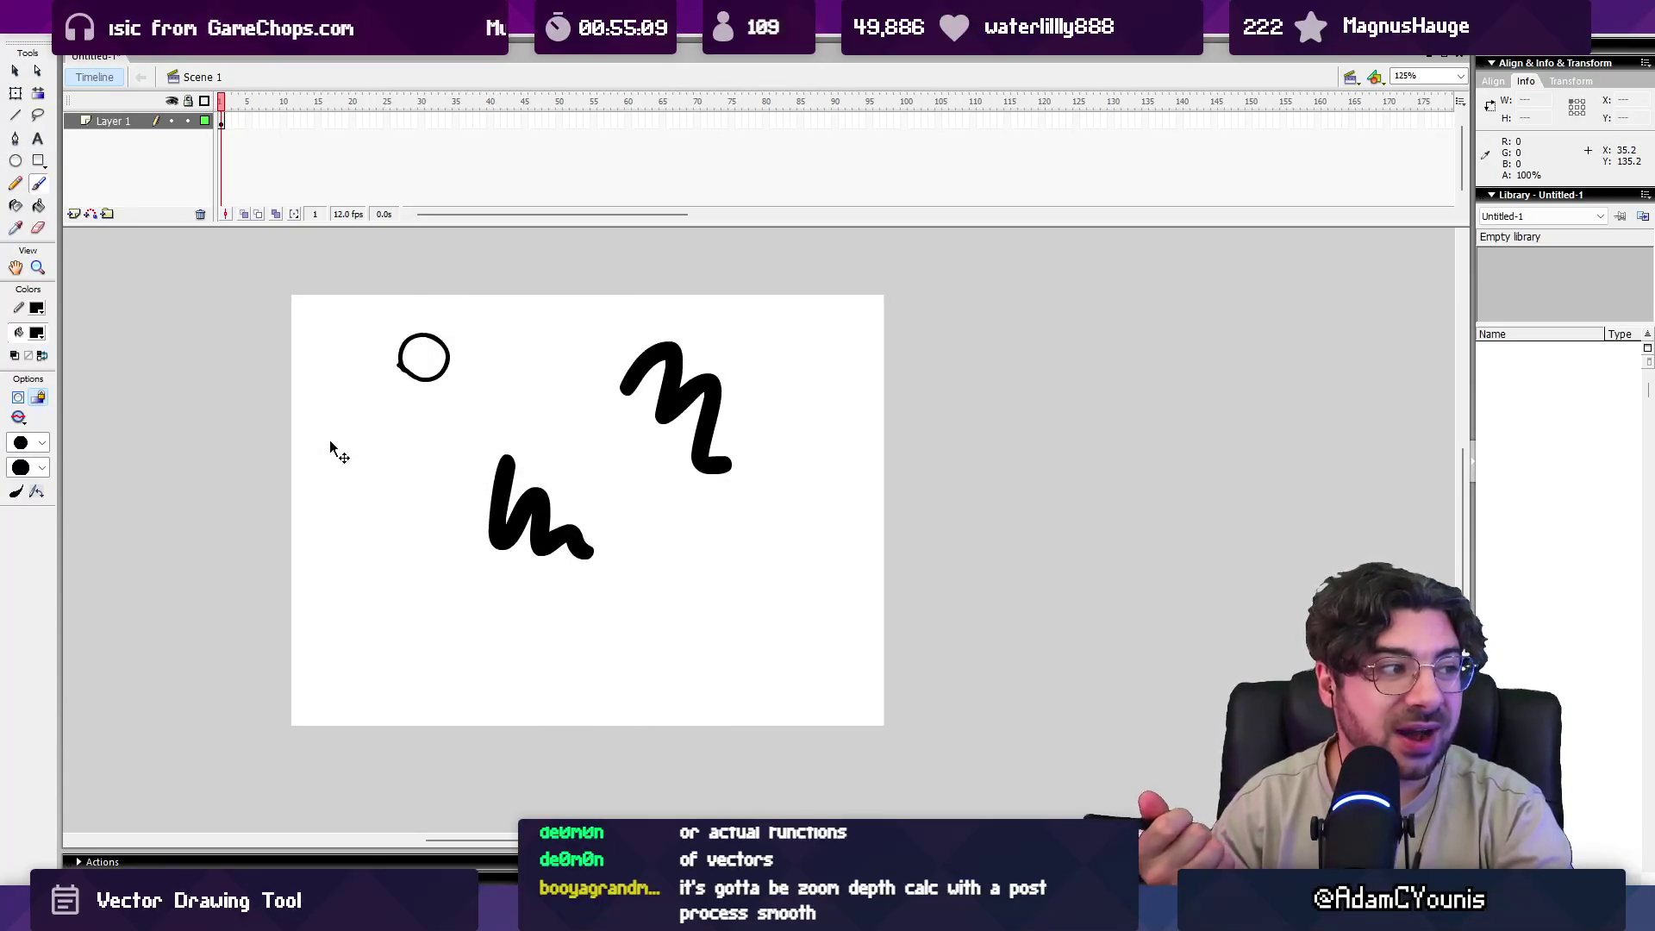
# Blank the stage, zoom to 250%, scribble looping black test strokes, then delete them all.
pyautogui.hotkey('ctrl', 'z')
pyautogui.hotkey('ctrl', 'z')
pyautogui.hotkey('ctrl', 'z')
pyautogui.press('z')
pyautogui.click(396, 665)
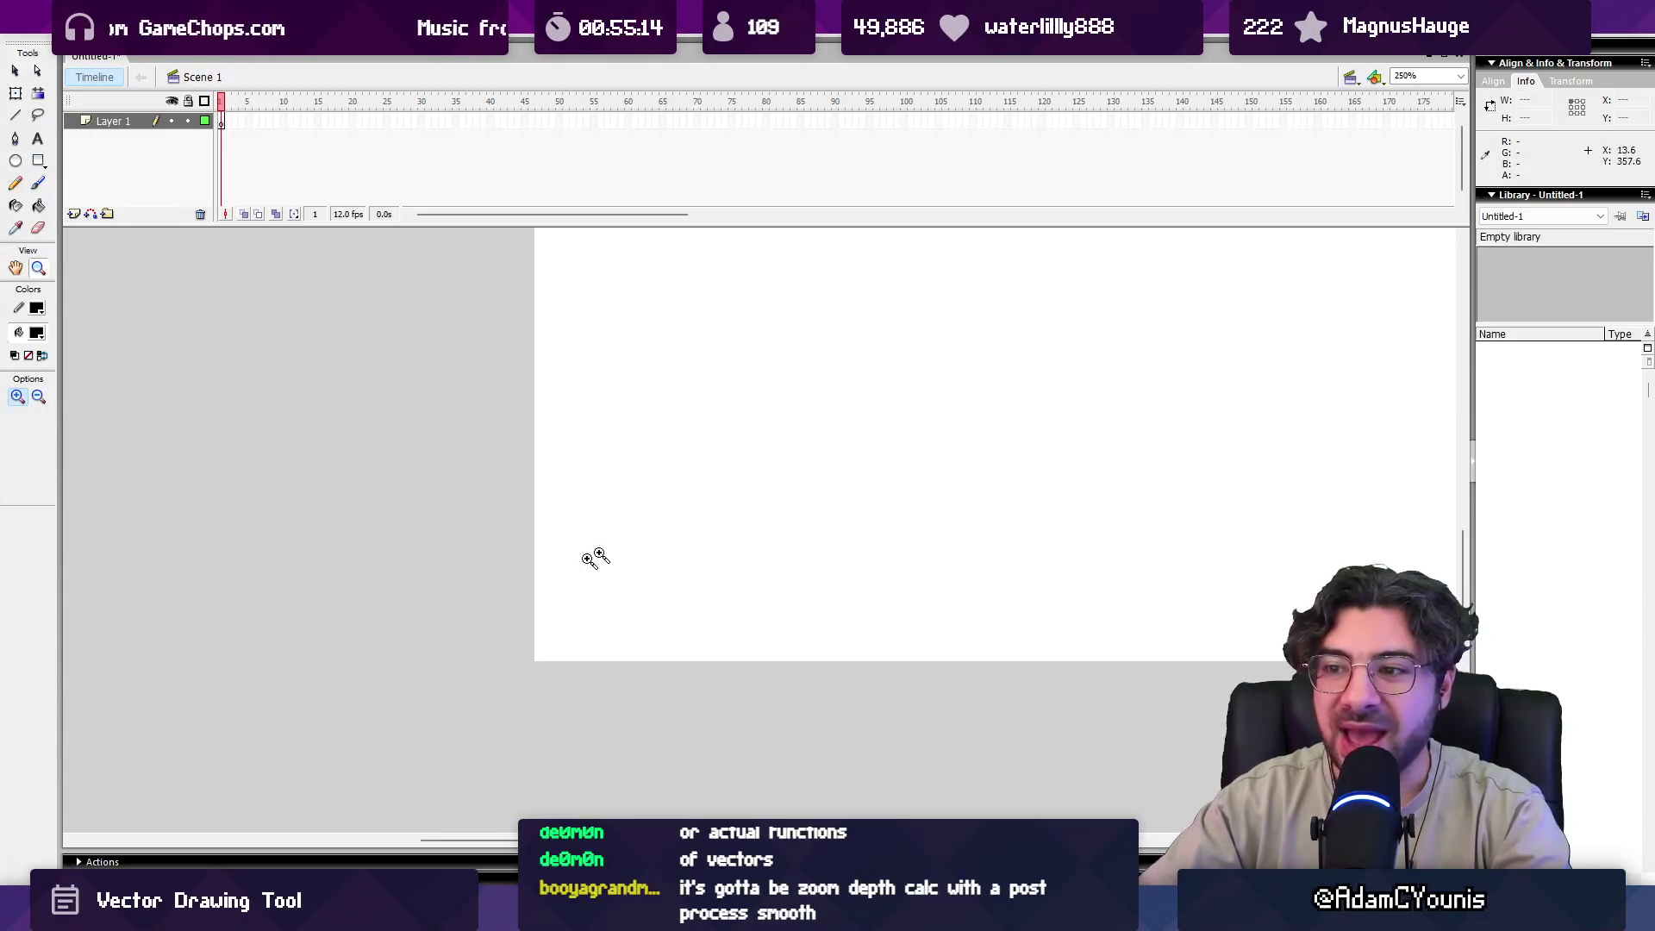
pyautogui.press('b')
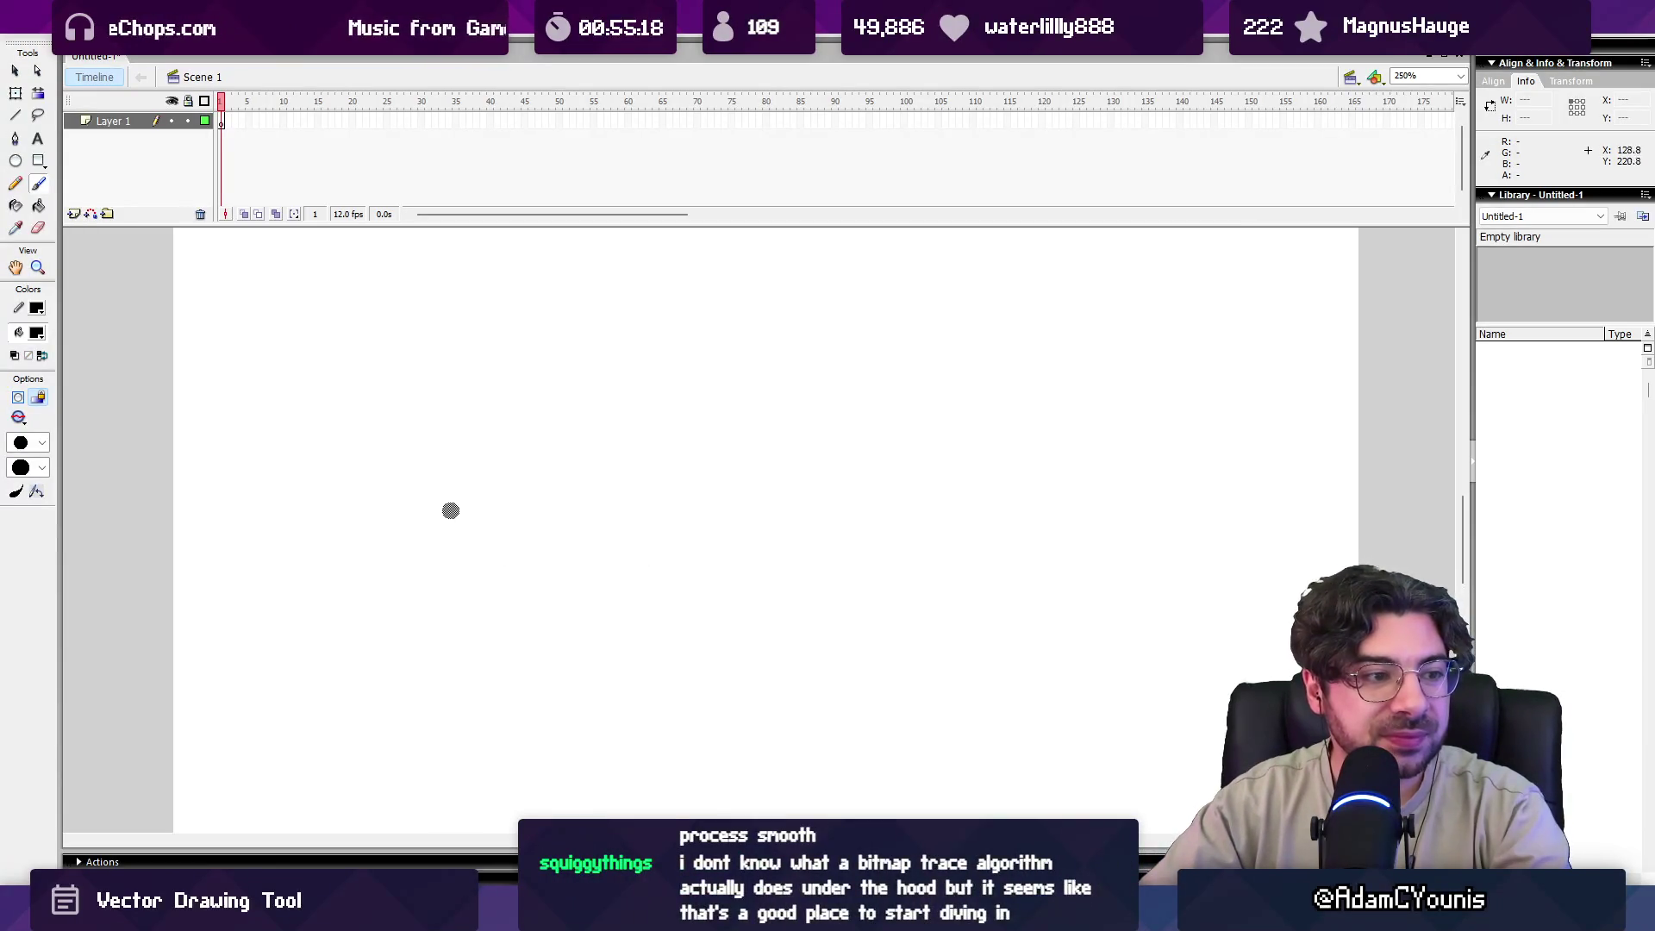
pyautogui.moveTo(444, 516)
pyautogui.mouseDown()
pyautogui.moveTo(446, 550)
pyautogui.moveTo(545, 636)
pyautogui.moveTo(659, 591)
pyautogui.moveTo(811, 581)
pyautogui.moveTo(802, 669)
pyautogui.moveTo(587, 718)
pyautogui.moveTo(451, 639)
pyautogui.moveTo(372, 677)
pyautogui.moveTo(344, 500)
pyautogui.moveTo(382, 414)
pyautogui.moveTo(522, 396)
pyautogui.moveTo(595, 483)
pyautogui.moveTo(725, 466)
pyautogui.moveTo(892, 582)
pyautogui.moveTo(871, 716)
pyautogui.moveTo(972, 569)
pyautogui.moveTo(963, 424)
pyautogui.moveTo(539, 371)
pyautogui.moveTo(425, 306)
pyautogui.moveTo(271, 405)
pyautogui.moveTo(241, 654)
pyautogui.moveTo(365, 764)
pyautogui.moveTo(852, 776)
pyautogui.moveTo(955, 752)
pyautogui.moveTo(1057, 705)
pyautogui.moveTo(1203, 542)
pyautogui.moveTo(1136, 461)
pyautogui.moveTo(1091, 328)
pyautogui.moveTo(1022, 288)
pyautogui.moveTo(914, 345)
pyautogui.moveTo(857, 284)
pyautogui.moveTo(470, 252)
pyautogui.moveTo(240, 280)
pyautogui.moveTo(203, 441)
pyautogui.moveTo(225, 716)
pyautogui.moveTo(280, 810)
pyautogui.moveTo(875, 795)
pyautogui.moveTo(1186, 755)
pyautogui.mouseUp()
pyautogui.moveTo(1276, 552)
pyautogui.mouseDown()
pyautogui.moveTo(1246, 375)
pyautogui.moveTo(1172, 371)
pyautogui.moveTo(1204, 480)
pyautogui.moveTo(1190, 690)
pyautogui.moveTo(1082, 763)
pyautogui.moveTo(1112, 582)
pyautogui.moveTo(983, 638)
pyautogui.moveTo(863, 625)
pyautogui.moveTo(684, 658)
pyautogui.moveTo(521, 564)
pyautogui.moveTo(410, 638)
pyautogui.moveTo(431, 780)
pyautogui.moveTo(508, 517)
pyautogui.mouseUp()
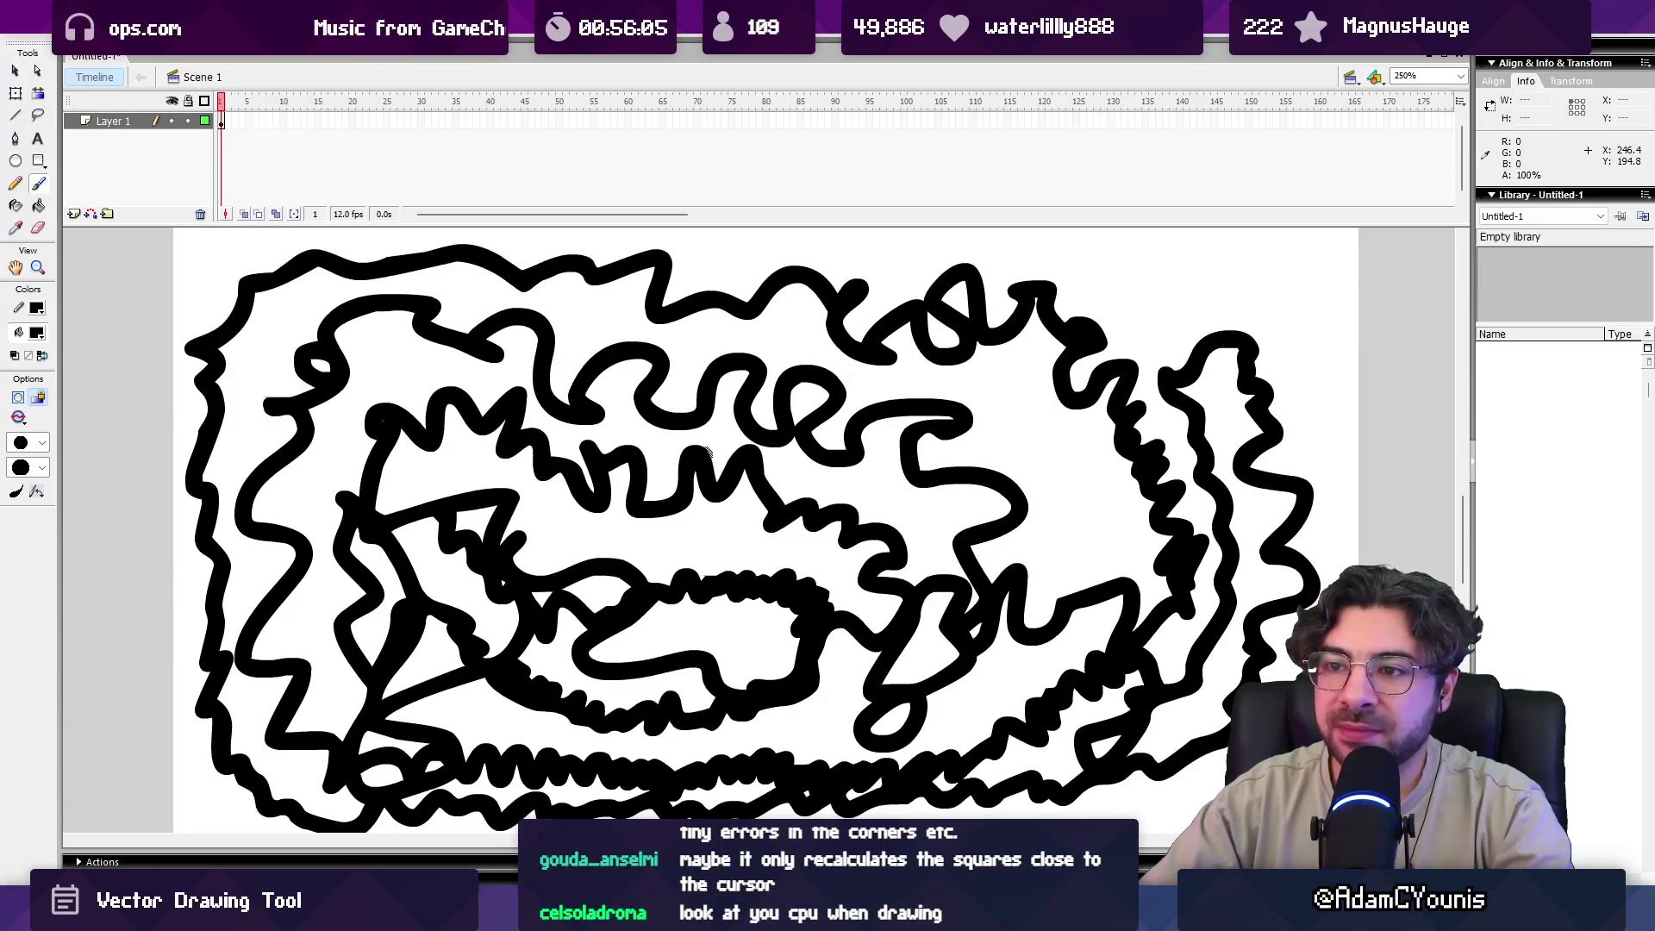
pyautogui.hotkey('ctrl', 'a')
pyautogui.press('Delete')
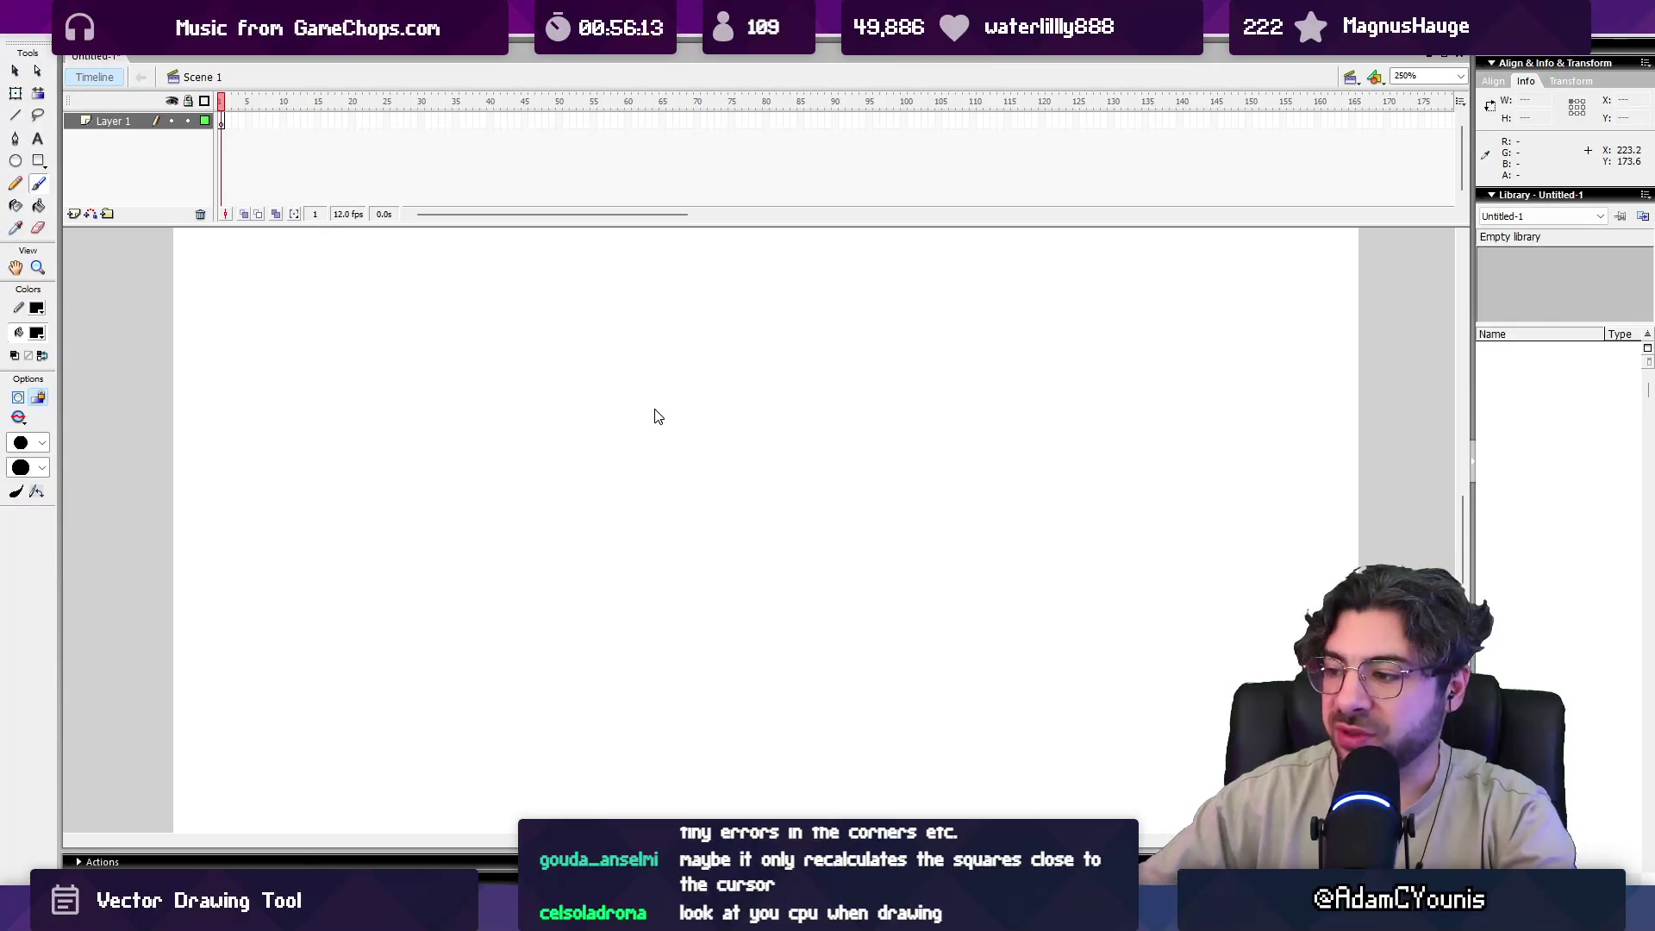
# Open Impasto.pde in the code editor, run the sketch, and begin a dotted freehand outline.
pyautogui.hotkey('alt', 'Tab')
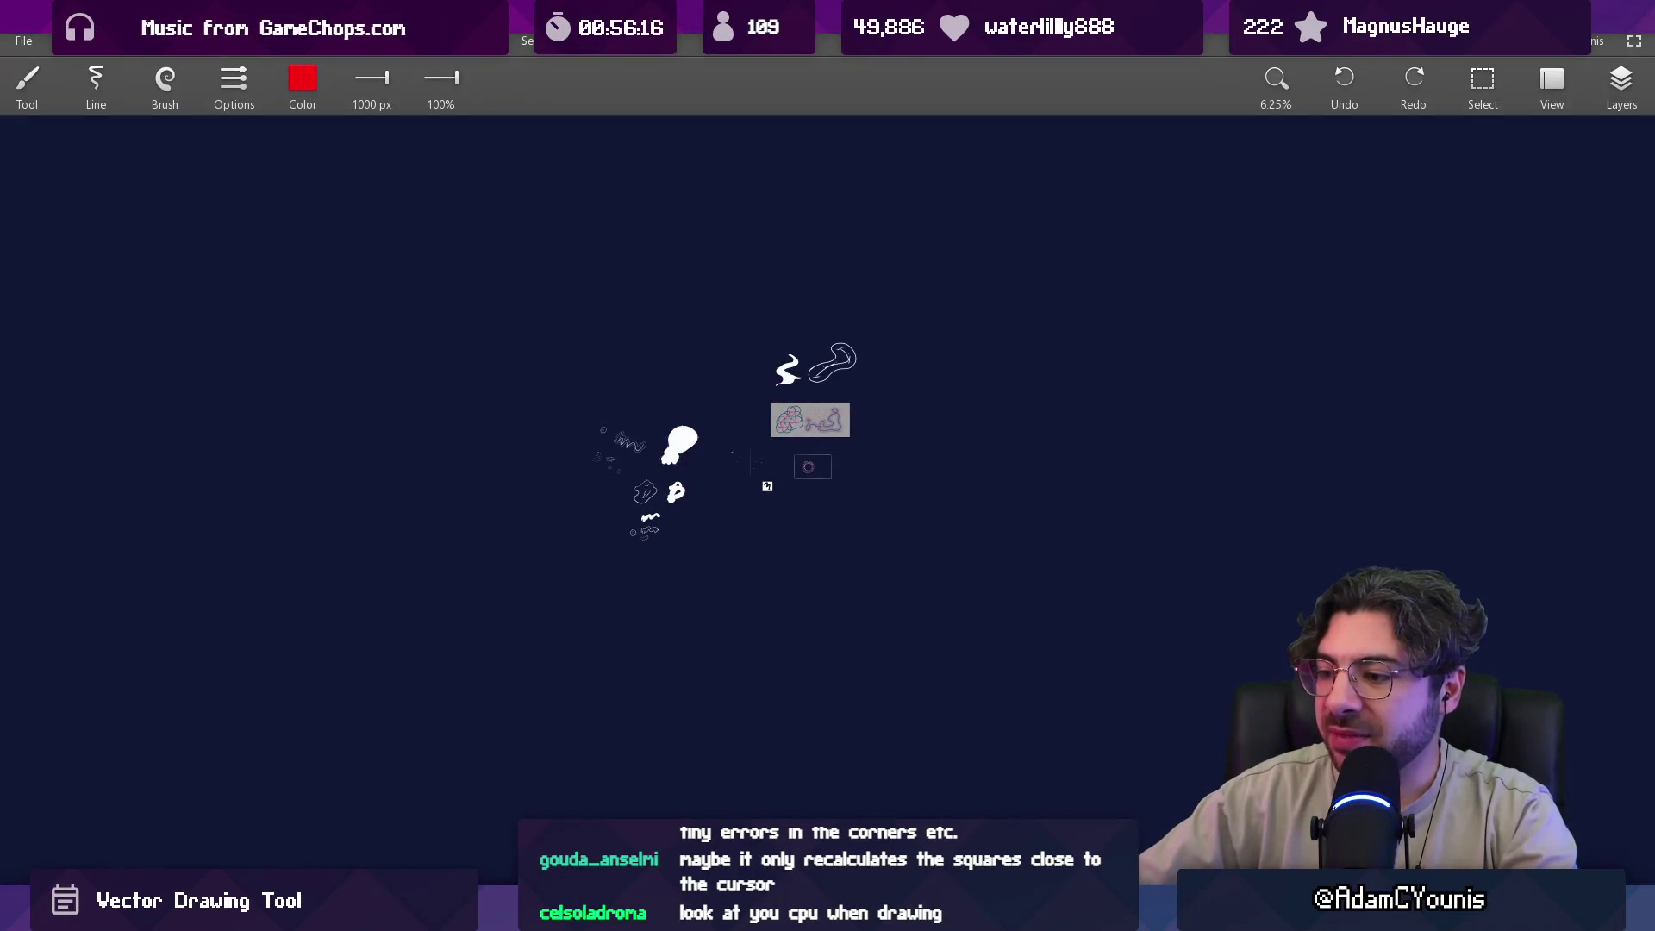
pyautogui.hotkey('alt', 'Tab')
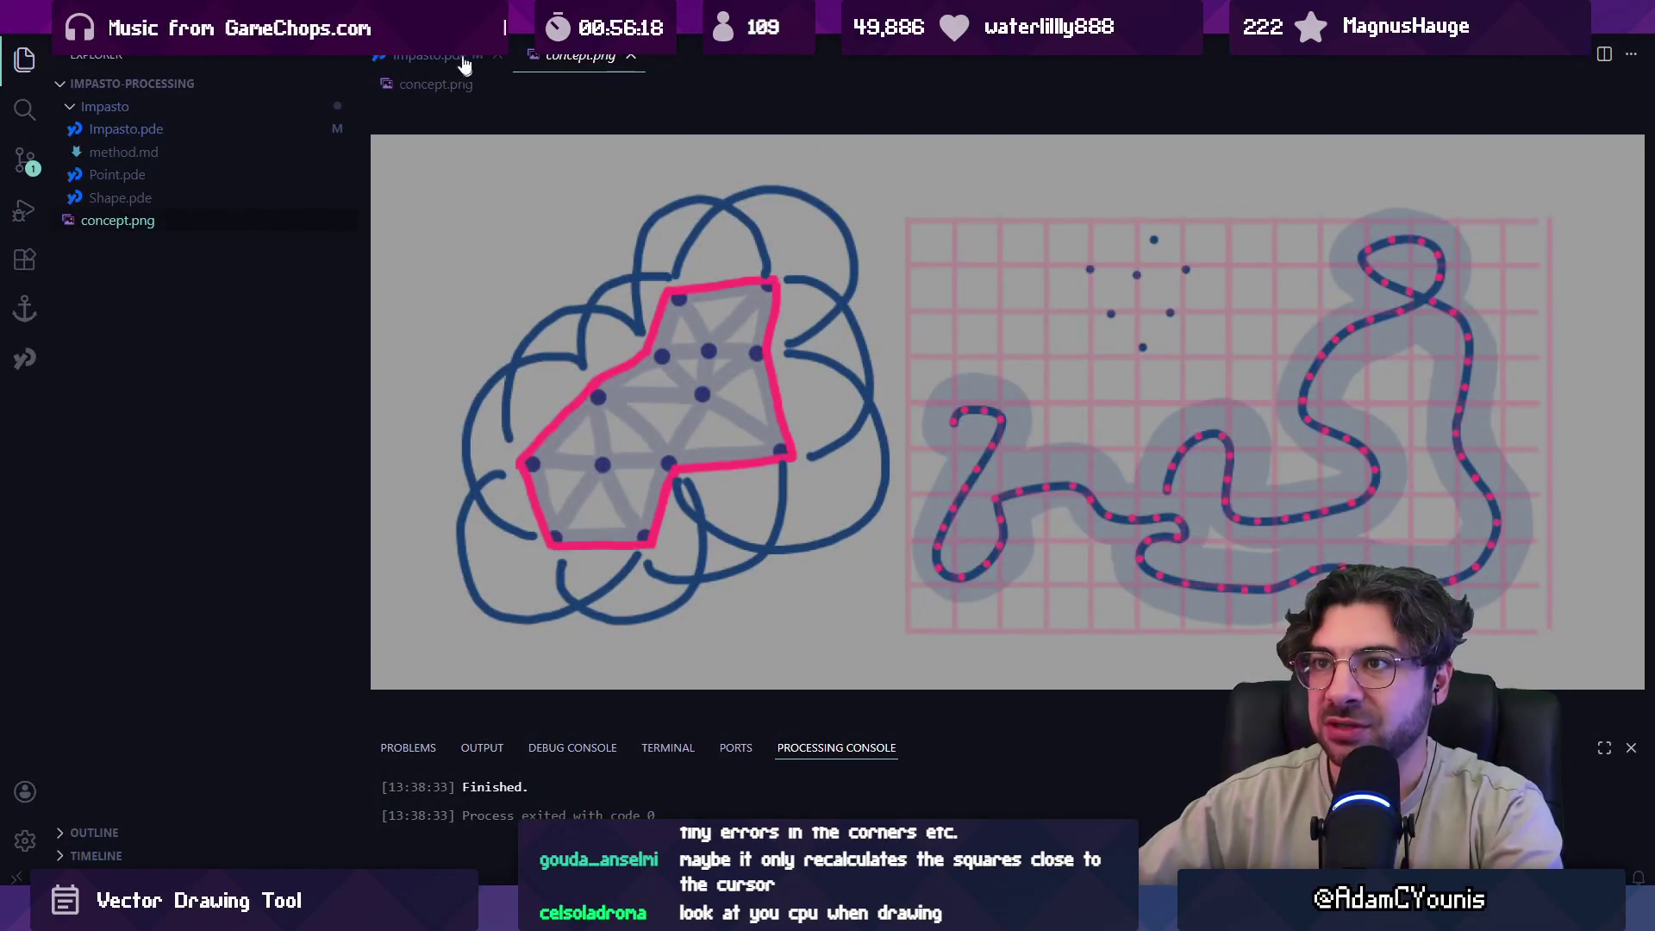
pyautogui.click(435, 59)
pyautogui.hotkey('ctrl', 'shift', 'b')
pyautogui.moveTo(636, 467)
pyautogui.mouseDown()
pyautogui.moveTo(799, 583)
pyautogui.moveTo(903, 460)
pyautogui.moveTo(744, 298)
pyautogui.moveTo(772, 337)
pyautogui.moveTo(713, 356)
pyautogui.moveTo(652, 290)
pyautogui.moveTo(649, 250)
pyautogui.moveTo(742, 238)
pyautogui.moveTo(971, 333)
pyautogui.moveTo(1028, 395)
pyautogui.moveTo(1049, 516)
pyautogui.mouseUp()
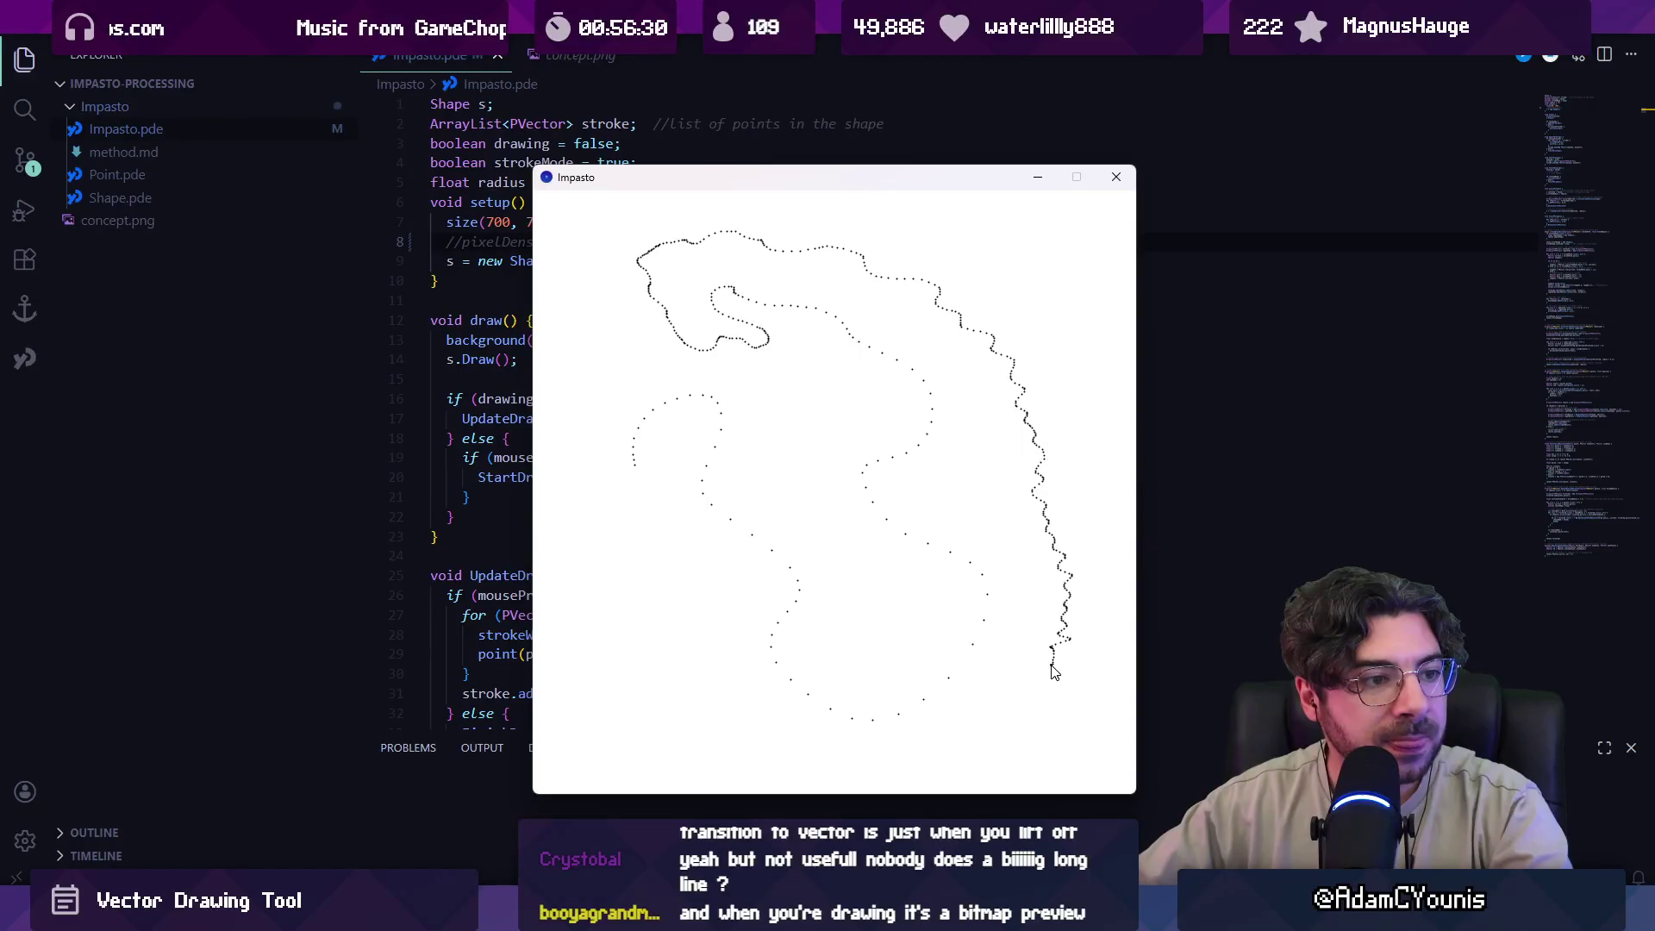
# Extend the outline down, up the left side and into the middle, releasing it into thick pink.
pyautogui.moveTo(1017, 723); pyautogui.dragTo(954, 758)
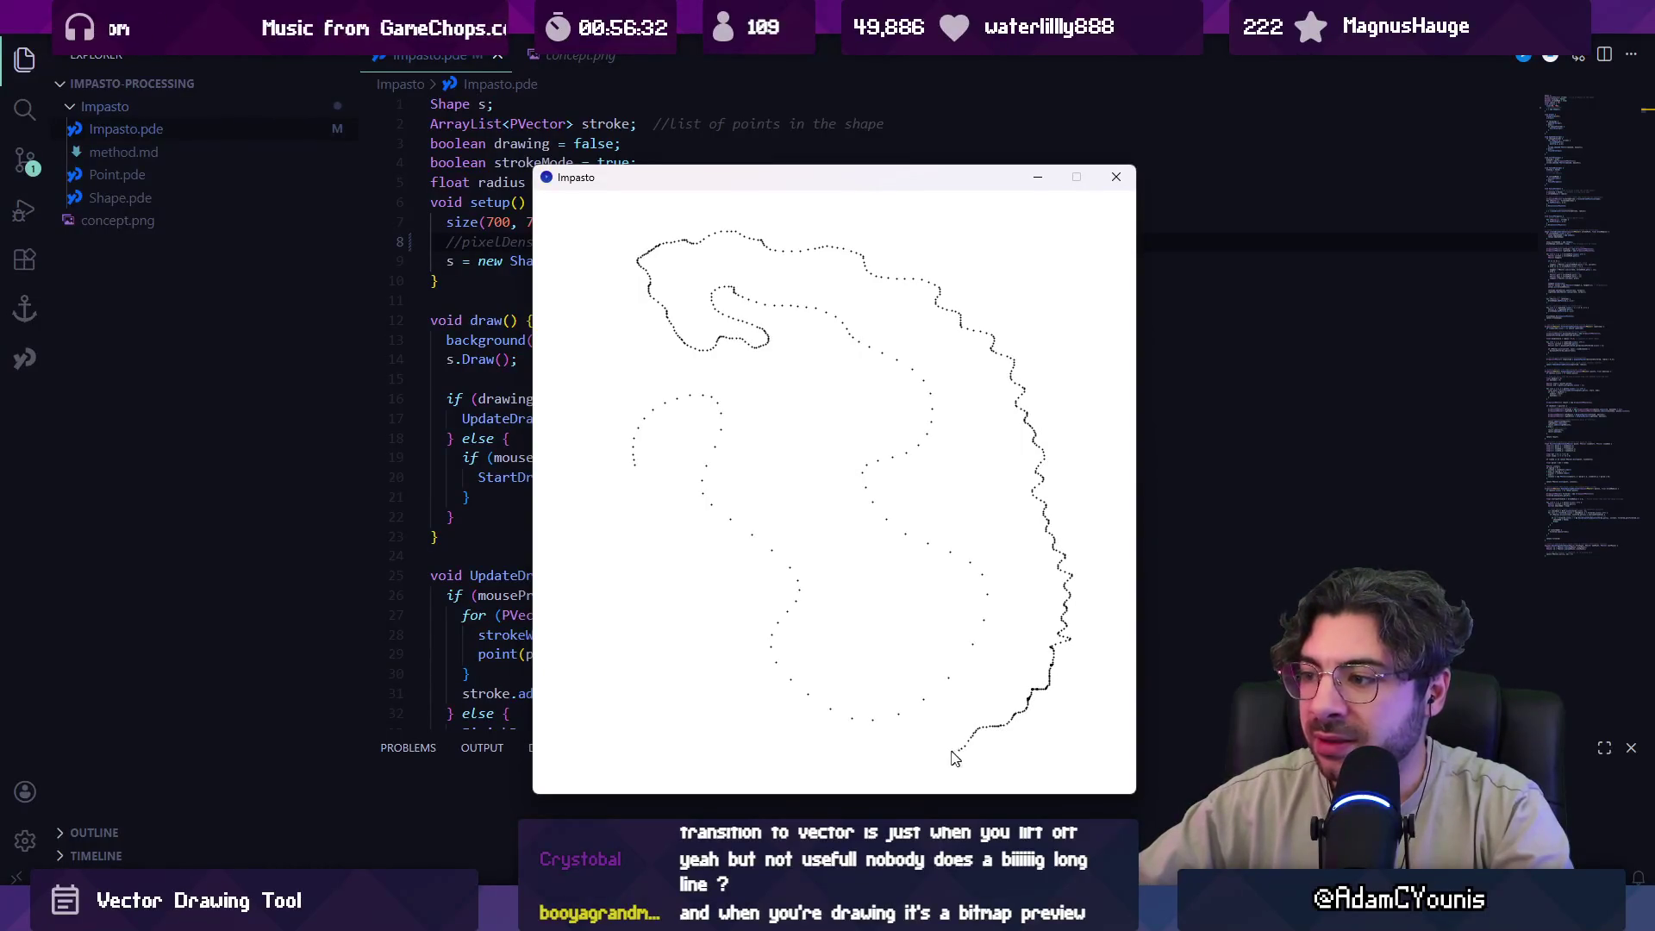
pyautogui.moveTo(657, 715)
pyautogui.mouseDown()
pyautogui.moveTo(690, 633)
pyautogui.moveTo(685, 559)
pyautogui.mouseUp()
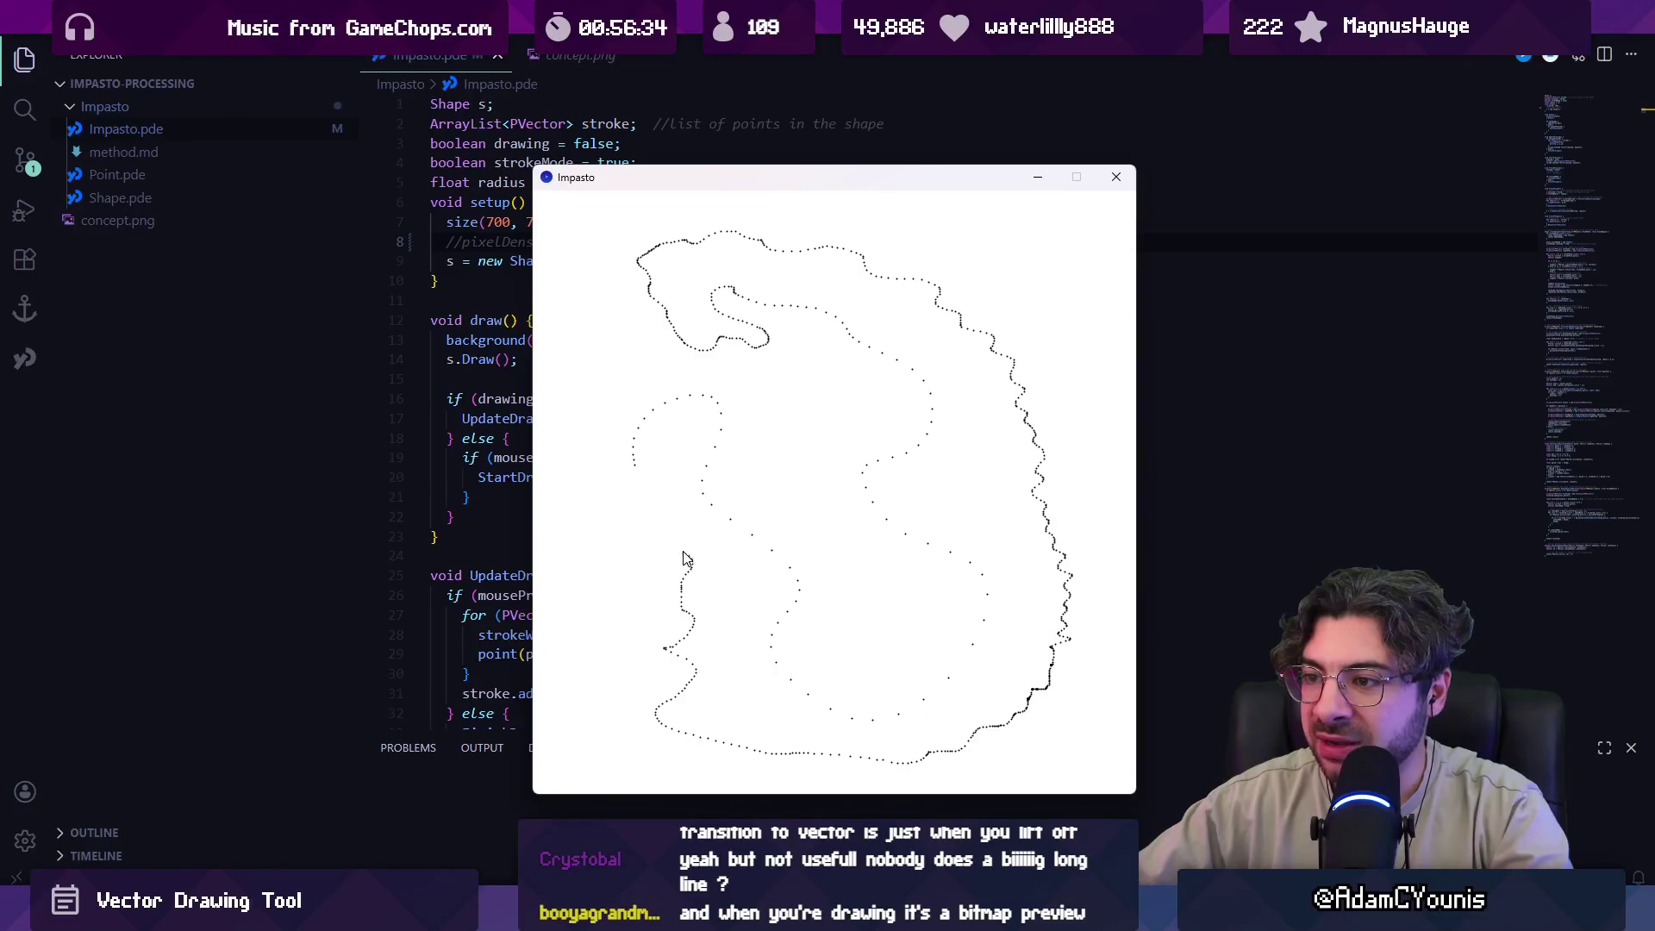
pyautogui.moveTo(603, 525)
pyautogui.mouseDown()
pyautogui.moveTo(601, 352)
pyautogui.moveTo(653, 359)
pyautogui.mouseUp()
pyautogui.moveTo(752, 398); pyautogui.dragTo(808, 455)
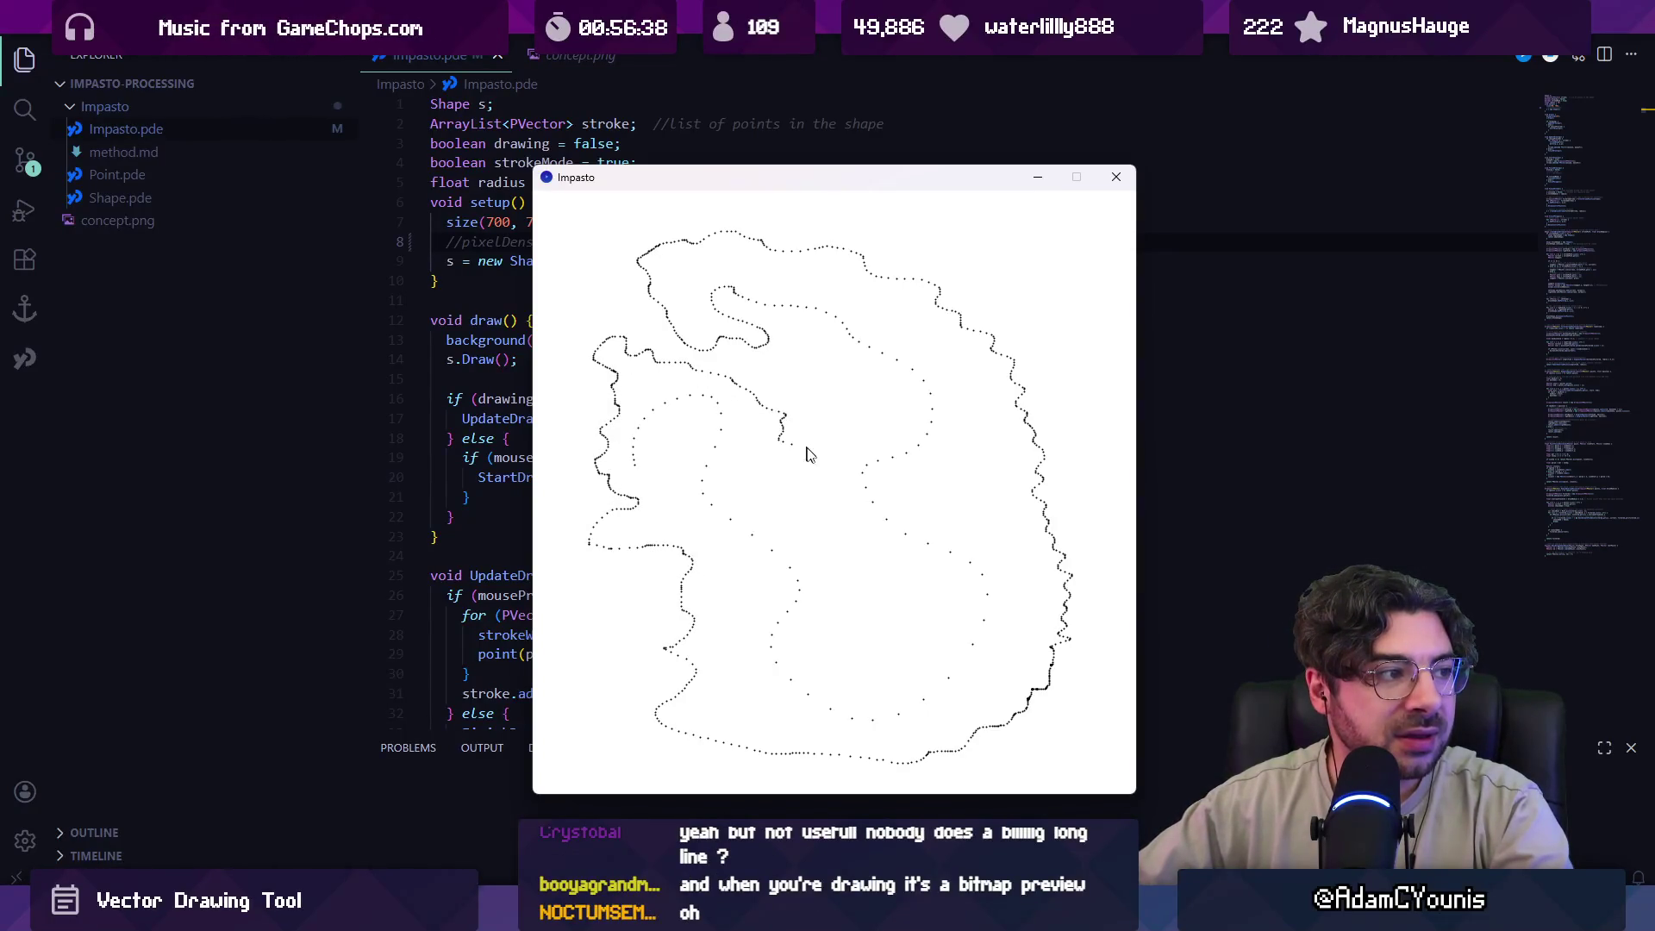
pyautogui.moveTo(832, 524); pyautogui.dragTo(836, 540)
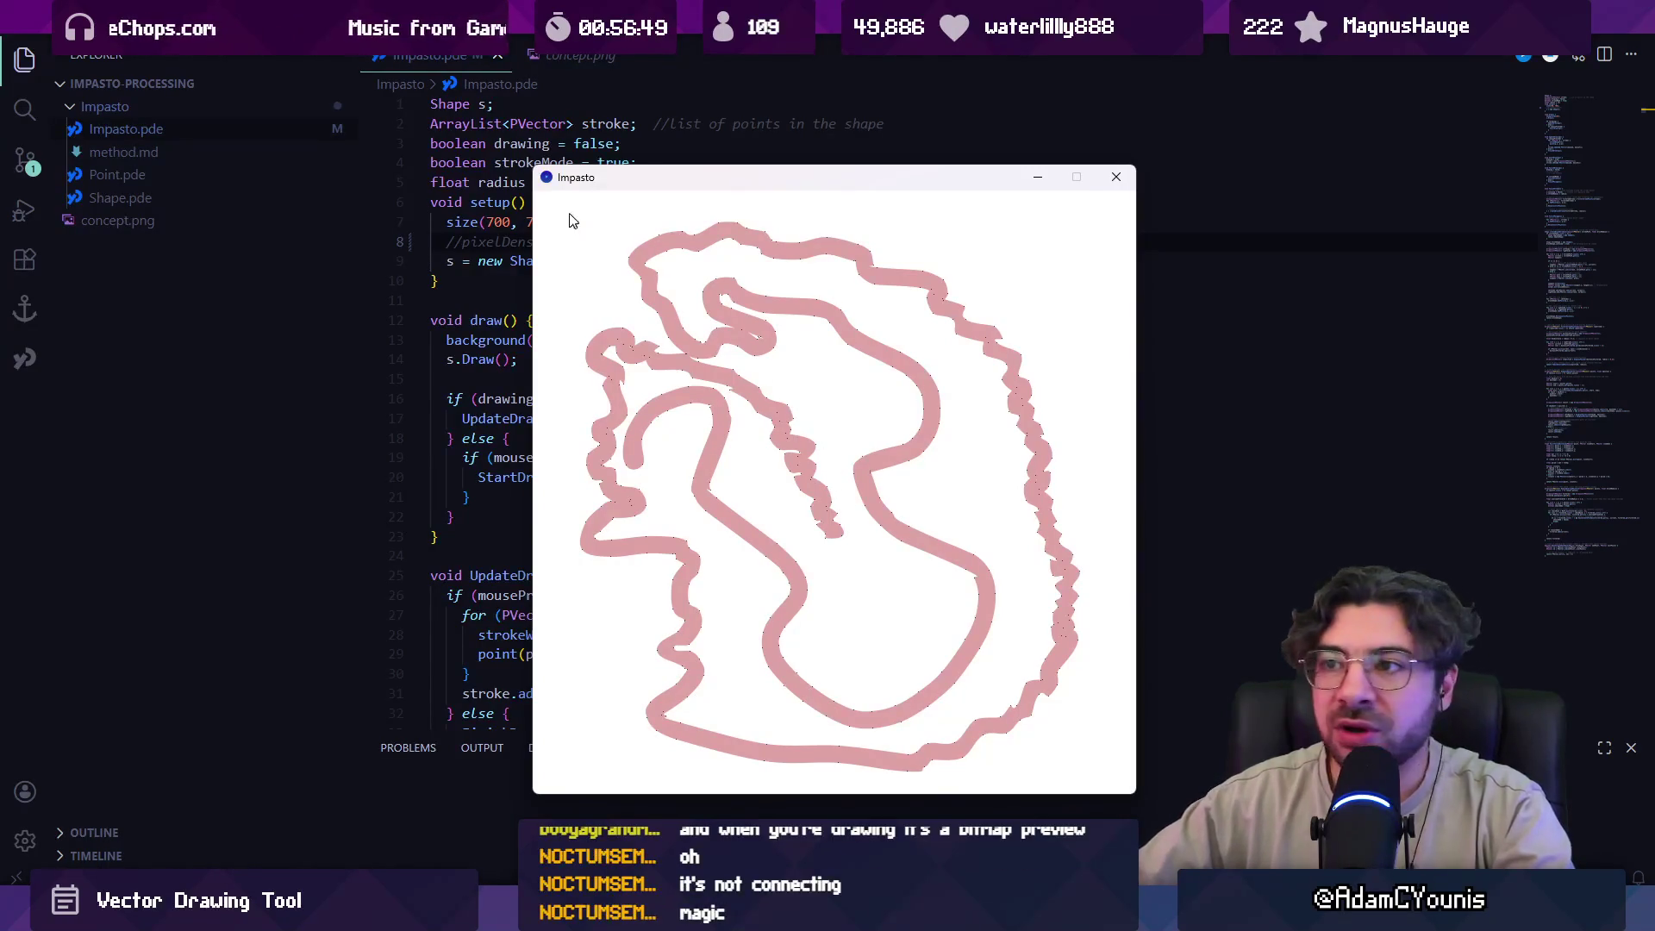
# Trace a new outline down the left edge, along the bottom, then up the right and across the top.
pyautogui.moveTo(578, 231); pyautogui.dragTo(568, 301)
pyautogui.moveTo(565, 473); pyautogui.dragTo(566, 564)
pyautogui.moveTo(601, 705); pyautogui.dragTo(992, 731)
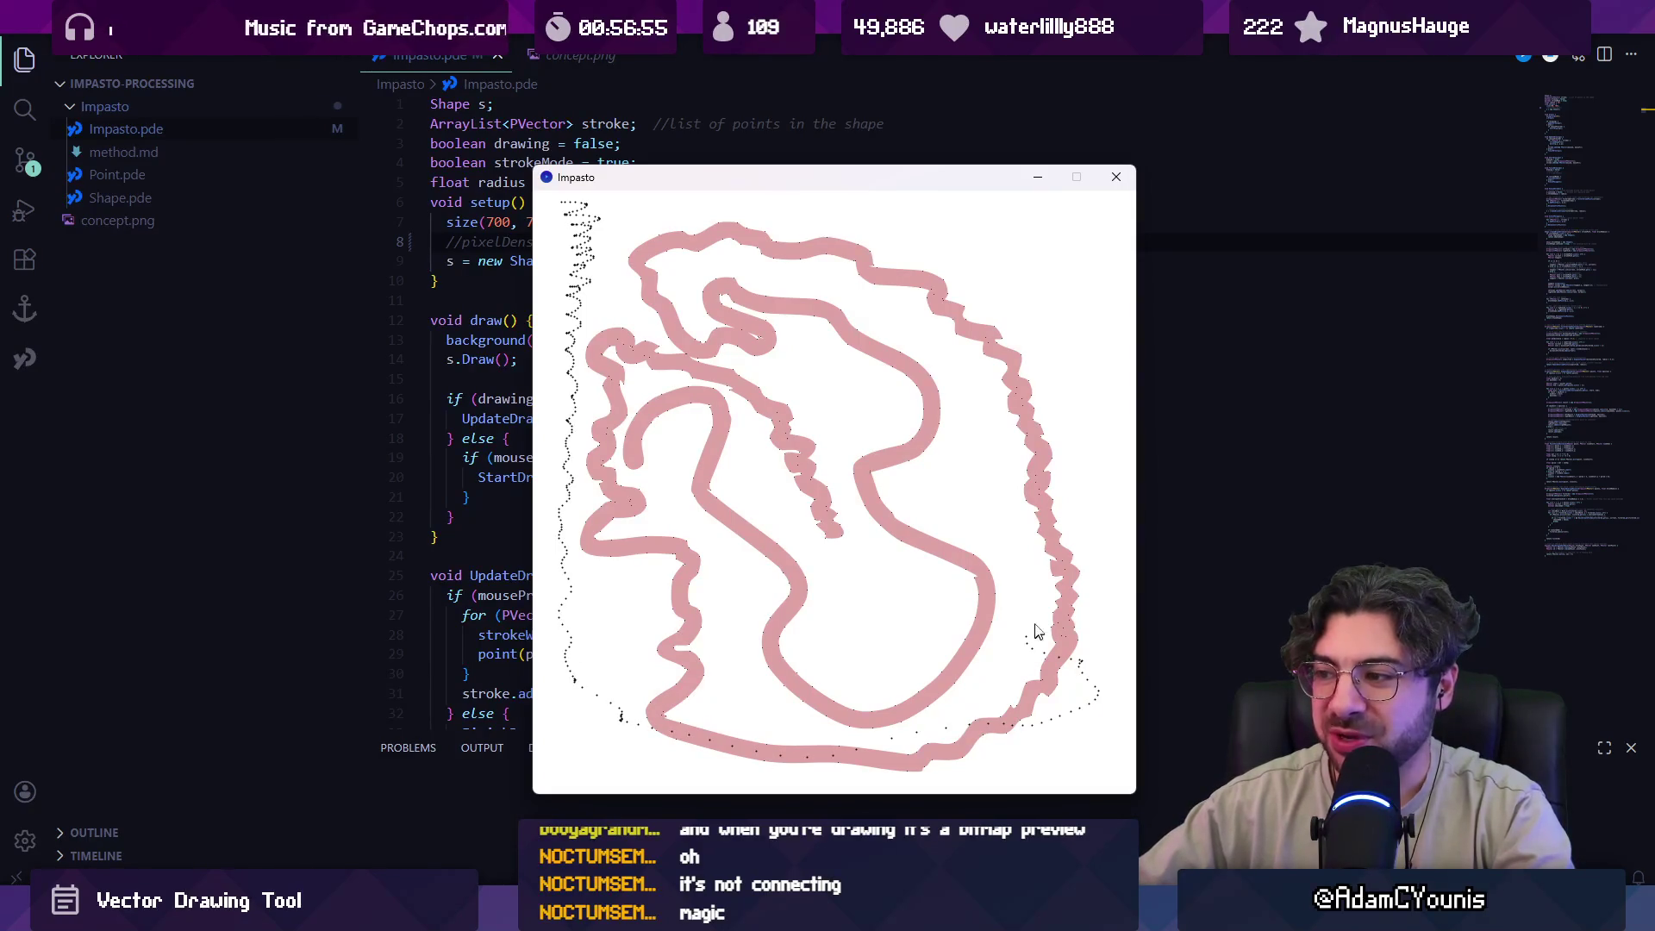
pyautogui.moveTo(1080, 384)
pyautogui.mouseDown()
pyautogui.moveTo(862, 217)
pyautogui.moveTo(686, 261)
pyautogui.moveTo(761, 284)
pyautogui.mouseUp()
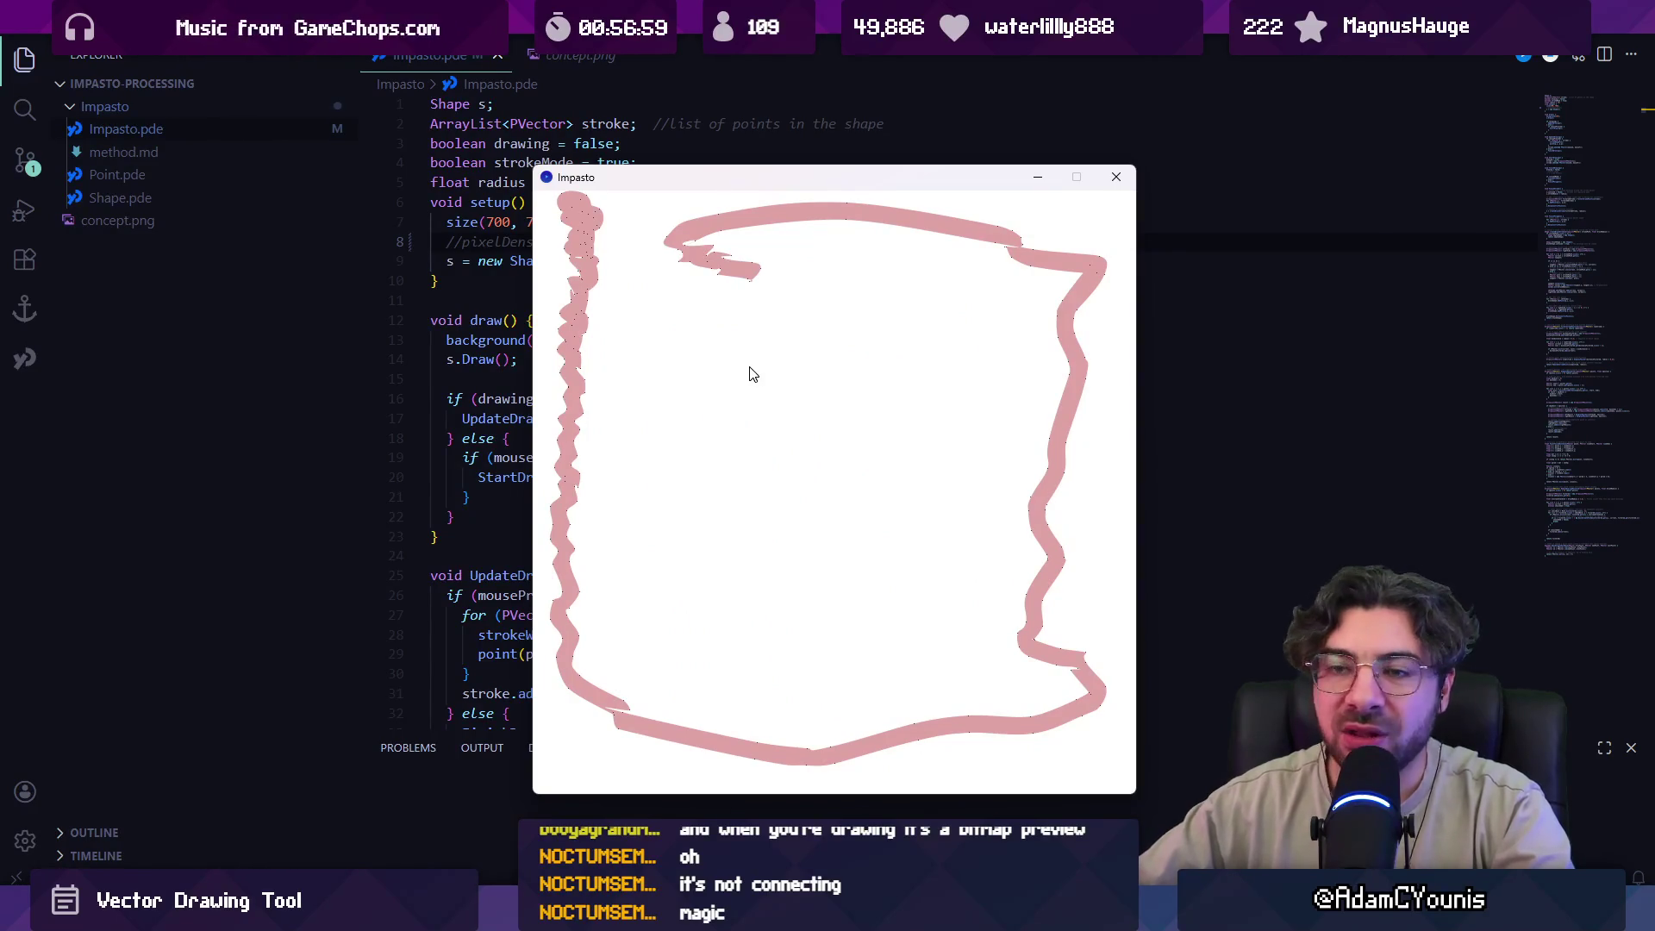
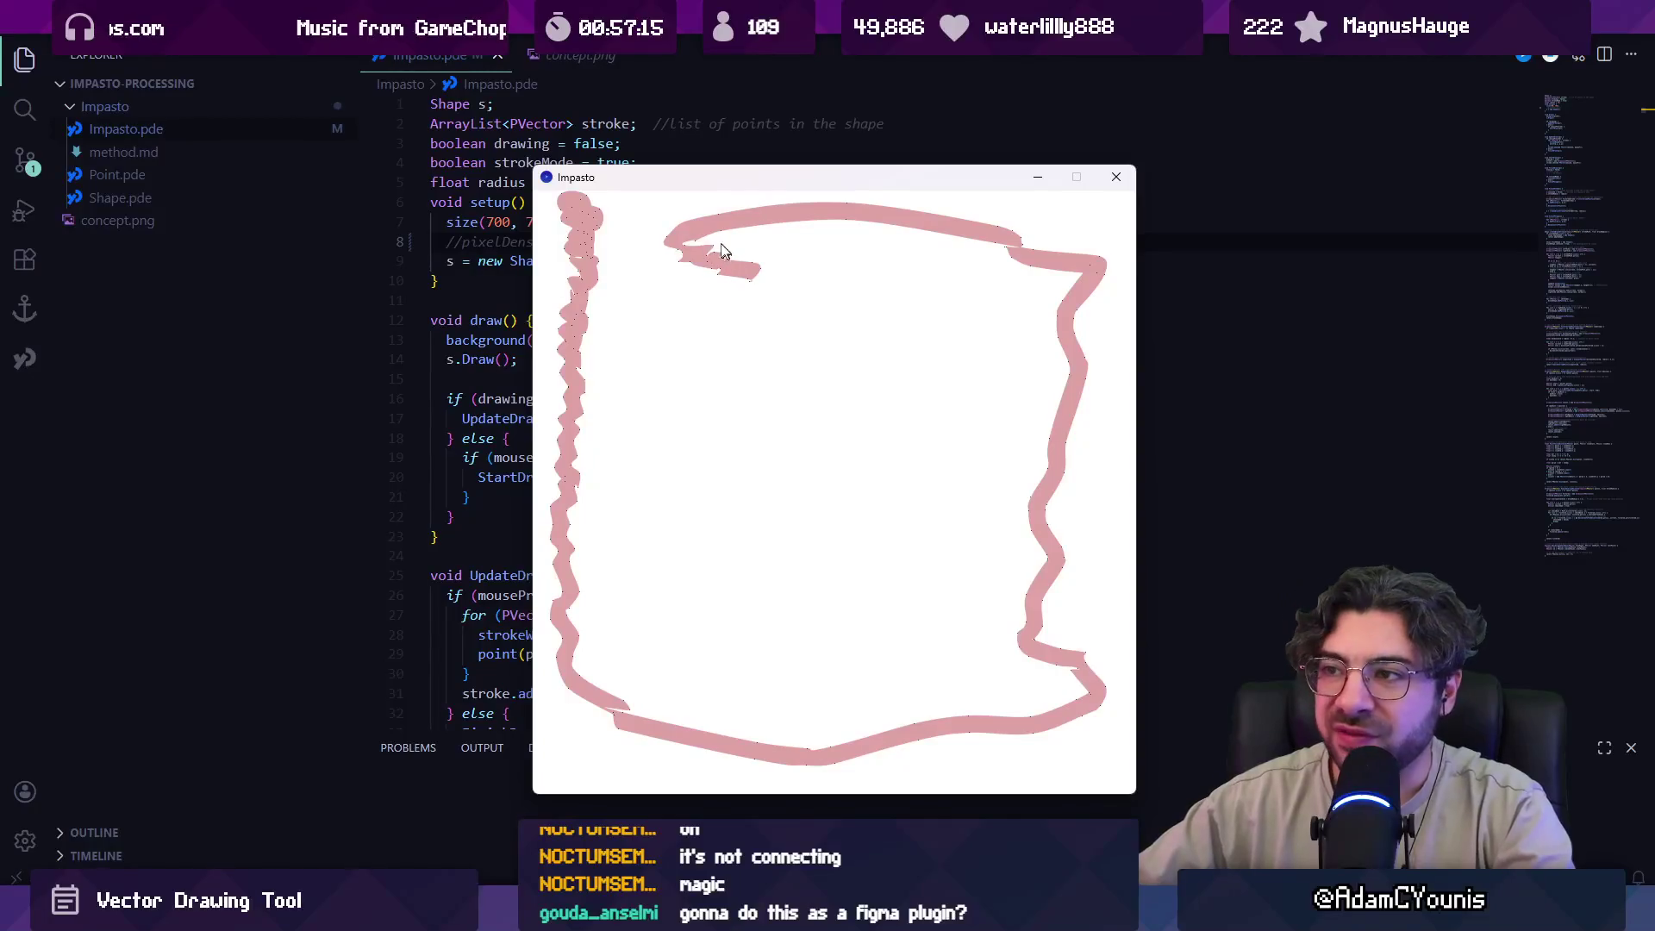
# Draw one large looping freehand stroke across the Impasto canvas so it renders as pink paint.
pyautogui.moveTo(677, 334); pyautogui.dragTo(682, 337)
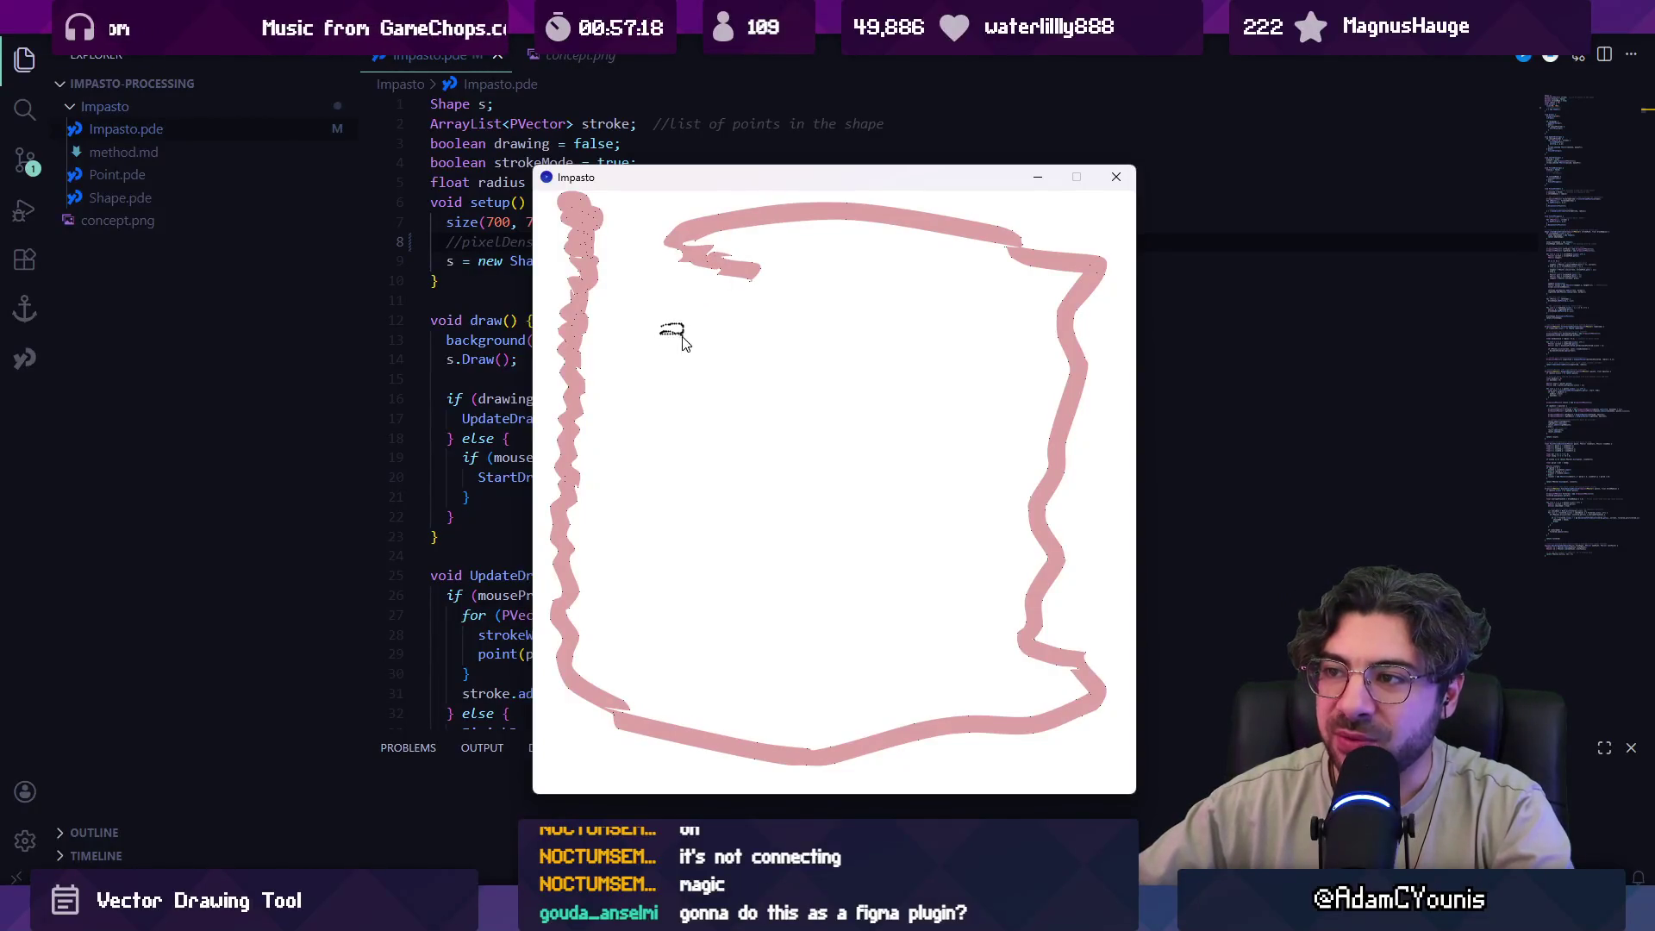
pyautogui.moveTo(650, 393)
pyautogui.mouseDown()
pyautogui.moveTo(780, 354)
pyautogui.moveTo(815, 393)
pyautogui.mouseUp()
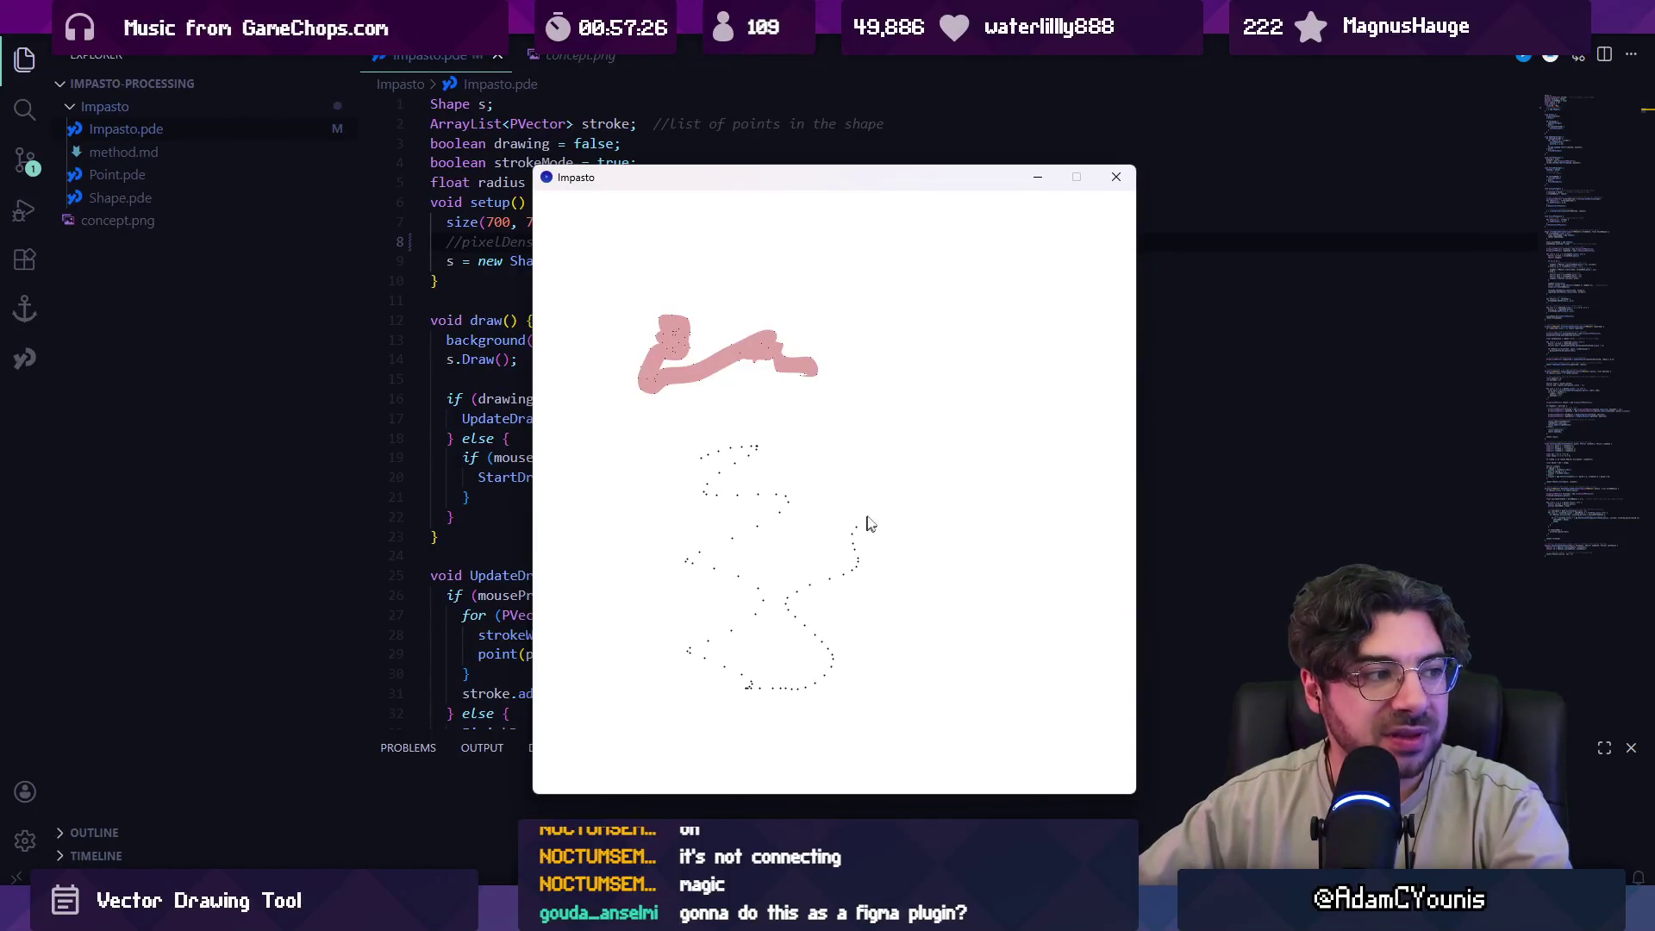
pyautogui.moveTo(942, 556); pyautogui.dragTo(964, 670)
pyautogui.moveTo(1041, 556)
pyautogui.mouseDown()
pyautogui.moveTo(971, 529)
pyautogui.moveTo(968, 429)
pyautogui.moveTo(809, 502)
pyautogui.mouseUp()
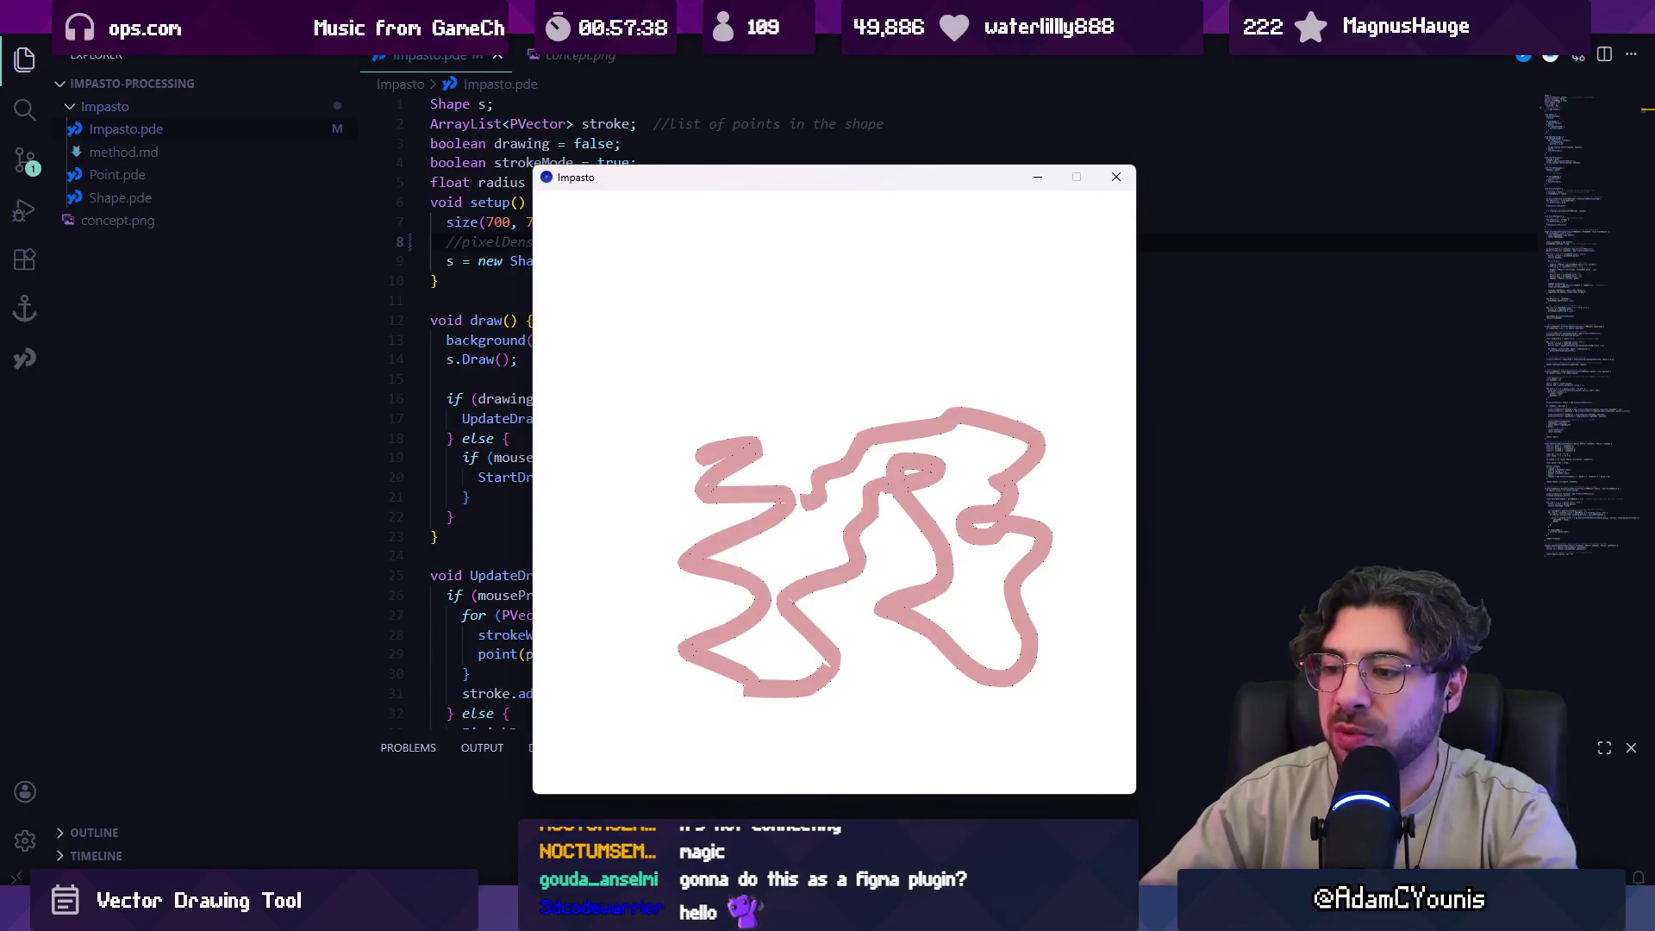
# Switch to the Concepts canvas and pick white from the white blob as the brush colour.
pyautogui.moveTo(677, 914)
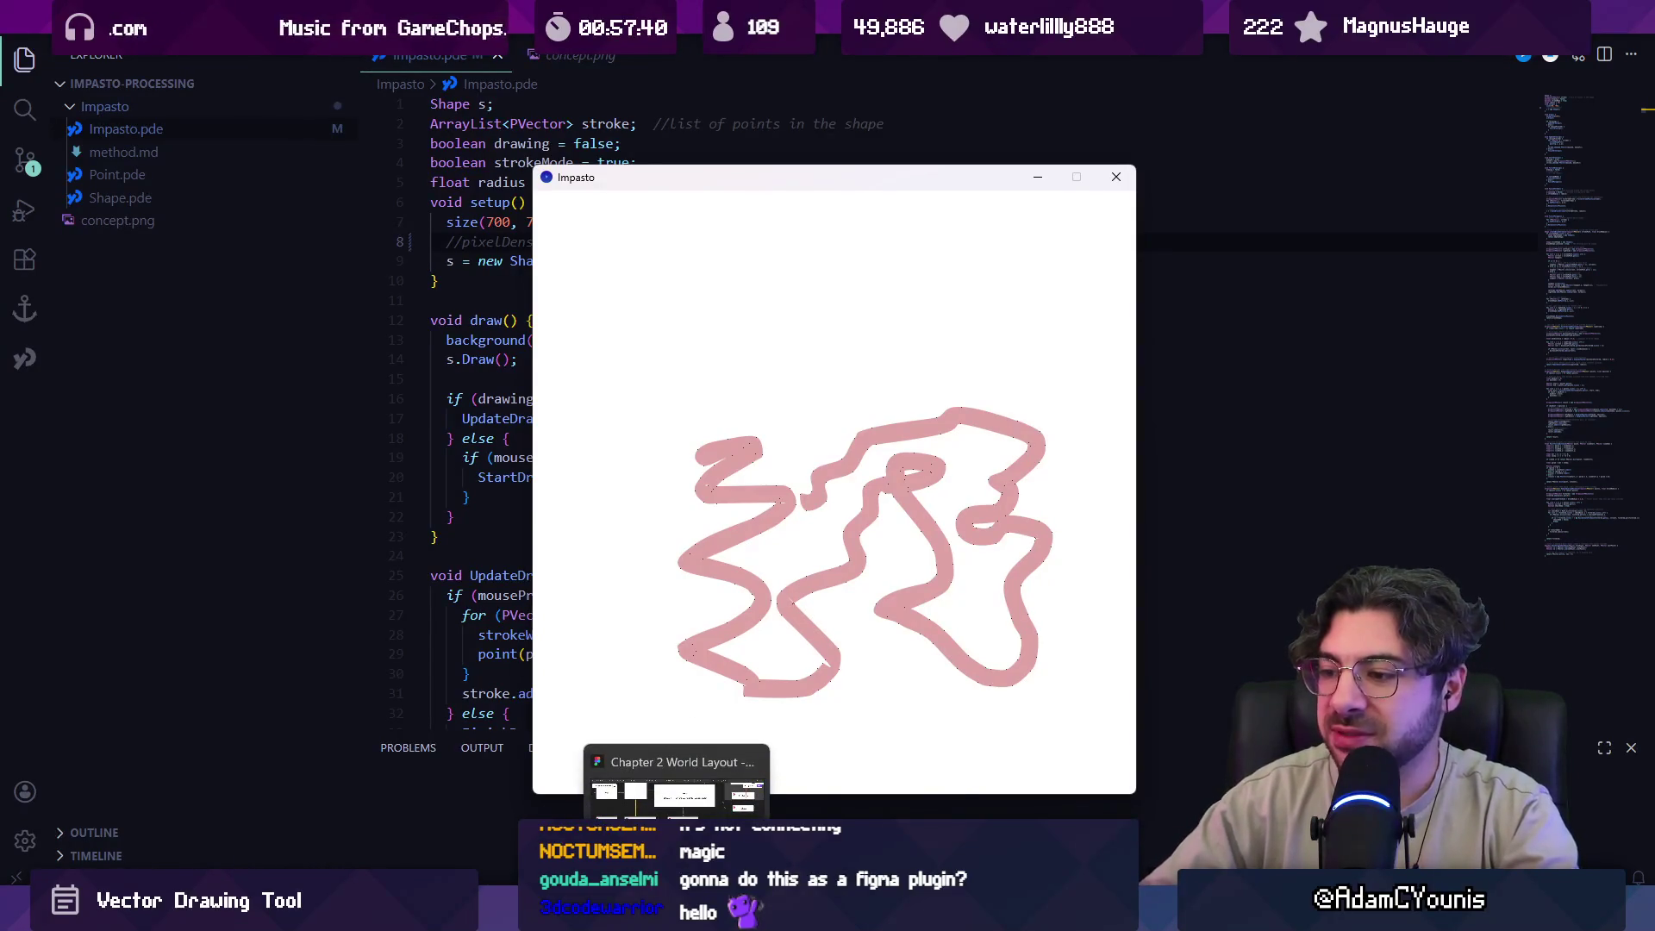
pyautogui.moveTo(904, 914)
pyautogui.click(904, 798)
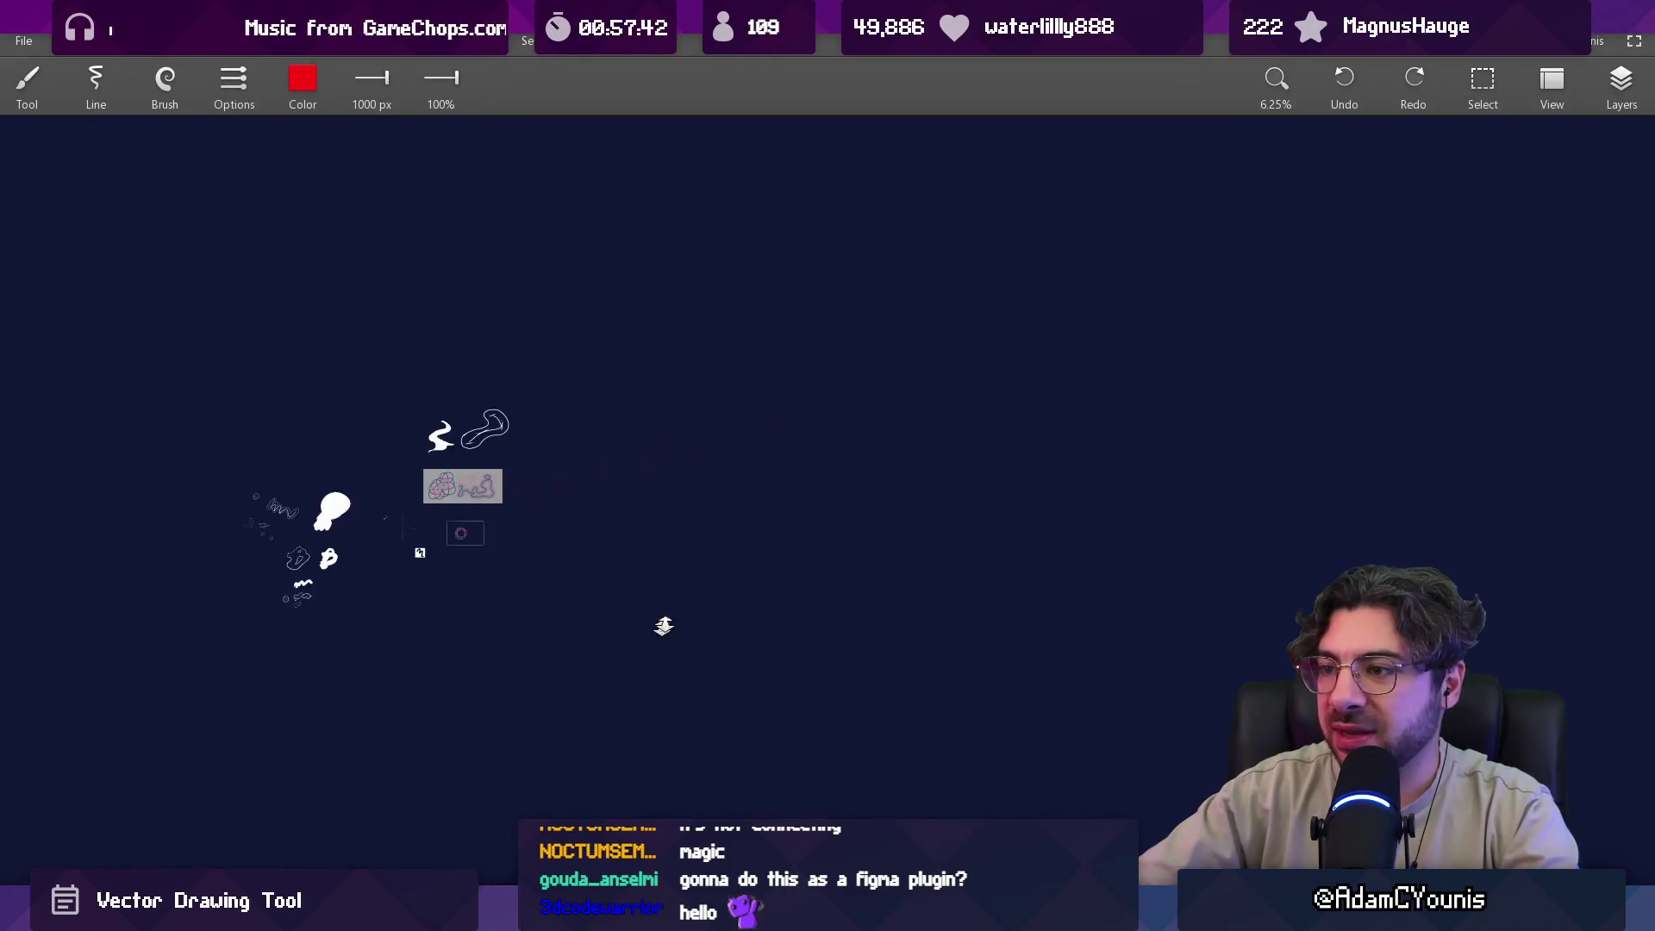
pyautogui.keyDown('alt'); pyautogui.click(75, 163); pyautogui.keyUp('alt')
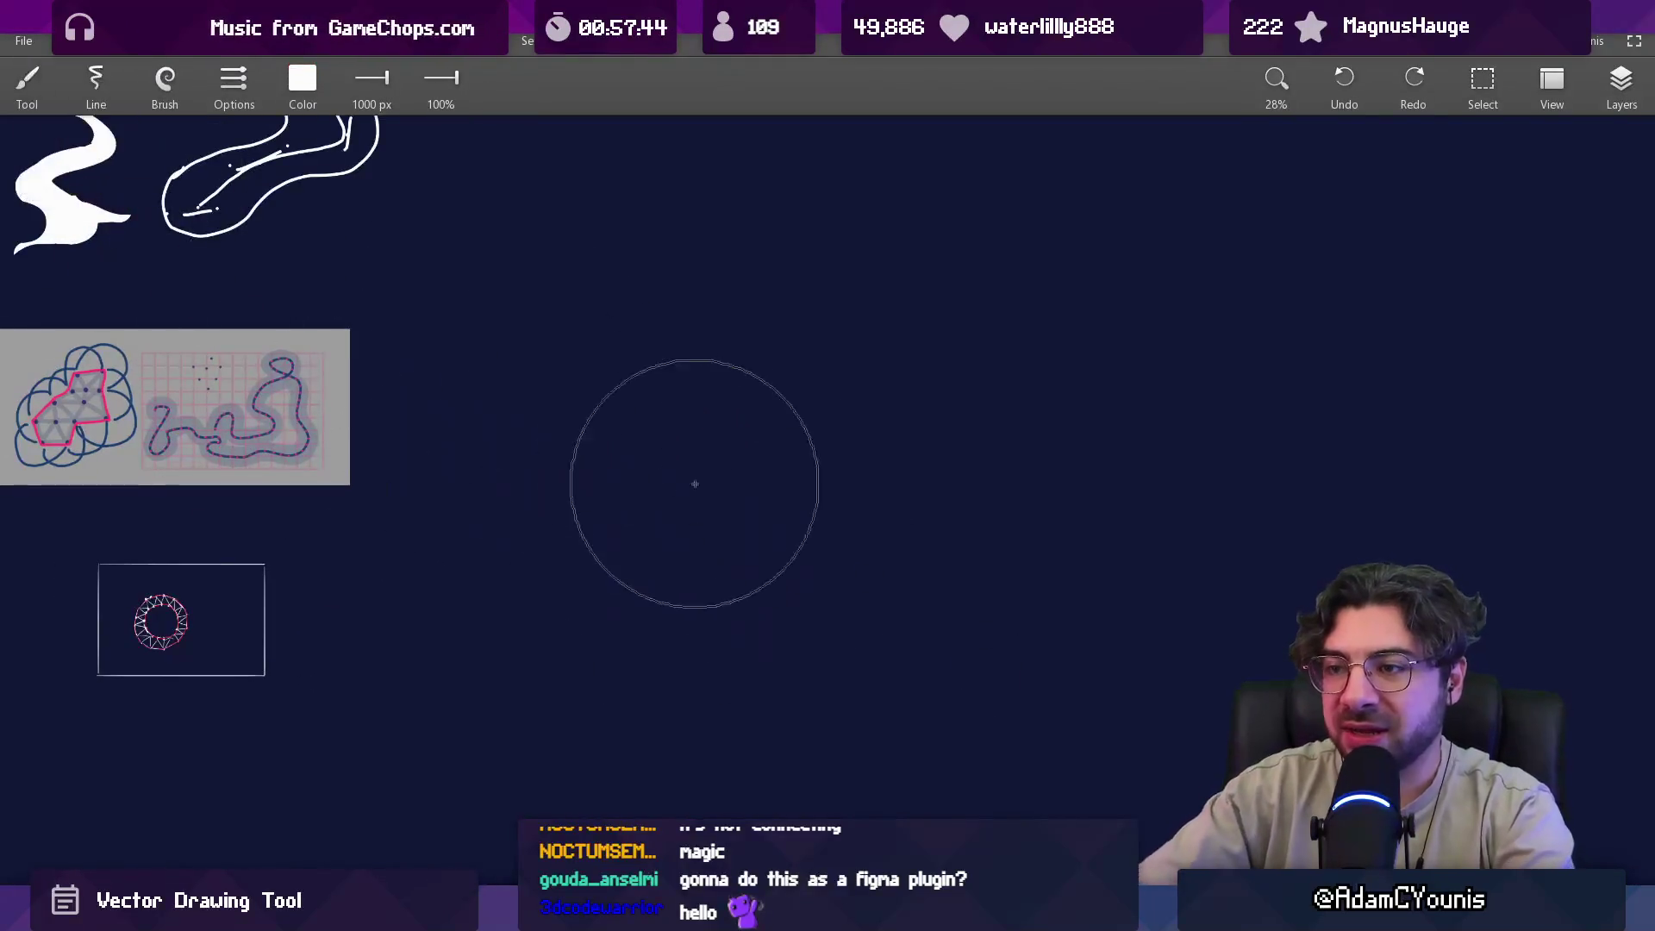
pyautogui.scroll(-5, 849, 395)
# Sketch a thin bent white guide line with a dot on top and a thick white stroke along it.
pyautogui.moveTo(651, 470)
pyautogui.mouseDown()
pyautogui.moveTo(871, 272)
pyautogui.moveTo(748, 656)
pyautogui.mouseUp()
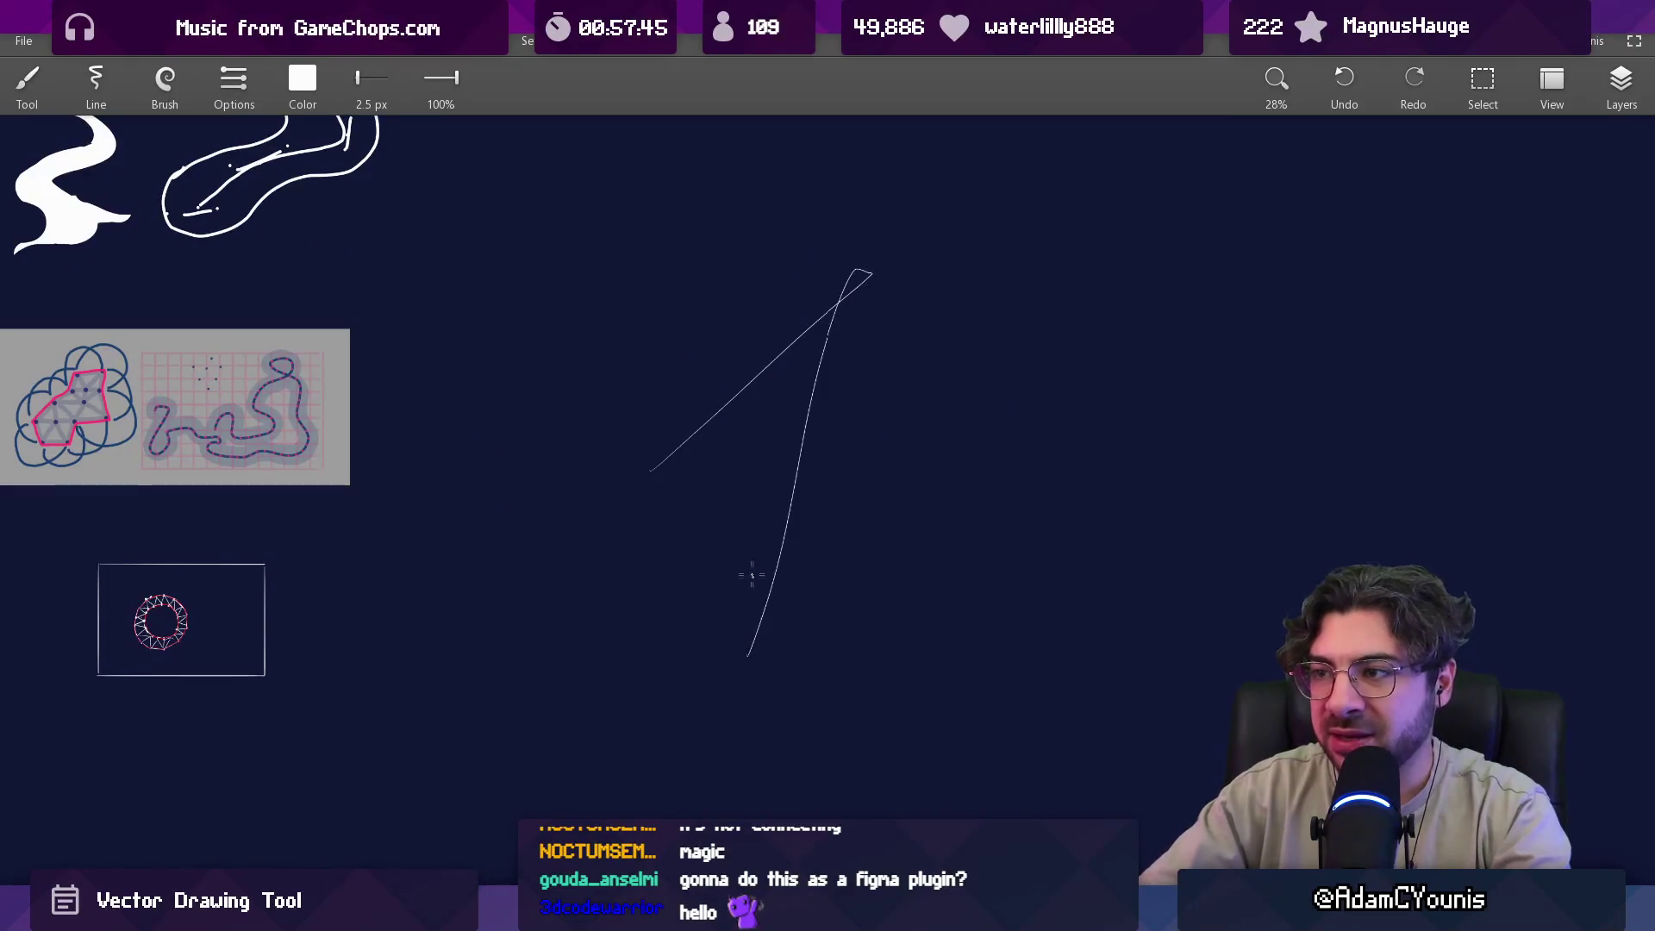
pyautogui.moveTo(881, 333); pyautogui.dragTo(872, 234)
pyautogui.scroll(2, 882, 272)
pyautogui.scroll(4, 864, 221)
pyautogui.click(869, 220)
pyautogui.moveTo(877, 246); pyautogui.dragTo(893, 388)
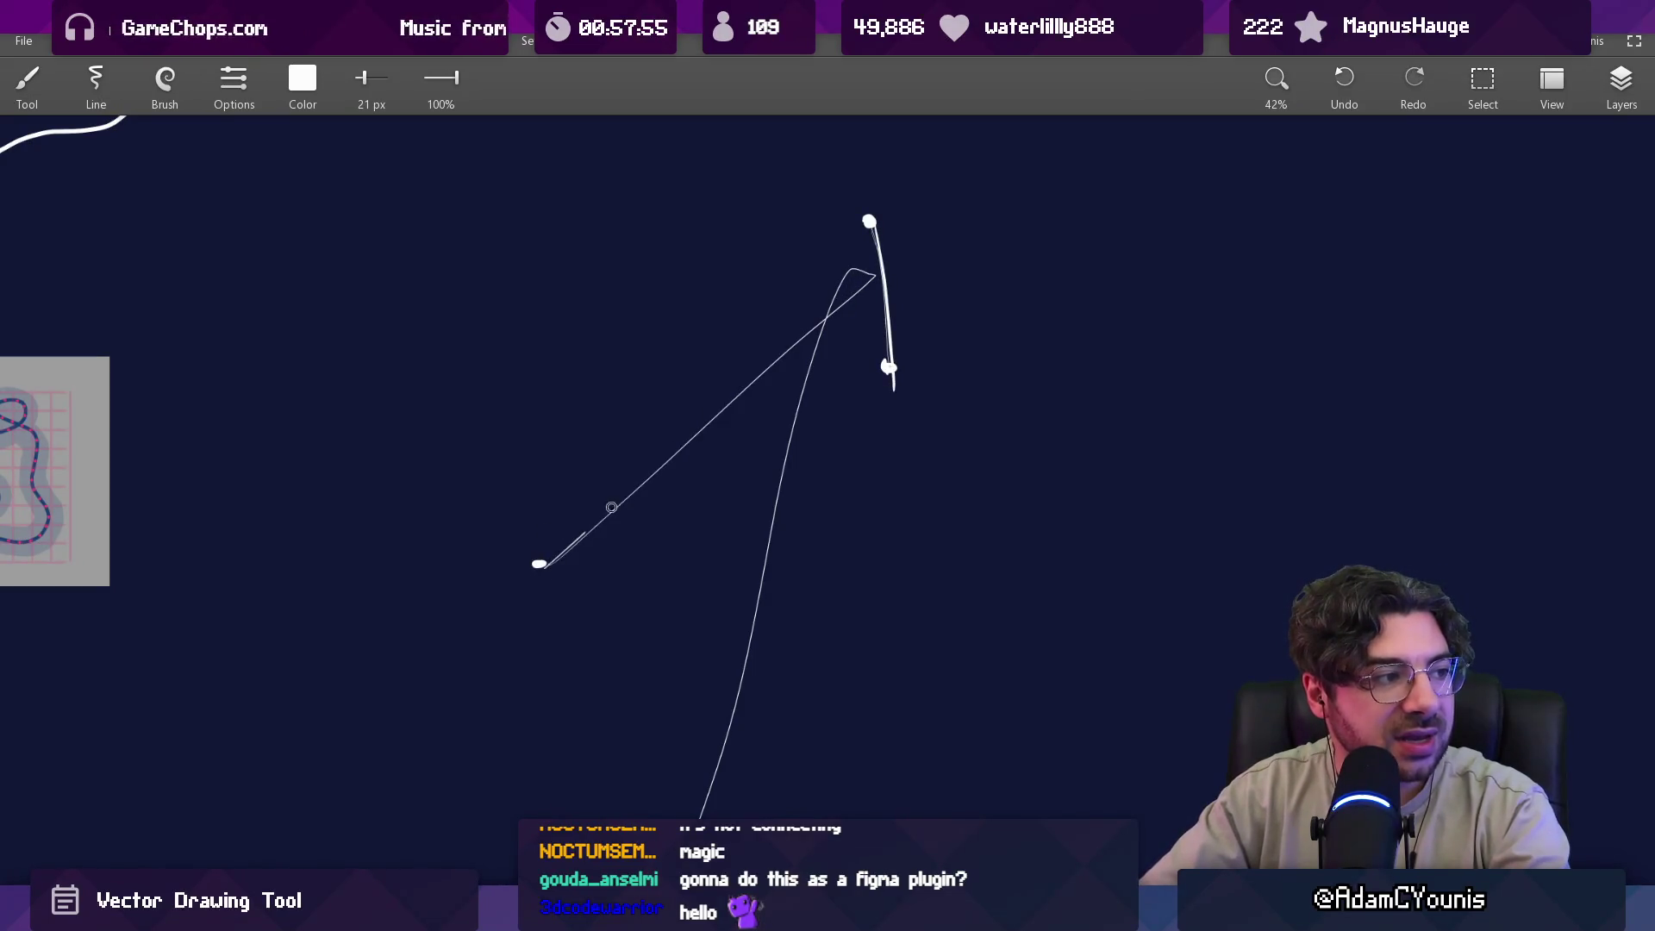
# Add small white hatching strokes near the bend of the guide line.
pyautogui.scroll(-3, 821, 321)
pyautogui.scroll(3, 898, 381)
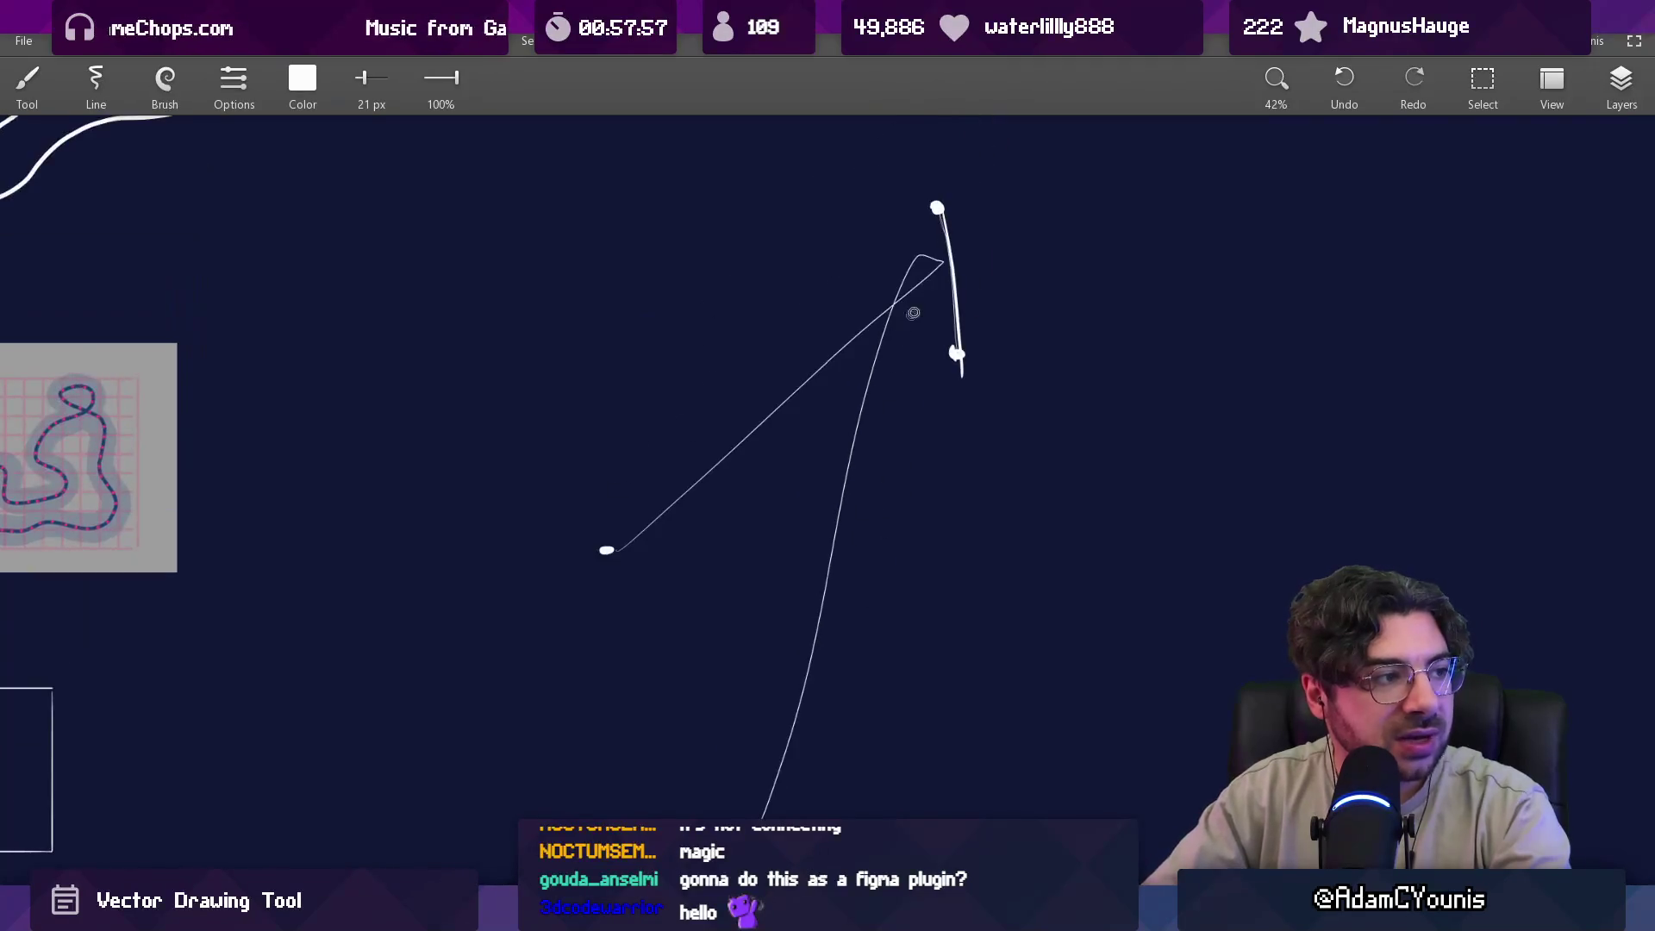
pyautogui.scroll(5, 948, 262)
pyautogui.moveTo(838, 303)
pyautogui.mouseDown()
pyautogui.moveTo(828, 343)
pyautogui.moveTo(875, 276)
pyautogui.moveTo(952, 289)
pyautogui.mouseUp()
pyautogui.scroll(-3, 870, 342)
pyautogui.scroll(-3, 749, 402)
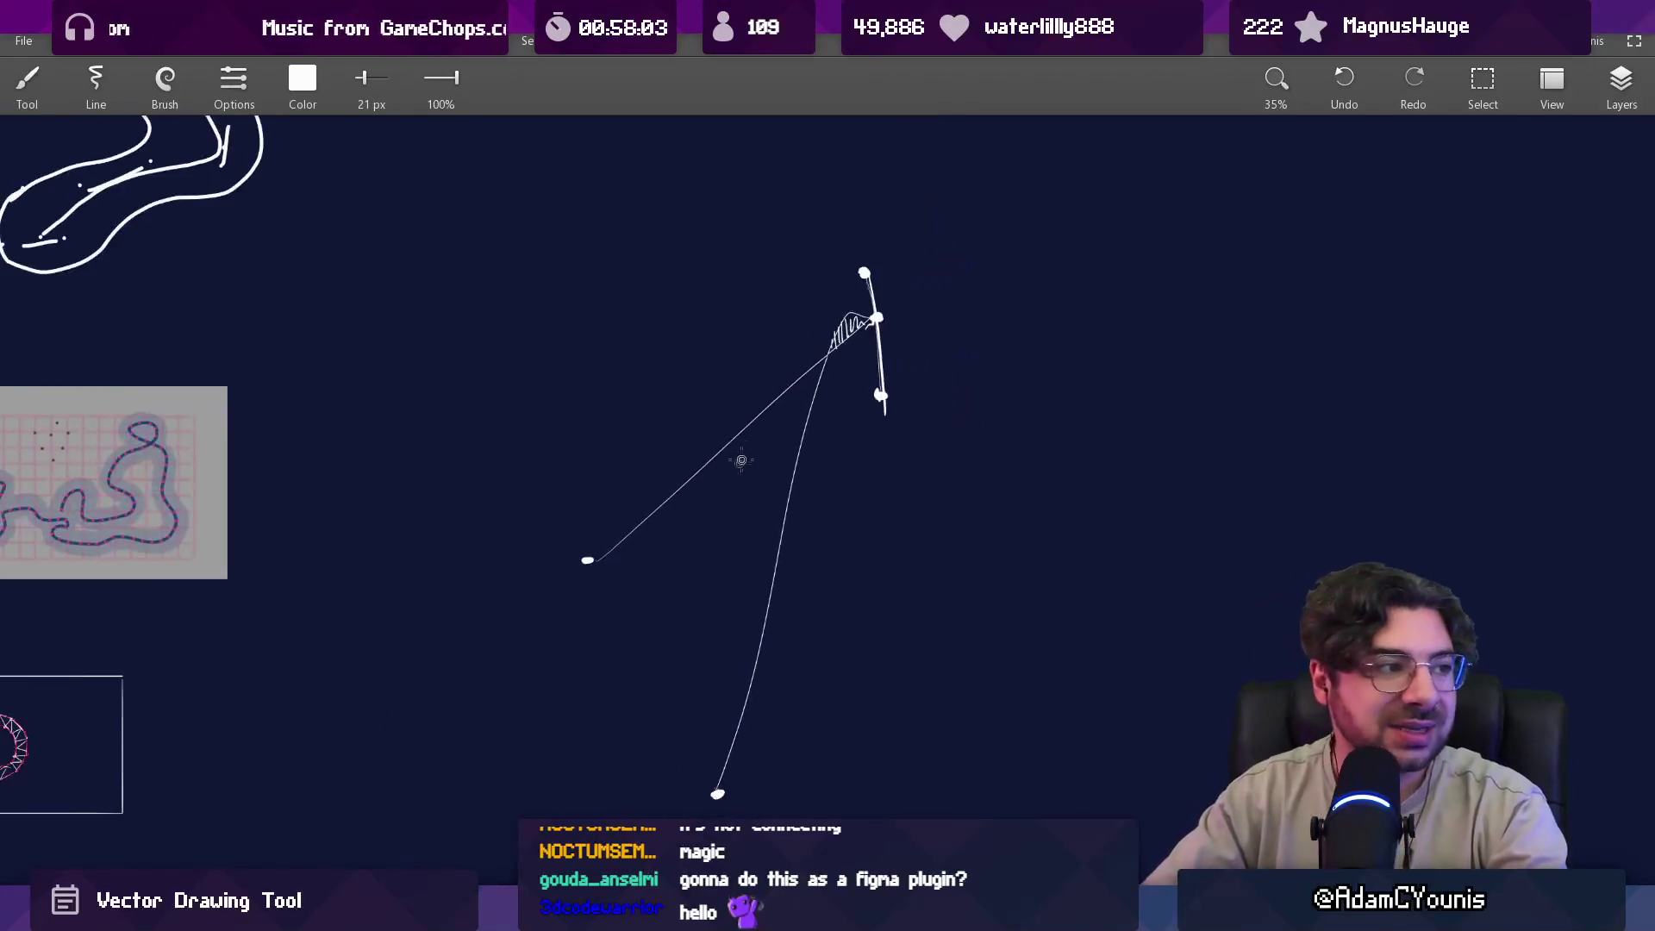
# Undo the hatching, draw and undo a large loop, then switch to Flash.
pyautogui.hotkey('ctrl', 'z')
pyautogui.moveTo(948, 297)
pyautogui.mouseDown()
pyautogui.moveTo(1042, 399)
pyautogui.moveTo(918, 252)
pyautogui.mouseUp()
pyautogui.hotkey('ctrl', 'z')
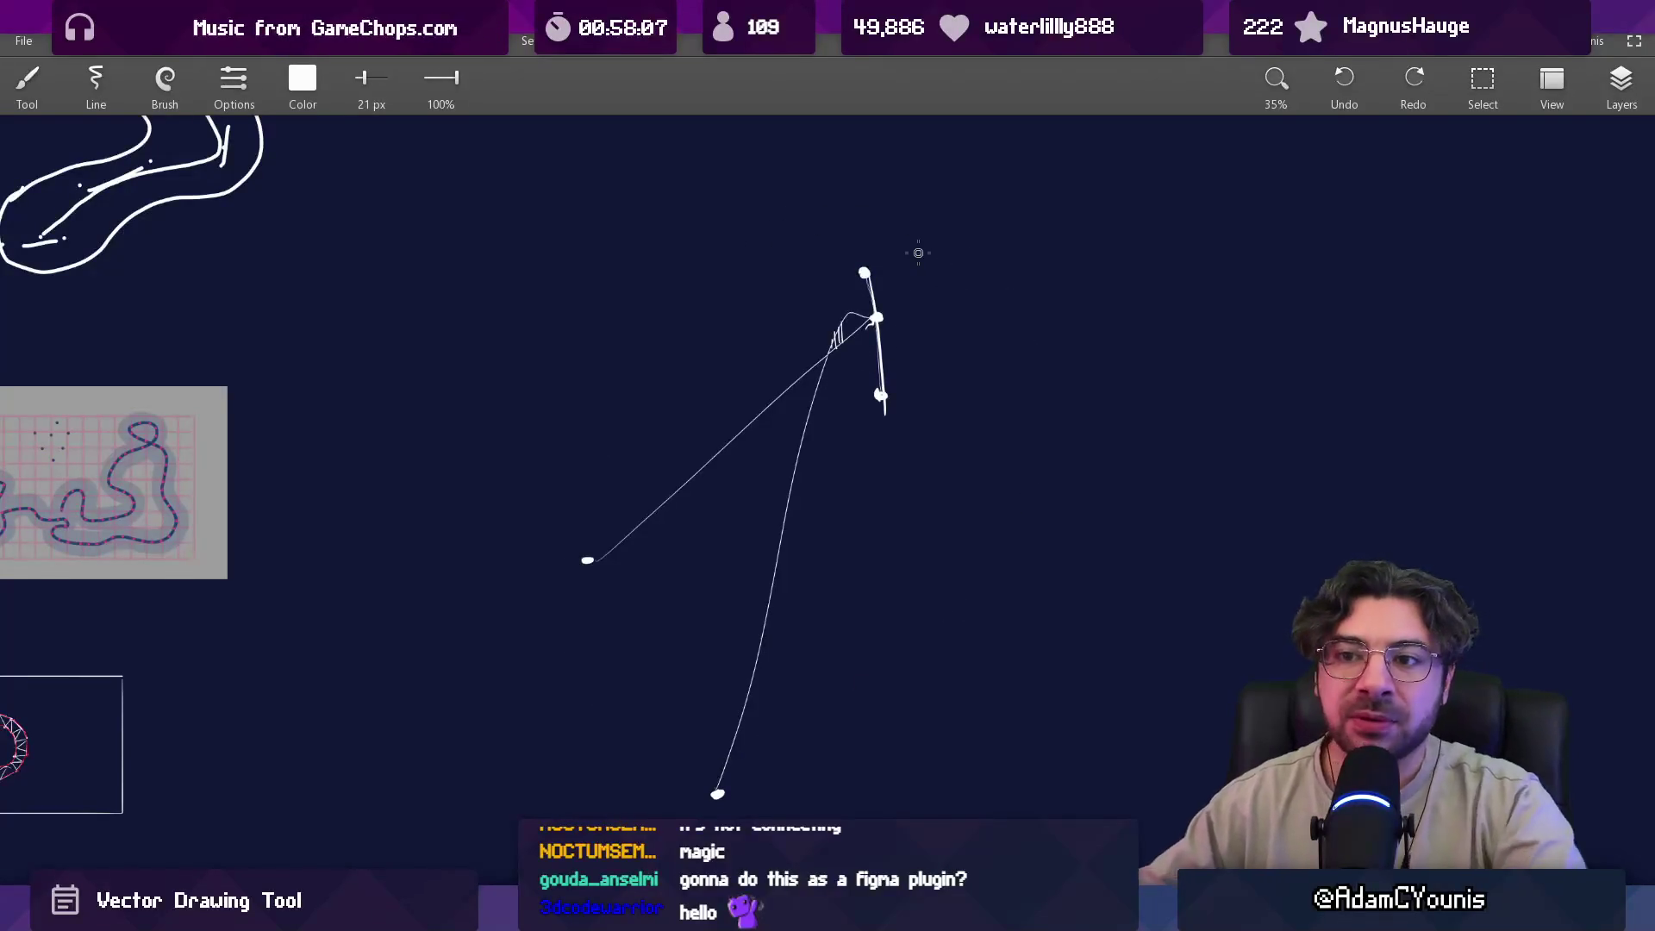
pyautogui.scroll(-3, 1112, 421)
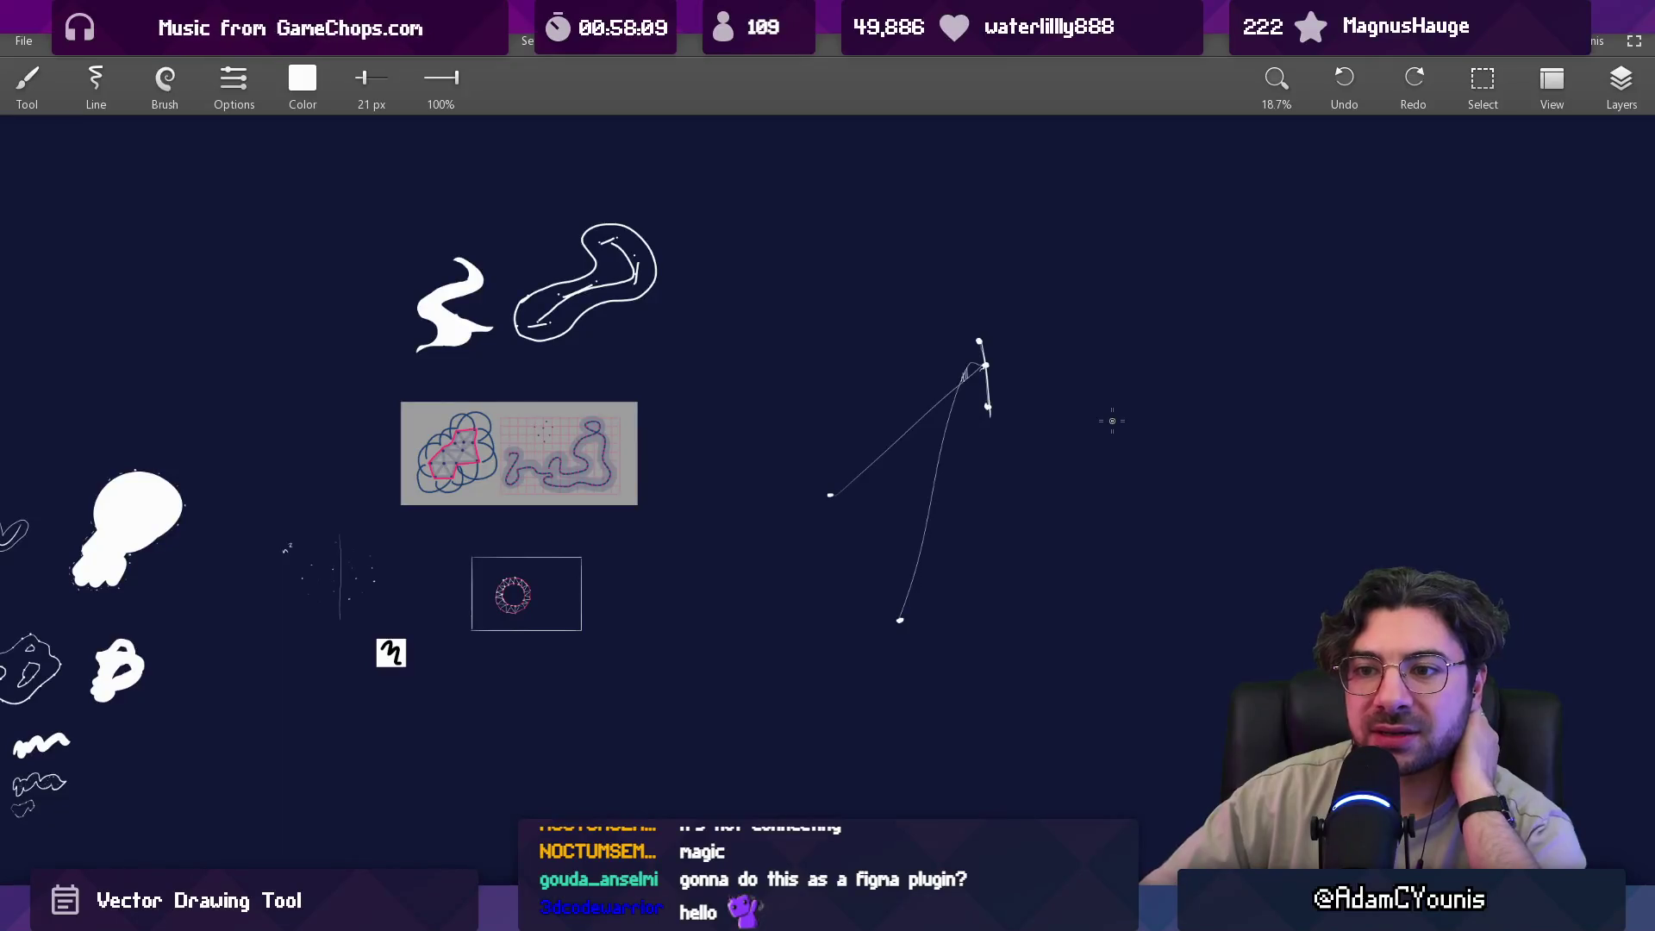
pyautogui.scroll(5, 1096, 403)
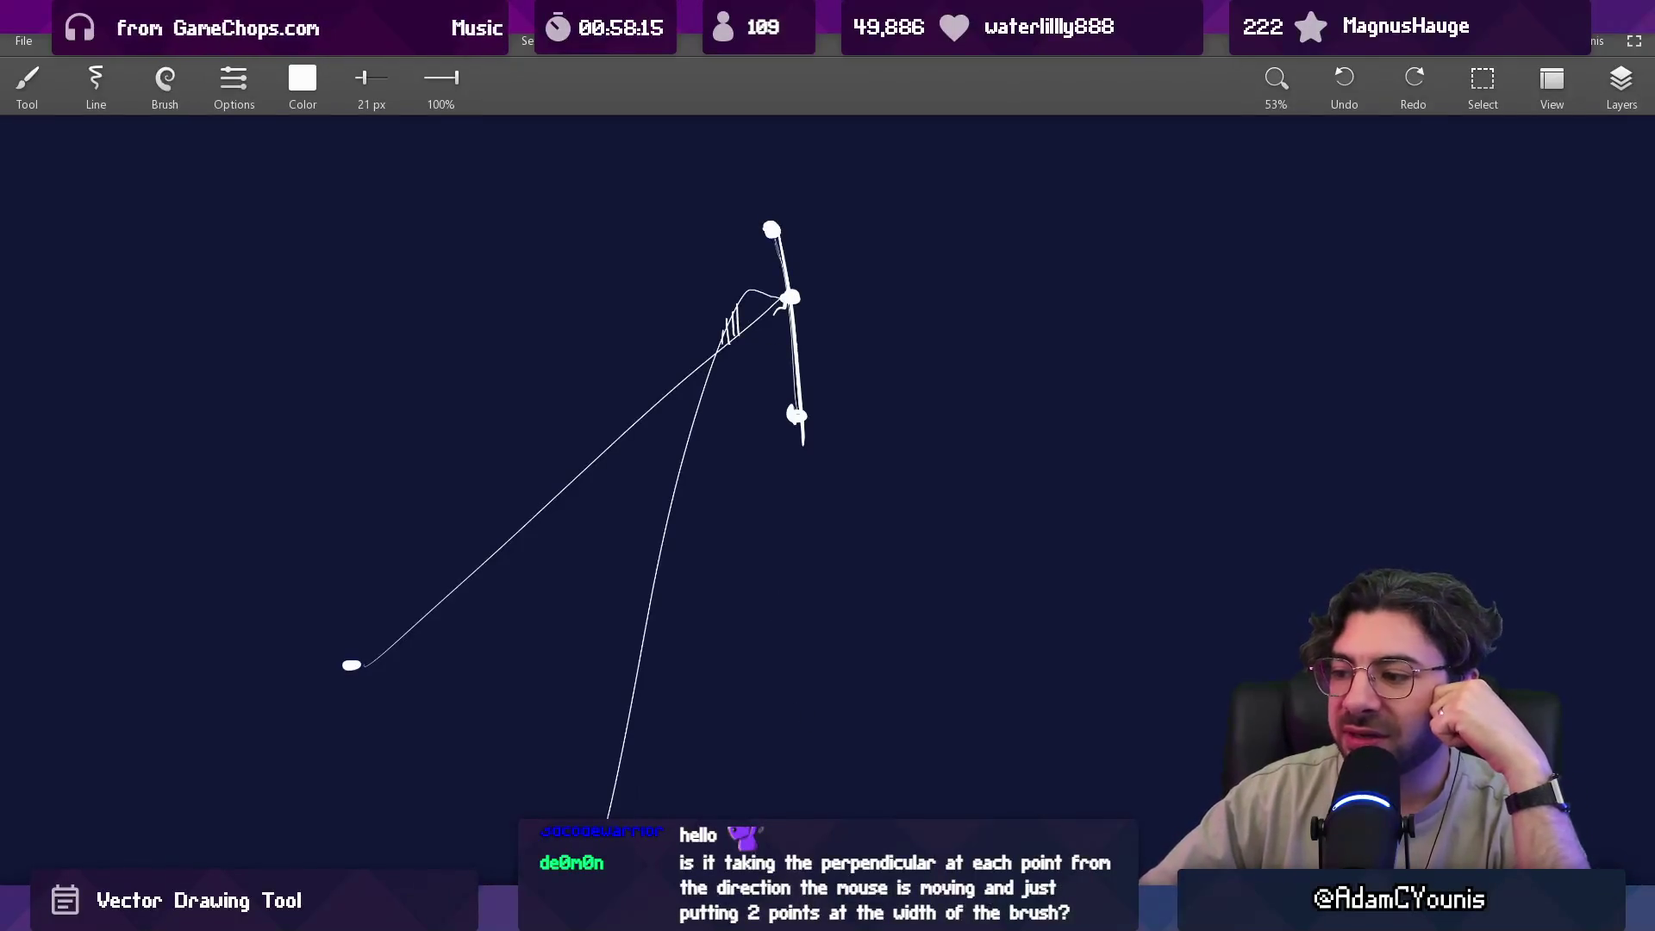
pyautogui.click(1146, 776)
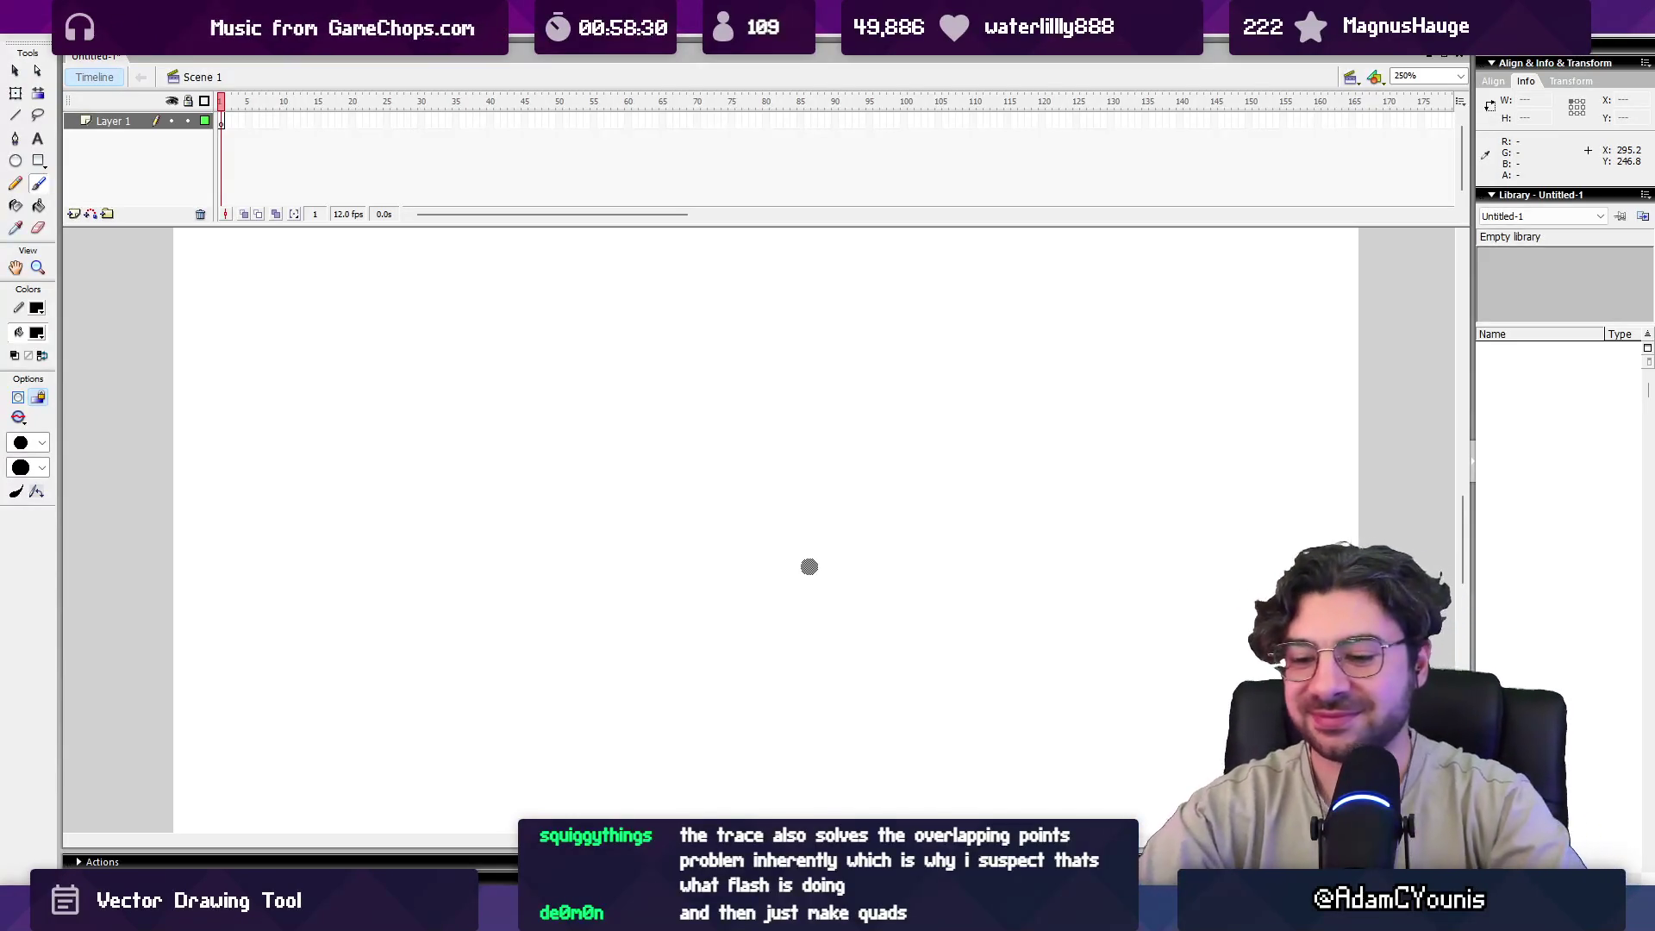
pyautogui.click(782, 397)
pyautogui.hotkey('ctrl', 'z')
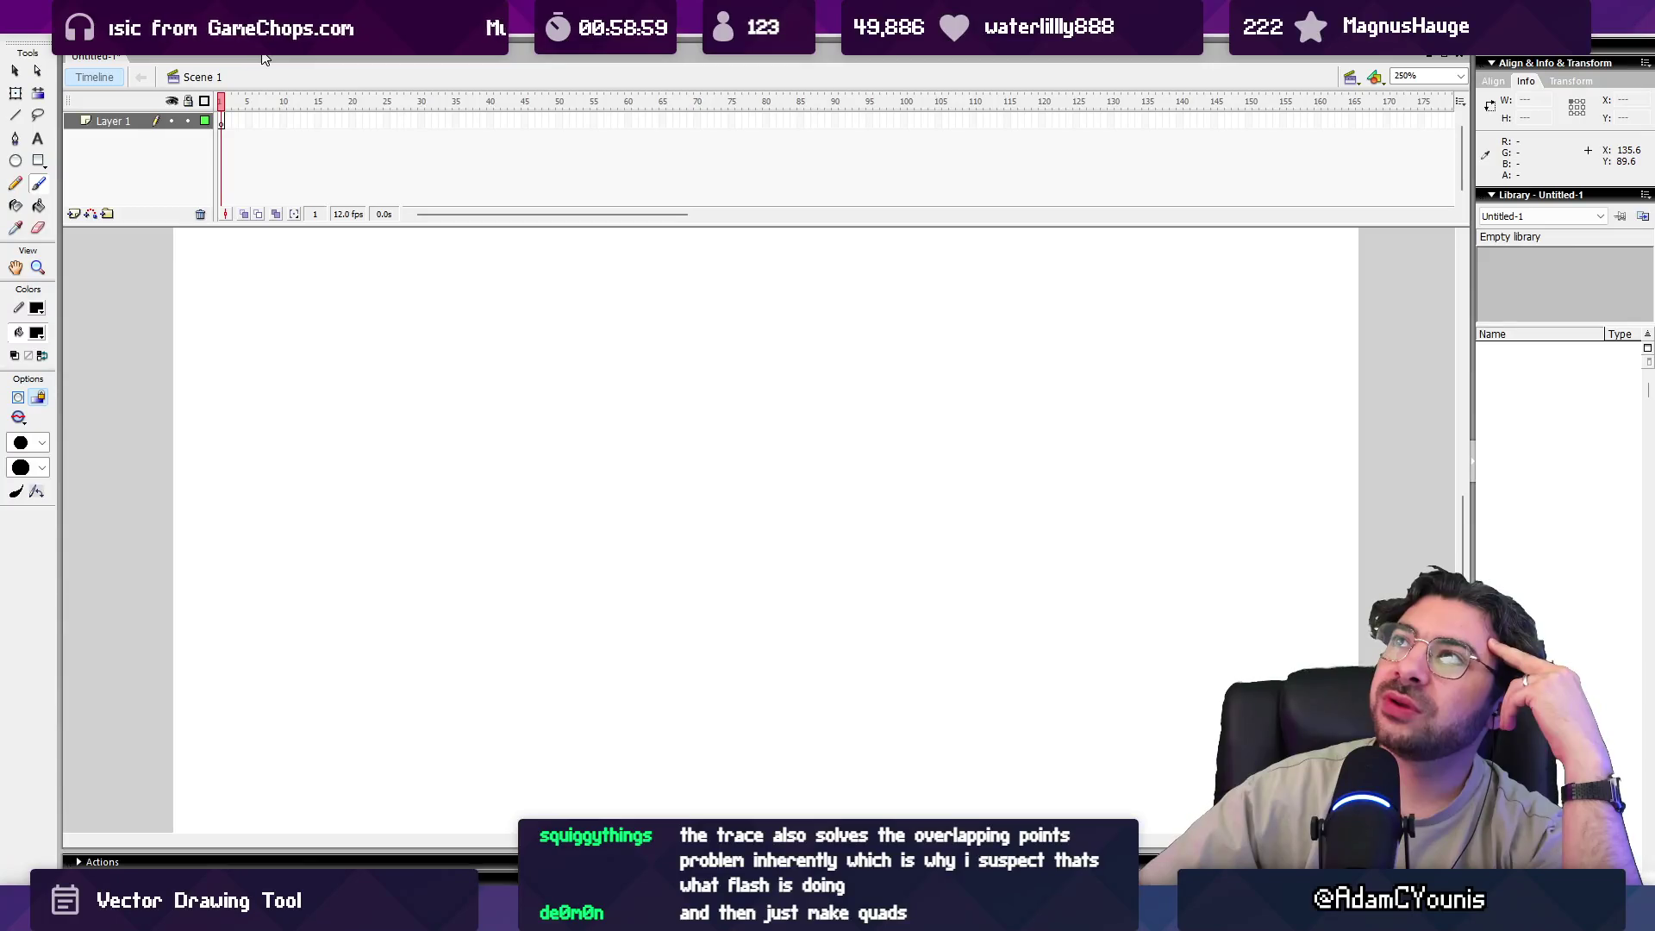
pyautogui.moveTo(293, 225); pyautogui.dragTo(296, 226)
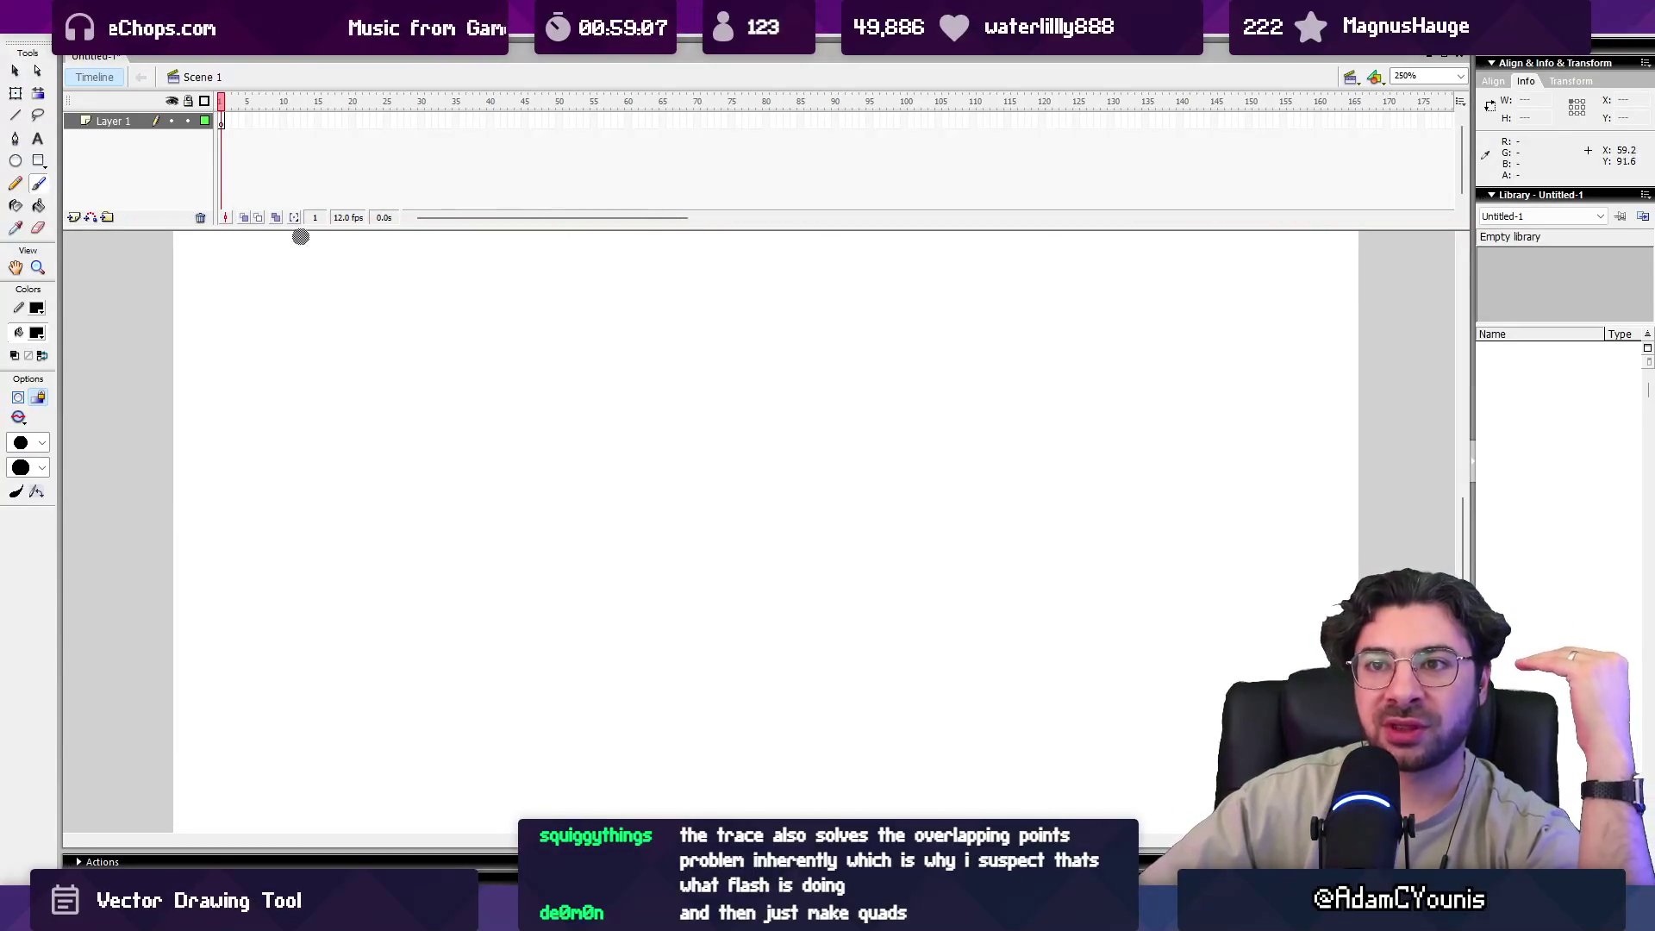
pyautogui.moveTo(312, 420)
pyautogui.mouseDown()
pyautogui.moveTo(565, 593)
pyautogui.moveTo(580, 542)
pyautogui.mouseUp()
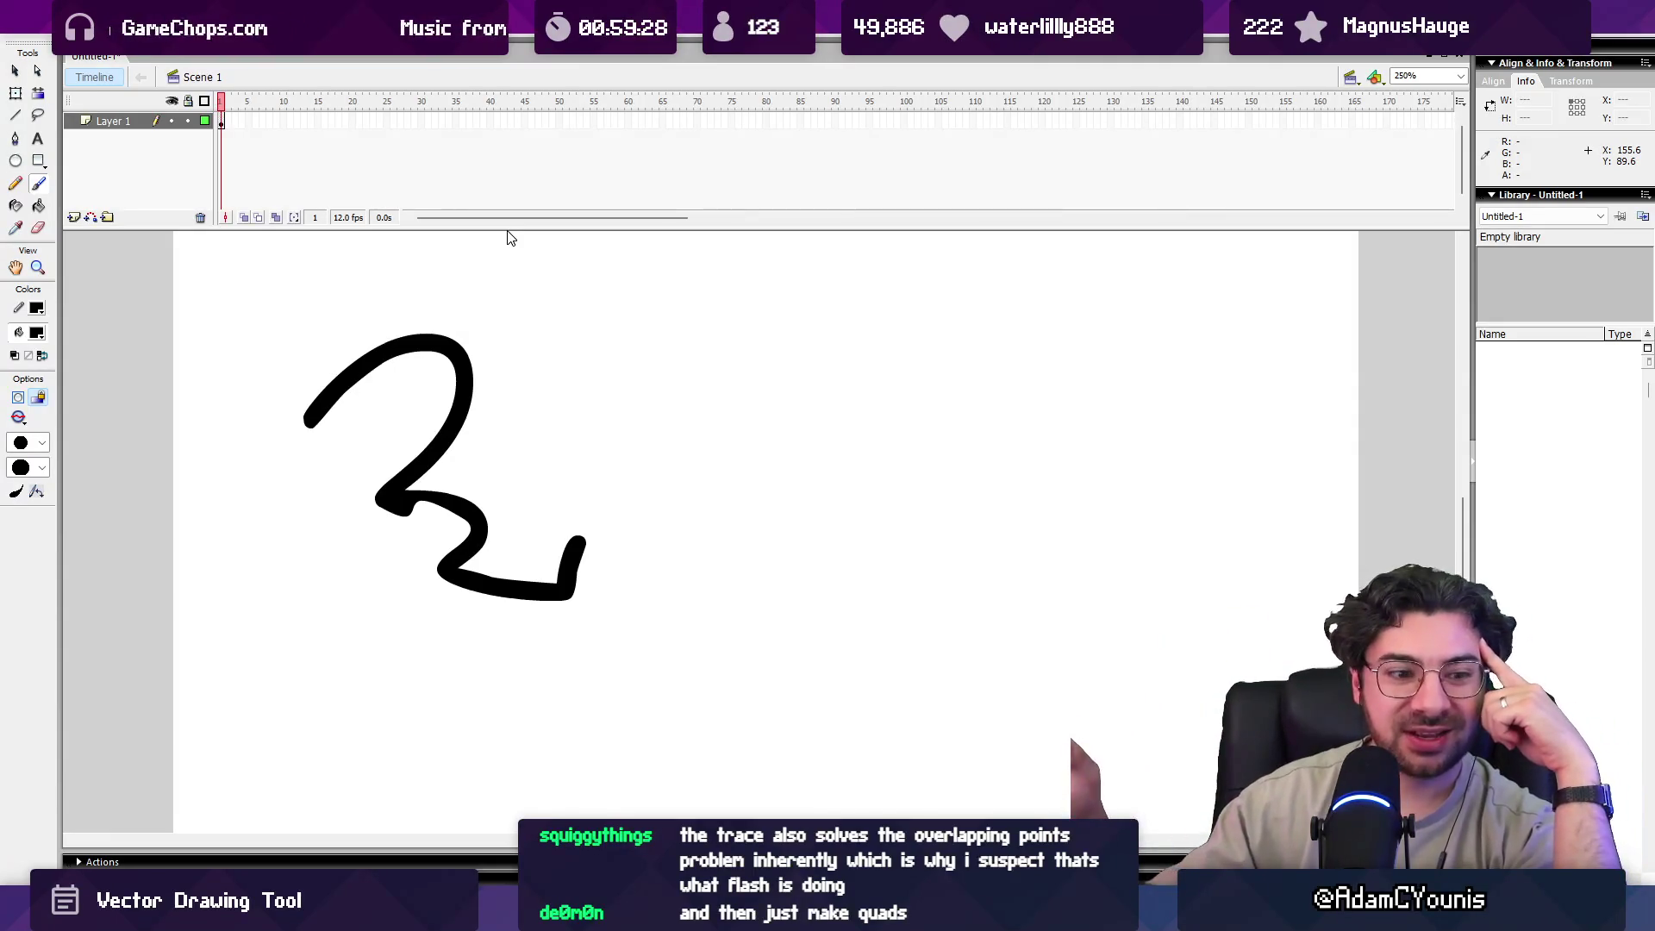
pyautogui.click(481, 215)
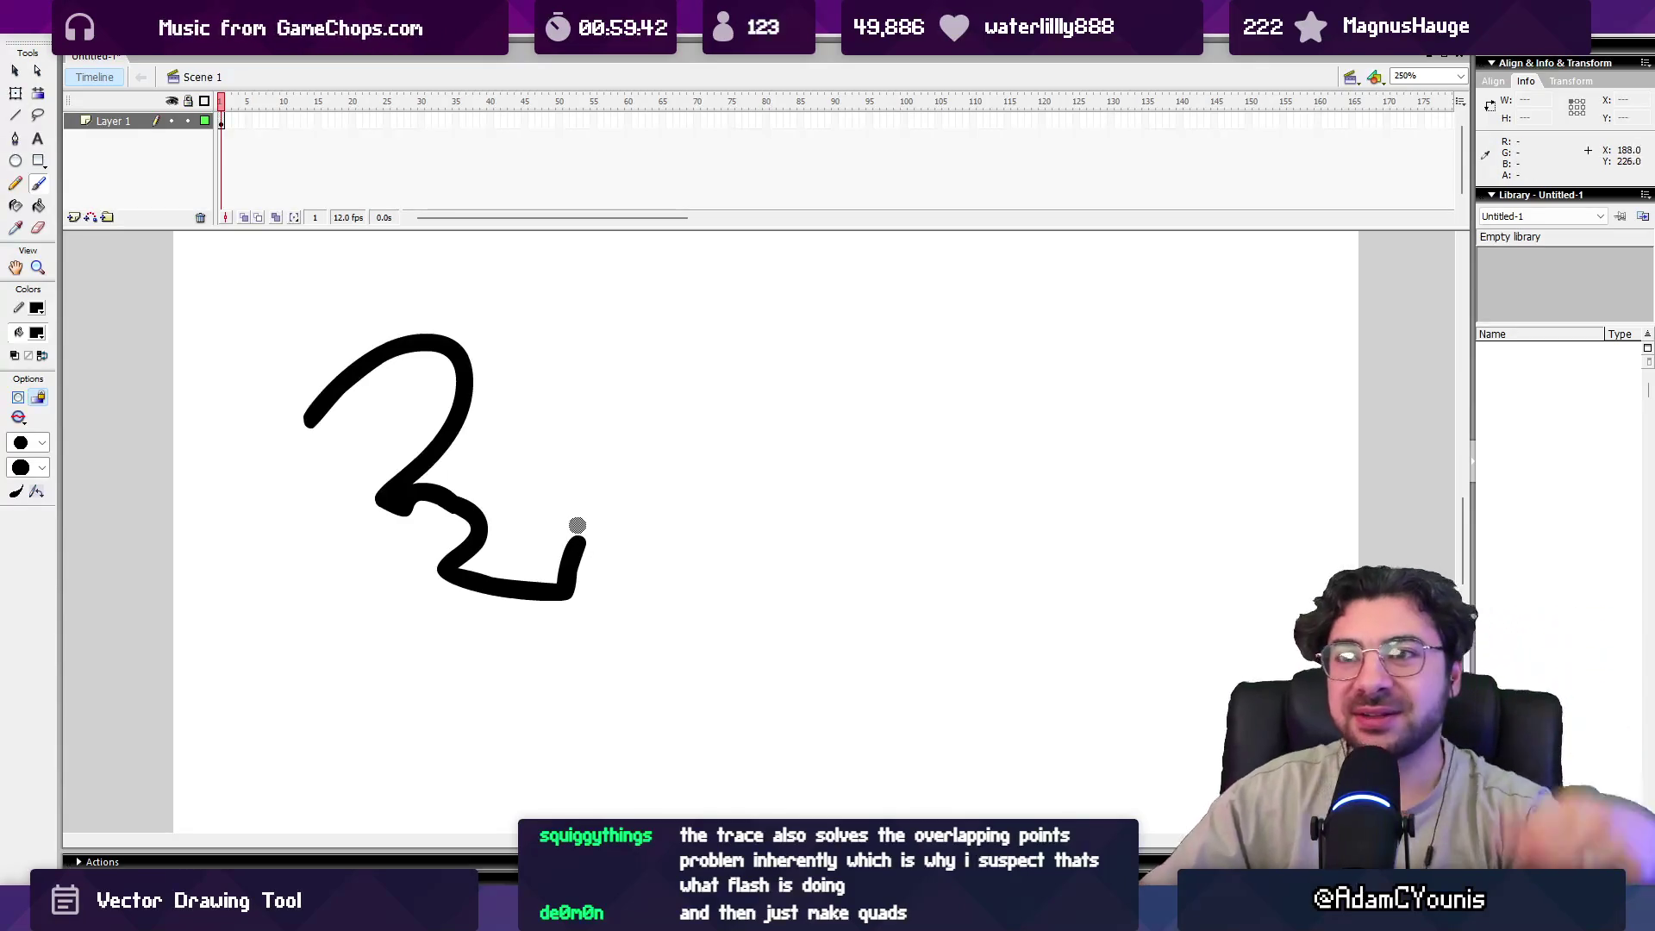
pyautogui.hotkey('ctrl', 'z')
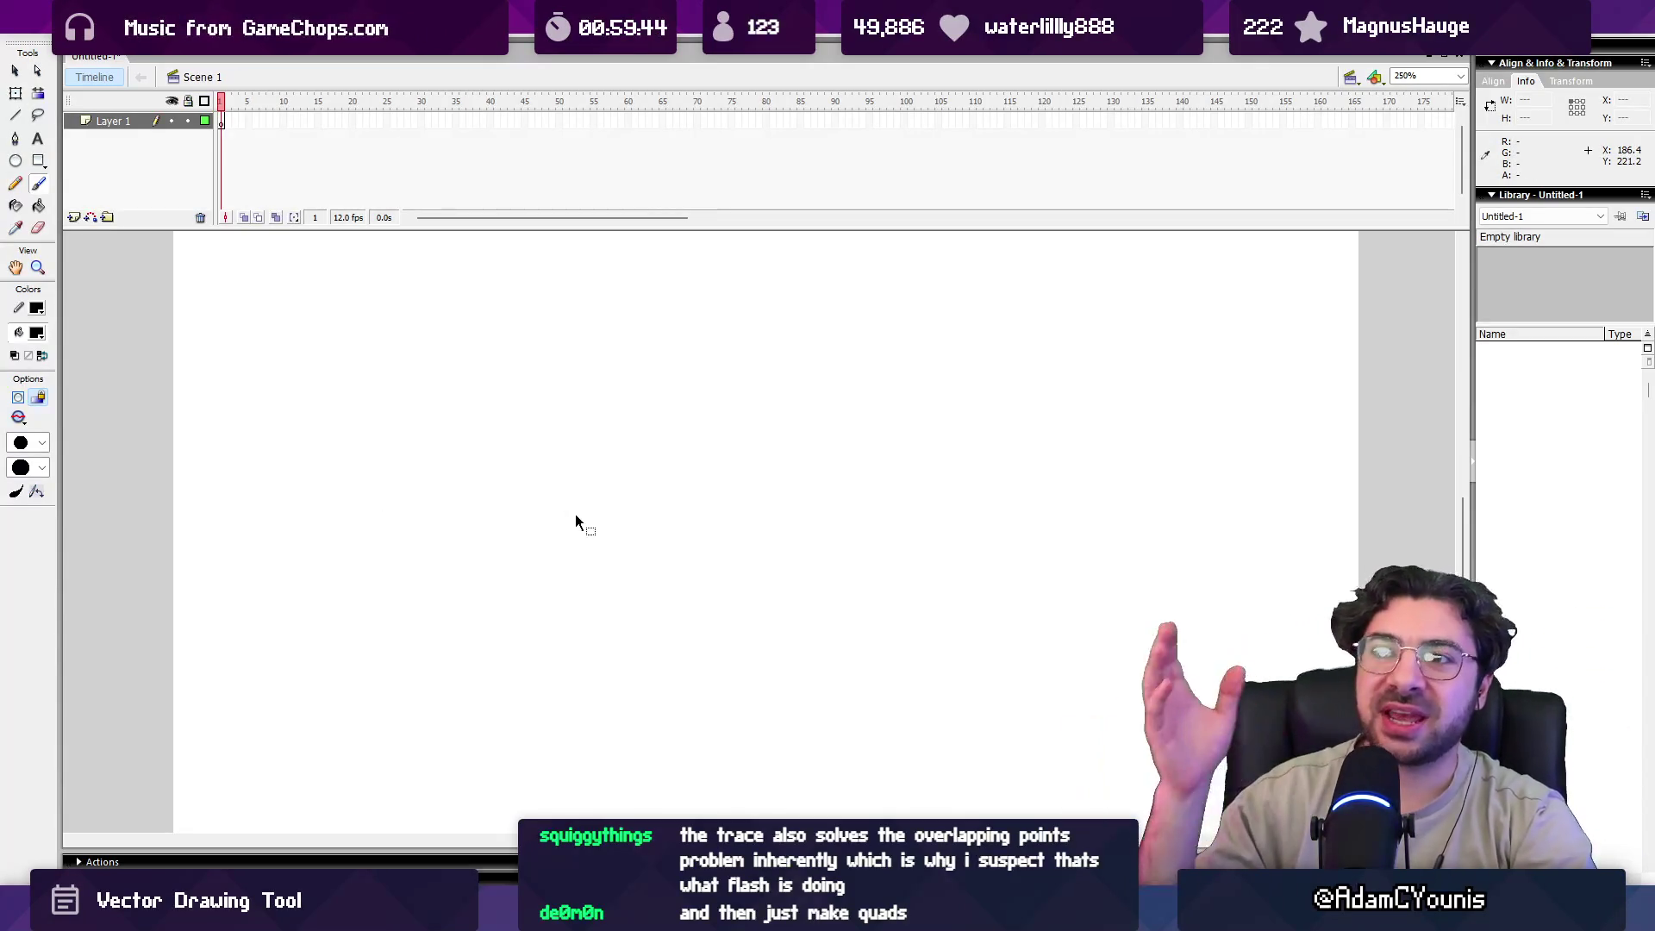
# Redo the black squiggle in Flash, then select and delete it.
pyautogui.hotkey('ctrl', 'y')
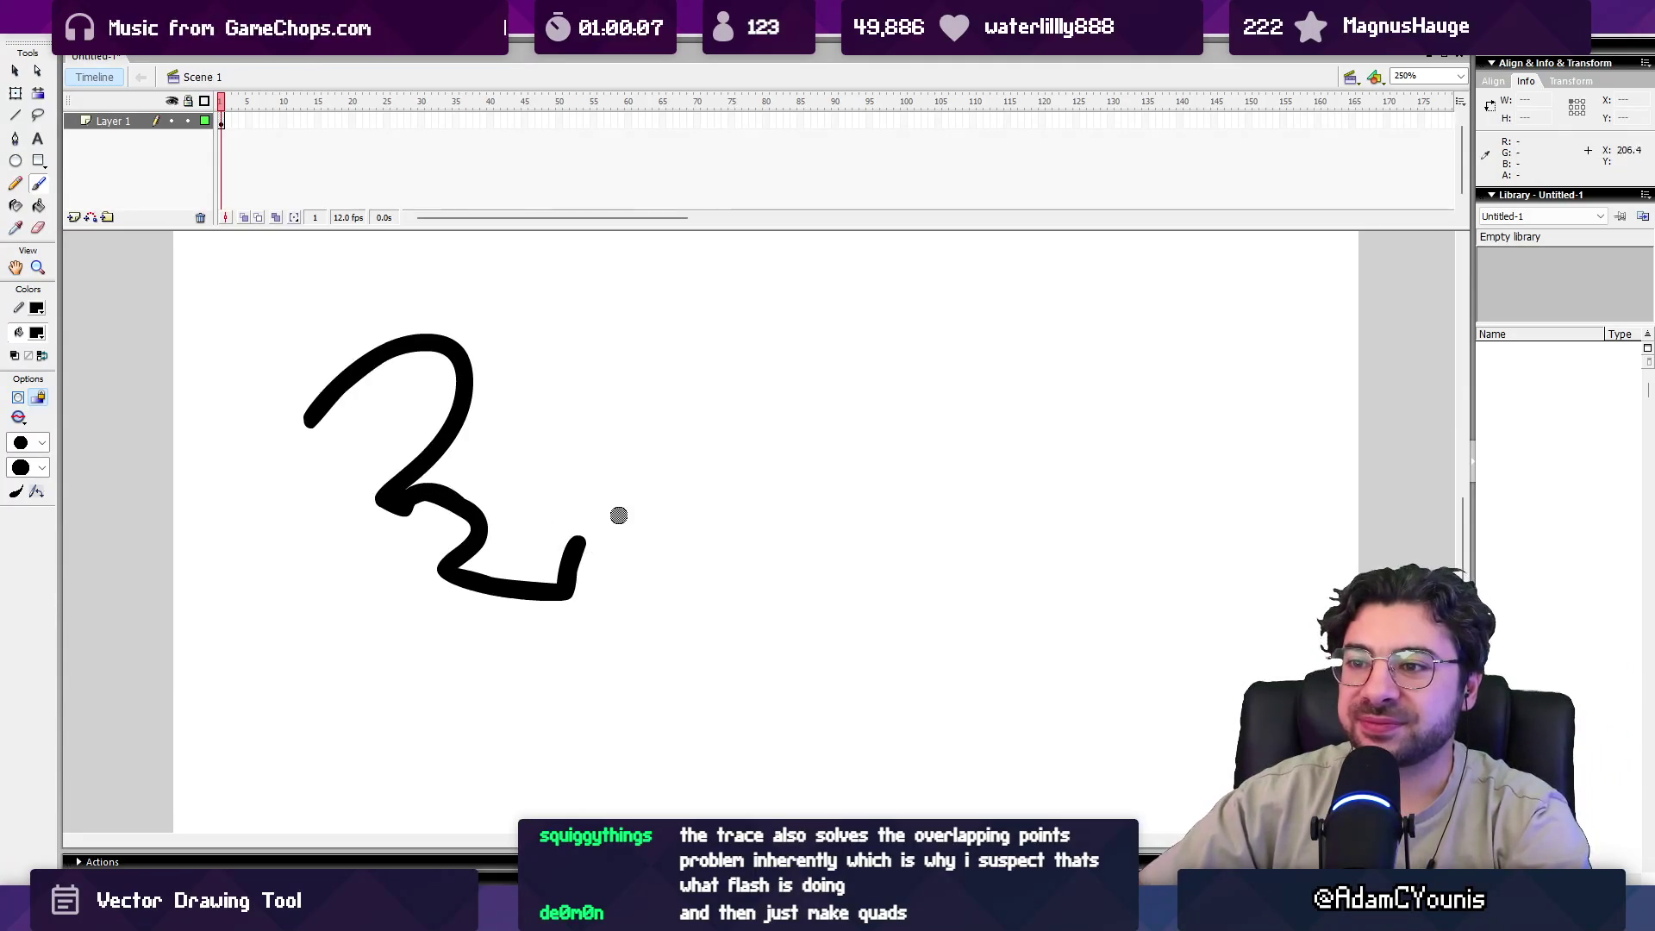
pyautogui.press('v')
pyautogui.click(446, 502)
pyautogui.press('Delete')
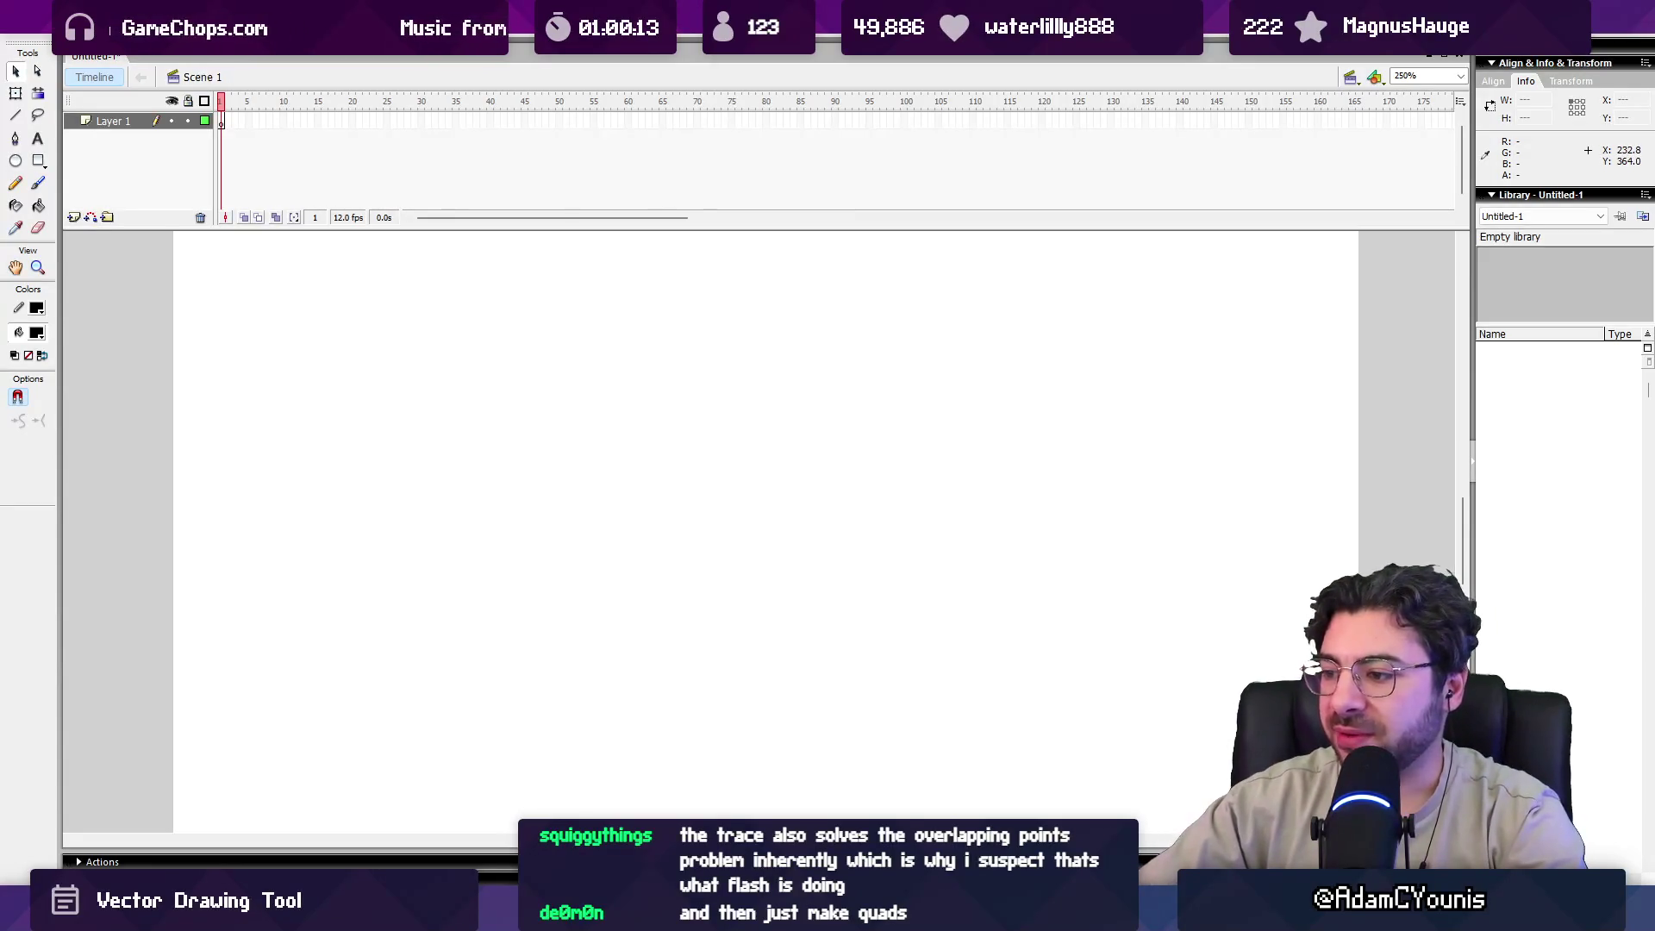
# Bring up a new Google Chrome window from the taskbar.
pyautogui.moveTo(981, 901)
pyautogui.moveTo(677, 901)
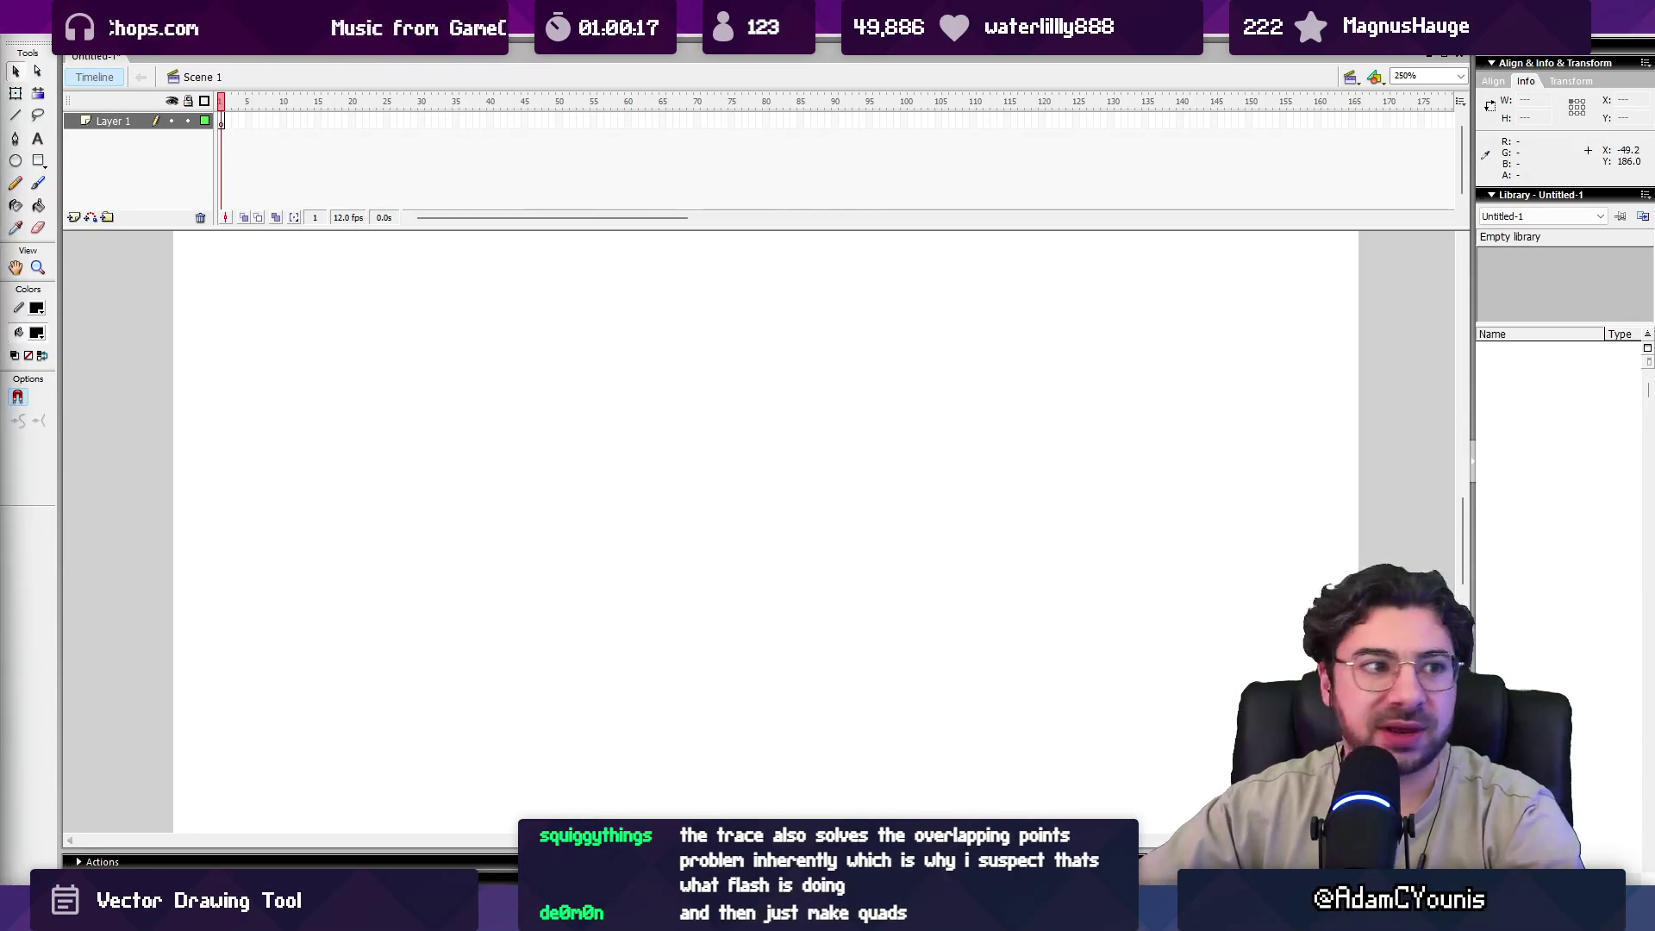
pyautogui.click(980, 901)
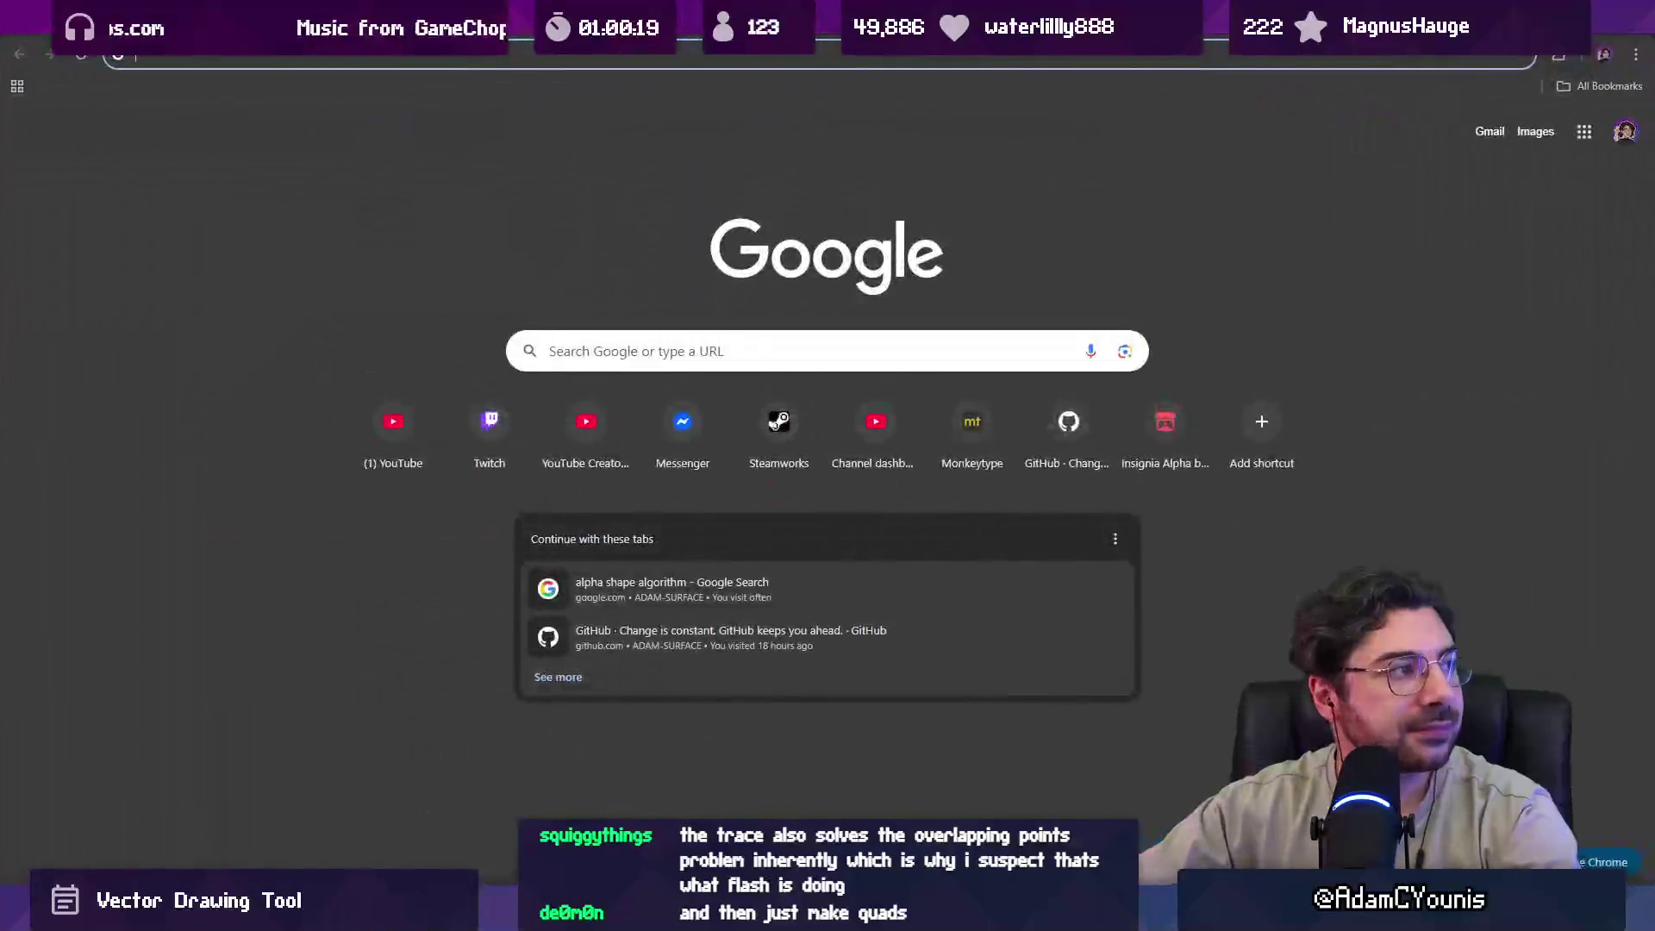
# Search Google for 'vector trace algorithm', accepting the corrected spelling.
pyautogui.click(358, 57)
pyautogui.write('vector trace s')
pyautogui.press('BackSpace')
pyautogui.write('algorithmn')
pyautogui.press('Return')
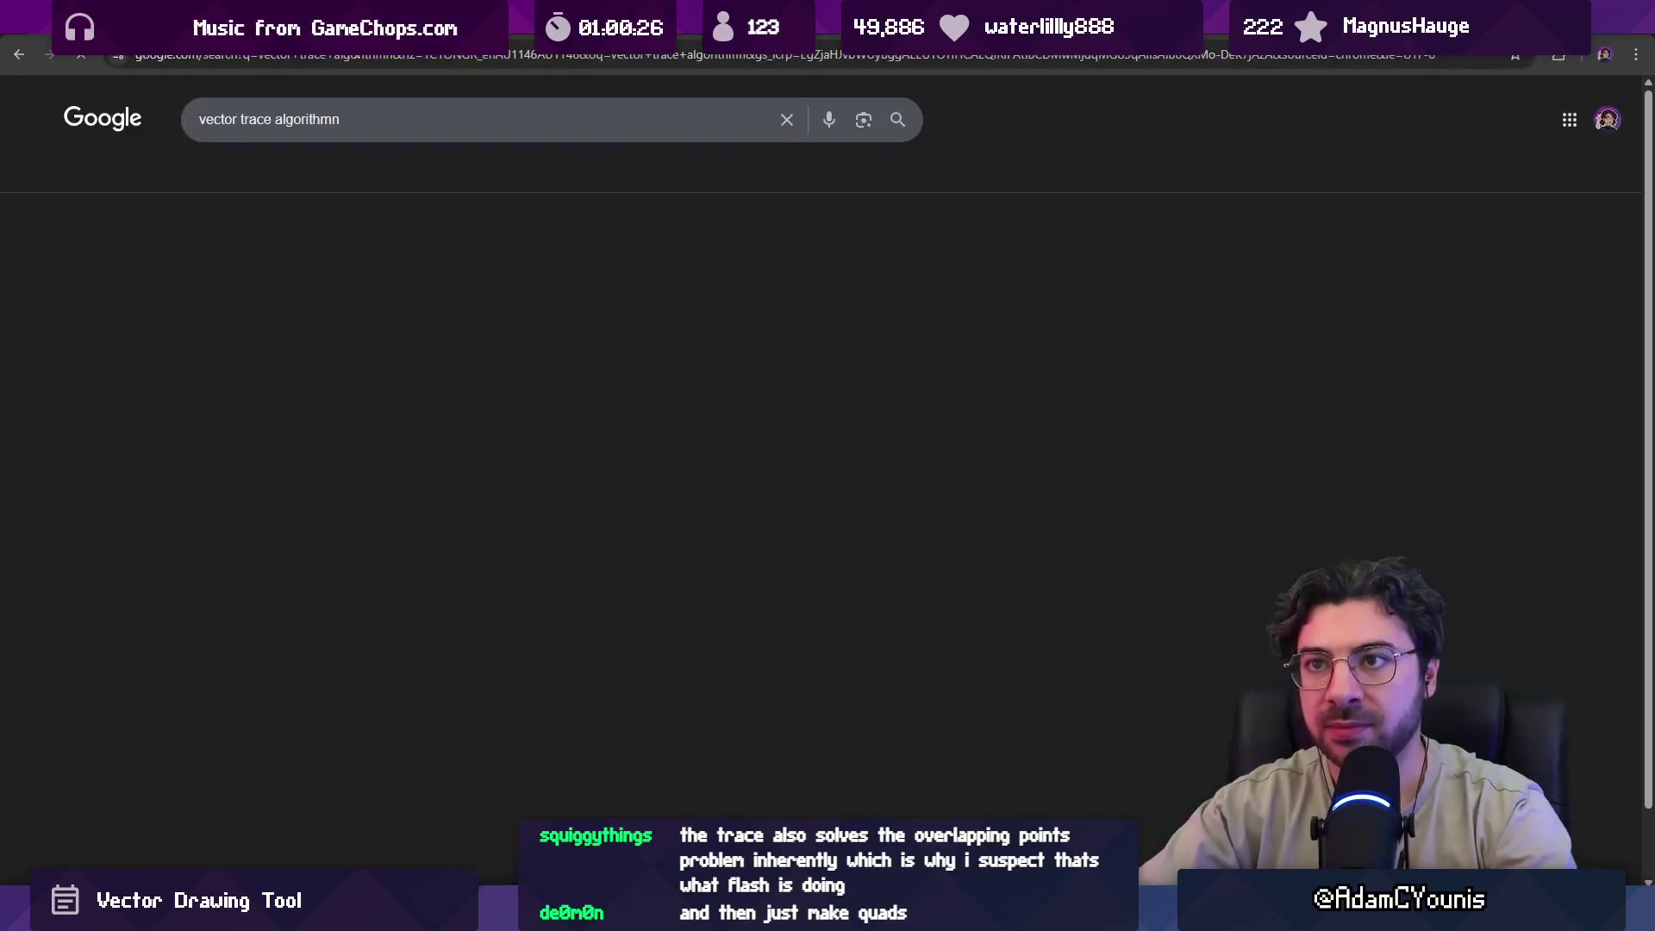
pyautogui.click(390, 228)
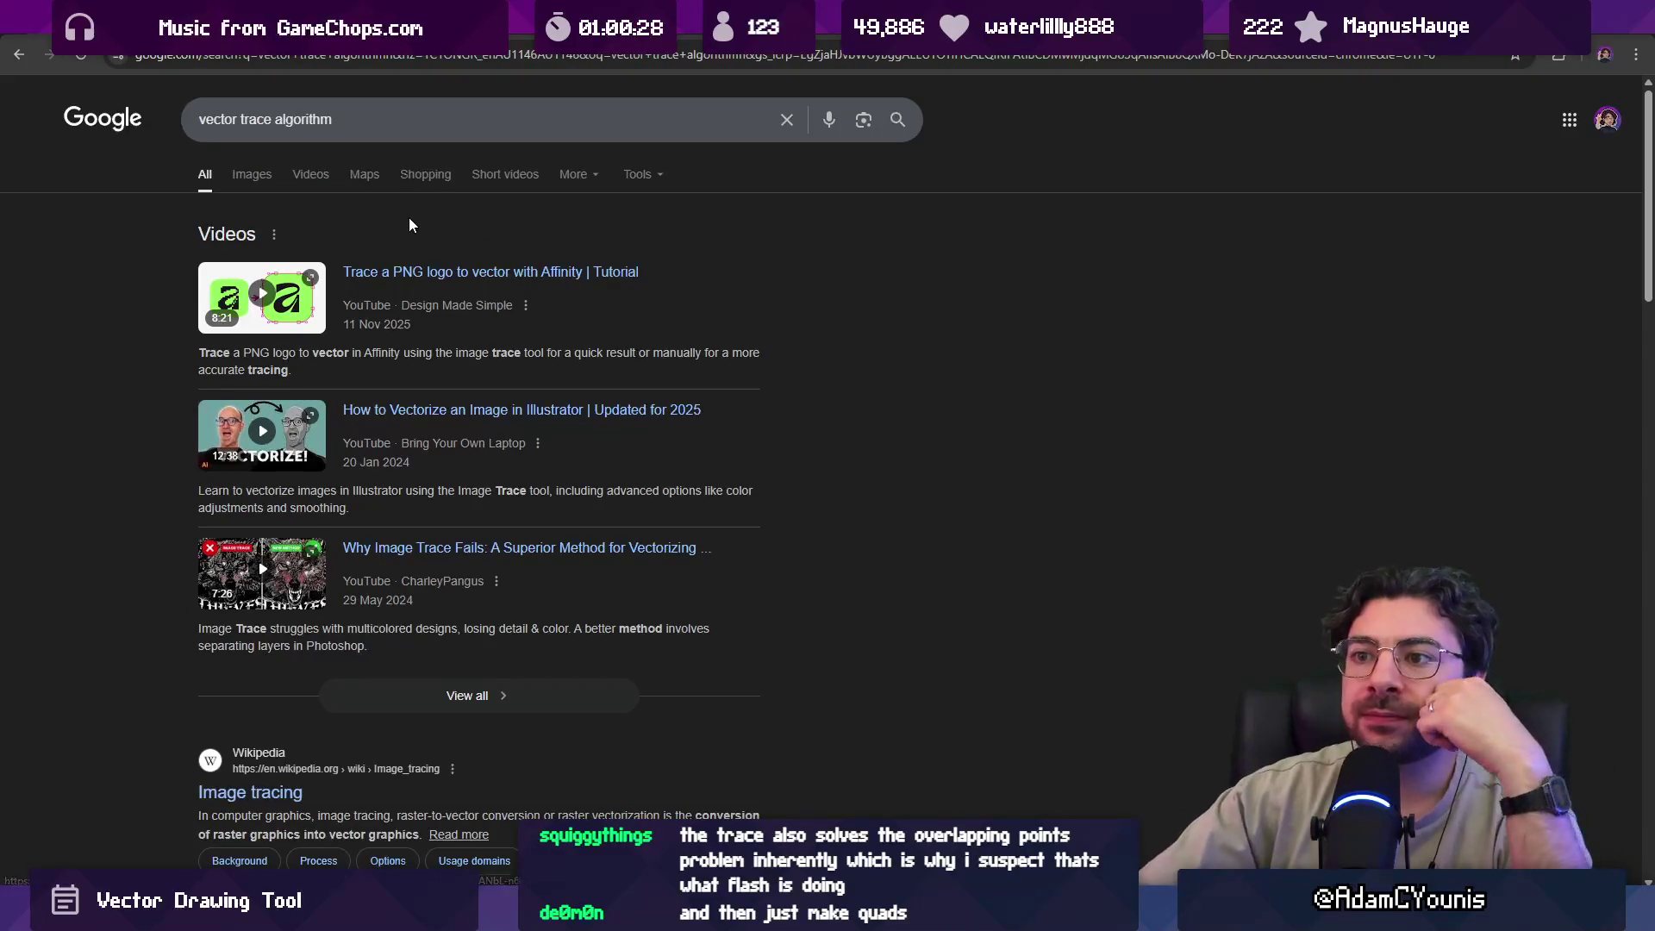
# Browse the results and filter them to Videos only.
pyautogui.scroll(-3, 358, 431)
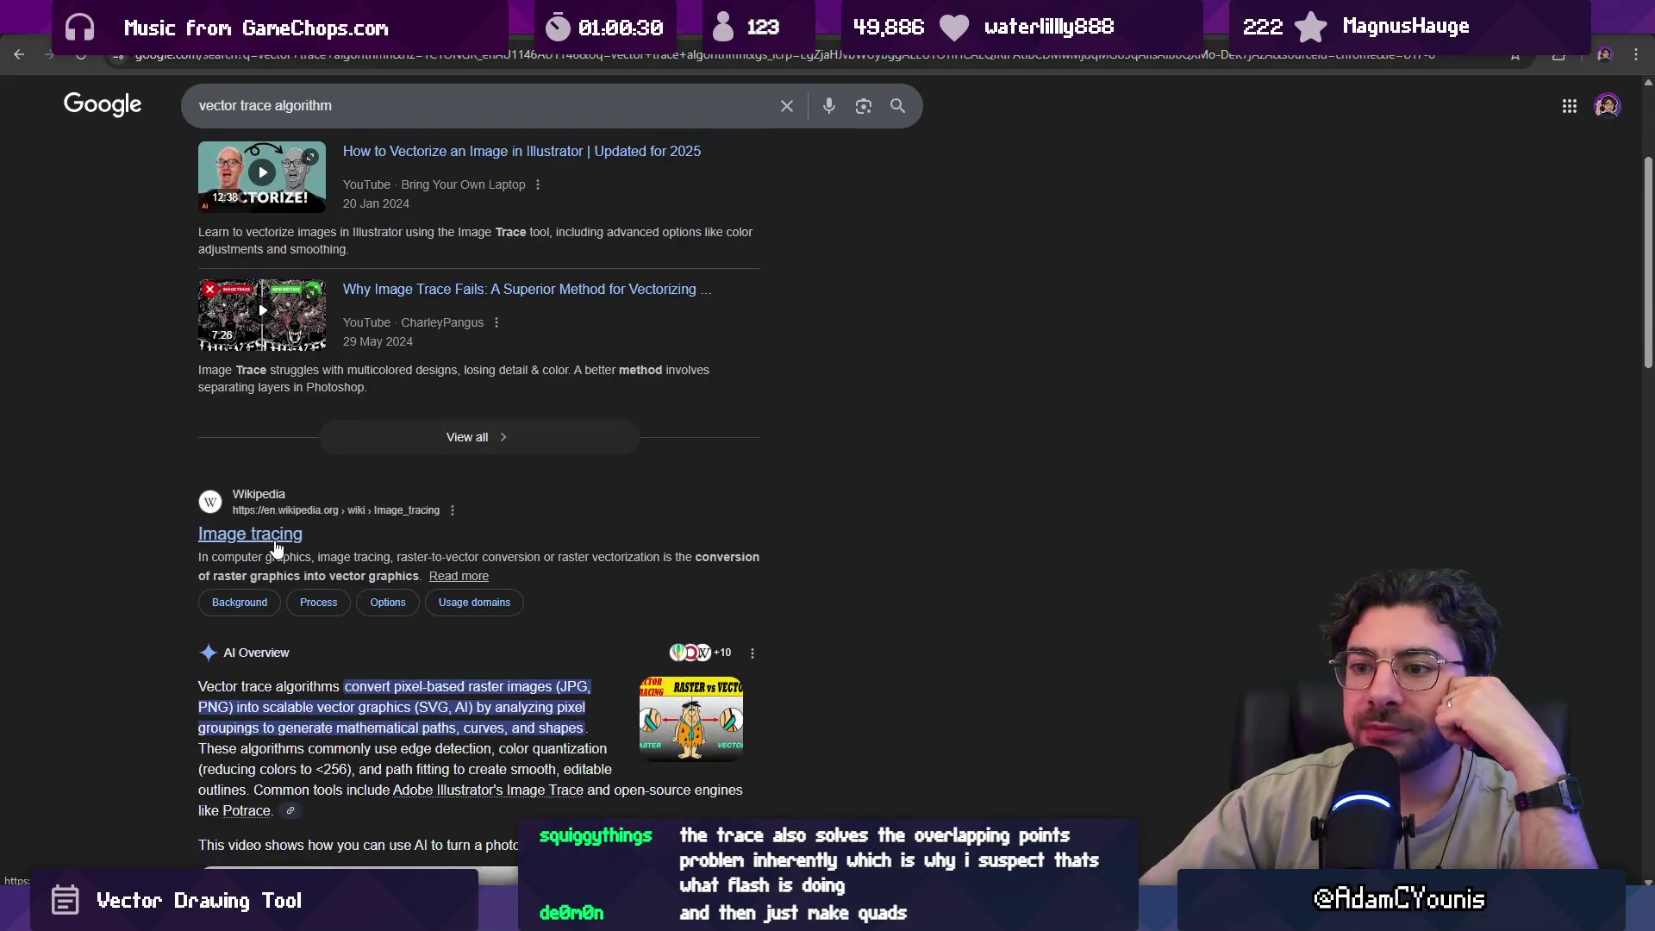
pyautogui.scroll(-3, 277, 529)
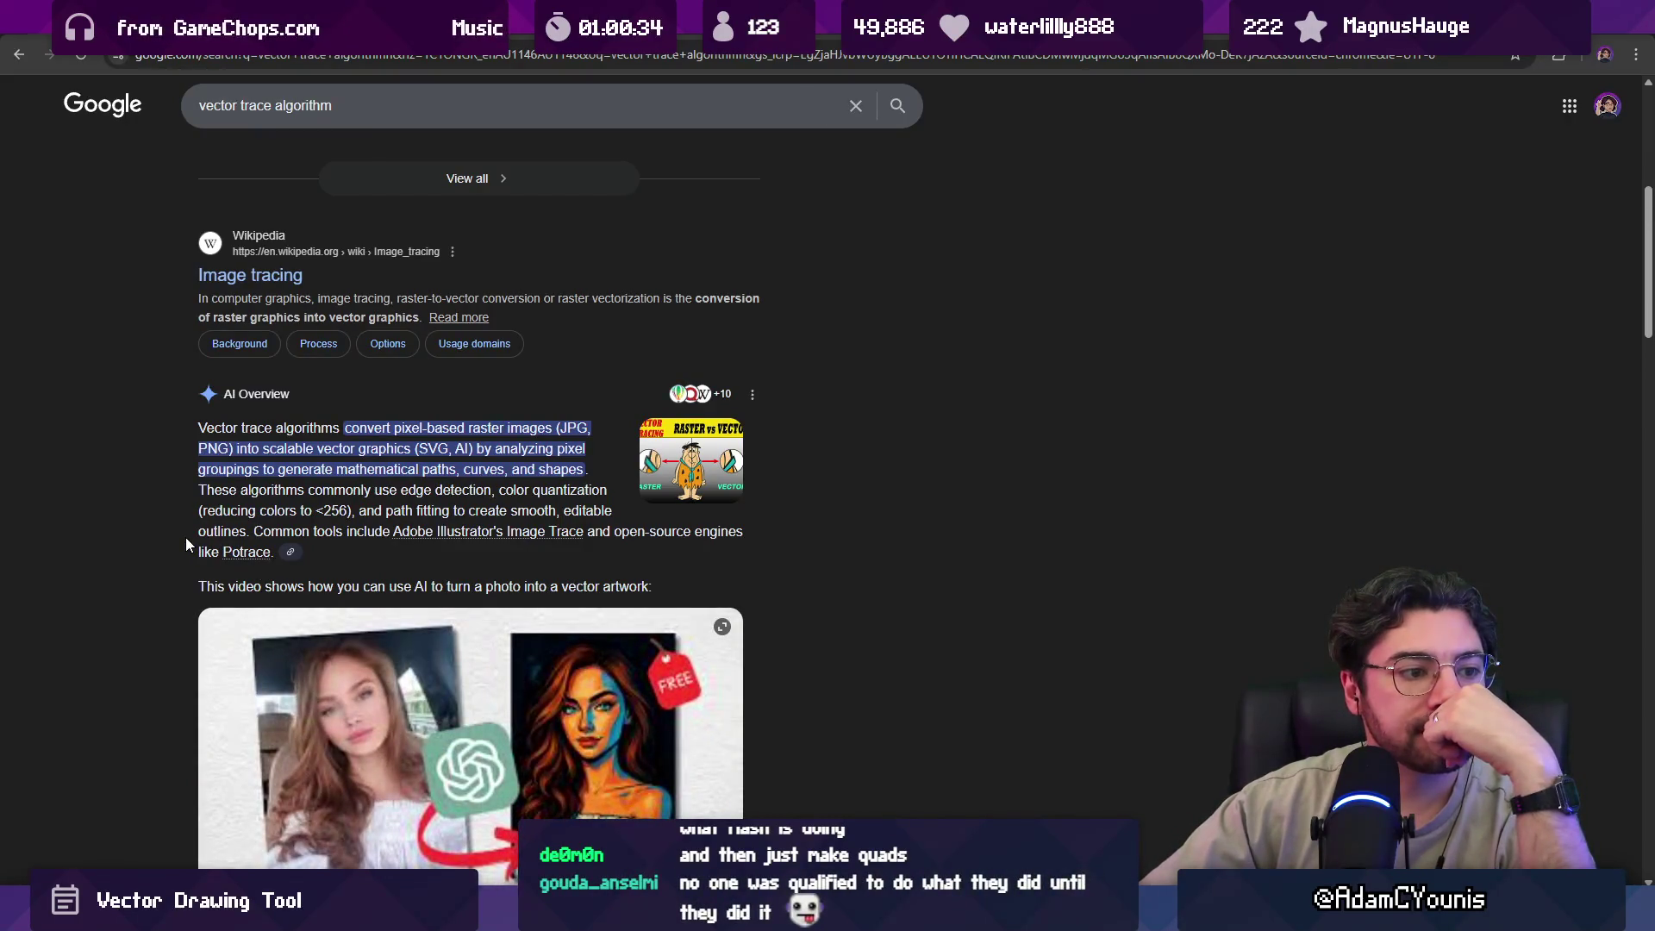
pyautogui.scroll(-3, 186, 538)
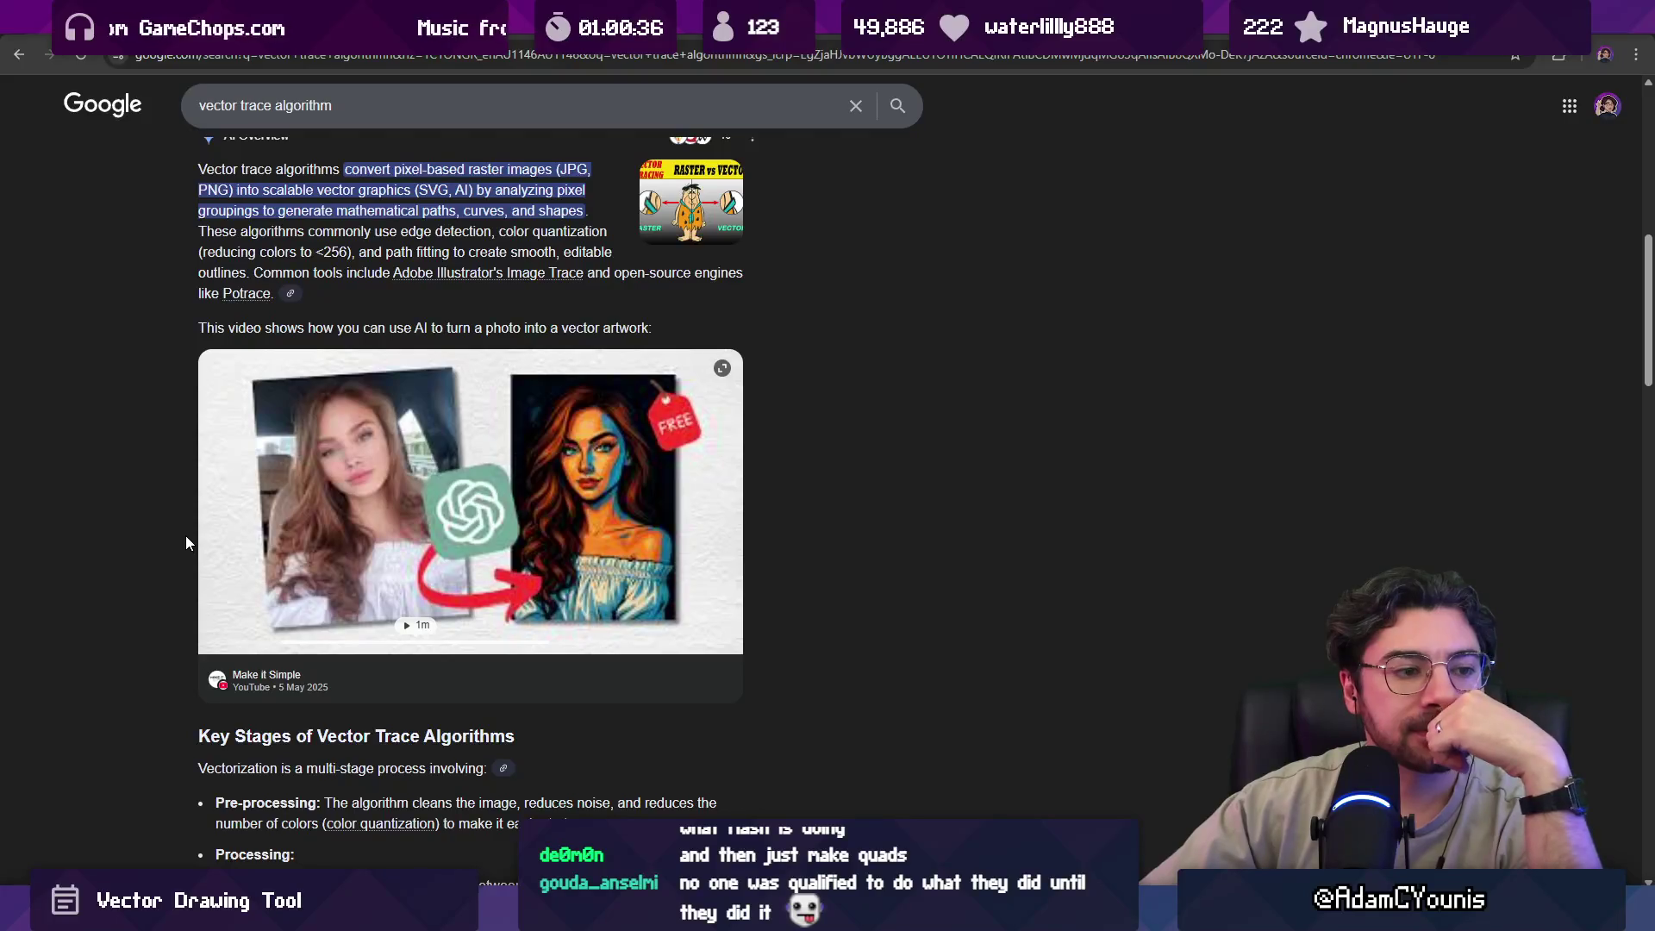
pyautogui.scroll(-2, 187, 536)
pyautogui.scroll(-7, 186, 531)
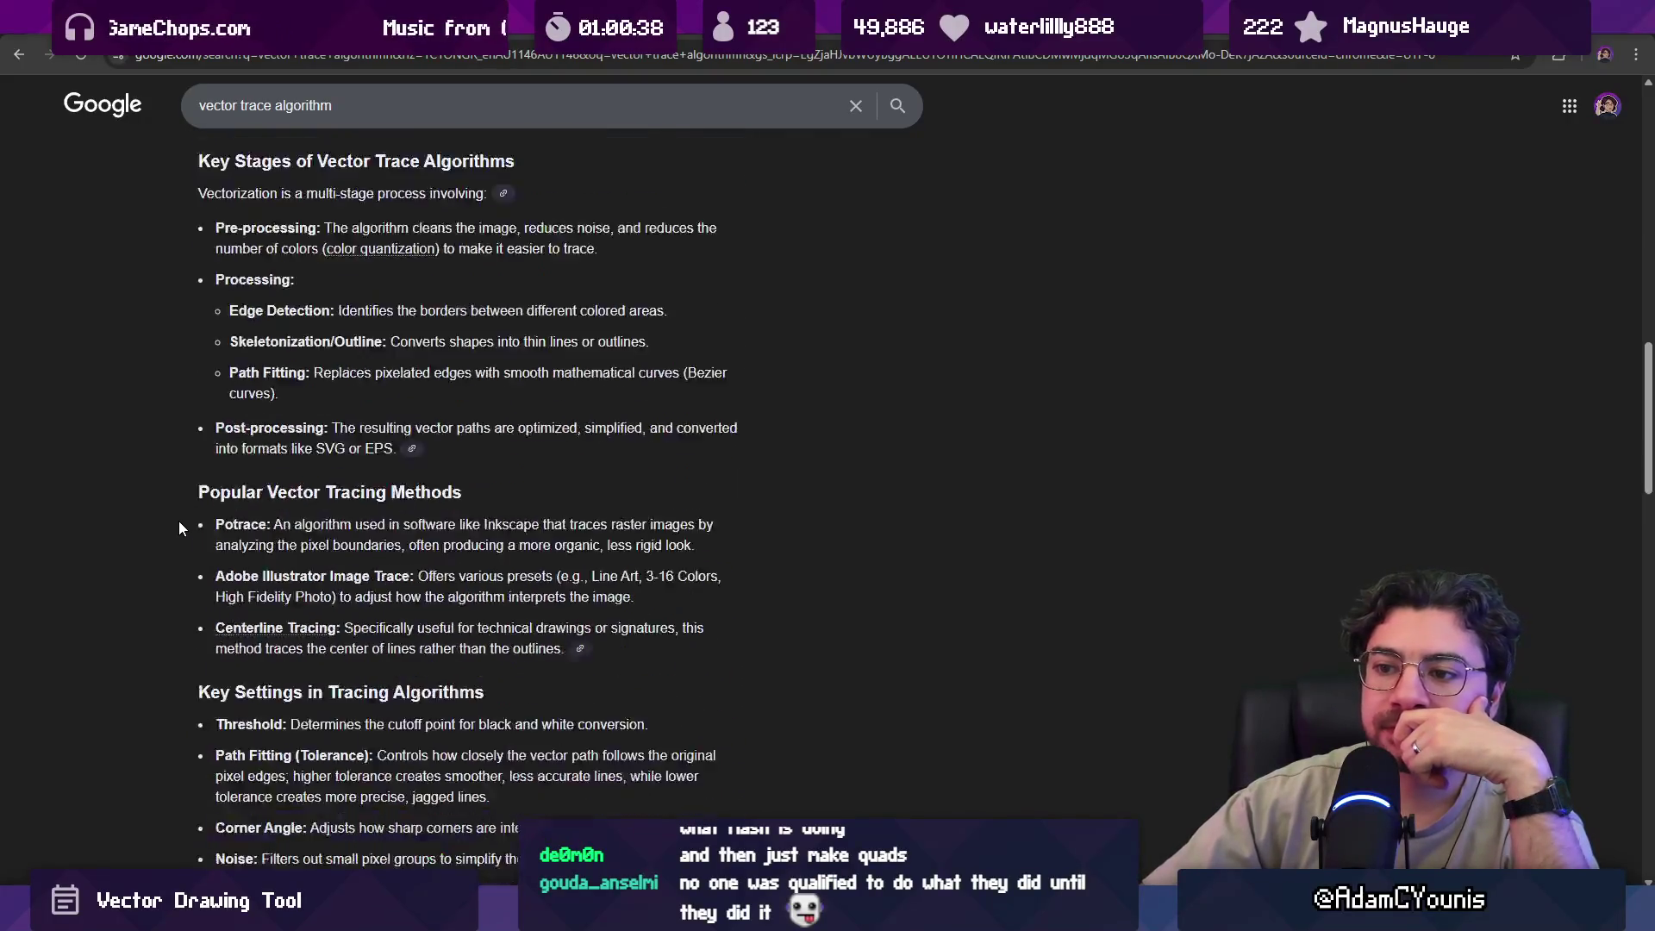
pyautogui.scroll(10, 155, 431)
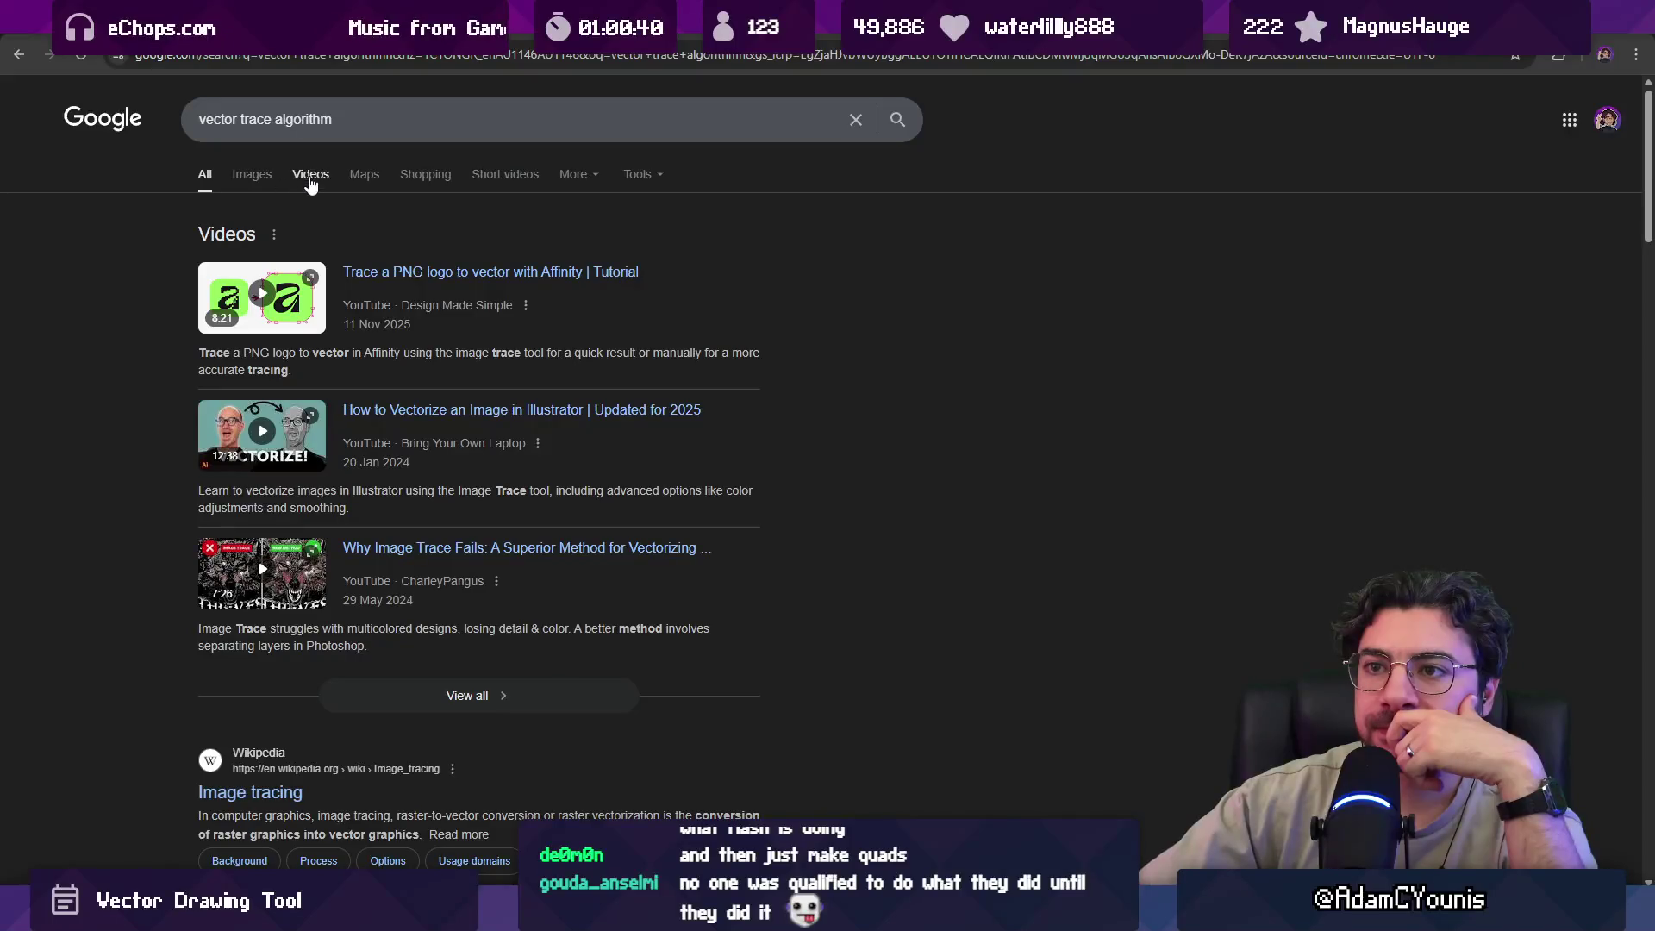
pyautogui.click(311, 178)
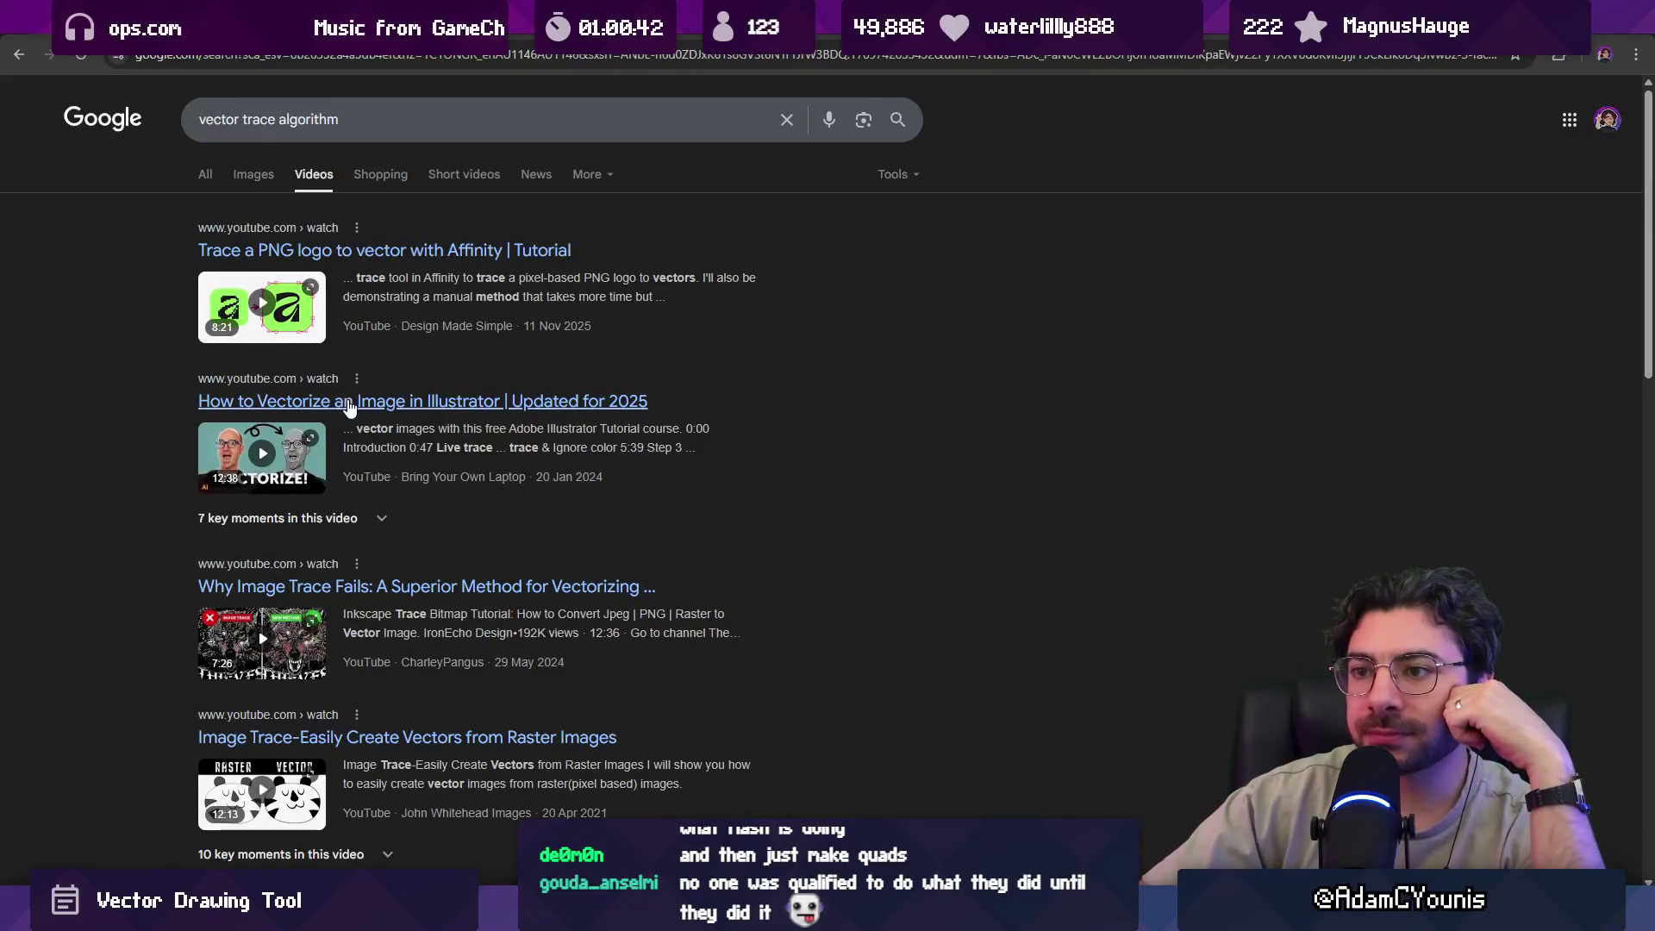
pyautogui.scroll(-3, 203, 431)
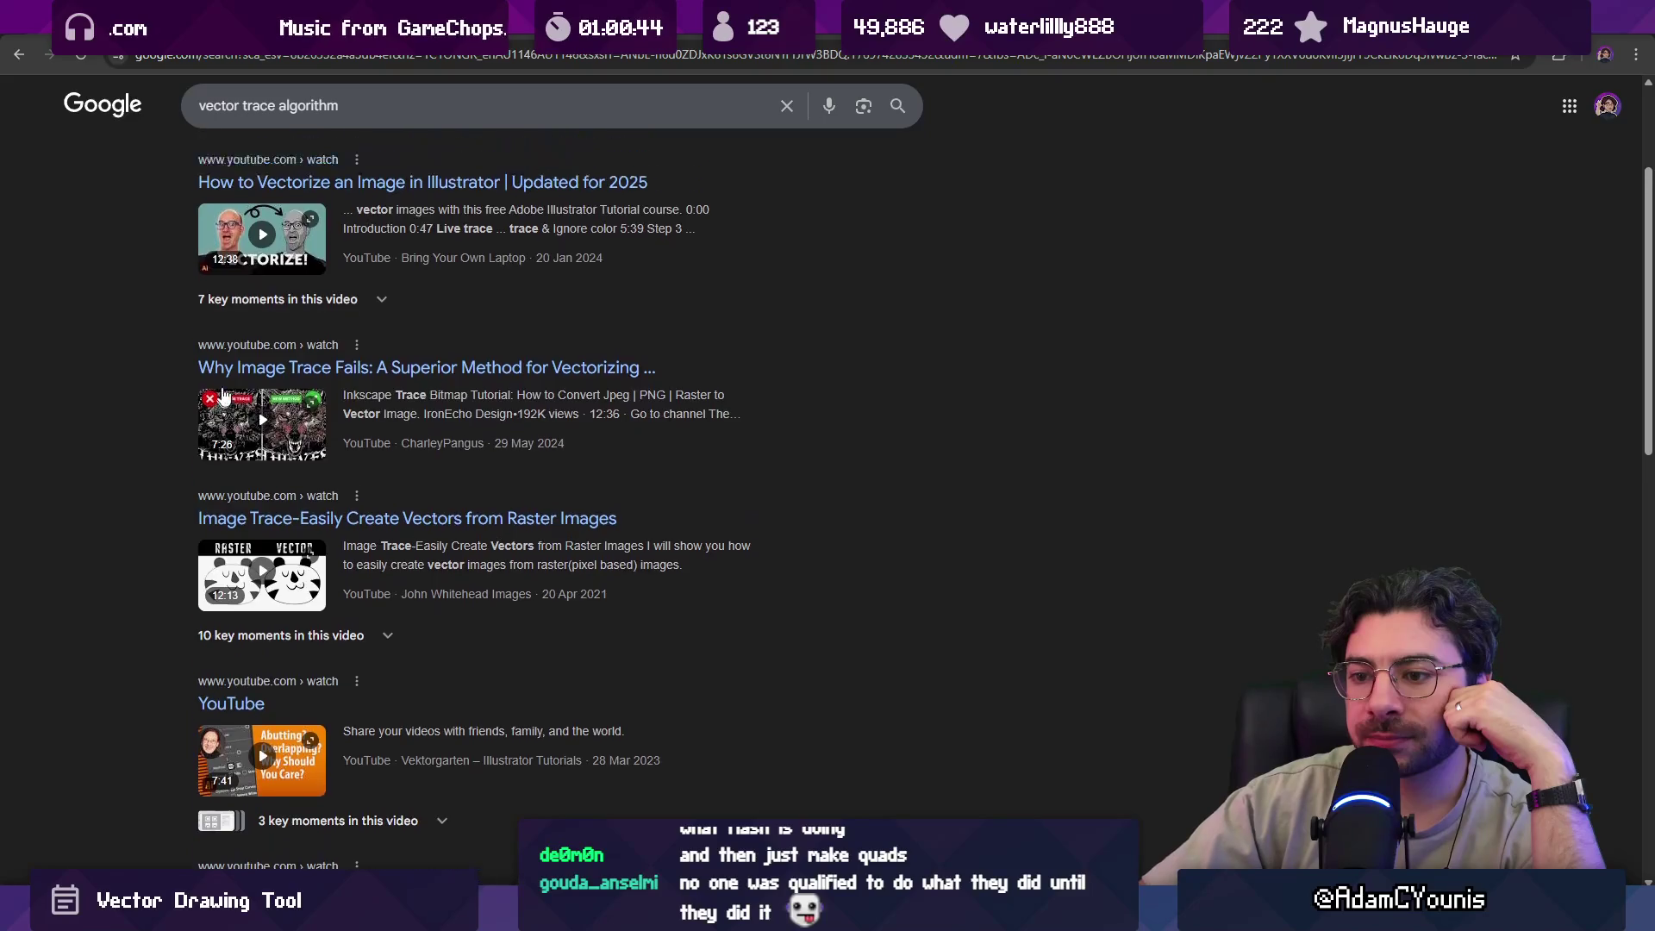
pyautogui.scroll(3, 375, 107)
pyautogui.click(375, 106)
# Search for 'vector trace algorithm coding' and look through the page in the browser.
pyautogui.write('coding')
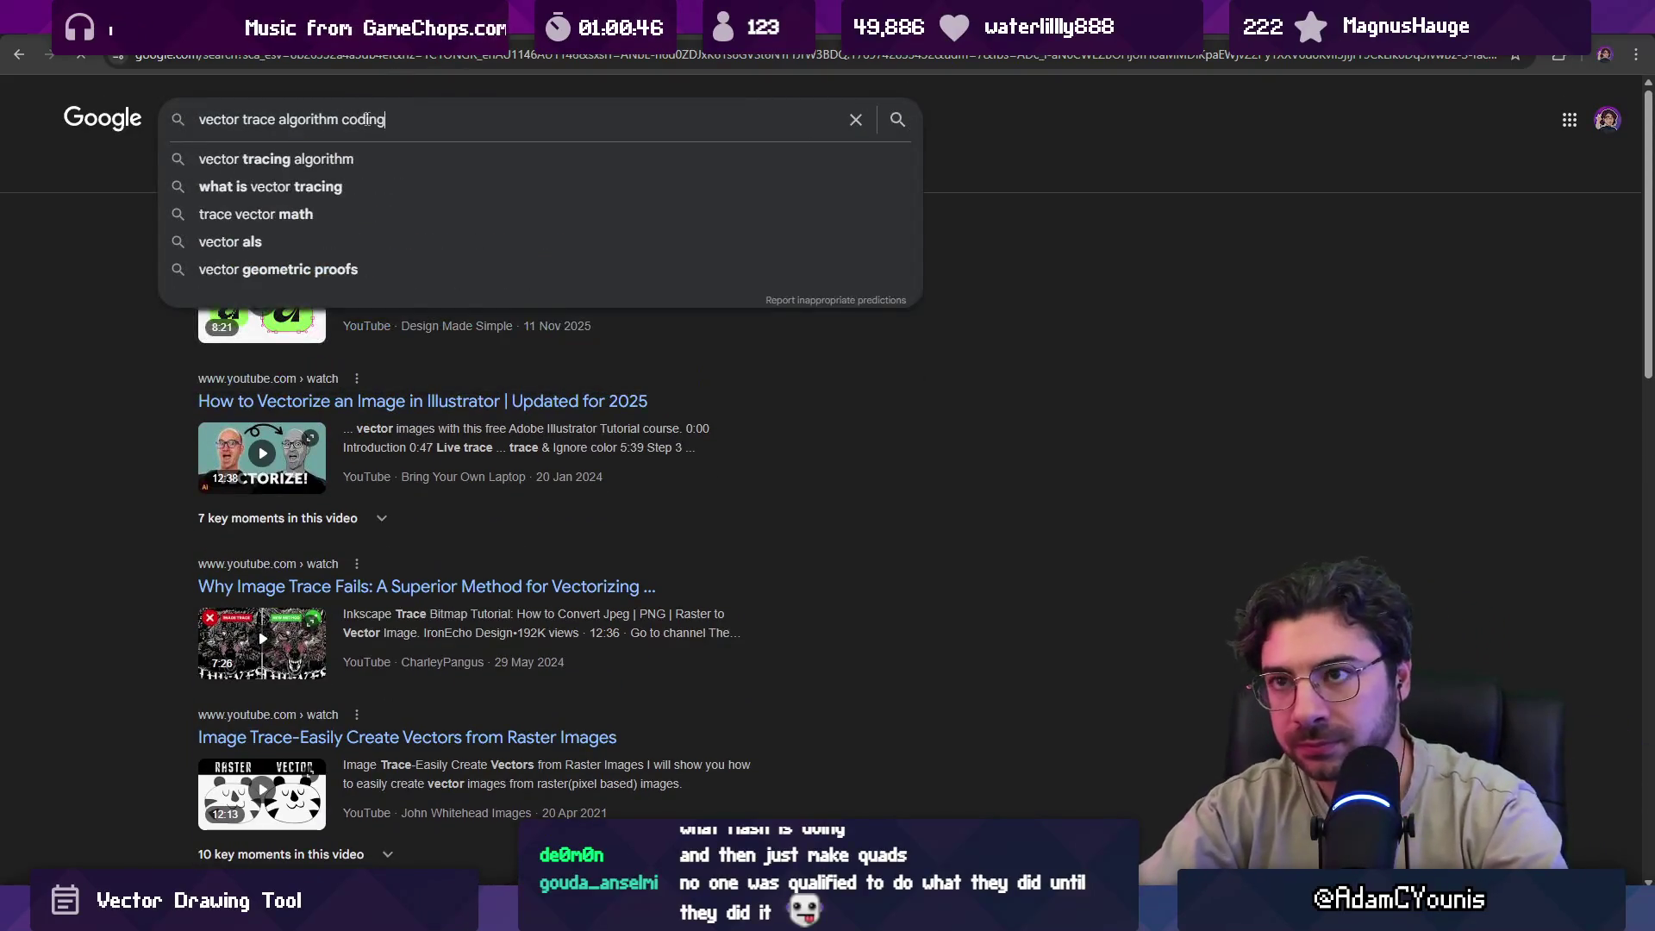
pyautogui.press('Return')
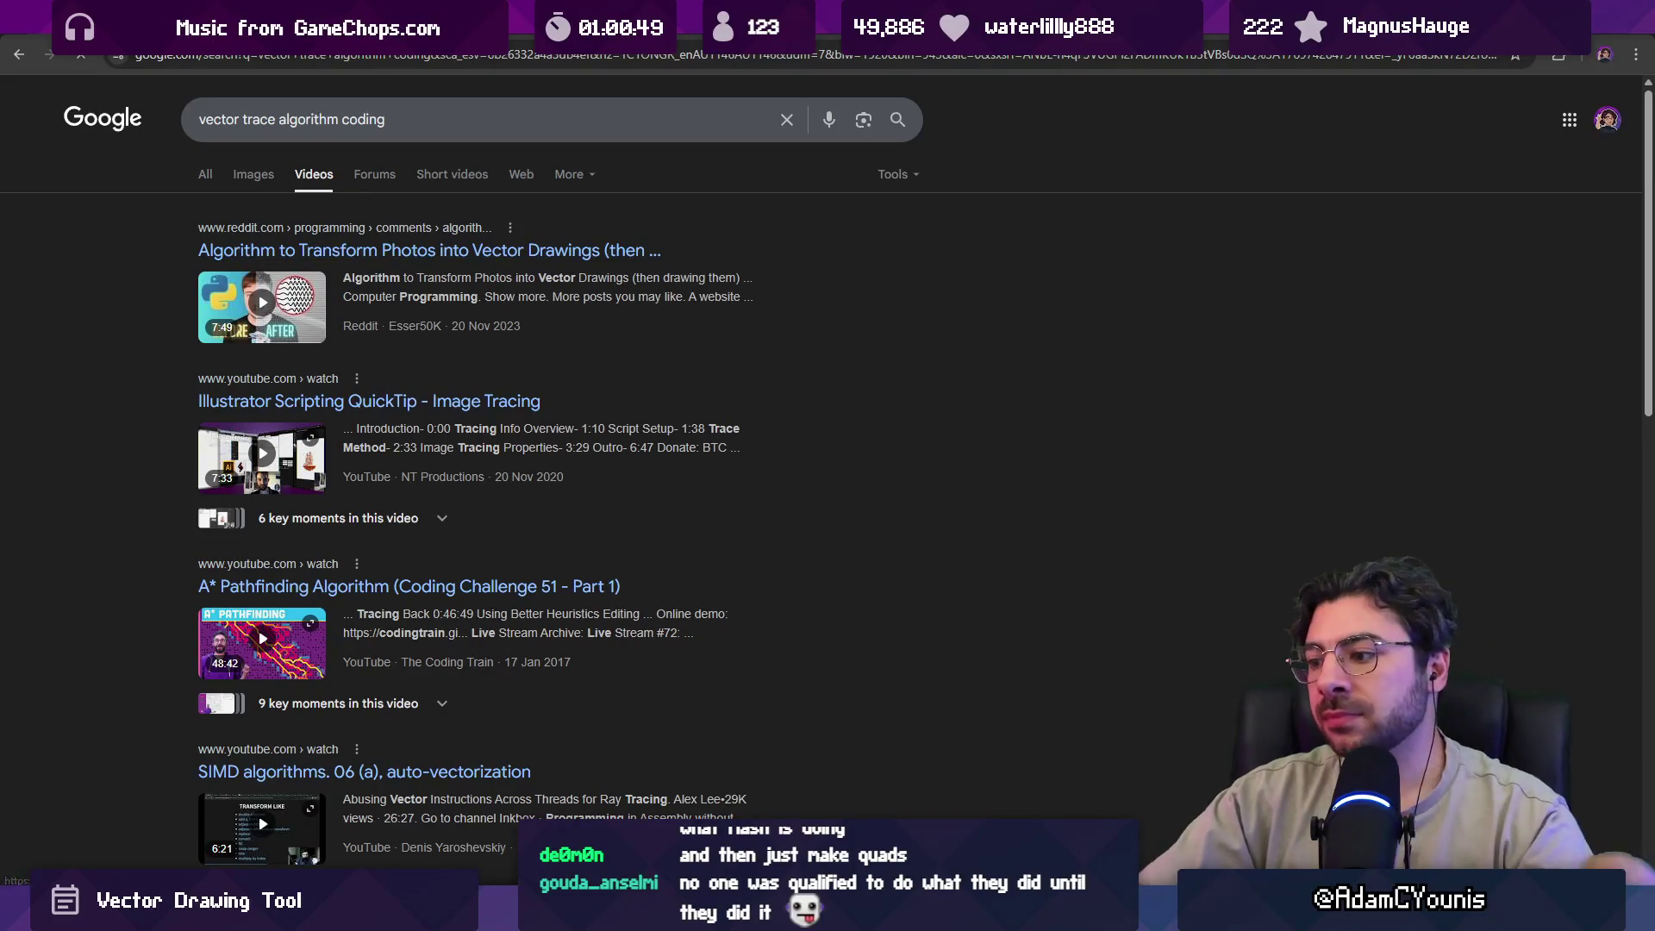
pyautogui.hotkey('alt', 'Tab')
pyautogui.click(141, 553)
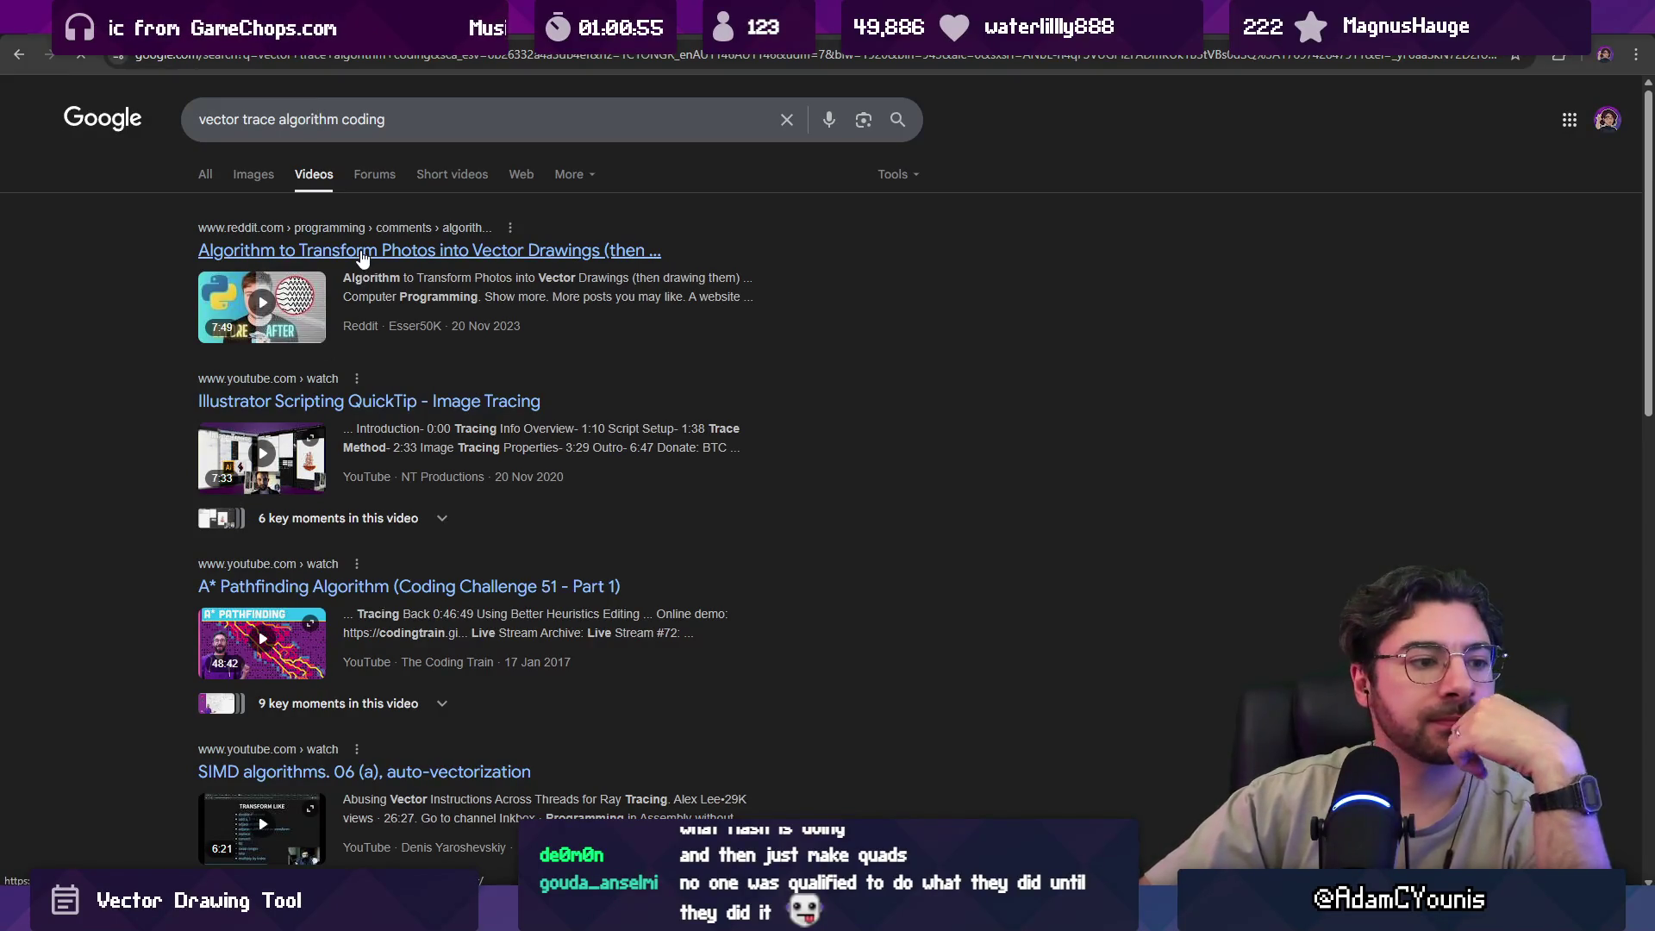
pyautogui.moveTo(302, 301)
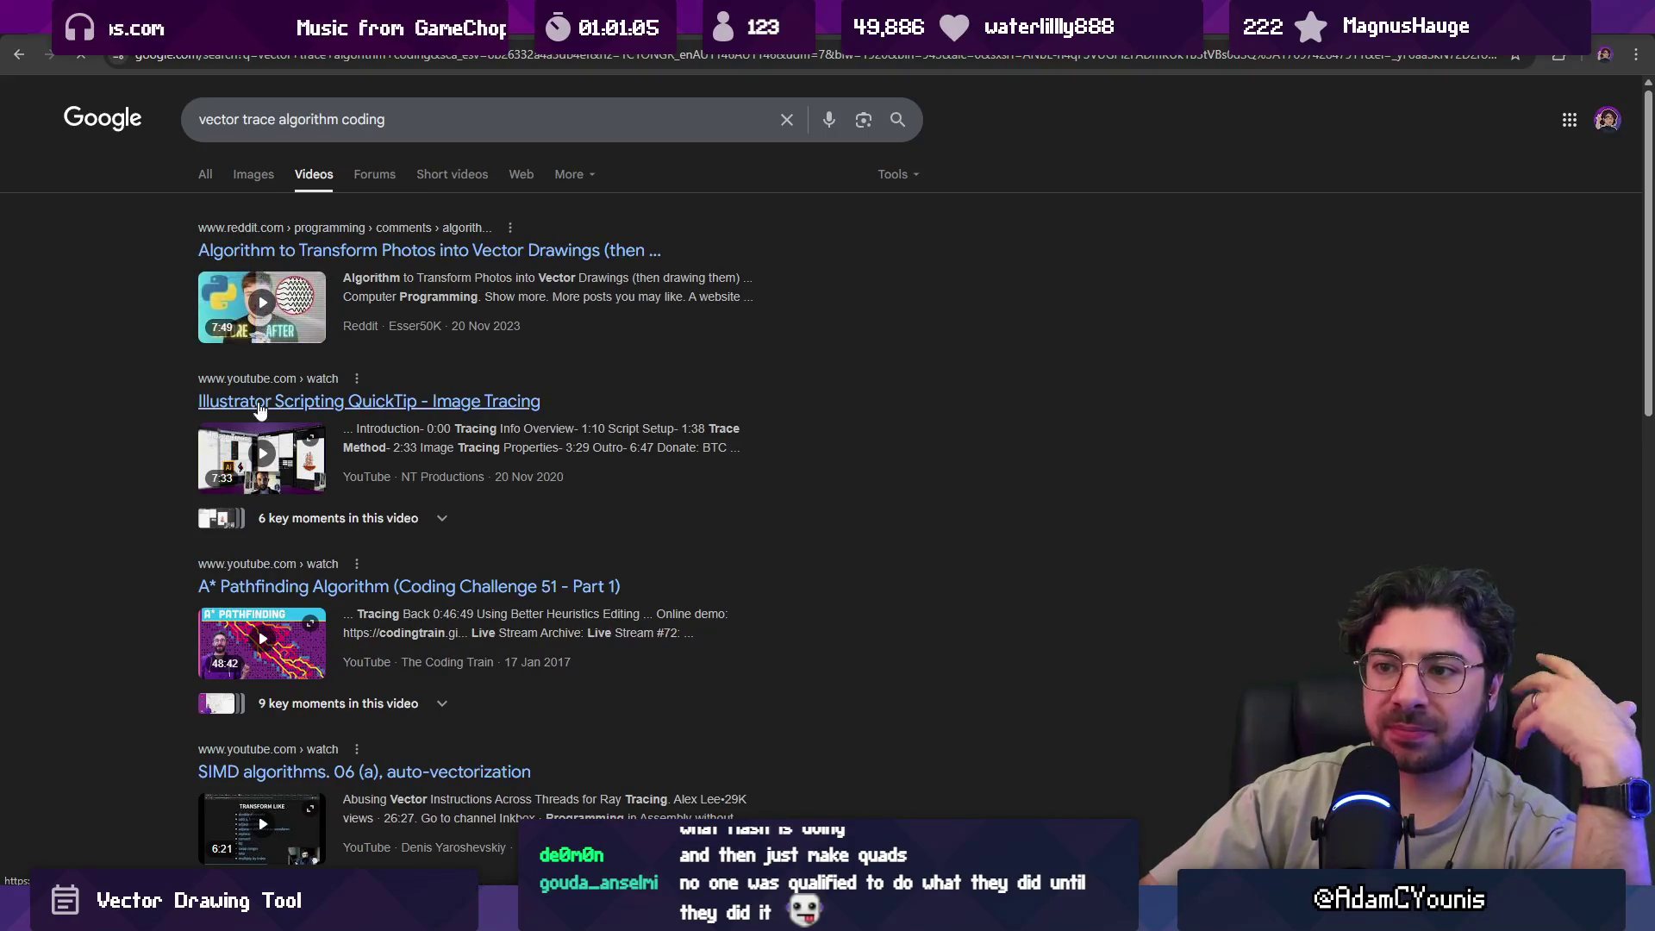
pyautogui.scroll(-2, 251, 427)
pyautogui.scroll(-2, 251, 427)
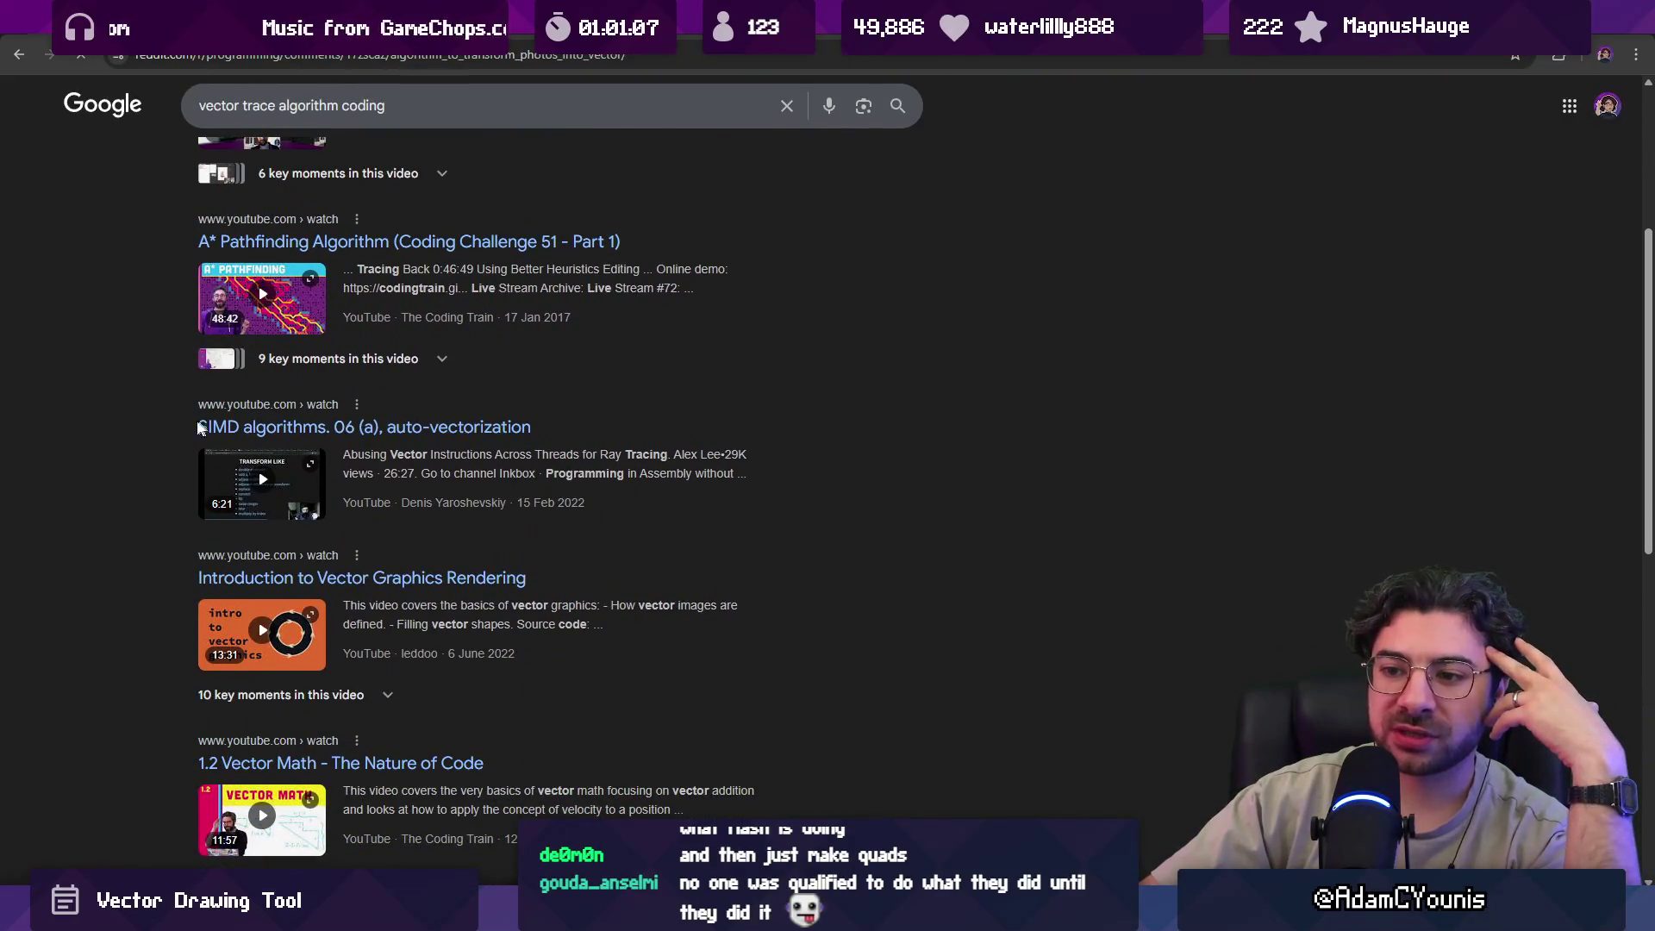
# Go back to the Google video results and scroll through them.
pyautogui.hotkey('alt', 'Left')
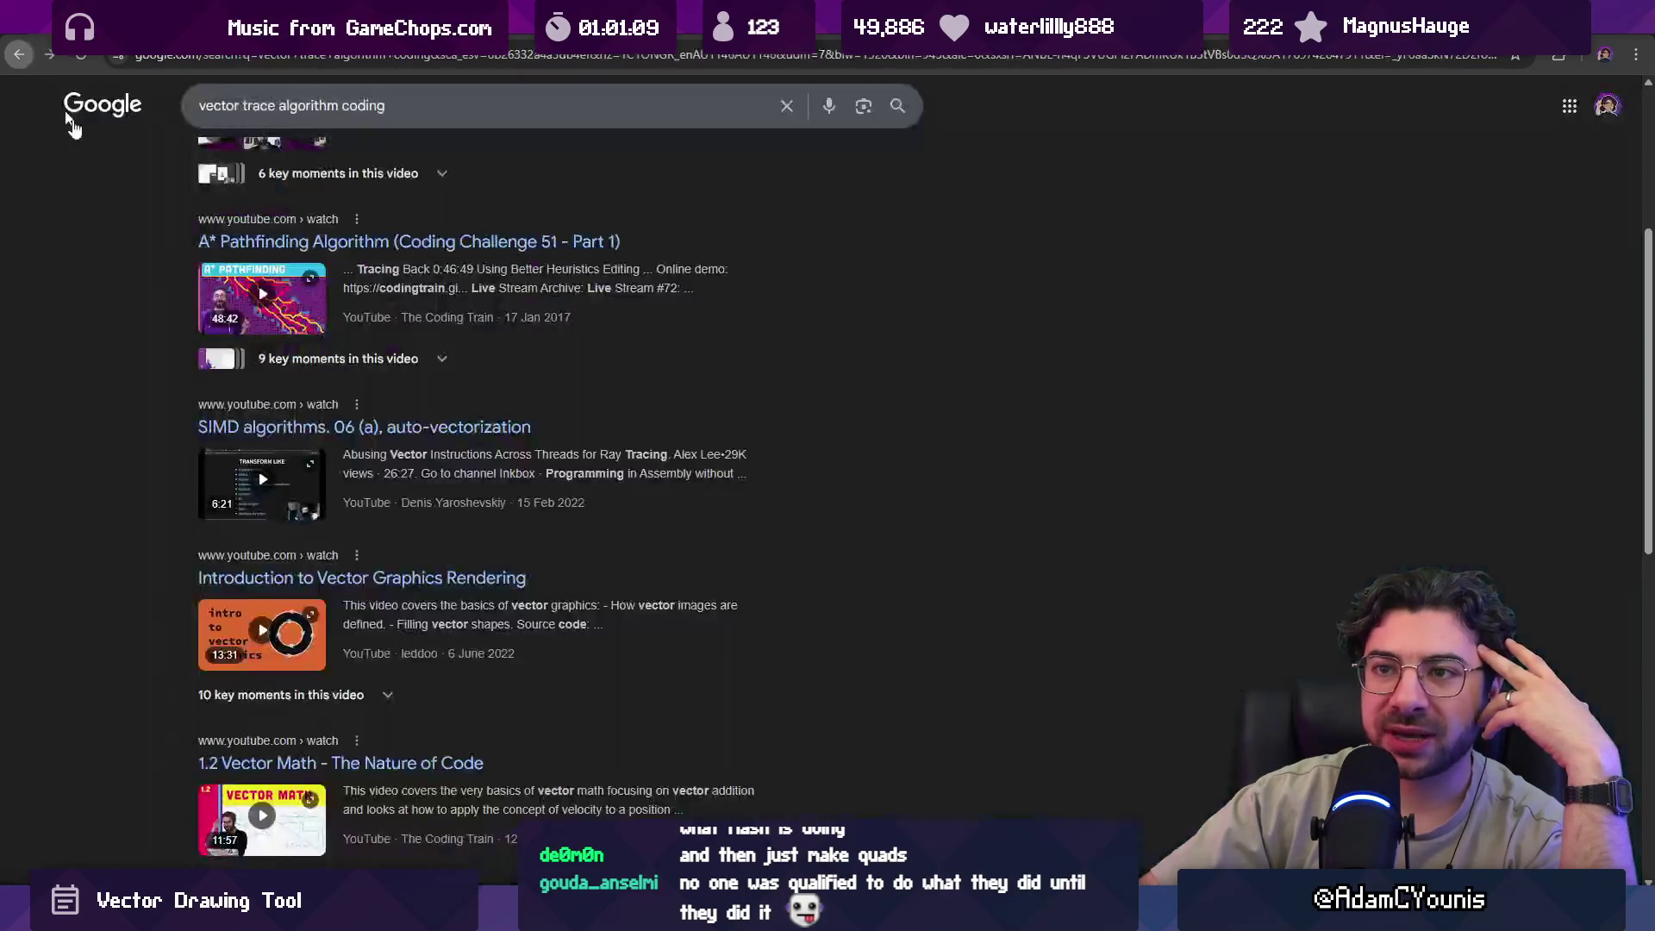
pyautogui.scroll(-6, 164, 547)
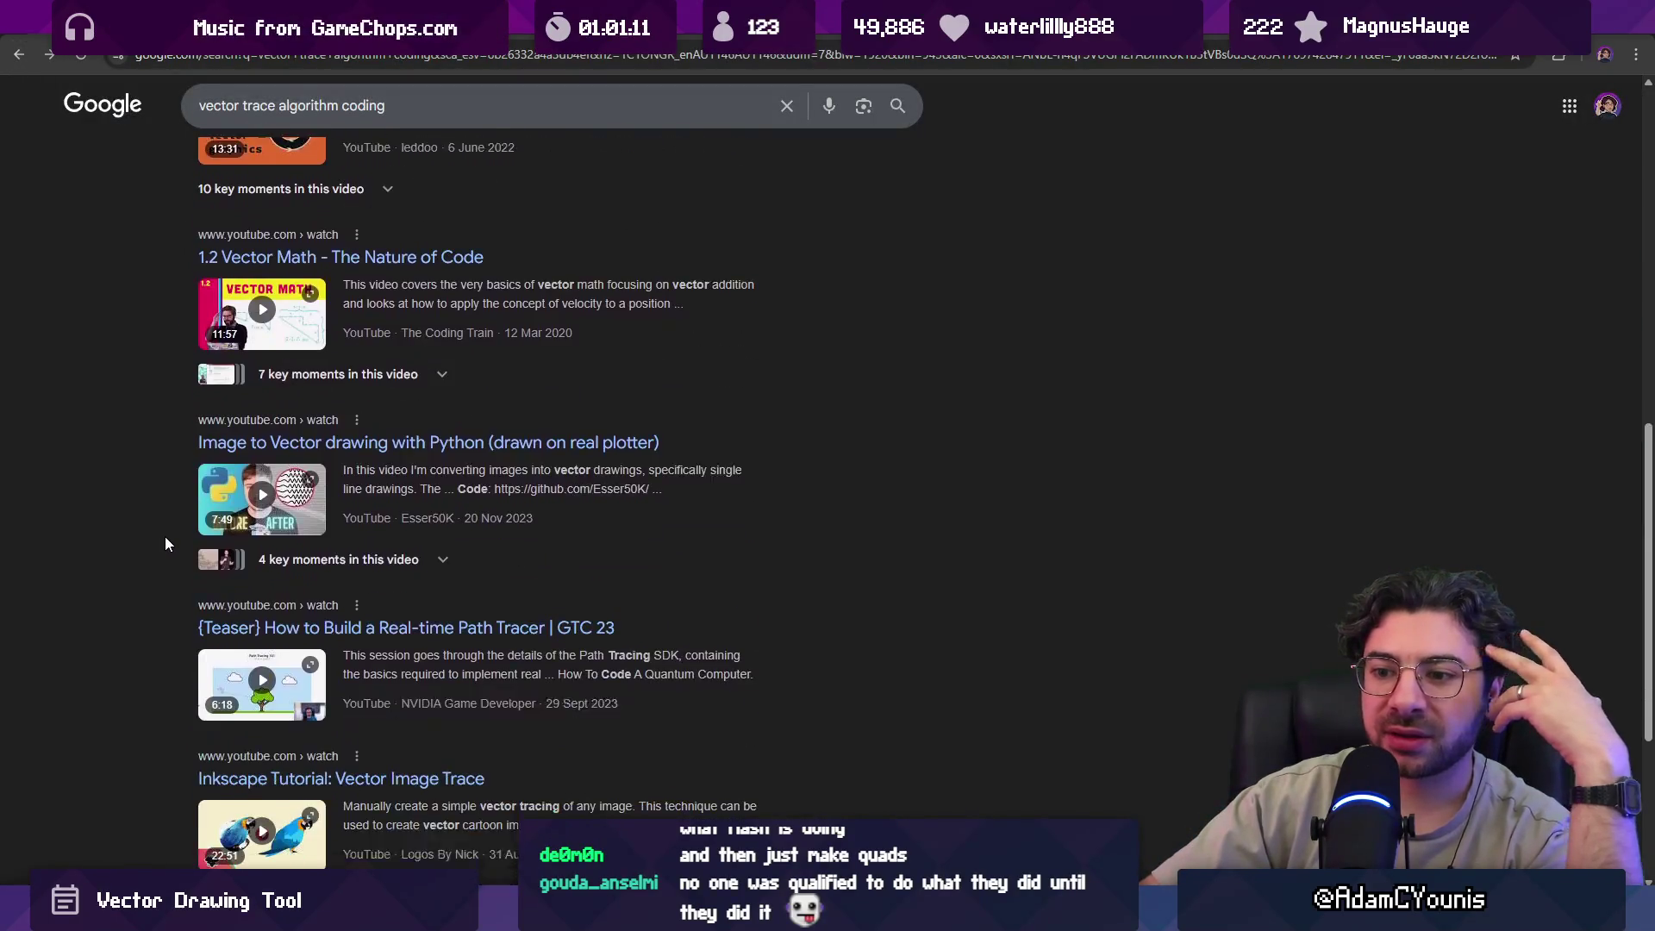
pyautogui.scroll(-2, 168, 531)
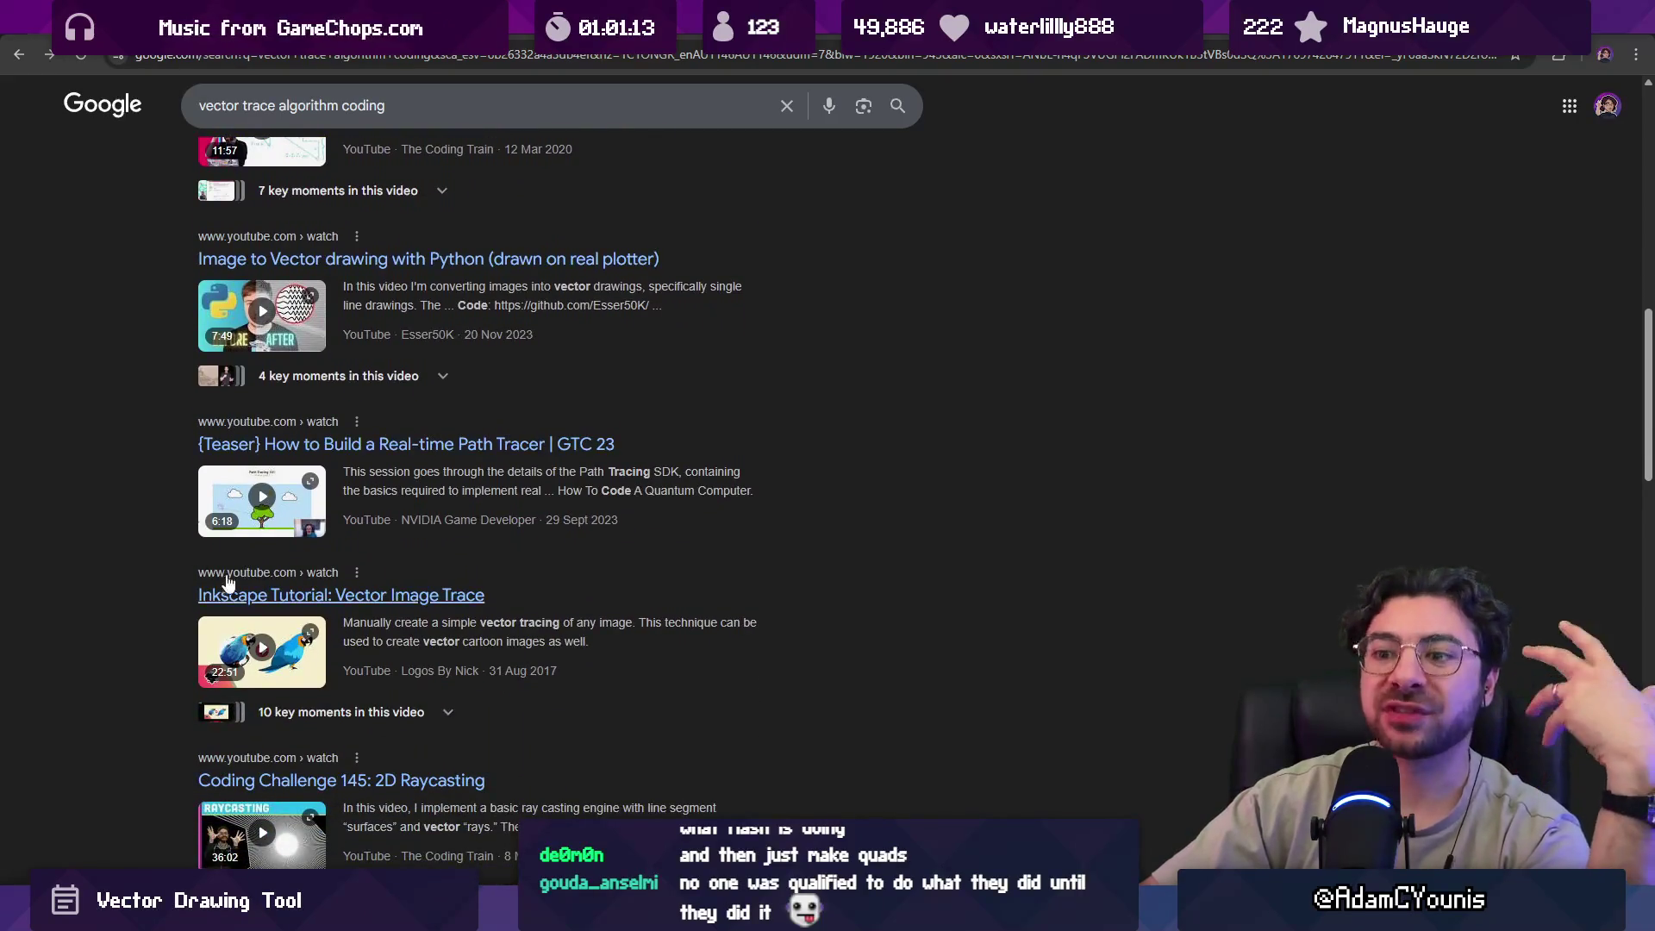
pyautogui.scroll(-2, 235, 587)
pyautogui.scroll(-2, 199, 573)
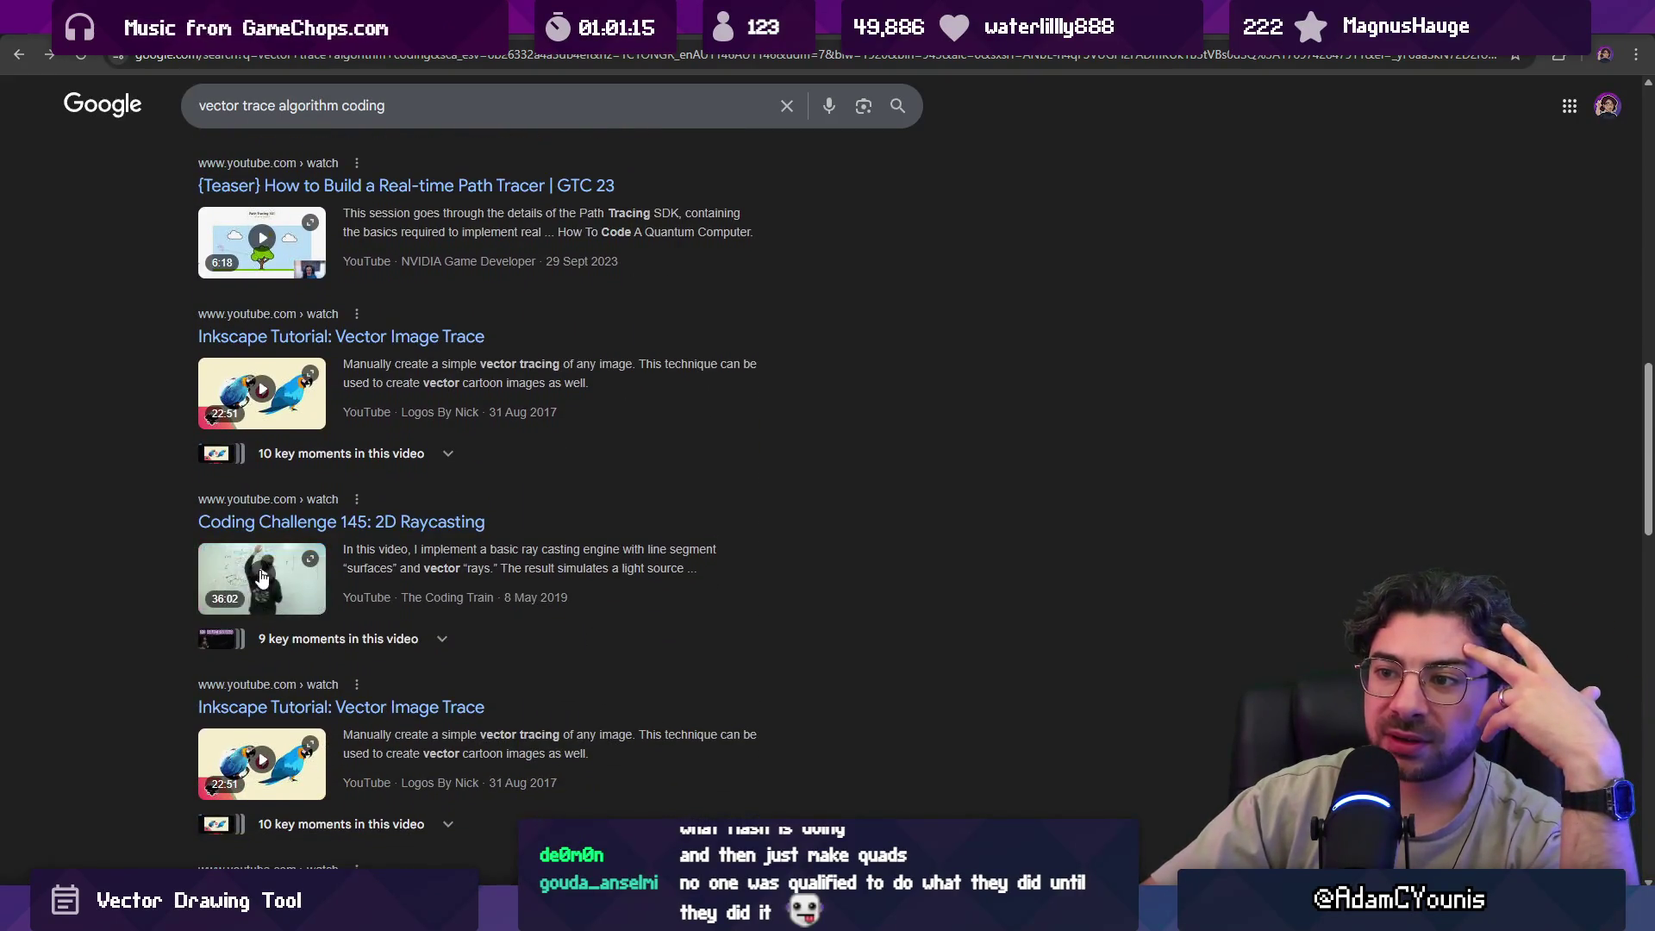
pyautogui.scroll(-3, 152, 550)
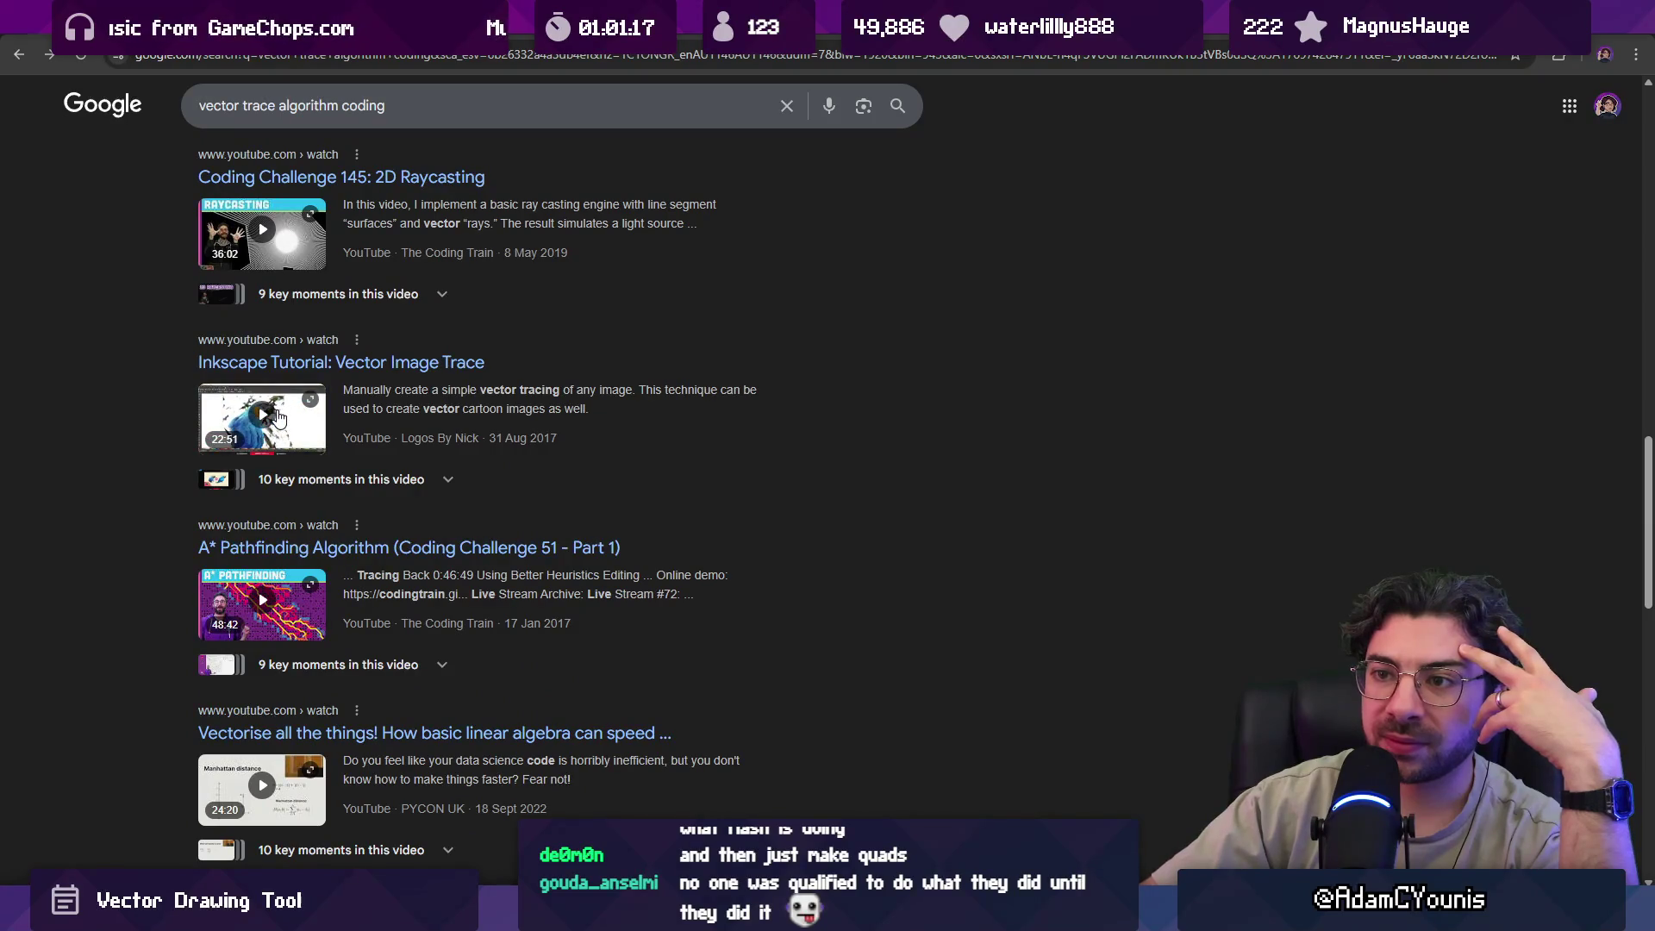
pyautogui.scroll(7, 180, 416)
# Extend the query to 'vector trace algorithm coding paper' and search again.
pyautogui.moveTo(278, 105); pyautogui.dragTo(388, 105)
pyautogui.click(401, 105)
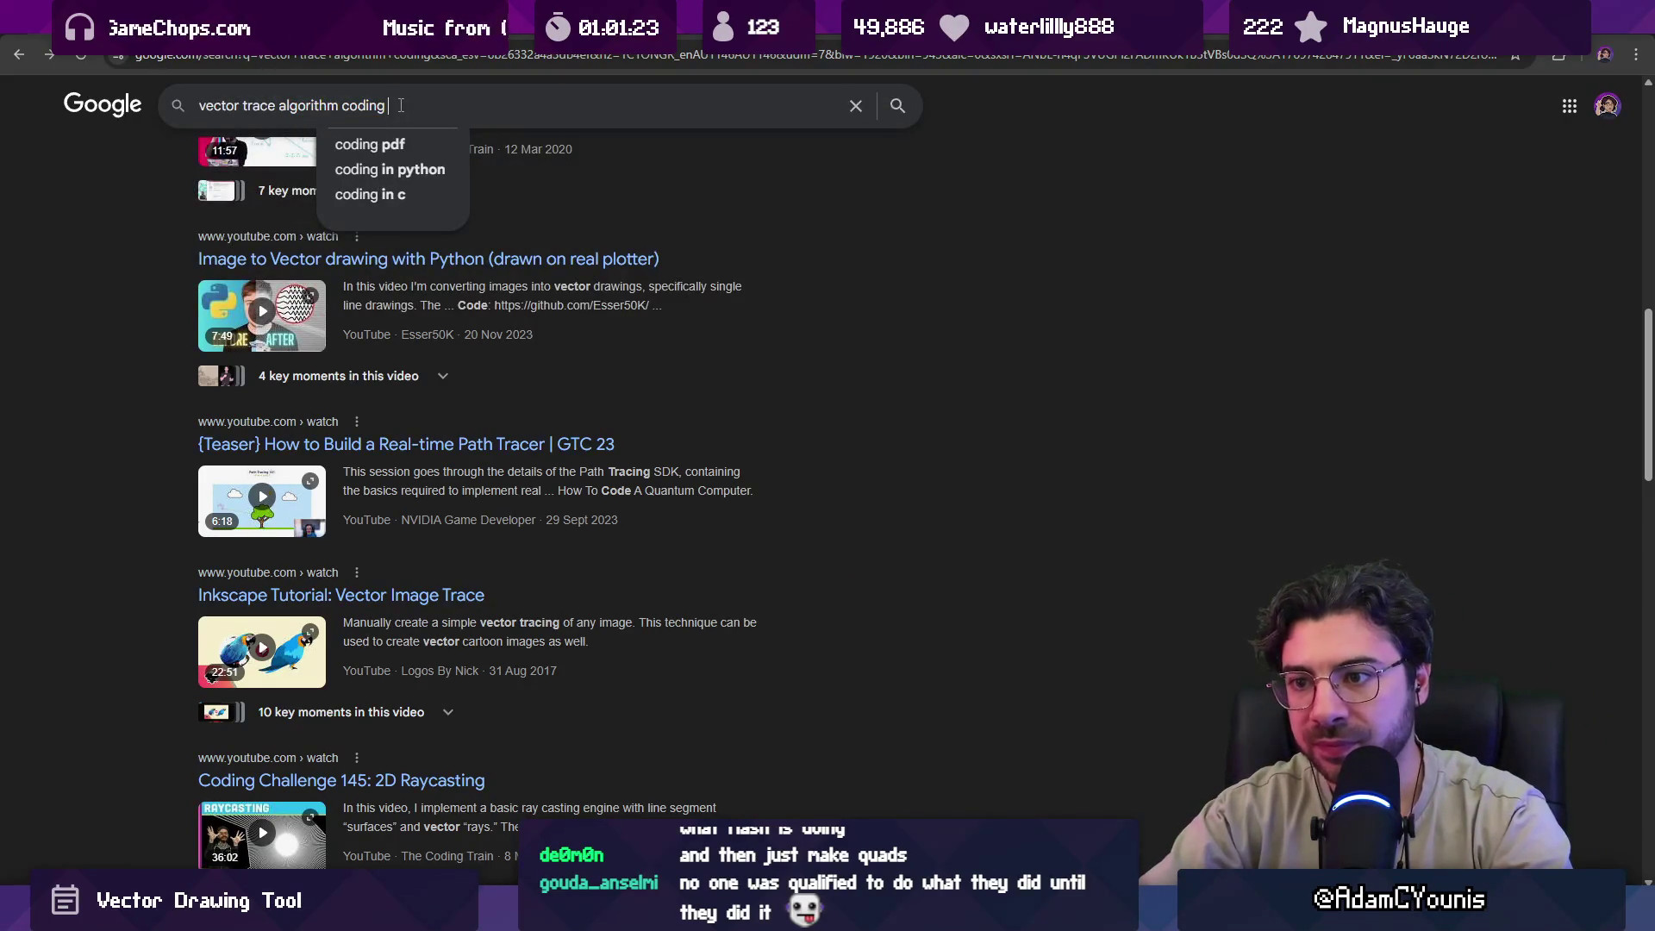
pyautogui.write('paper')
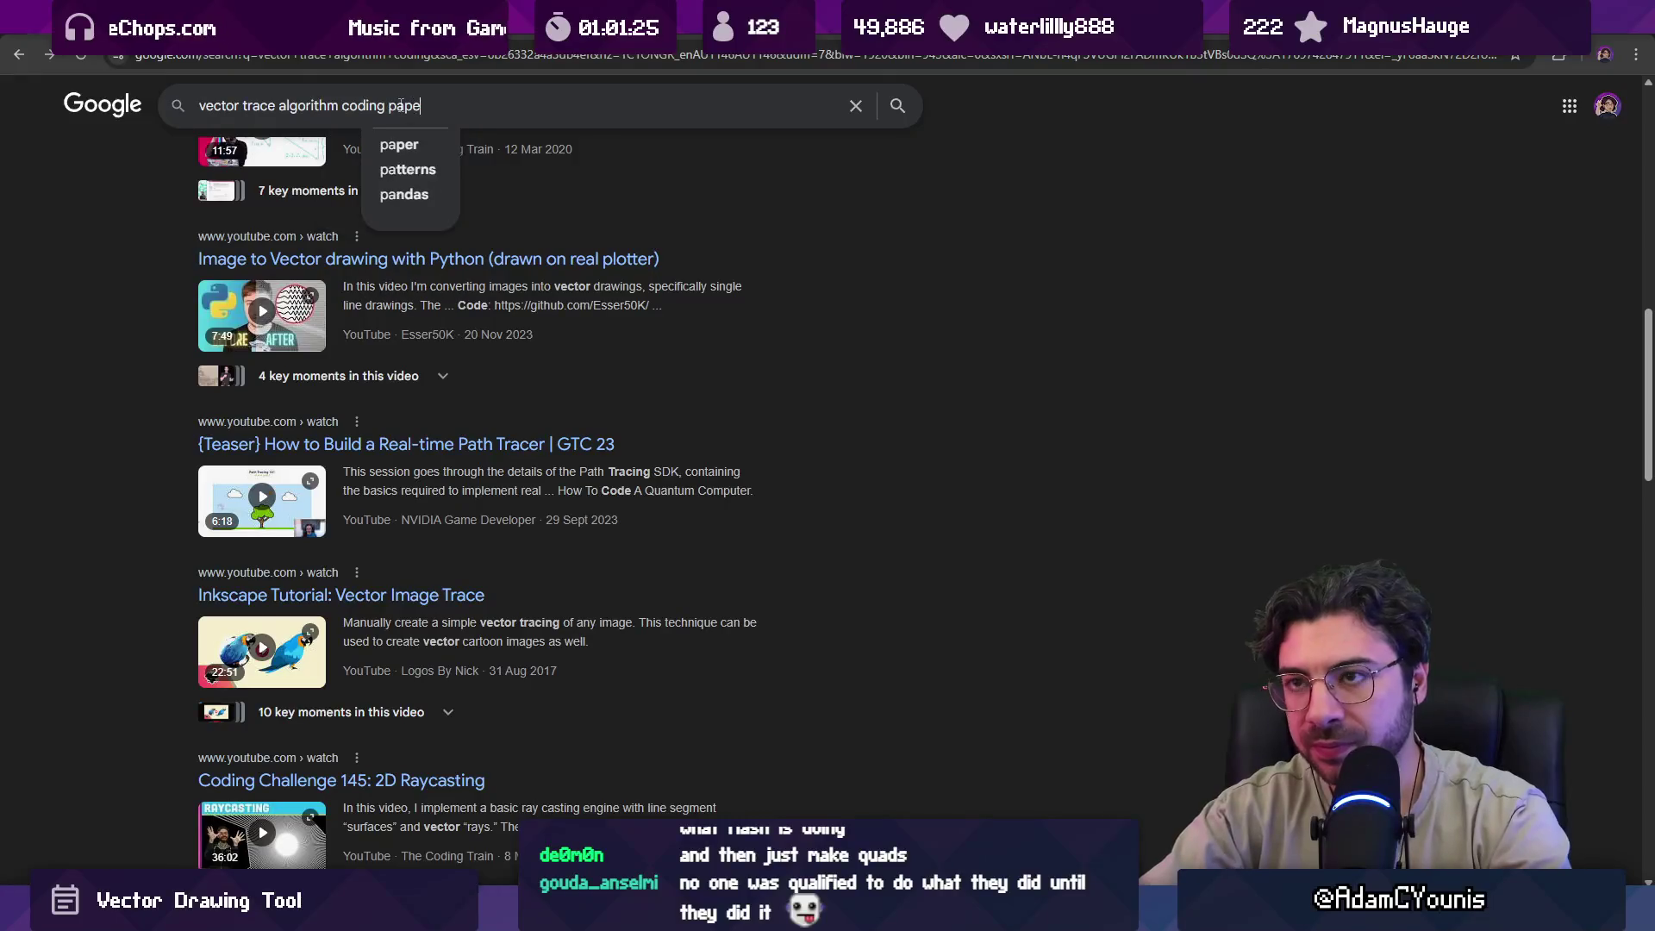
pyautogui.press('Return')
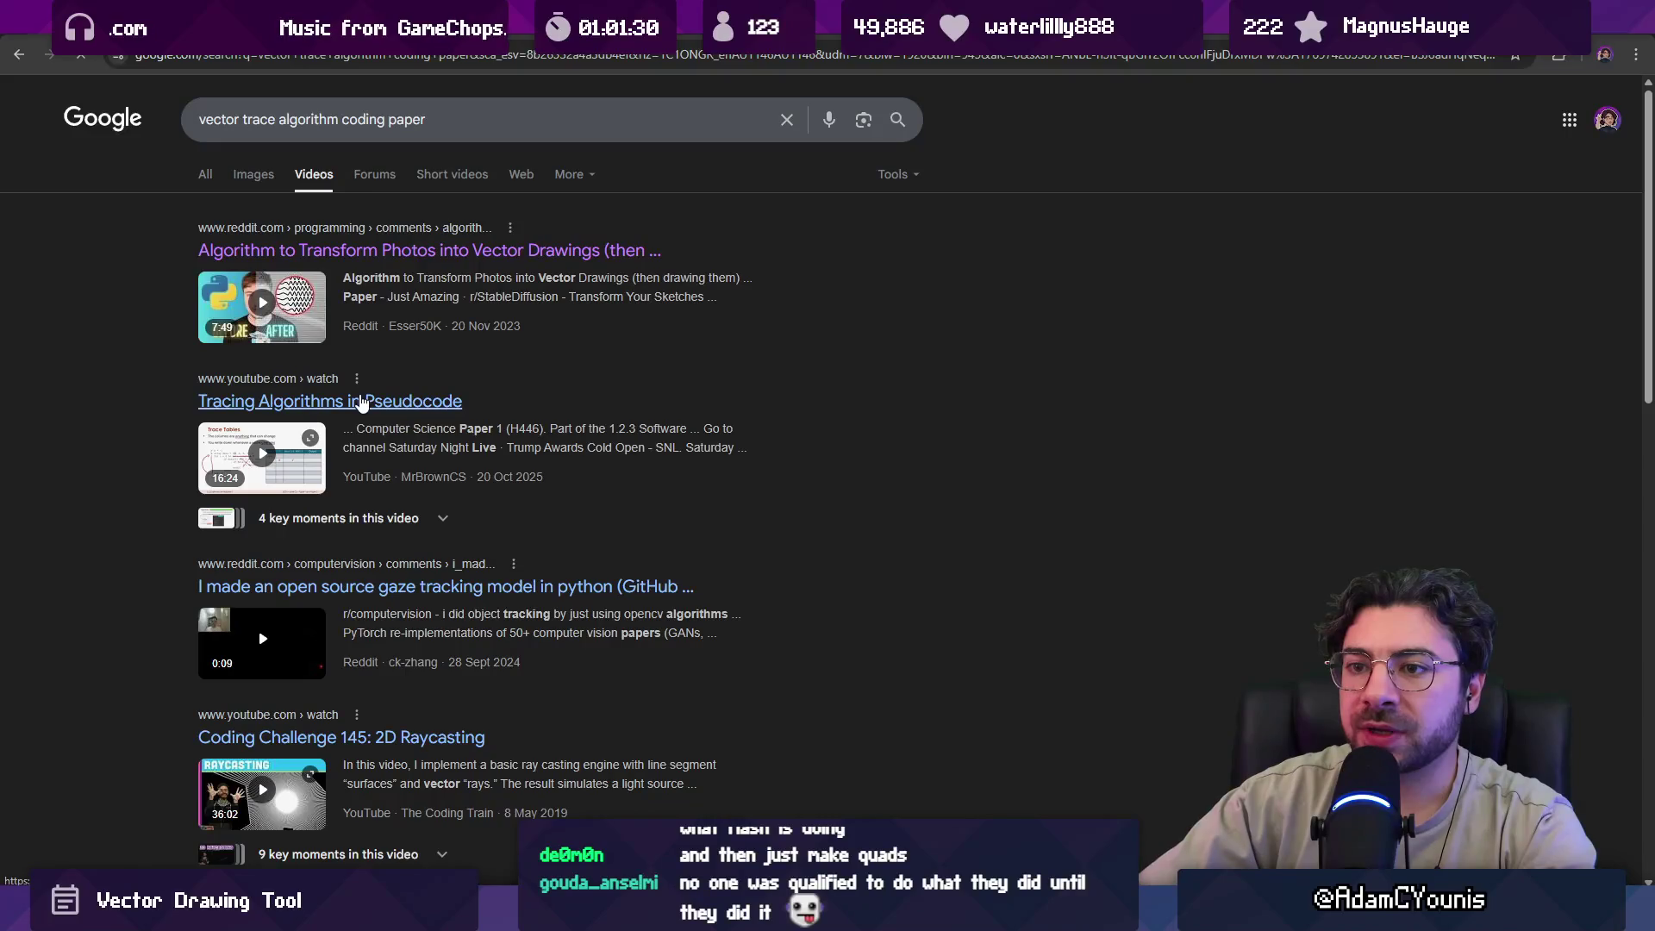
# Open 'Tracing Algorithms in Pseudocode', seek ahead three times and pause on the definitions slide.
pyautogui.click(362, 402)
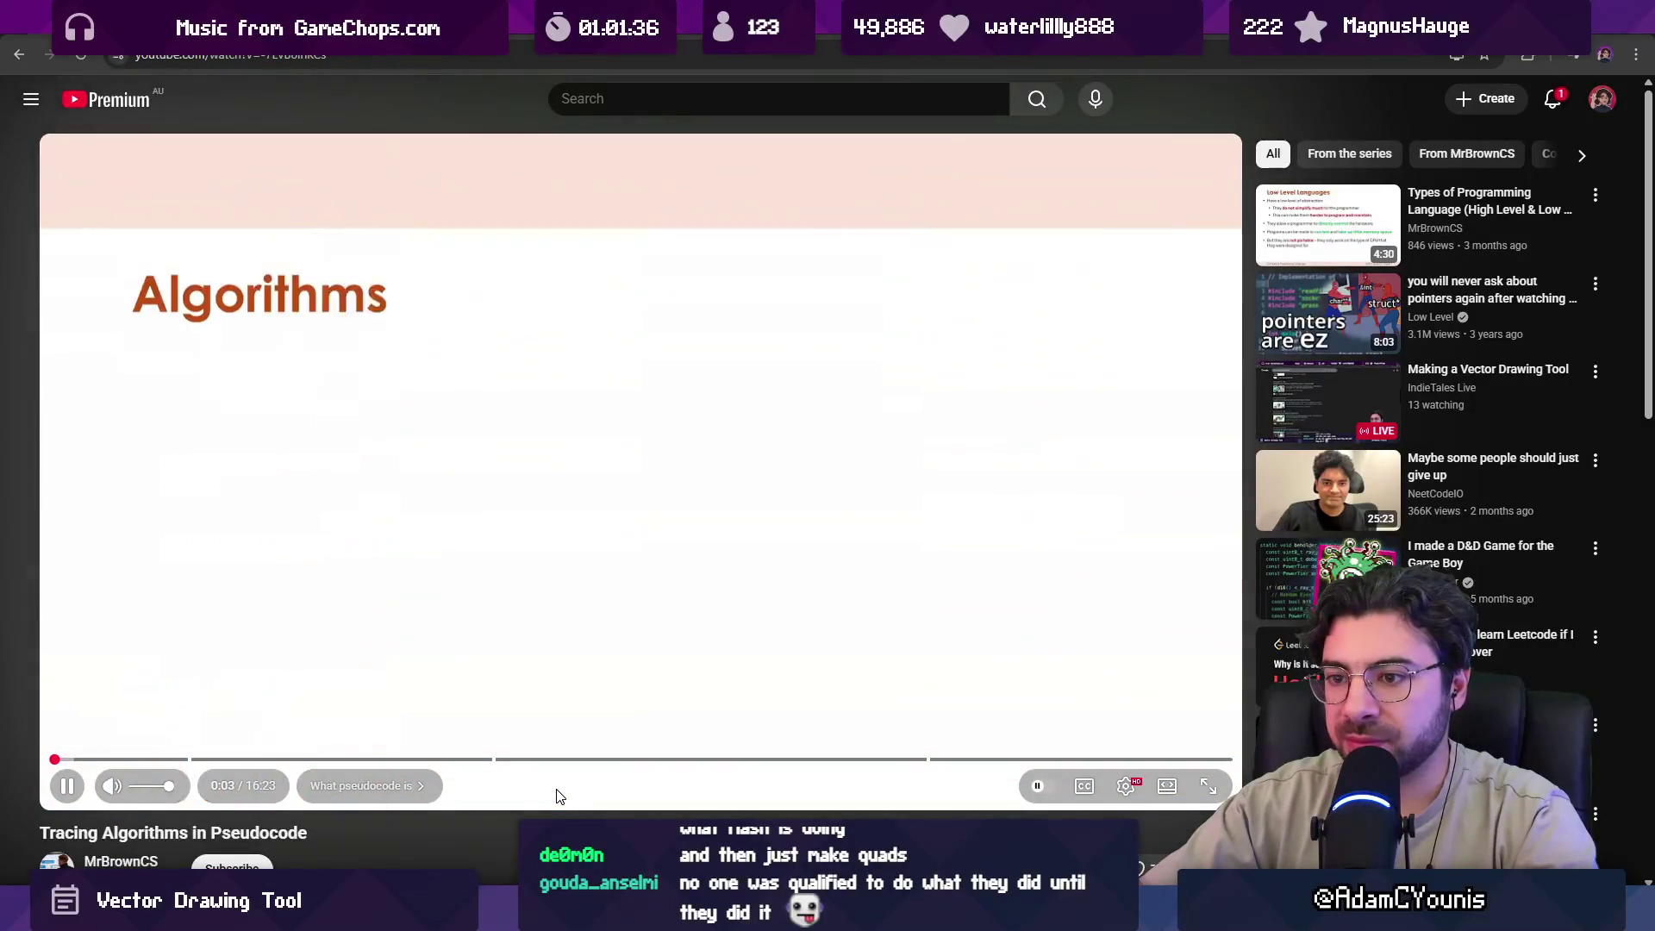
pyautogui.press('Right')
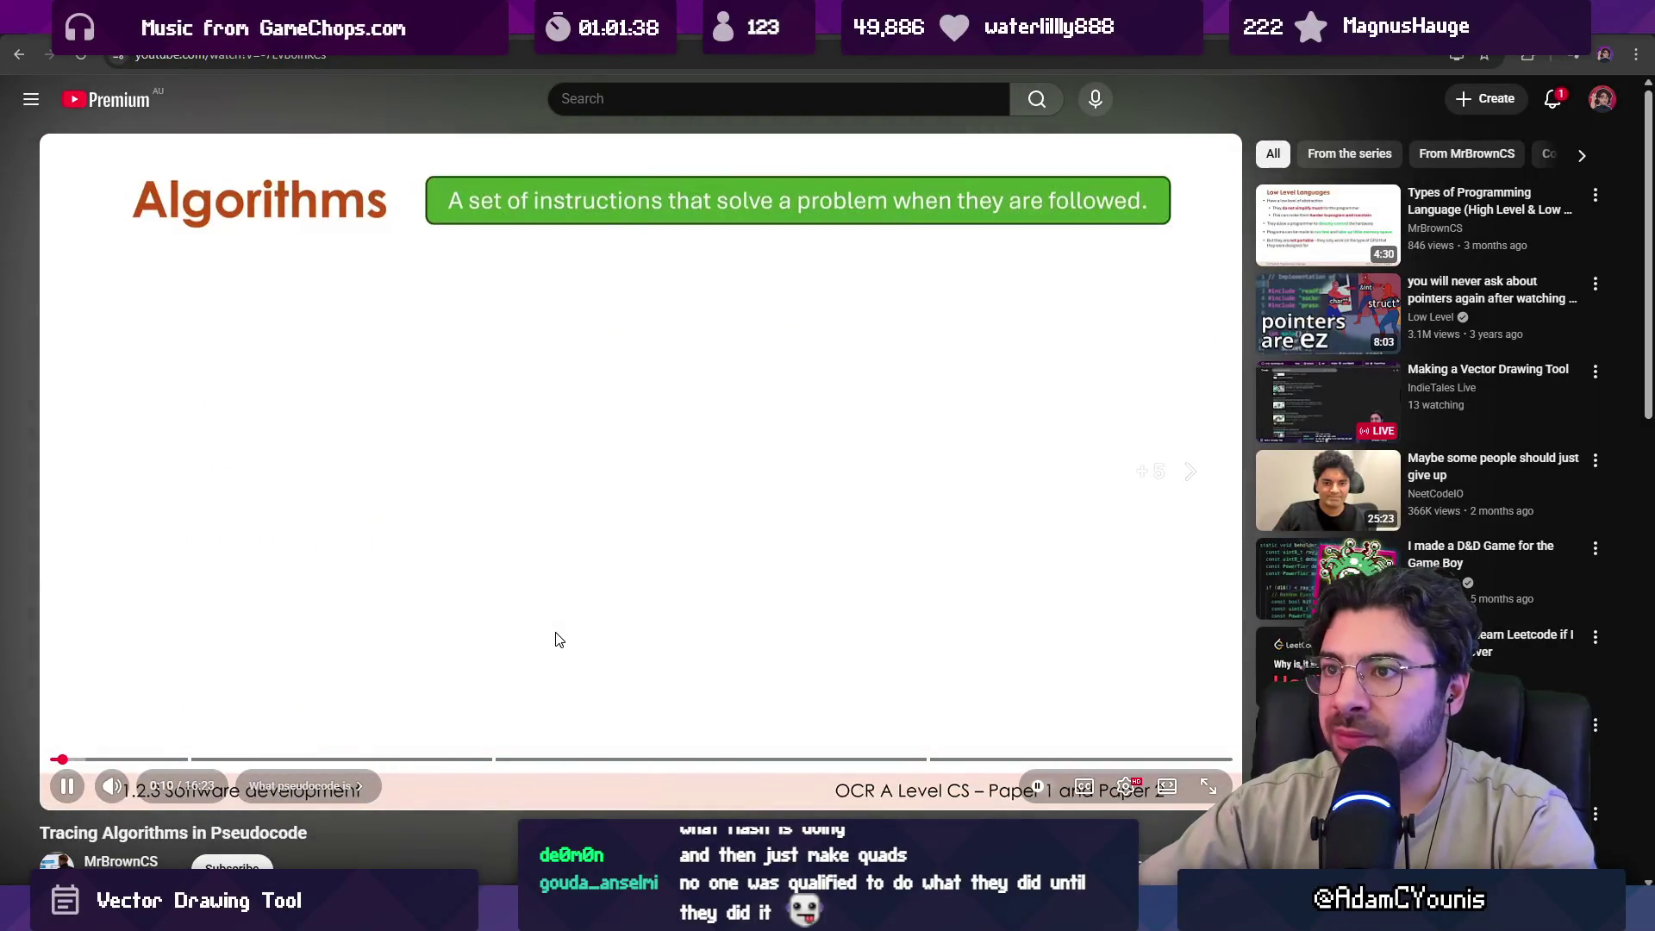
pyautogui.press('Right')
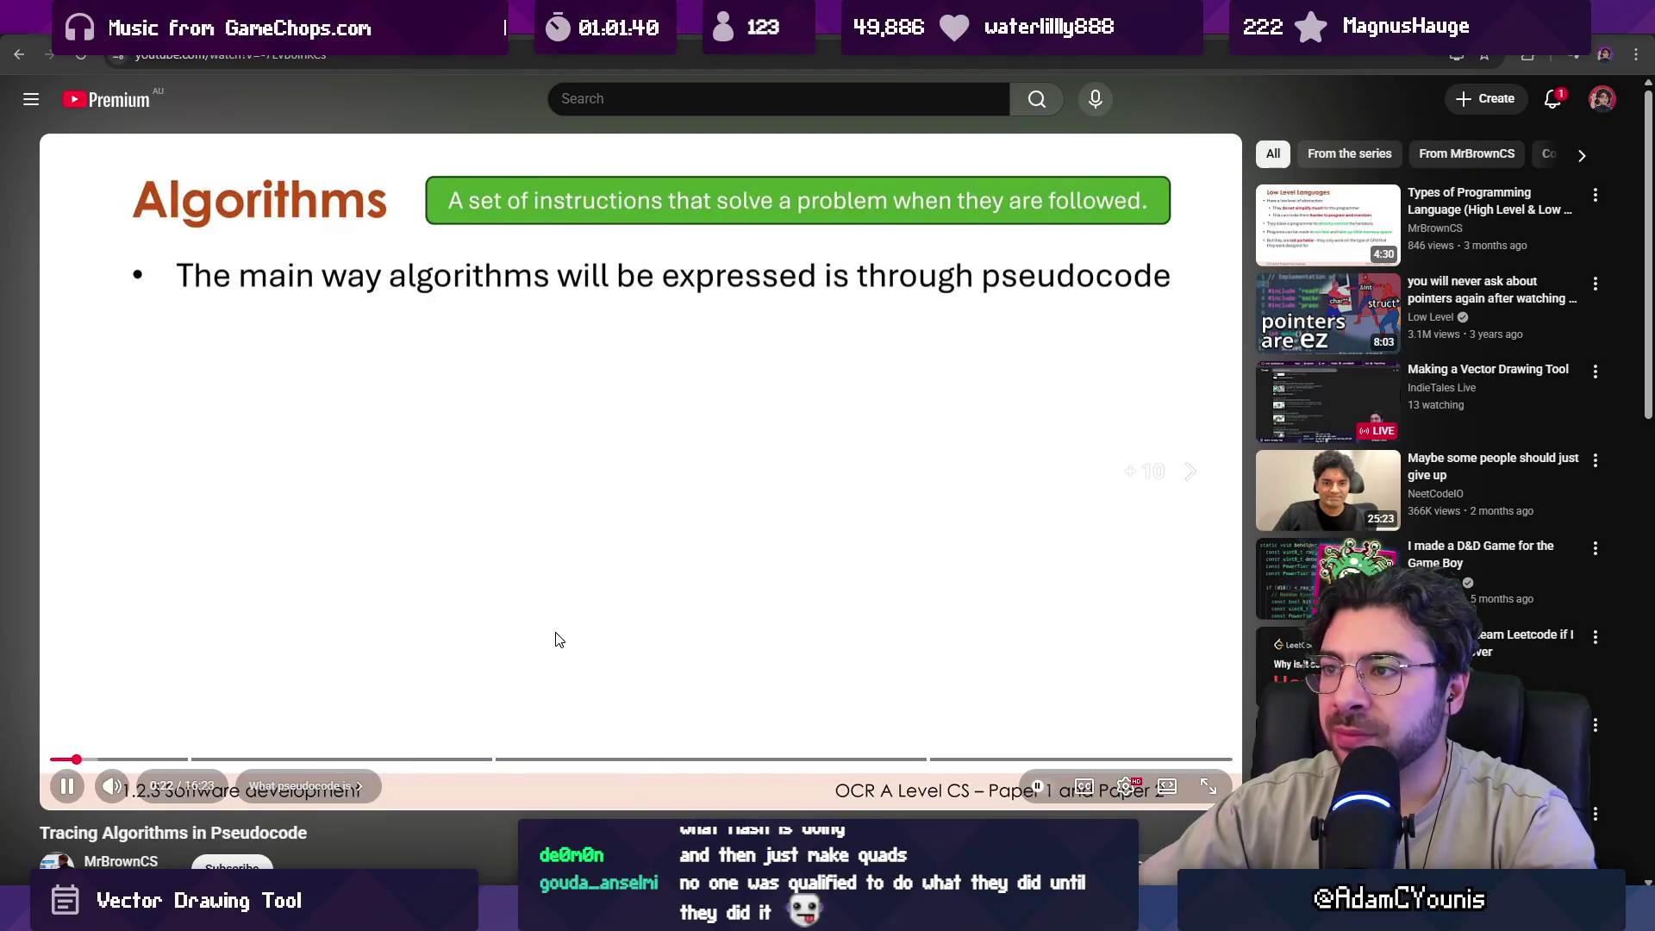
pyautogui.press('Right')
pyautogui.press('Right')
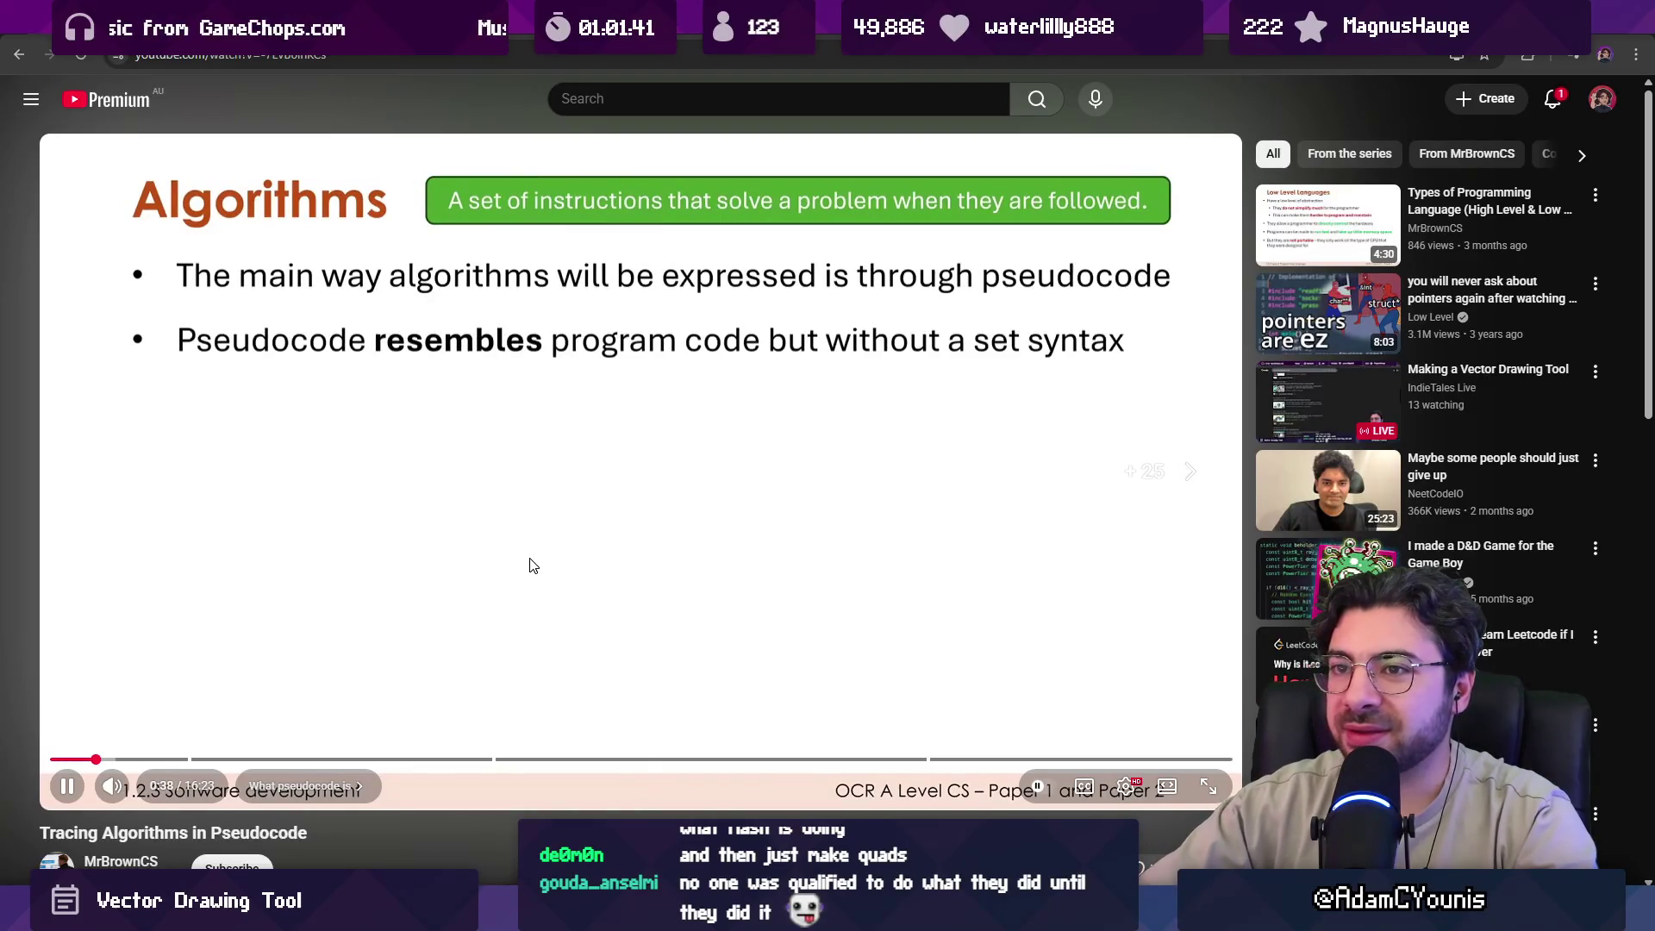
pyautogui.click(530, 556)
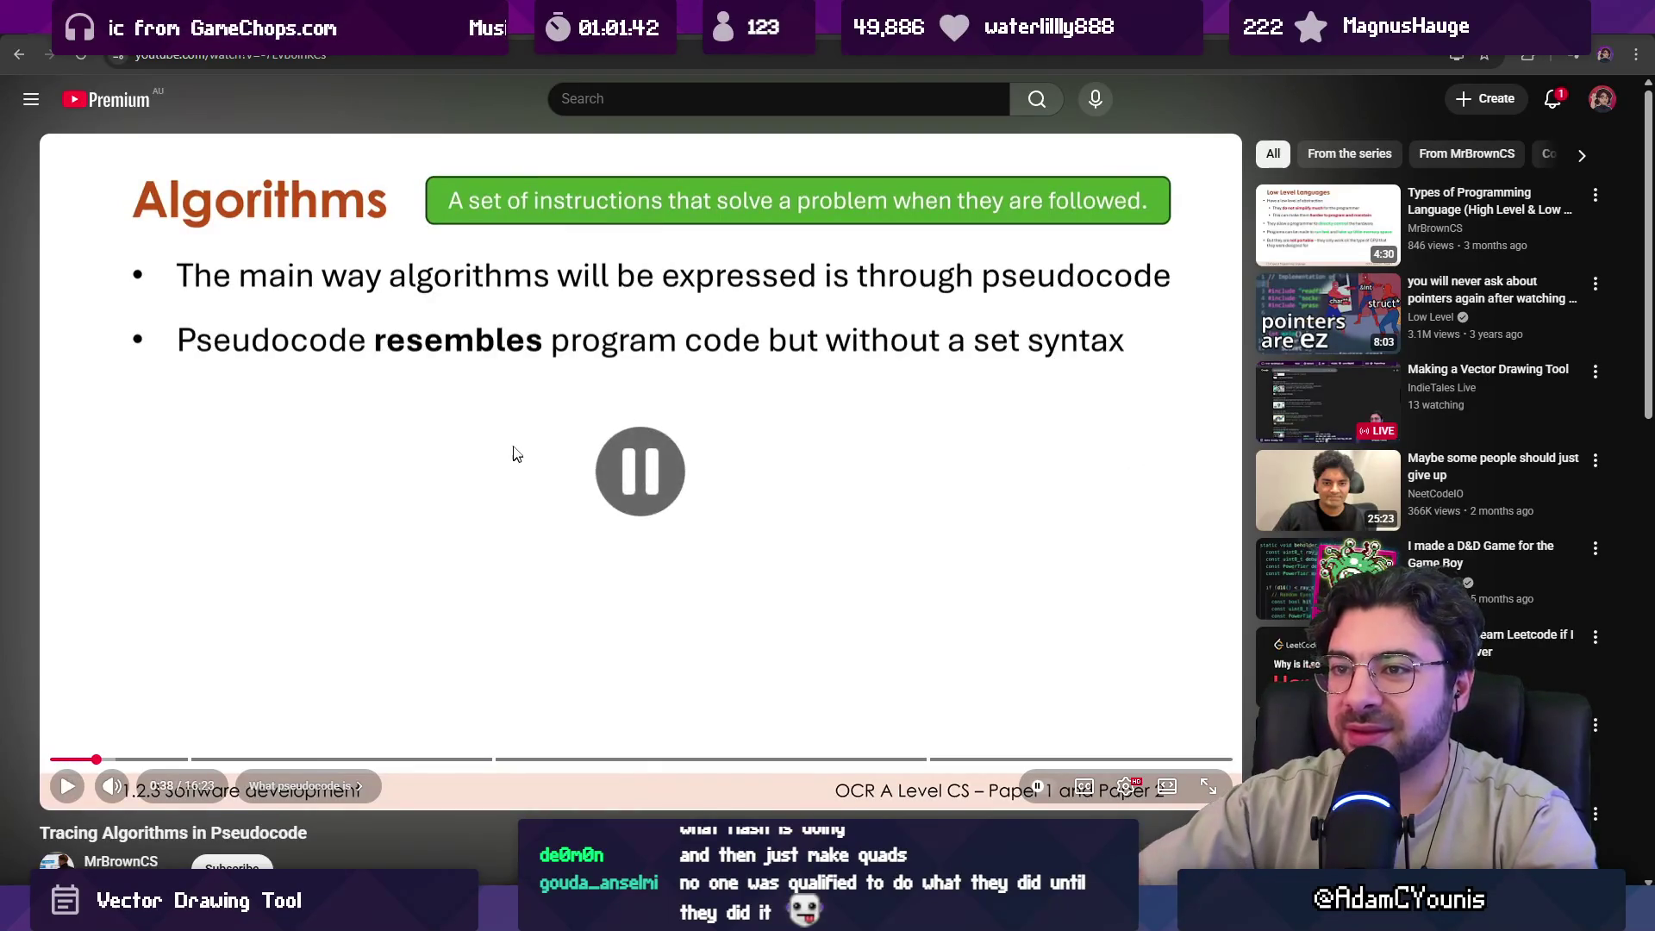
pyautogui.scroll(-5, 499, 434)
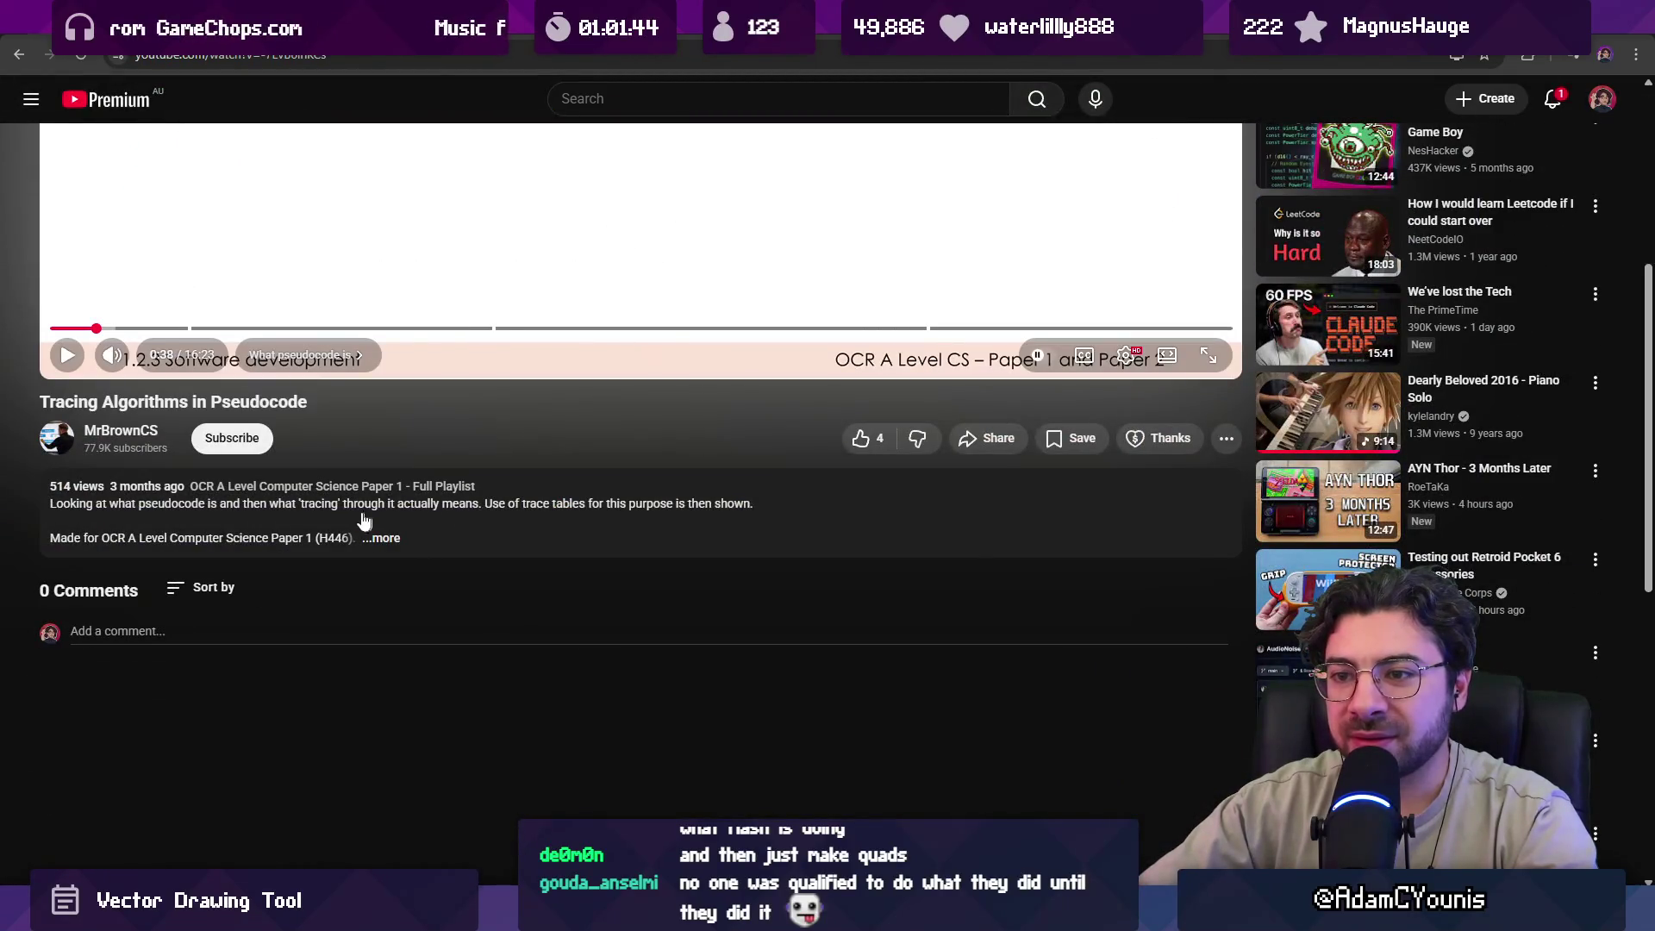
pyautogui.scroll(5, 565, 428)
pyautogui.click(769, 97)
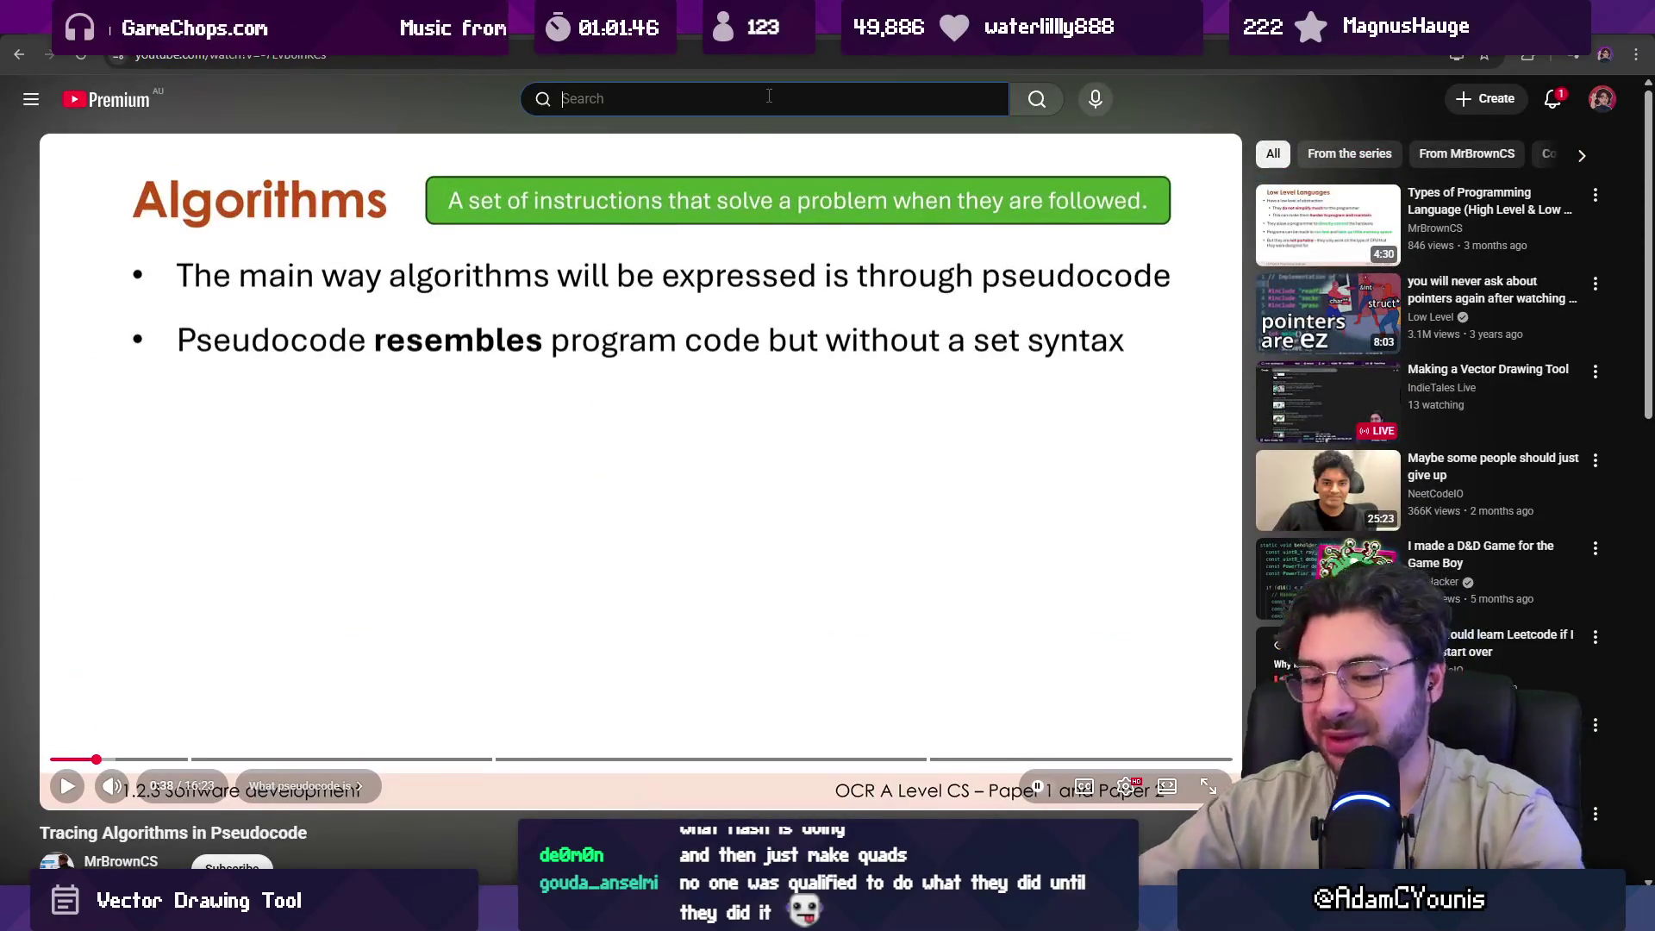
# Search YouTube for 'vector trace algorithm' and open the 'Bellman-Ford in 5 minutes' result.
pyautogui.write('vector trace algorithm')
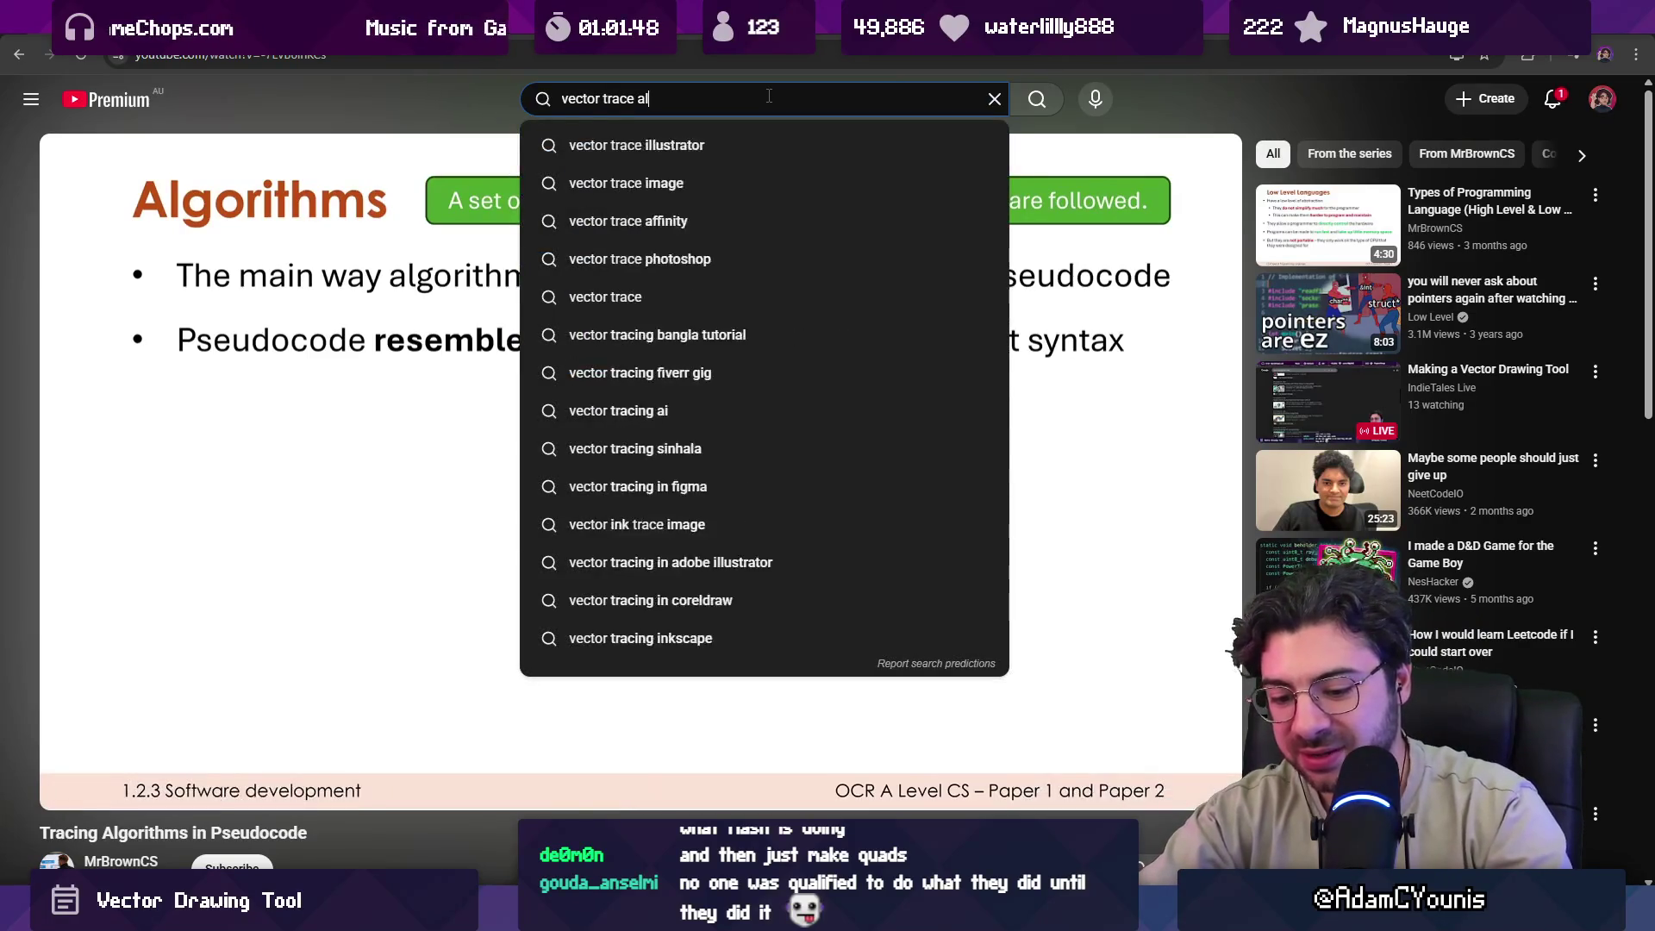
pyautogui.press('Return')
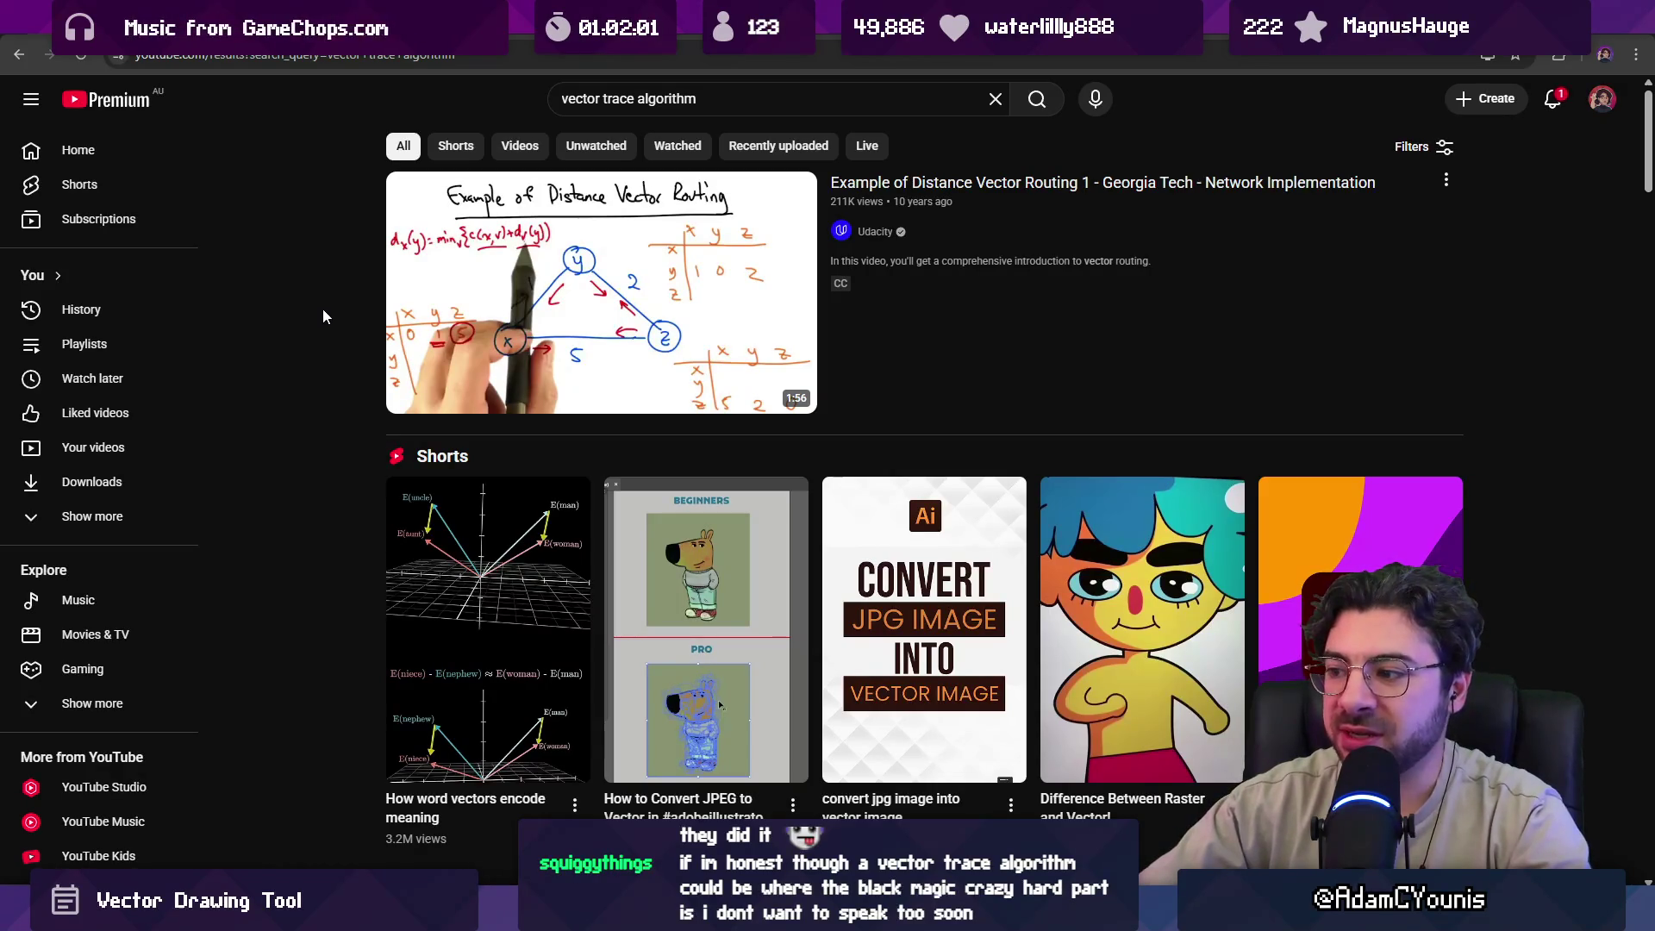
pyautogui.scroll(-10, 362, 314)
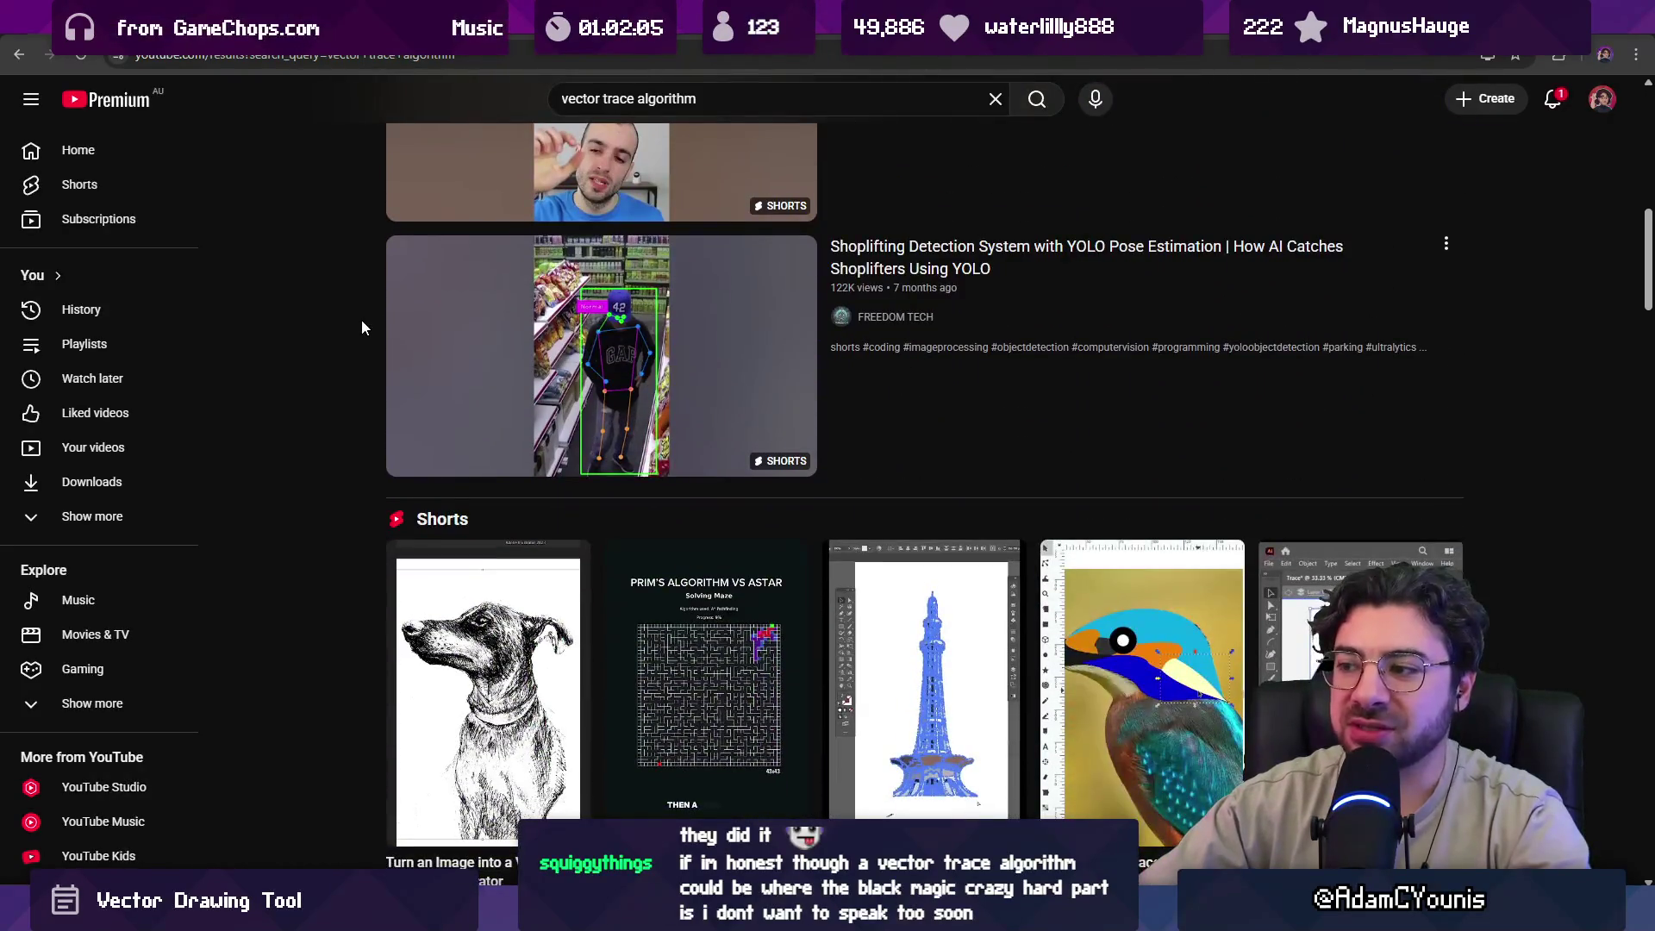
pyautogui.scroll(-6, 361, 324)
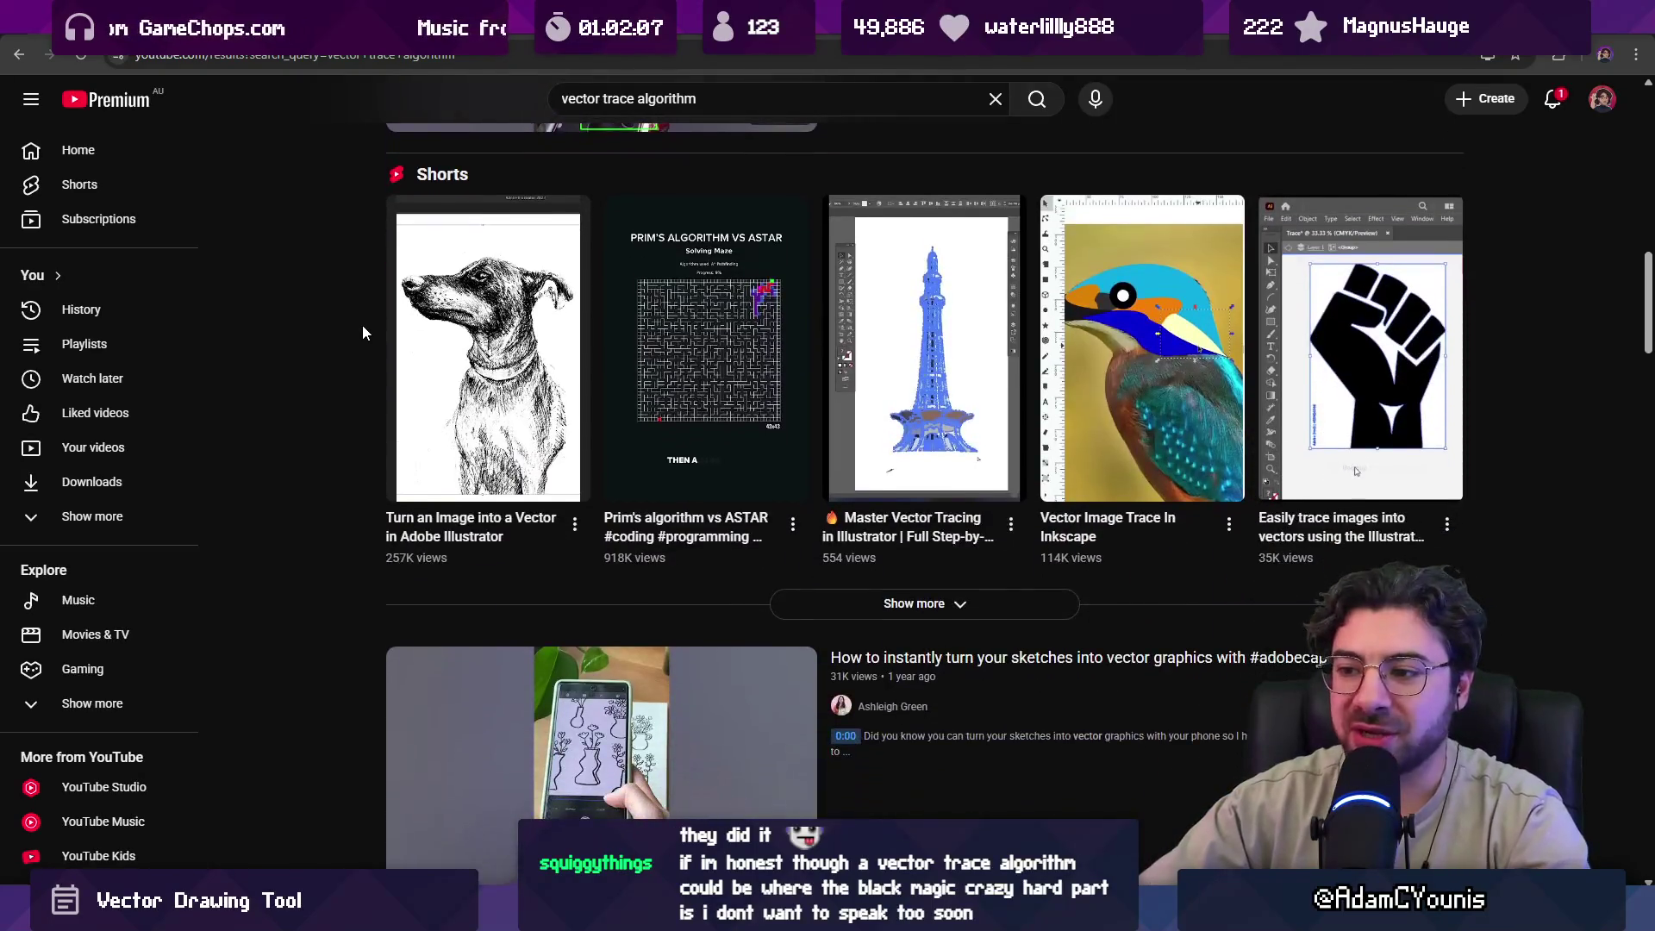
pyautogui.scroll(-3, 370, 331)
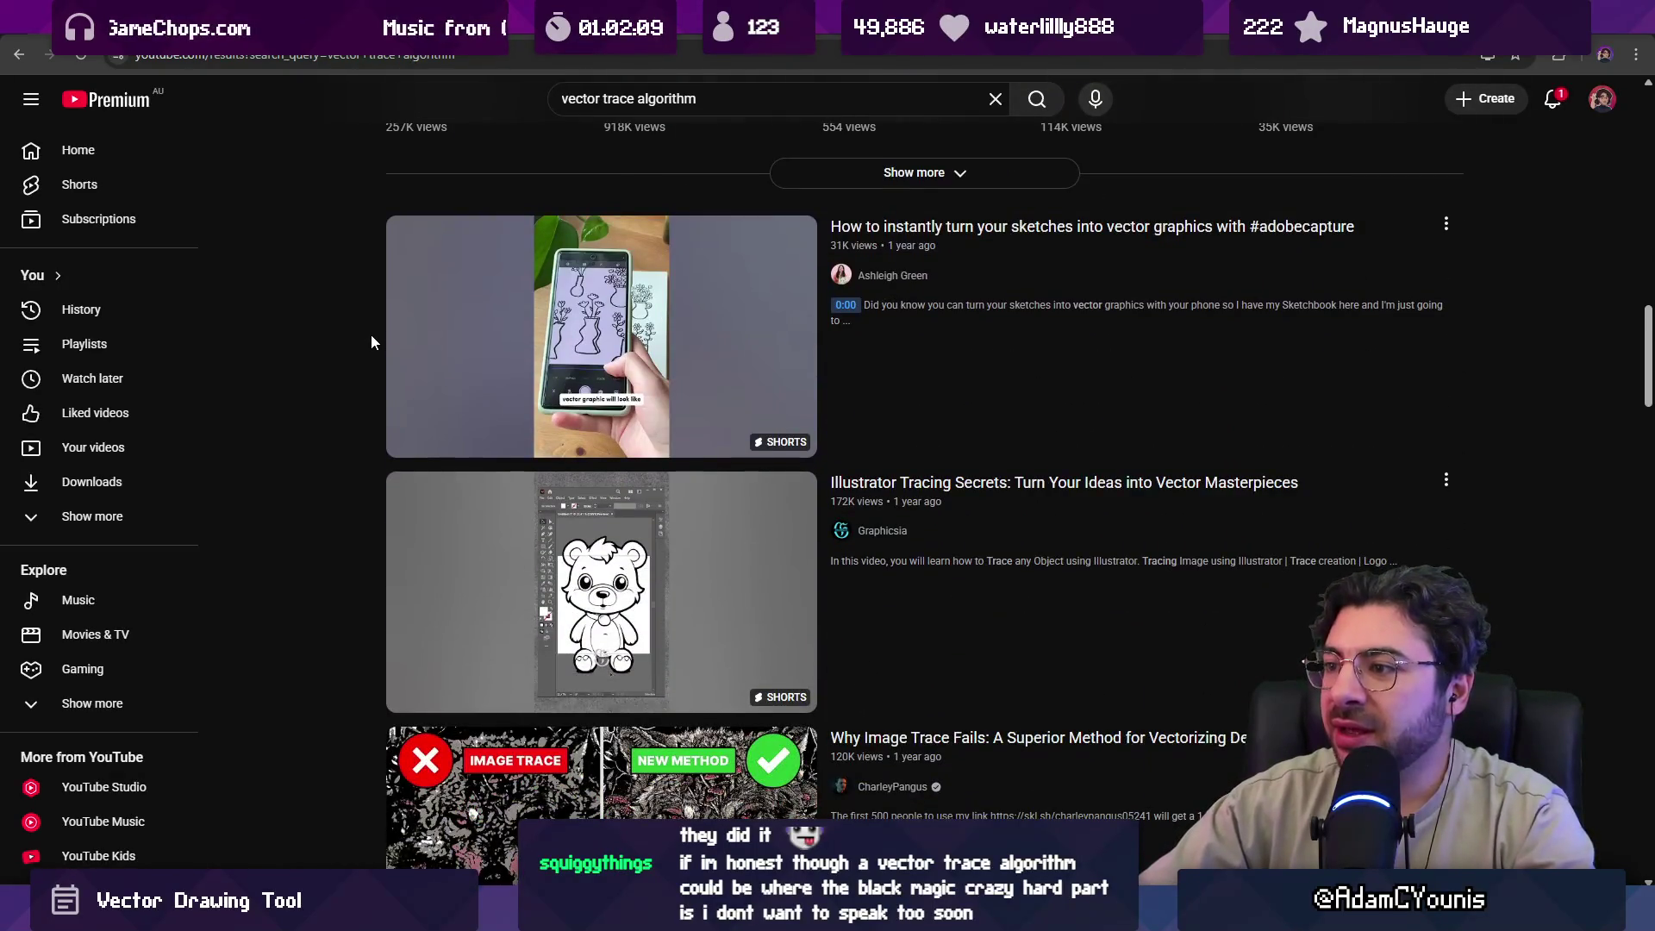
pyautogui.scroll(-3, 372, 343)
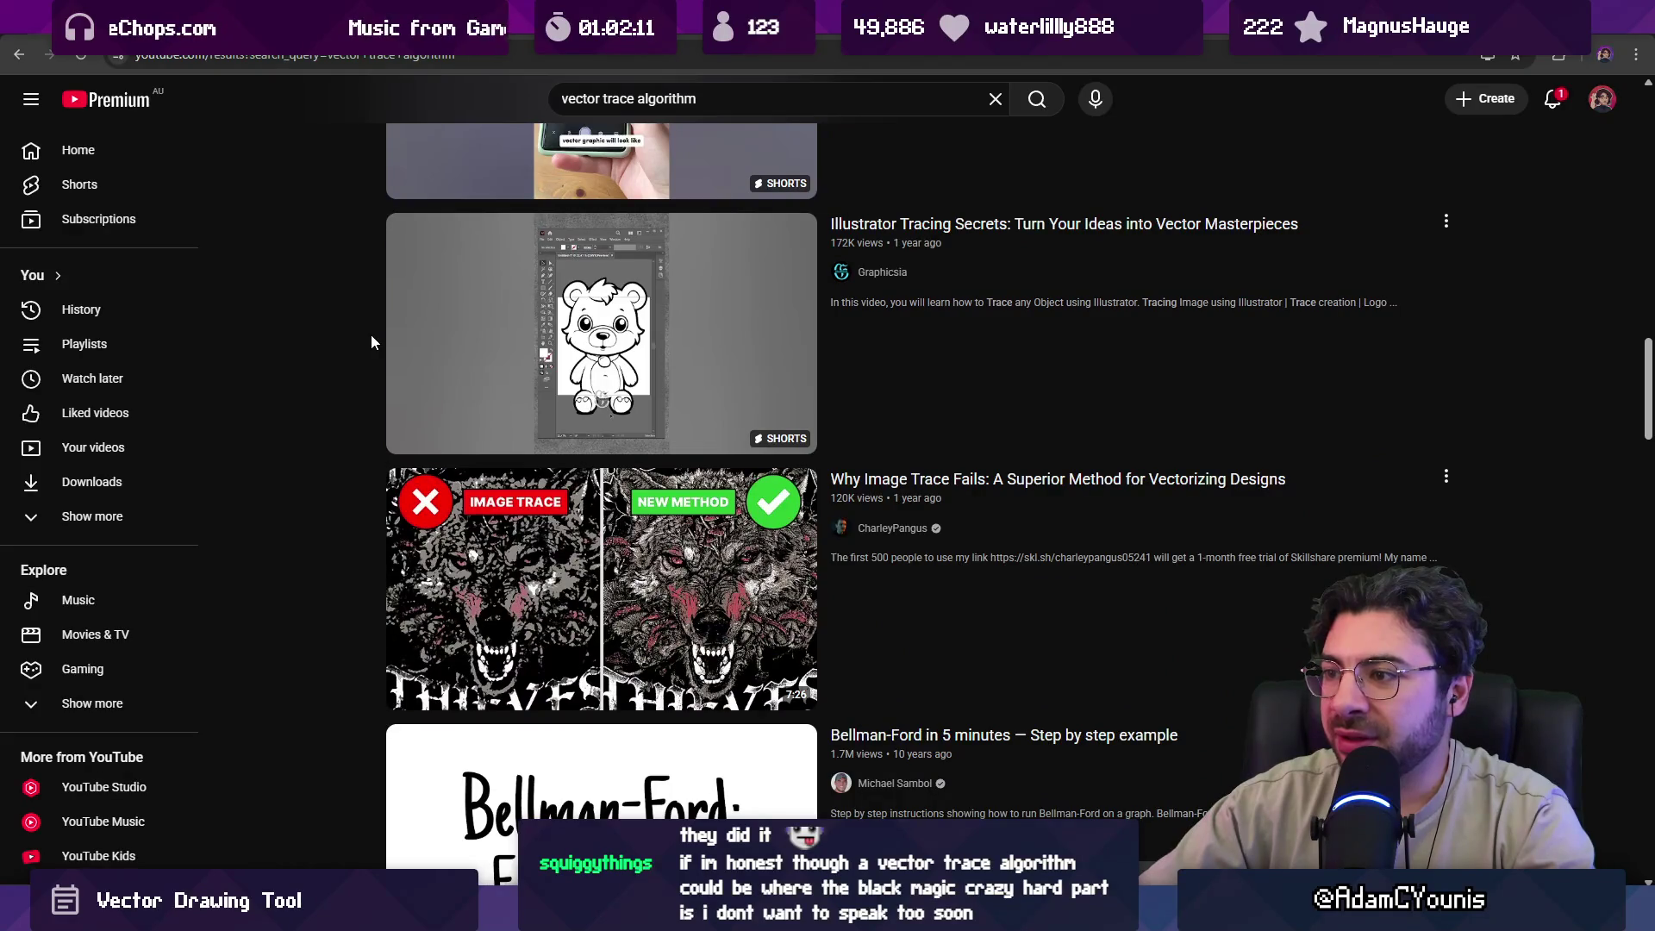
pyautogui.scroll(-3, 373, 343)
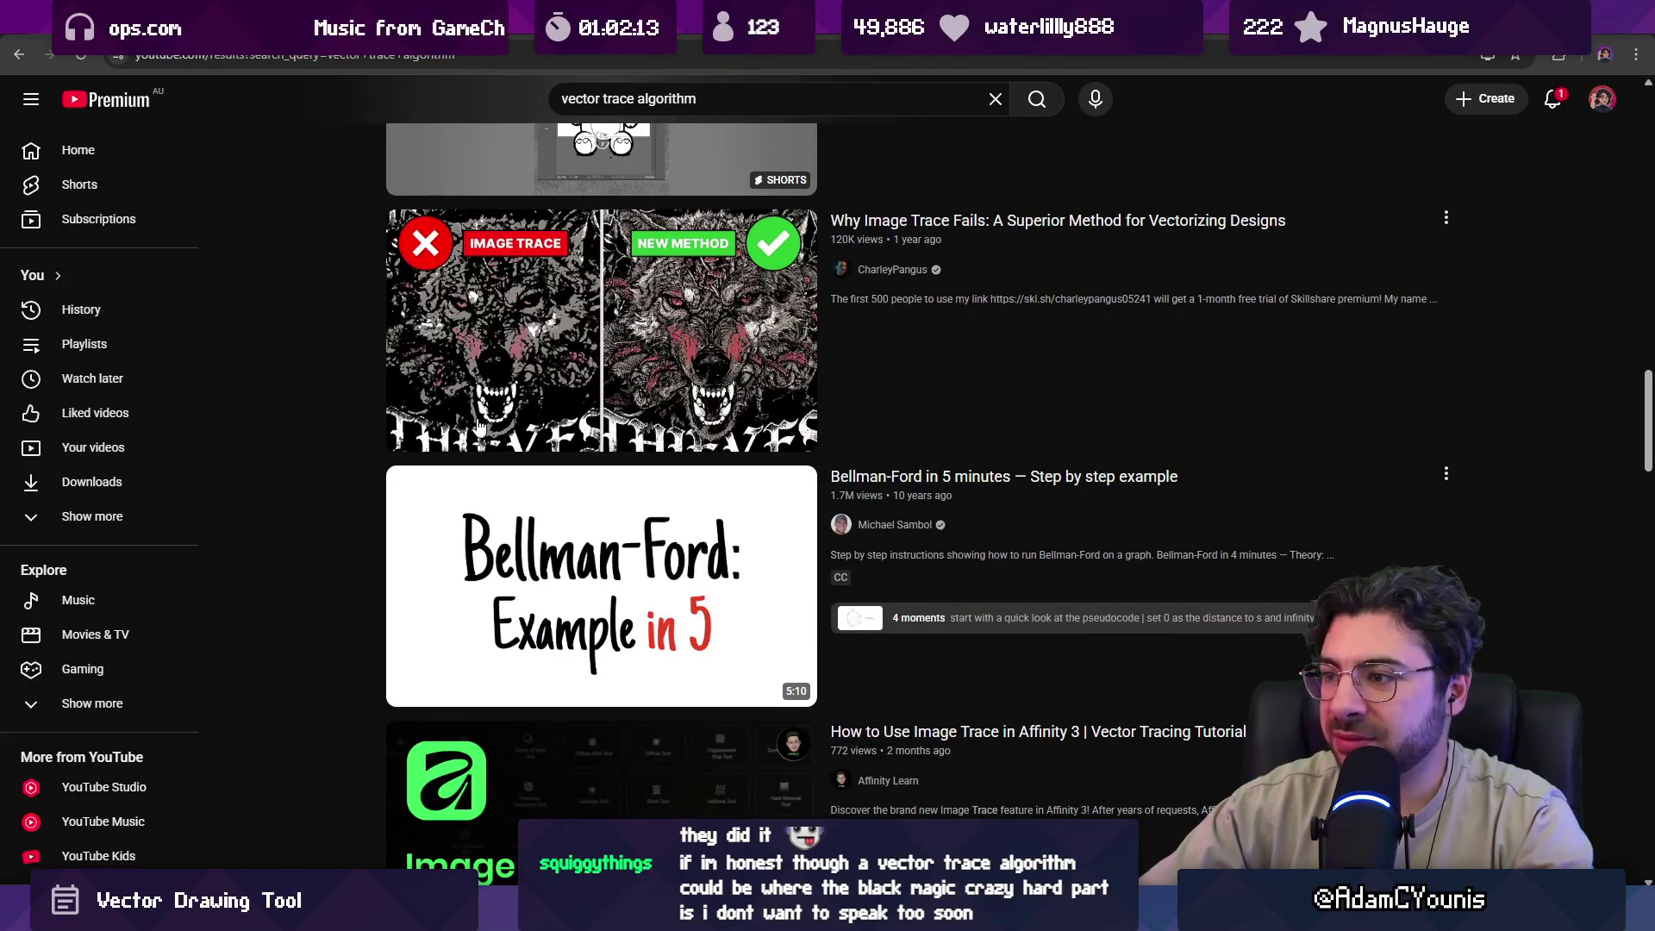
pyautogui.click(528, 539)
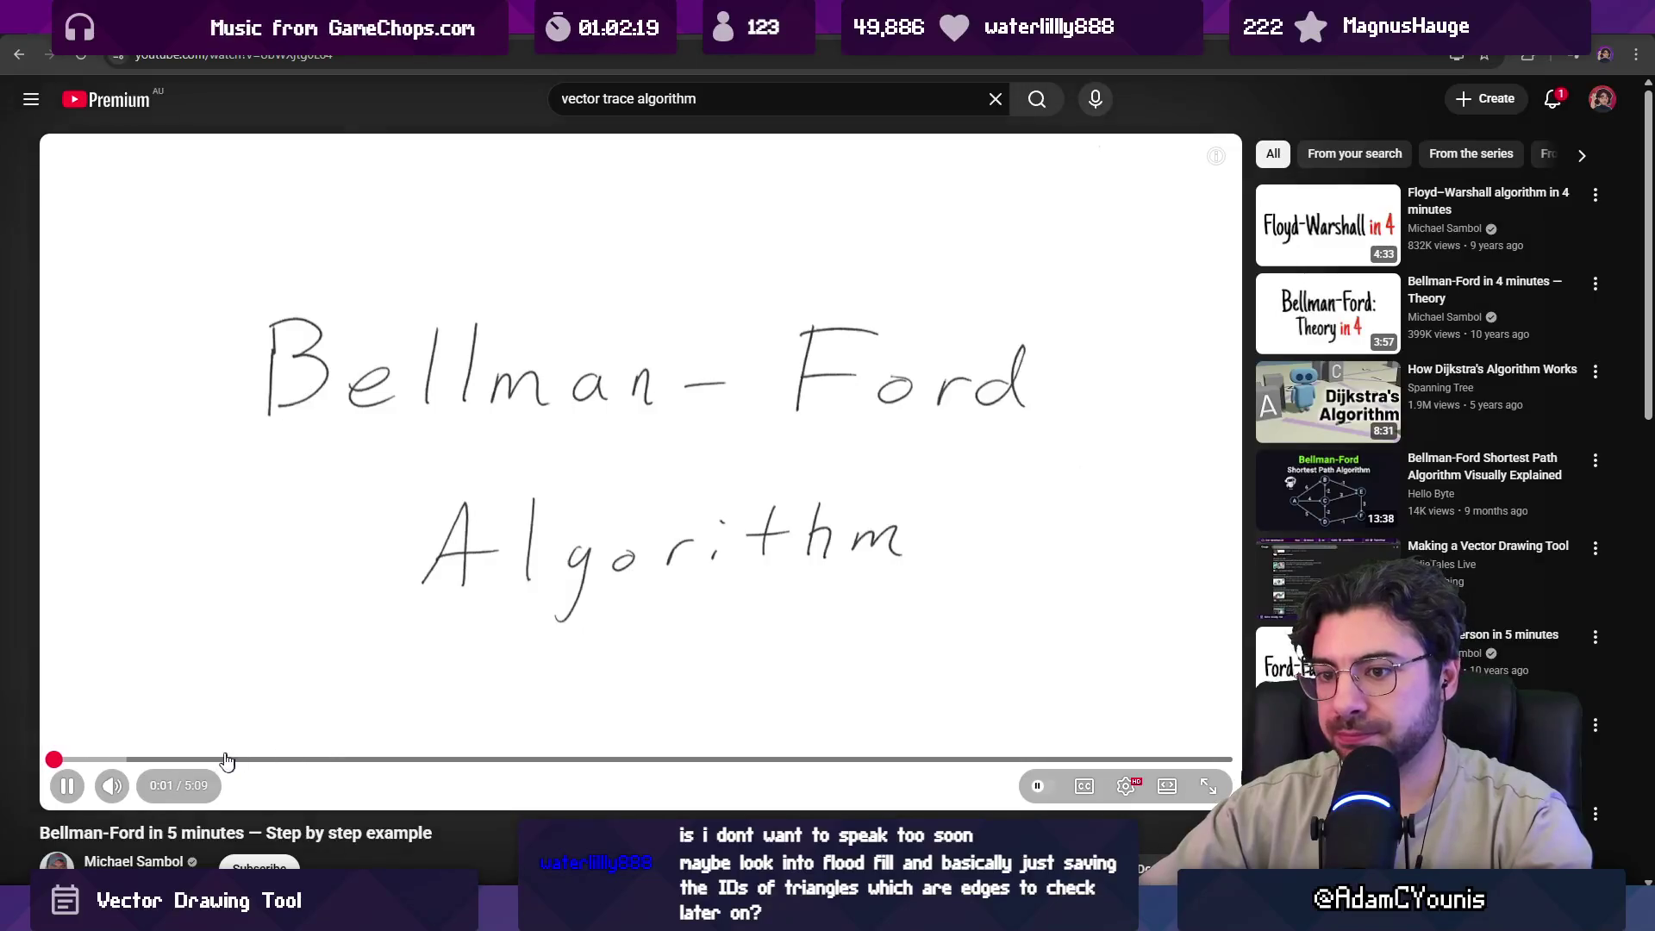
# Expand the Bellman-Ford video's description and read through it.
pyautogui.scroll(-2, 221, 690)
pyautogui.click(44, 757)
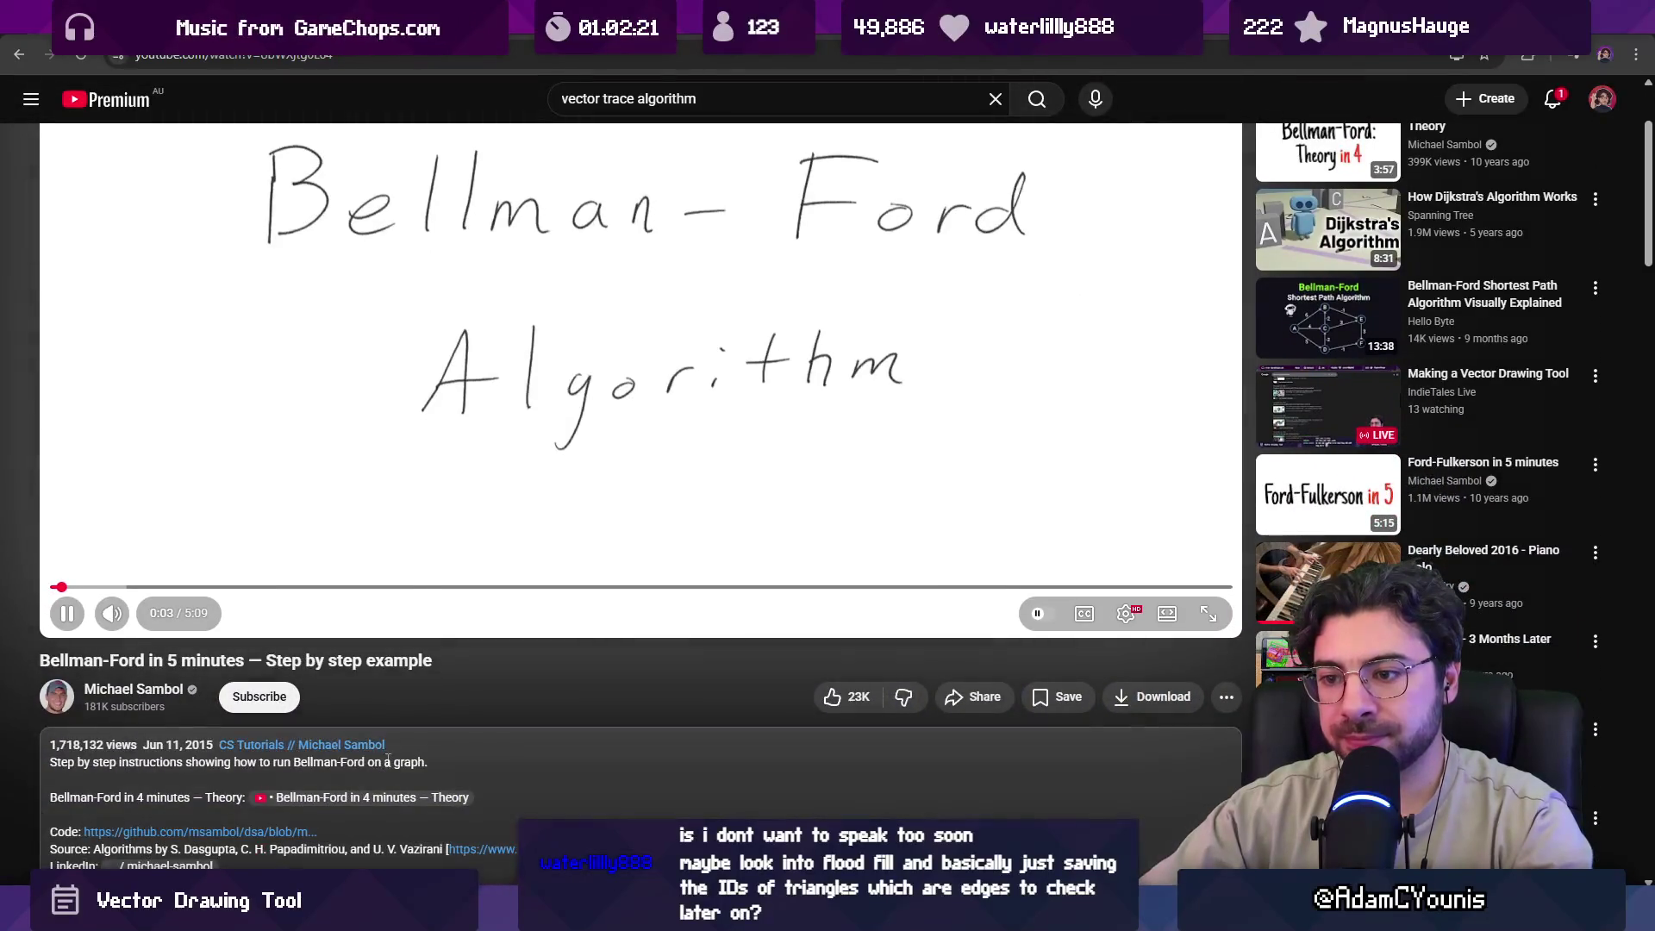
pyautogui.scroll(-2, 44, 586)
pyautogui.scroll(-2, 44, 587)
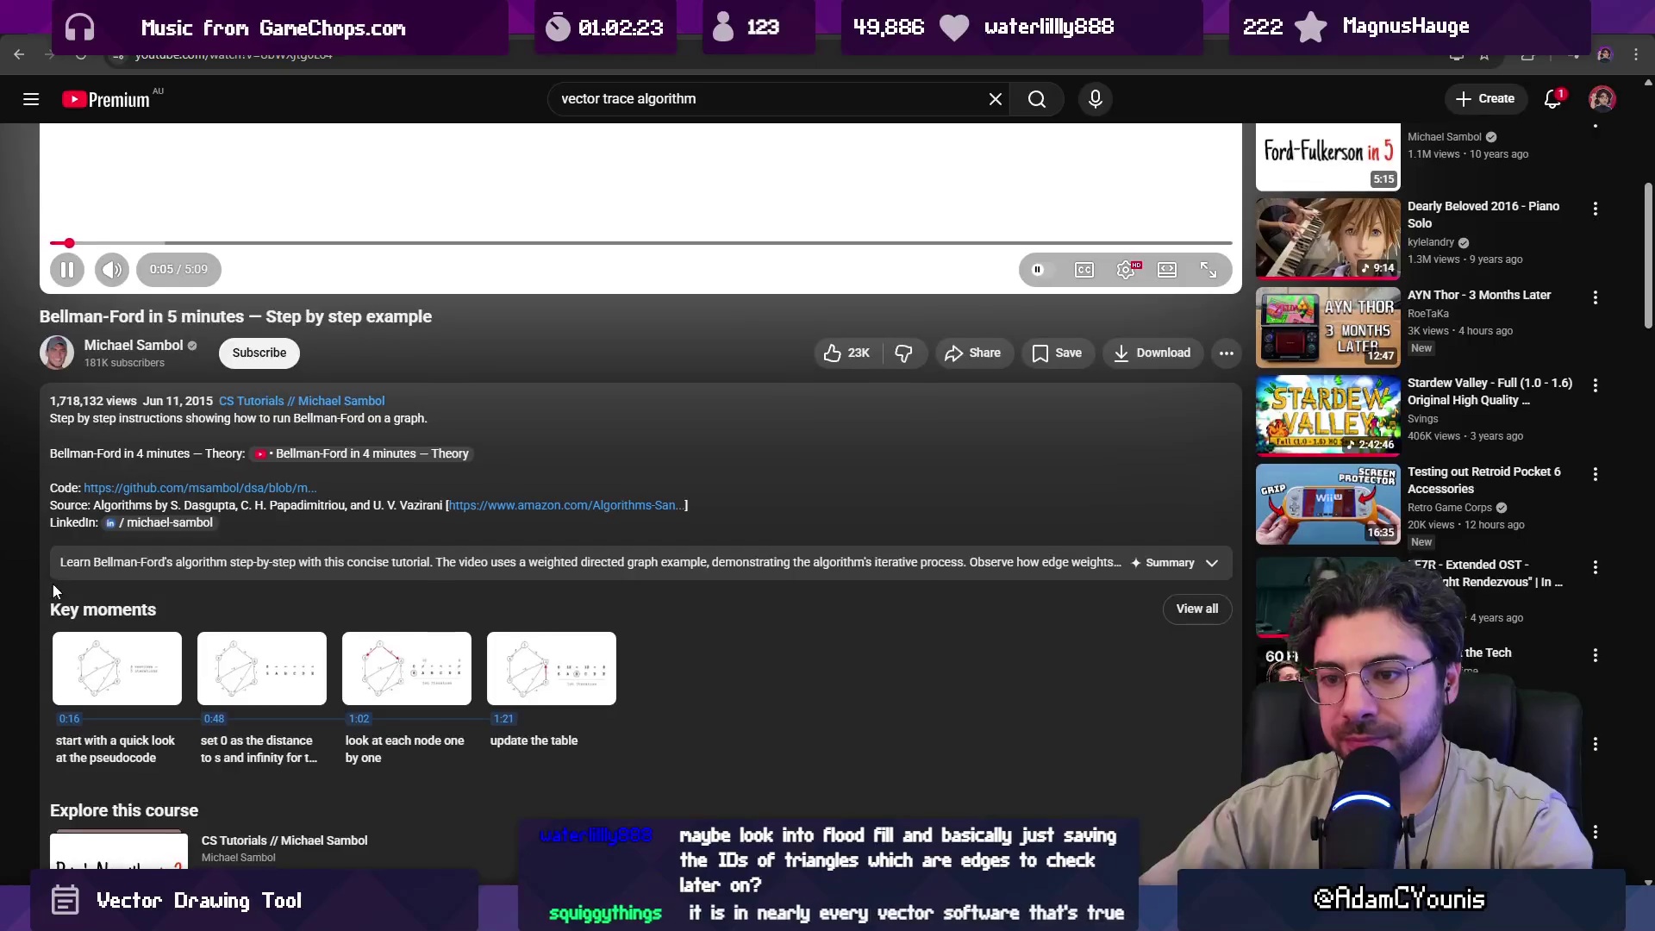
pyautogui.scroll(6, 52, 582)
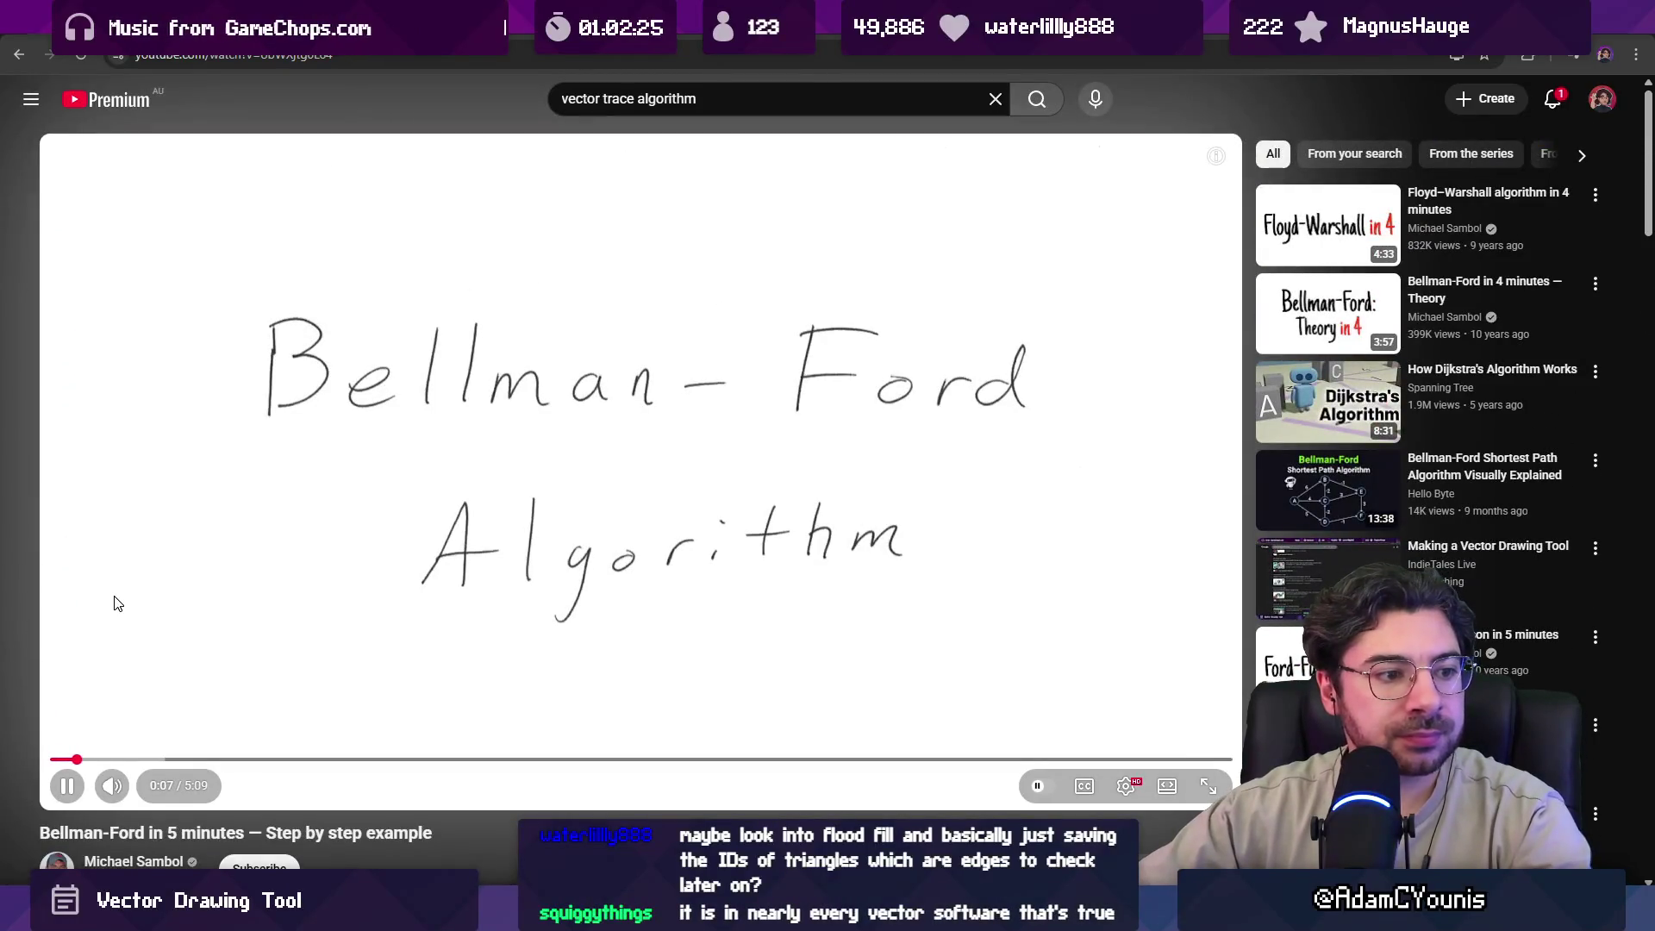
# Seek the video to the 1:12 first-iteration table and pause it there.
pyautogui.press('Right')
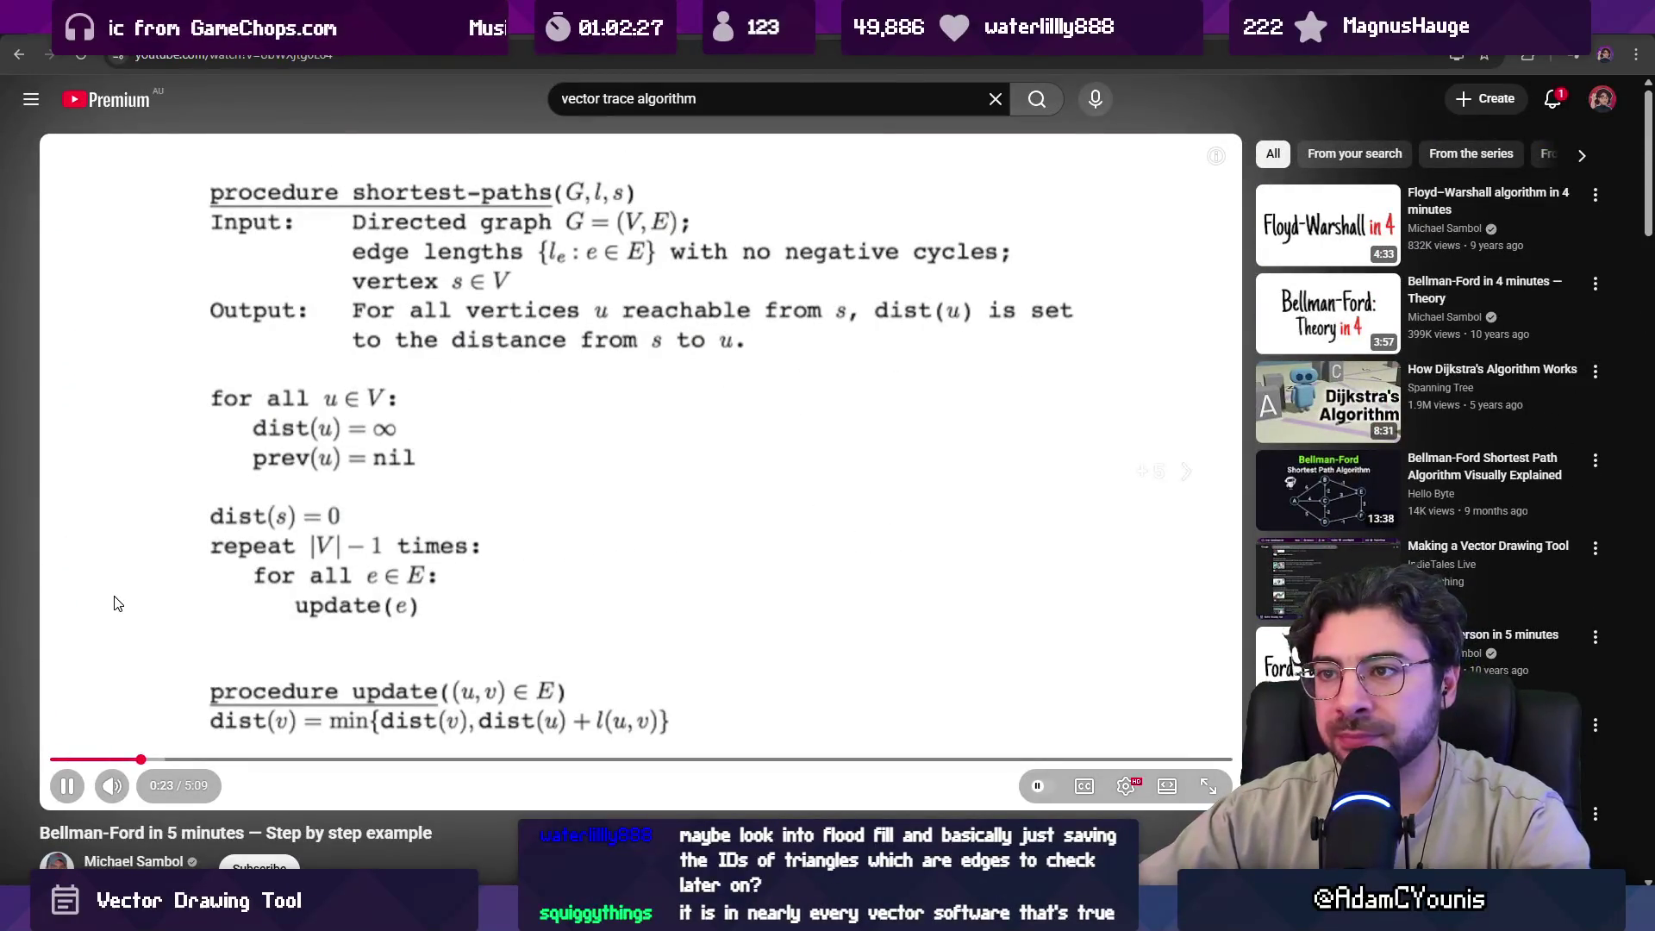
pyautogui.press('Right')
pyautogui.press('Right')
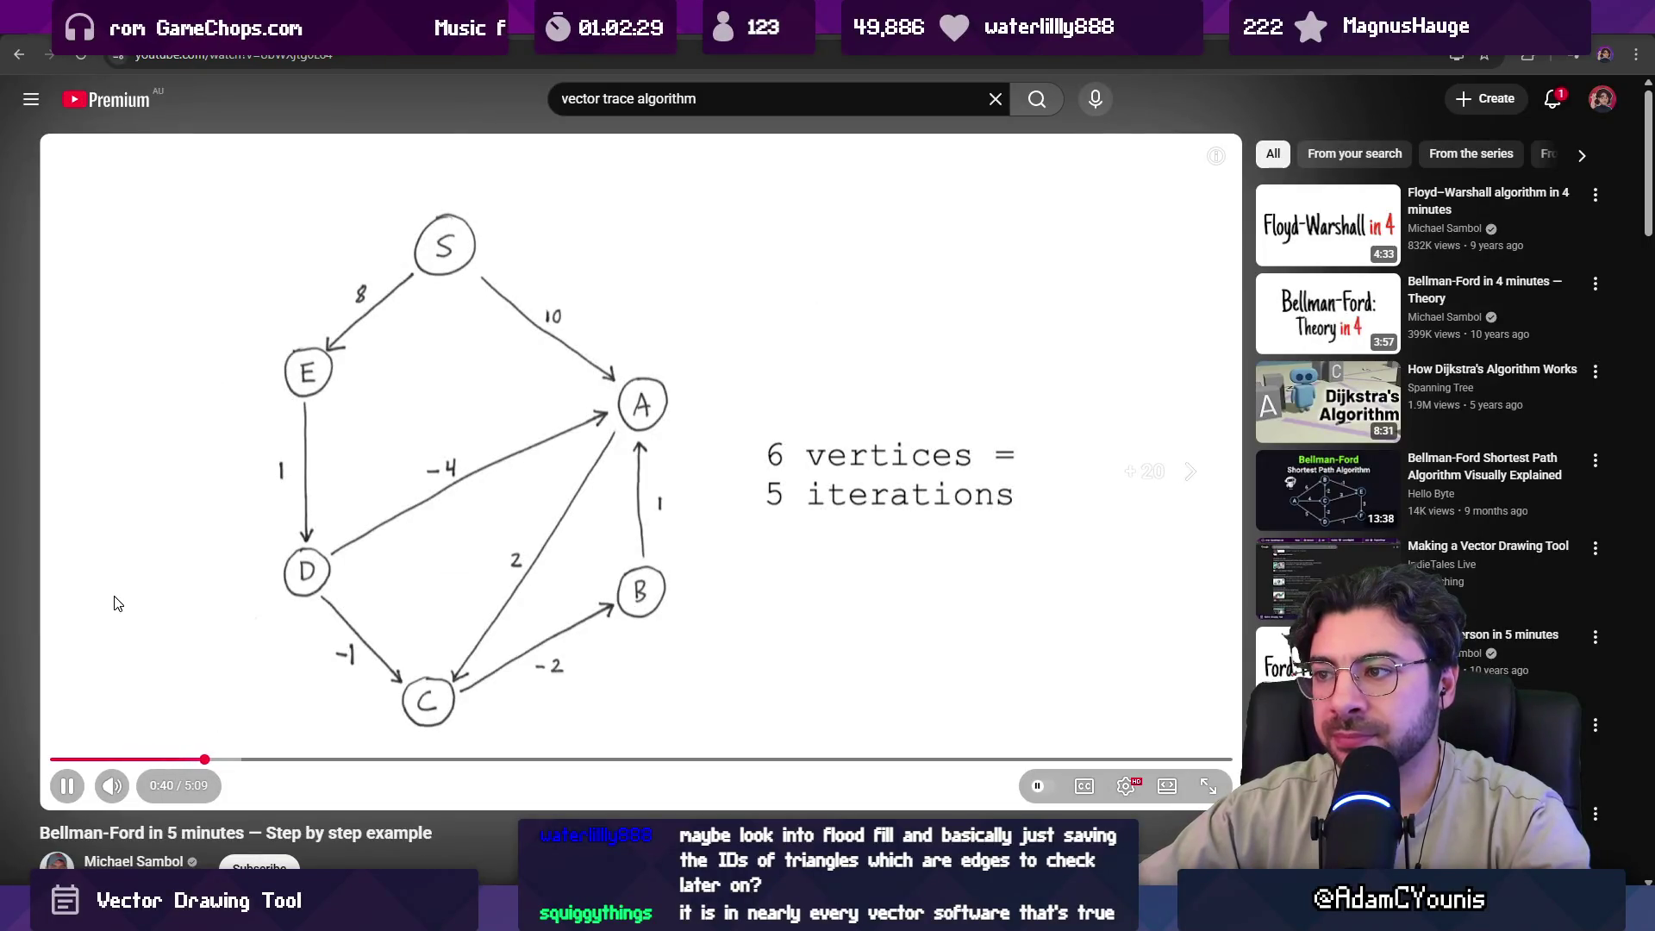
pyautogui.press('Right')
pyautogui.press('Right')
pyautogui.press('Right')
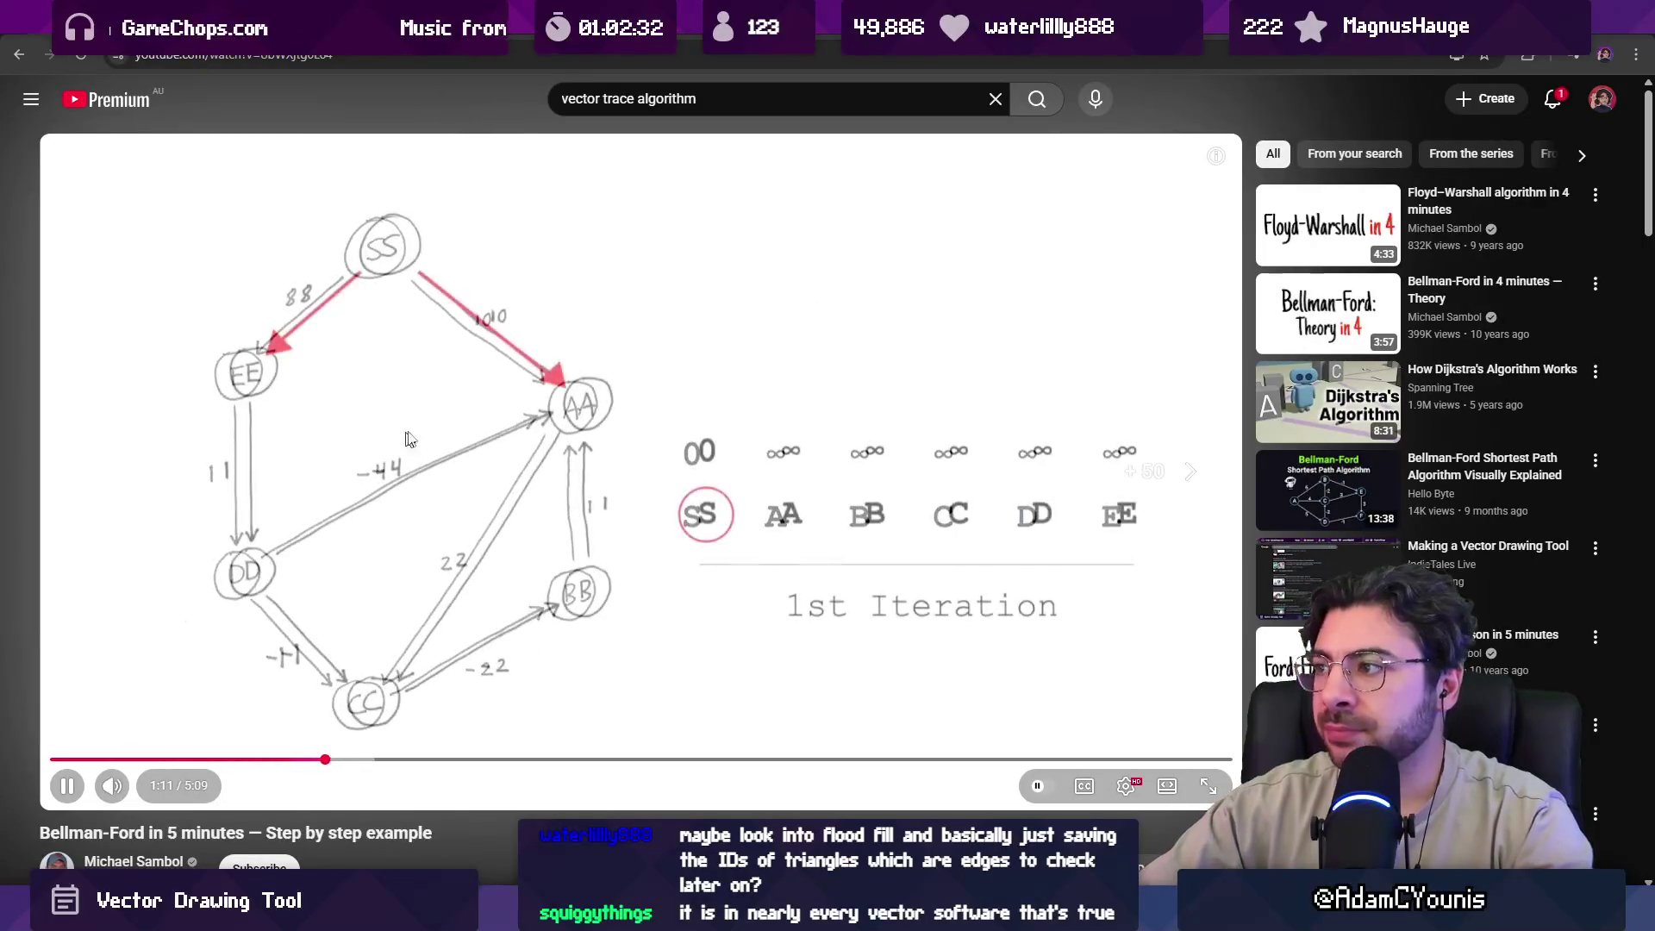
pyautogui.press('space')
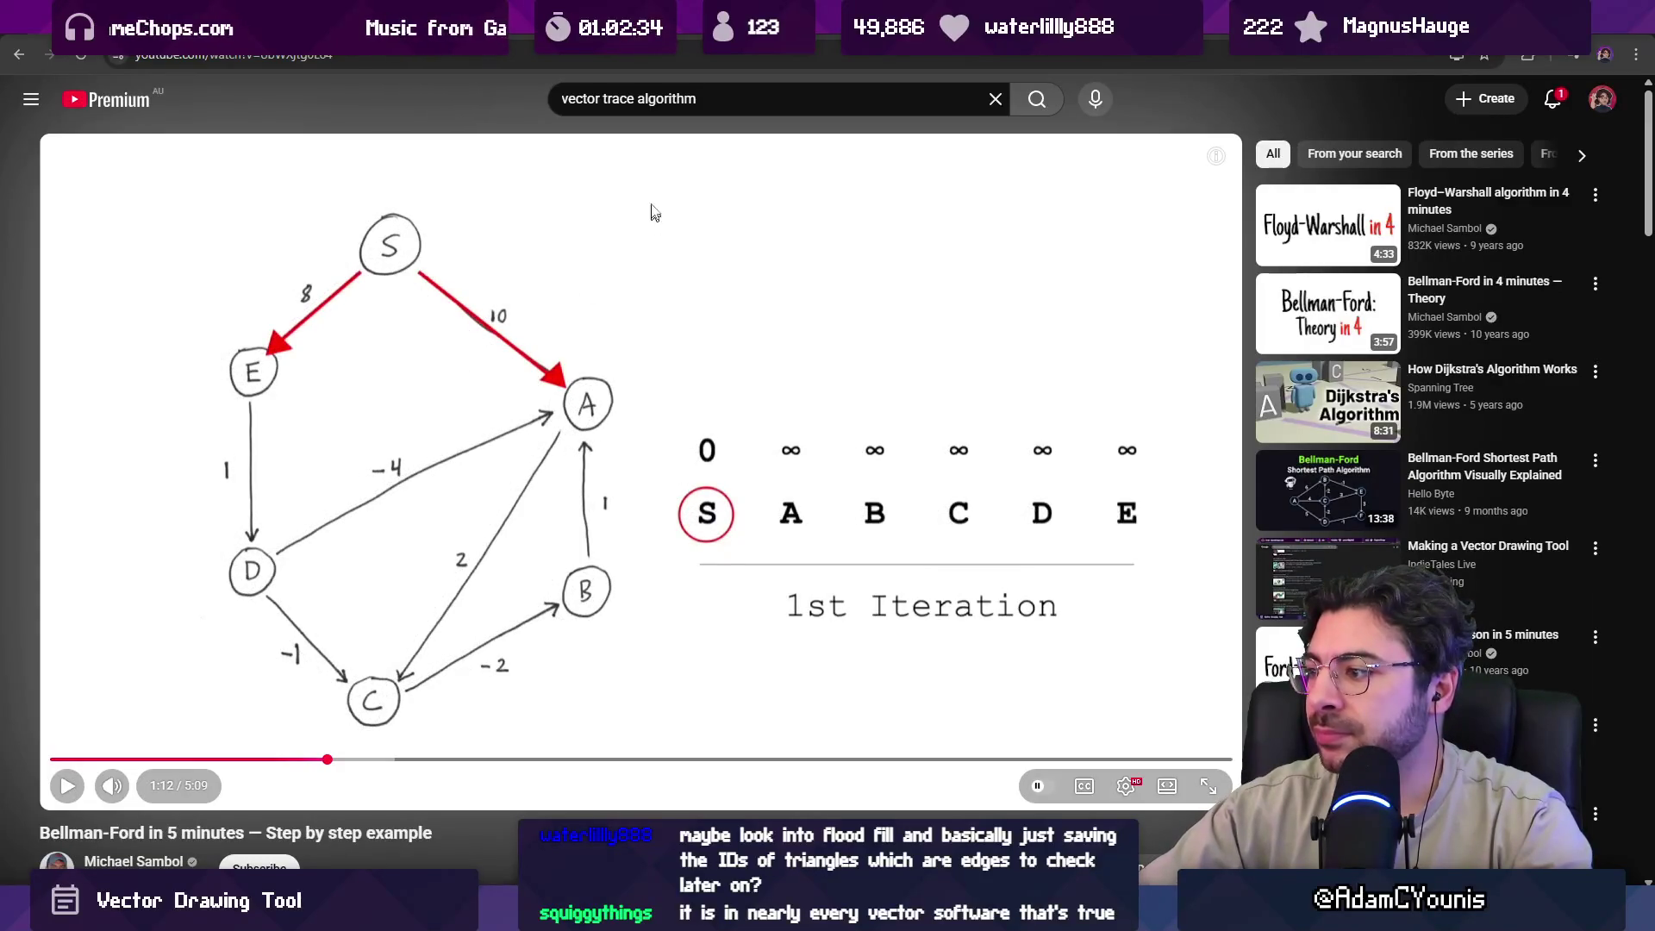
pyautogui.click(717, 100)
pyautogui.doubleClick(717, 100)
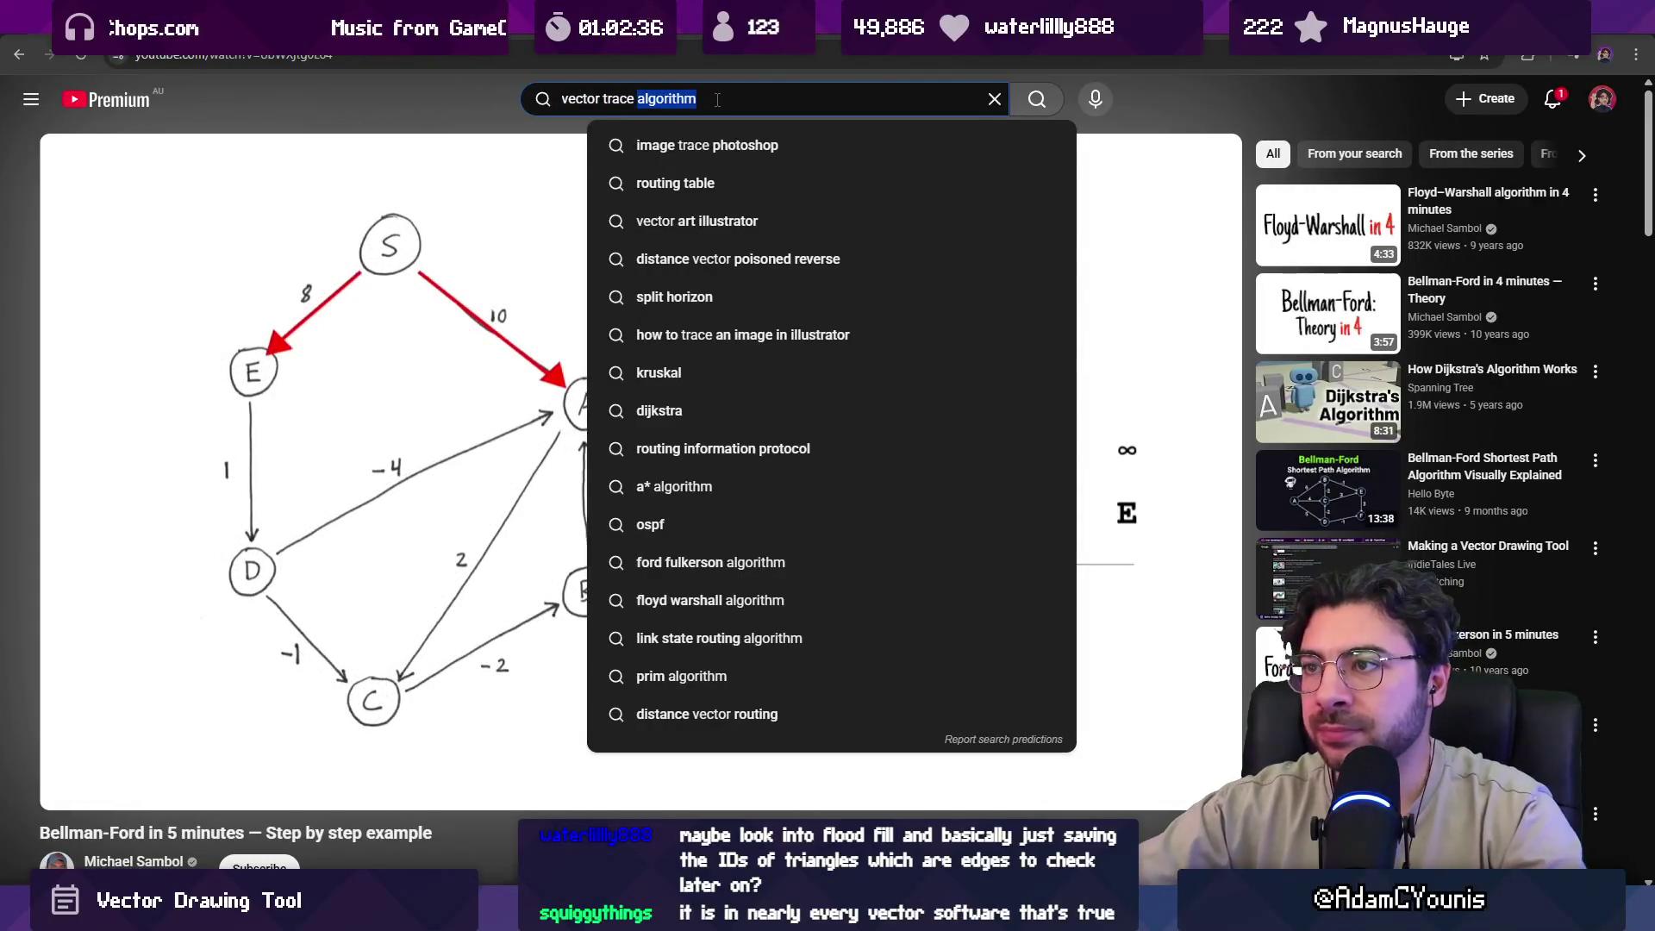
# Search YouTube for 'vector trace algorithm graphics programming' and scroll through the results.
pyautogui.click(717, 100)
pyautogui.write('gr')
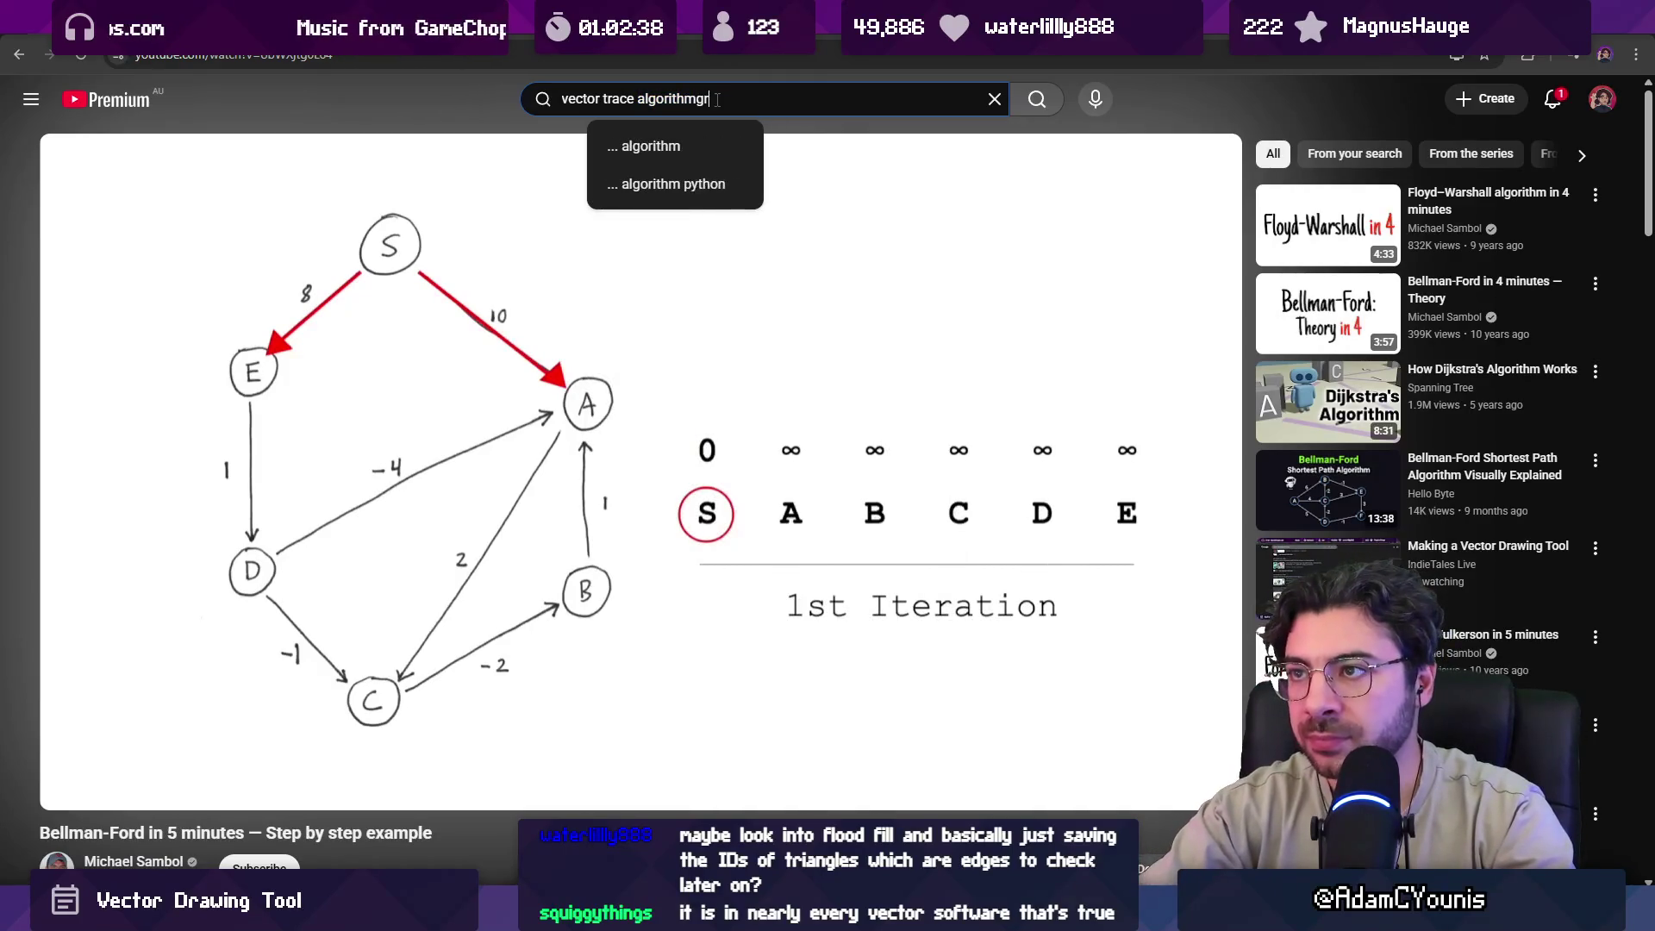
pyautogui.write(' graphics ')
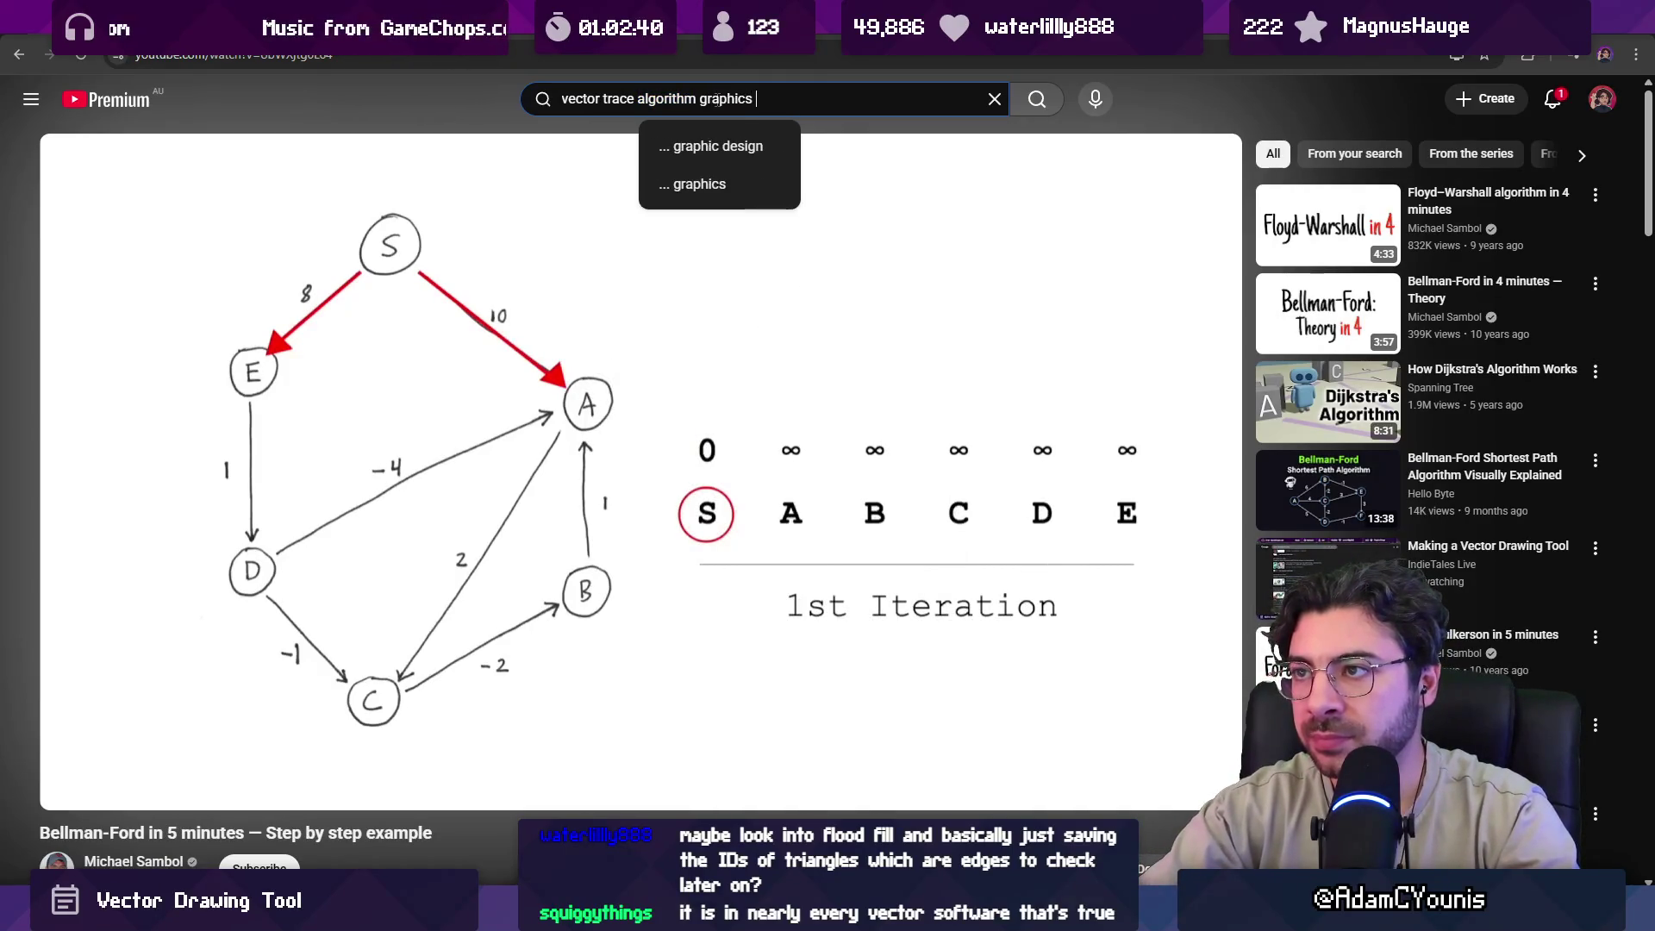
pyautogui.write('programming')
pyautogui.press('Return')
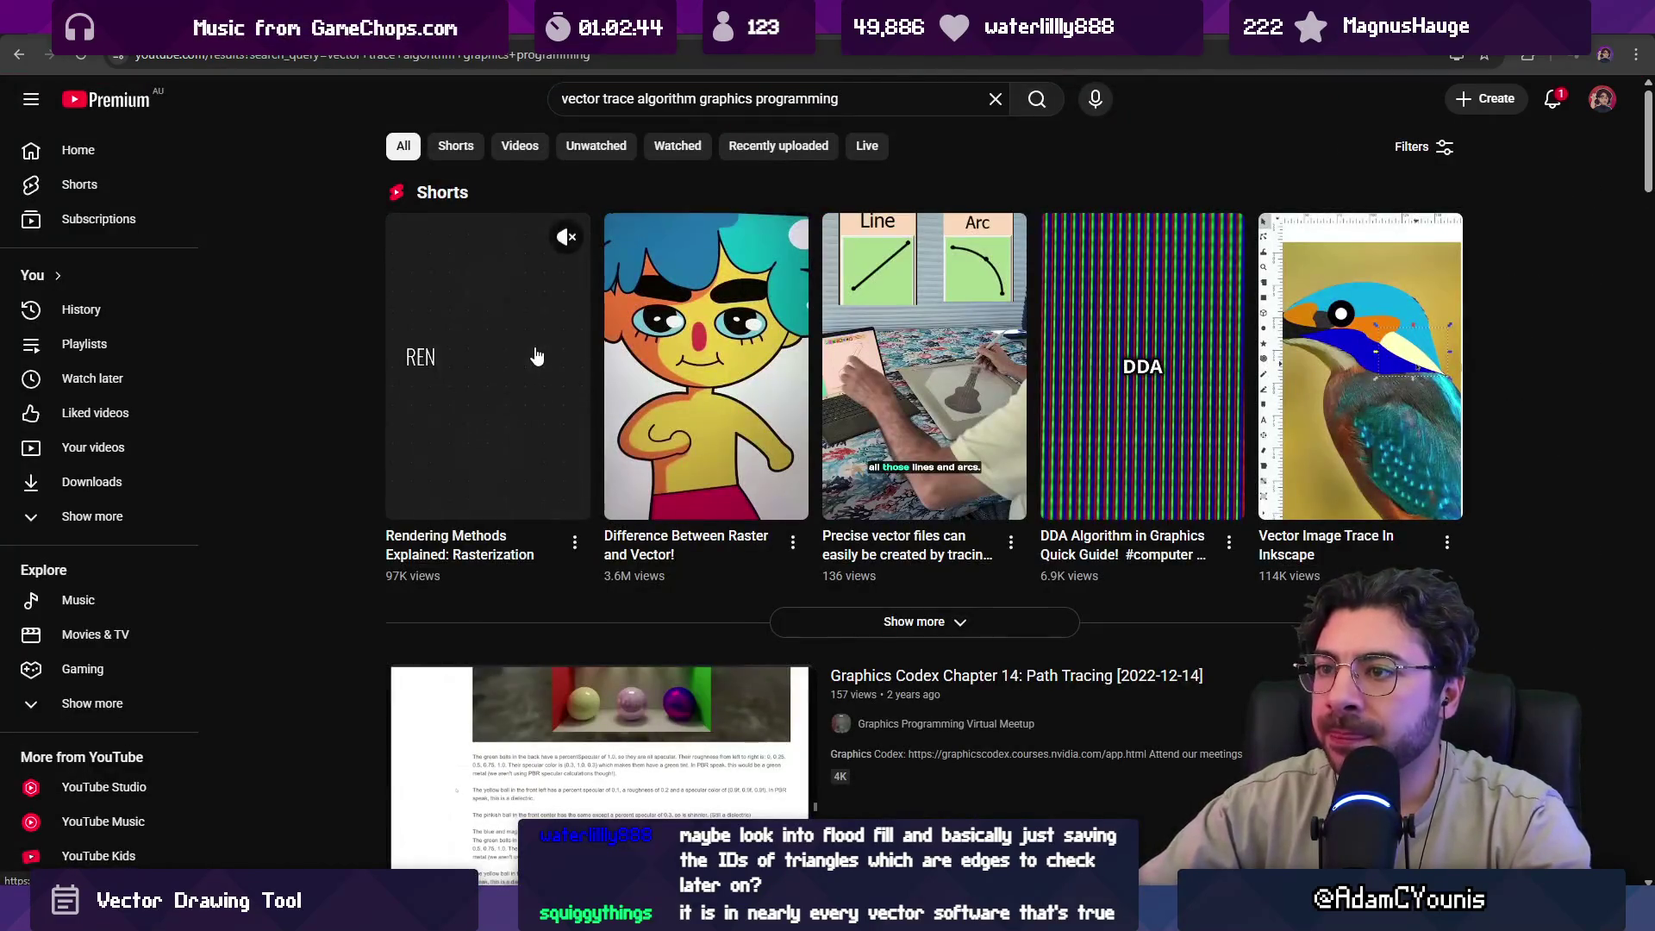
pyautogui.scroll(-3, 535, 352)
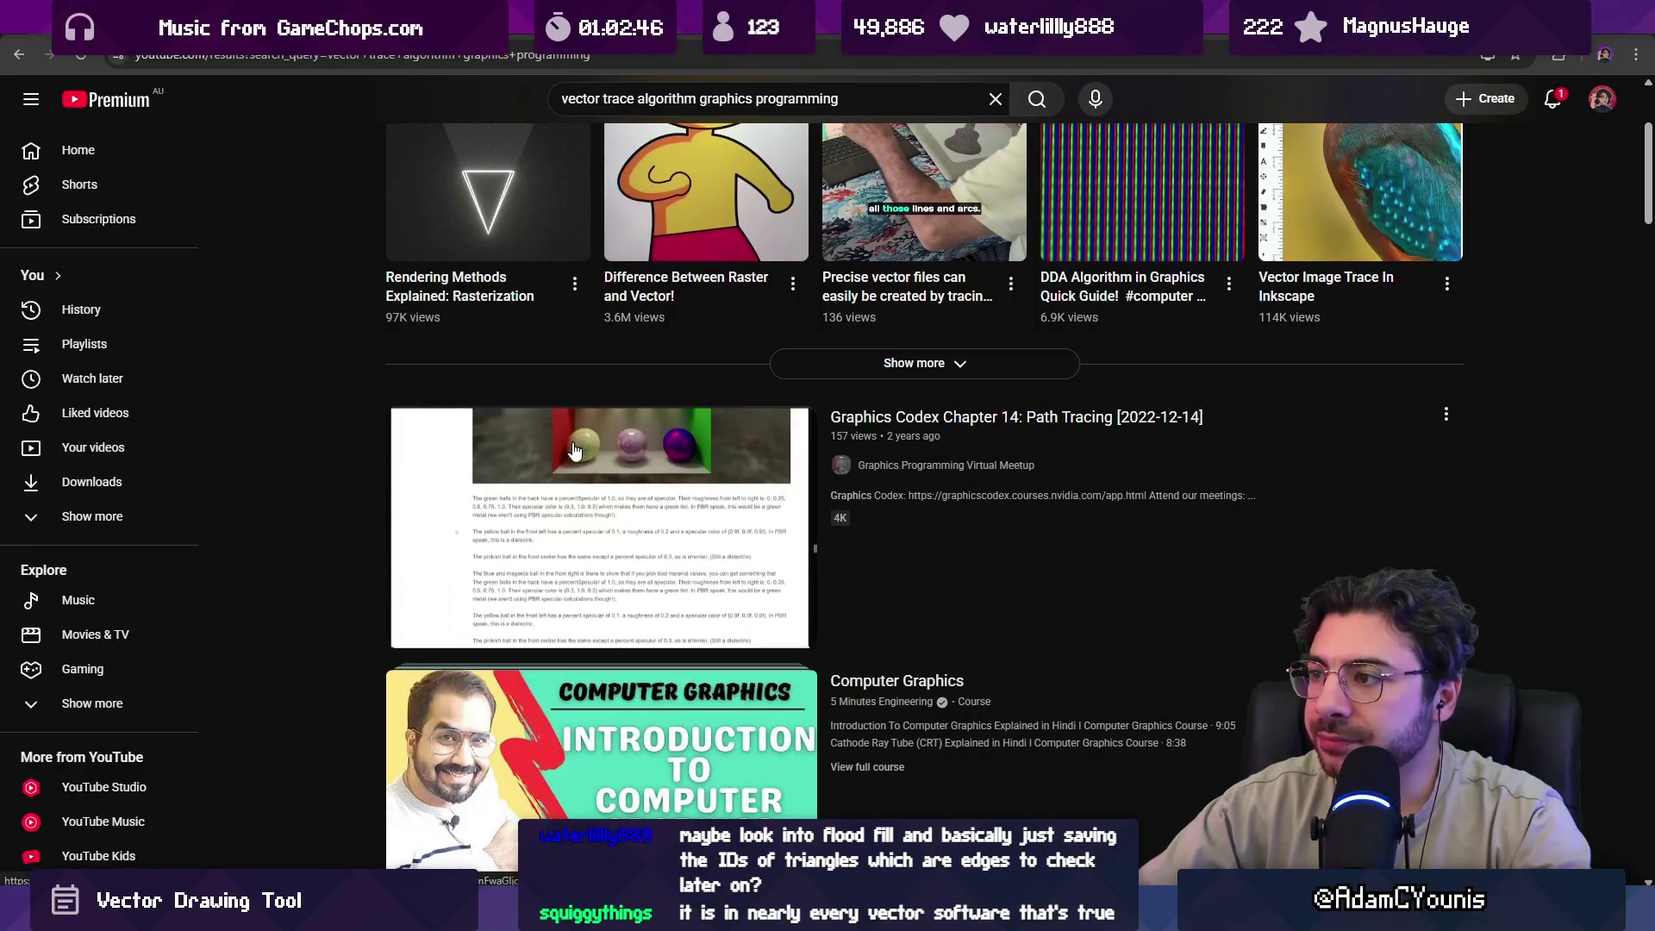
pyautogui.scroll(-2, 570, 414)
pyautogui.scroll(-5, 576, 392)
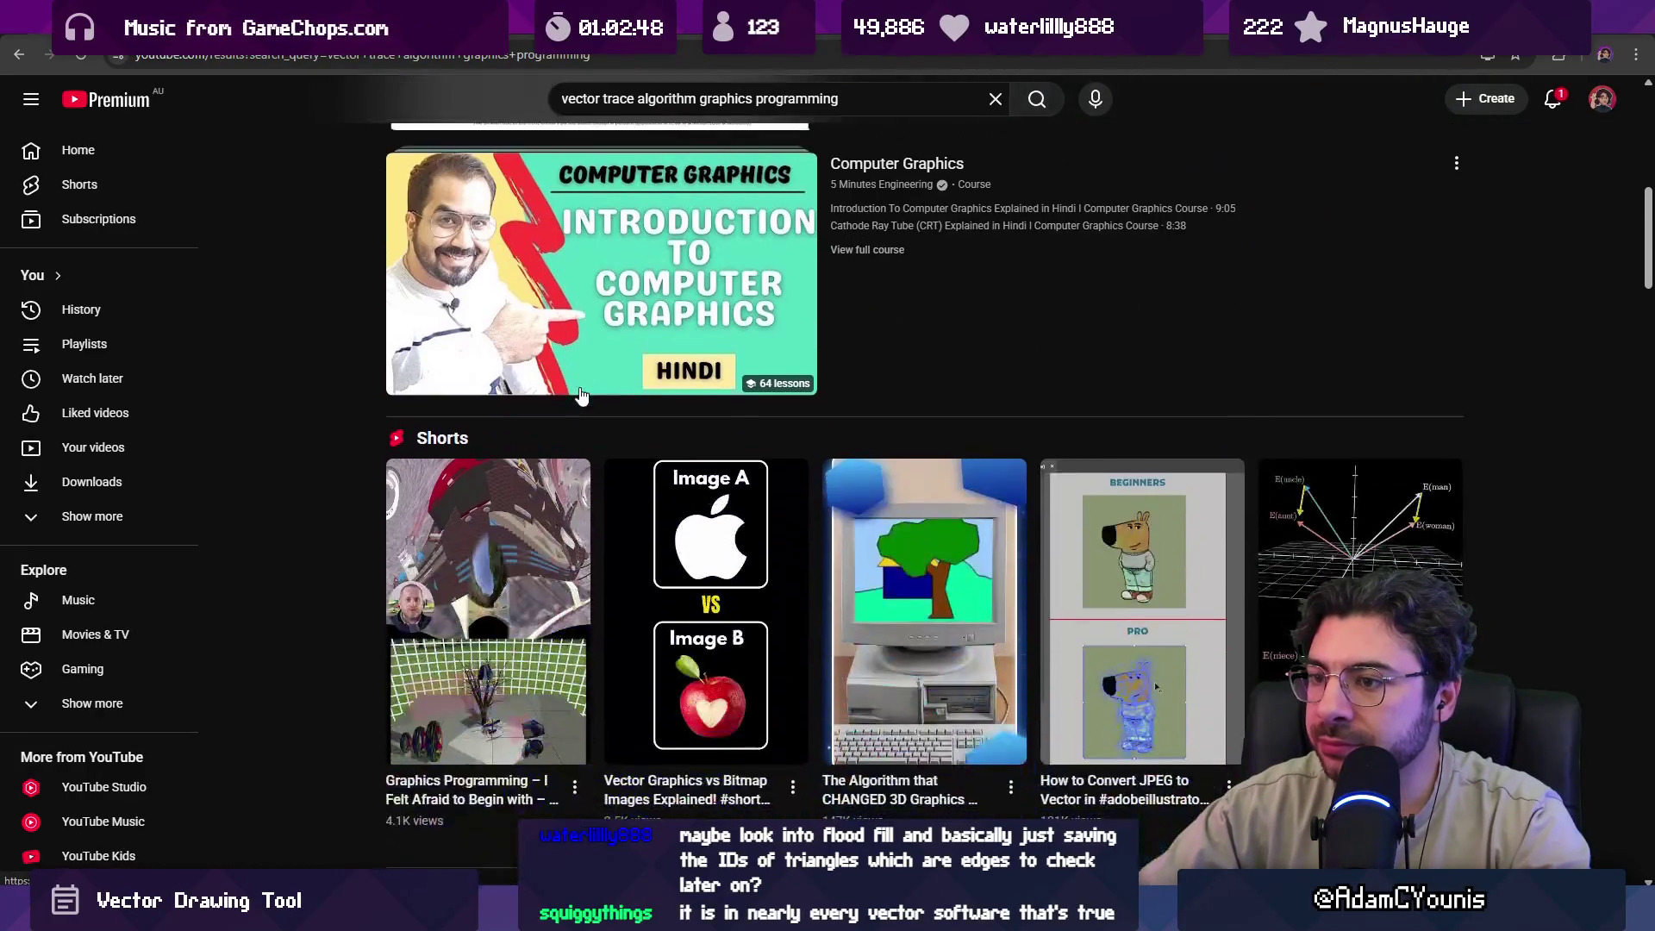
pyautogui.scroll(-6, 545, 431)
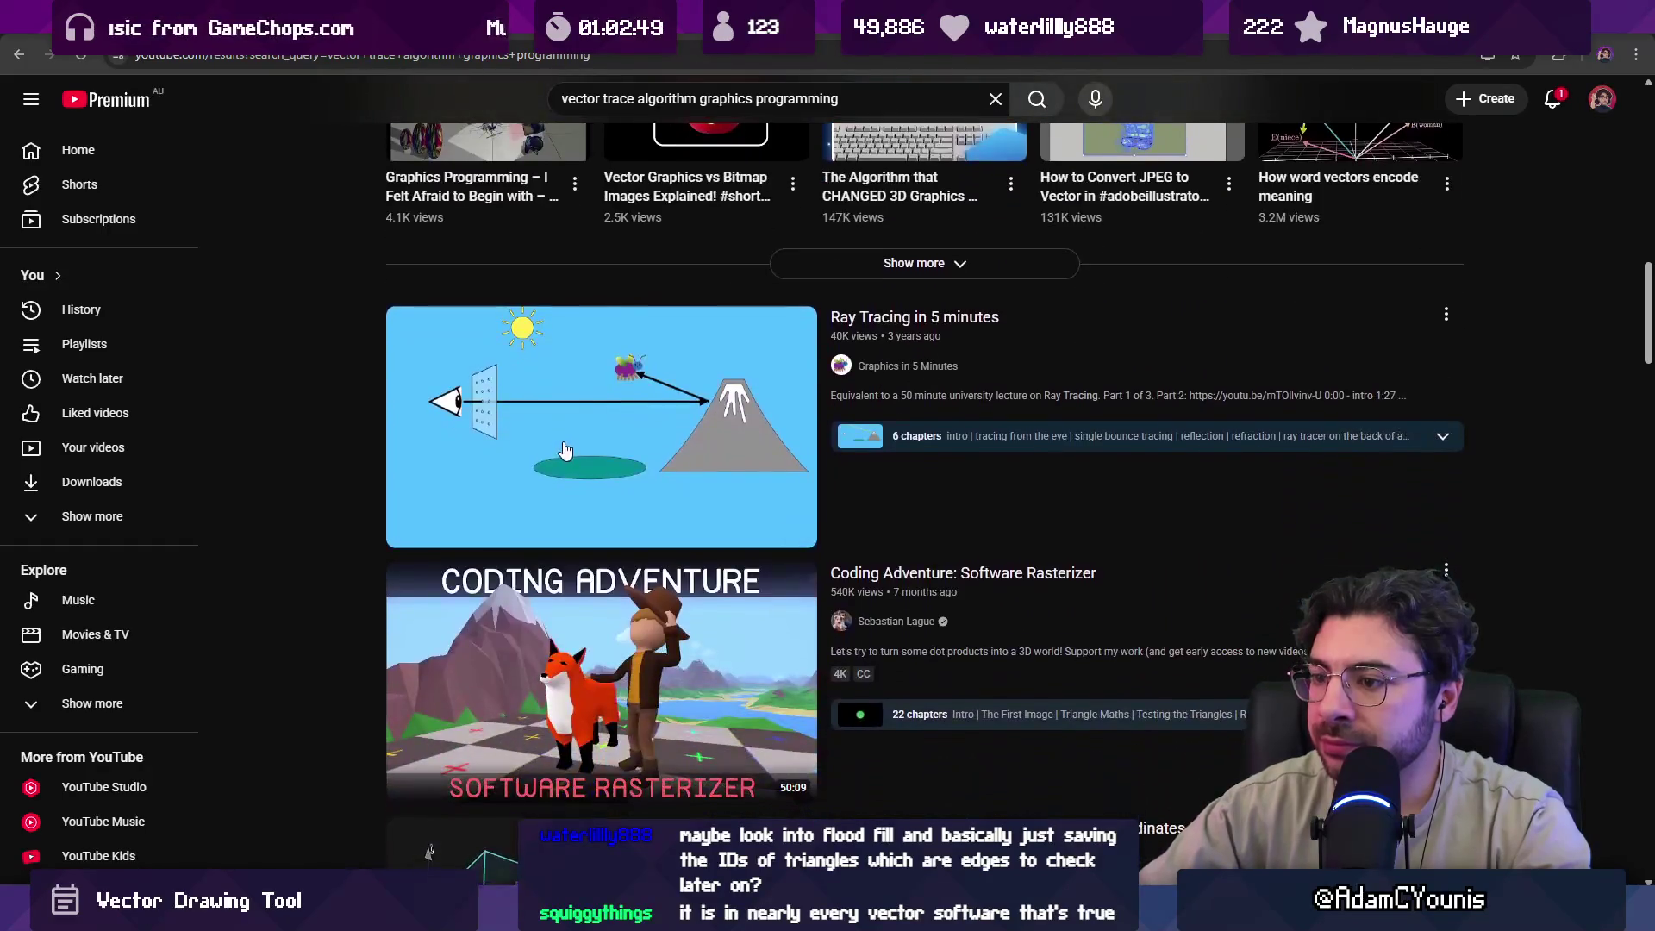
pyautogui.scroll(-5, 570, 440)
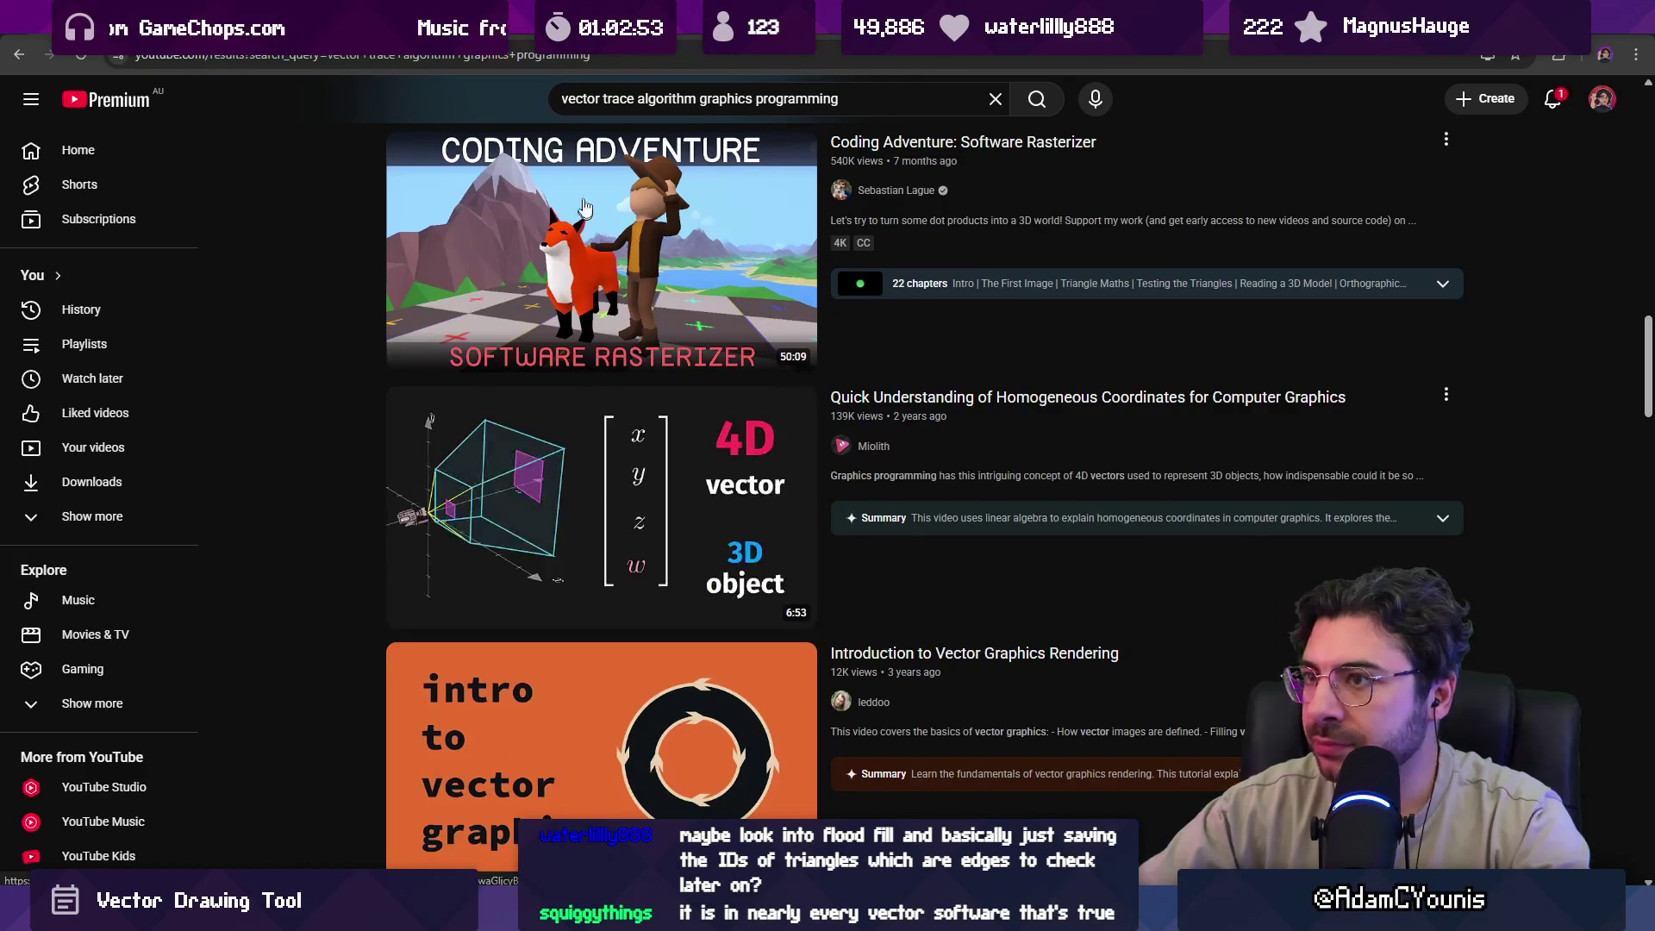
pyautogui.moveTo(593, 98); pyautogui.dragTo(526, 98)
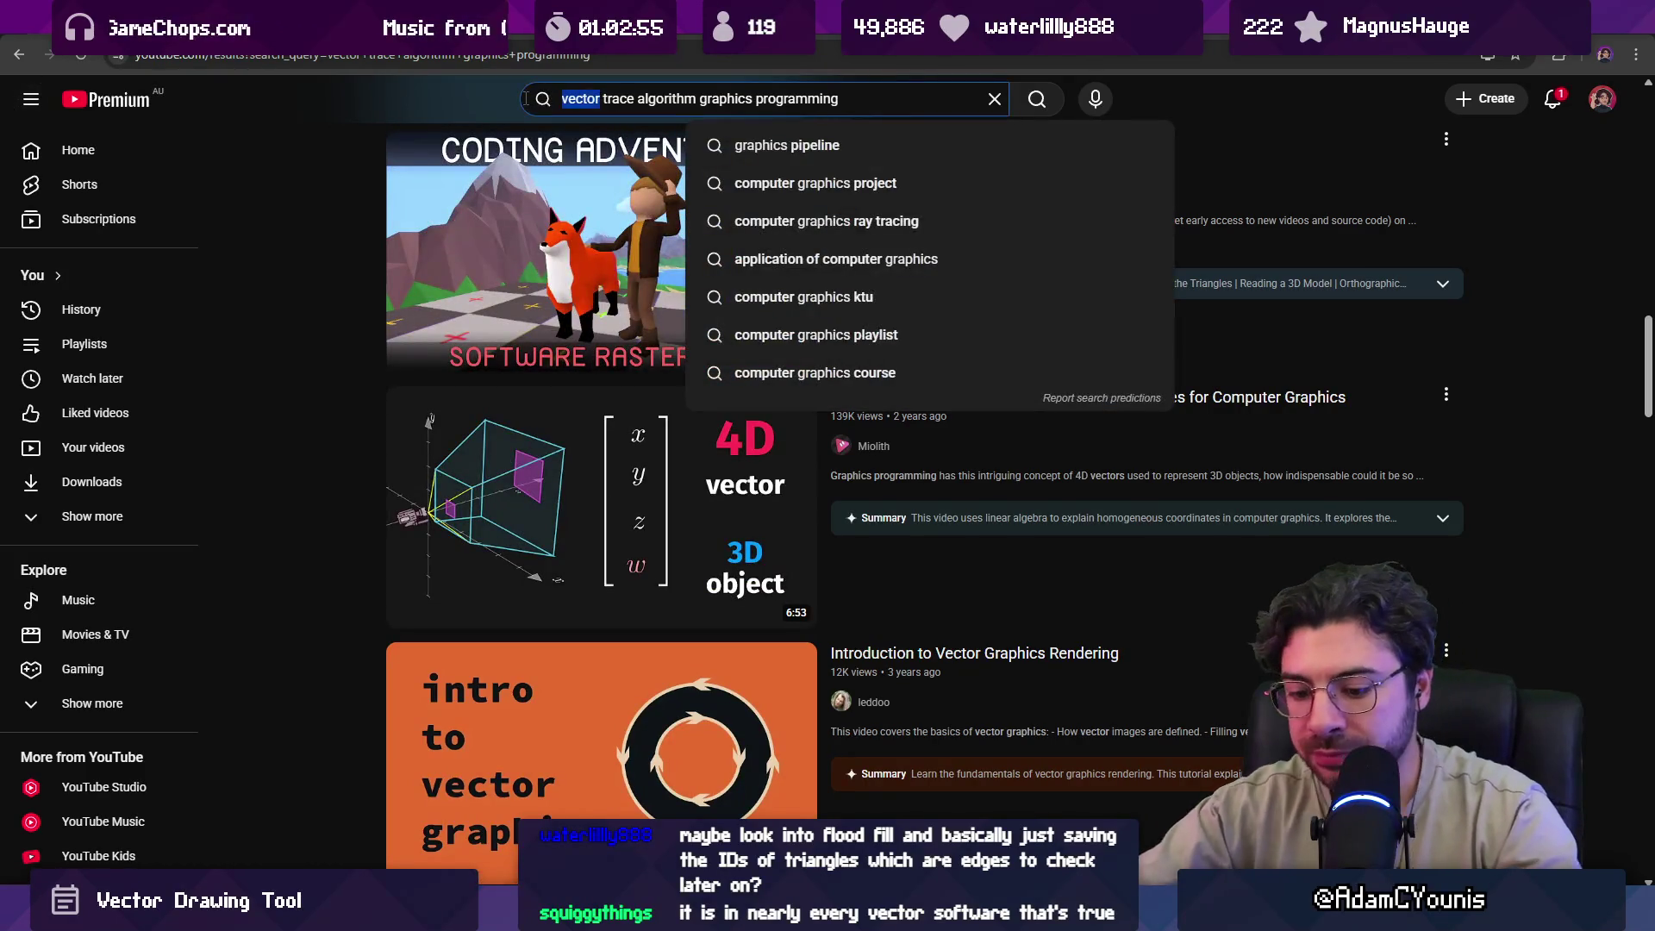
# Replace 'vector trace' with 'bitmap to vector' in the query, search, and browse the results.
pyautogui.write('bitmap to vector')
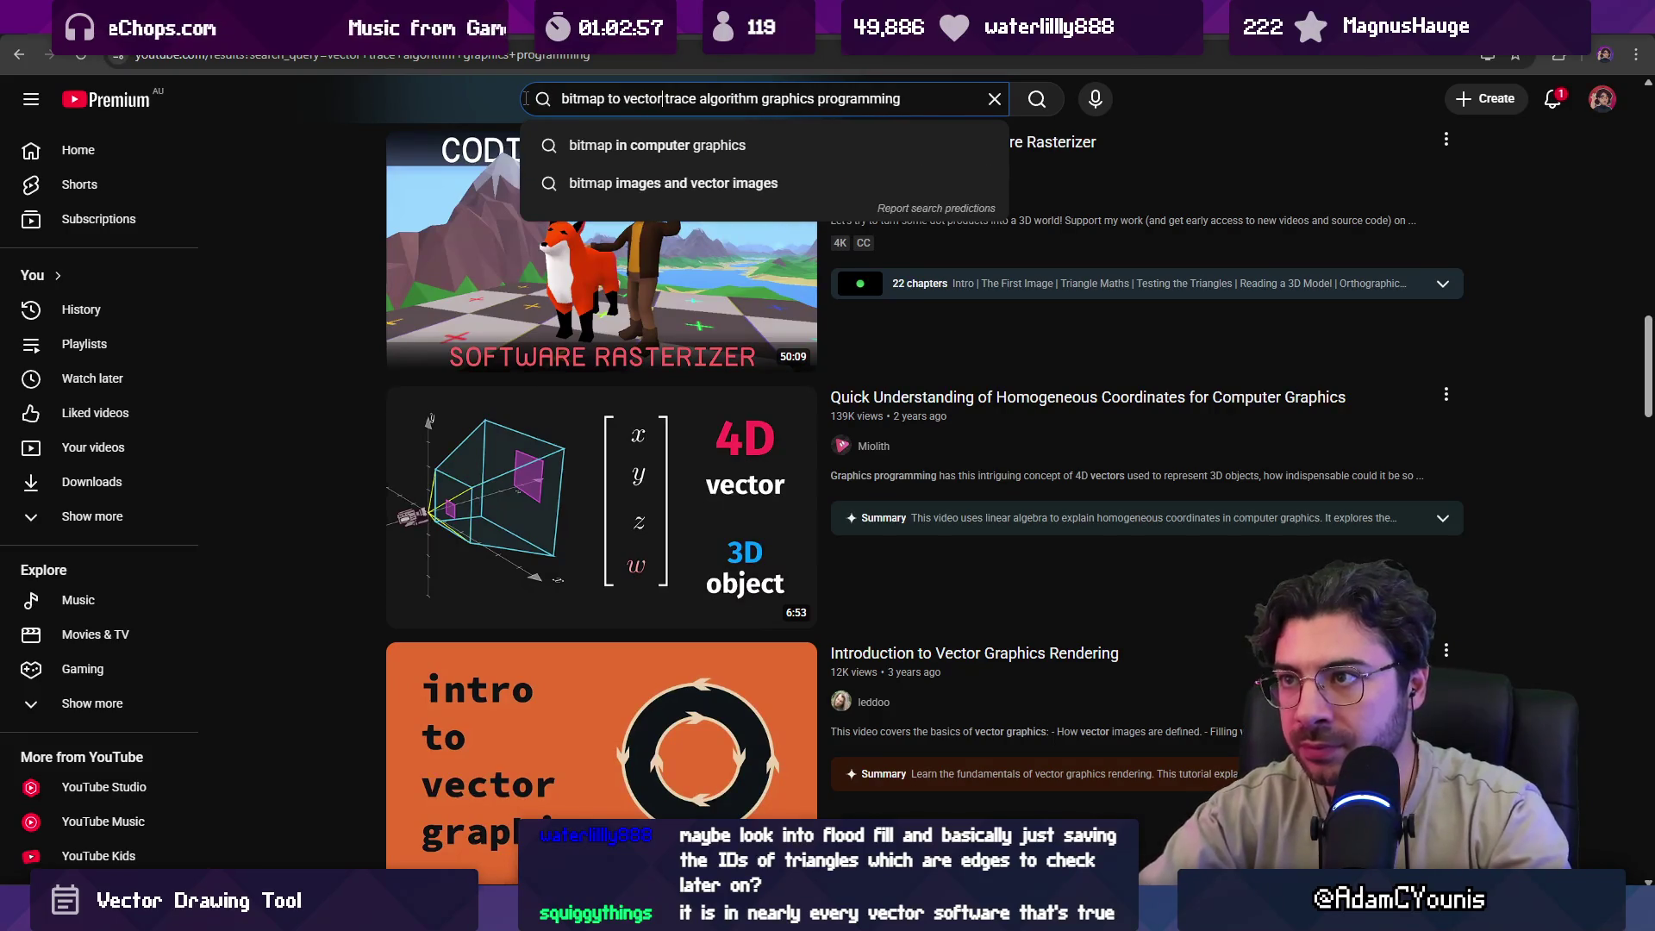
pyautogui.hotkey('ctrl', 'shift', 'Right')
pyautogui.press('BackSpace')
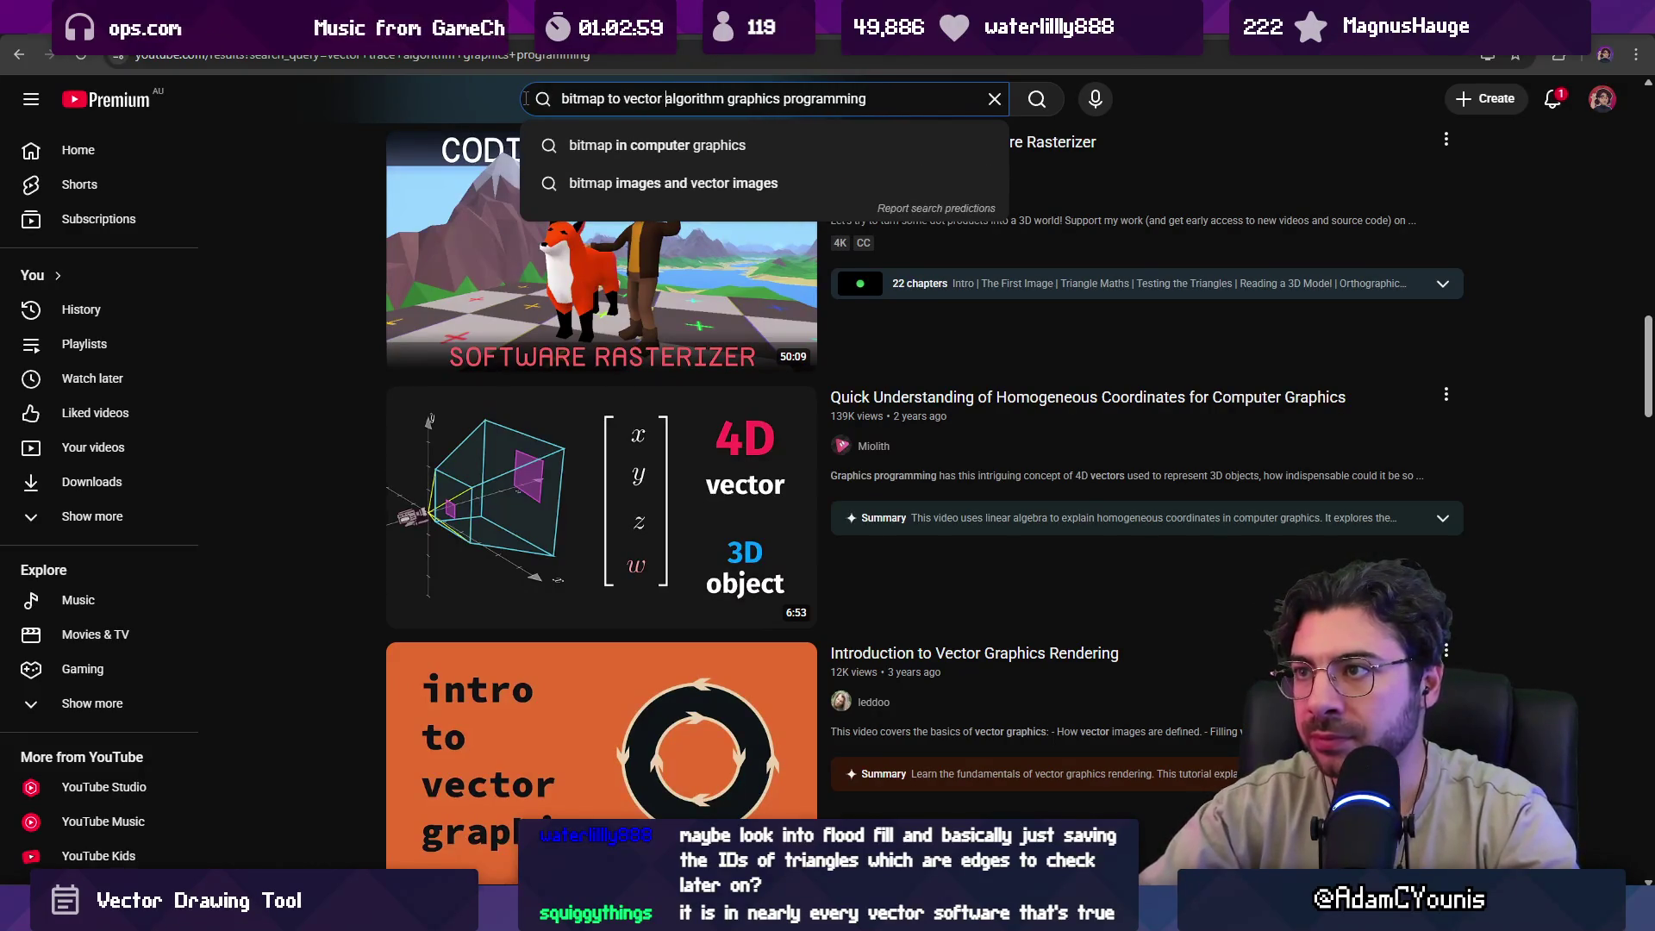
pyautogui.press('Return')
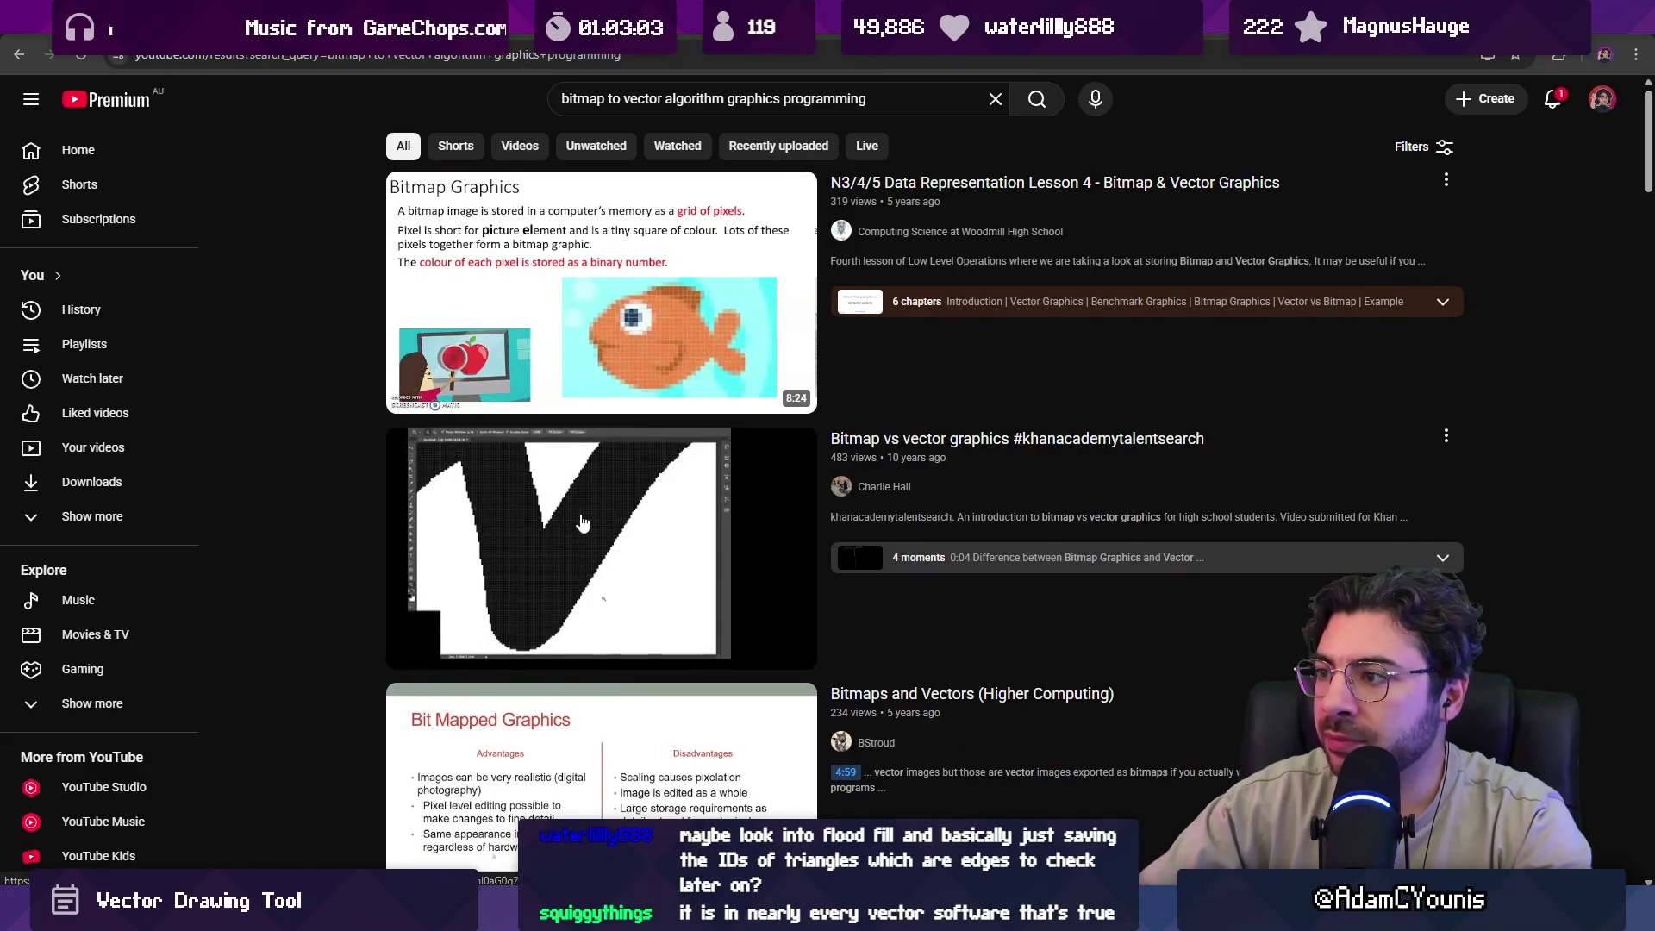
pyautogui.scroll(-3, 582, 516)
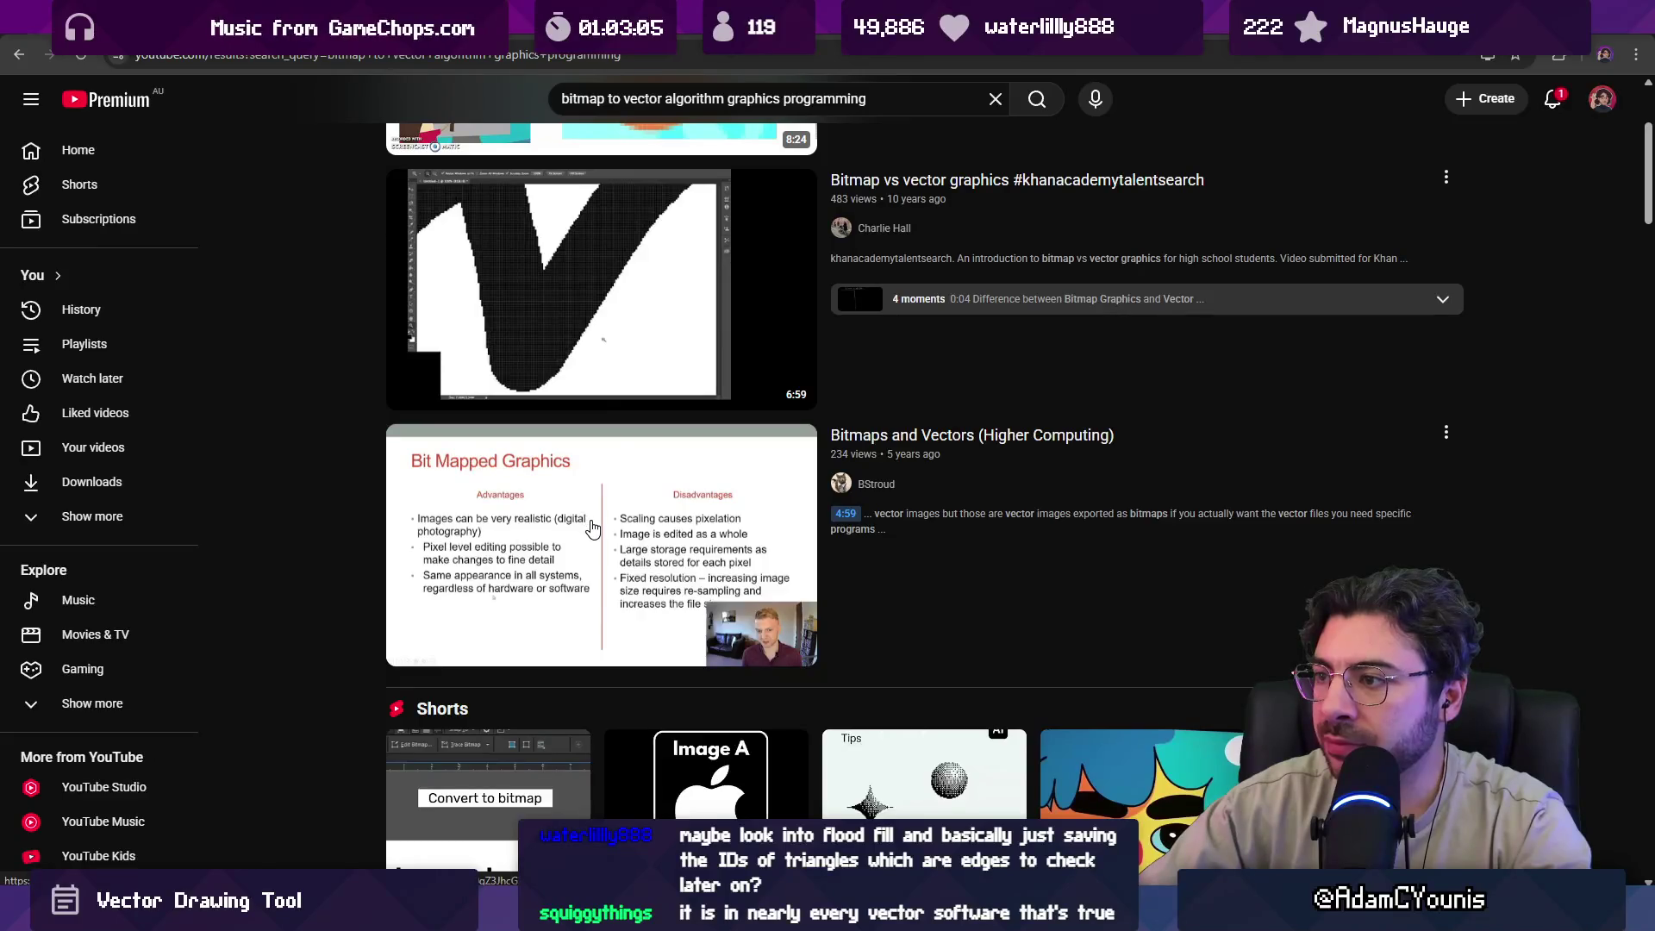
pyautogui.scroll(-9, 589, 528)
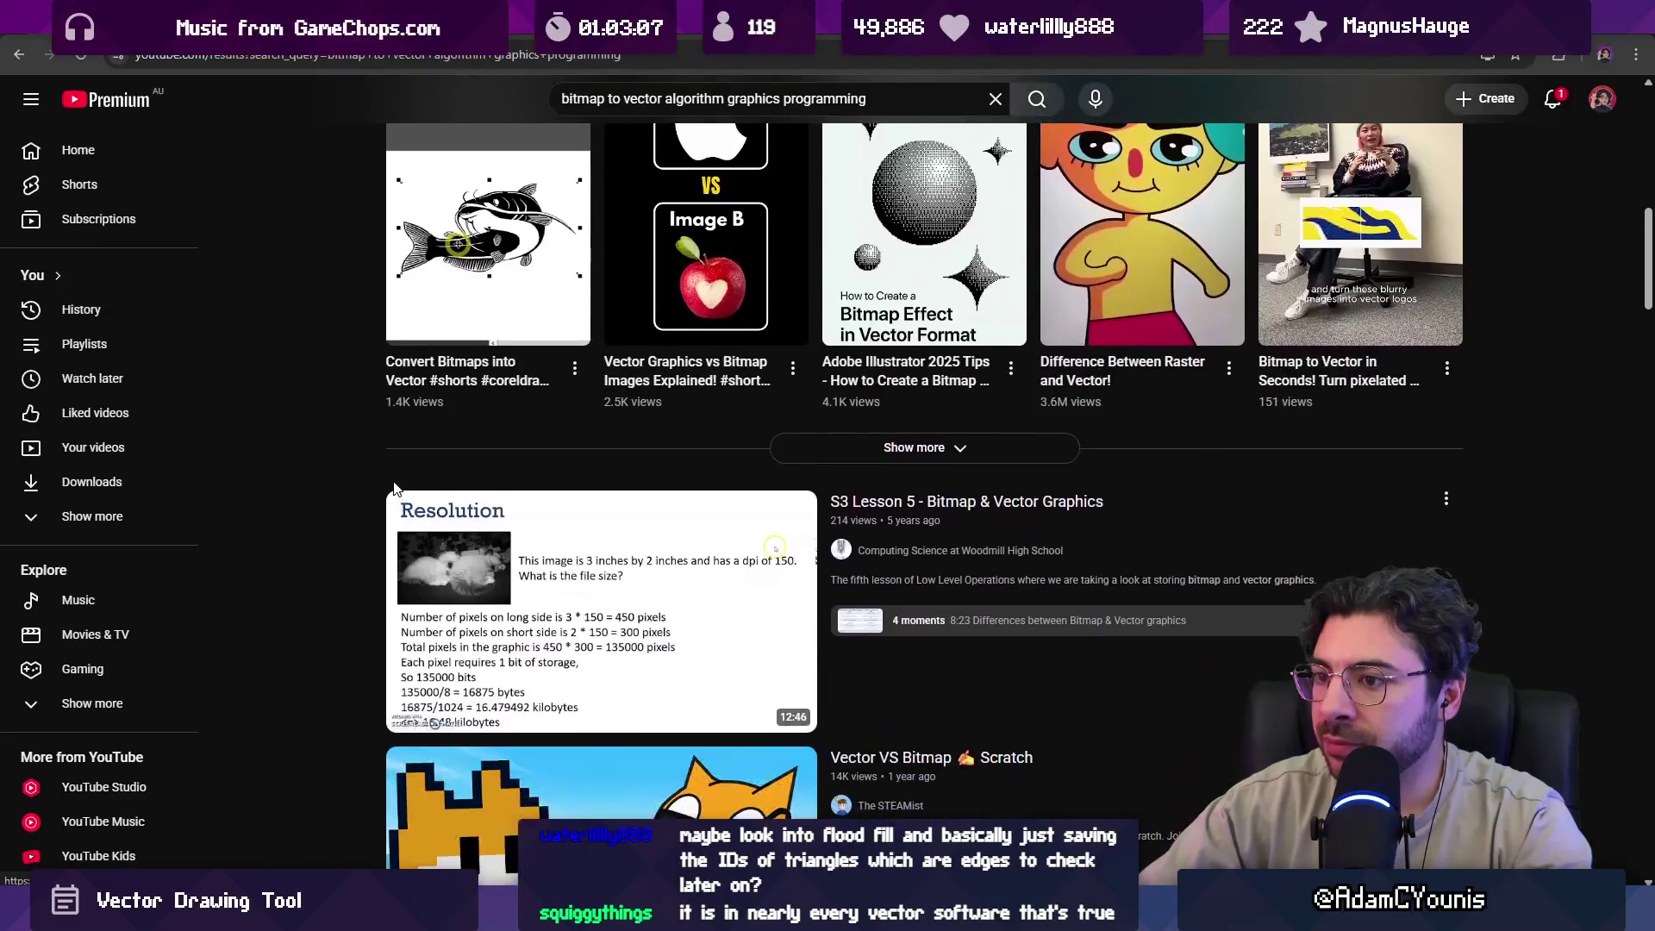
pyautogui.scroll(-2, 394, 488)
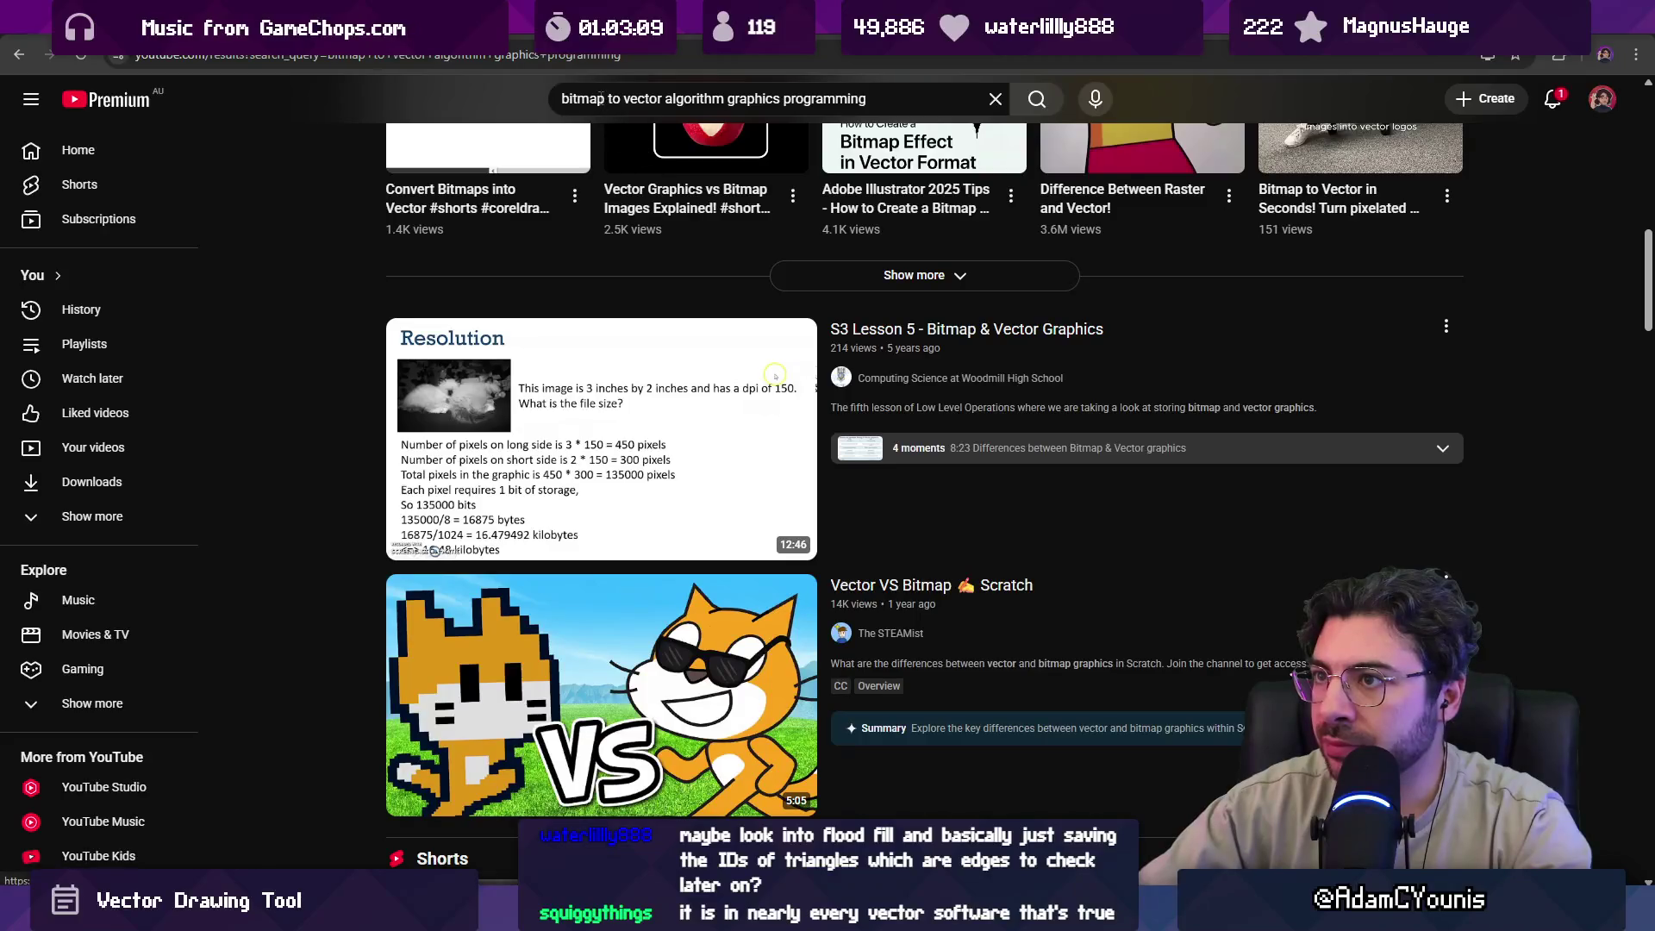
# Prefix the query with 'convert', rerun the search, and scroll through the bitmap-to-vector videos.
pyautogui.click(562, 99)
pyautogui.write('converty')
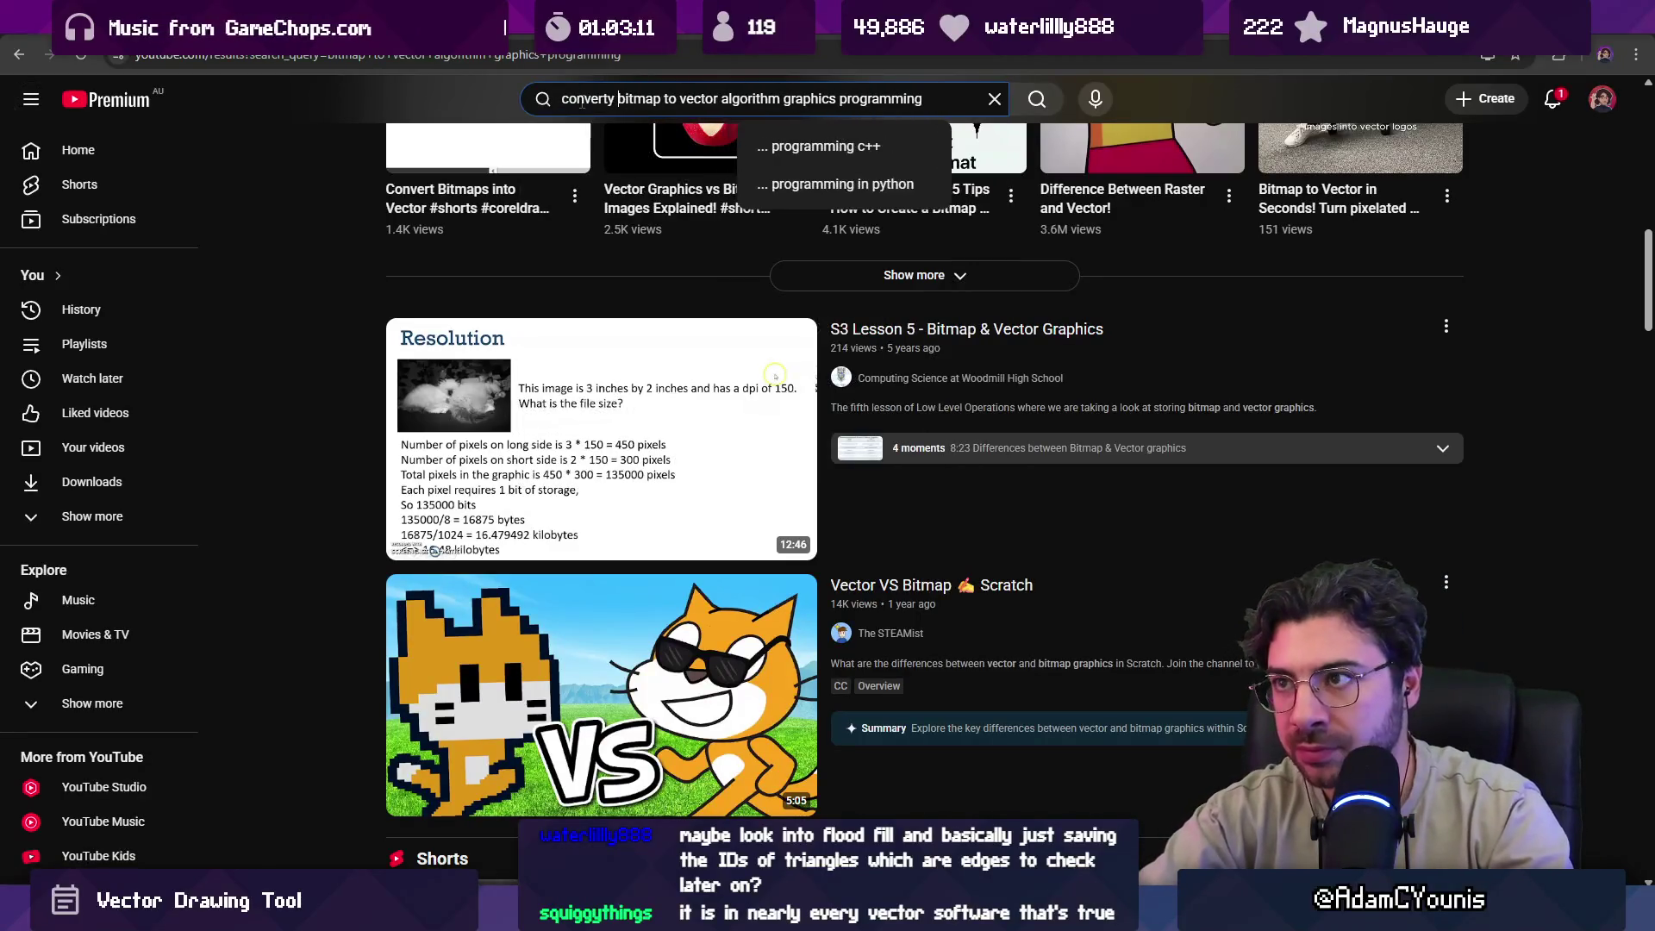
pyautogui.press('Left')
pyautogui.press('BackSpace')
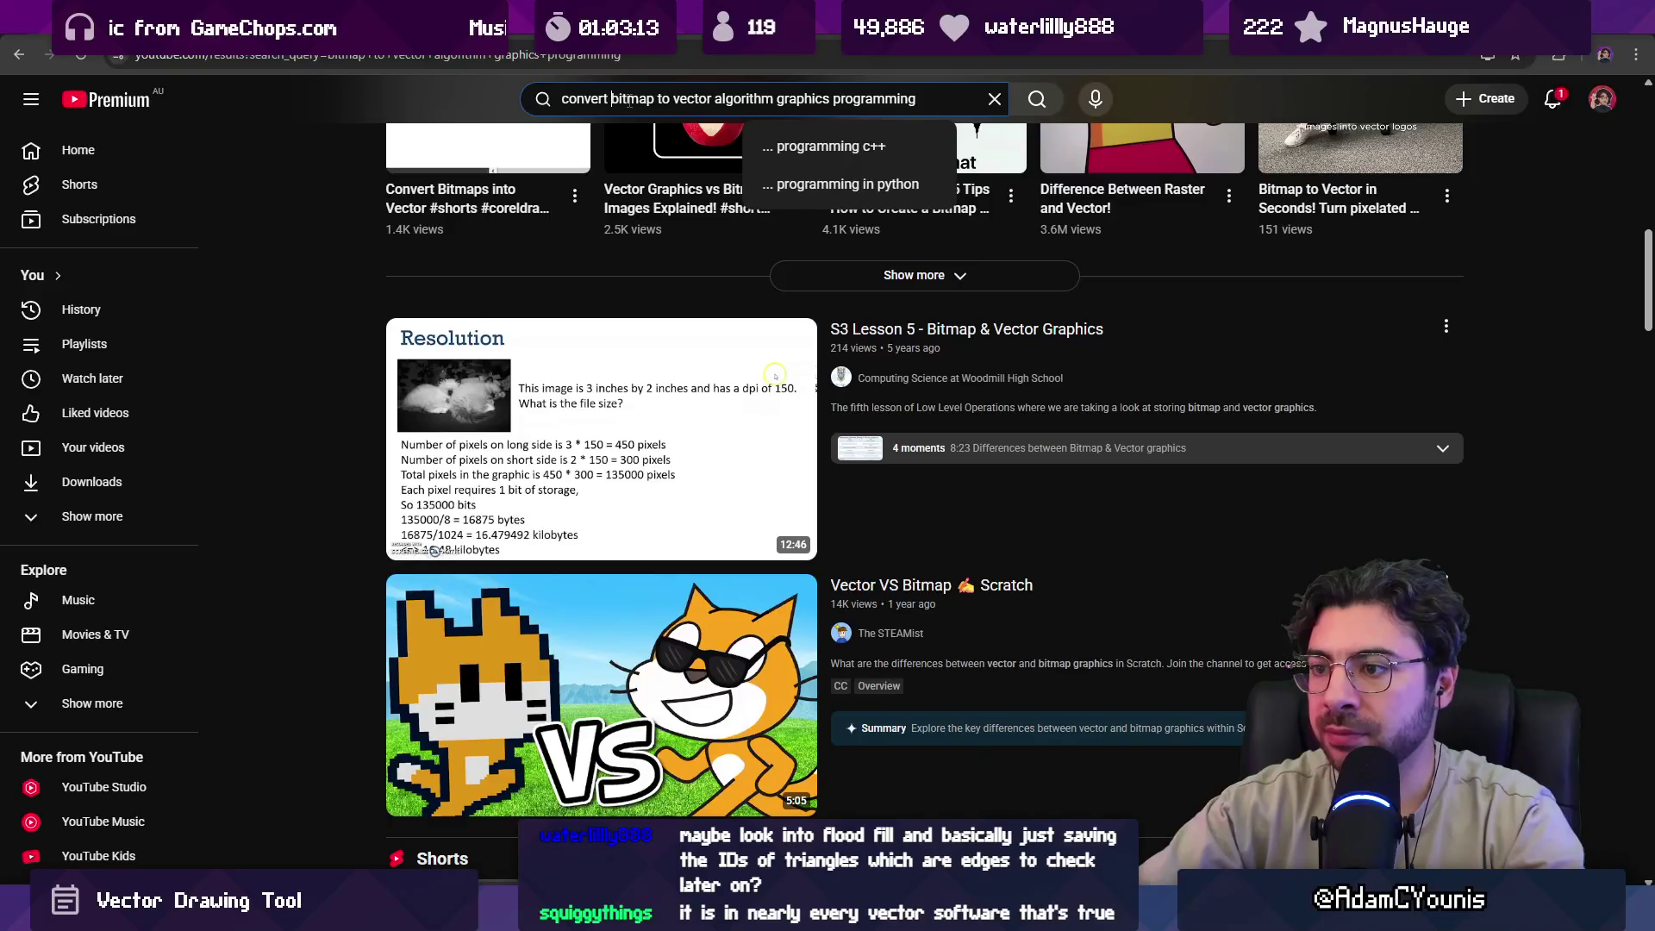
pyautogui.press('Return')
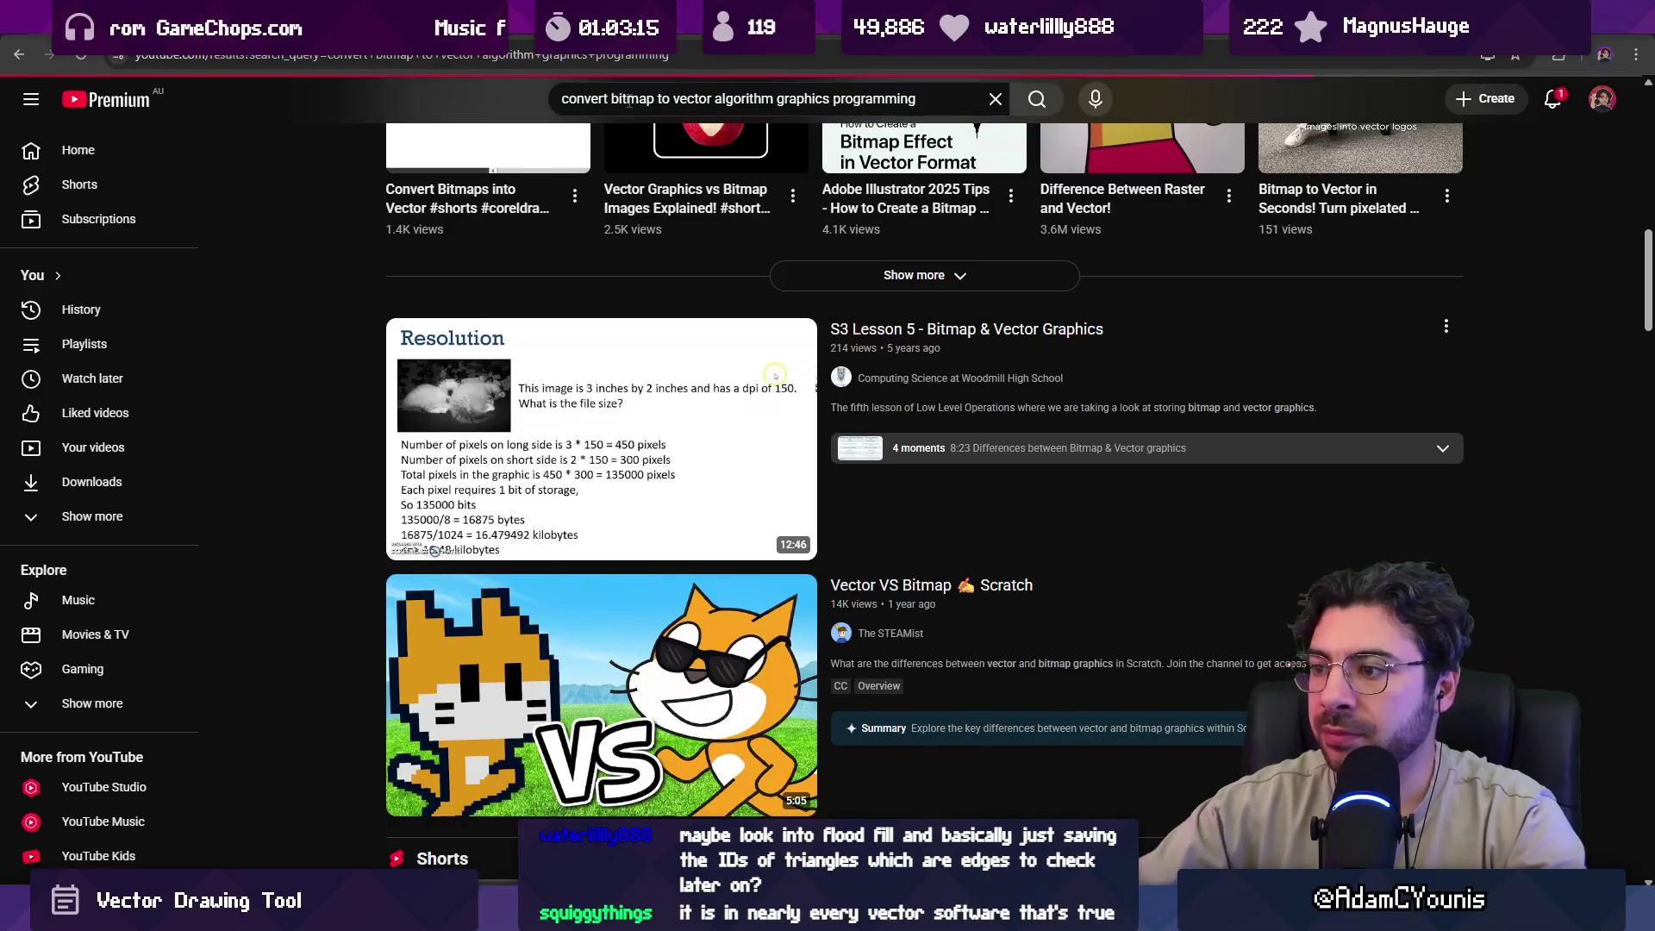
pyautogui.scroll(-3, 311, 442)
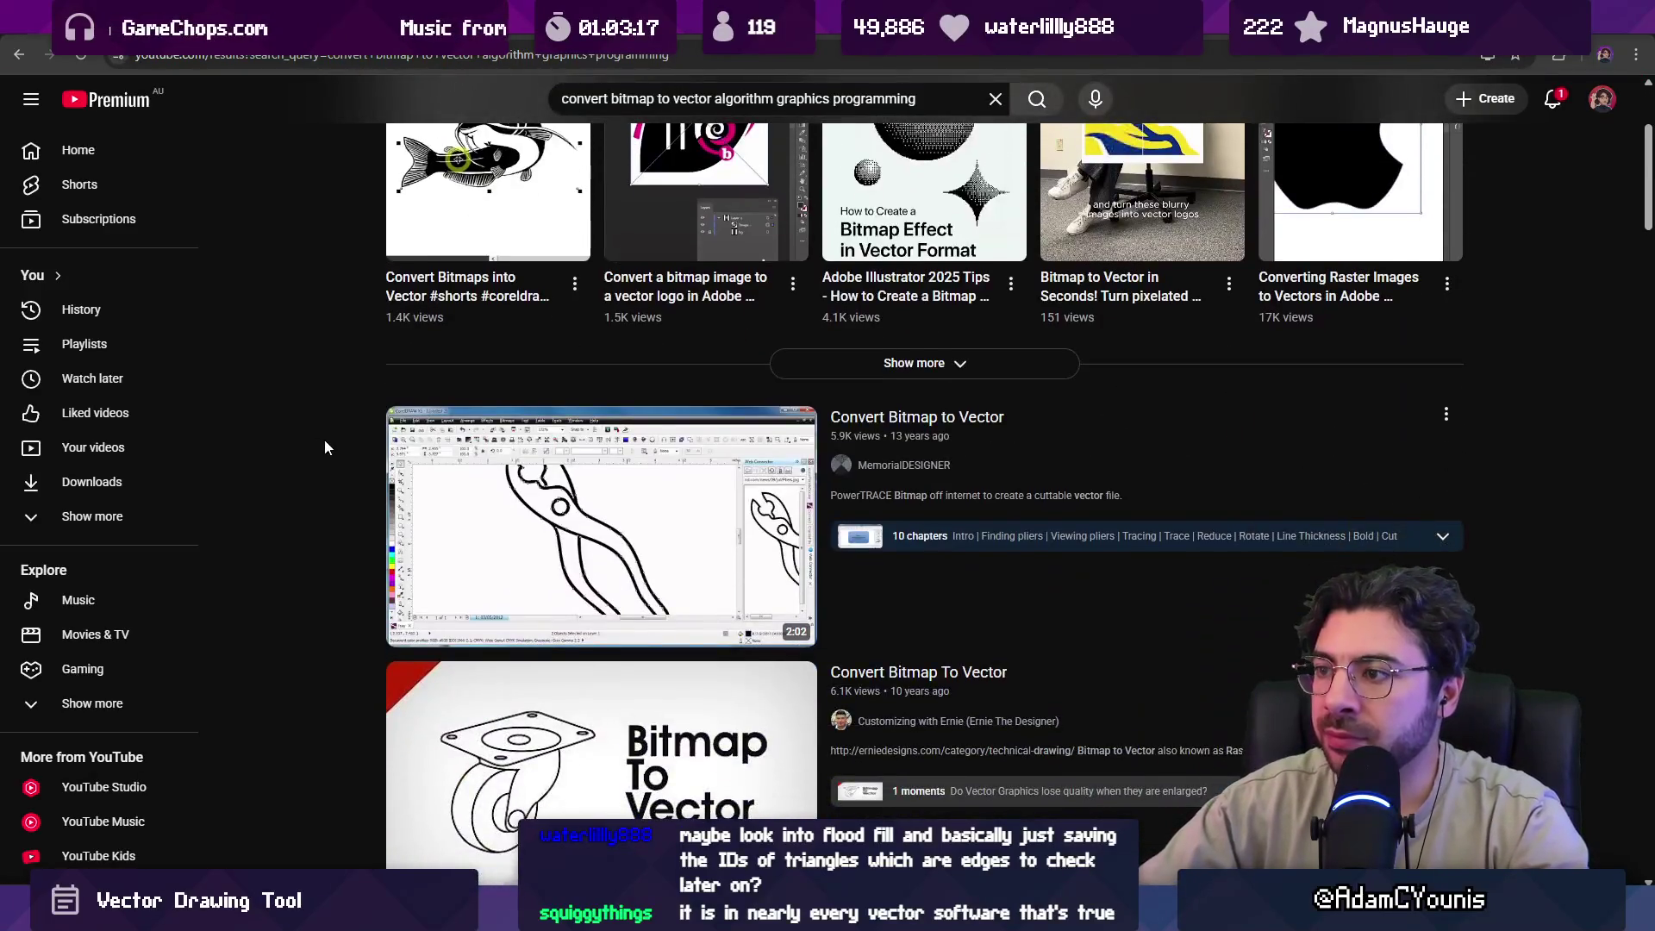
pyautogui.scroll(-6, 325, 442)
pyautogui.scroll(-3, 338, 449)
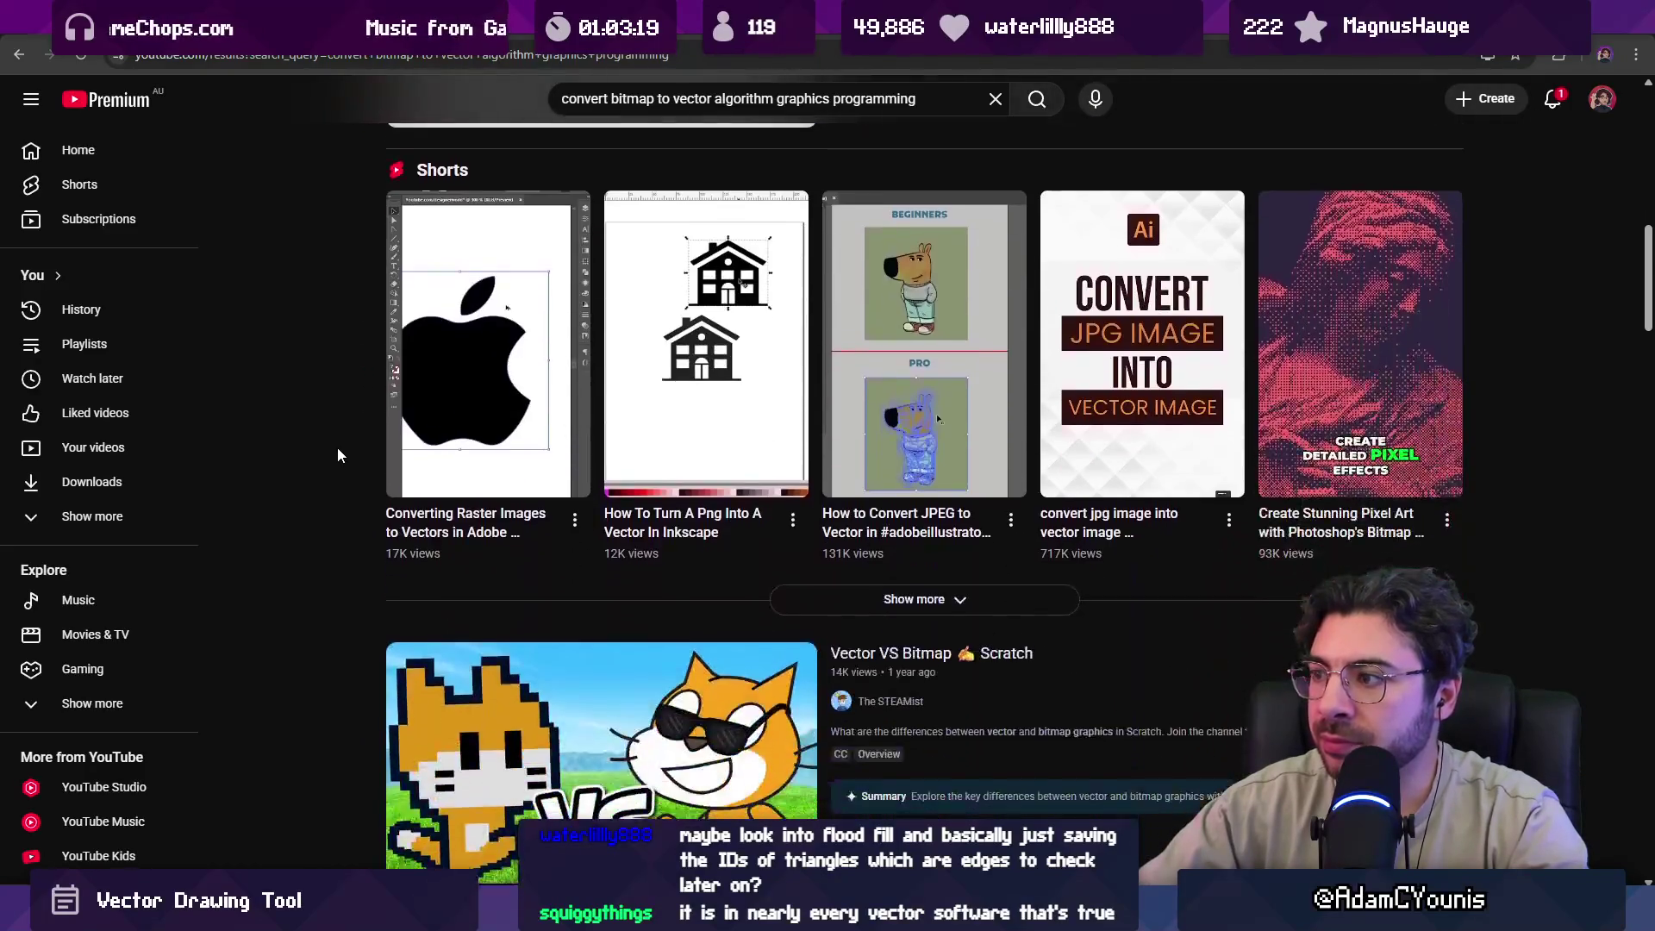
pyautogui.scroll(-4, 338, 449)
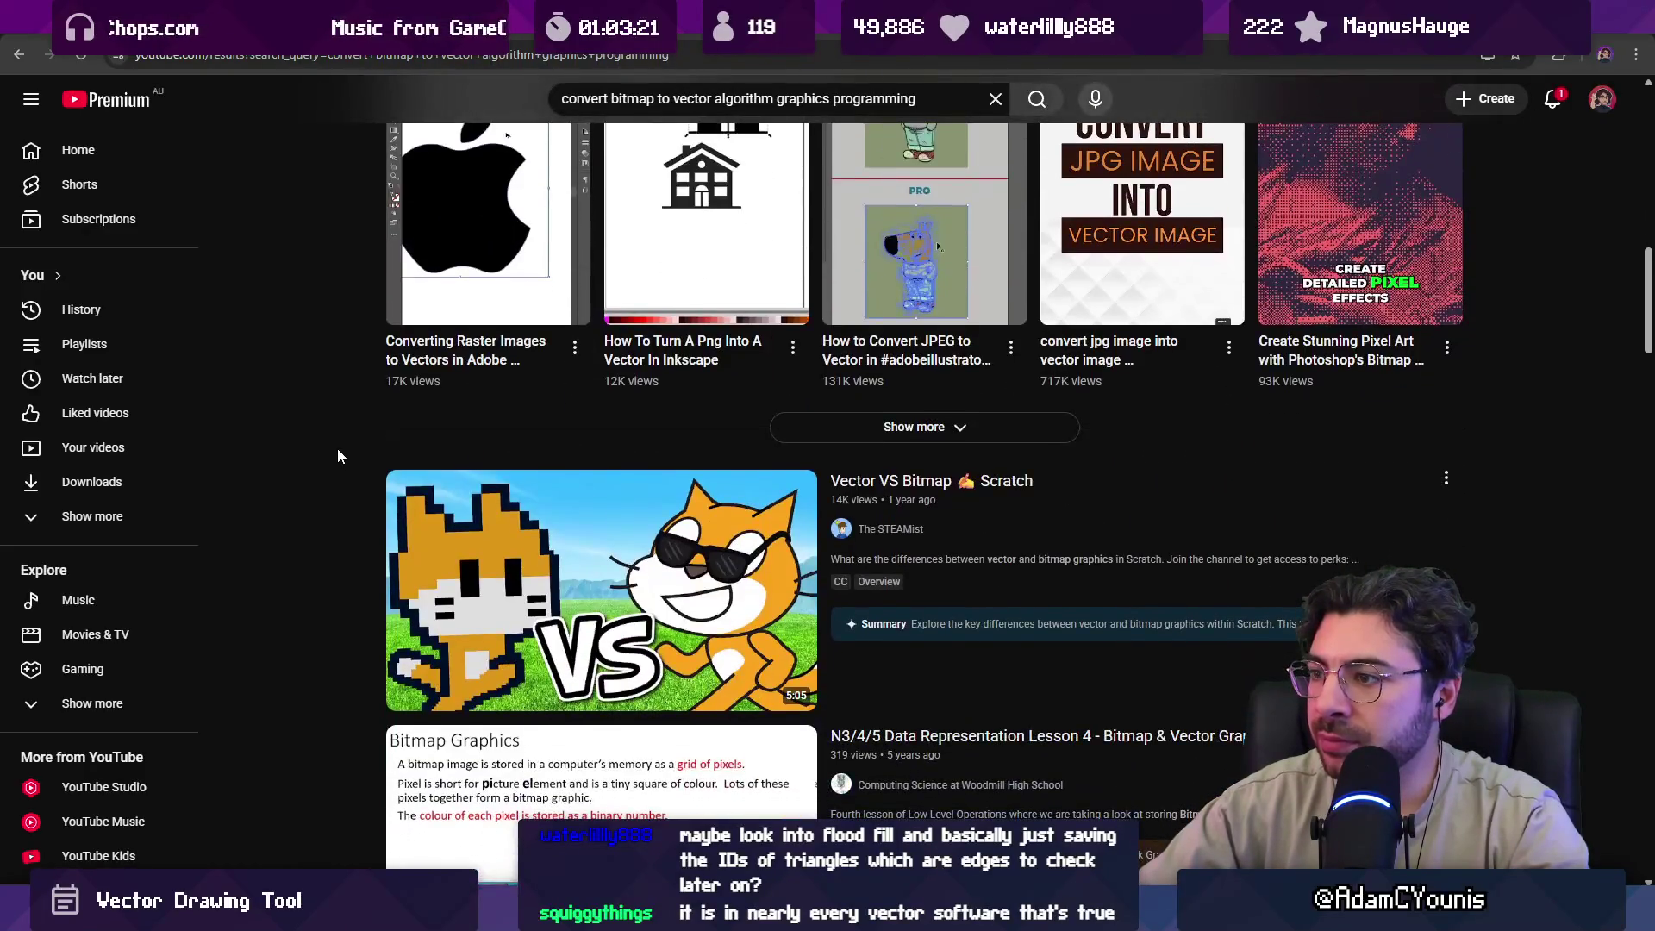
pyautogui.scroll(-1, 338, 451)
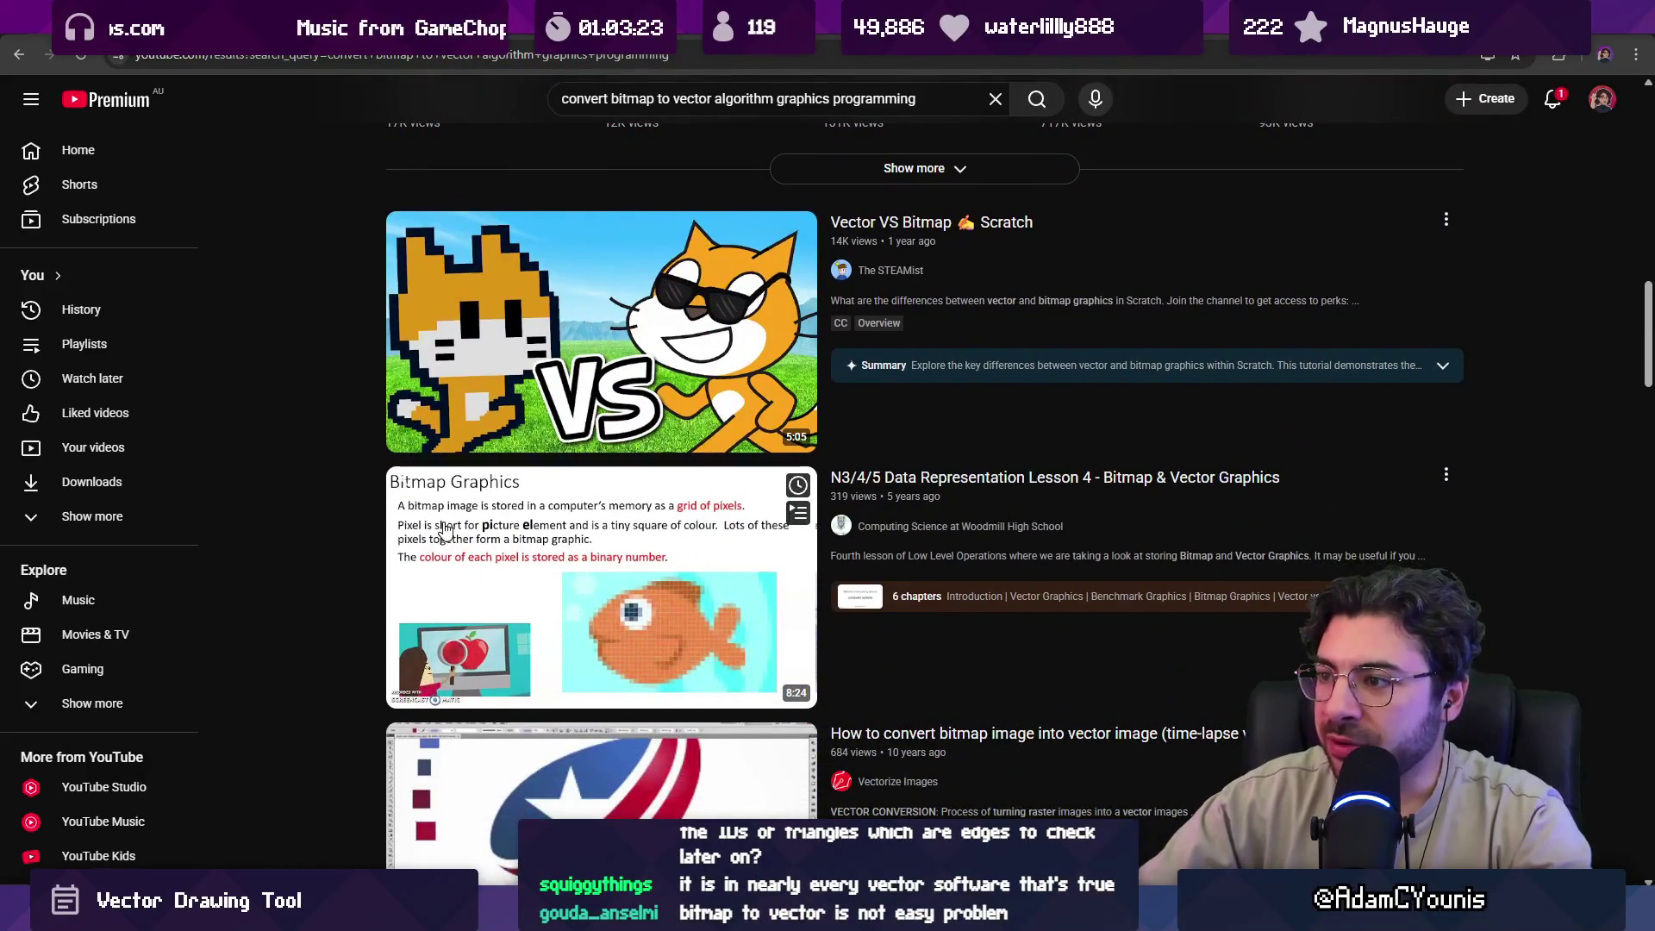
pyautogui.scroll(-4, 370, 550)
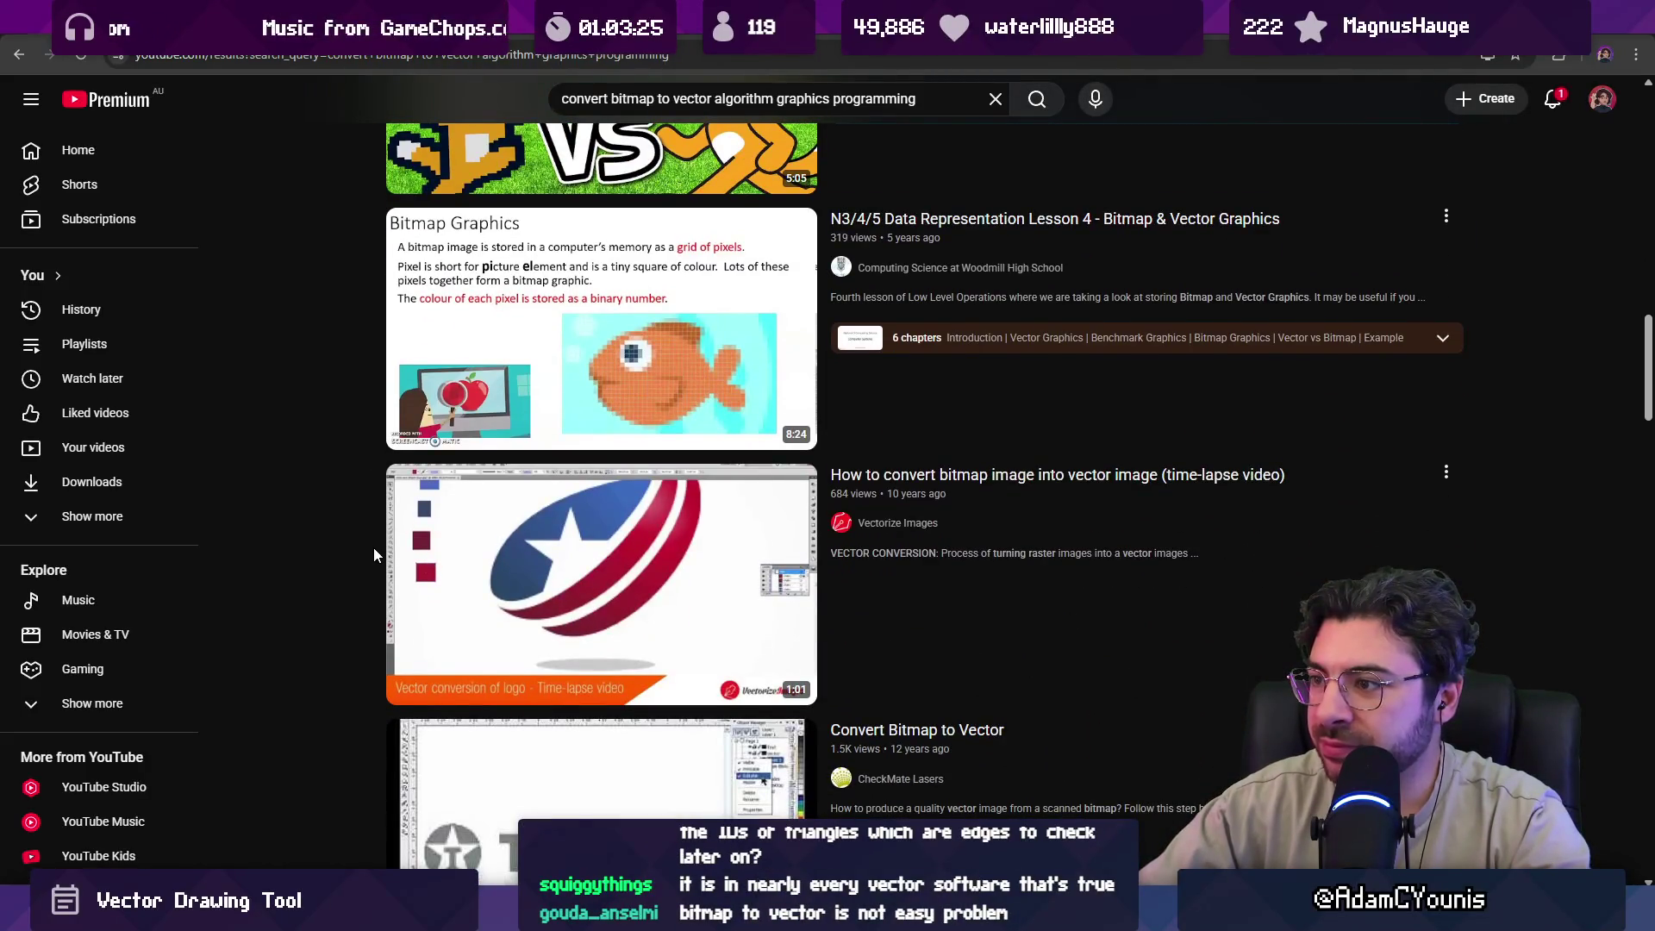
pyautogui.scroll(-4, 377, 546)
pyautogui.scroll(-8, 371, 549)
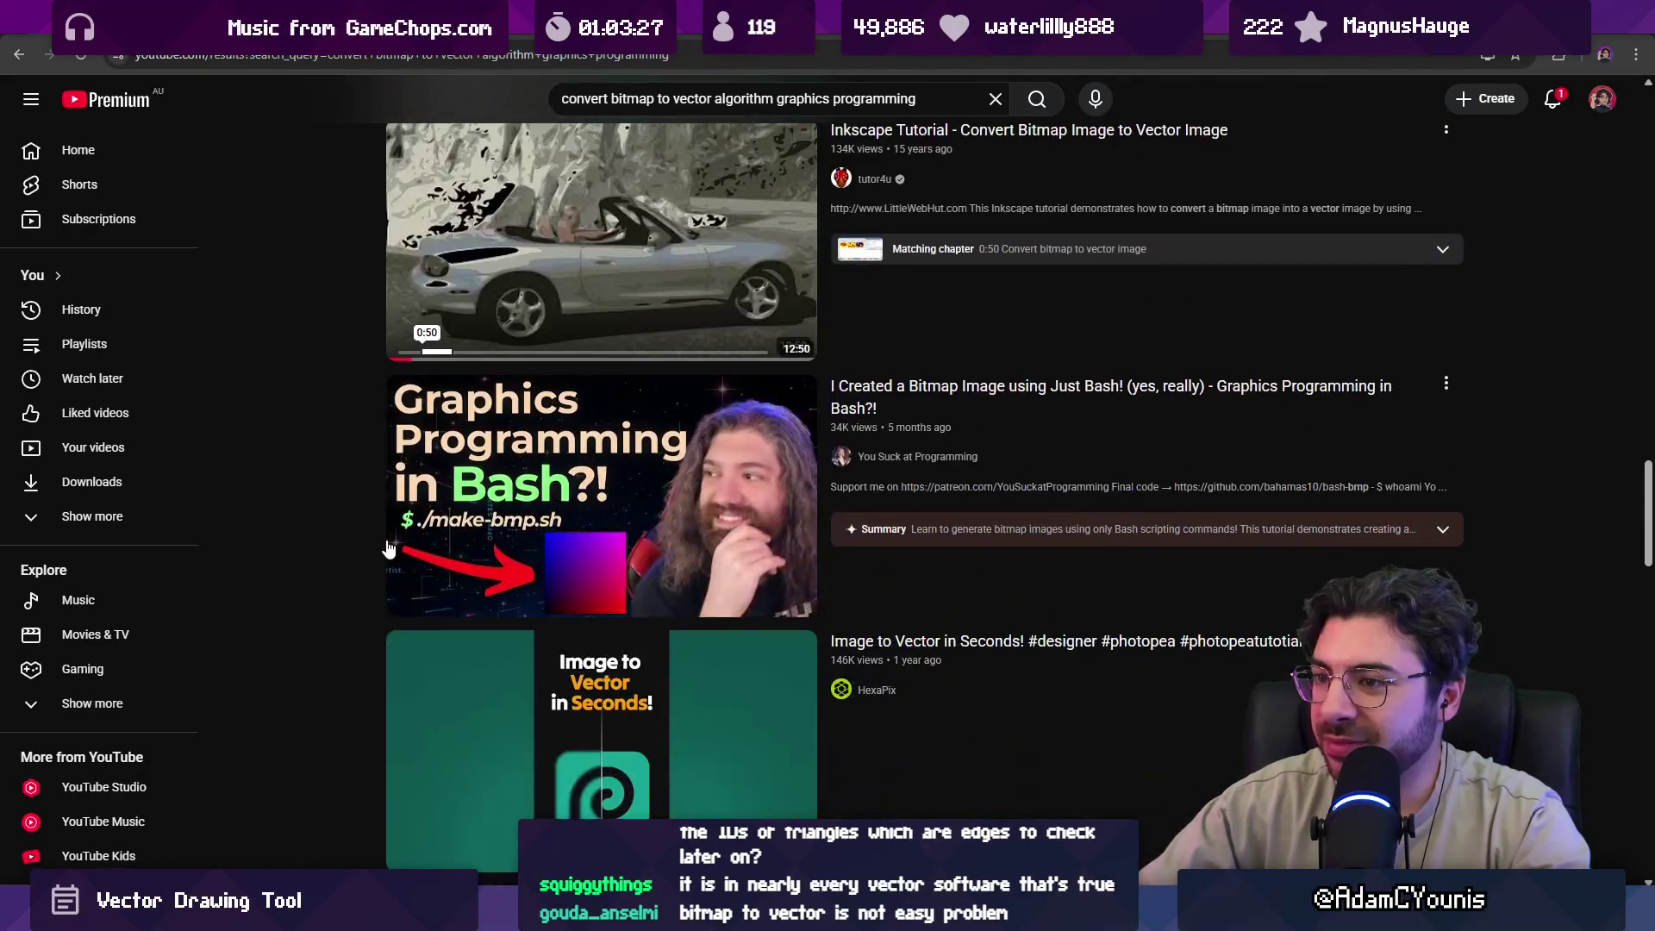
pyautogui.scroll(-4, 358, 546)
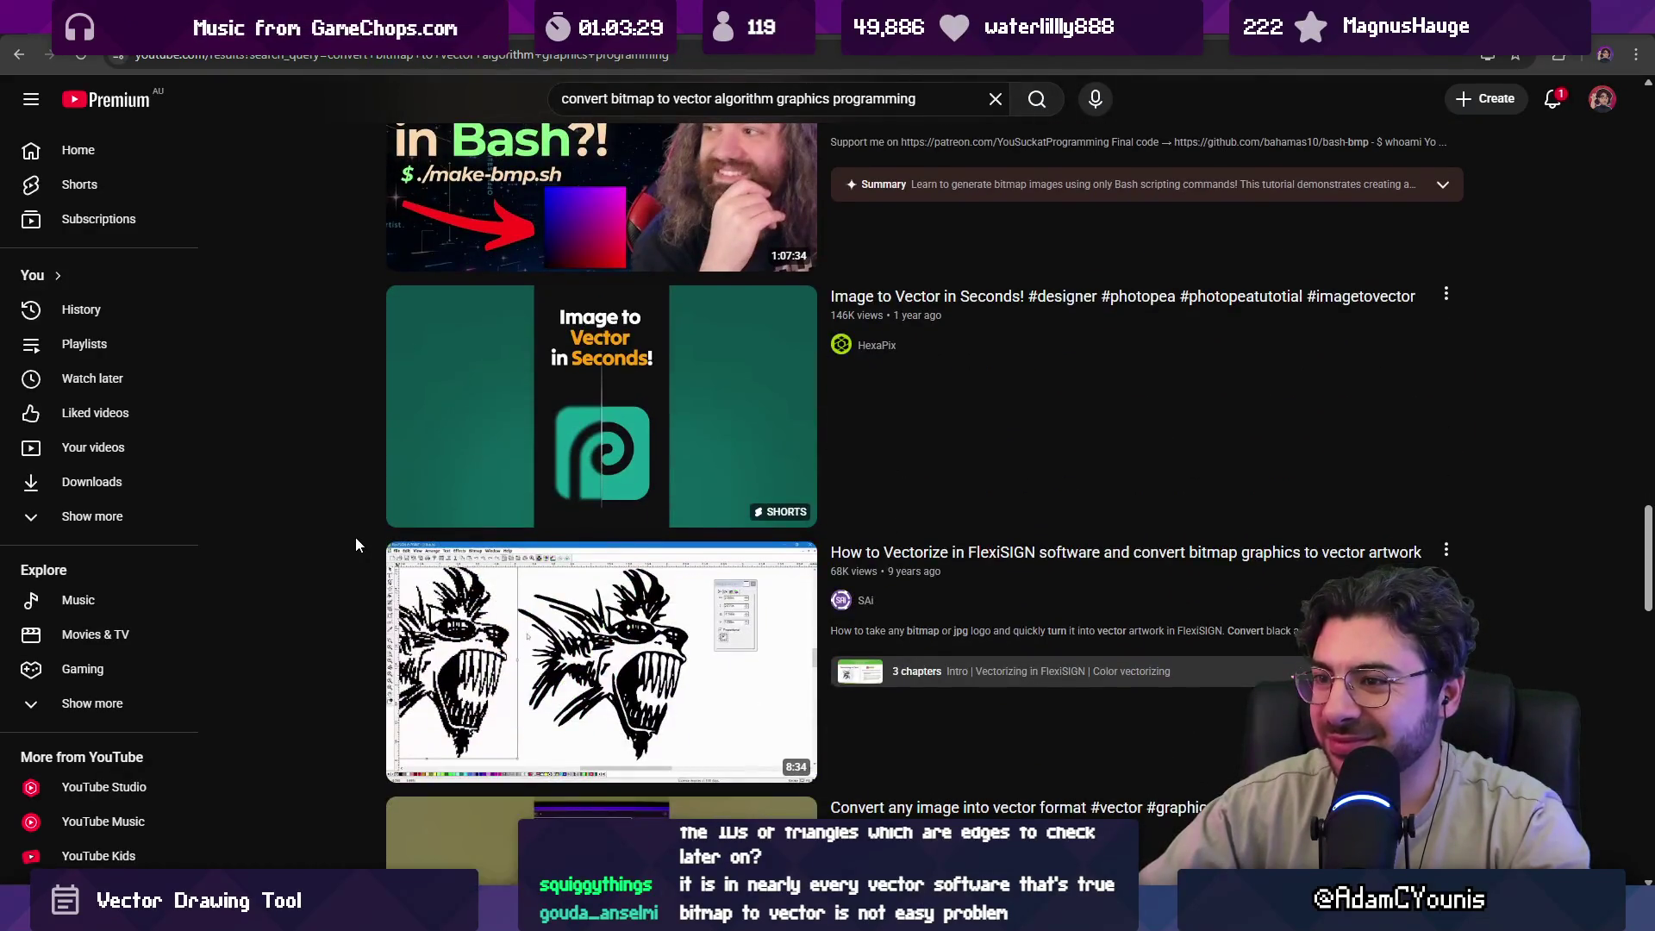
pyautogui.scroll(-3, 356, 537)
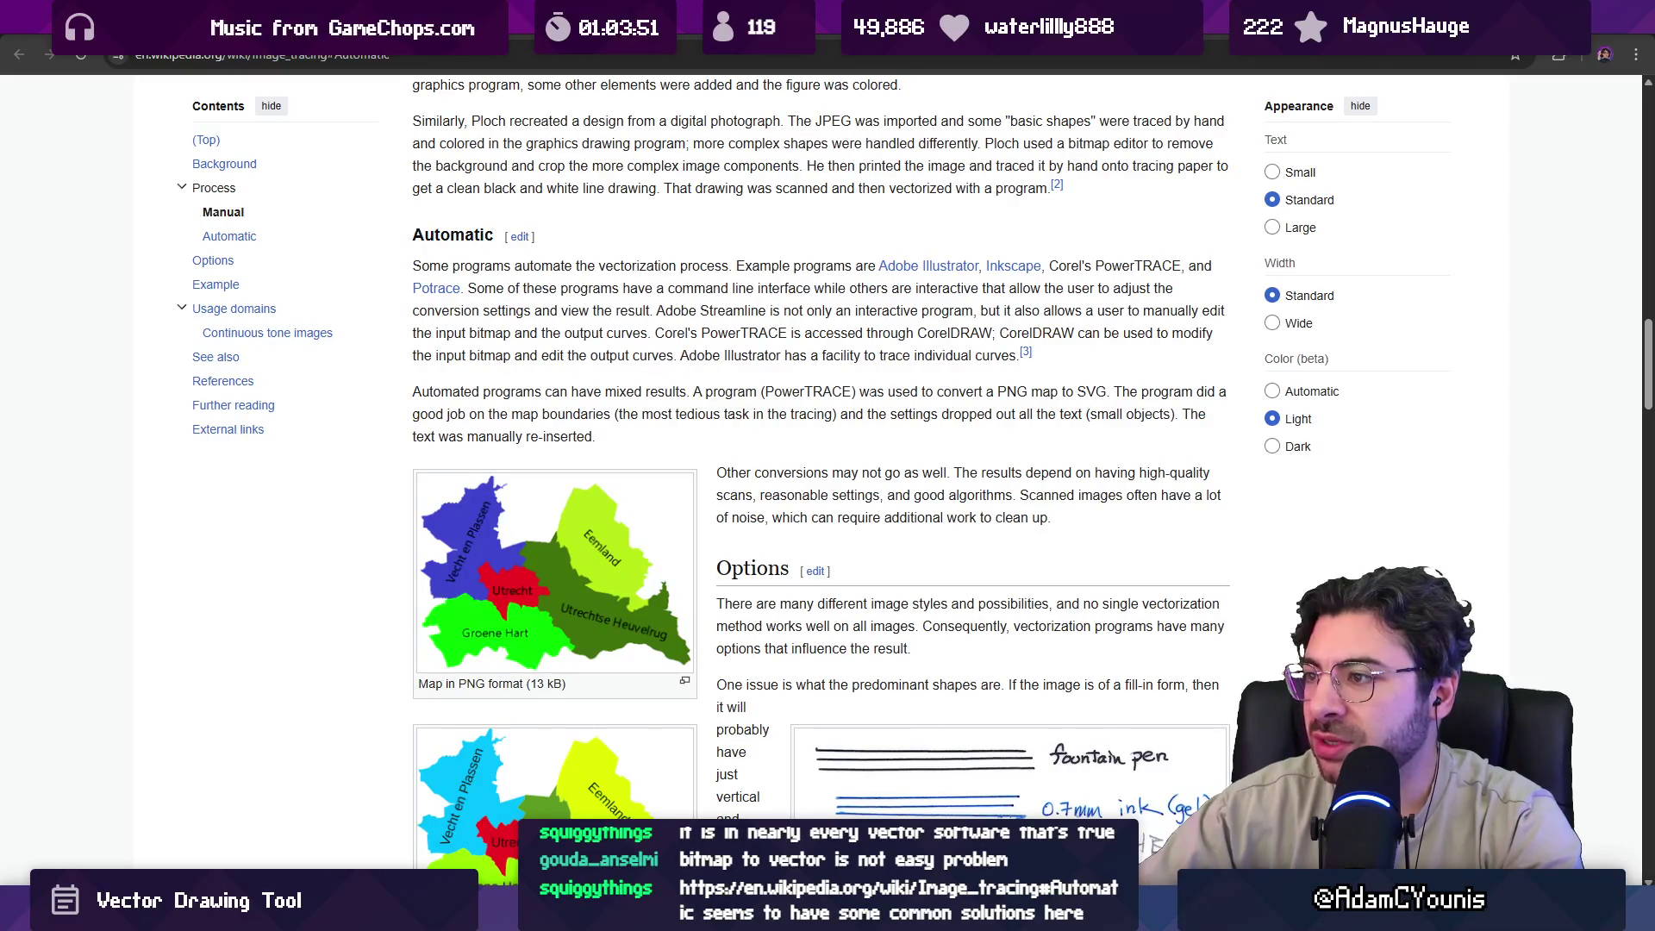
# Read through the Image tracing article, highlighting the PNG map and Other conversions passages.
pyautogui.moveTo(856, 391); pyautogui.dragTo(1114, 392)
pyautogui.click(1114, 391)
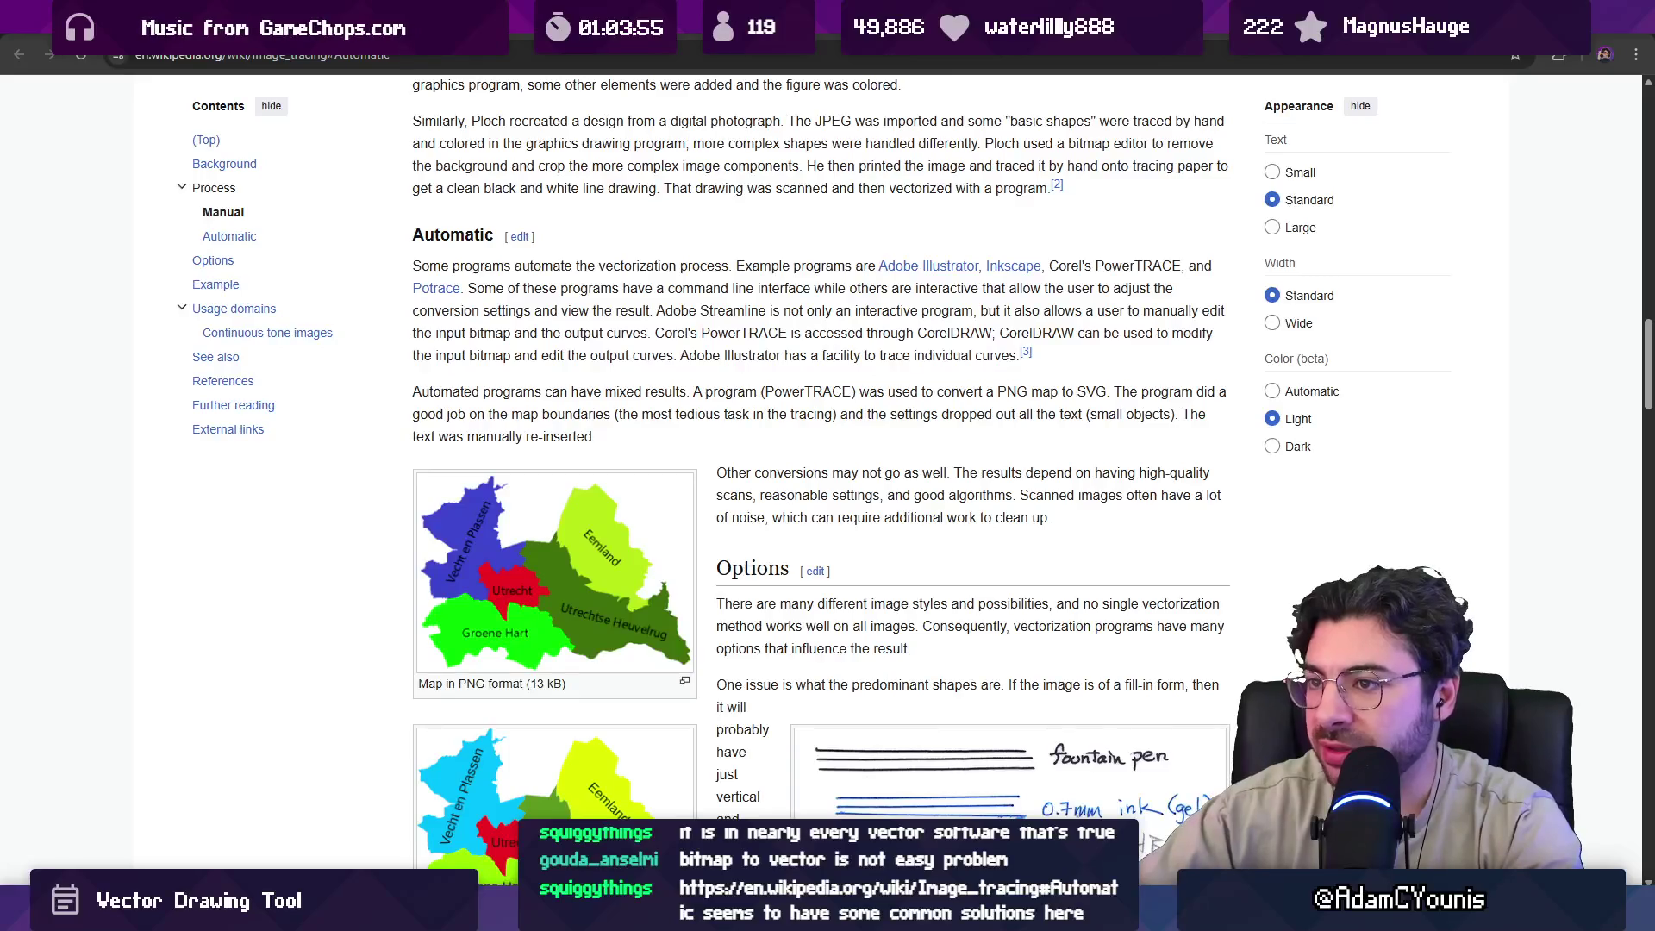
pyautogui.scroll(-1, 697, 428)
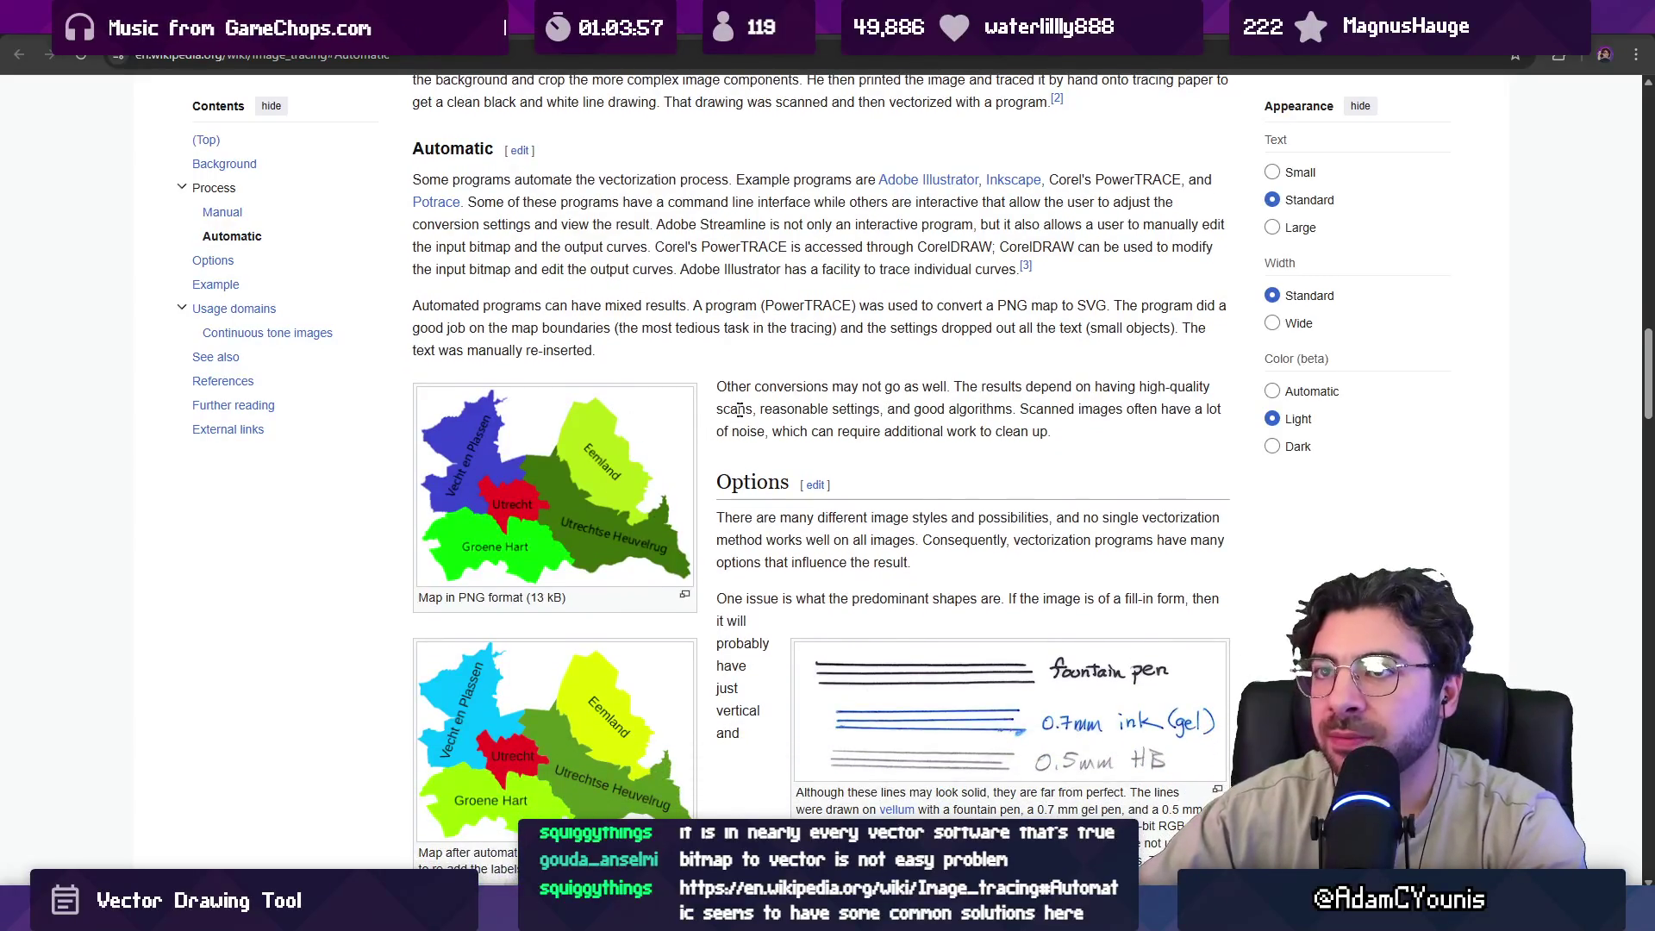
pyautogui.moveTo(722, 387); pyautogui.dragTo(845, 436)
pyautogui.click(845, 438)
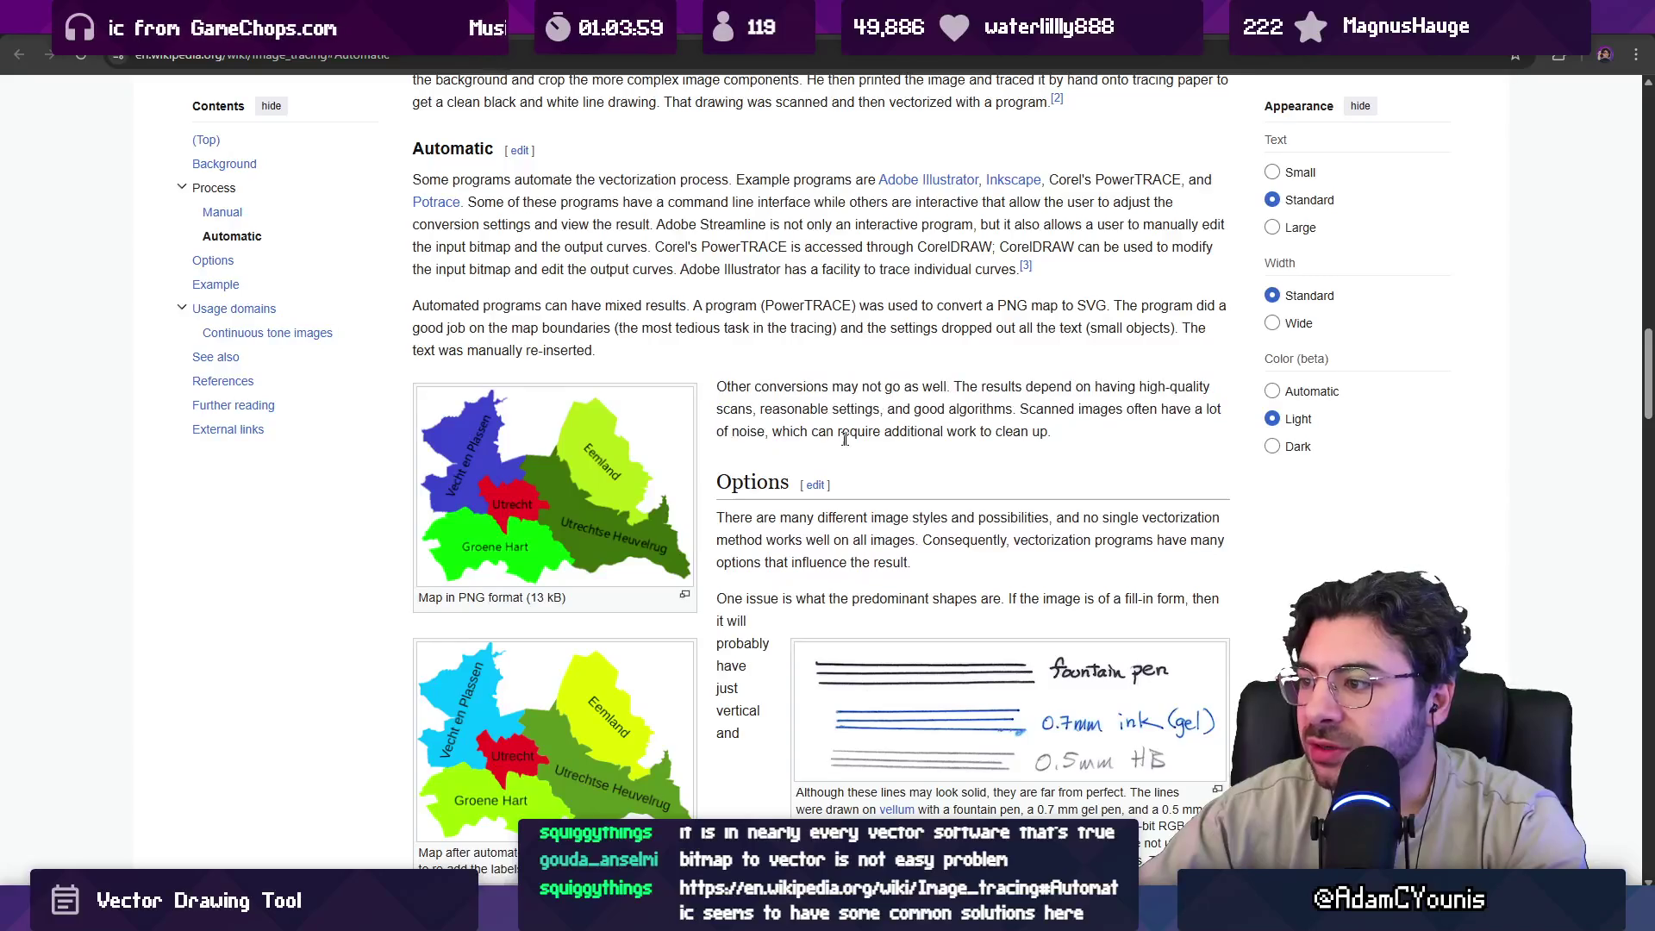
pyautogui.scroll(-2, 854, 440)
pyautogui.scroll(-6, 739, 431)
pyautogui.scroll(15, 741, 440)
pyautogui.scroll(15, 742, 444)
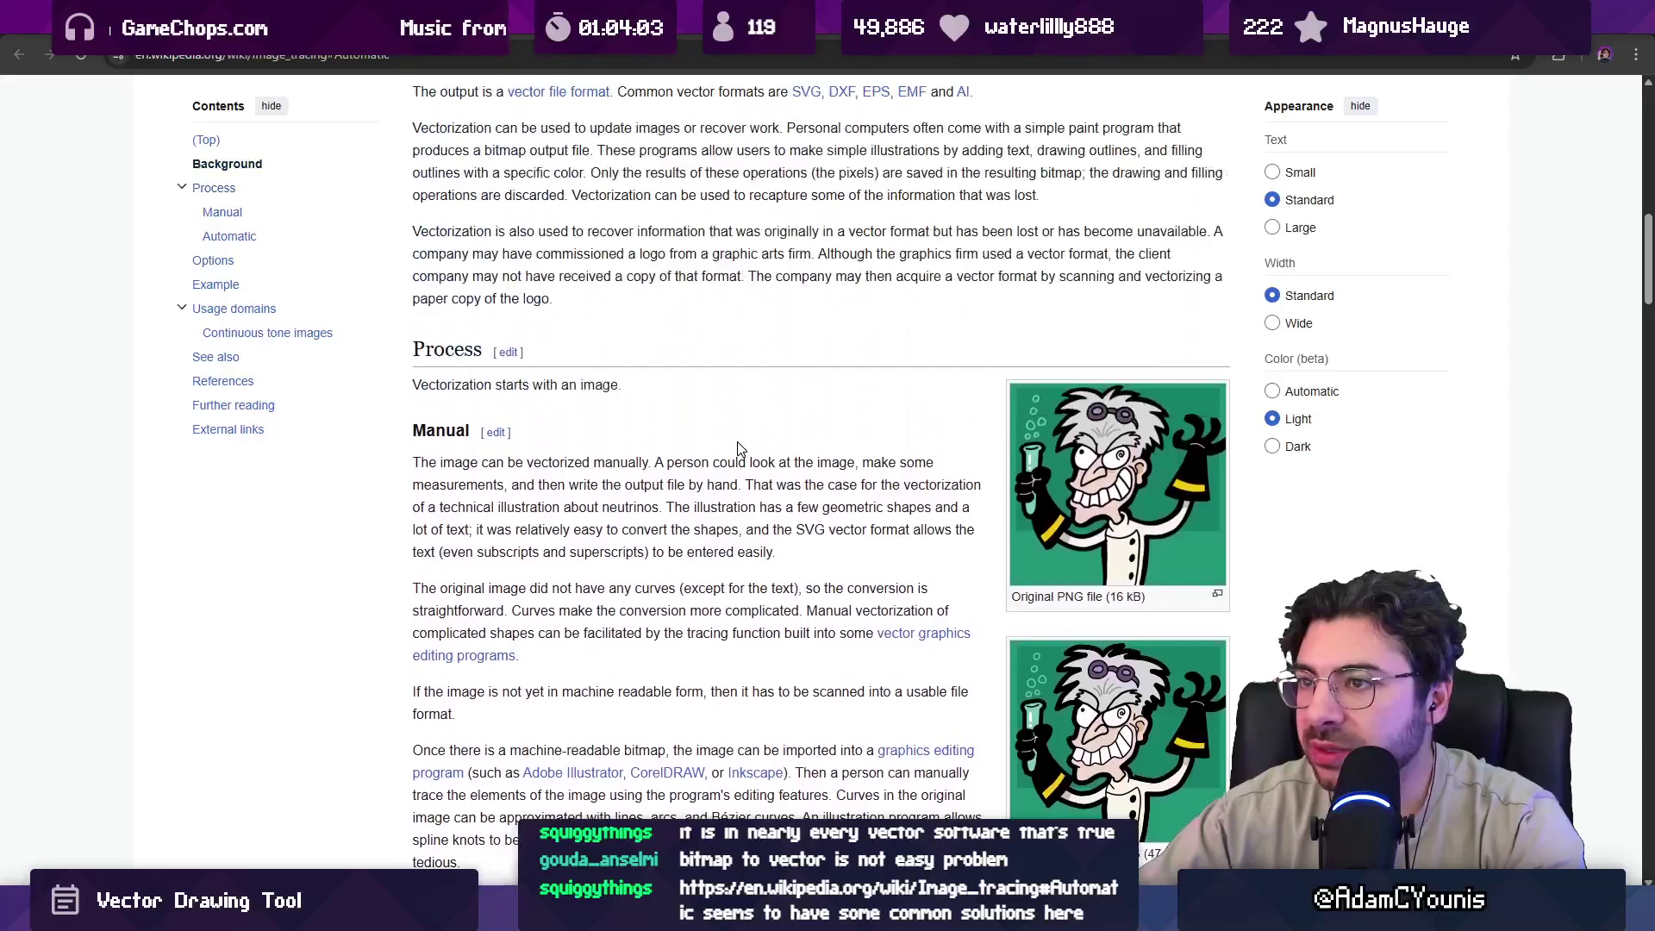
pyautogui.scroll(-3, 744, 458)
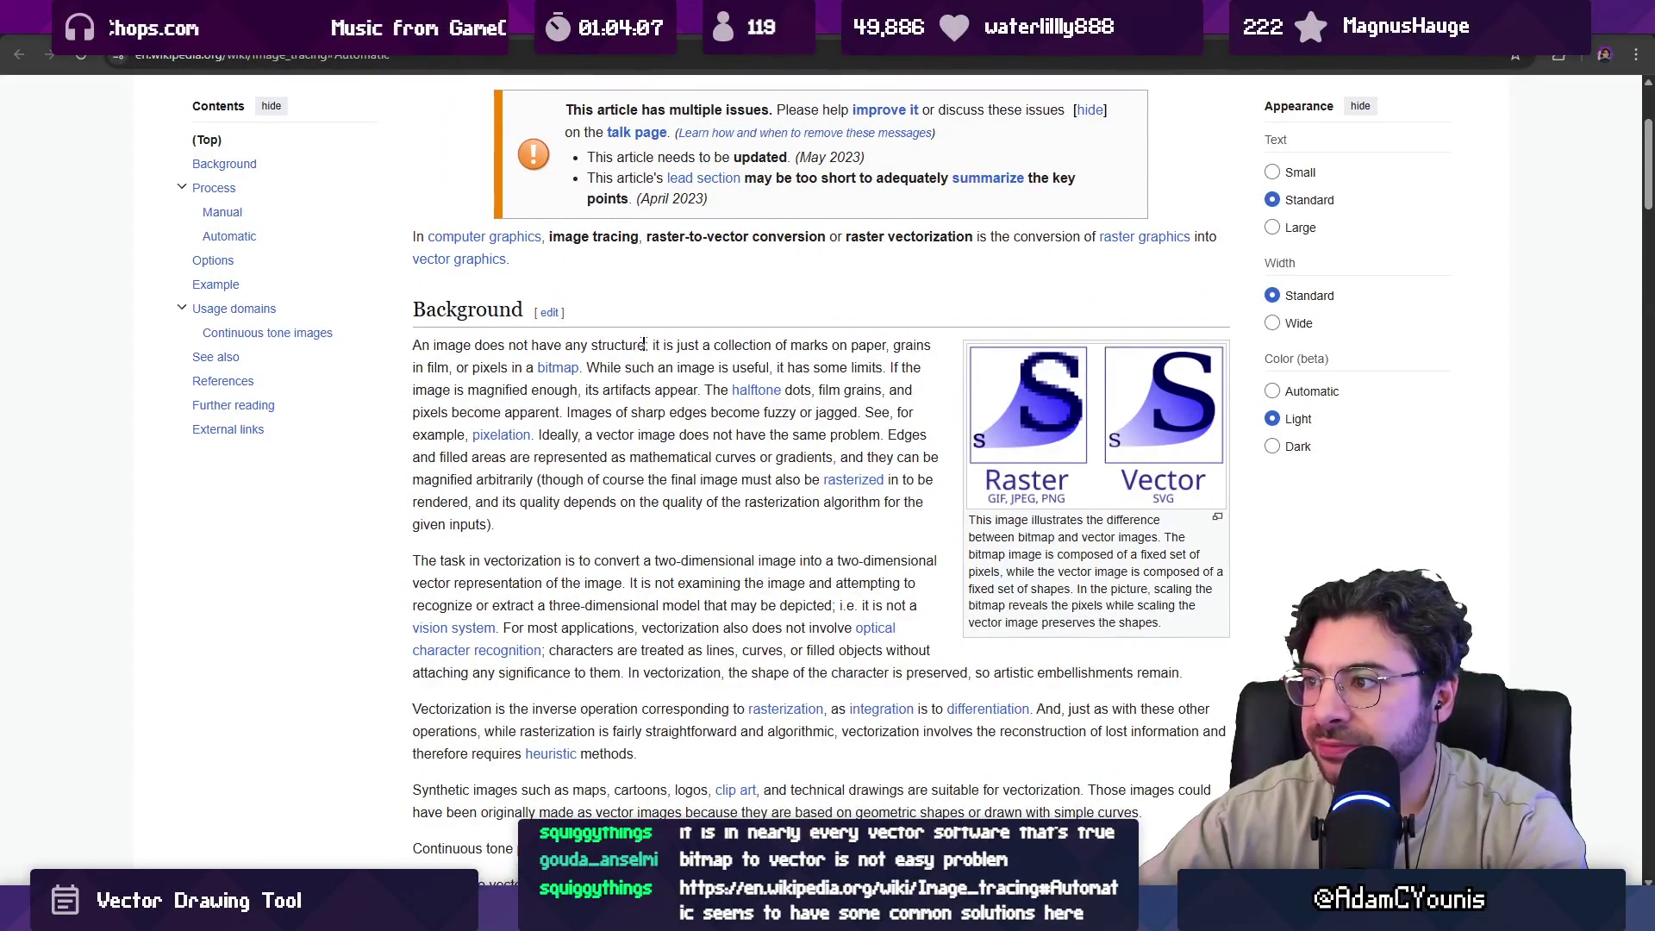
pyautogui.scroll(-2, 645, 344)
# Find 'algo' in the article and step through its matches in Continuous tone images and references.
pyautogui.hotkey('ctrl', 'f')
pyautogui.write('al')
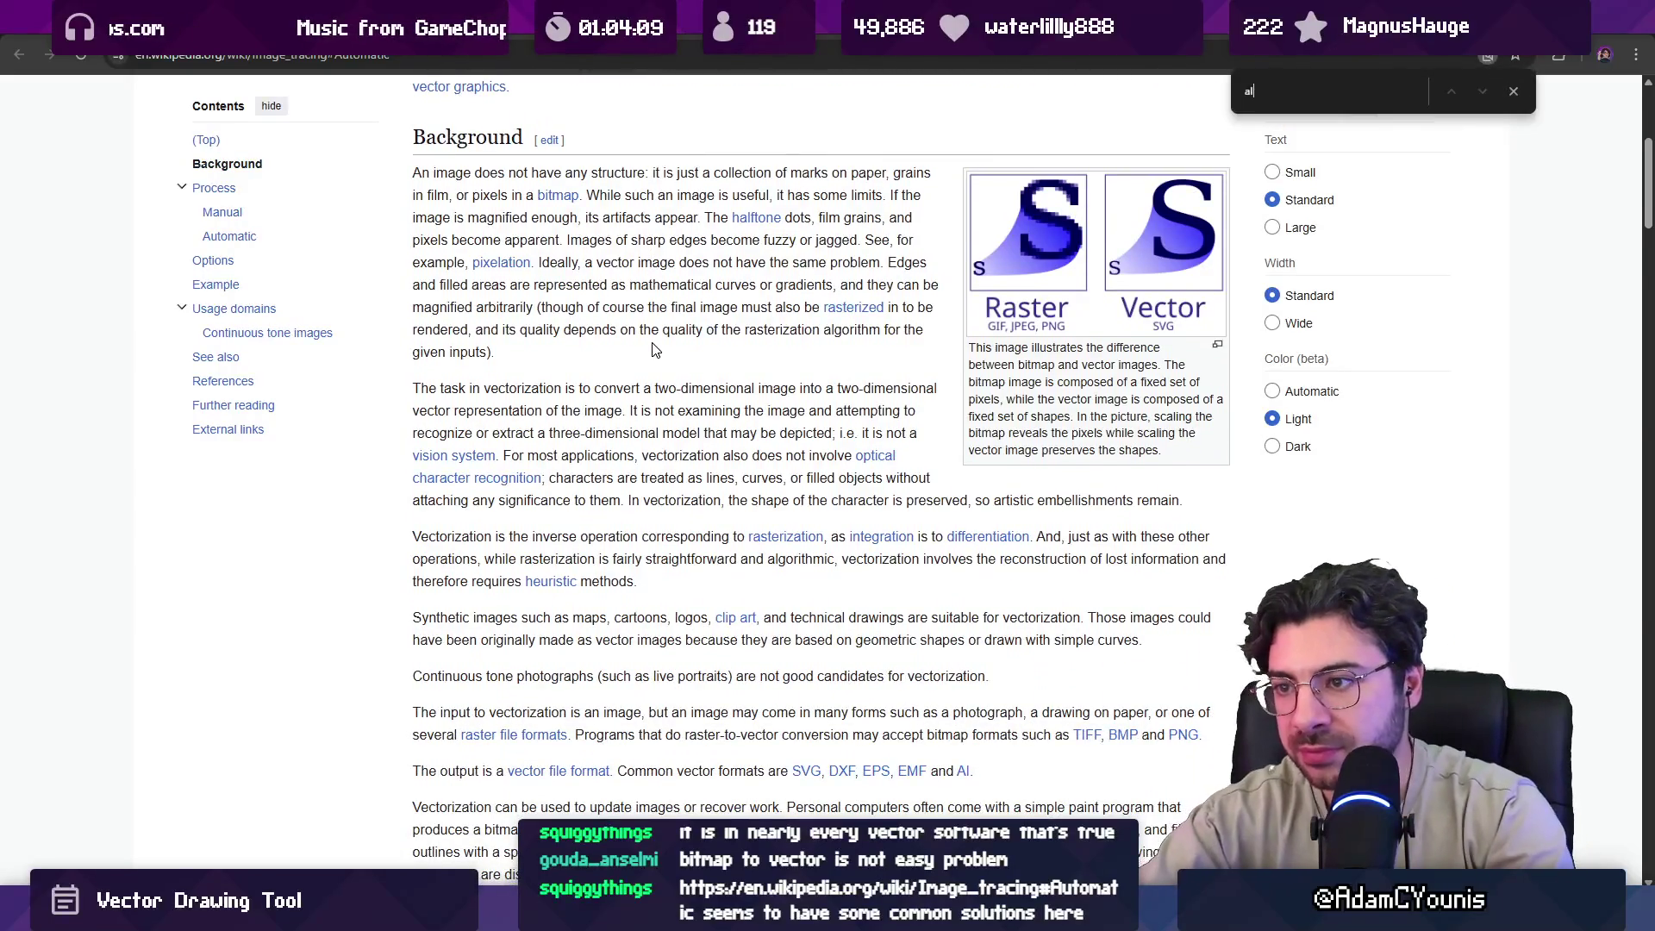
pyautogui.write('go')
pyautogui.press('Return')
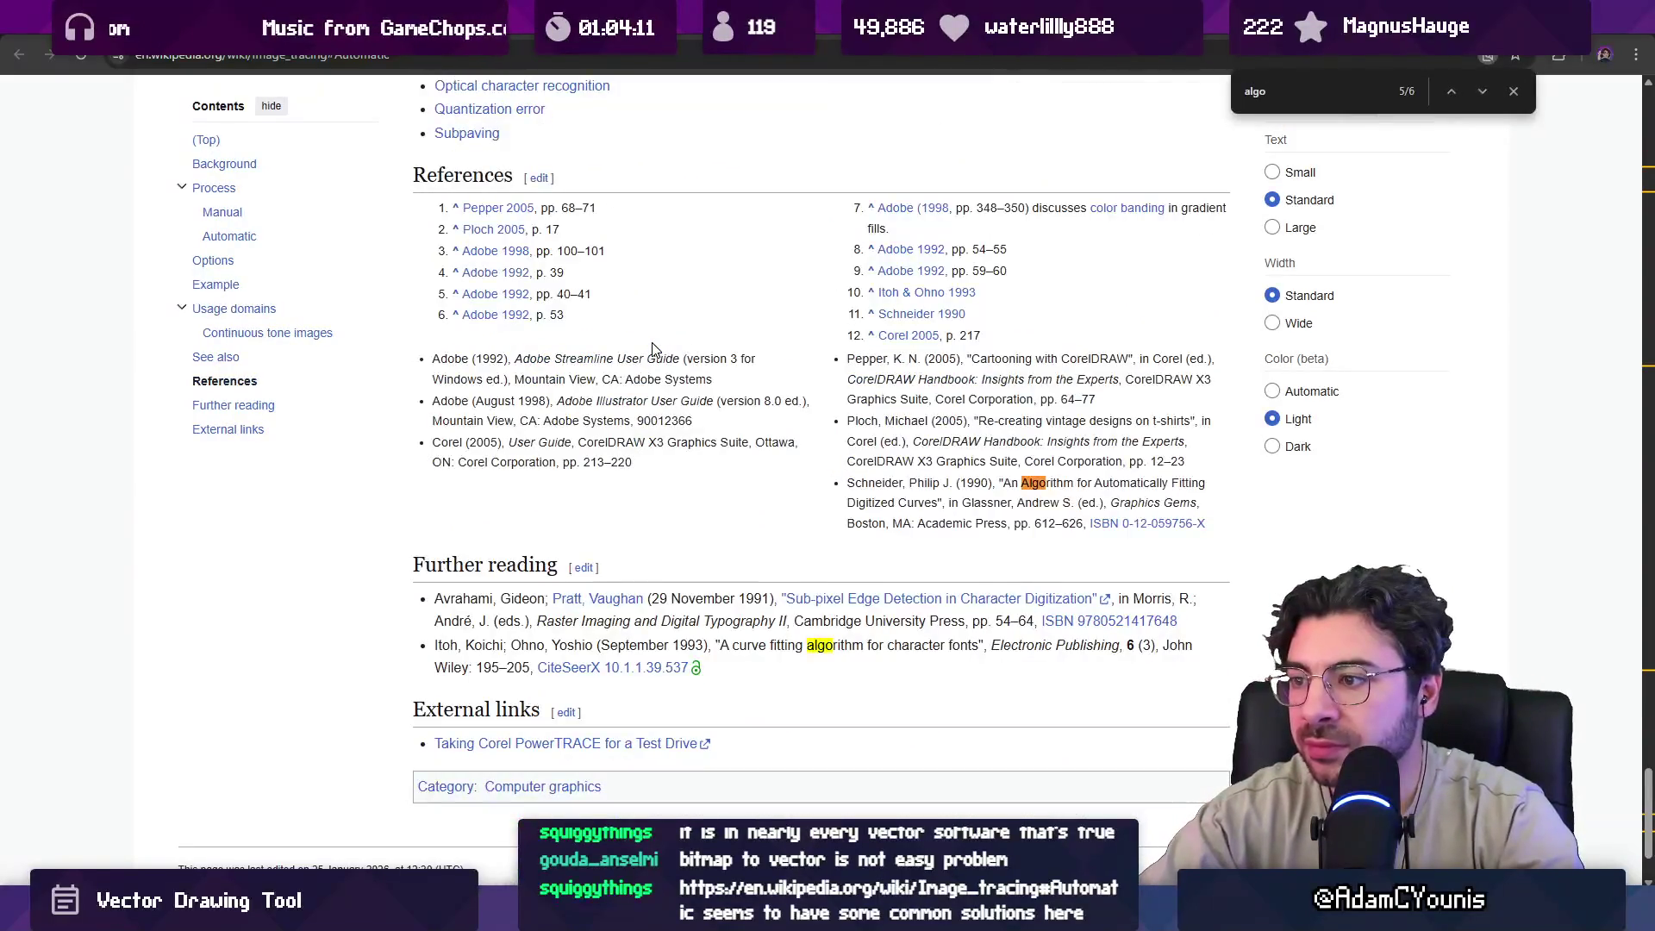
pyautogui.hotkey('shift', 'Return')
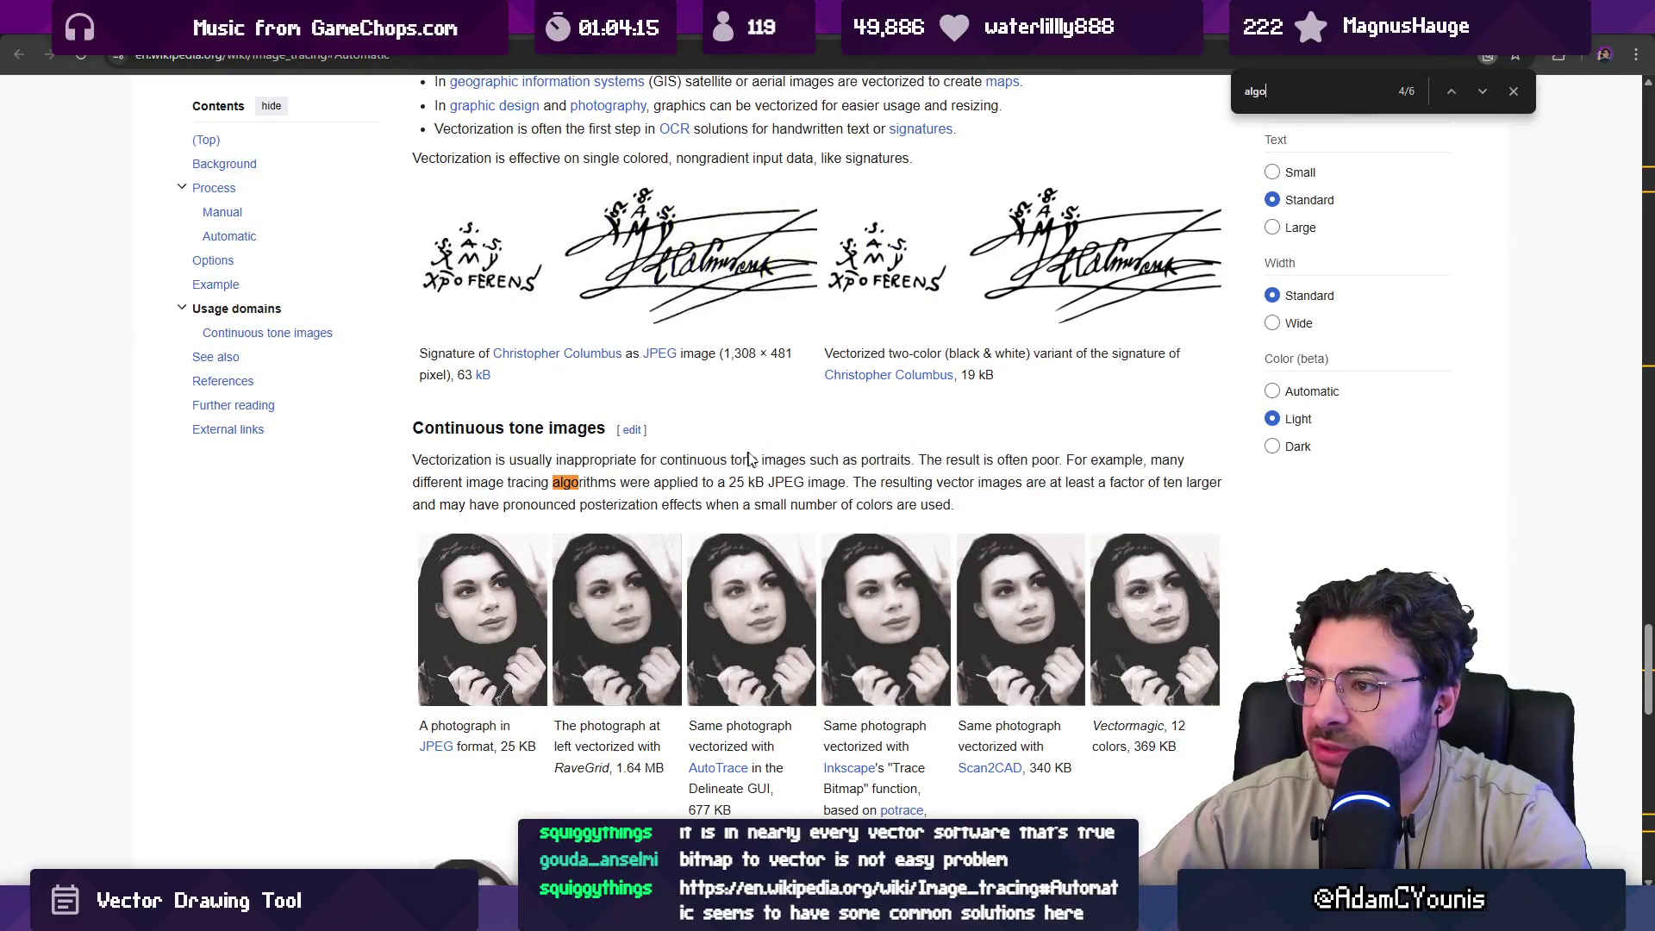
pyautogui.scroll(-12, 595, 481)
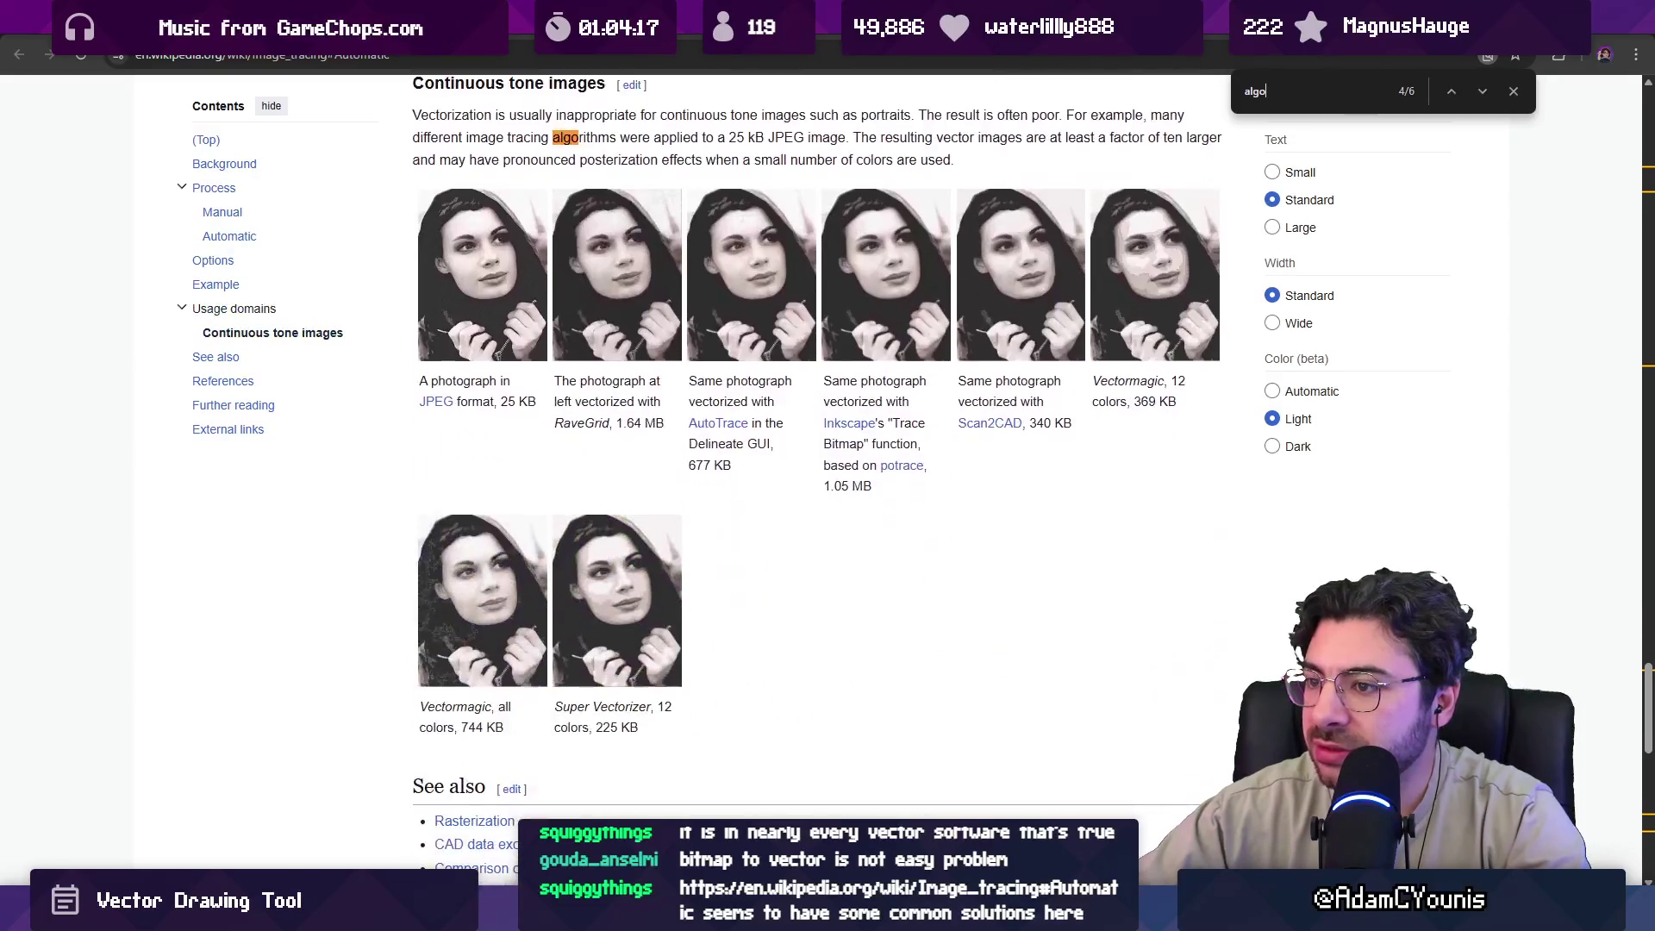
pyautogui.scroll(-3, 599, 480)
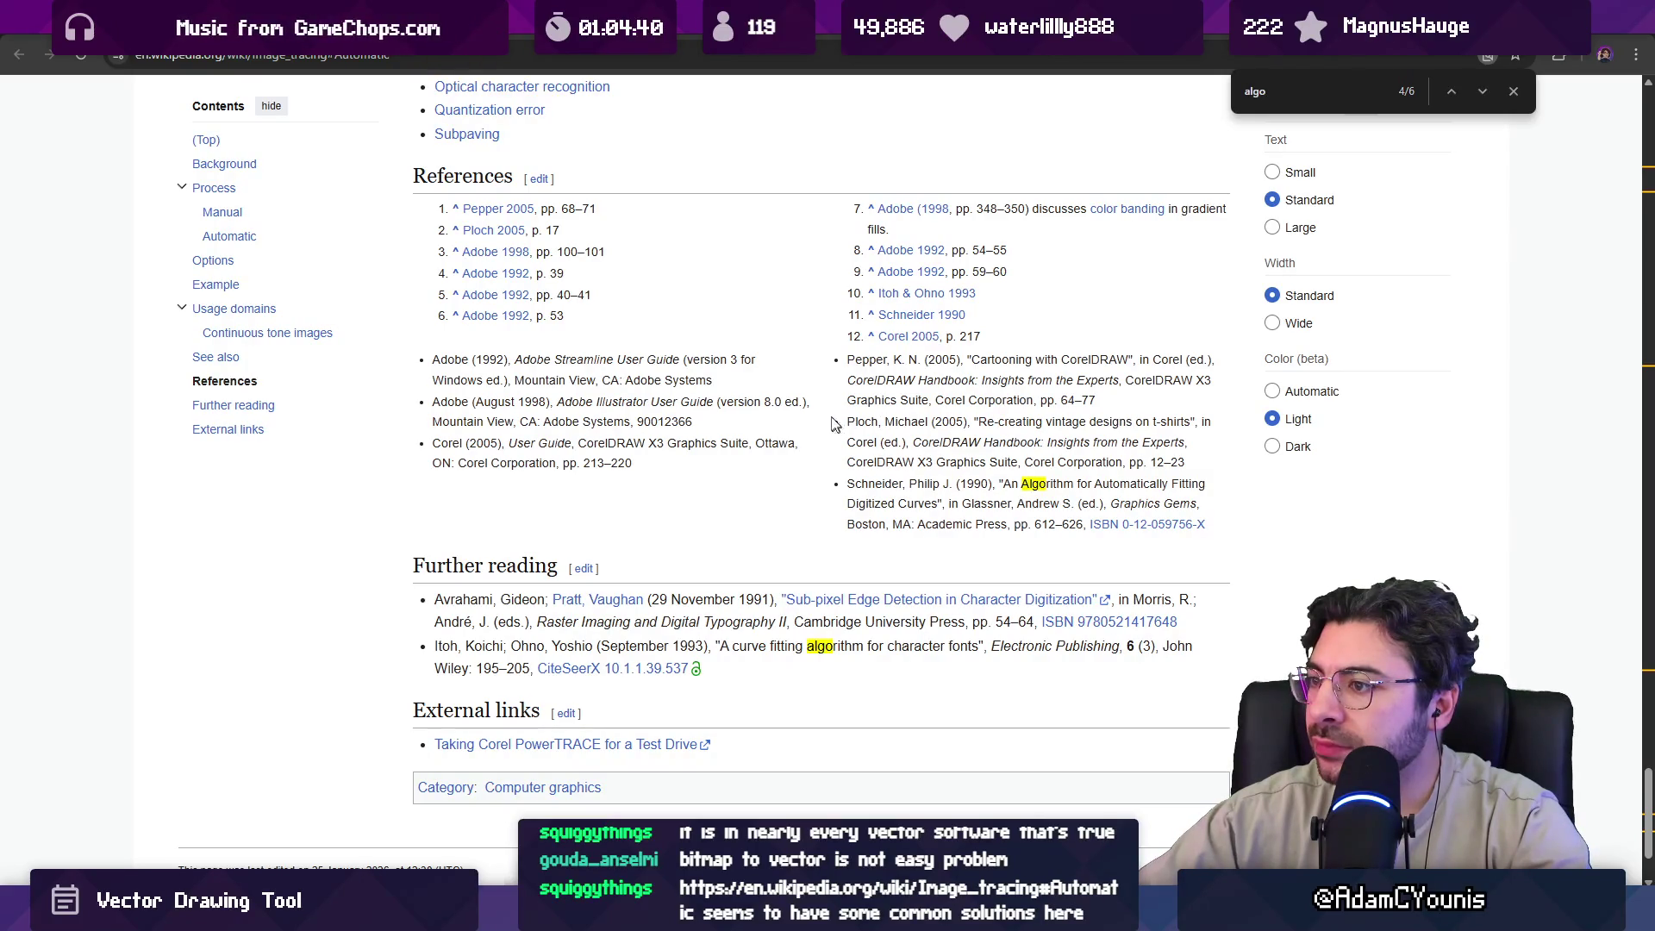
pyautogui.scroll(7, 833, 422)
pyautogui.scroll(6, 808, 416)
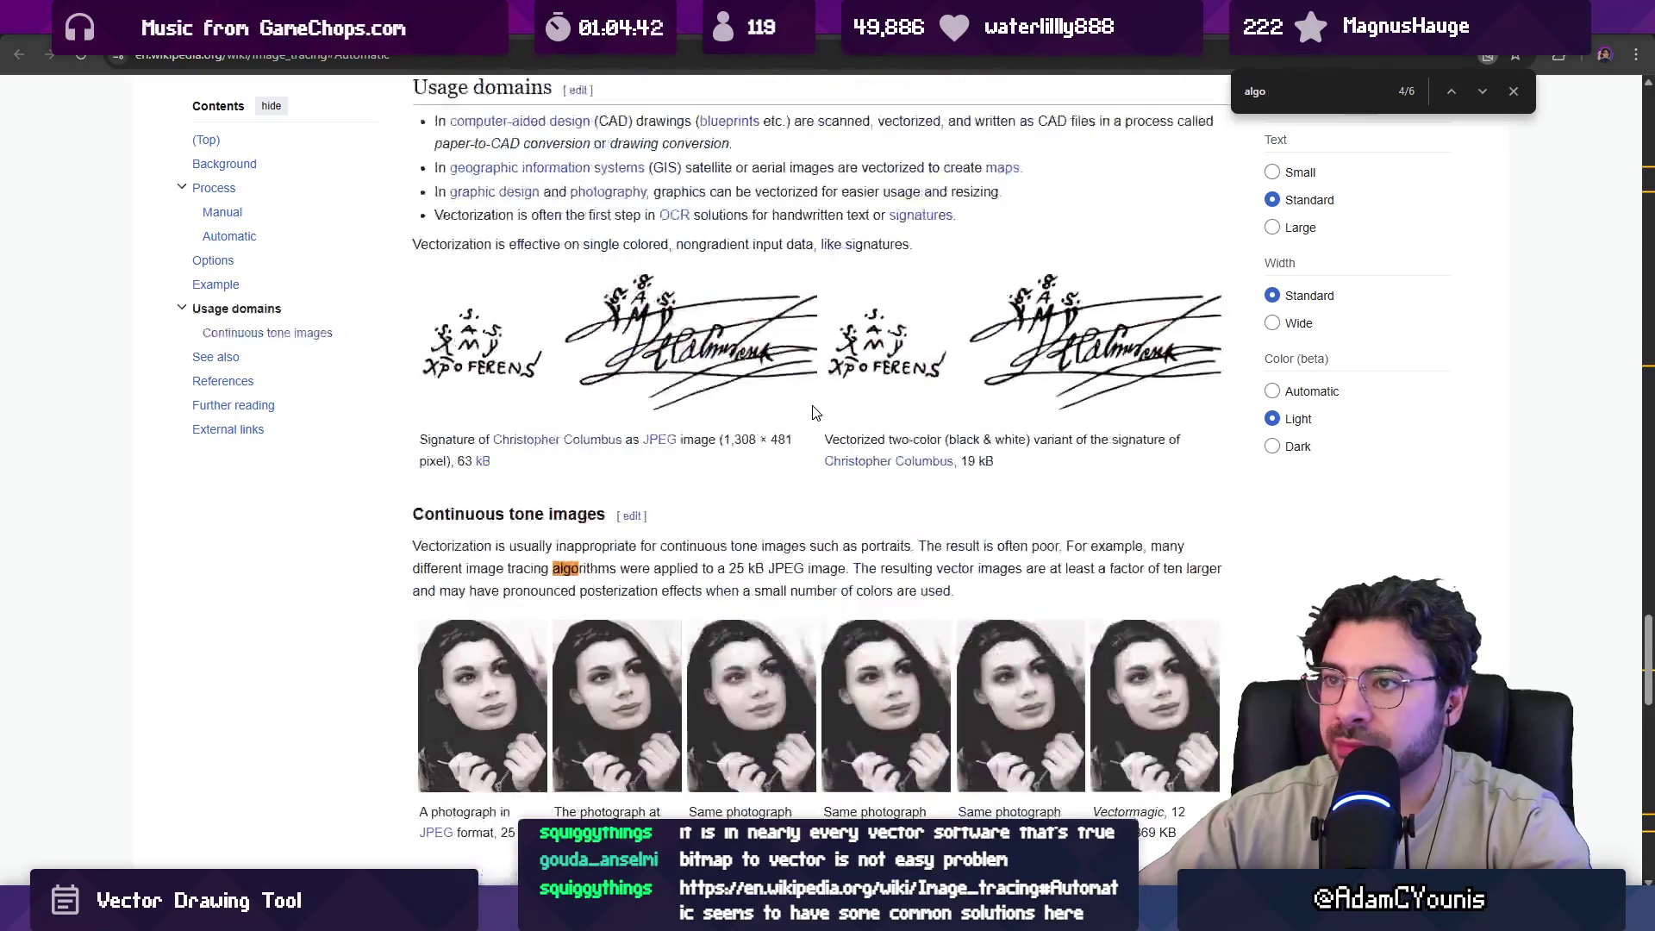
pyautogui.scroll(4, 816, 423)
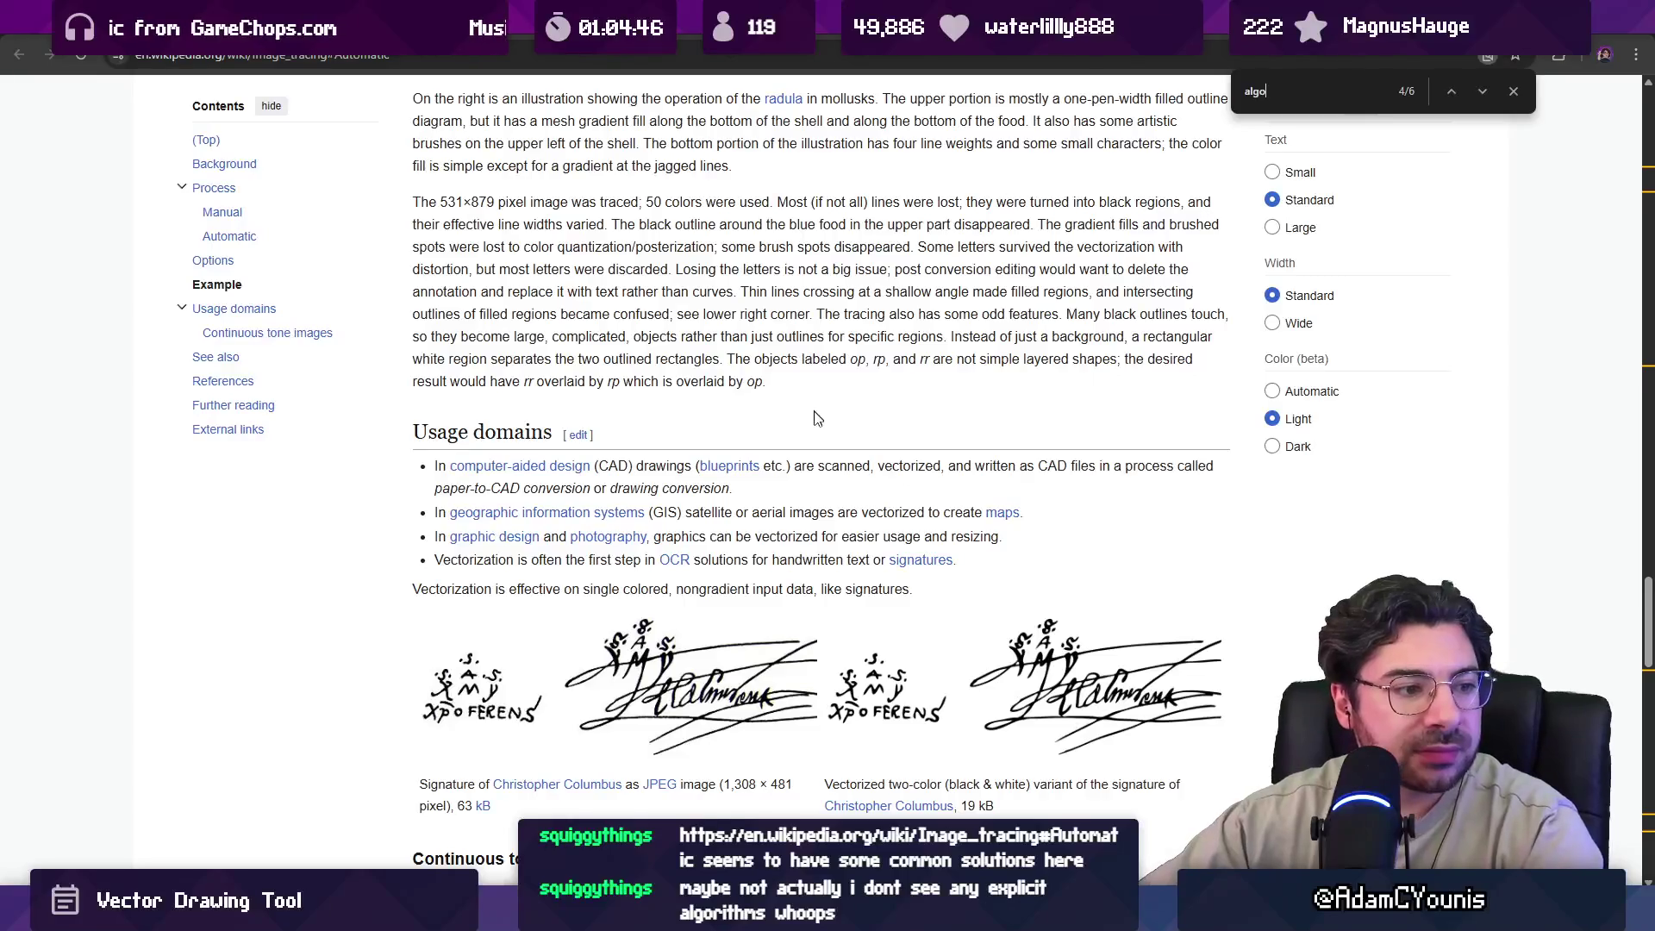
pyautogui.scroll(3, 824, 426)
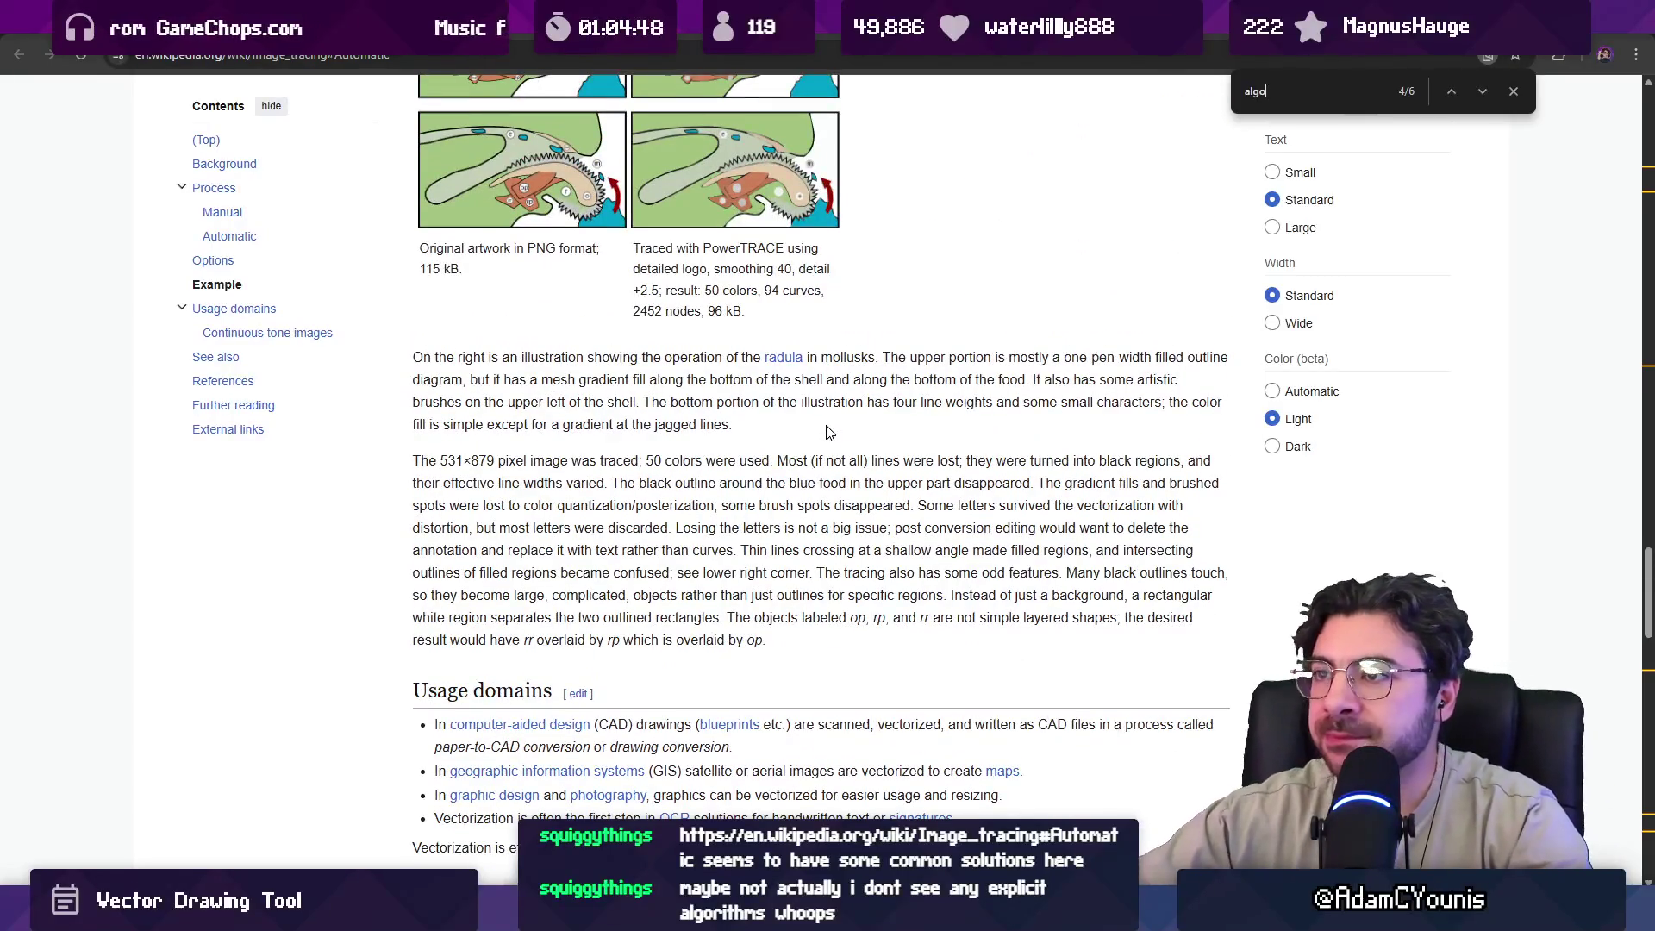
pyautogui.click(521, 53)
# Search Google for 'image tracing algorithm paper' and open the autoencoder arXiv paper in a background tab.
pyautogui.write('ima')
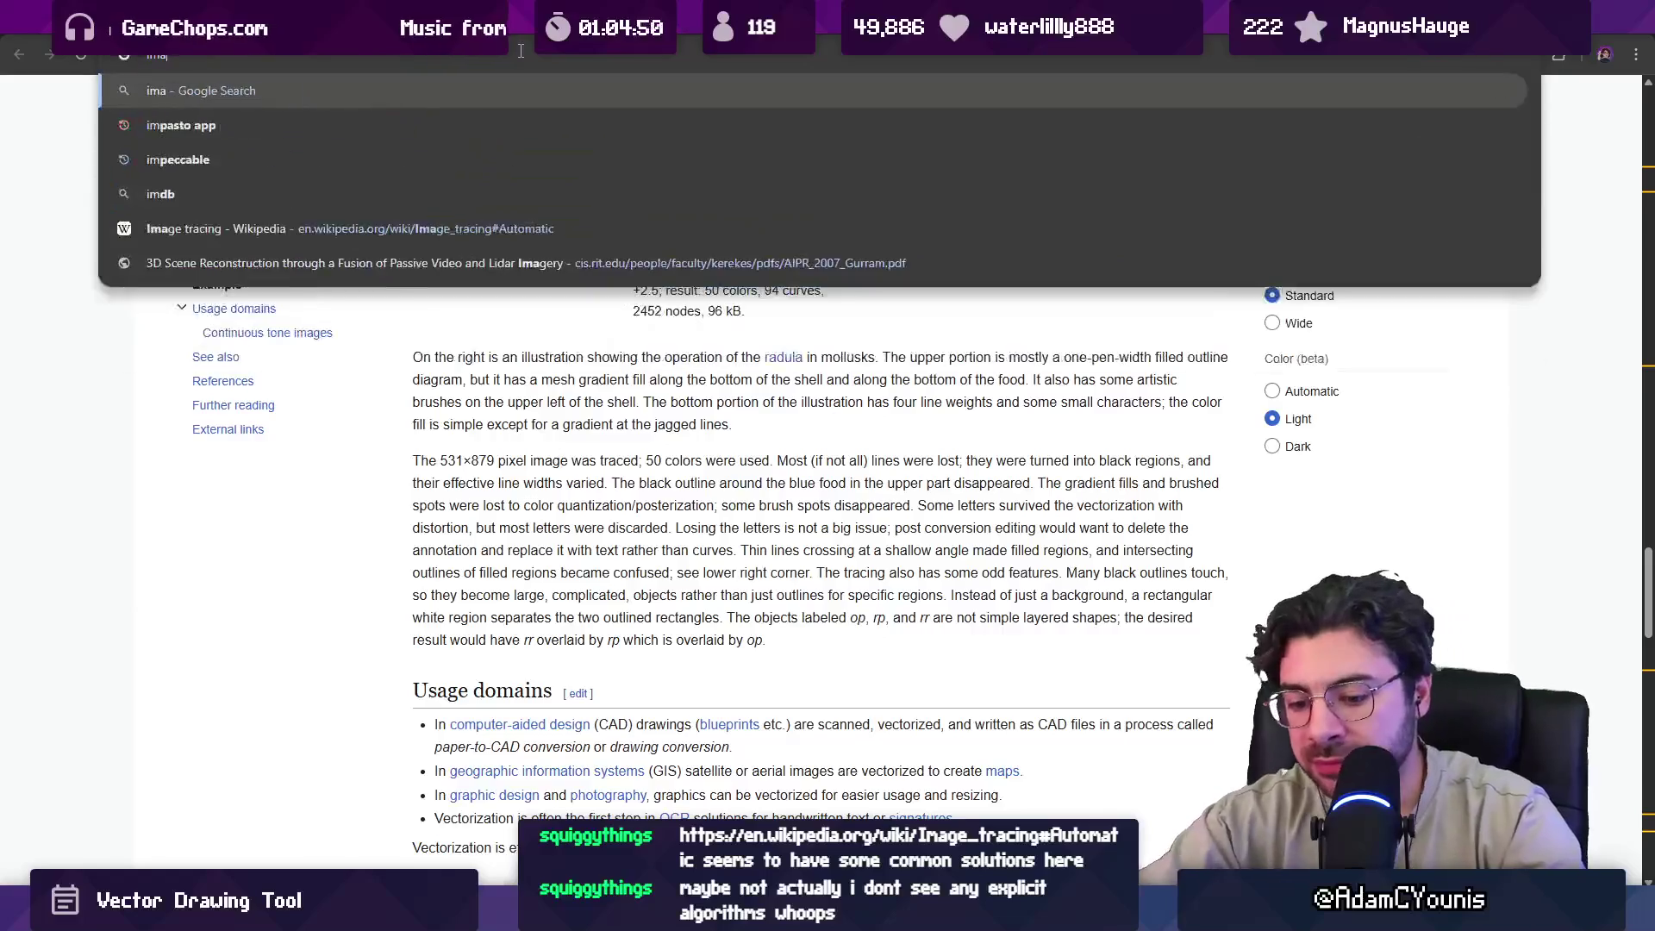
pyautogui.write('ge tracing al')
pyautogui.write('gori')
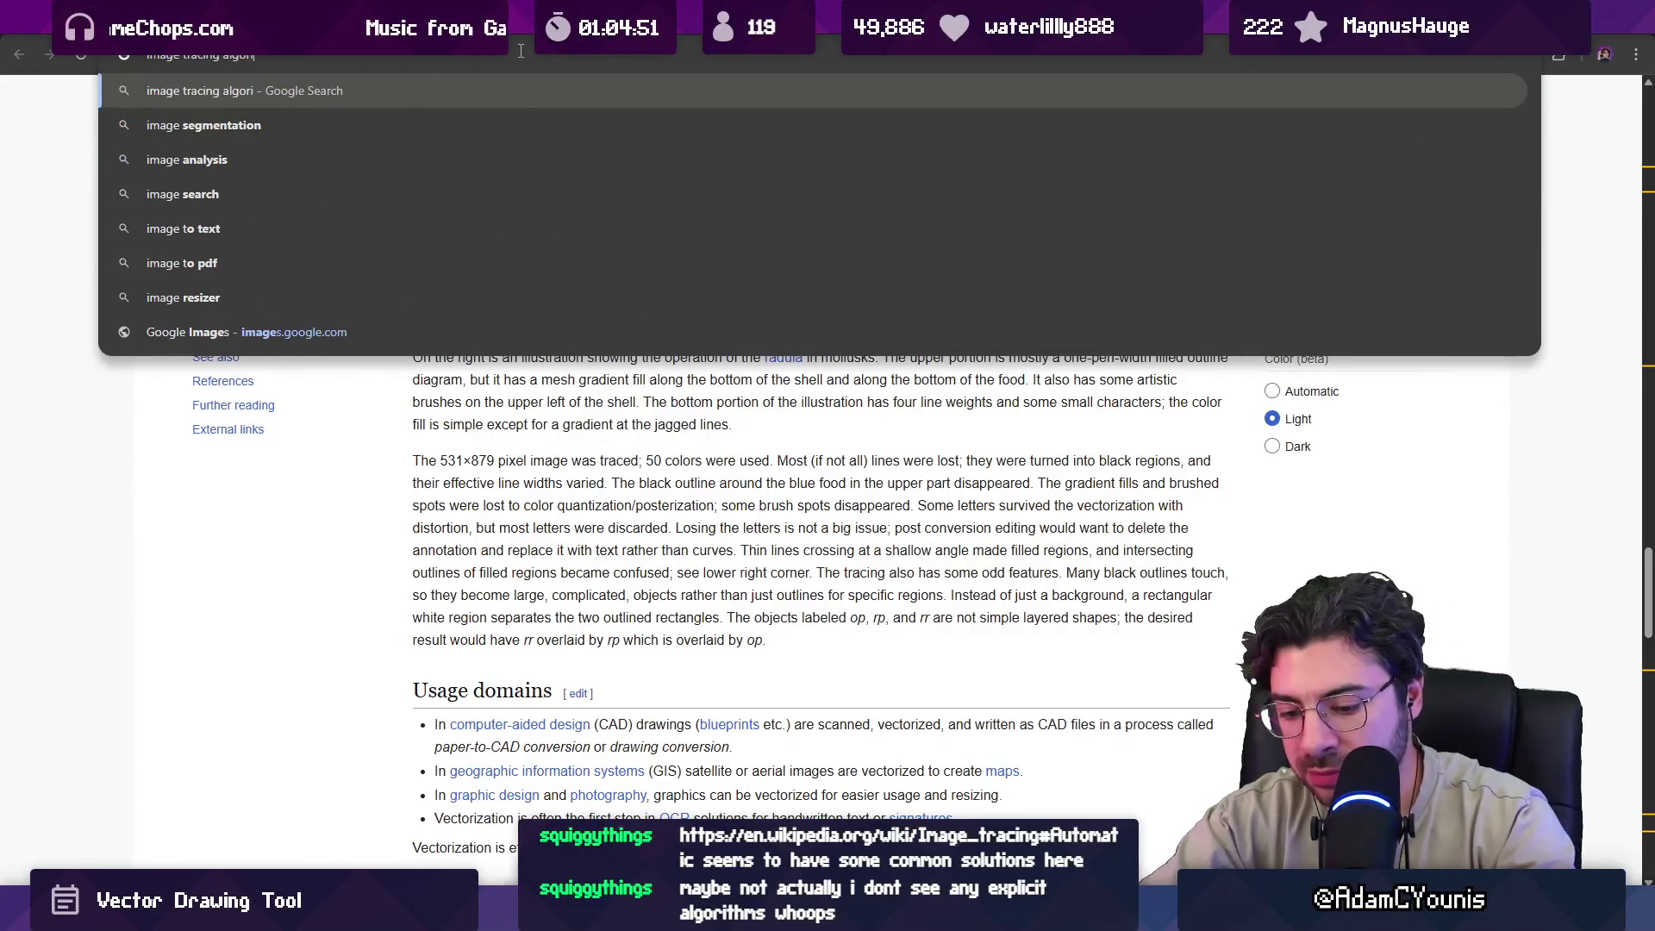
pyautogui.write('thm paper')
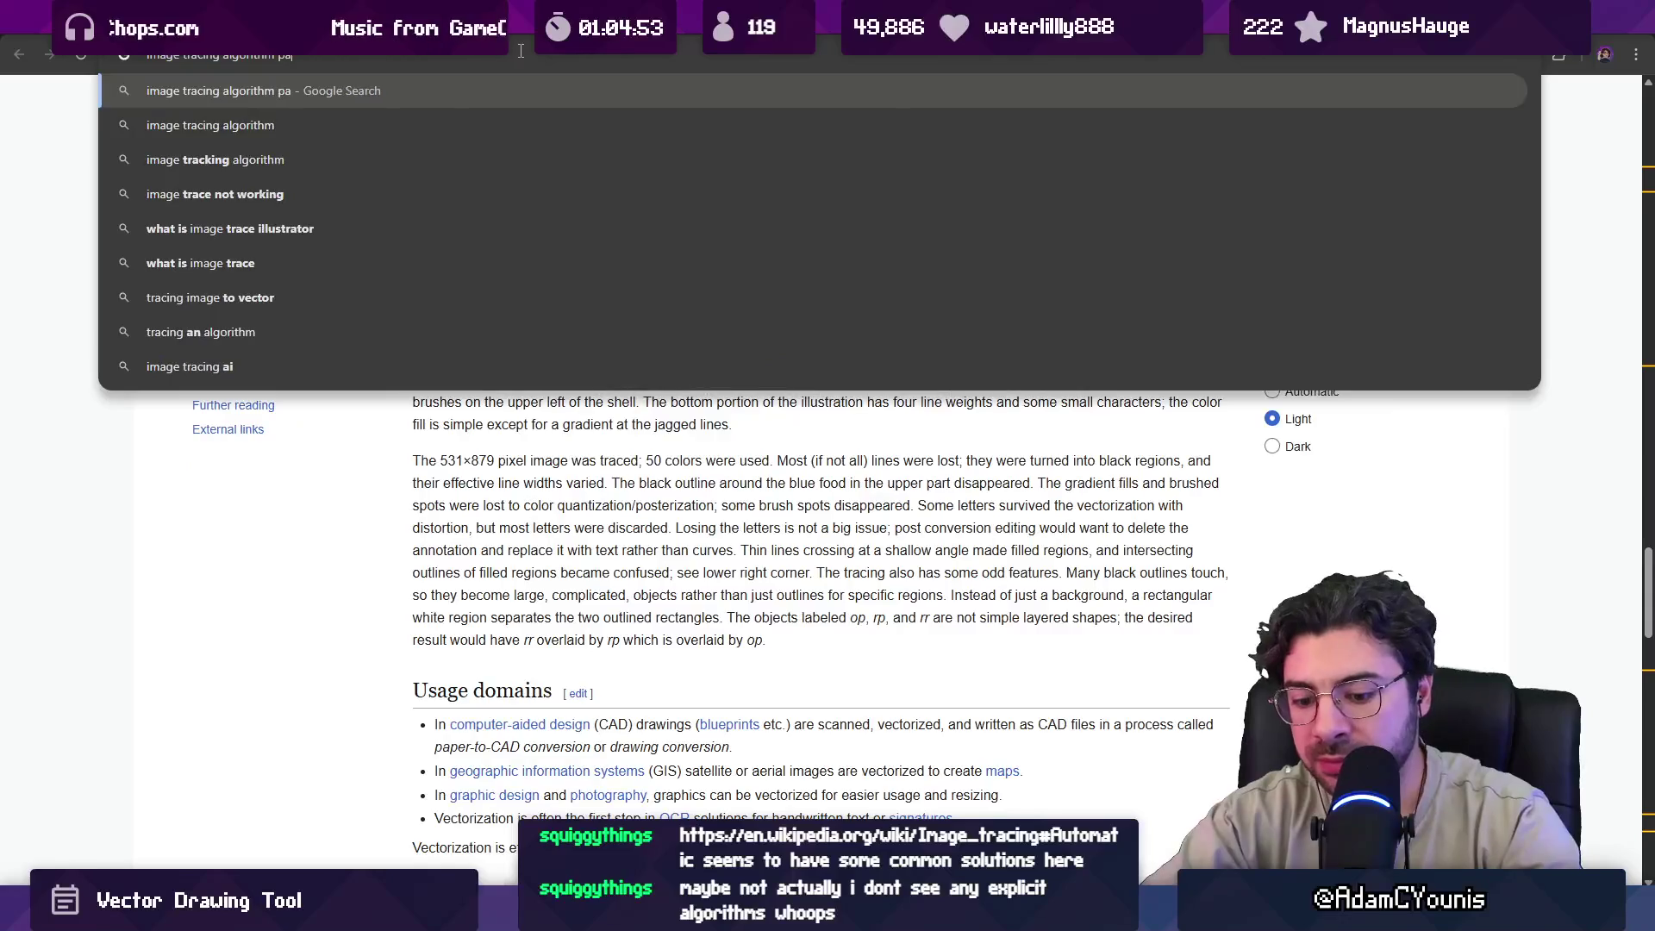
pyautogui.press('Return')
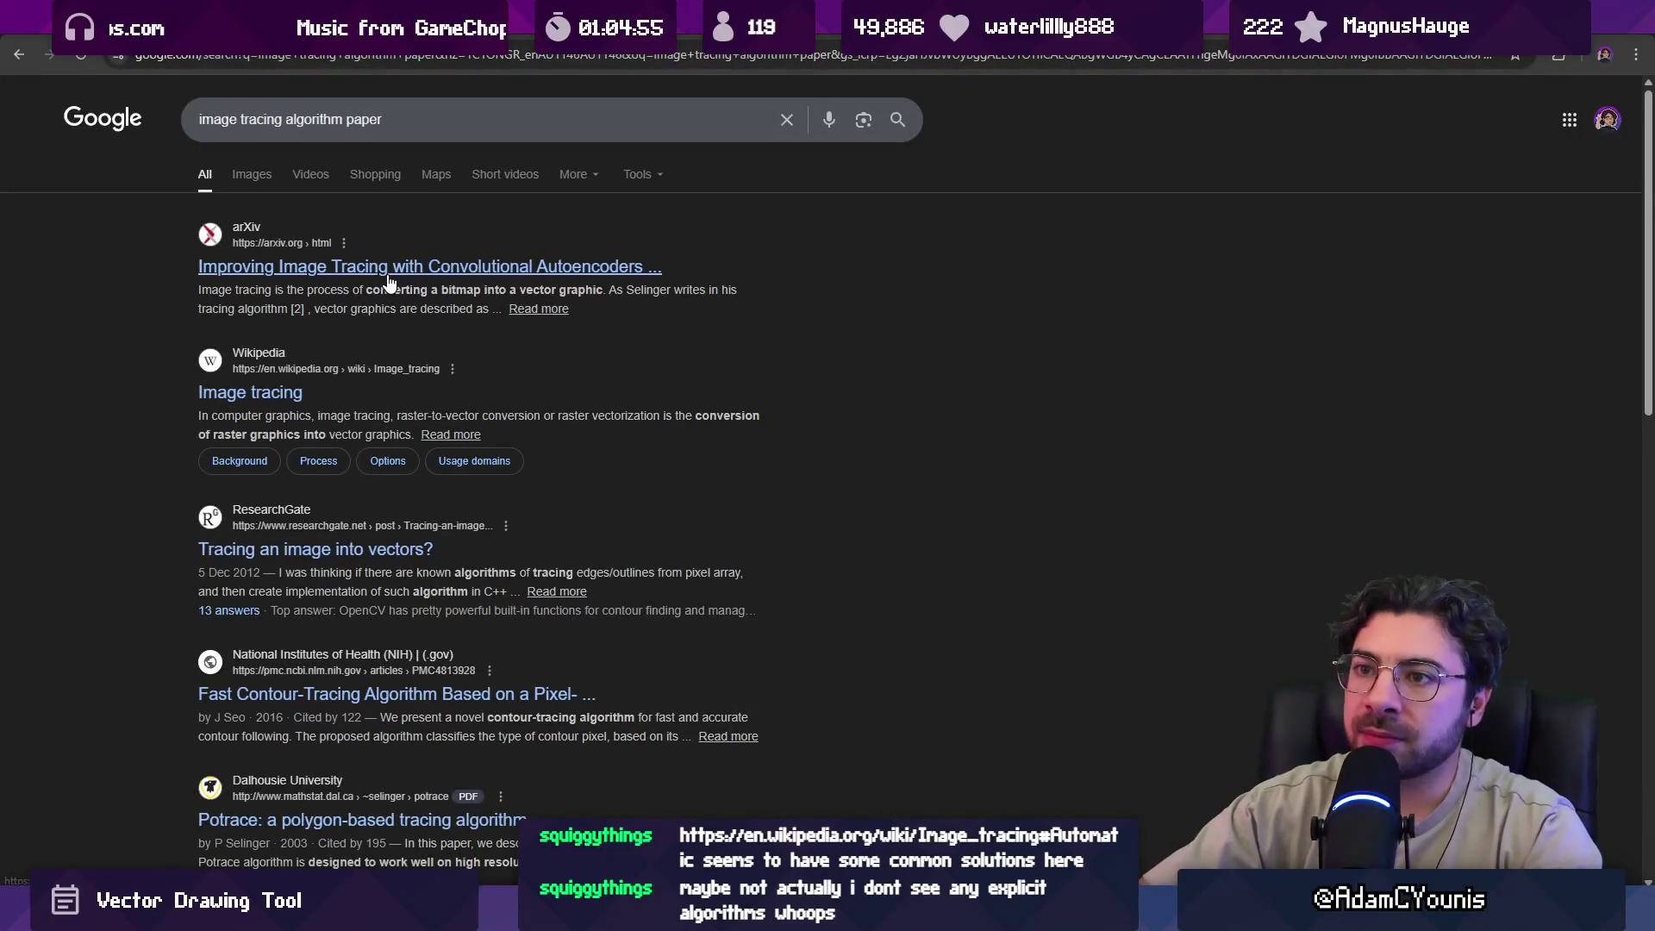
pyautogui.middleClick(388, 274)
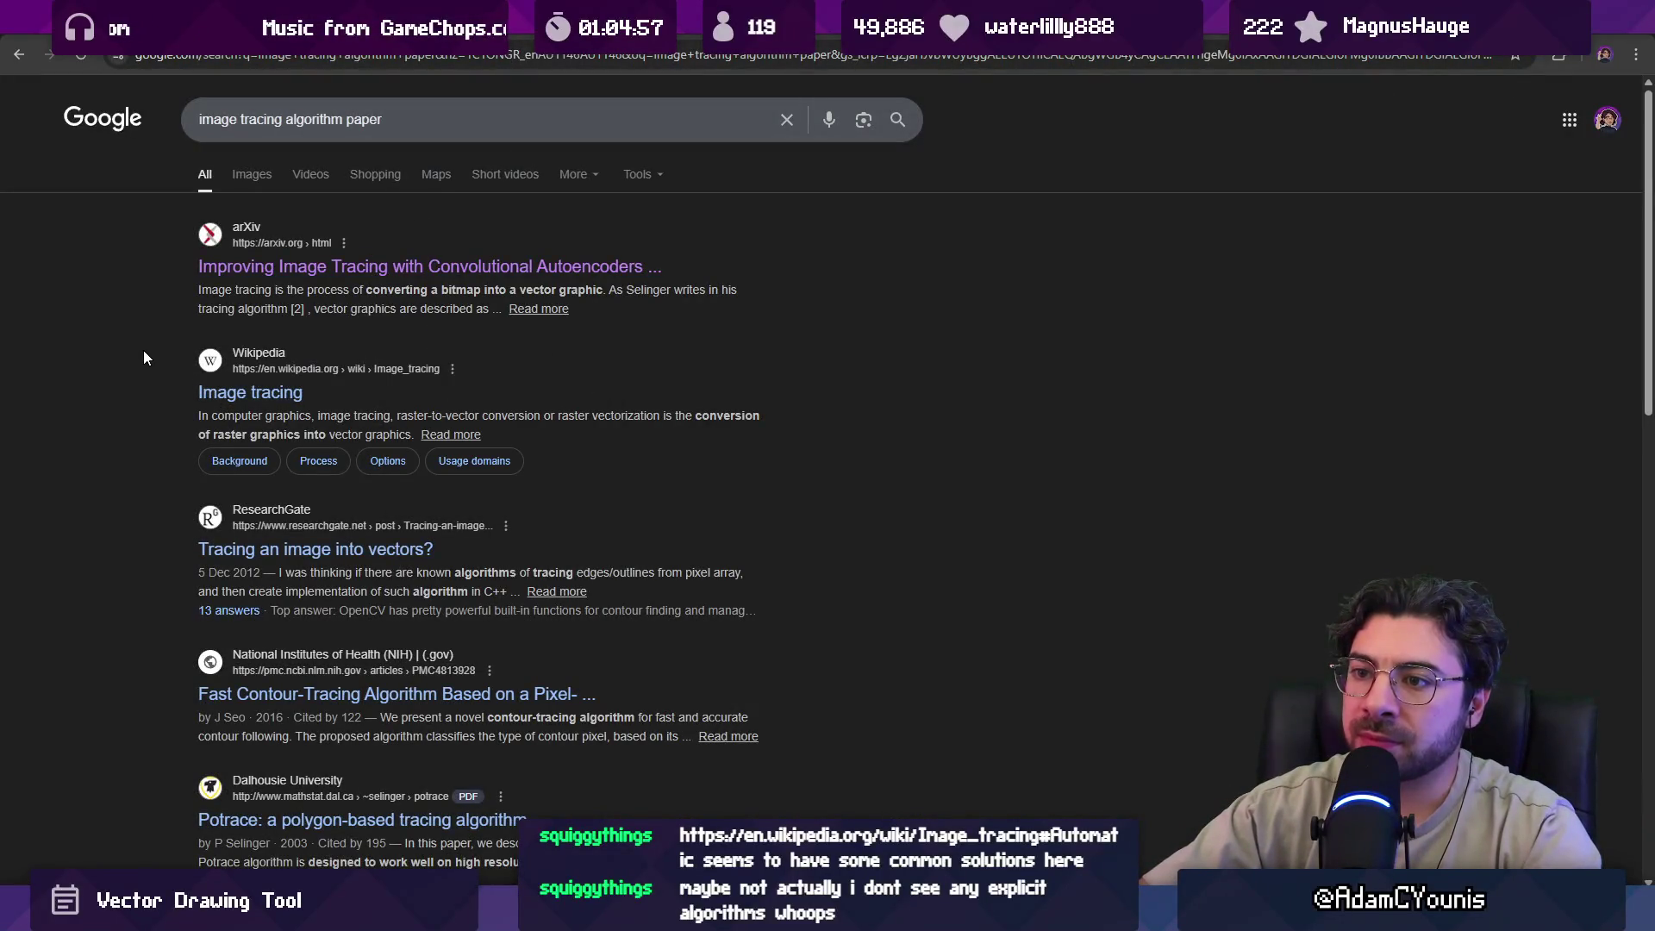
# Open the Potrace paper in a new tab, glance at the autoencoder paper, then view the Potrace PDF.
pyautogui.scroll(-2, 143, 350)
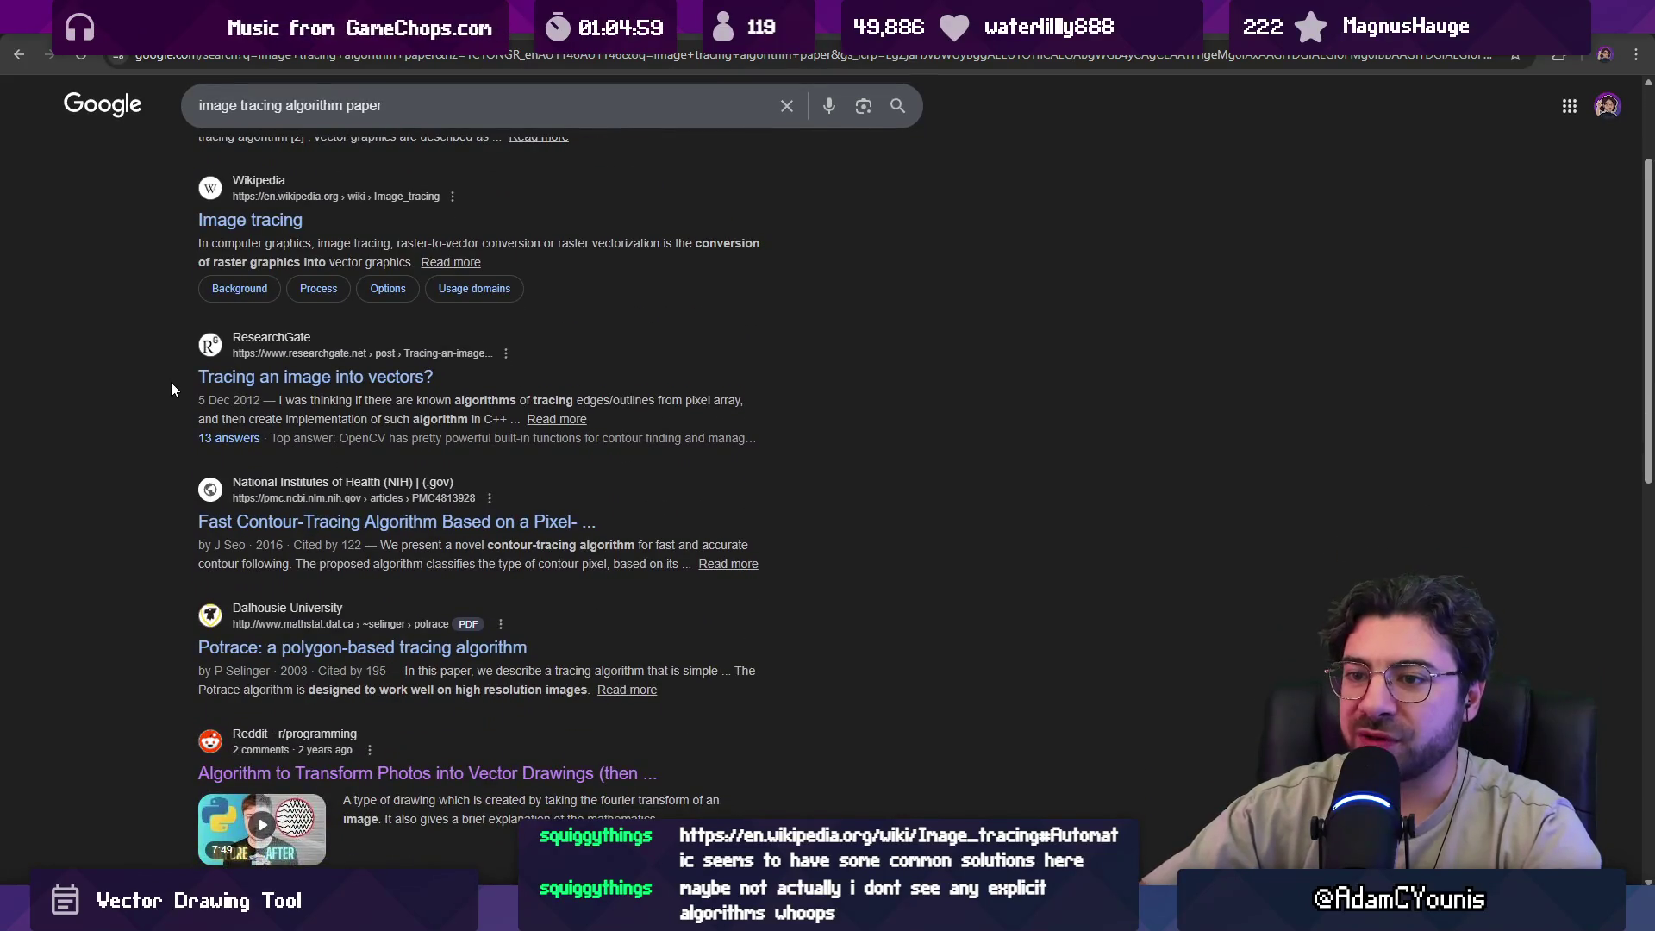
pyautogui.scroll(-1, 161, 403)
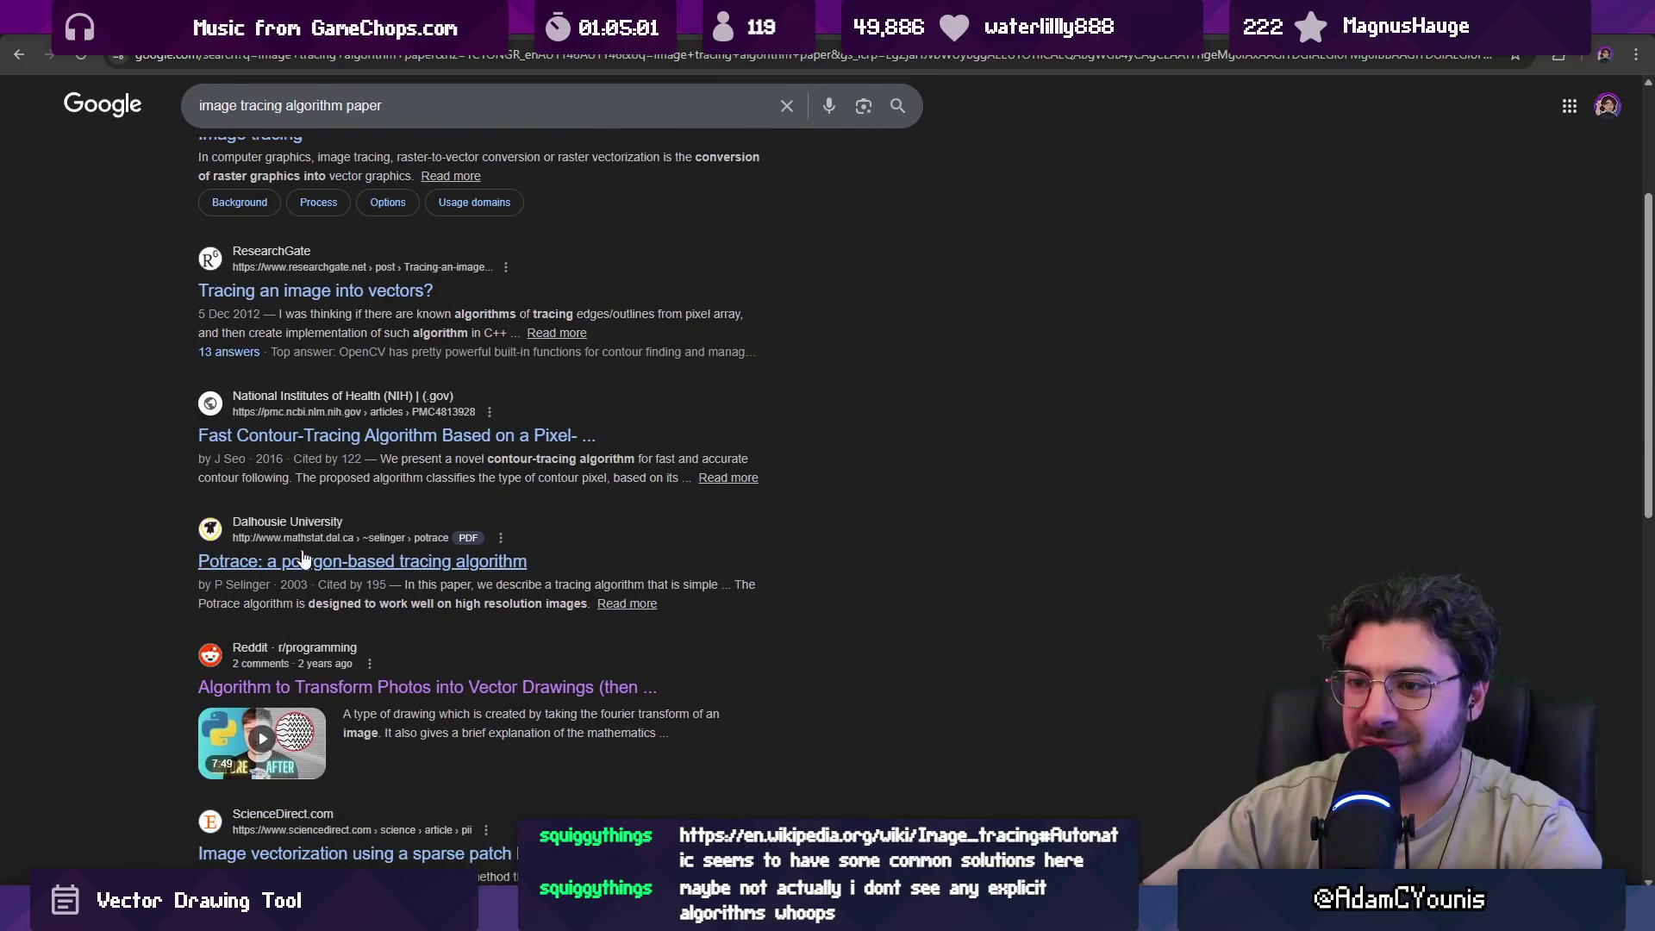
pyautogui.rightClick(315, 574)
pyautogui.click(343, 587)
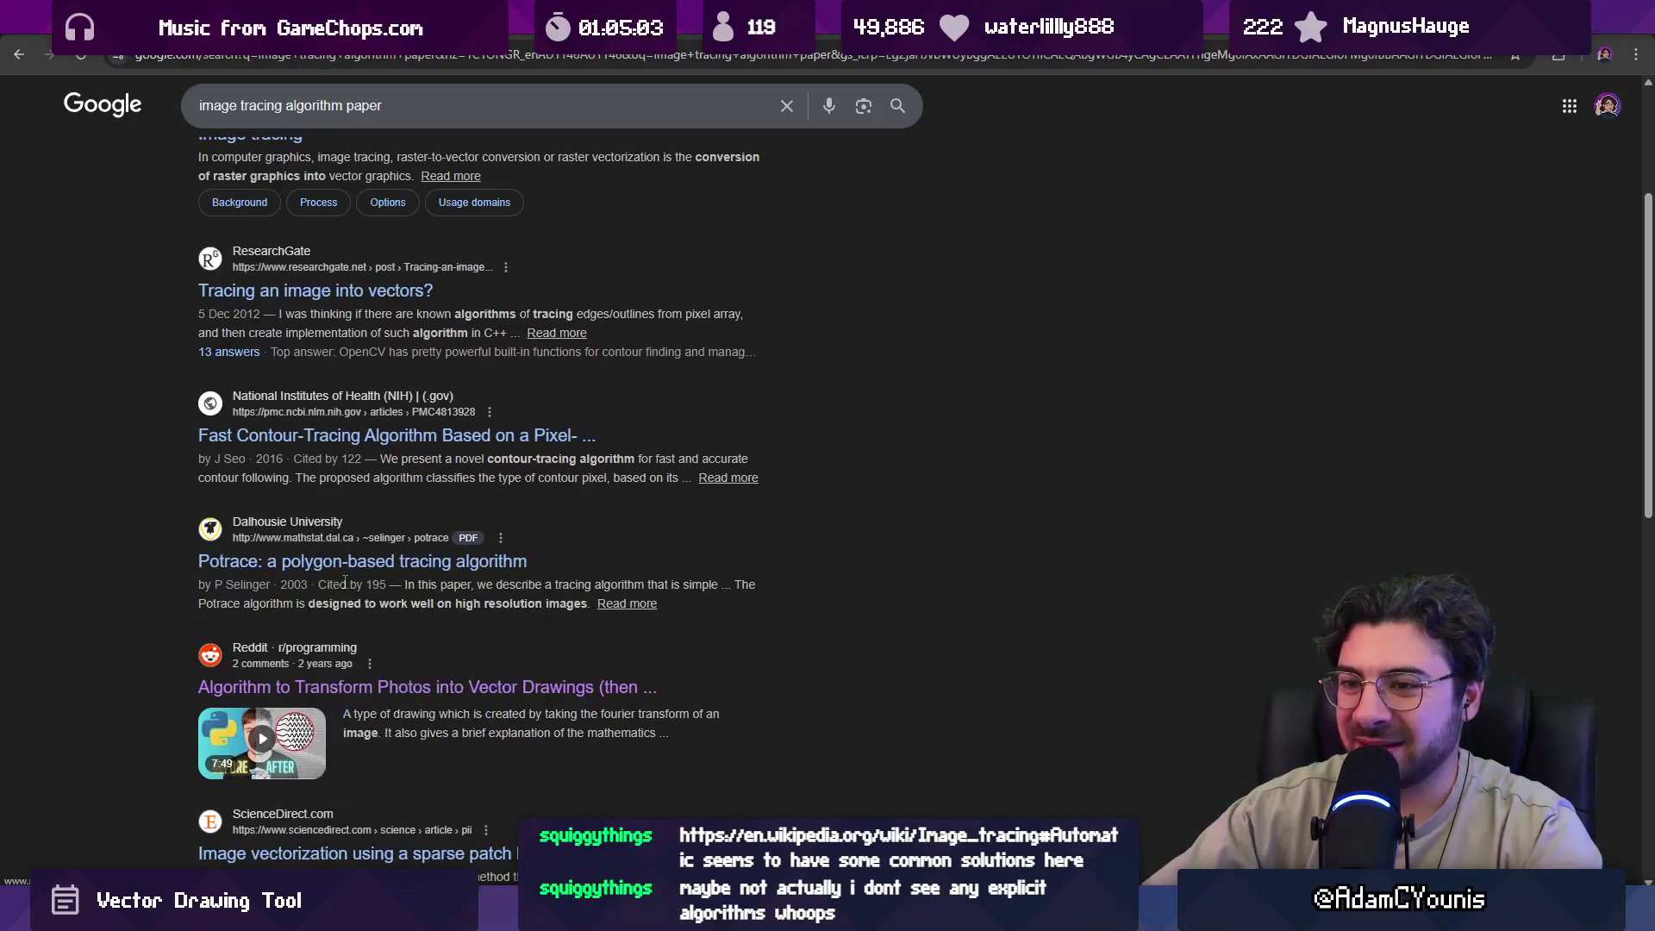
pyautogui.hotkey('ctrl', 'Tab')
pyautogui.scroll(-20, 505, 301)
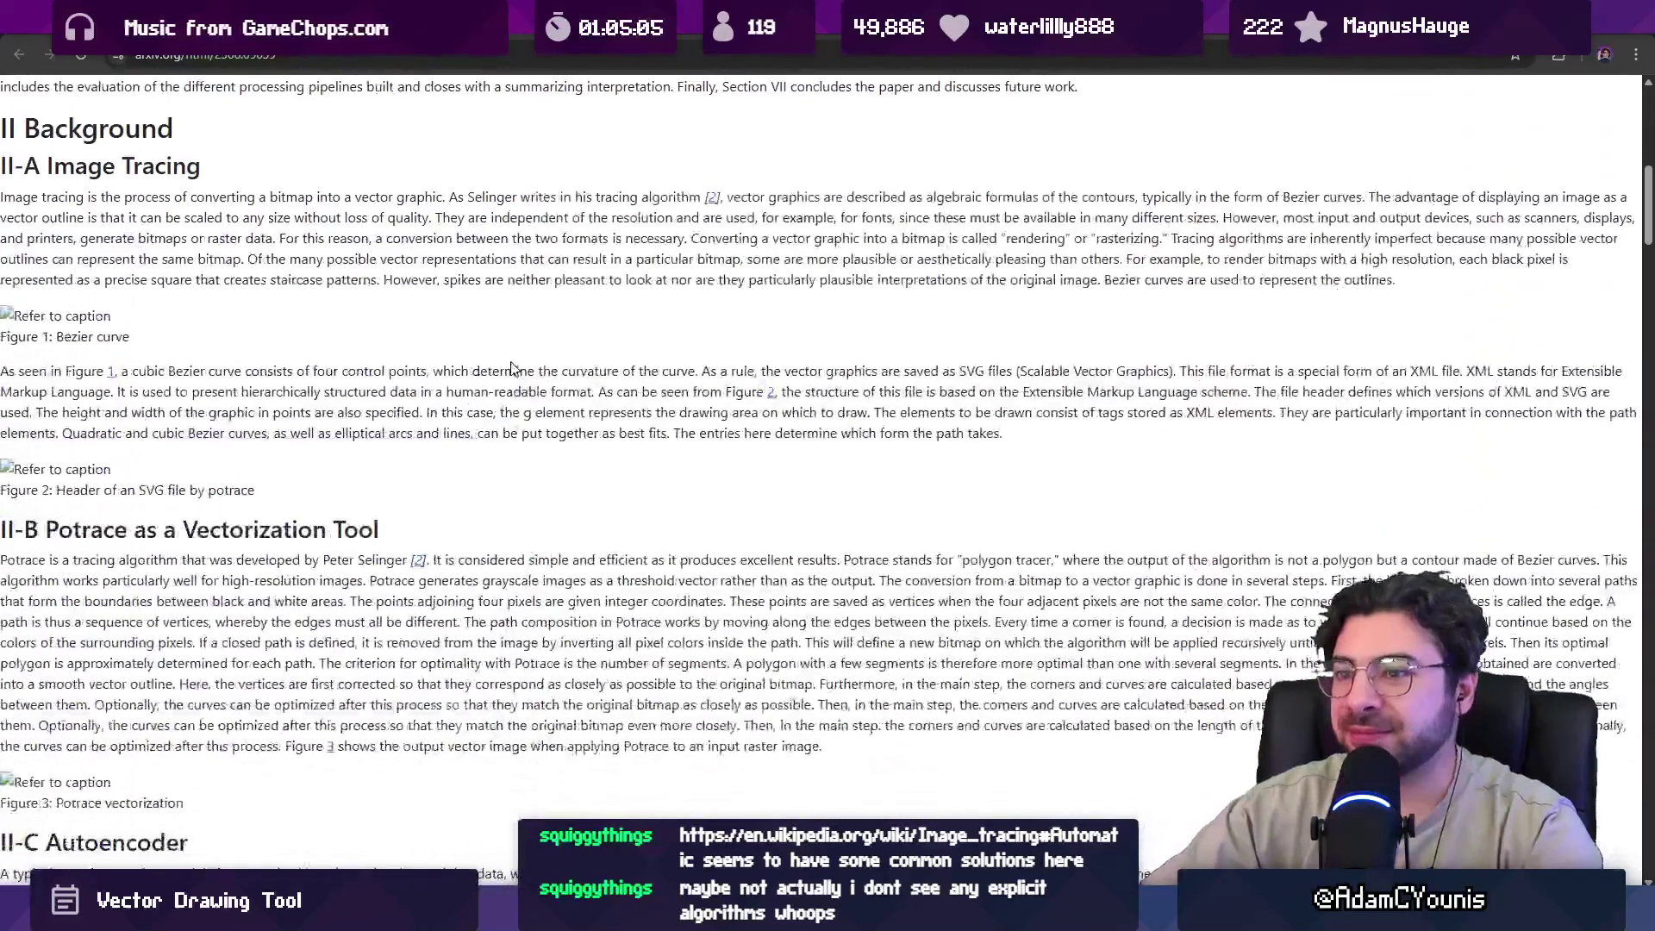
pyautogui.scroll(-15, 507, 368)
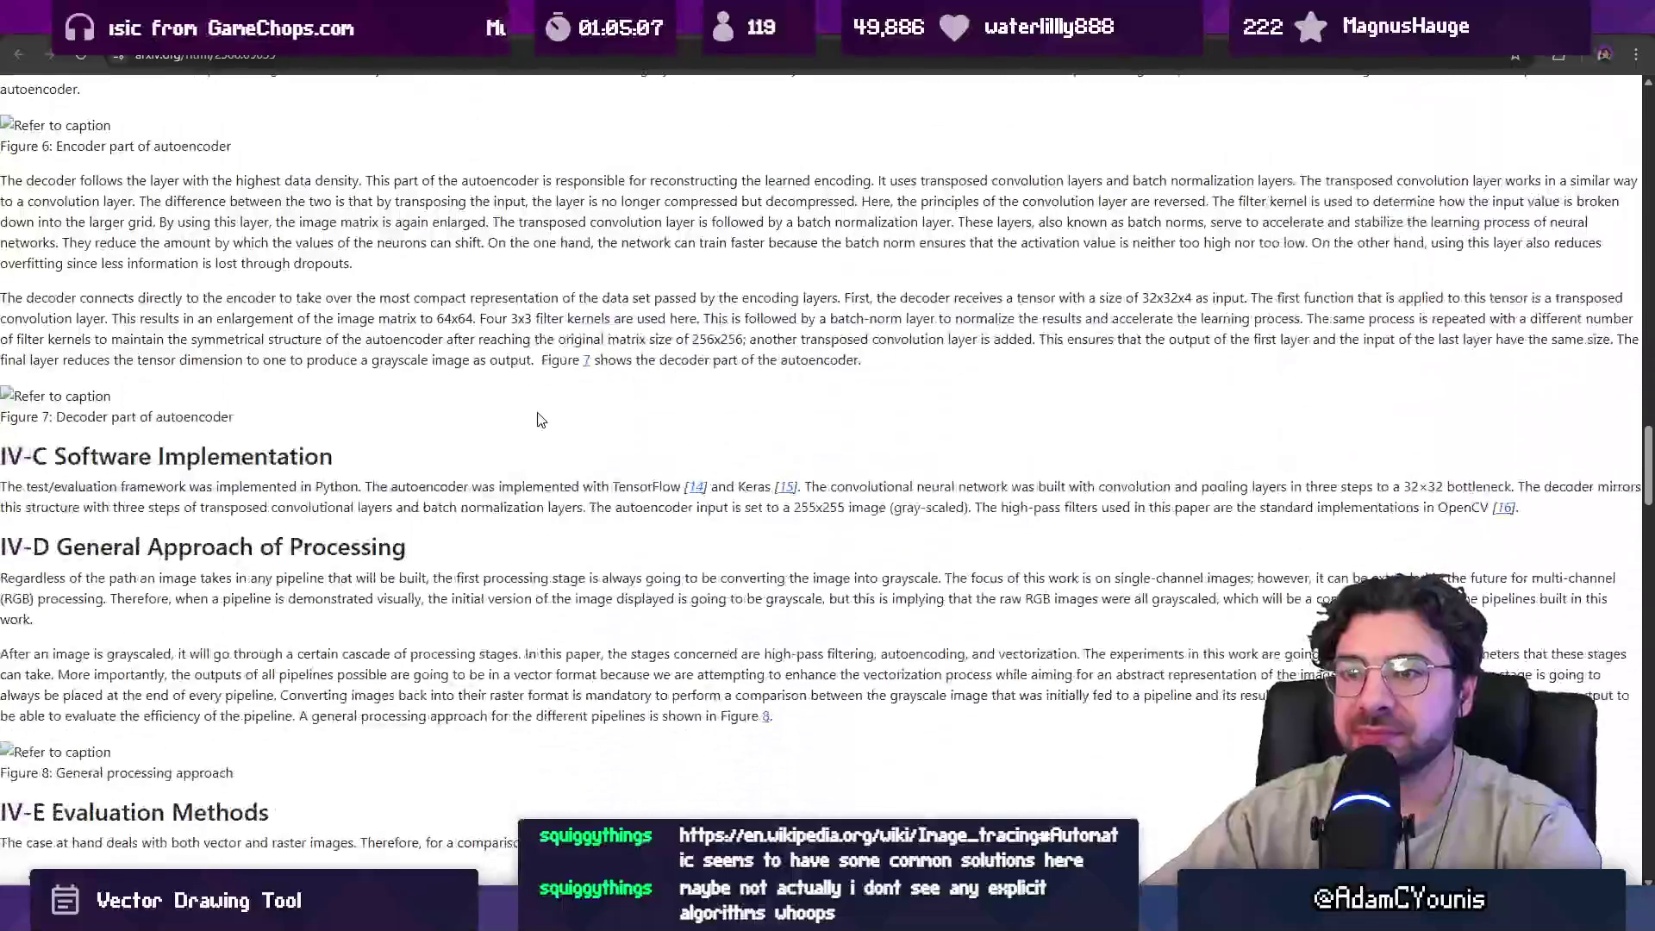
pyautogui.hotkey('ctrl', 'Tab')
pyautogui.scroll(-2, 626, 370)
pyautogui.keyDown('ctrl'); pyautogui.scroll(5, 626, 370); pyautogui.keyUp('ctrl')
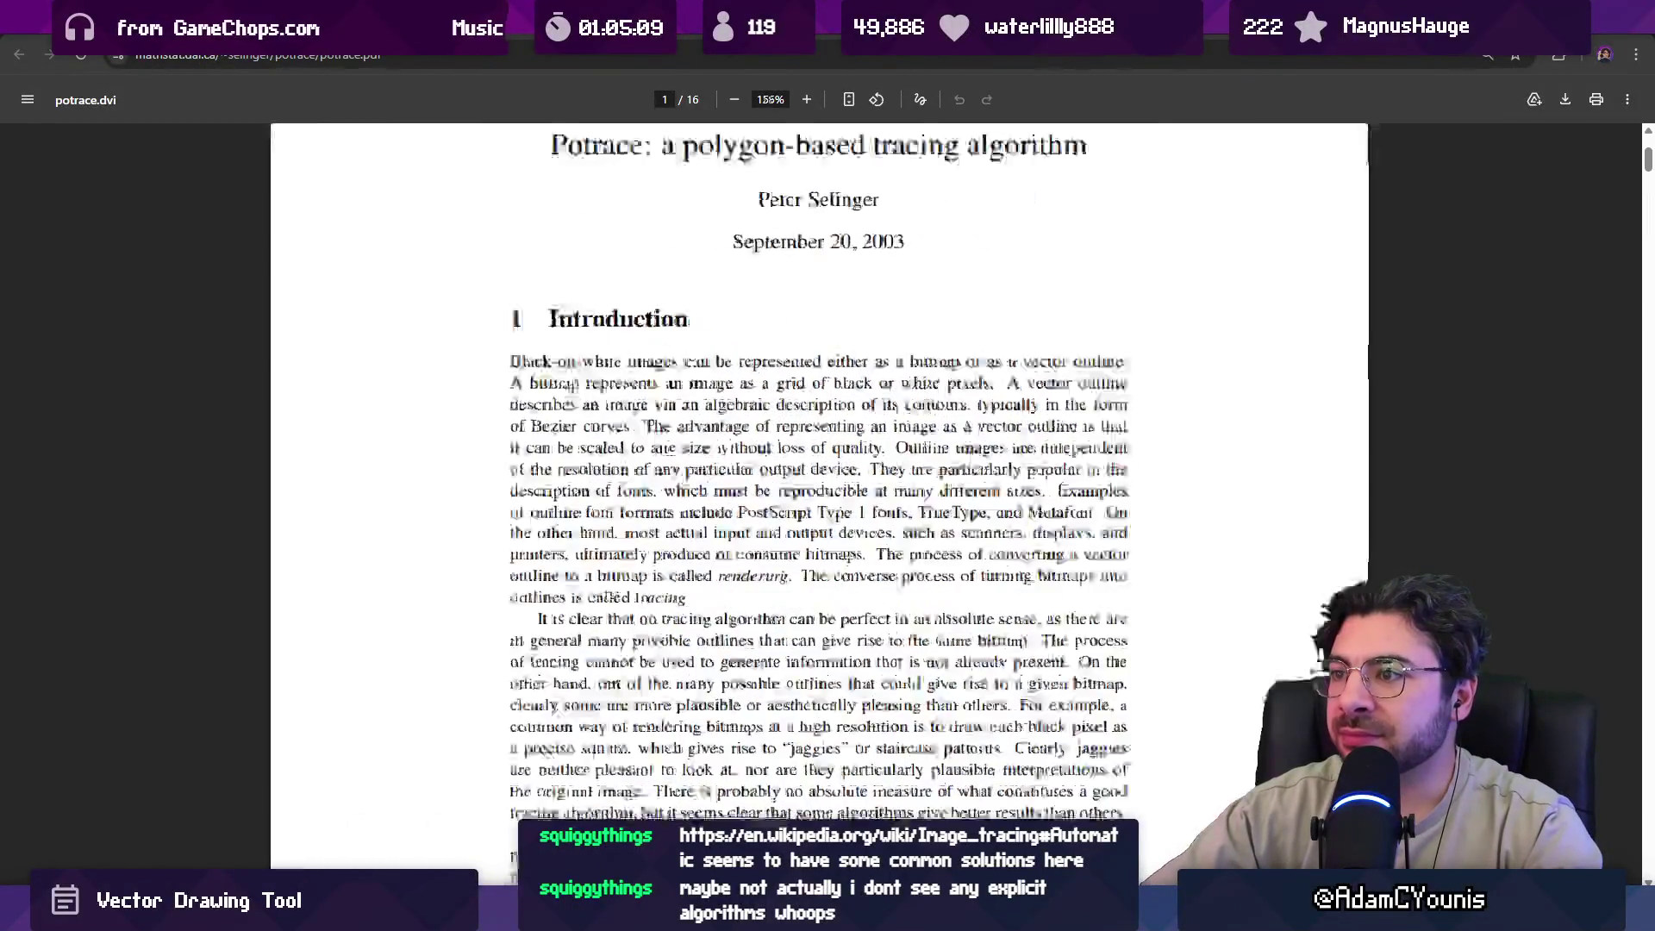
# Read the Potrace PDF from Figure 1 on page 2 down to section 2.1.1 Path decomposition on page 3.
pyautogui.keyDown('ctrl'); pyautogui.scroll(2, 370, 356); pyautogui.keyUp('ctrl')
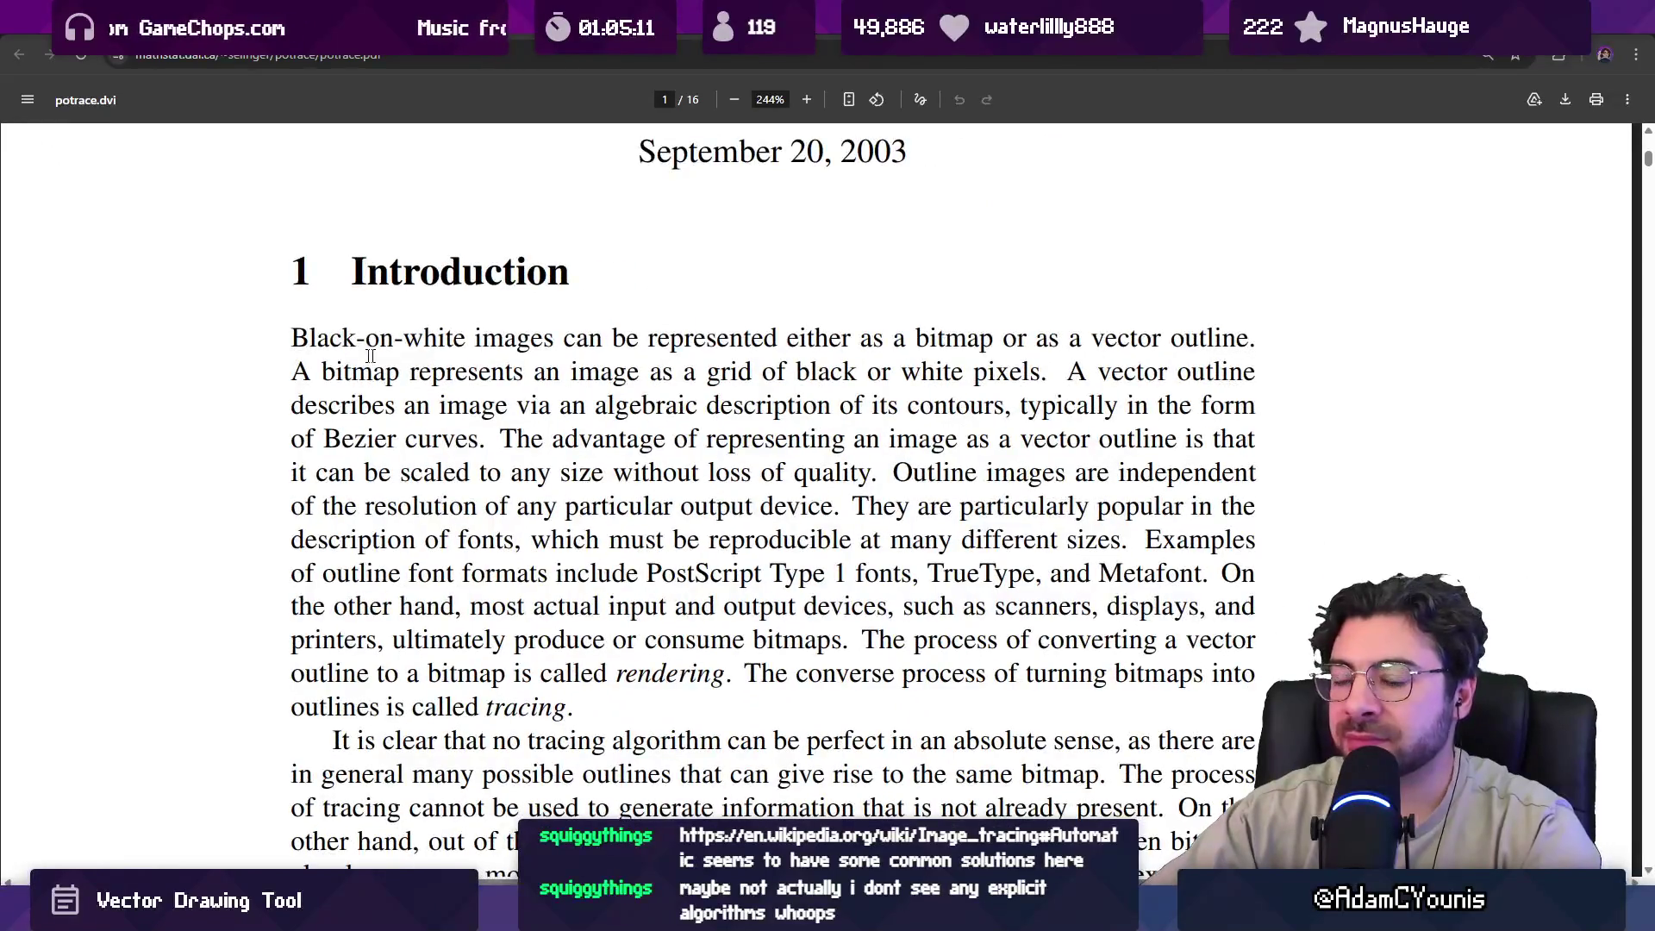
pyautogui.scroll(-1, 252, 358)
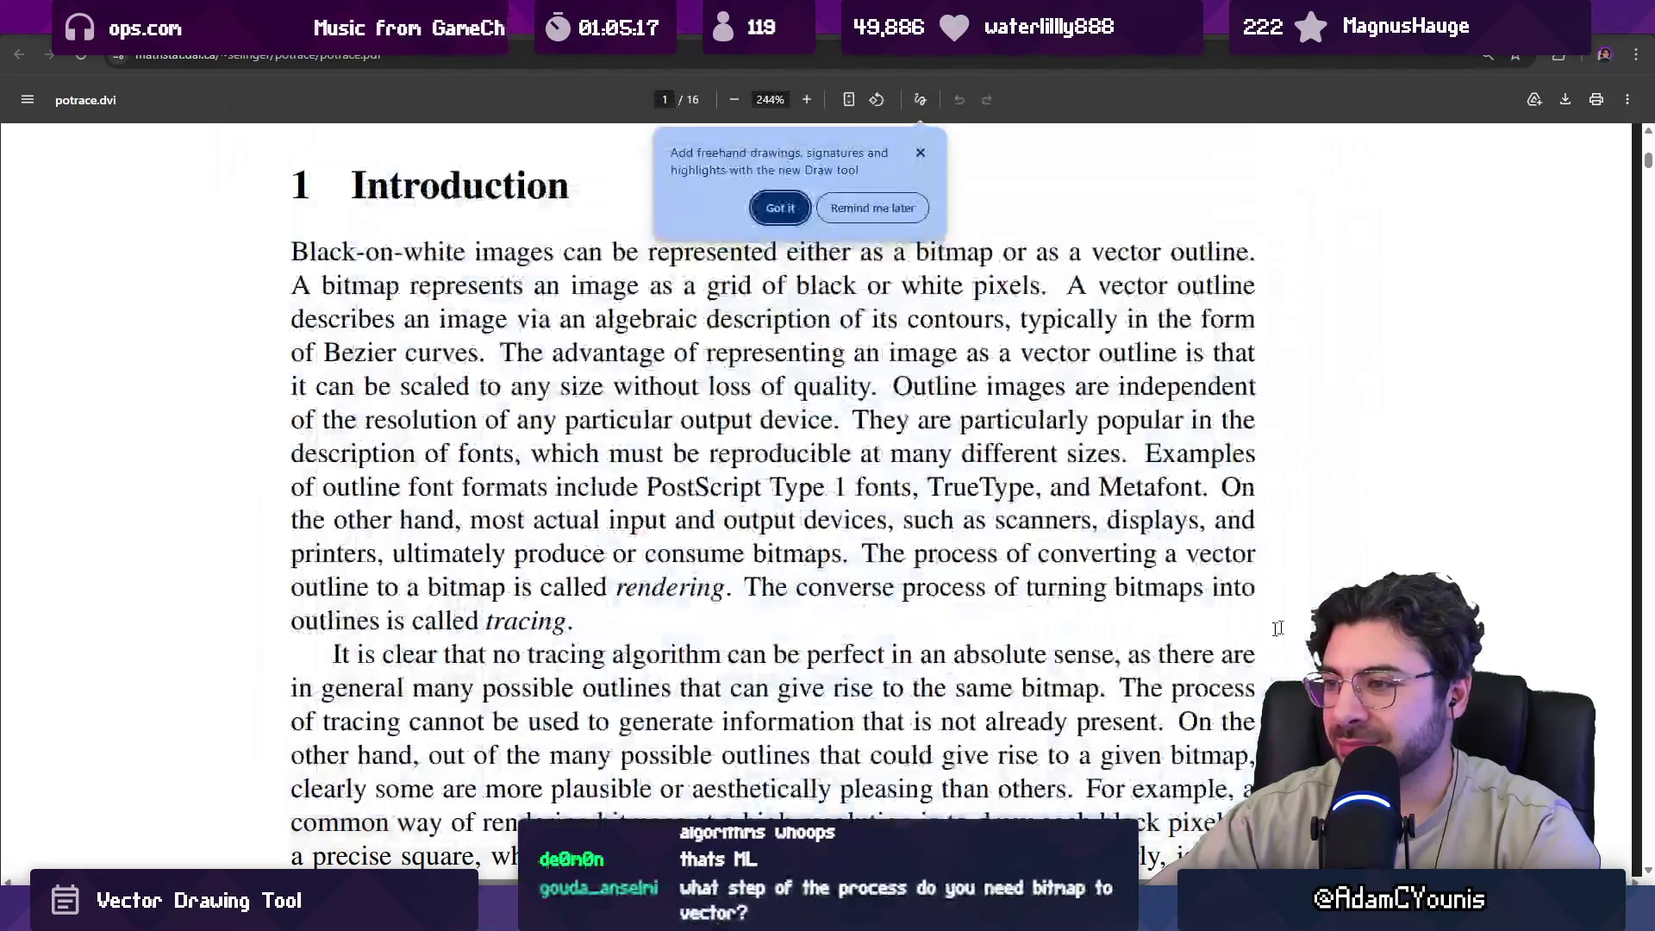
pyautogui.click(914, 156)
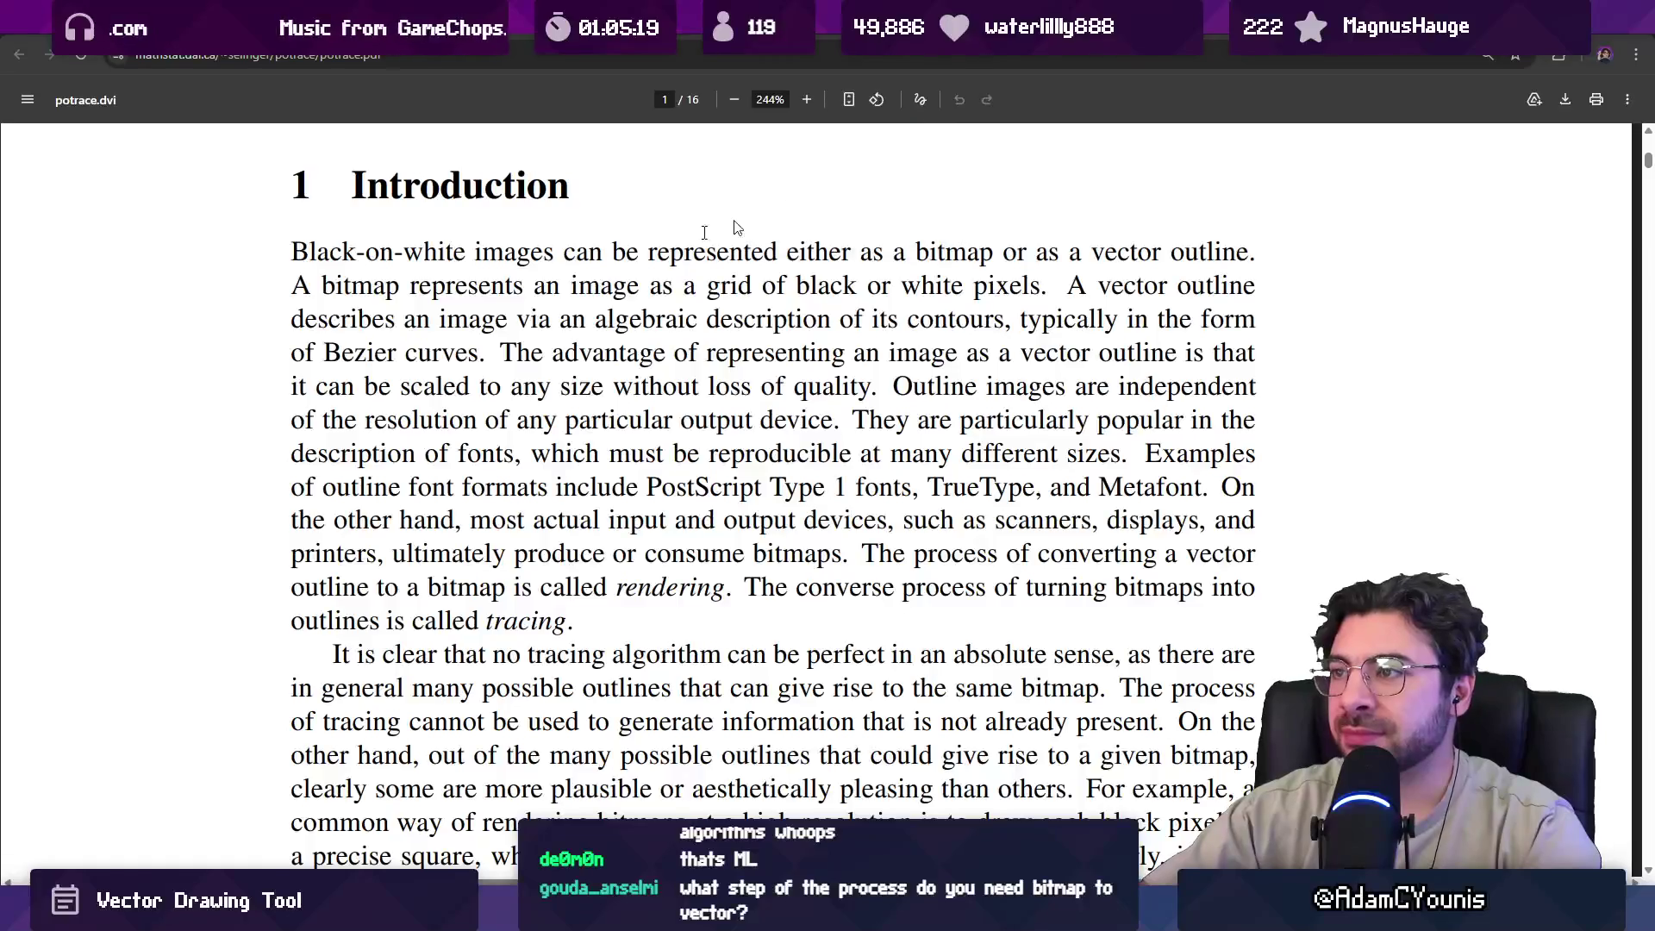
pyautogui.scroll(-15, 258, 379)
pyautogui.keyDown('ctrl'); pyautogui.scroll(-3, 318, 394); pyautogui.keyUp('ctrl')
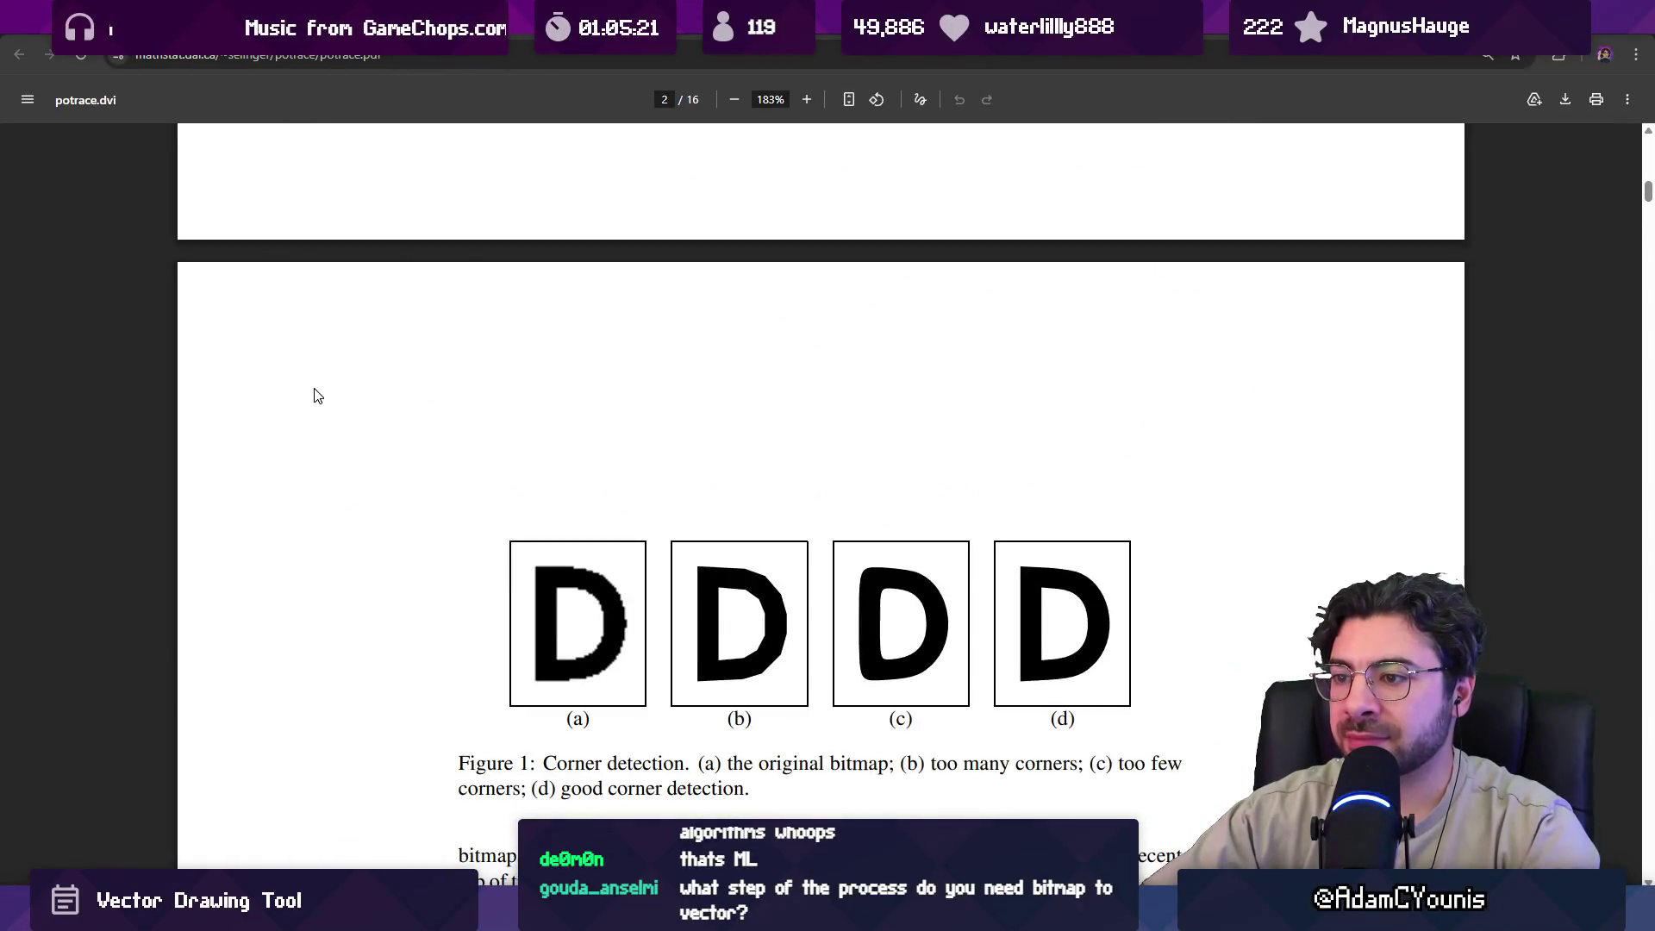
pyautogui.scroll(-2, 439, 451)
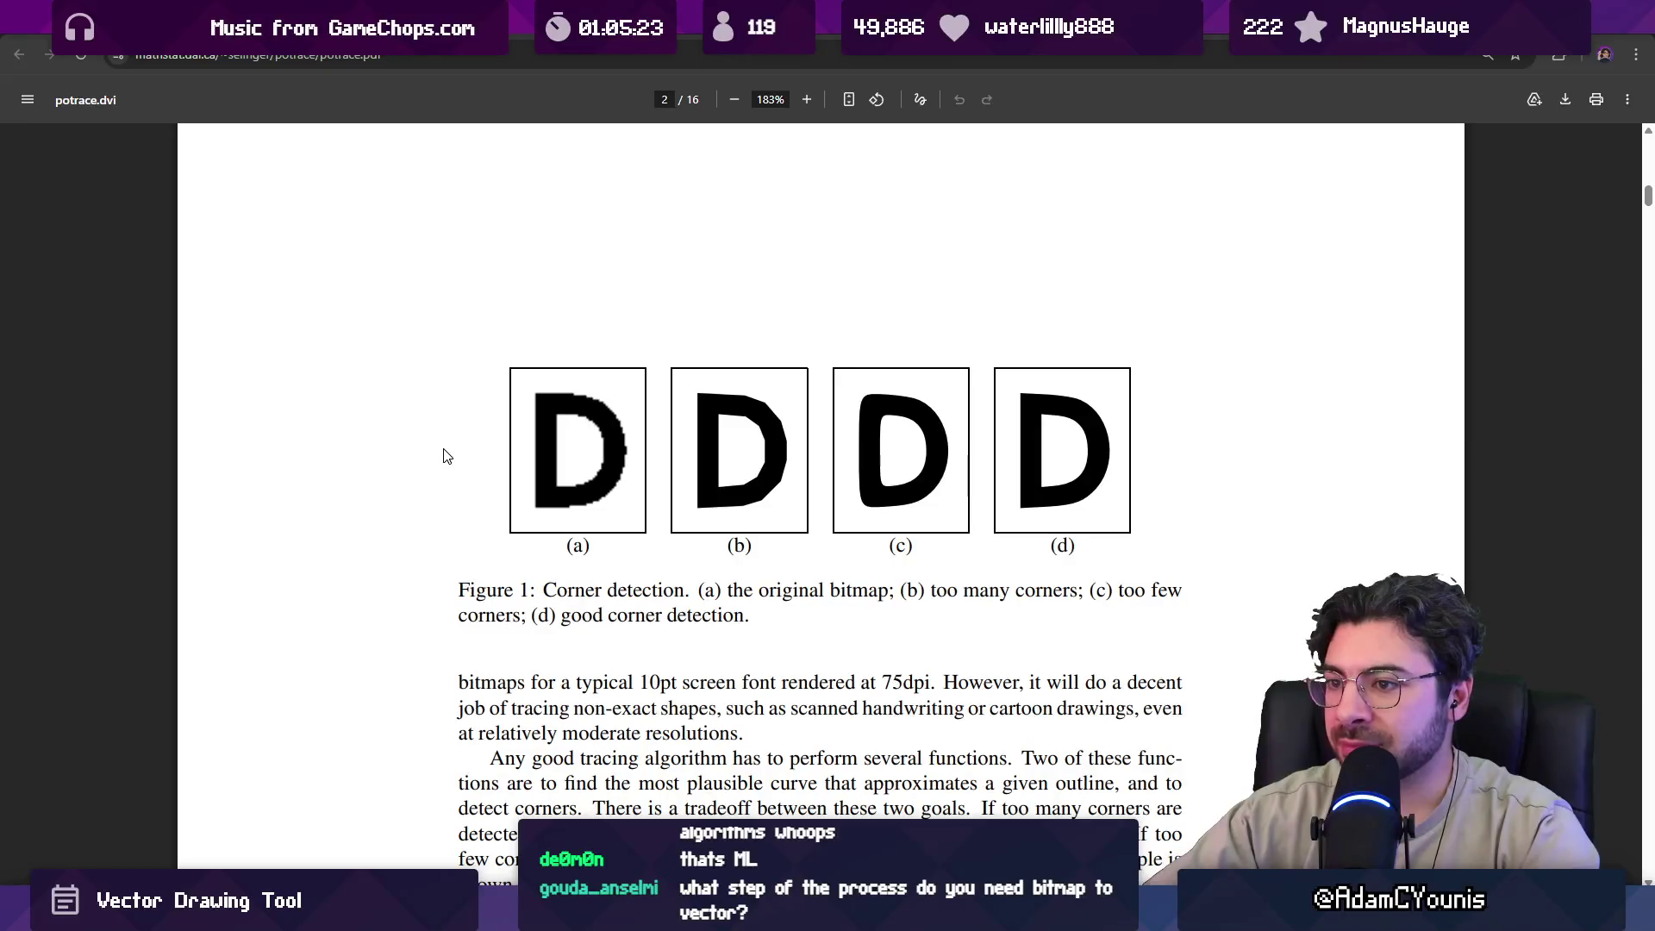
pyautogui.scroll(-1, 446, 455)
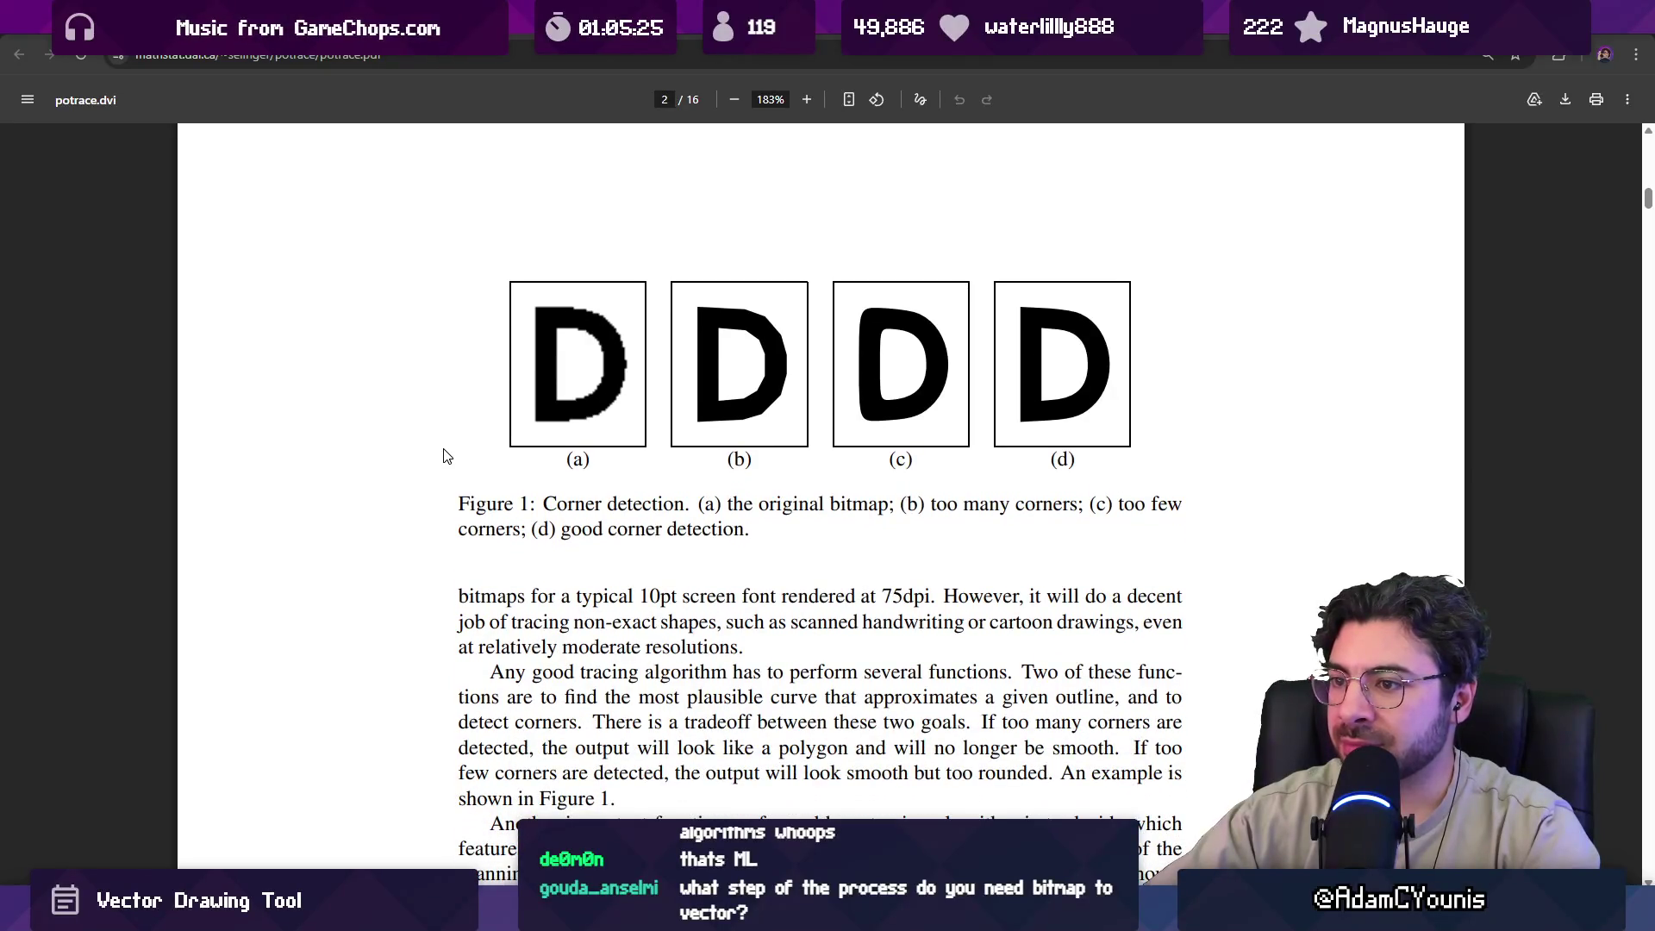
pyautogui.scroll(-3, 447, 456)
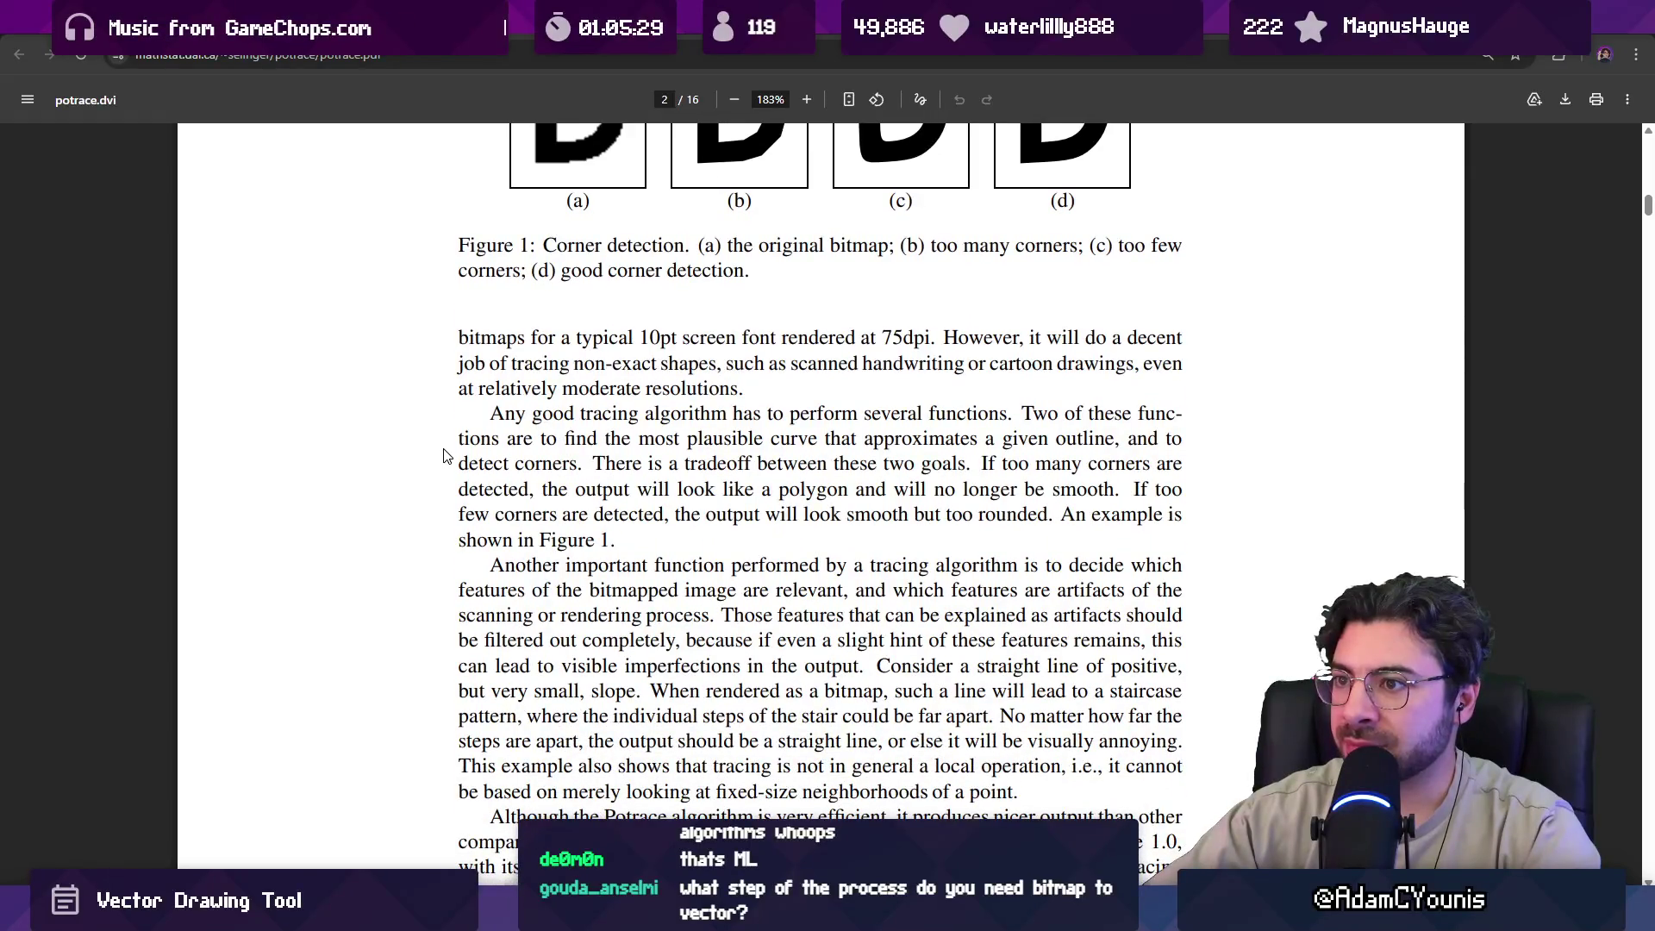
pyautogui.scroll(-9, 447, 456)
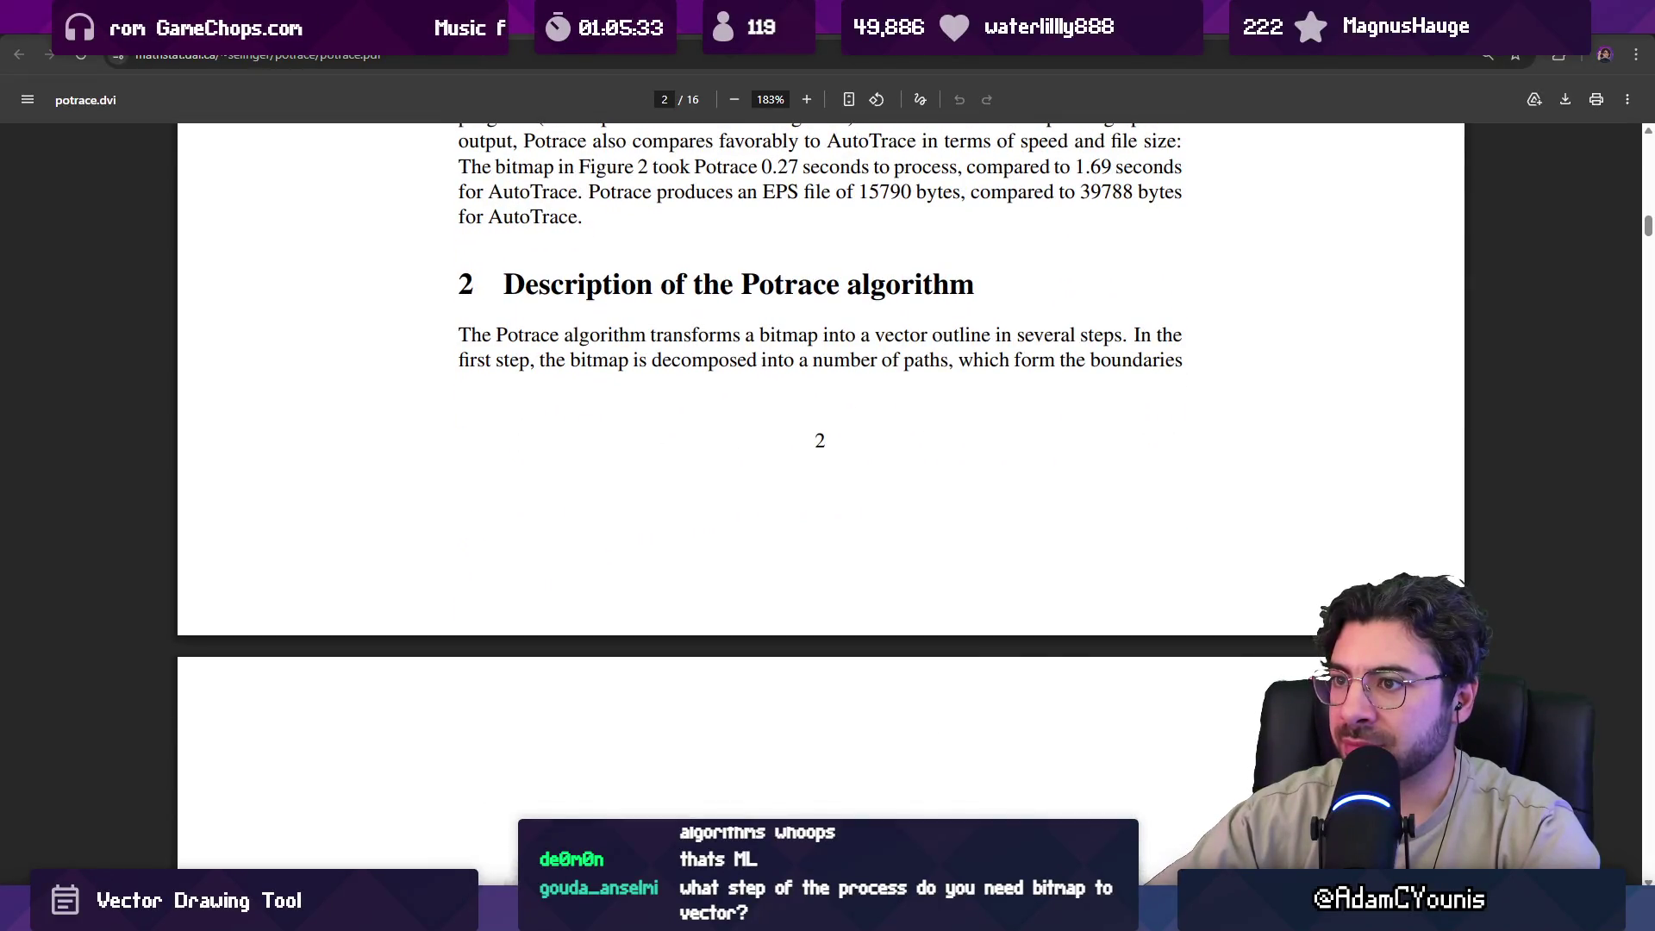
pyautogui.scroll(-5, 447, 456)
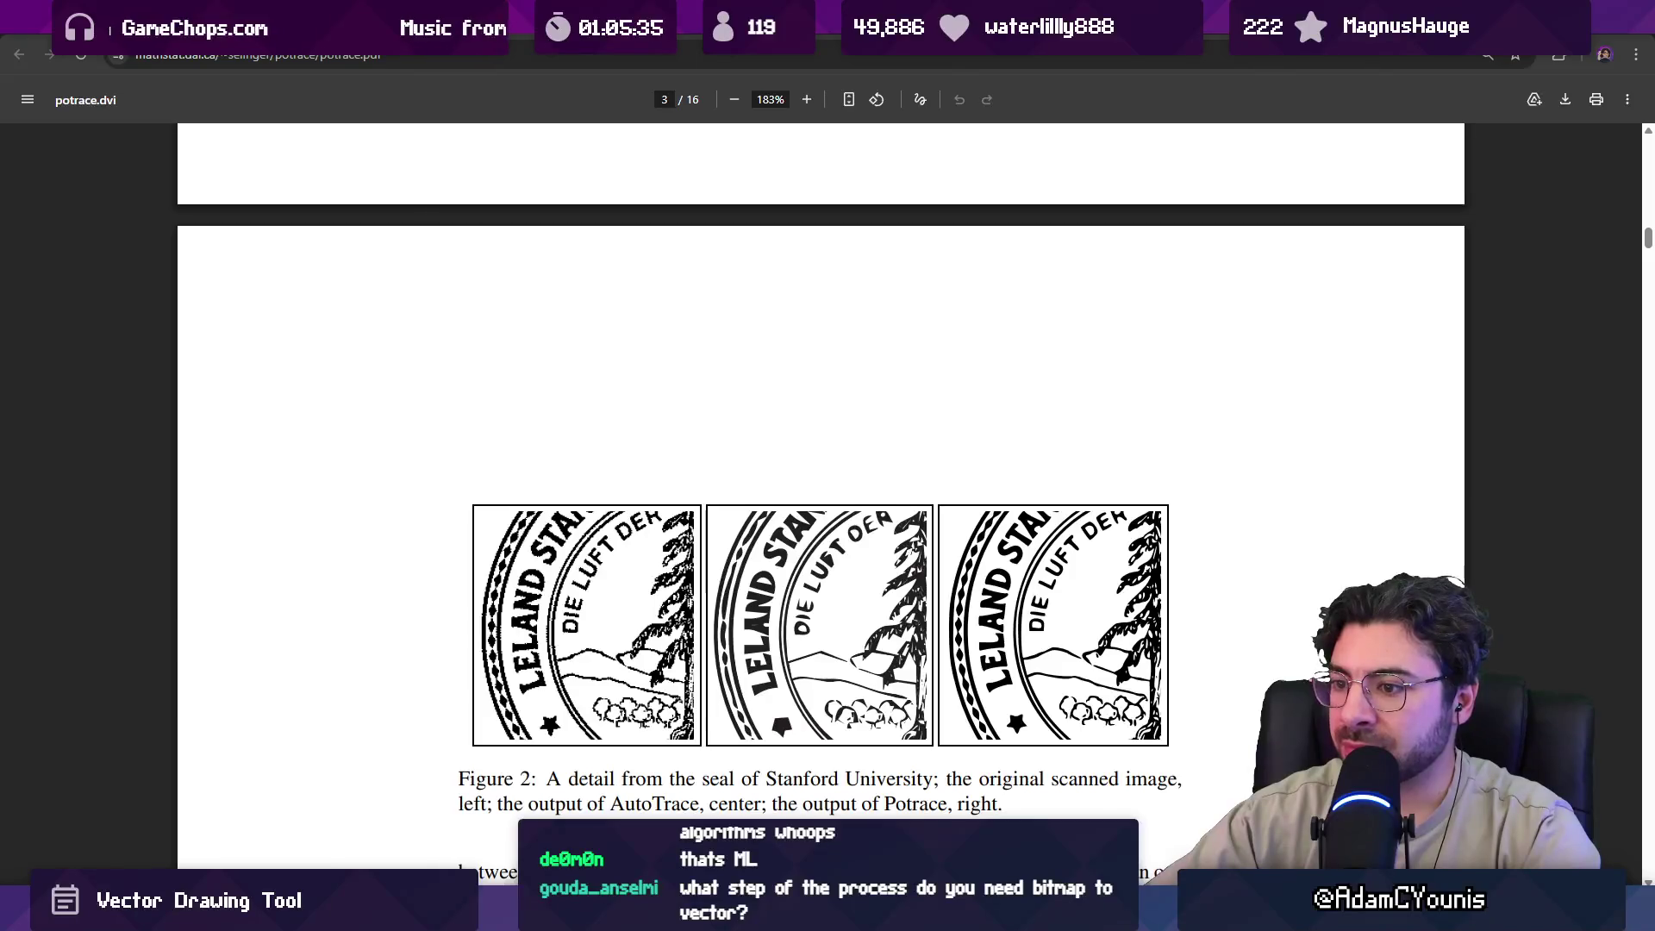
pyautogui.scroll(-6, 446, 456)
pyautogui.scroll(-3, 447, 456)
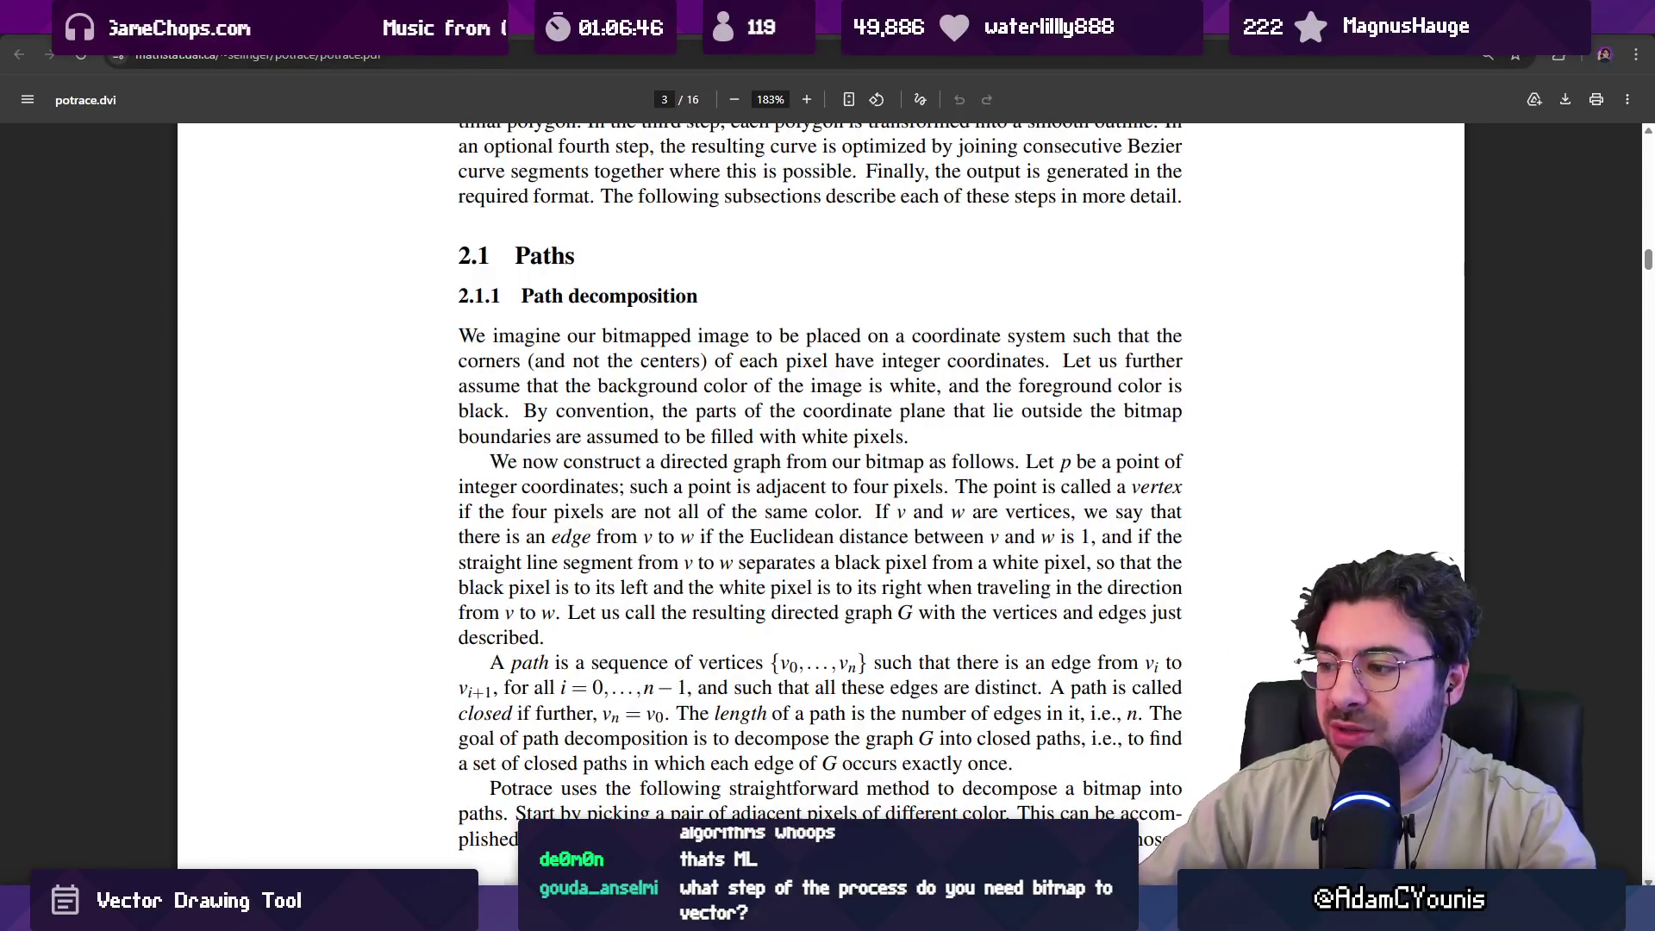
pyautogui.hotkey('alt', 'Tab')
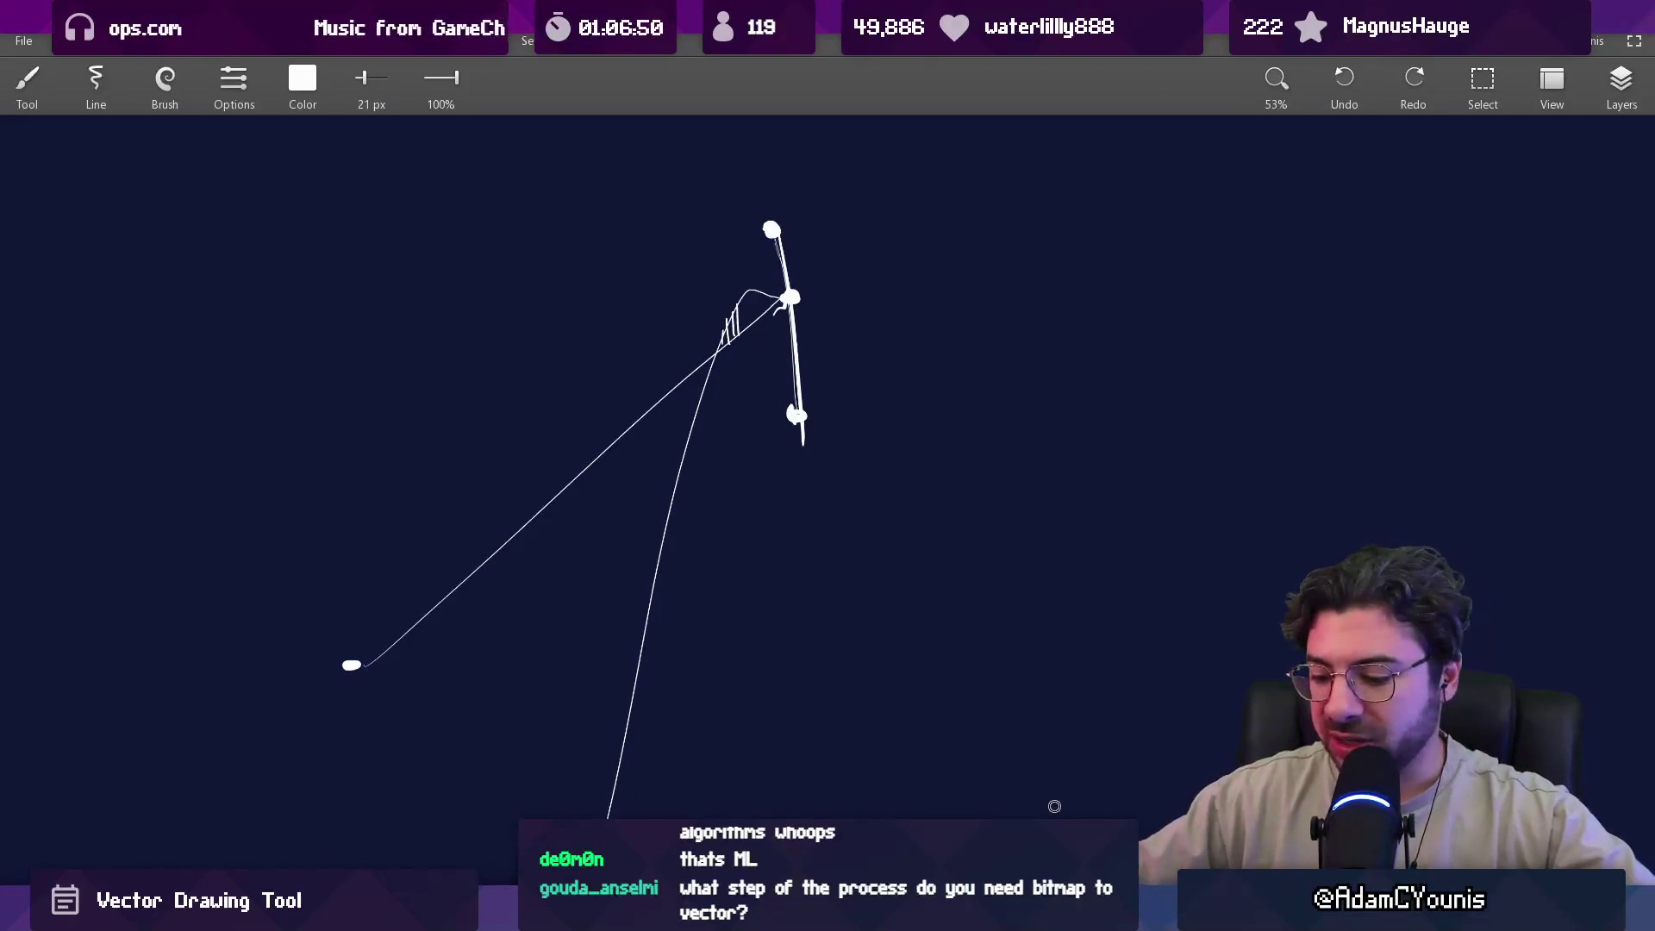
# Pan to an empty area of the canvas and try a test stroke, then undo it.
pyautogui.scroll(-5, 754, 432)
pyautogui.hscroll(3, 772, 514)
pyautogui.scroll(8, 554, 543)
pyautogui.moveTo(458, 509)
pyautogui.mouseDown()
pyautogui.moveTo(561, 347)
pyautogui.moveTo(483, 483)
pyautogui.moveTo(509, 370)
pyautogui.mouseUp()
pyautogui.hotkey('ctrl', 'z')
pyautogui.hotkey('ctrl', 'z')
pyautogui.hotkey('ctrl', 'z')
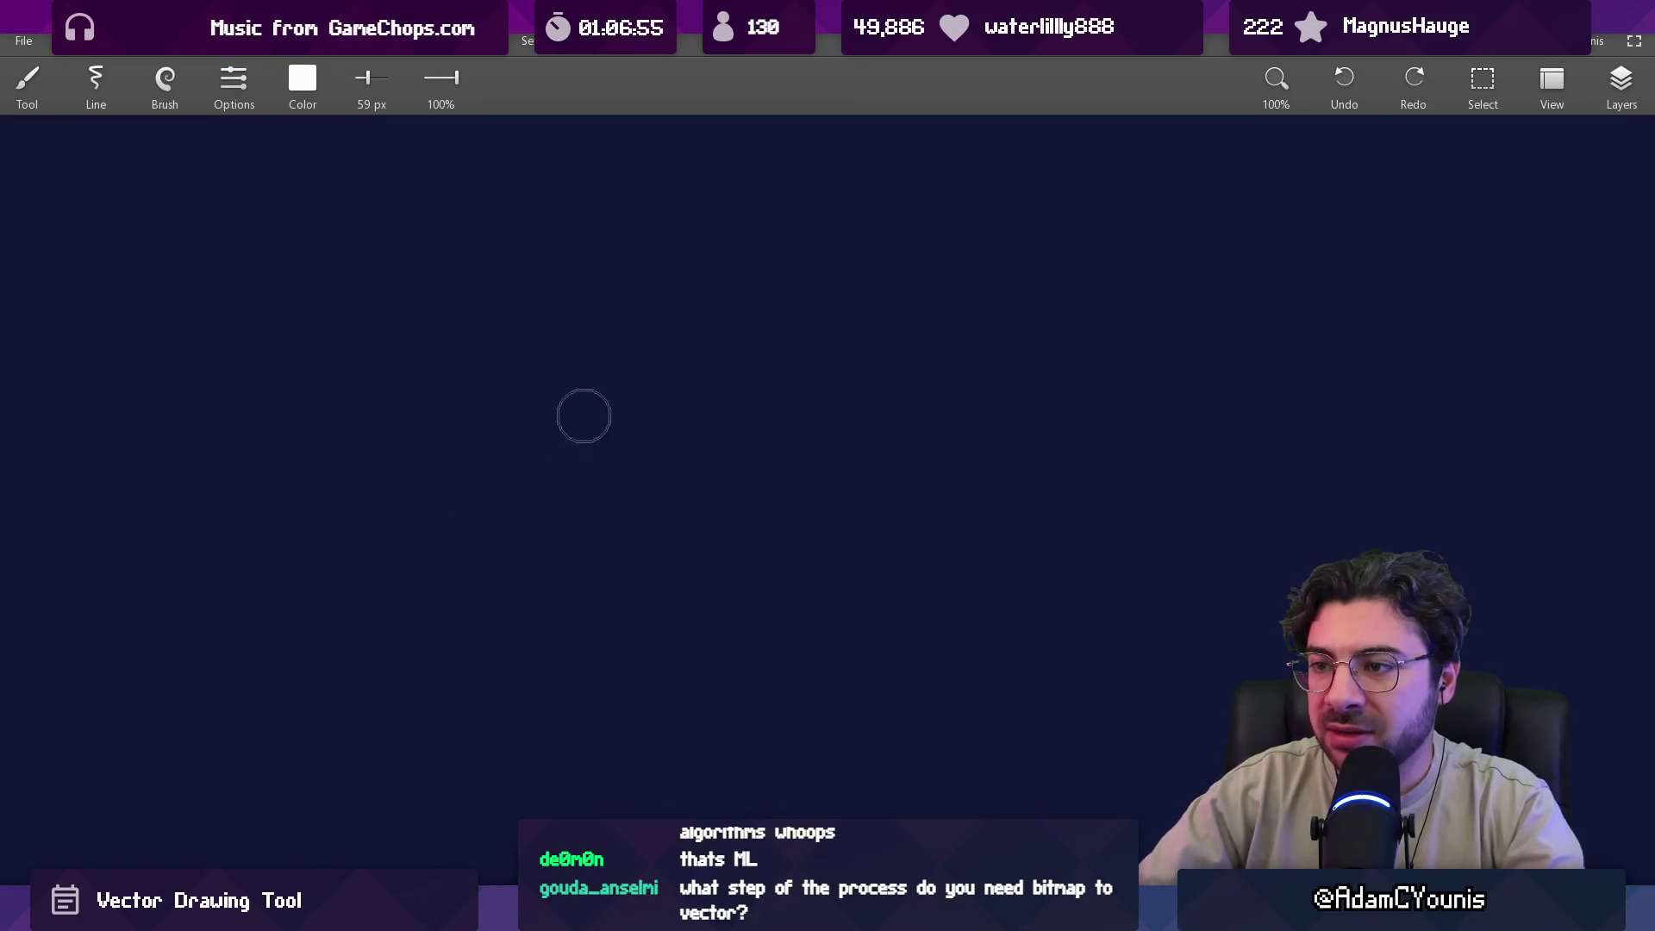
# Draw the white grid's crossing vertical and horizontal lines plus its top and left edges.
pyautogui.moveTo(589, 243); pyautogui.dragTo(575, 621)
pyautogui.moveTo(389, 446); pyautogui.dragTo(861, 445)
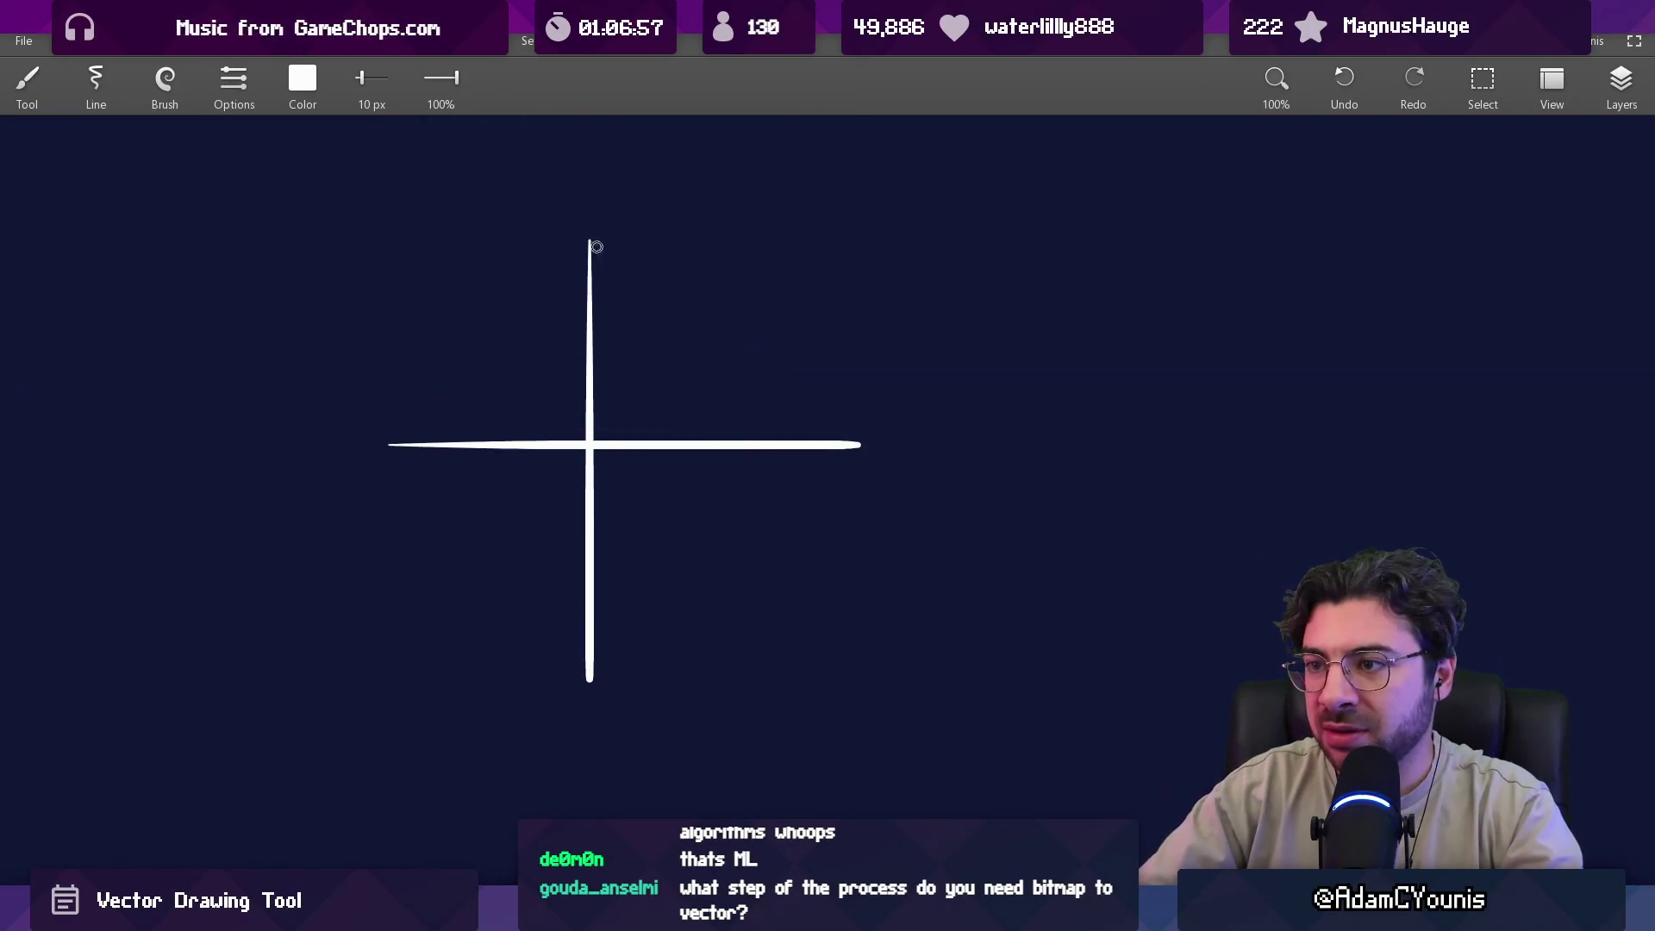
pyautogui.moveTo(588, 182); pyautogui.dragTo(589, 289)
pyautogui.moveTo(369, 179)
pyautogui.mouseDown()
pyautogui.moveTo(857, 179)
pyautogui.moveTo(857, 681)
pyautogui.moveTo(357, 681)
pyautogui.moveTo(356, 173)
pyautogui.mouseUp()
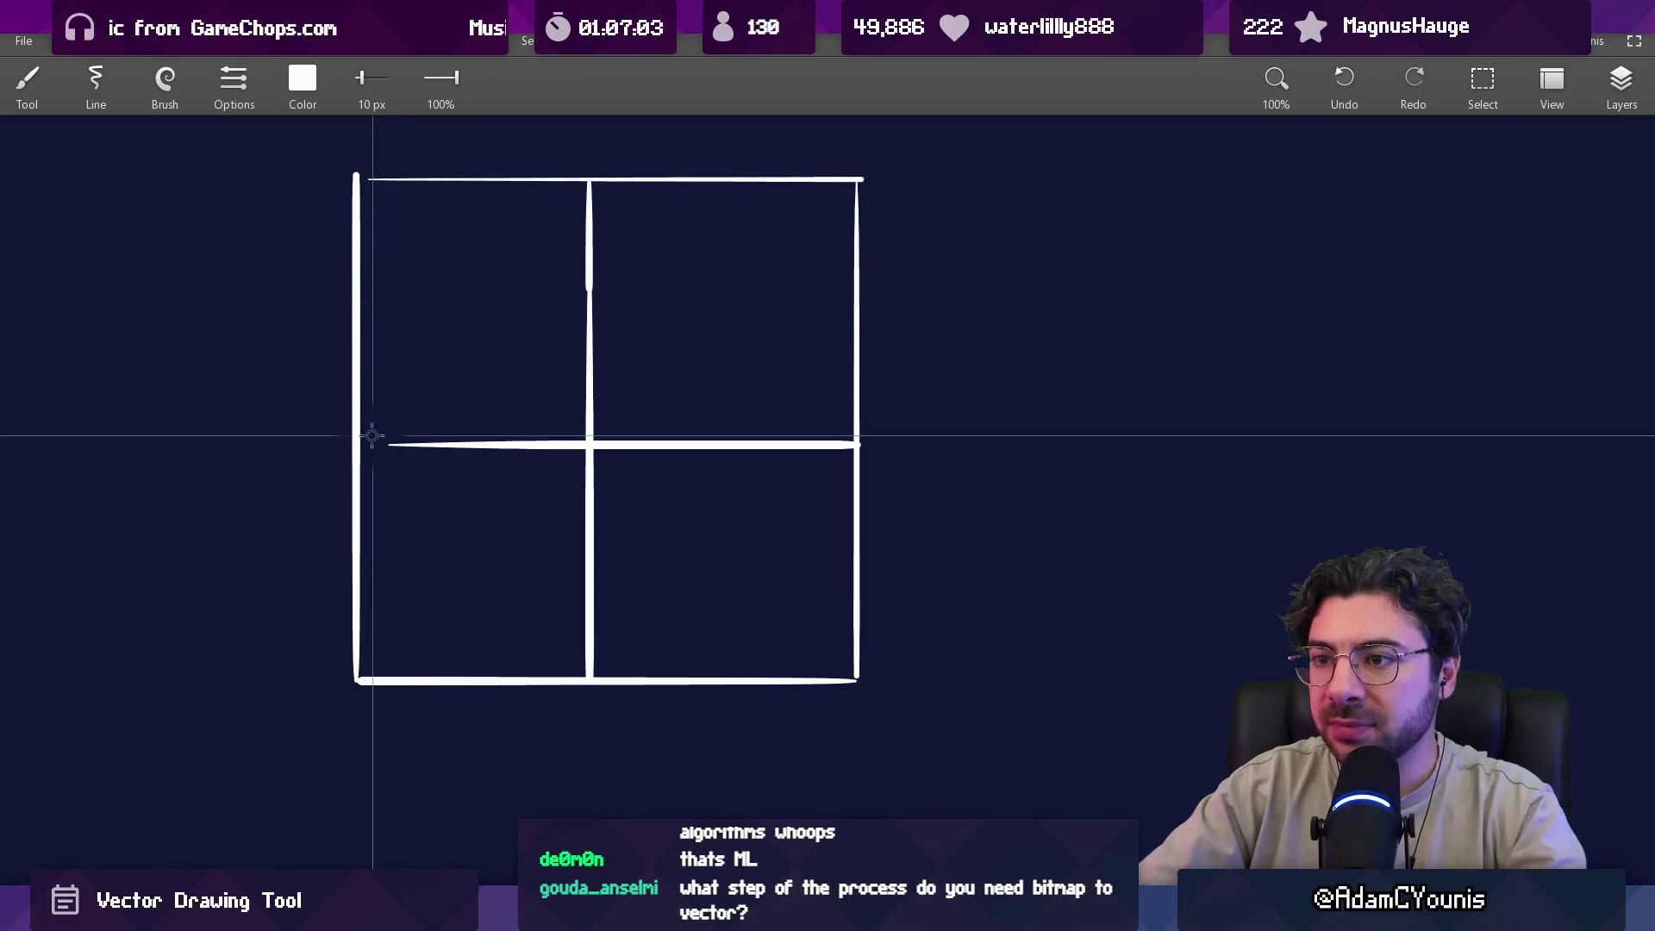
pyautogui.moveTo(362, 445)
pyautogui.mouseDown()
pyautogui.moveTo(438, 444)
pyautogui.moveTo(372, 452)
pyautogui.moveTo(362, 561)
pyautogui.moveTo(474, 513)
pyautogui.moveTo(483, 621)
pyautogui.moveTo(473, 609)
pyautogui.moveTo(532, 662)
pyautogui.mouseUp()
# Dab round dots on the centre and left intersections with a ~14 px brush, removing stray dots.
pyautogui.scroll(5, 399, 483)
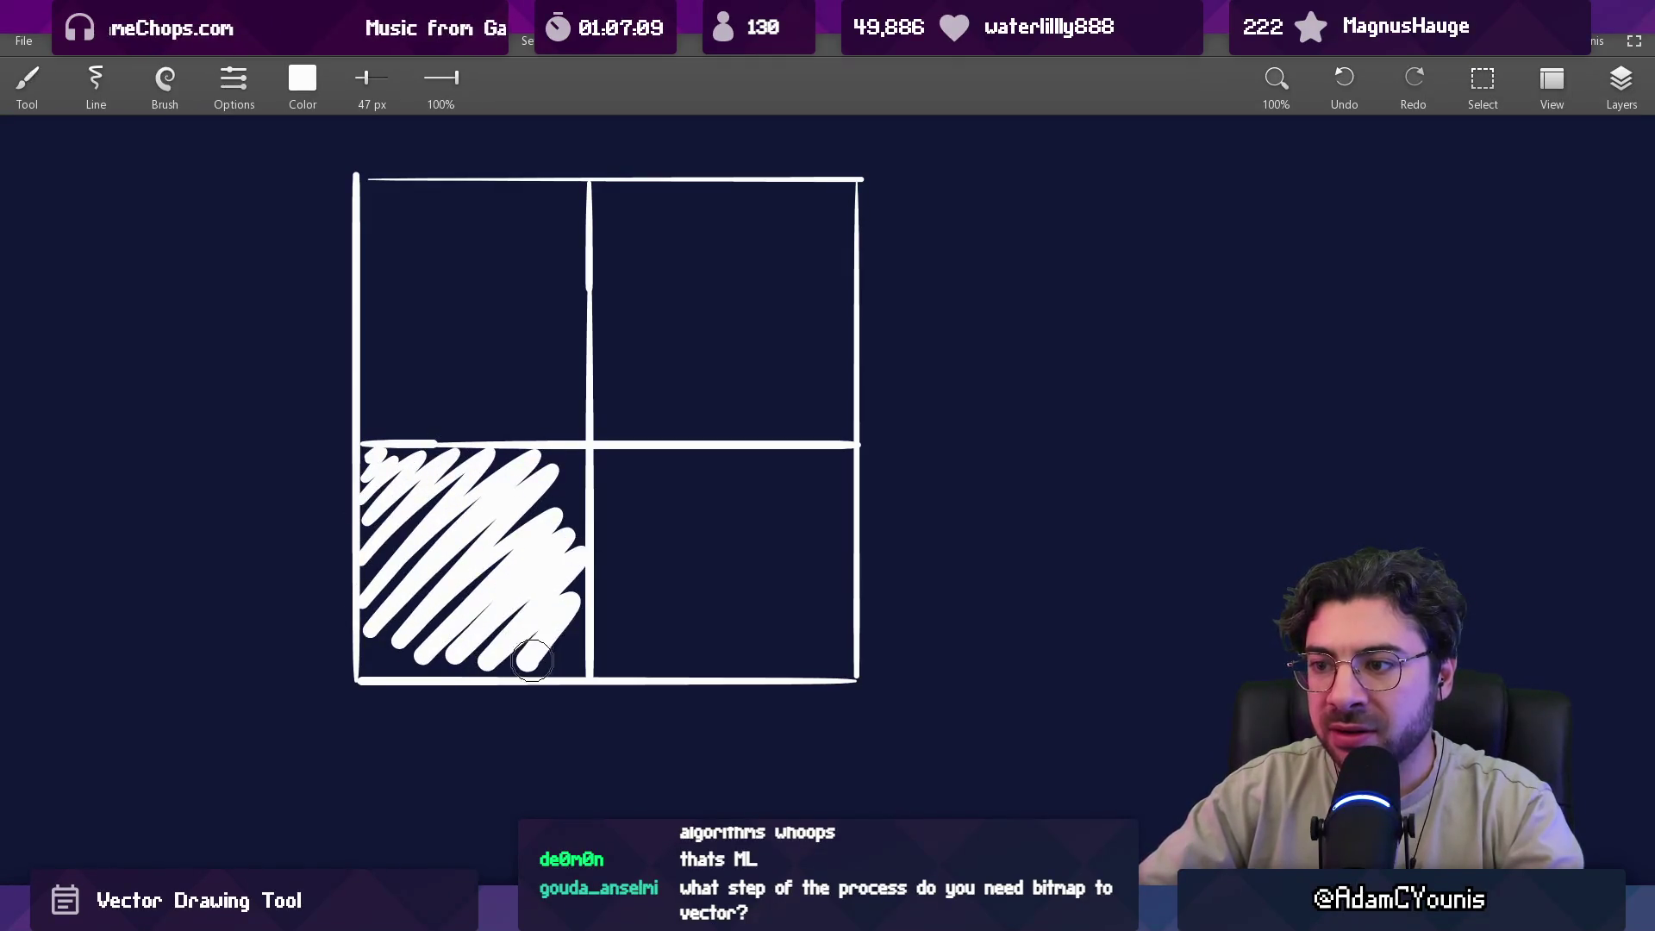
pyautogui.scroll(5, 518, 436)
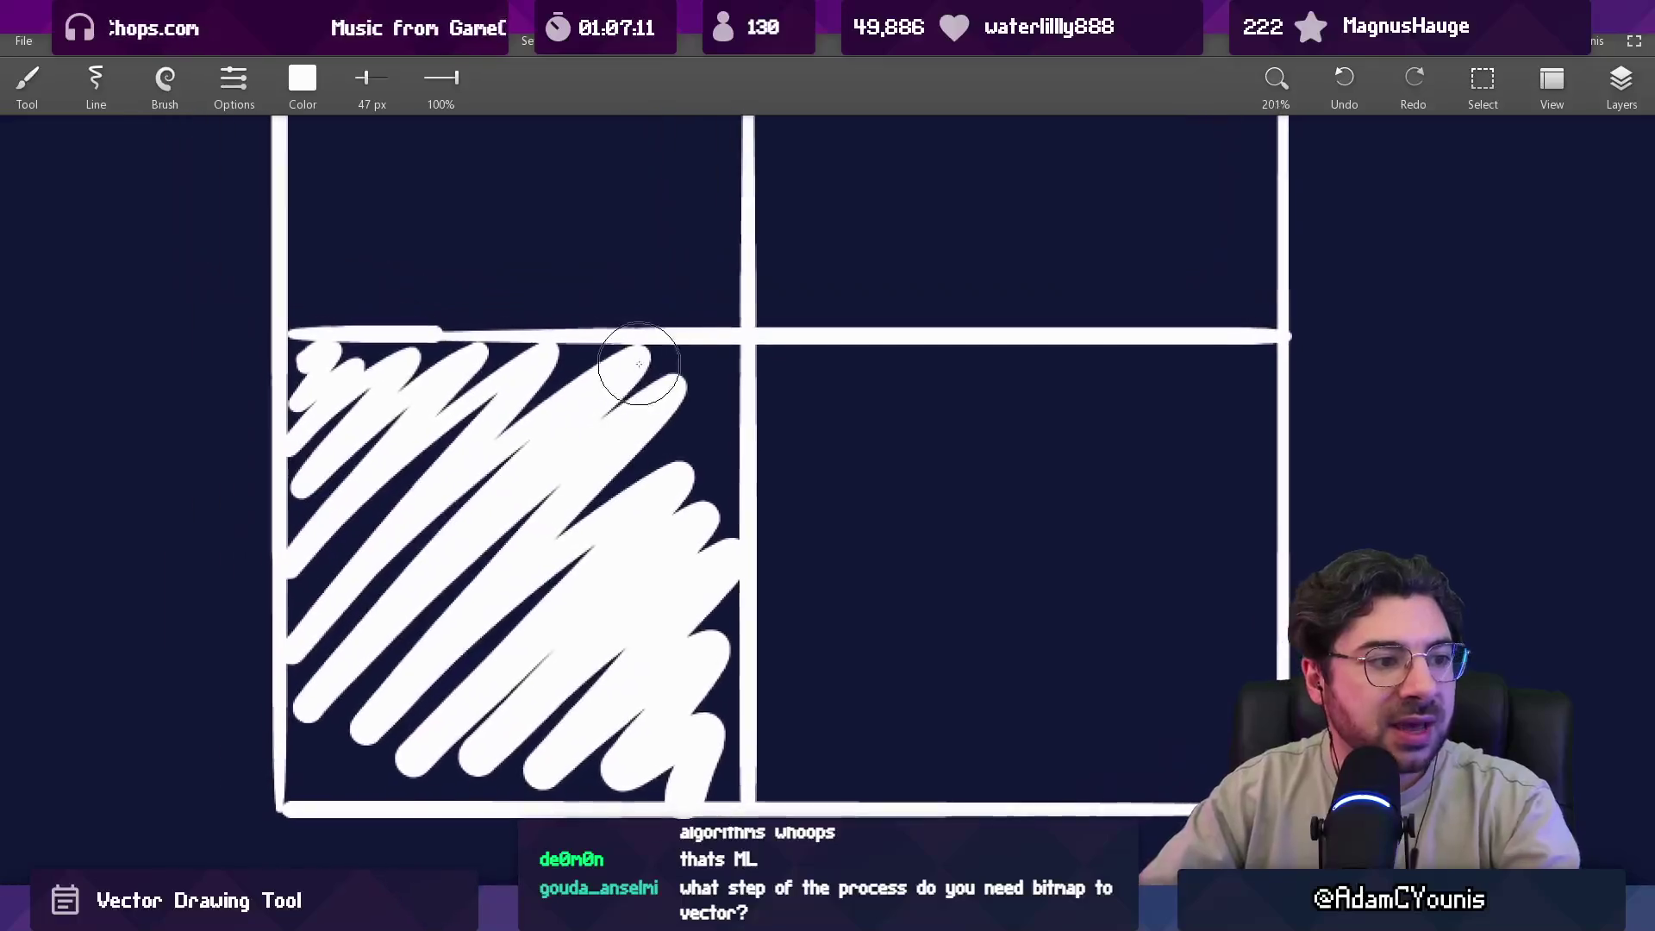
pyautogui.click(747, 332)
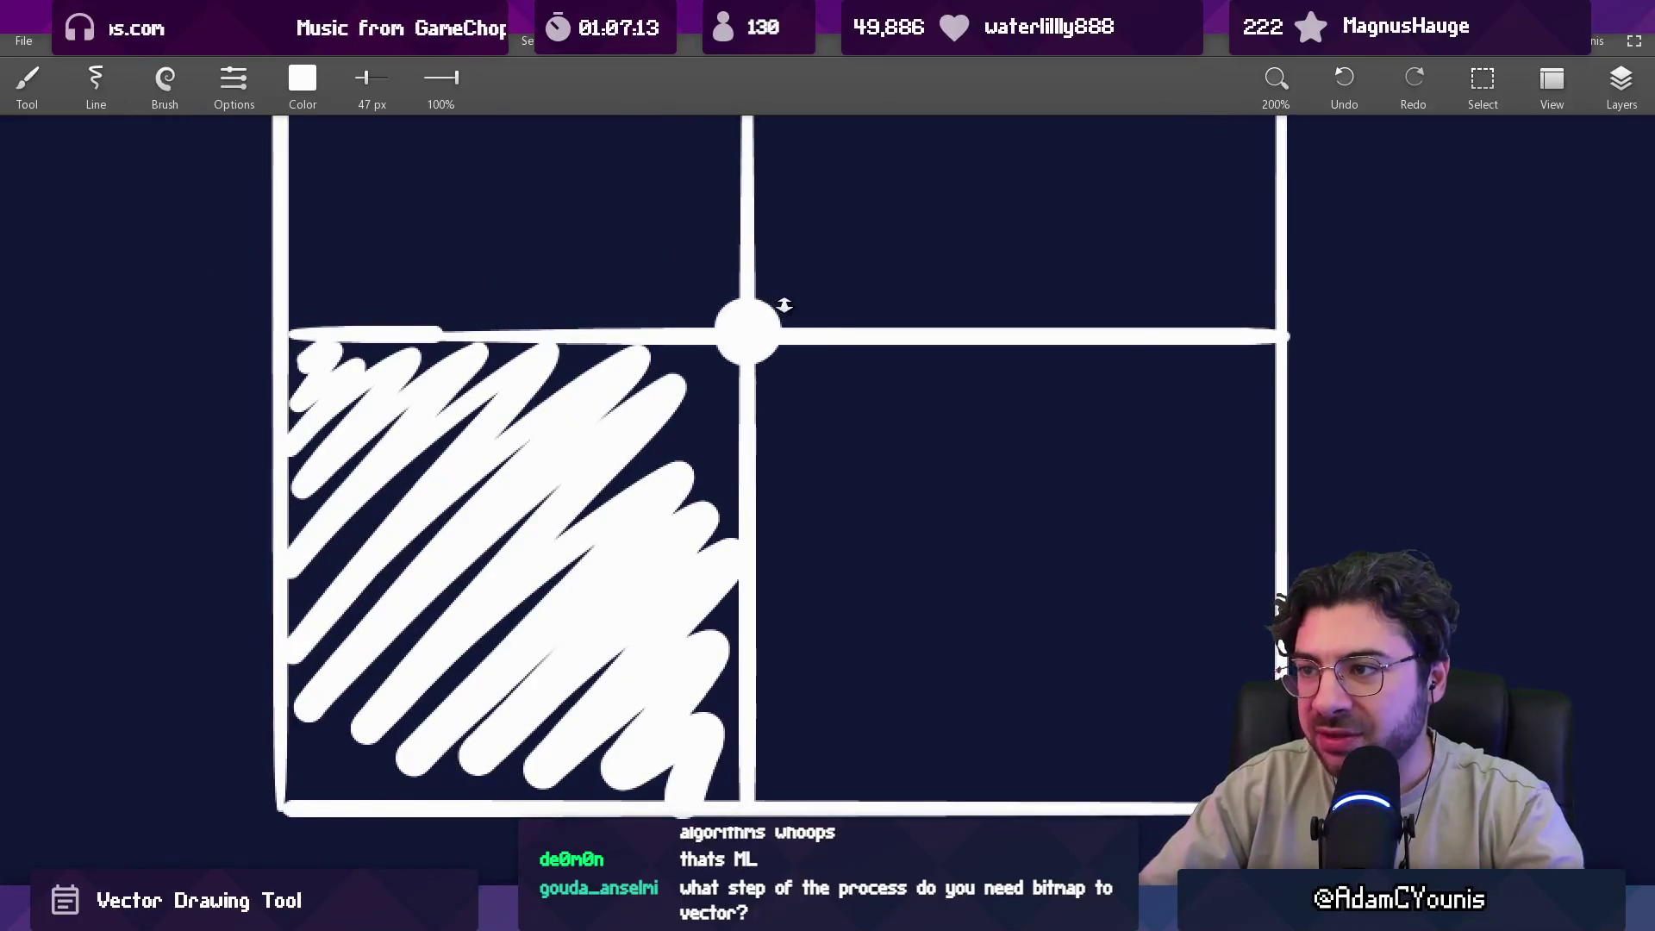
pyautogui.scroll(2, 784, 305)
pyautogui.scroll(-2, 758, 319)
pyautogui.moveTo(673, 323)
pyautogui.mouseDown()
pyautogui.moveTo(647, 479)
pyautogui.moveTo(691, 412)
pyautogui.mouseUp()
pyautogui.press('[')
pyautogui.press('[')
pyautogui.press('[')
pyautogui.press('[')
pyautogui.press('[')
pyautogui.press('[')
pyautogui.click(243, 423)
pyautogui.click(469, 366)
pyautogui.click(494, 350)
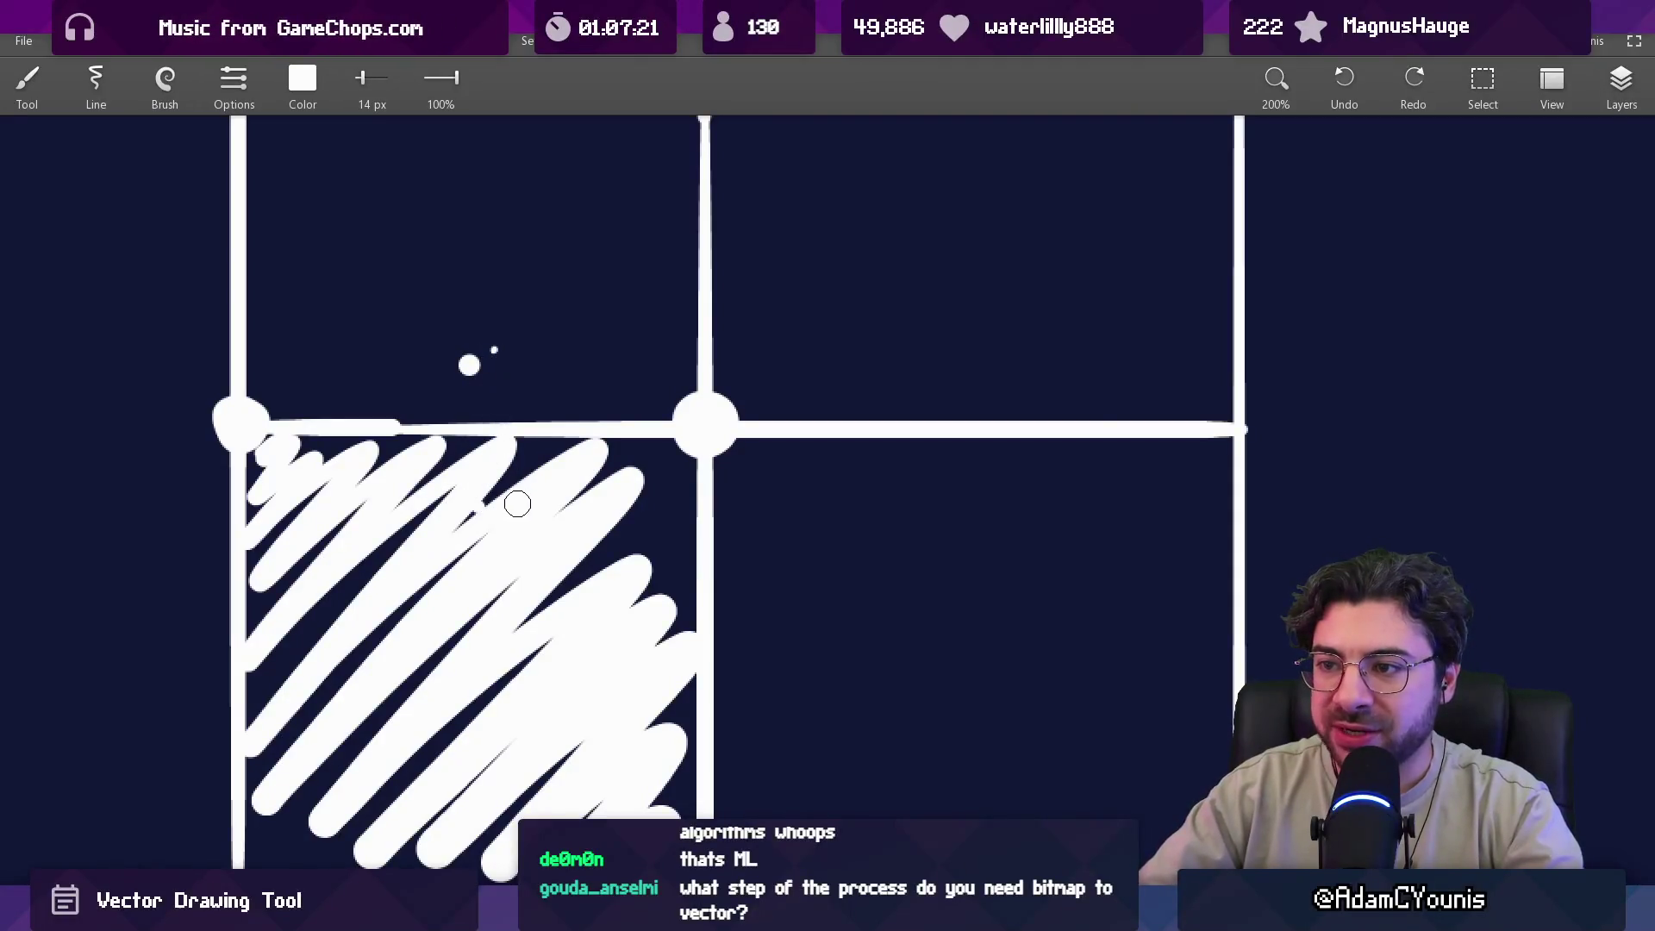
pyautogui.hotkey('ctrl', 'z')
pyautogui.click(462, 362)
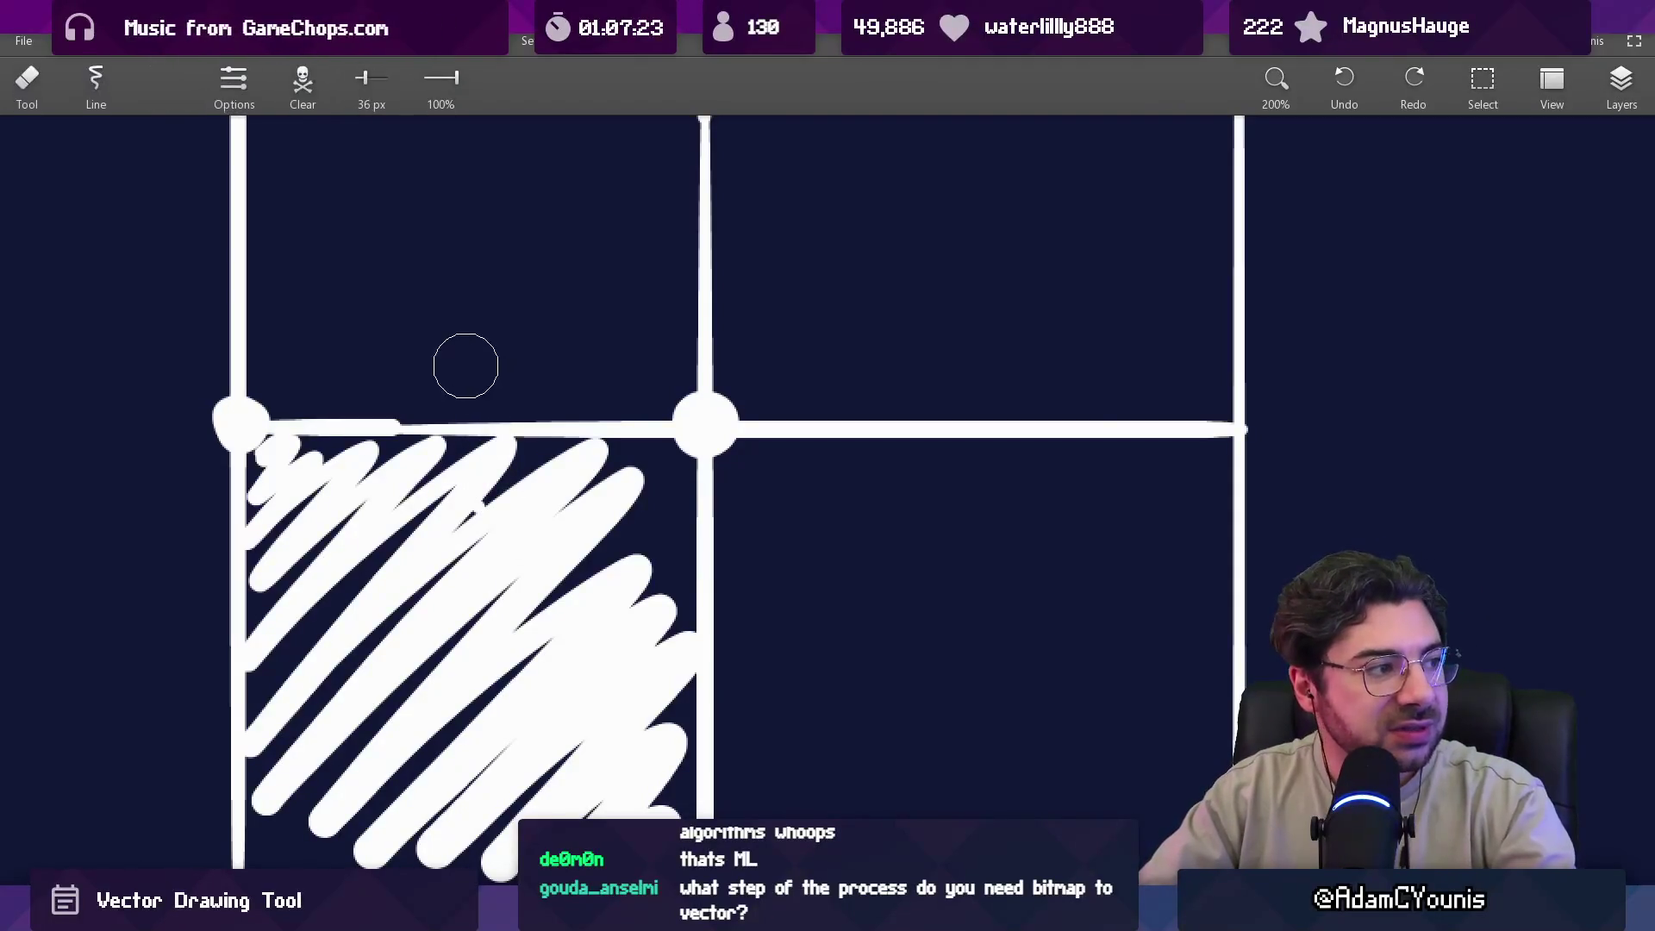
# Fill the scribbled lower-left cell's gaps white with a 34 px brush, undoing a stray stroke.
pyautogui.press(']')
pyautogui.moveTo(518, 473)
pyautogui.mouseDown()
pyautogui.moveTo(277, 458)
pyautogui.moveTo(664, 462)
pyautogui.moveTo(669, 787)
pyautogui.mouseUp()
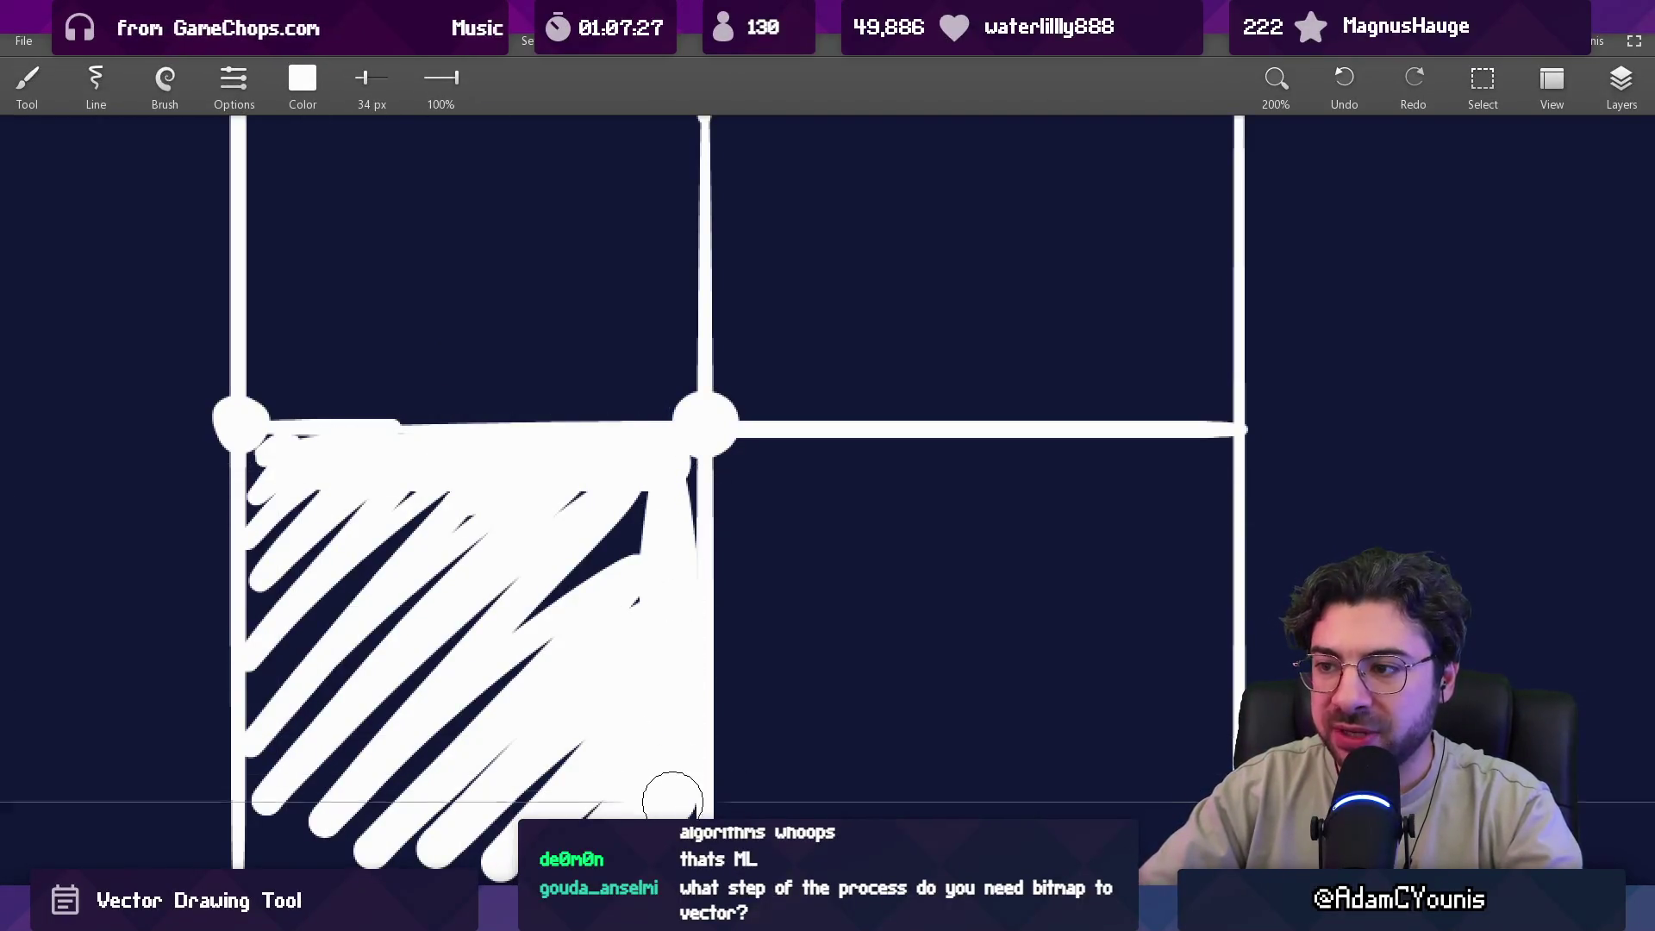
pyautogui.scroll(-2, 653, 543)
pyautogui.moveTo(698, 634)
pyautogui.mouseDown()
pyautogui.moveTo(687, 702)
pyautogui.moveTo(287, 694)
pyautogui.moveTo(316, 401)
pyautogui.moveTo(428, 362)
pyautogui.moveTo(529, 525)
pyautogui.moveTo(562, 658)
pyautogui.moveTo(595, 664)
pyautogui.mouseUp()
pyautogui.scroll(3, 543, 613)
pyautogui.moveTo(491, 251)
pyautogui.mouseDown()
pyautogui.moveTo(418, 432)
pyautogui.moveTo(569, 436)
pyautogui.mouseUp()
pyautogui.hotkey('ctrl', 'z')
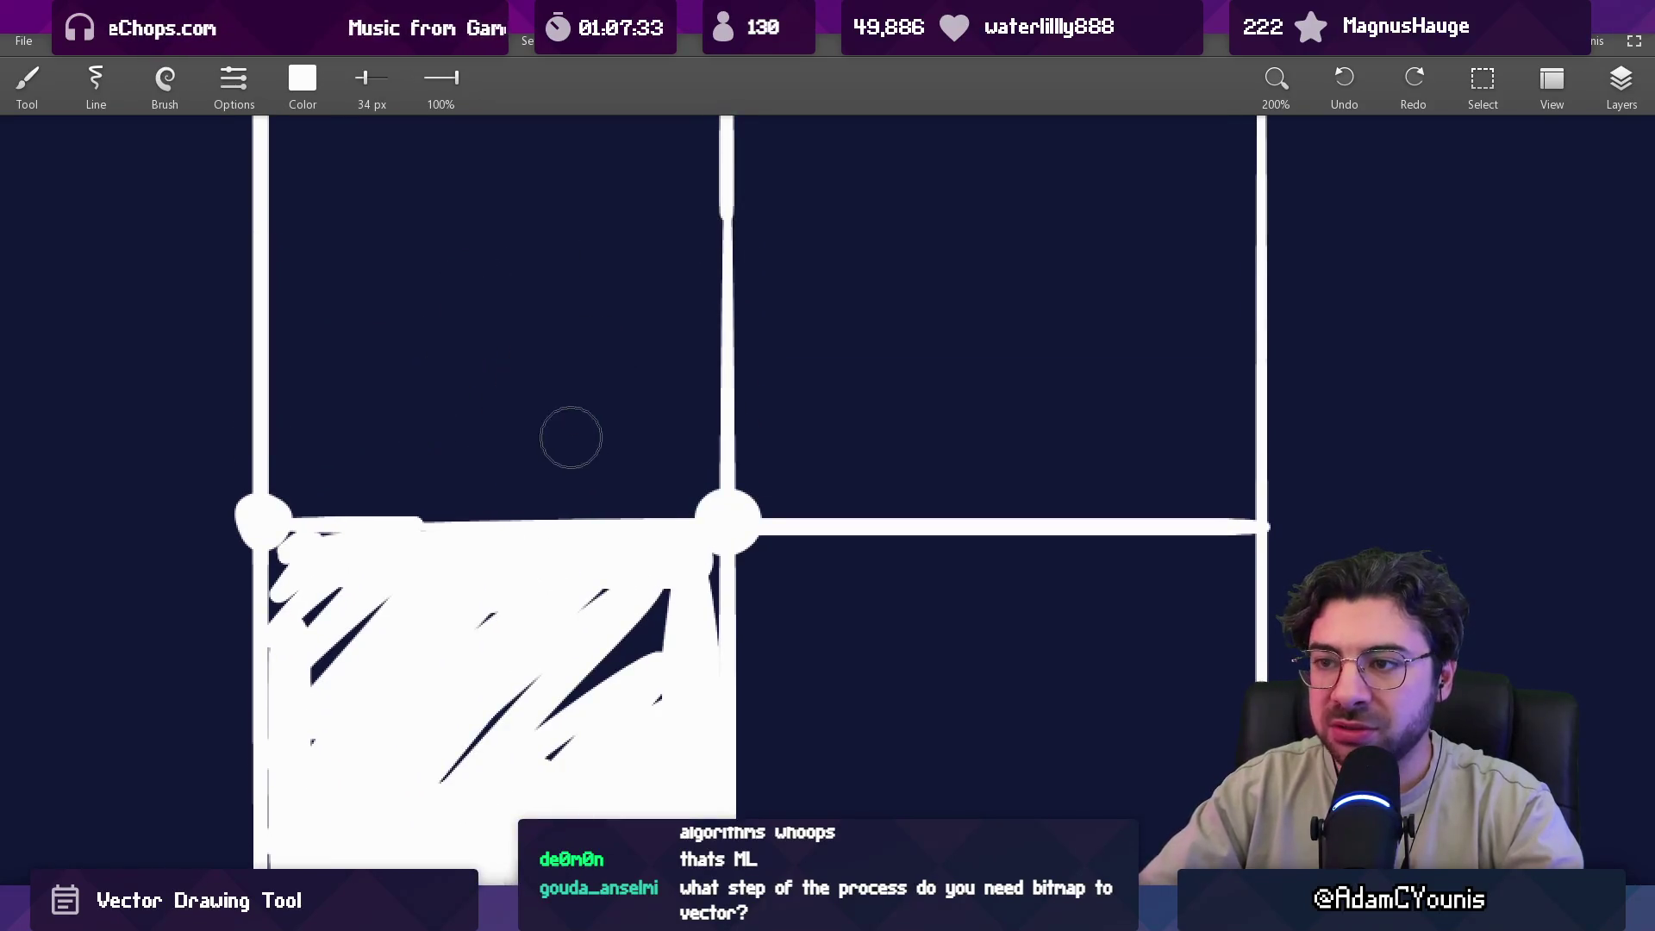
# Erase thin gaps separating the filled cell from the grid lines along its top, bottom and left.
pyautogui.press('e')
pyautogui.moveTo(294, 533)
pyautogui.mouseDown()
pyautogui.moveTo(690, 527)
pyautogui.moveTo(289, 528)
pyautogui.mouseUp()
pyautogui.press('b')
pyautogui.press('e')
pyautogui.moveTo(284, 550)
pyautogui.mouseDown()
pyautogui.moveTo(650, 552)
pyautogui.moveTo(708, 569)
pyautogui.mouseUp()
pyautogui.scroll(-3, 709, 569)
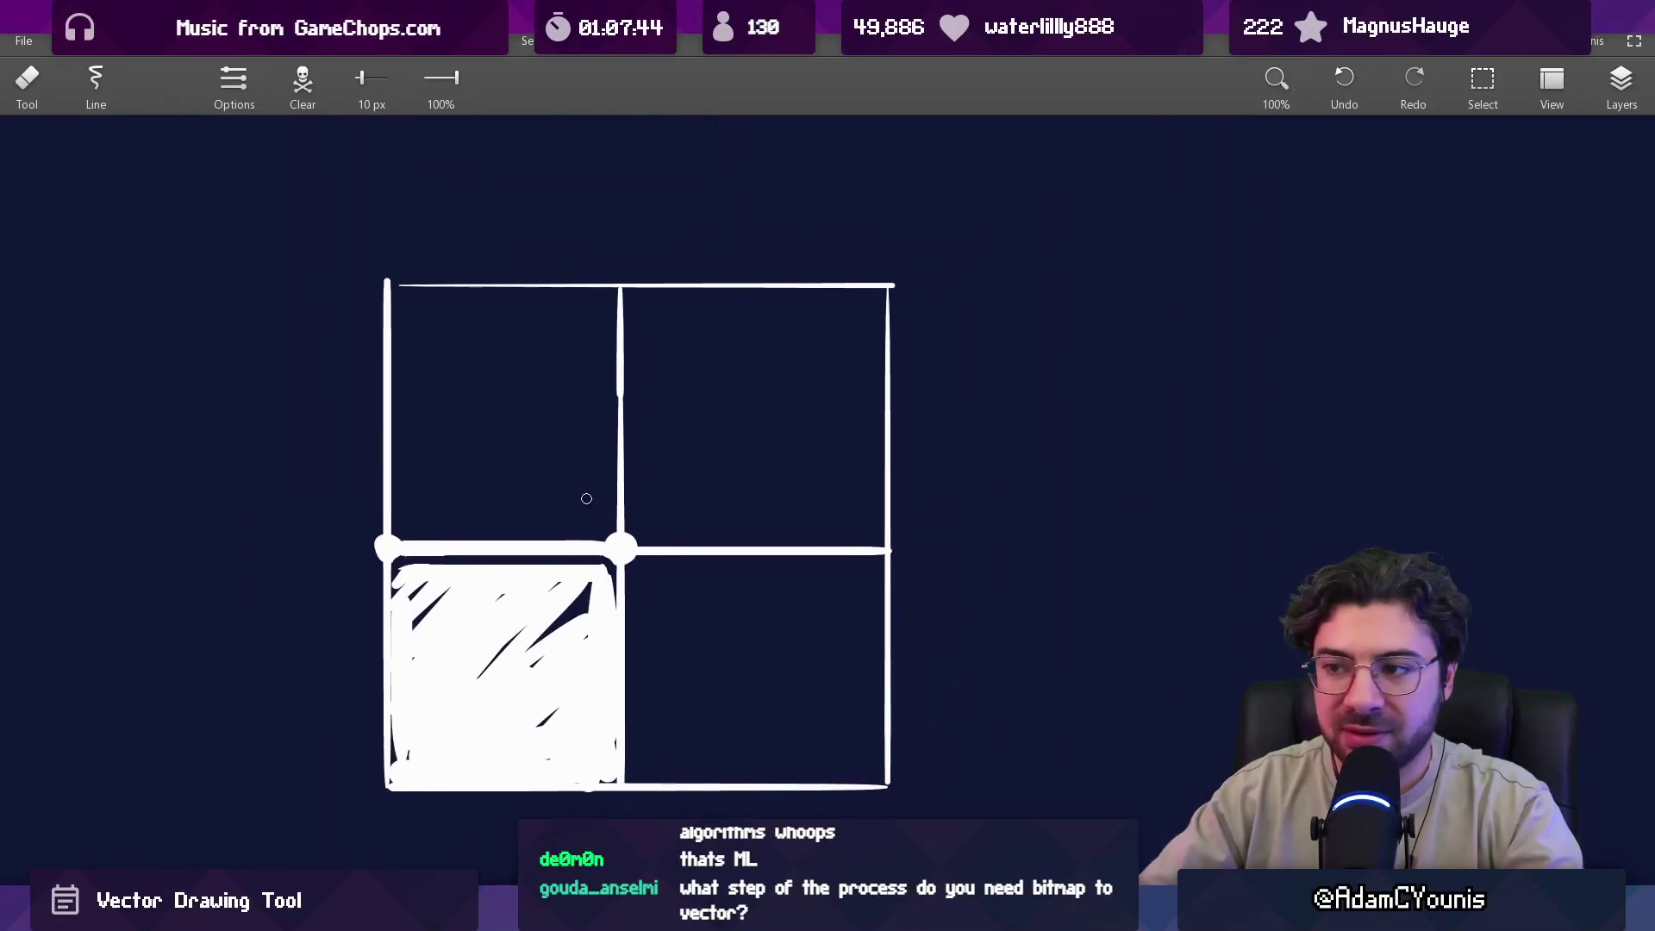
pyautogui.scroll(5, 586, 500)
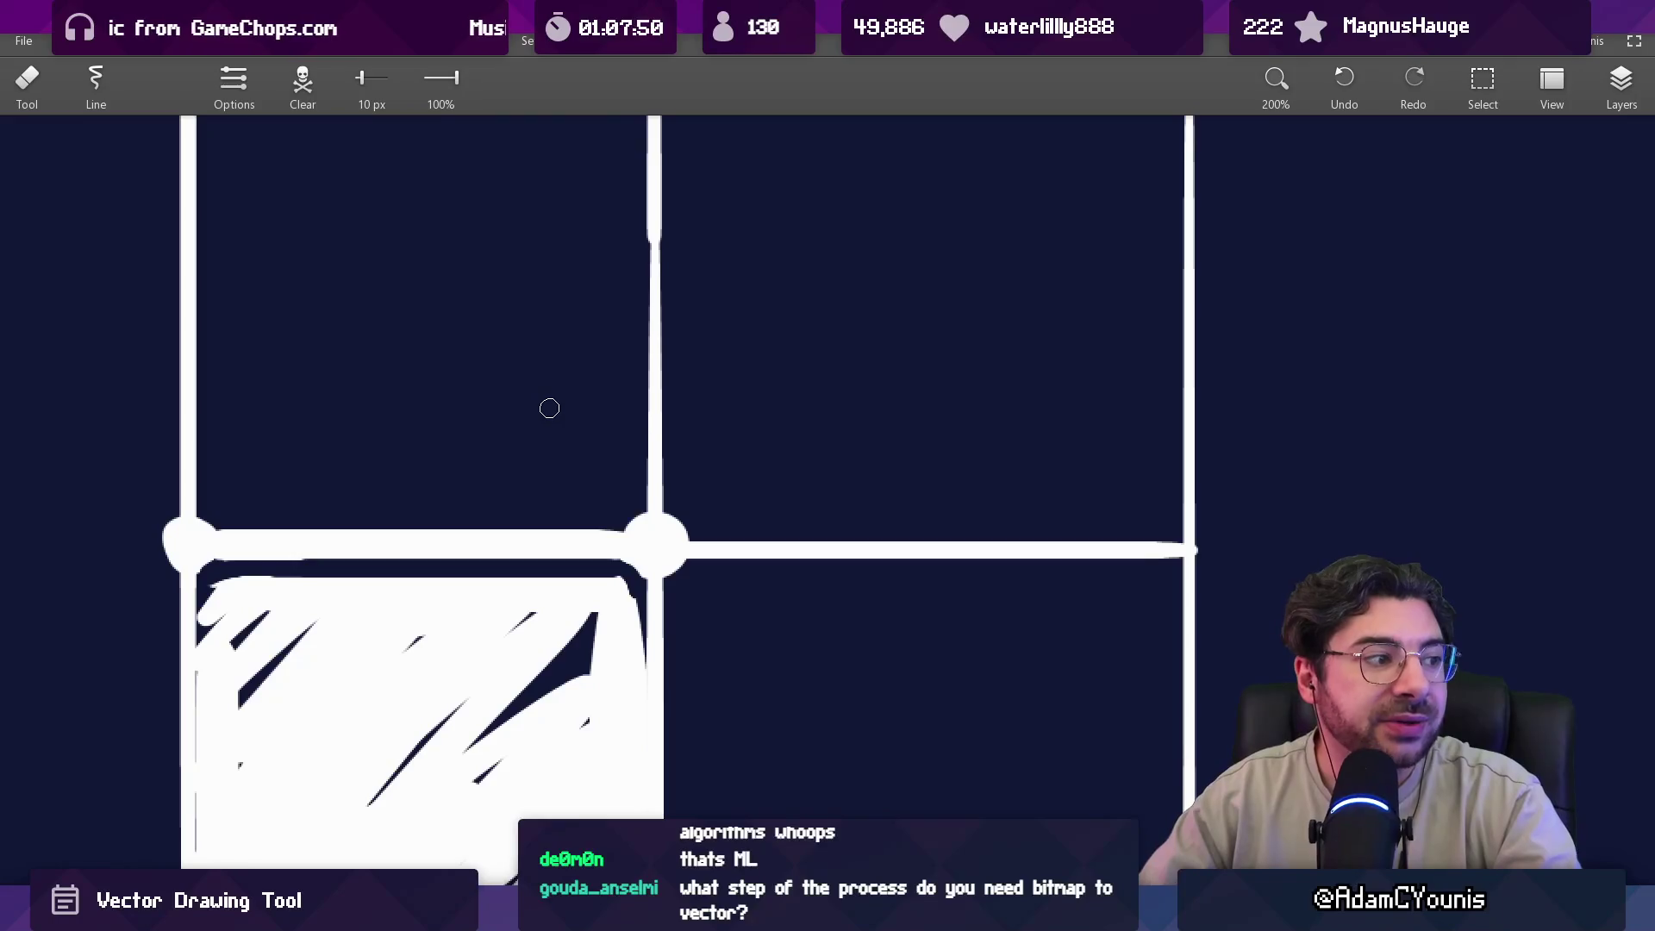
pyautogui.moveTo(584, 603)
pyautogui.mouseDown()
pyautogui.moveTo(631, 440)
pyautogui.moveTo(683, 701)
pyautogui.moveTo(684, 824)
pyautogui.mouseUp()
pyautogui.moveTo(484, 843)
pyautogui.mouseDown()
pyautogui.moveTo(250, 843)
pyautogui.moveTo(252, 431)
pyautogui.mouseUp()
pyautogui.moveTo(345, 407); pyautogui.dragTo(321, 607)
pyautogui.scroll(-2, 322, 586)
pyautogui.scroll(2, 313, 560)
# Set the brush colour to light green (red 60, lower blue) and paint the cell's top edge at 22 px.
pyautogui.press('b')
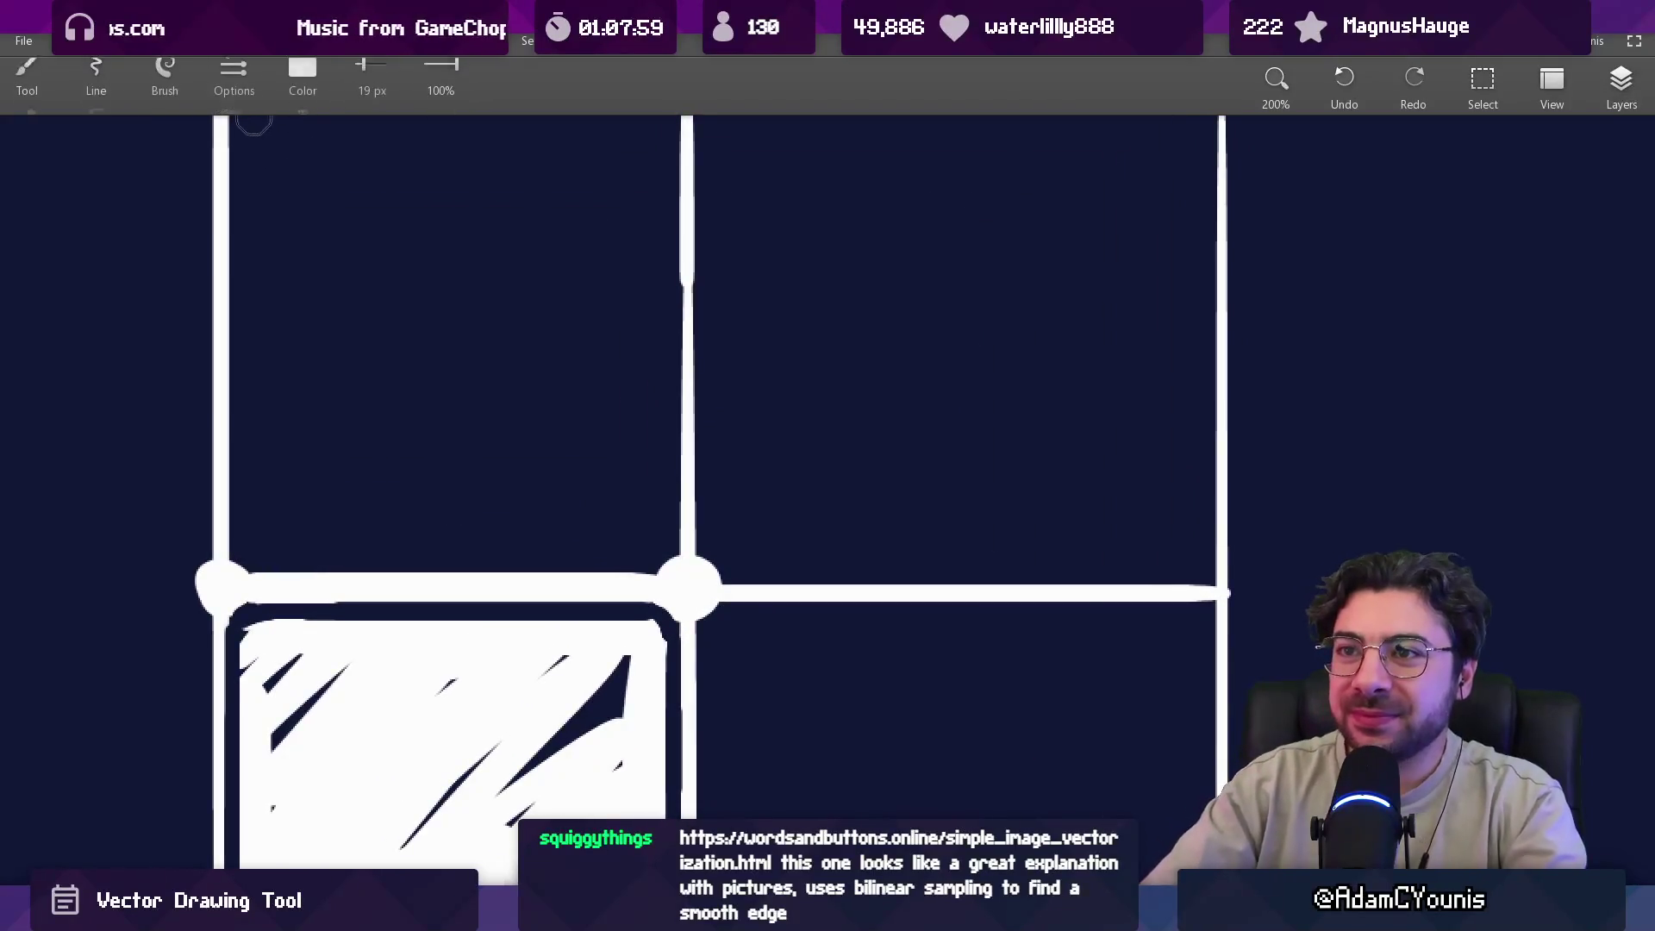
pyautogui.click(303, 82)
pyautogui.moveTo(407, 195)
pyautogui.mouseDown()
pyautogui.moveTo(248, 195)
pyautogui.moveTo(293, 195)
pyautogui.mouseUp()
pyautogui.click(311, 298)
pyautogui.click(303, 384)
pyautogui.press(']')
pyautogui.press(']')
pyautogui.press(']')
pyautogui.press('[')
pyautogui.press('[')
pyautogui.press('[')
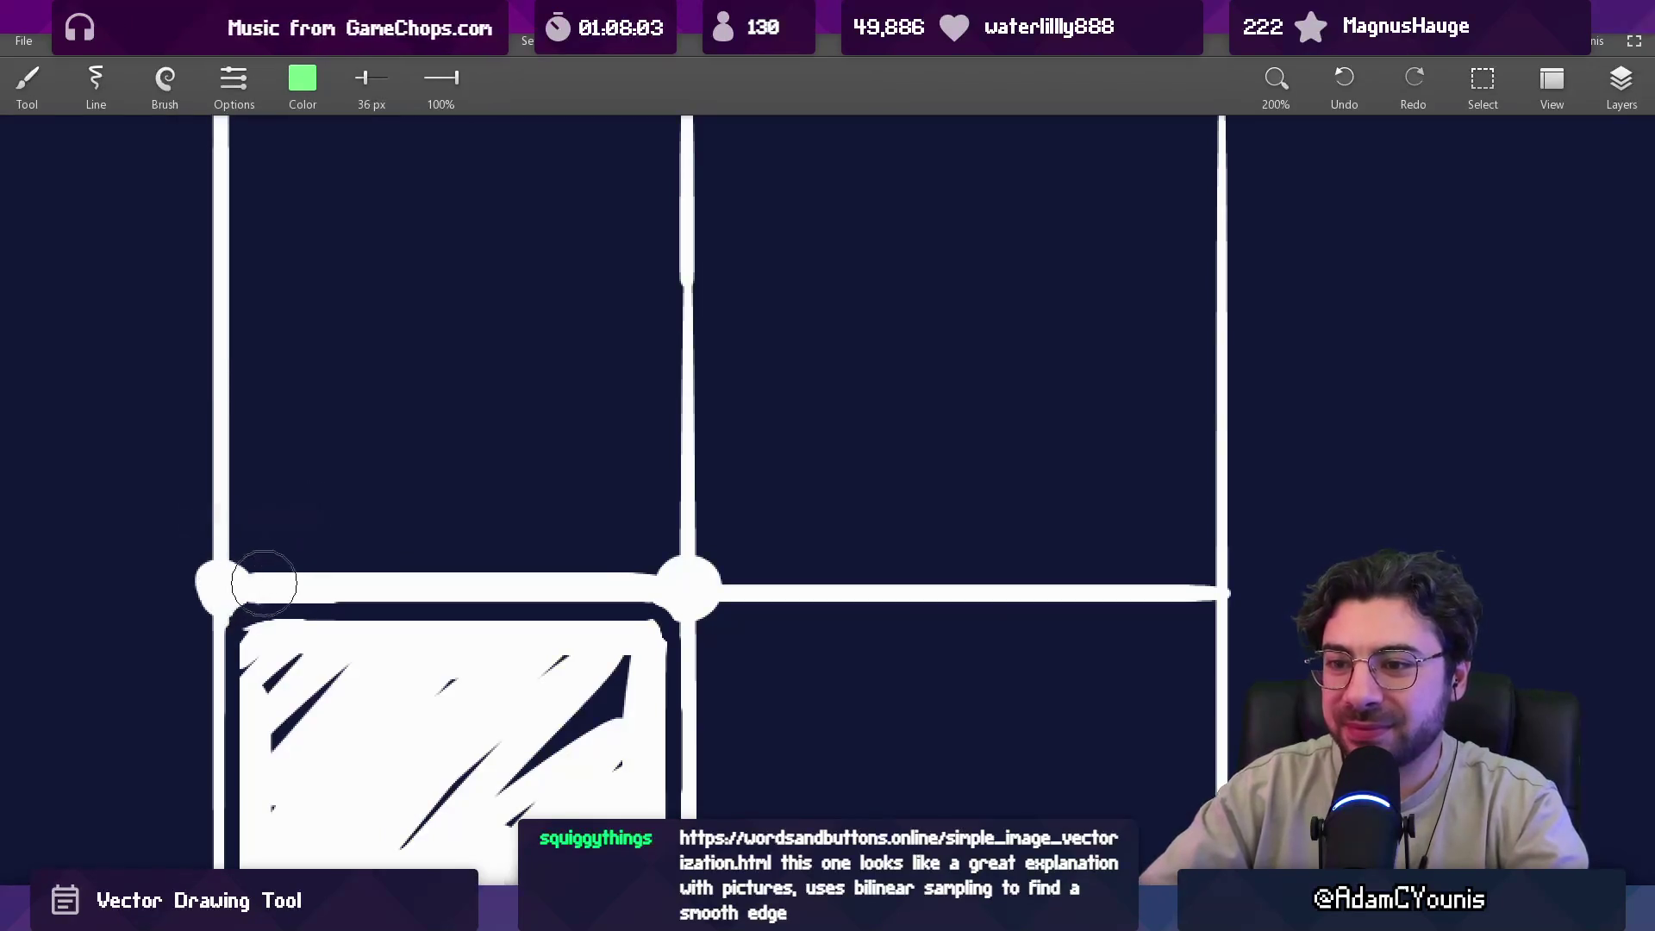
pyautogui.moveTo(221, 586)
pyautogui.mouseDown()
pyautogui.moveTo(687, 583)
pyautogui.moveTo(220, 582)
pyautogui.mouseUp()
pyautogui.scroll(-5, 368, 498)
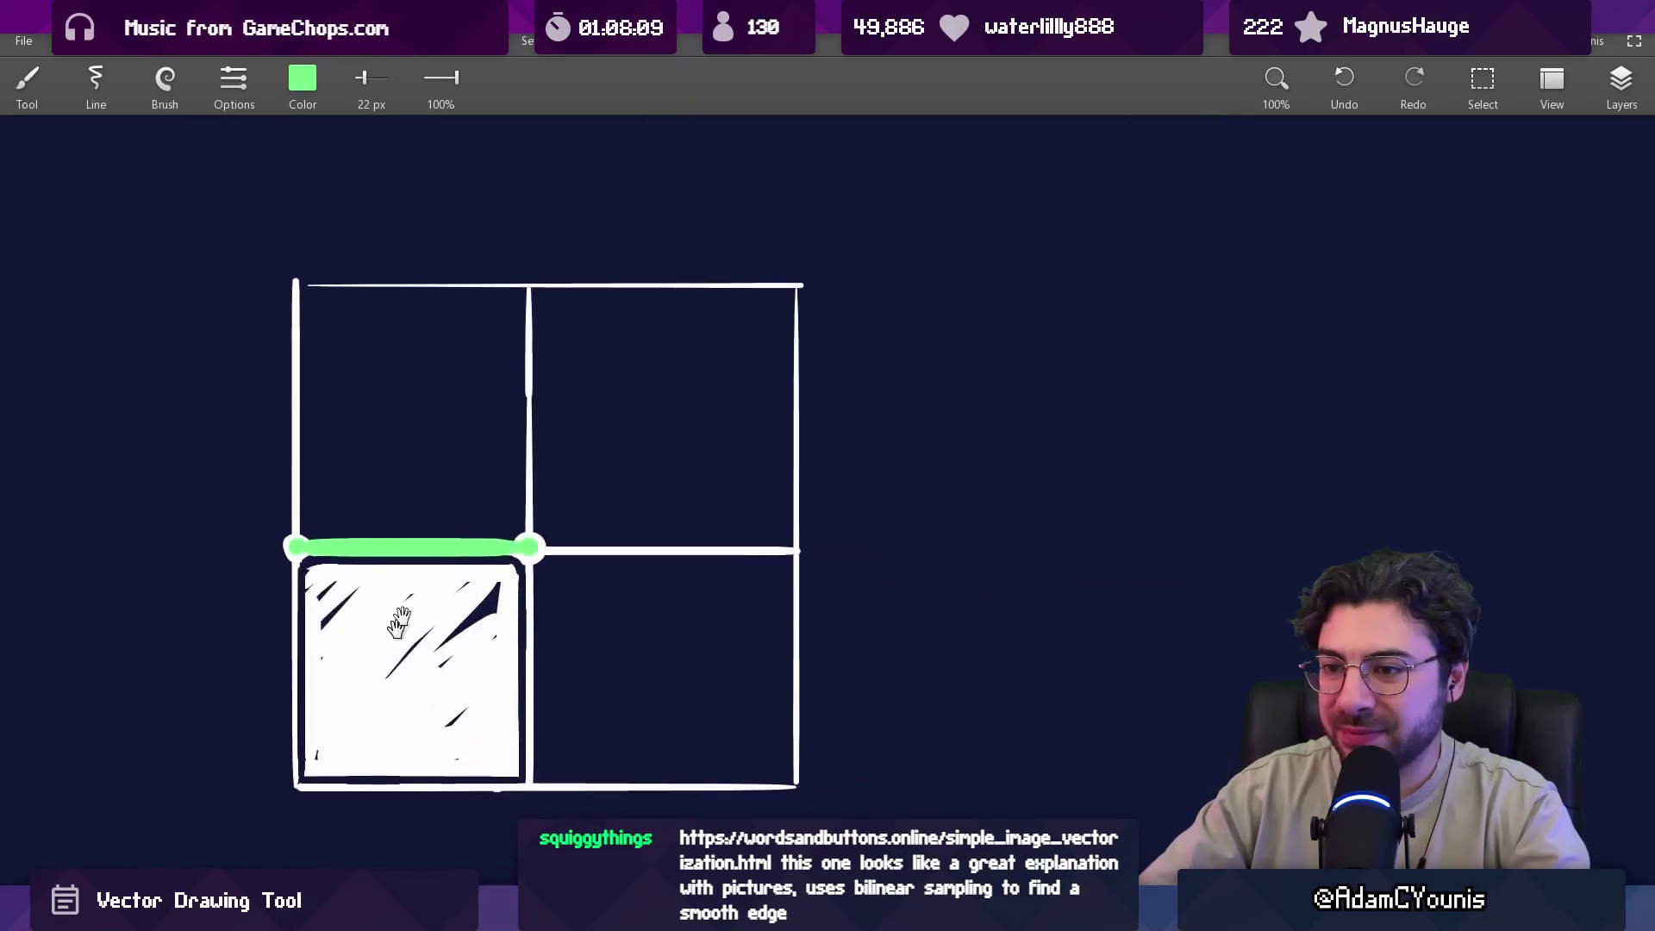
pyautogui.hscroll(-2, 526, 465)
pyautogui.scroll(3, 518, 448)
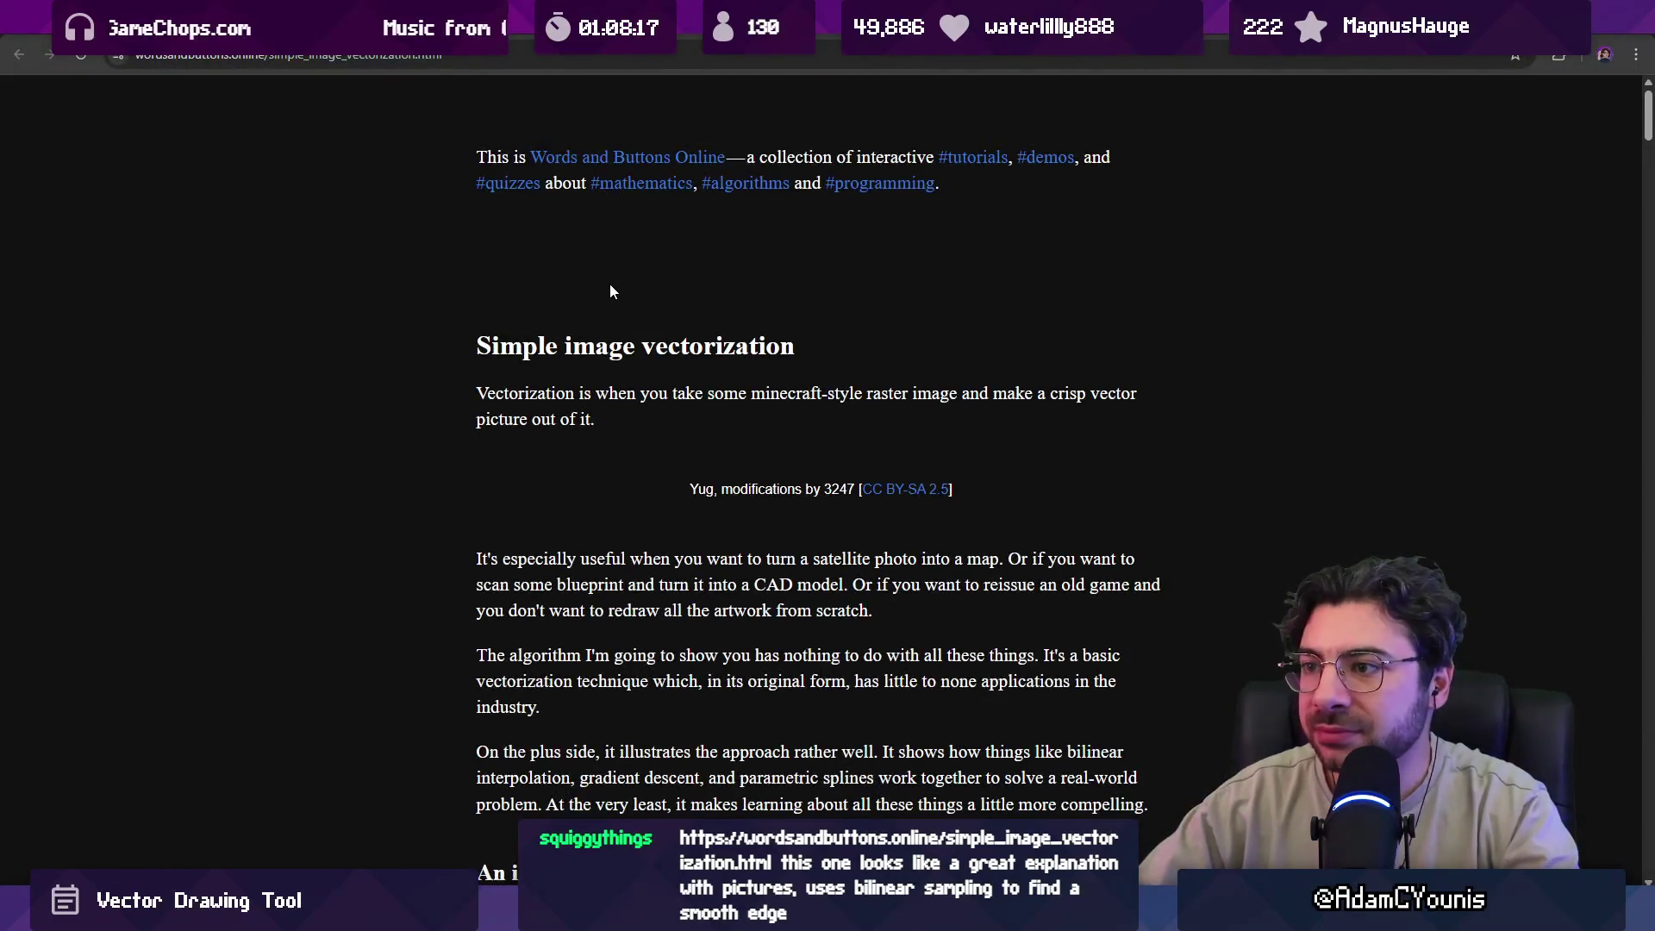
# Scroll the Simple image vectorization article to the gray-scale bitmap table, then return to the sketch.
pyautogui.scroll(-7, 724, 385)
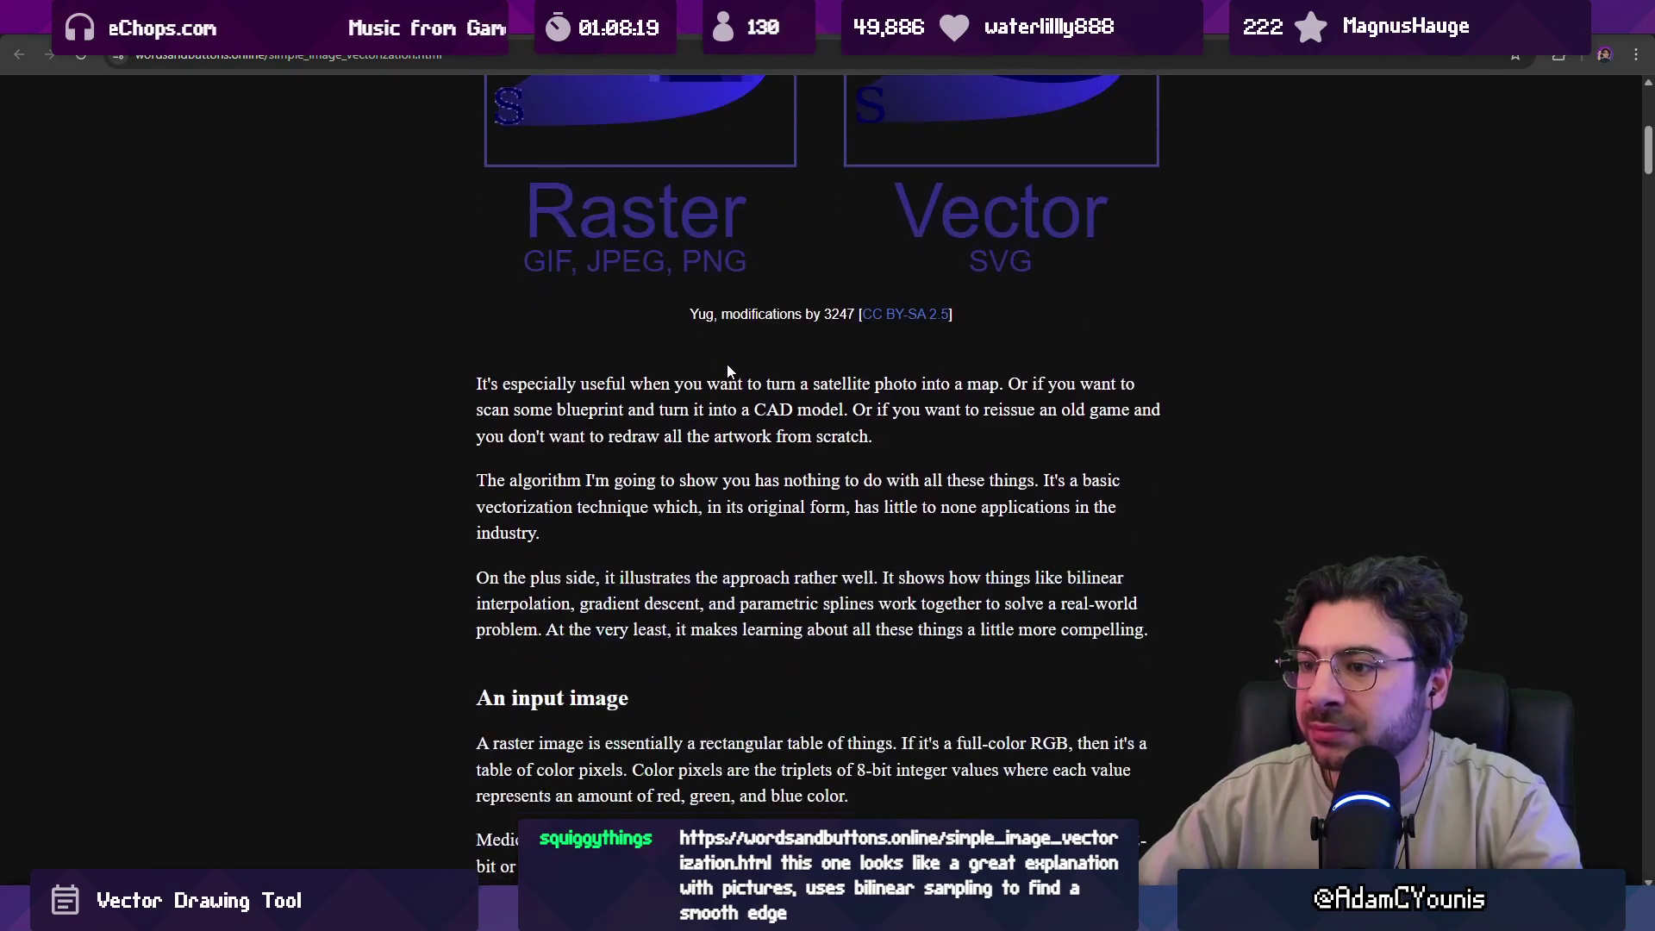
pyautogui.scroll(-6, 715, 336)
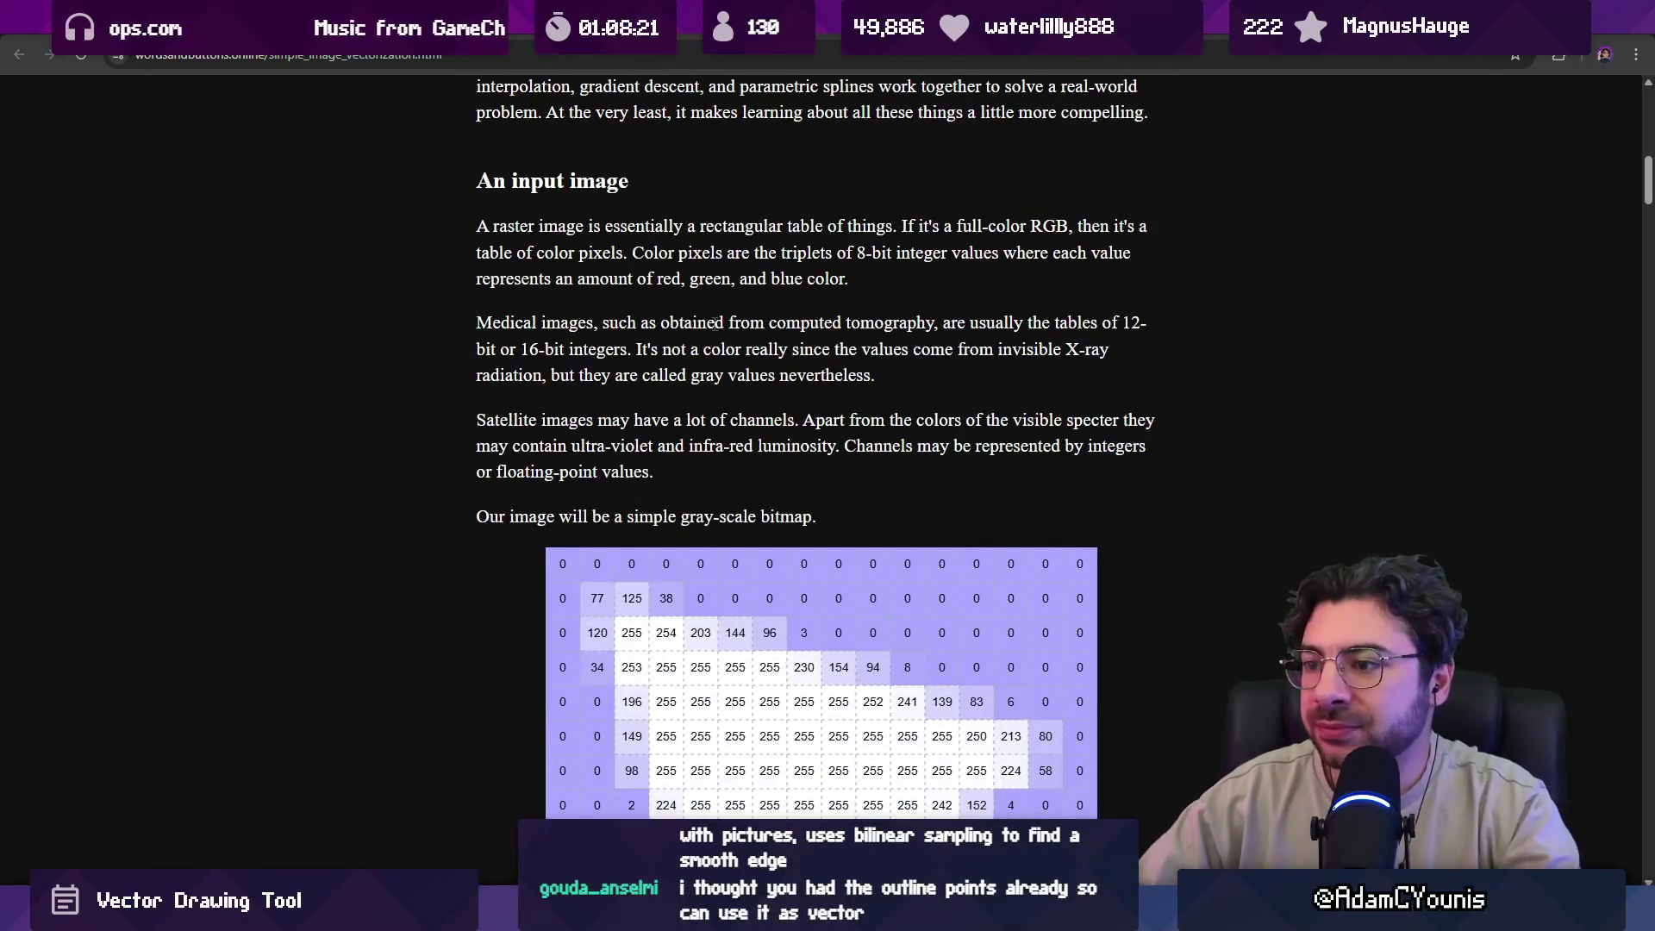
pyautogui.scroll(-3, 716, 336)
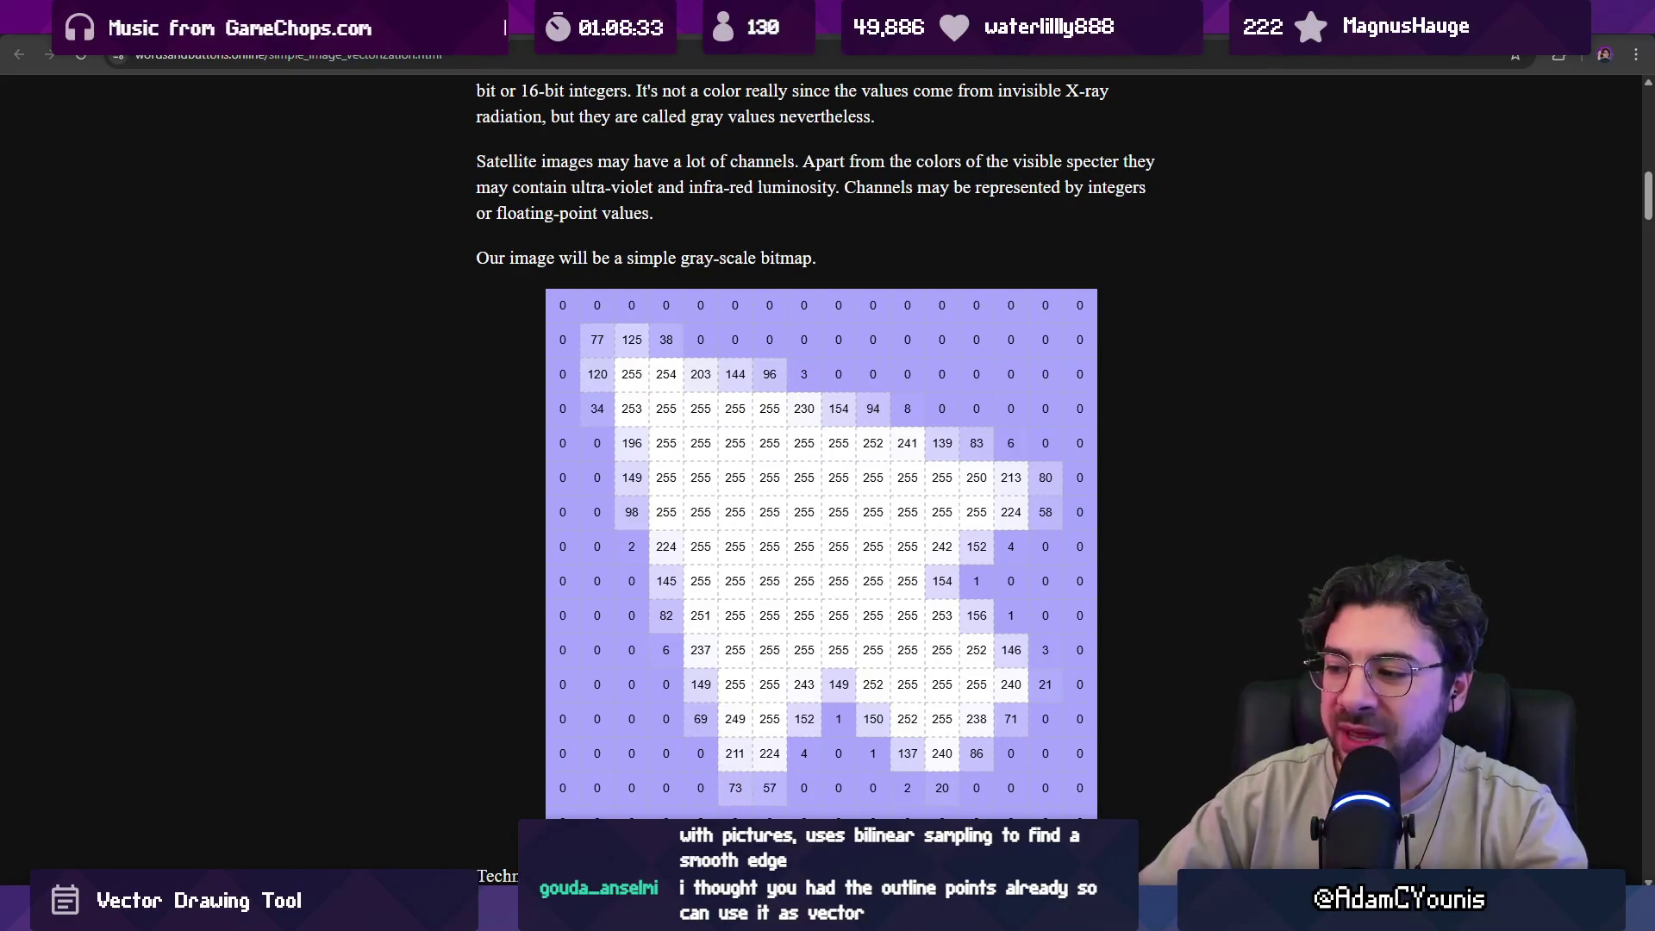
pyautogui.hotkey('alt', 'Tab')
pyautogui.scroll(-10, 879, 535)
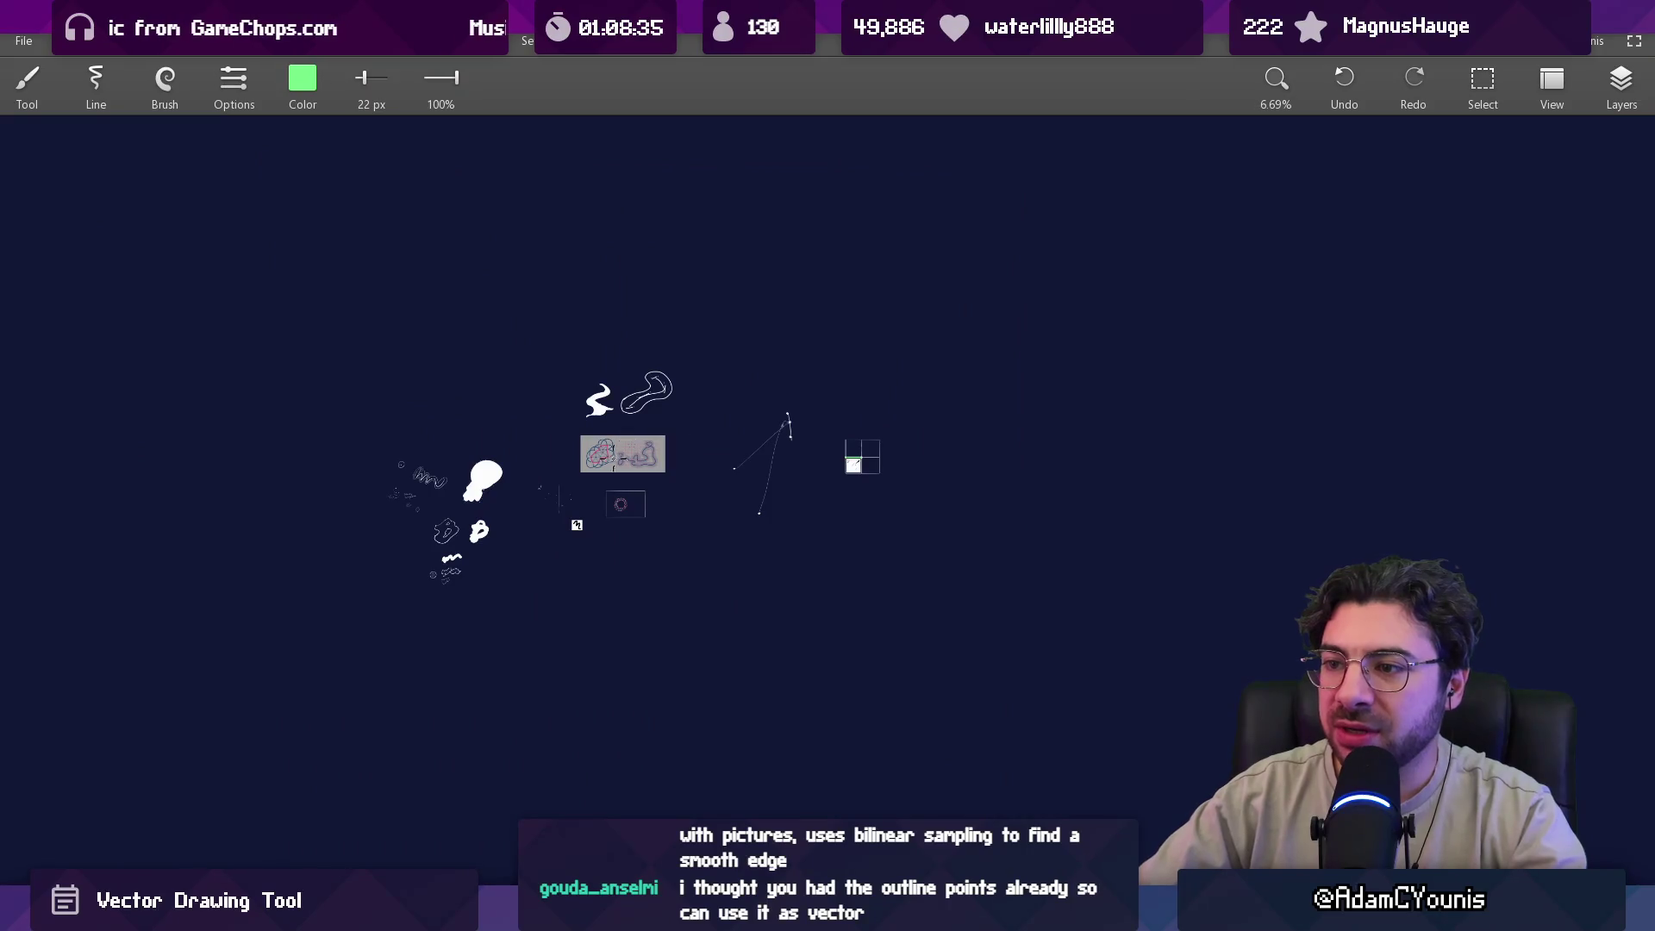
# Scroll around the grid drawing in the Impasto sketch.
pyautogui.scroll(10, 603, 471)
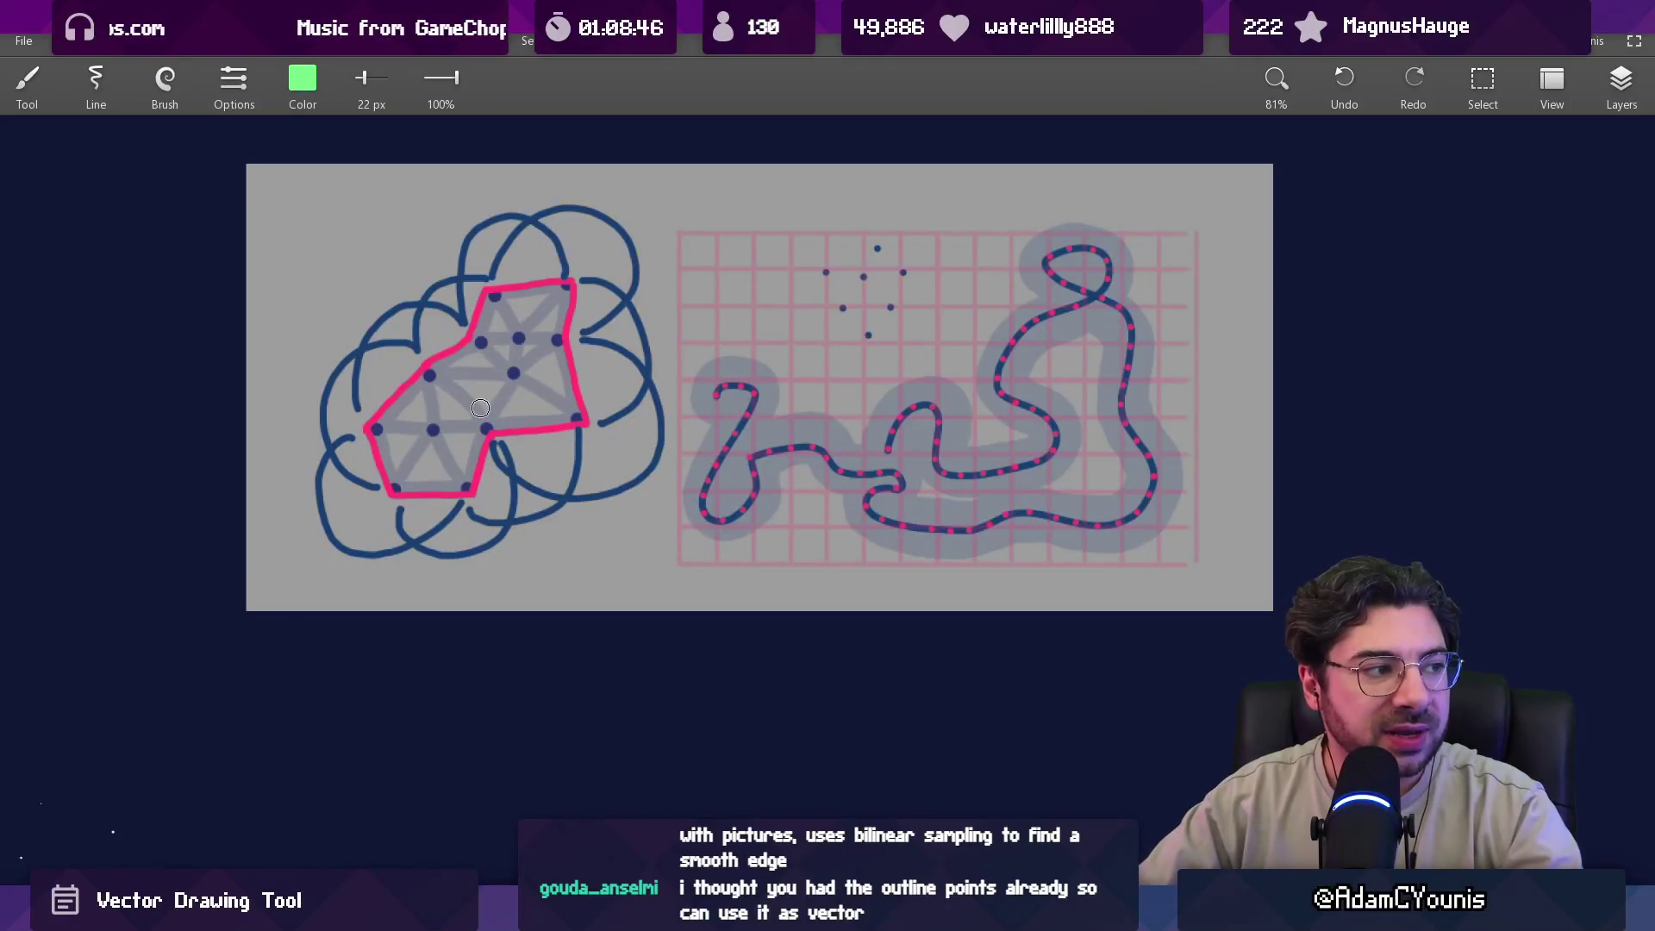
pyautogui.scroll(-4, 476, 415)
pyautogui.scroll(-2, 476, 415)
pyautogui.scroll(5, 518, 403)
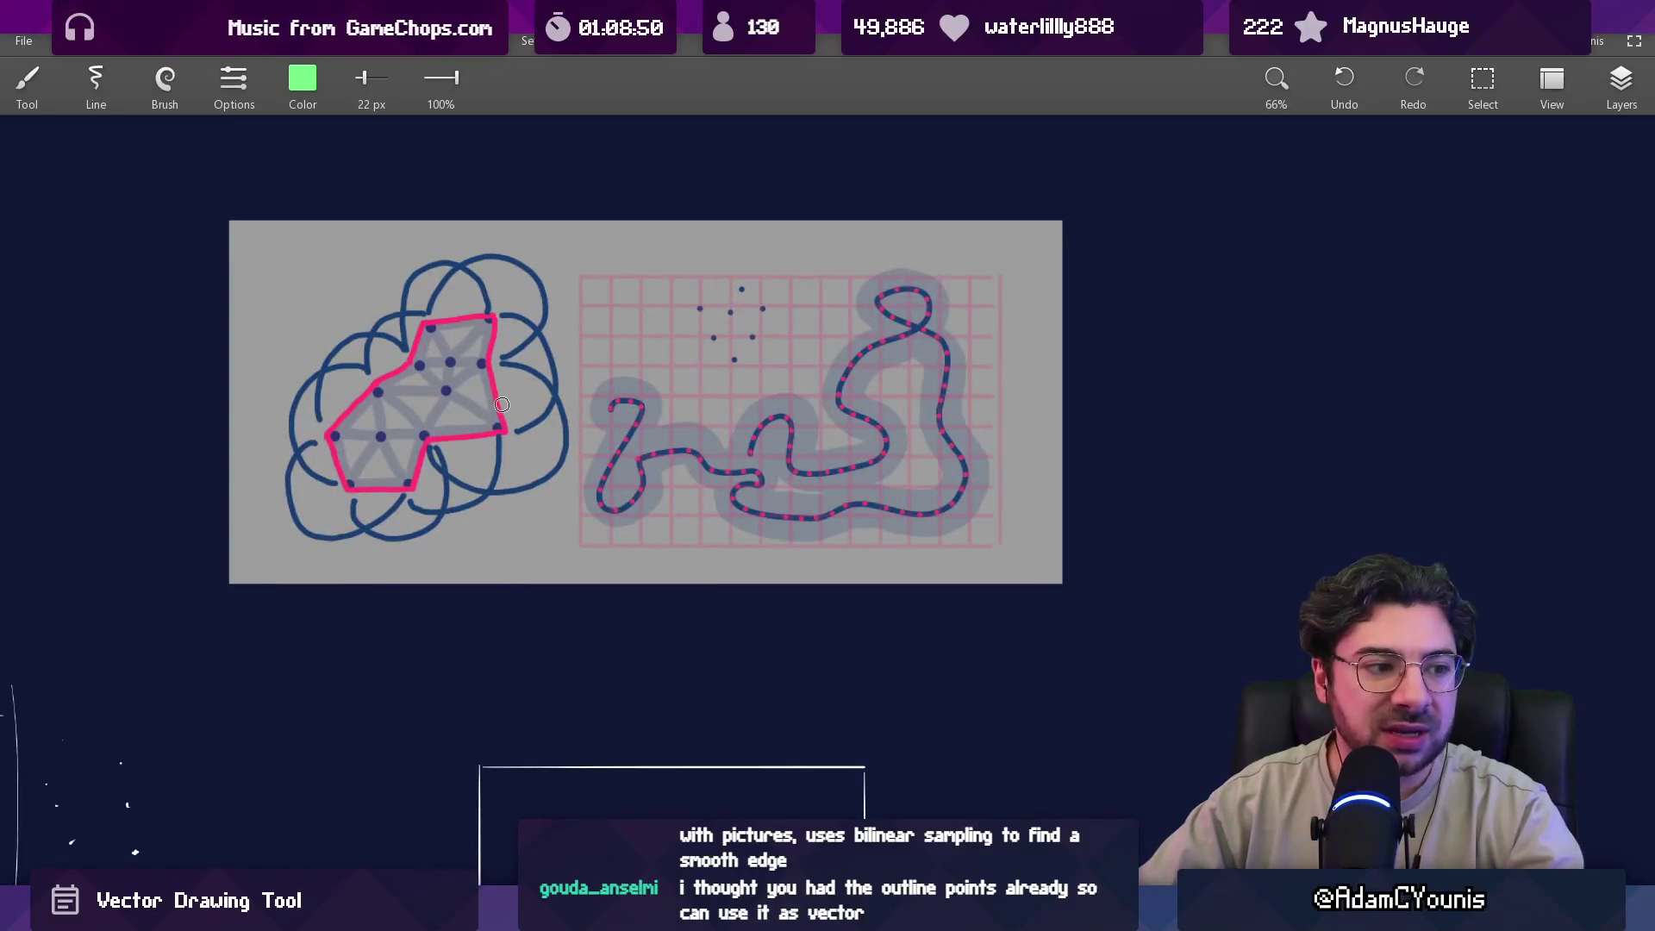
pyautogui.scroll(-5, 500, 410)
pyautogui.scroll(5, 1249, 462)
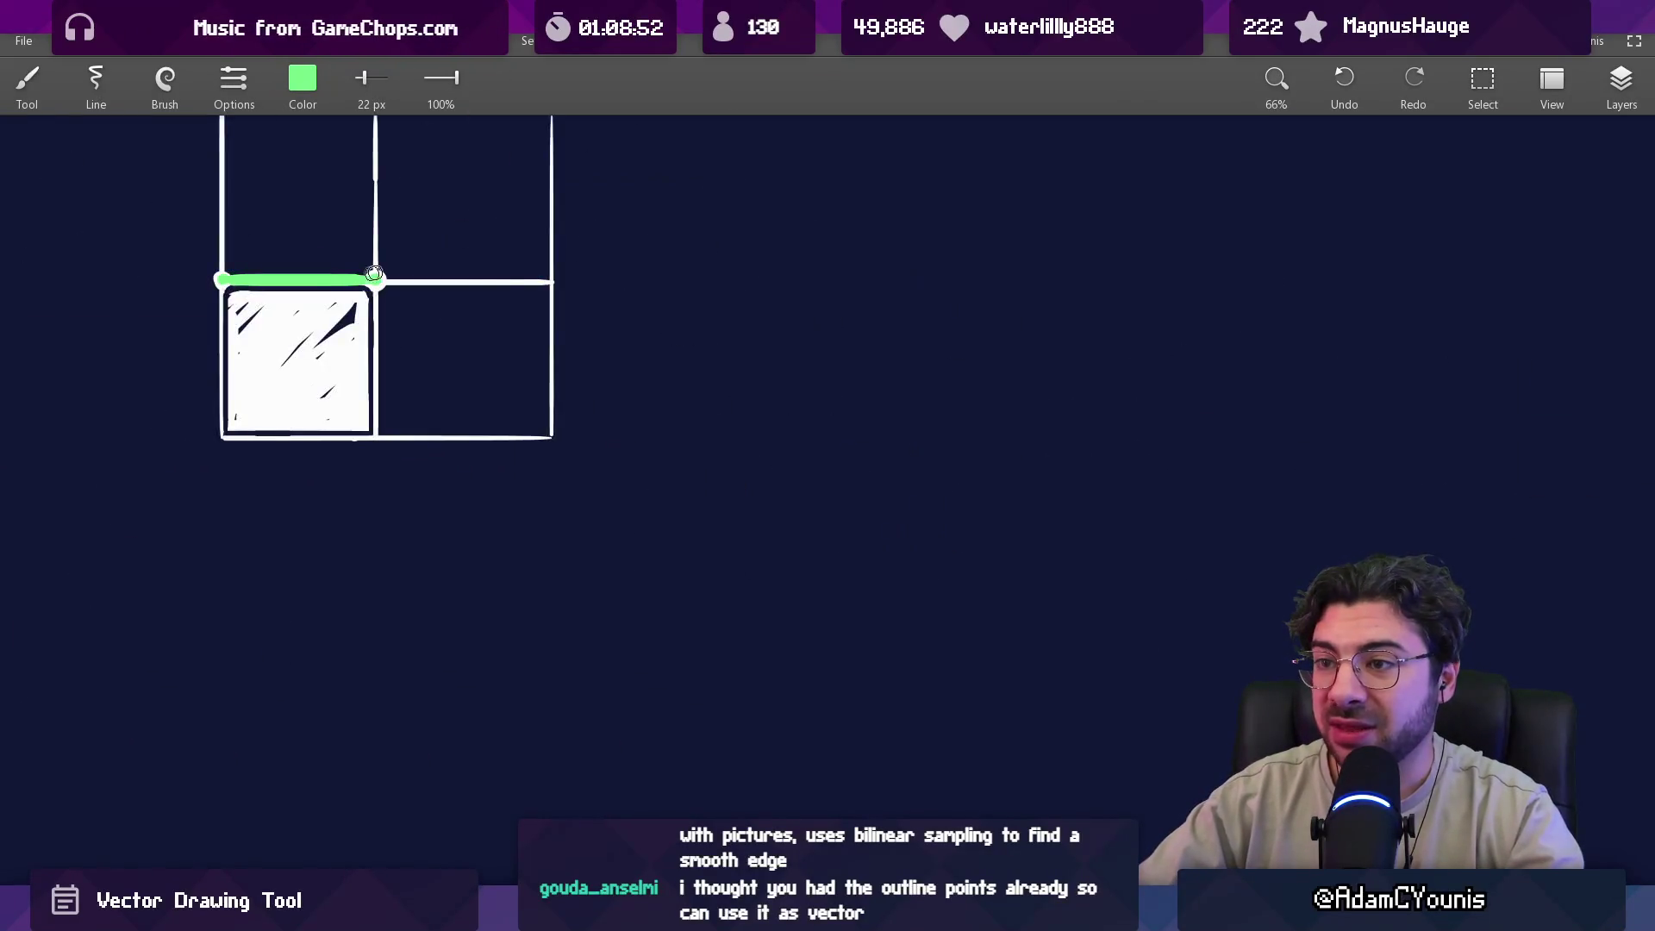
pyautogui.scroll(-2, 565, 376)
pyautogui.scroll(3, 564, 376)
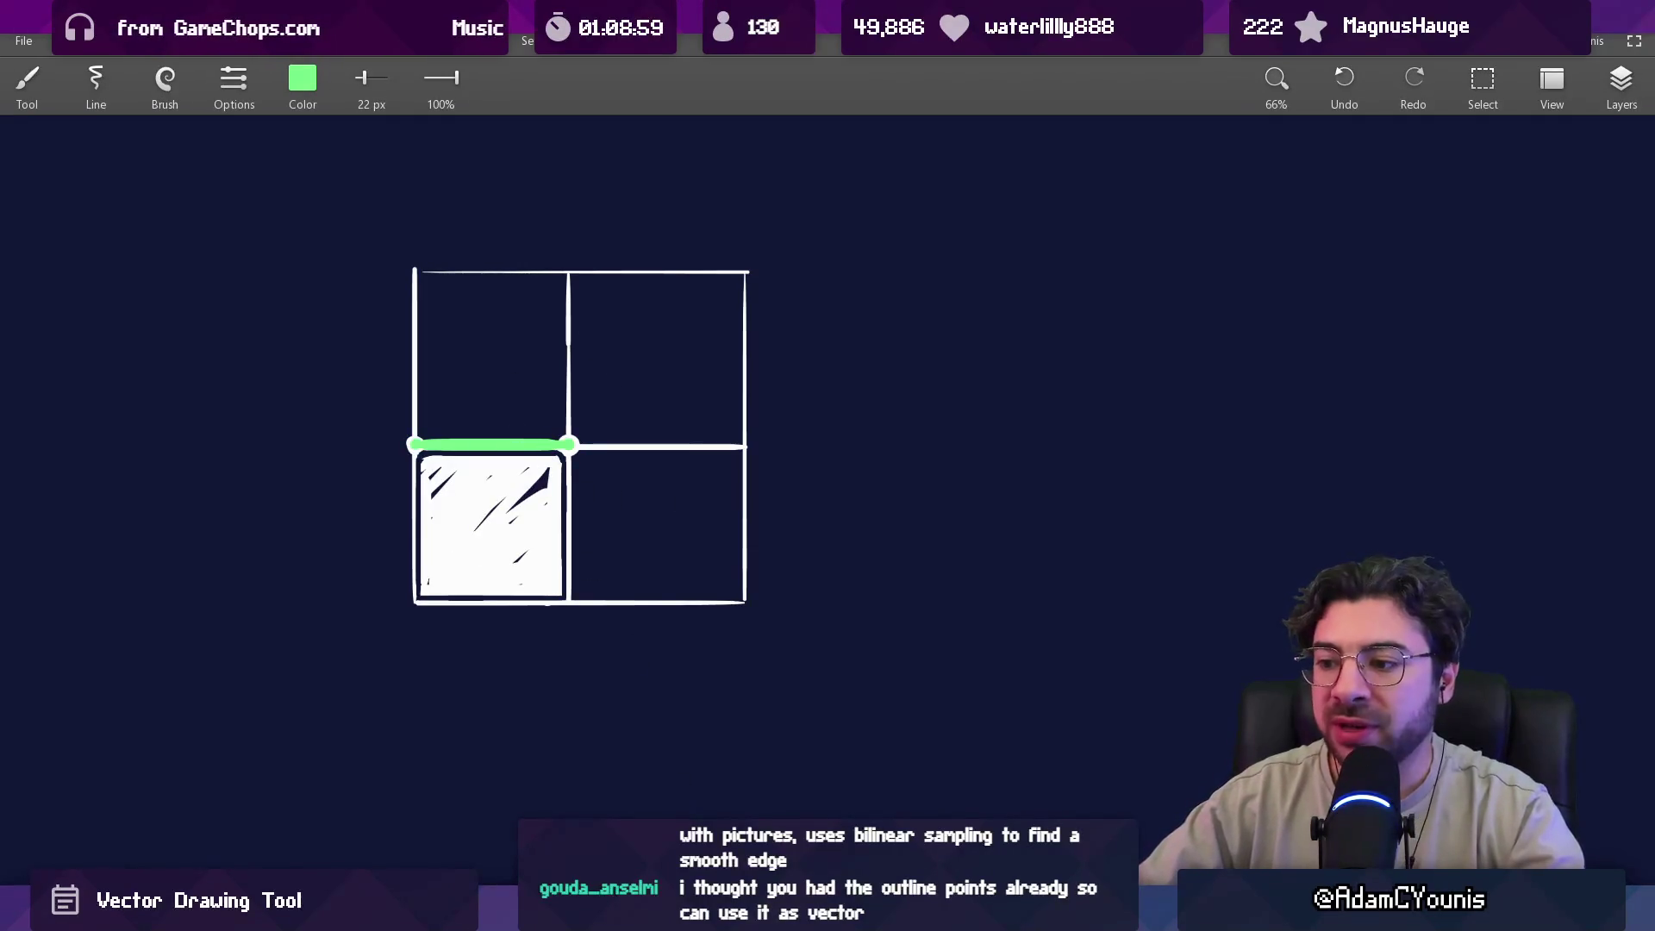
# Bring up the Simple image vectorization article from Chrome's taskbar window preview.
pyautogui.moveTo(715, 914)
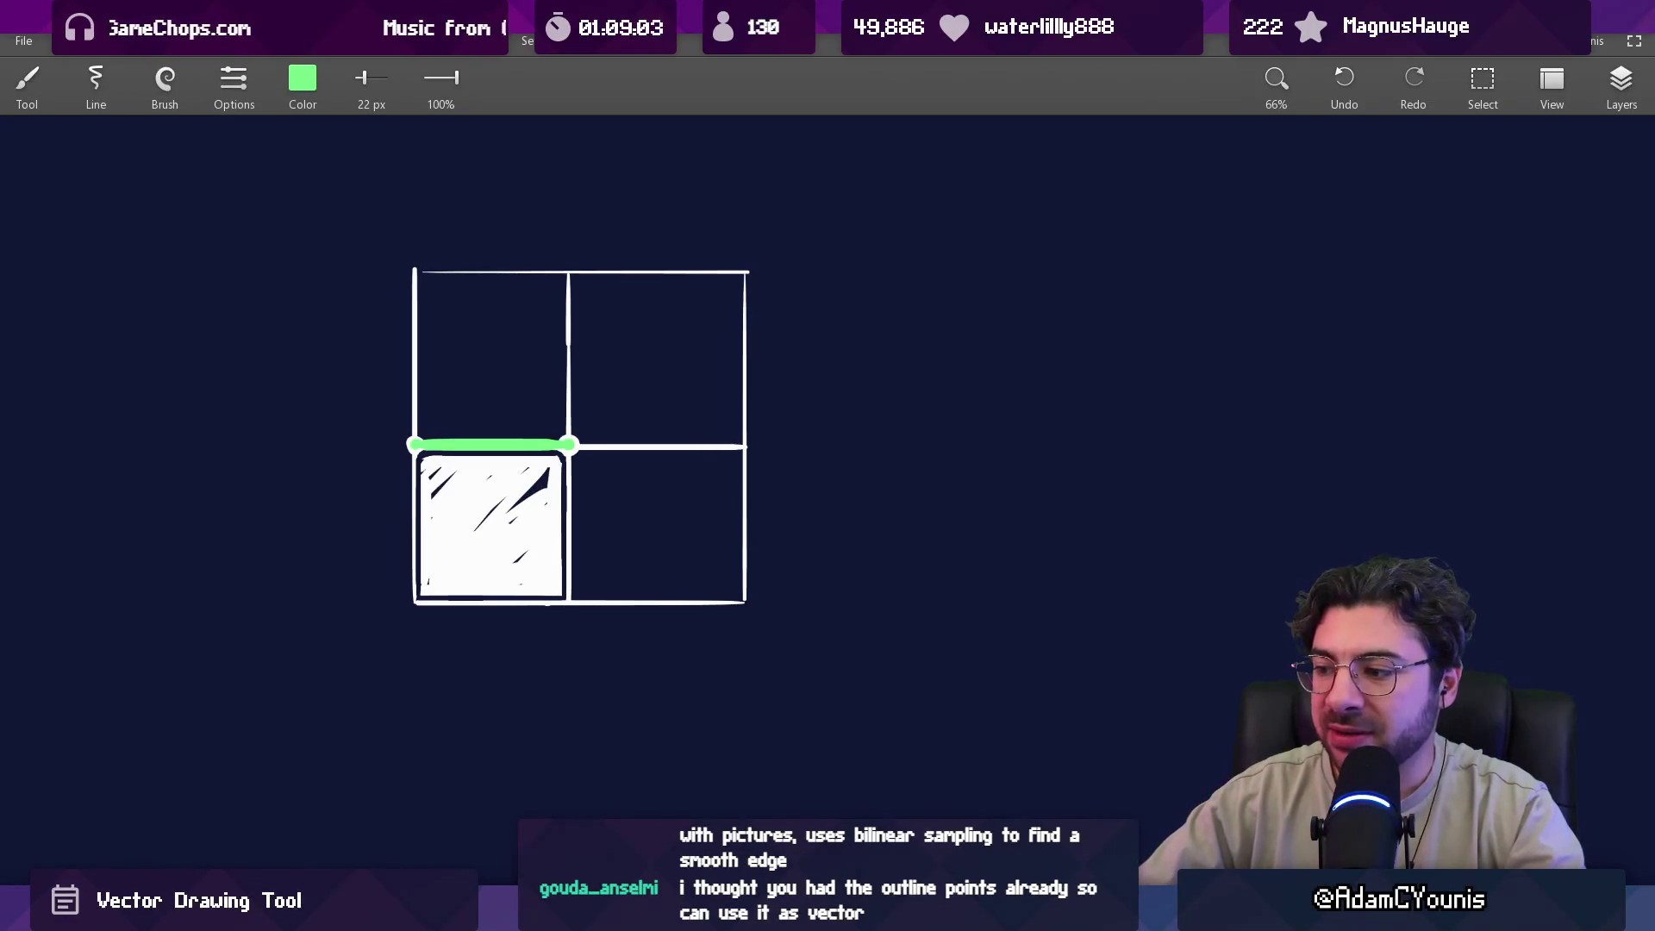
pyautogui.moveTo(979, 916)
pyautogui.click(1048, 789)
pyautogui.scroll(4, 727, 463)
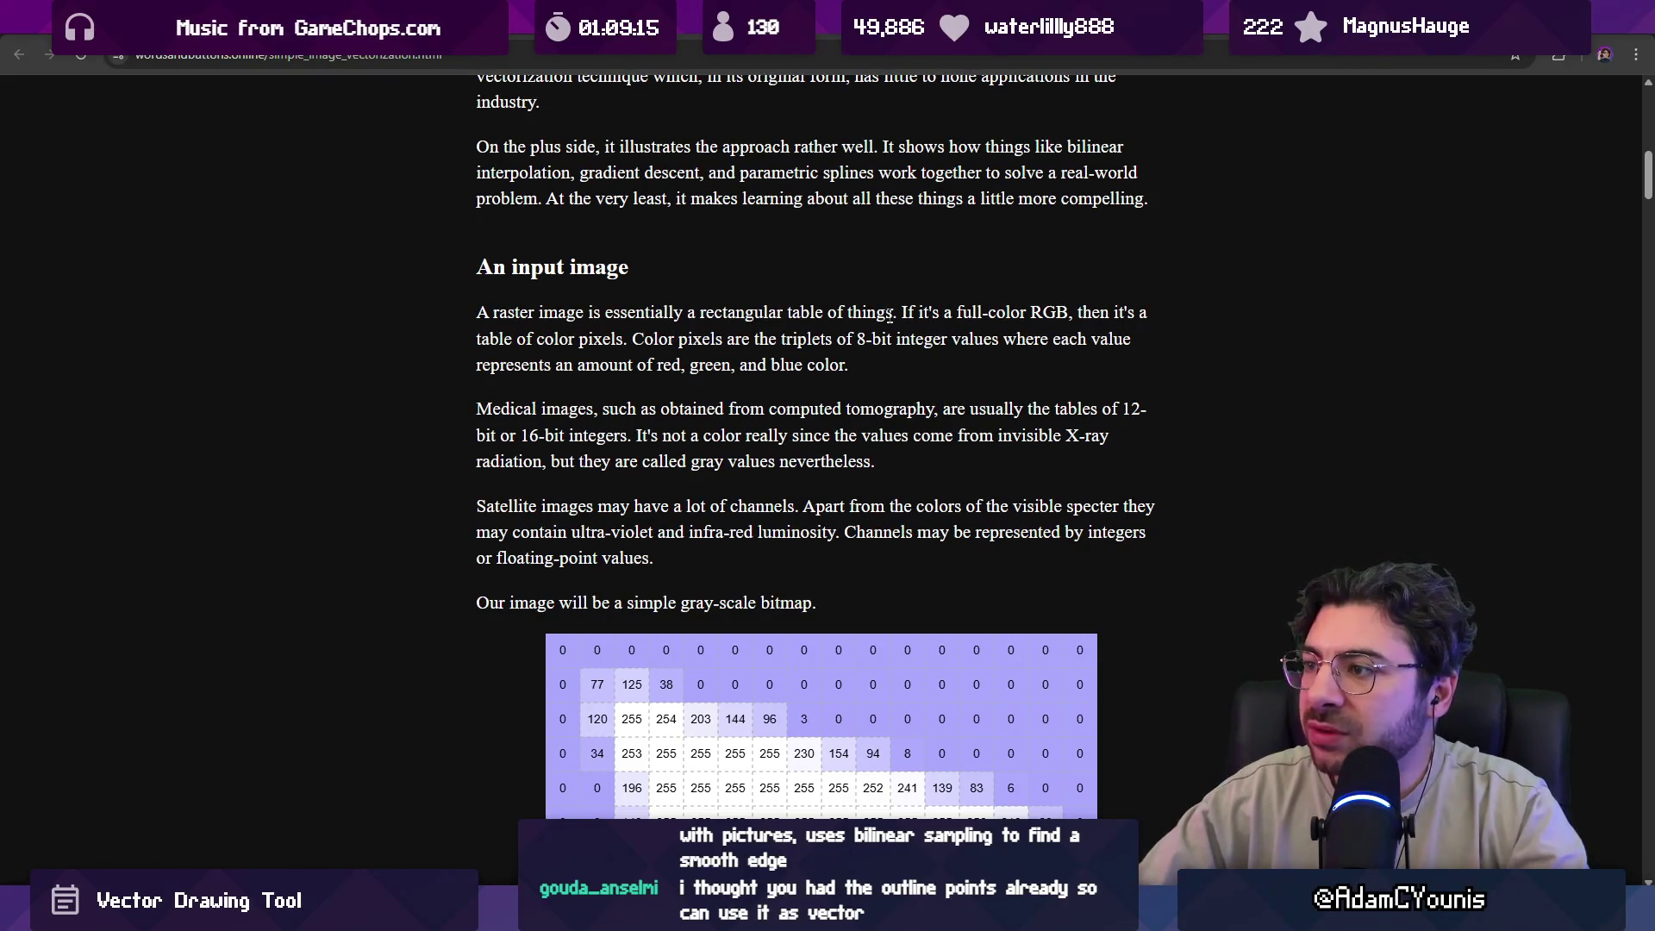
# Read the input image section, highlighting the sentences on RGB images, pixel triplets and medical images.
pyautogui.moveTo(900, 312); pyautogui.dragTo(1135, 312)
pyautogui.scroll(-1, 542, 310)
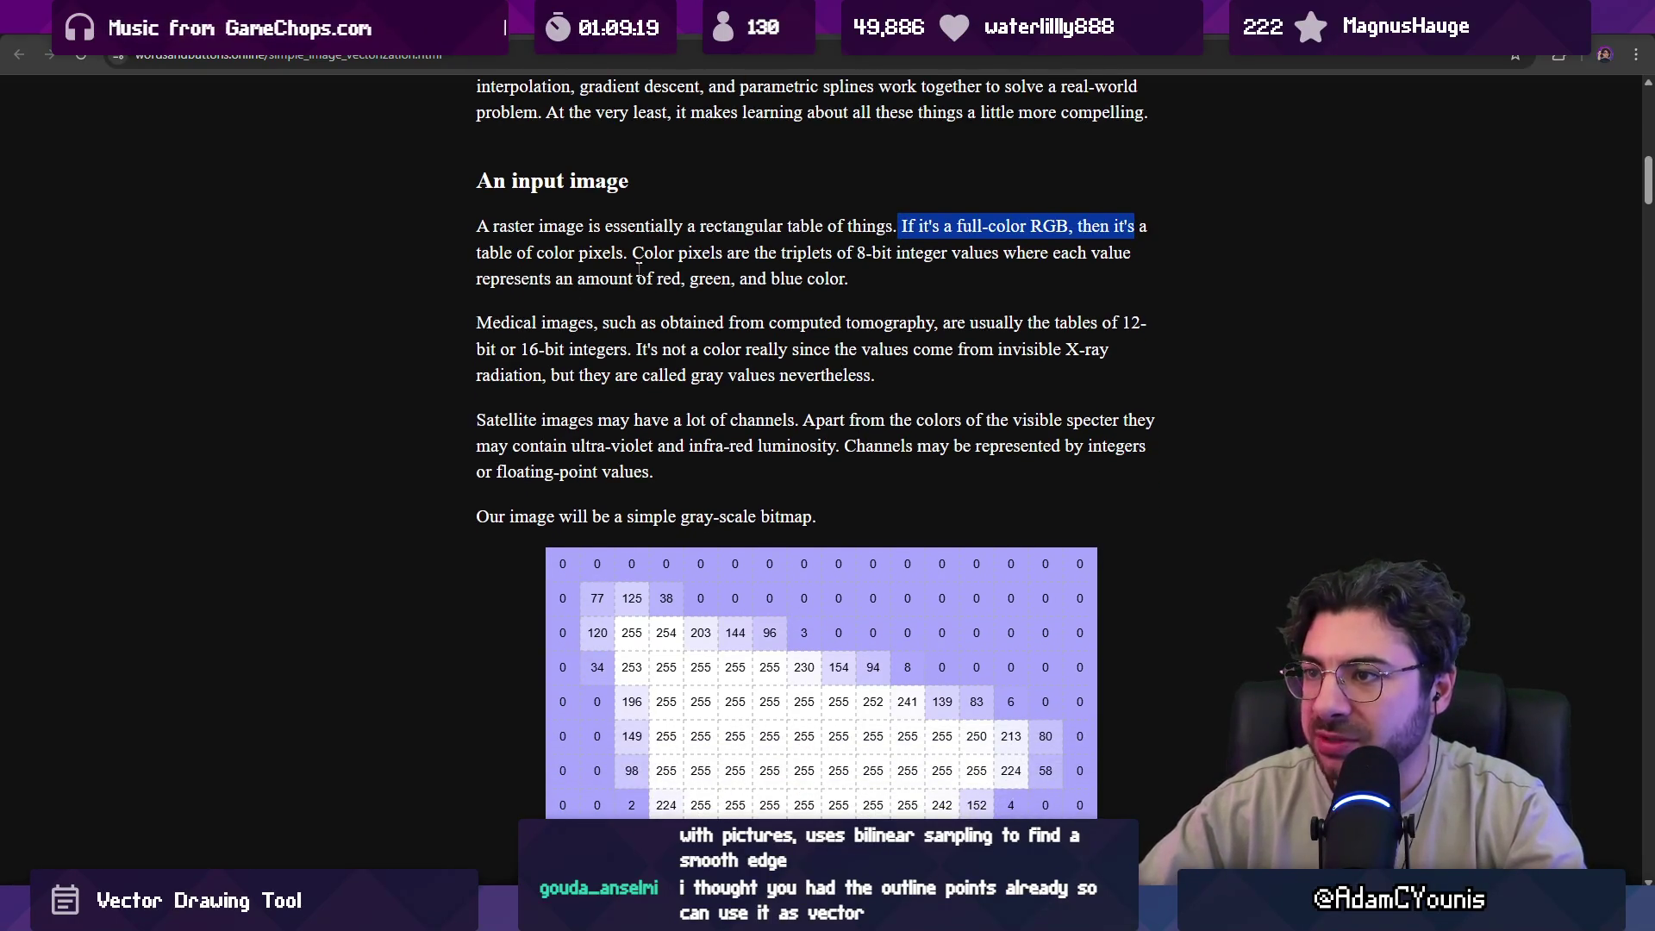
pyautogui.moveTo(633, 253)
pyautogui.mouseDown()
pyautogui.moveTo(778, 253)
pyautogui.moveTo(845, 279)
pyautogui.mouseUp()
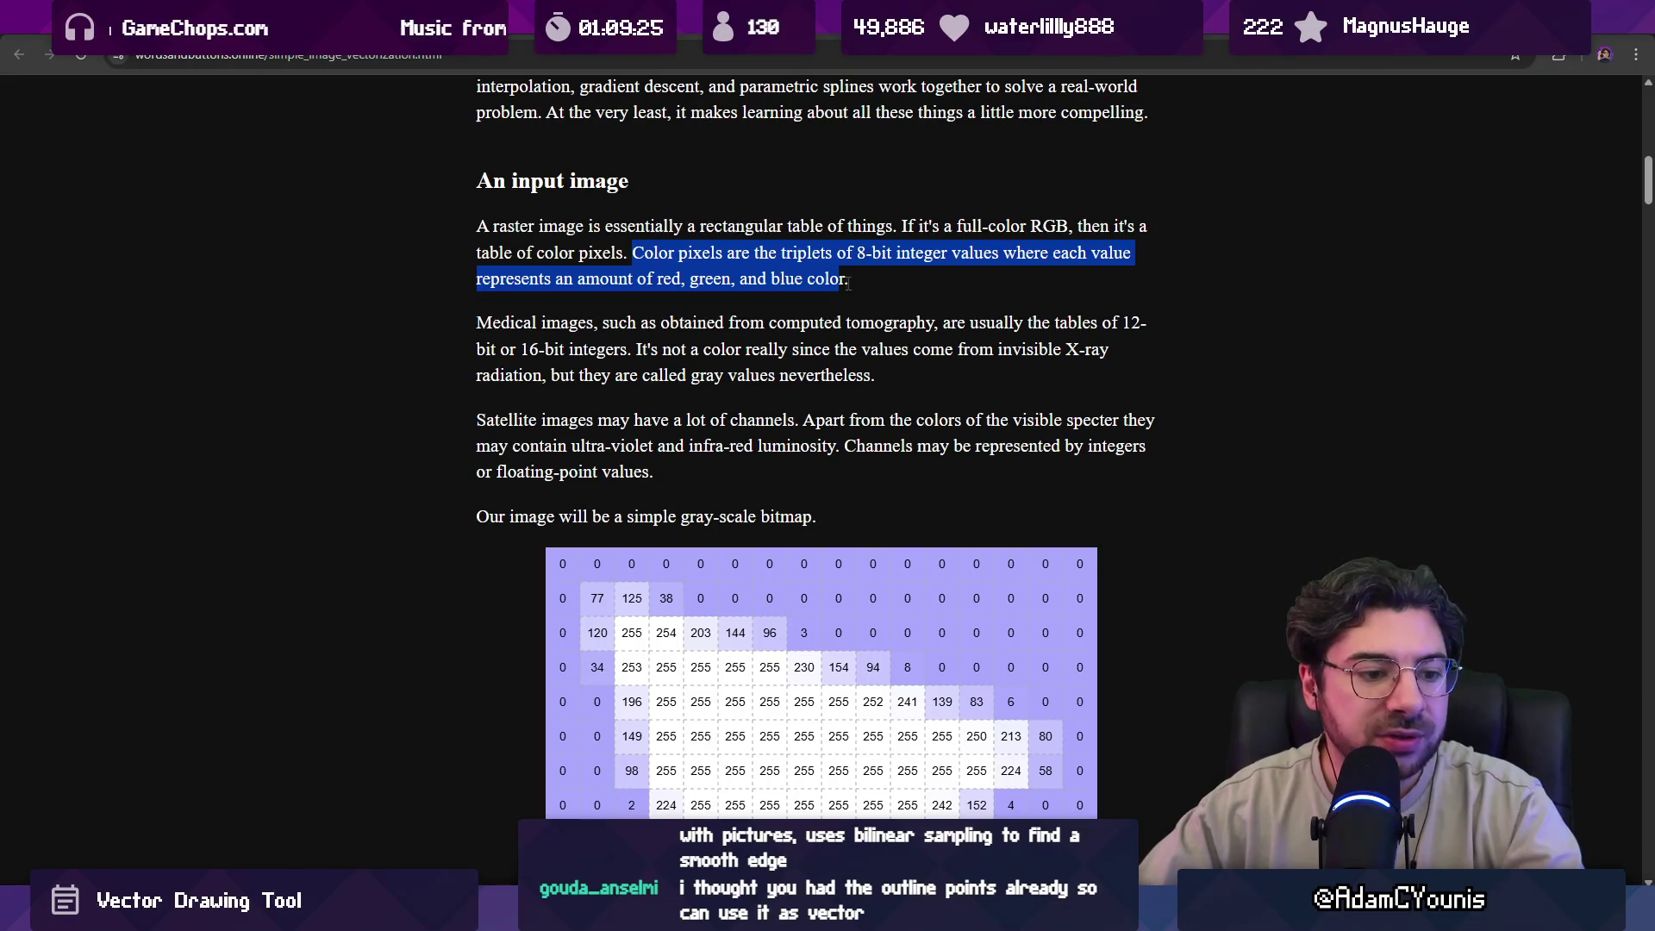
pyautogui.scroll(-1, 846, 284)
pyautogui.click(846, 306)
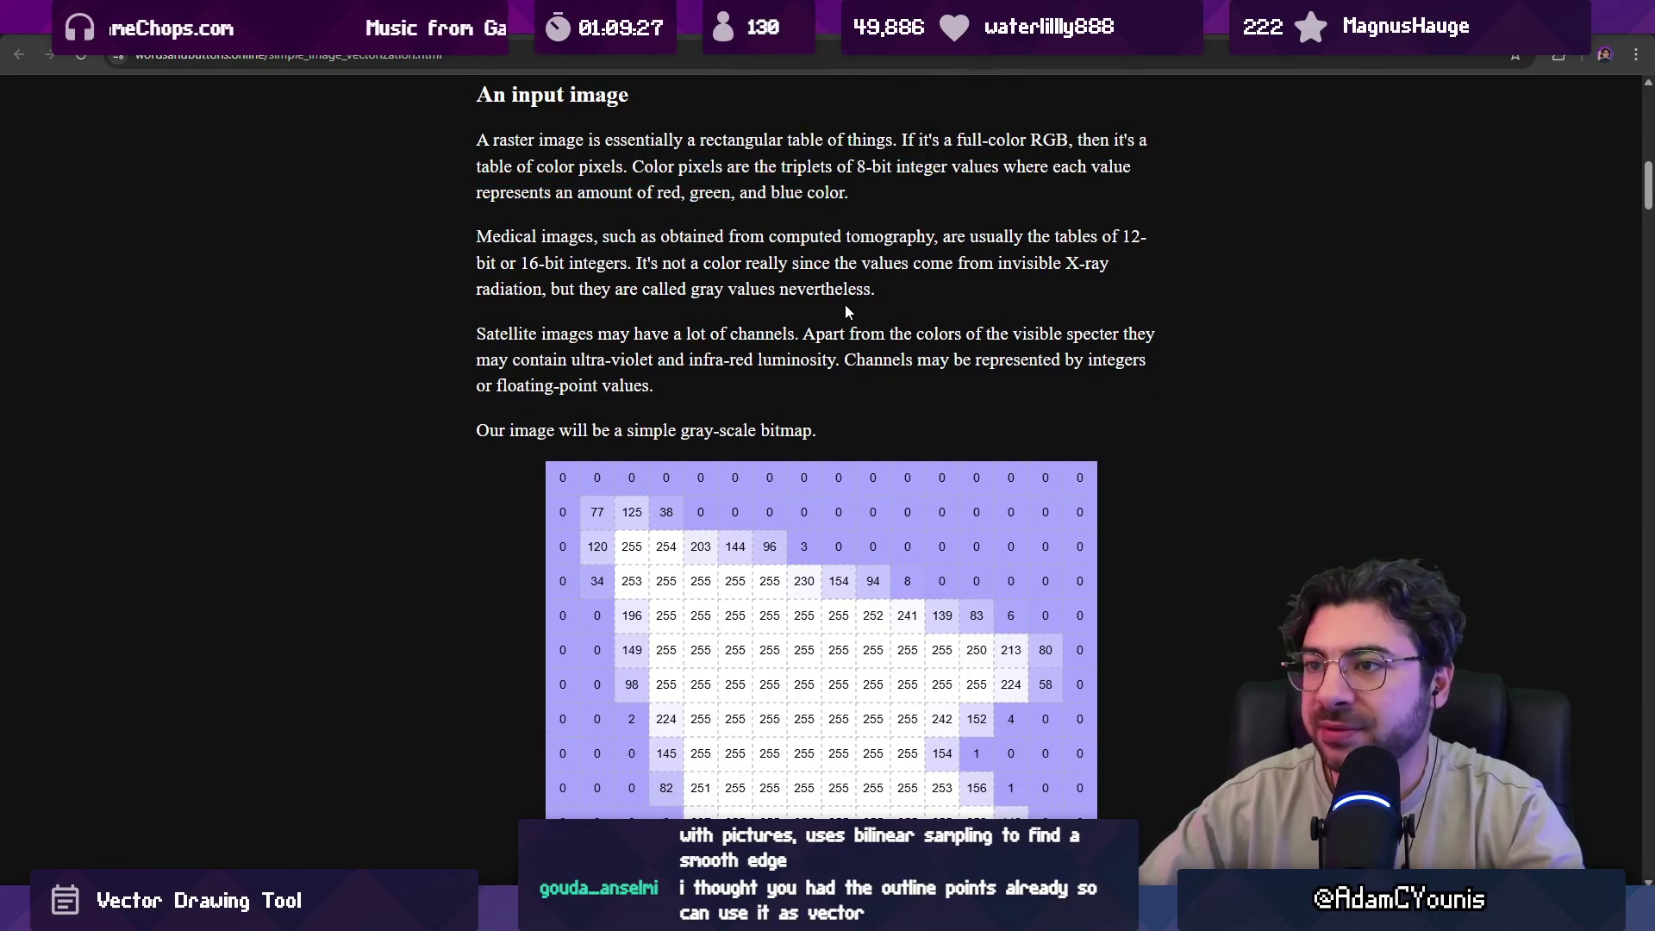
pyautogui.moveTo(485, 235)
pyautogui.mouseDown()
pyautogui.moveTo(720, 263)
pyautogui.moveTo(739, 240)
pyautogui.moveTo(935, 238)
pyautogui.mouseUp()
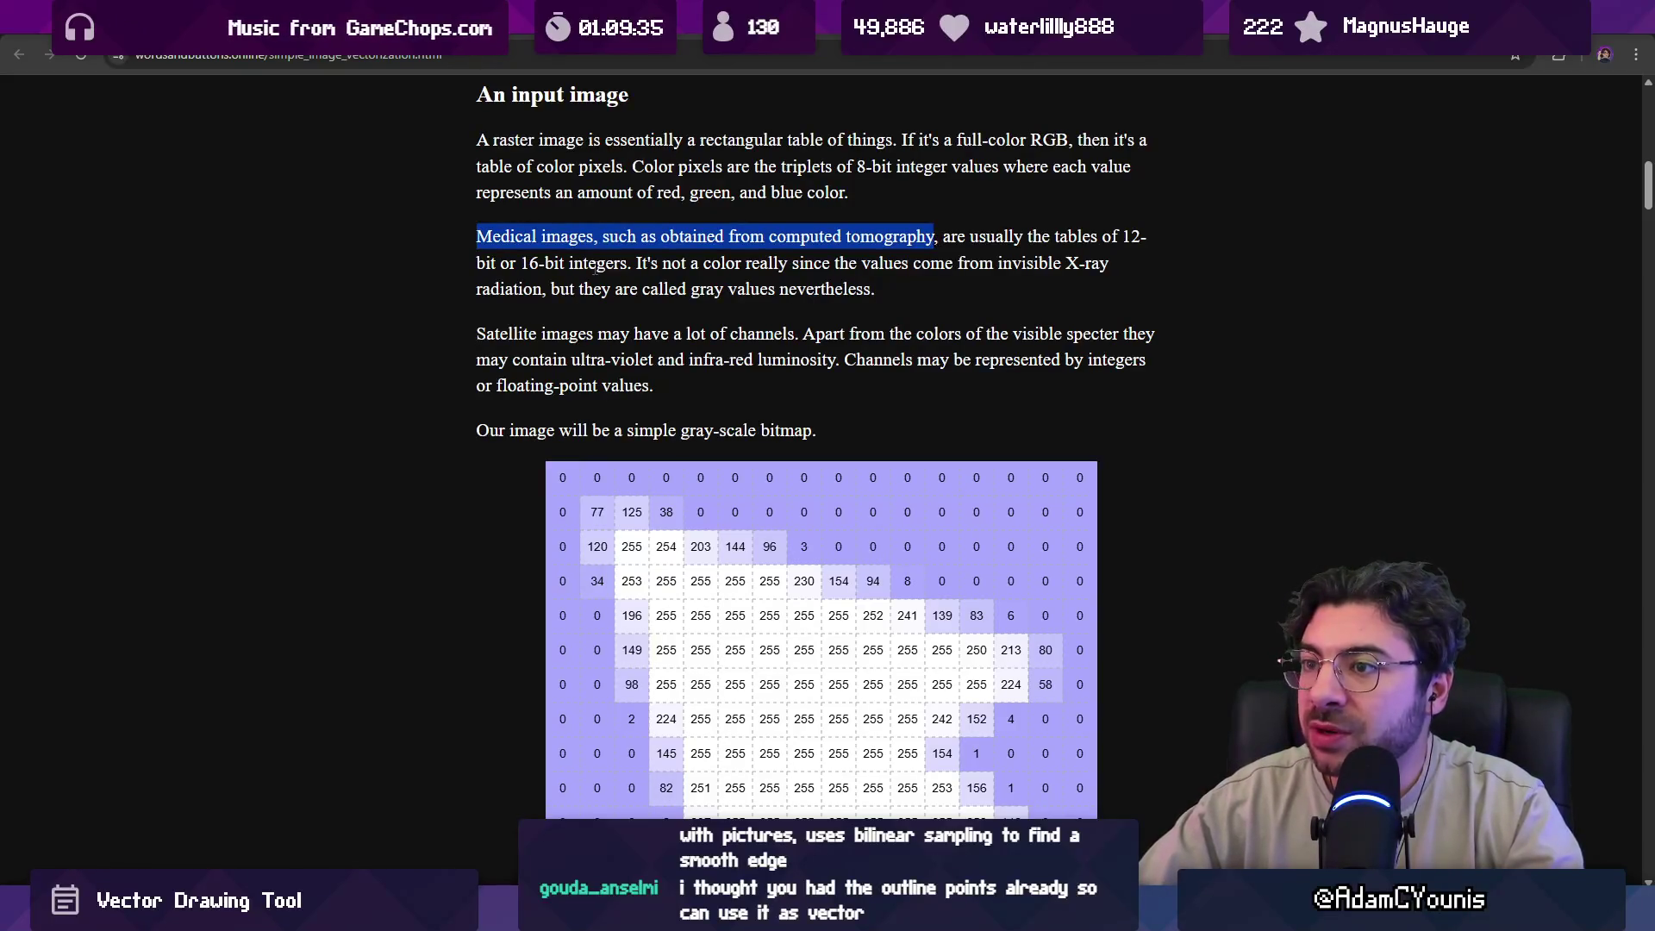
# Scroll down to the thresholded contour illustration of the grayscale bitmap, then return to the sketch.
pyautogui.scroll(-1, 582, 266)
pyautogui.scroll(-2, 489, 276)
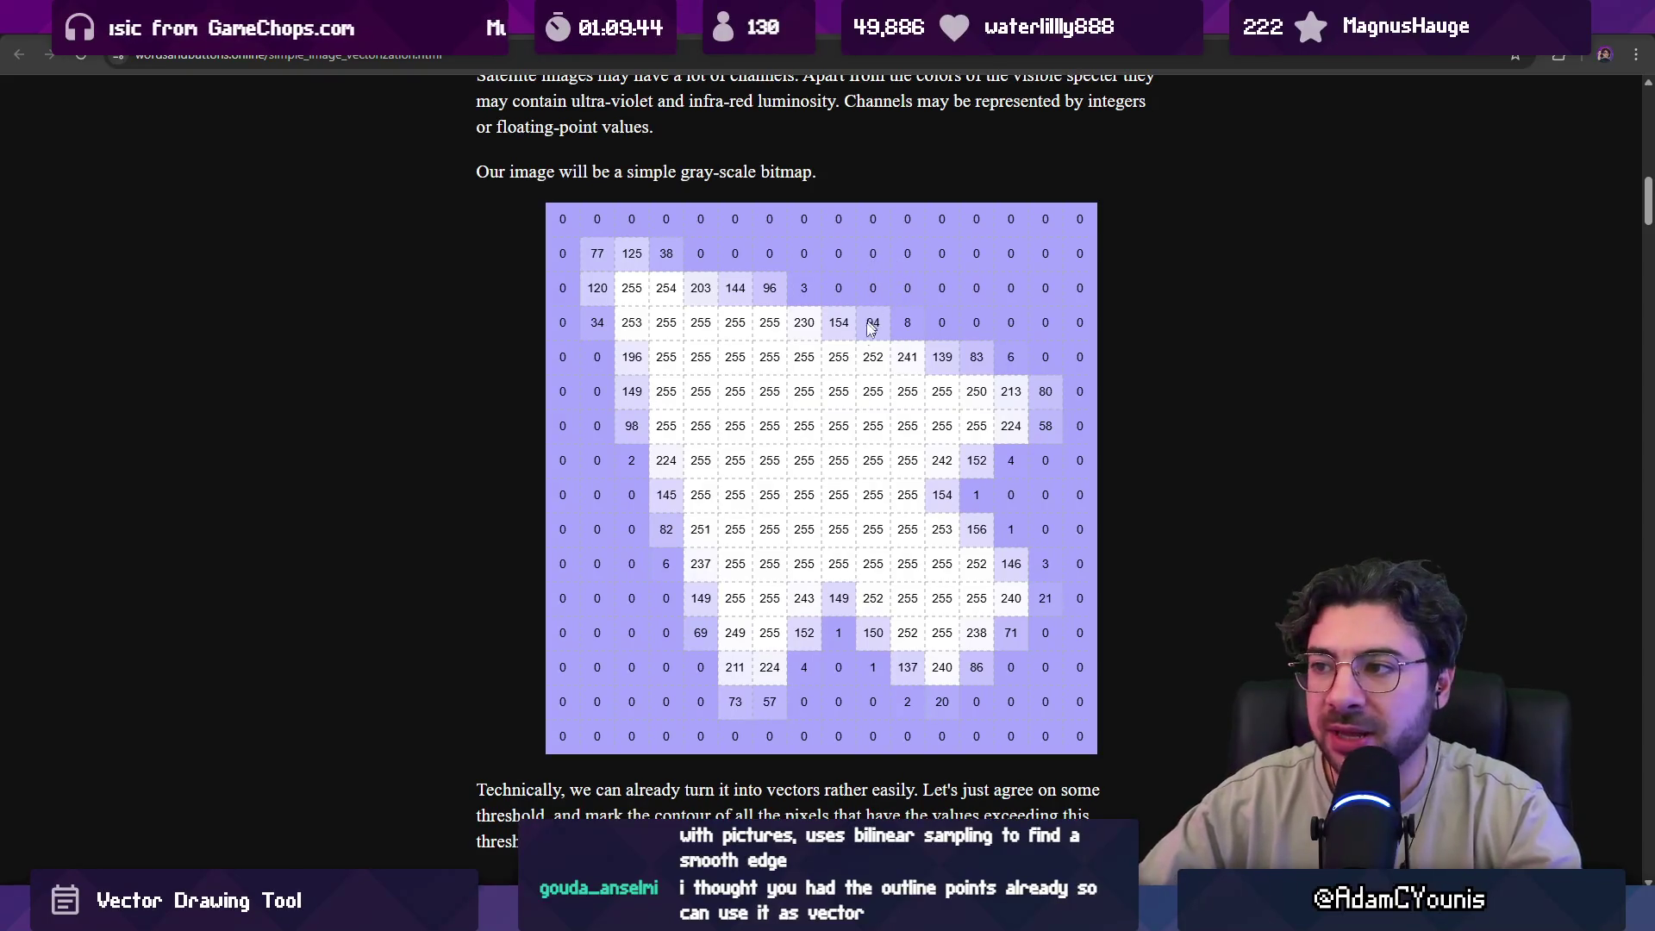
pyautogui.scroll(-2, 774, 388)
pyautogui.scroll(-3, 775, 390)
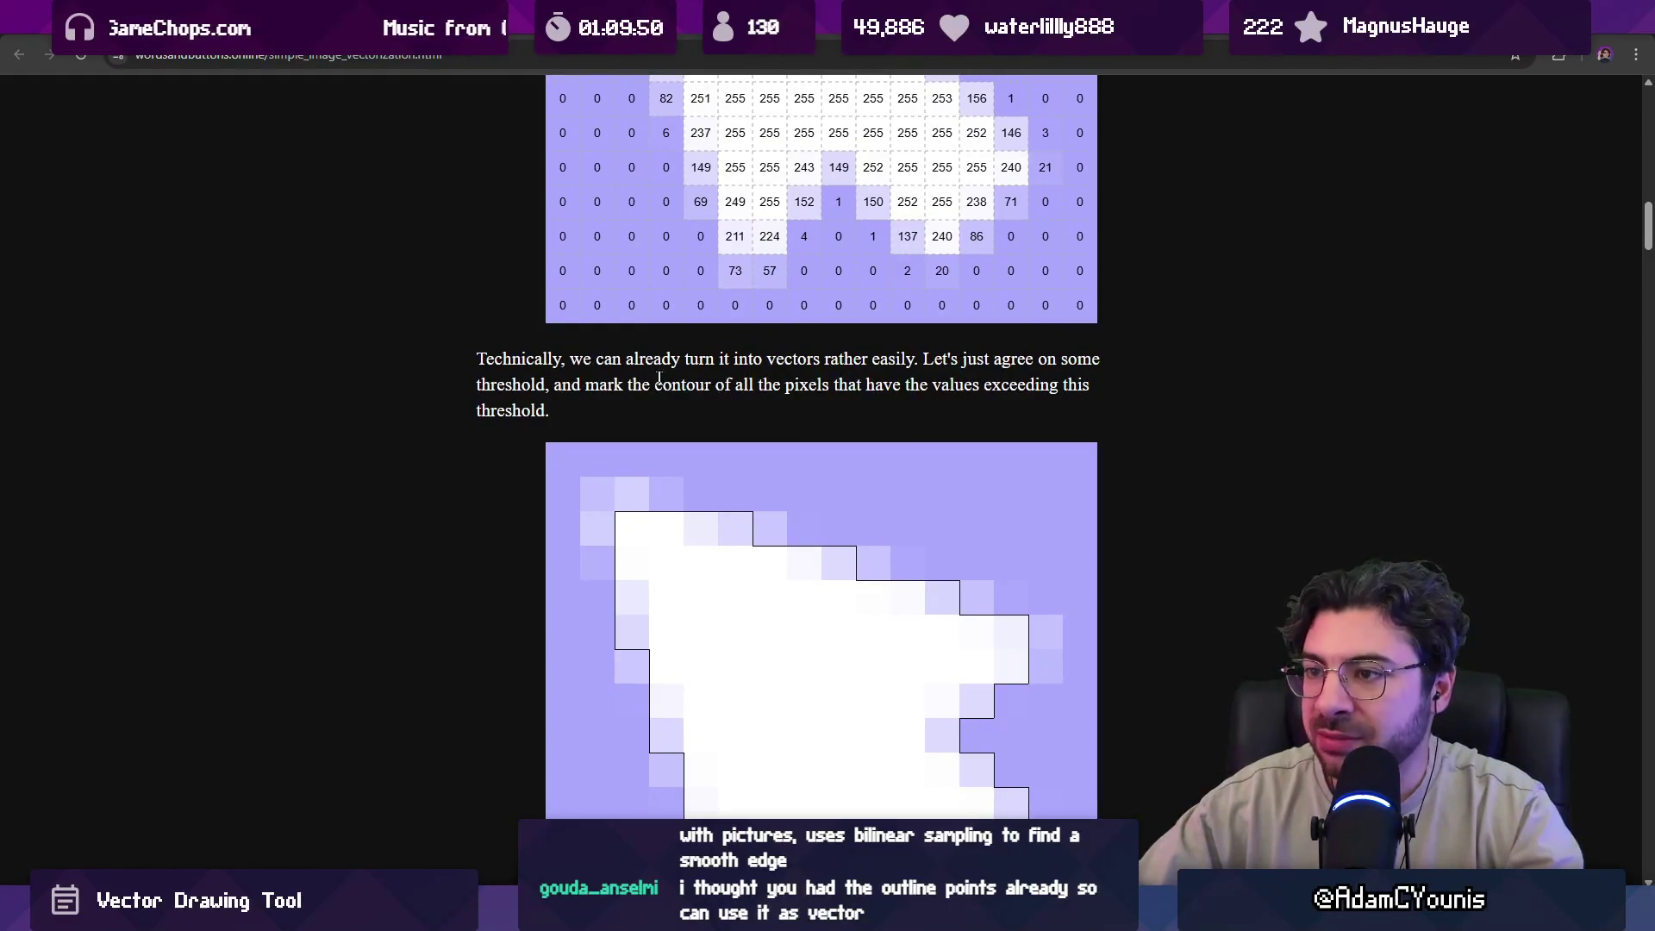
pyautogui.scroll(-1, 681, 376)
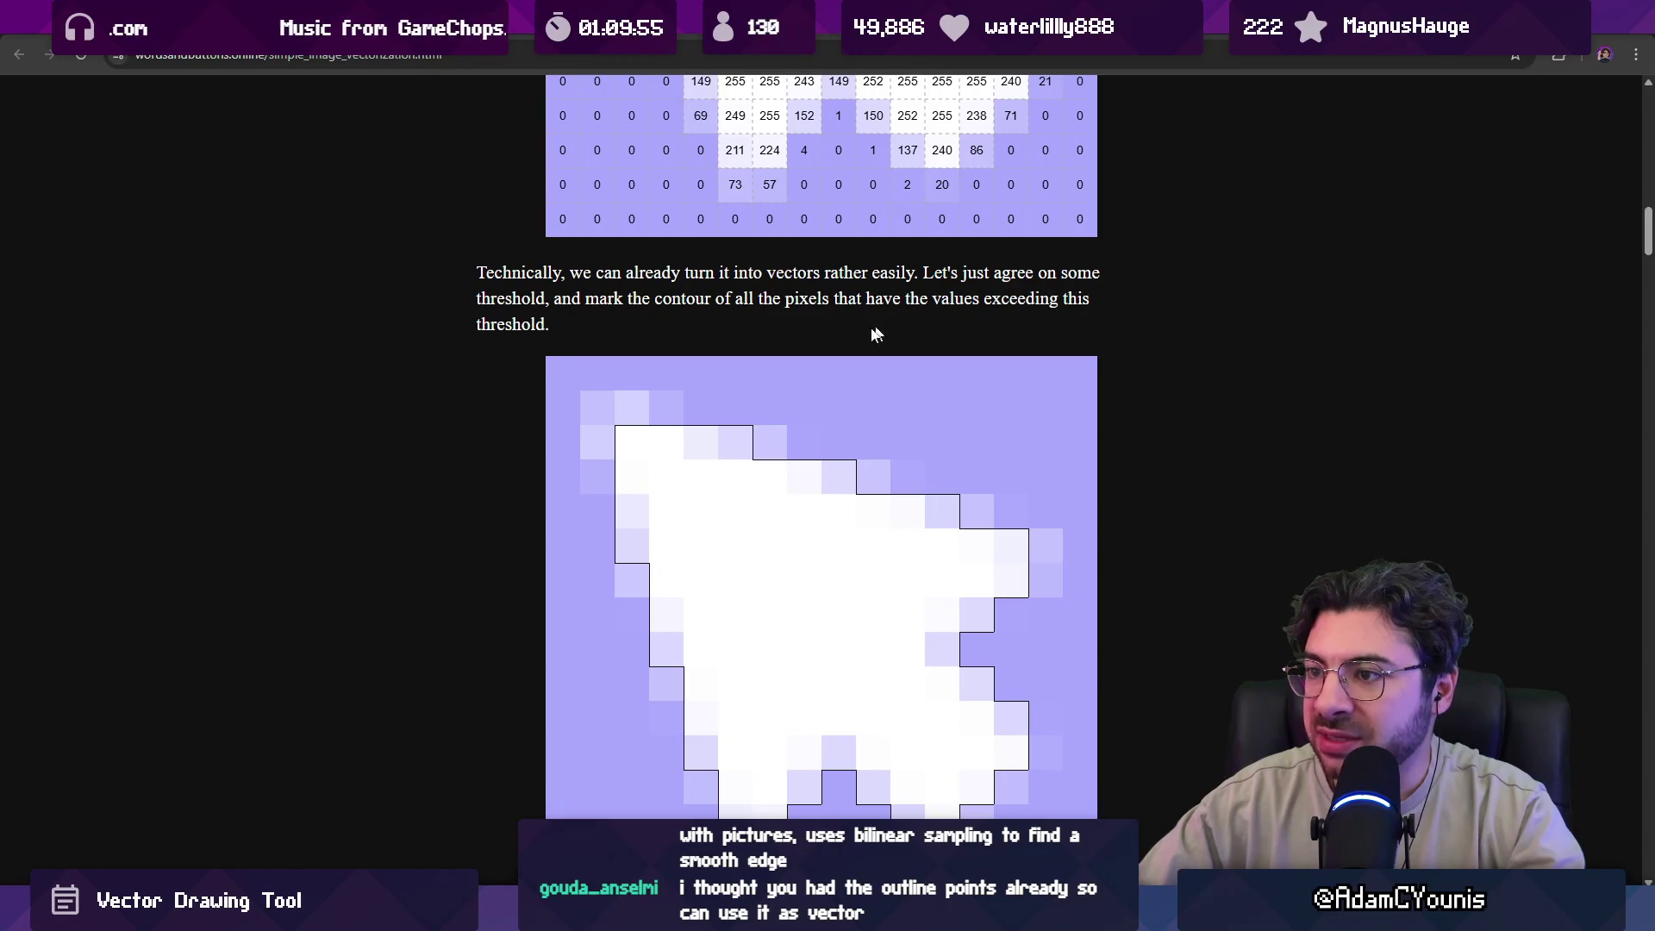
pyautogui.scroll(-2, 791, 374)
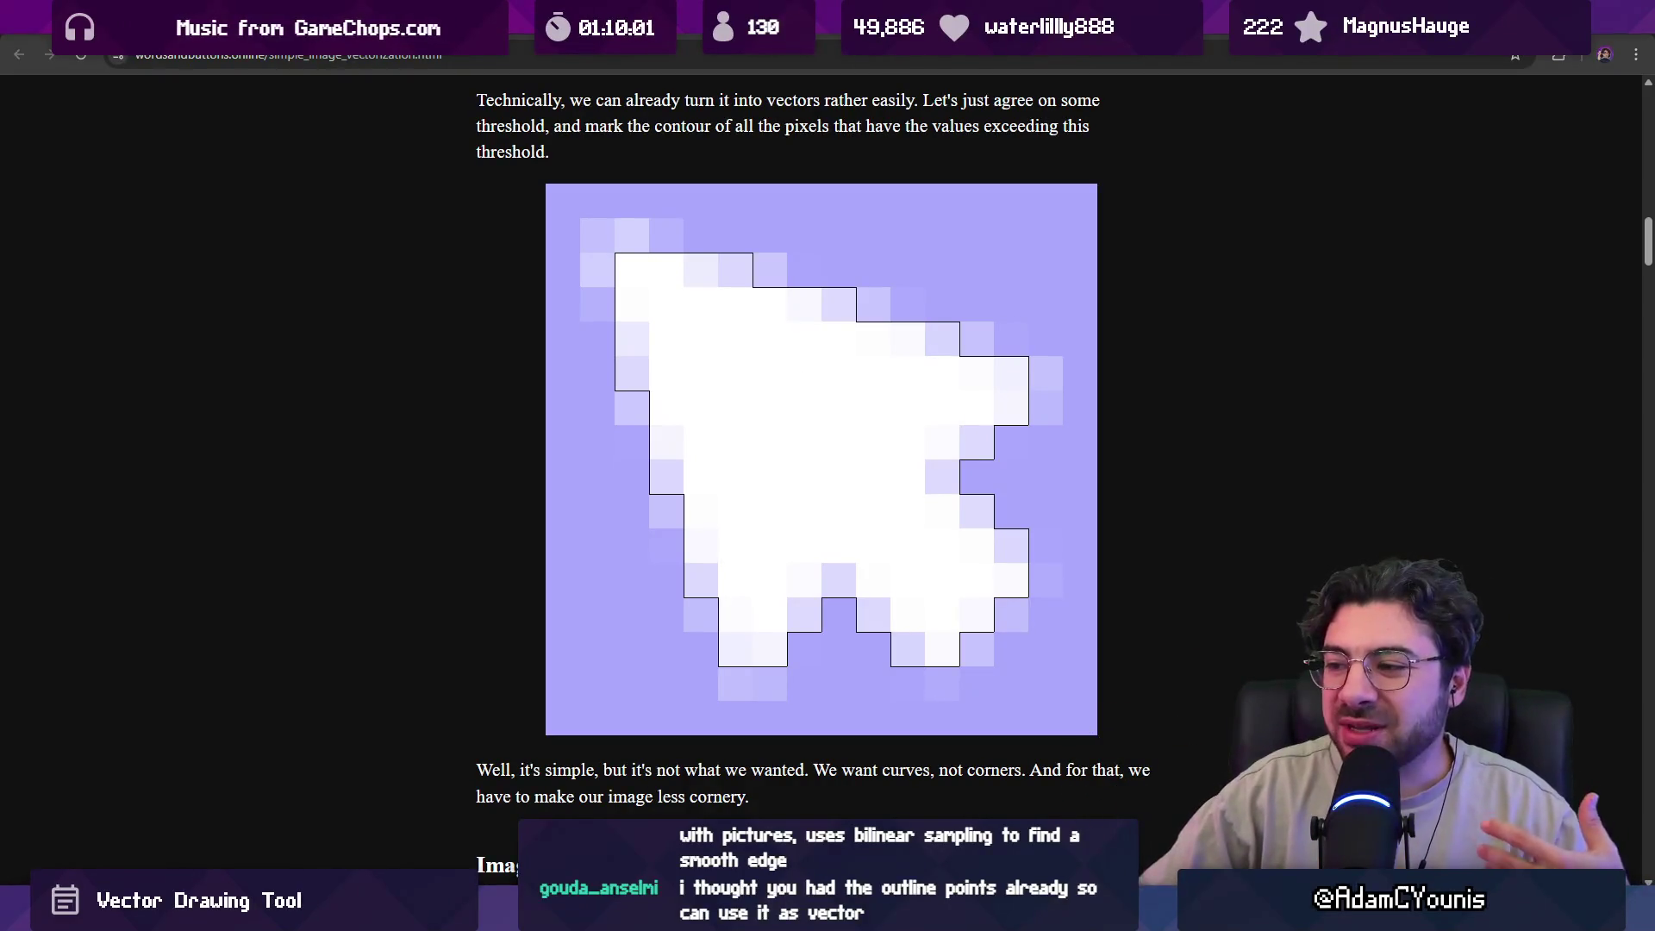
pyautogui.hotkey('alt', 'Tab')
# Paint a thick 290 px green Z-shaped stroke, undoing a stray thin outline stroke.
pyautogui.scroll(-3, 839, 428)
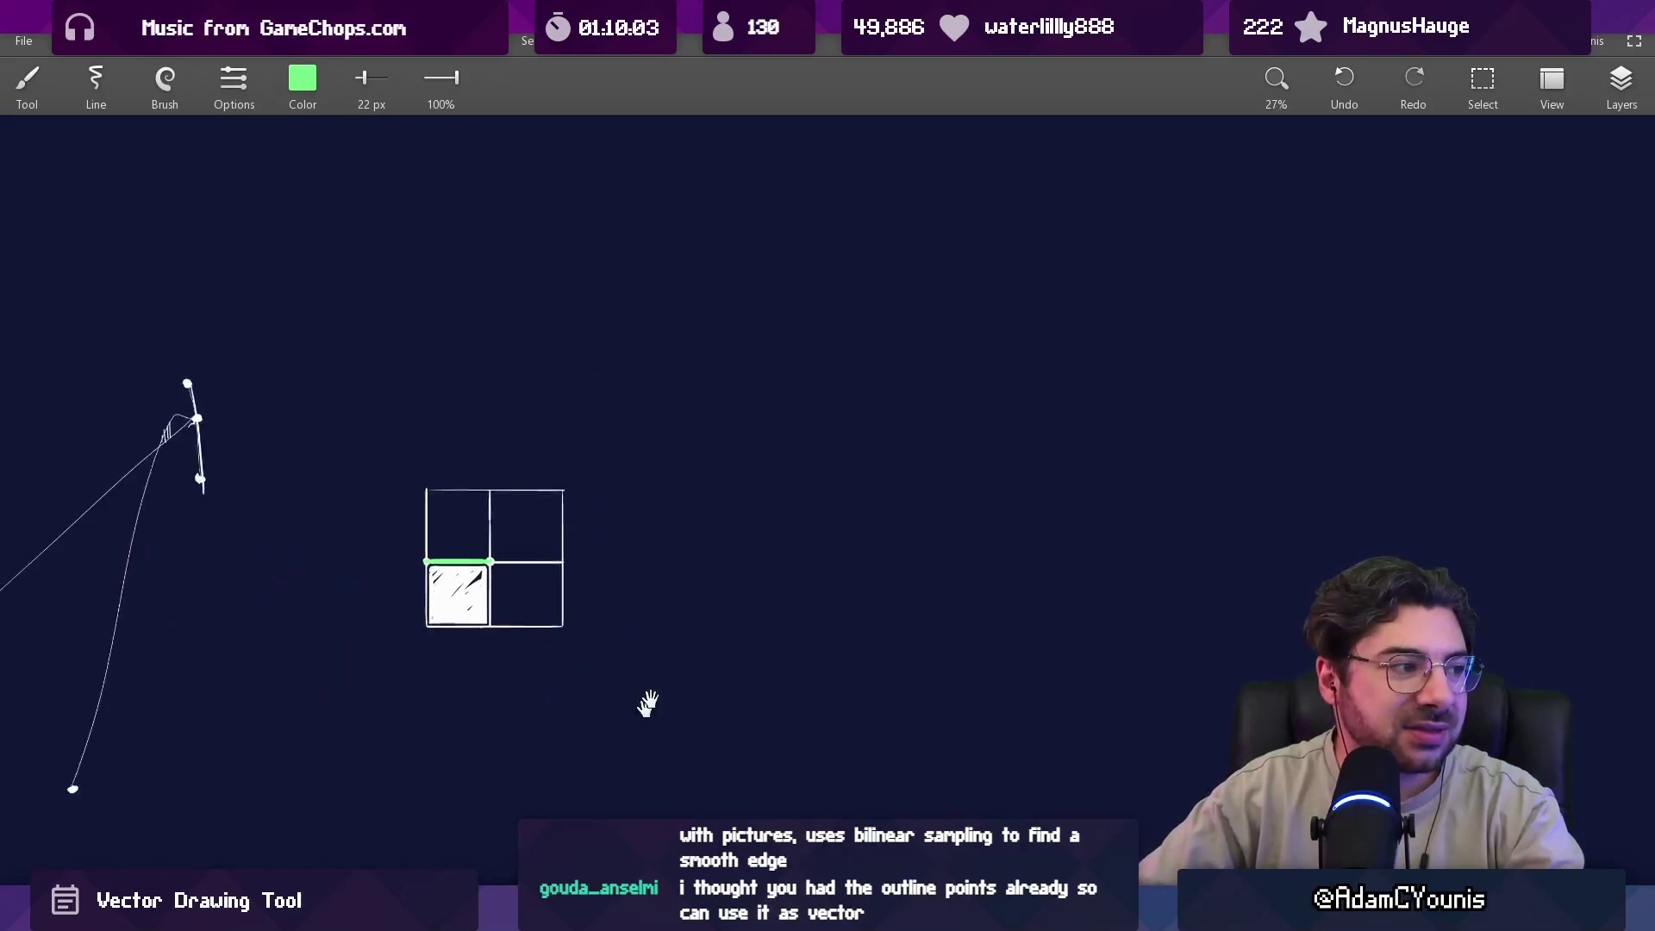
pyautogui.moveTo(517, 582); pyautogui.dragTo(782, 650)
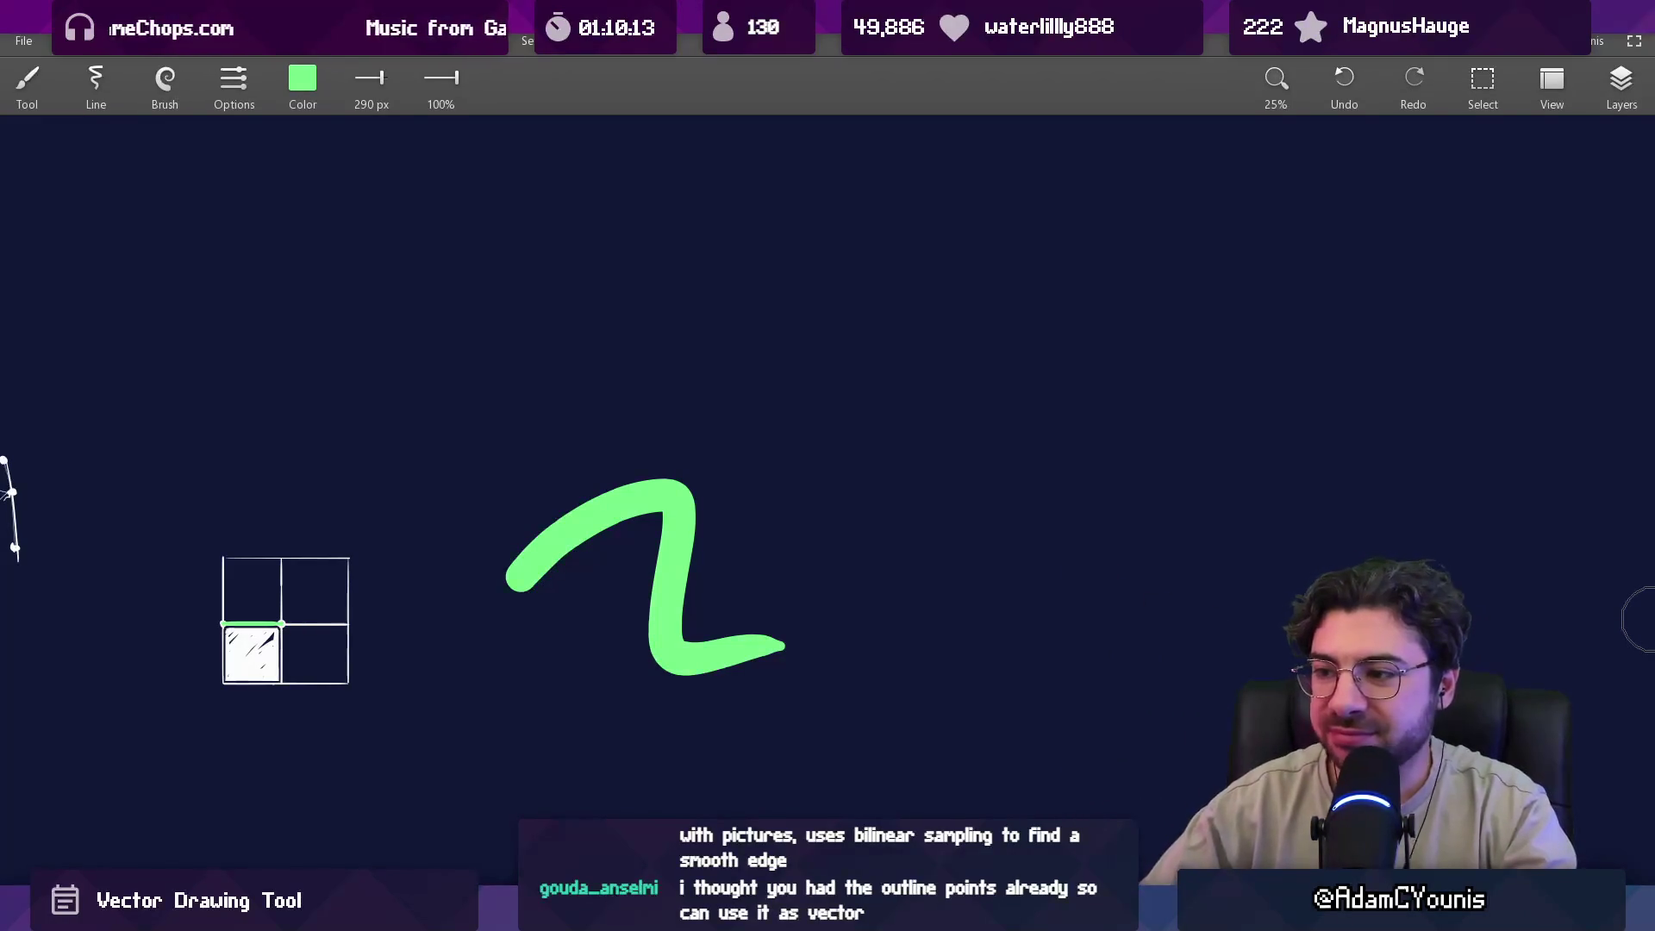
pyautogui.scroll(3, 573, 499)
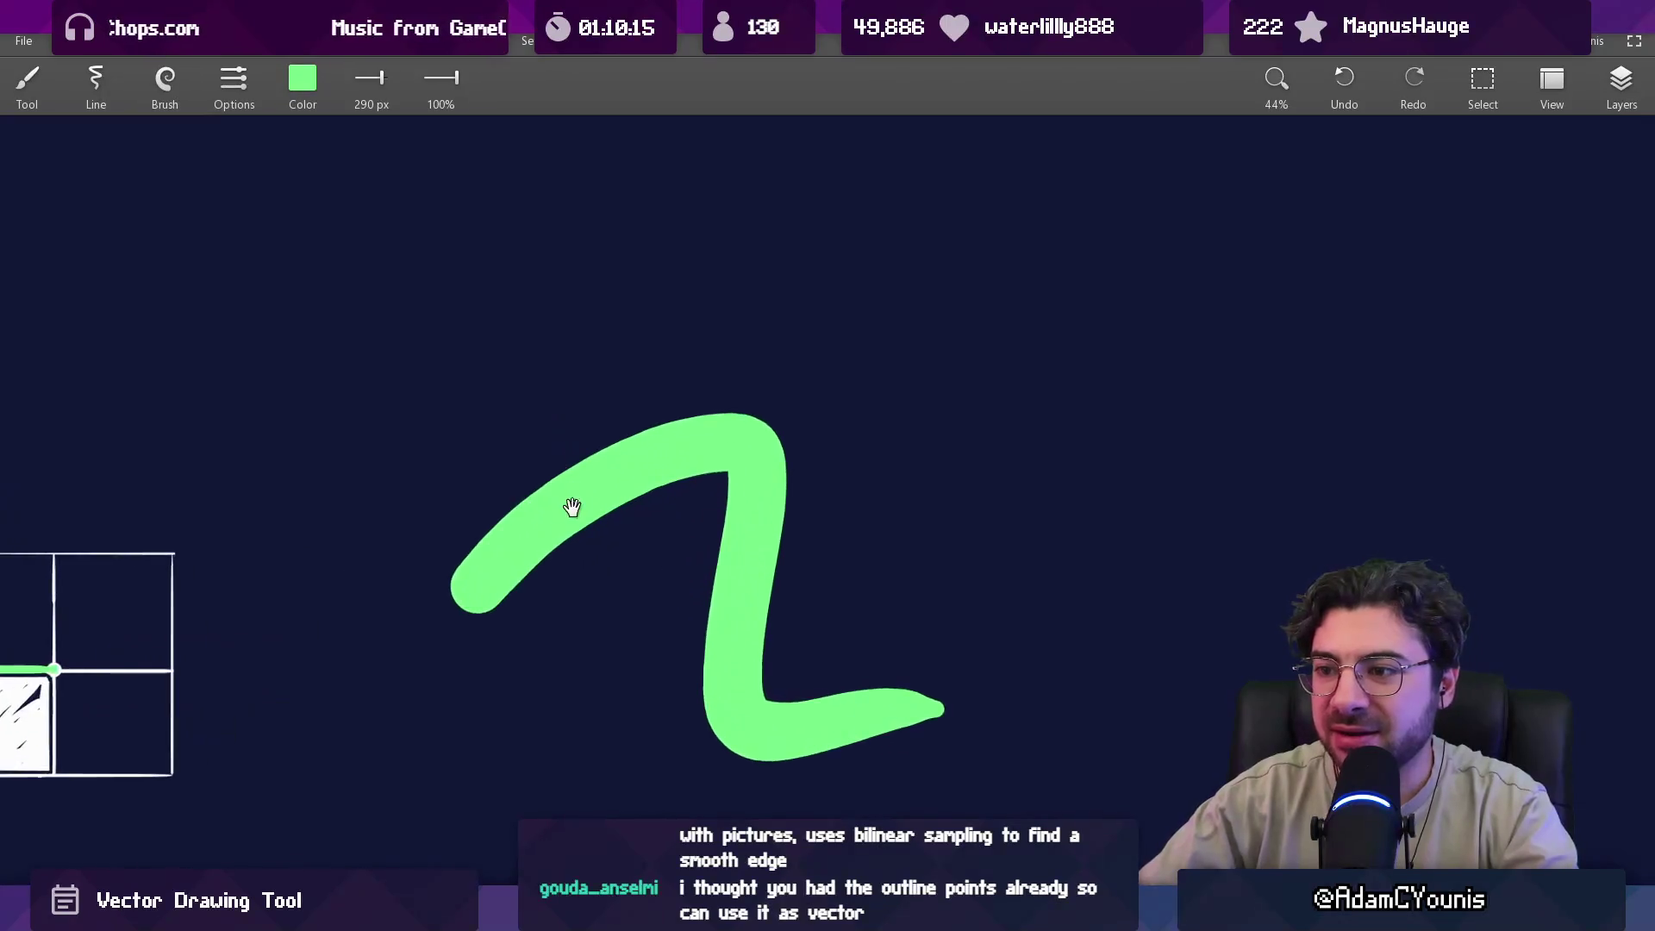
pyautogui.moveTo(412, 524)
pyautogui.mouseDown()
pyautogui.moveTo(684, 359)
pyautogui.moveTo(886, 690)
pyautogui.moveTo(289, 669)
pyautogui.mouseUp()
pyautogui.hotkey('ctrl', 'z')
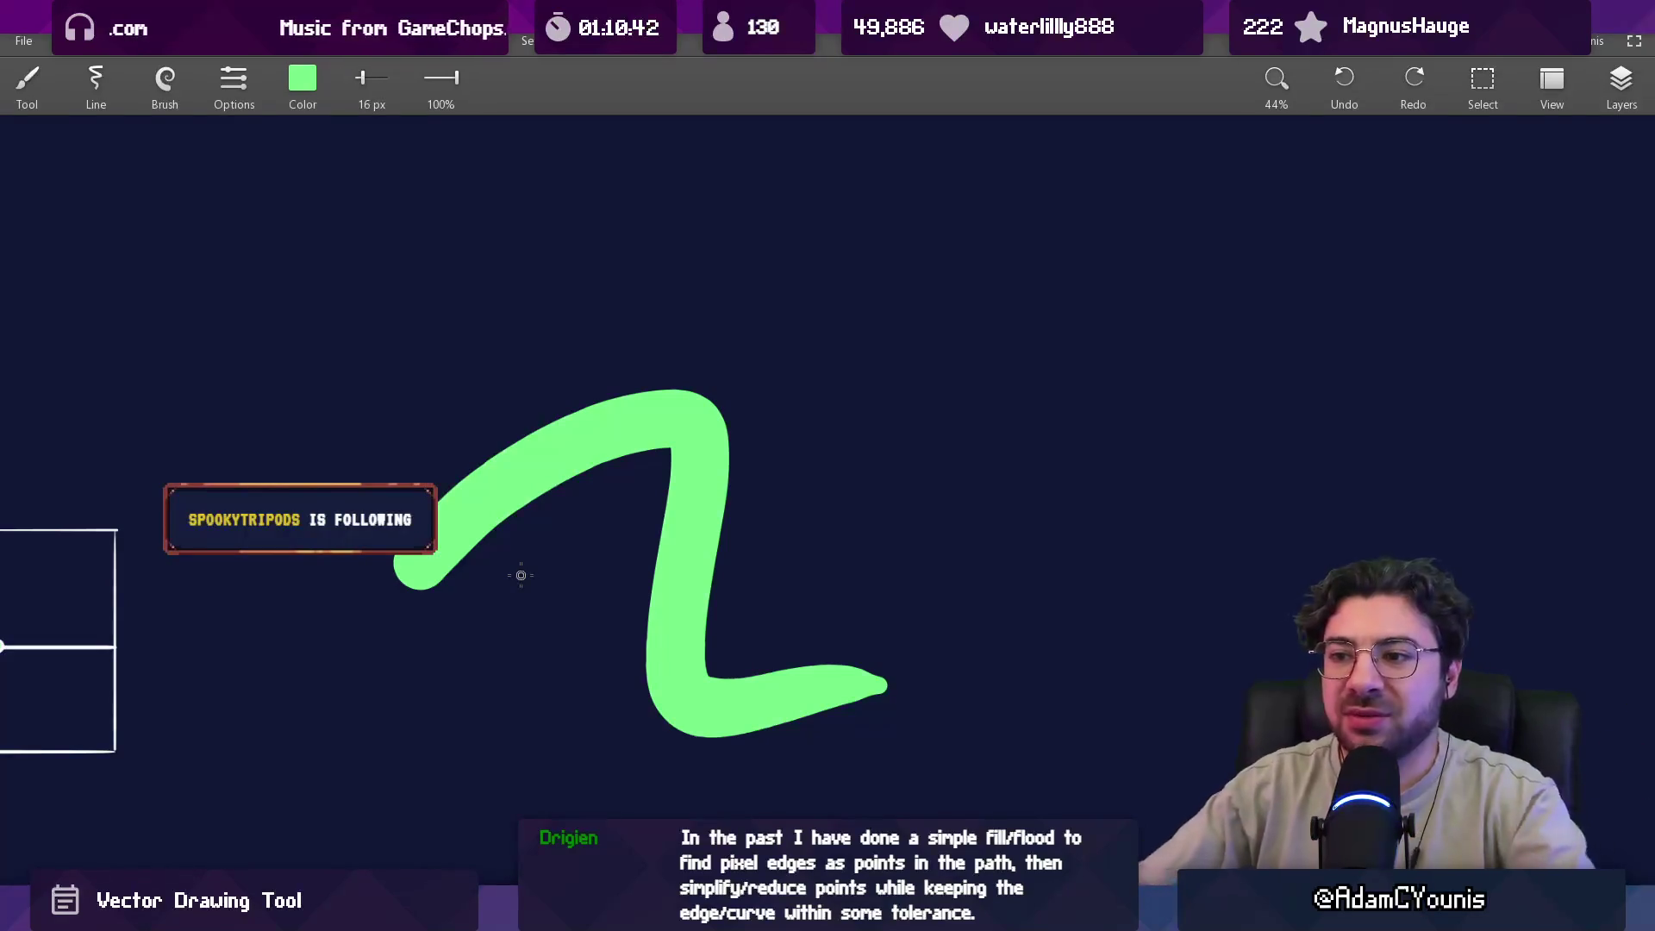
# Zoom in to 6400% and set the brush to white at 1 px.
pyautogui.scroll(3, 419, 565)
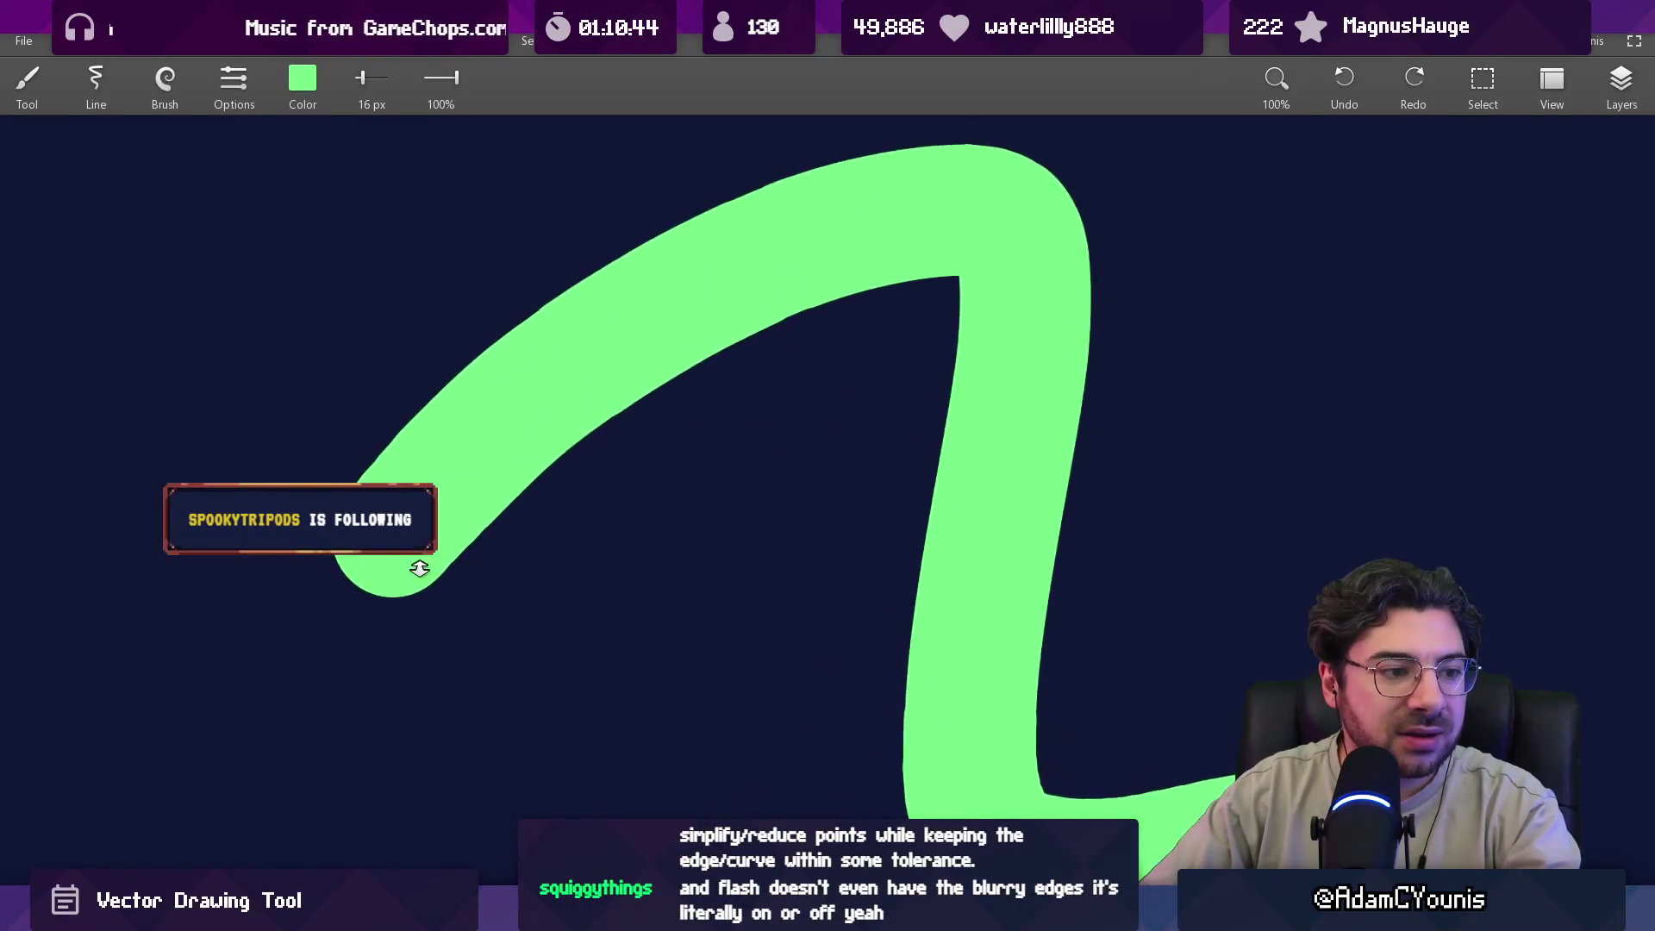
pyautogui.scroll(6, 419, 565)
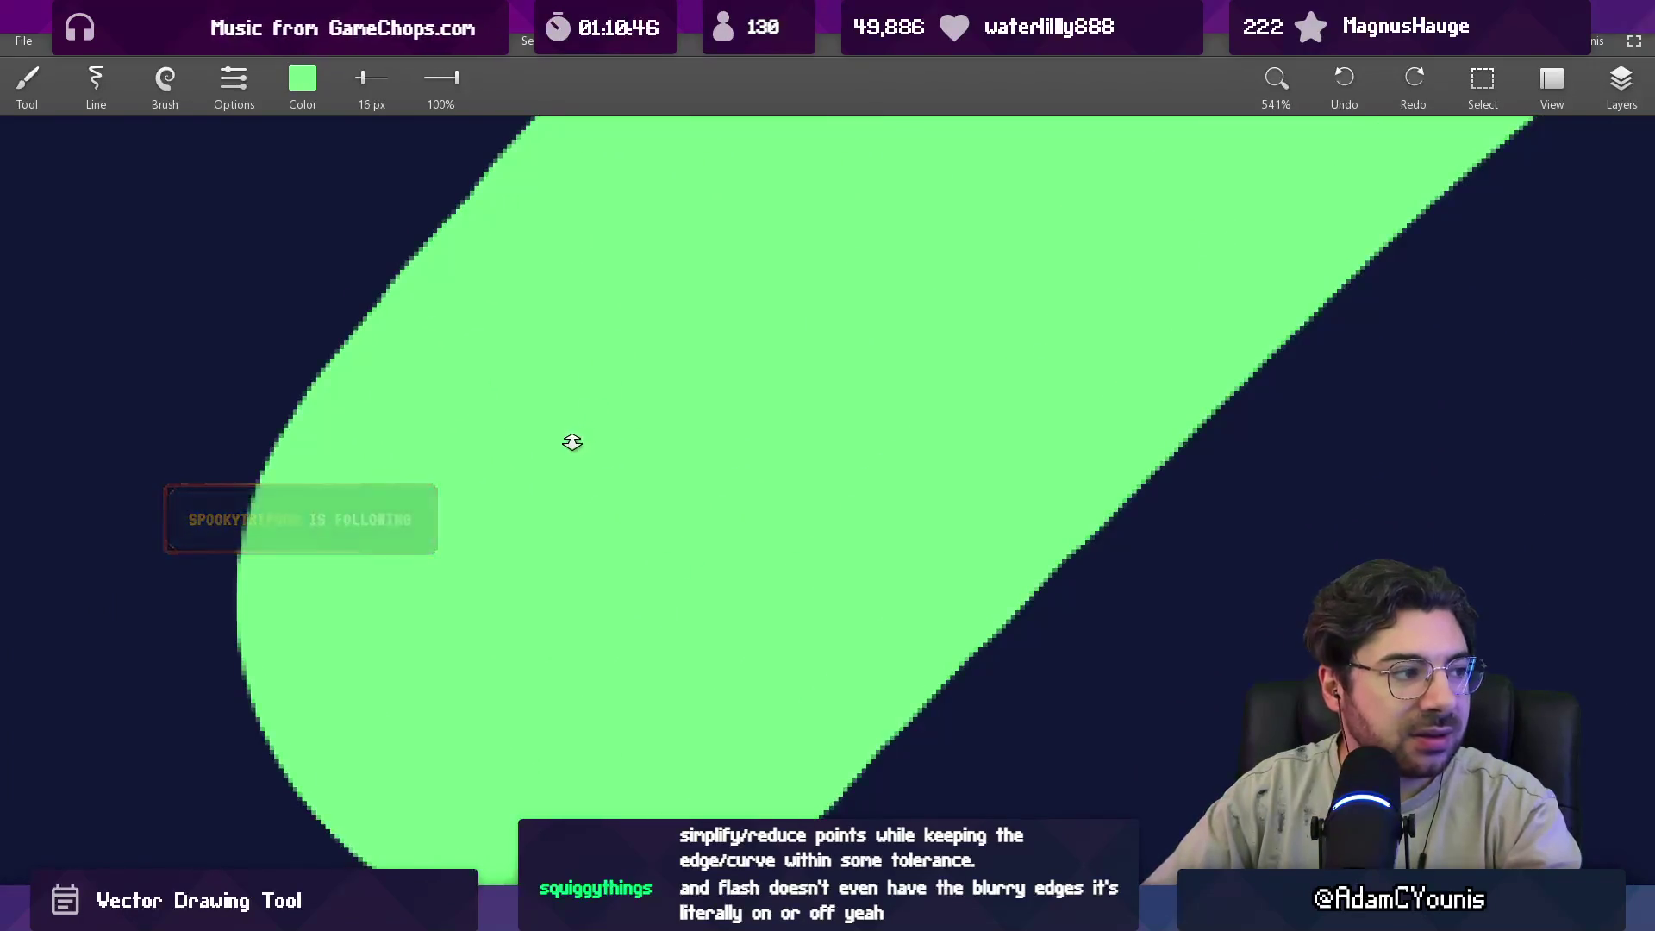
pyautogui.scroll(-2, 565, 451)
pyautogui.scroll(8, 344, 314)
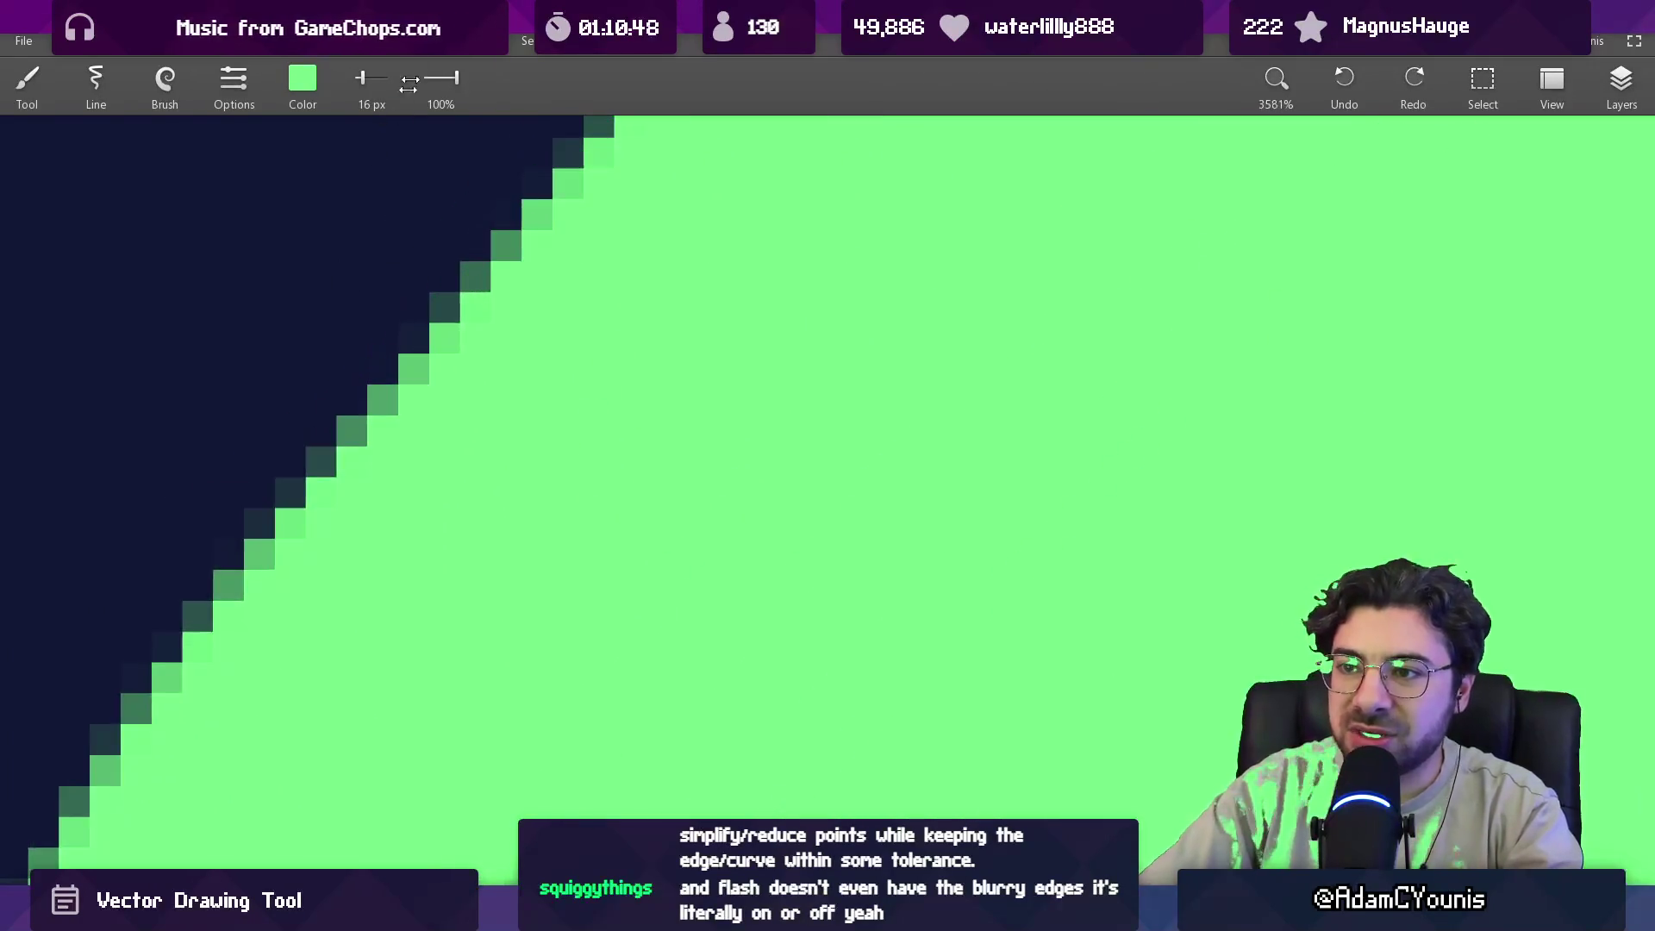
pyautogui.scroll(1, 392, 328)
pyautogui.scroll(2, 584, 337)
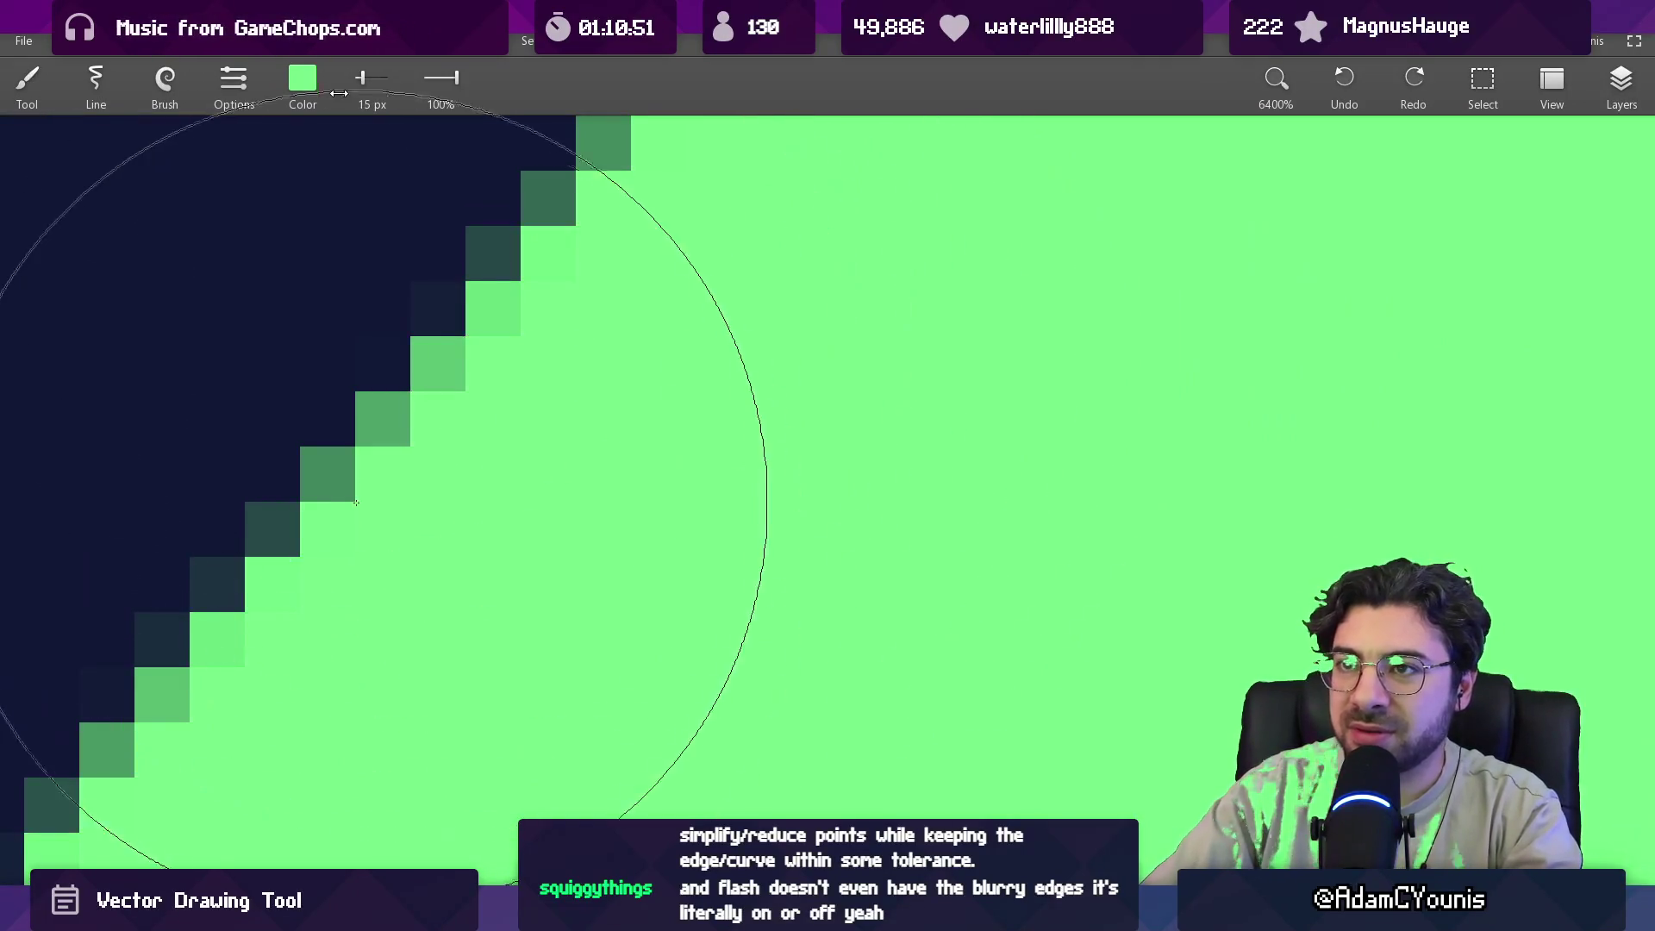
pyautogui.click(303, 82)
pyautogui.moveTo(293, 195); pyautogui.dragTo(457, 210)
pyautogui.moveTo(310, 298); pyautogui.dragTo(411, 298)
pyautogui.click(388, 382)
pyautogui.press('1')
# Turn one soft edge pixel of the Z white, undoing the extra white stroke.
pyautogui.click(300, 446)
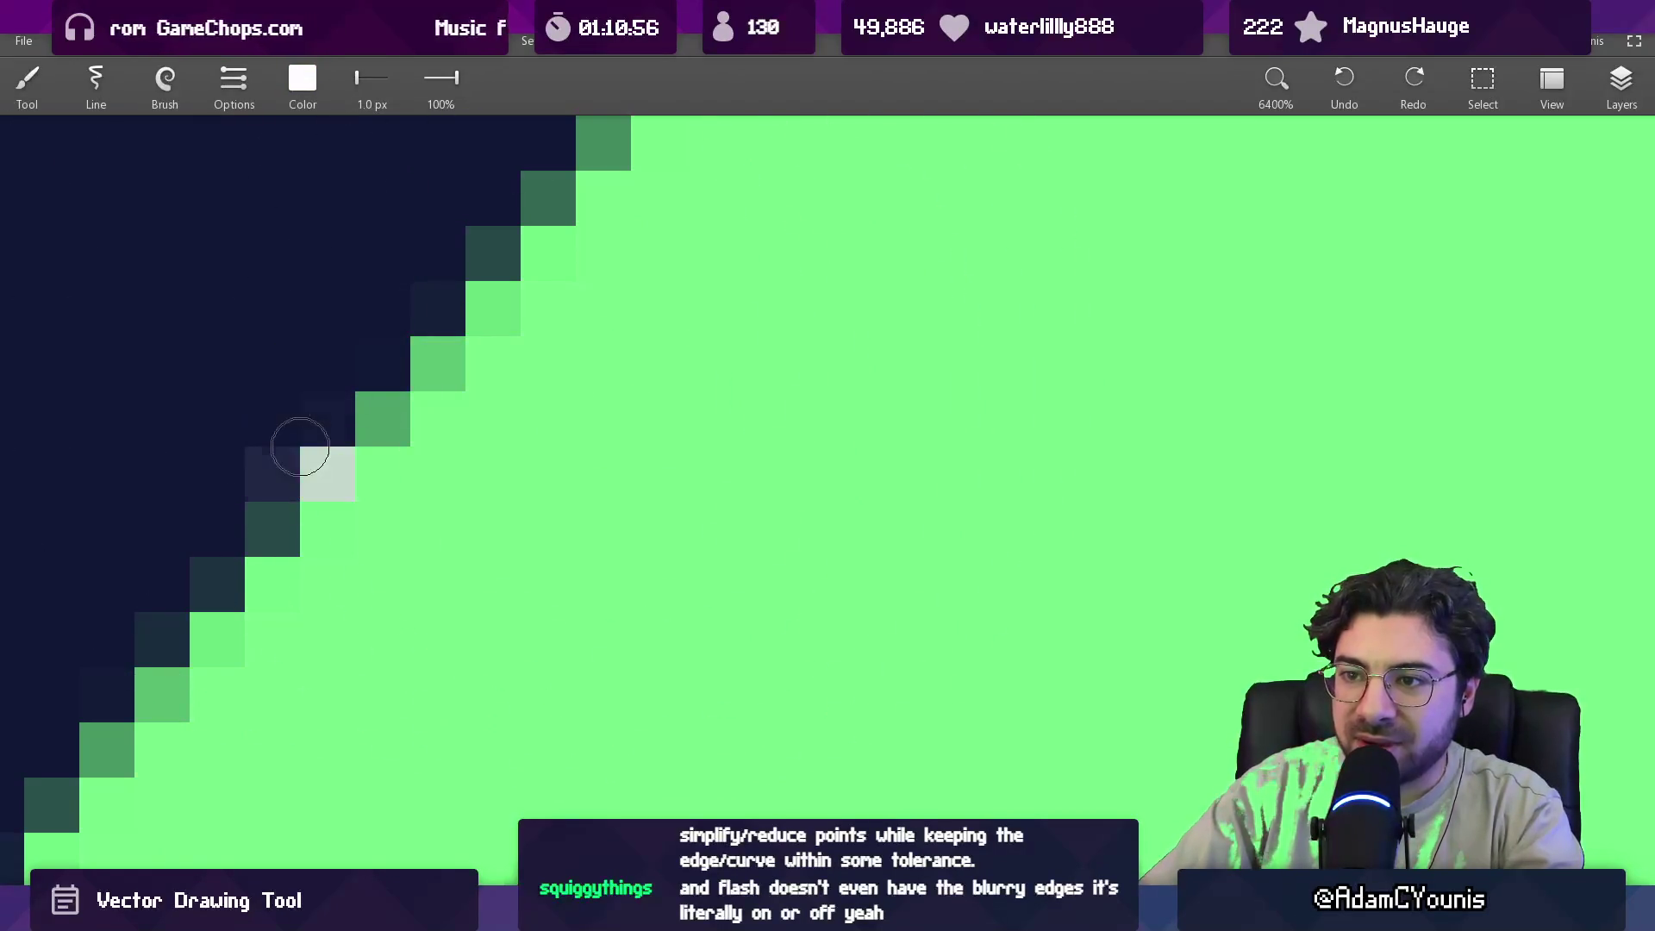
pyautogui.moveTo(344, 451); pyautogui.dragTo(418, 396)
pyautogui.hotkey('ctrl', 'z')
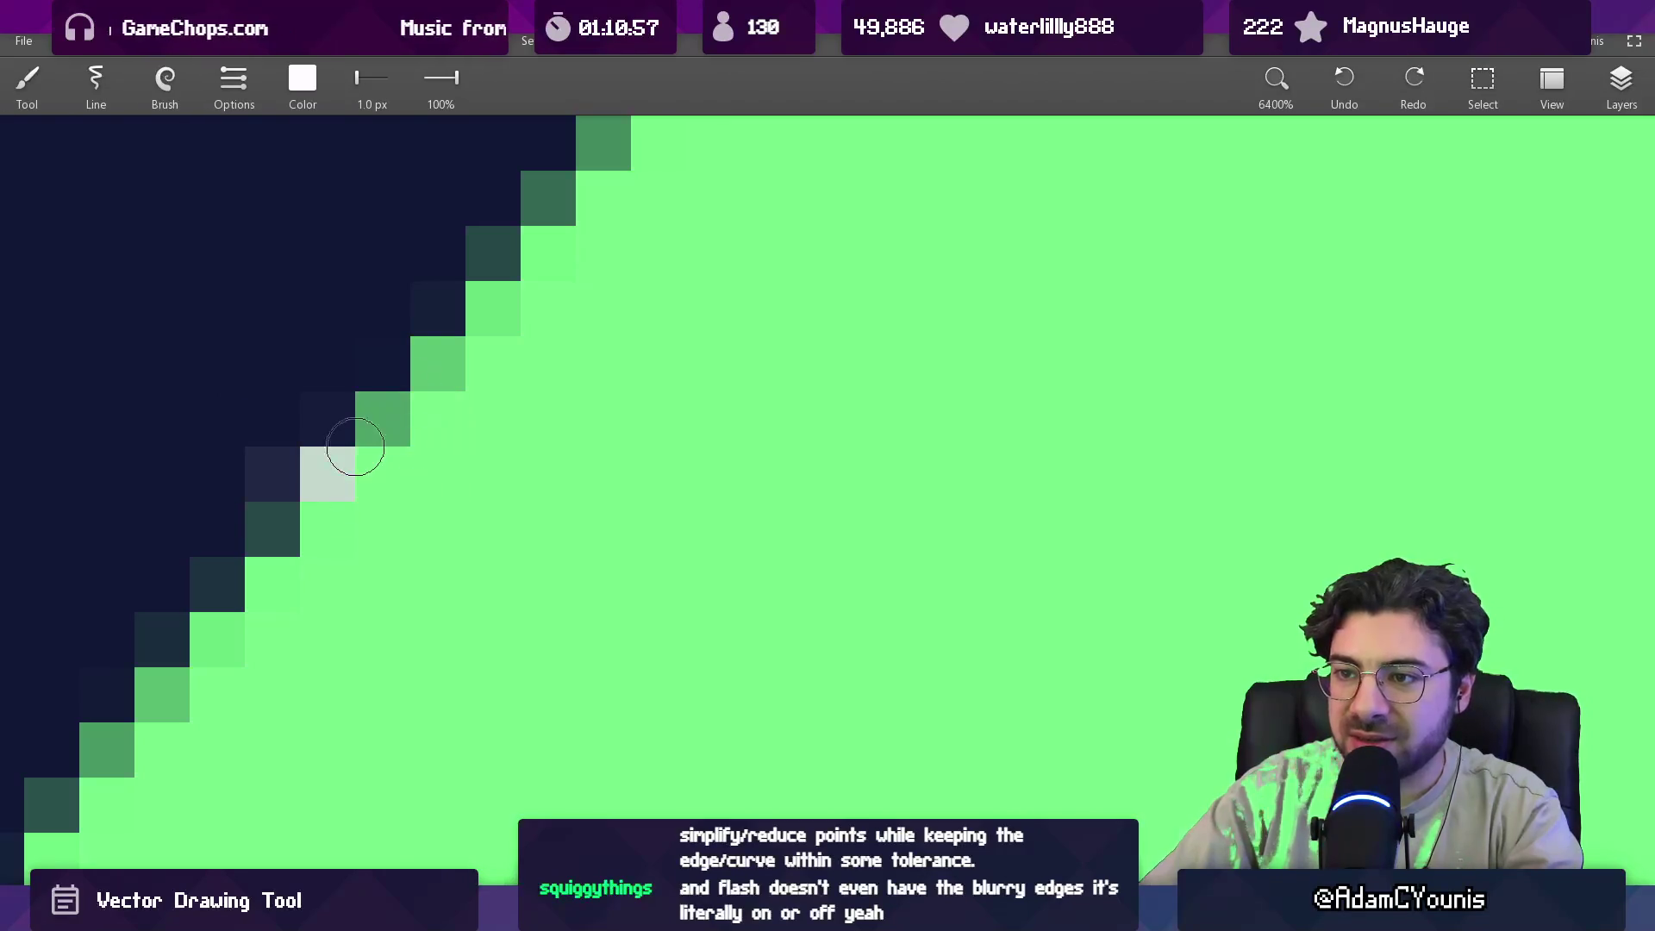
pyautogui.scroll(-3, 471, 476)
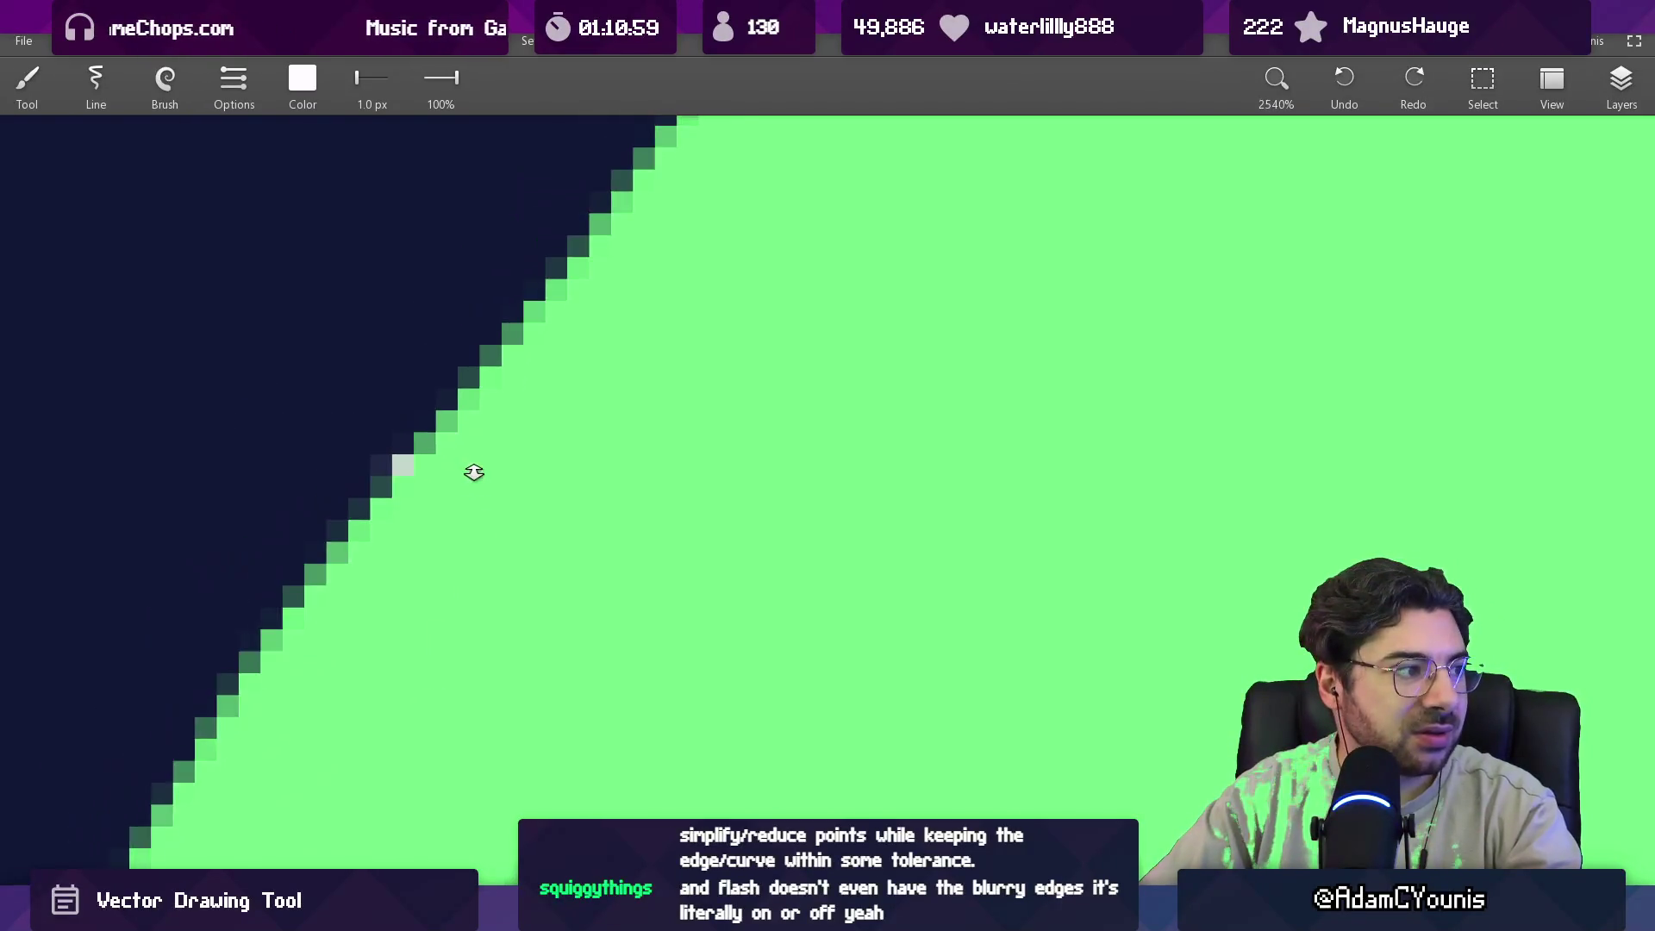
pyautogui.scroll(-7, 474, 471)
pyautogui.scroll(-8, 530, 505)
# In Flash, undo the 2-shaped stroke, then try an M plus three vertical black strokes and undo them.
pyautogui.moveTo(543, 466)
pyautogui.mouseDown()
pyautogui.moveTo(636, 537)
pyautogui.moveTo(658, 618)
pyautogui.mouseUp()
pyautogui.hotkey('alt', 'Tab')
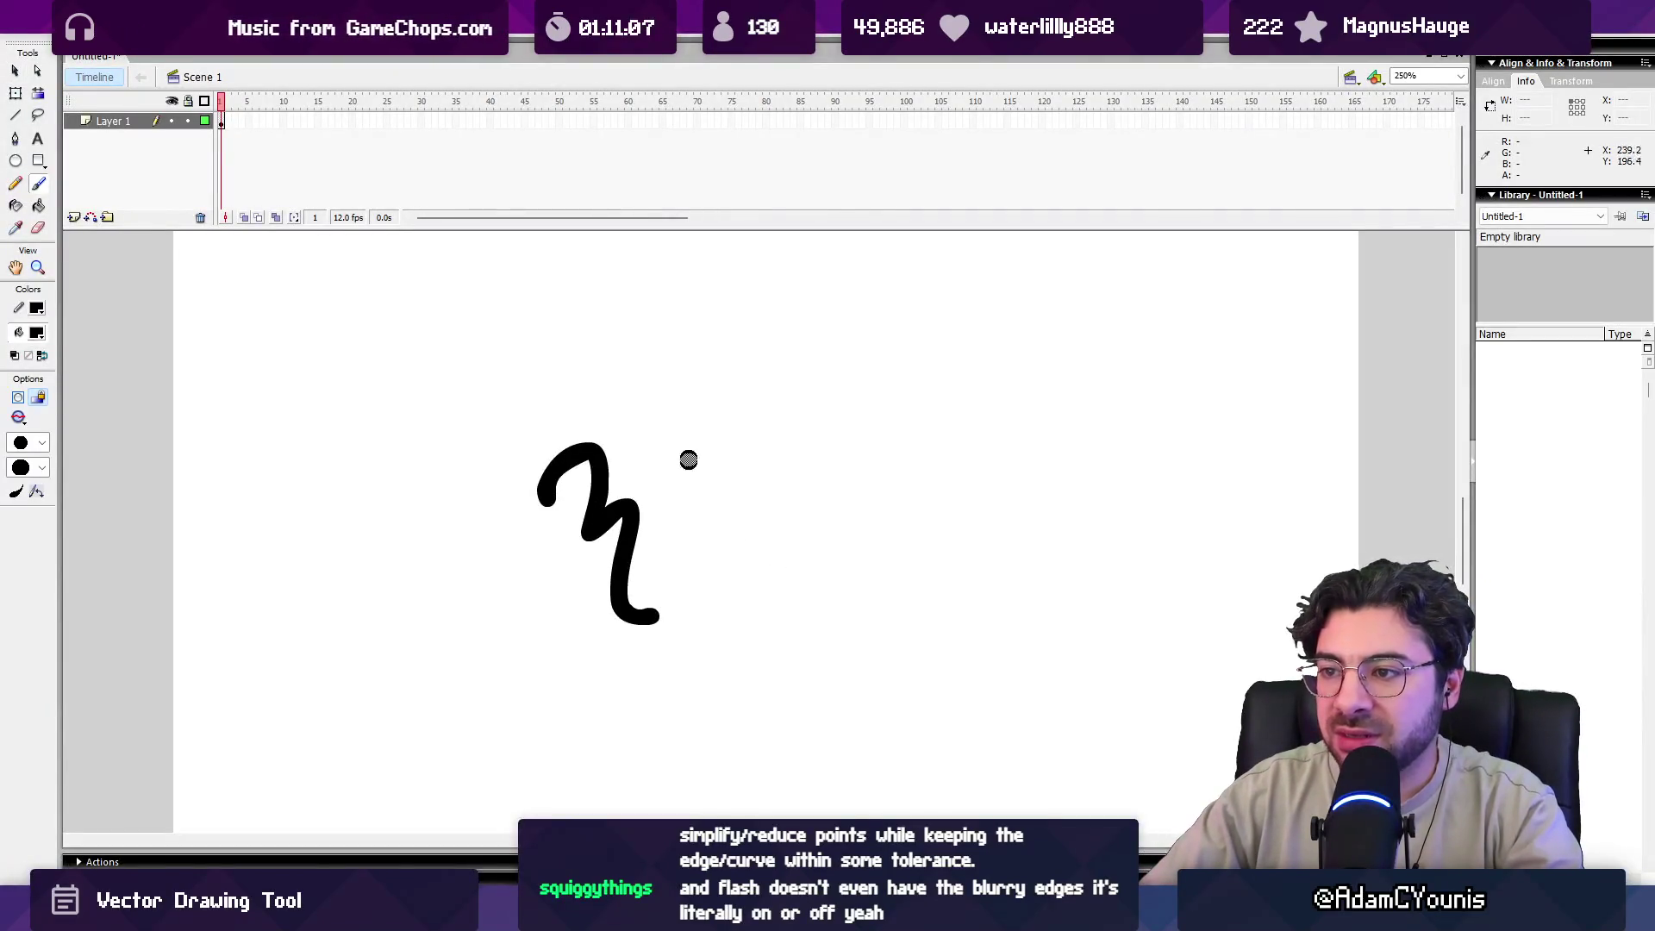
pyautogui.hotkey('ctrl', 'z')
pyautogui.moveTo(483, 466)
pyautogui.mouseDown()
pyautogui.moveTo(576, 419)
pyautogui.moveTo(571, 536)
pyautogui.mouseUp()
pyautogui.moveTo(642, 388); pyautogui.dragTo(640, 531)
pyautogui.moveTo(685, 388)
pyautogui.mouseDown()
pyautogui.moveTo(664, 517)
pyautogui.moveTo(687, 521)
pyautogui.mouseUp()
pyautogui.moveTo(714, 393)
pyautogui.mouseDown()
pyautogui.moveTo(712, 516)
pyautogui.moveTo(740, 564)
pyautogui.mouseUp()
pyautogui.hotkey('ctrl', 'z')
pyautogui.hotkey('ctrl', 'z')
pyautogui.hotkey('ctrl', 'z')
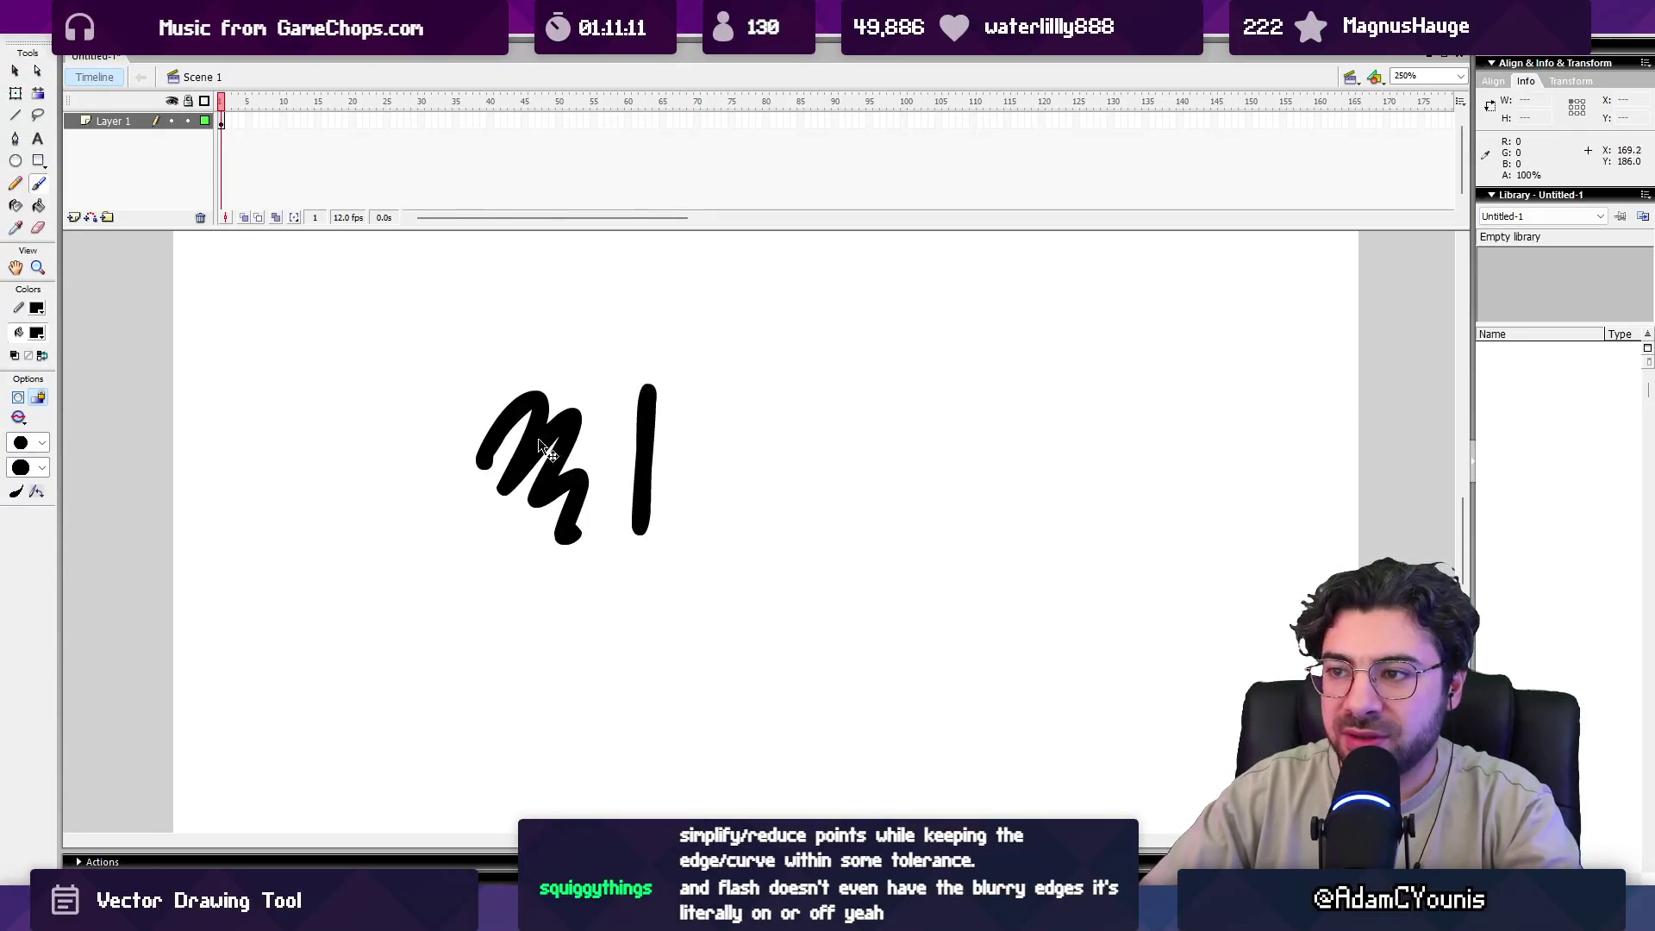
# Draw a small scribbled black blob, discard a wavy stroke, and zoom the stage to 500%.
pyautogui.moveTo(478, 491)
pyautogui.mouseDown()
pyautogui.moveTo(522, 461)
pyautogui.moveTo(578, 515)
pyautogui.mouseUp()
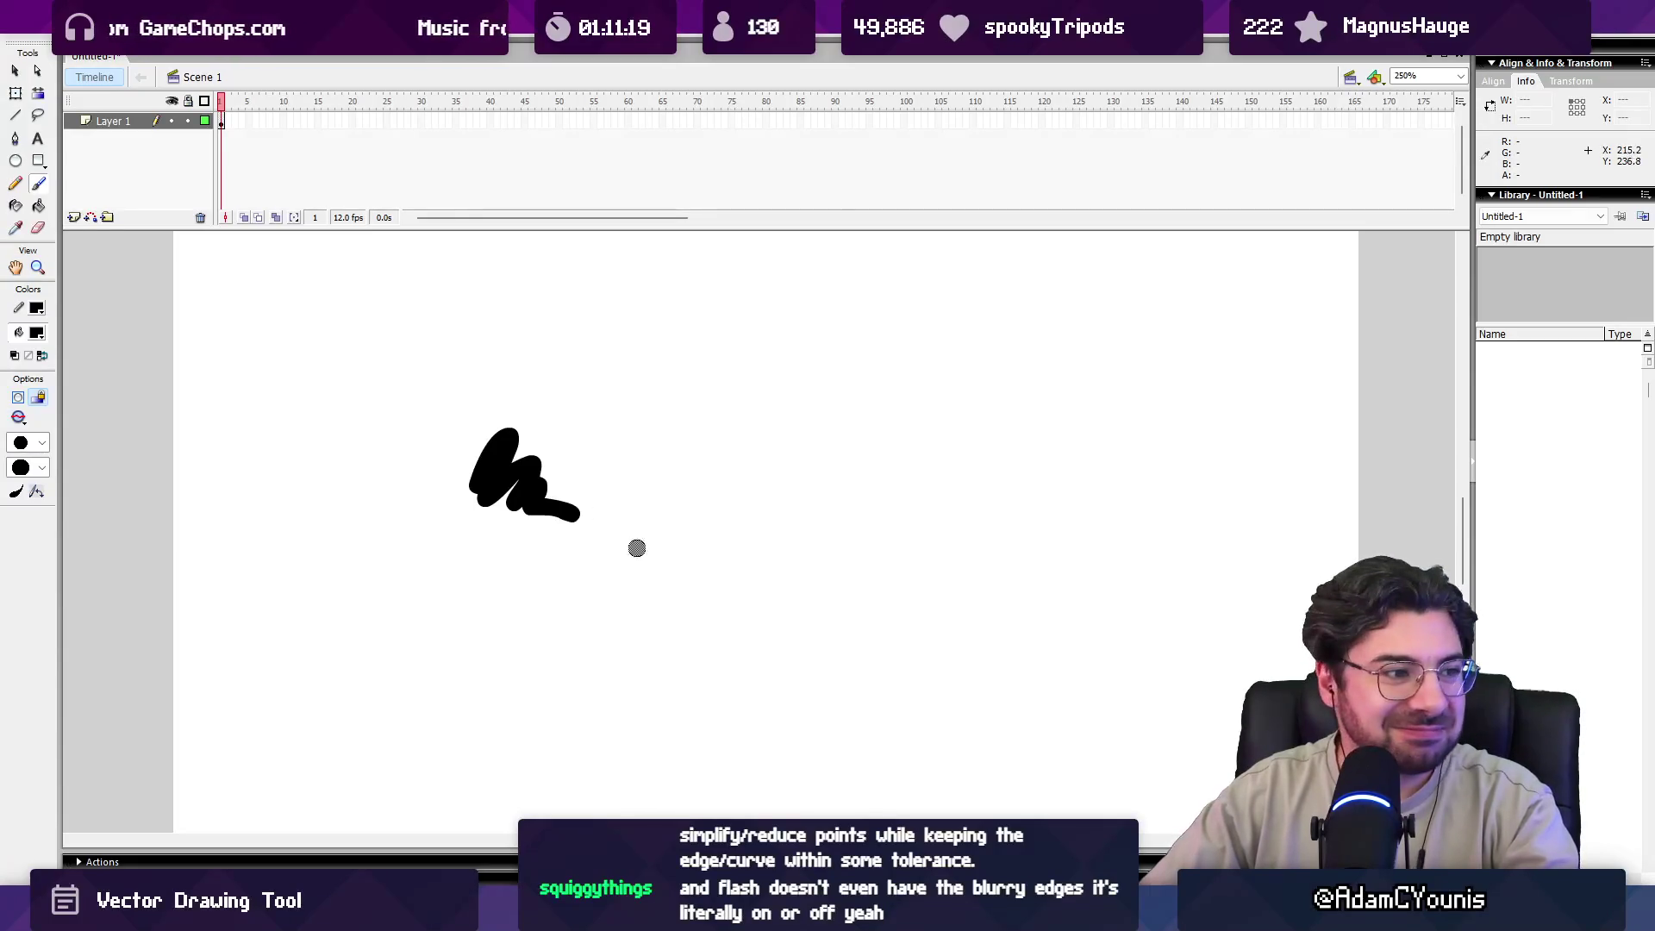
pyautogui.moveTo(617, 493)
pyautogui.mouseDown()
pyautogui.moveTo(659, 442)
pyautogui.moveTo(823, 523)
pyautogui.moveTo(571, 601)
pyautogui.mouseUp()
pyautogui.hotkey('ctrl', 'z')
pyautogui.hotkey('ctrl', '=')
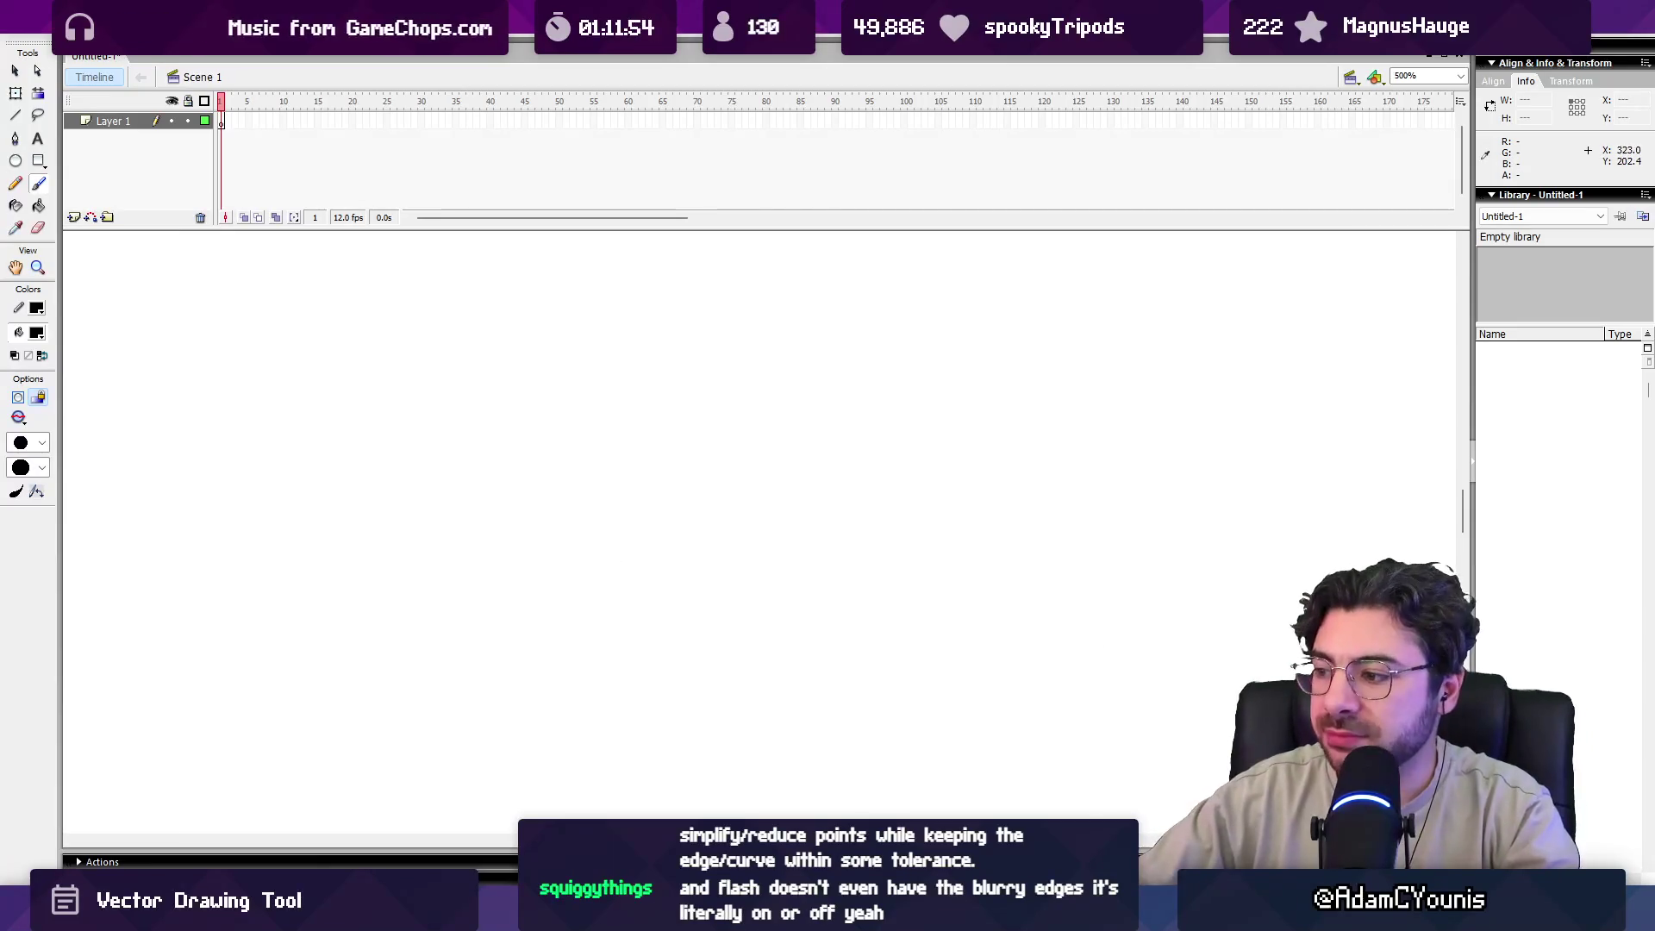
pyautogui.moveTo(1129, 918)
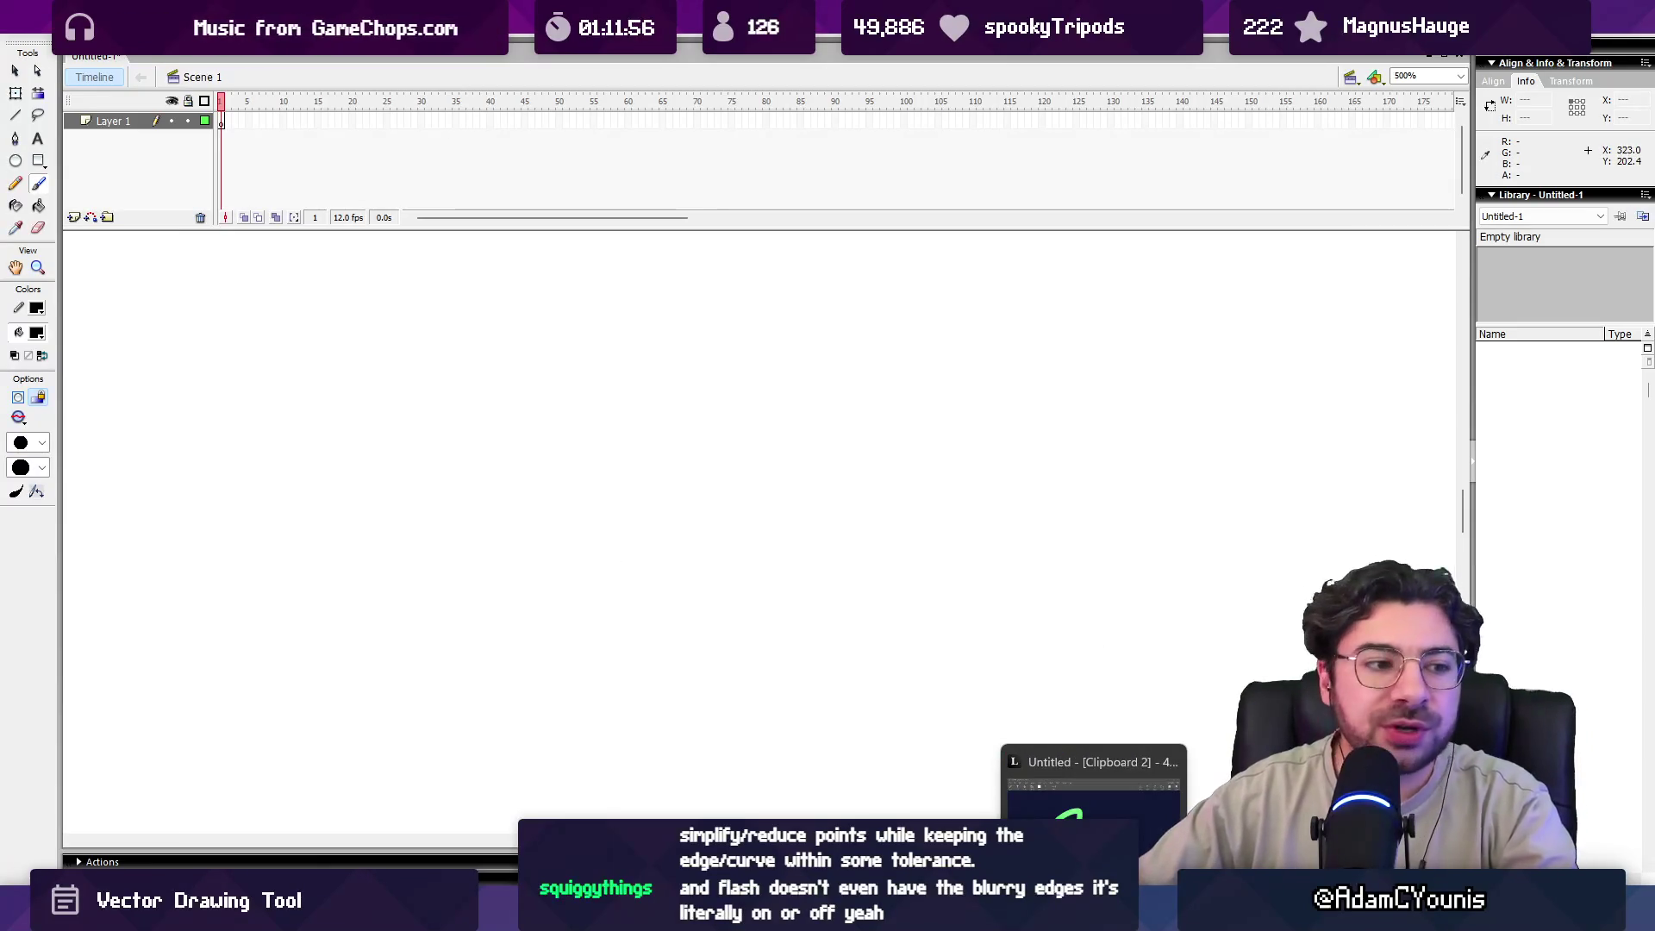
# Scroll the vectorization article to 'Turning an interpolated image into a contour' and open 'simplest possible smooth contouring' in a new tab.
pyautogui.moveTo(974, 918)
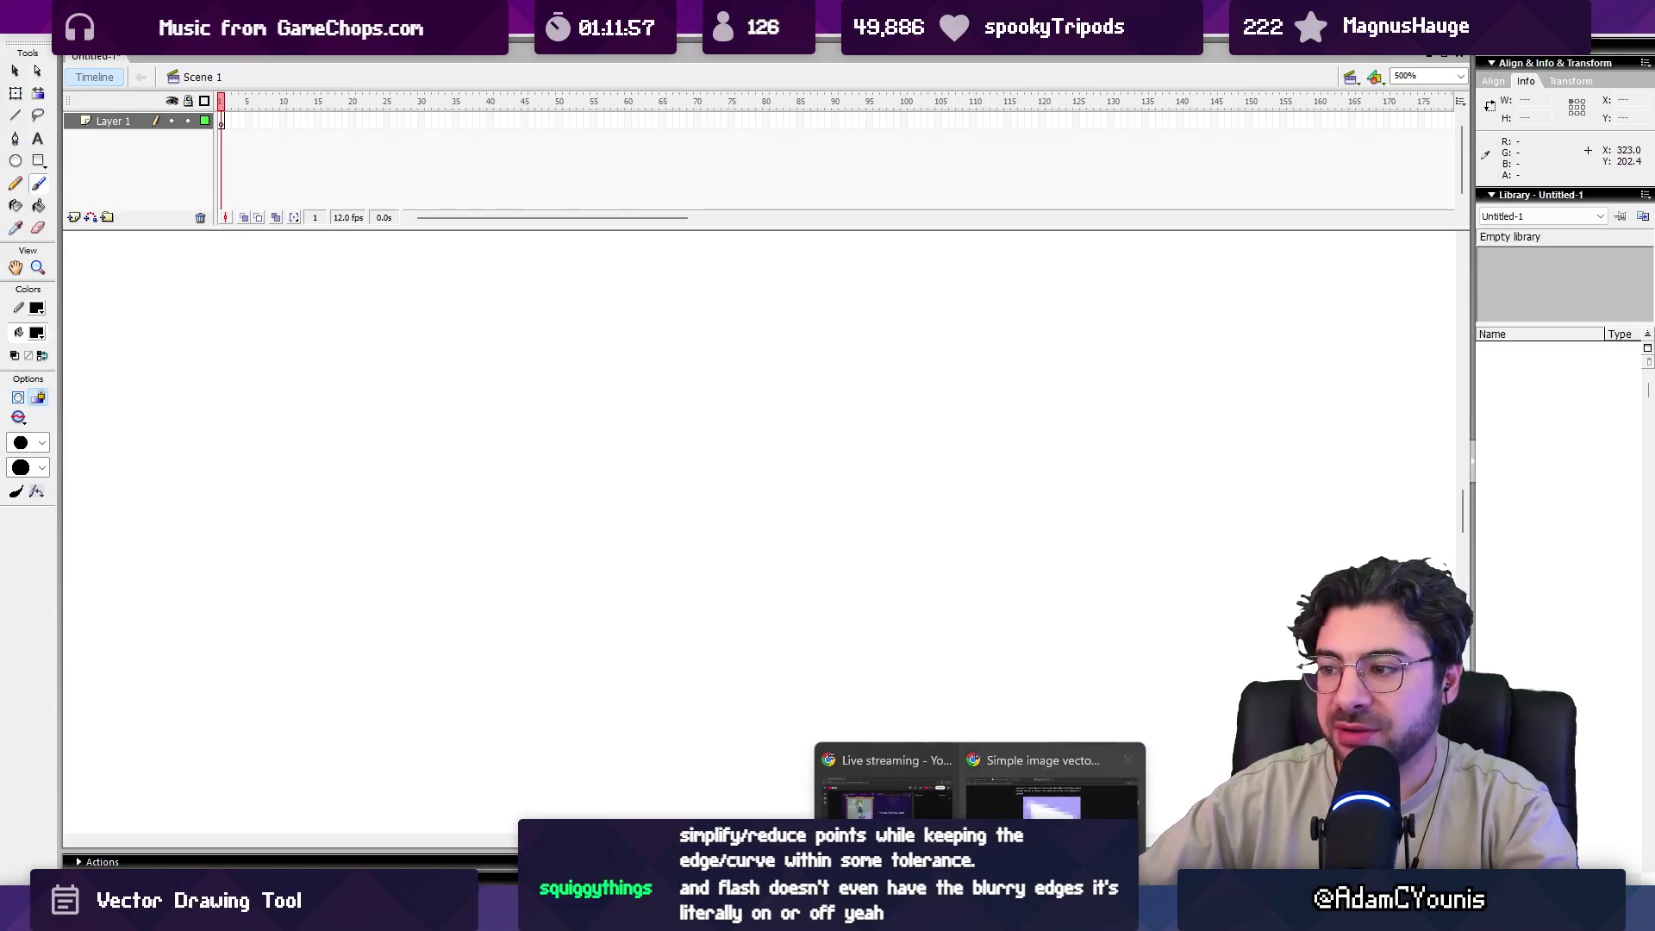
pyautogui.click(1060, 784)
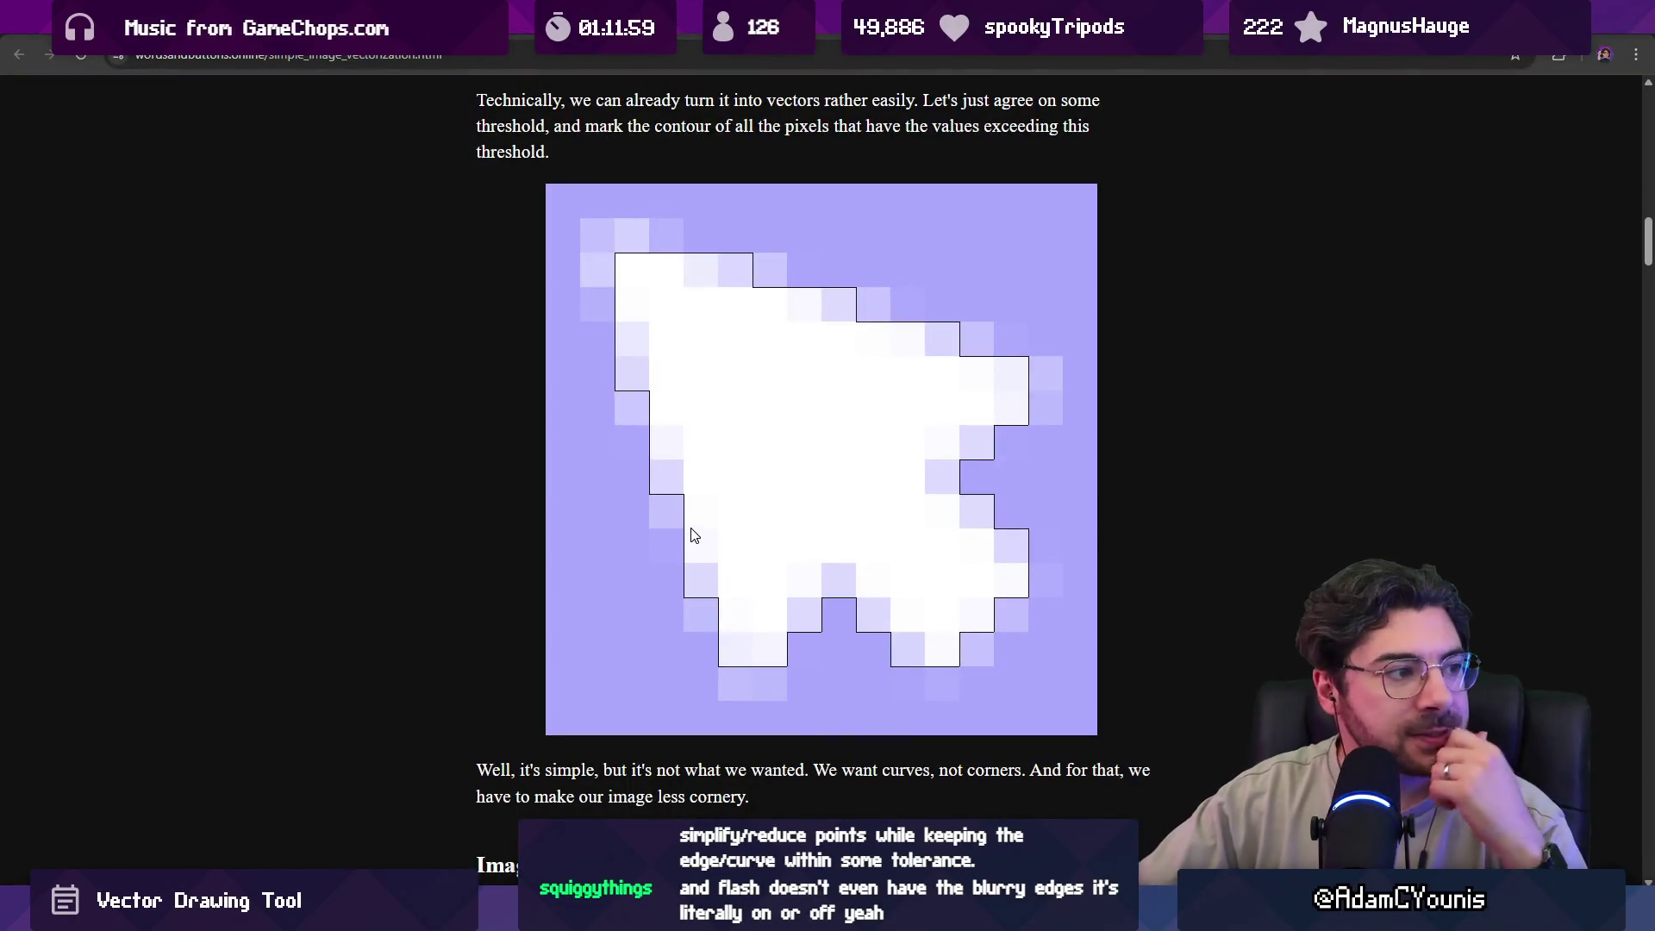
pyautogui.scroll(-2, 694, 518)
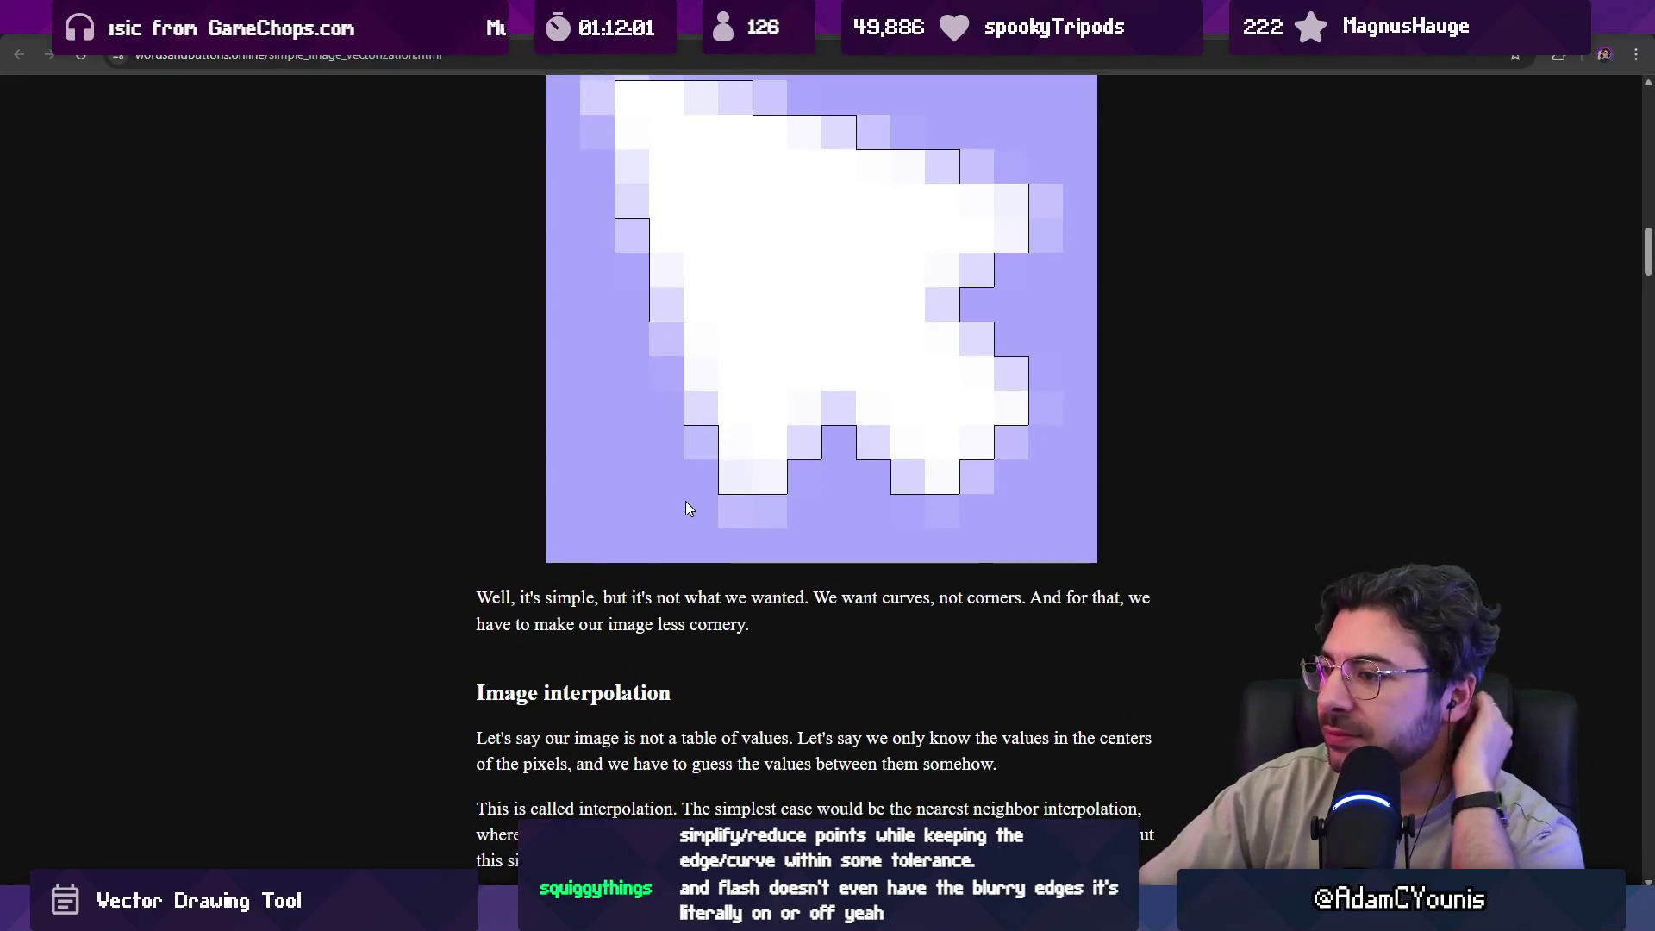
pyautogui.scroll(-5, 686, 501)
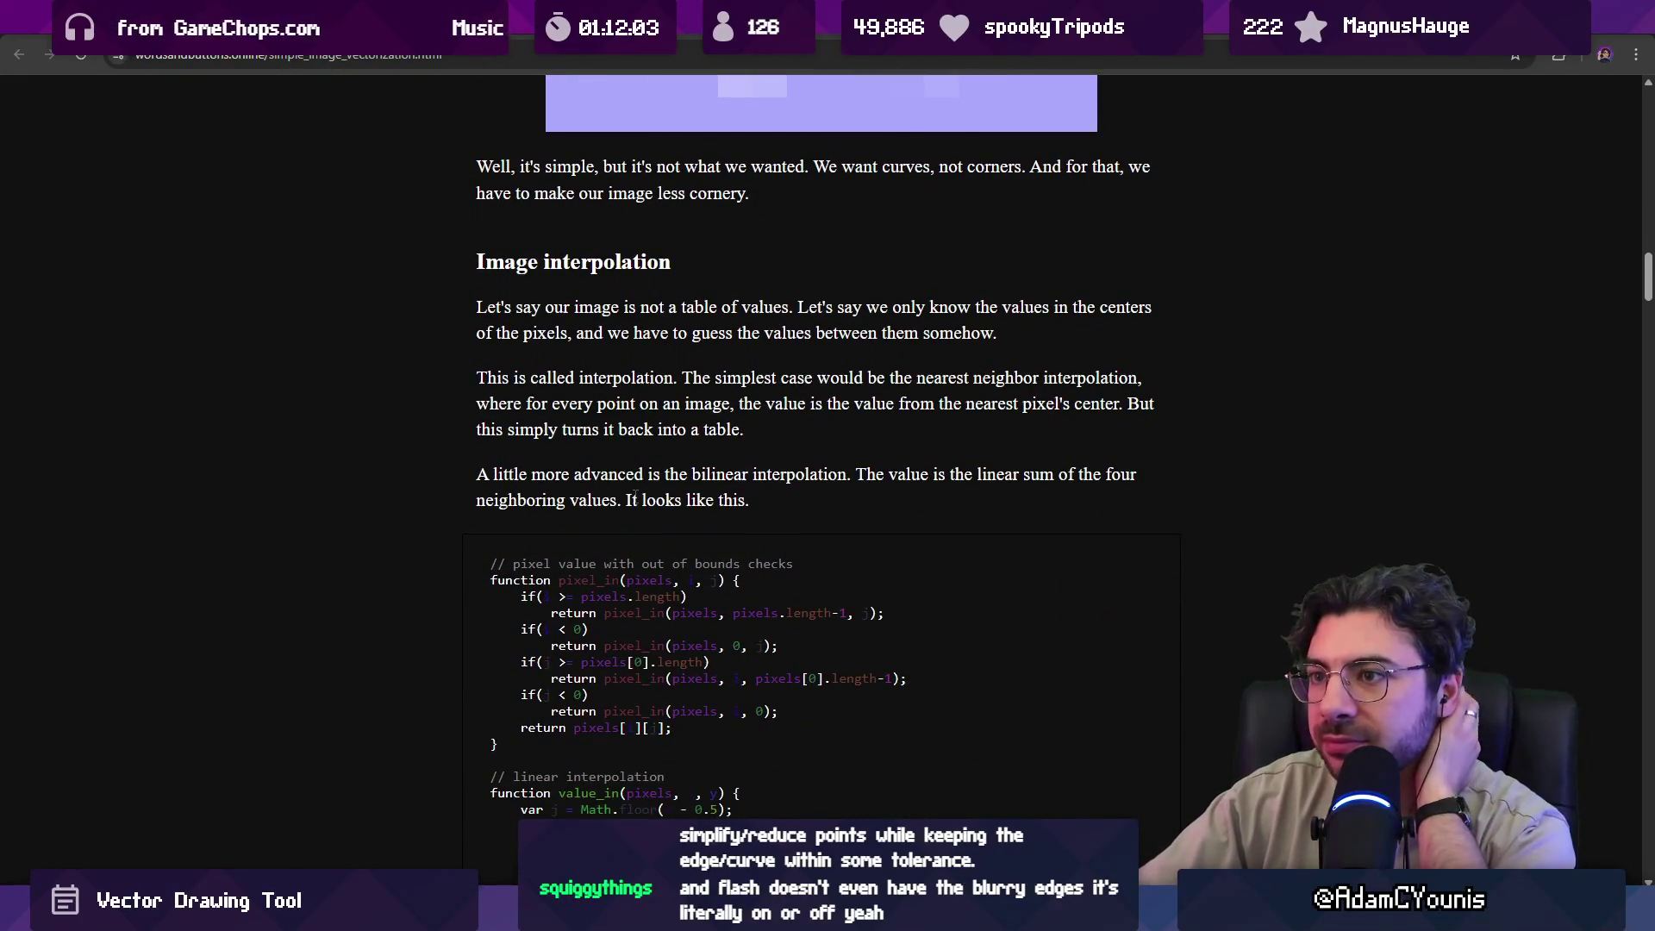
pyautogui.scroll(-1, 465, 432)
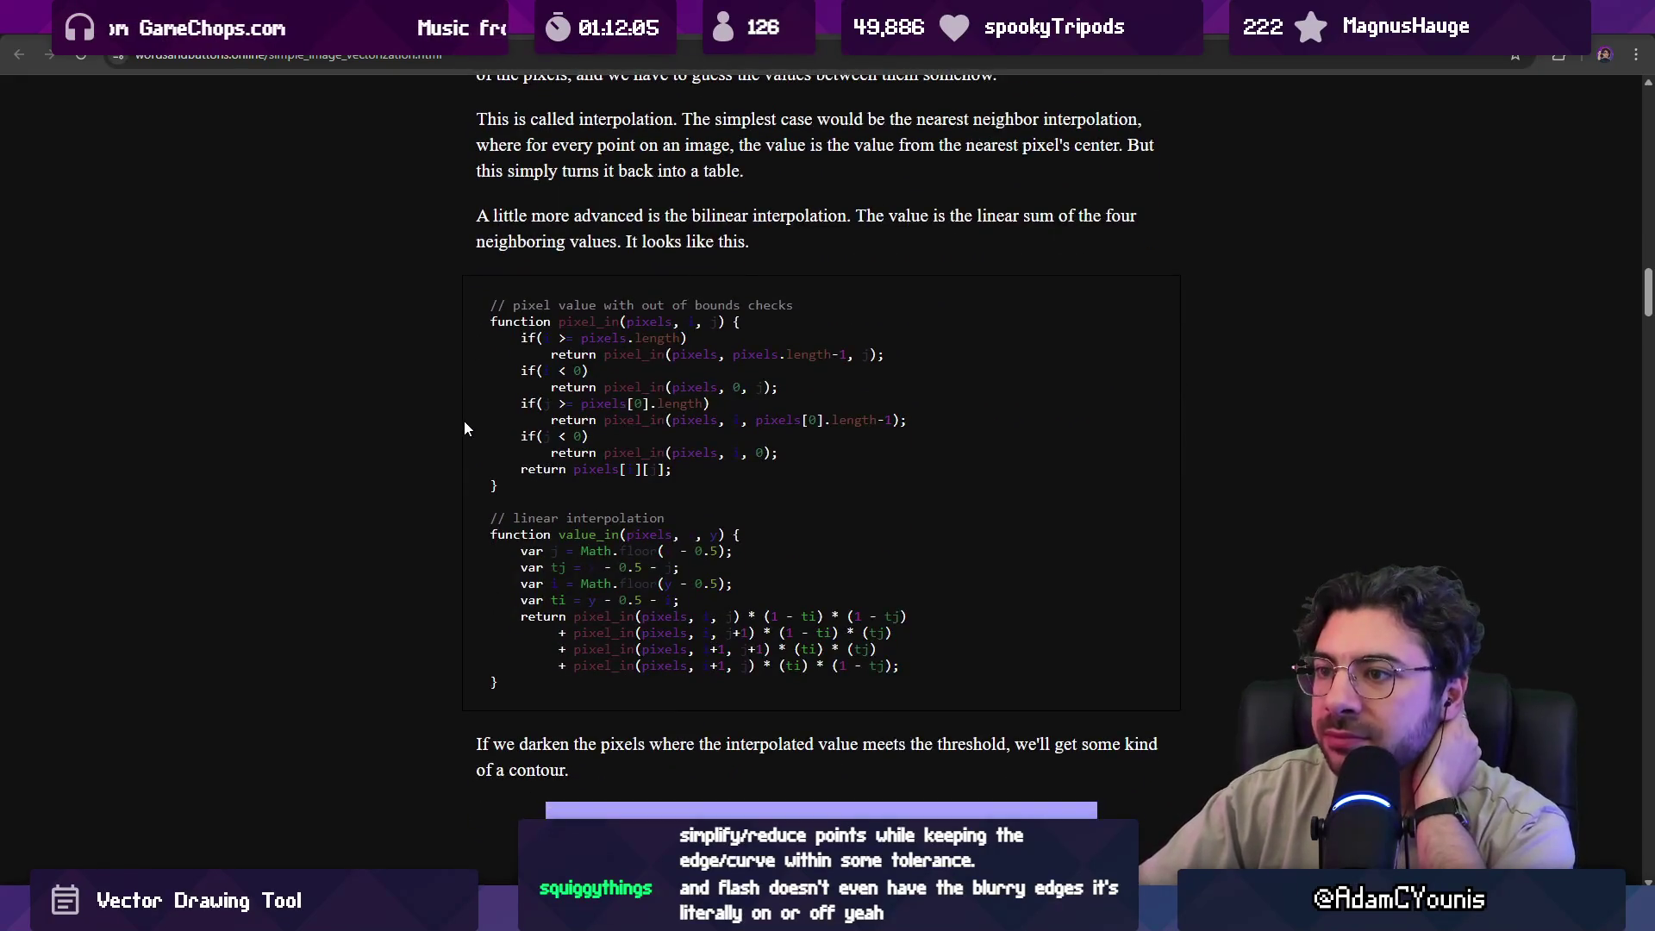
pyautogui.scroll(-4, 484, 322)
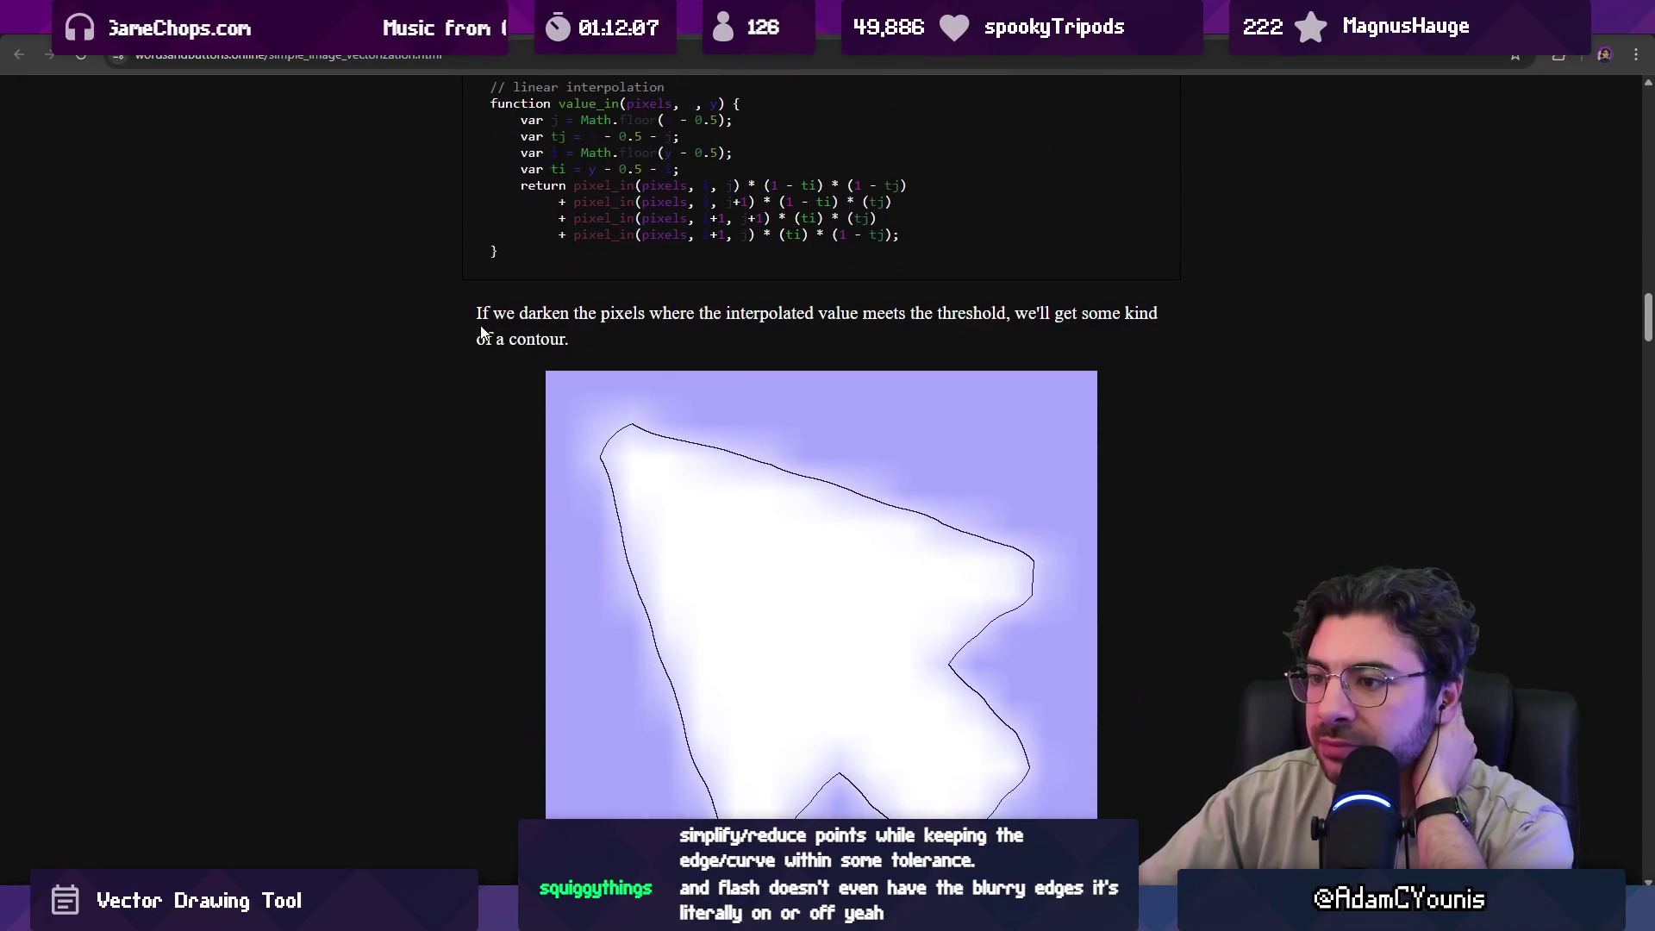
pyautogui.scroll(-8, 469, 405)
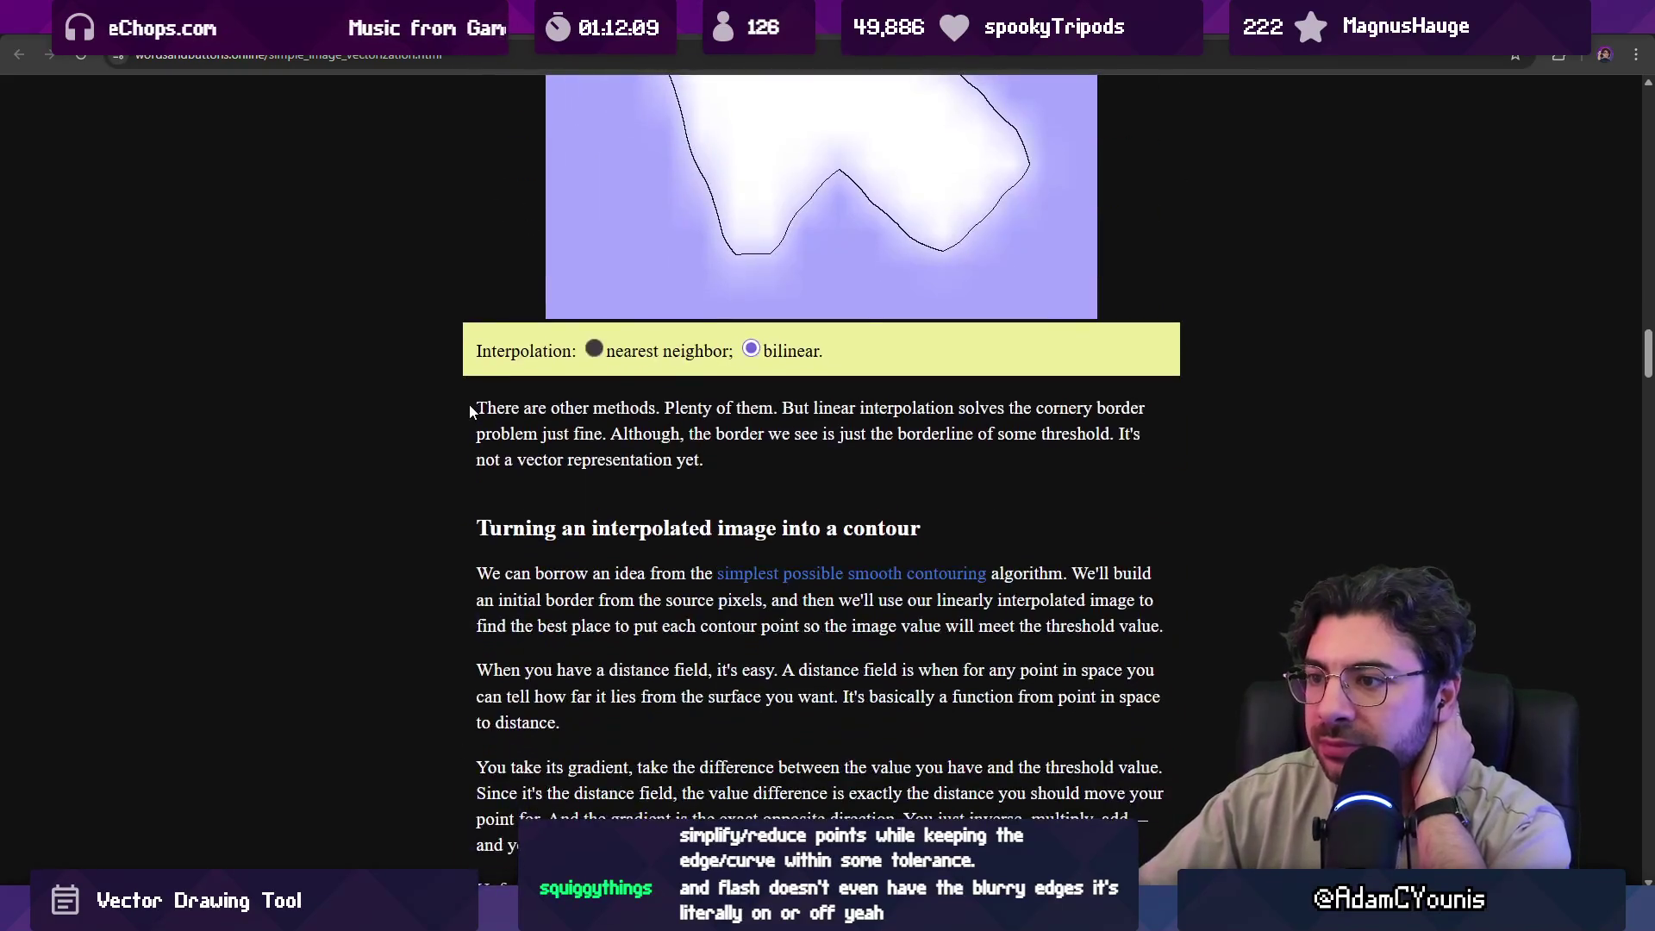
pyautogui.scroll(-5, 468, 405)
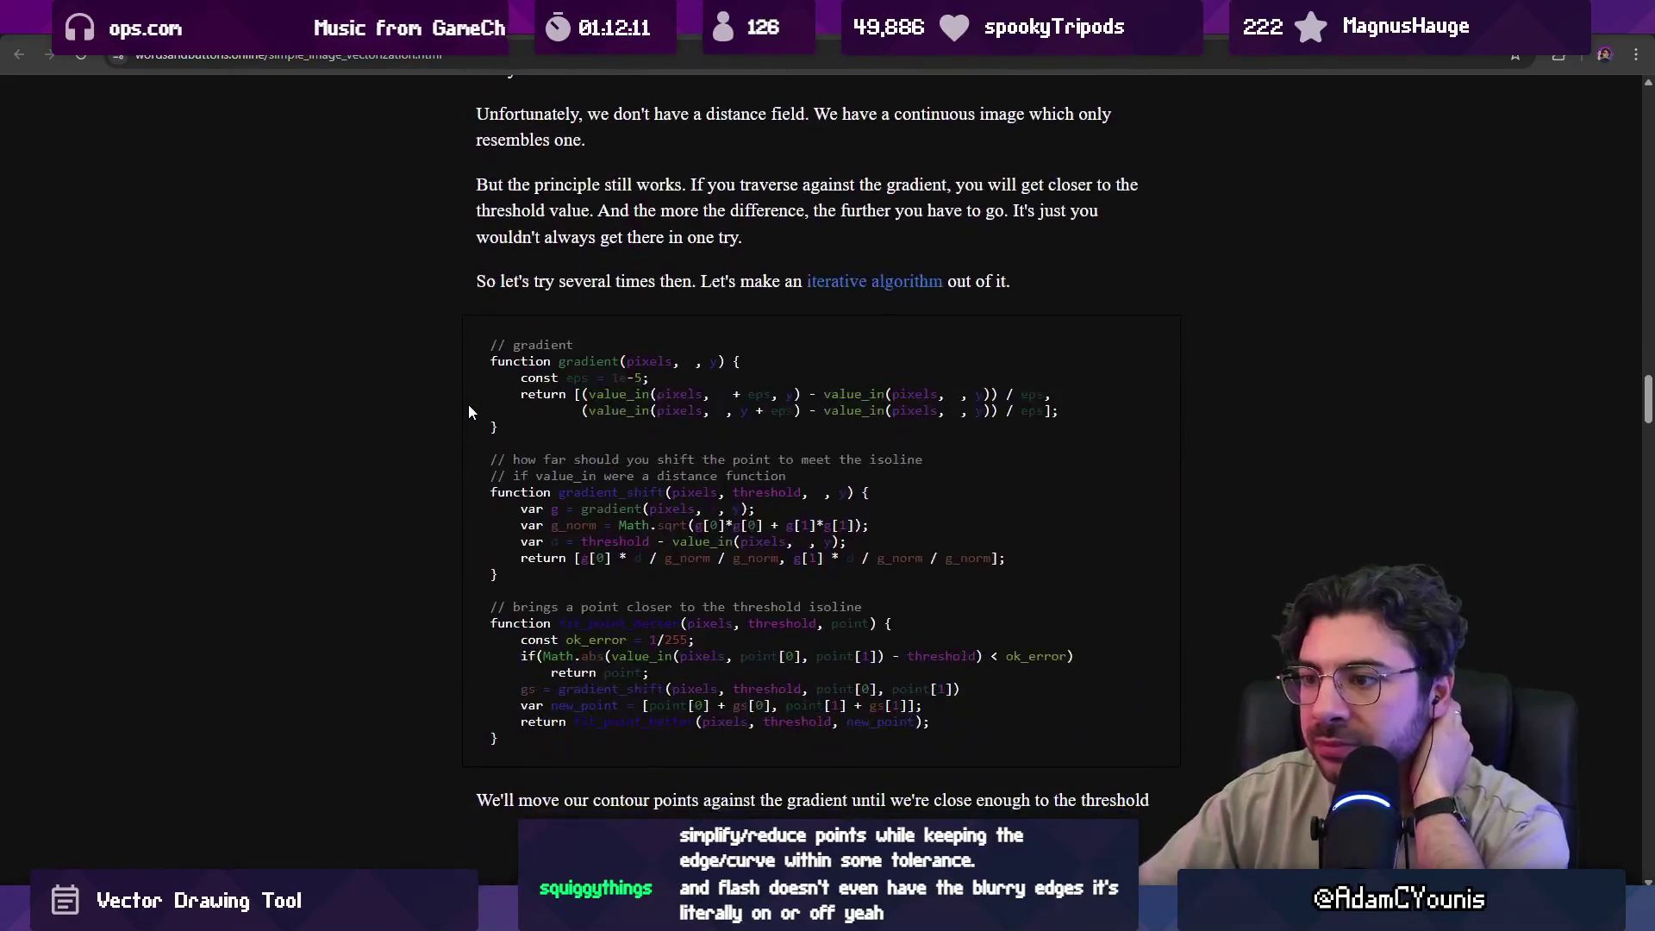
pyautogui.scroll(5, 469, 403)
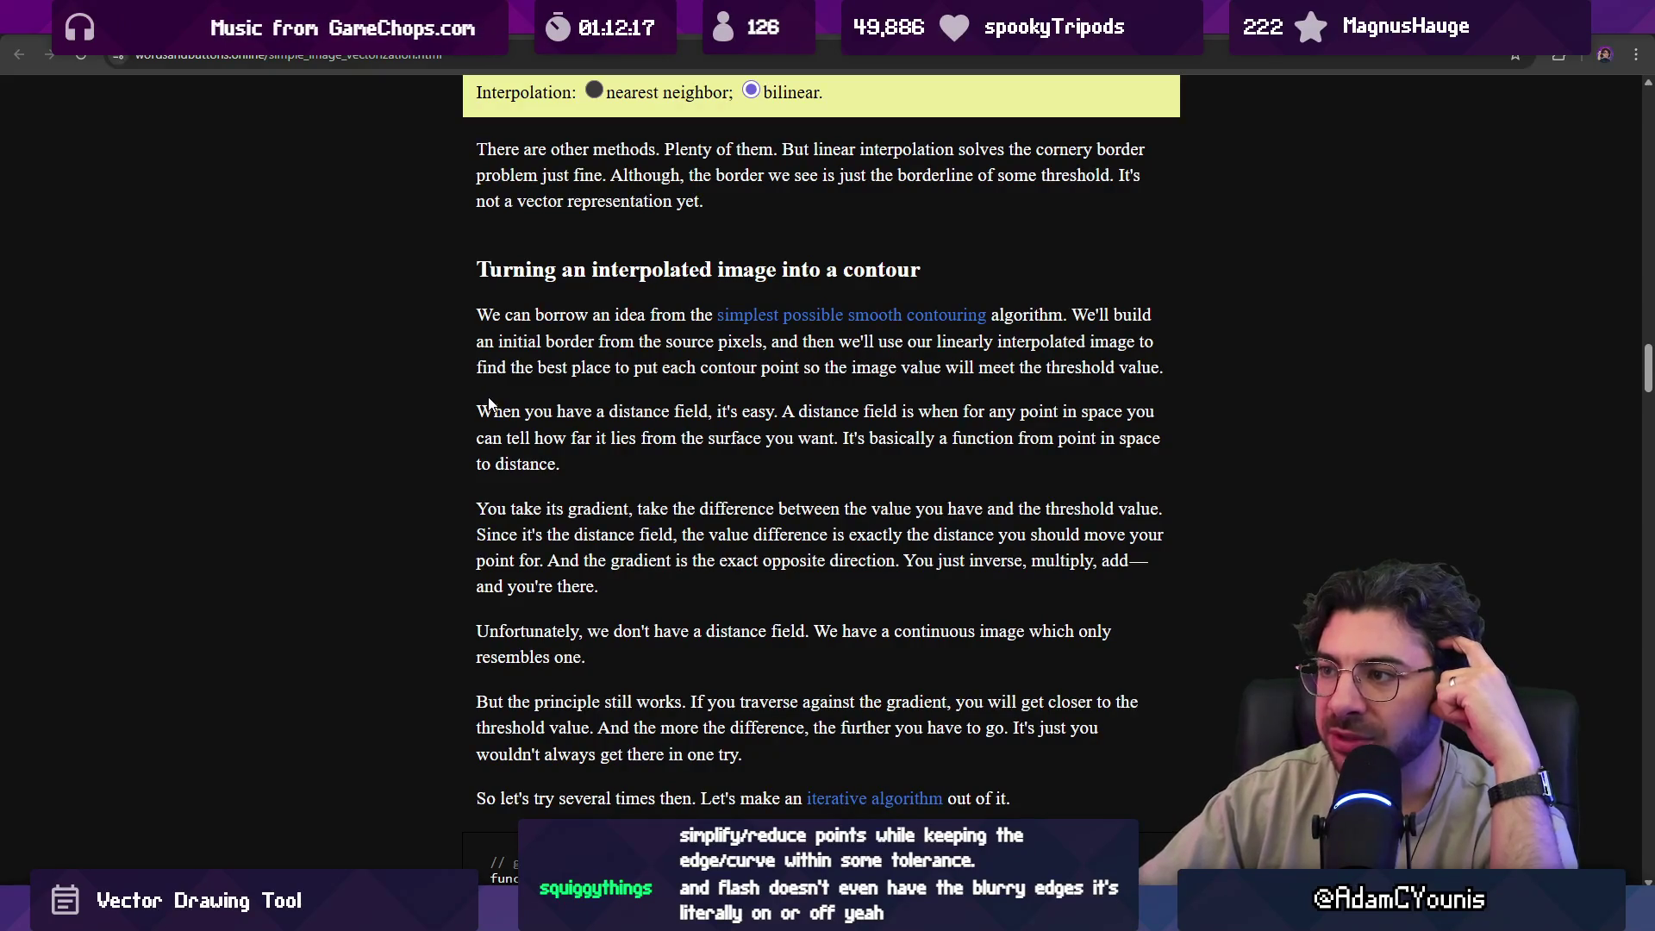
pyautogui.rightClick(764, 314)
pyautogui.click(795, 335)
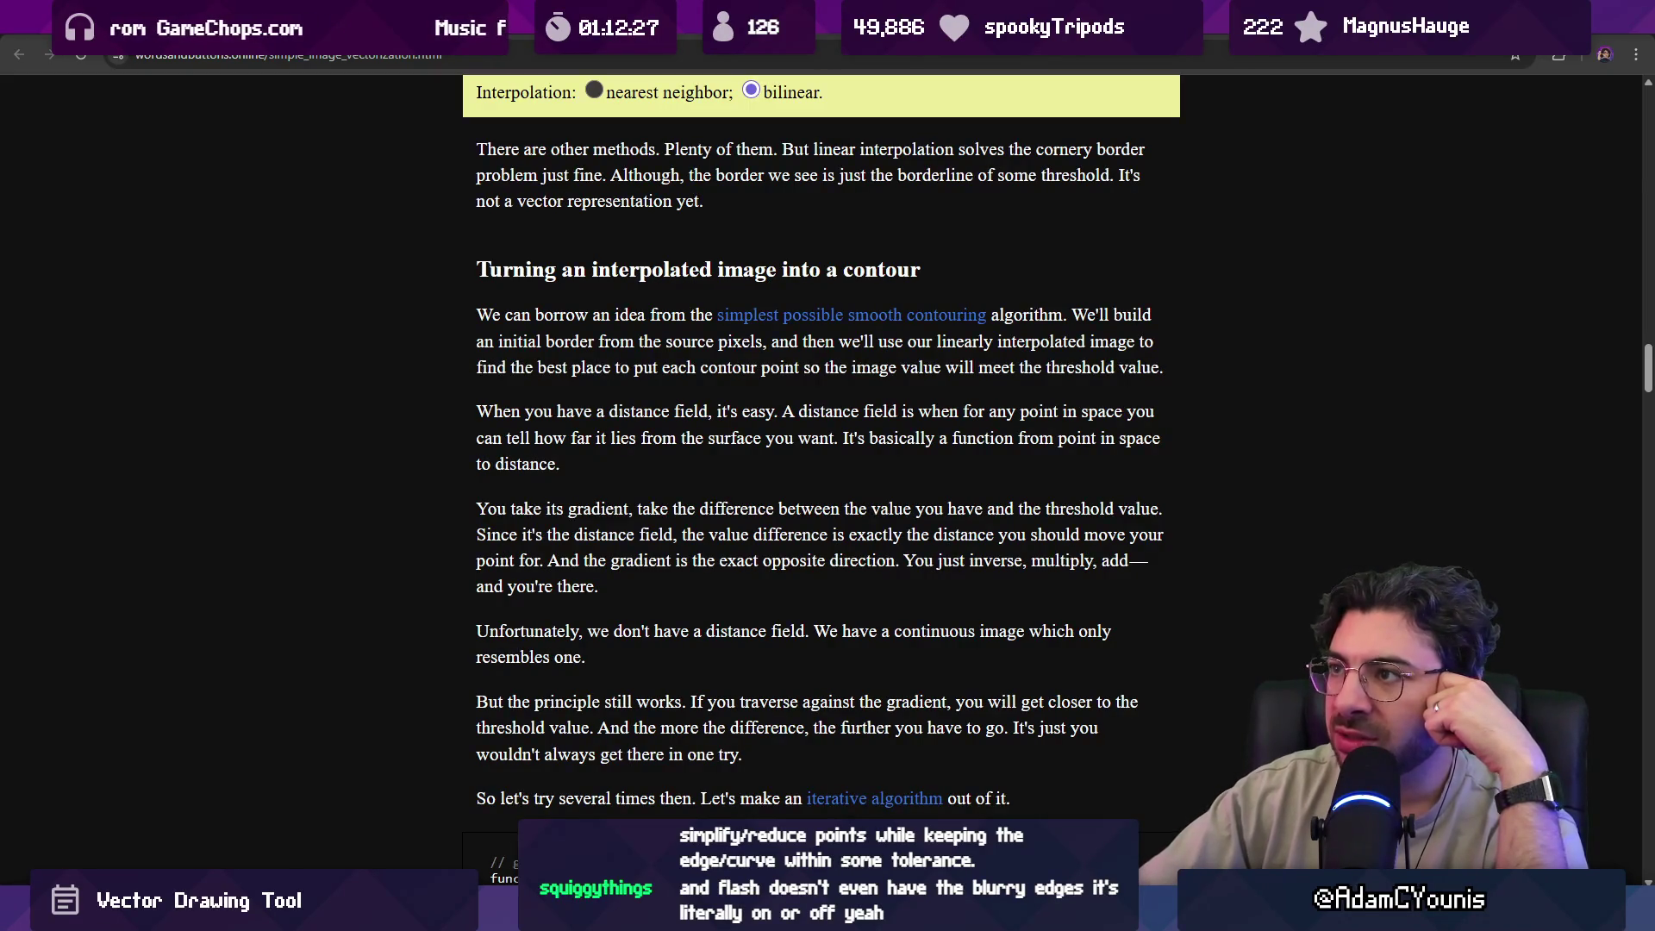
# On the smooth contouring article, add three circles that merge with the plot's V shape.
pyautogui.hotkey('ctrl', 'Tab')
pyautogui.scroll(-3, 654, 528)
pyautogui.scroll(-2, 652, 500)
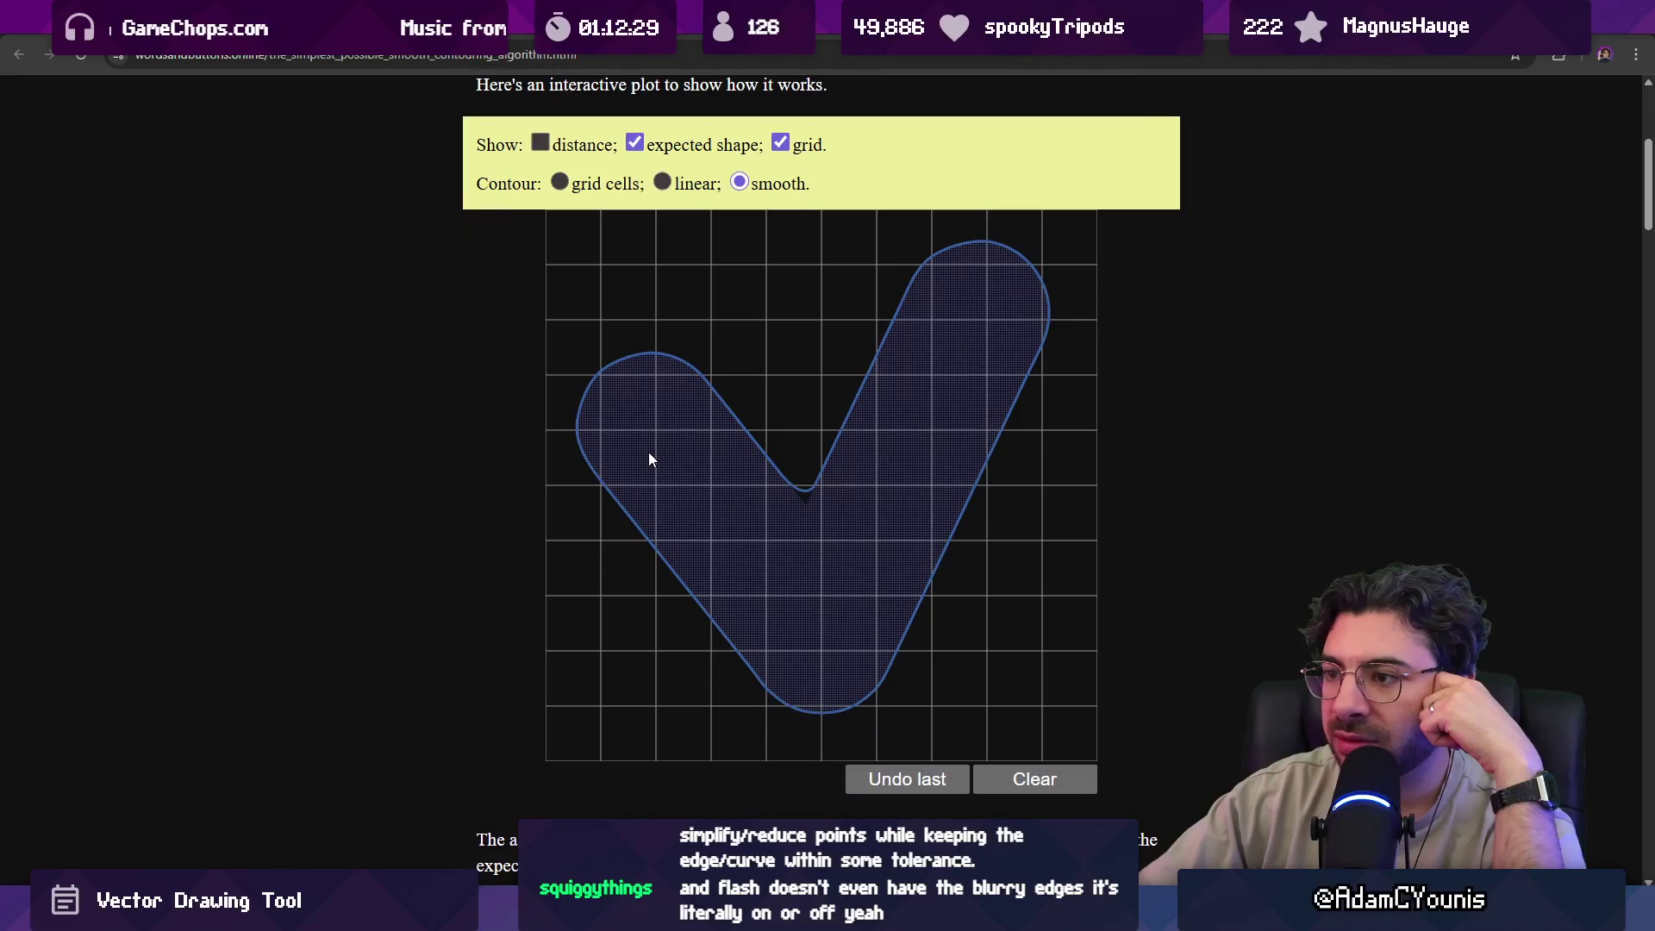
pyautogui.click(769, 307)
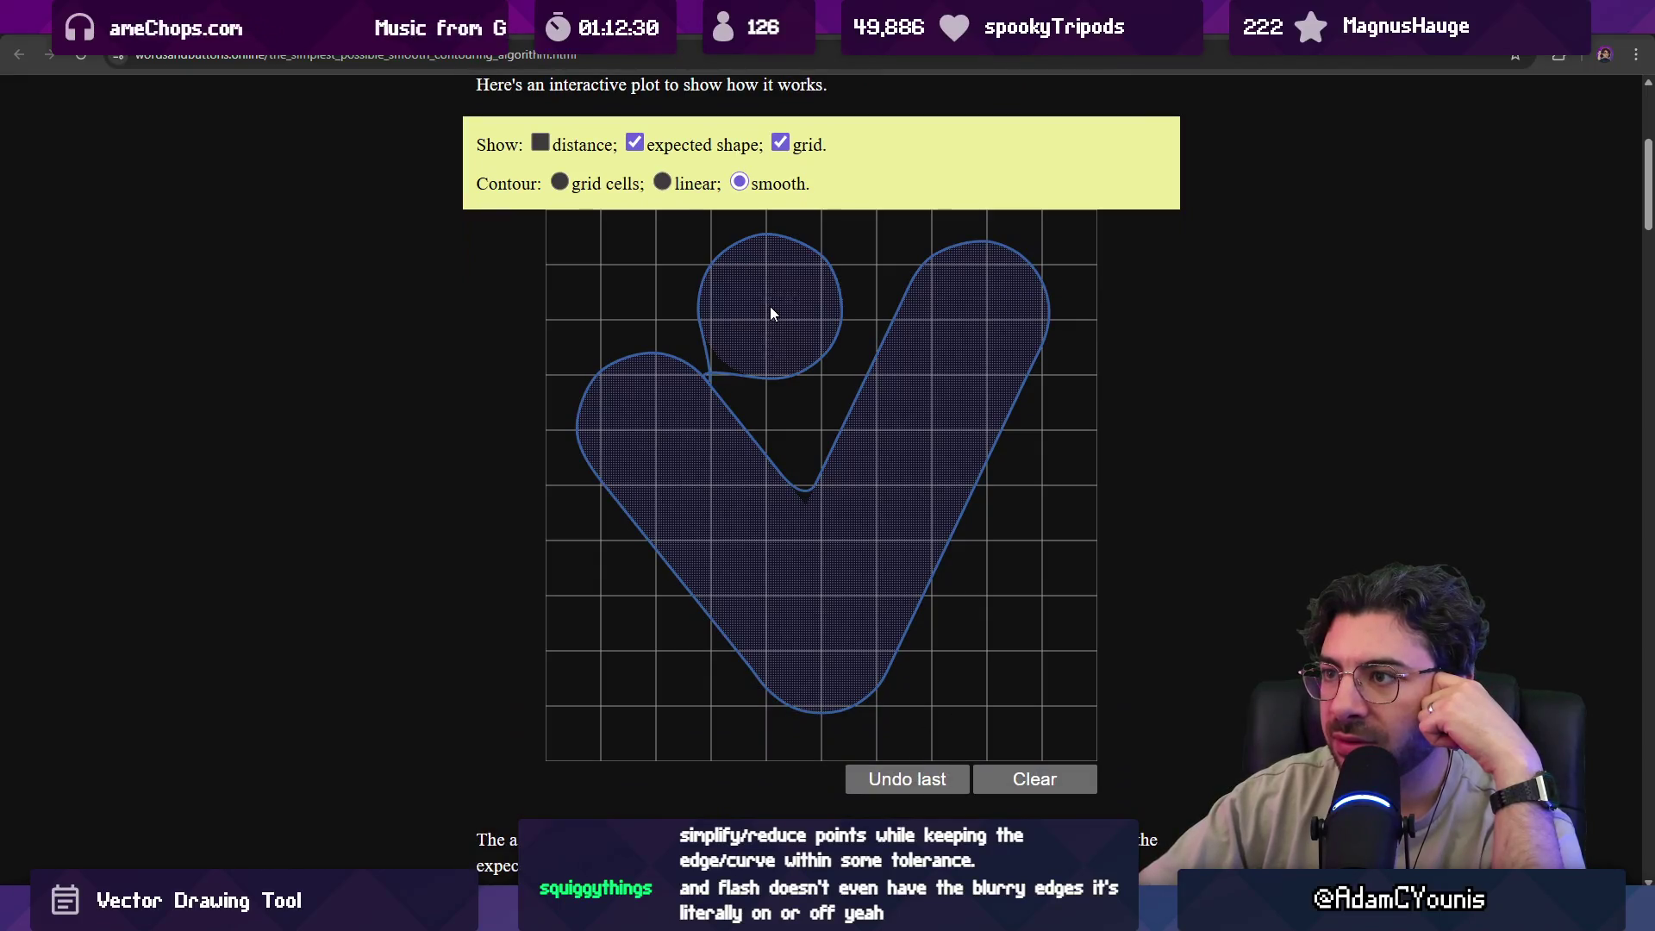
pyautogui.click(811, 379)
pyautogui.click(721, 386)
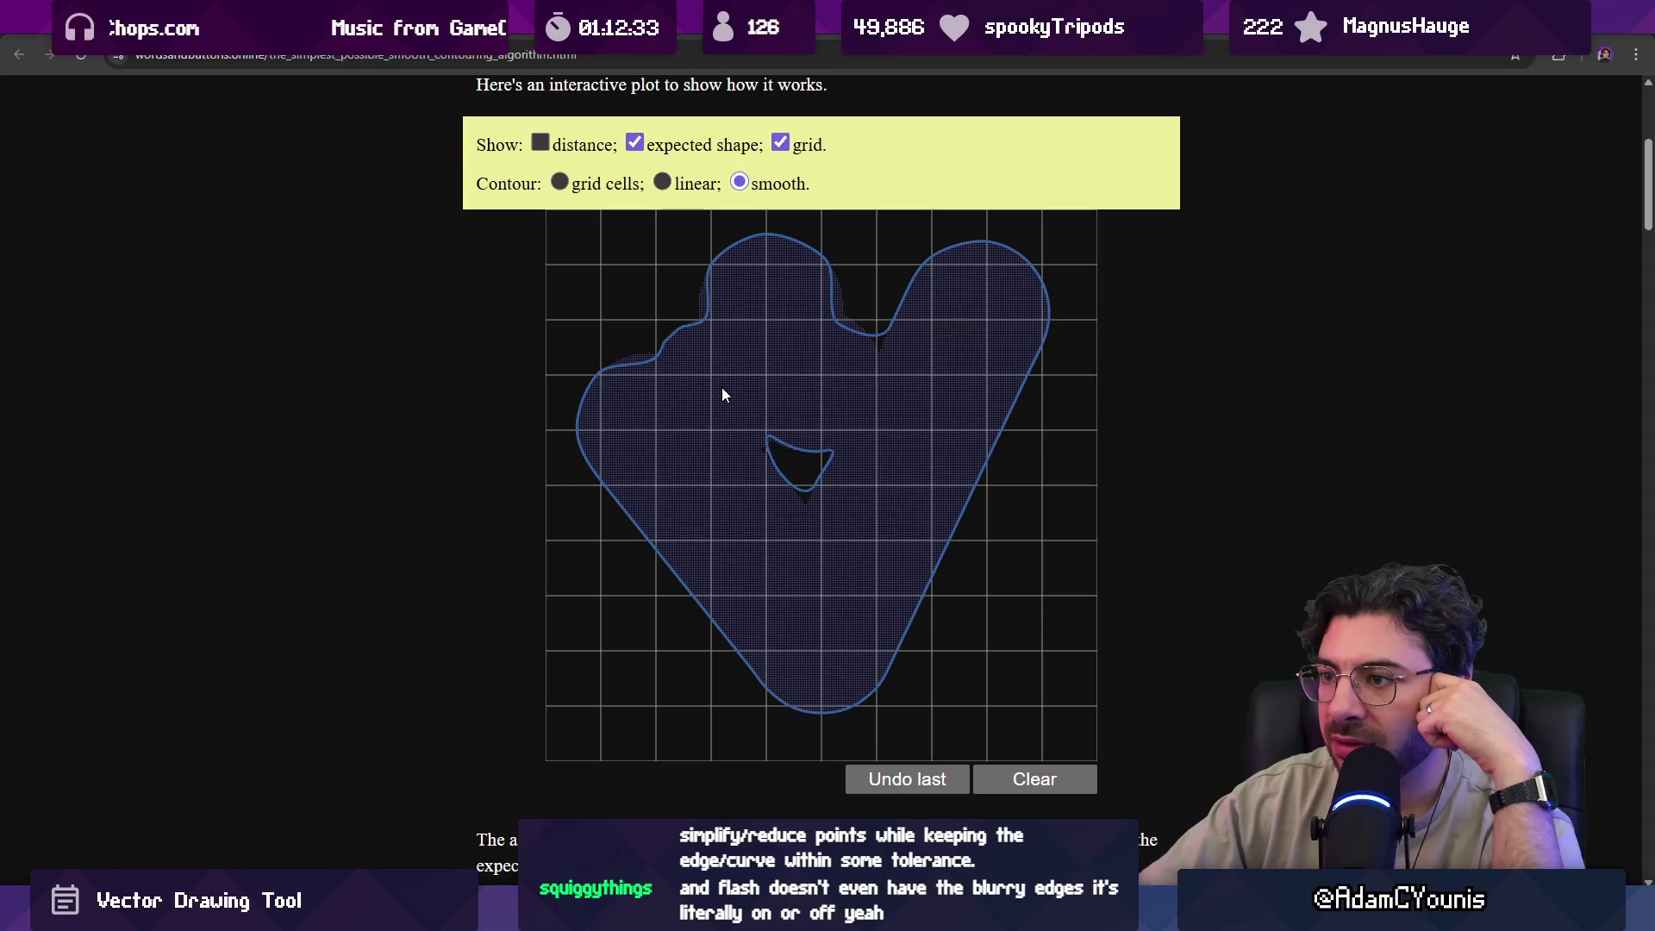
# Grow the shape's top lobe upward and left, fill its hole, and extend it lower right.
pyautogui.scroll(1, 709, 362)
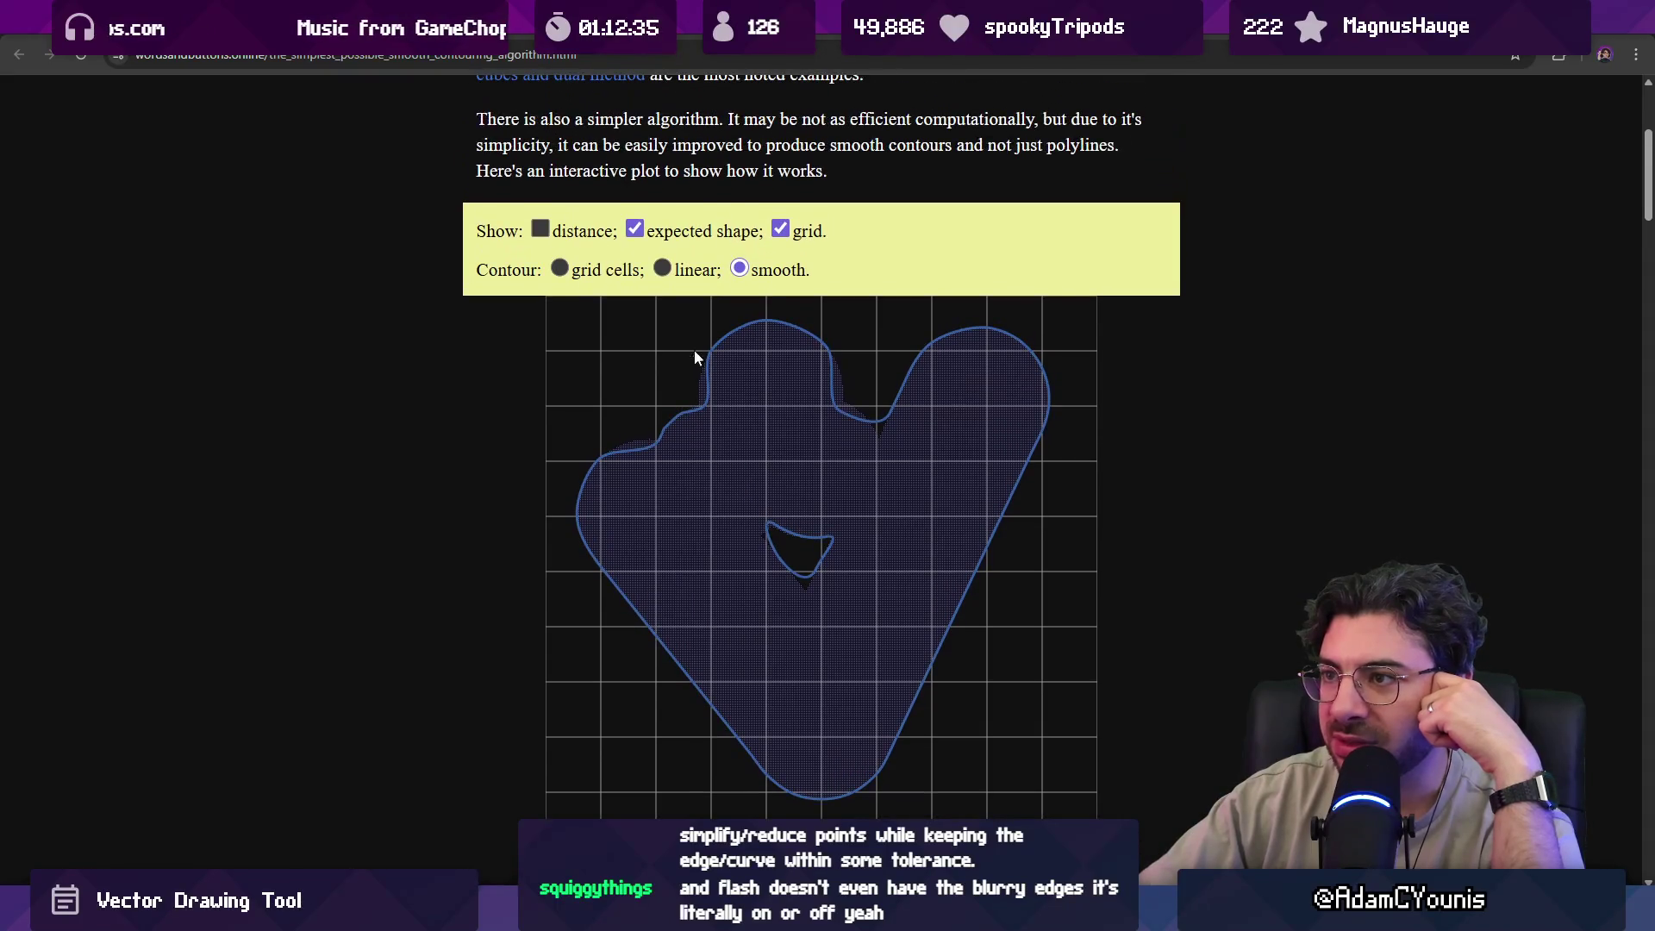
pyautogui.click(766, 388)
pyautogui.rightClick(767, 376)
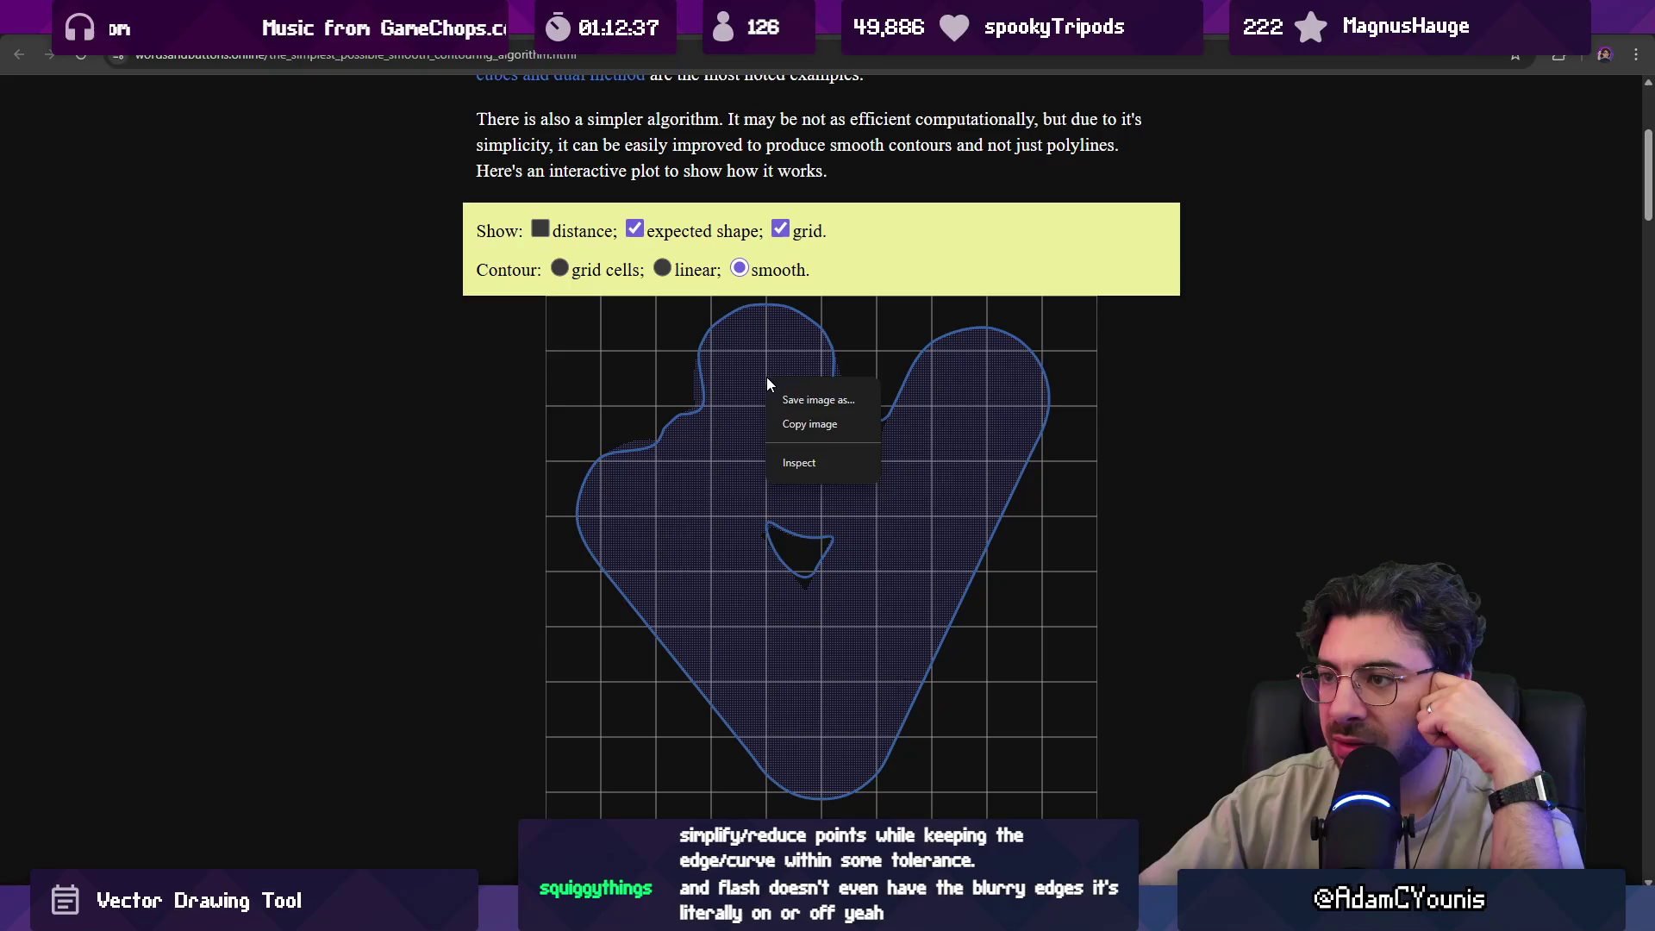
pyautogui.click(746, 376)
pyautogui.click(698, 380)
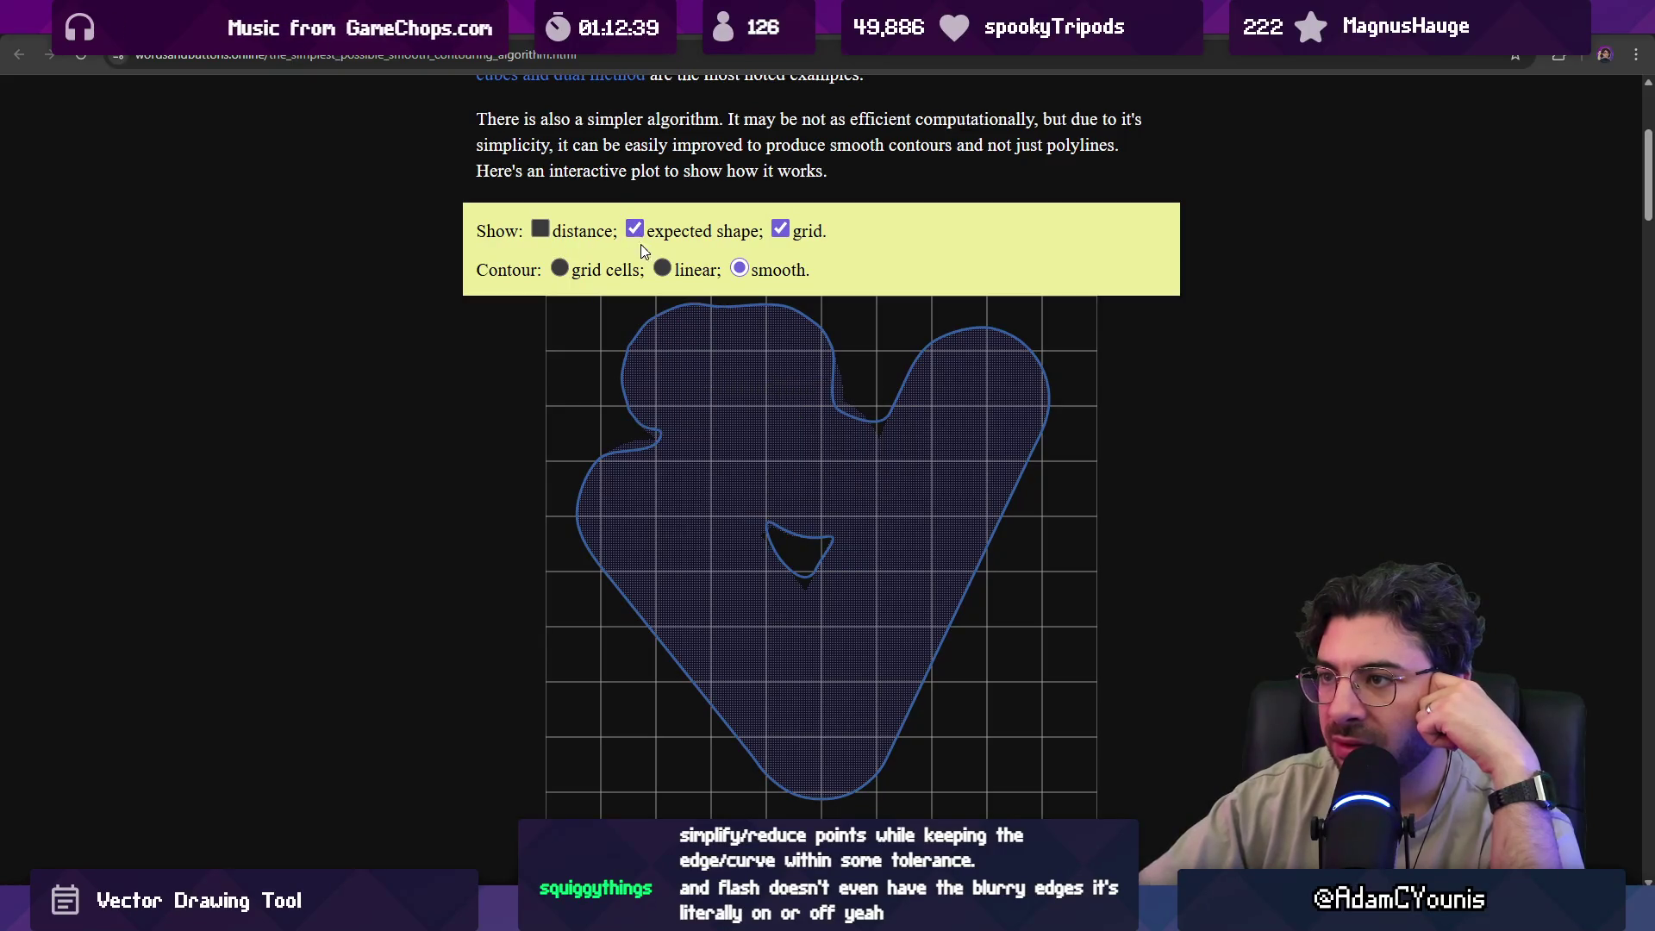
pyautogui.click(797, 521)
pyautogui.click(971, 660)
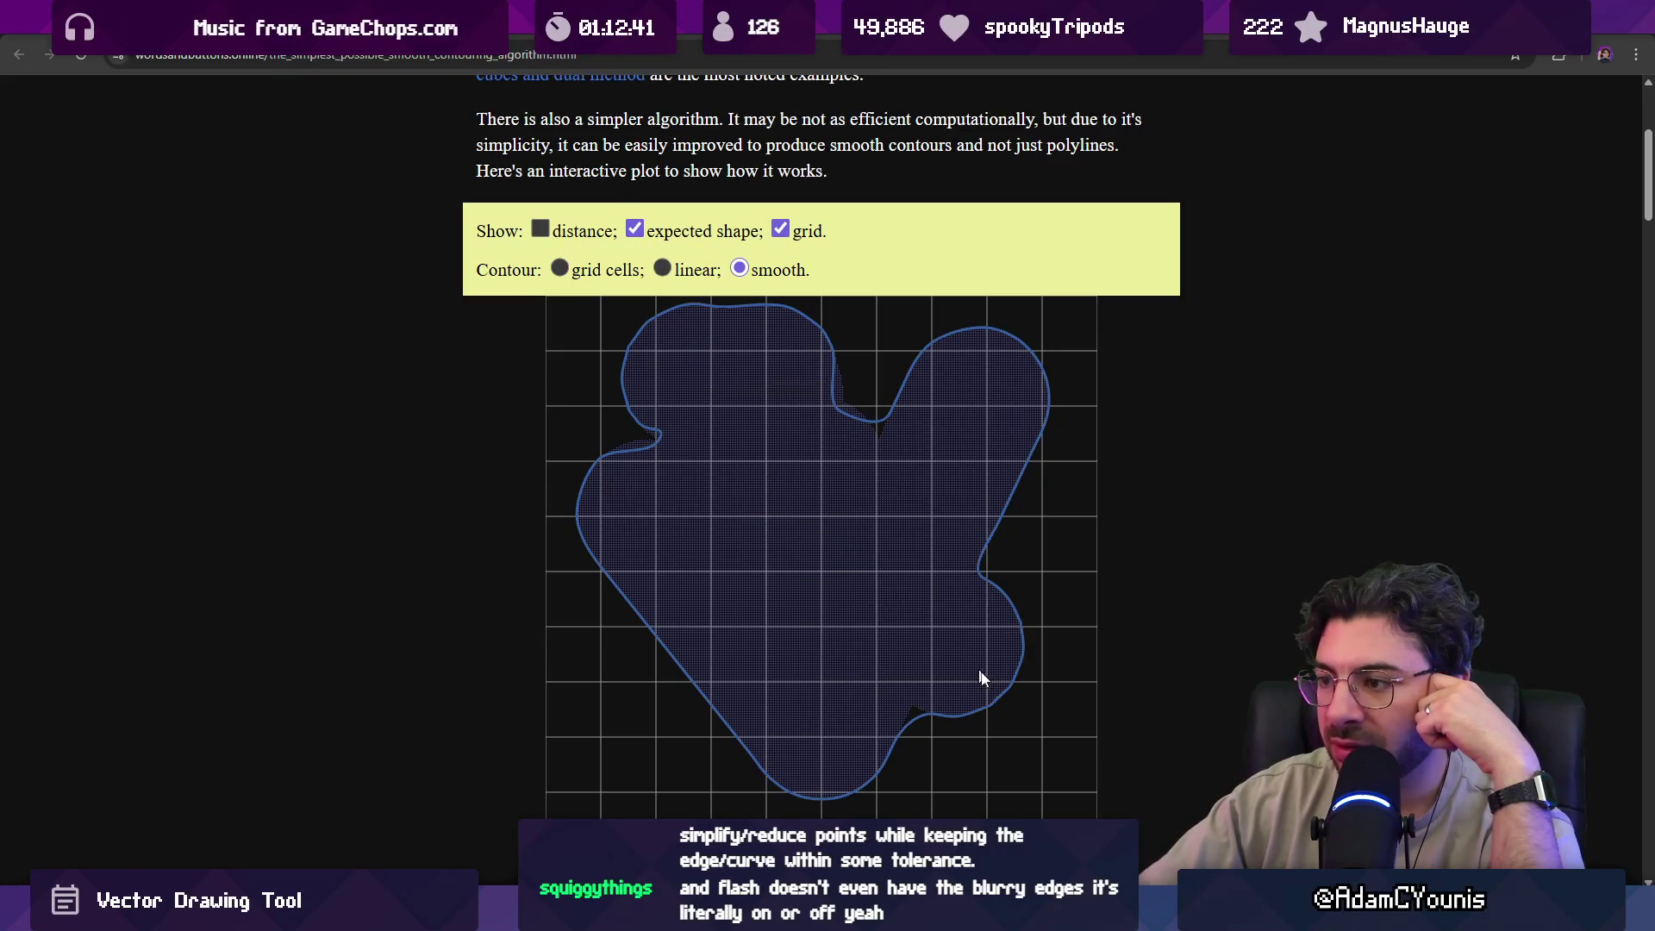
# Clear the plot and place seven new circles spreading right and upward.
pyautogui.click(769, 704)
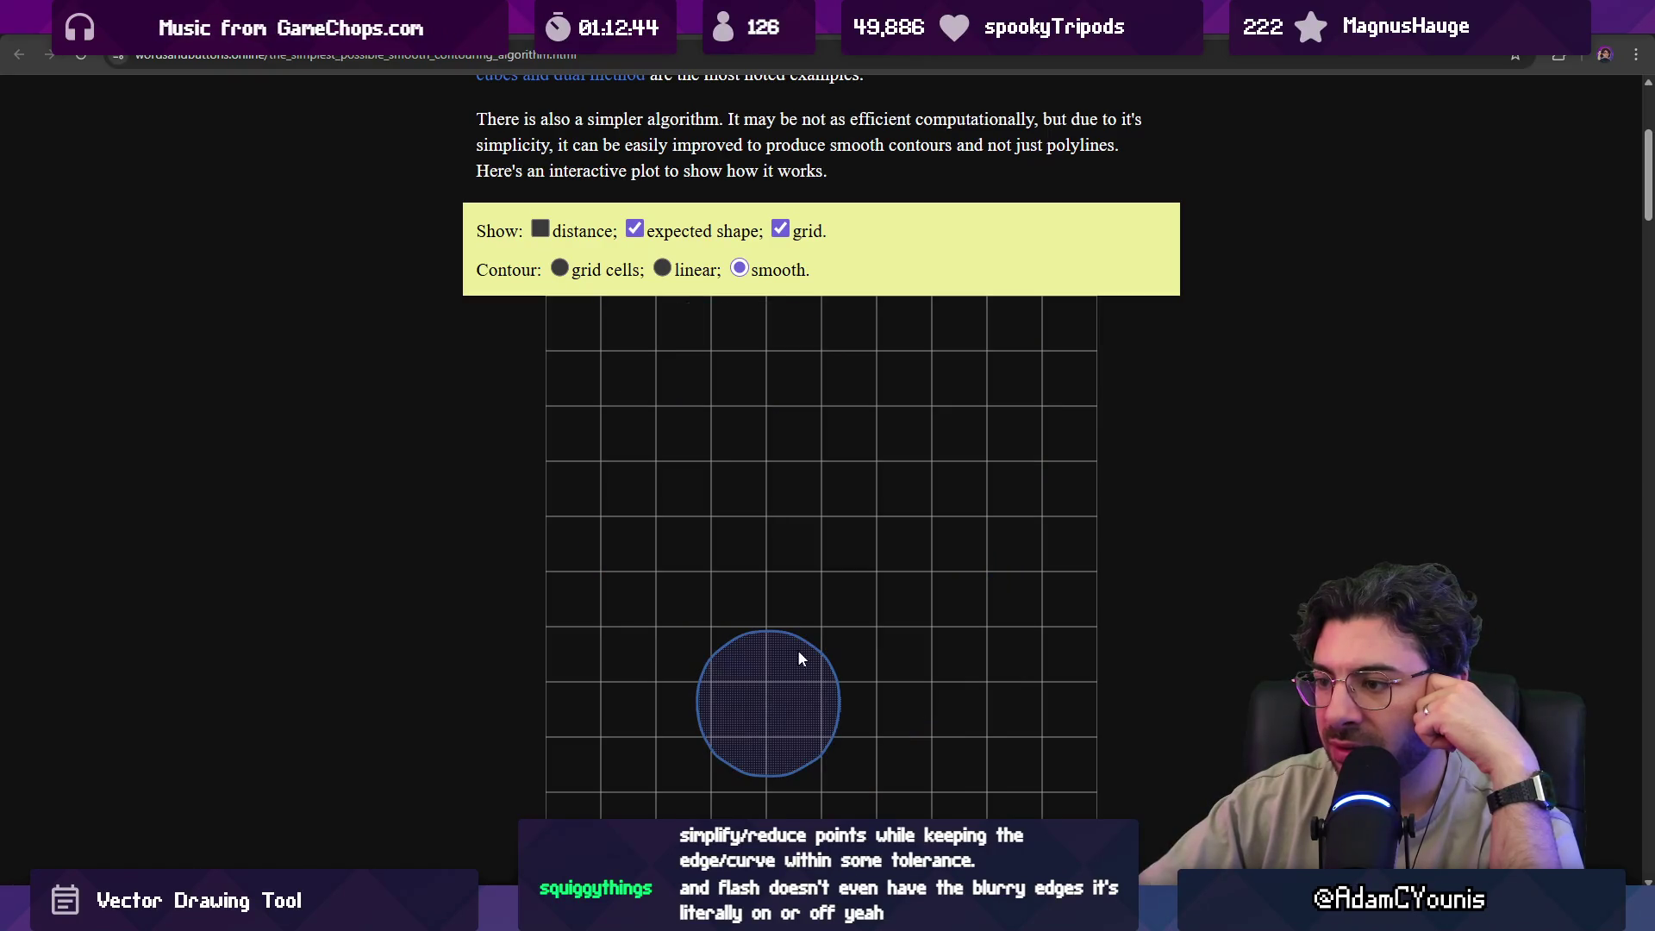
pyautogui.click(850, 606)
pyautogui.click(723, 565)
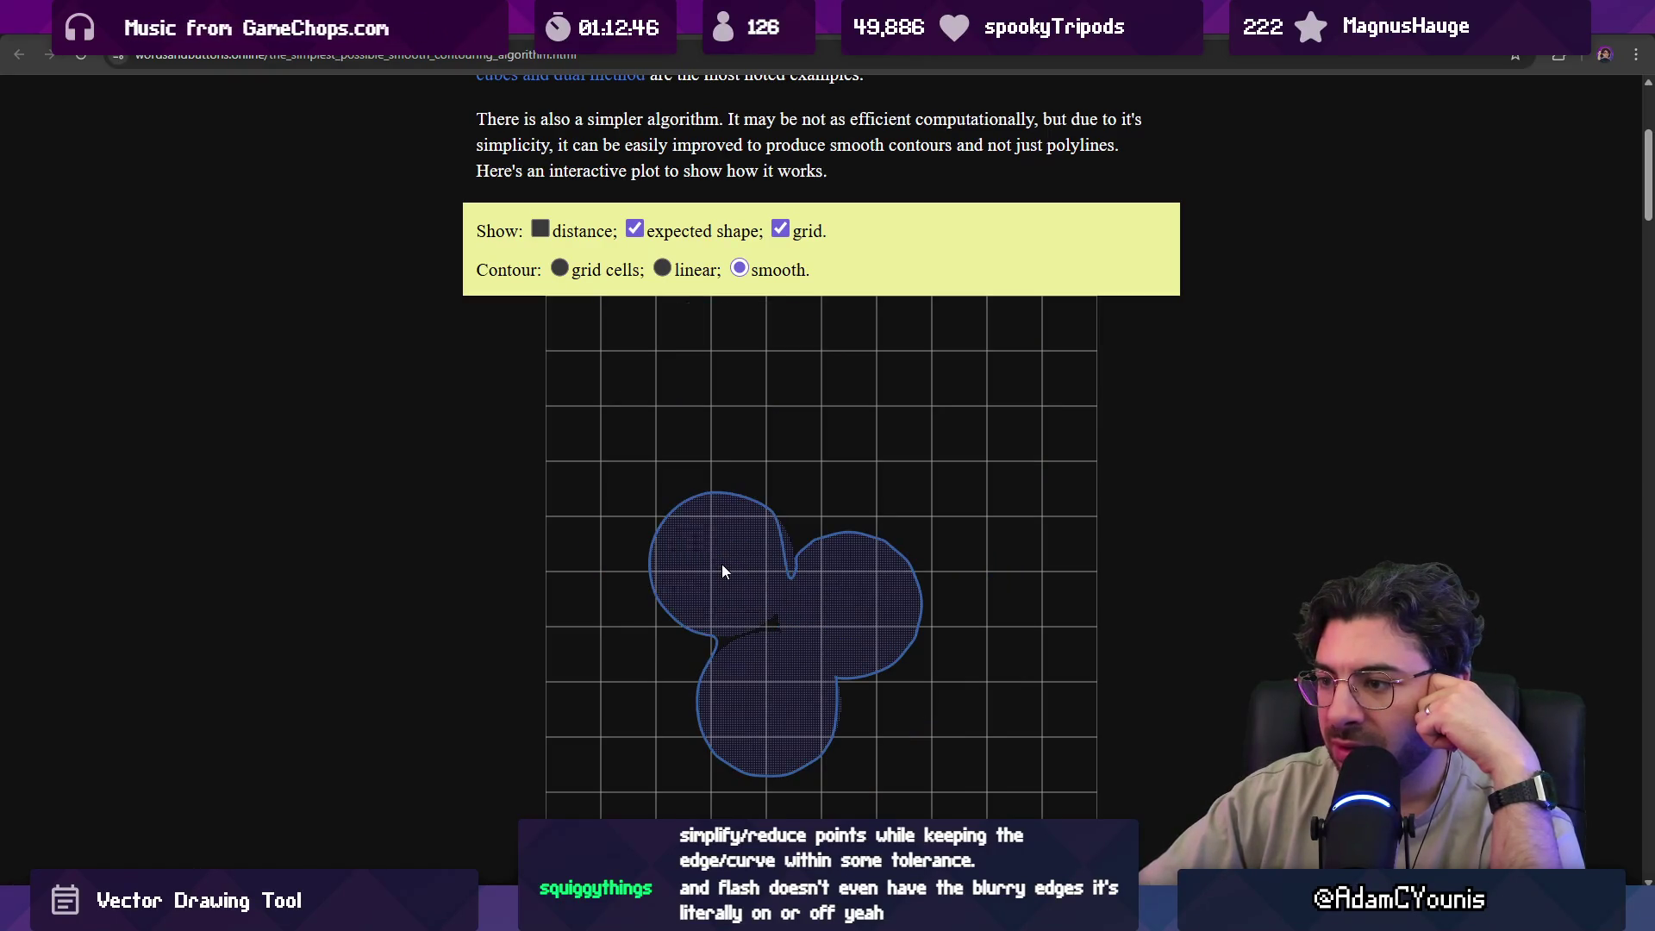
pyautogui.click(814, 497)
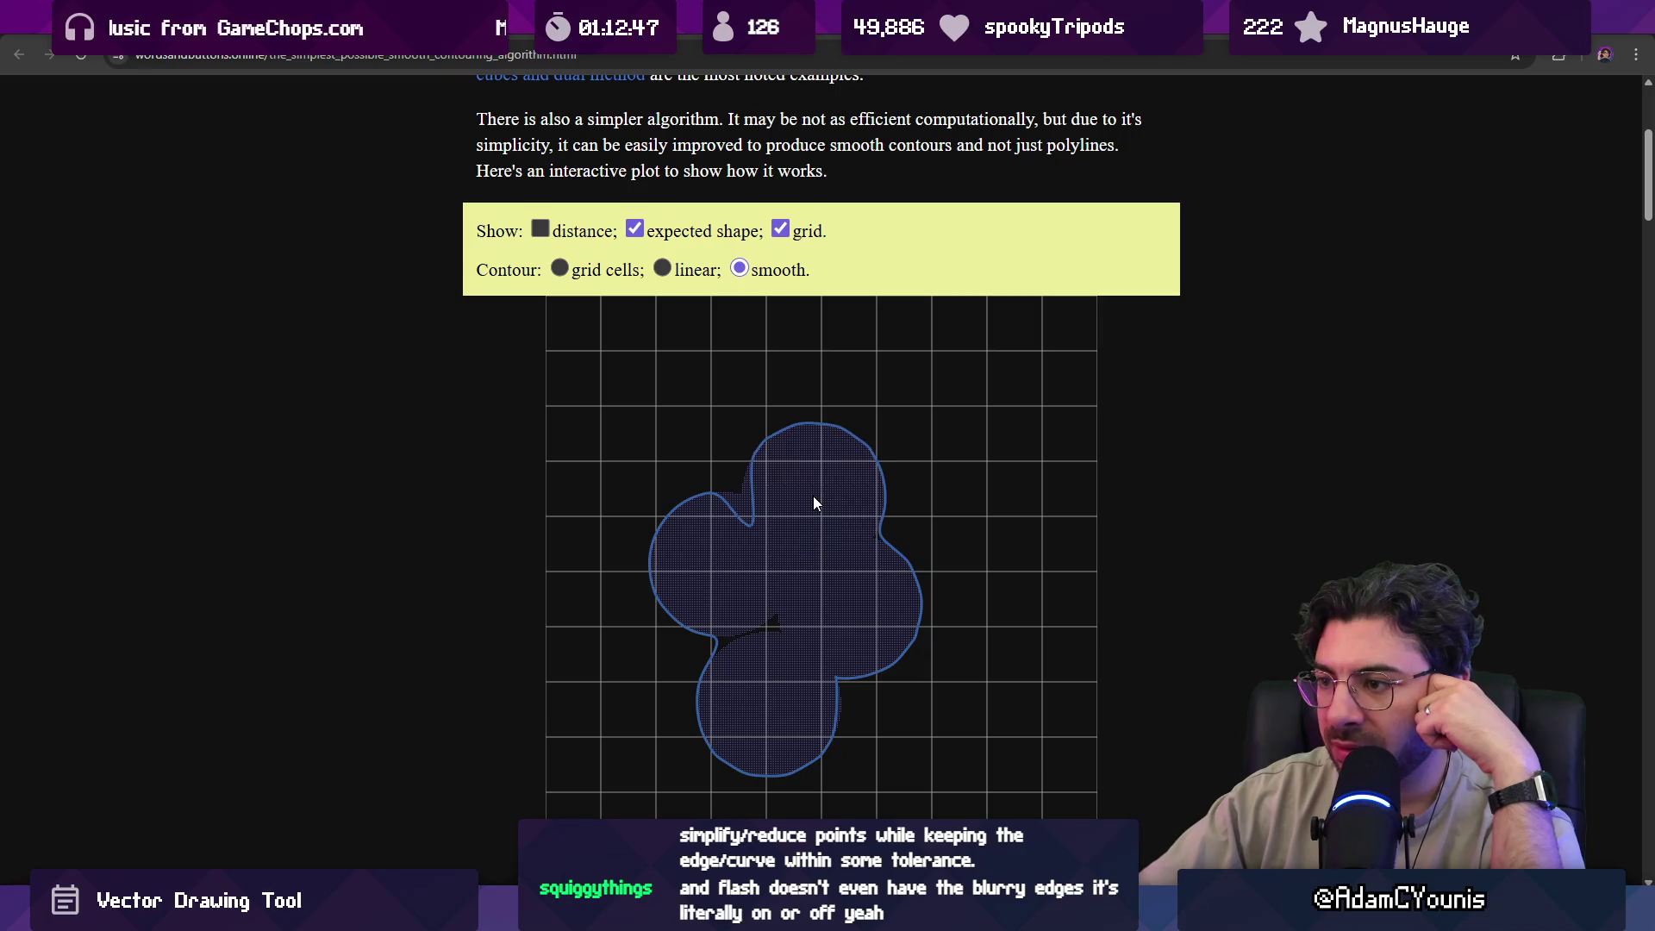
pyautogui.click(936, 480)
pyautogui.click(993, 650)
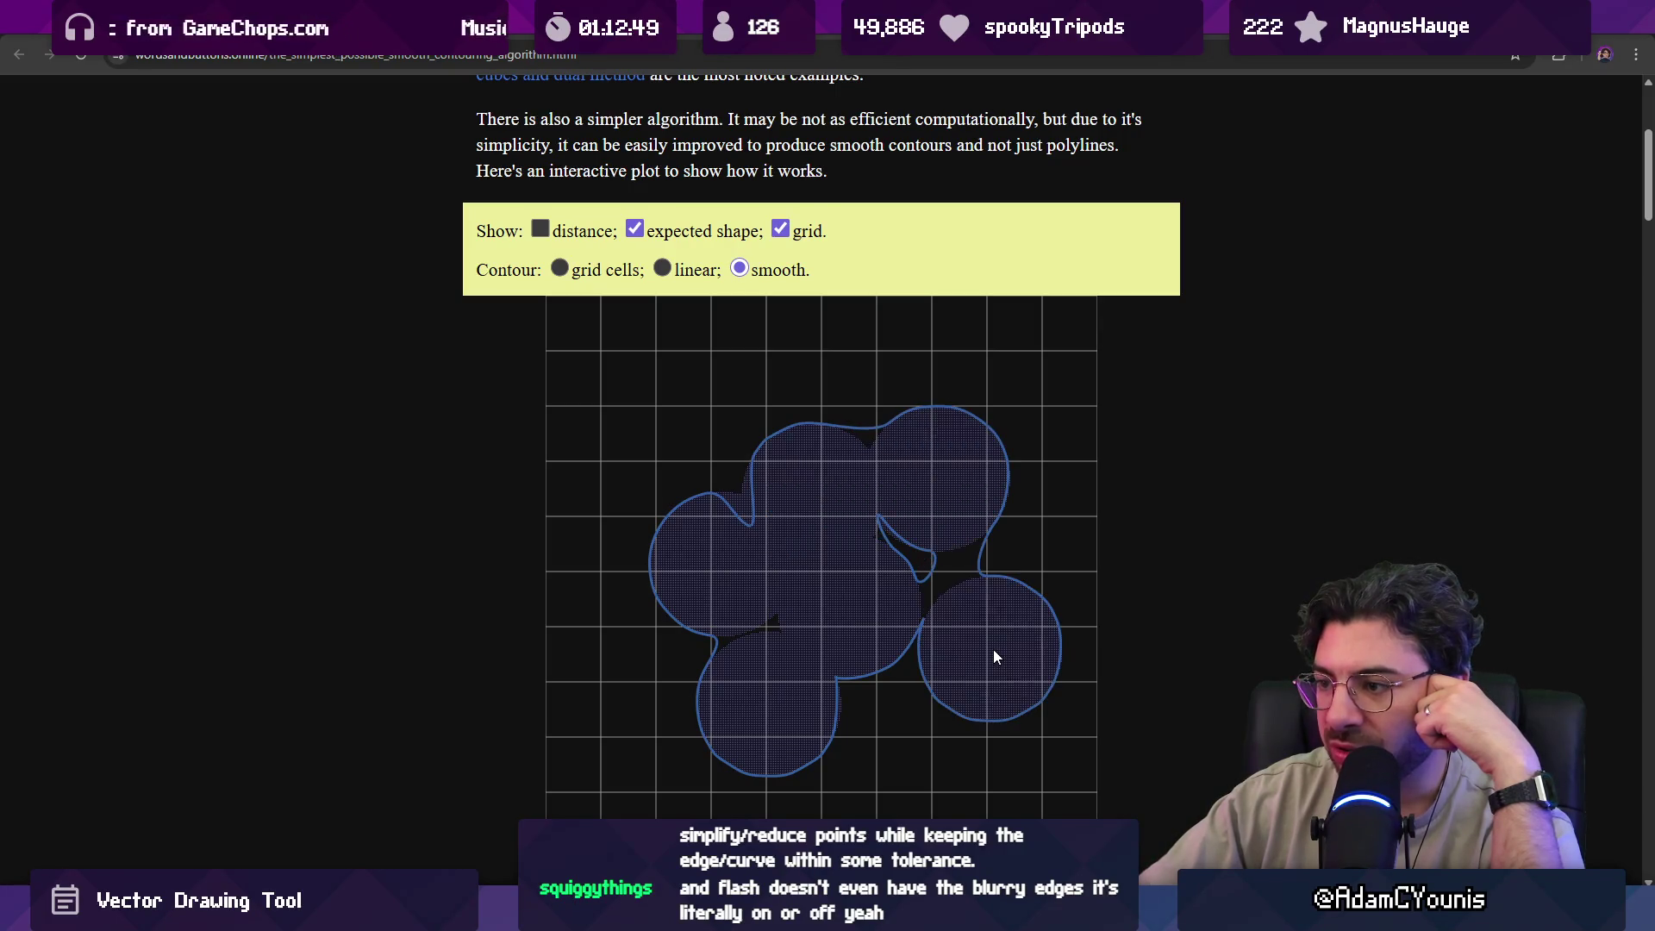
pyautogui.click(1010, 759)
# Read the intro's lines on smooth contours, then paint a big blob across the plot's top and right.
pyautogui.scroll(4, 414, 395)
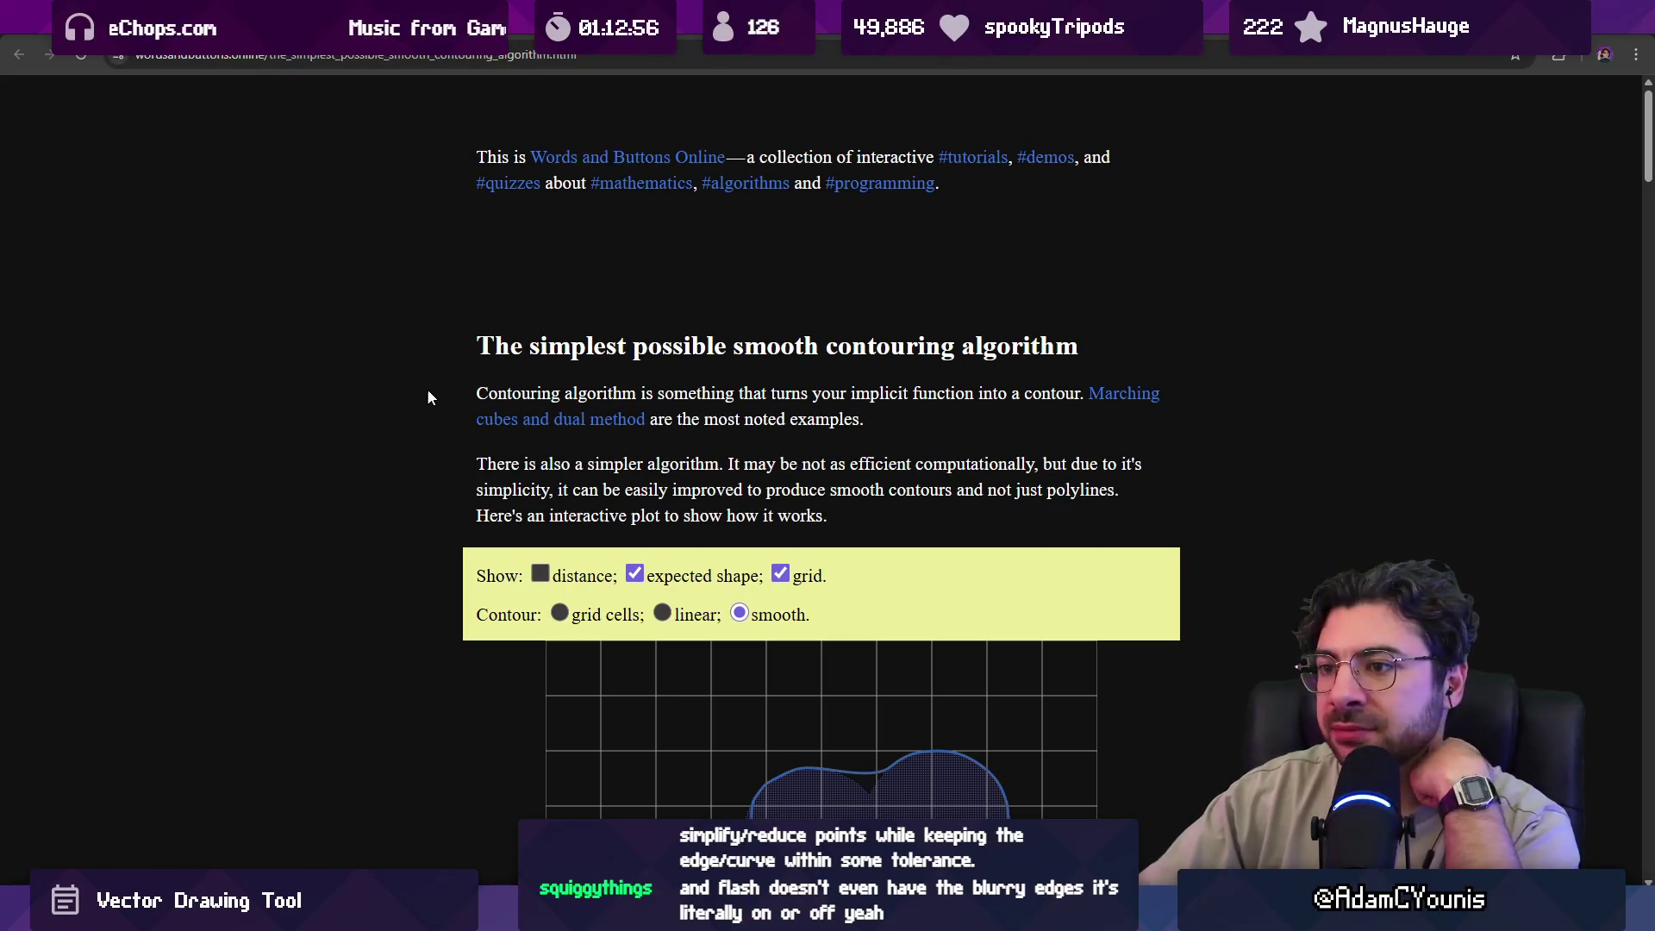
pyautogui.moveTo(488, 393); pyautogui.dragTo(1057, 393)
pyautogui.click(992, 417)
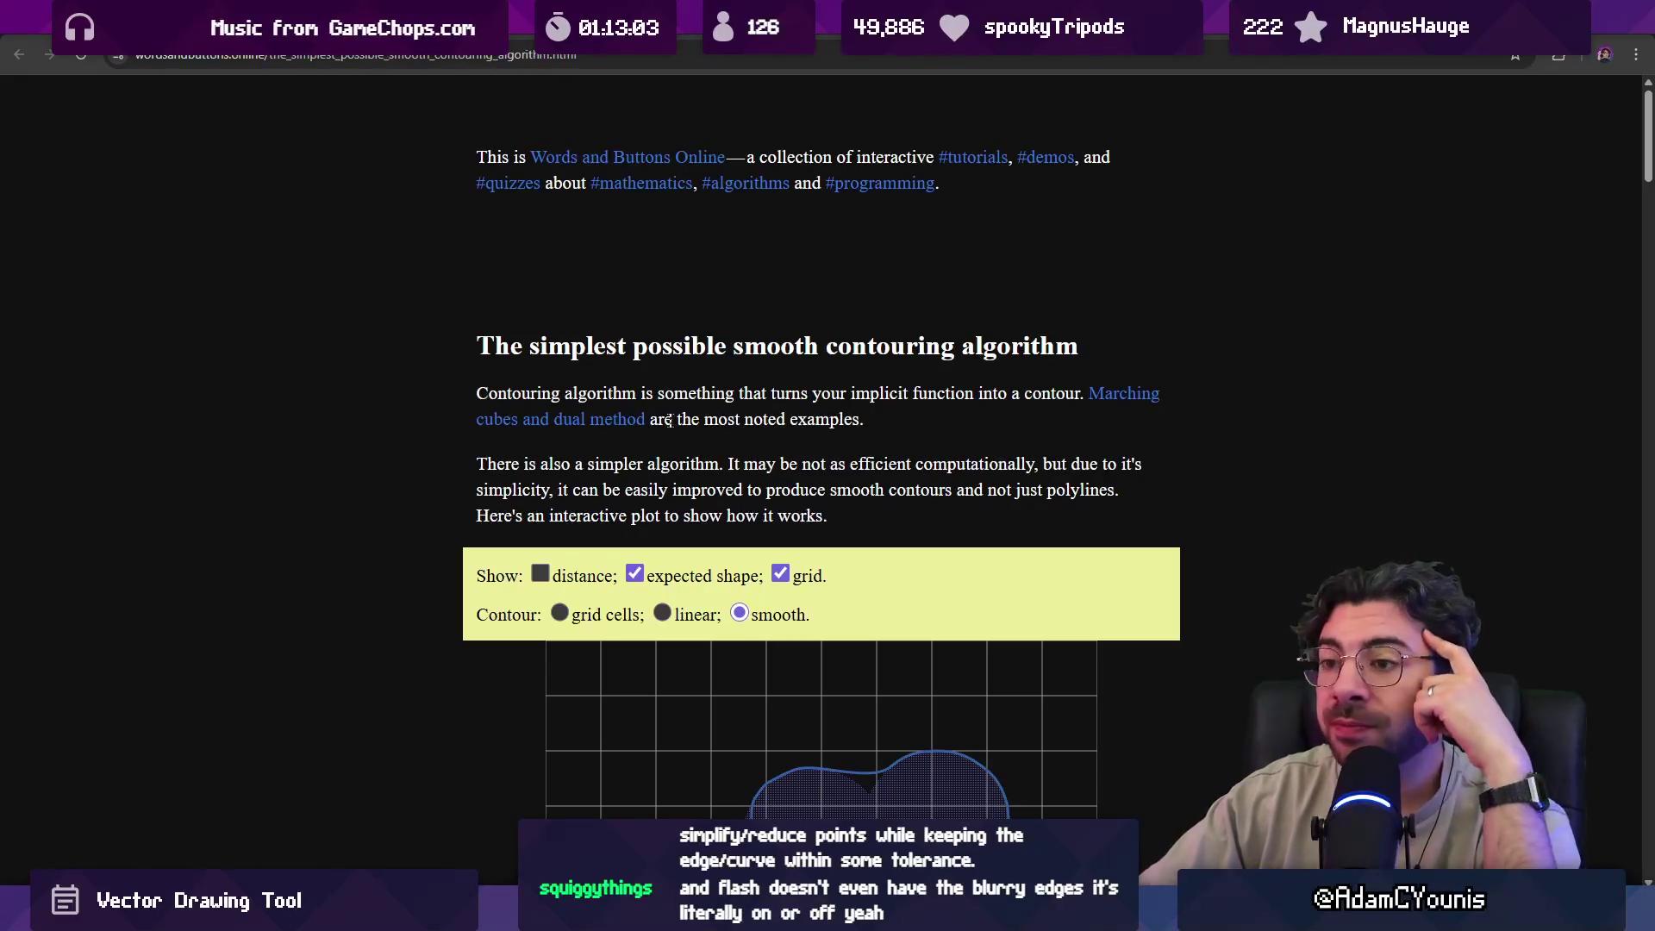
pyautogui.scroll(-1, 392, 392)
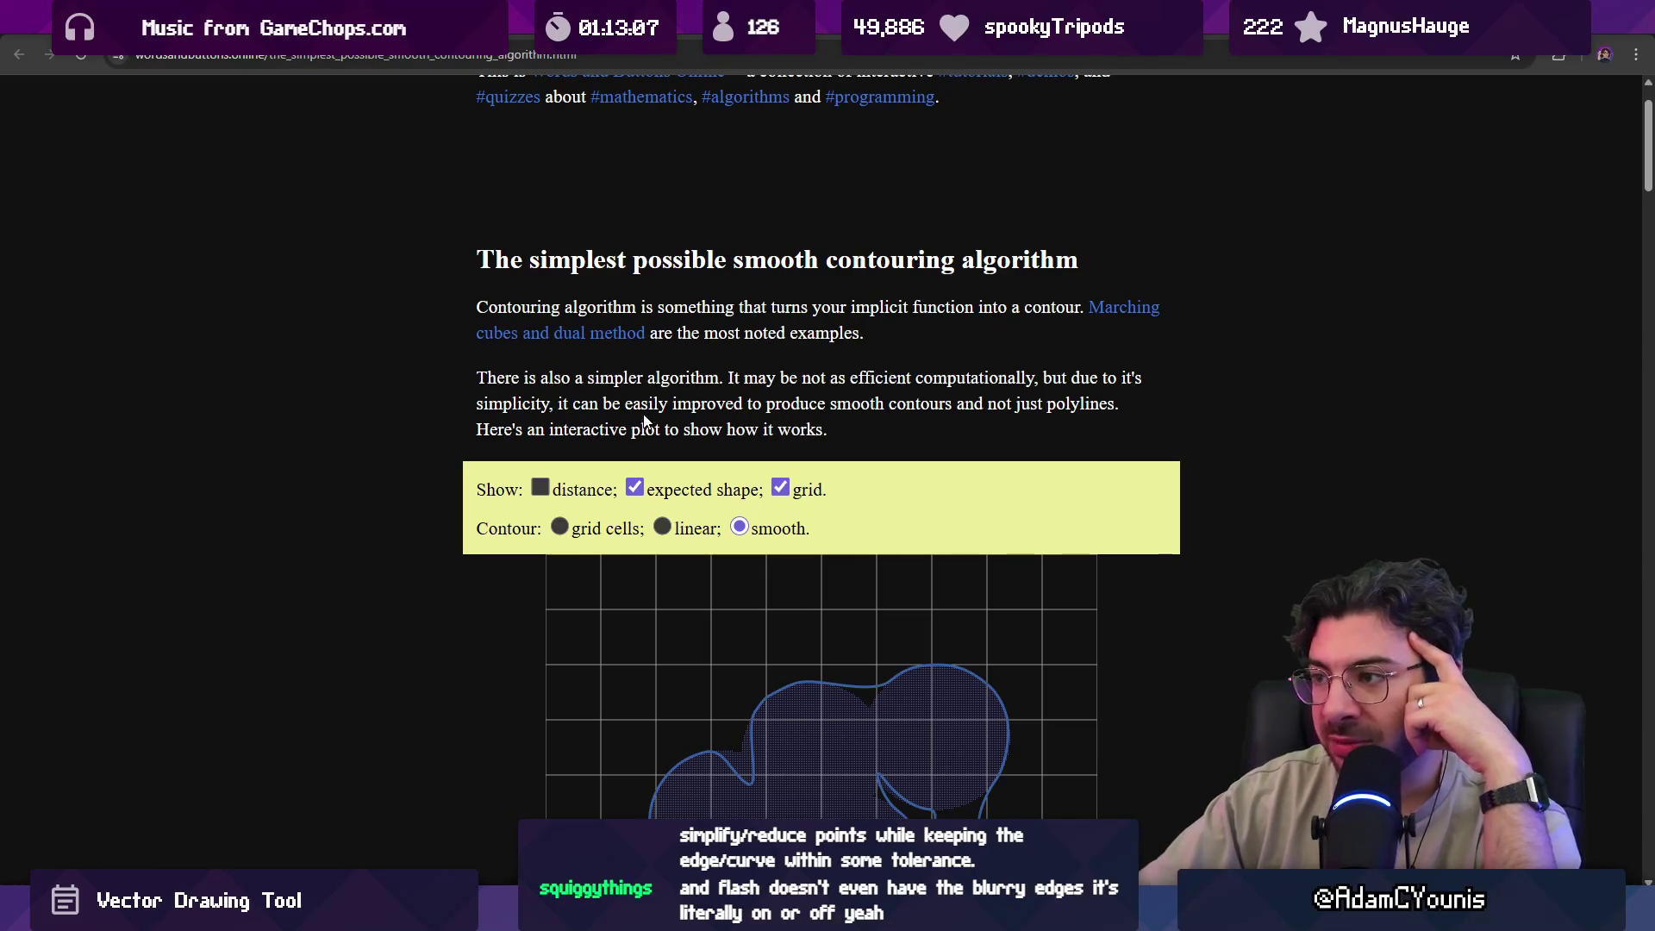
pyautogui.moveTo(555, 404); pyautogui.dragTo(960, 421)
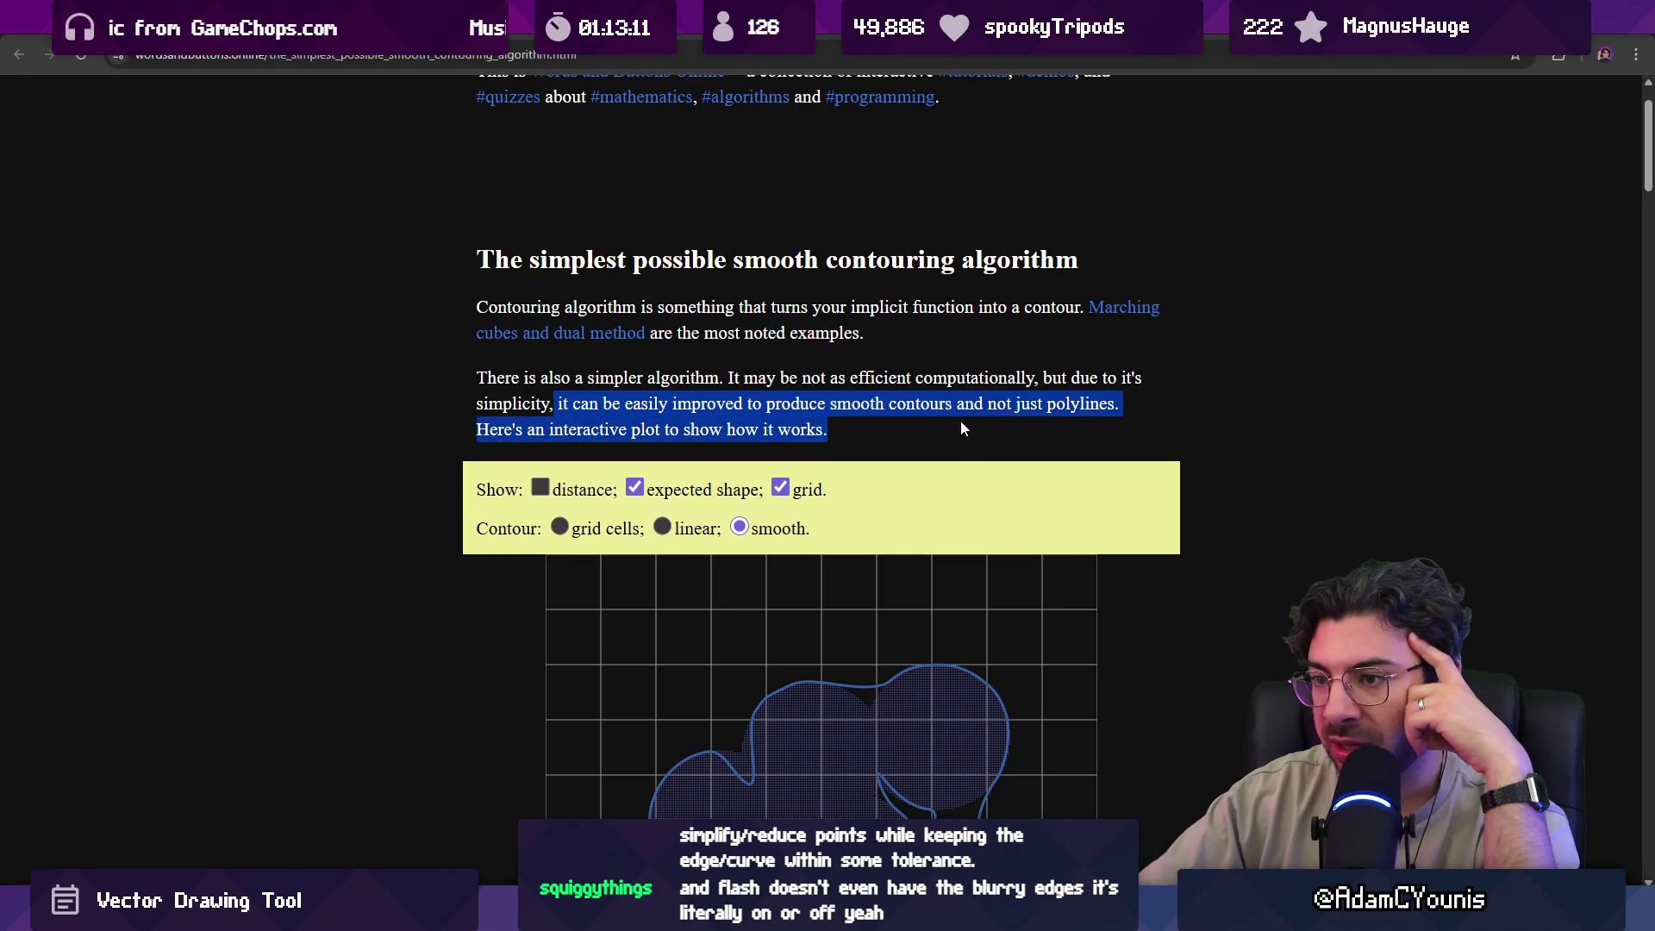
pyautogui.click(412, 405)
pyautogui.scroll(-3, 431, 396)
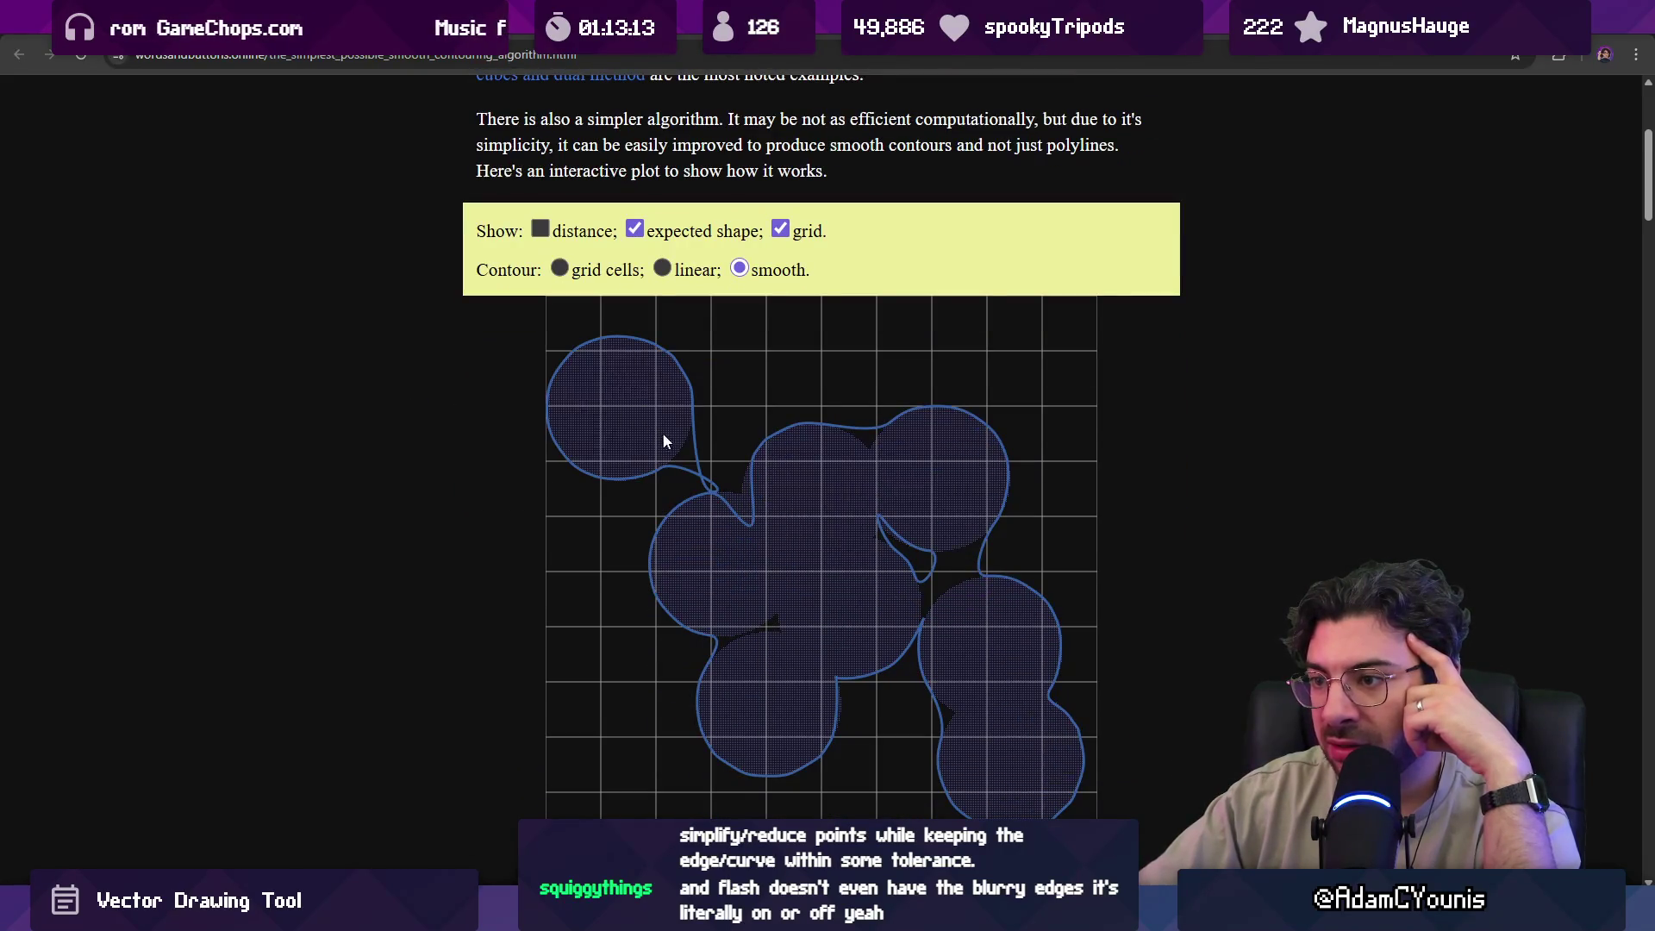
pyautogui.click(696, 452)
pyautogui.moveTo(730, 415)
pyautogui.mouseDown()
pyautogui.moveTo(773, 391)
pyautogui.moveTo(939, 429)
pyautogui.moveTo(945, 562)
pyautogui.moveTo(907, 592)
pyautogui.moveTo(1042, 644)
pyautogui.moveTo(993, 700)
pyautogui.moveTo(945, 602)
pyautogui.moveTo(934, 654)
pyautogui.moveTo(738, 729)
pyautogui.moveTo(750, 676)
pyautogui.moveTo(897, 700)
pyautogui.moveTo(679, 505)
pyautogui.moveTo(679, 459)
pyautogui.moveTo(716, 645)
pyautogui.moveTo(809, 550)
pyautogui.moveTo(854, 454)
pyautogui.moveTo(993, 540)
pyautogui.moveTo(1001, 448)
pyautogui.moveTo(972, 396)
pyautogui.moveTo(754, 379)
pyautogui.moveTo(654, 466)
pyautogui.moveTo(650, 422)
pyautogui.moveTo(759, 368)
pyautogui.moveTo(879, 386)
pyautogui.mouseUp()
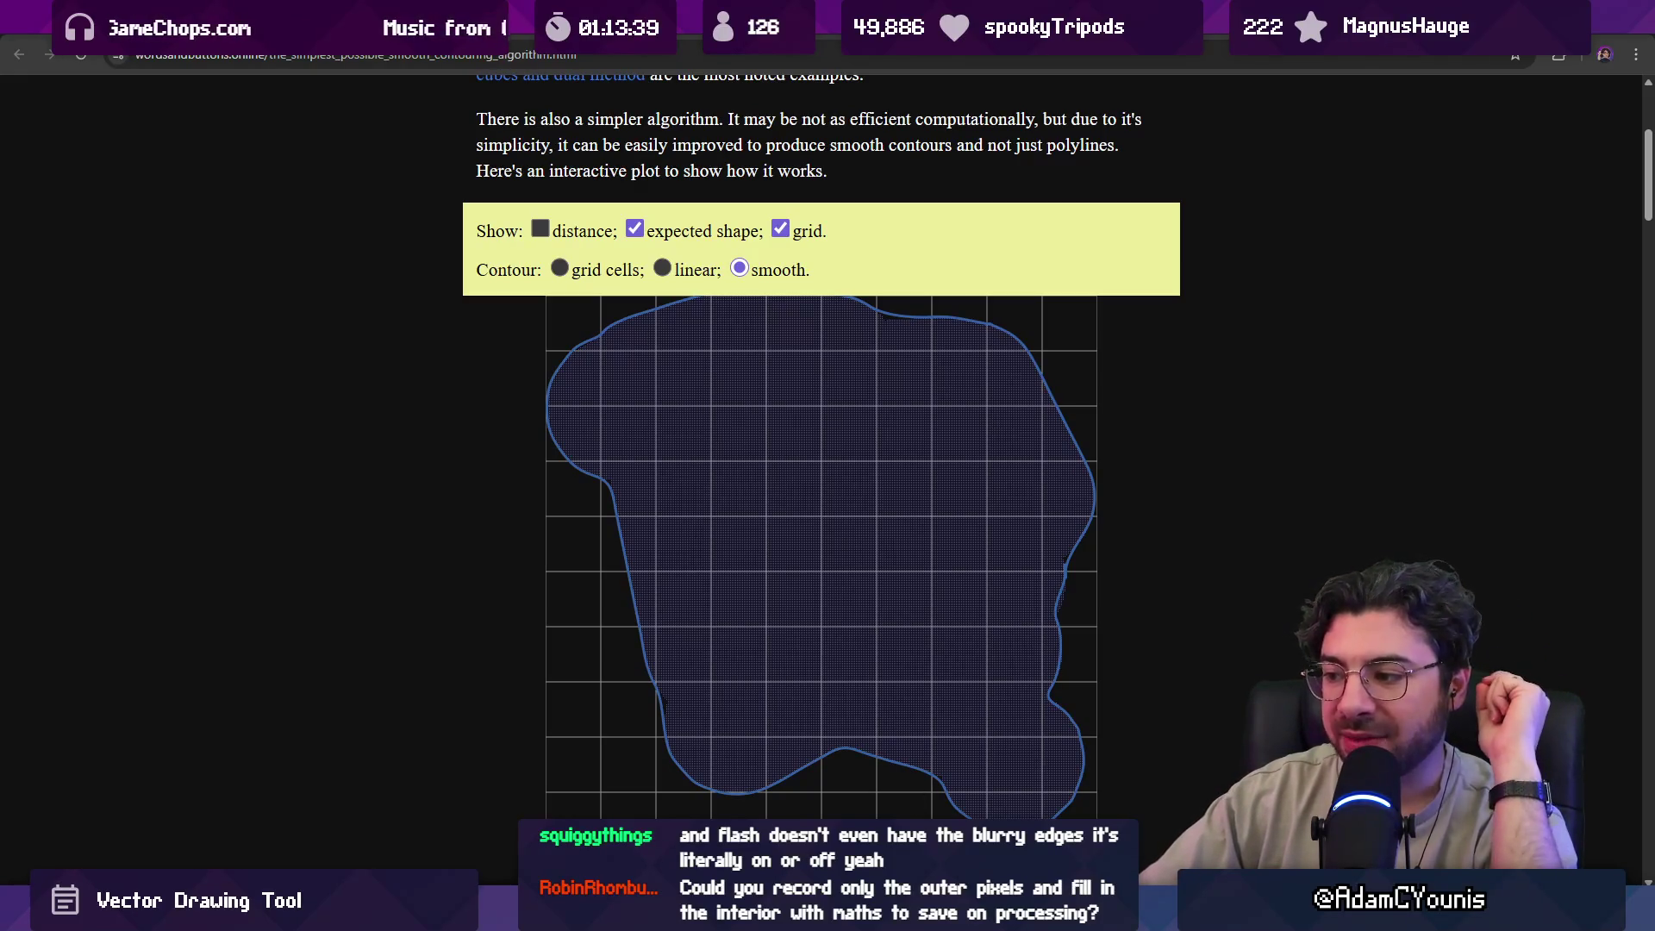
# Back in the sketch, pan to the grid and paint a 94 px white arc, discarding a 169 px O.
pyautogui.click(1095, 914)
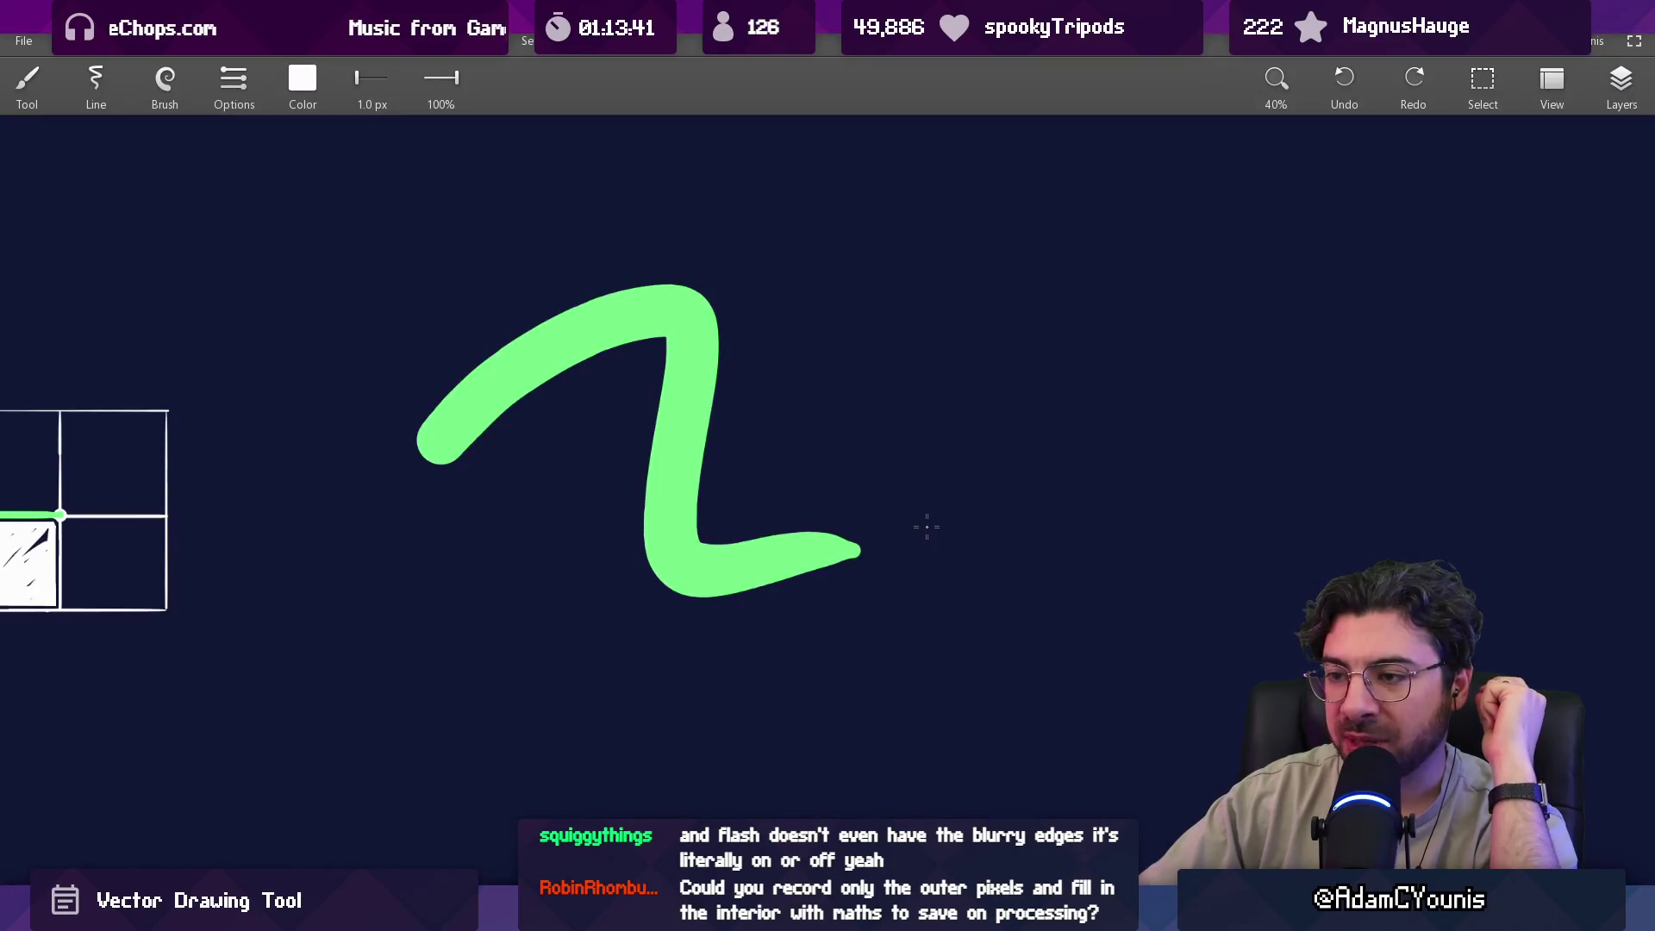
pyautogui.moveTo(632, 650); pyautogui.dragTo(1056, 414)
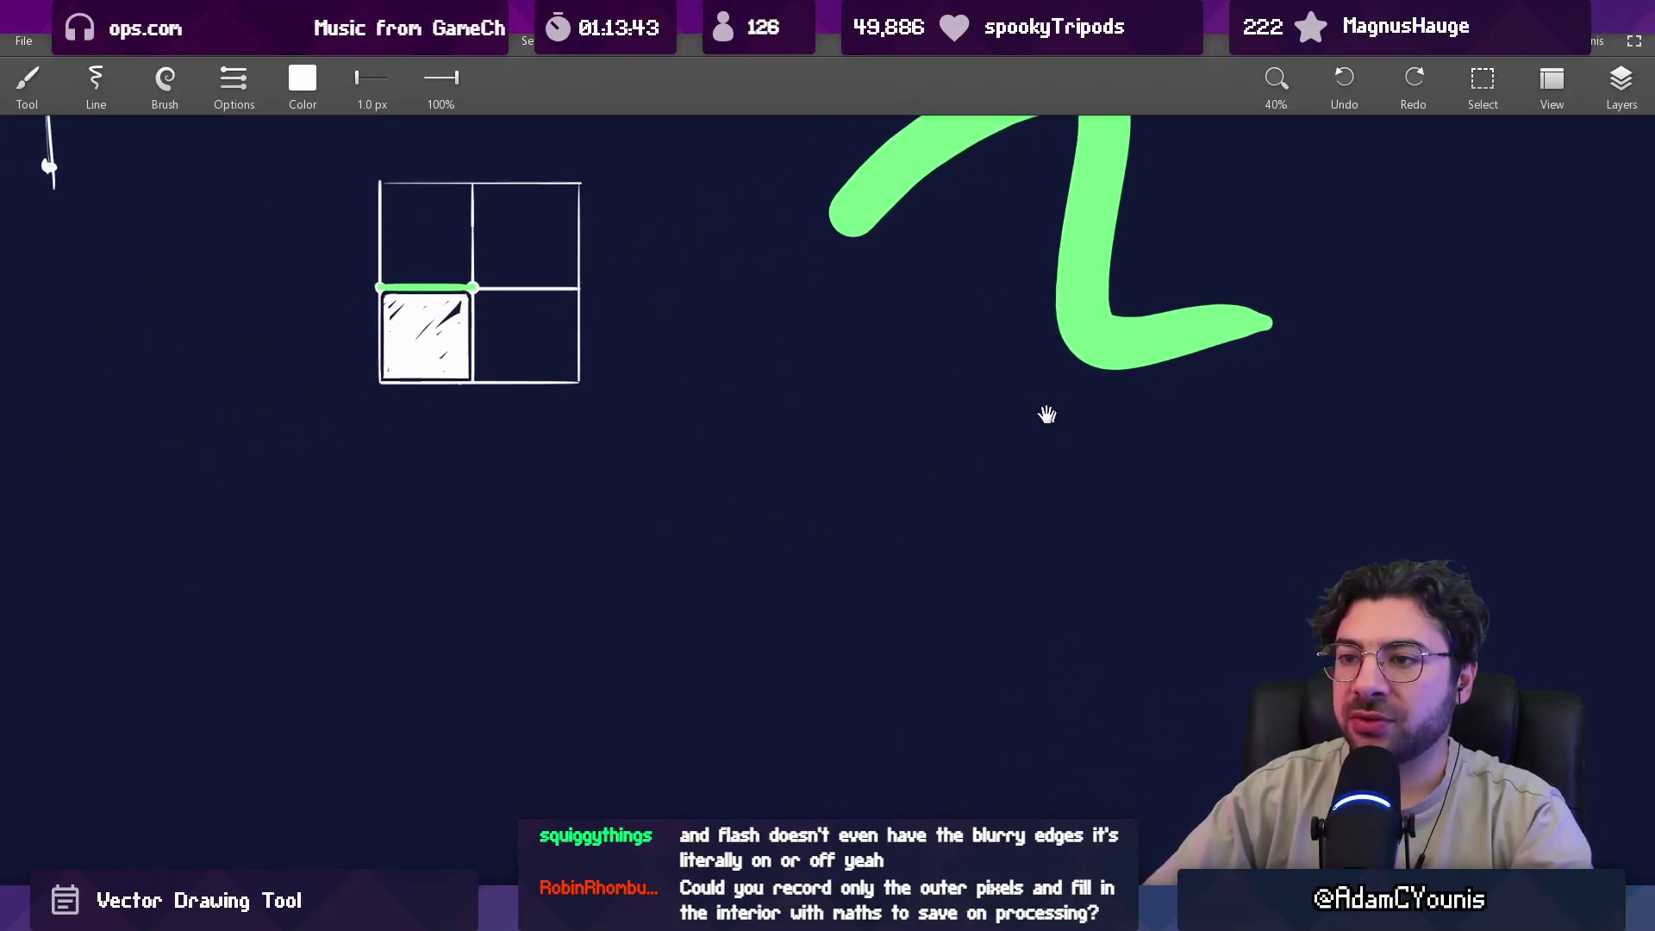
pyautogui.moveTo(605, 592)
pyautogui.mouseDown()
pyautogui.moveTo(739, 638)
pyautogui.moveTo(607, 569)
pyautogui.mouseUp()
pyautogui.scroll(3, 610, 488)
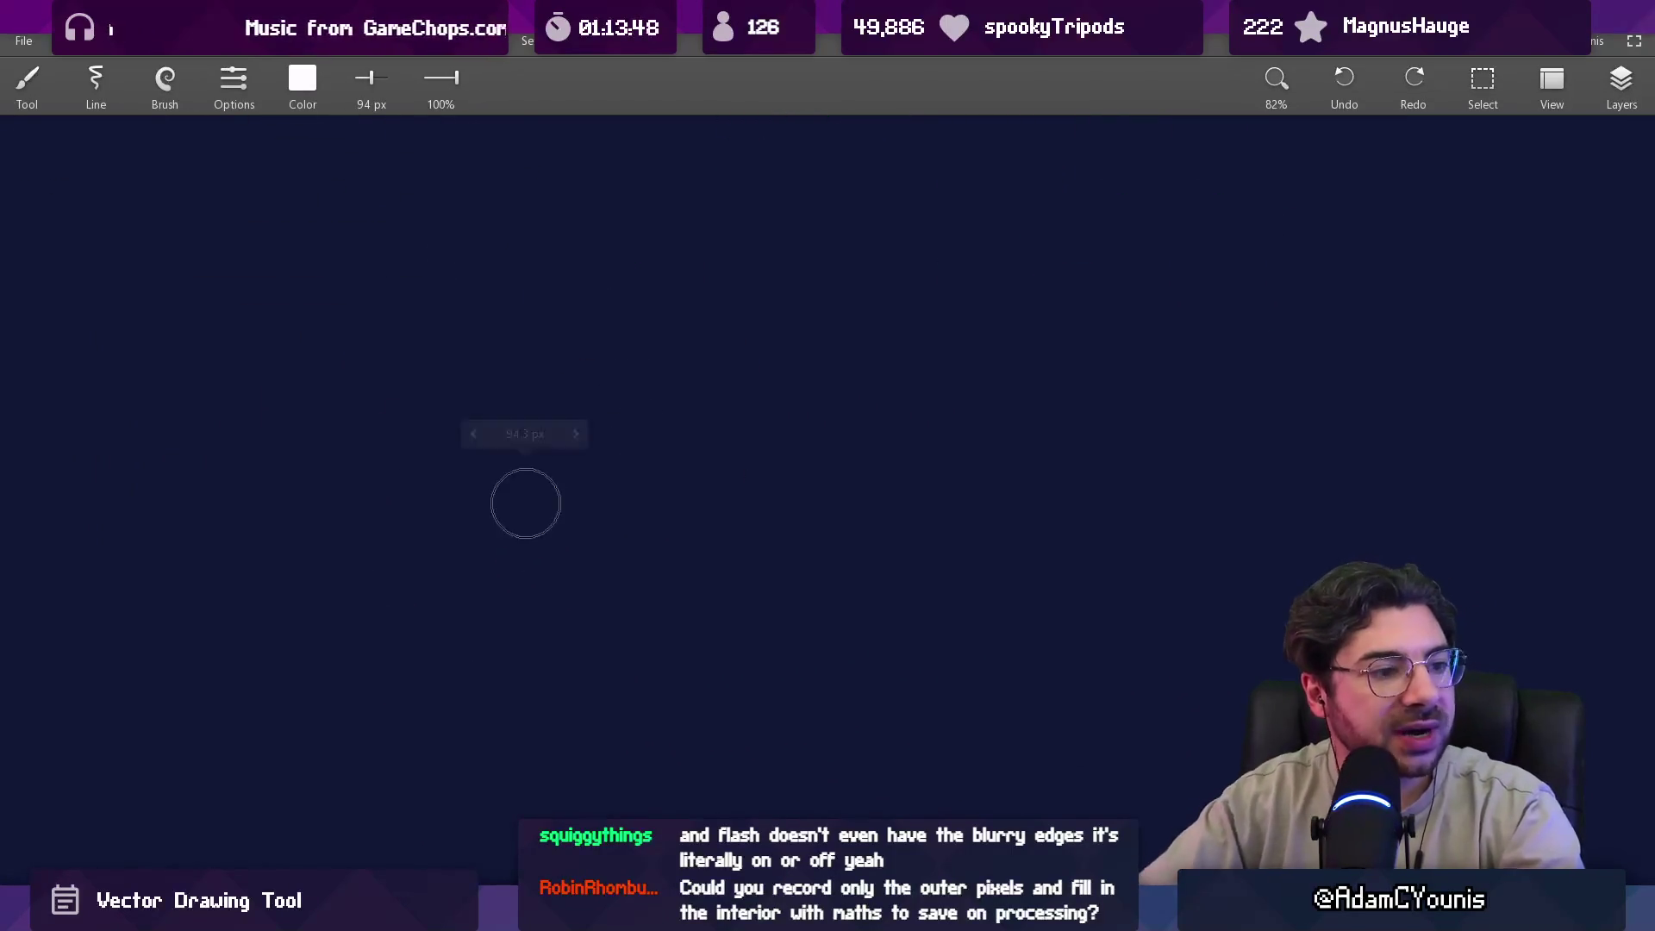
pyautogui.moveTo(504, 526)
pyautogui.mouseDown()
pyautogui.moveTo(768, 436)
pyautogui.moveTo(466, 581)
pyautogui.moveTo(462, 599)
pyautogui.moveTo(676, 354)
pyautogui.moveTo(641, 584)
pyautogui.moveTo(282, 422)
pyautogui.mouseUp()
pyautogui.hotkey('ctrl', 'z')
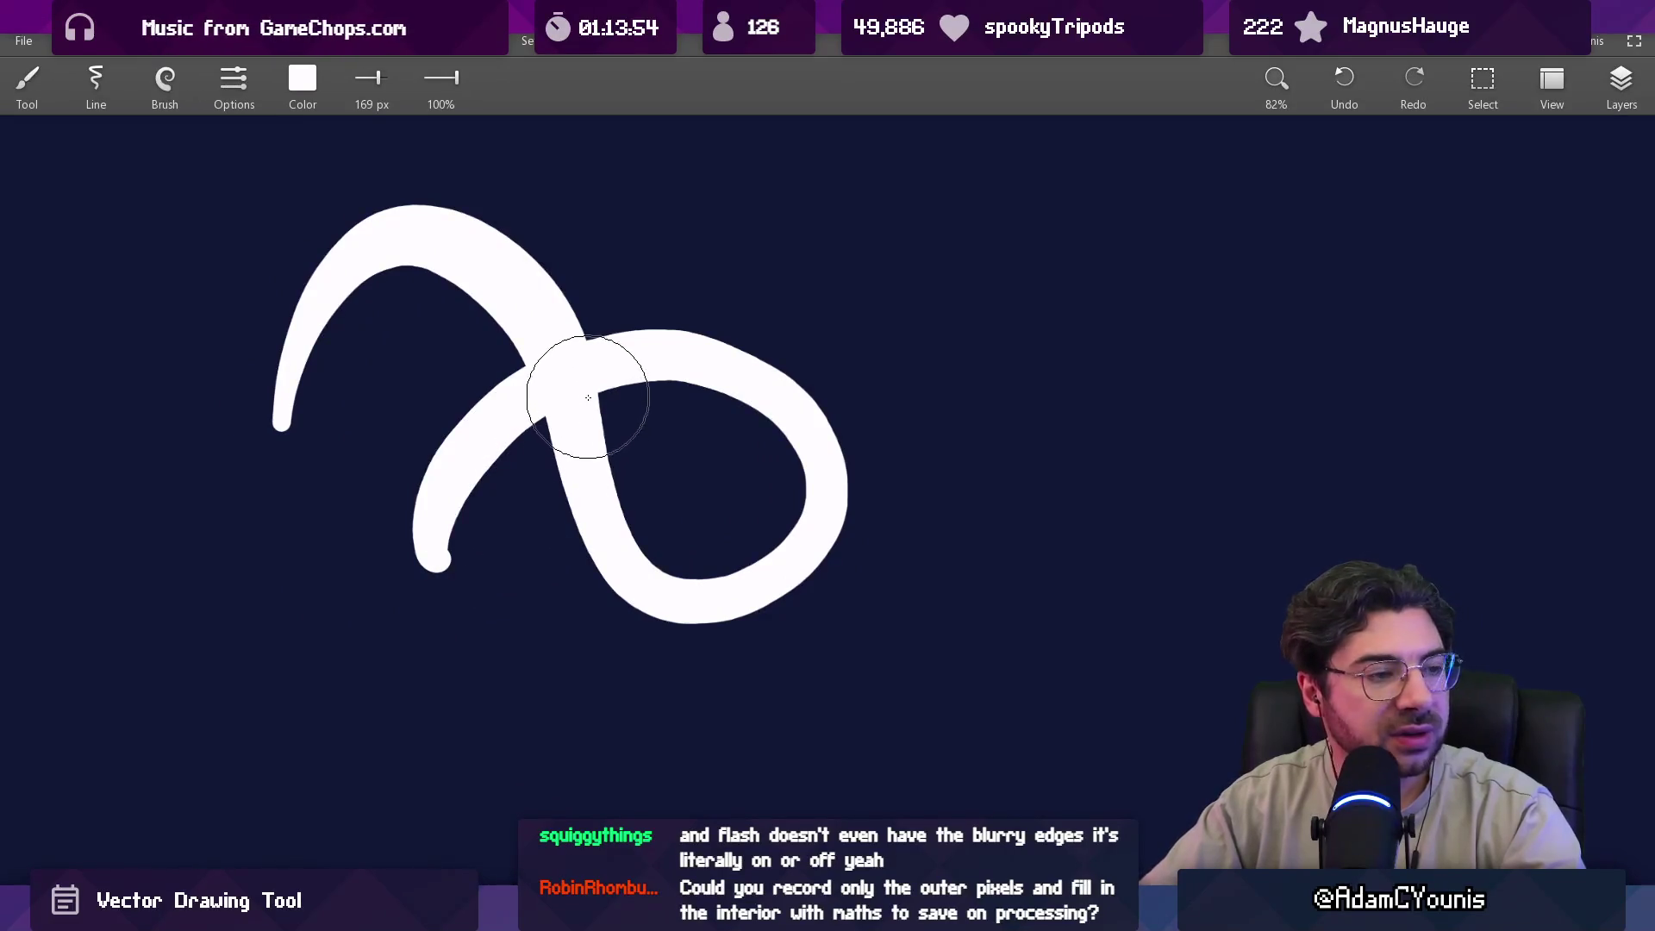
# Erase two thin cuts along the overlap of the white strokes.
pyautogui.press('e')
pyautogui.moveTo(518, 368); pyautogui.dragTo(626, 330)
pyautogui.moveTo(537, 425); pyautogui.dragTo(639, 392)
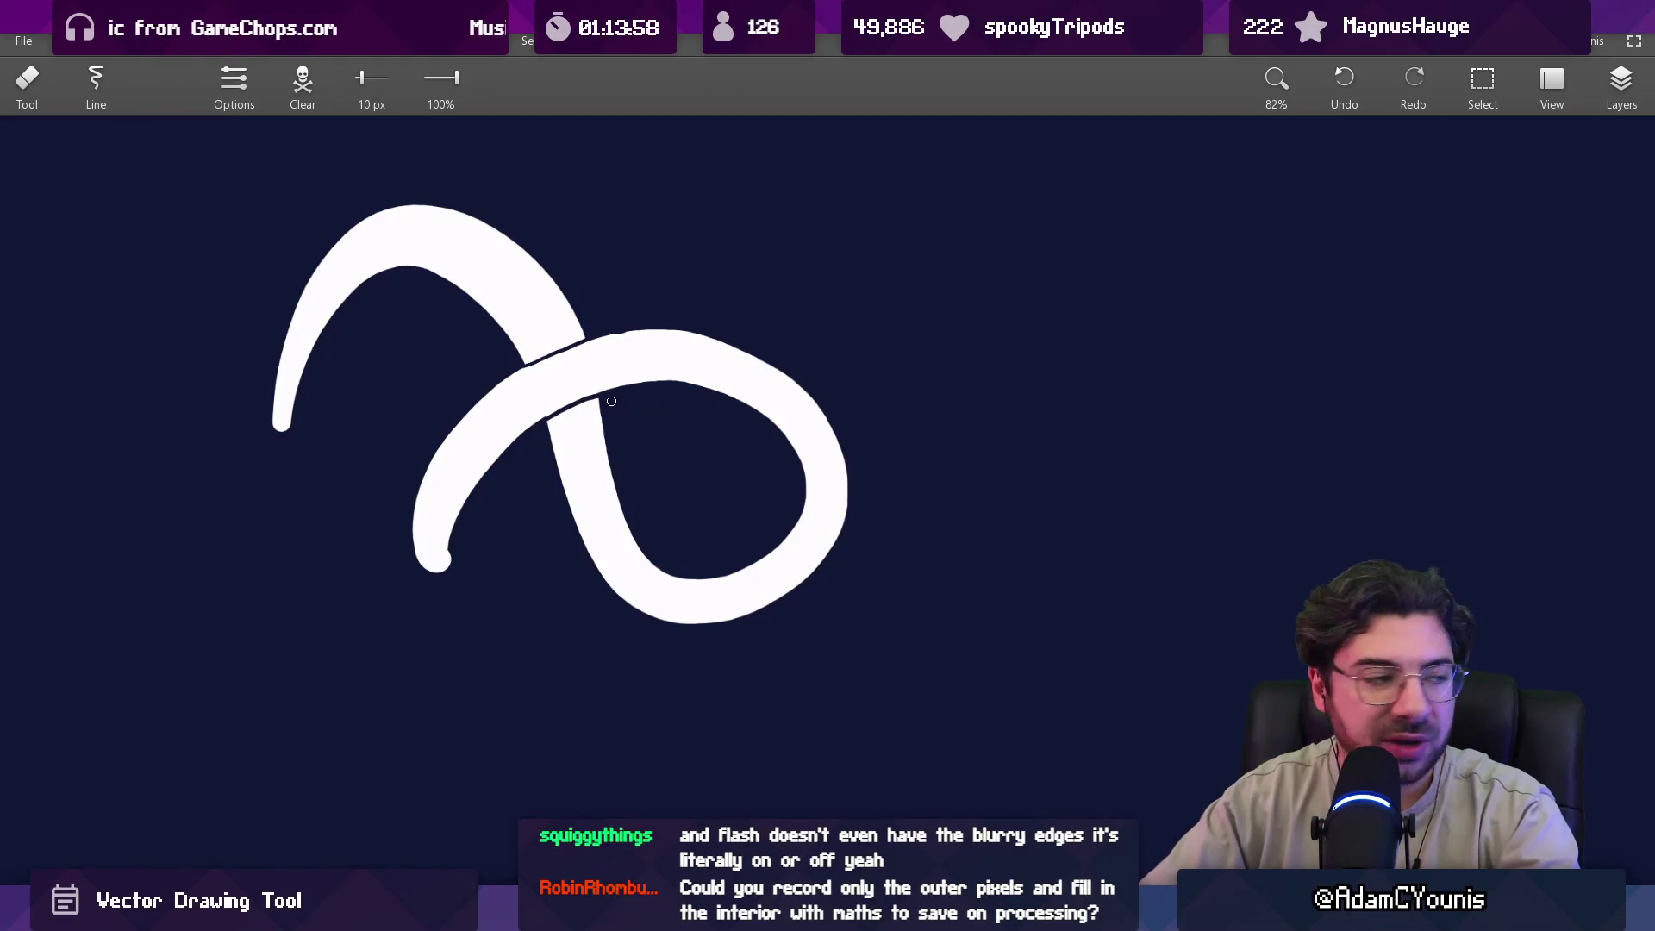
pyautogui.scroll(3, 522, 306)
# Paint white over the dark seams at both crossings with a 16 px brush and reset zoom to 100%.
pyautogui.press('b')
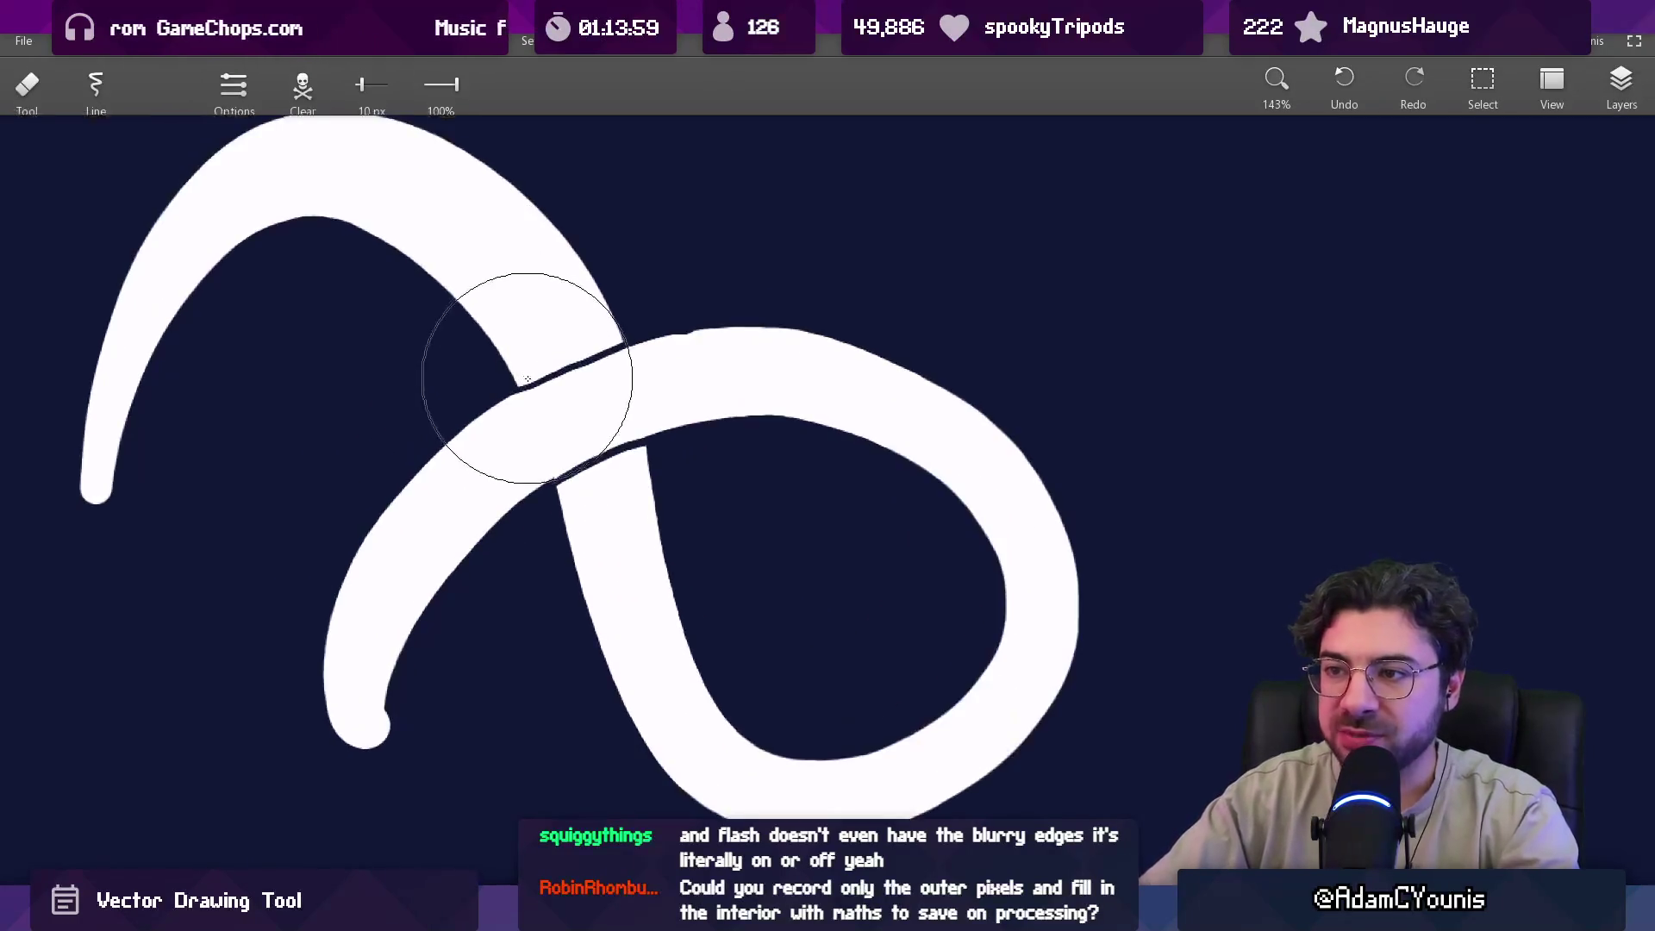
pyautogui.moveTo(618, 367)
pyautogui.mouseDown()
pyautogui.moveTo(450, 407)
pyautogui.moveTo(601, 352)
pyautogui.mouseUp()
pyautogui.moveTo(554, 464)
pyautogui.mouseDown()
pyautogui.moveTo(583, 472)
pyautogui.moveTo(655, 438)
pyautogui.mouseUp()
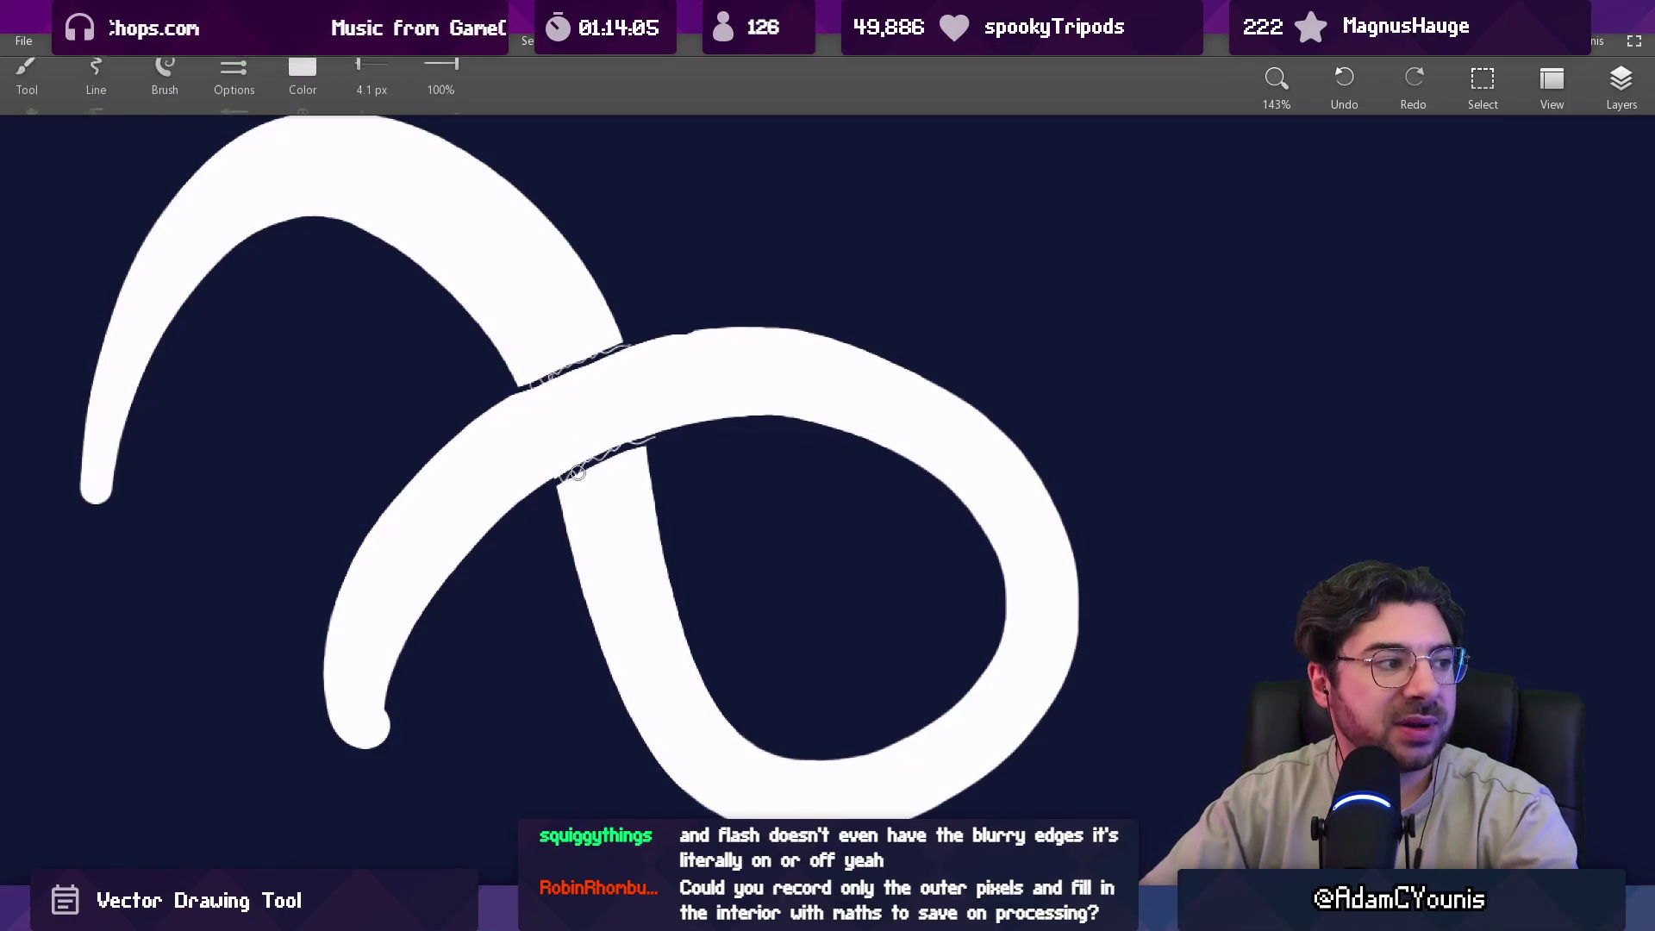
pyautogui.moveTo(552, 396)
pyautogui.mouseDown()
pyautogui.moveTo(566, 469)
pyautogui.moveTo(640, 435)
pyautogui.mouseUp()
pyautogui.moveTo(547, 374); pyautogui.dragTo(565, 377)
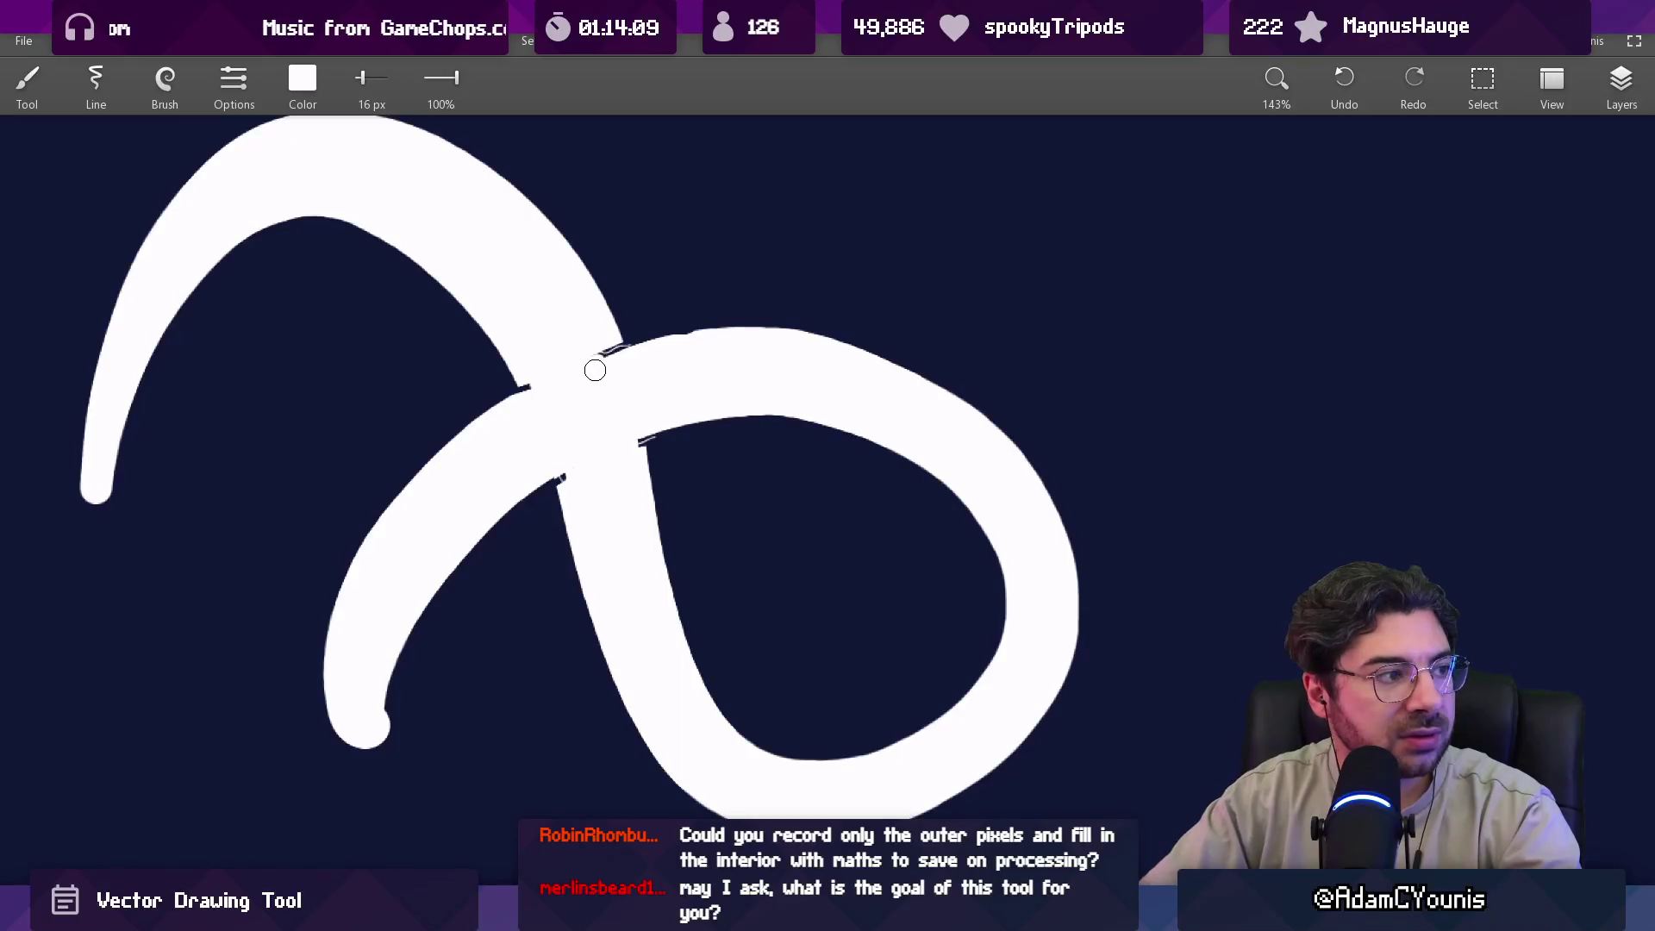
pyautogui.hotkey('ctrl', '0')
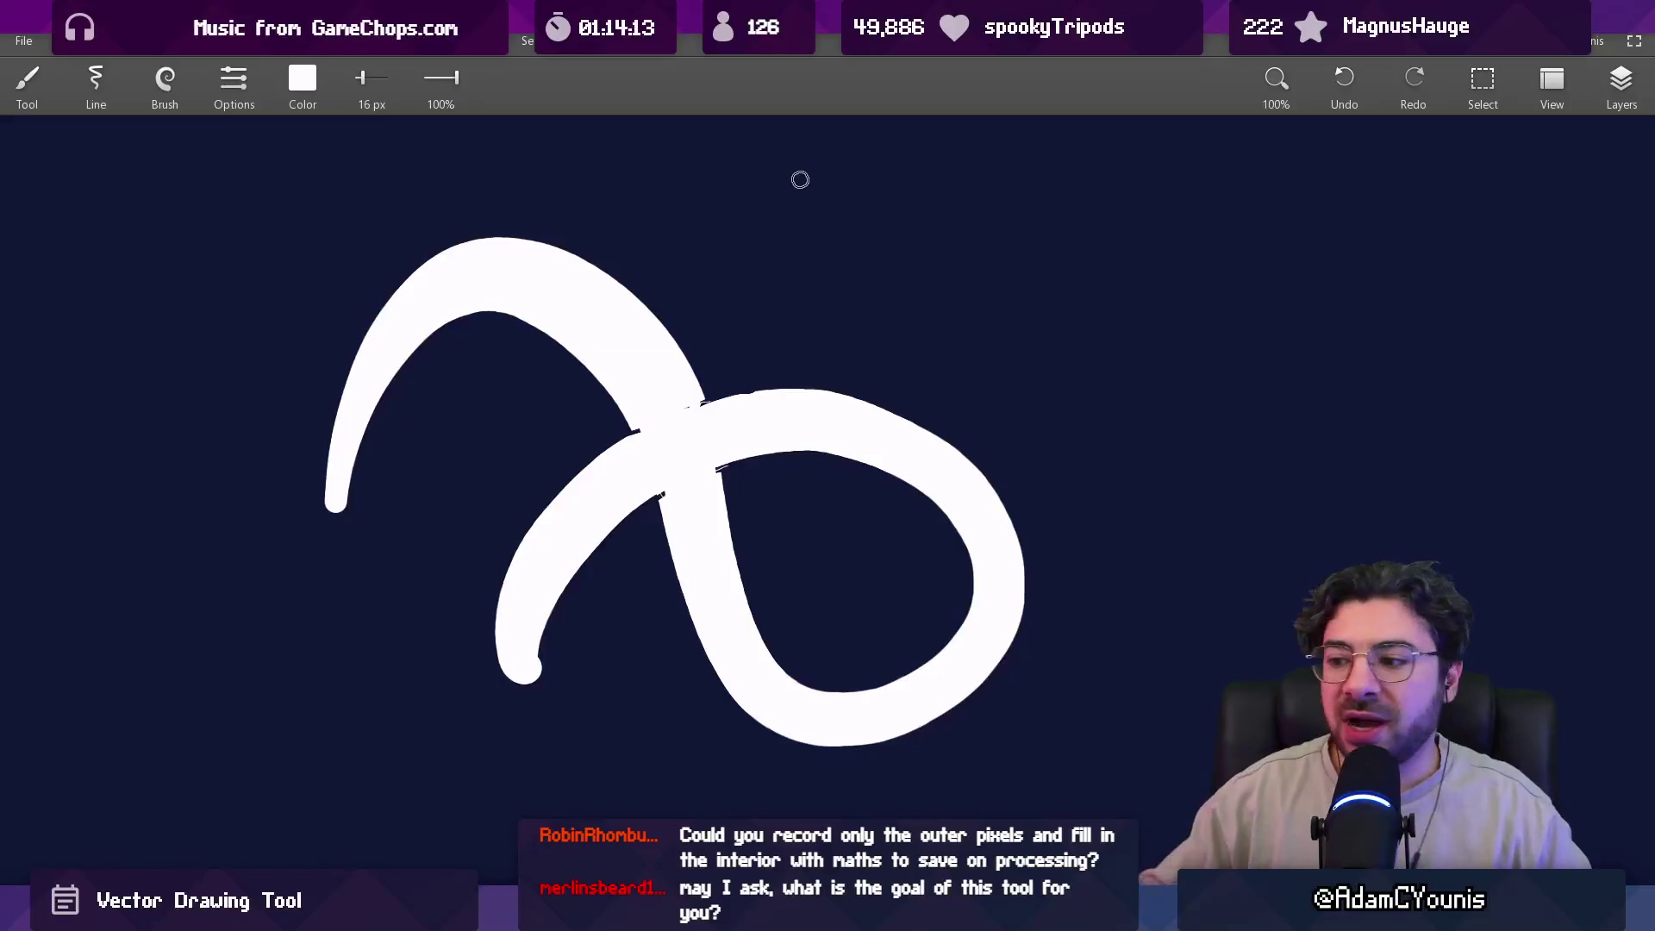
pyautogui.hotkey('alt', 'Tab')
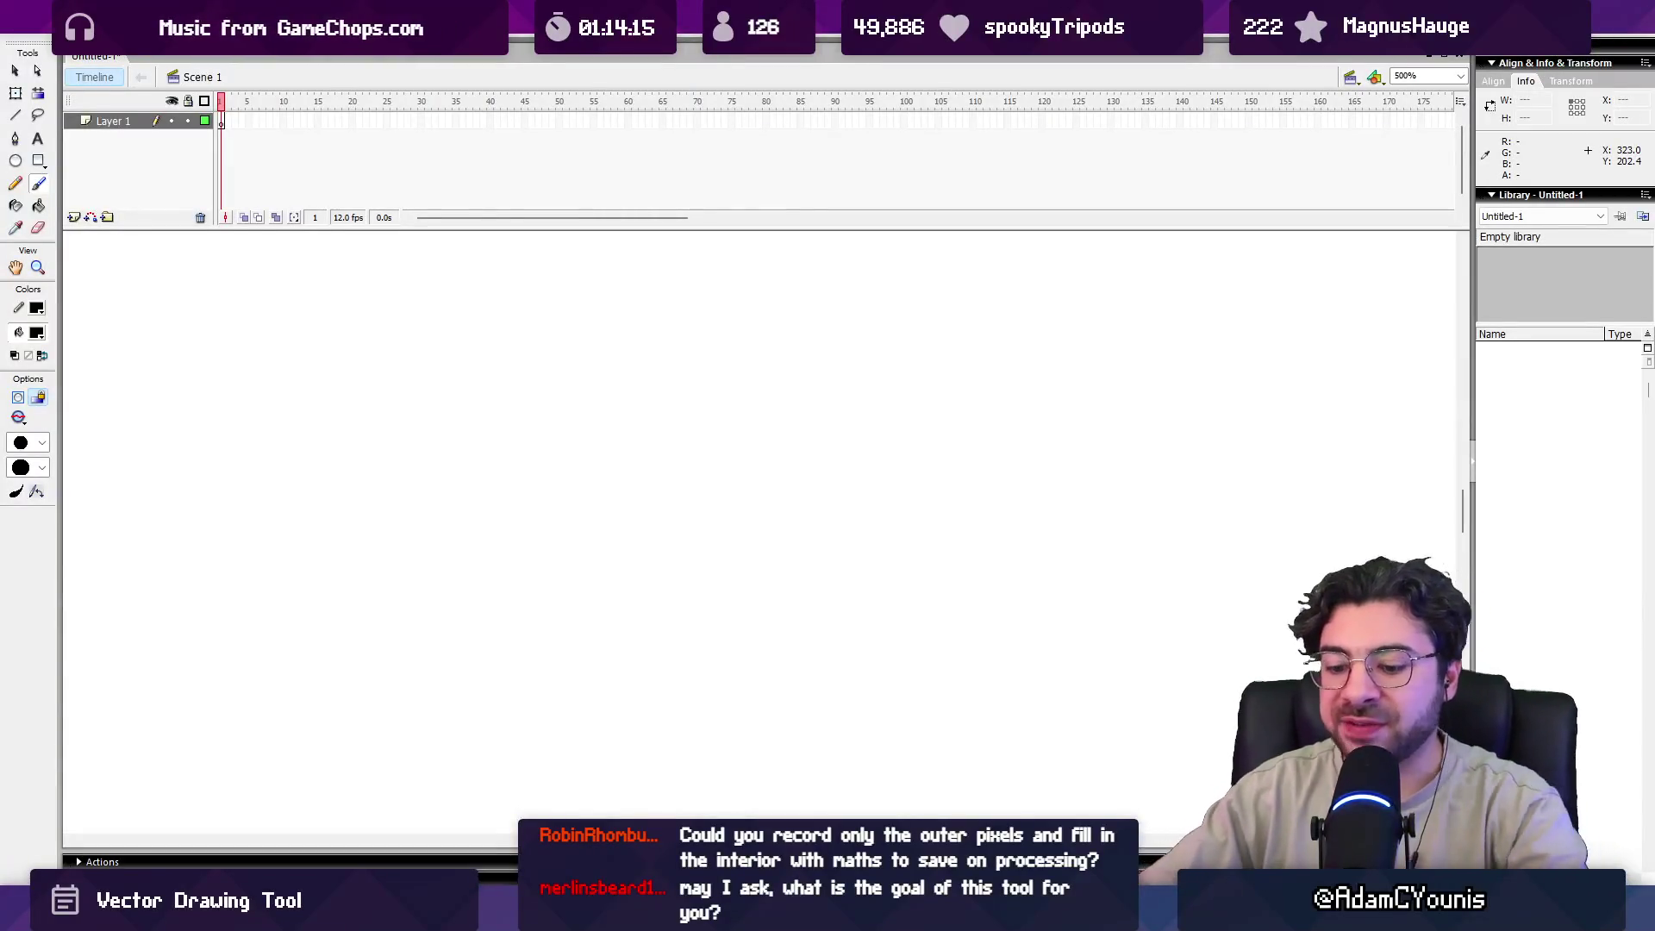
# Draw a black N-shaped squiggle with a diagonal hook up to the right, then select all and deselect.
pyautogui.moveTo(471, 526)
pyautogui.mouseDown()
pyautogui.moveTo(603, 517)
pyautogui.moveTo(724, 610)
pyautogui.mouseUp()
pyautogui.moveTo(470, 442)
pyautogui.mouseDown()
pyautogui.moveTo(793, 390)
pyautogui.moveTo(841, 404)
pyautogui.mouseUp()
pyautogui.press('v')
pyautogui.hotkey('ctrl', 'a')
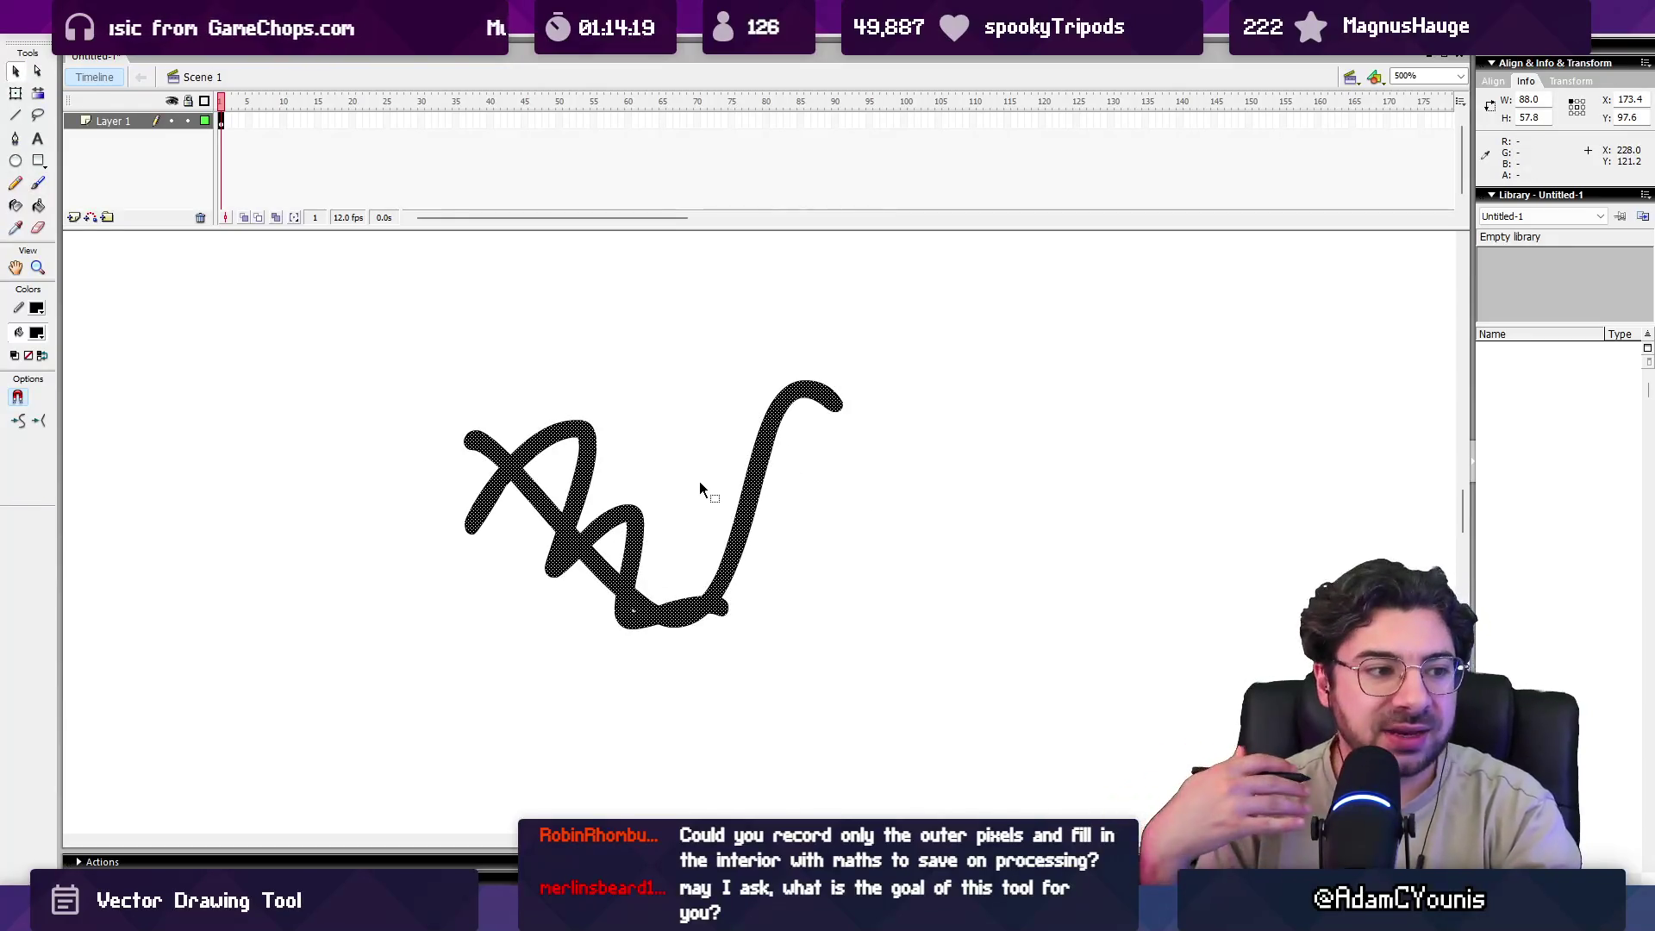
pyautogui.click(700, 481)
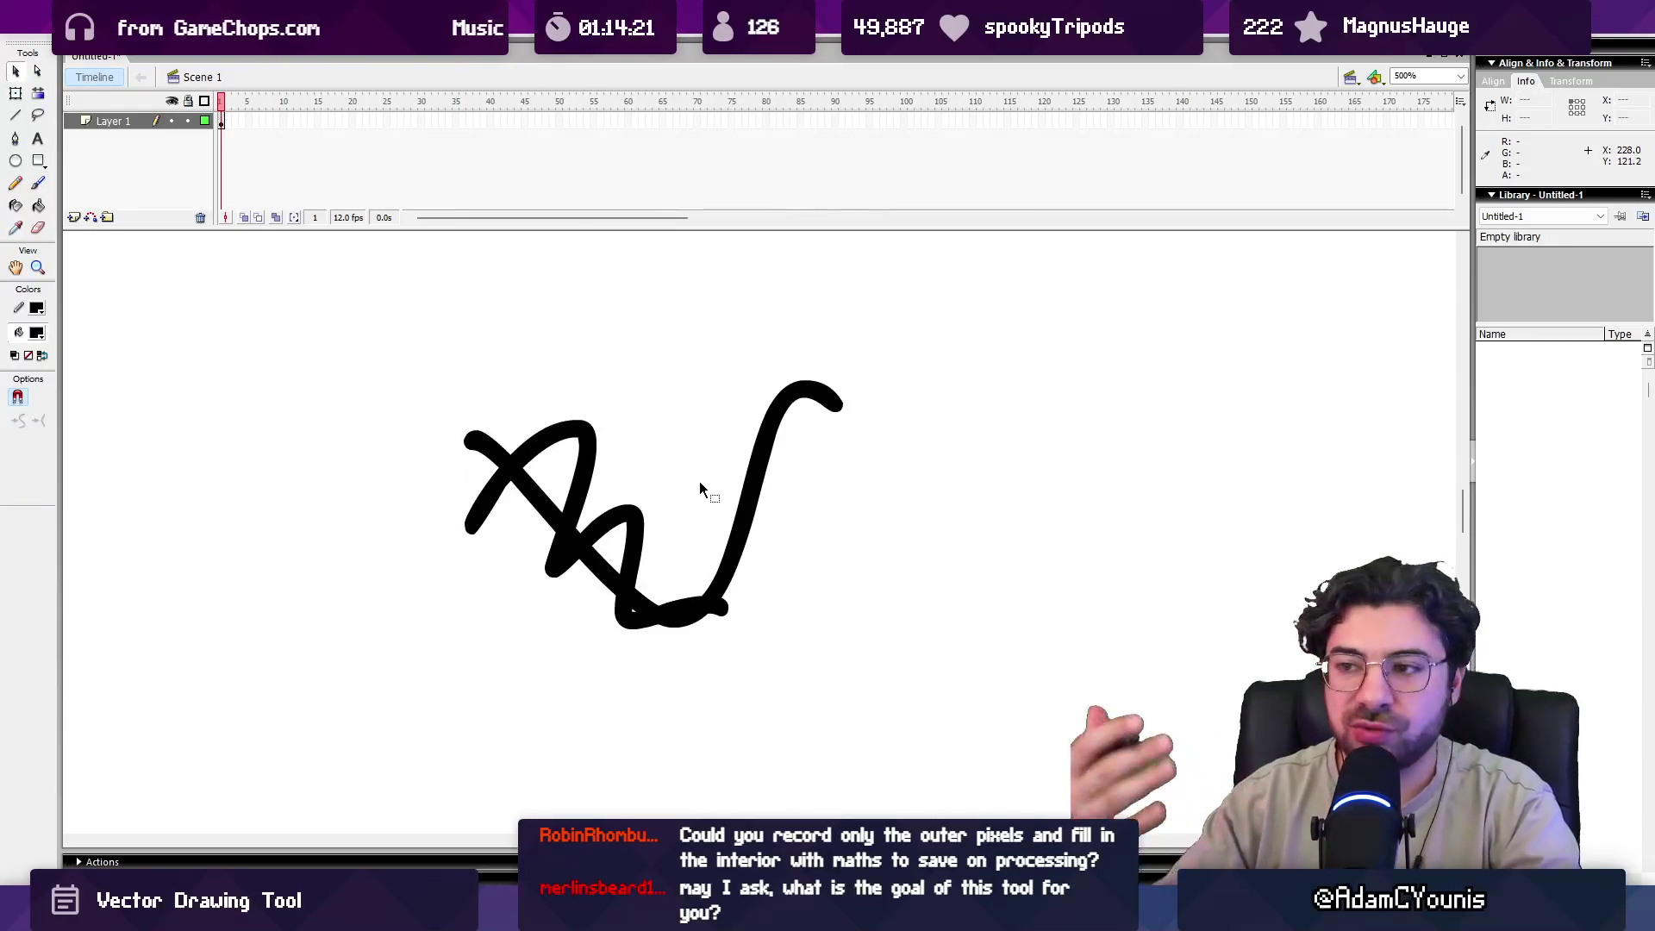
# Zoom in and out on the Flash strokes, then inspect the sketch's crossing white strokes.
pyautogui.press('z')
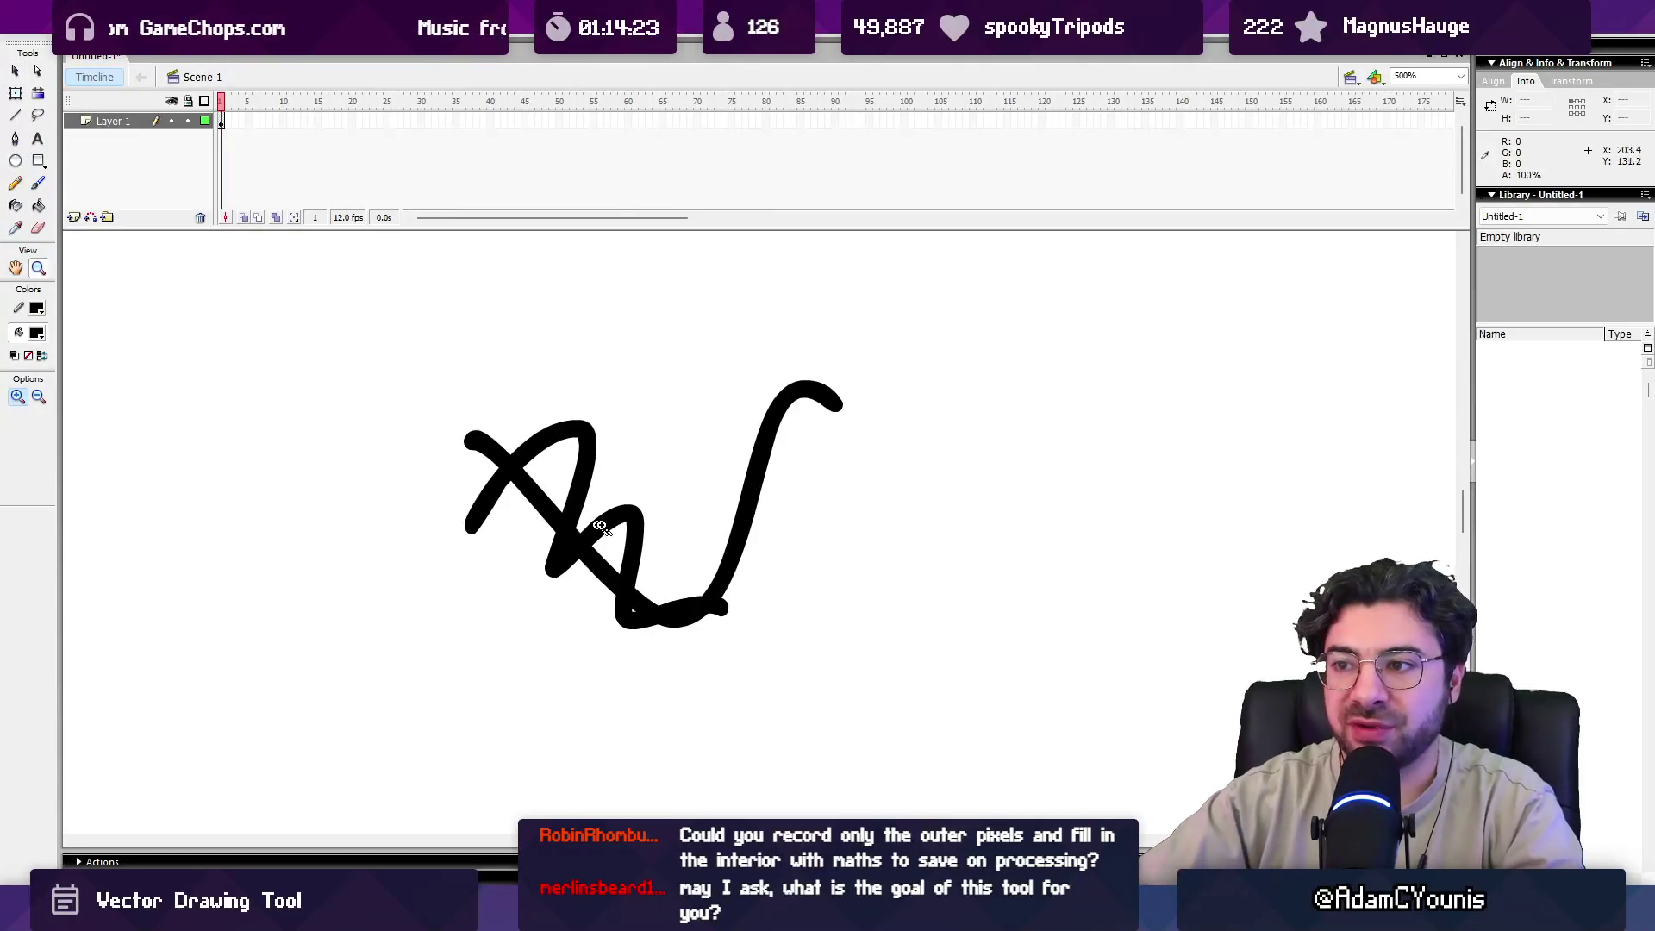
pyautogui.click(653, 484)
pyautogui.keyDown('alt'); pyautogui.click(682, 493); pyautogui.keyUp('alt')
pyautogui.keyDown('alt'); pyautogui.click(733, 502); pyautogui.keyUp('alt')
pyautogui.click(806, 507)
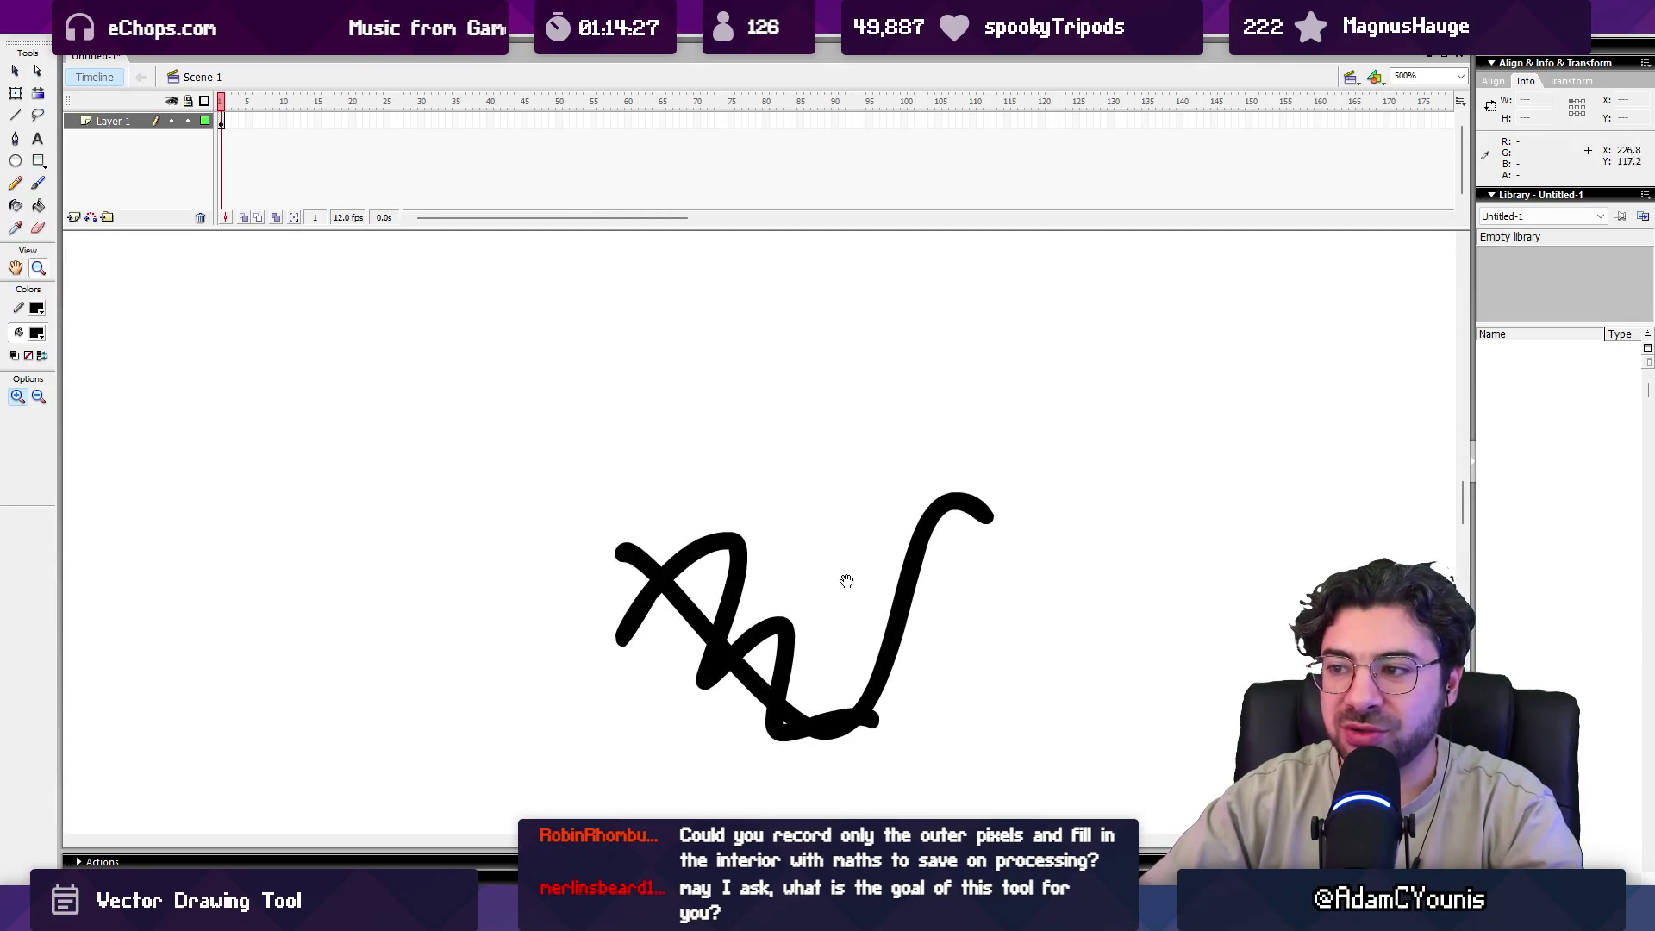
pyautogui.hotkey('alt', 'Tab')
pyautogui.scroll(-3, 705, 558)
pyautogui.scroll(3, 662, 724)
pyautogui.scroll(-3, 780, 536)
pyautogui.scroll(2, 681, 651)
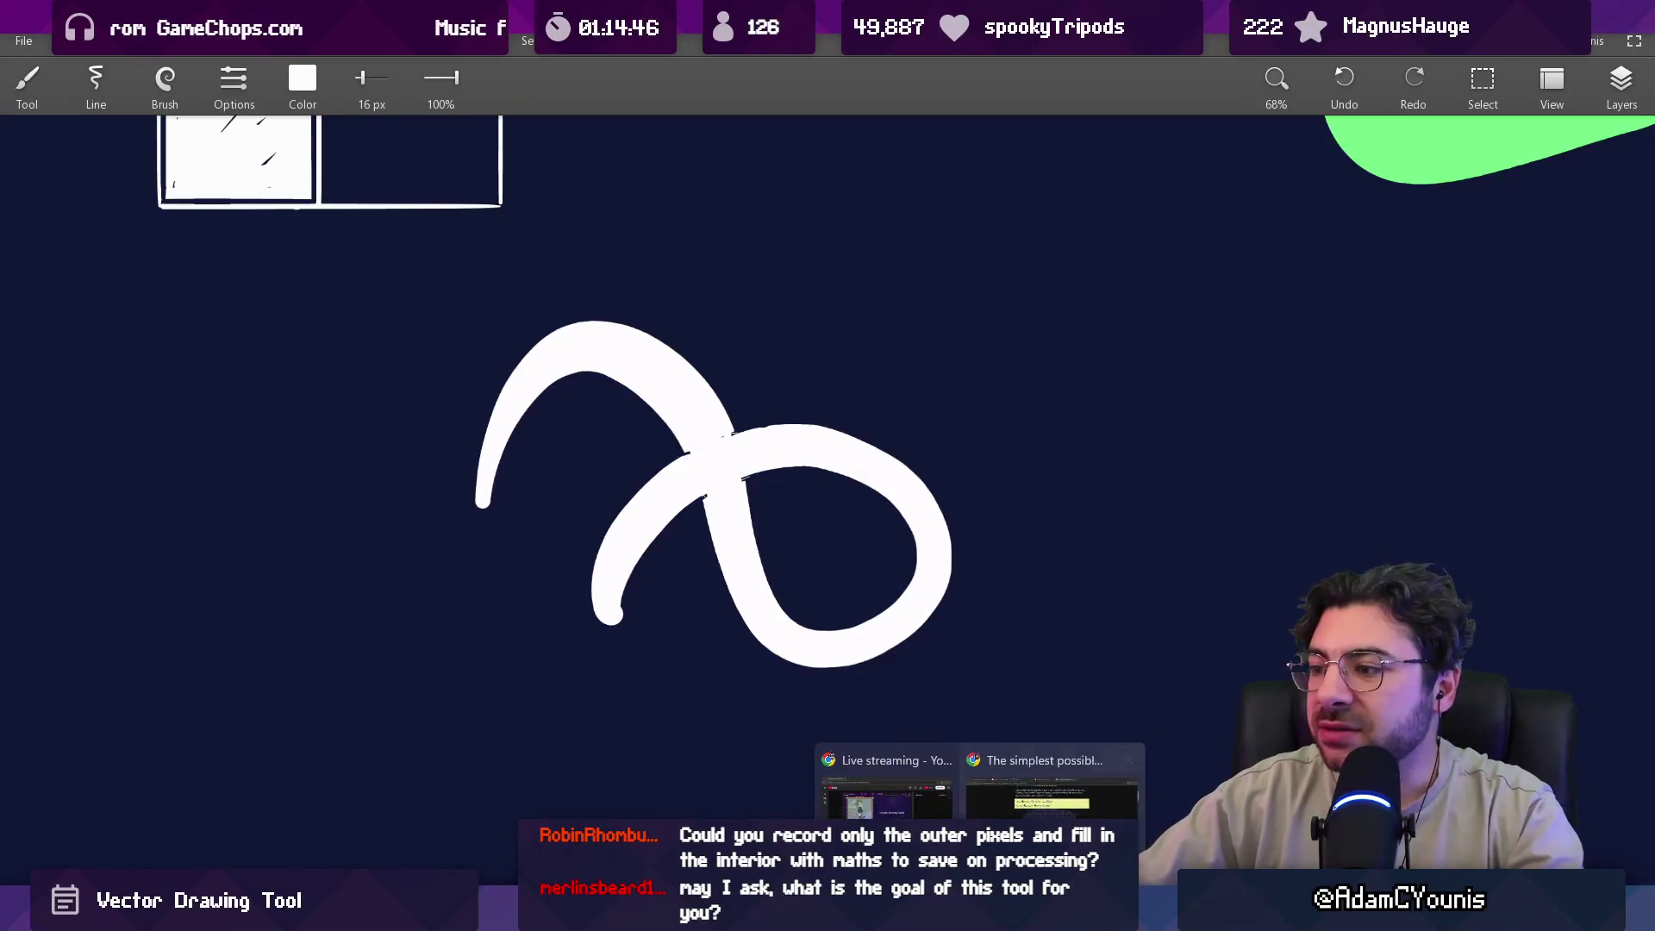
# Return to the smooth contouring article and clear the demo's existing shape.
pyautogui.click(1069, 789)
pyautogui.scroll(-7, 479, 464)
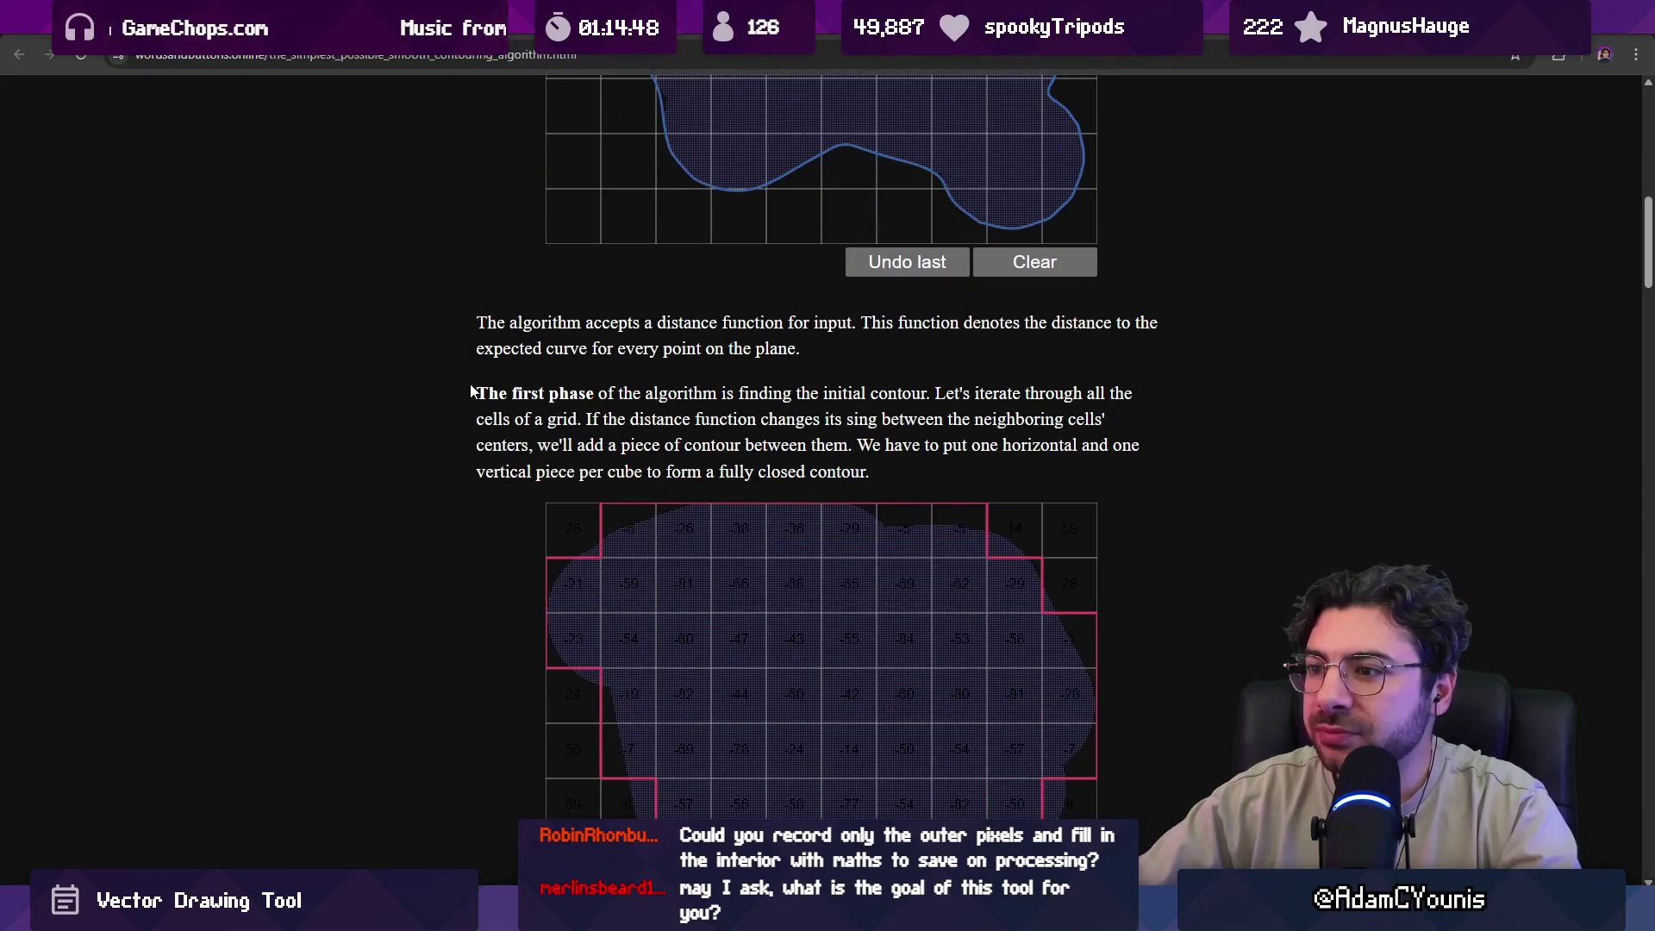
pyautogui.moveTo(478, 330); pyautogui.dragTo(838, 327)
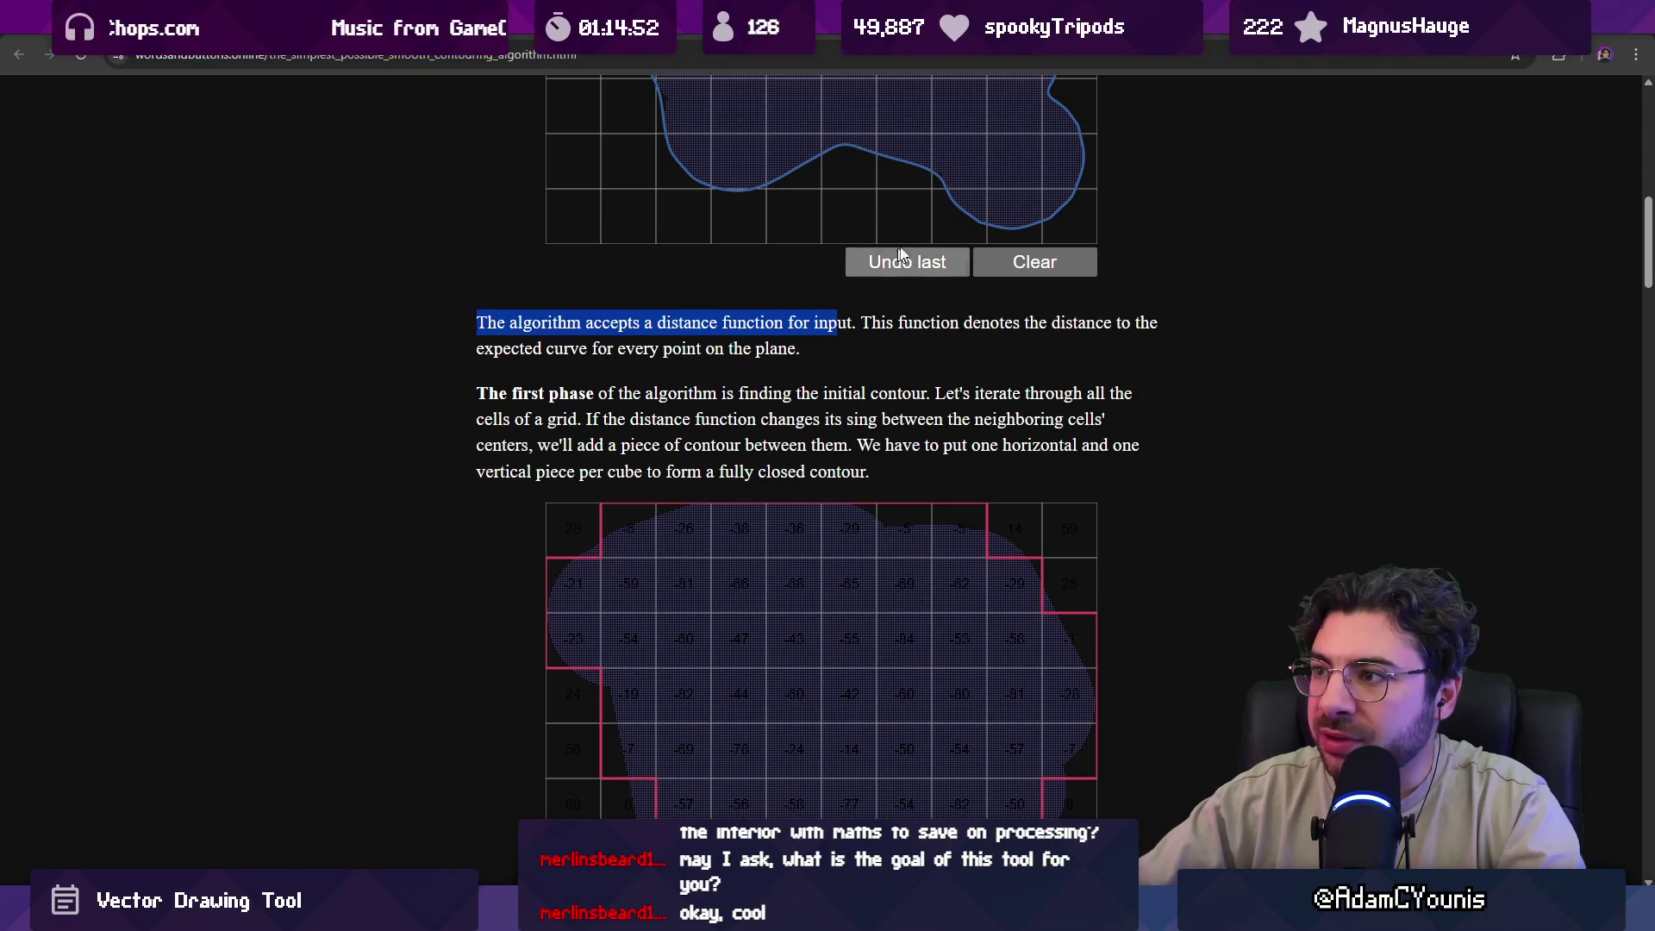
pyautogui.click(1004, 261)
# Stack four circles vertically on the drawing grid to form a tall shape.
pyautogui.click(840, 161)
pyautogui.scroll(4, 484, 213)
pyautogui.click(830, 400)
pyautogui.click(815, 302)
pyautogui.click(821, 215)
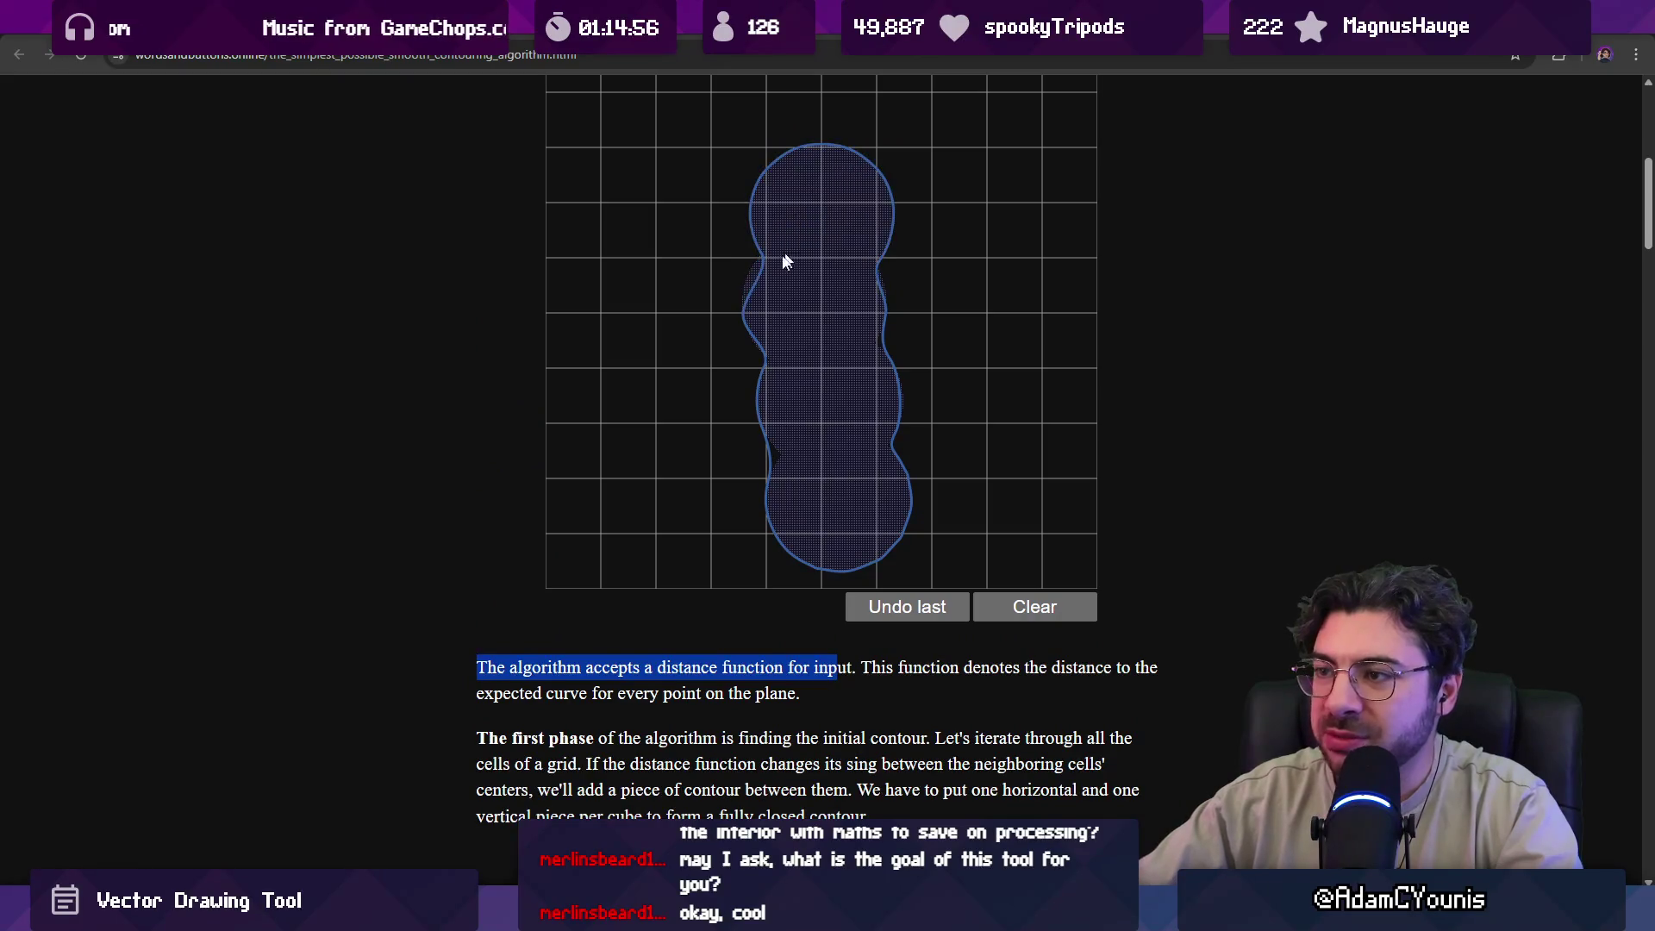
# Scroll to the first-phase grid of distance values and highlight the misspelled word 'sing'.
pyautogui.scroll(-3, 427, 363)
pyautogui.scroll(-3, 489, 365)
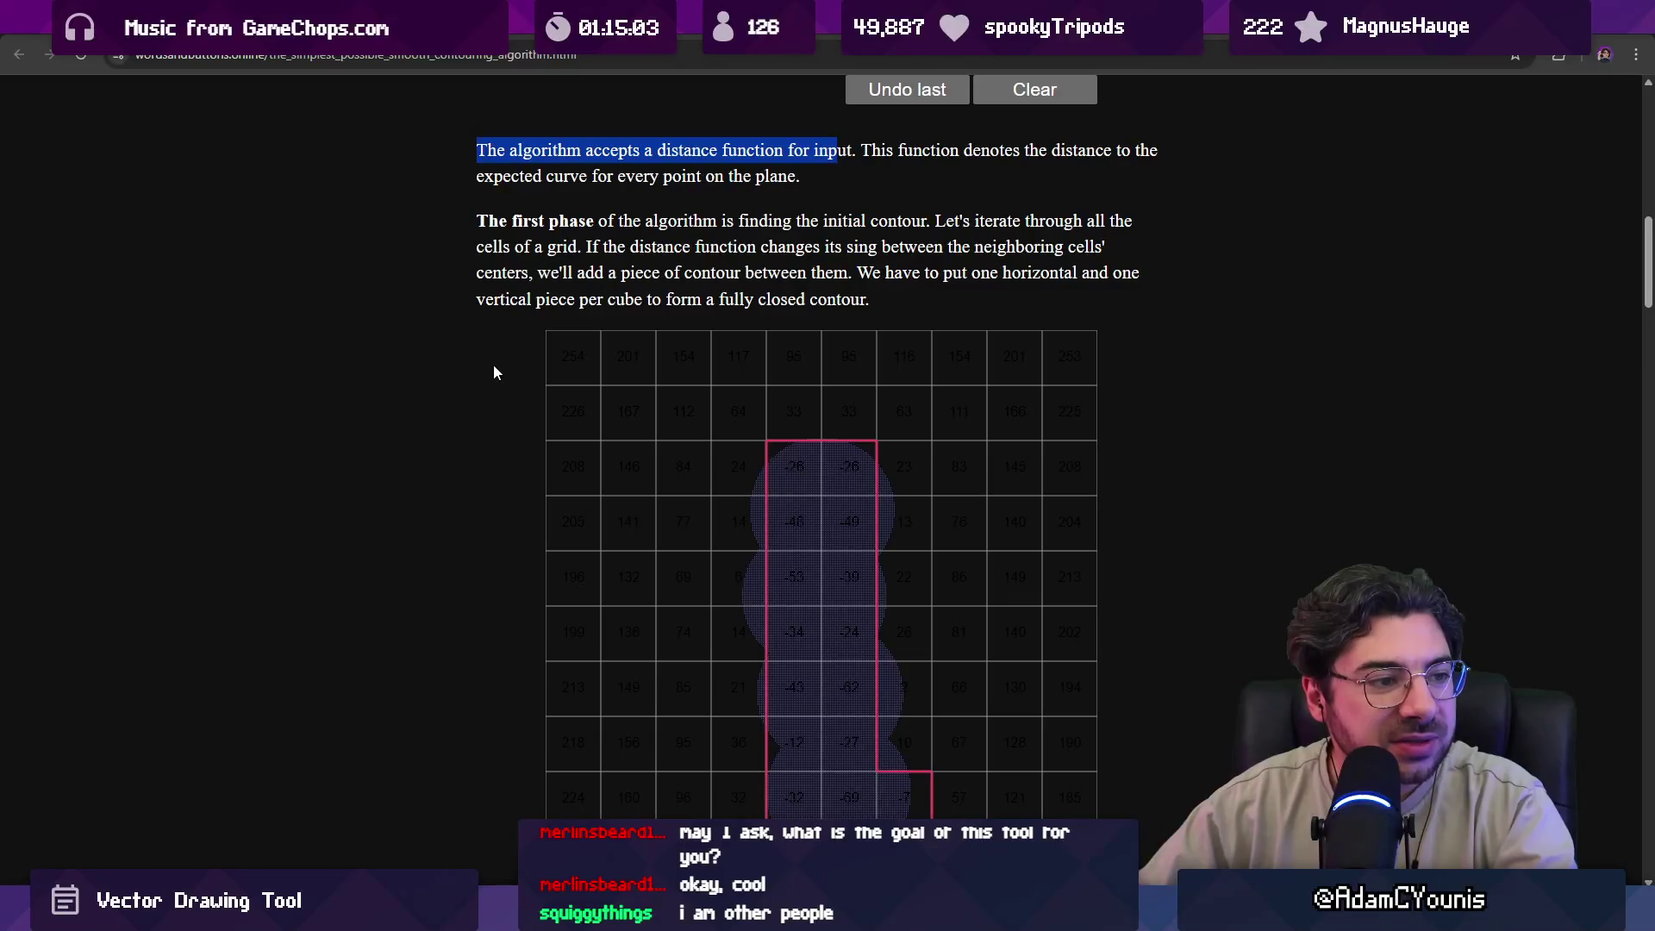
pyautogui.scroll(2, 791, 413)
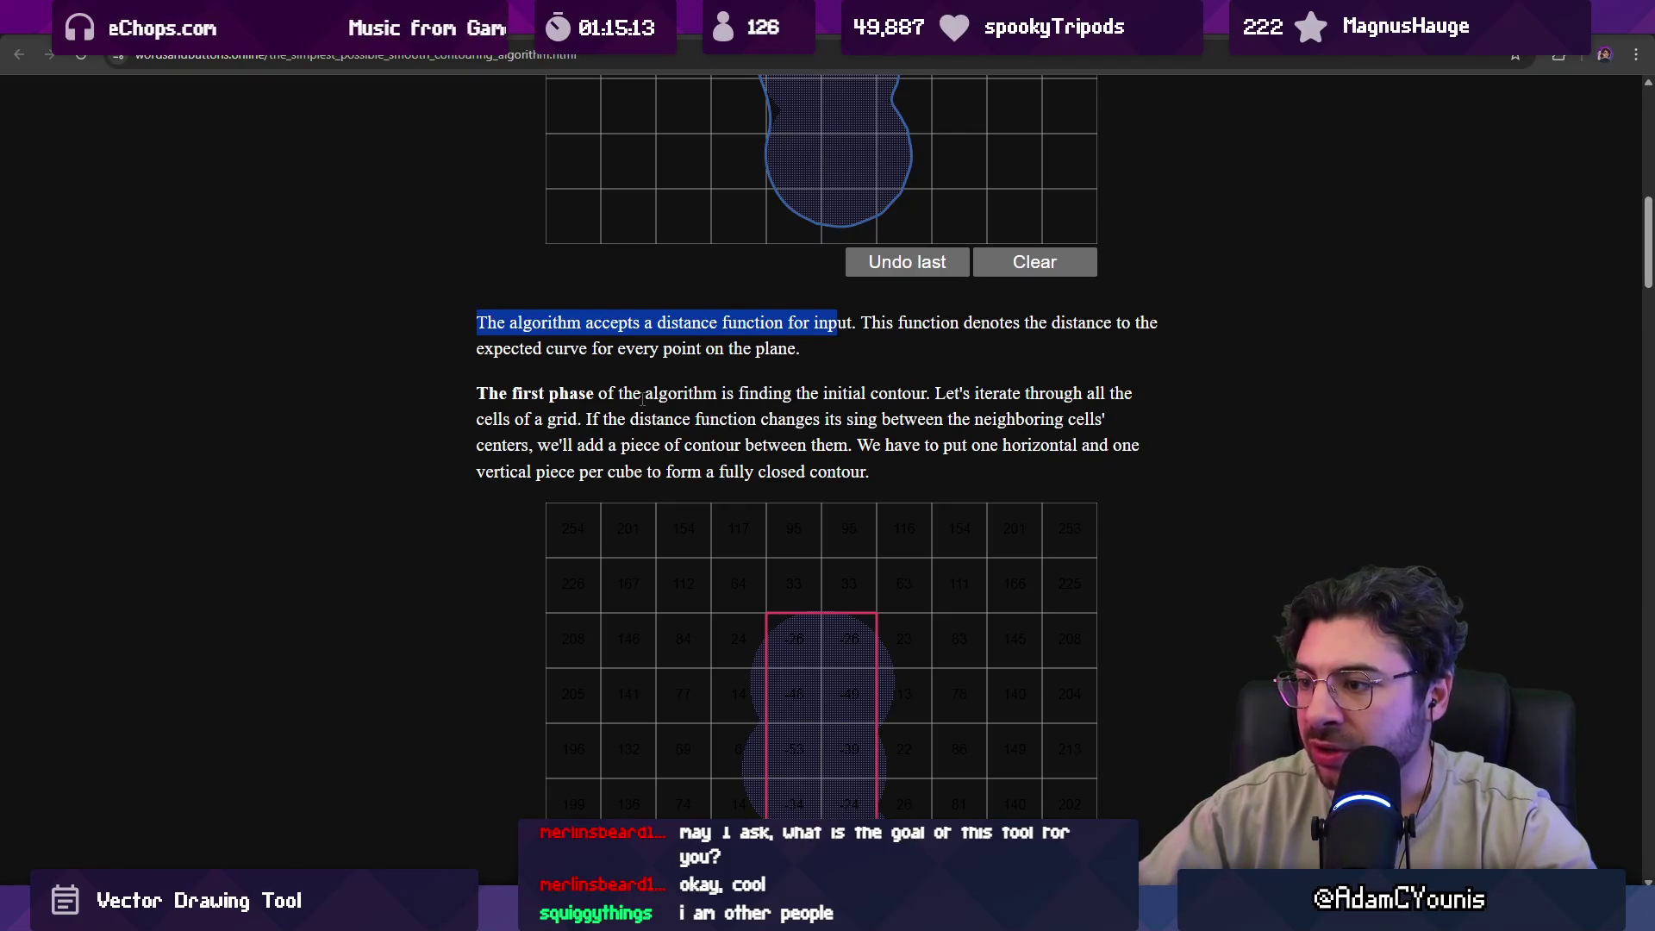
pyautogui.scroll(-1, 642, 399)
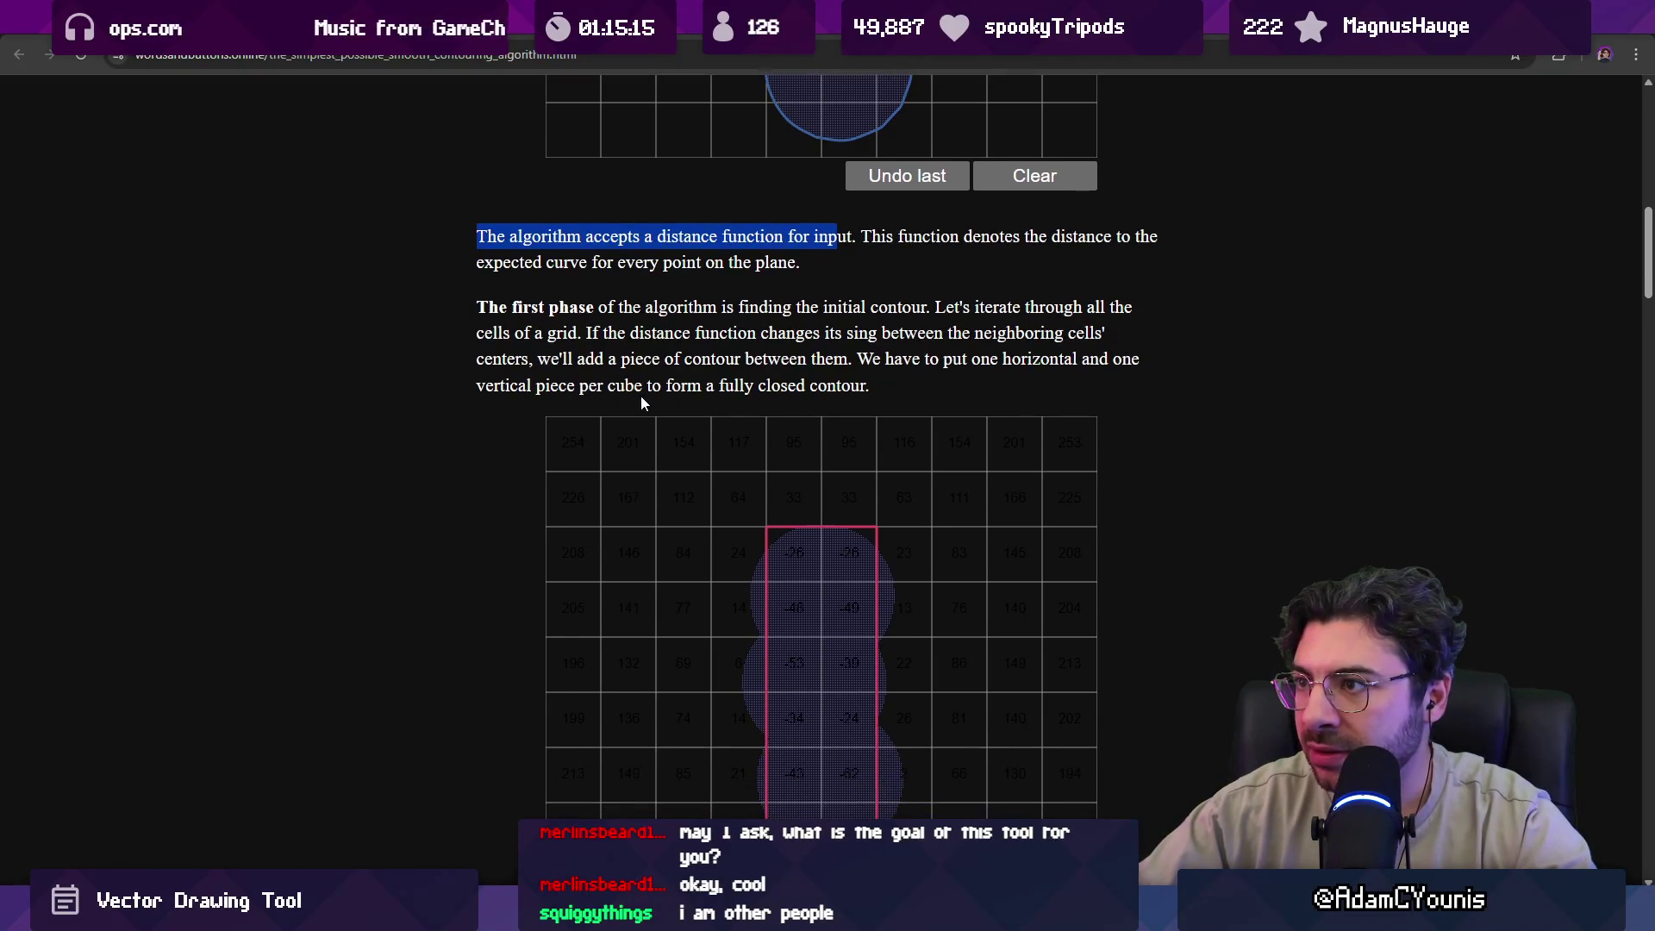
pyautogui.scroll(7, 642, 403)
pyautogui.scroll(-5, 640, 401)
pyautogui.scroll(-1, 641, 397)
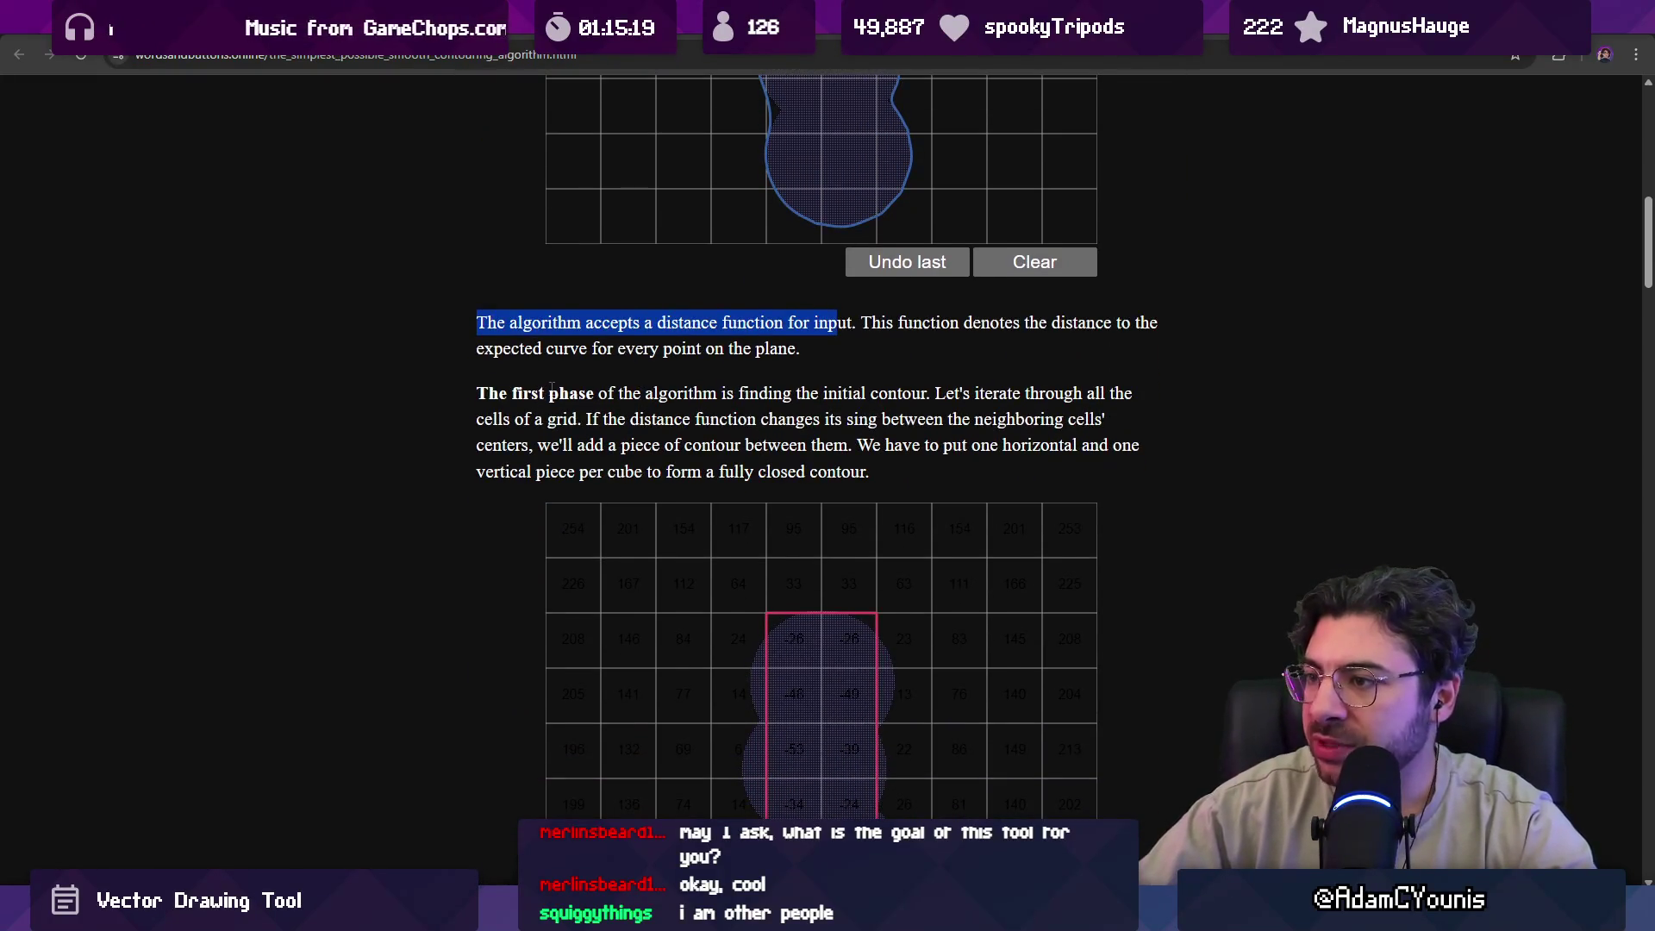
pyautogui.scroll(-2, 561, 388)
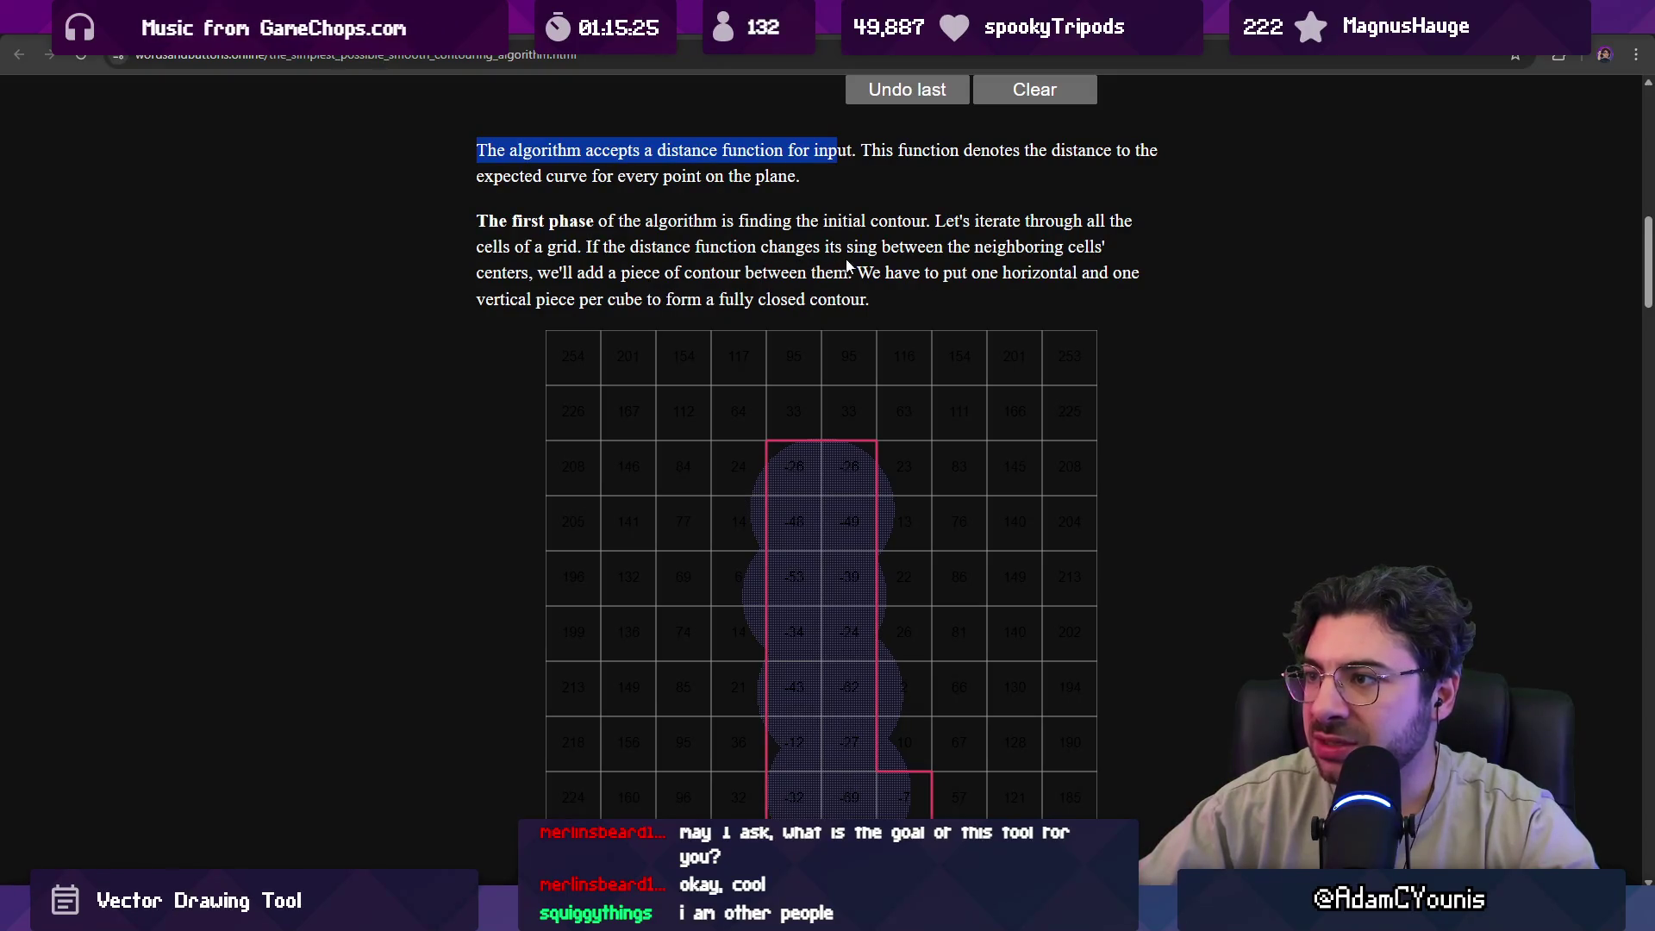
pyautogui.moveTo(853, 248); pyautogui.dragTo(880, 249)
# Highlight the phrase about adding contour pieces, then add two circles on the shape's right.
pyautogui.click(883, 251)
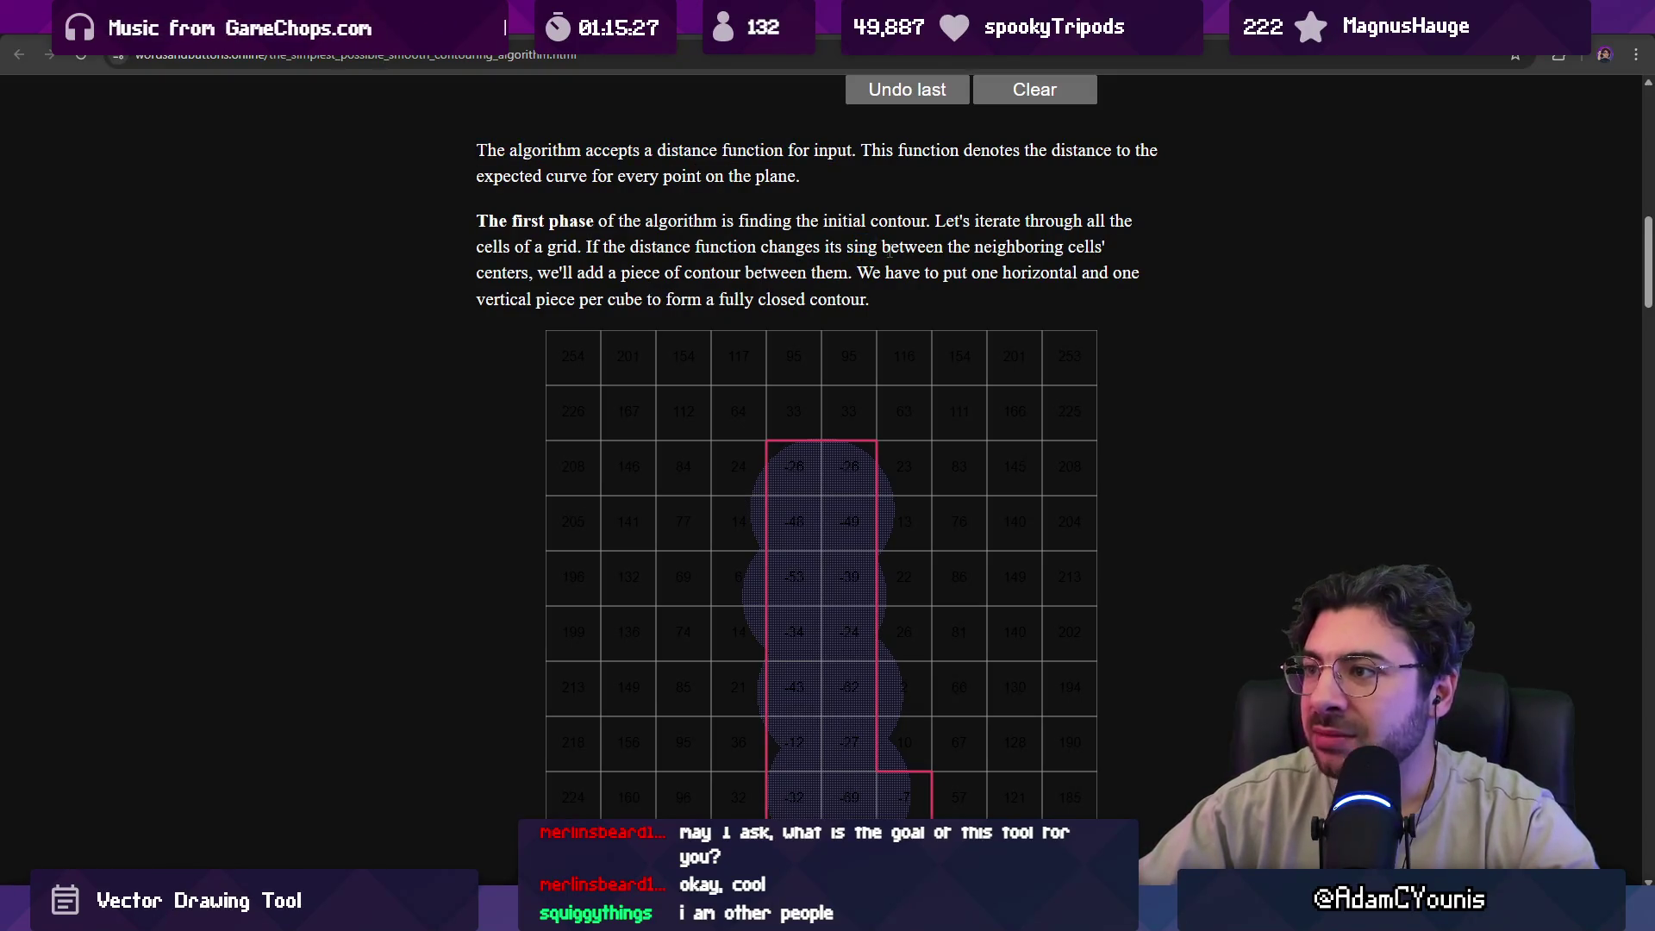
pyautogui.moveTo(538, 274); pyautogui.dragTo(860, 274)
pyautogui.click(877, 322)
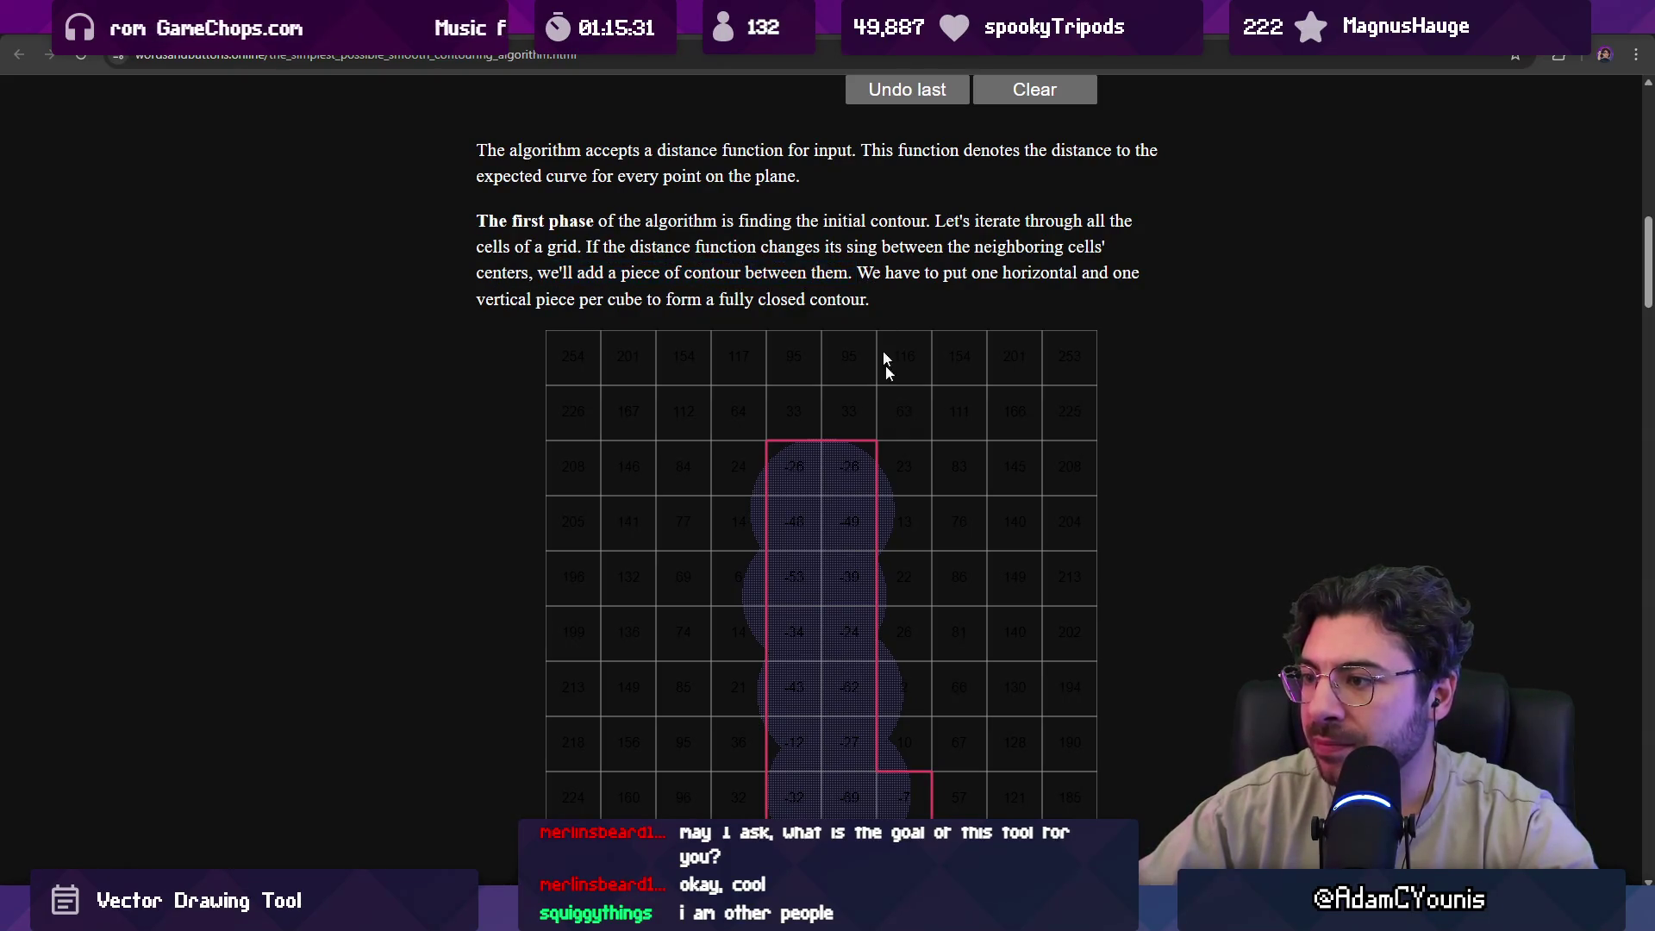
pyautogui.click(888, 581)
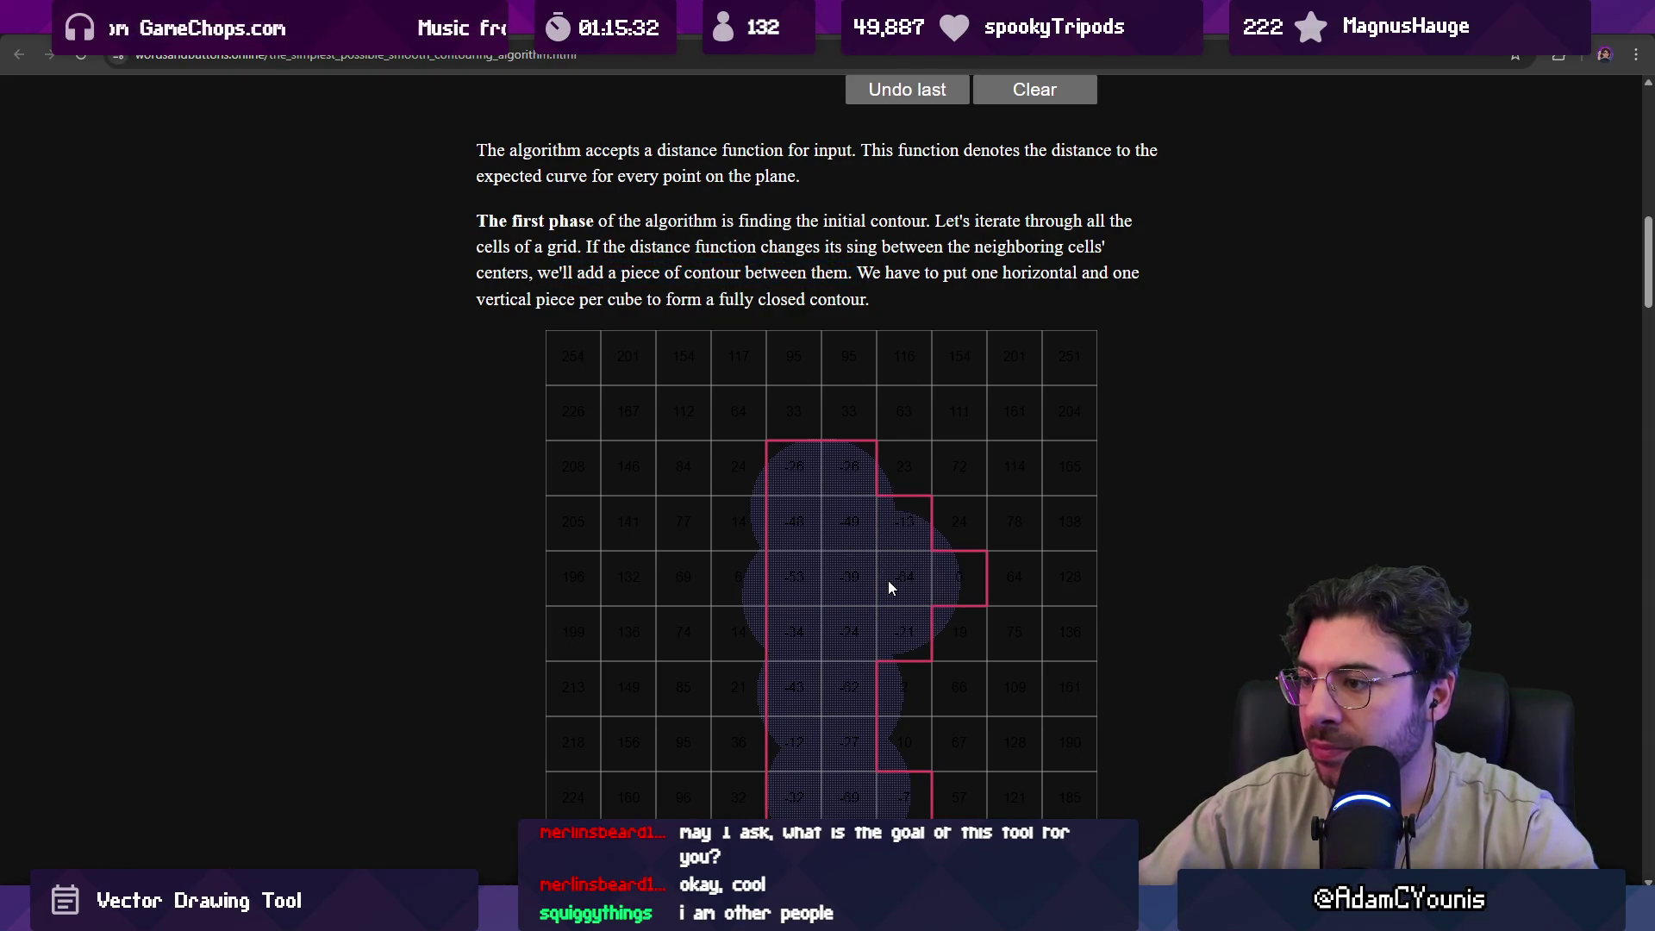
# Add circles on the left and upper right, extending the contour up into the -16 cell.
pyautogui.click(741, 577)
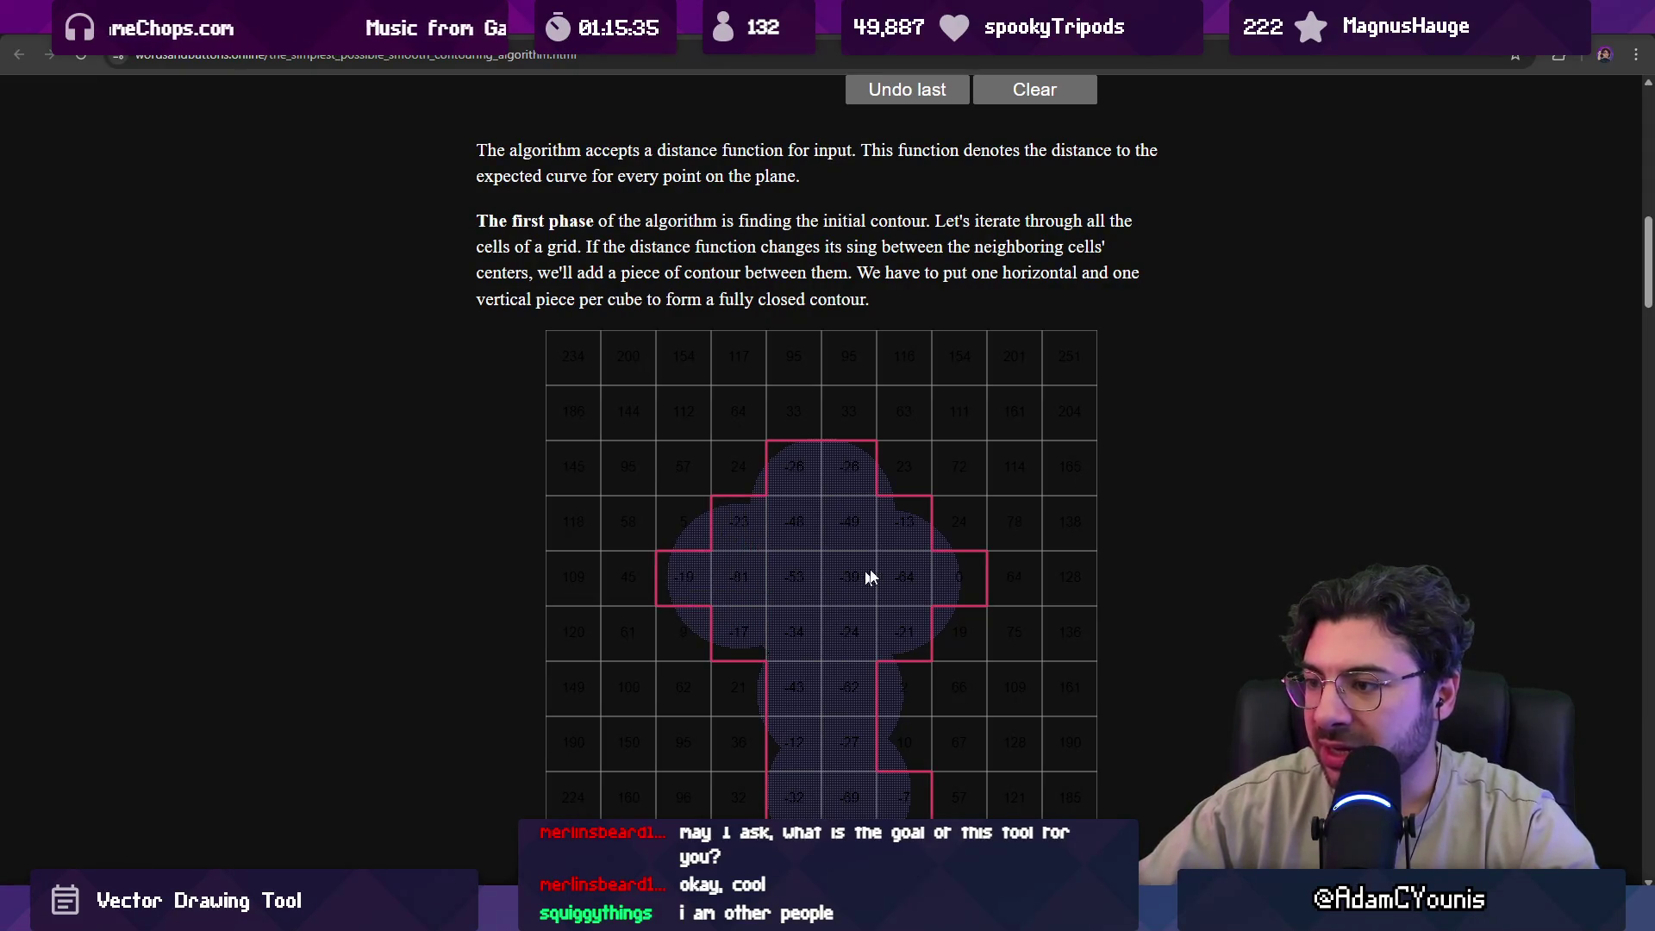
pyautogui.click(779, 499)
pyautogui.click(802, 470)
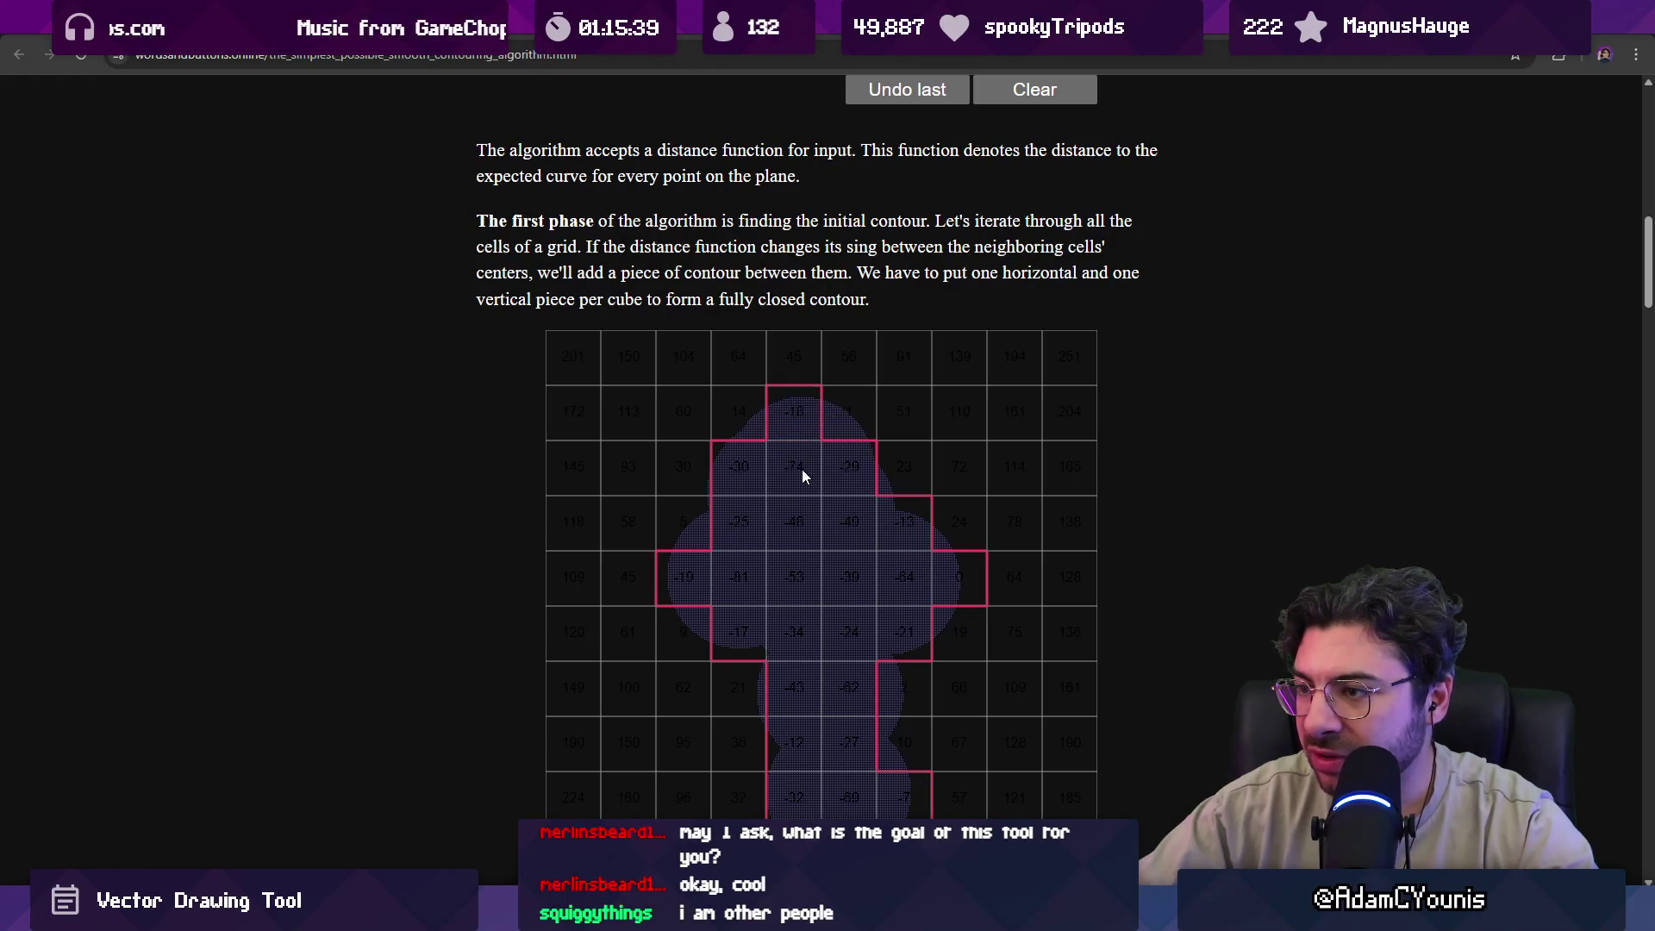
pyautogui.click(811, 473)
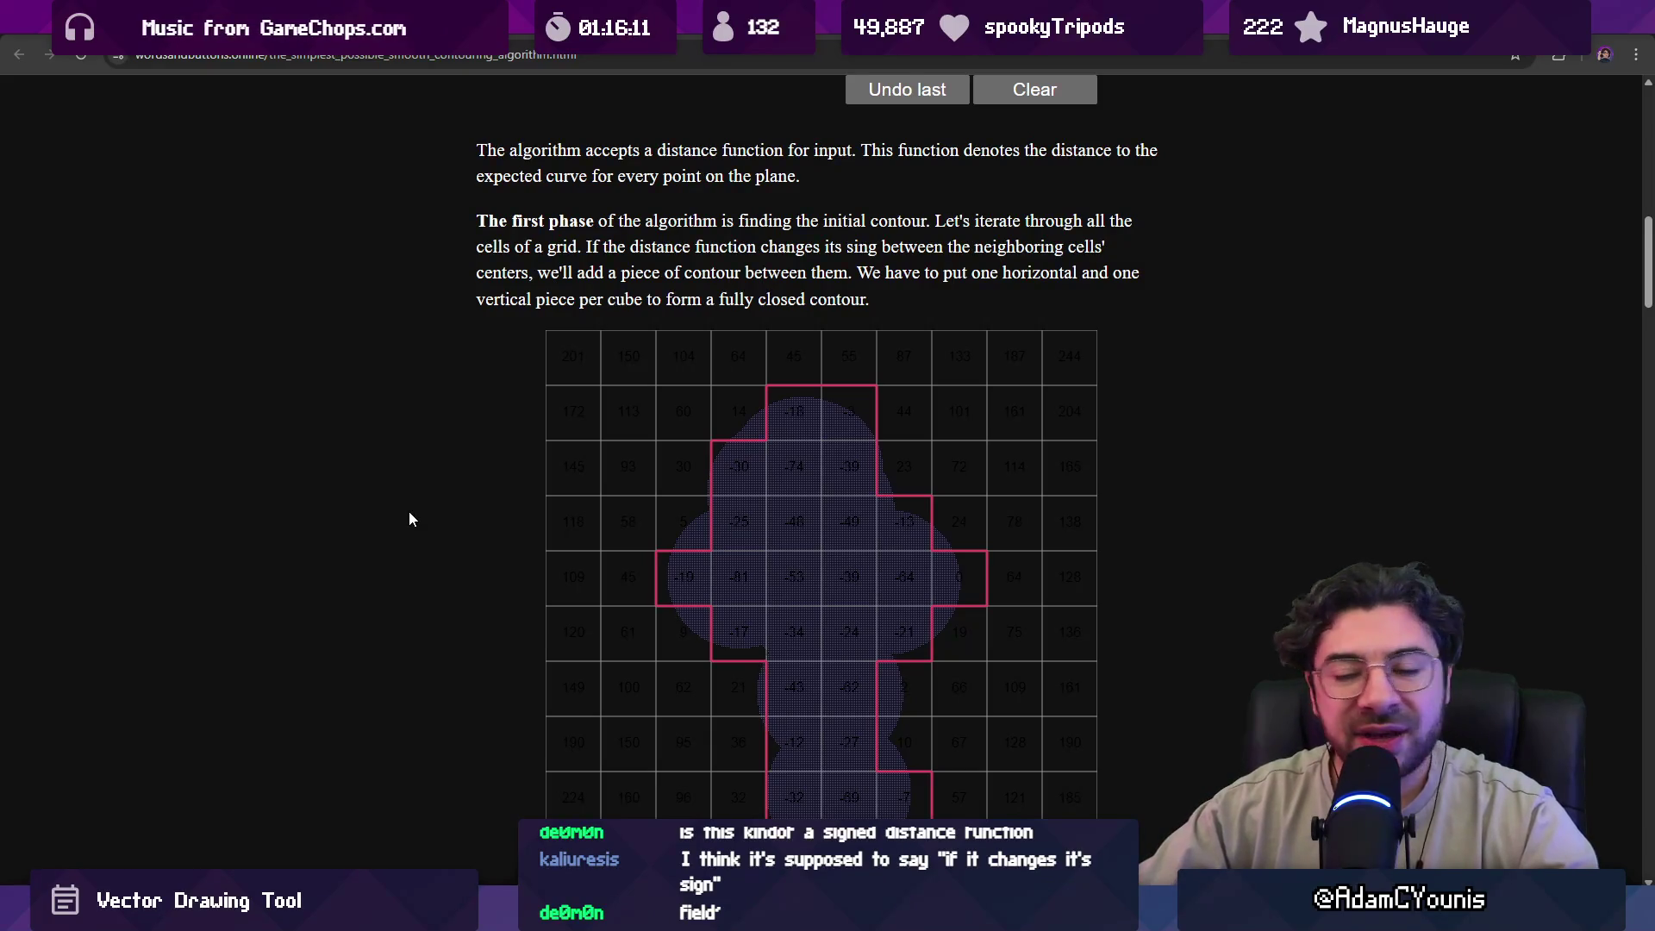
pyautogui.scroll(-4, 410, 513)
pyautogui.scroll(-2, 409, 514)
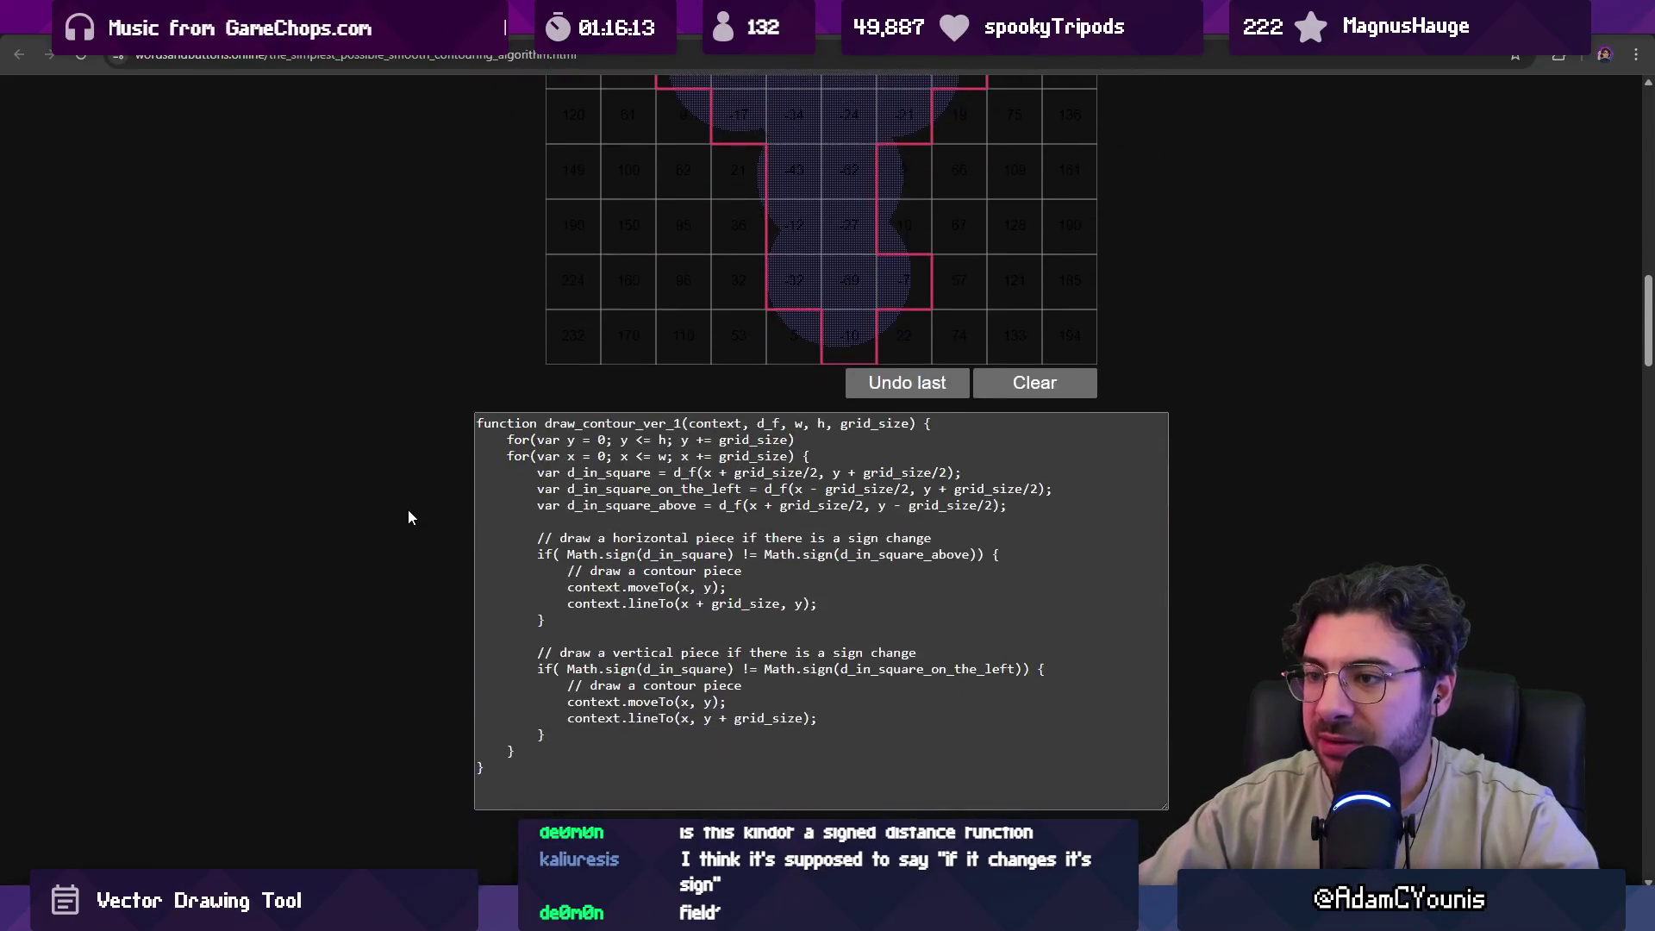
pyautogui.scroll(7, 408, 511)
pyautogui.moveTo(477, 307); pyautogui.dragTo(1065, 307)
pyautogui.moveTo(586, 332); pyautogui.dragTo(772, 333)
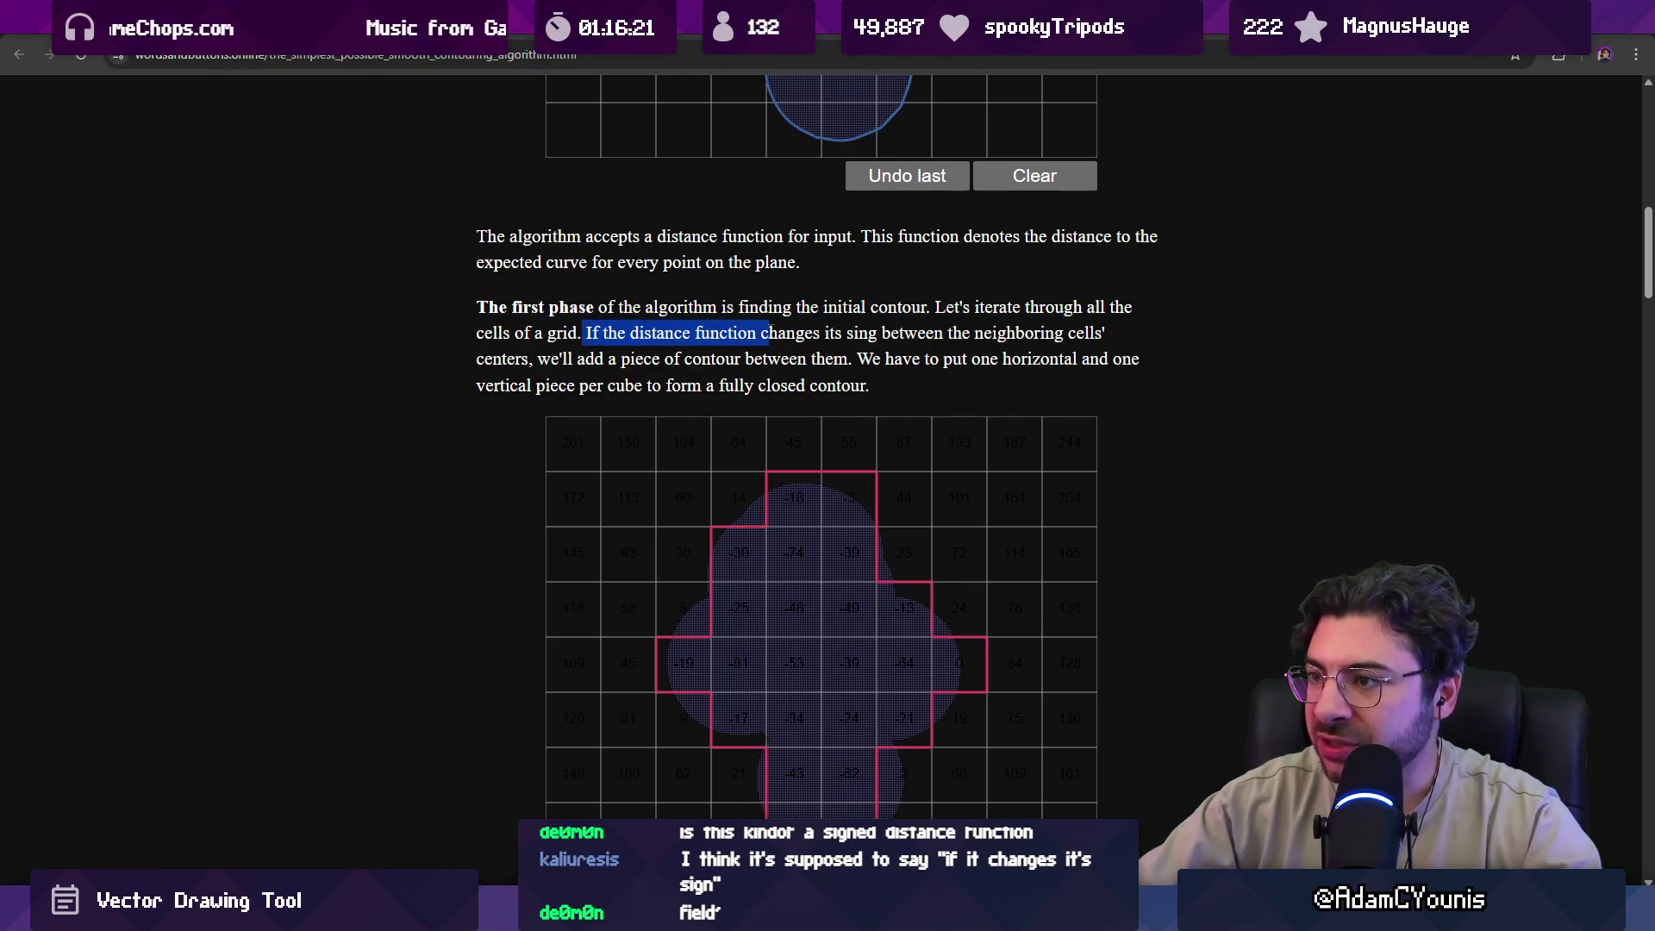
pyautogui.click(698, 333)
pyautogui.doubleClick(724, 333)
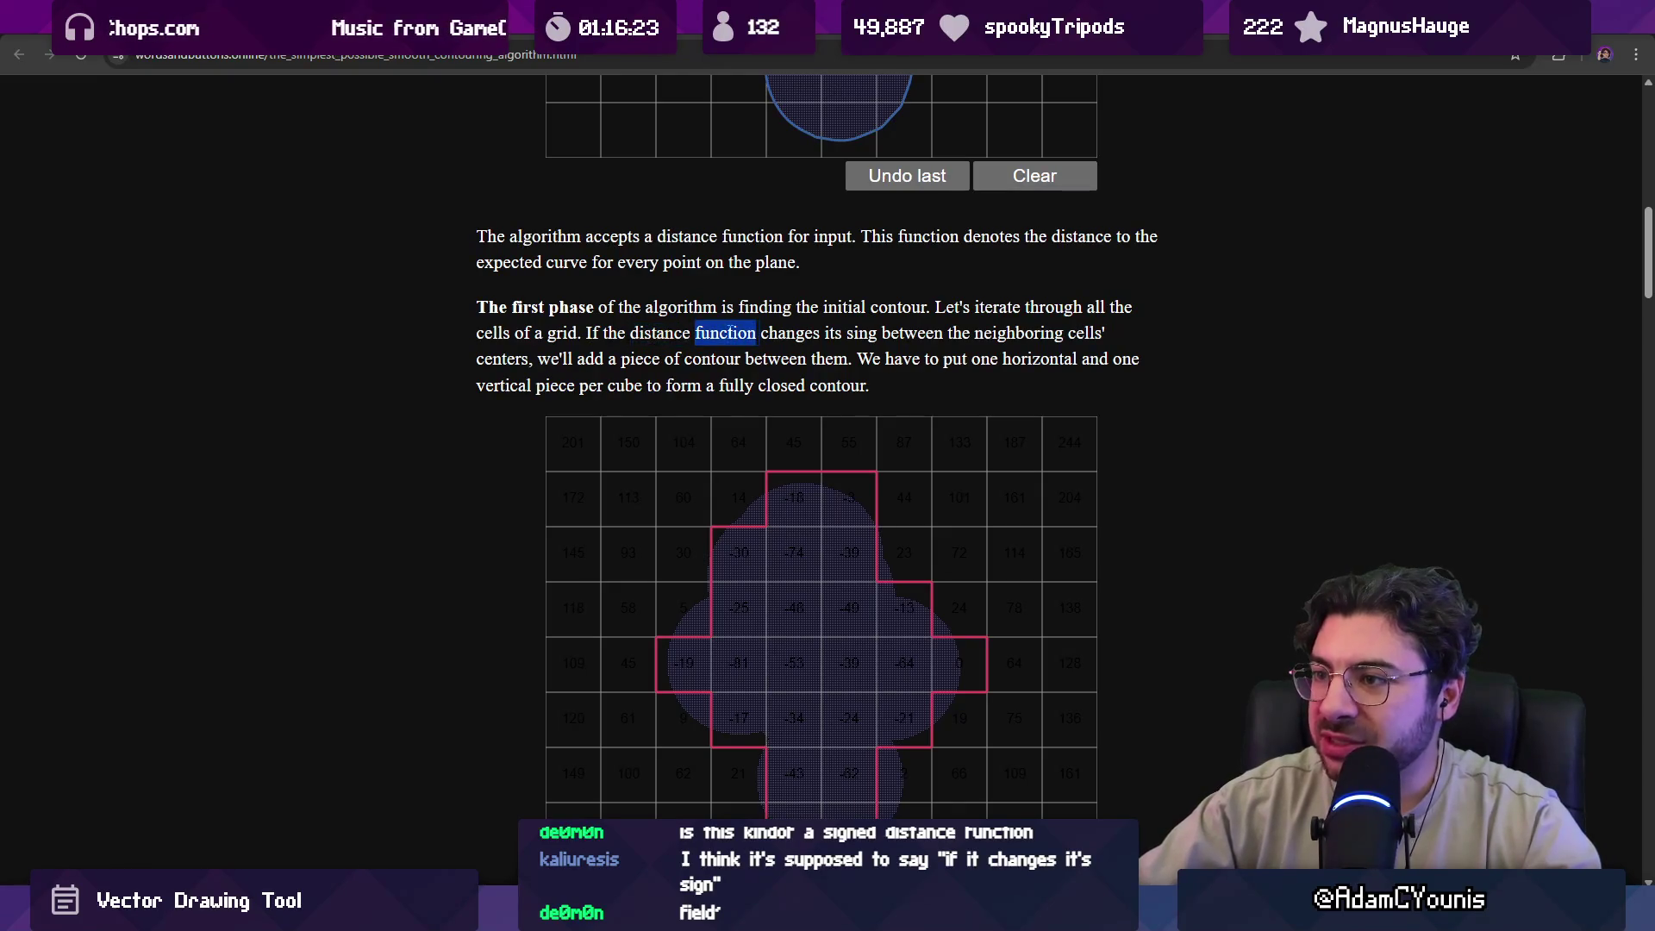
pyautogui.click(423, 355)
pyautogui.scroll(4, 519, 401)
pyautogui.scroll(-6, 519, 402)
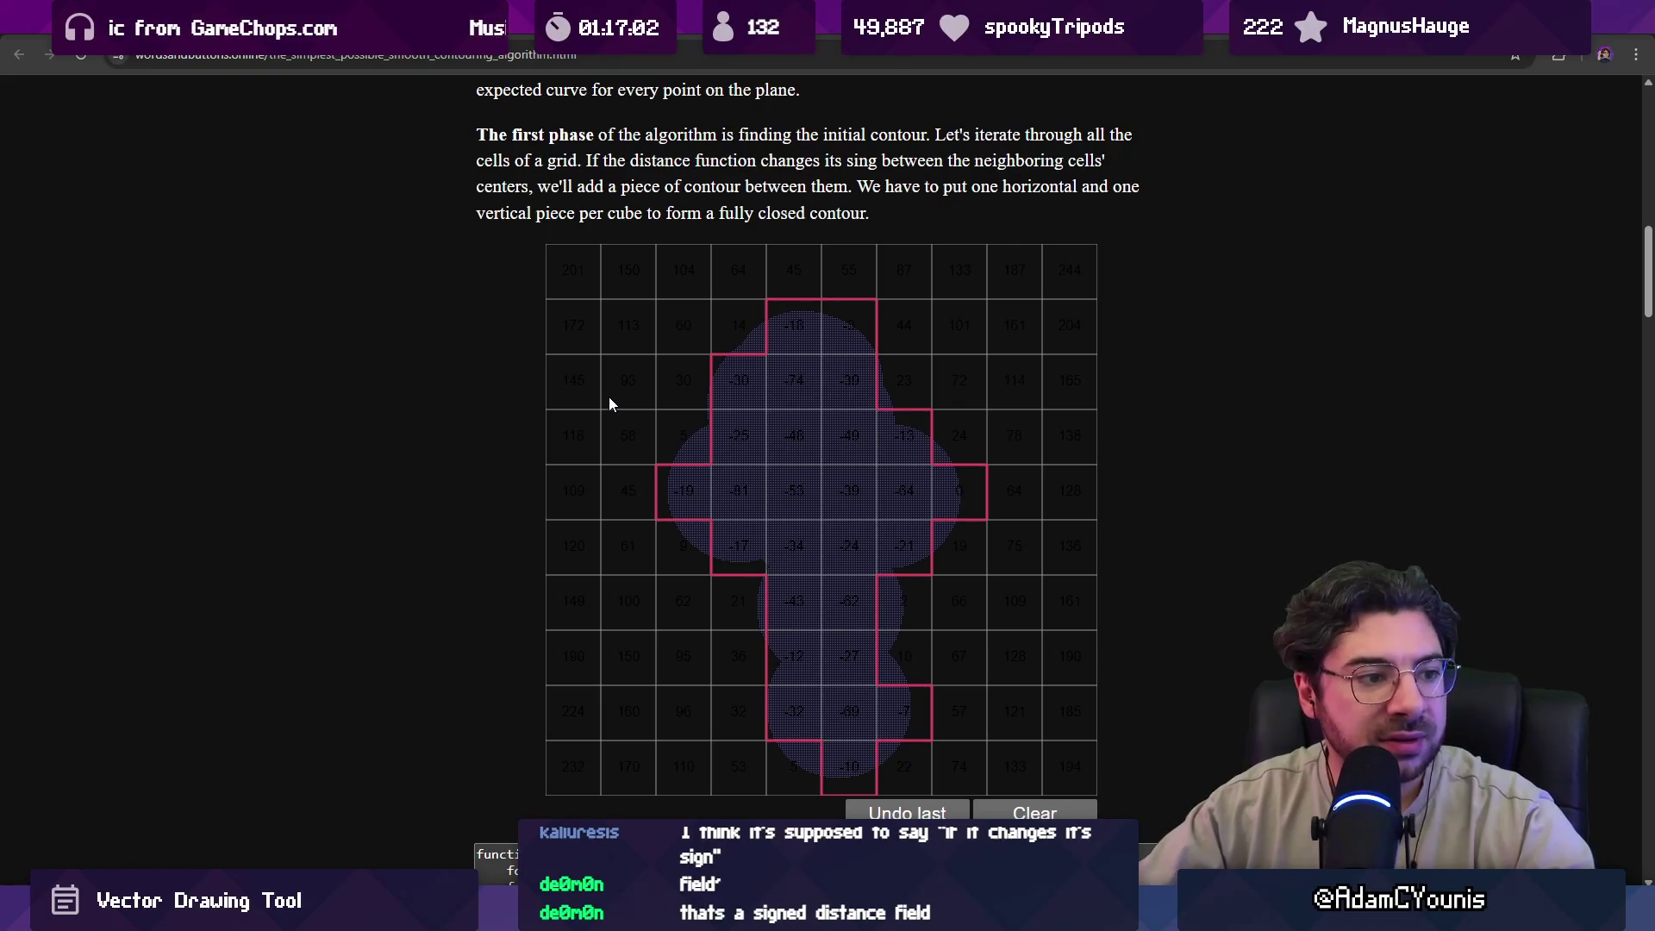
pyautogui.scroll(3, 471, 403)
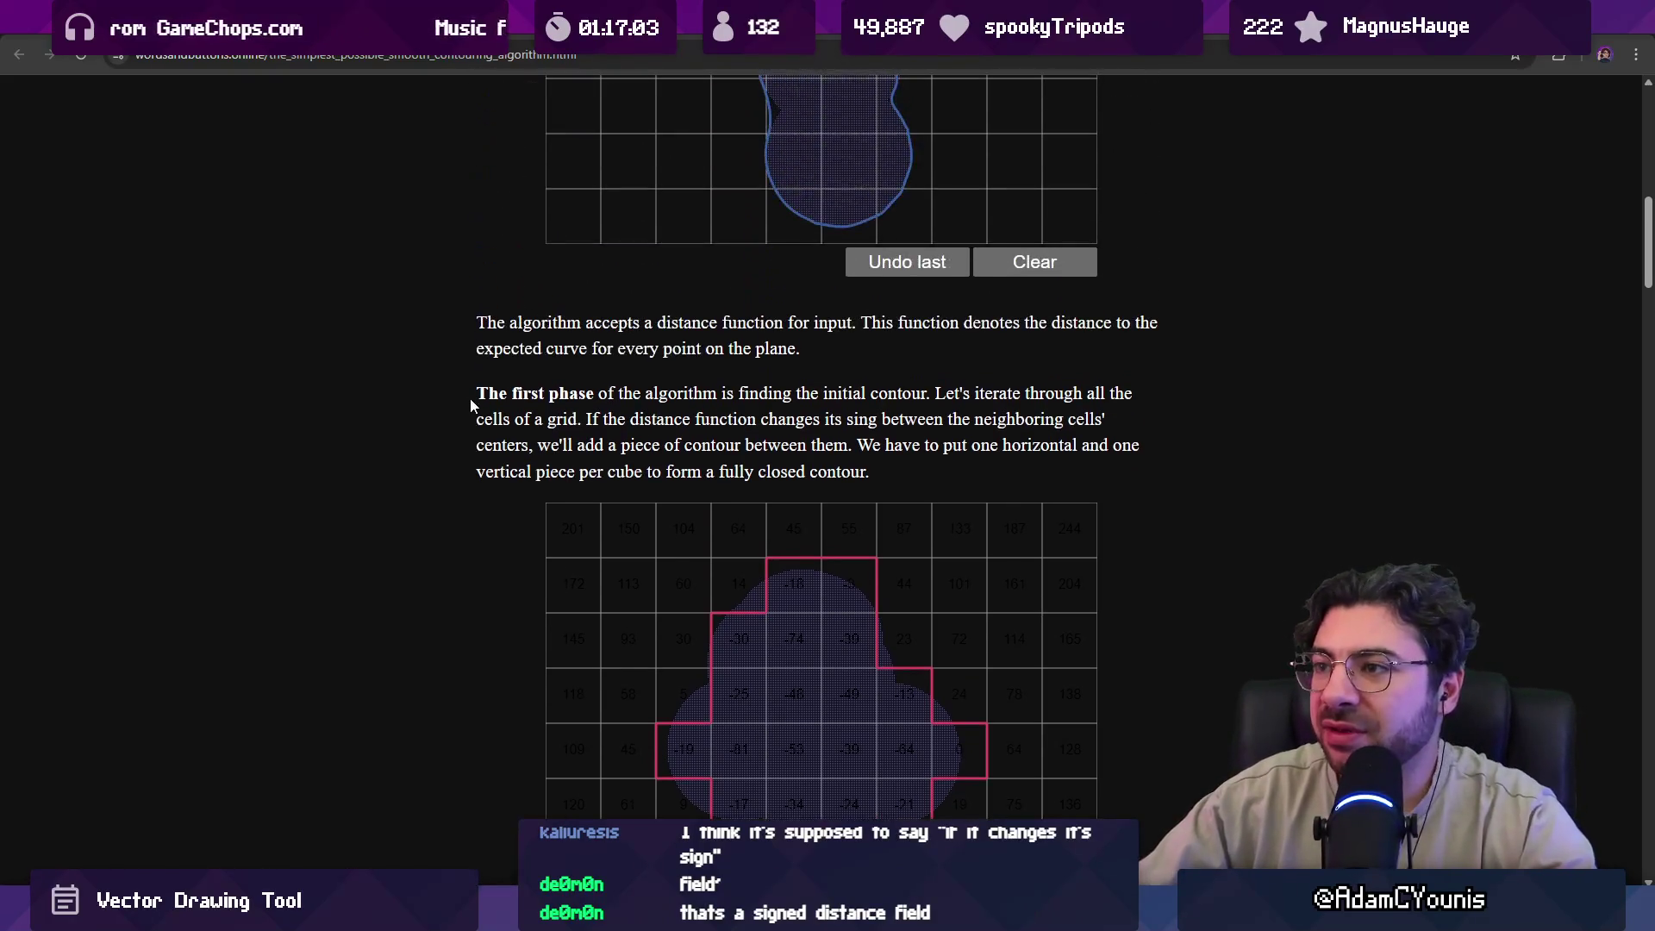
# Switch the plot's contour between grid cells, linear polyline and smooth curve to compare them.
pyautogui.scroll(9, 467, 405)
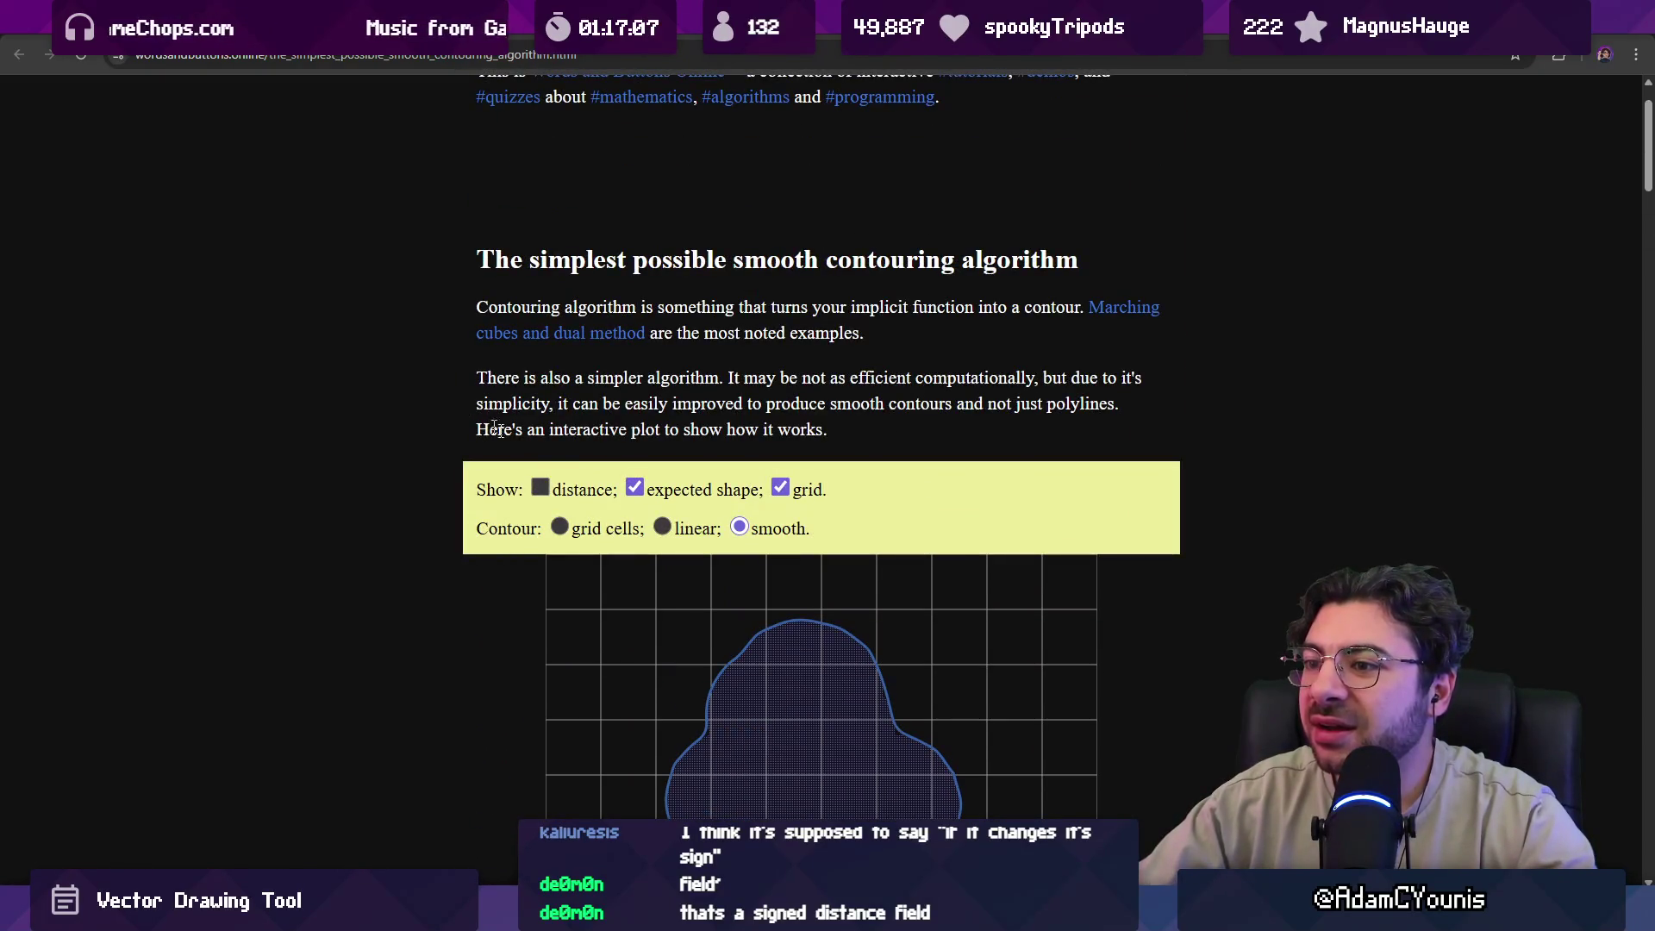
pyautogui.click(562, 526)
pyautogui.scroll(-2, 581, 479)
pyautogui.click(690, 358)
pyautogui.click(740, 355)
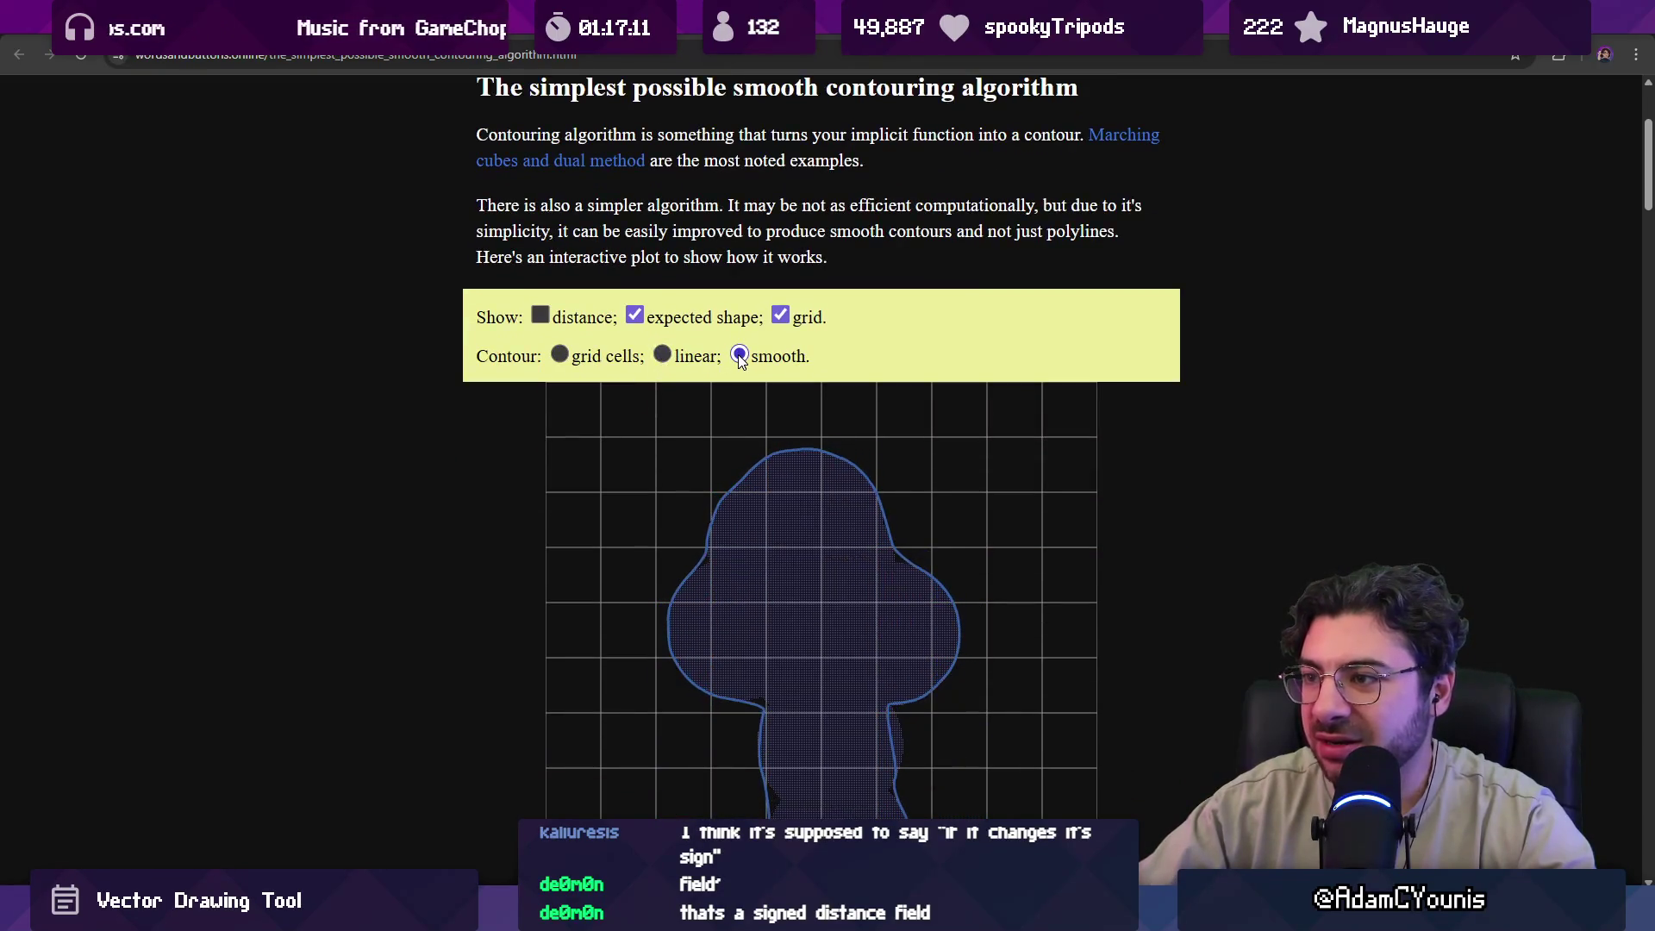
pyautogui.click(661, 355)
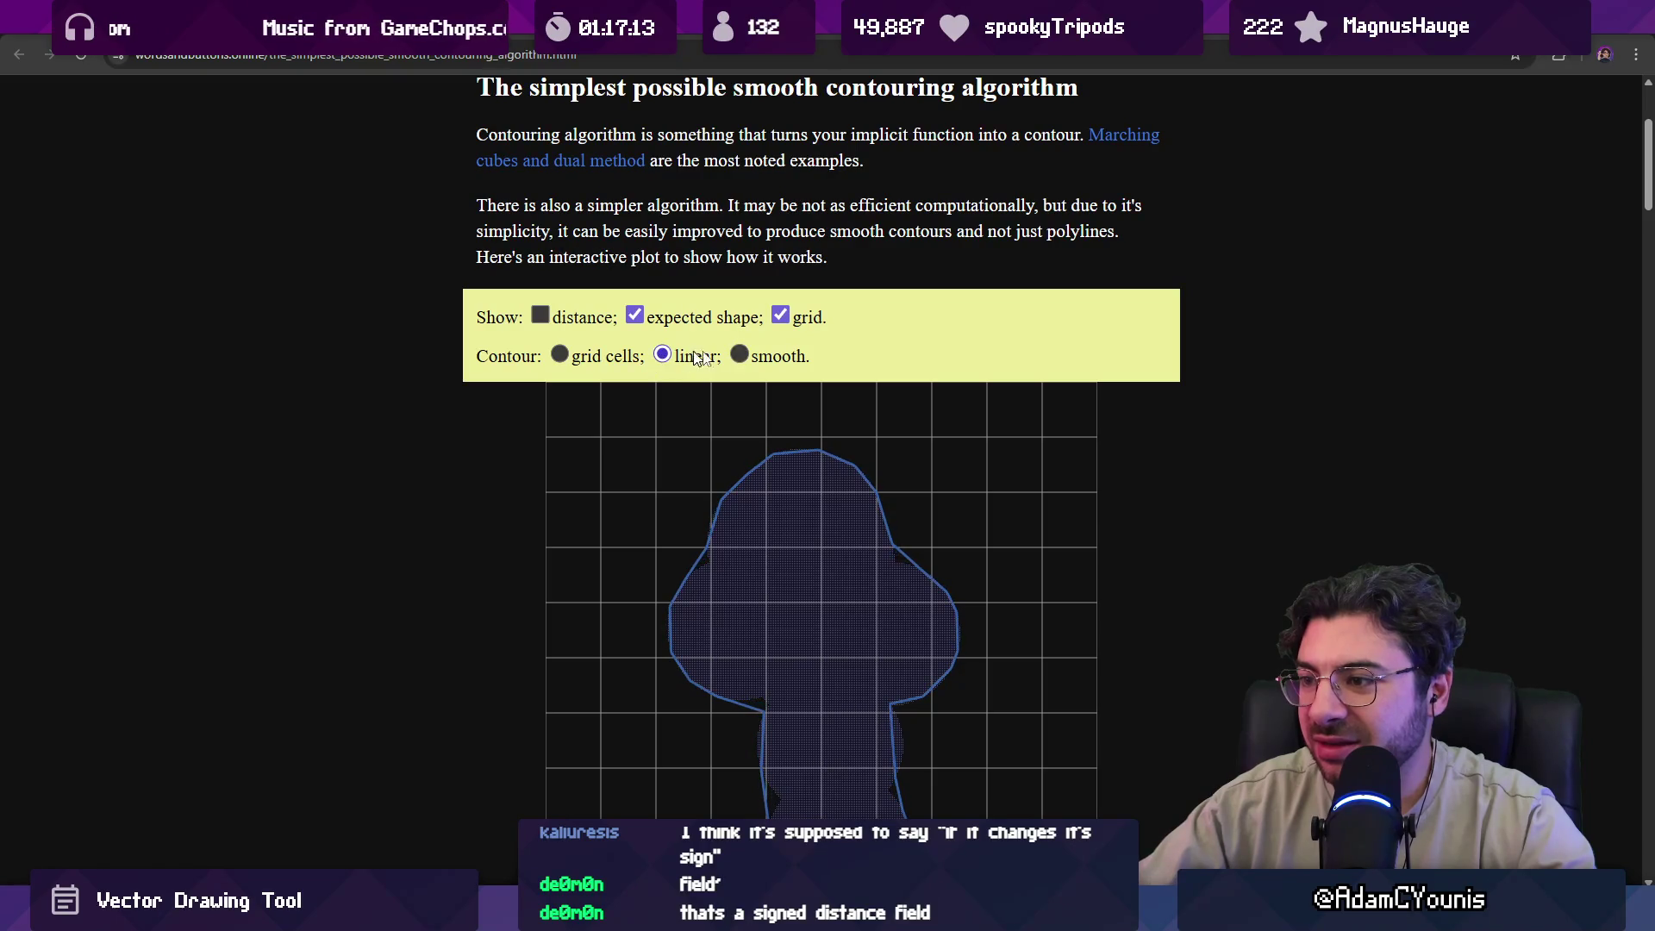
pyautogui.click(740, 355)
# Scroll down to the first-phase numbered distance grid with its red contour.
pyautogui.scroll(-5, 446, 362)
pyautogui.scroll(-6, 447, 364)
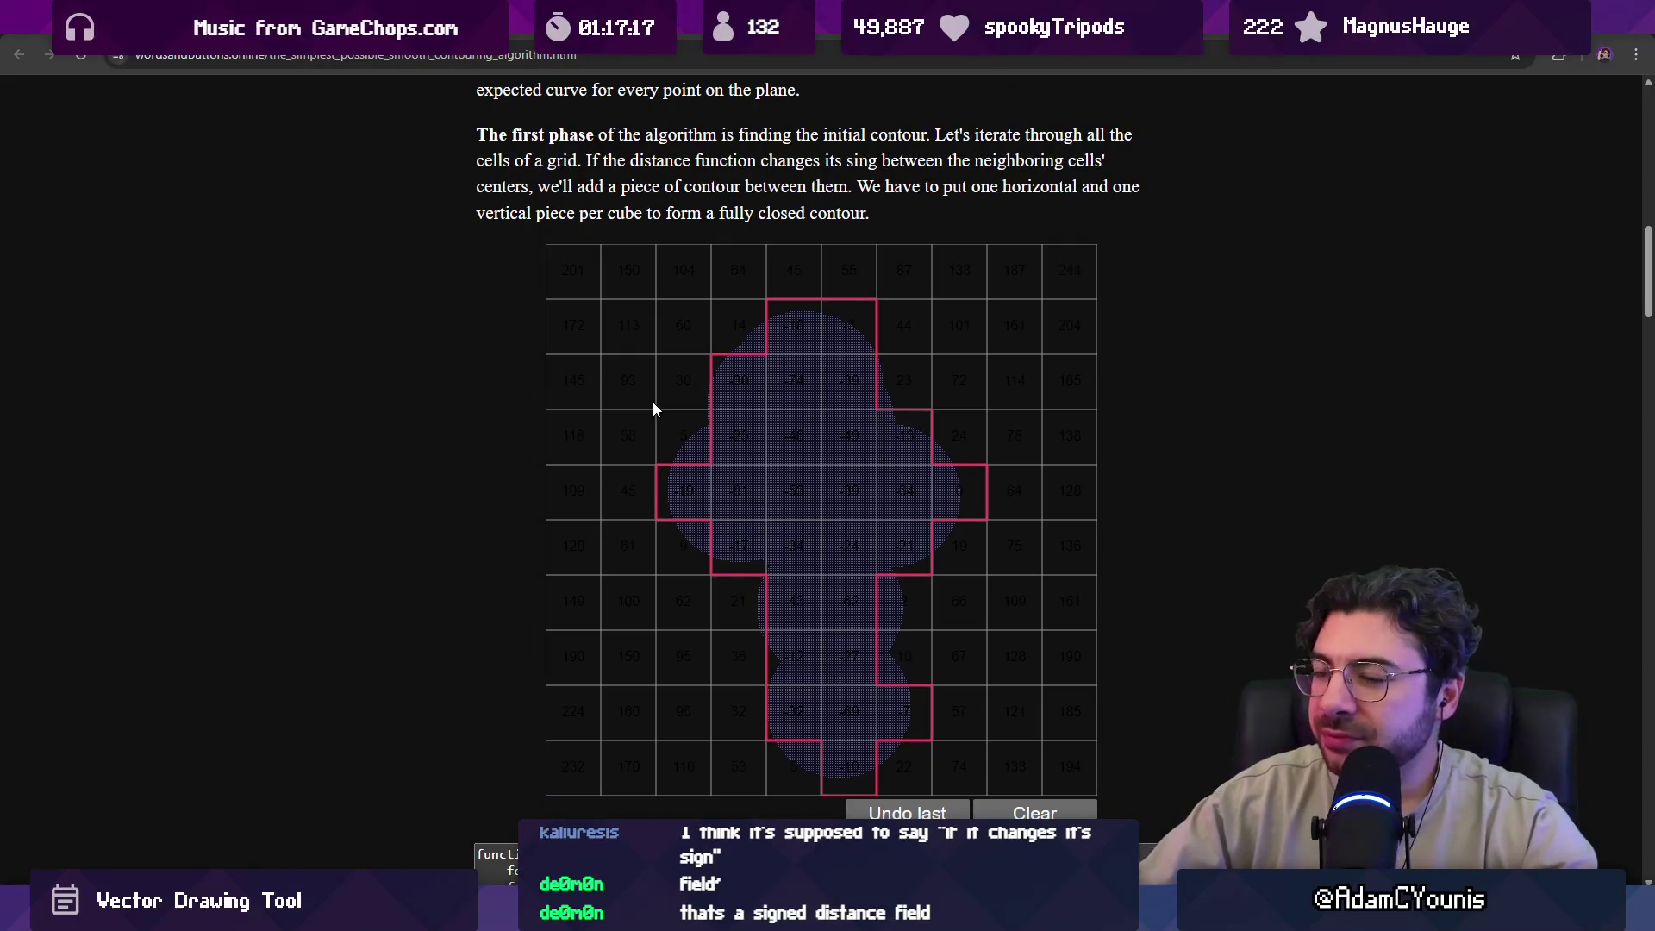
pyautogui.scroll(1, 681, 404)
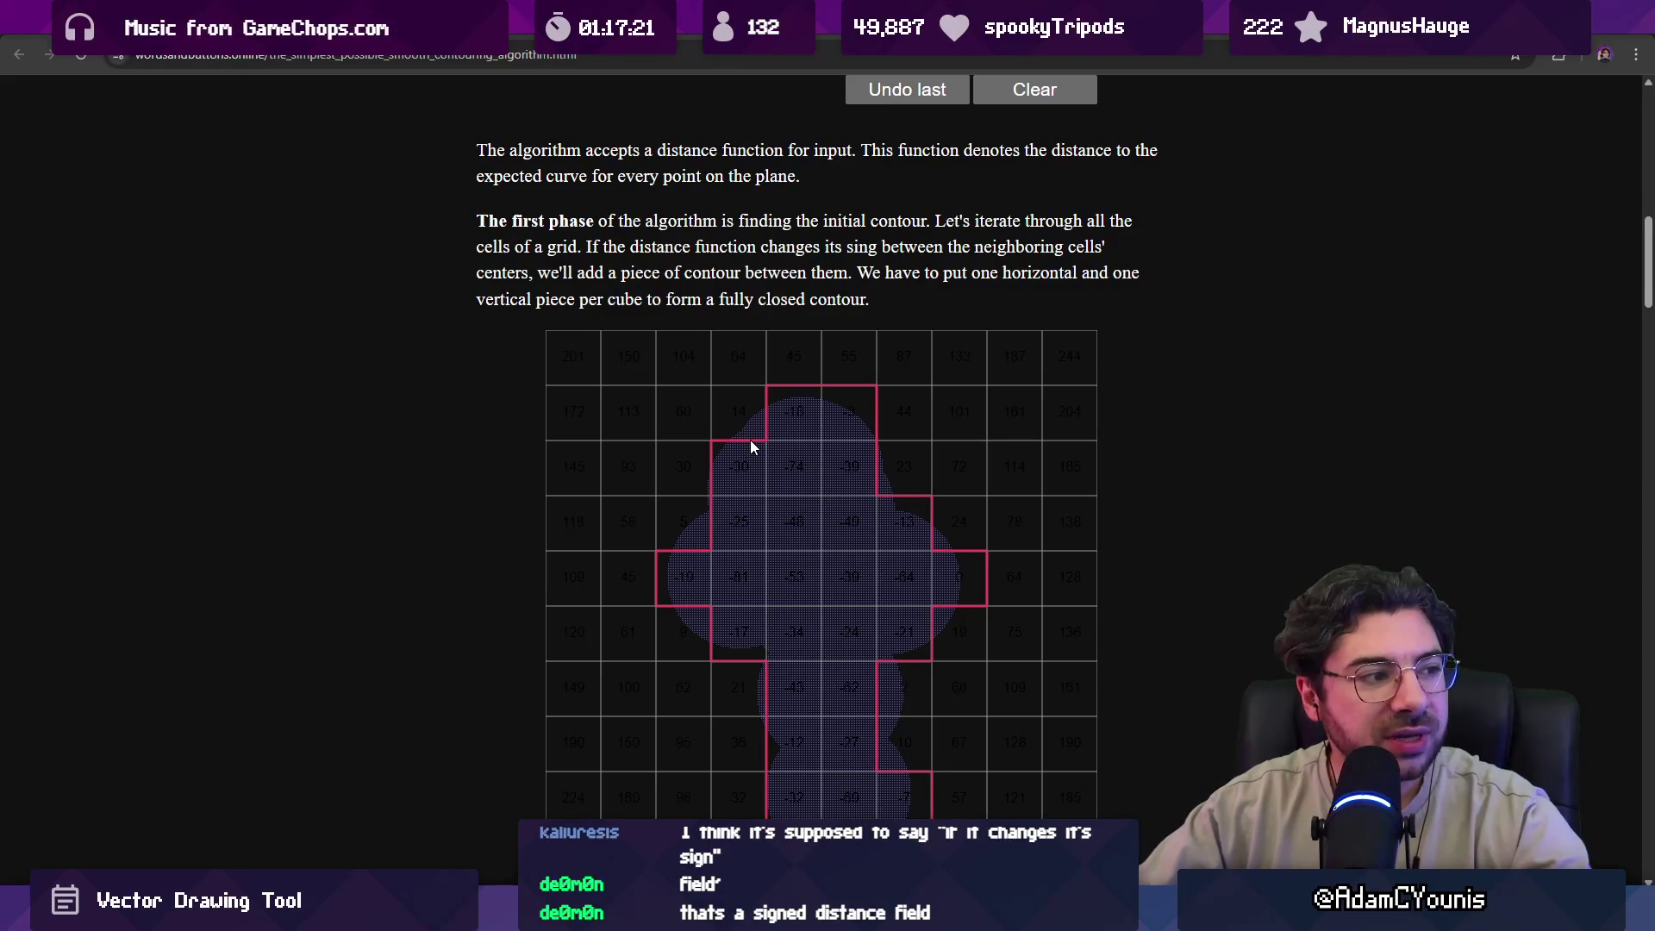
pyautogui.scroll(-1, 750, 442)
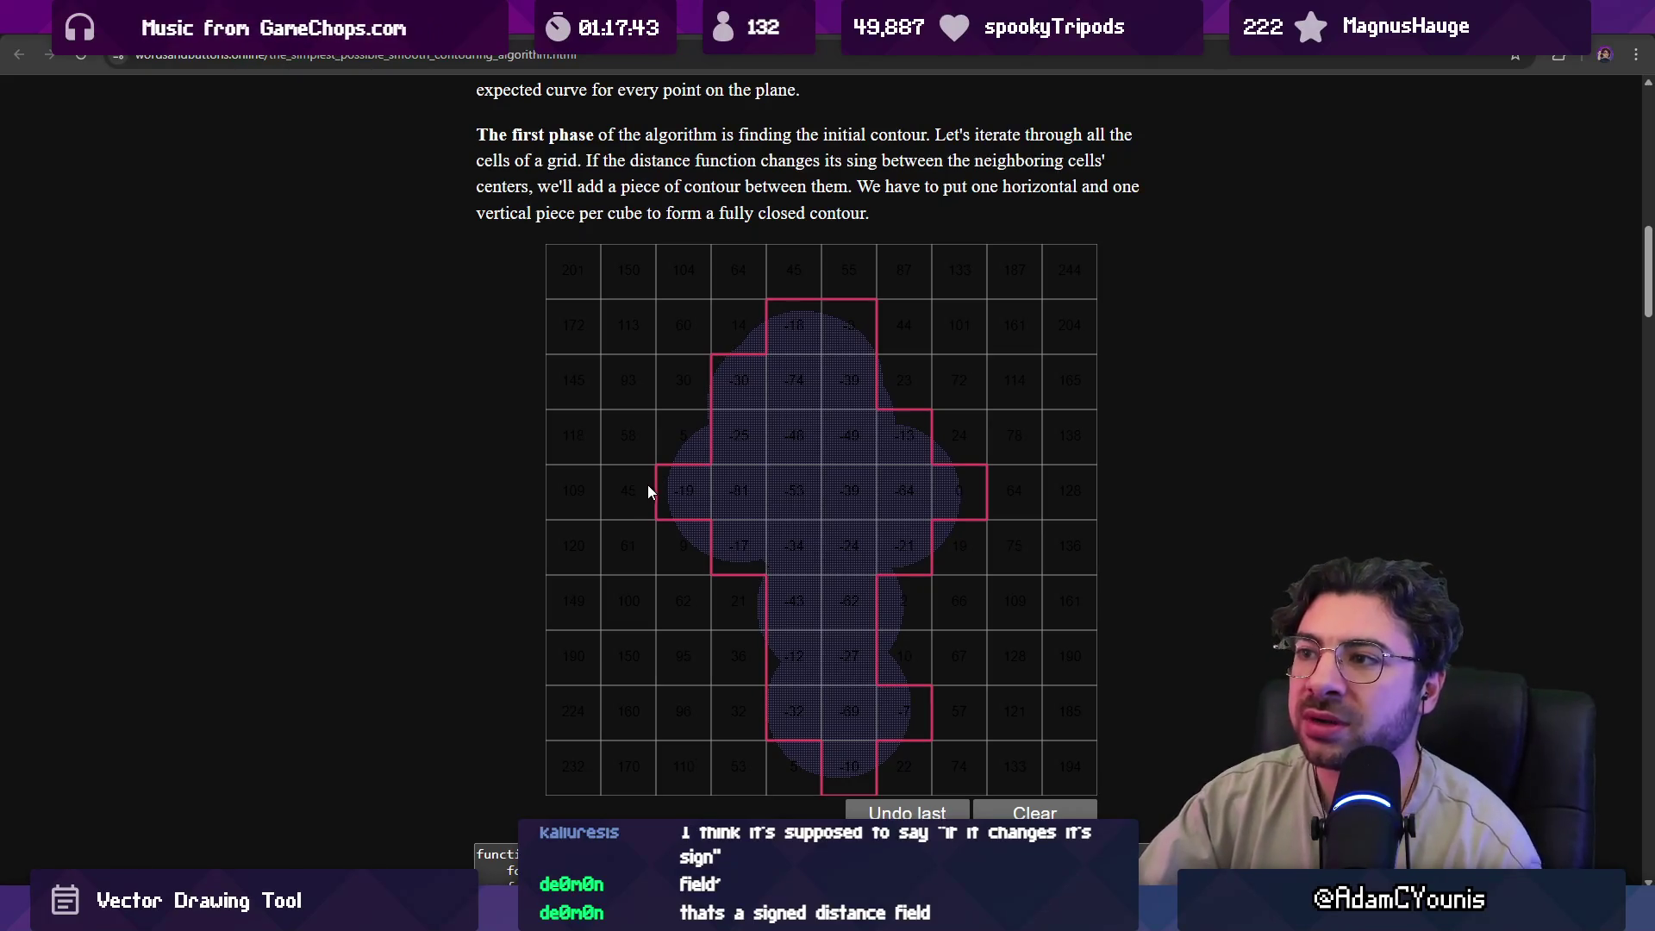
# Highlight the contour code's nested grid loop lines and its d_f distance function call.
pyautogui.scroll(-7, 603, 474)
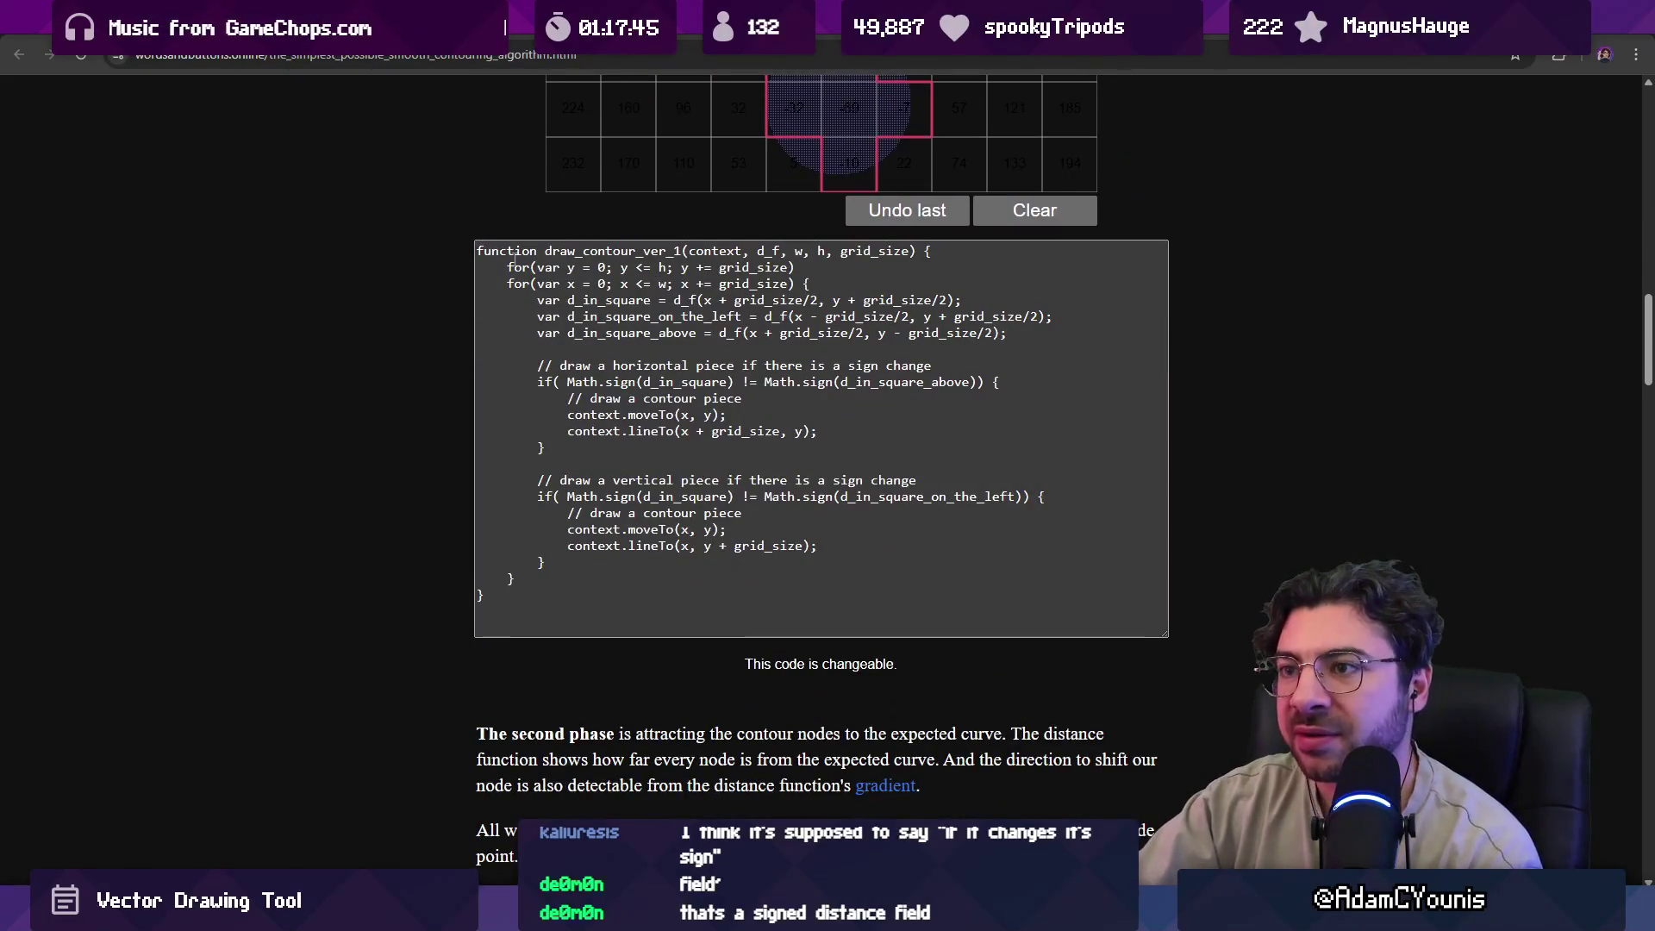
pyautogui.doubleClick(517, 265)
pyautogui.moveTo(534, 268); pyautogui.dragTo(677, 253)
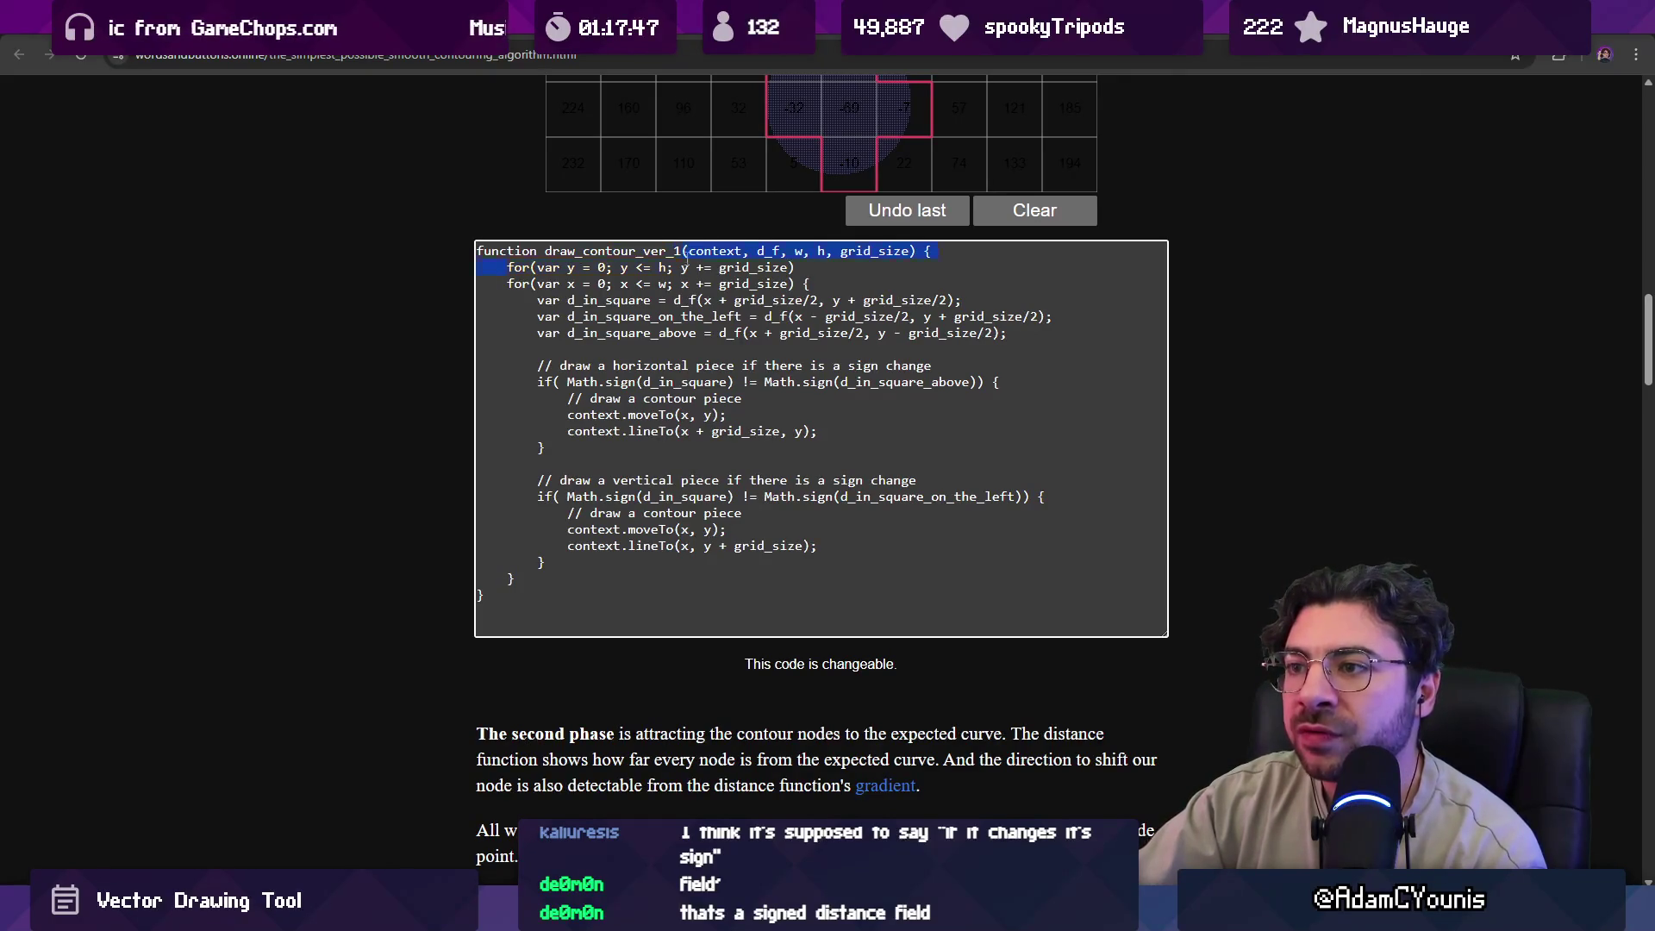
pyautogui.moveTo(804, 270); pyautogui.dragTo(807, 283)
pyautogui.click(537, 299)
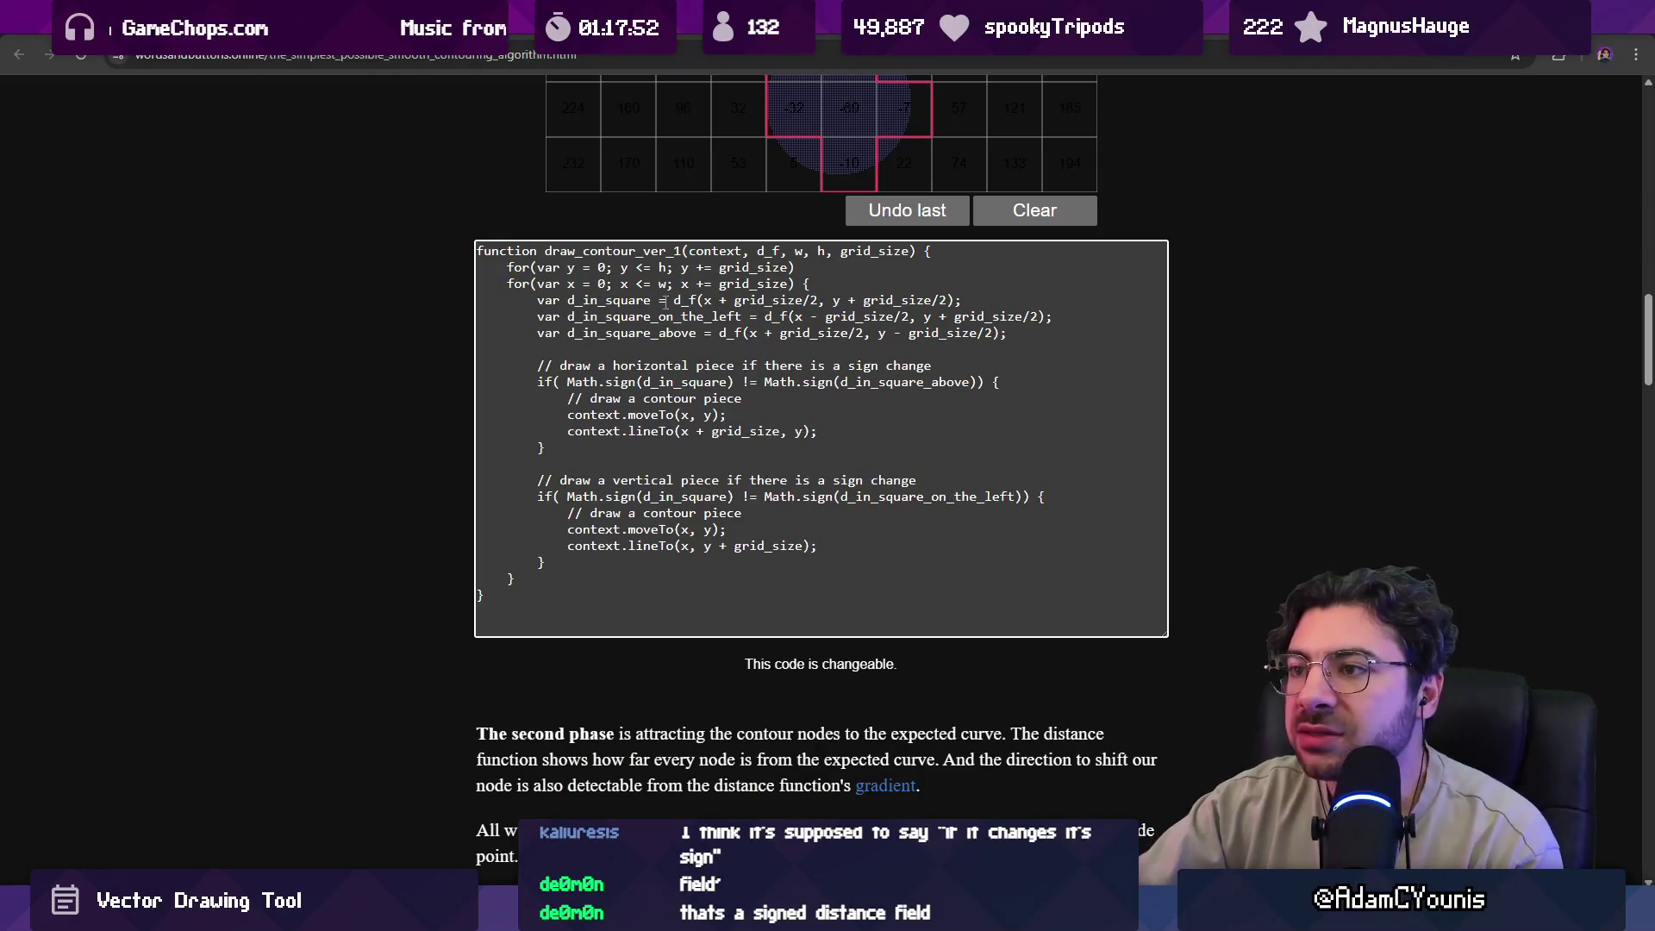
pyautogui.moveTo(673, 301); pyautogui.dragTo(685, 301)
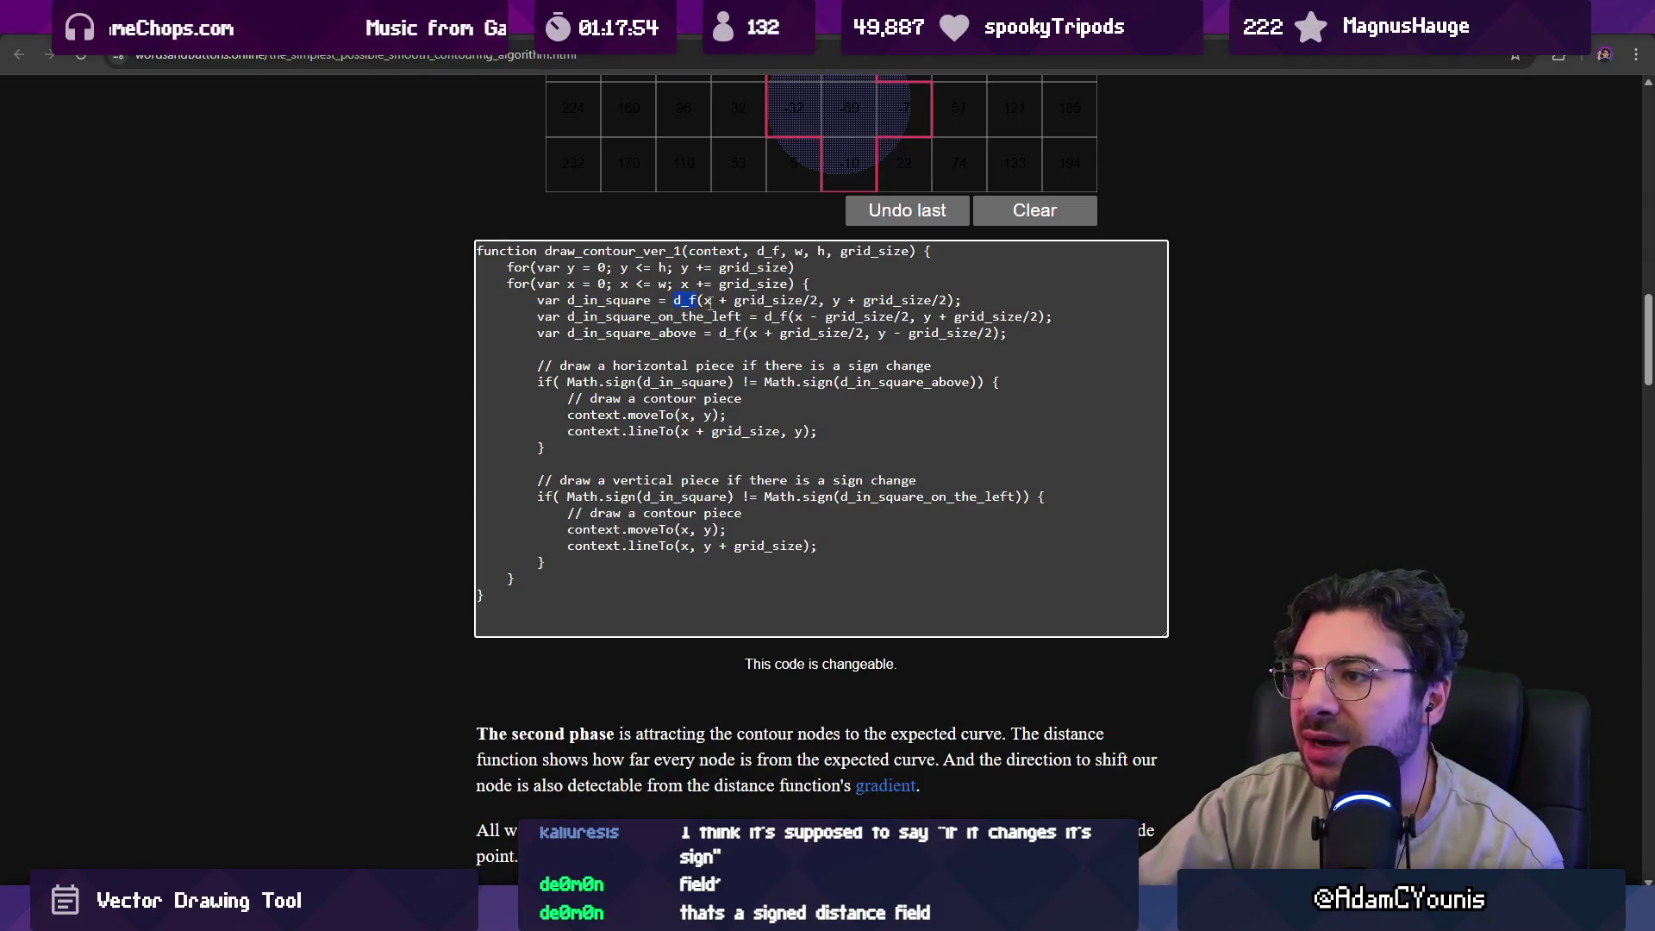
# Highlight a neighbouring-cell distance line and the horizontal and vertical sign-change comments.
pyautogui.scroll(1, 712, 306)
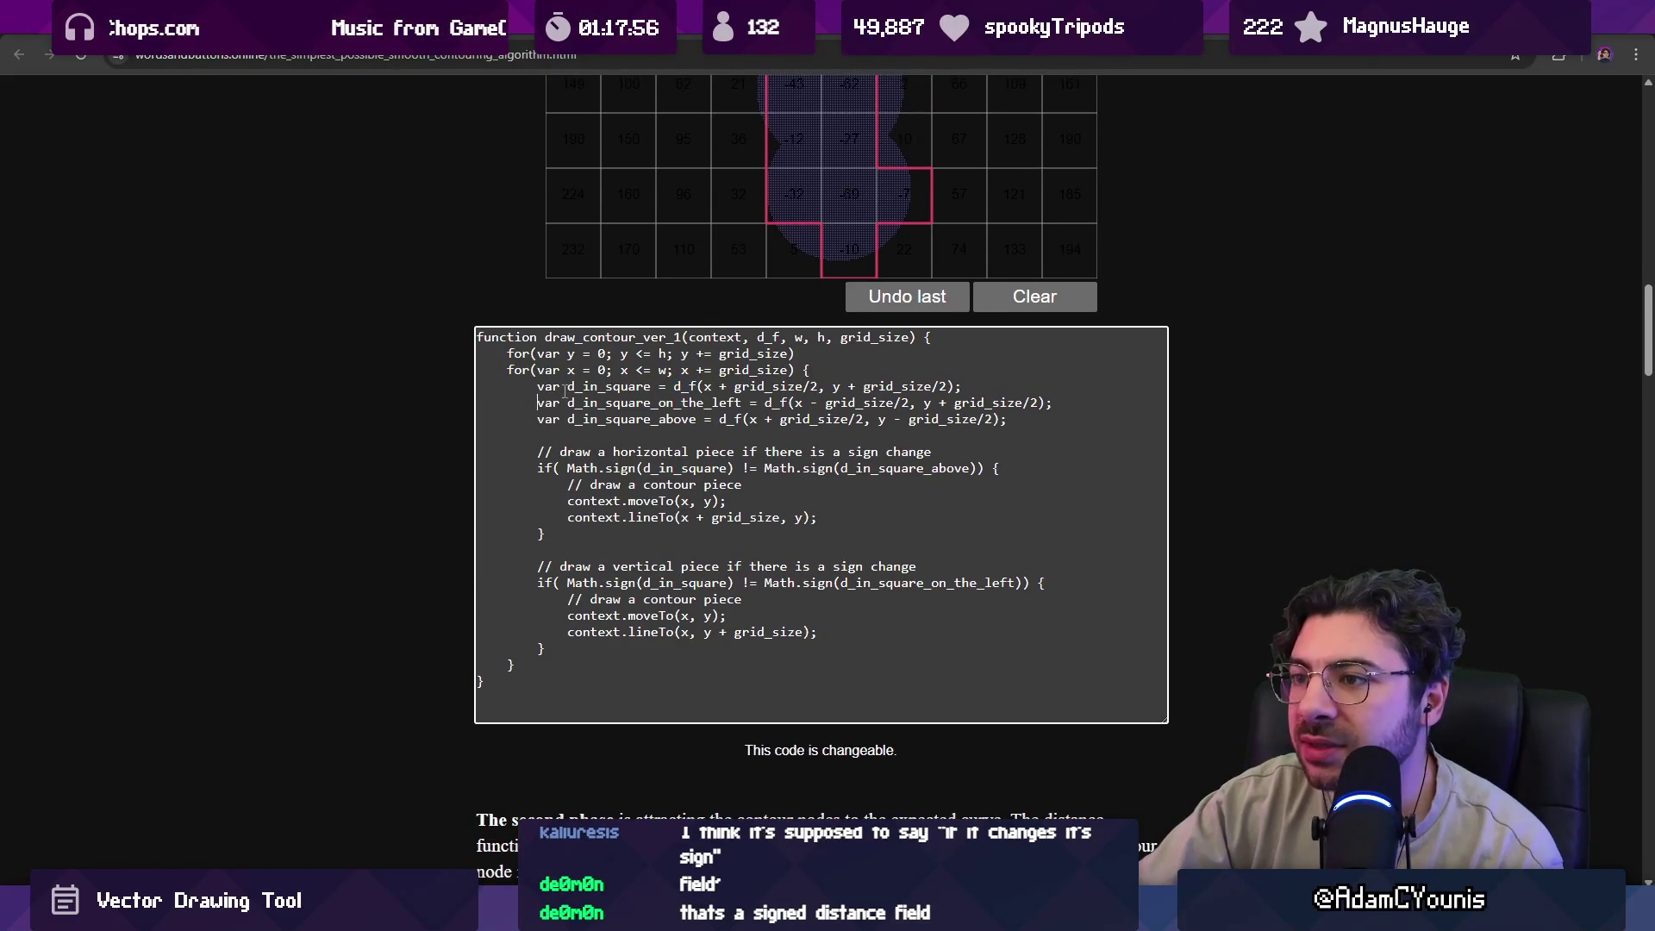
pyautogui.click(629, 403)
pyautogui.tripleClick(632, 403)
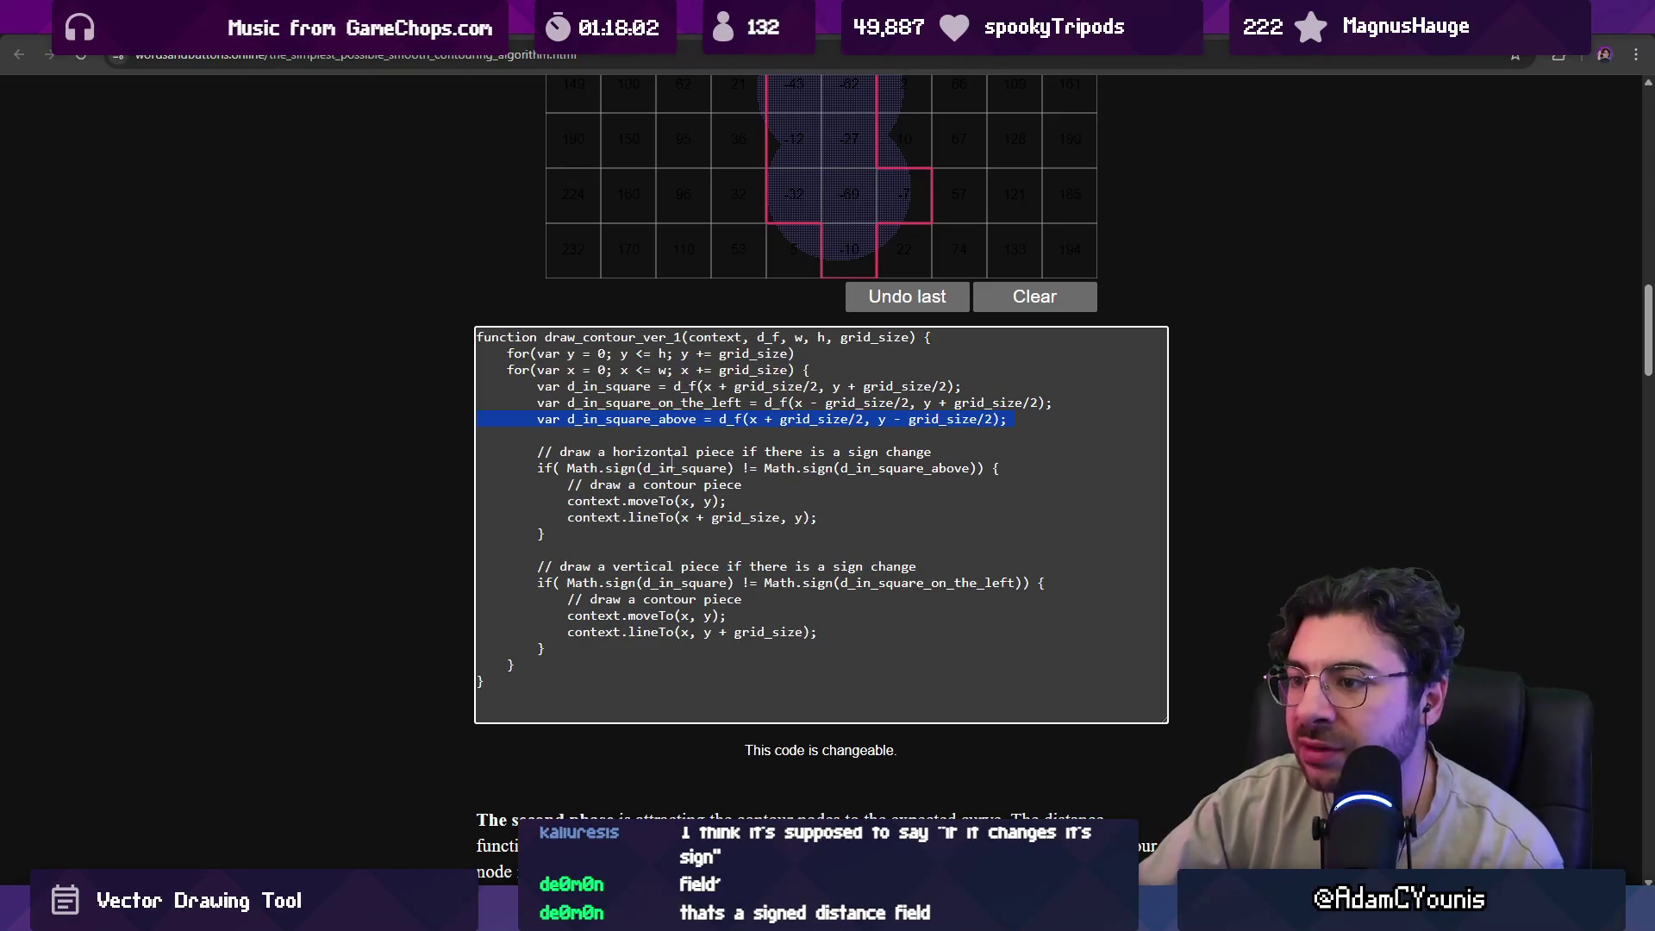
pyautogui.moveTo(871, 452); pyautogui.dragTo(928, 455)
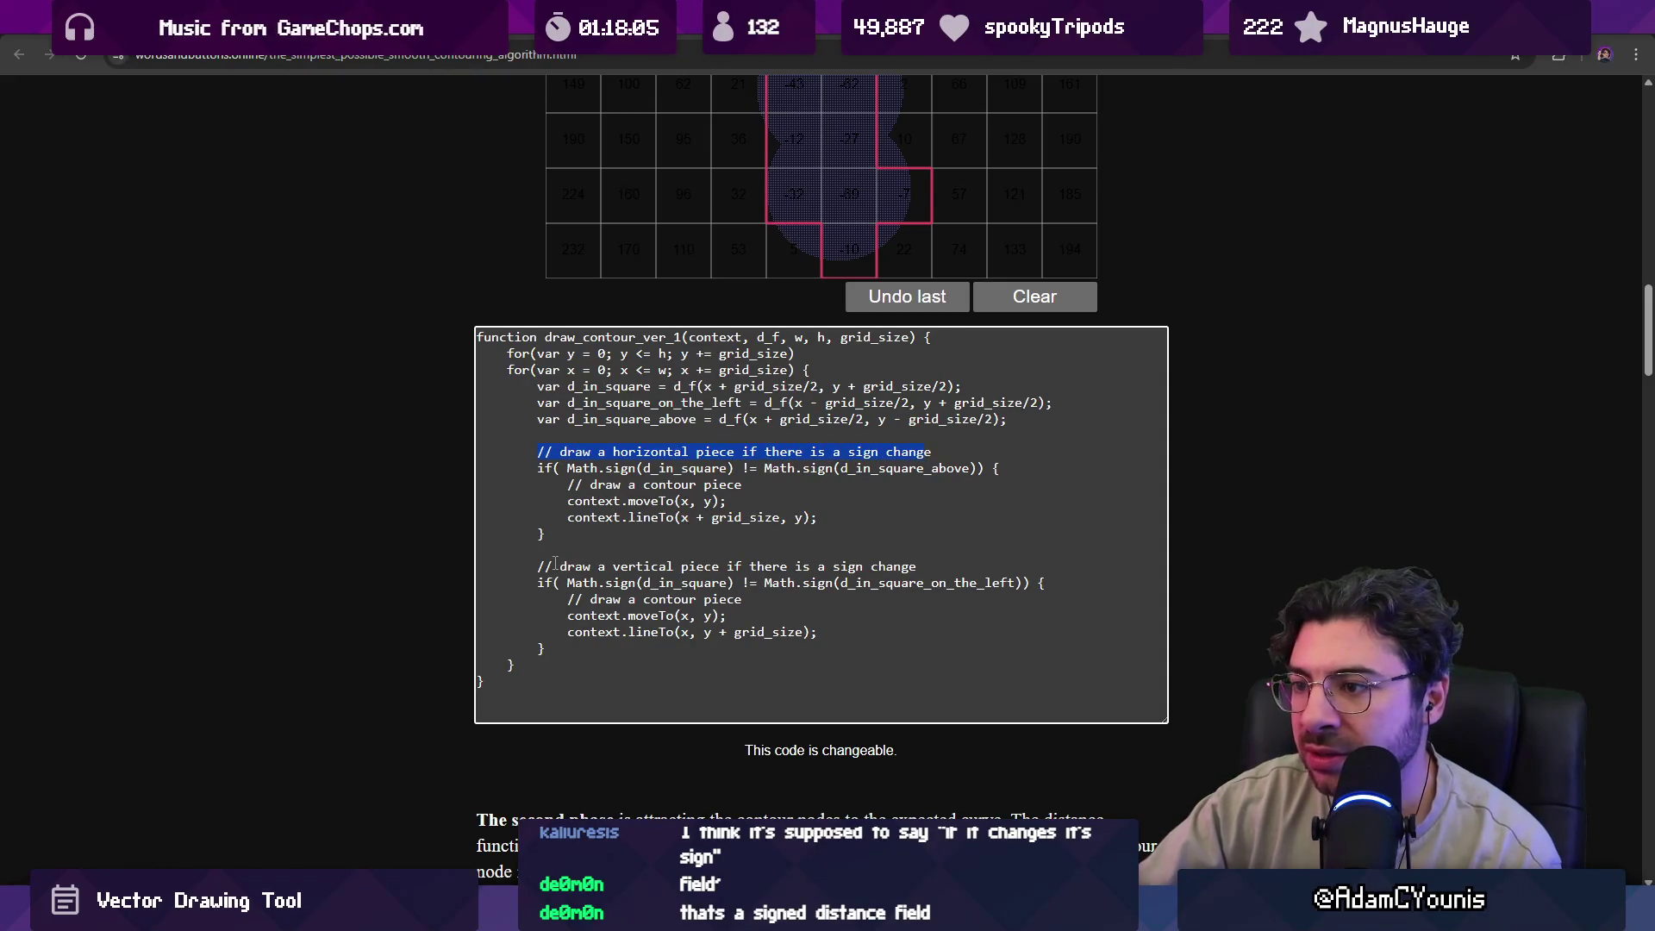
pyautogui.moveTo(657, 570); pyautogui.dragTo(860, 563)
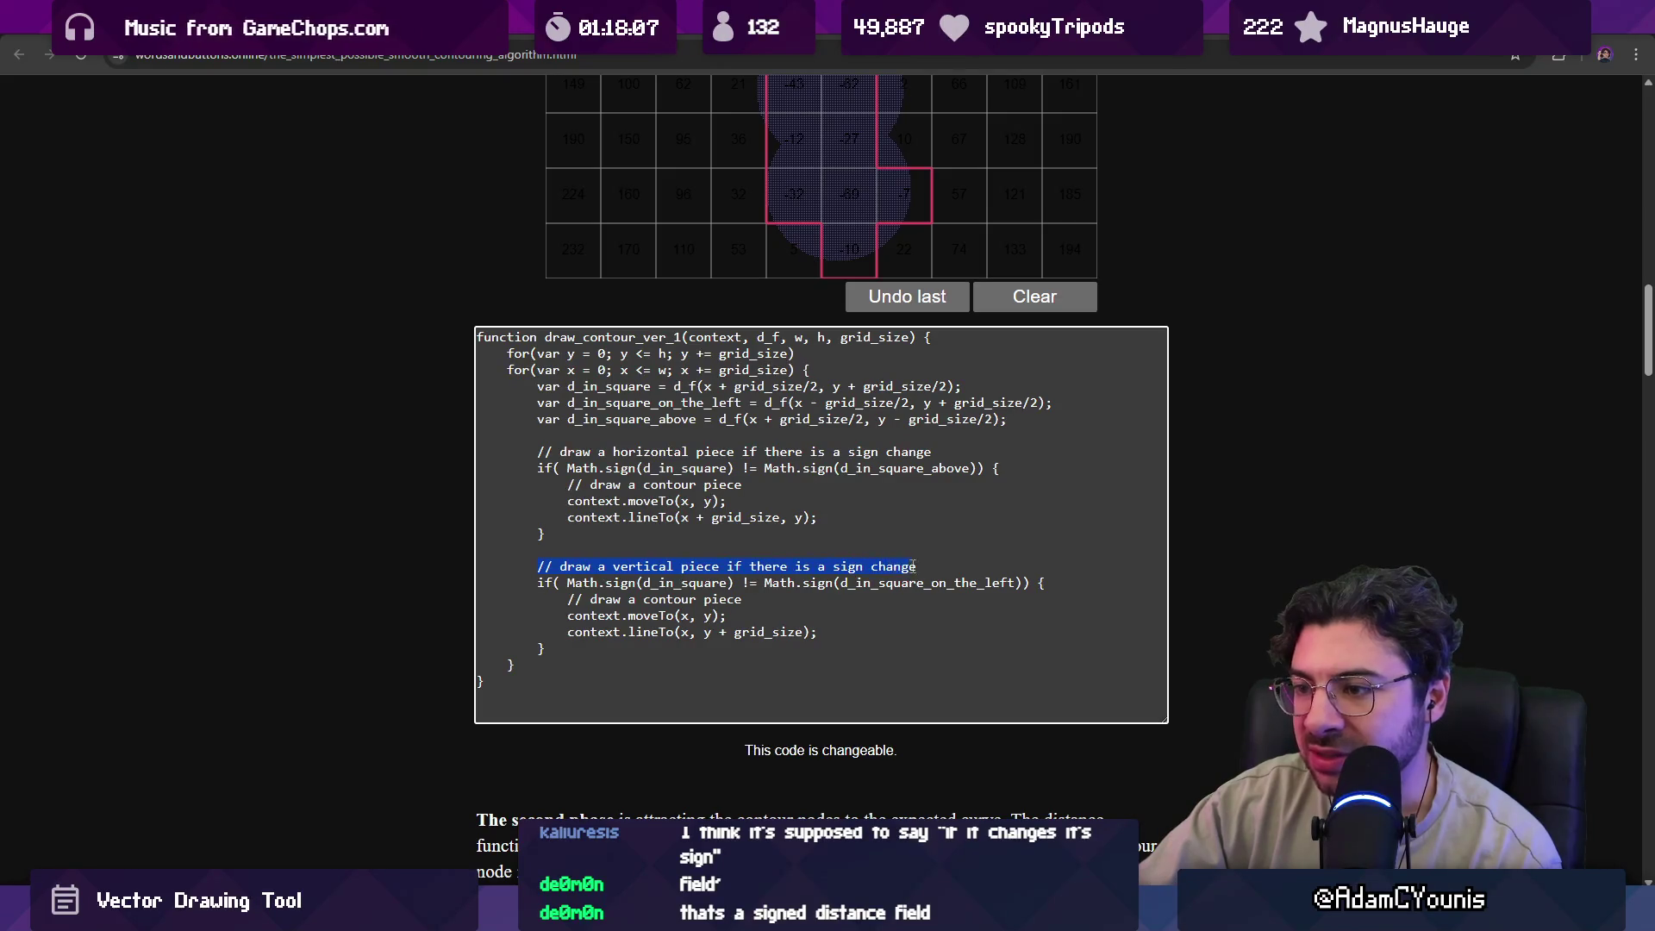
# Scroll back up through the article and open a fresh Chrome tab.
pyautogui.scroll(4, 763, 460)
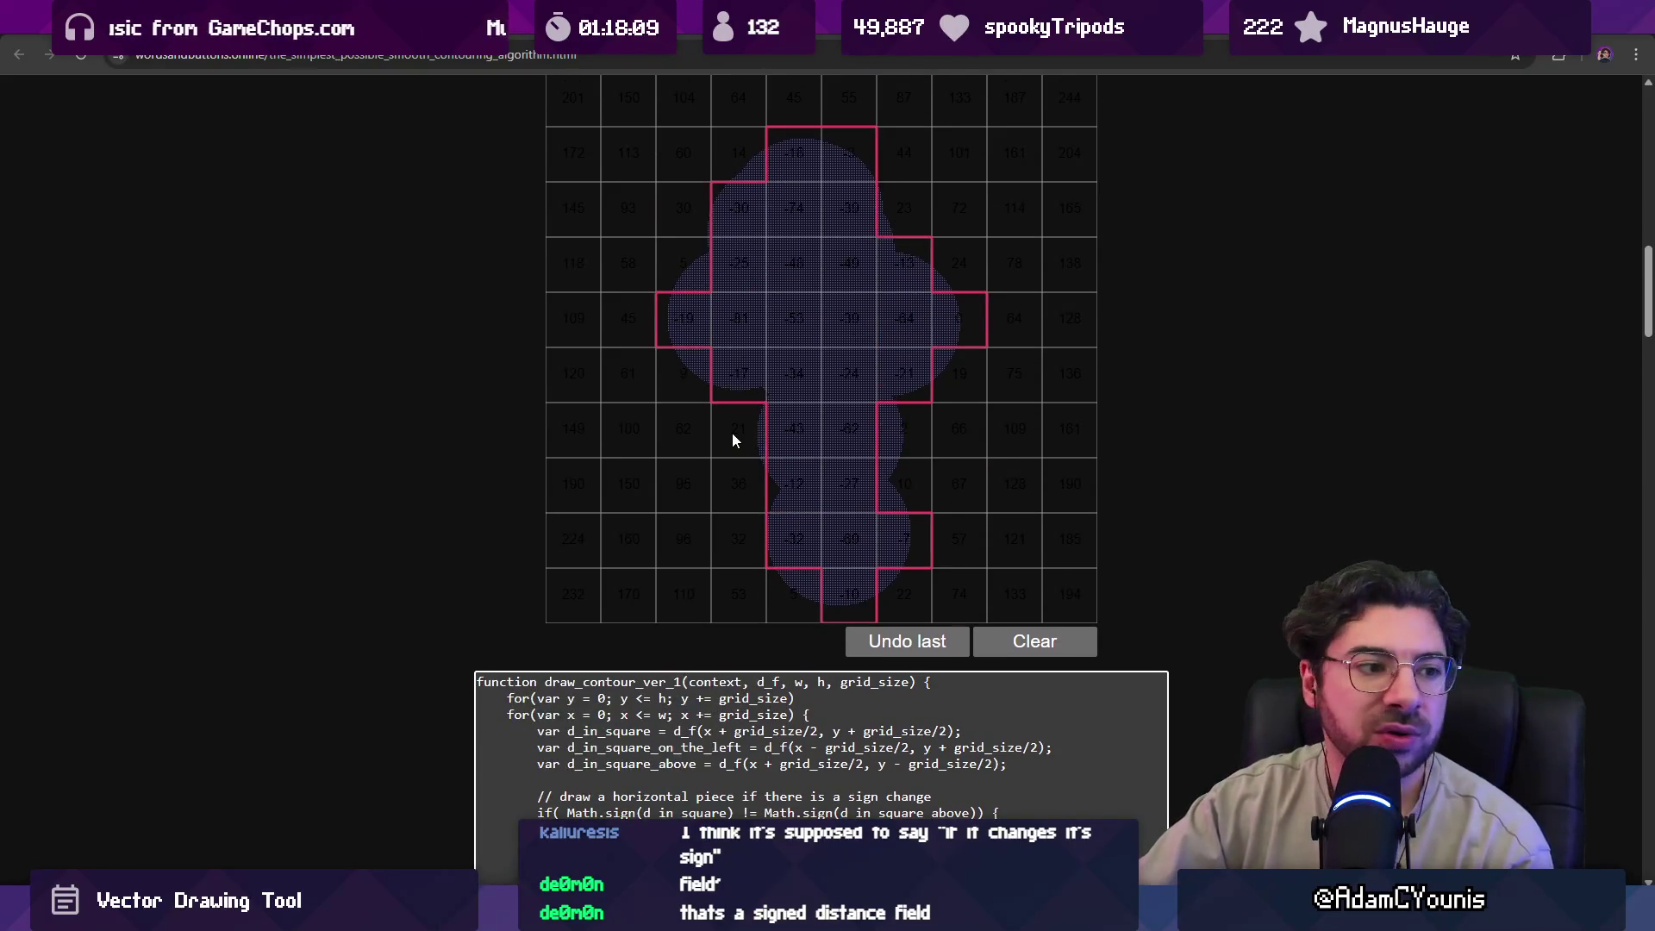
pyautogui.scroll(9, 734, 437)
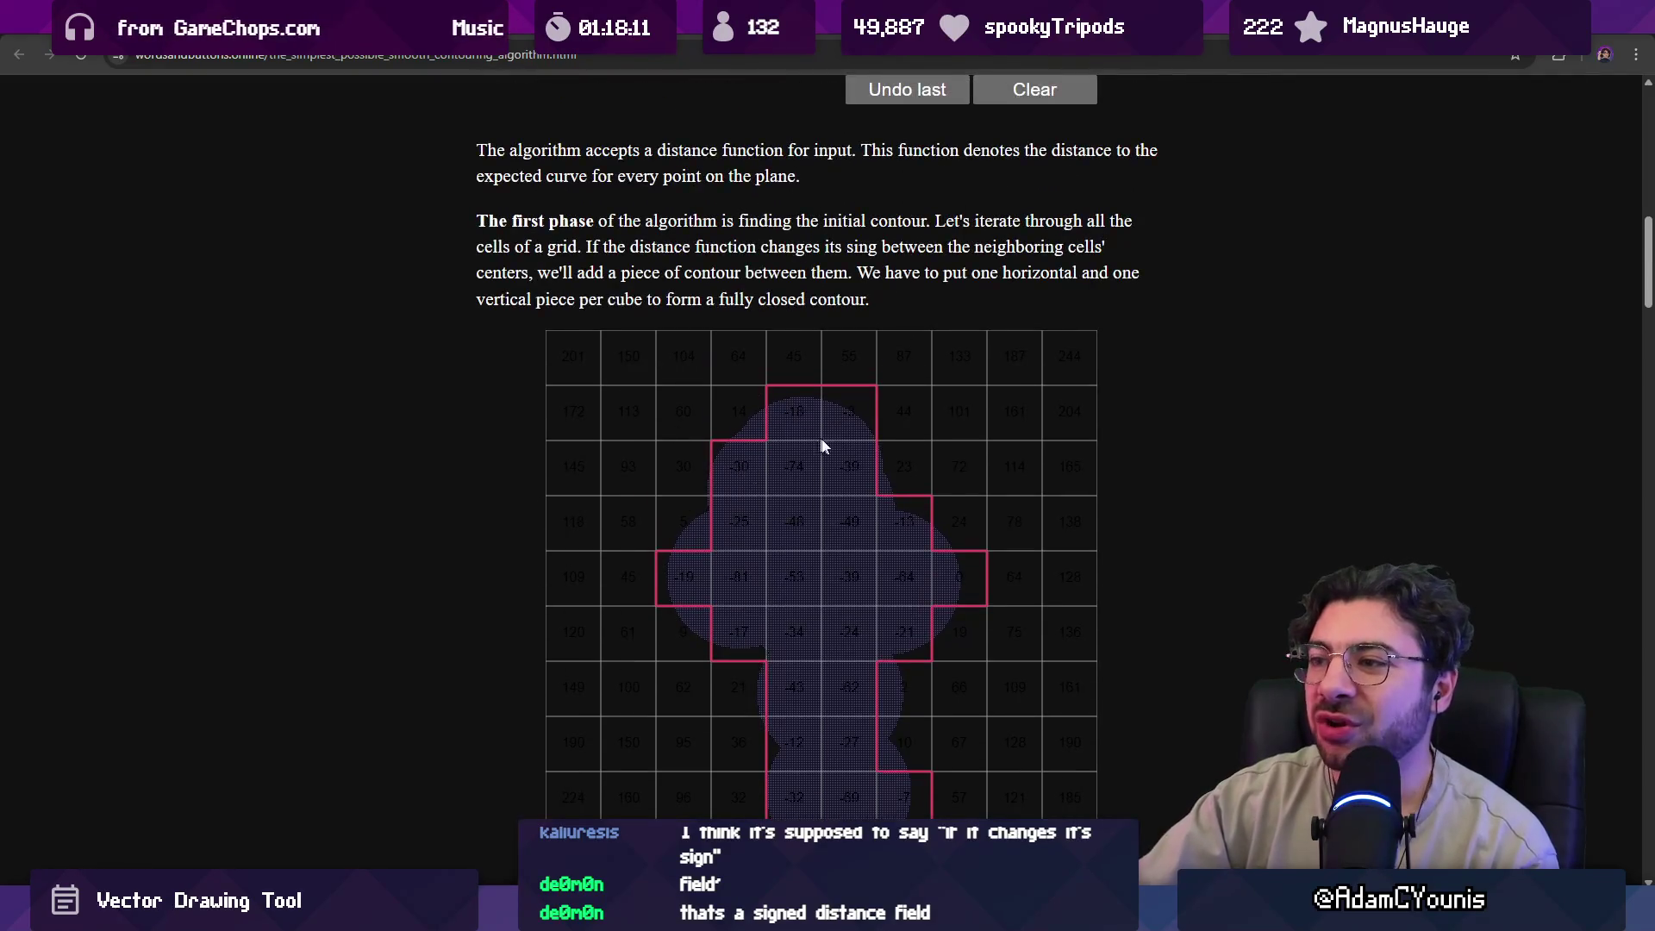
pyautogui.scroll(7, 758, 508)
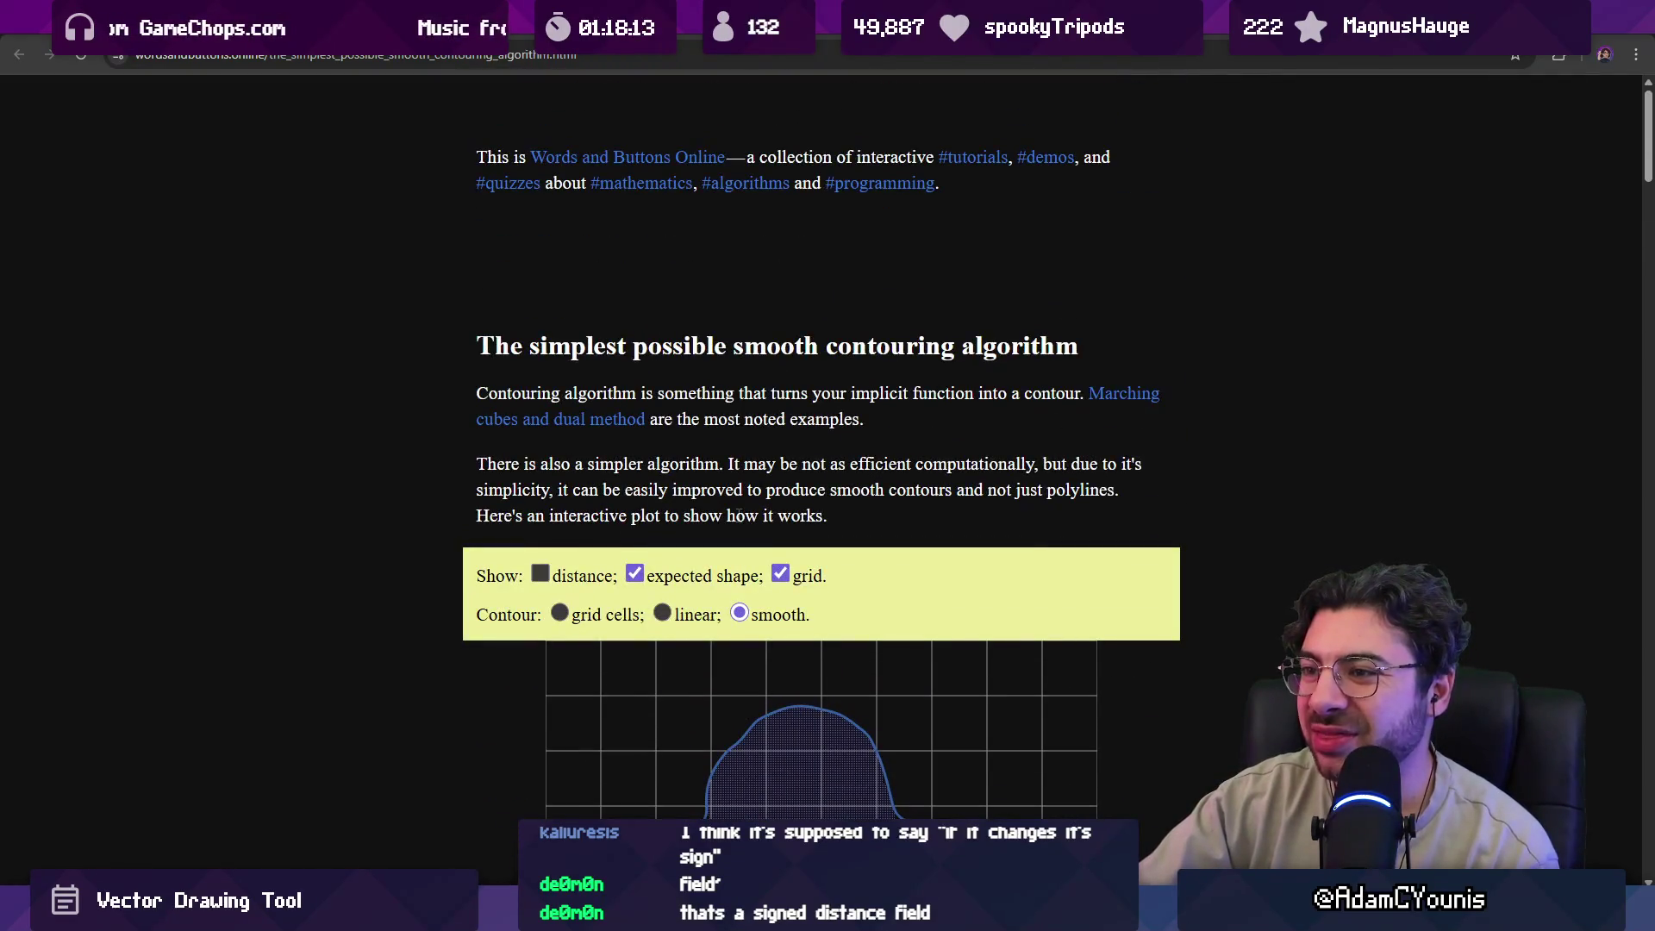
pyautogui.scroll(-3, 731, 515)
pyautogui.scroll(-13, 731, 514)
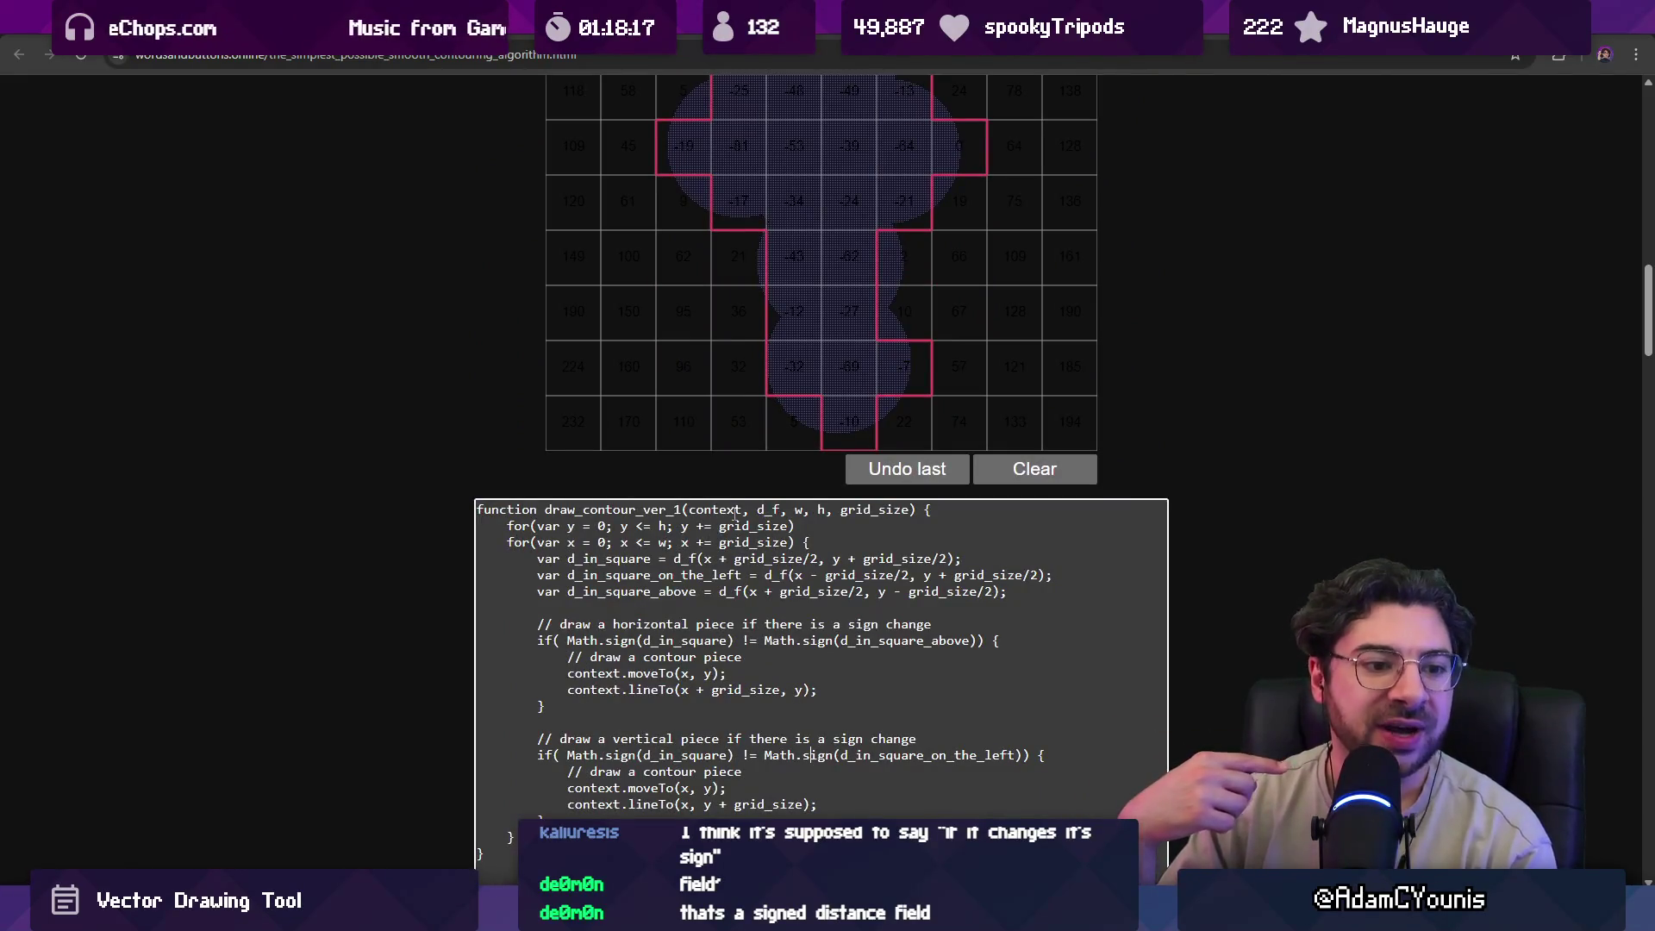
pyautogui.hotkey('ctrl', 't')
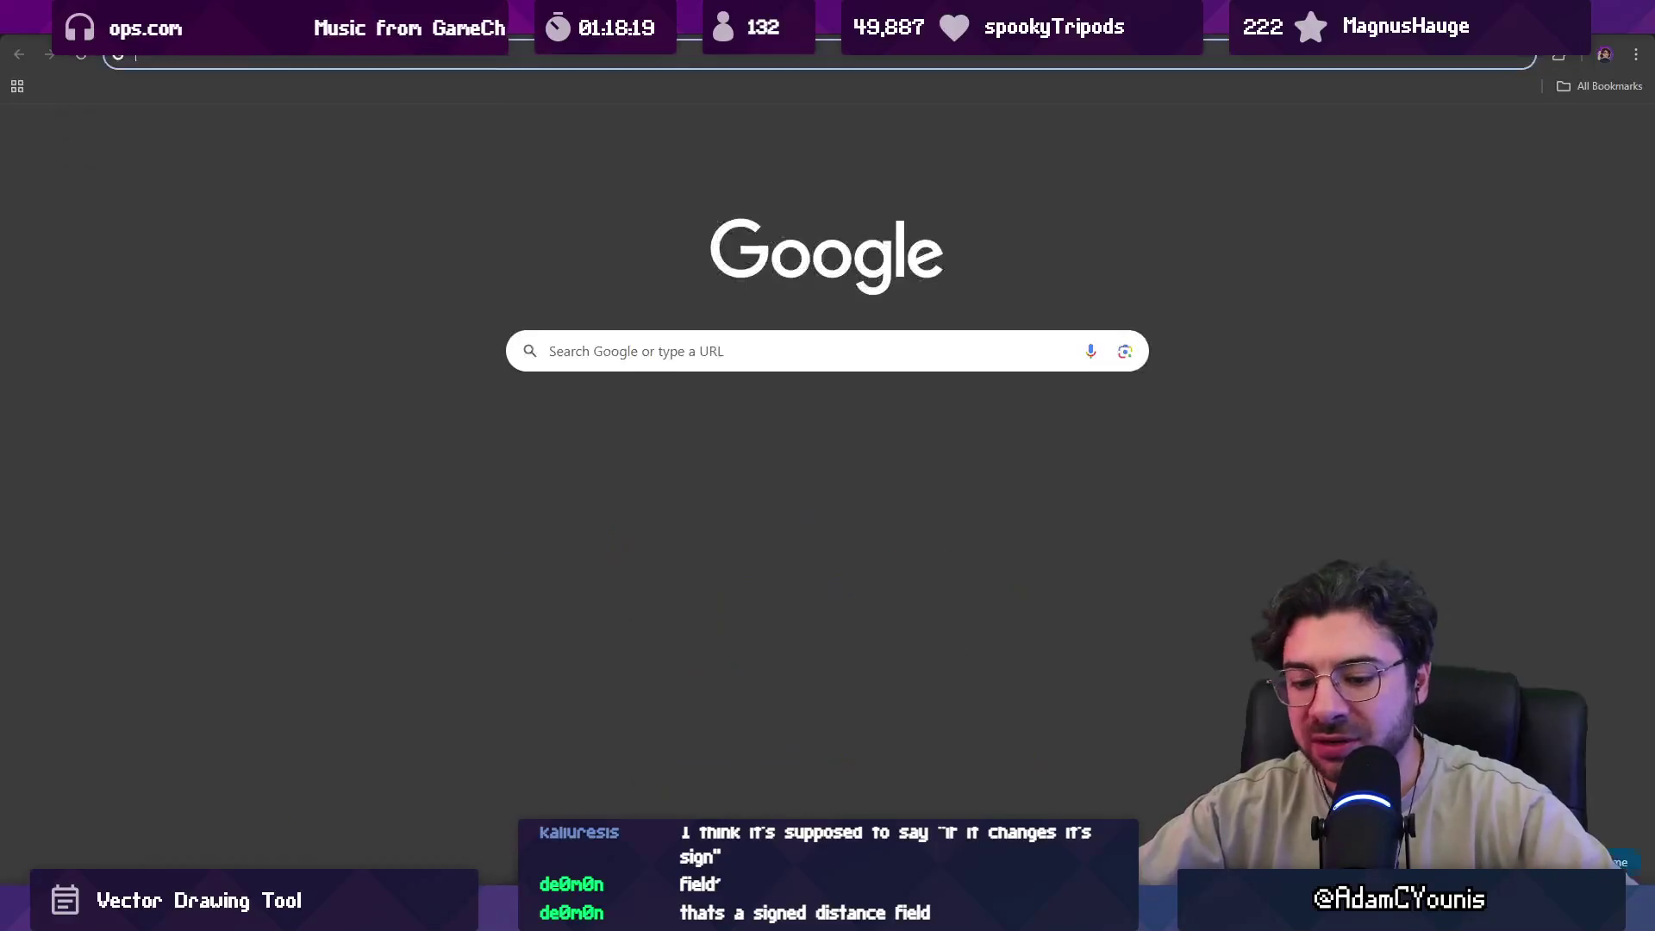
# Search Google for 'sdf function' and open Inigo Quilez's Signed Distance Functions article.
pyautogui.write('sdf function')
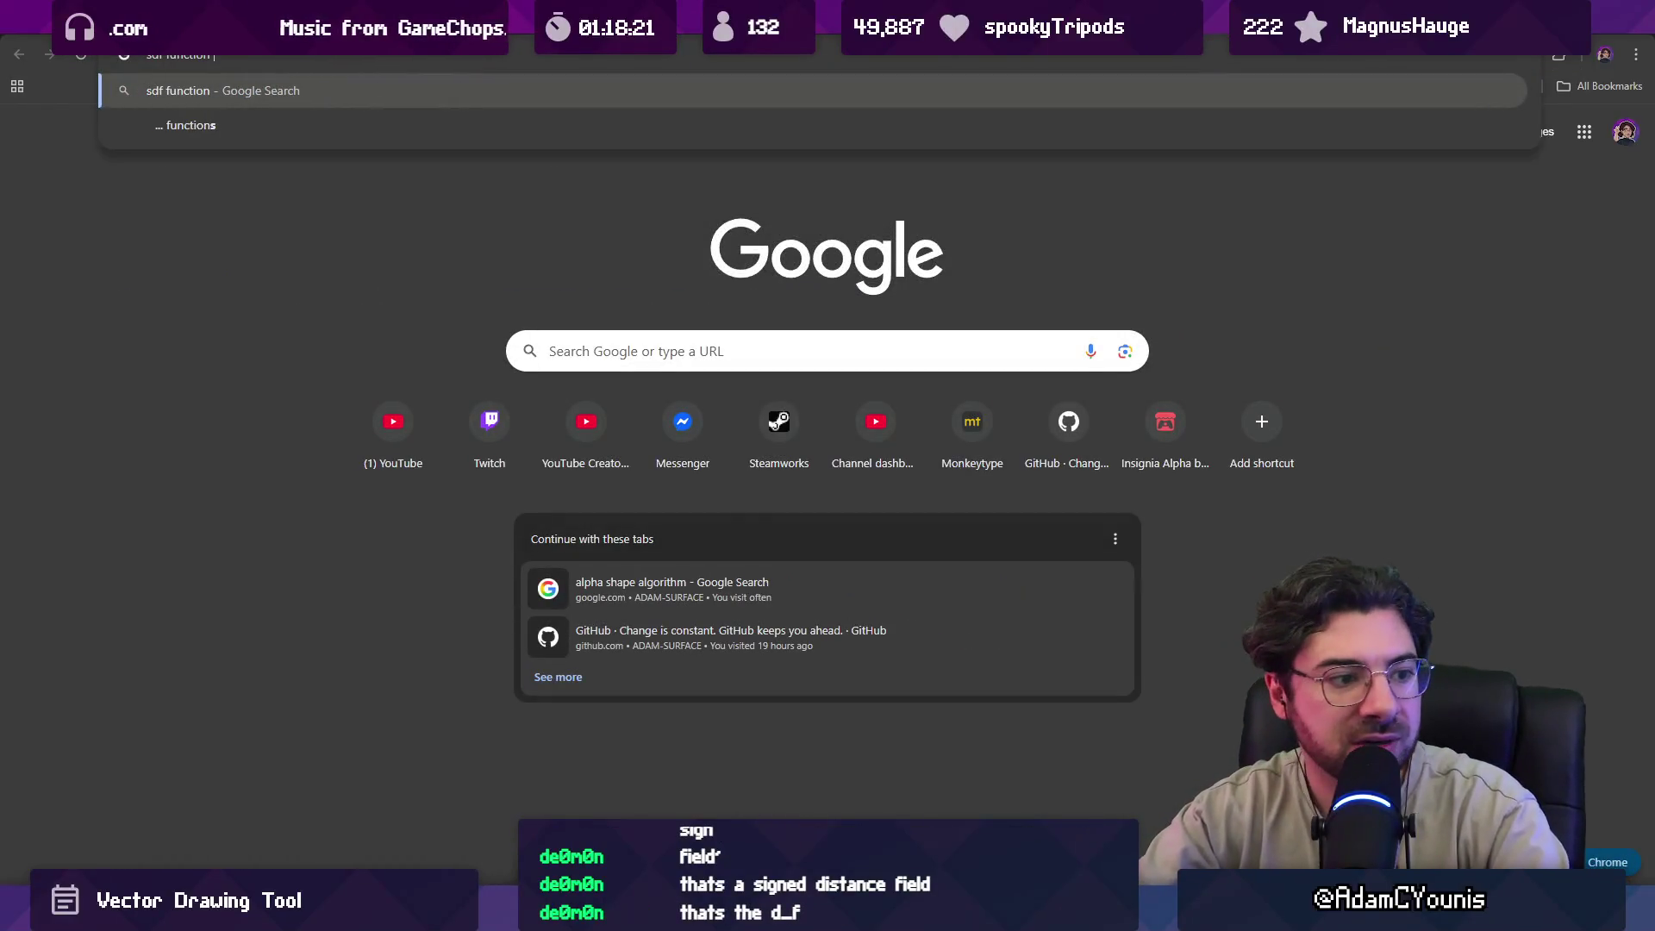
pyautogui.press('Return')
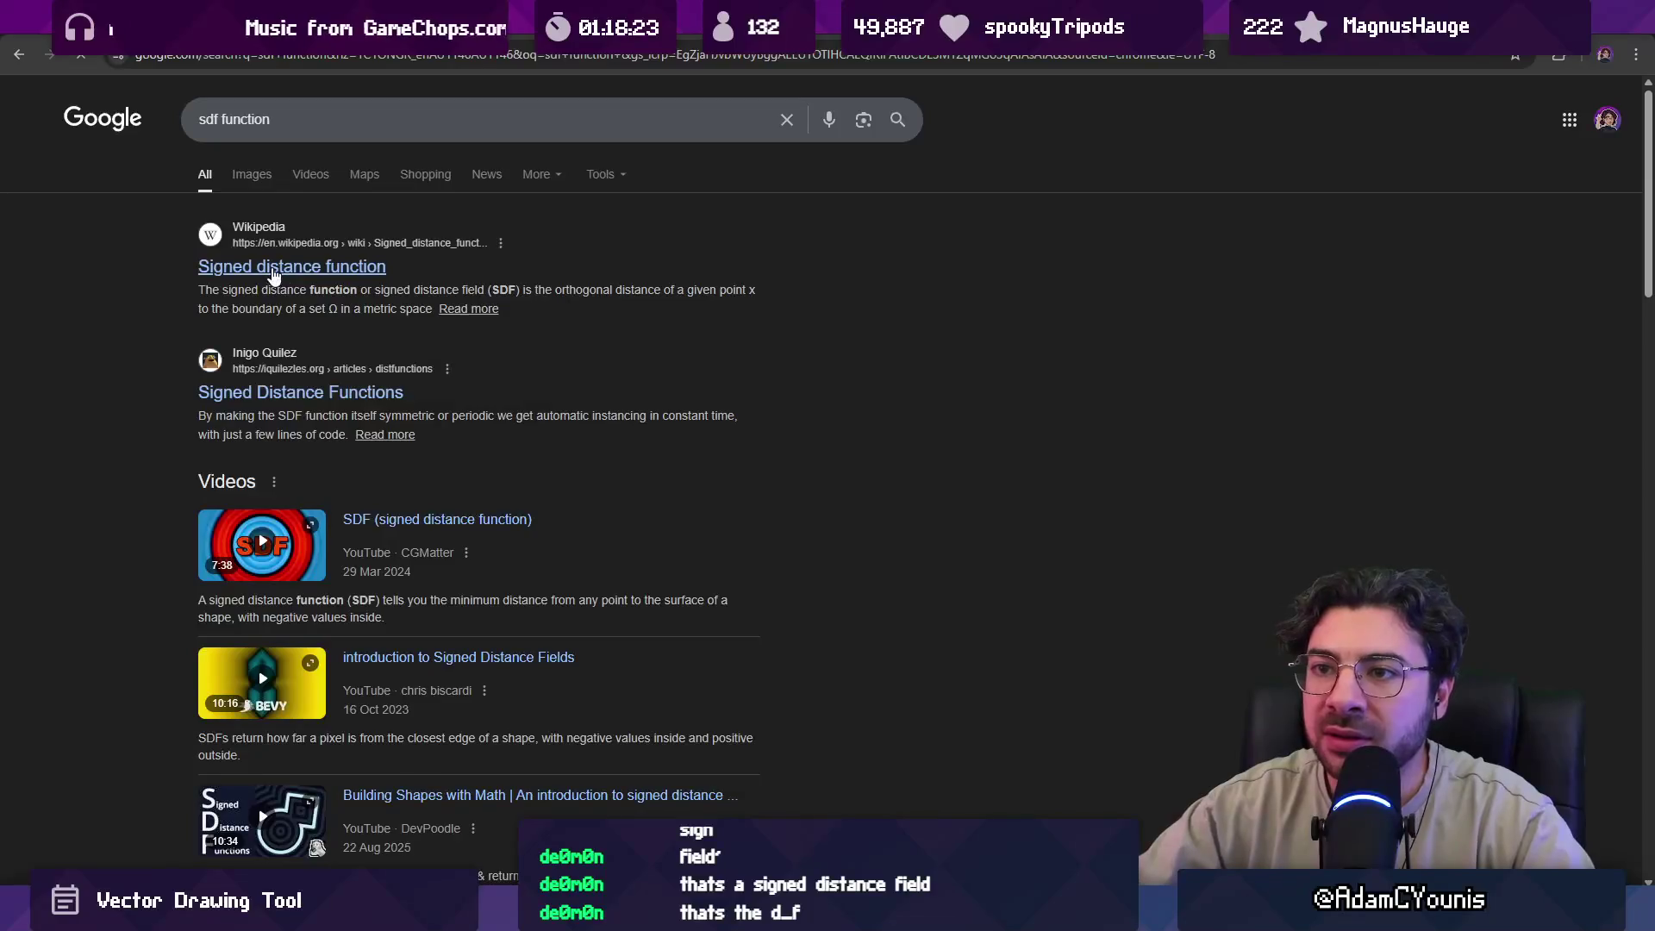
pyautogui.click(297, 390)
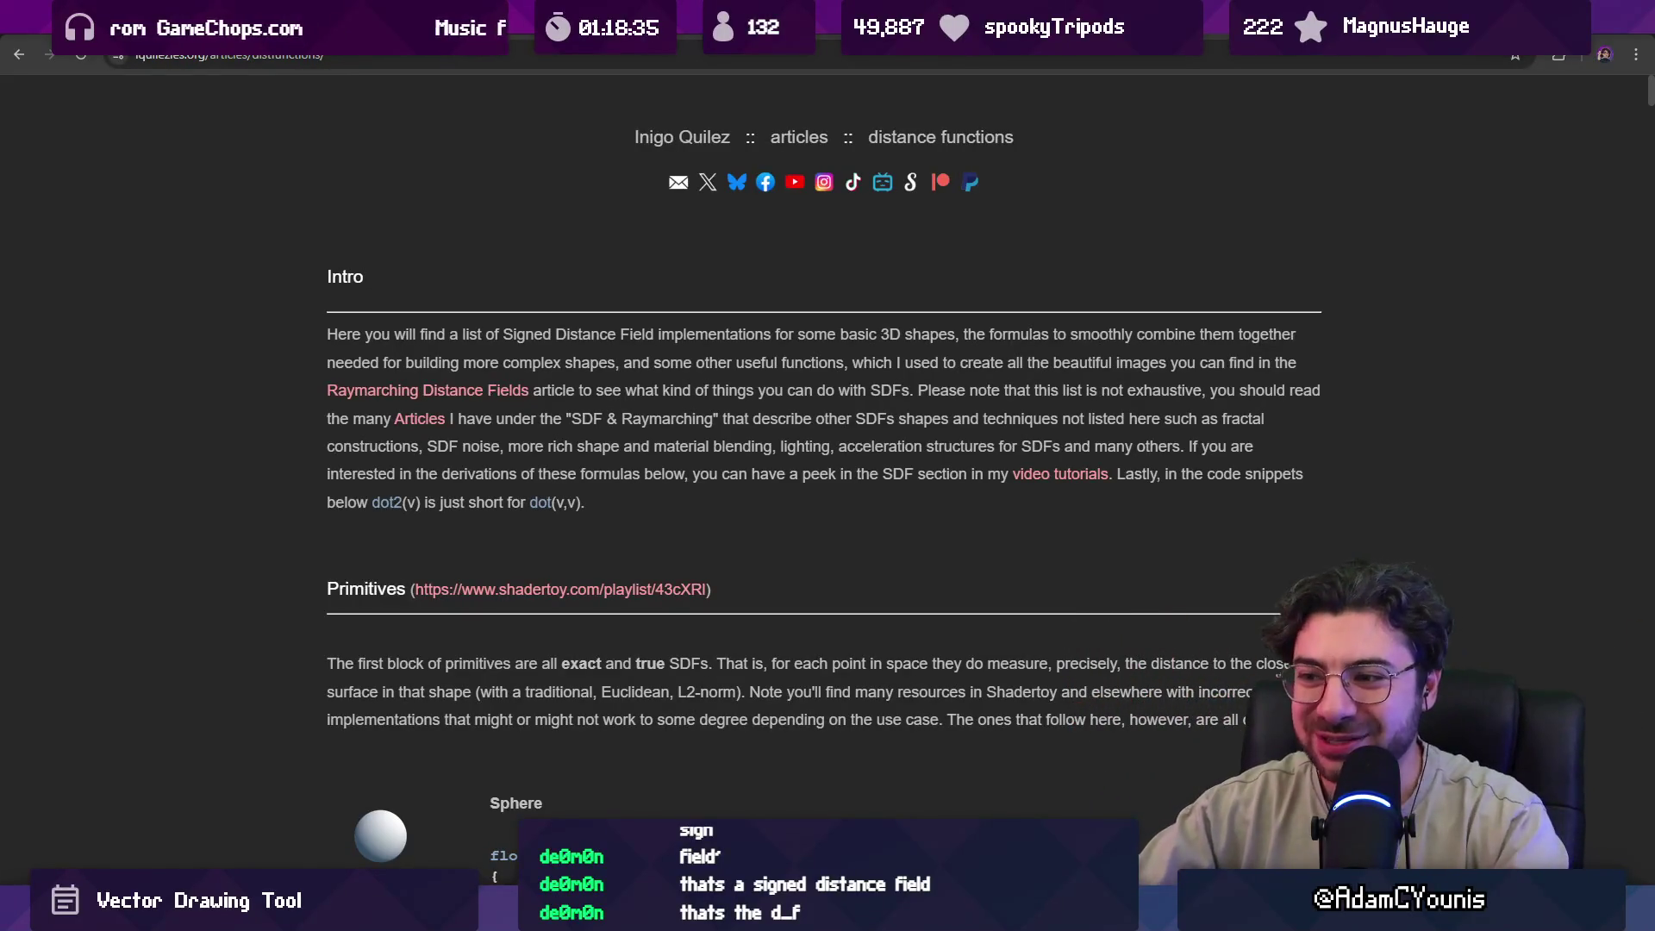
# In another new tab, search Google for 'redblob games'.
pyautogui.hotkey('ctrl', 't')
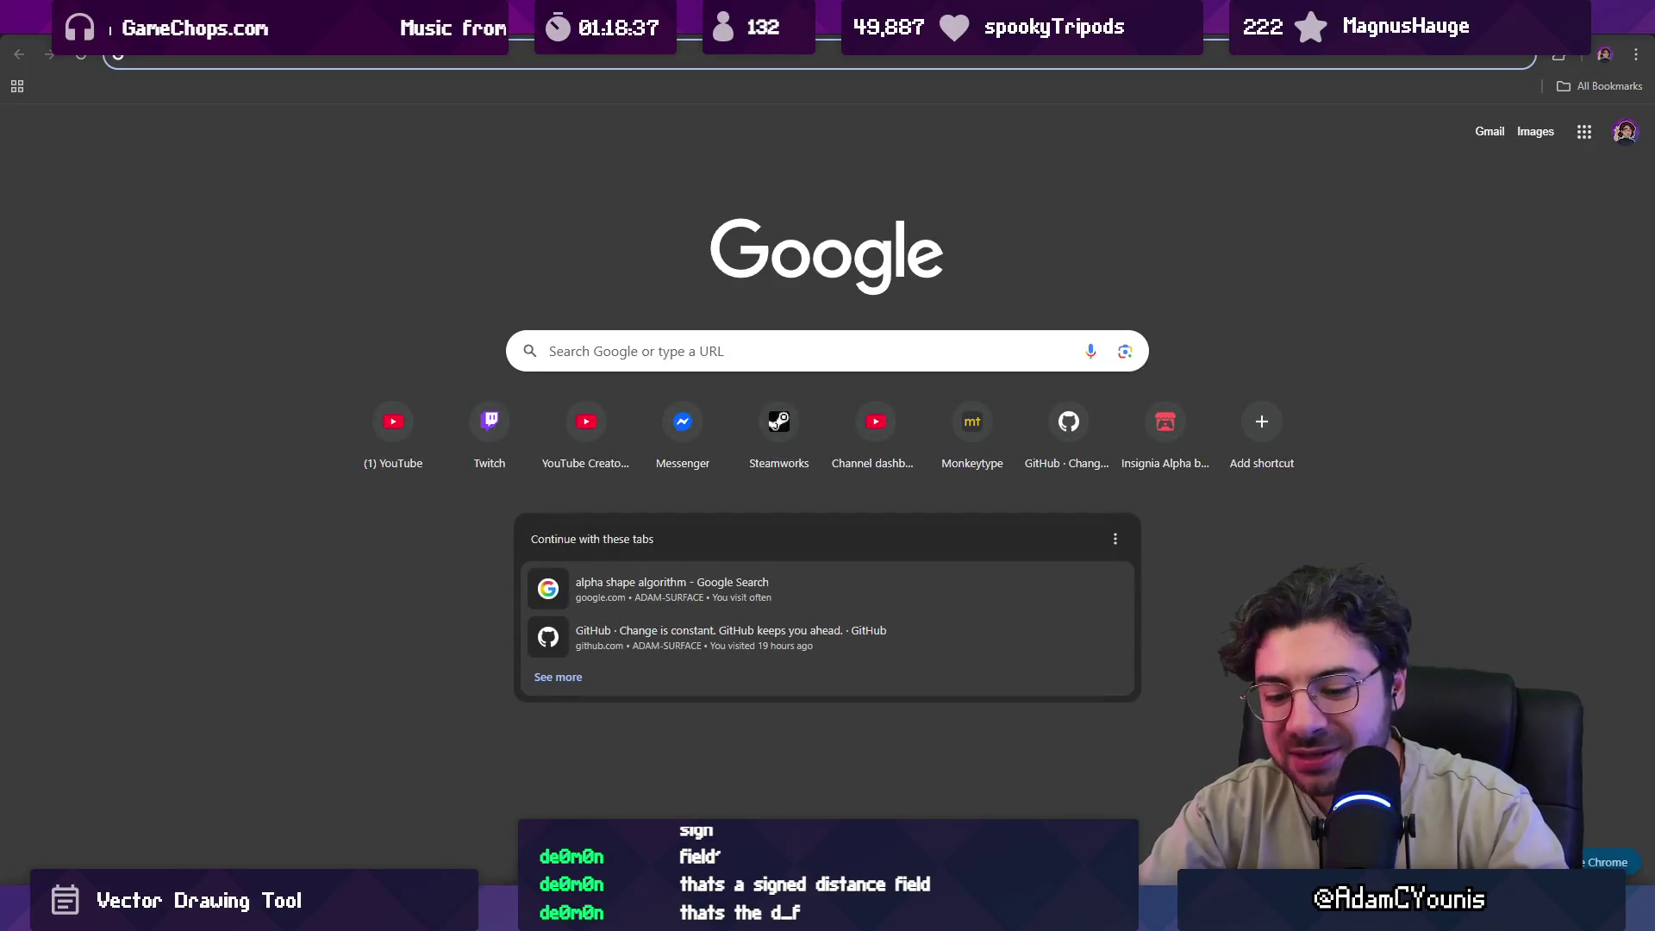
pyautogui.write('redblob games')
pyautogui.press('Return')
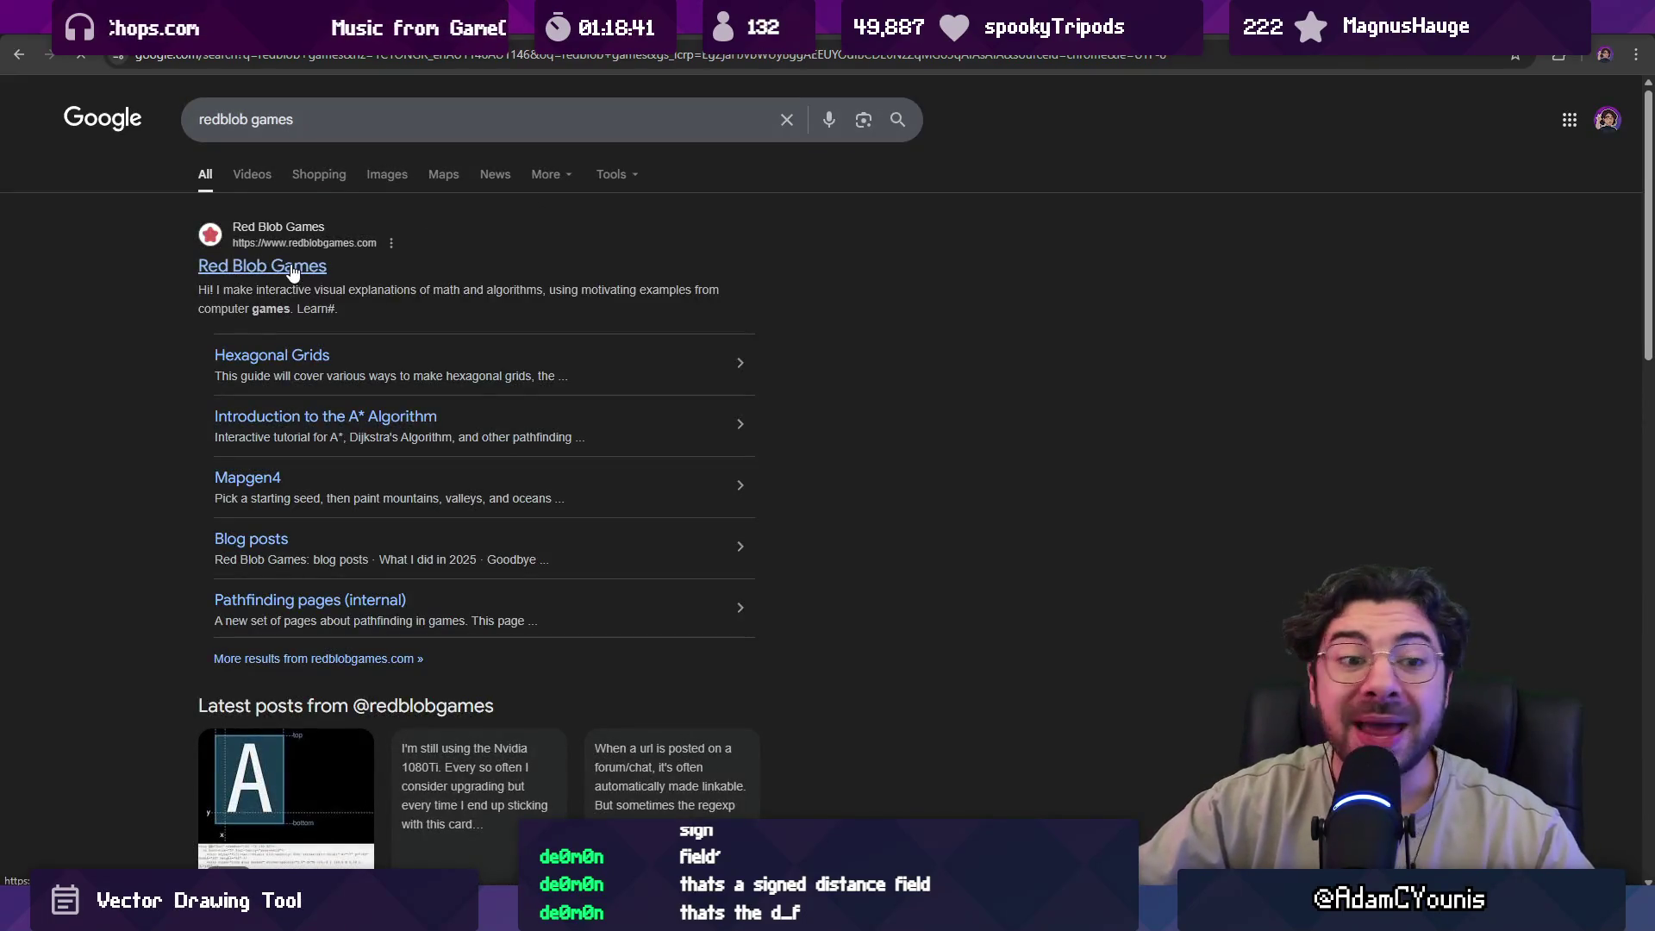
# Open the Red Blob Games homepage, browse its article tiles, then return to the distance functions tab.
pyautogui.click(262, 266)
pyautogui.scroll(-1, 837, 393)
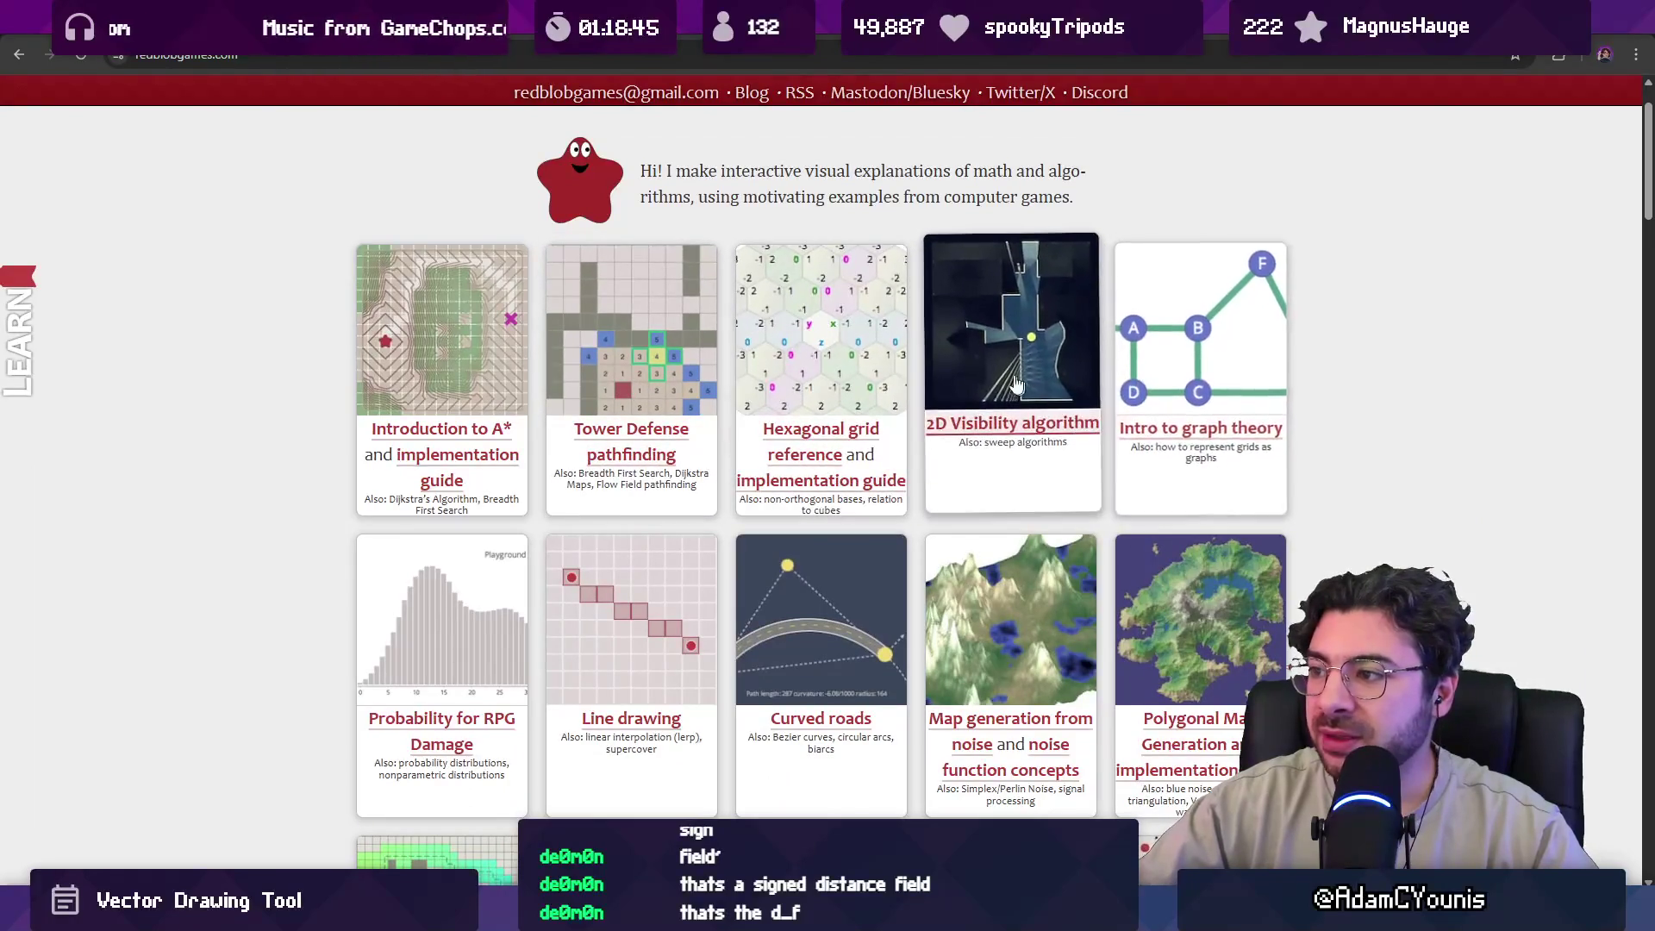
pyautogui.scroll(-3, 589, 350)
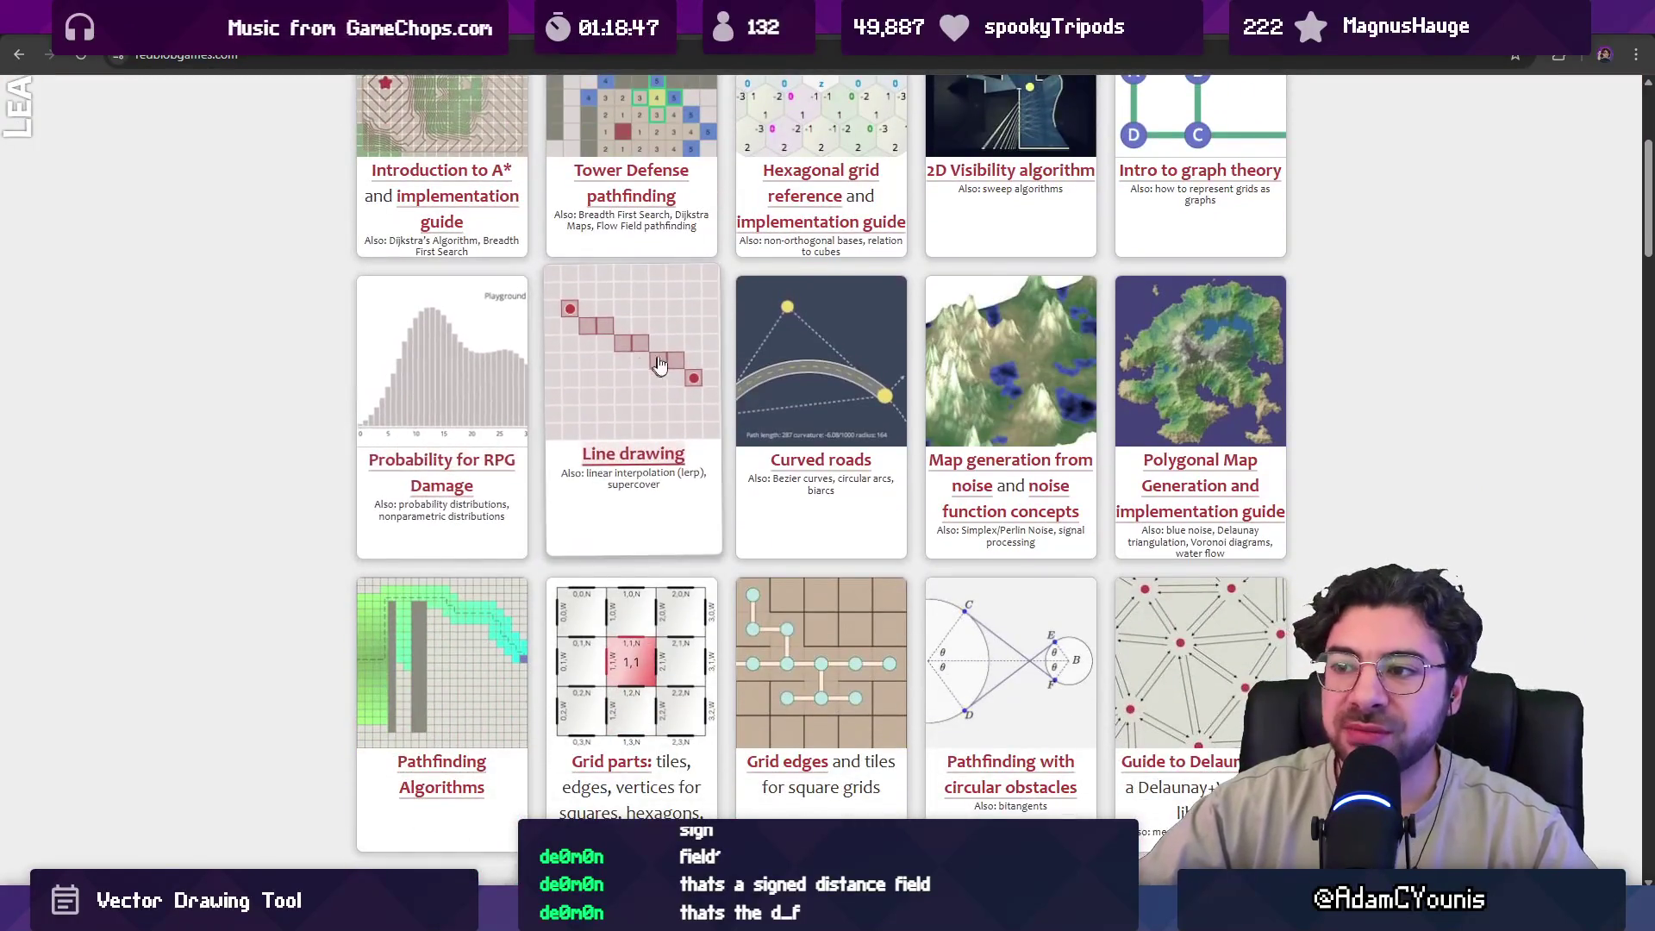
pyautogui.scroll(-2, 589, 349)
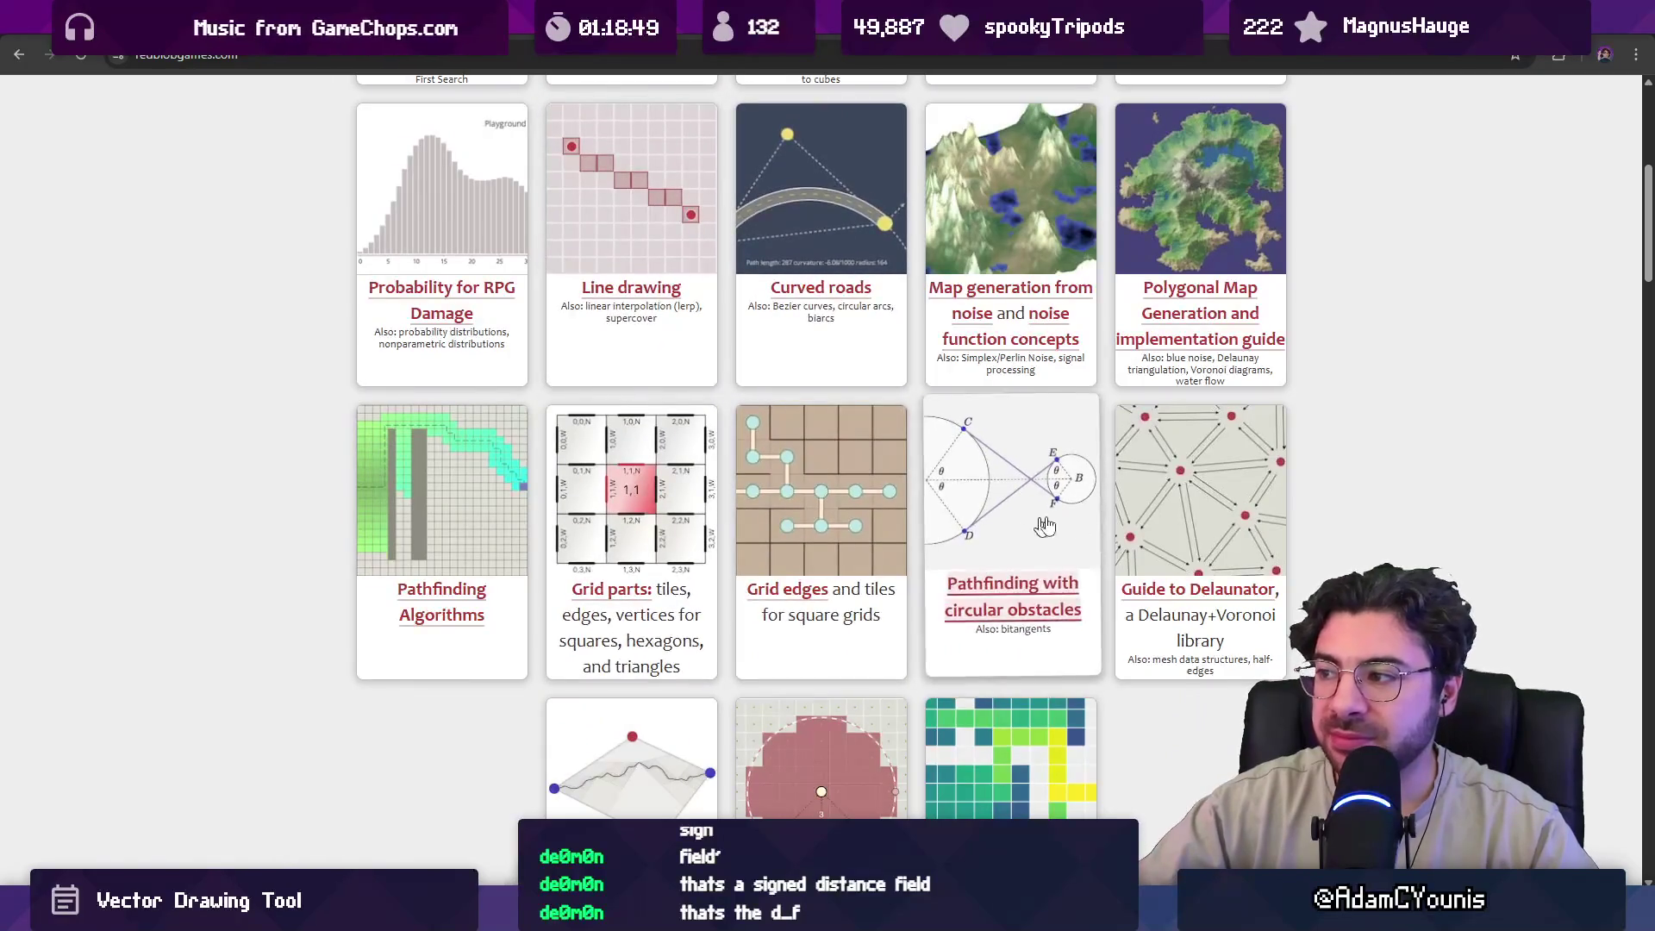
pyautogui.scroll(-3, 949, 477)
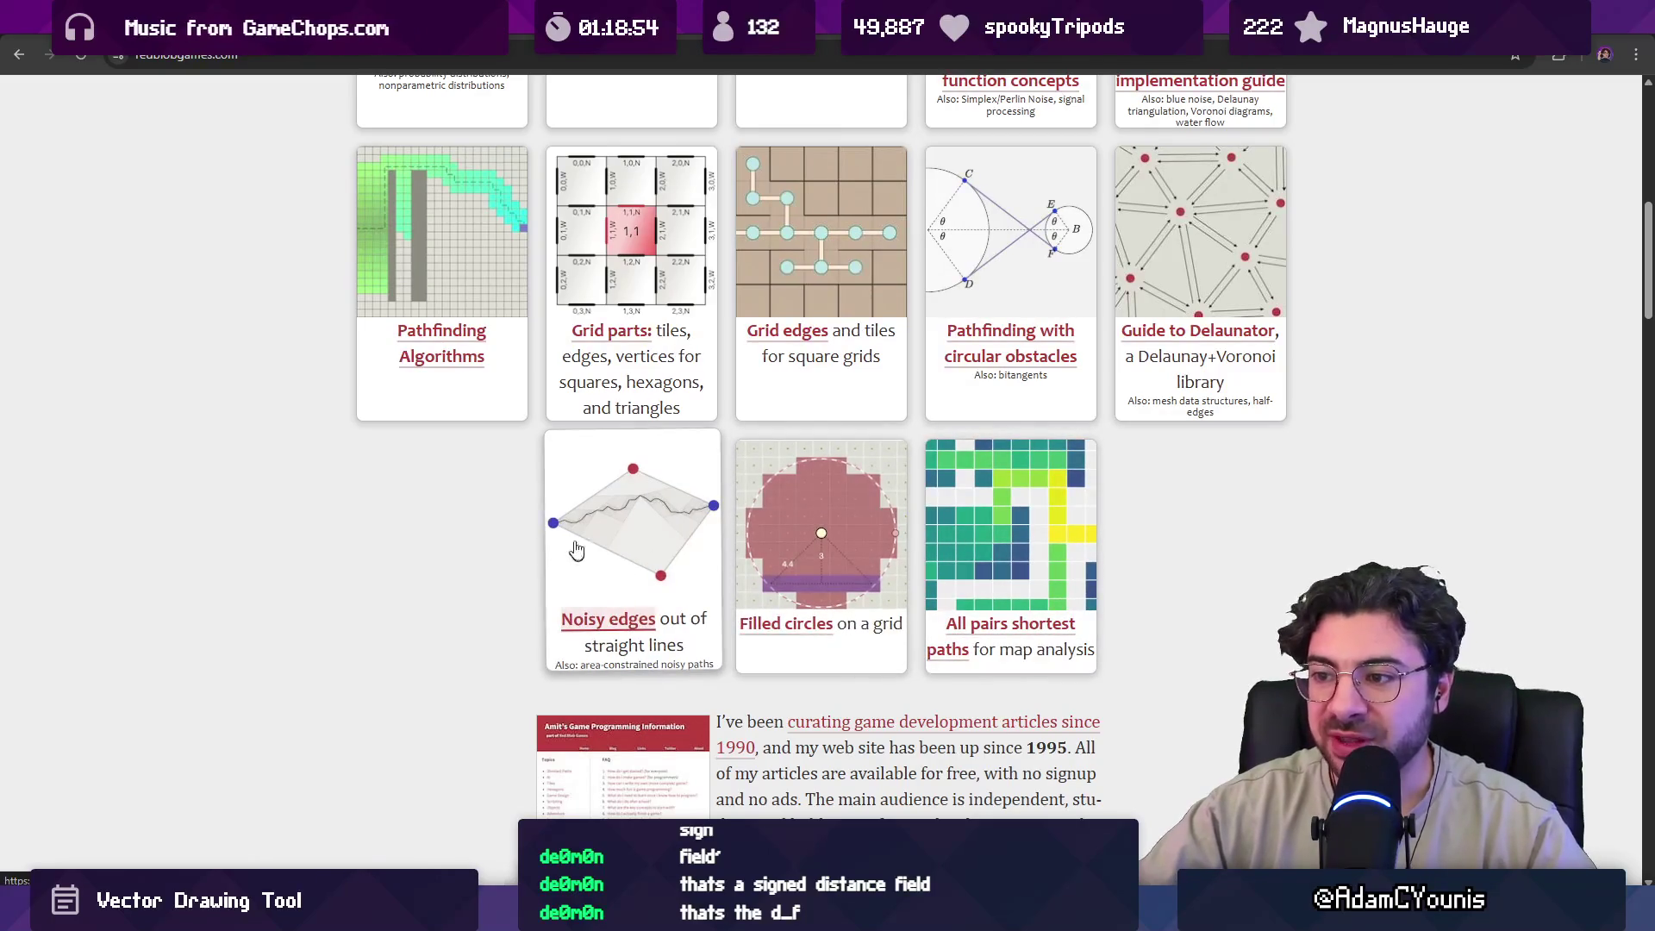
pyautogui.scroll(3, 578, 560)
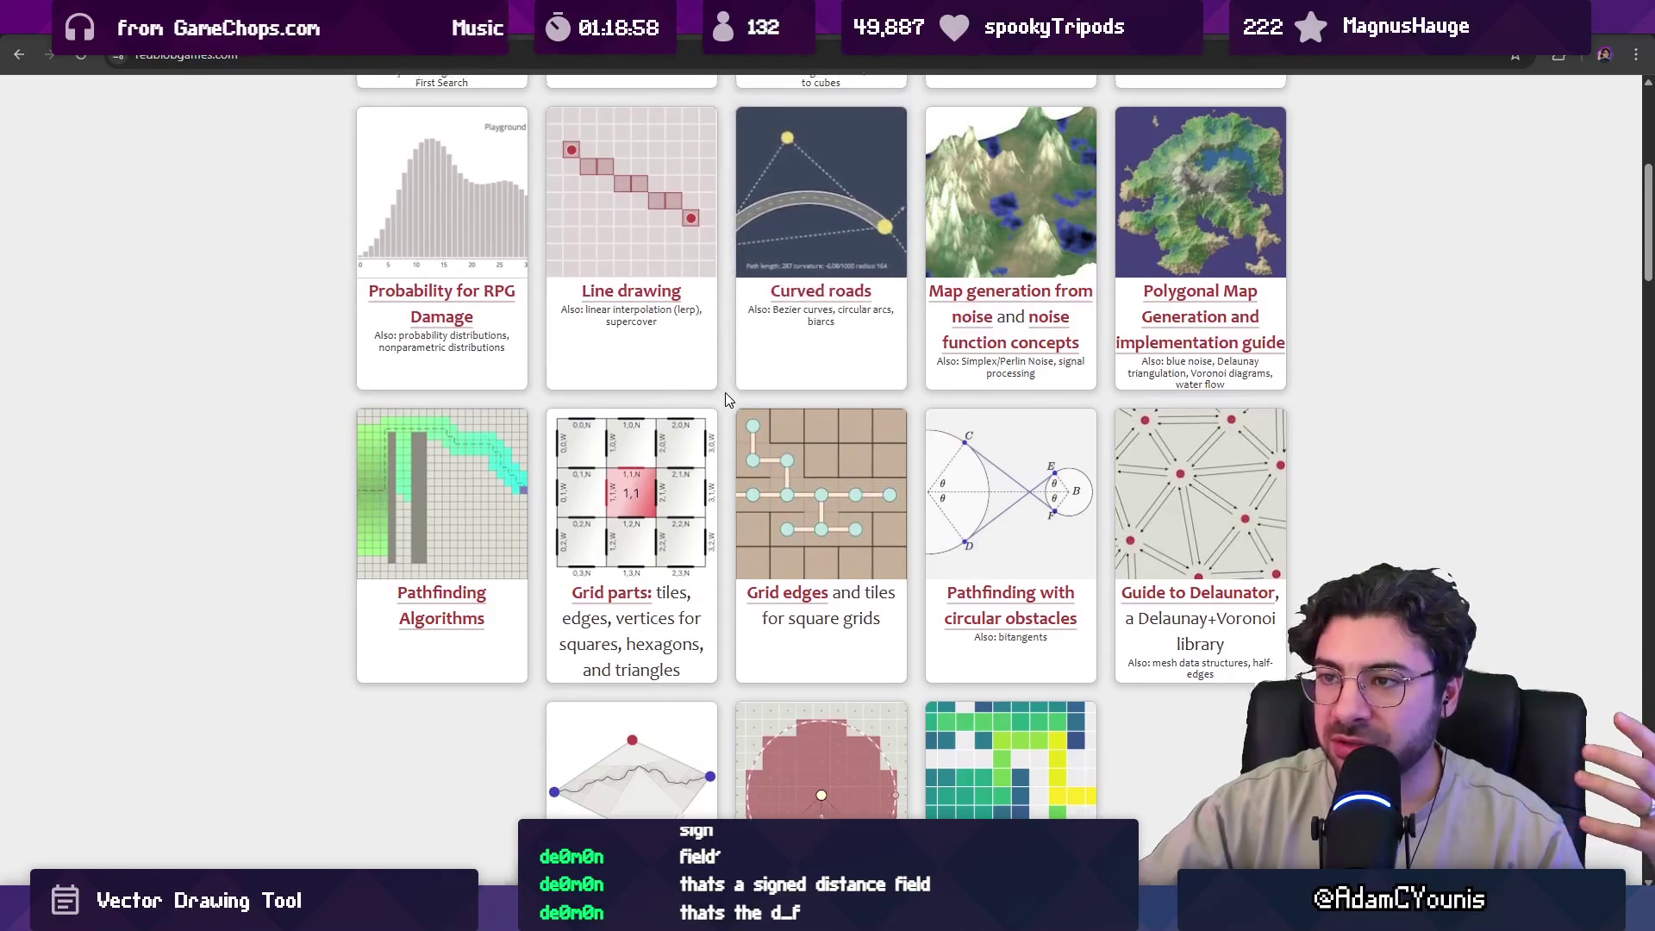
pyautogui.scroll(6, 727, 405)
pyautogui.scroll(-3, 727, 401)
pyautogui.scroll(3, 727, 400)
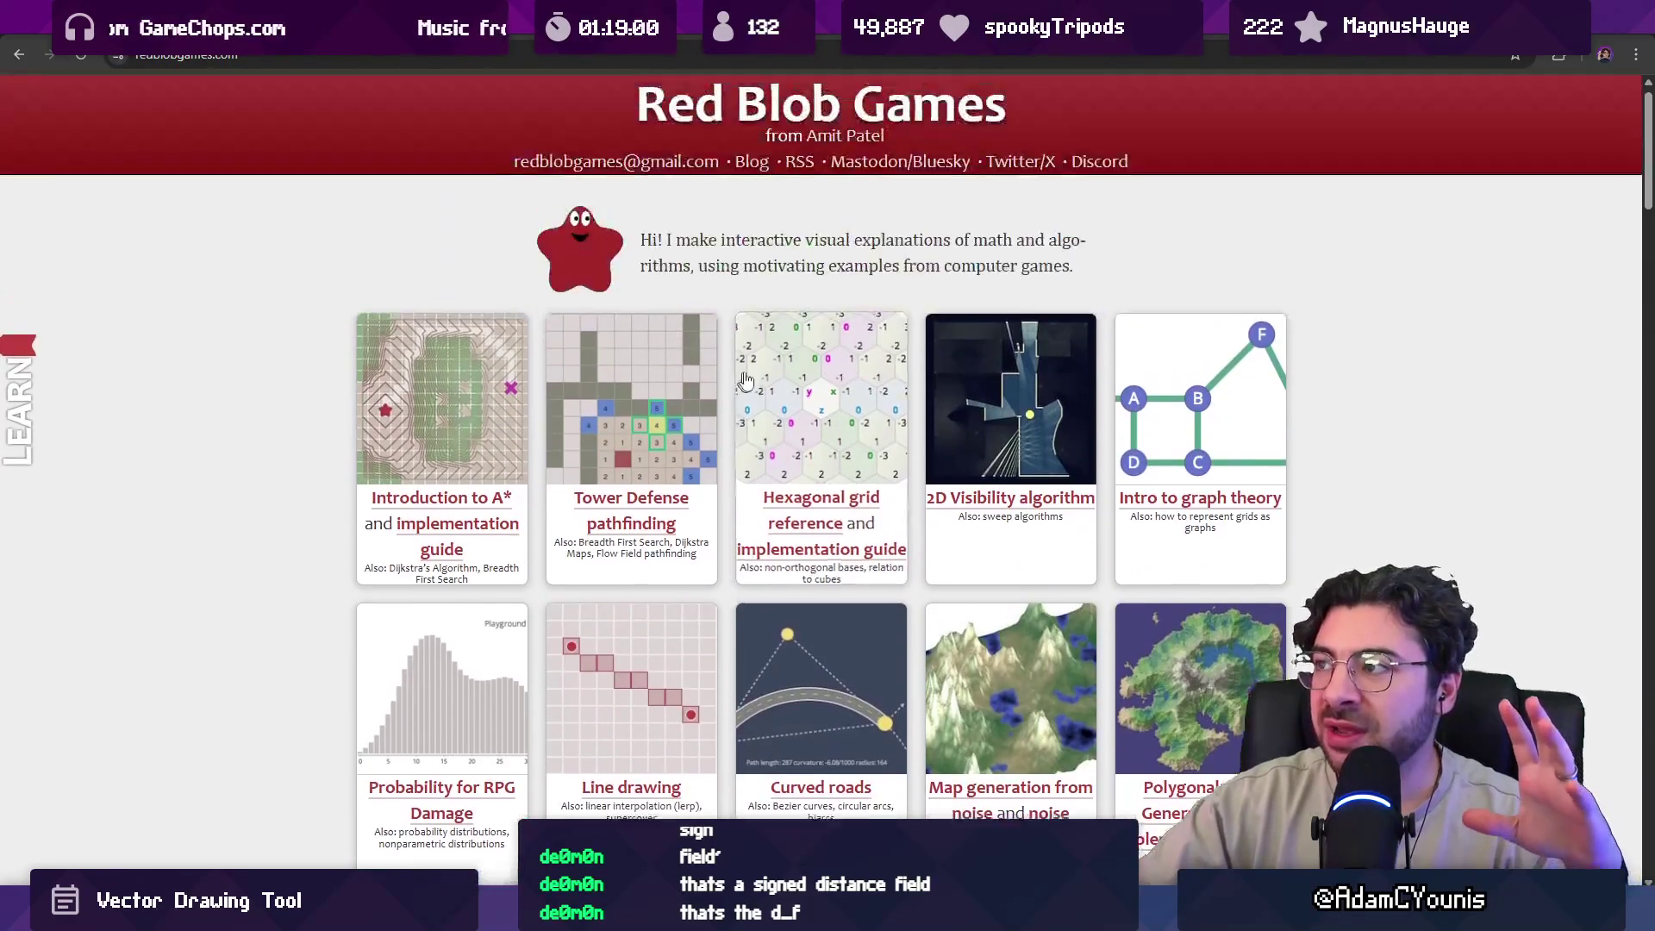
pyautogui.hotkey('ctrl', 'Tab')
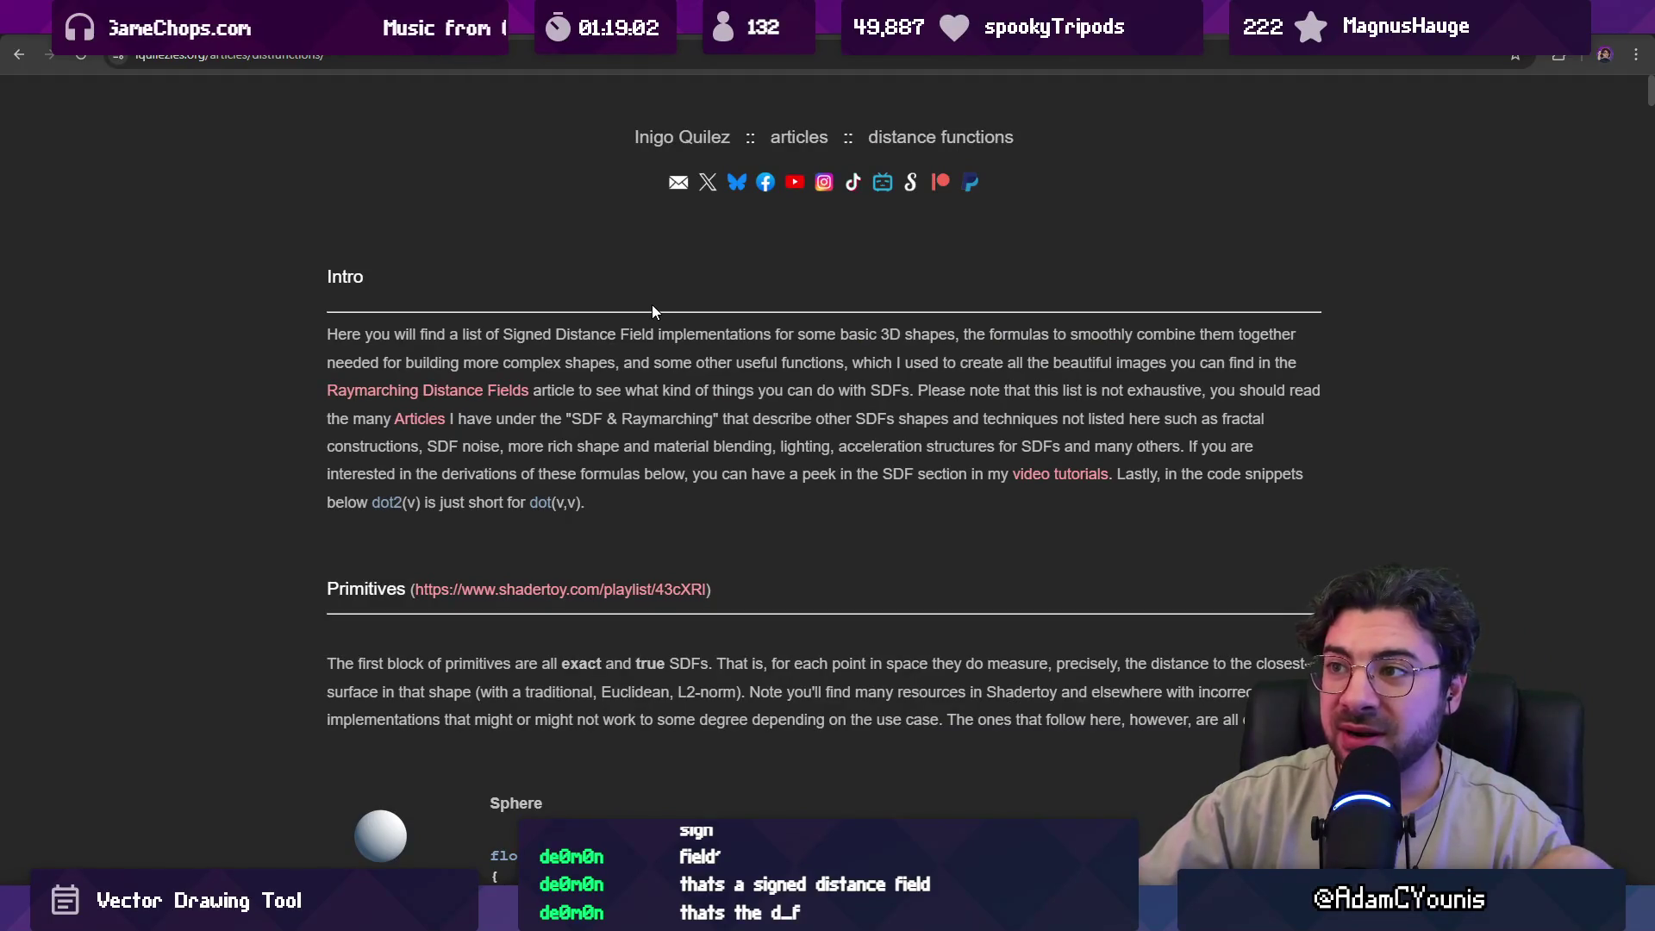
# Highlight the opening sentence of the distance functions article's Intro.
pyautogui.scroll(-15, 555, 350)
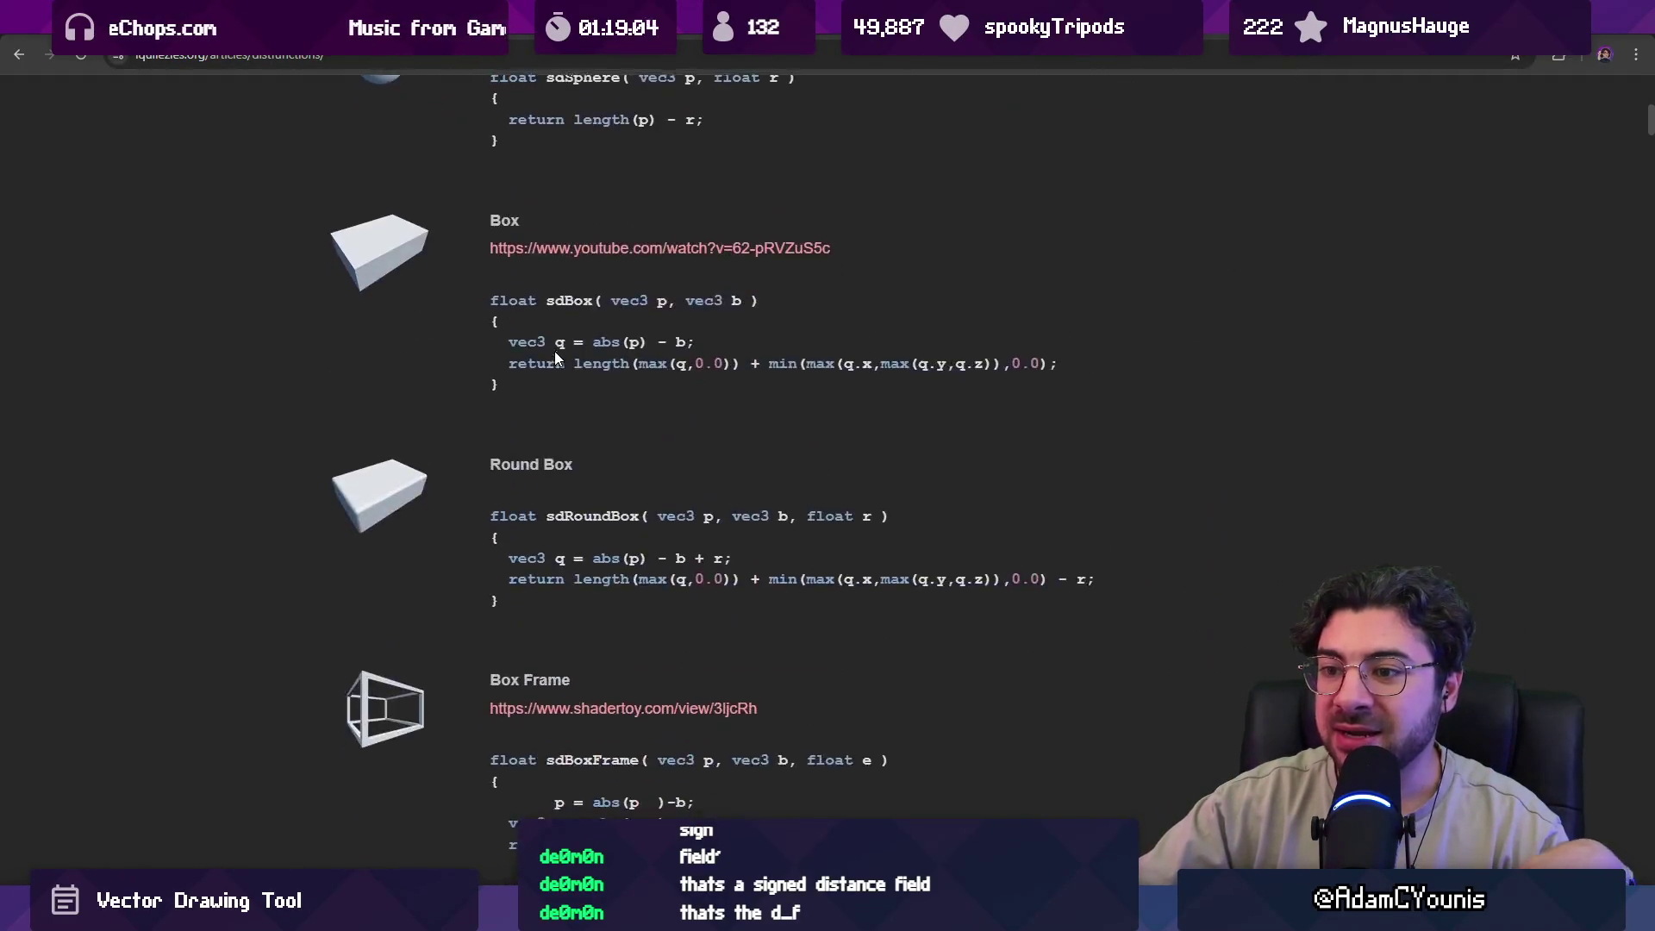
pyautogui.scroll(16, 569, 367)
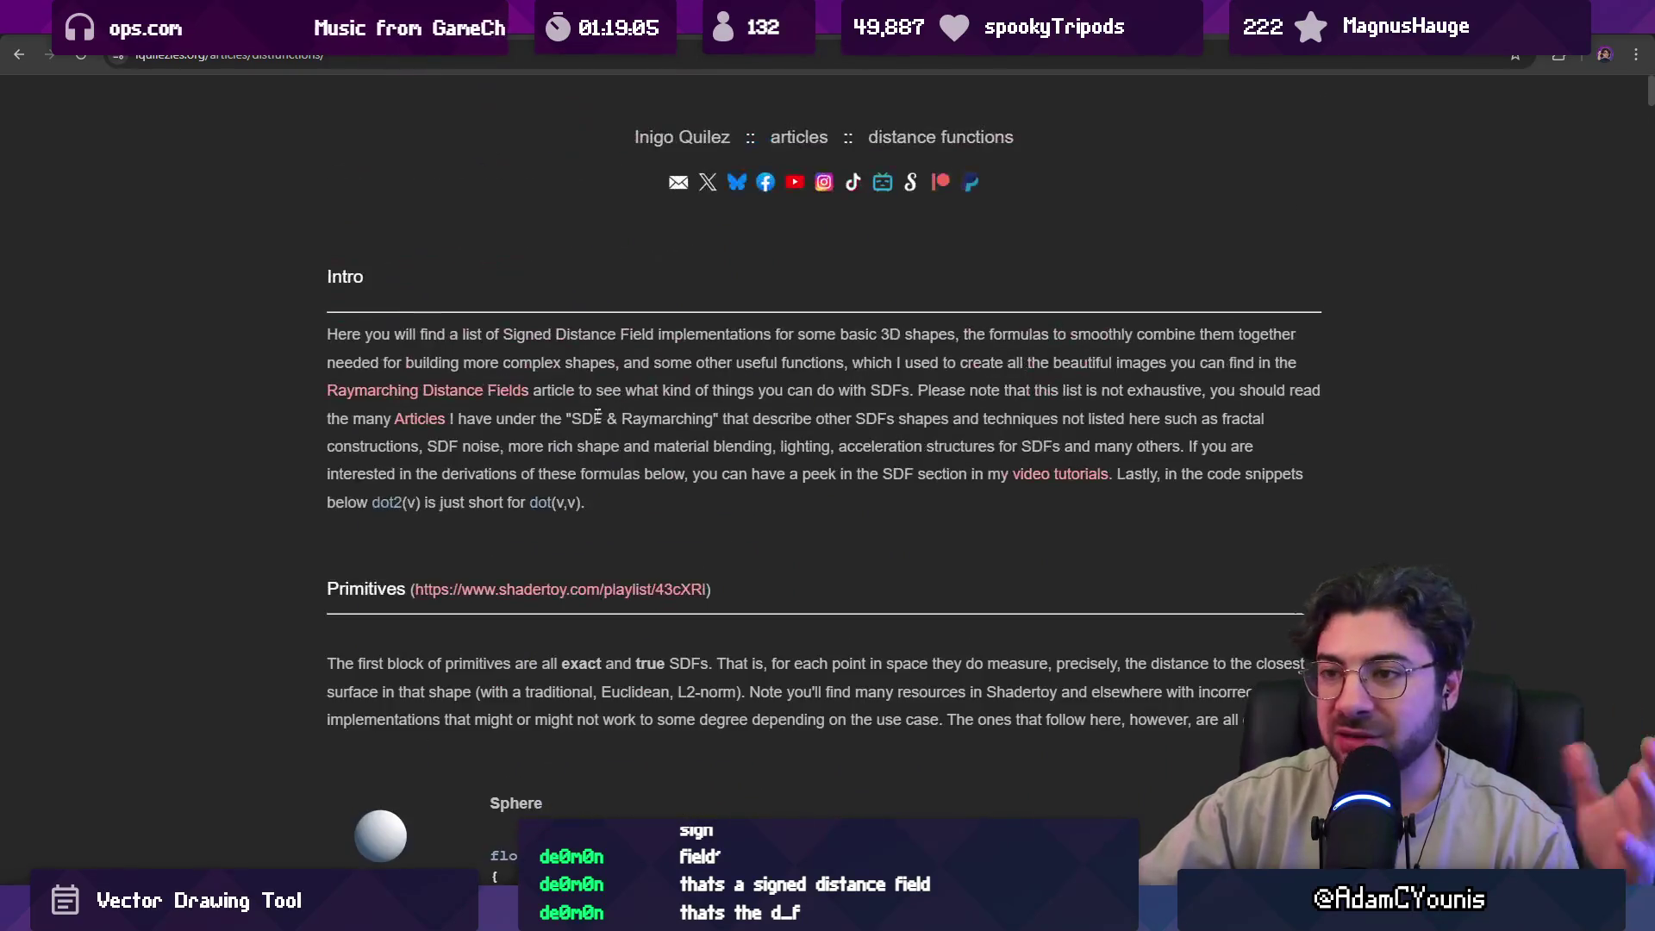
pyautogui.scroll(-7, 552, 405)
pyautogui.scroll(5, 527, 380)
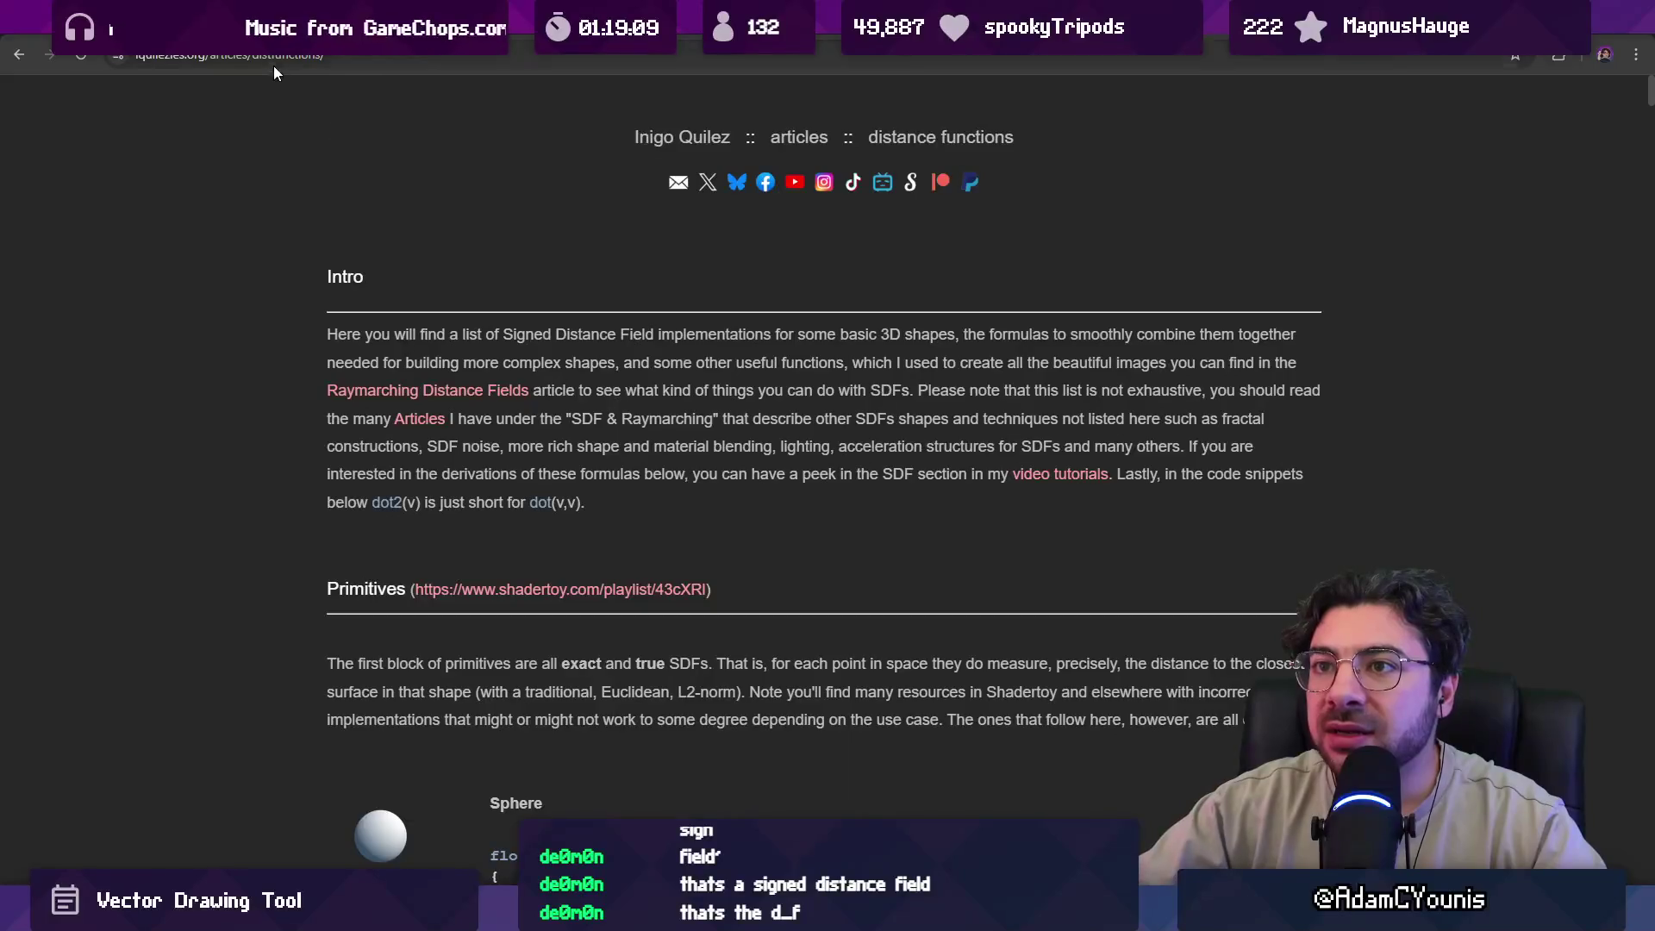
pyautogui.moveTo(337, 330)
pyautogui.mouseDown()
pyautogui.moveTo(810, 337)
pyautogui.moveTo(899, 359)
pyautogui.moveTo(970, 336)
pyautogui.moveTo(1154, 336)
pyautogui.mouseUp()
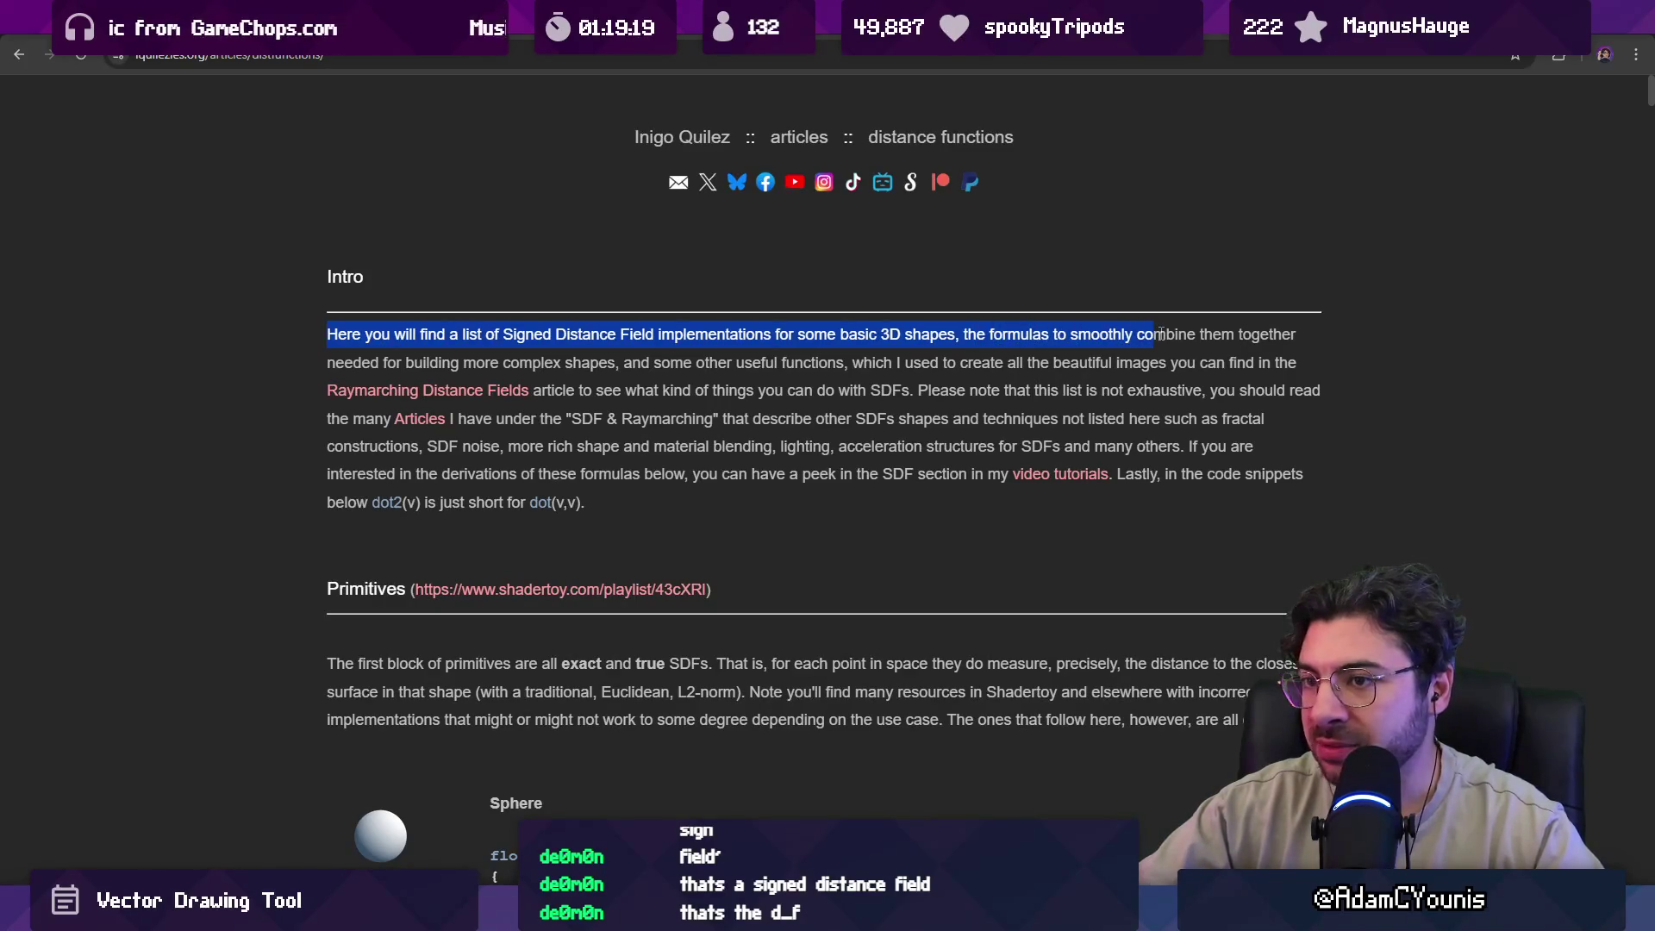
# Skim the primitive SDF code snippets, then move on to the Potrace PDF tab.
pyautogui.scroll(-2, 441, 371)
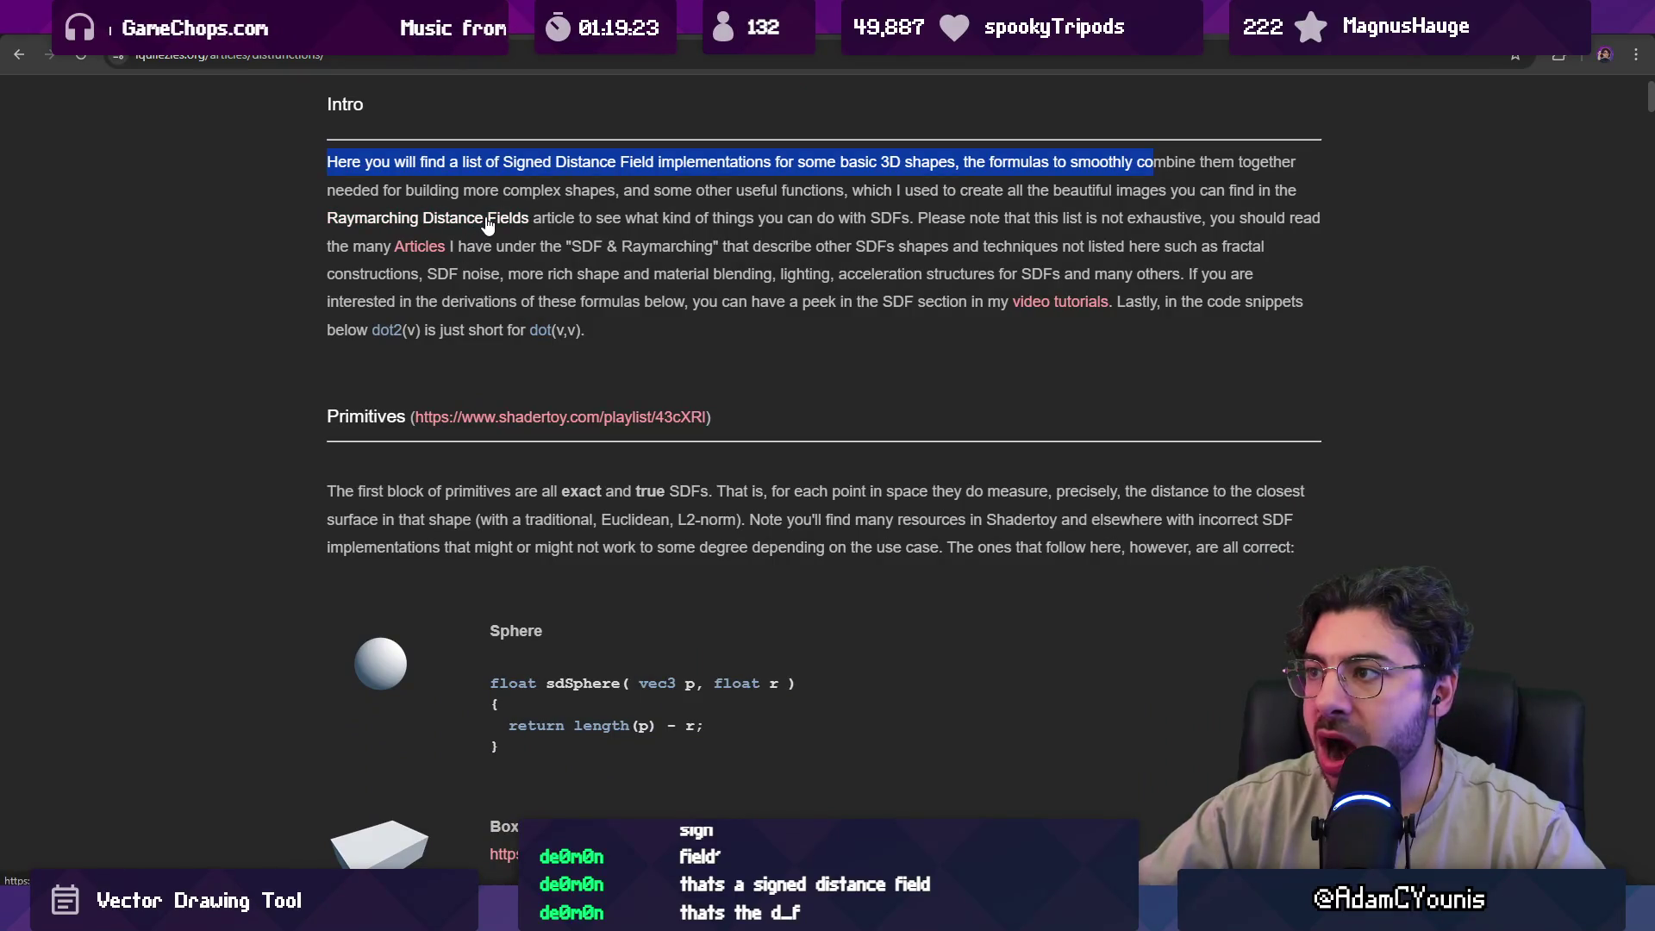
pyautogui.scroll(-2, 595, 382)
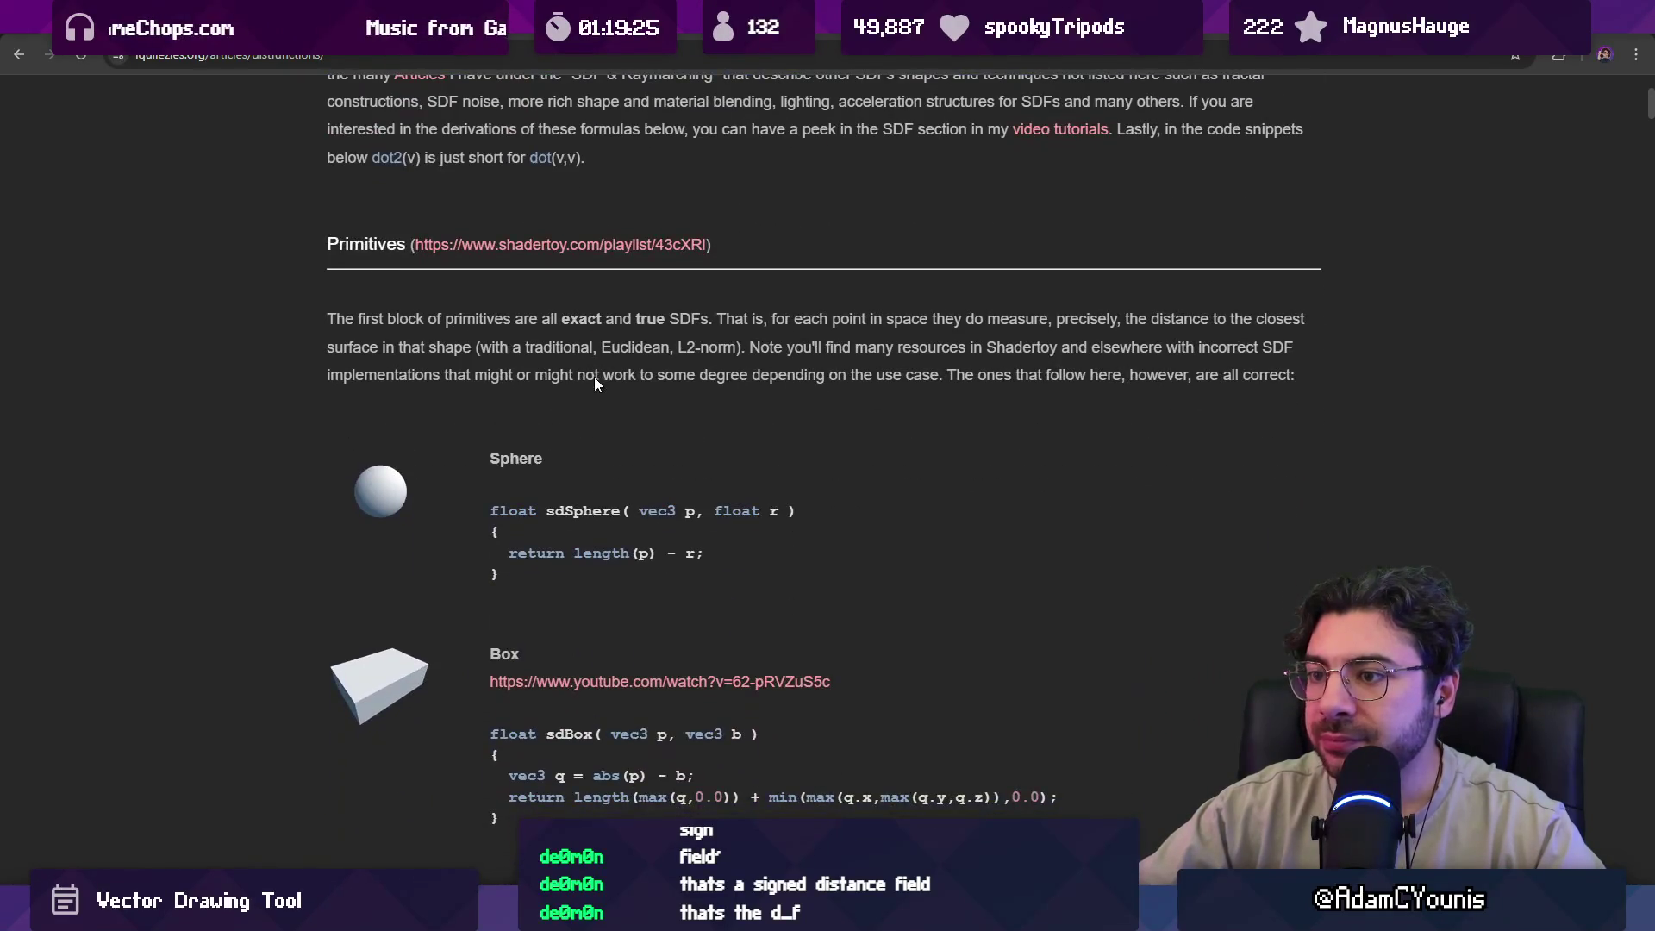
pyautogui.scroll(-5, 598, 378)
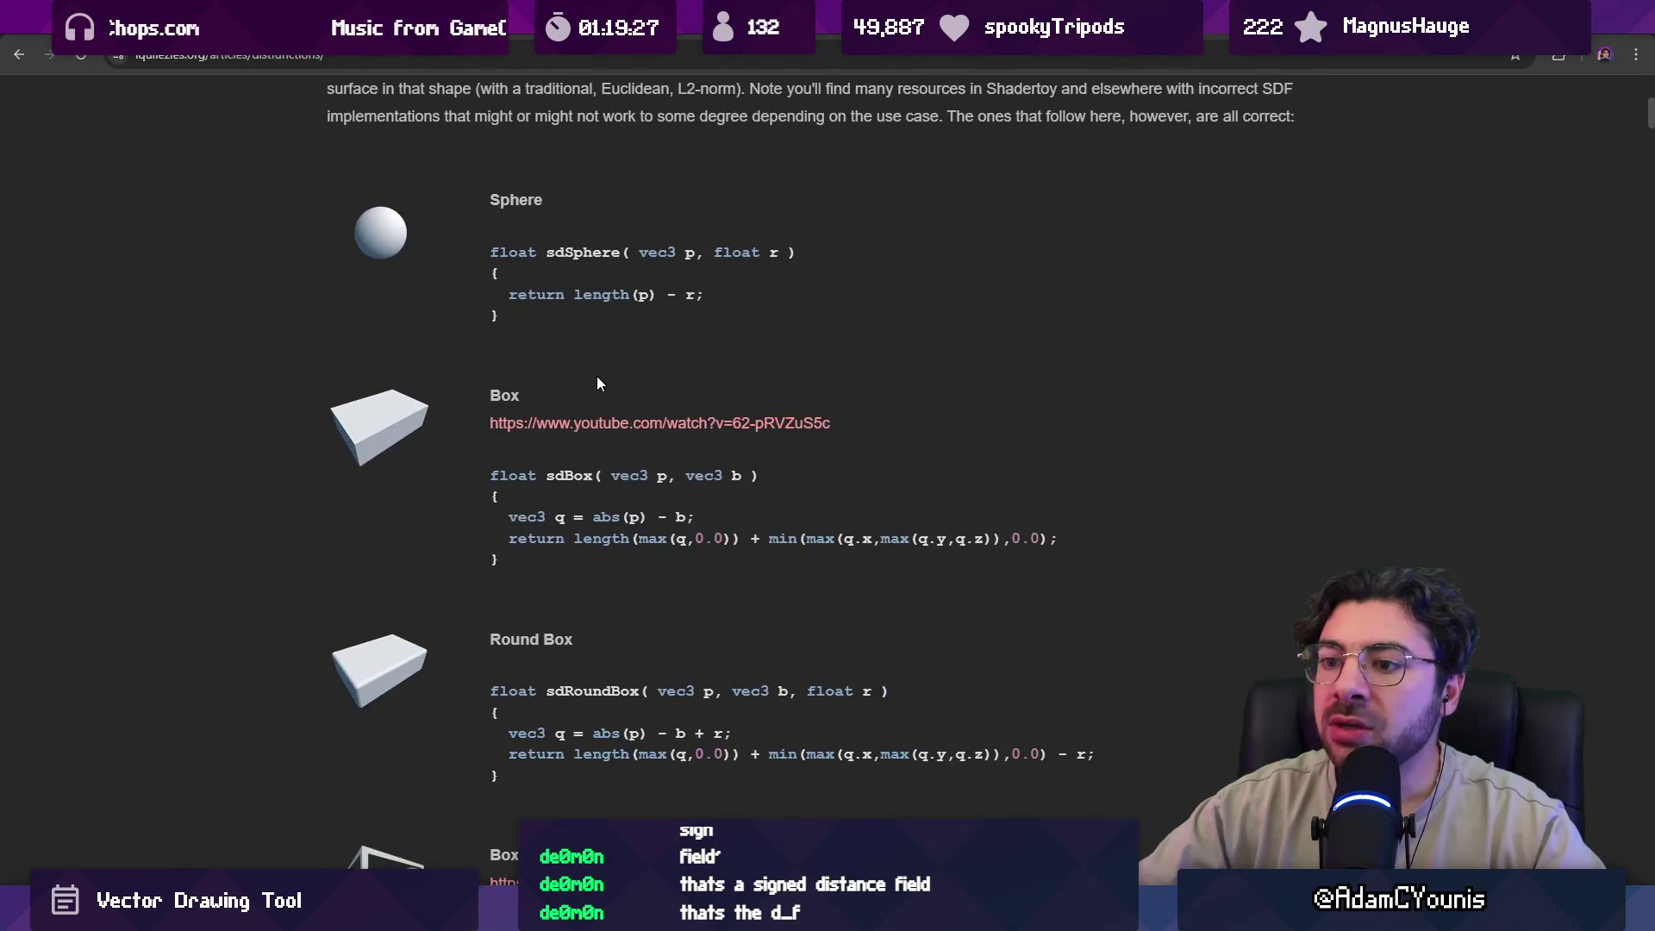
pyautogui.scroll(-12, 600, 377)
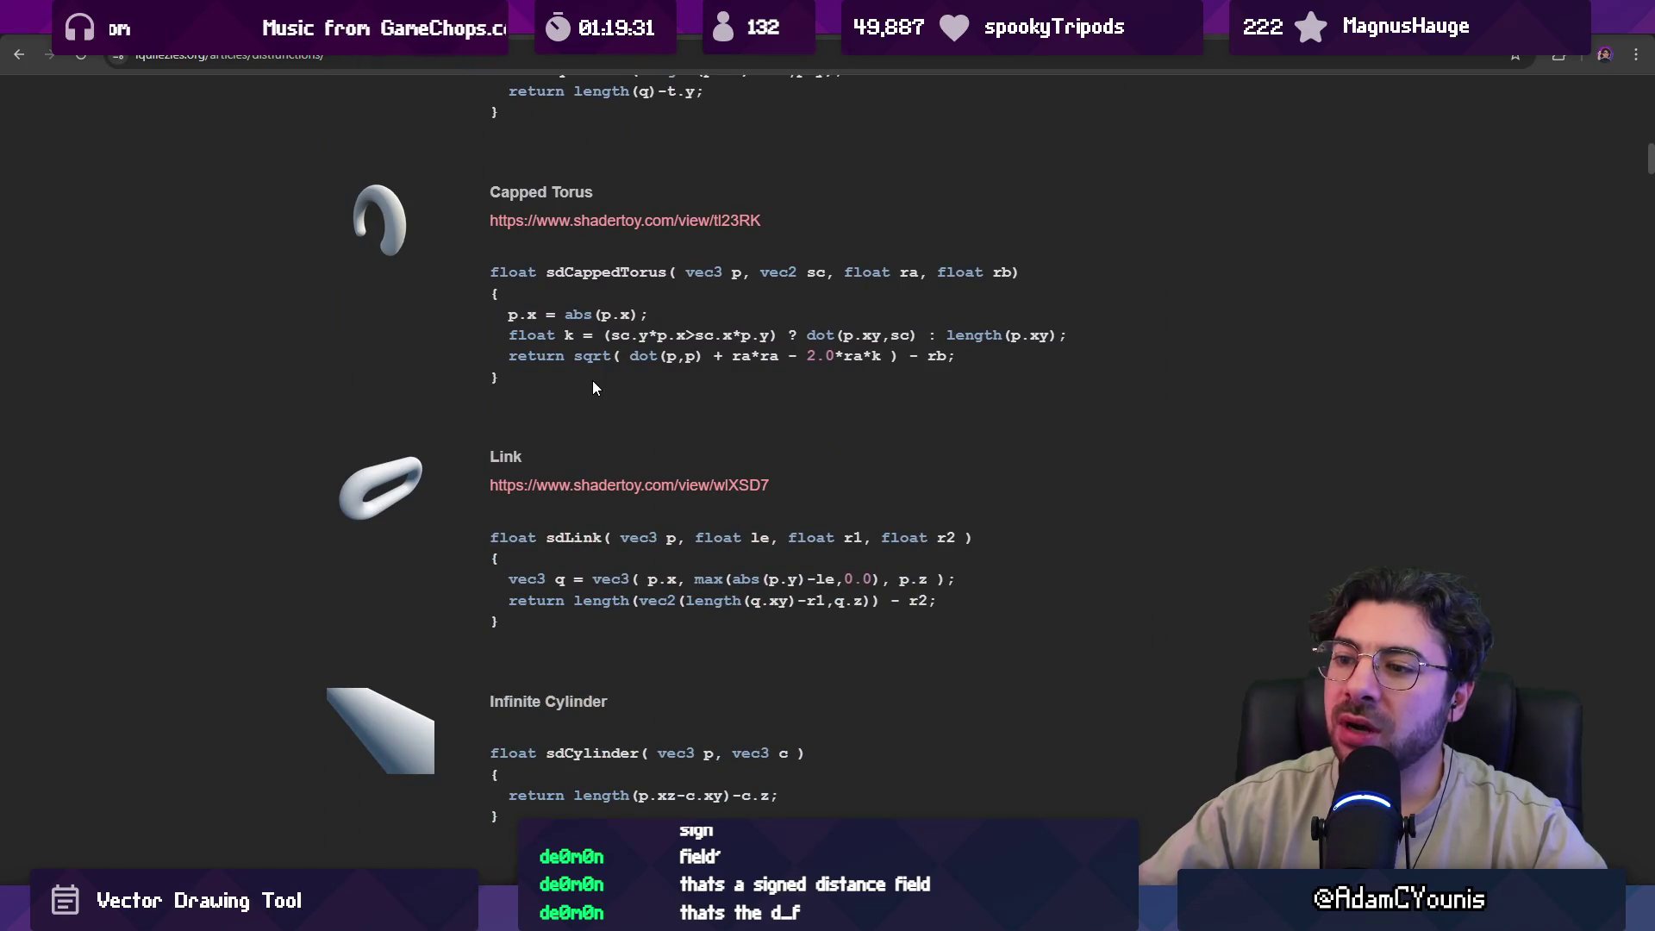
pyautogui.scroll(15, 592, 381)
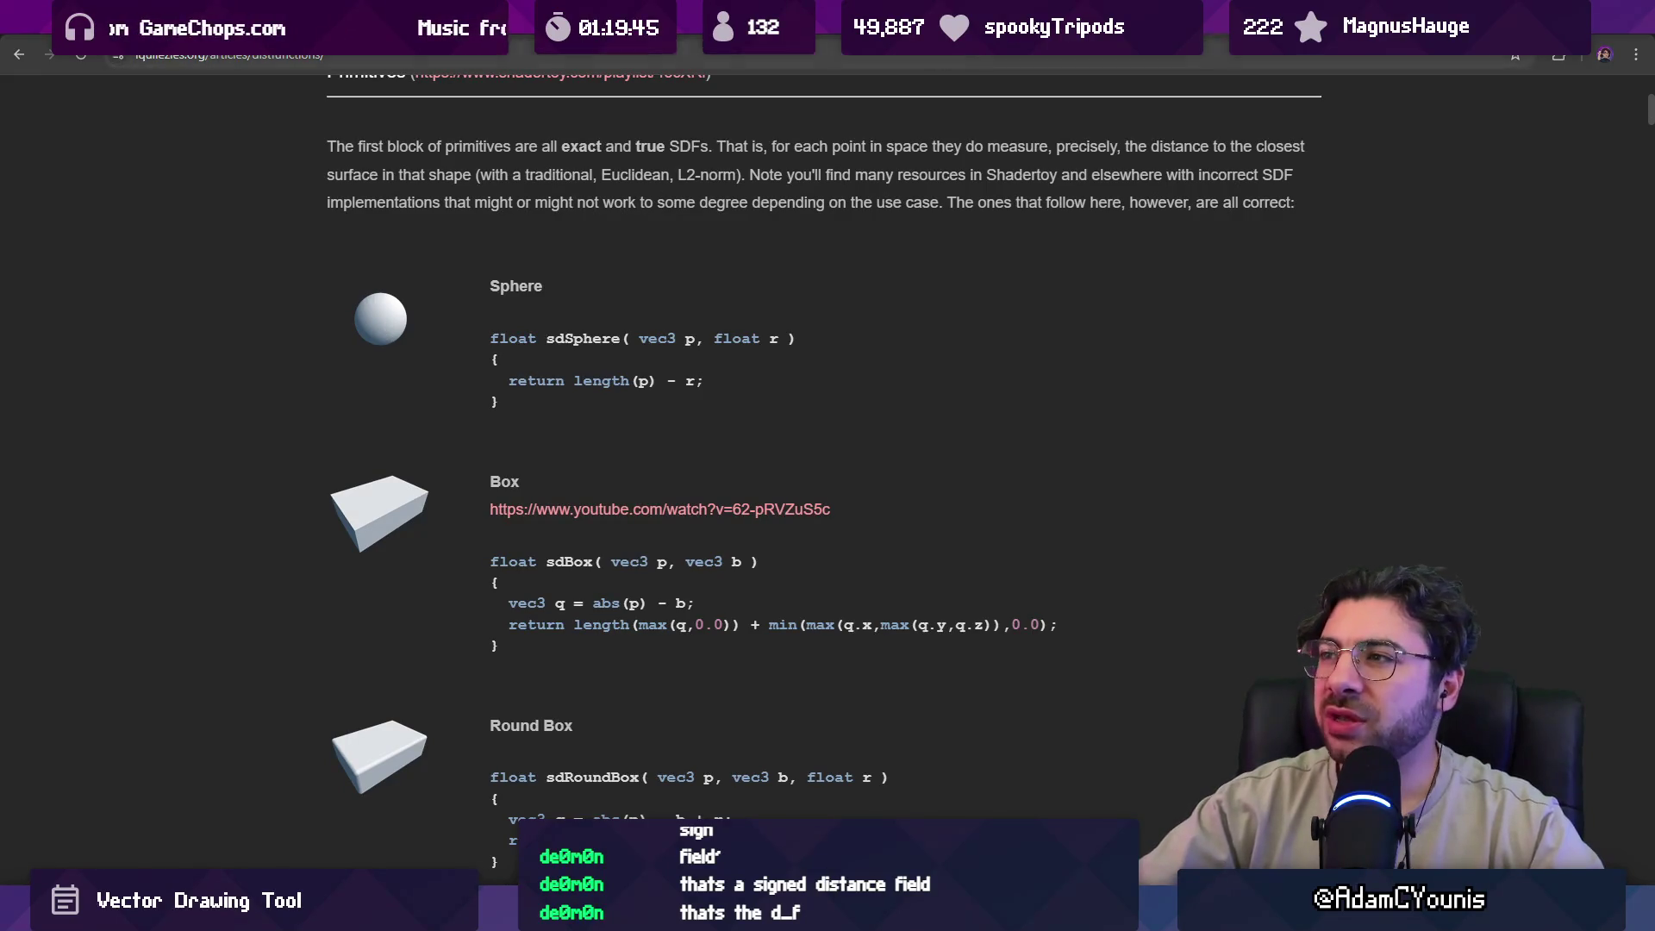
pyautogui.hotkey('ctrl', 'Tab')
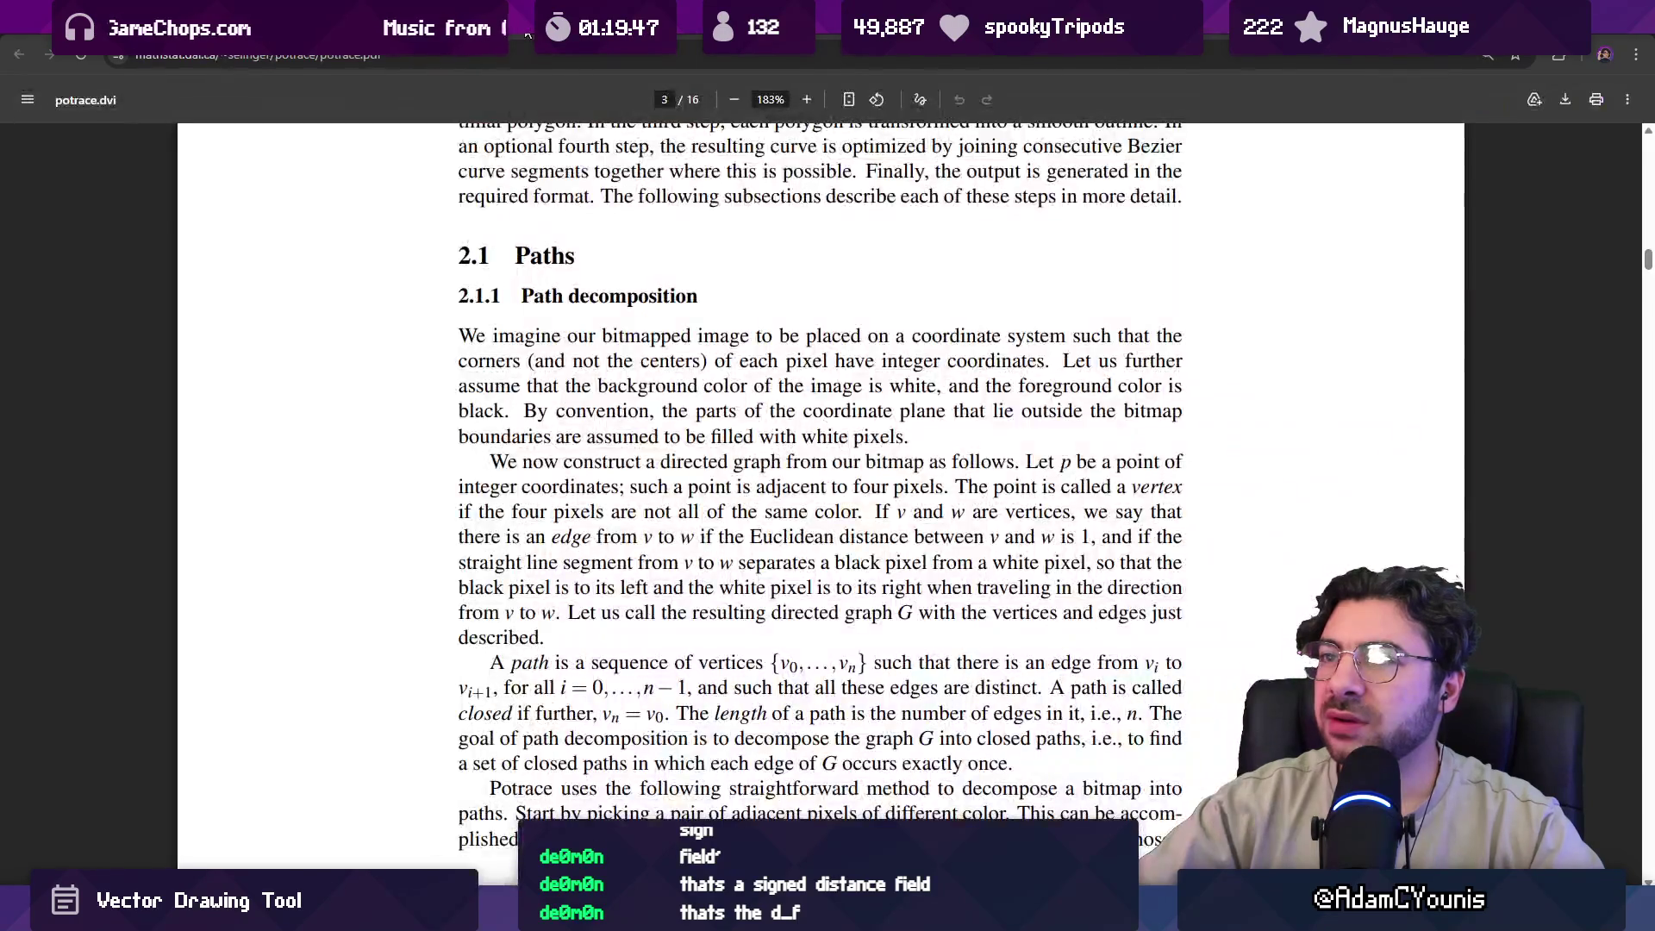
# Switch to the smooth contouring article and scroll up through it.
pyautogui.hotkey('ctrl', 'Tab')
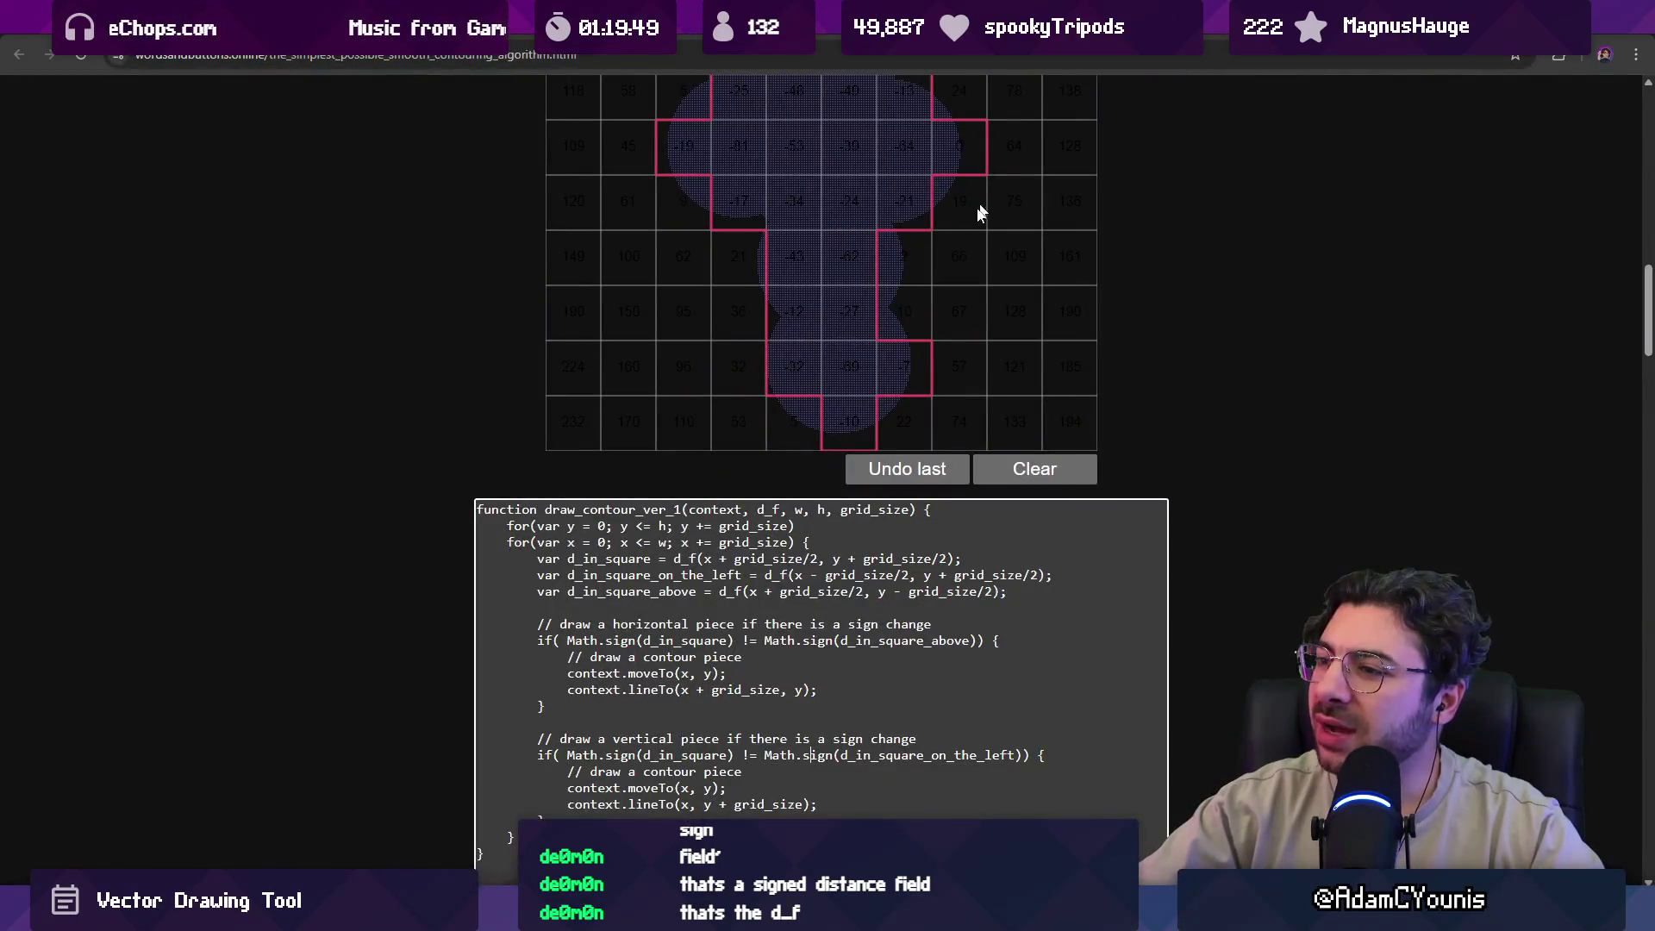
pyautogui.scroll(2, 821, 373)
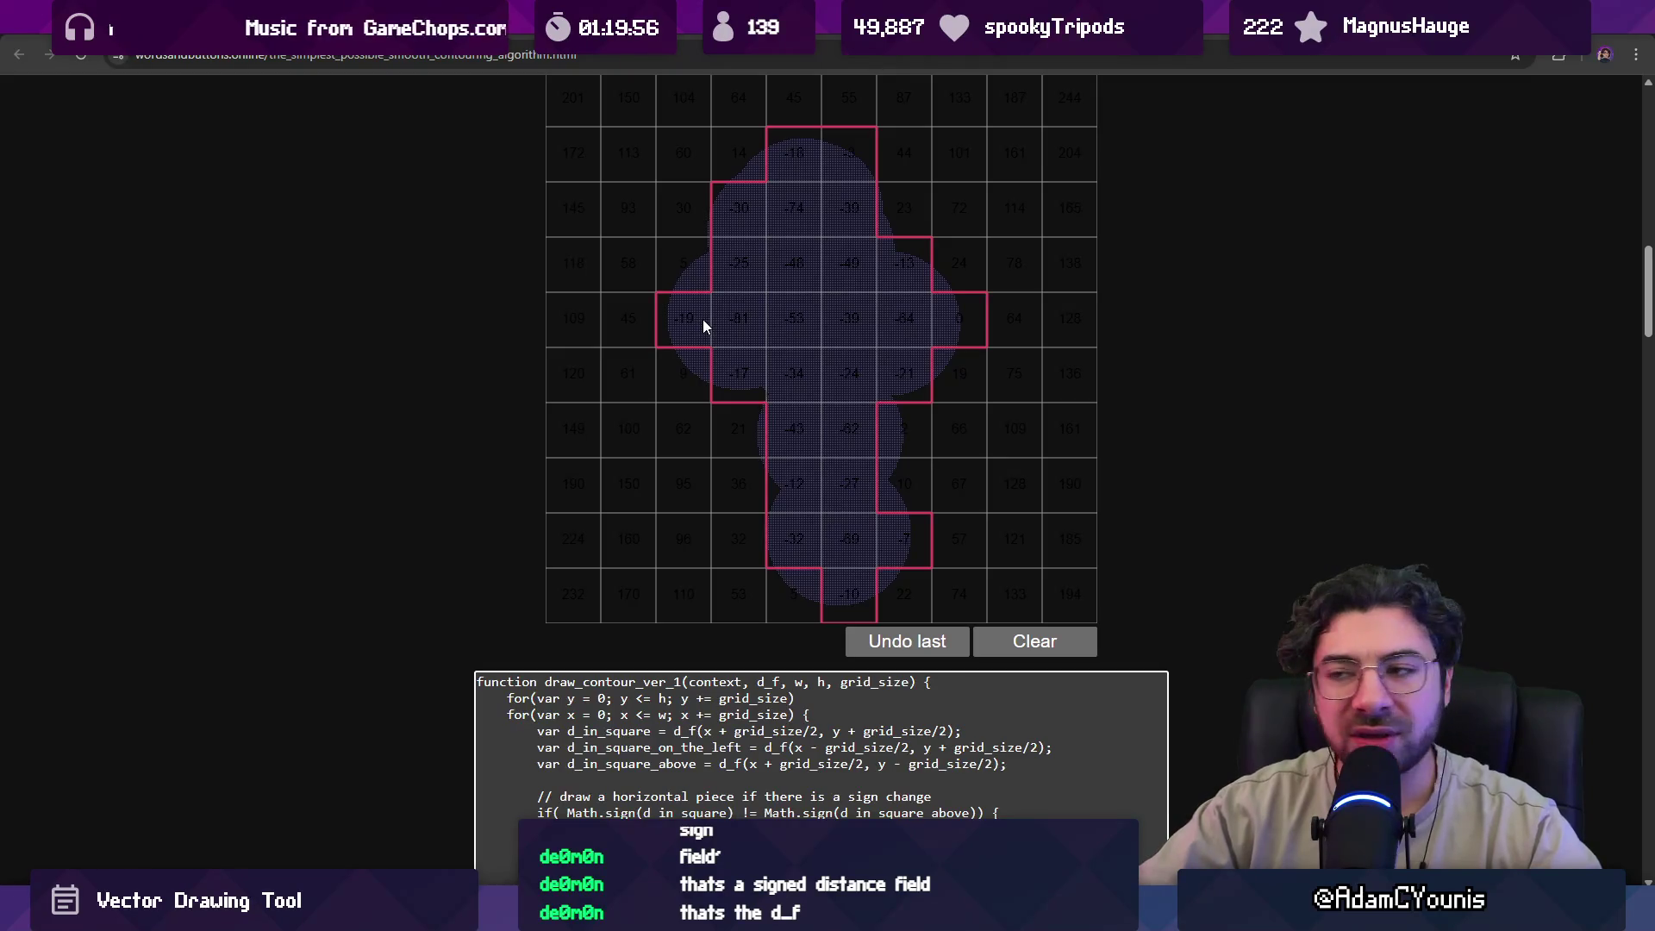
pyautogui.scroll(2, 702, 319)
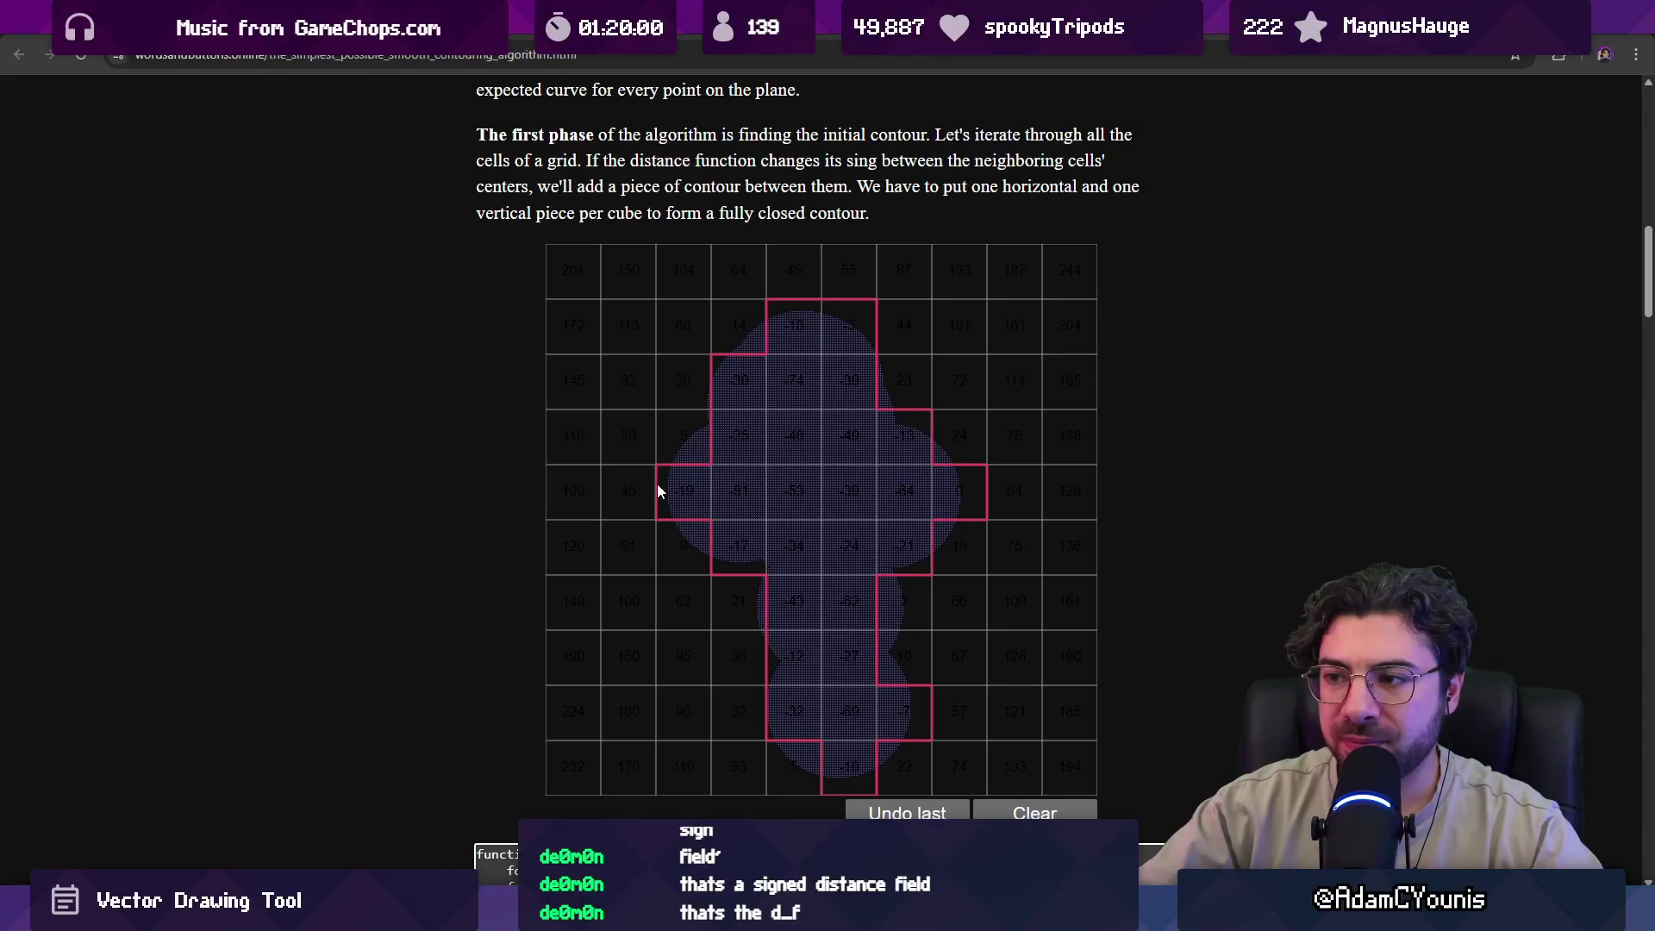
# Scroll the SDF primitives list down to Capsule / Line and Vertical Capped Cylinder.
pyautogui.hotkey('ctrl', 'Tab')
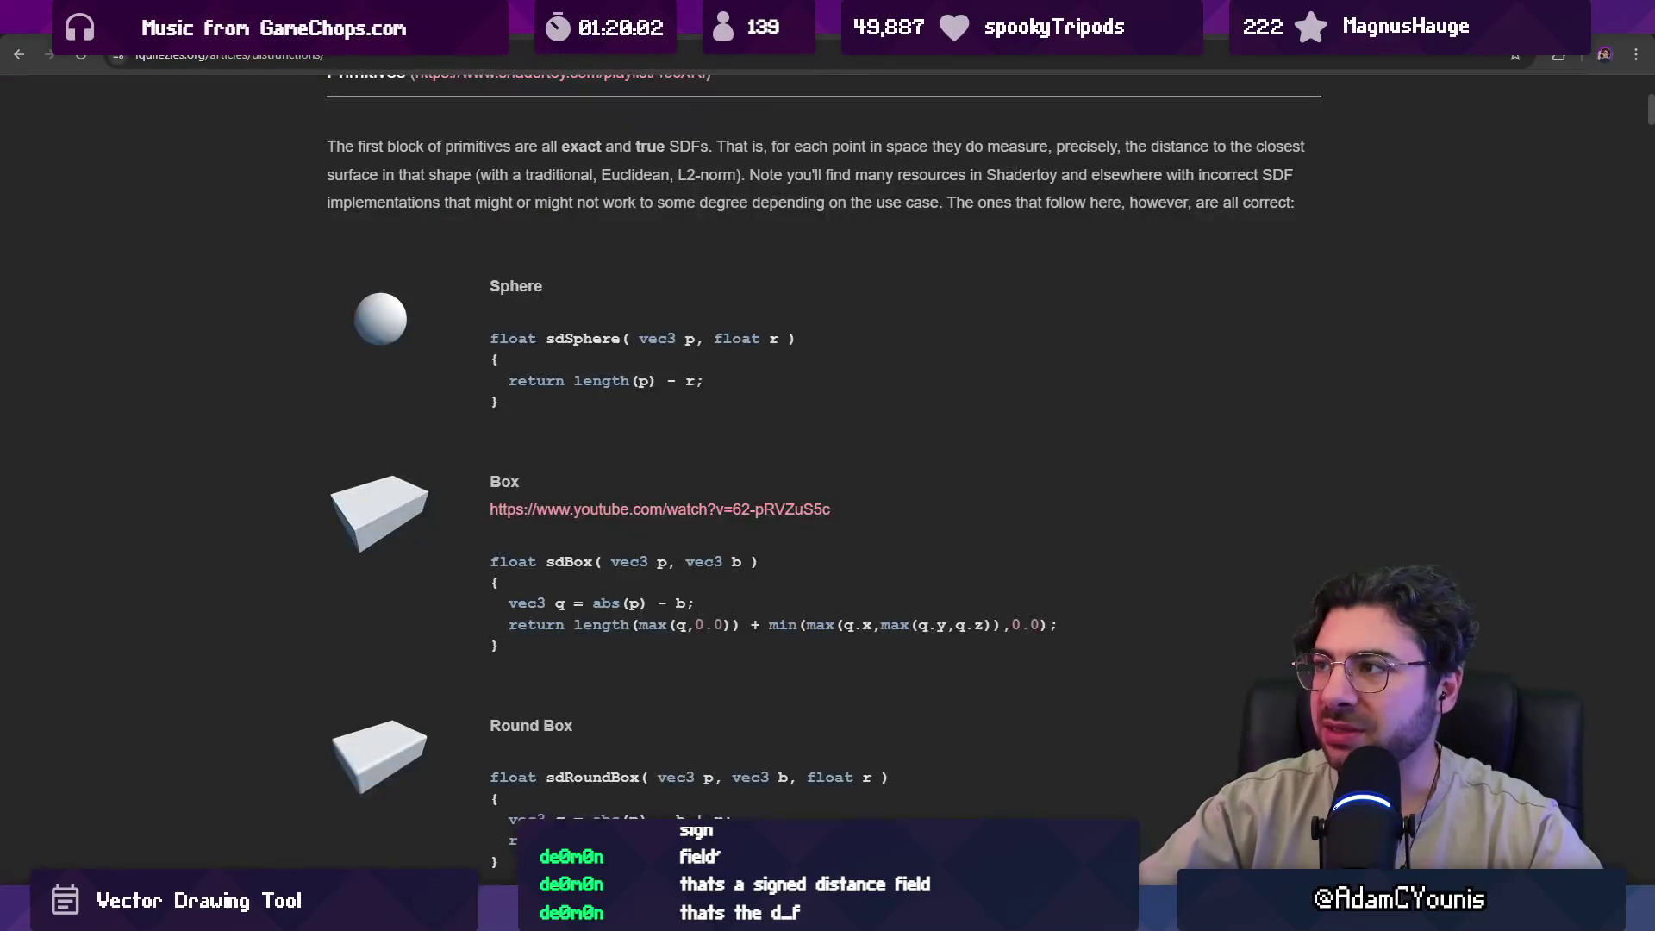
pyautogui.scroll(-12, 728, 281)
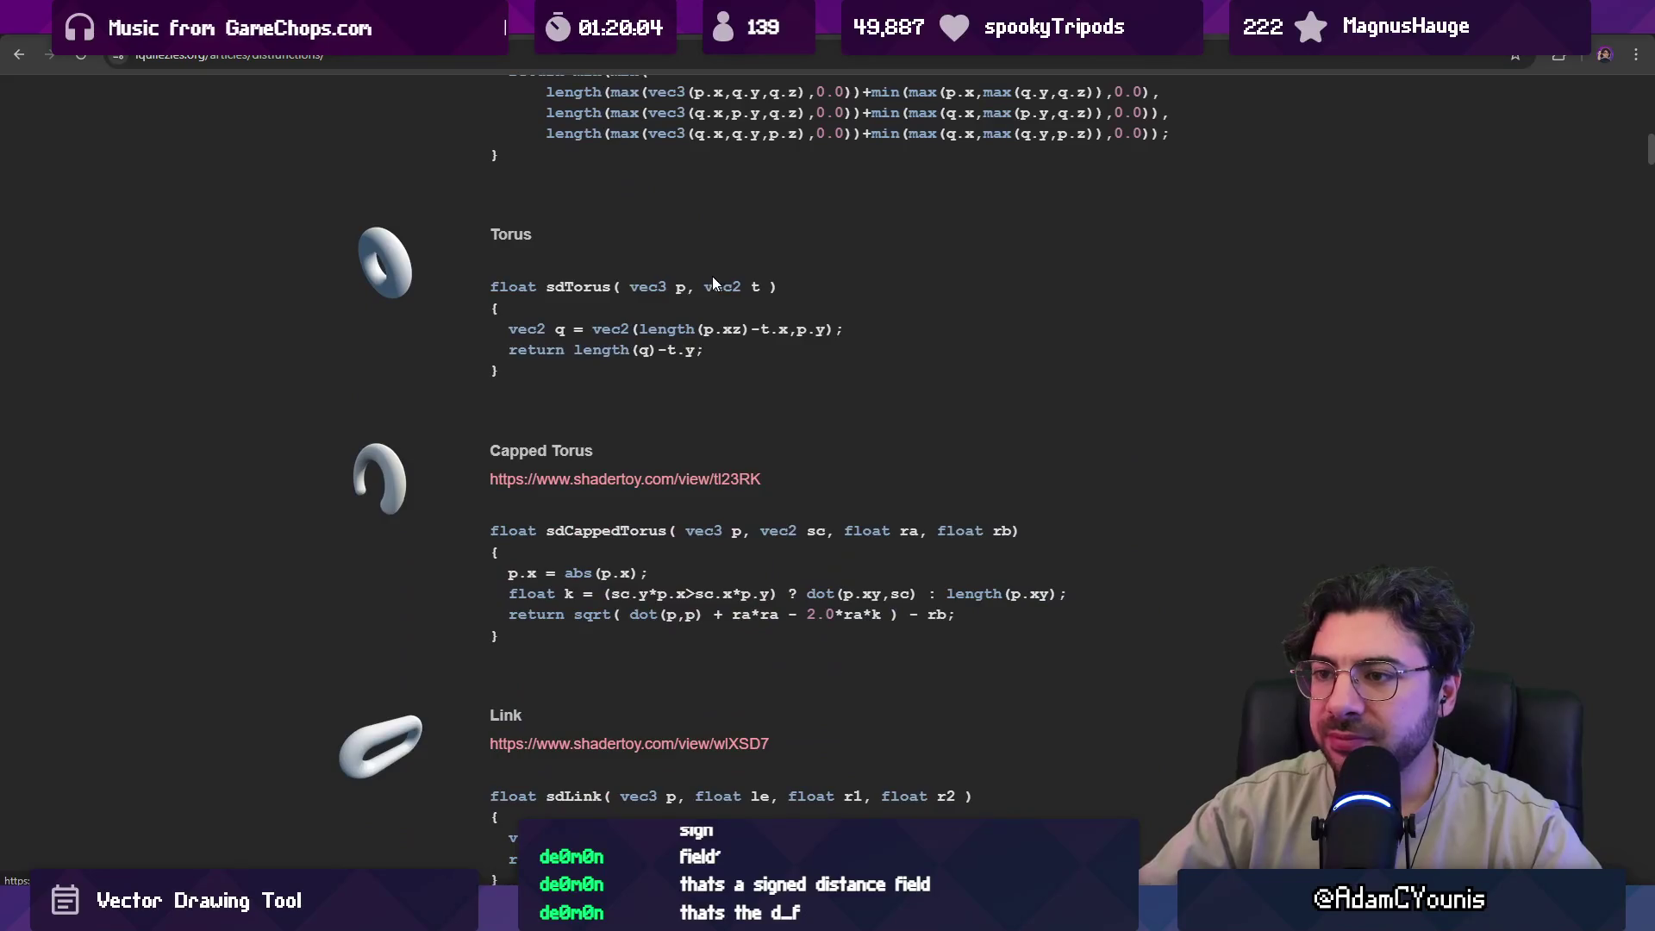
pyautogui.scroll(-6, 709, 281)
pyautogui.scroll(-3, 707, 282)
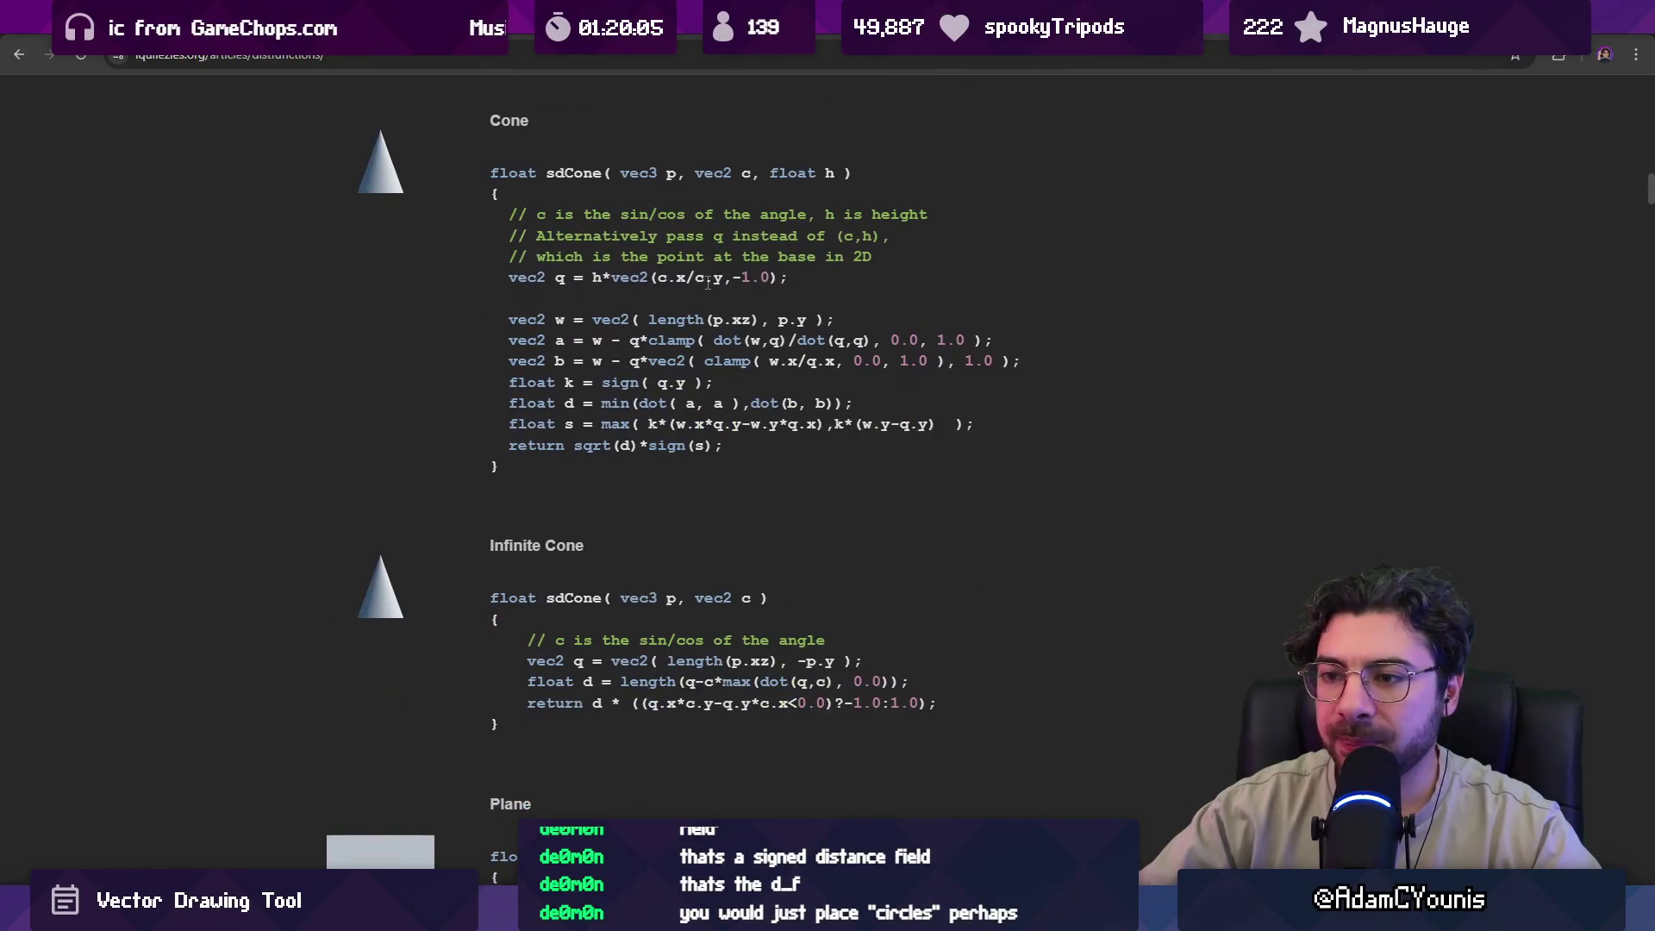
pyautogui.scroll(-12, 707, 285)
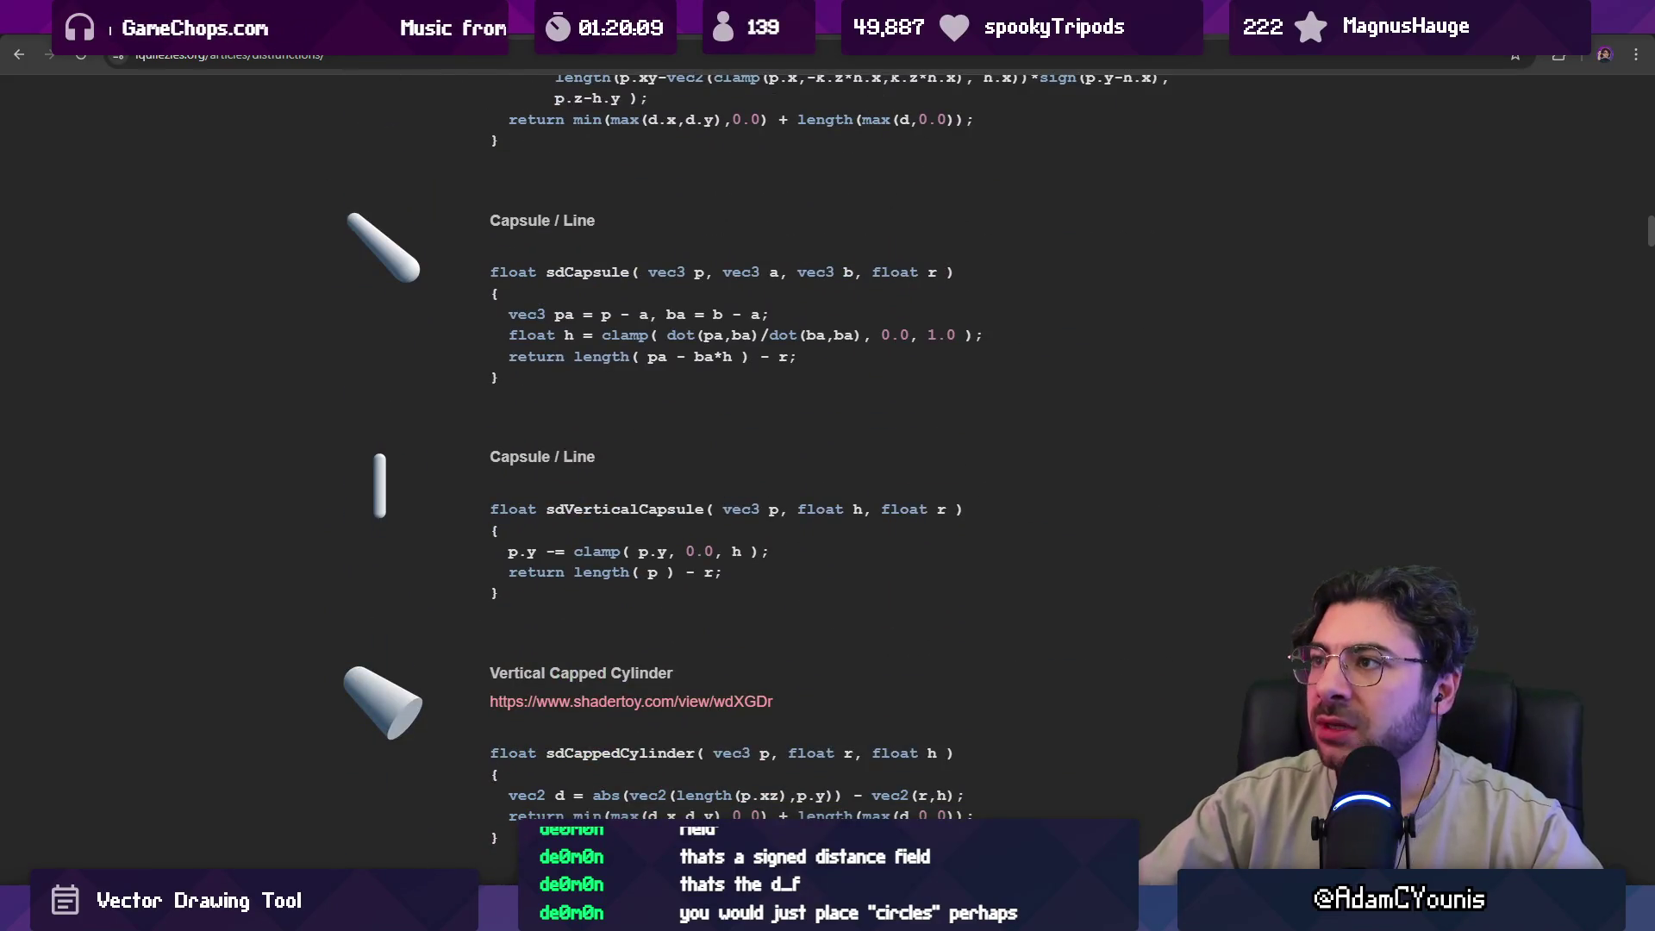
pyautogui.hotkey('ctrl', 'Tab')
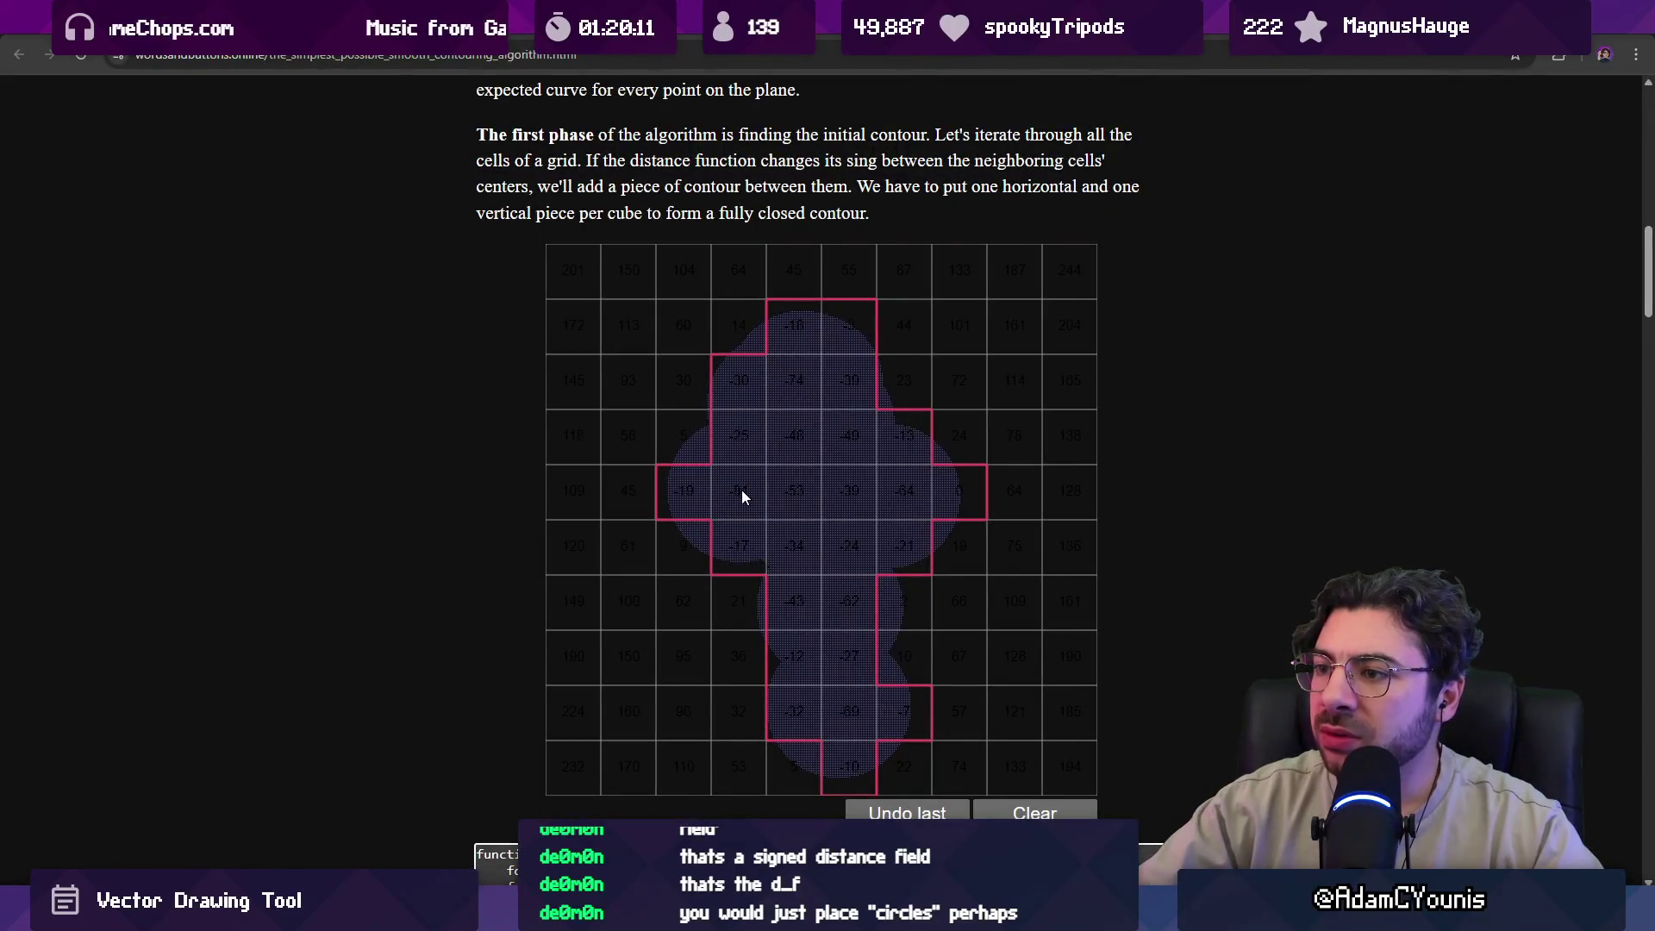
# Place circles at the grid's lower-left and top-left, stretching the top-left one into a capsule.
pyautogui.scroll(10, 742, 490)
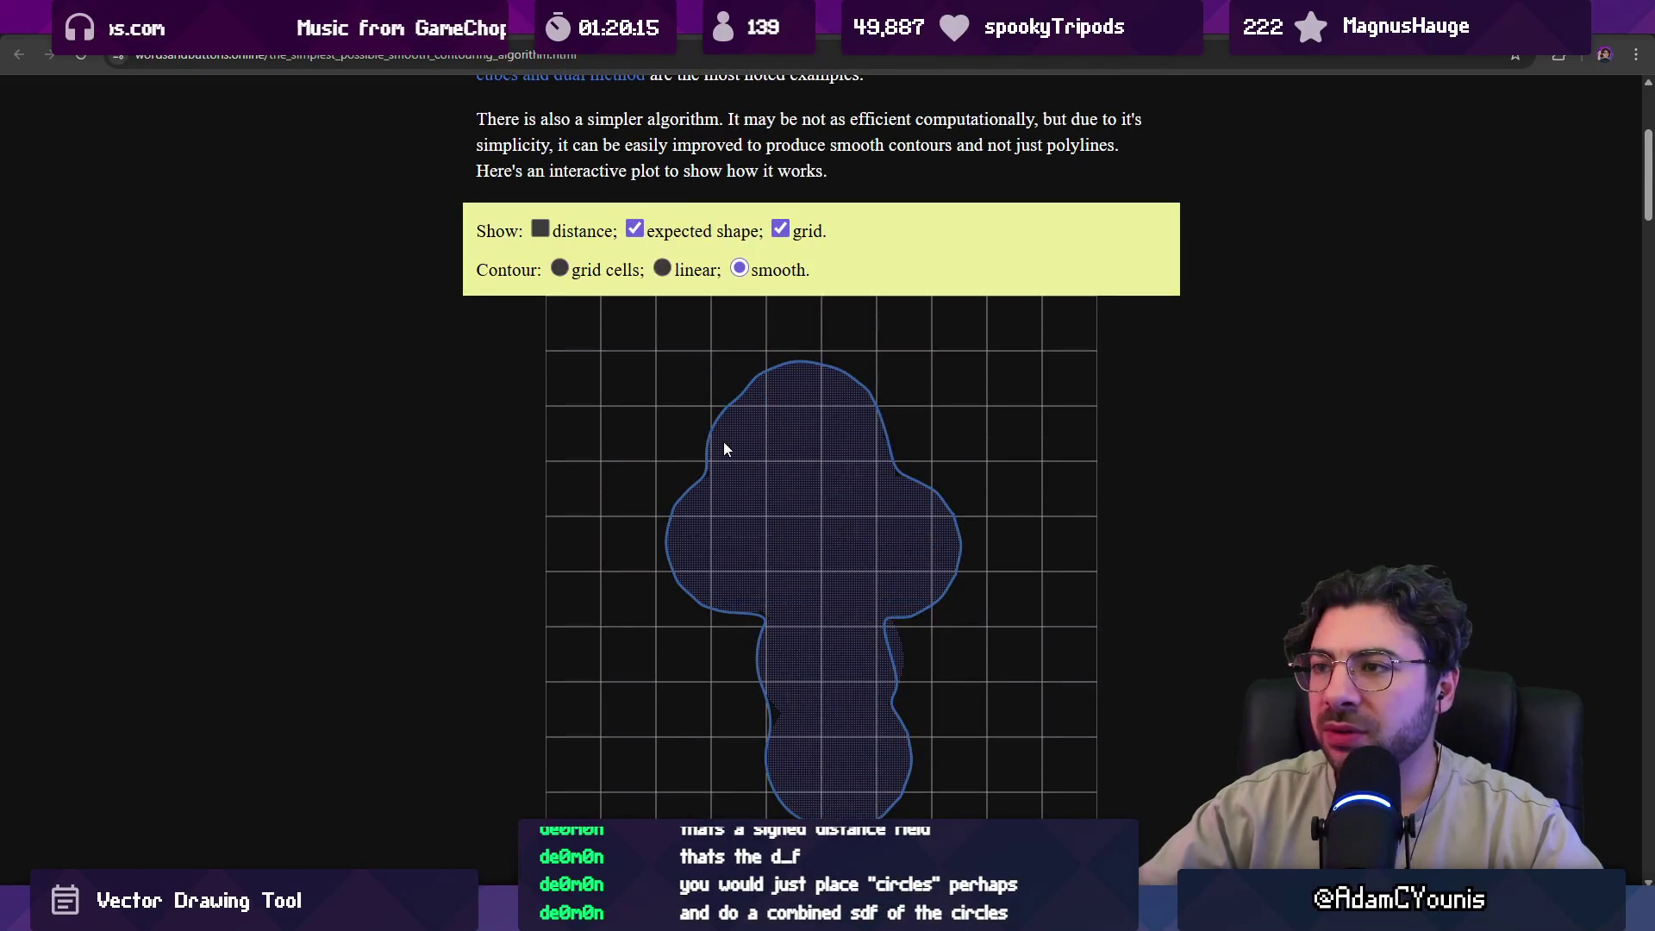
pyautogui.scroll(-10, 723, 442)
pyautogui.click(612, 490)
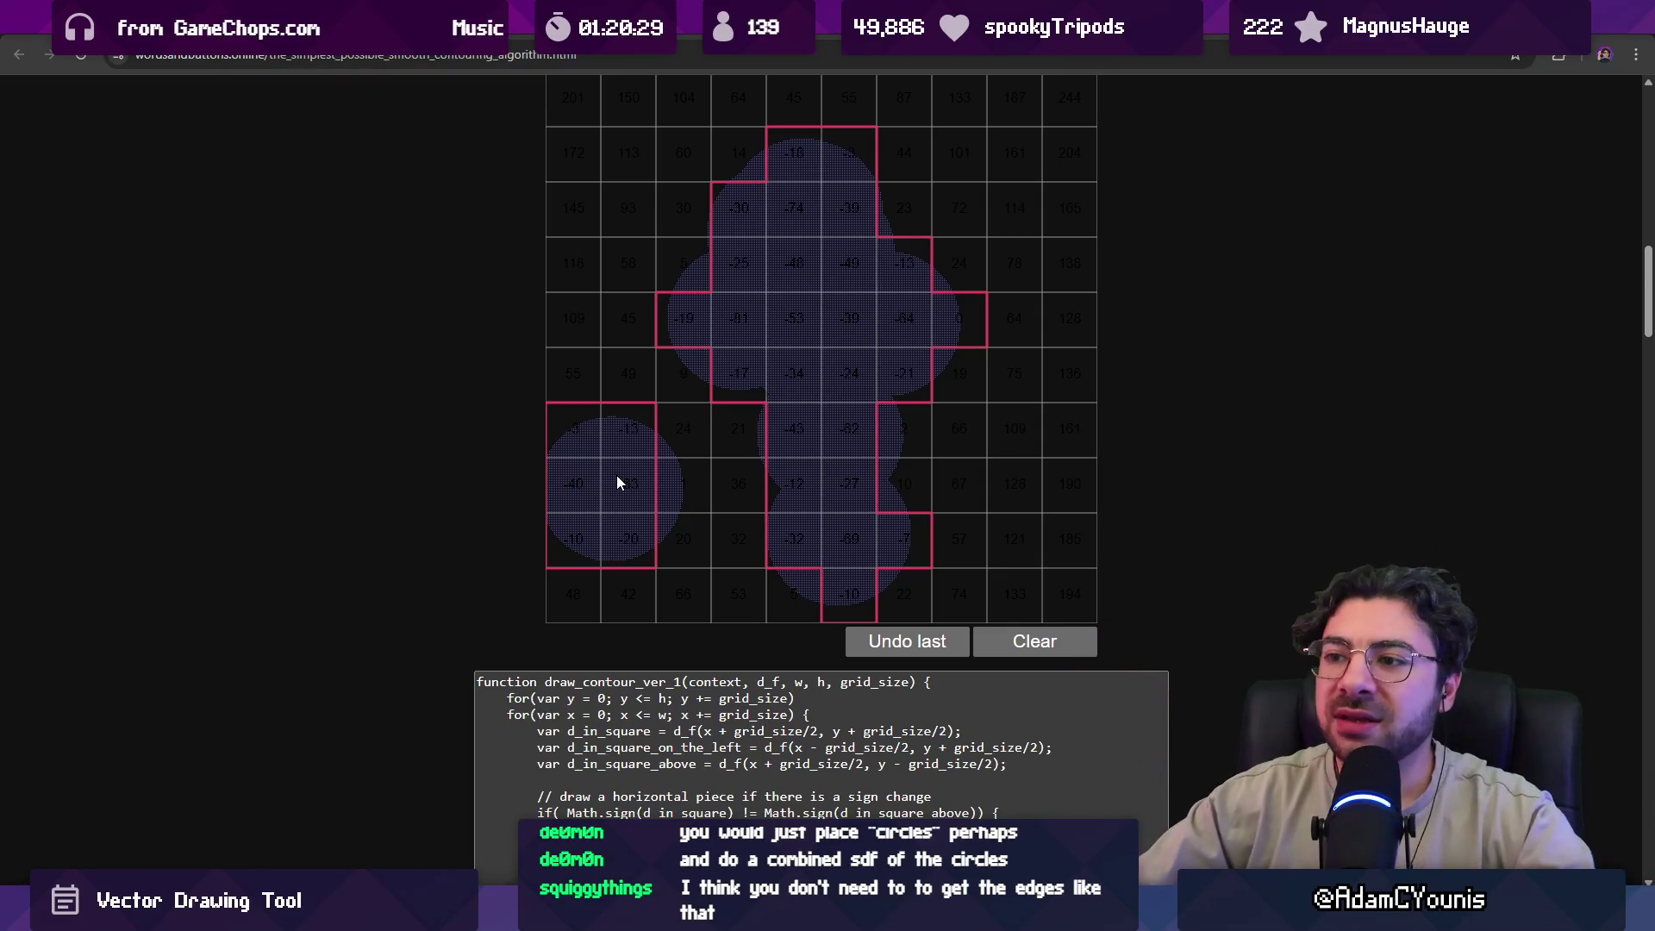
pyautogui.scroll(1, 620, 479)
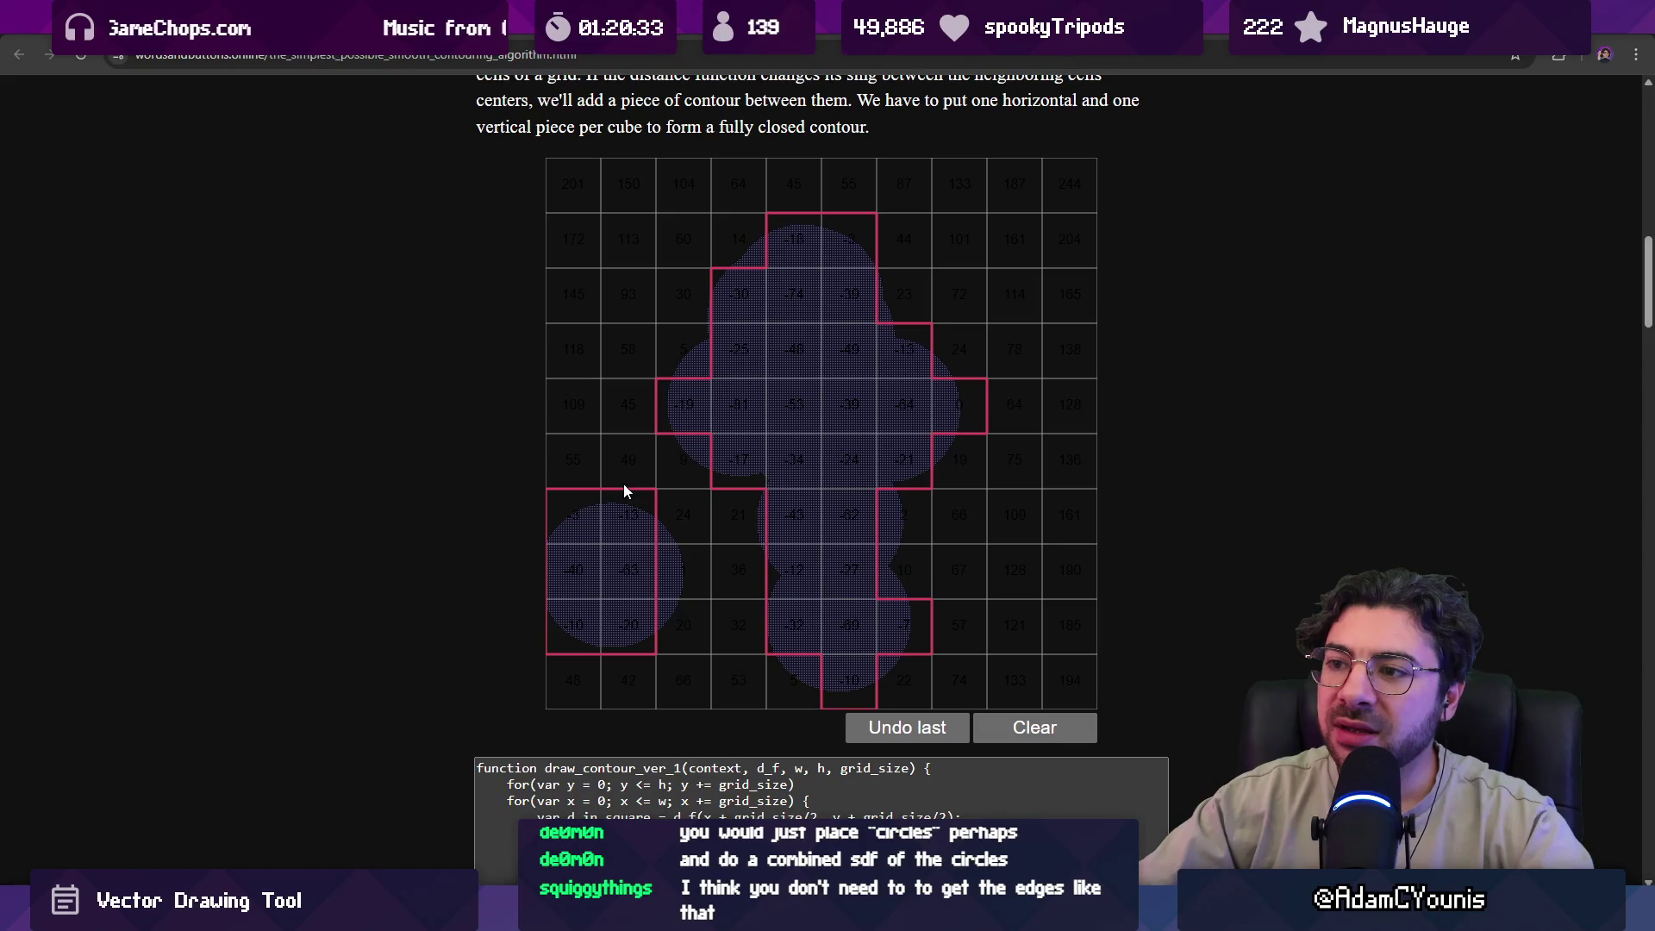
pyautogui.click(622, 257)
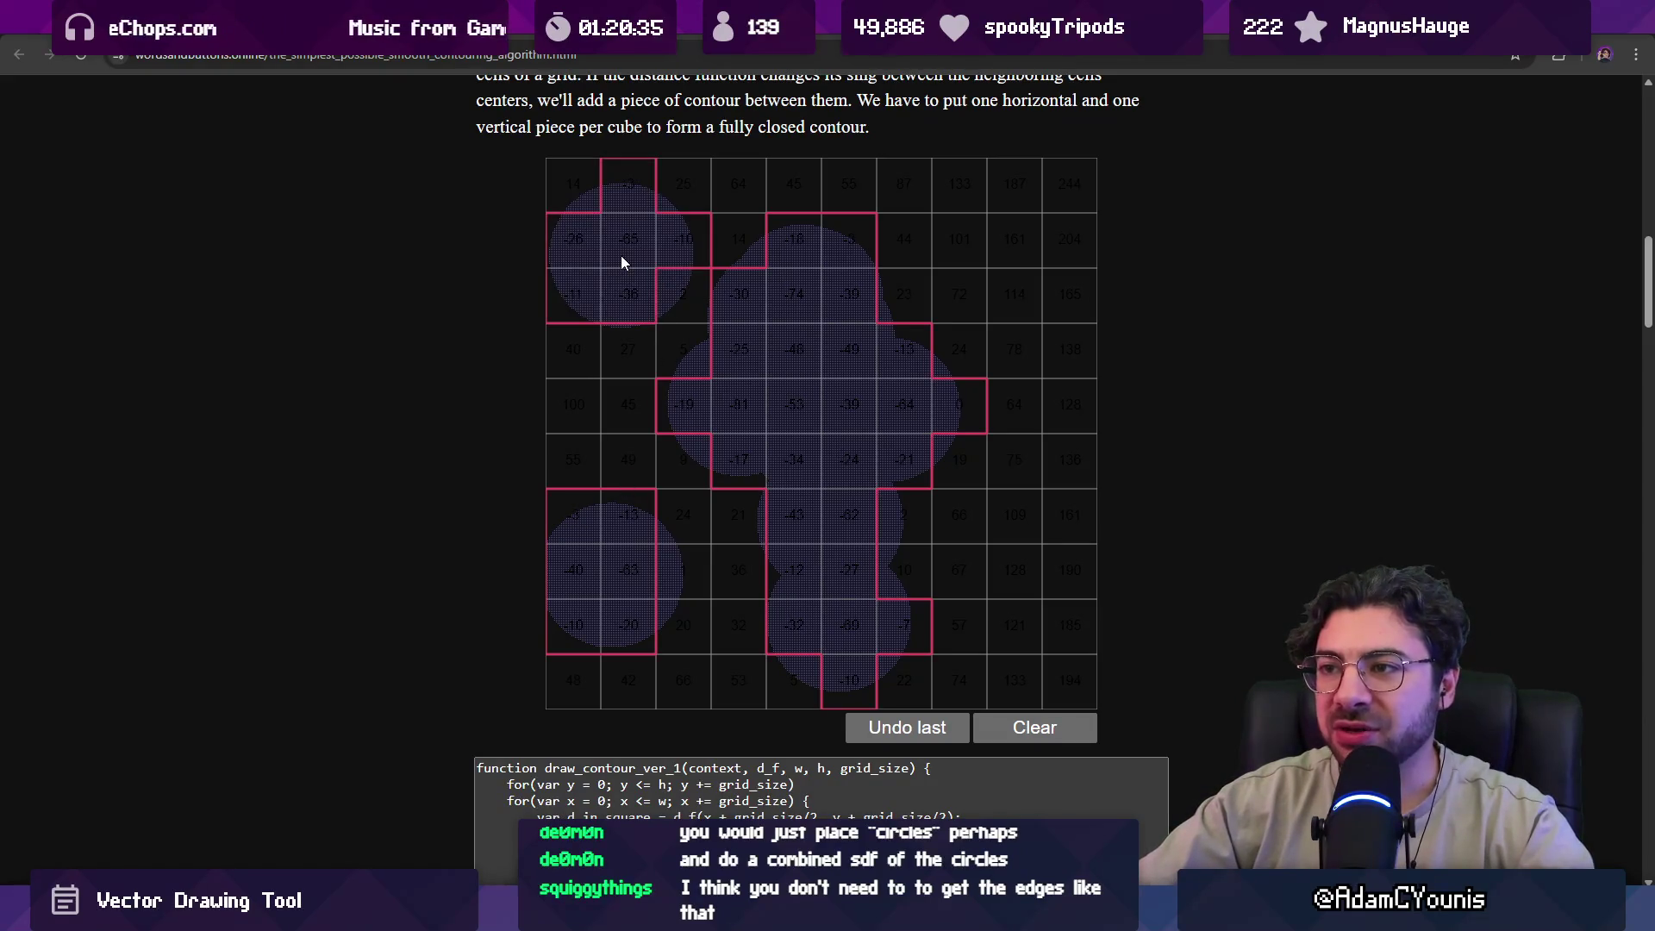
pyautogui.moveTo(622, 266); pyautogui.dragTo(617, 437)
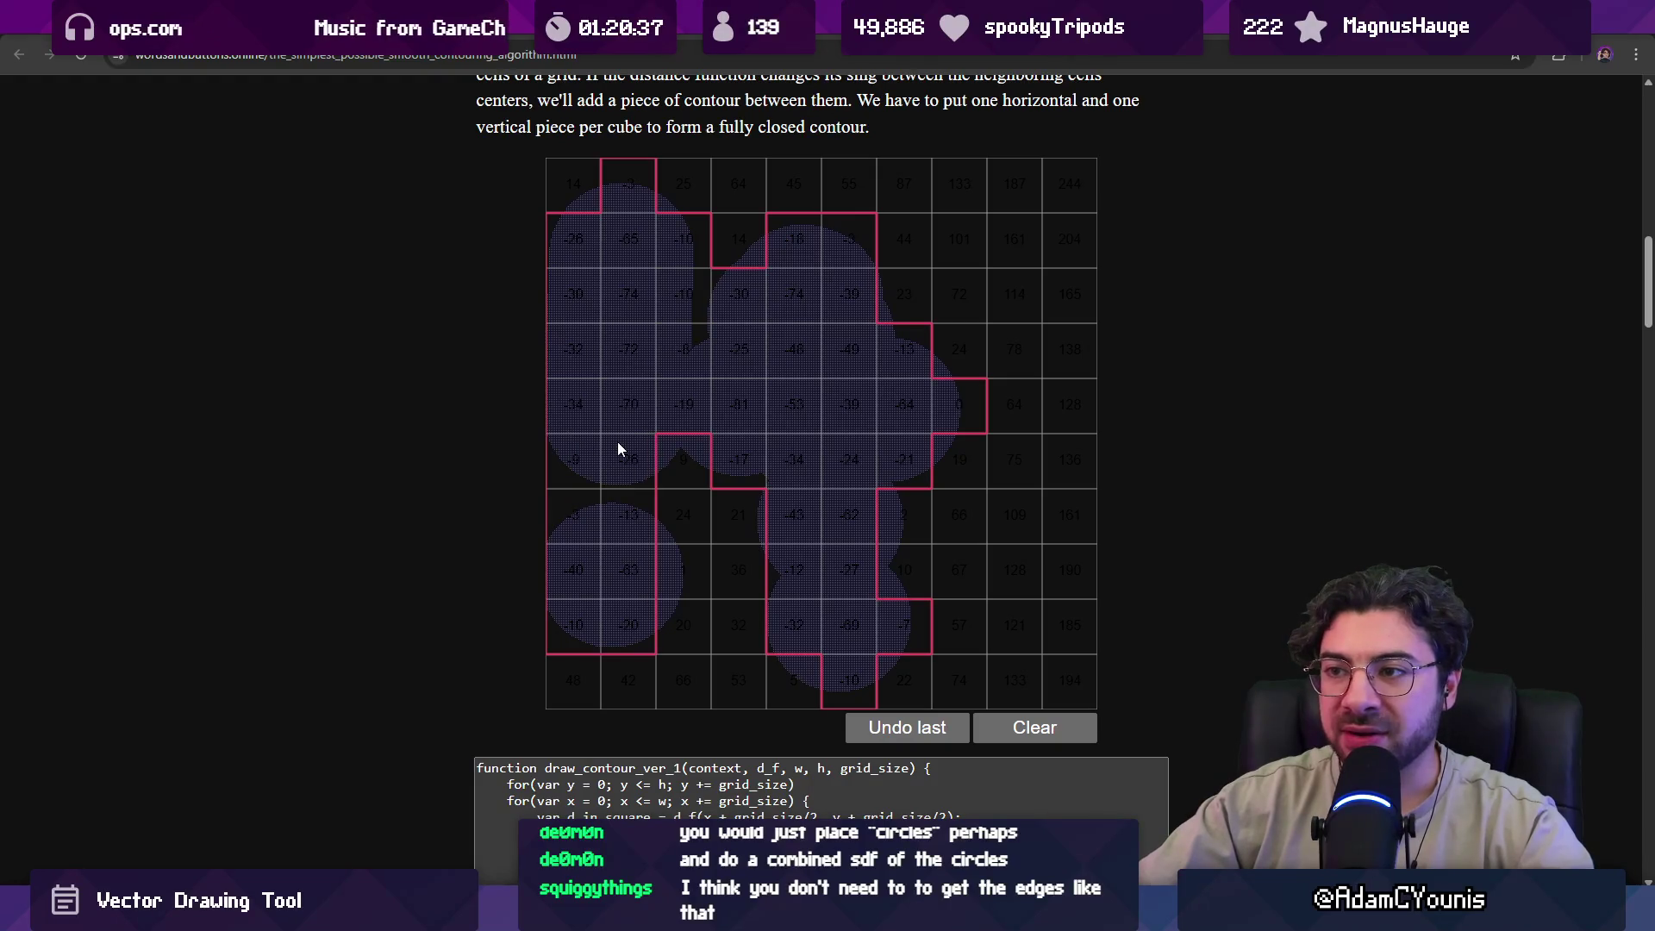
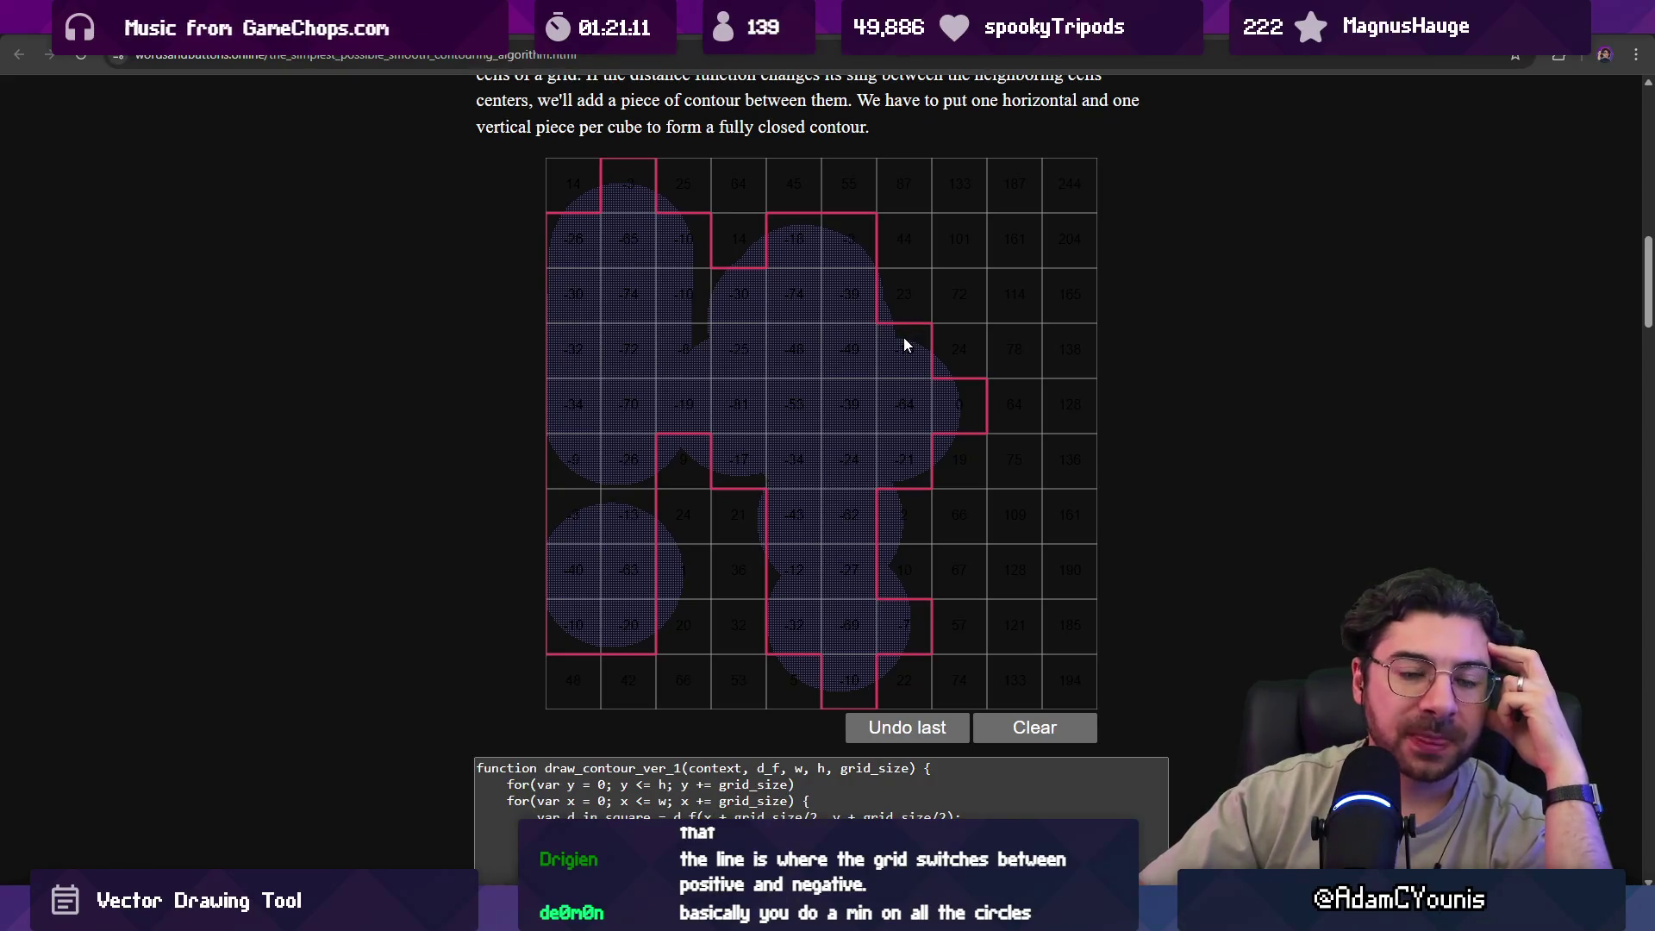
# Glance at the potrace paper tab, then return to the smooth contouring article.
pyautogui.scroll(20, 904, 345)
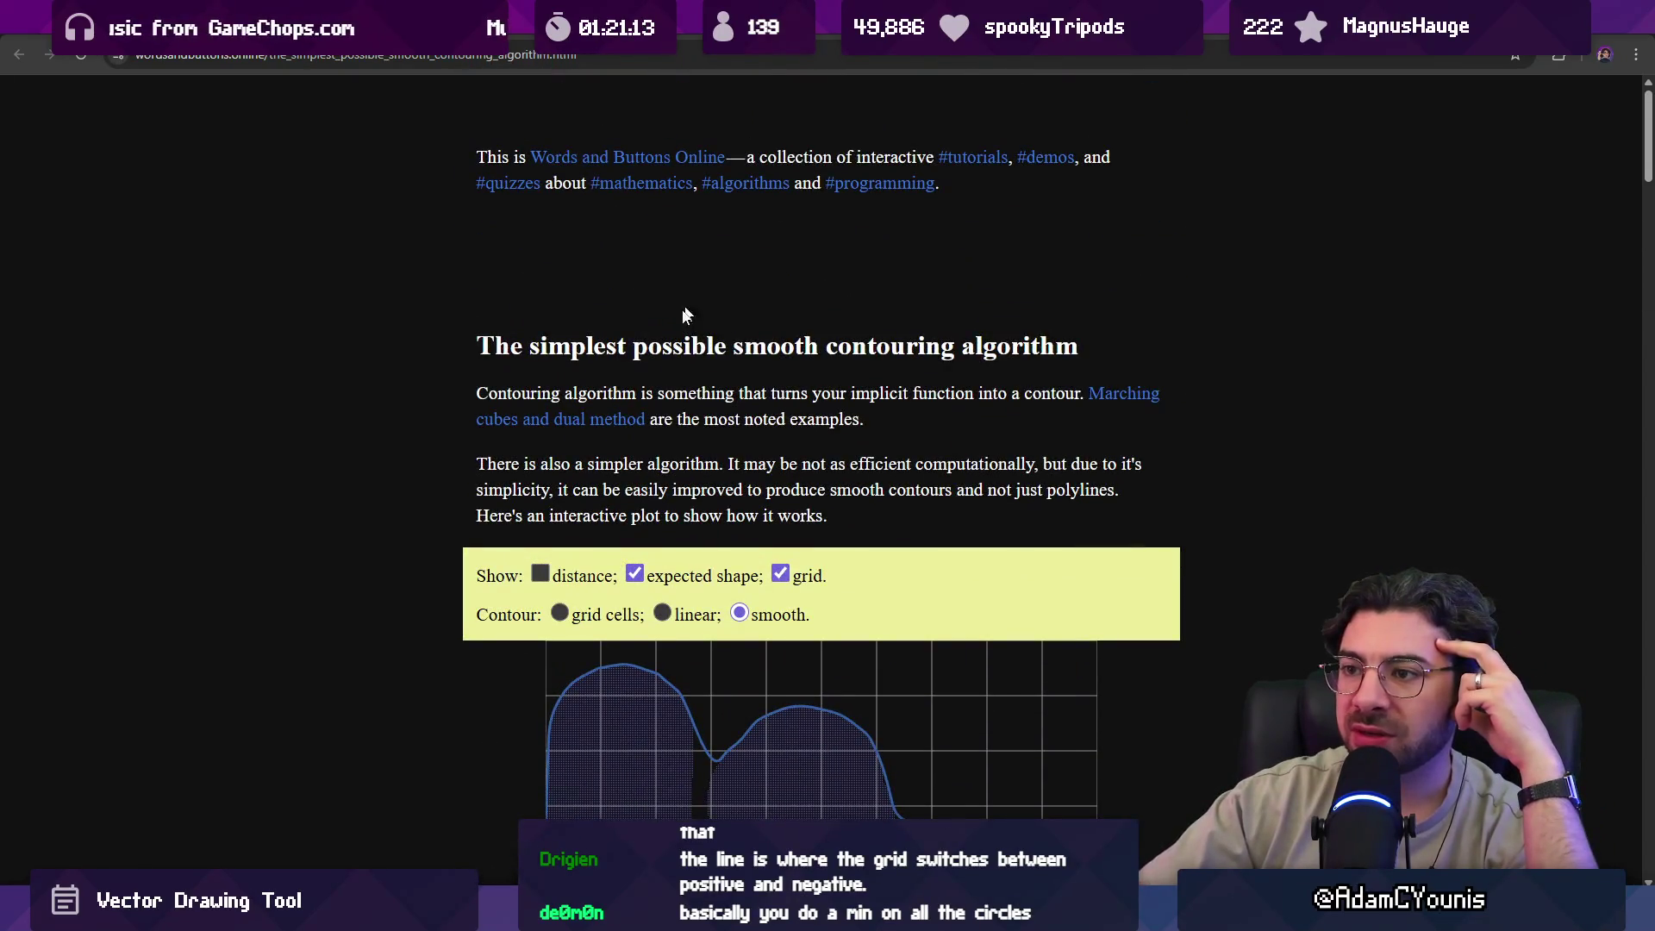
pyautogui.hotkey('ctrl', 'Tab')
pyautogui.hotkey('ctrl', 'Tab')
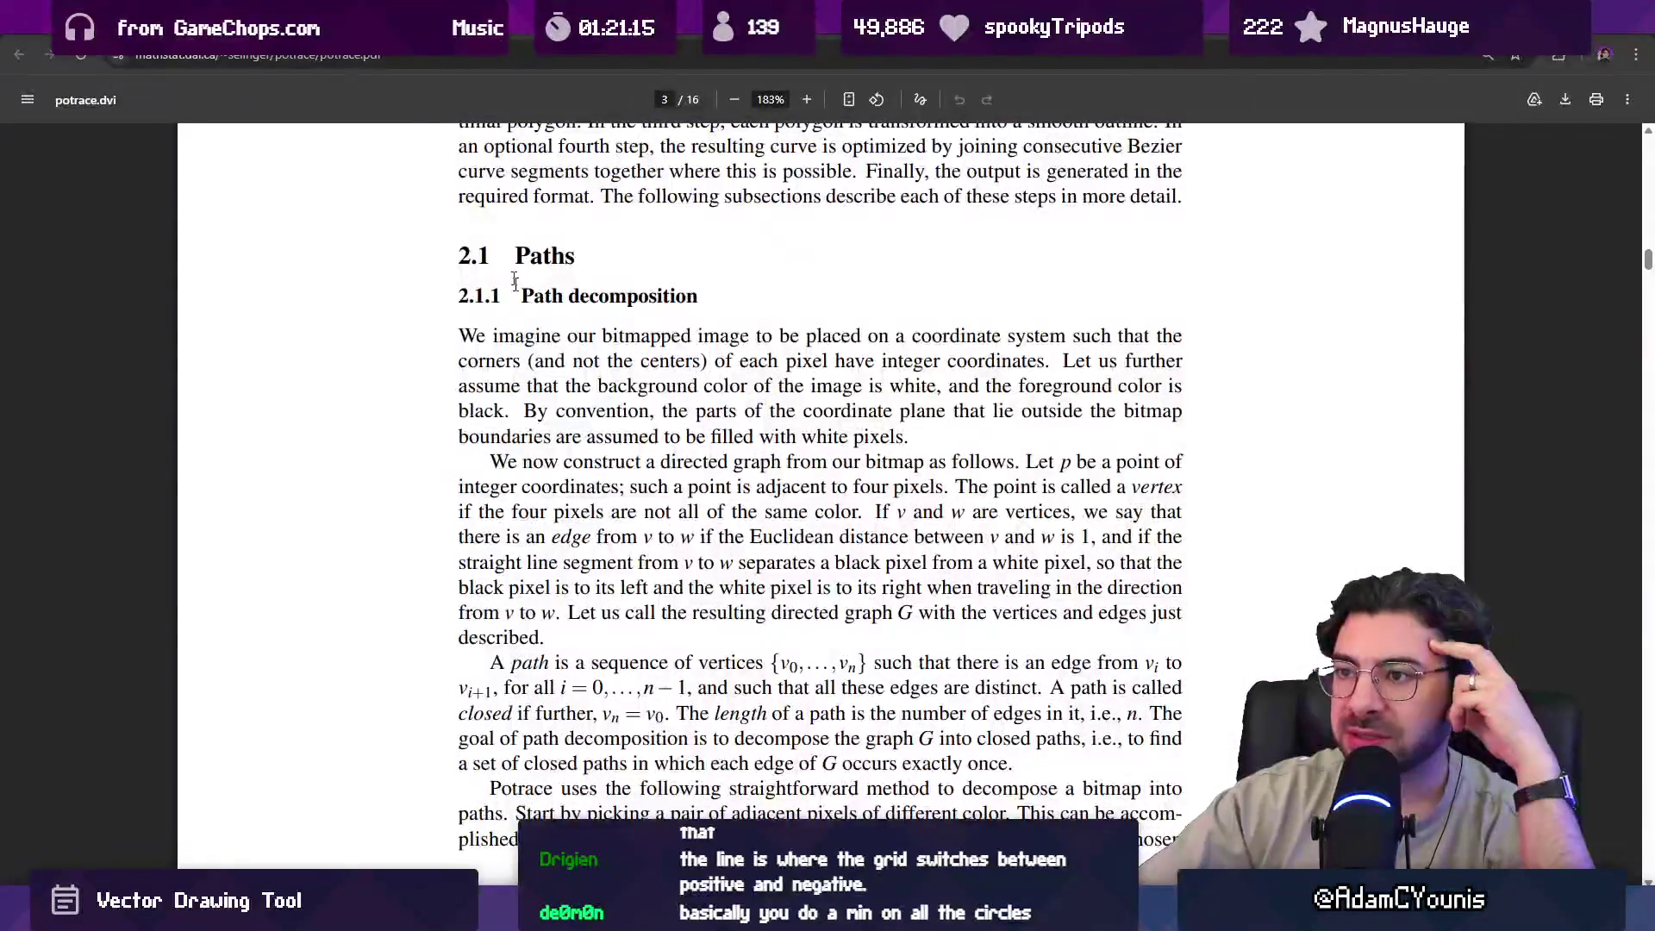
pyautogui.scroll(8, 508, 260)
pyautogui.scroll(-5, 508, 260)
pyautogui.hotkey('ctrl', 'shift', 'Tab')
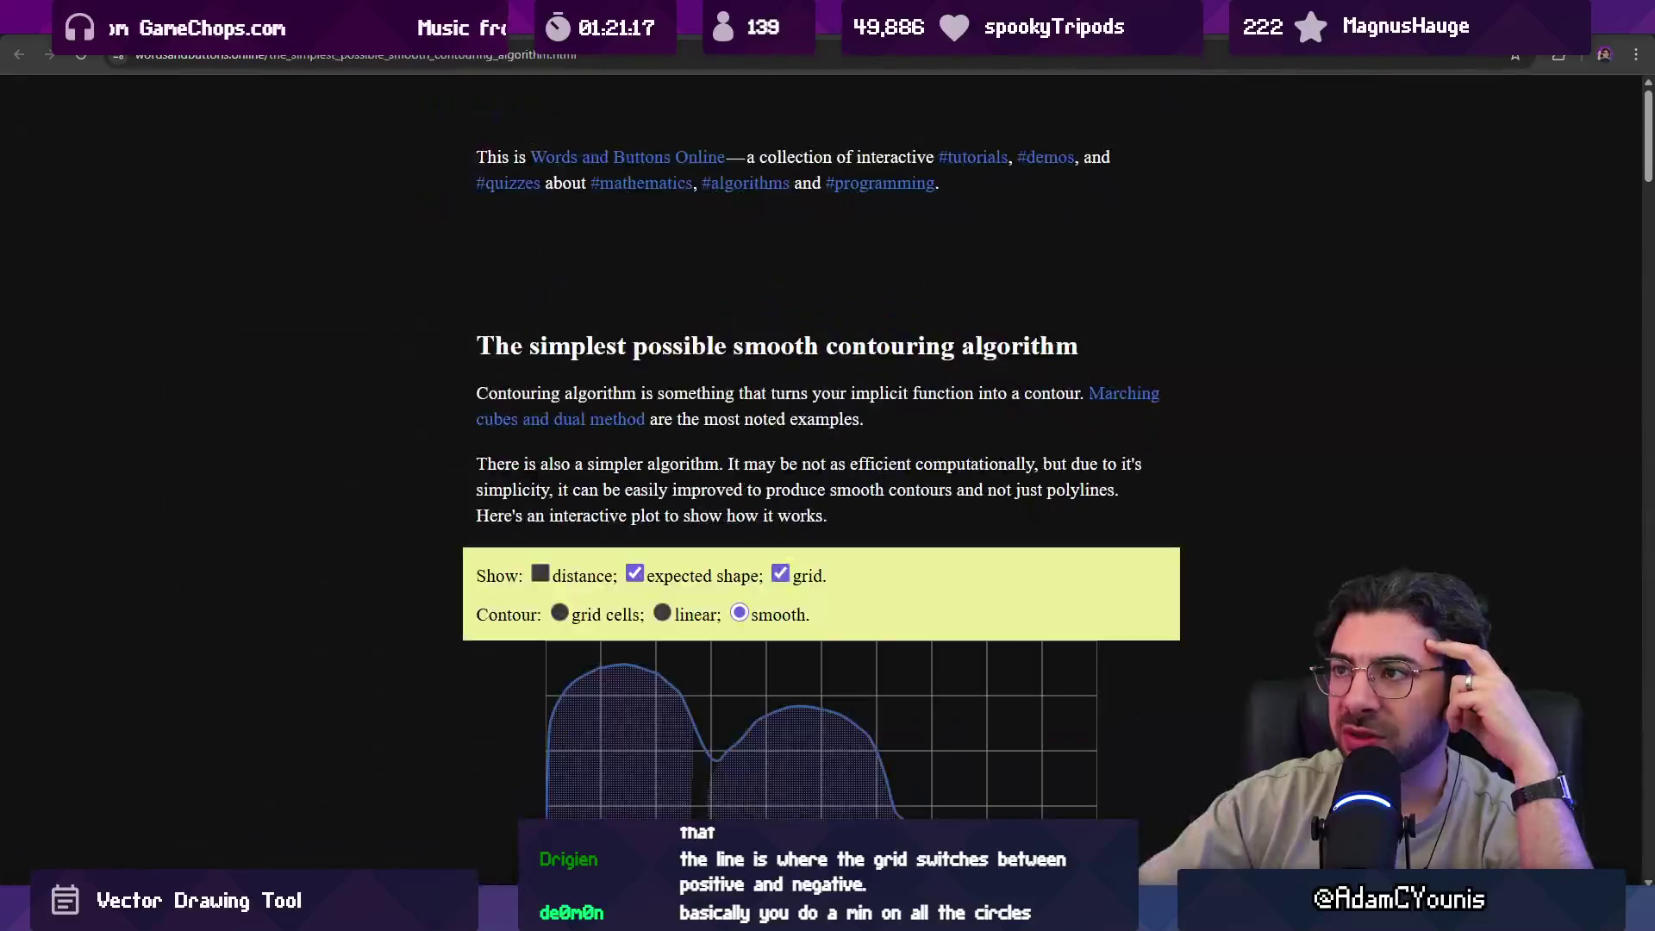
# View the image vectorization article's threshold contour figure, then go back to the smooth contouring article.
pyautogui.hotkey('ctrl', 'Tab')
pyautogui.scroll(15, 651, 423)
pyautogui.scroll(-7, 651, 423)
pyautogui.scroll(10, 651, 423)
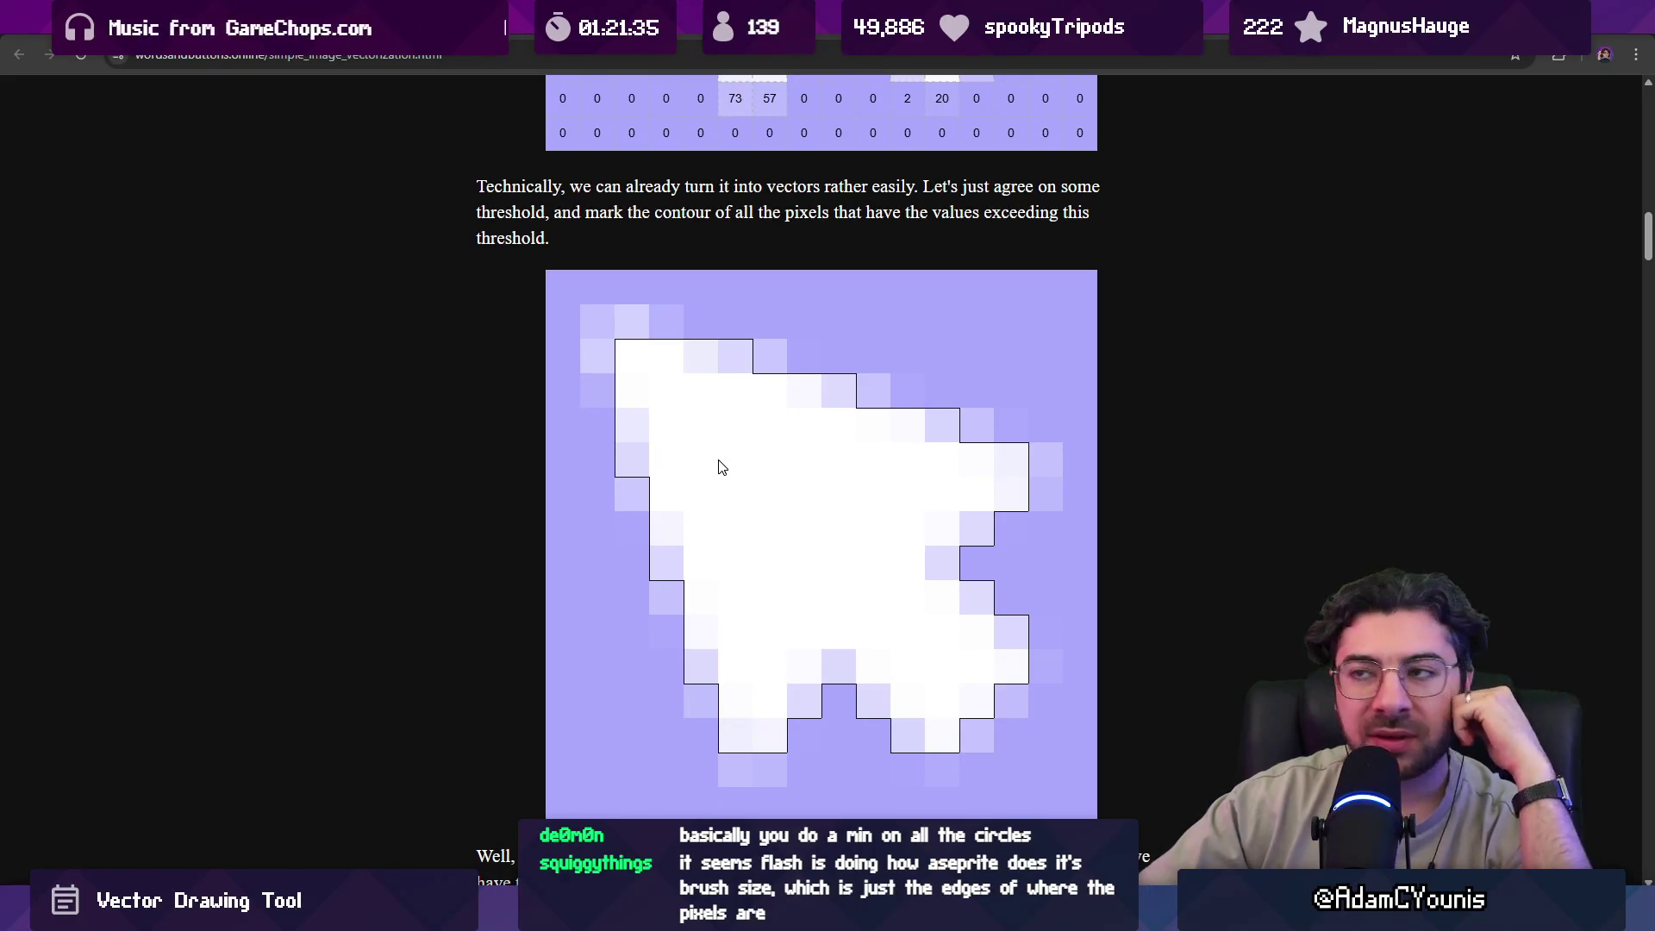
pyautogui.hotkey('ctrl', 'Tab')
# Scroll to 'The second phase' and highlight both of its paragraphs.
pyautogui.scroll(-6, 772, 365)
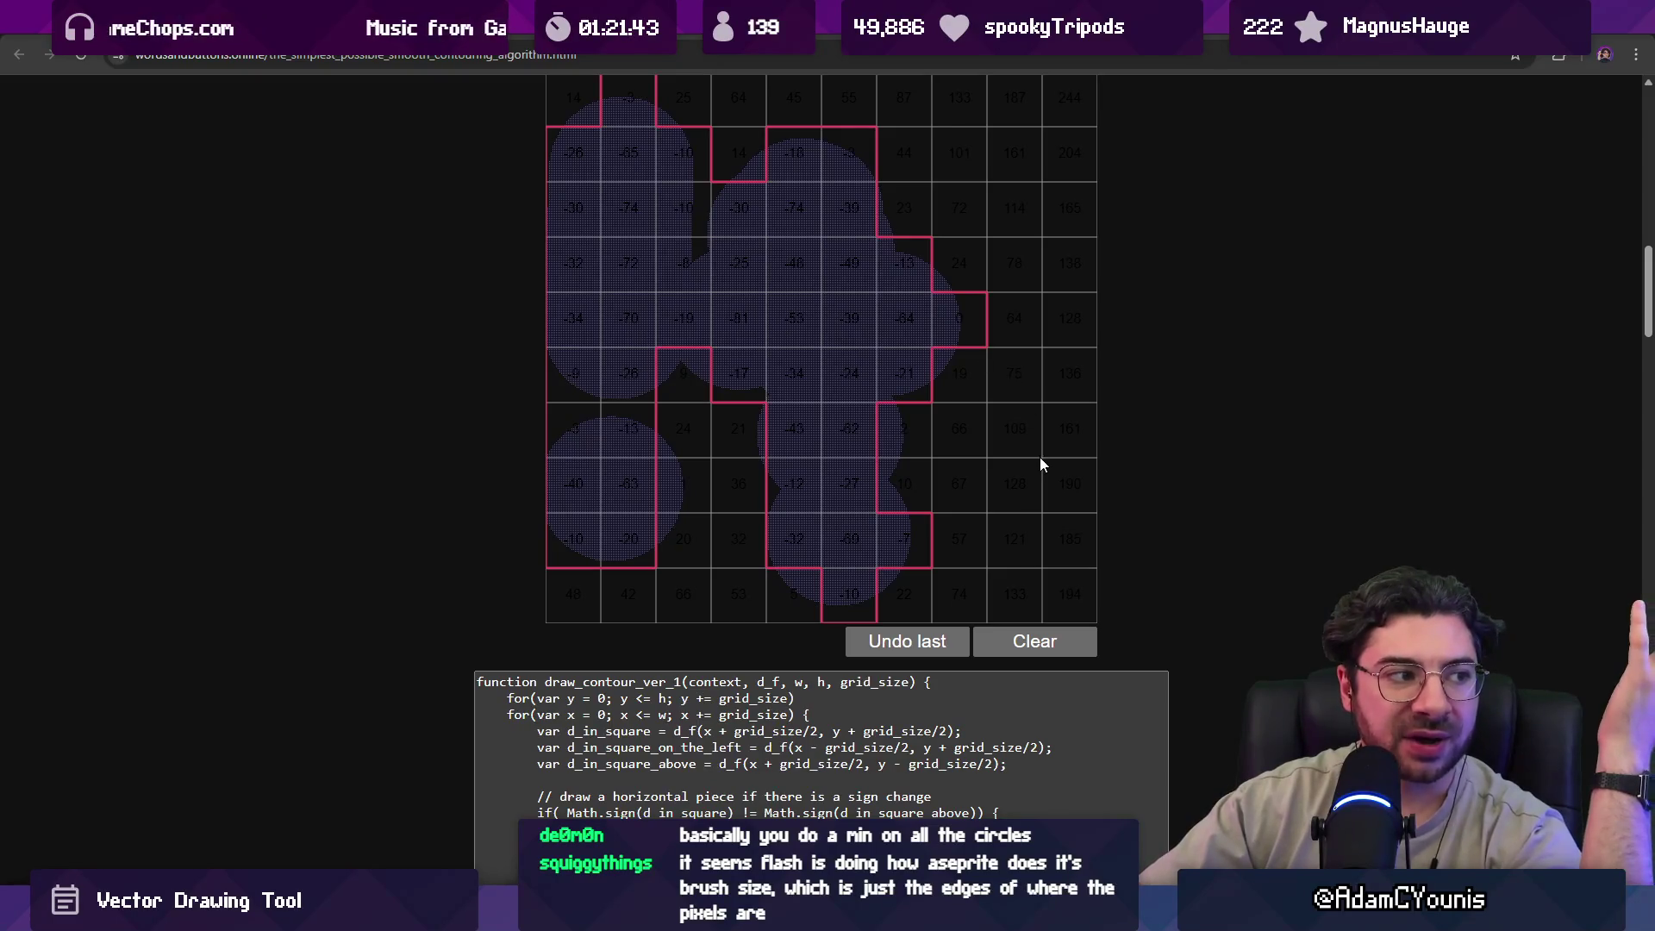
pyautogui.scroll(-6, 814, 415)
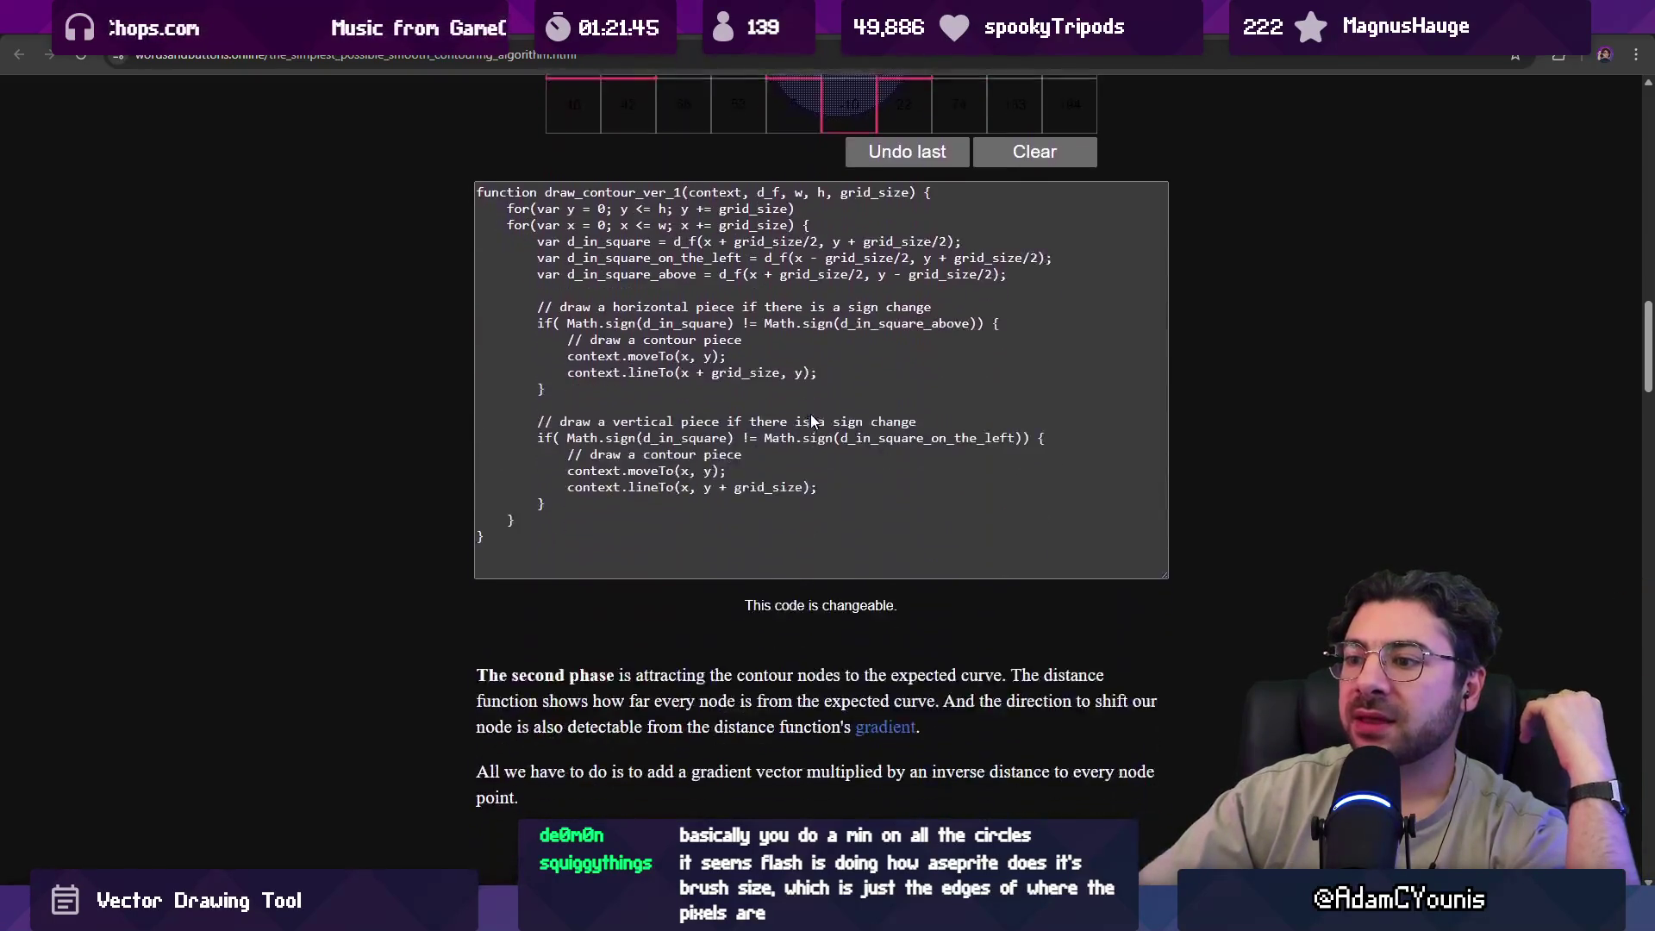
pyautogui.scroll(-4, 815, 409)
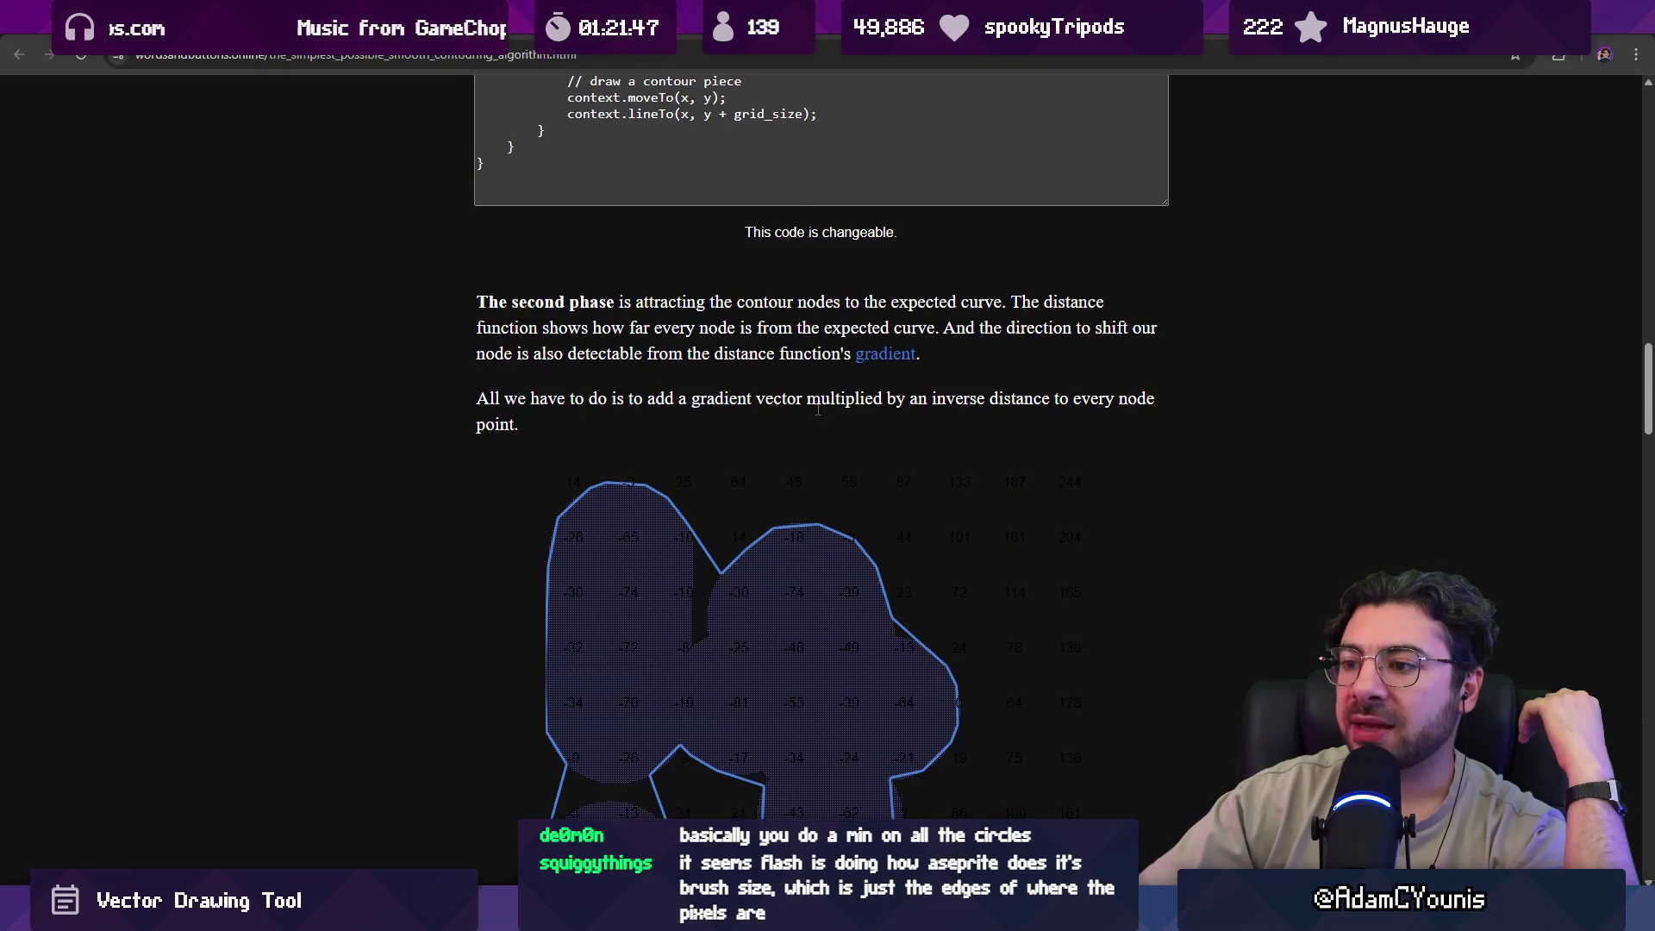
pyautogui.scroll(-3, 816, 407)
pyautogui.scroll(5, 816, 407)
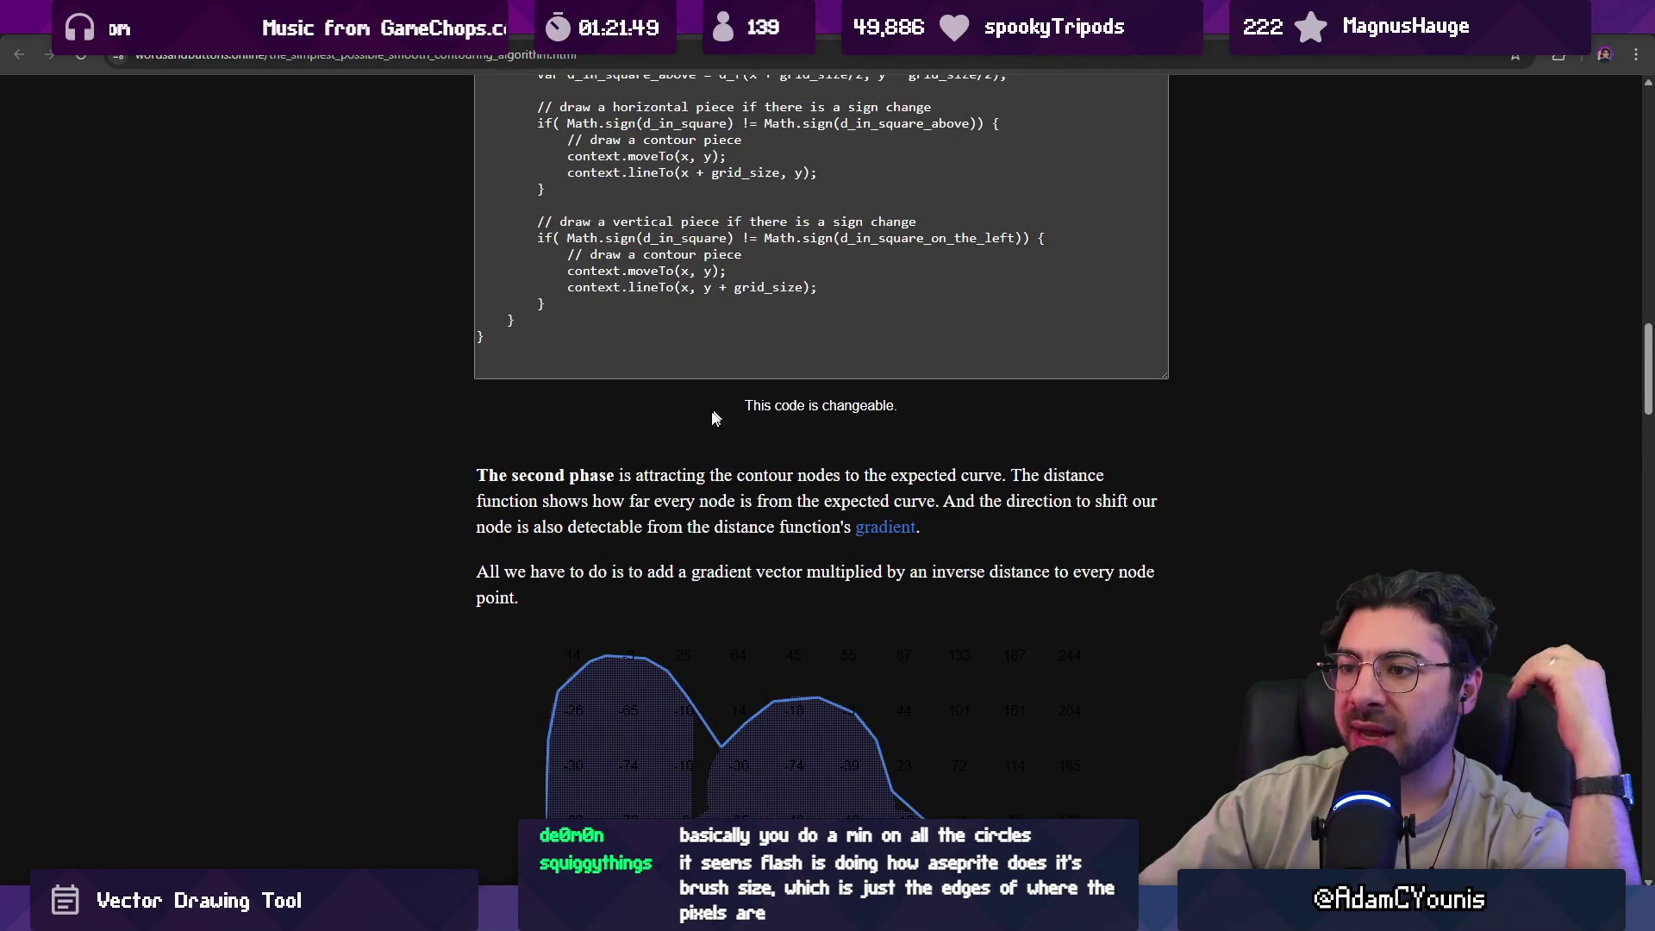
pyautogui.moveTo(478, 466); pyautogui.dragTo(534, 599)
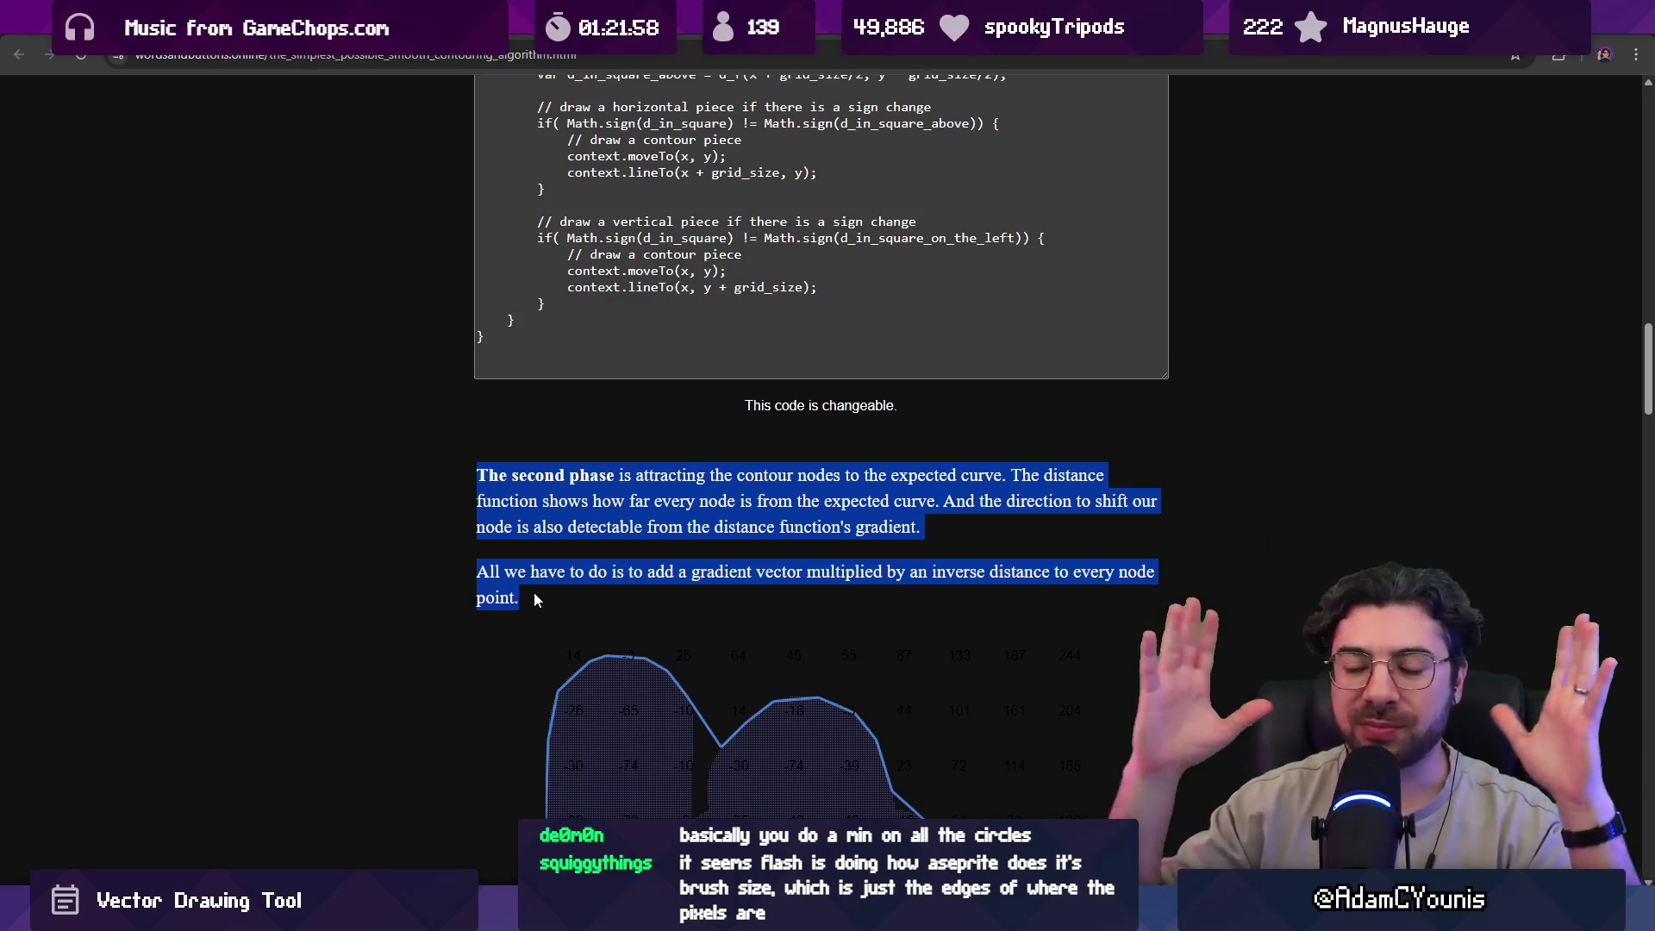
pyautogui.click(518, 503)
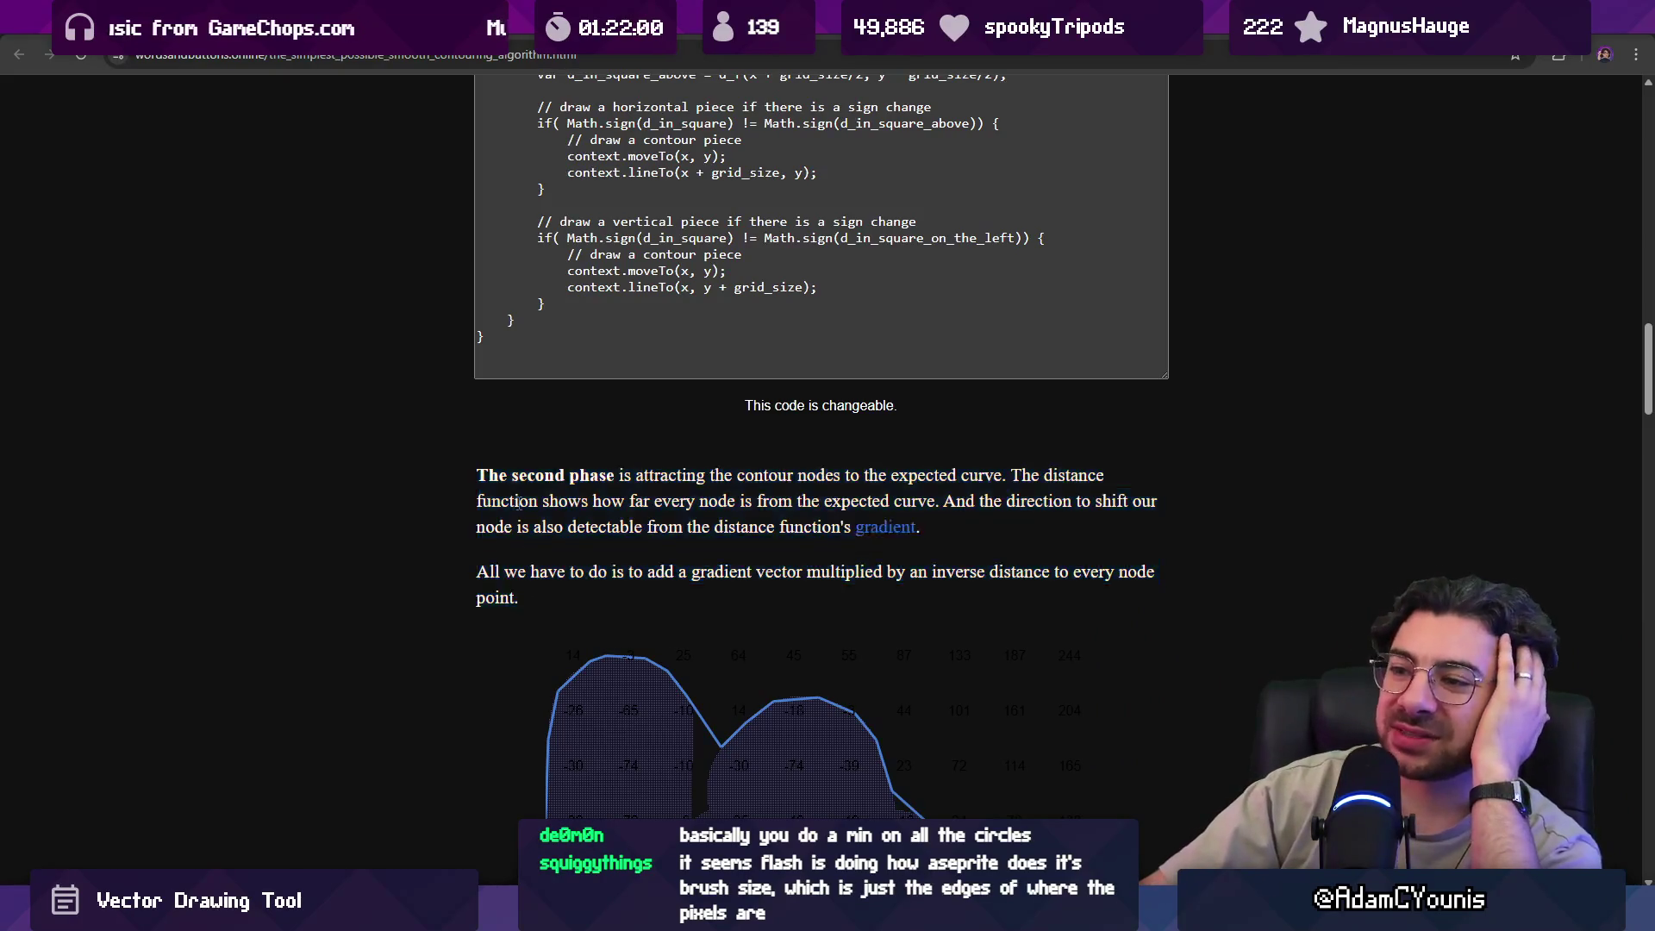
# Highlight the clauses on attracting nodes, node distance, shift direction and the distance gradient.
pyautogui.moveTo(636, 475); pyautogui.dragTo(1003, 480)
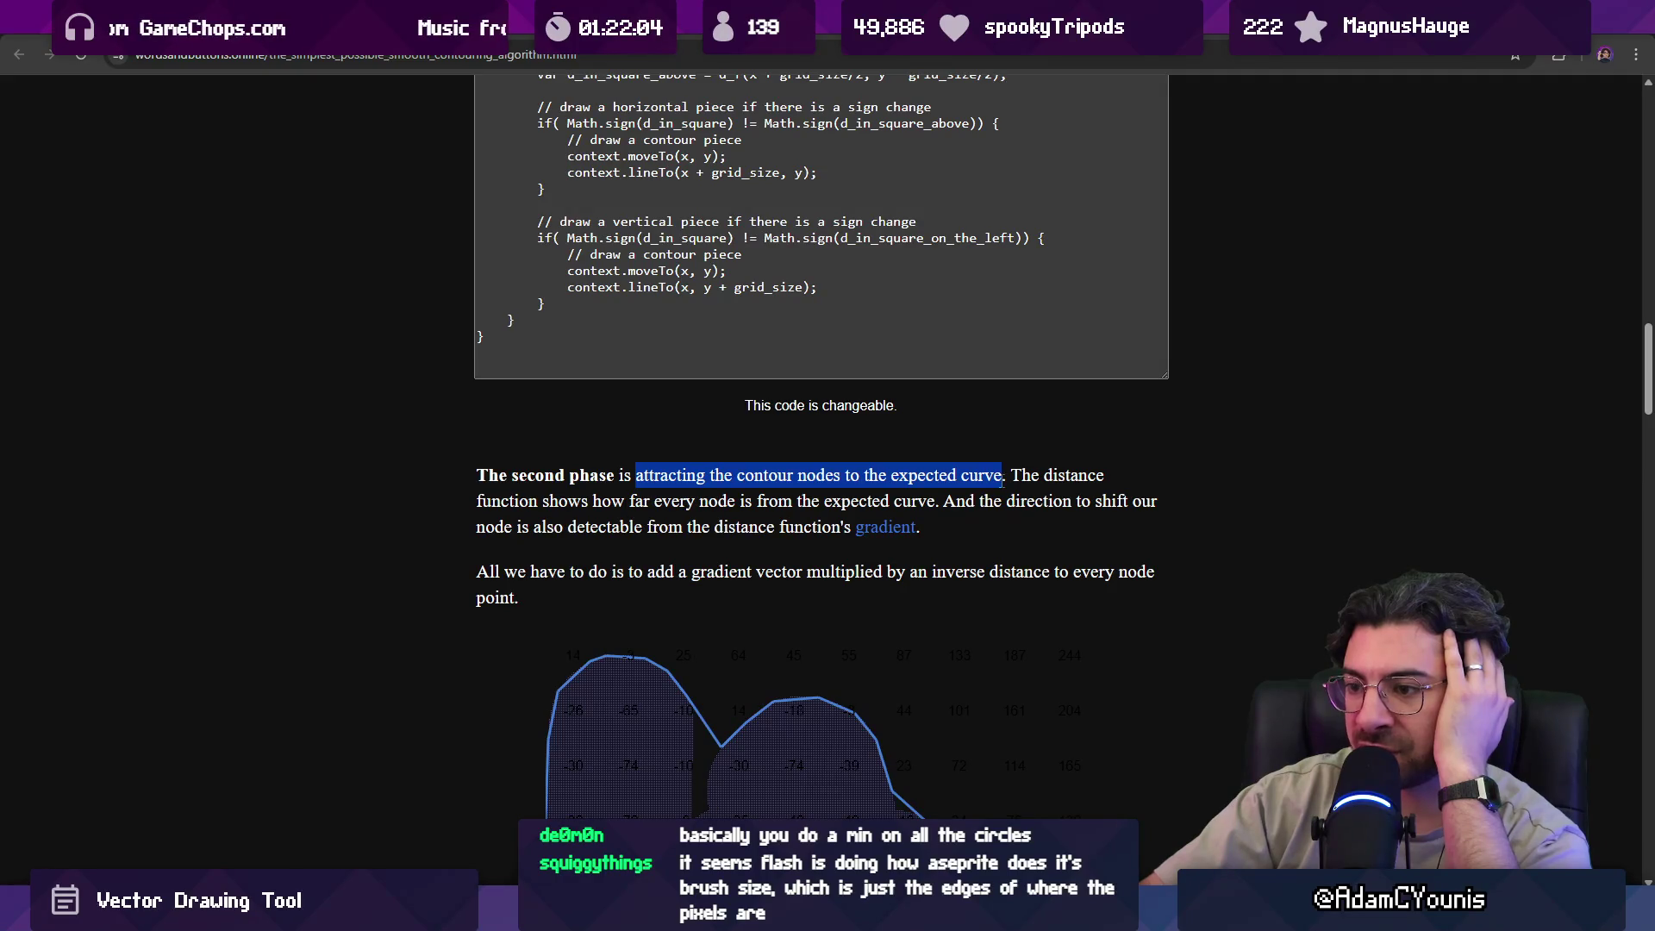
pyautogui.moveTo(543, 507); pyautogui.dragTo(669, 508)
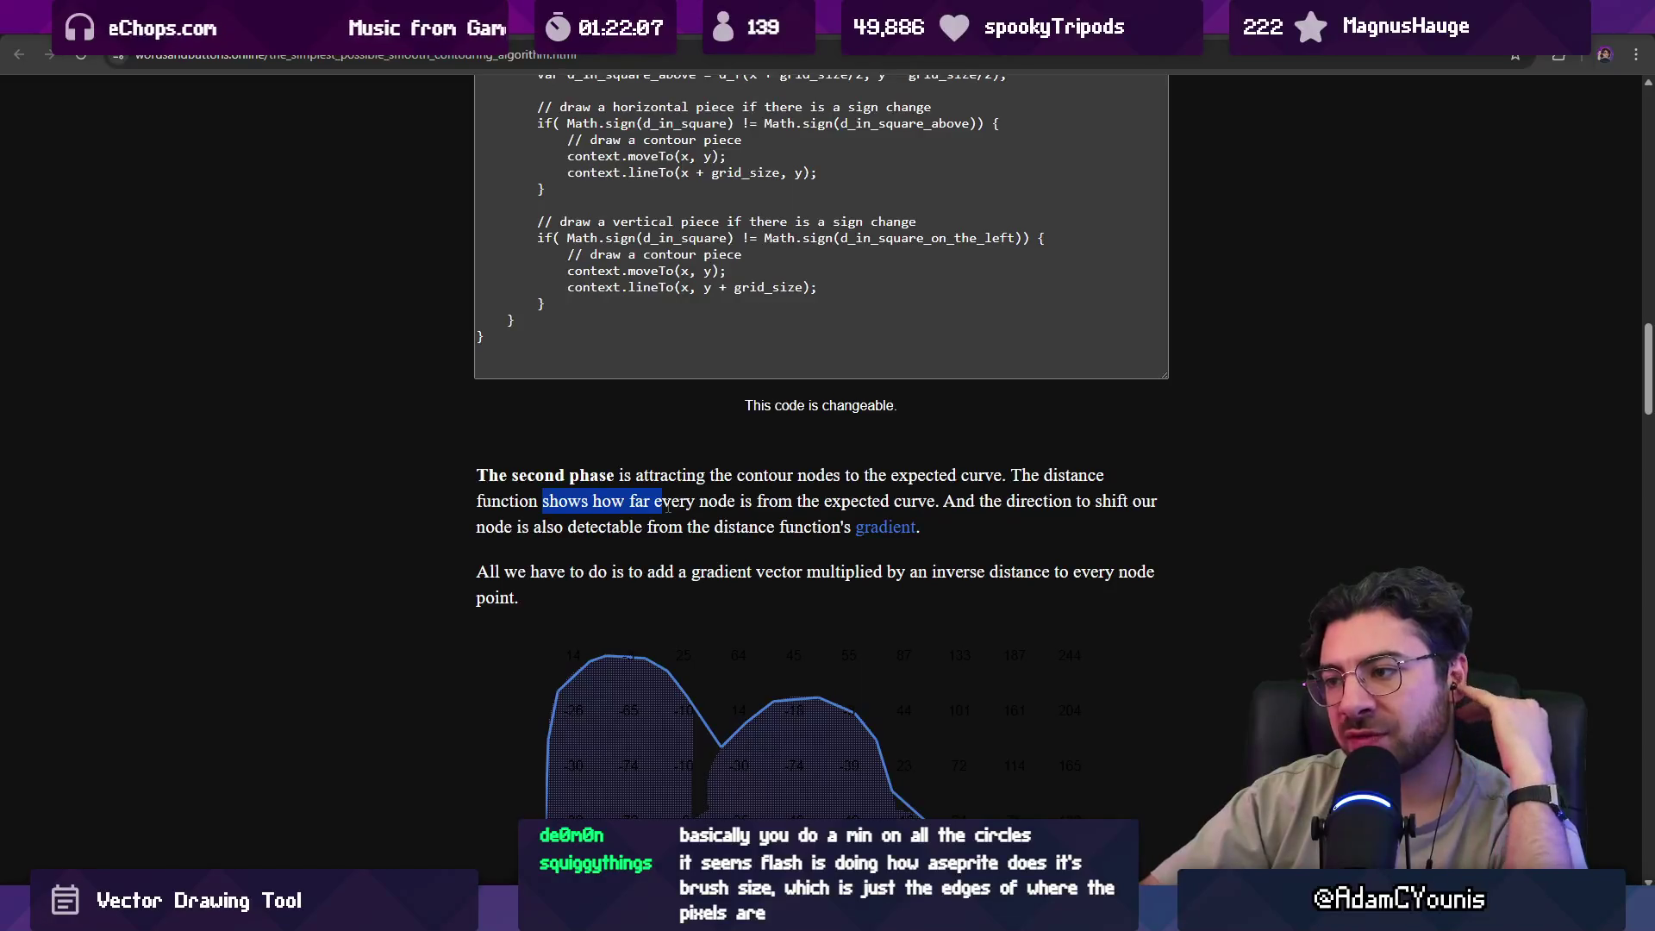
pyautogui.click(680, 517)
pyautogui.moveTo(944, 500); pyautogui.dragTo(1147, 502)
pyautogui.moveTo(517, 530); pyautogui.dragTo(851, 528)
# Scroll around the smooth contour diagram and clear the text highlight.
pyautogui.scroll(-2, 463, 504)
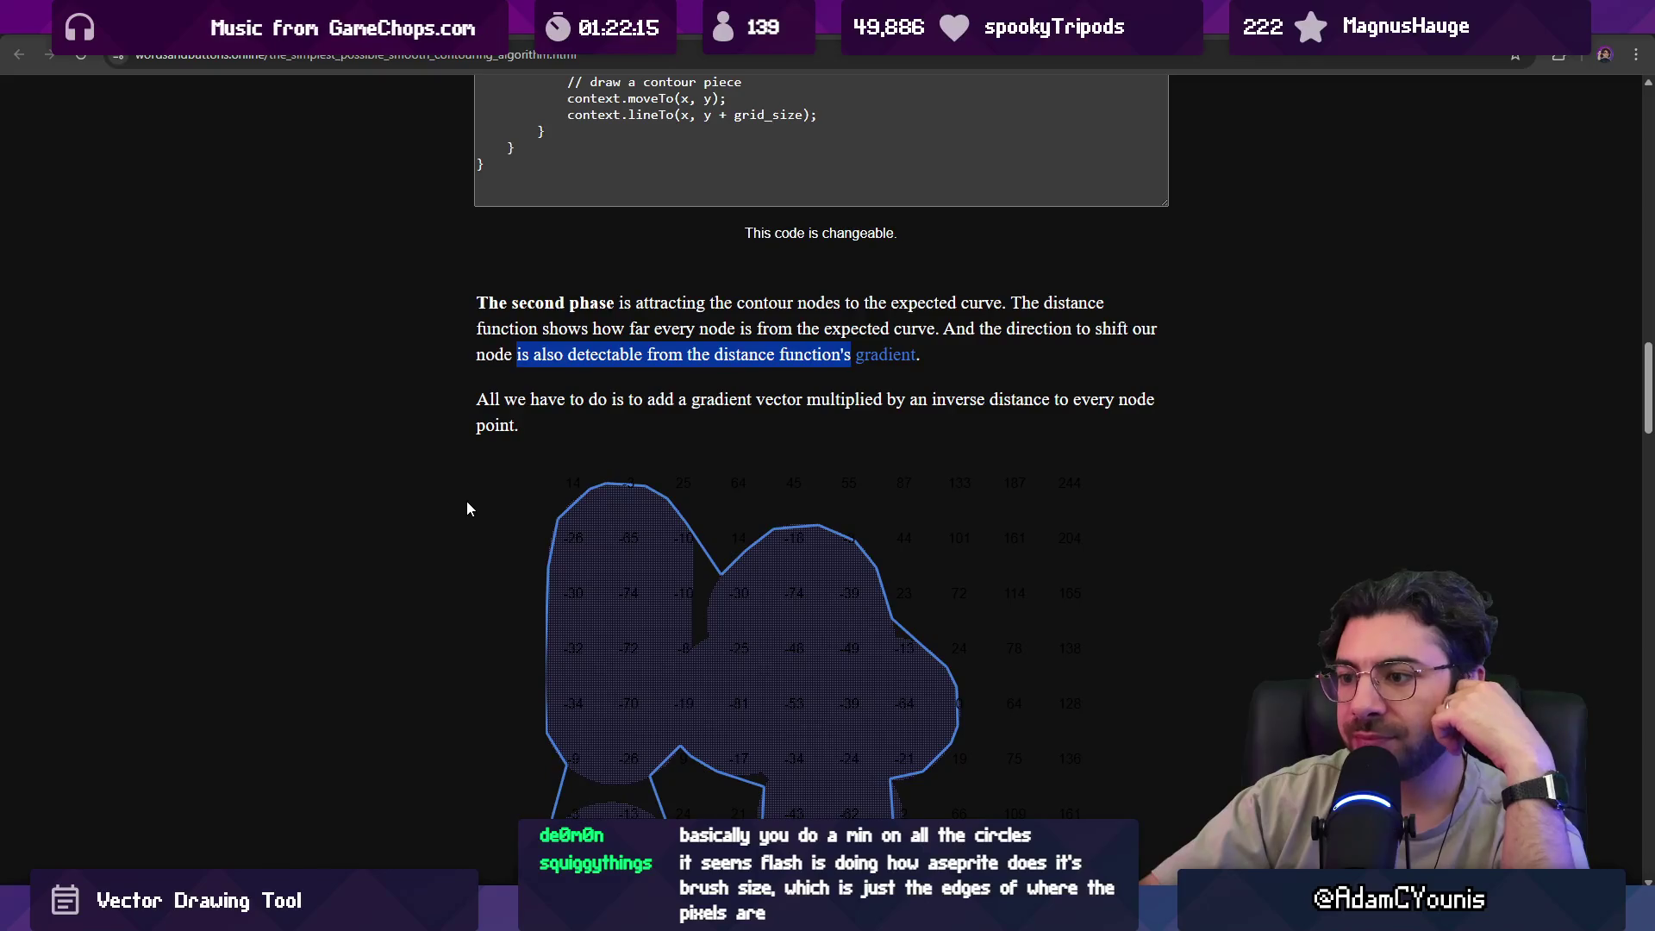
pyautogui.scroll(-1, 469, 507)
pyautogui.scroll(1, 474, 507)
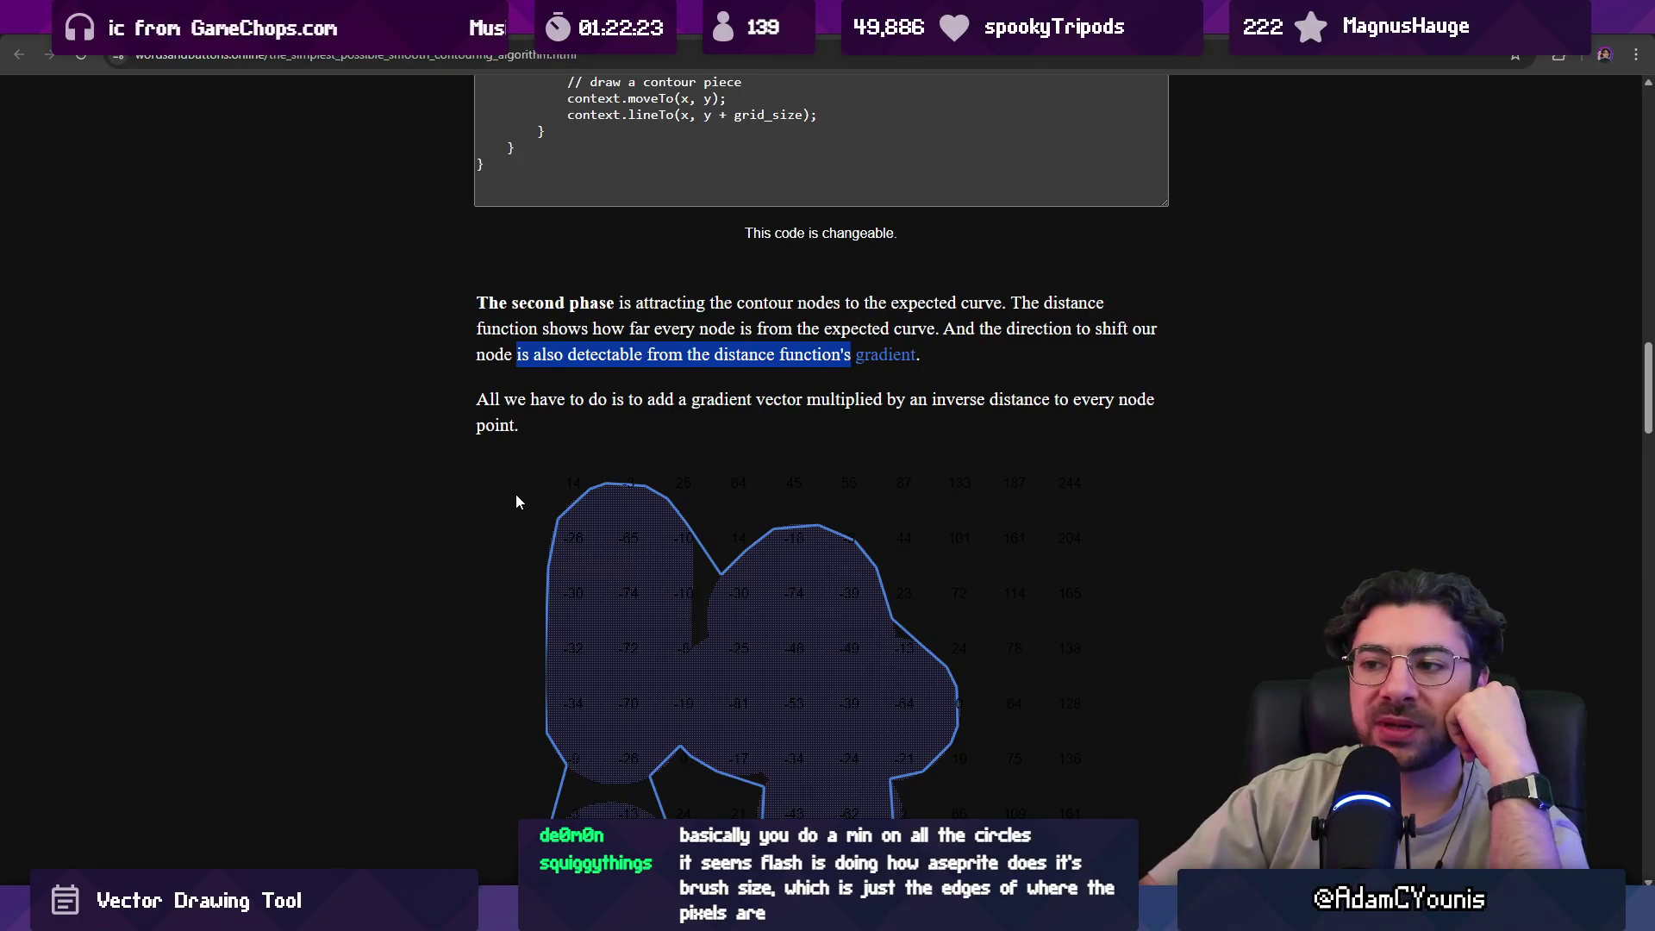
pyautogui.scroll(-2, 516, 495)
pyautogui.scroll(1, 517, 495)
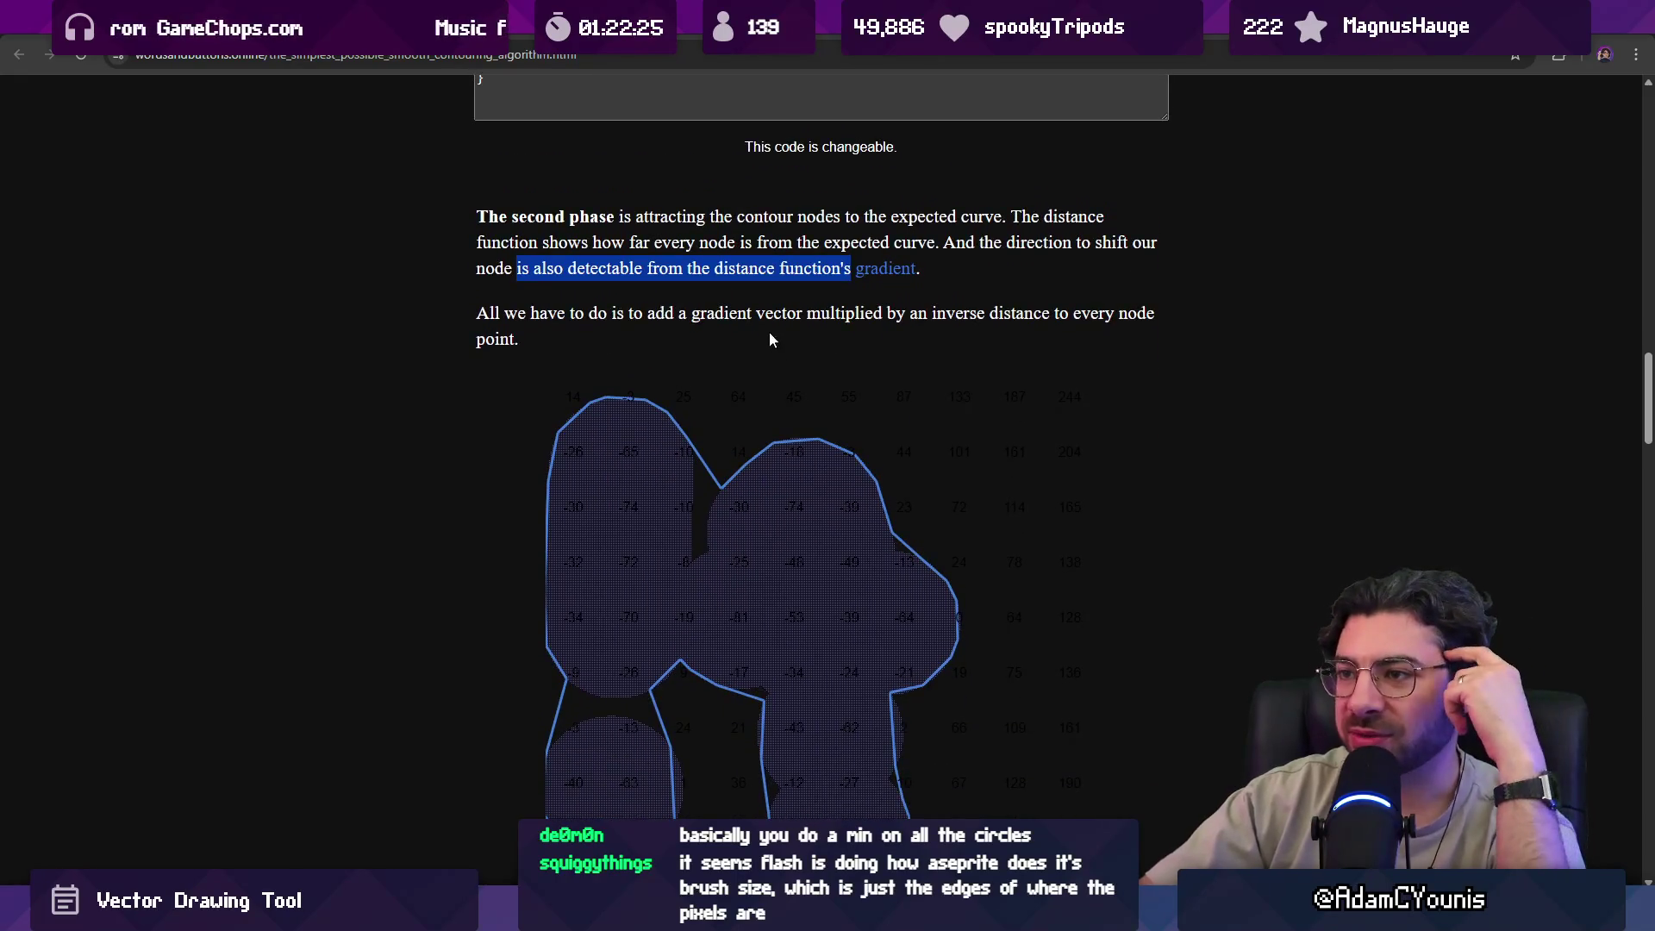
pyautogui.click(604, 287)
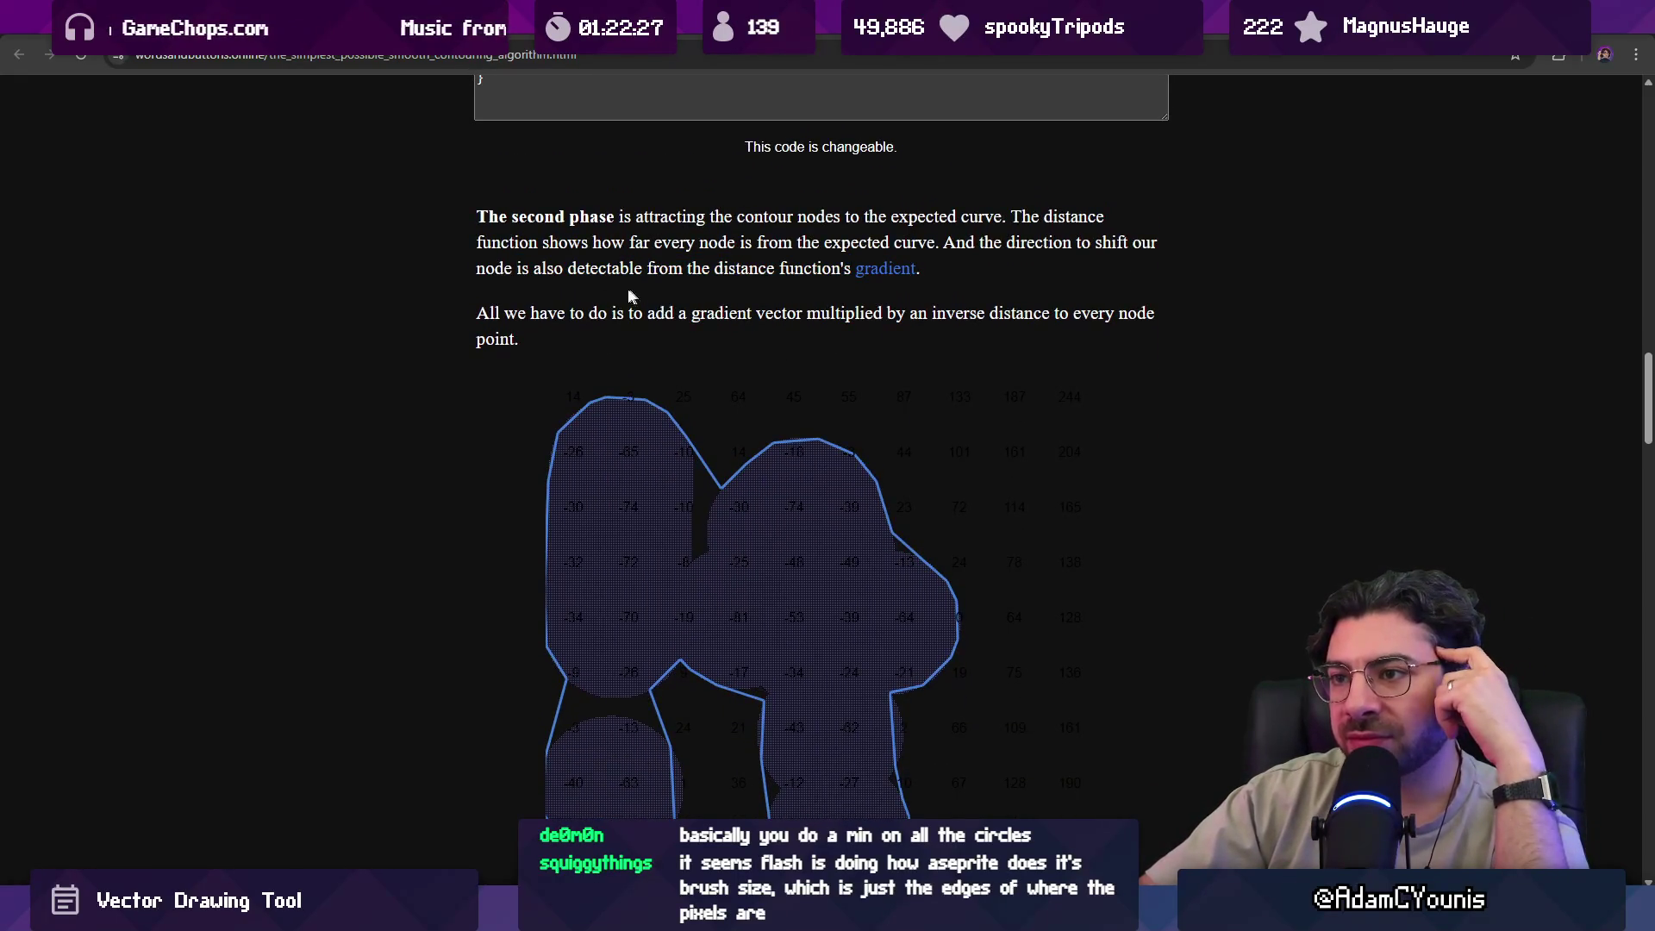
# Add two circles on the demo's right side to extend the contour.
pyautogui.scroll(-5, 757, 391)
pyautogui.scroll(3, 757, 391)
pyautogui.click(923, 542)
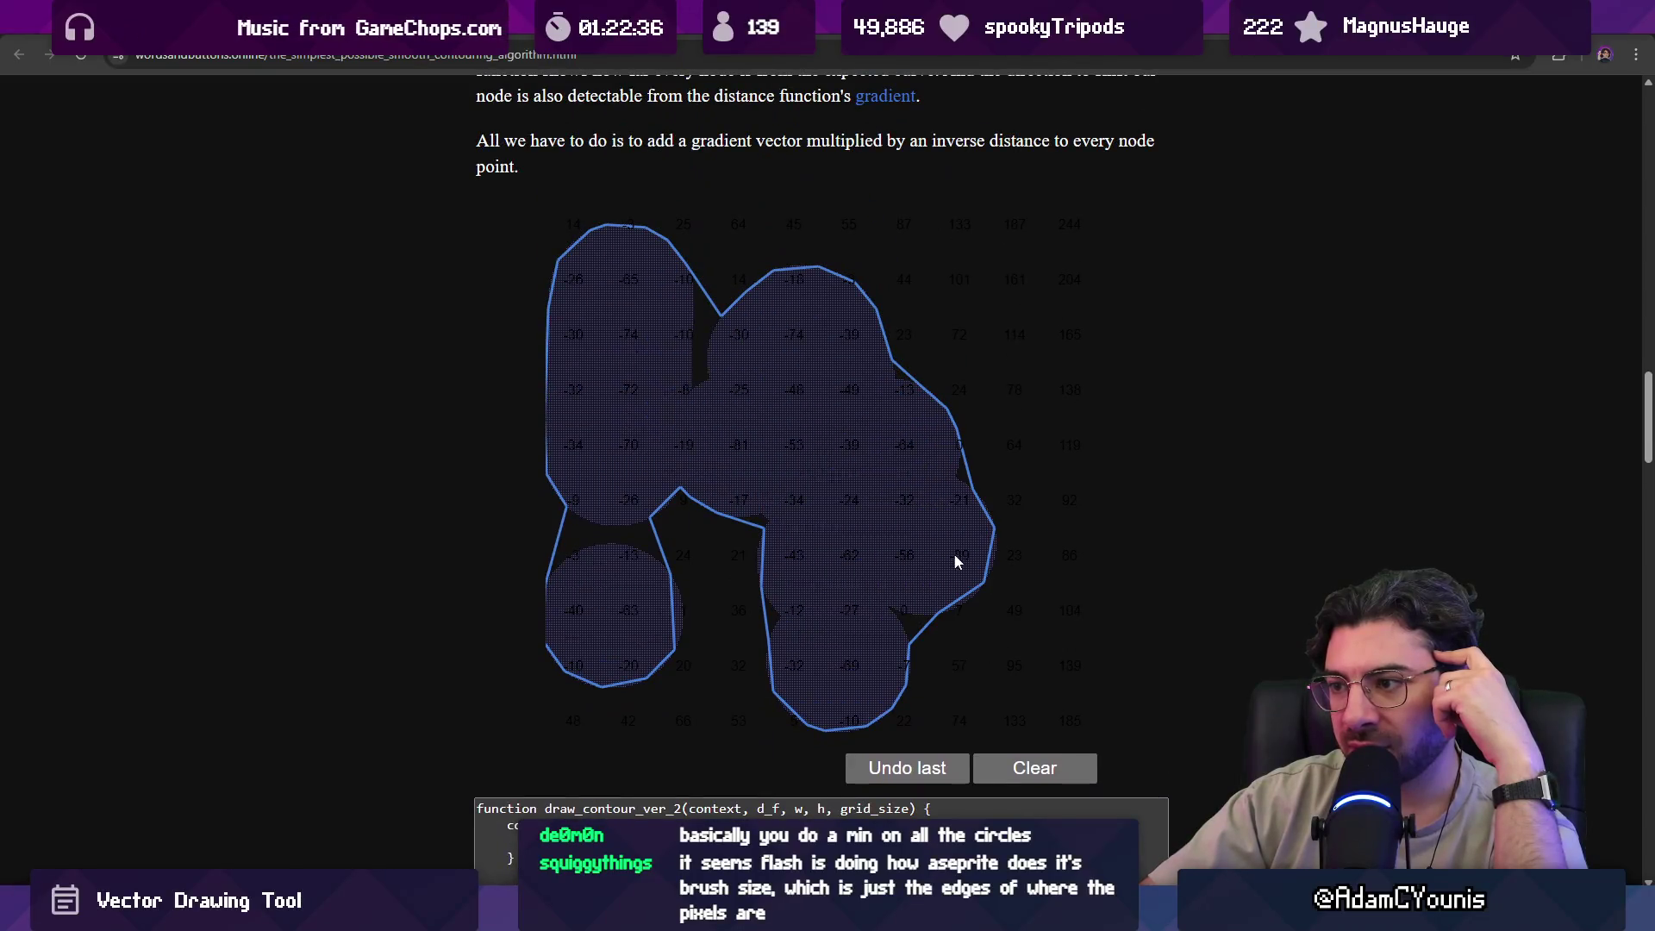
pyautogui.click(994, 585)
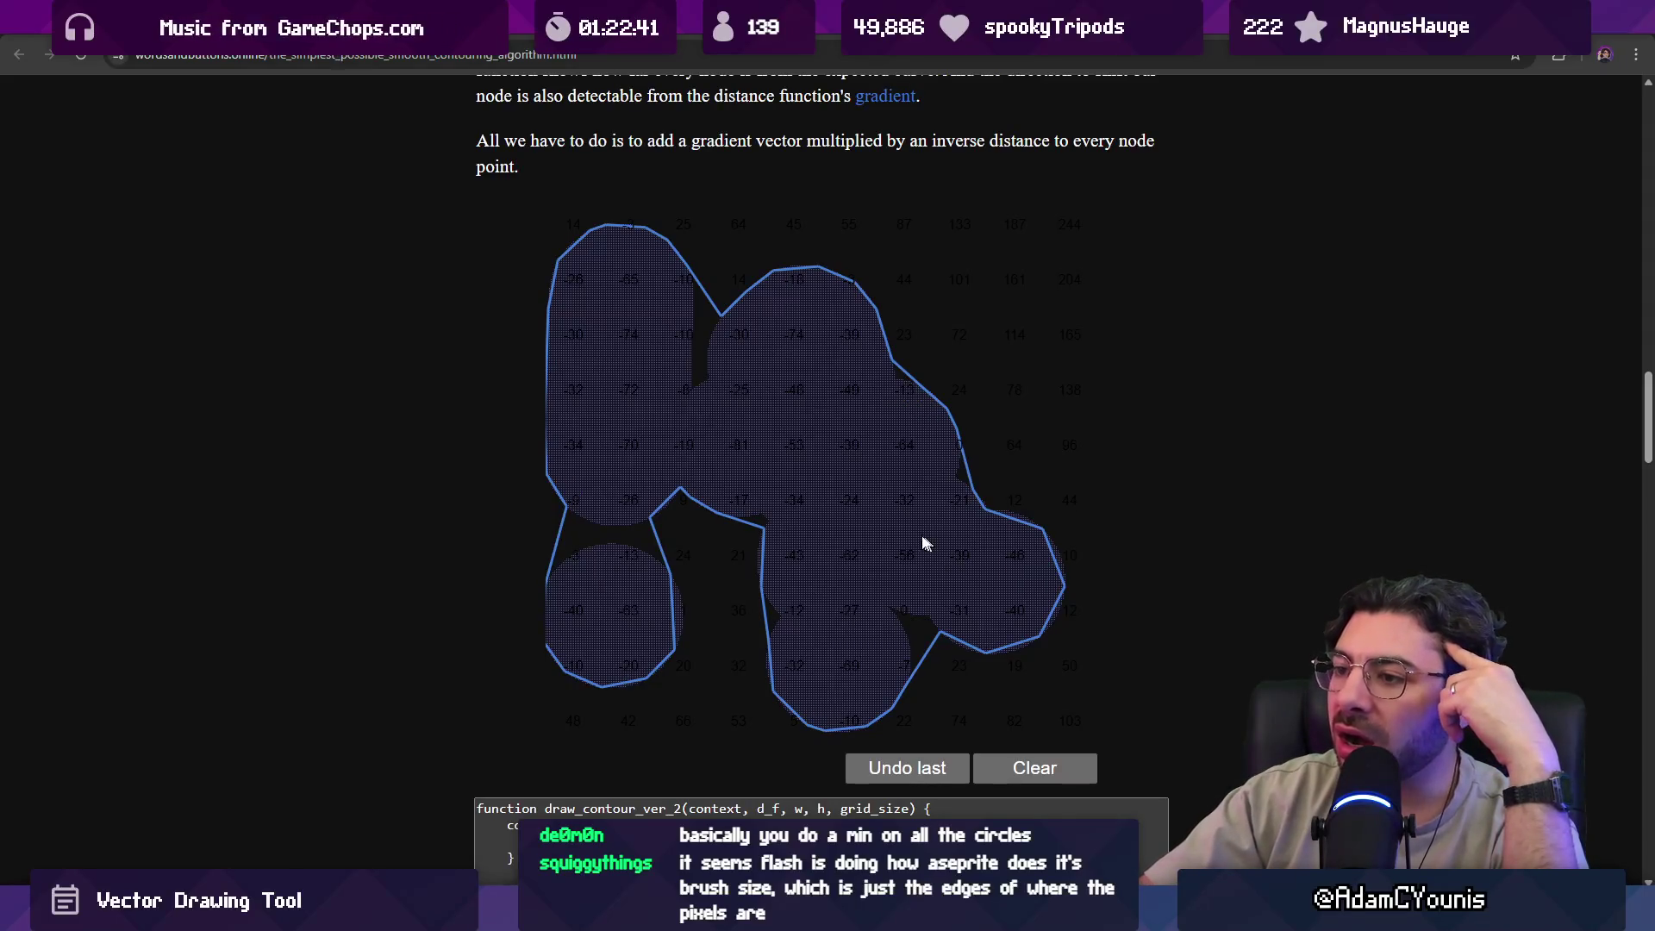
# Build a top-right blob of three circles joined to the main contour.
pyautogui.click(1004, 308)
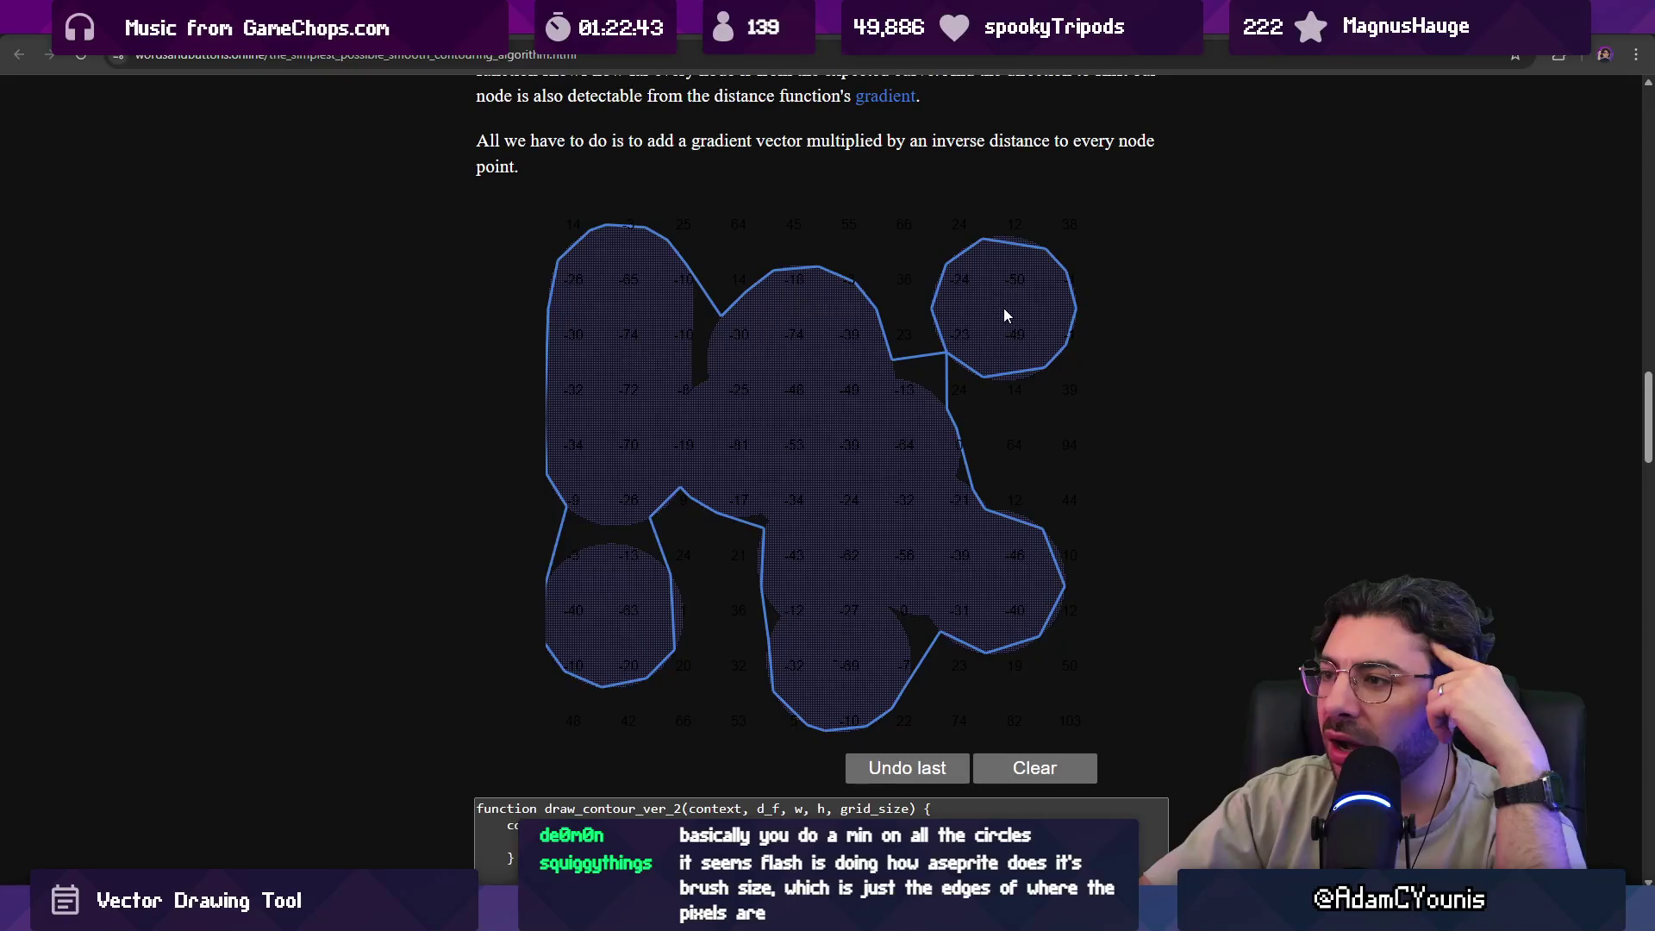
pyautogui.click(1009, 279)
pyautogui.click(957, 356)
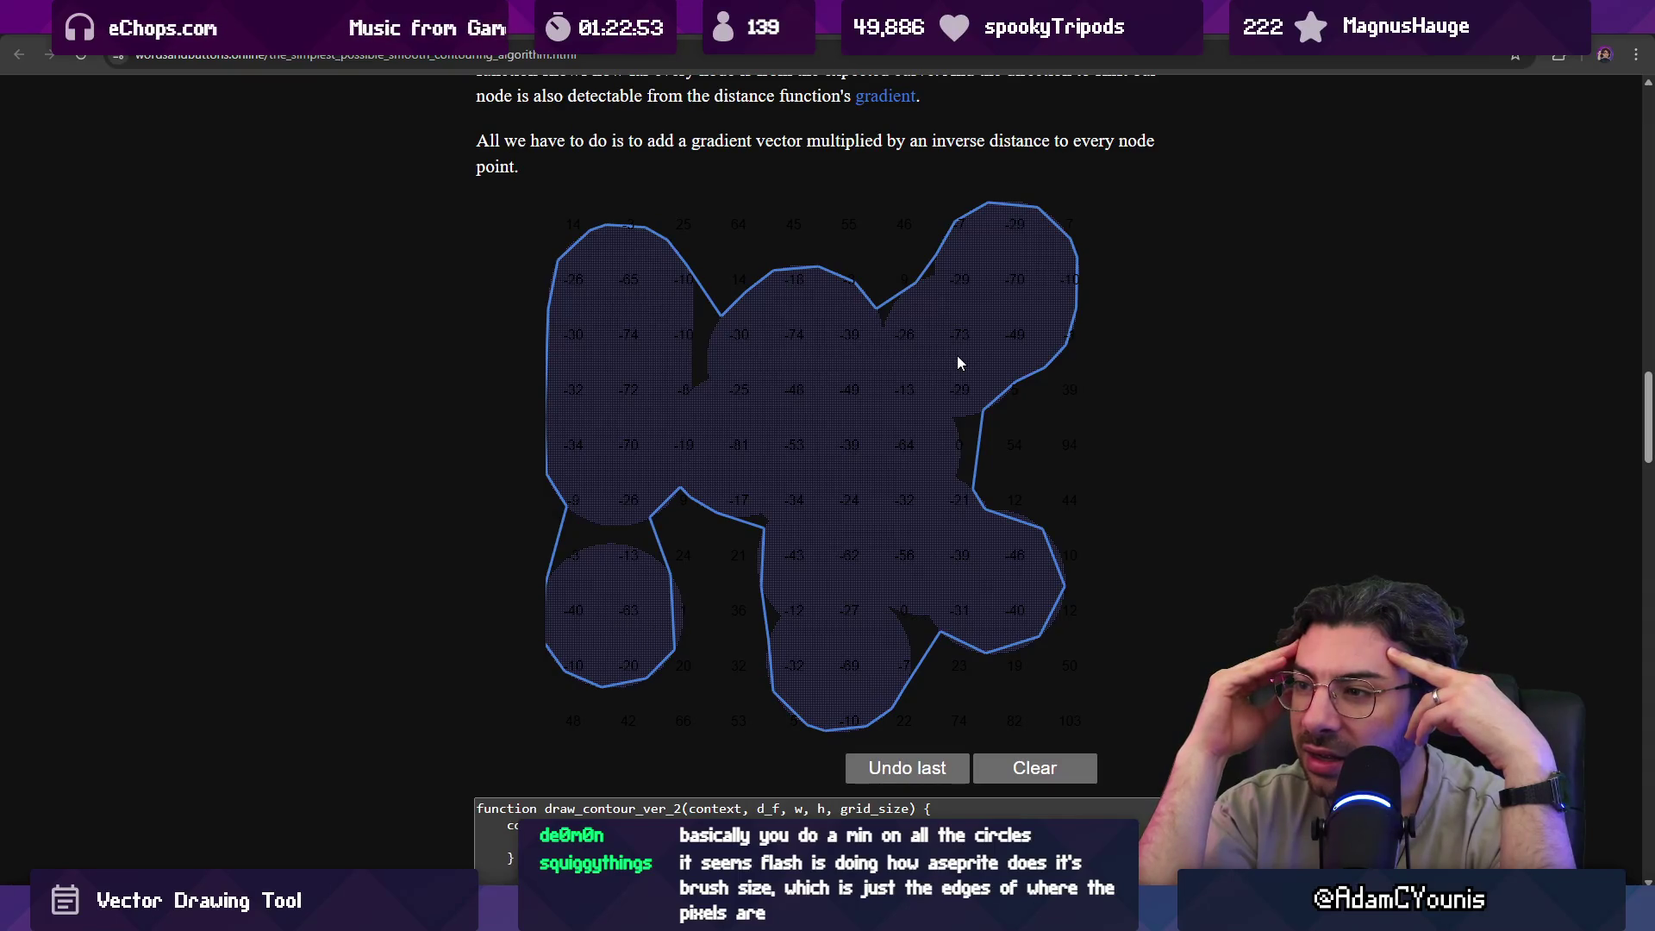
pyautogui.scroll(10, 851, 362)
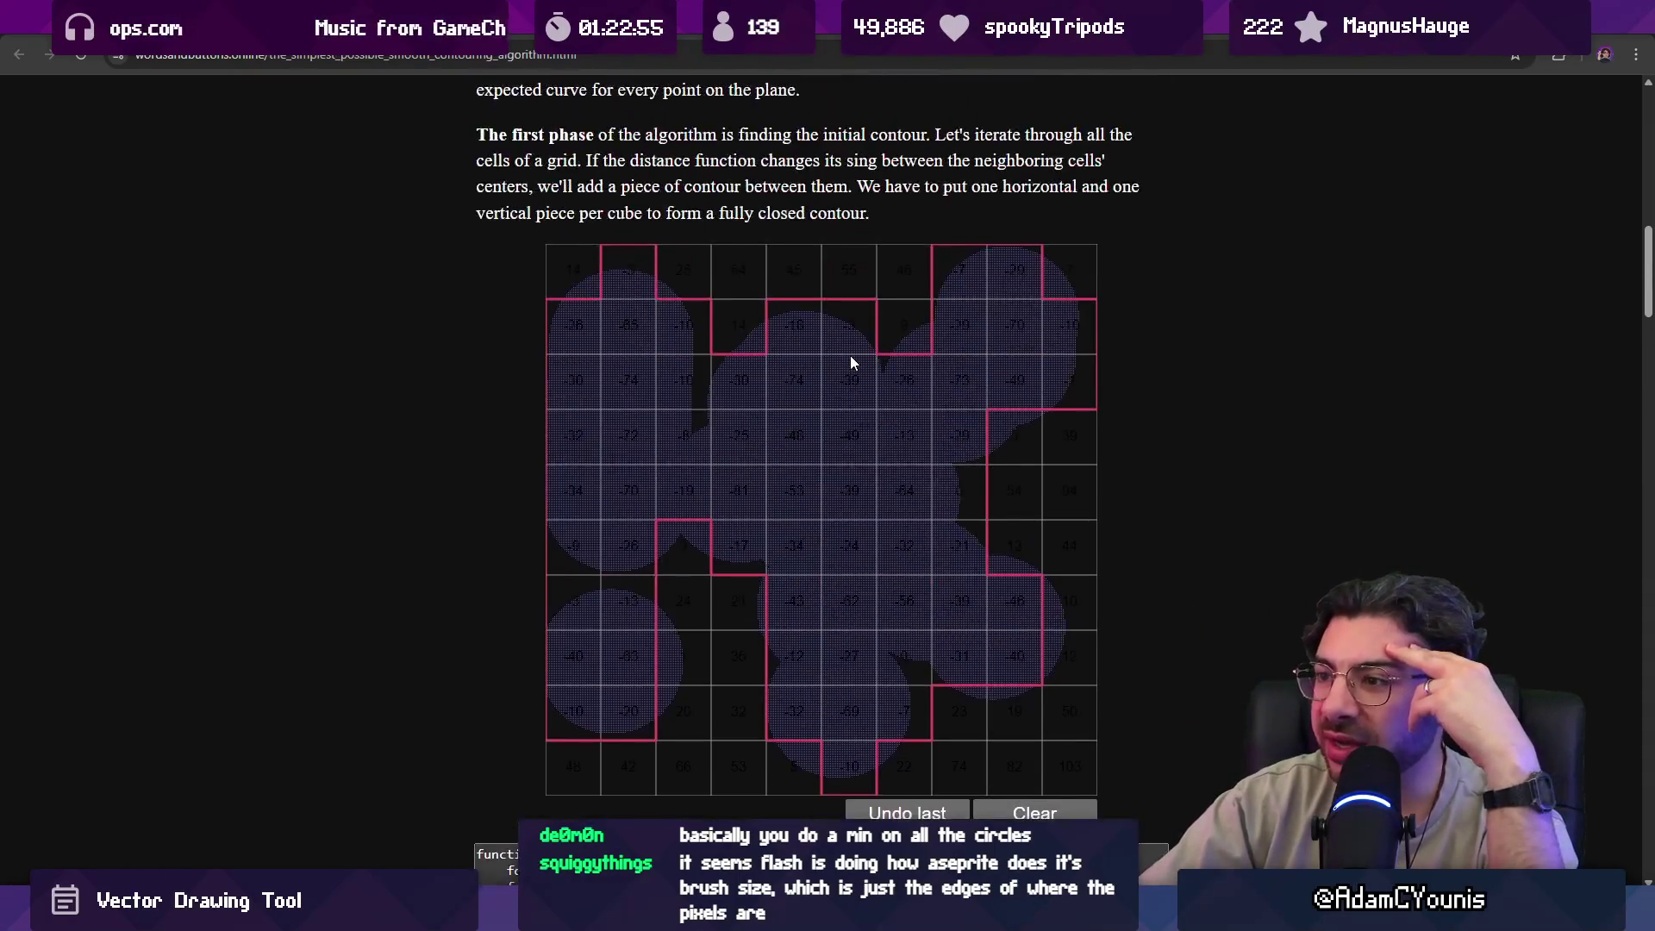
pyautogui.scroll(-10, 850, 355)
pyautogui.scroll(10, 846, 361)
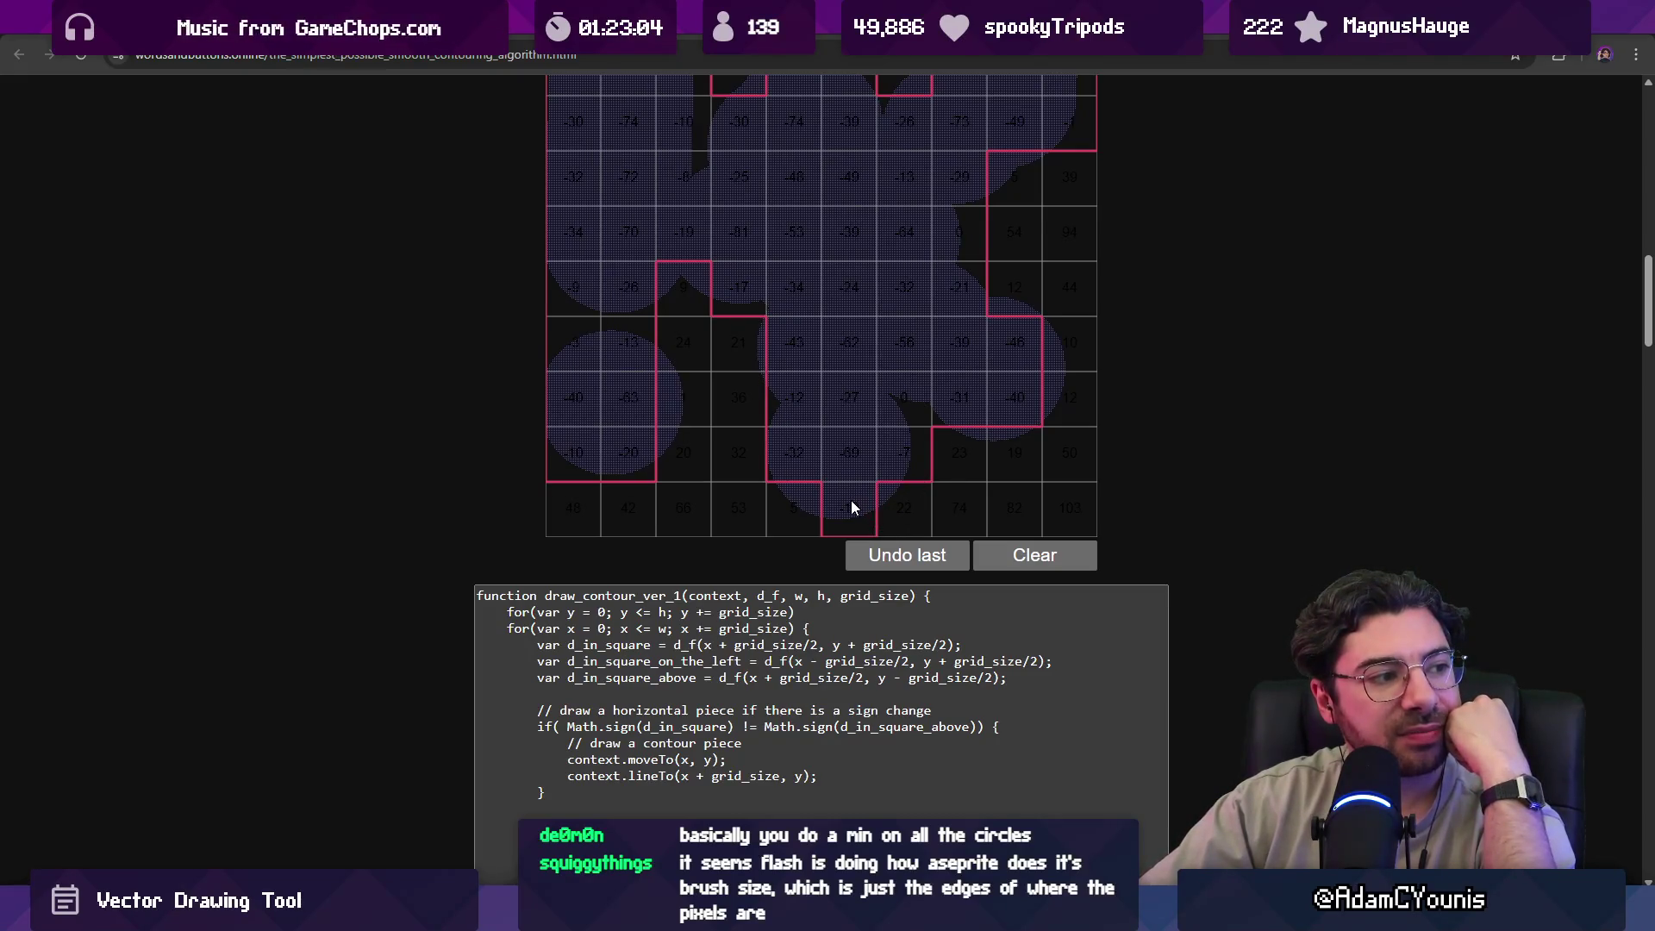
pyautogui.scroll(-10, 897, 481)
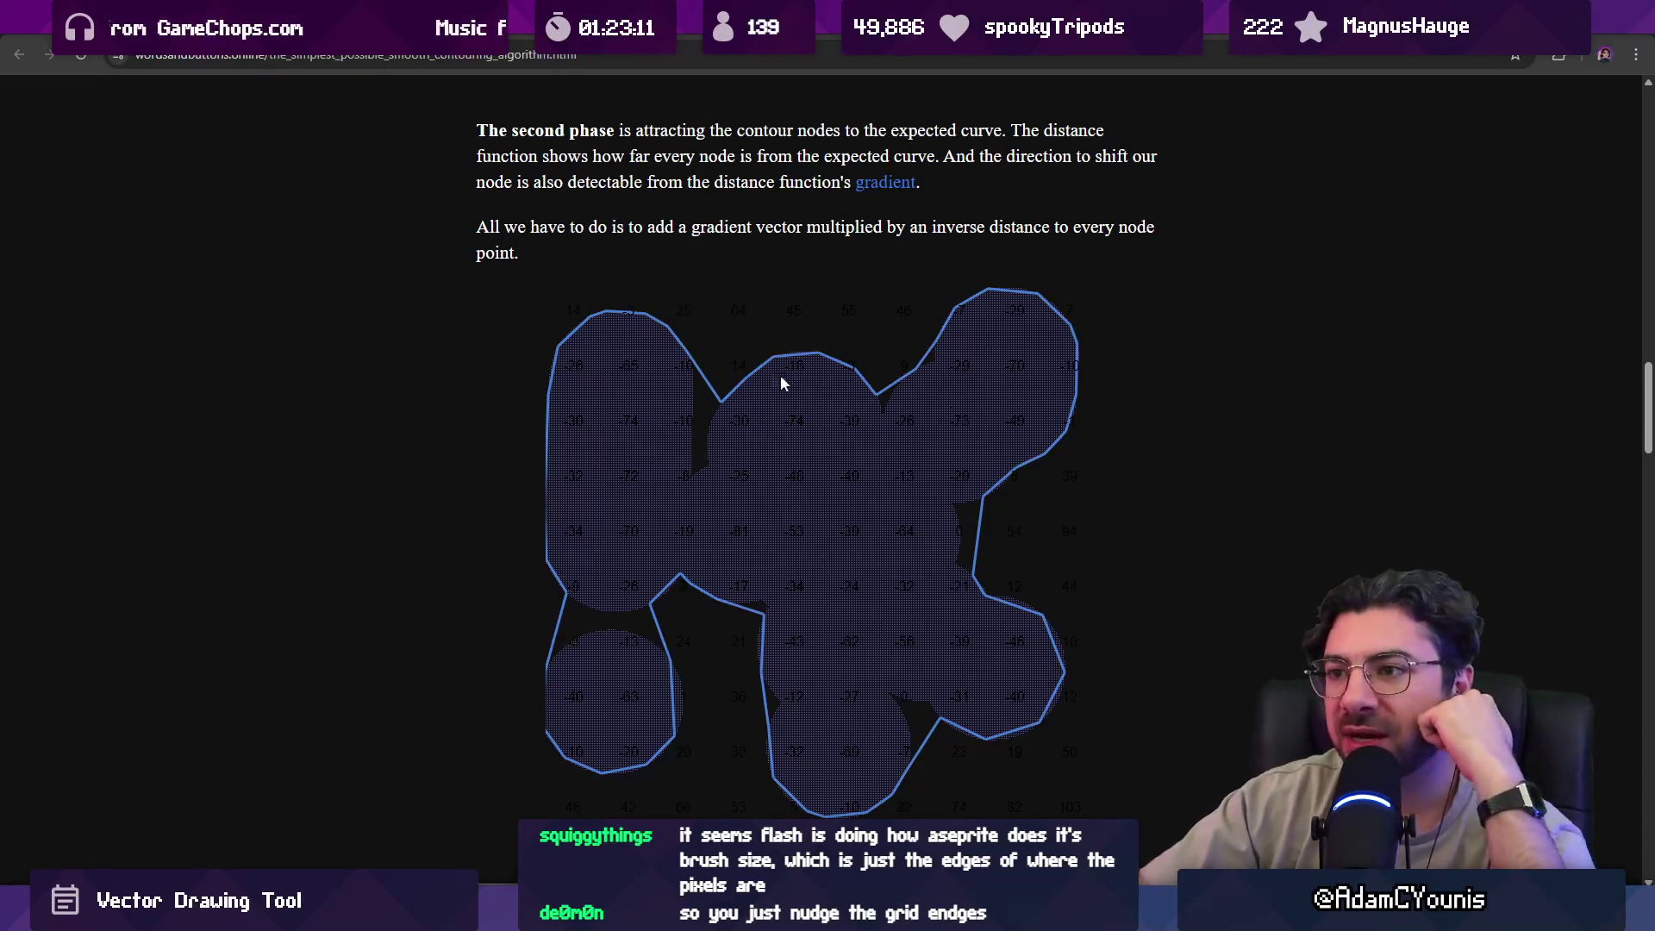
pyautogui.scroll(3, 722, 380)
pyautogui.scroll(2, 747, 433)
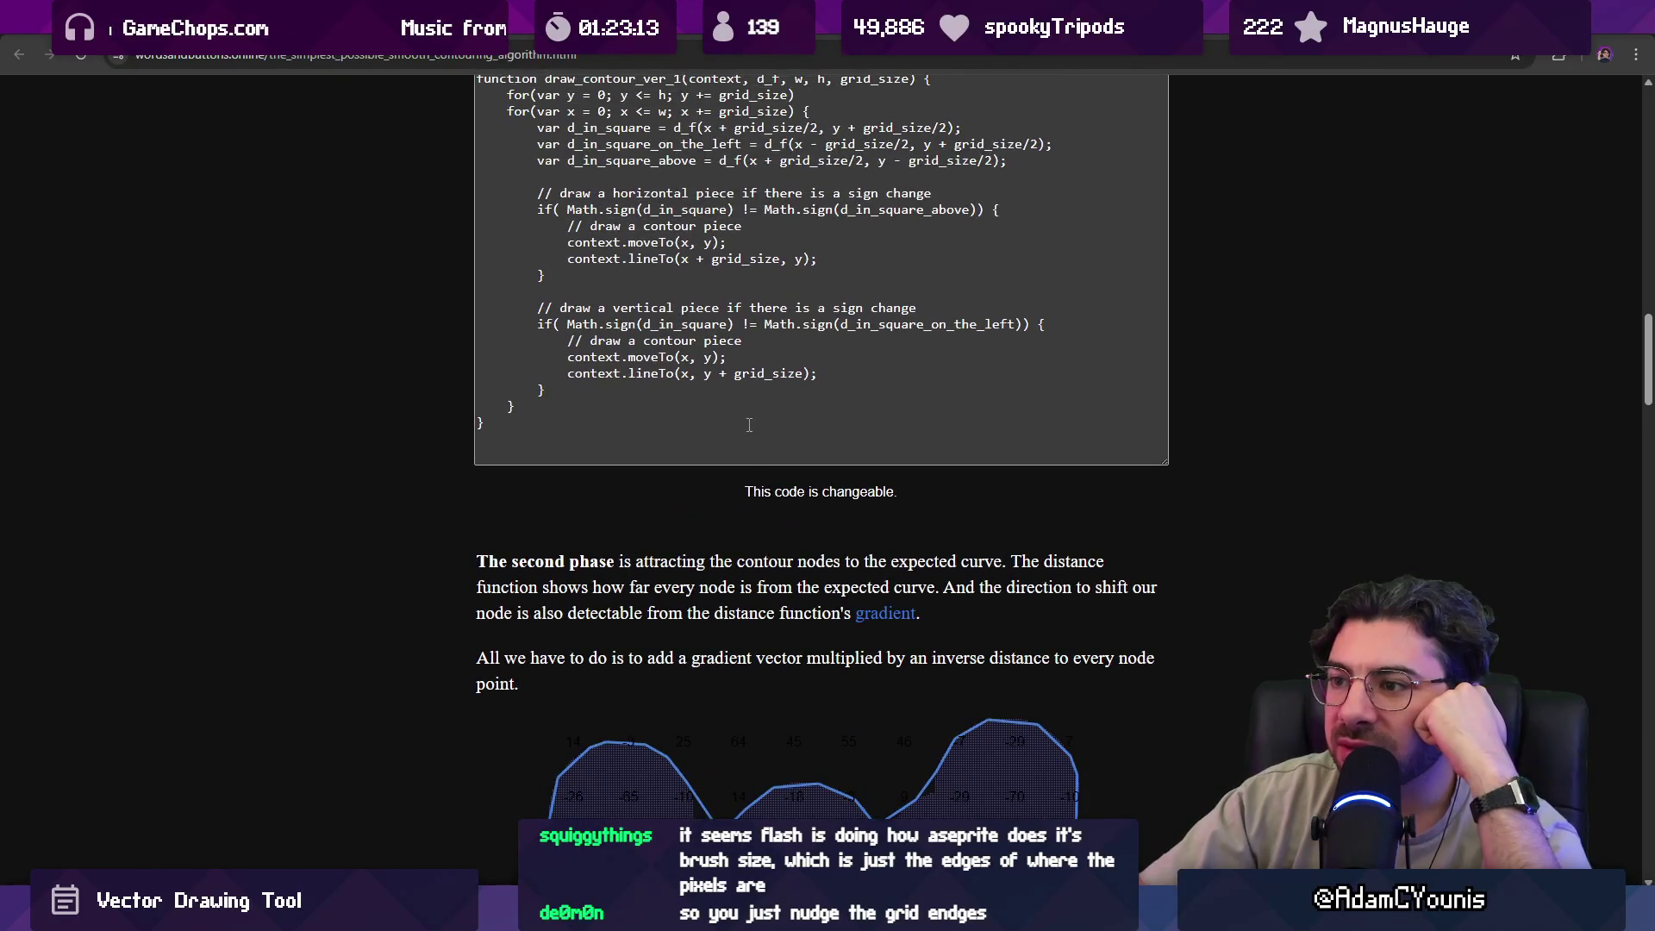
pyautogui.scroll(4, 771, 469)
pyautogui.scroll(-15, 772, 467)
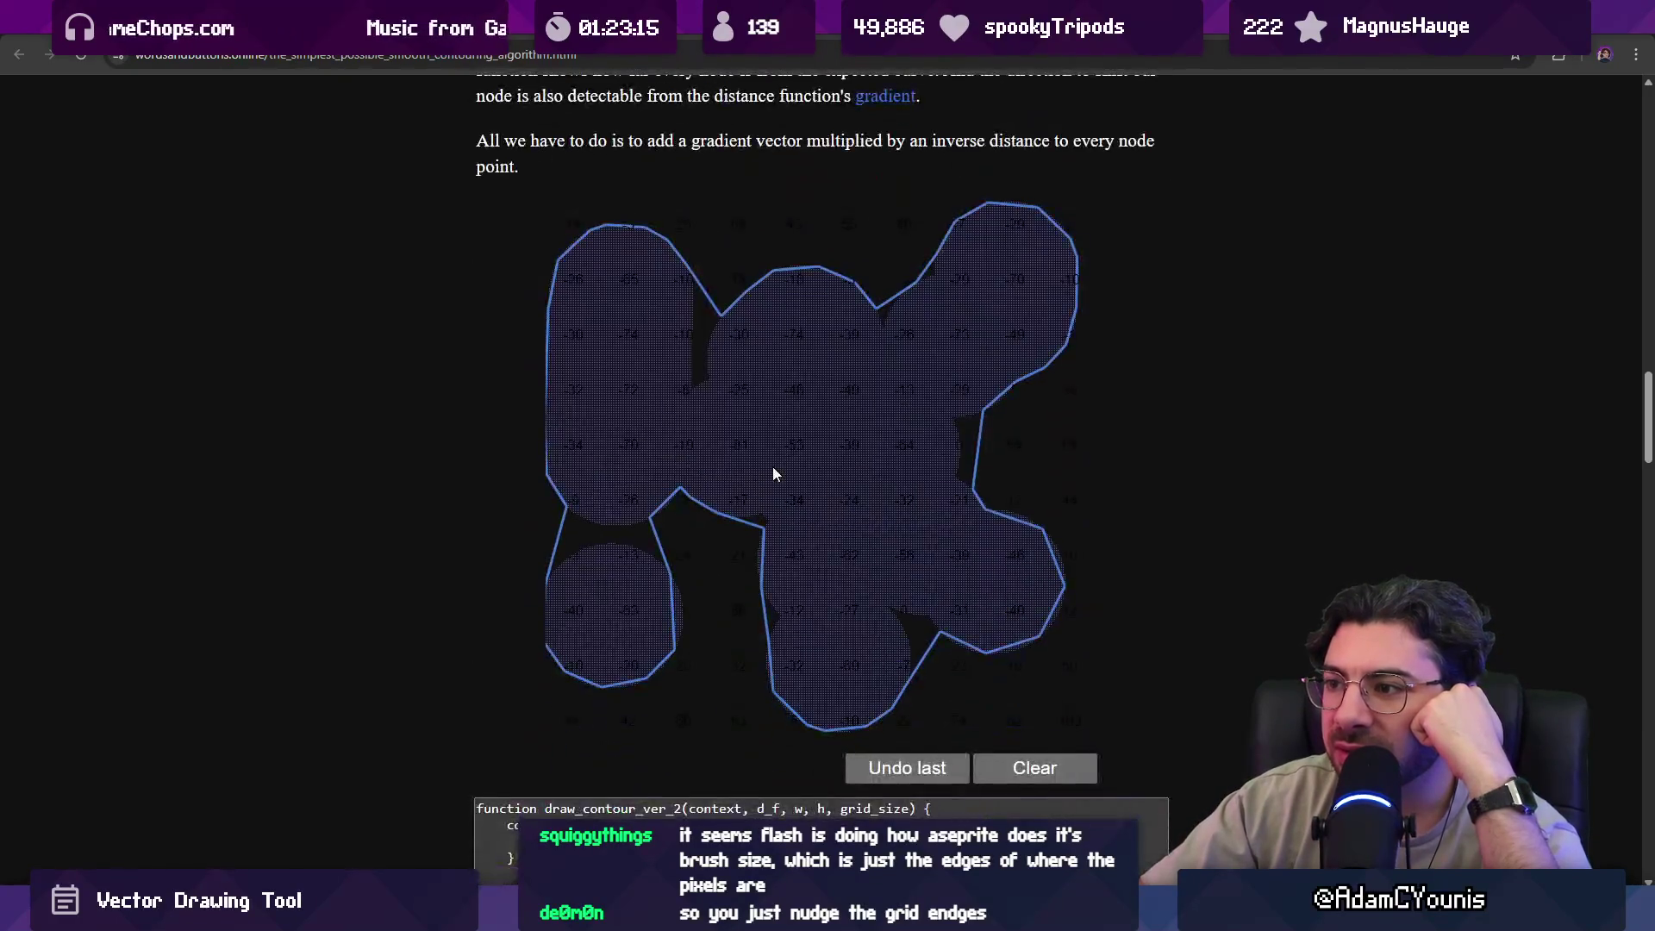
pyautogui.scroll(-3, 764, 470)
pyautogui.scroll(3, 776, 500)
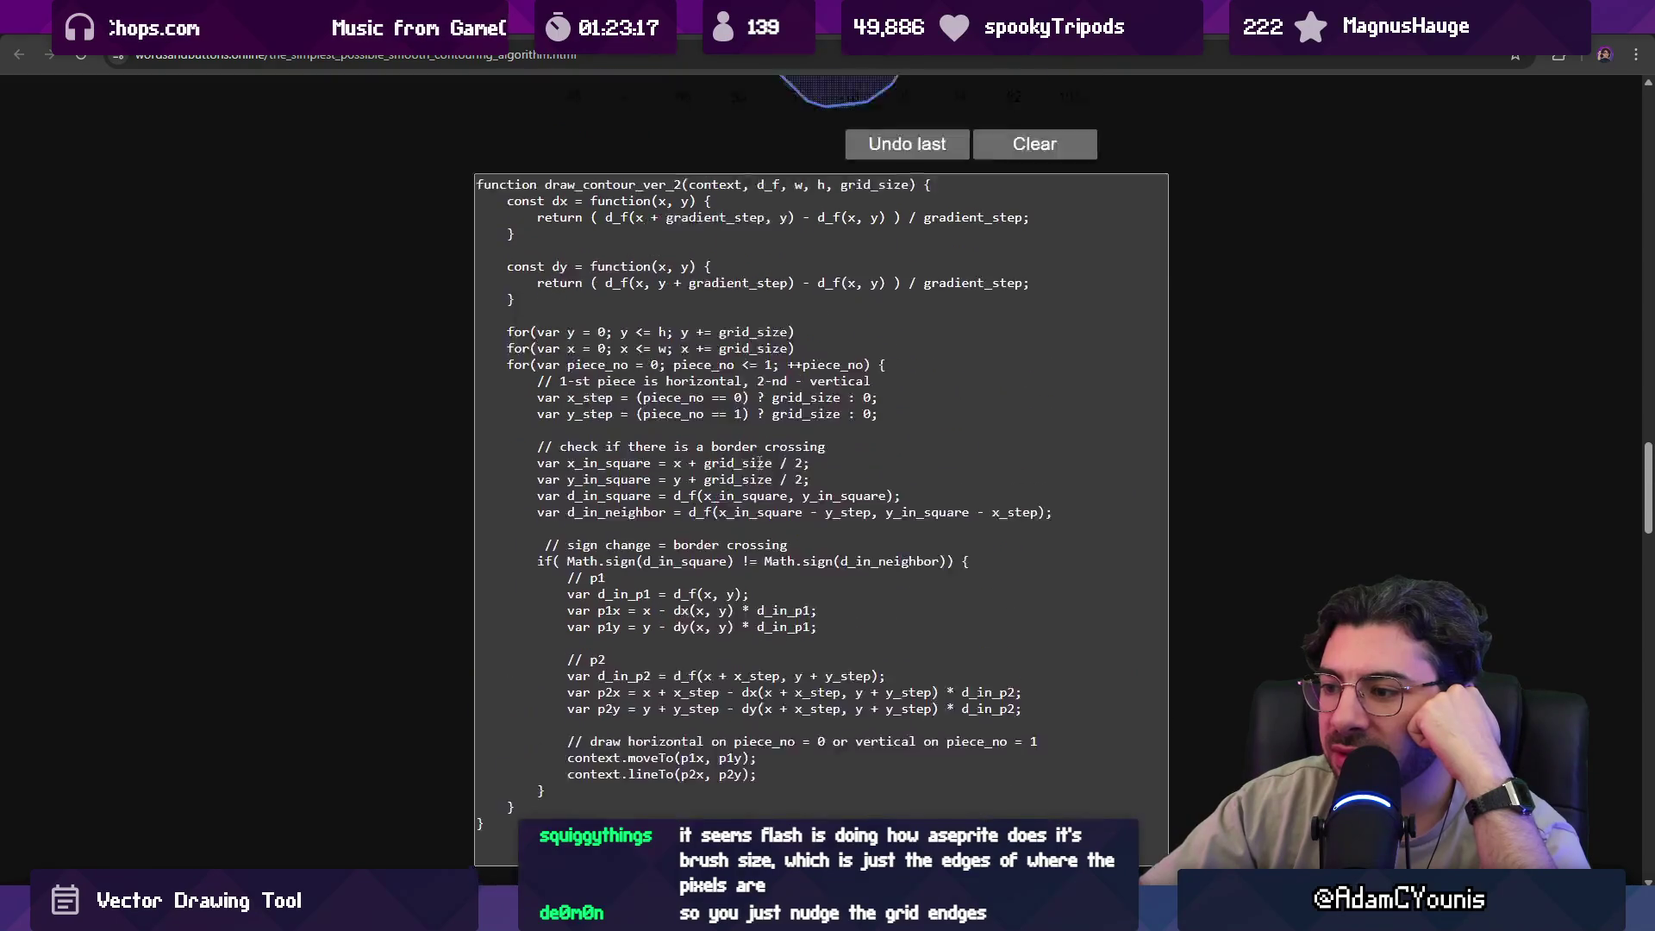
pyautogui.scroll(-4, 800, 553)
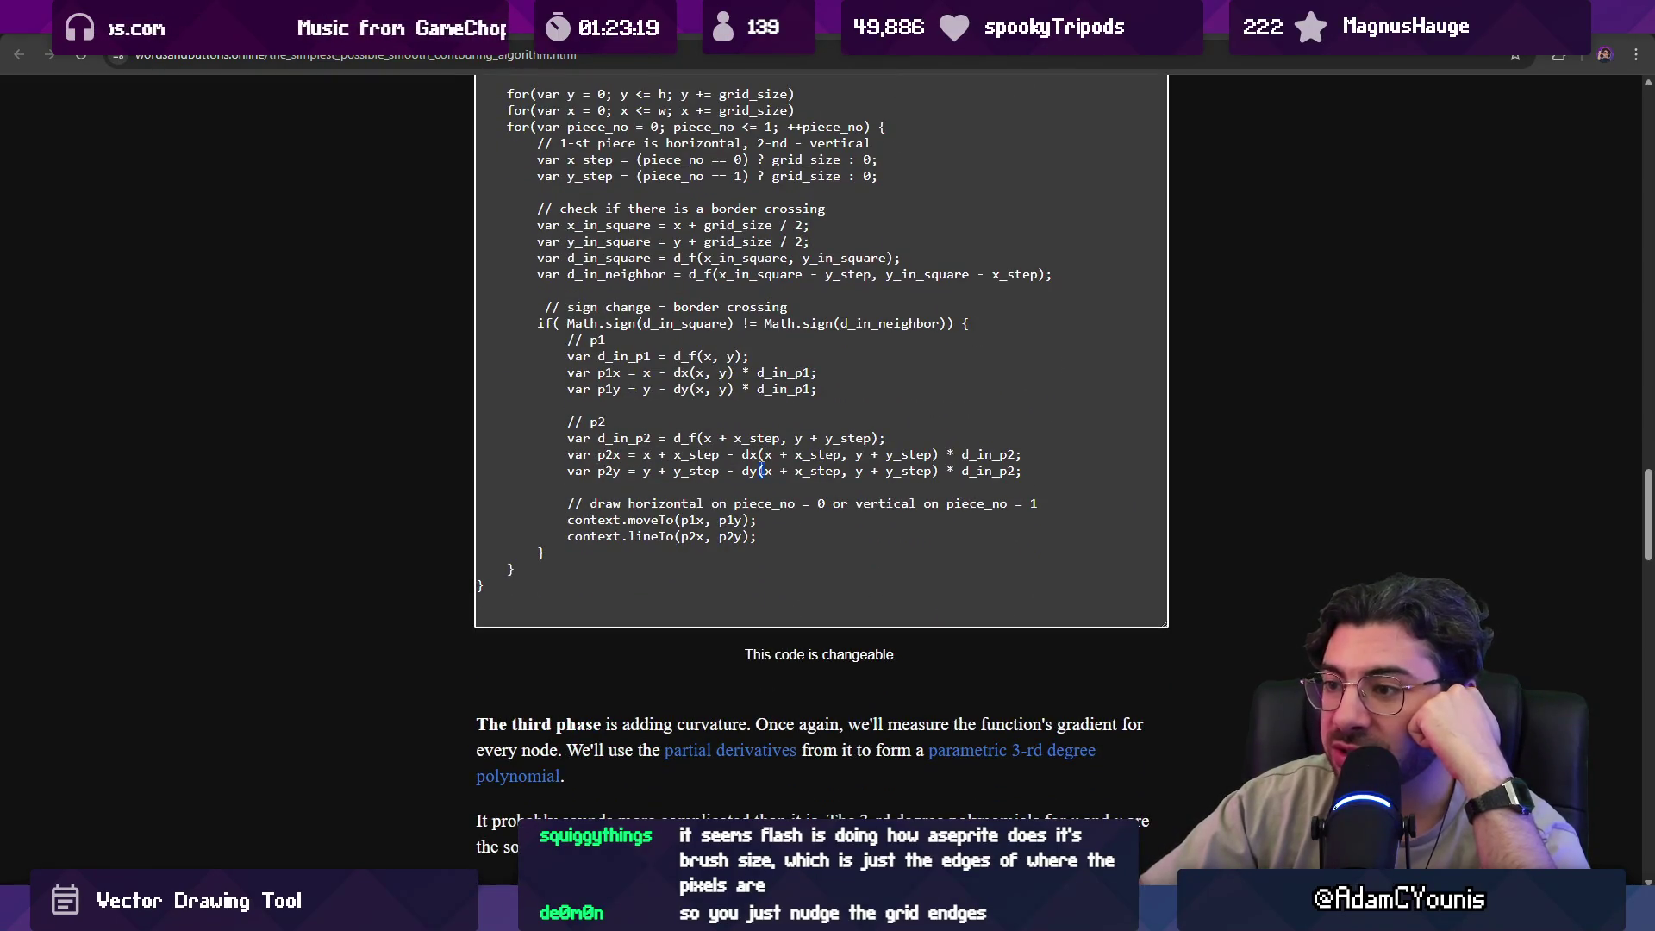
pyautogui.scroll(7, 759, 509)
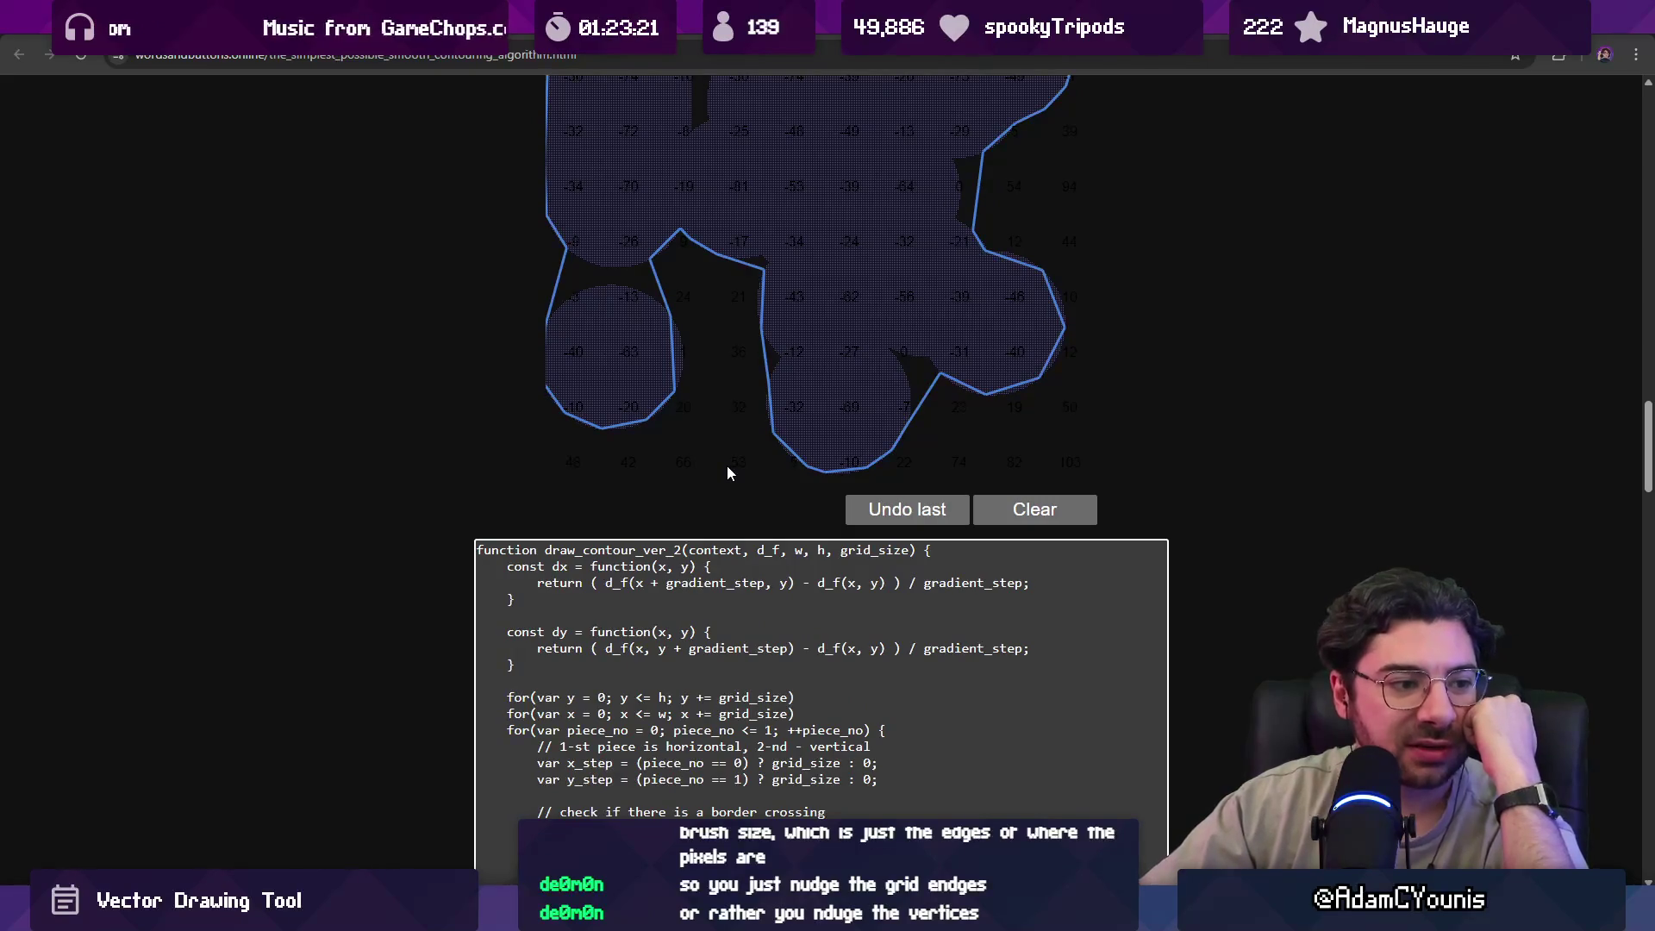
pyautogui.scroll(-1, 562, 545)
pyautogui.scroll(-1, 569, 534)
pyautogui.scroll(-1, 549, 603)
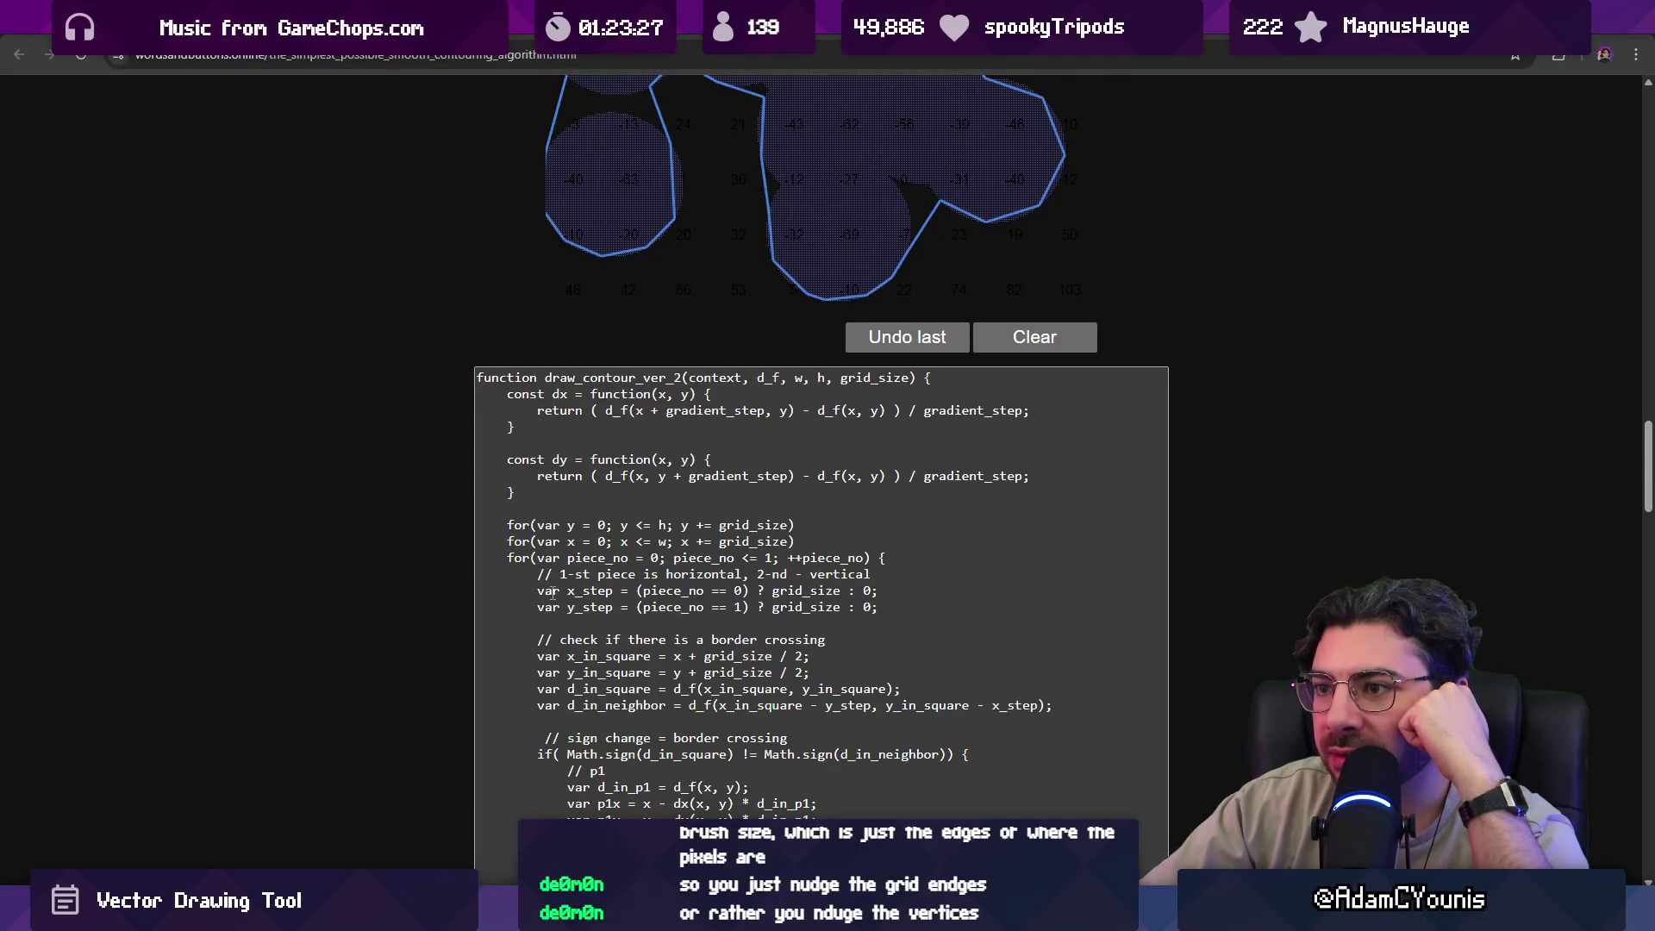
pyautogui.scroll(-2, 569, 510)
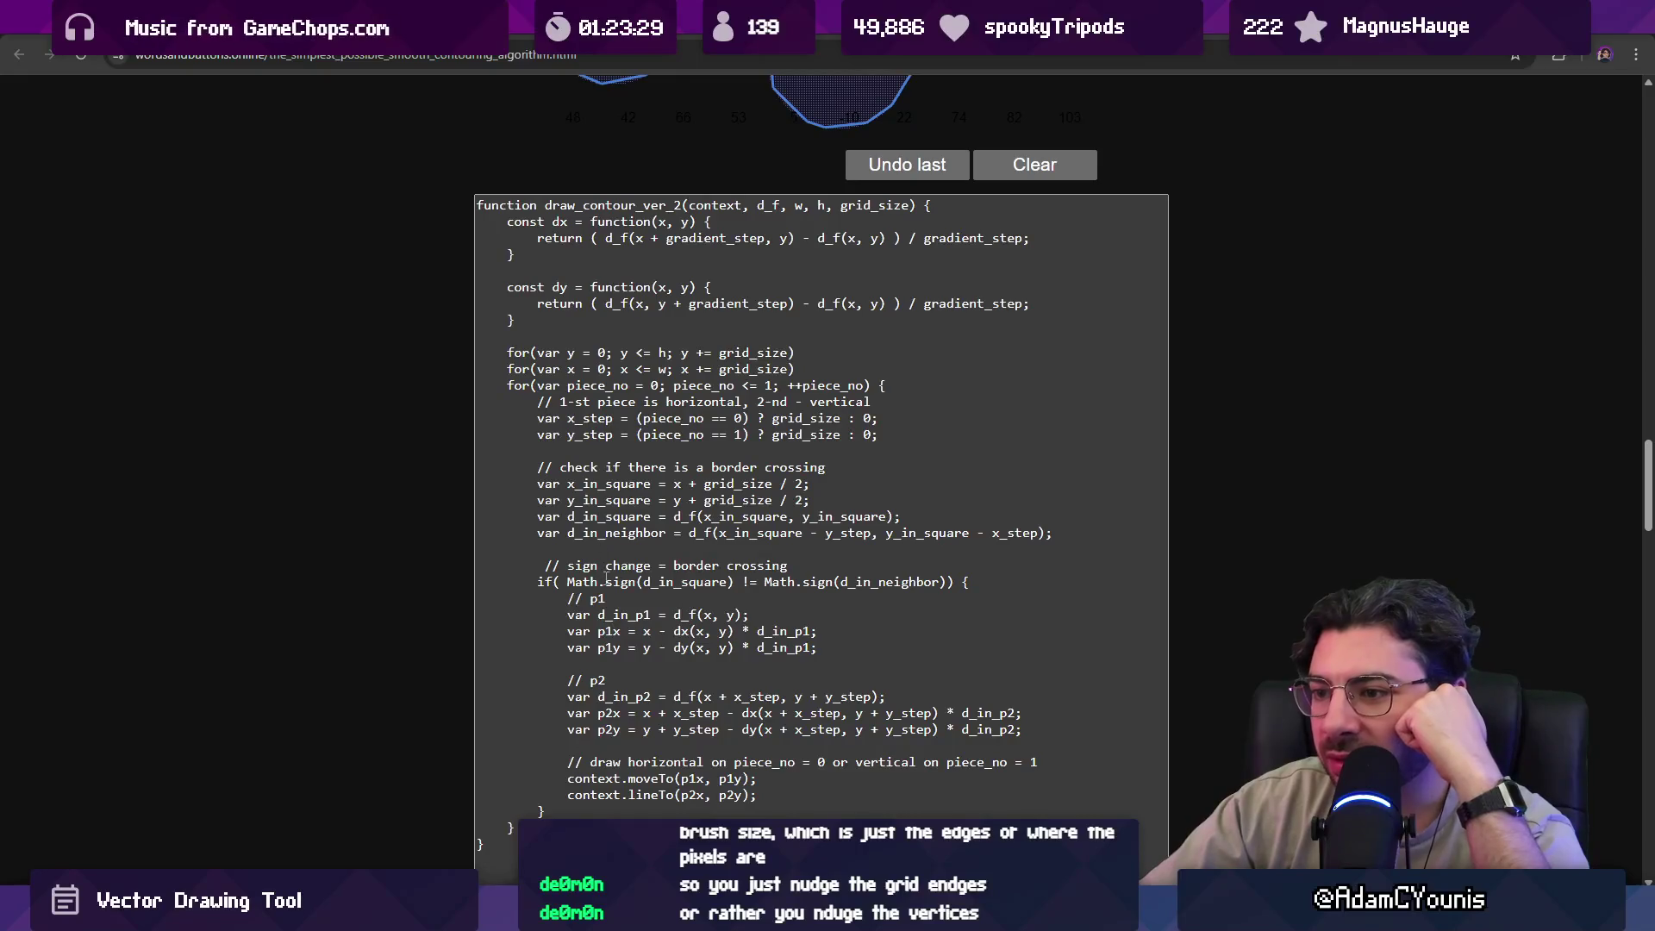
pyautogui.moveTo(547, 565); pyautogui.dragTo(787, 566)
pyautogui.click(739, 582)
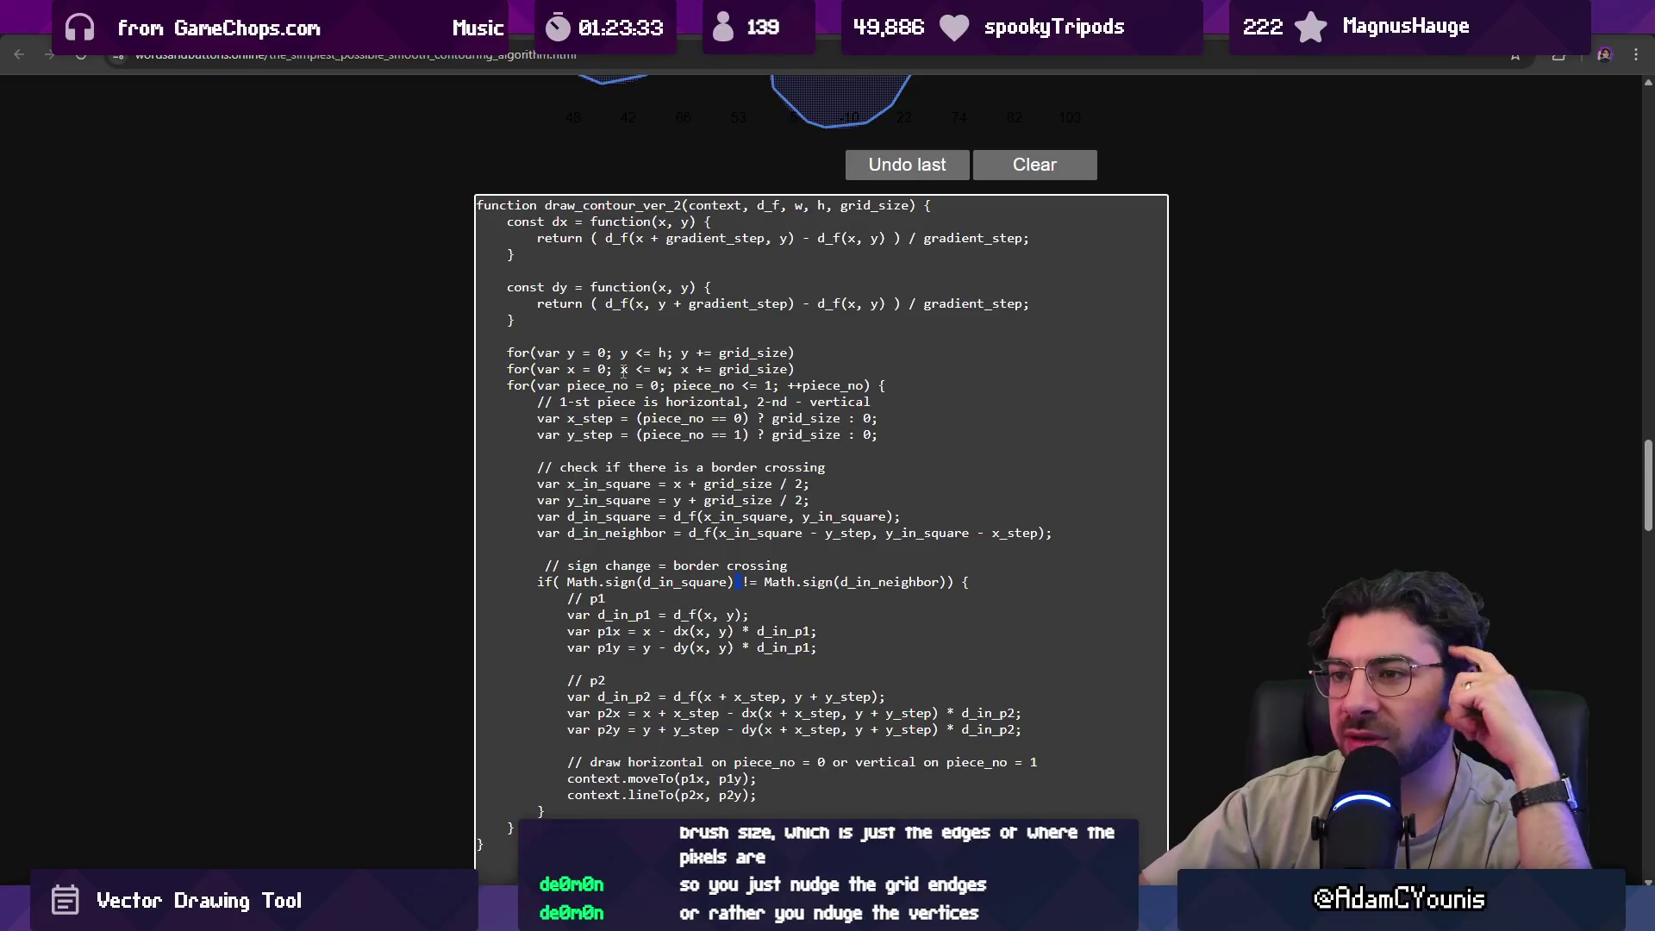
pyautogui.moveTo(533, 402); pyautogui.dragTo(878, 404)
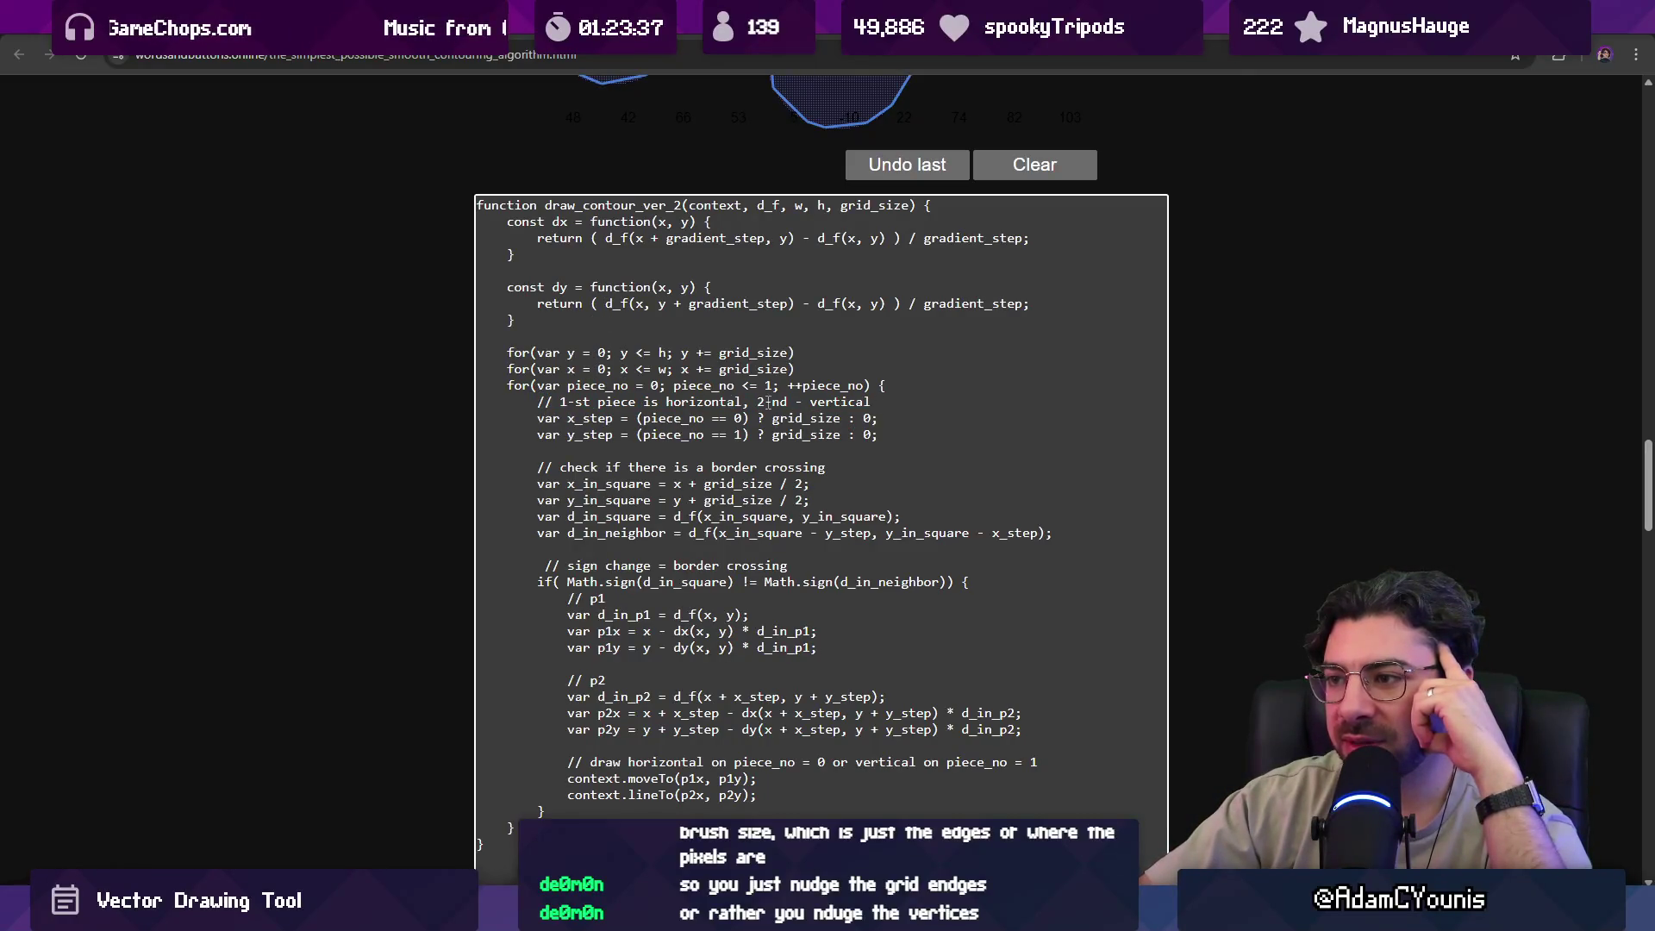
pyautogui.moveTo(757, 402); pyautogui.dragTo(875, 402)
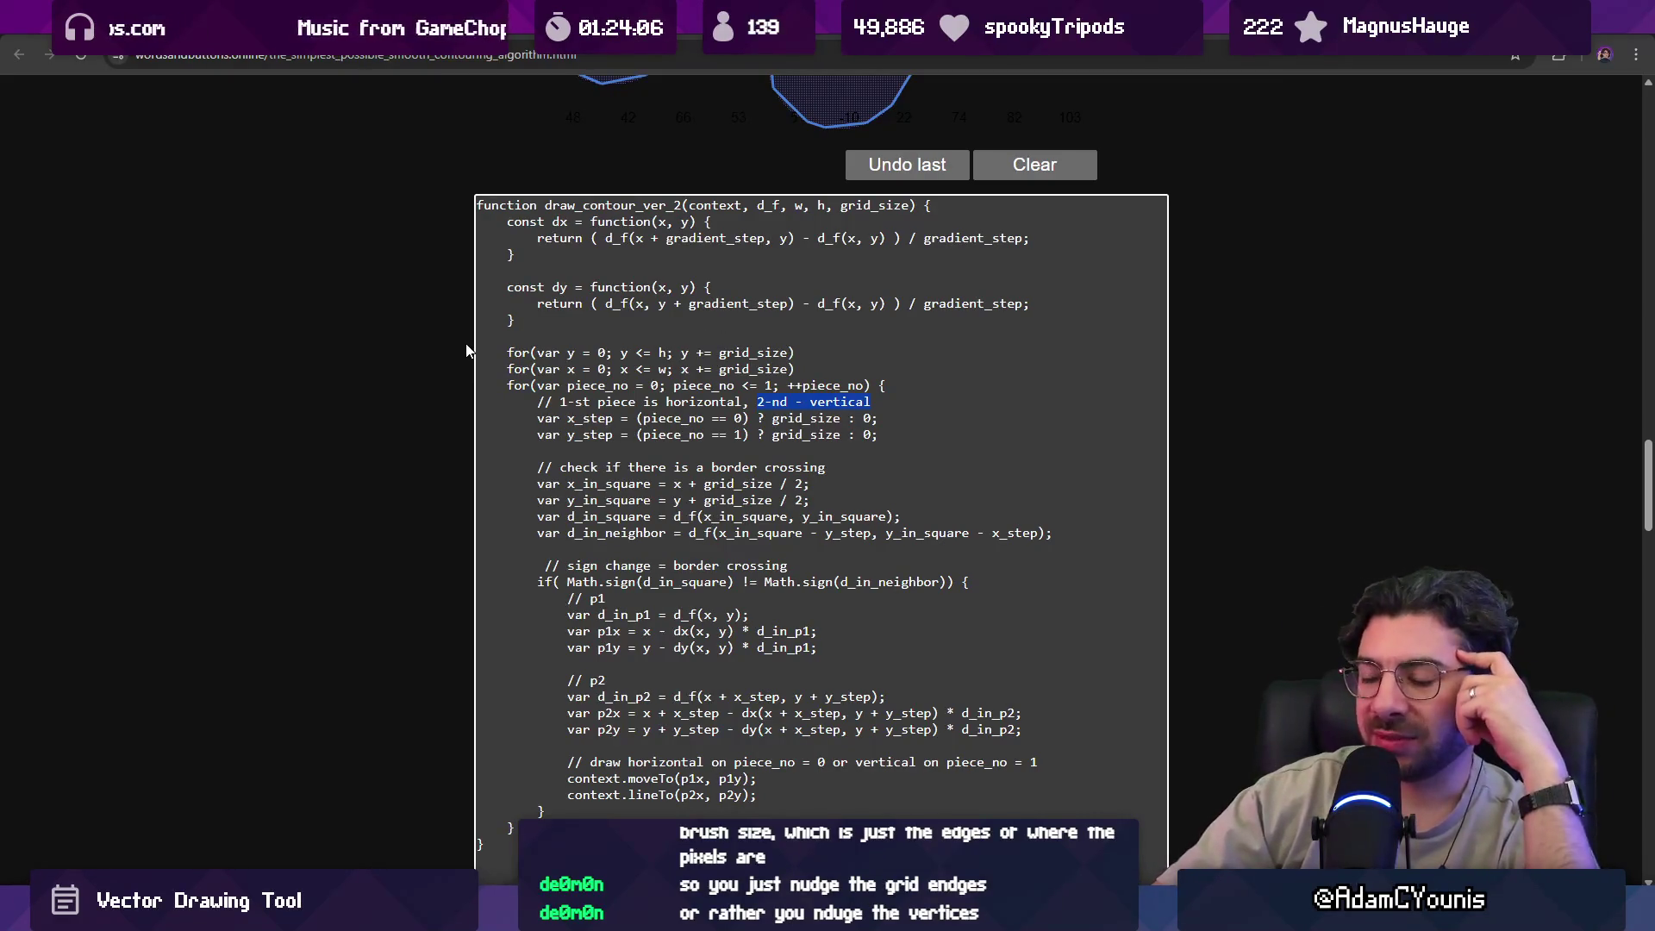
pyautogui.scroll(-1, 469, 351)
pyautogui.moveTo(556, 472); pyautogui.dragTo(674, 464)
pyautogui.moveTo(811, 373); pyautogui.dragTo(813, 381)
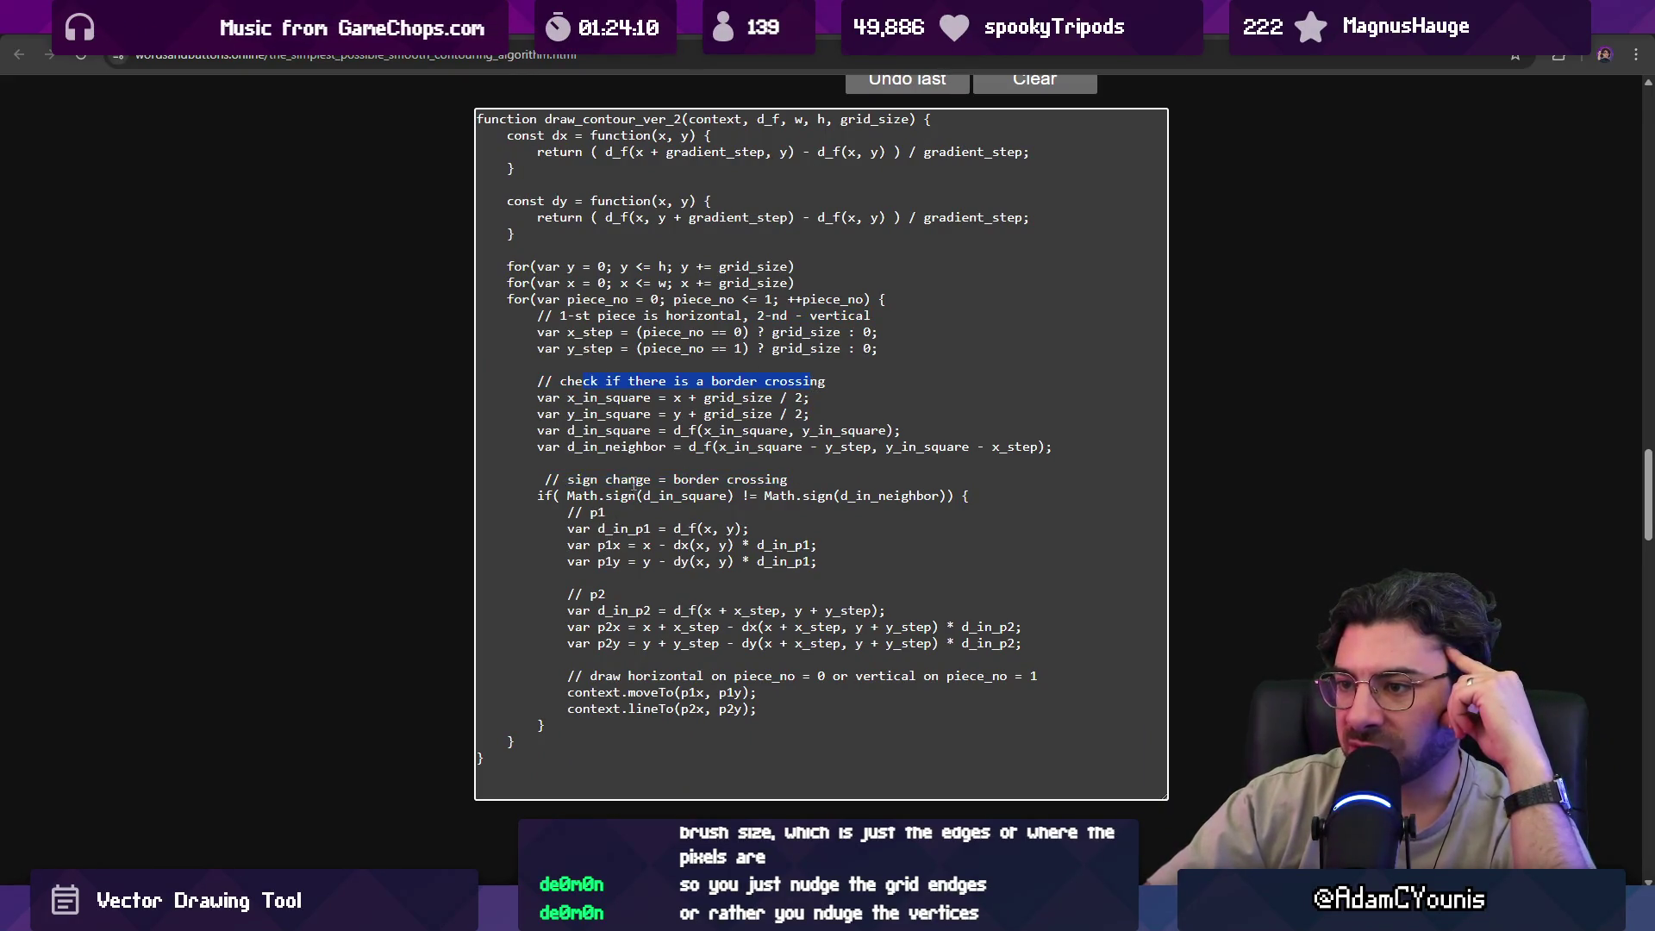
pyautogui.moveTo(732, 677); pyautogui.dragTo(792, 678)
pyautogui.click(653, 678)
pyautogui.doubleClick(824, 676)
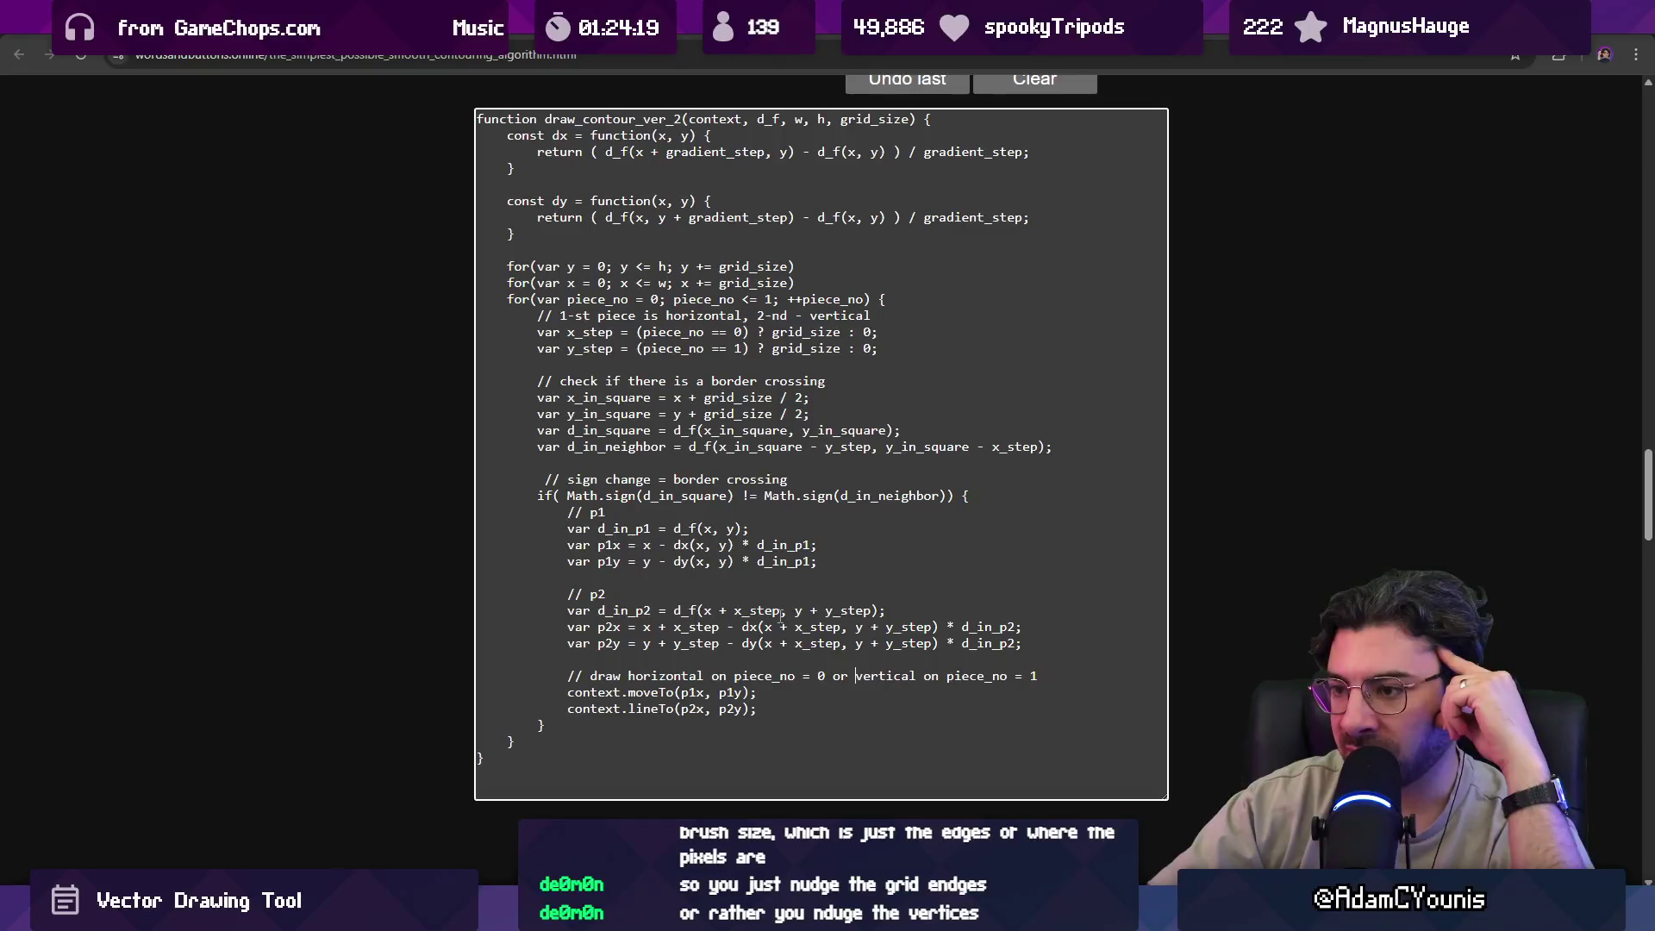
pyautogui.scroll(1, 687, 548)
pyautogui.scroll(-8, 687, 549)
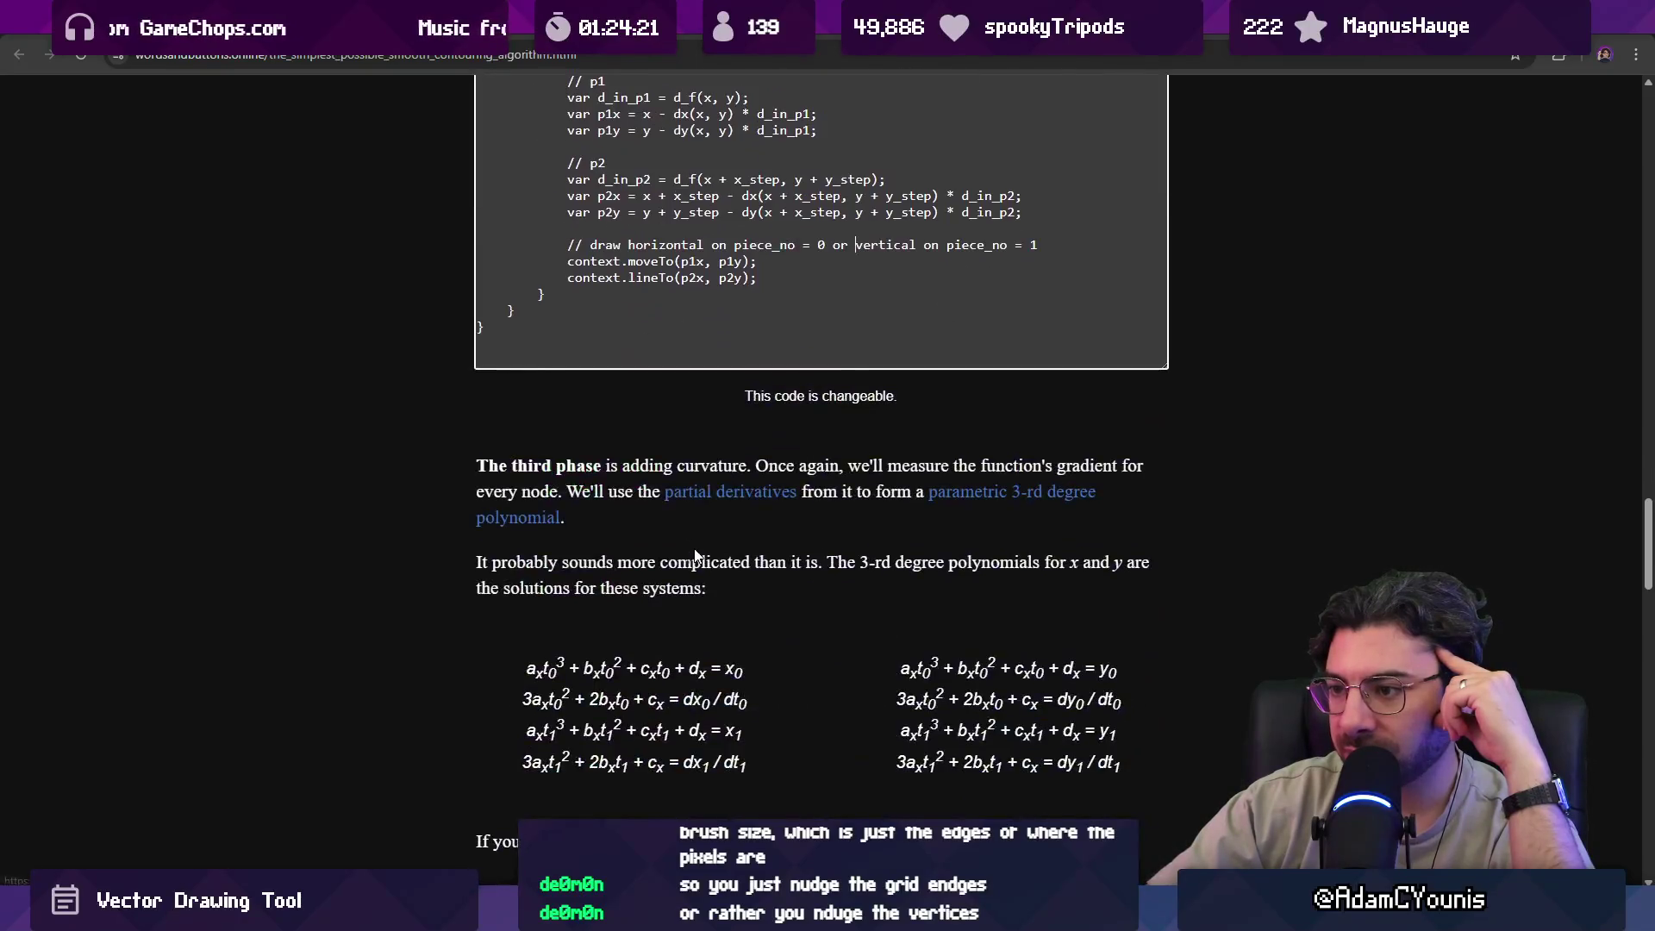
# Scroll between the grid demos and clear all contours from the second-phase demo.
pyautogui.scroll(15, 695, 548)
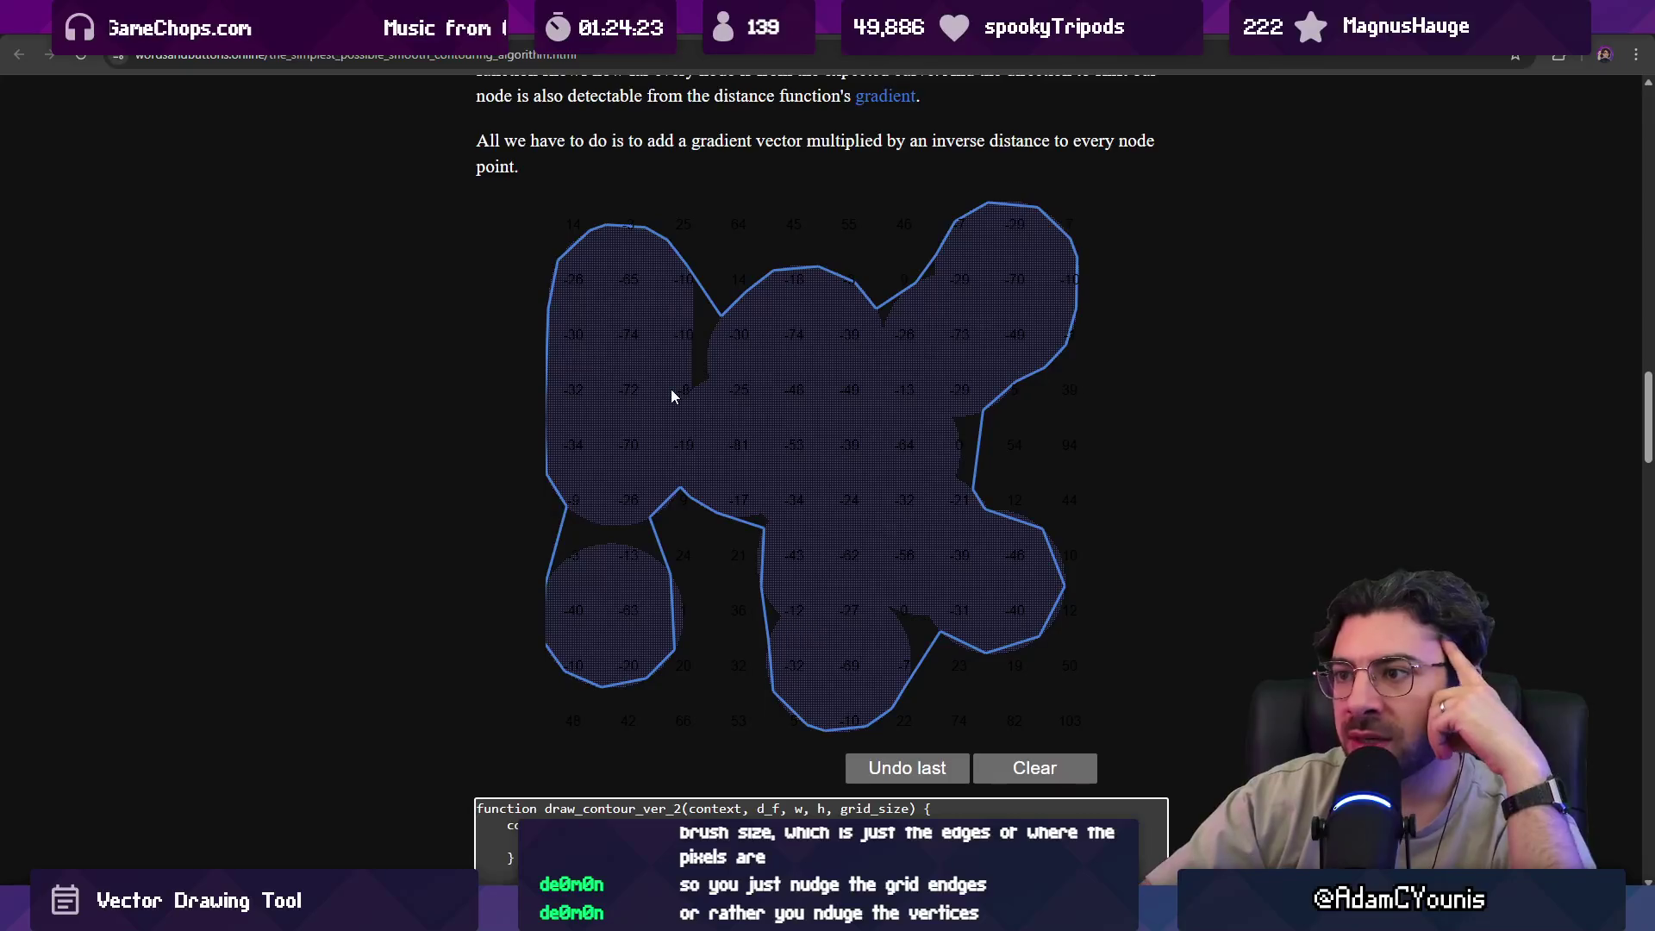
pyautogui.scroll(1, 702, 417)
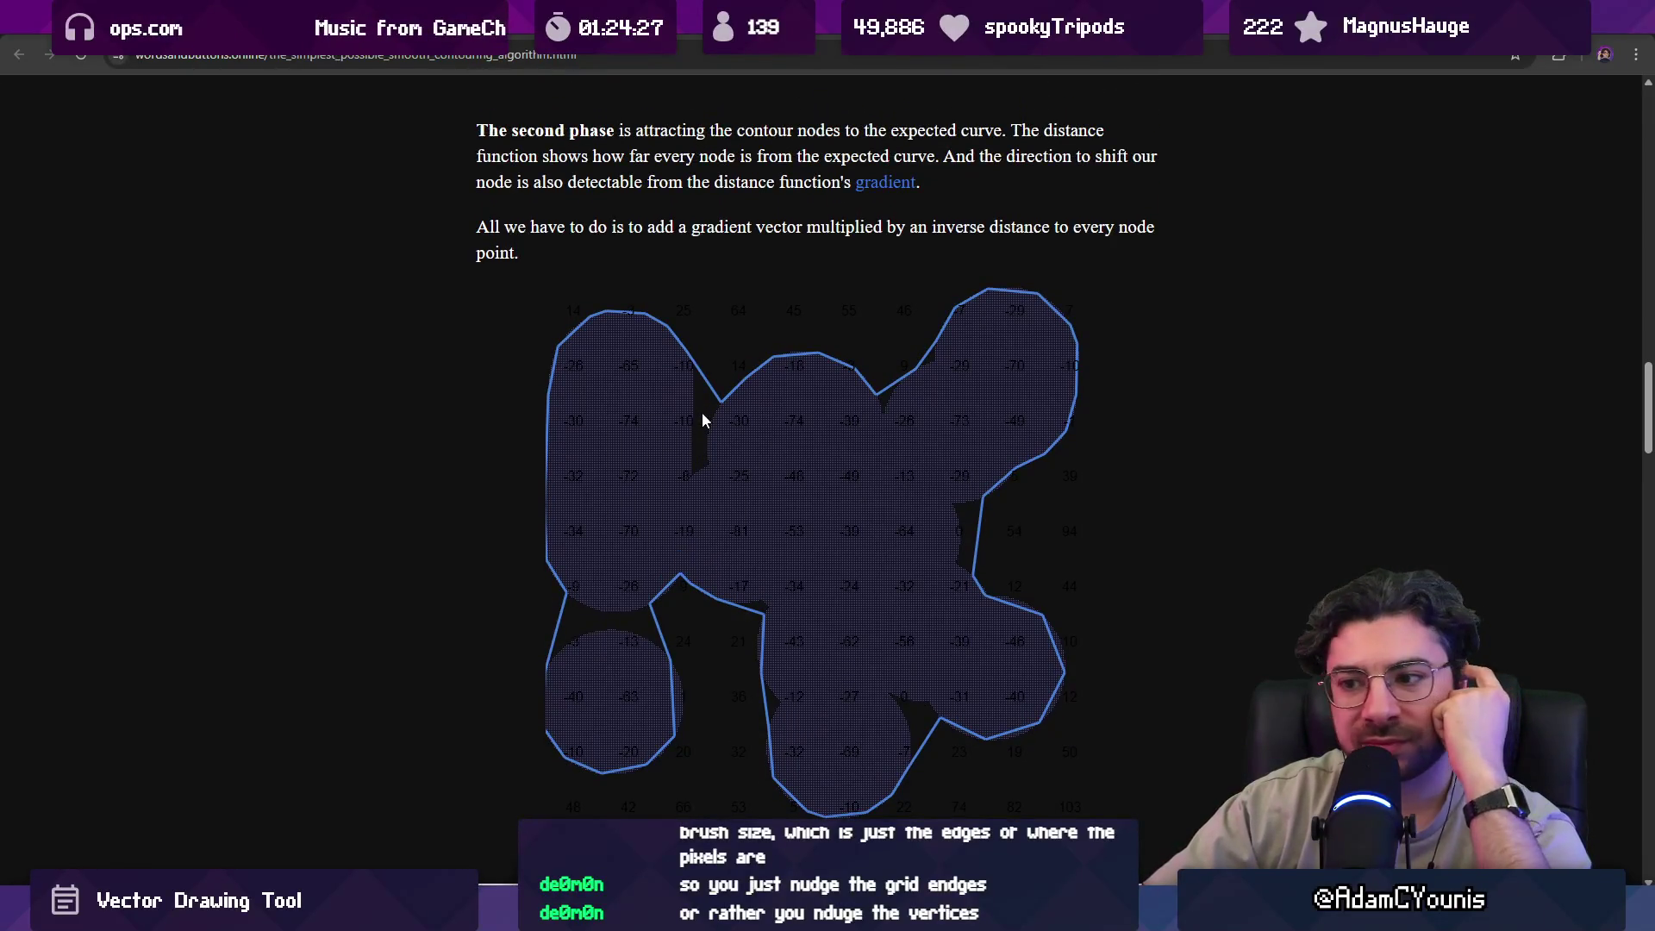
pyautogui.scroll(3, 702, 417)
pyautogui.scroll(-2, 709, 422)
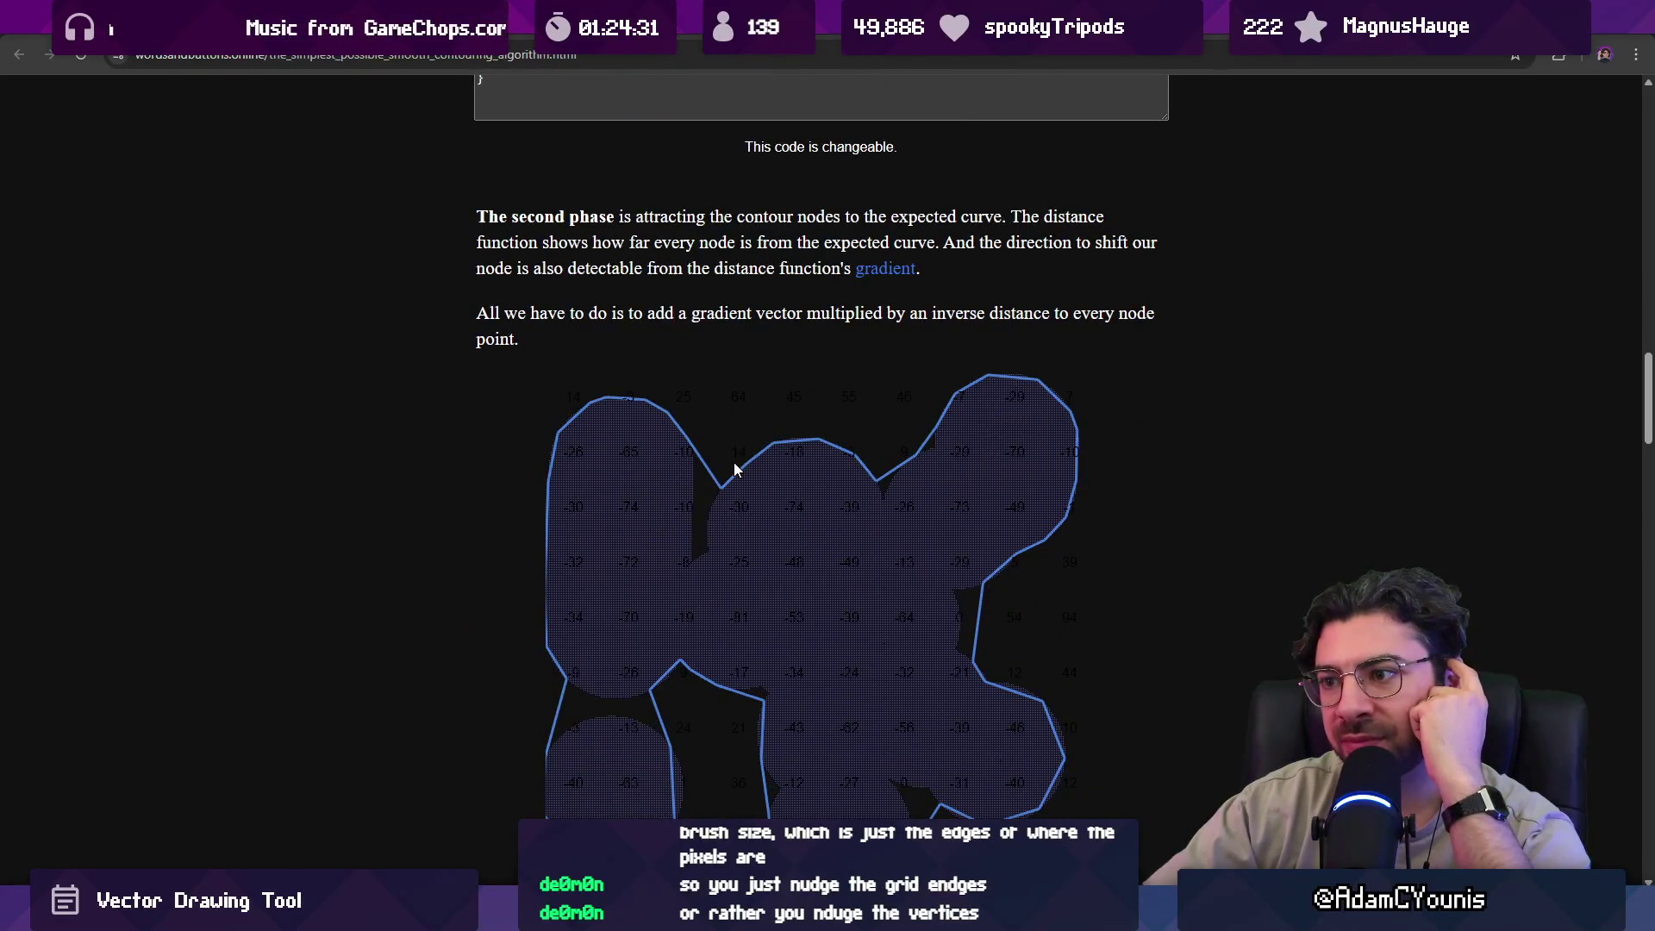
pyautogui.scroll(1, 709, 421)
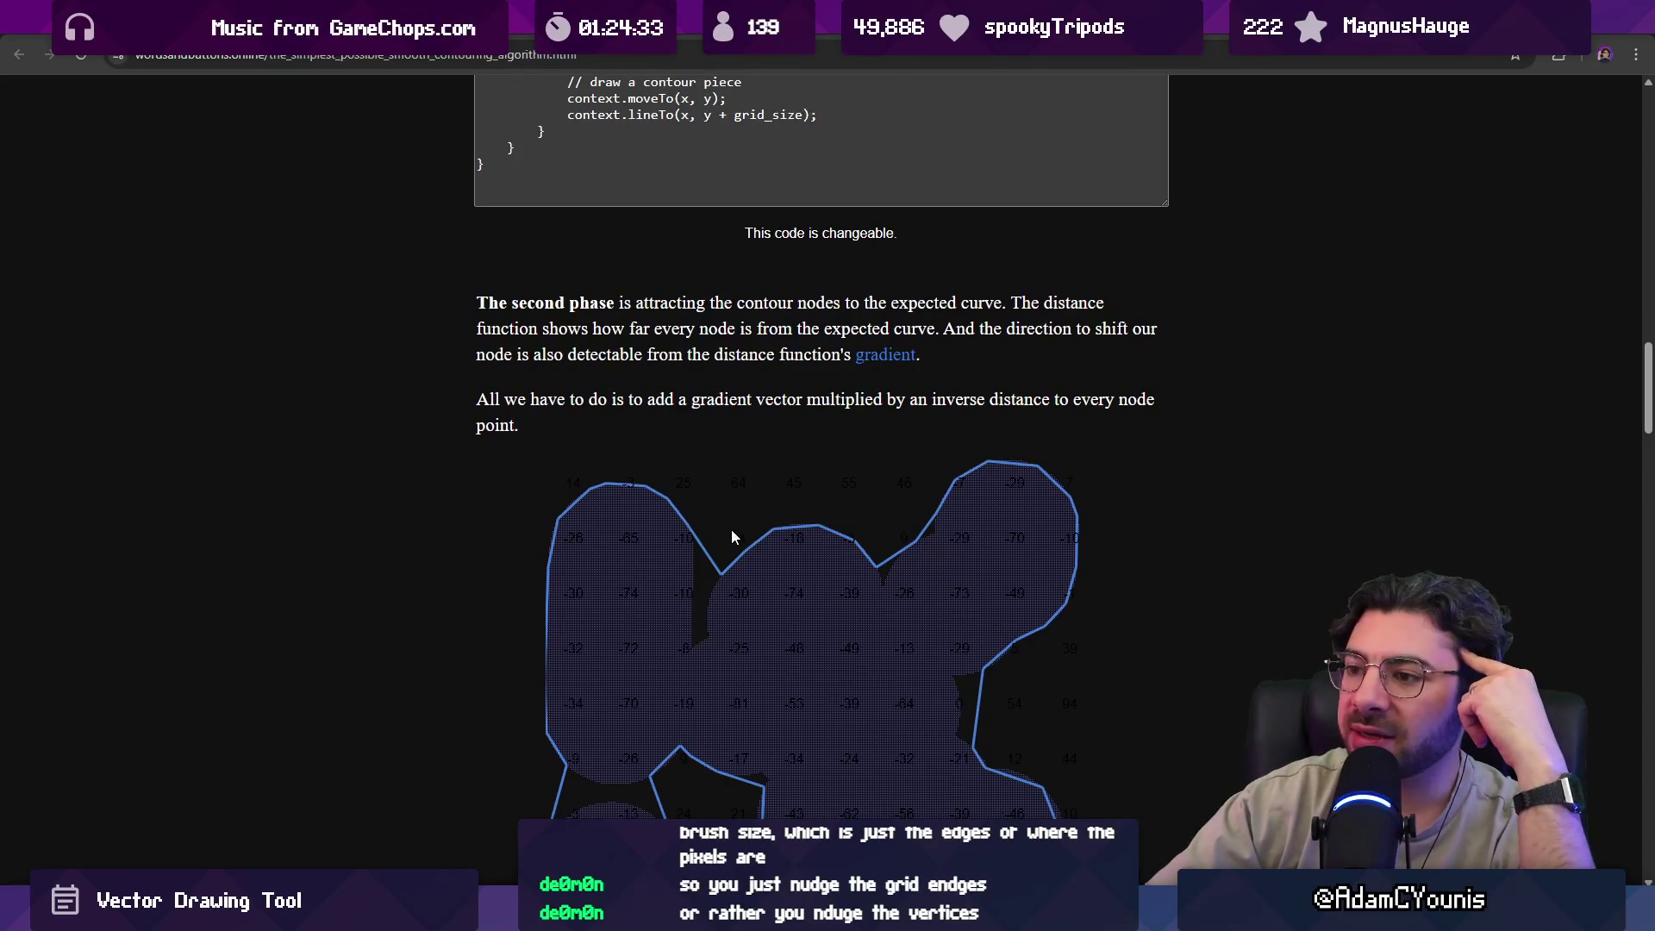
pyautogui.scroll(6, 731, 530)
pyautogui.scroll(5, 732, 503)
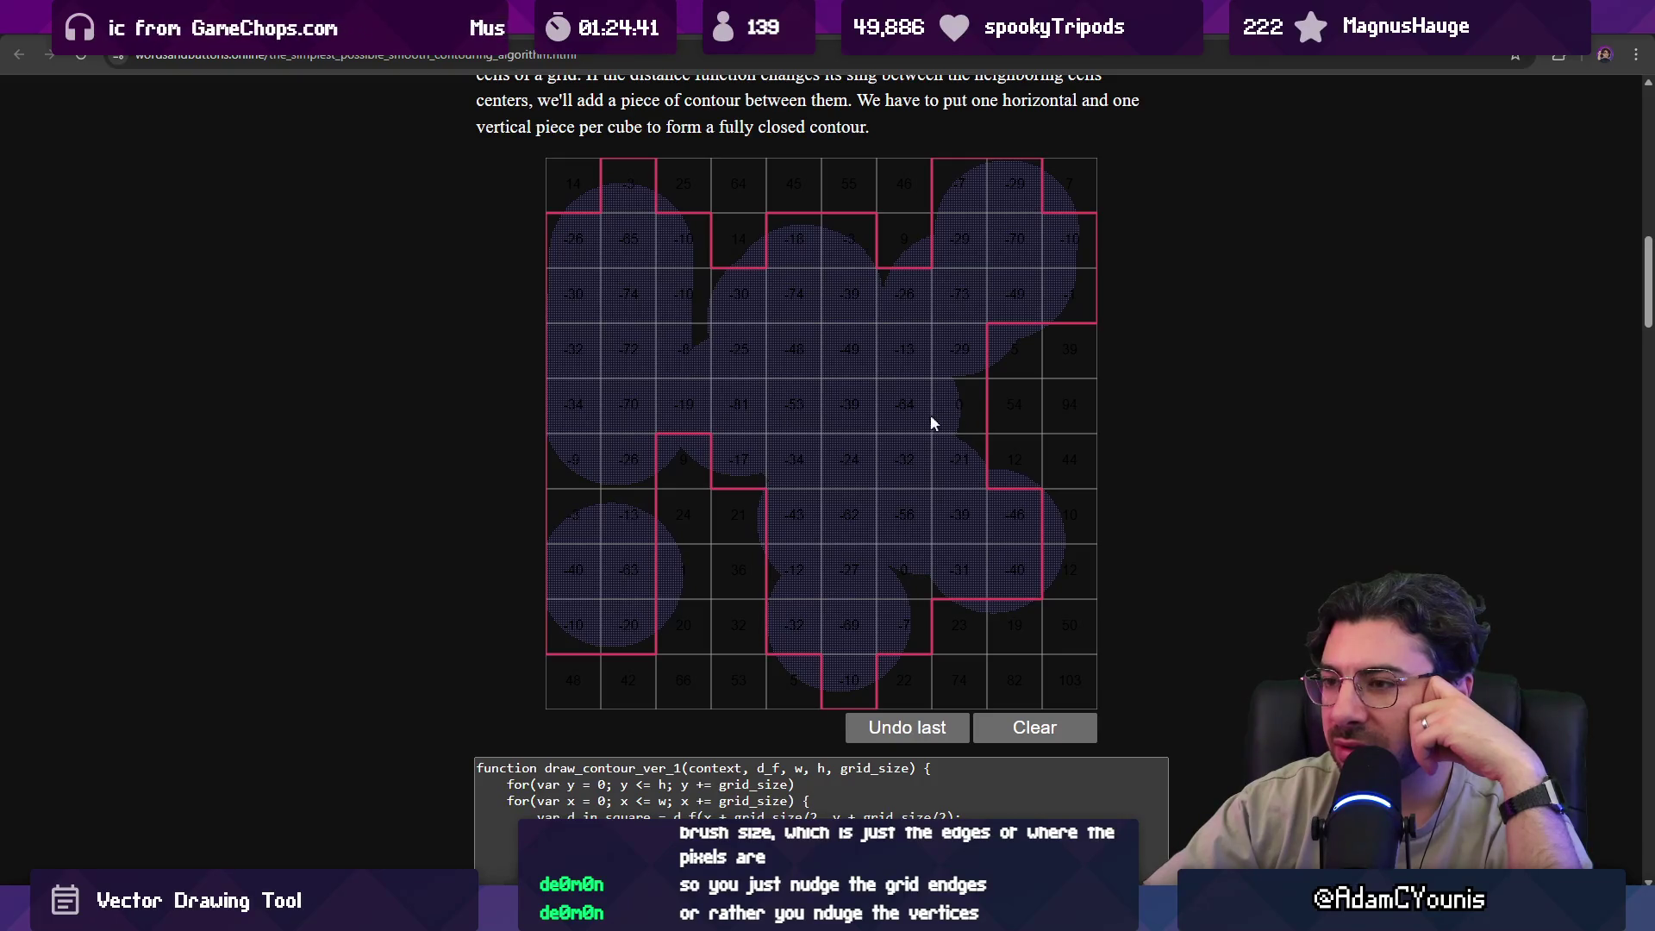
pyautogui.scroll(-15, 767, 465)
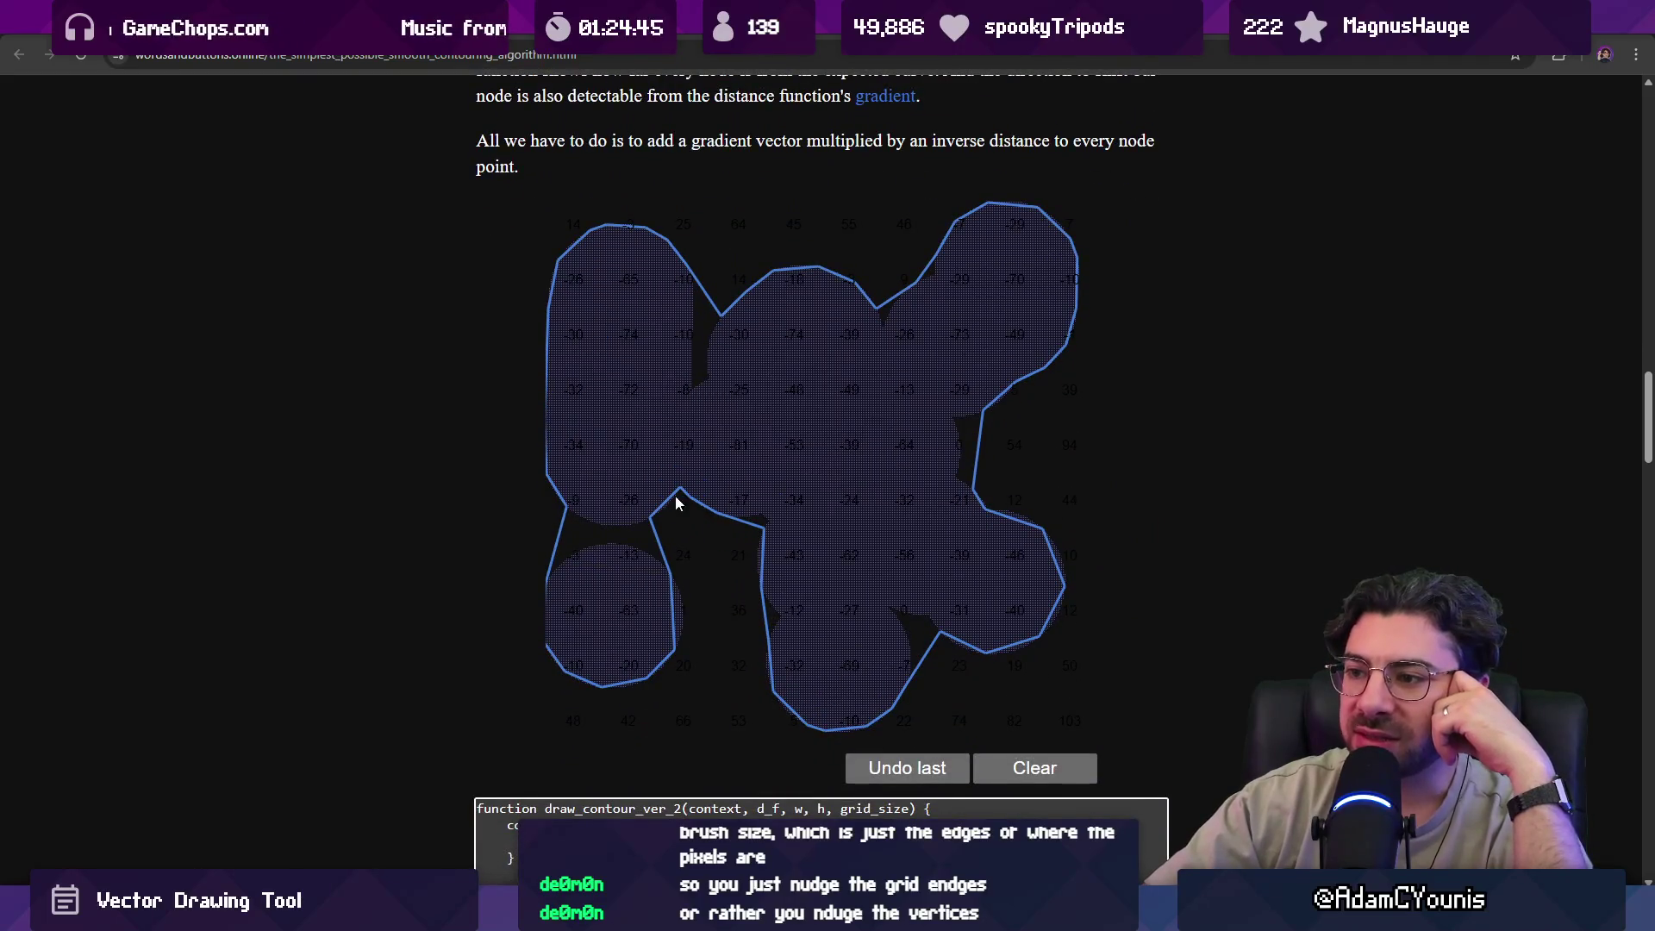
pyautogui.scroll(10, 681, 497)
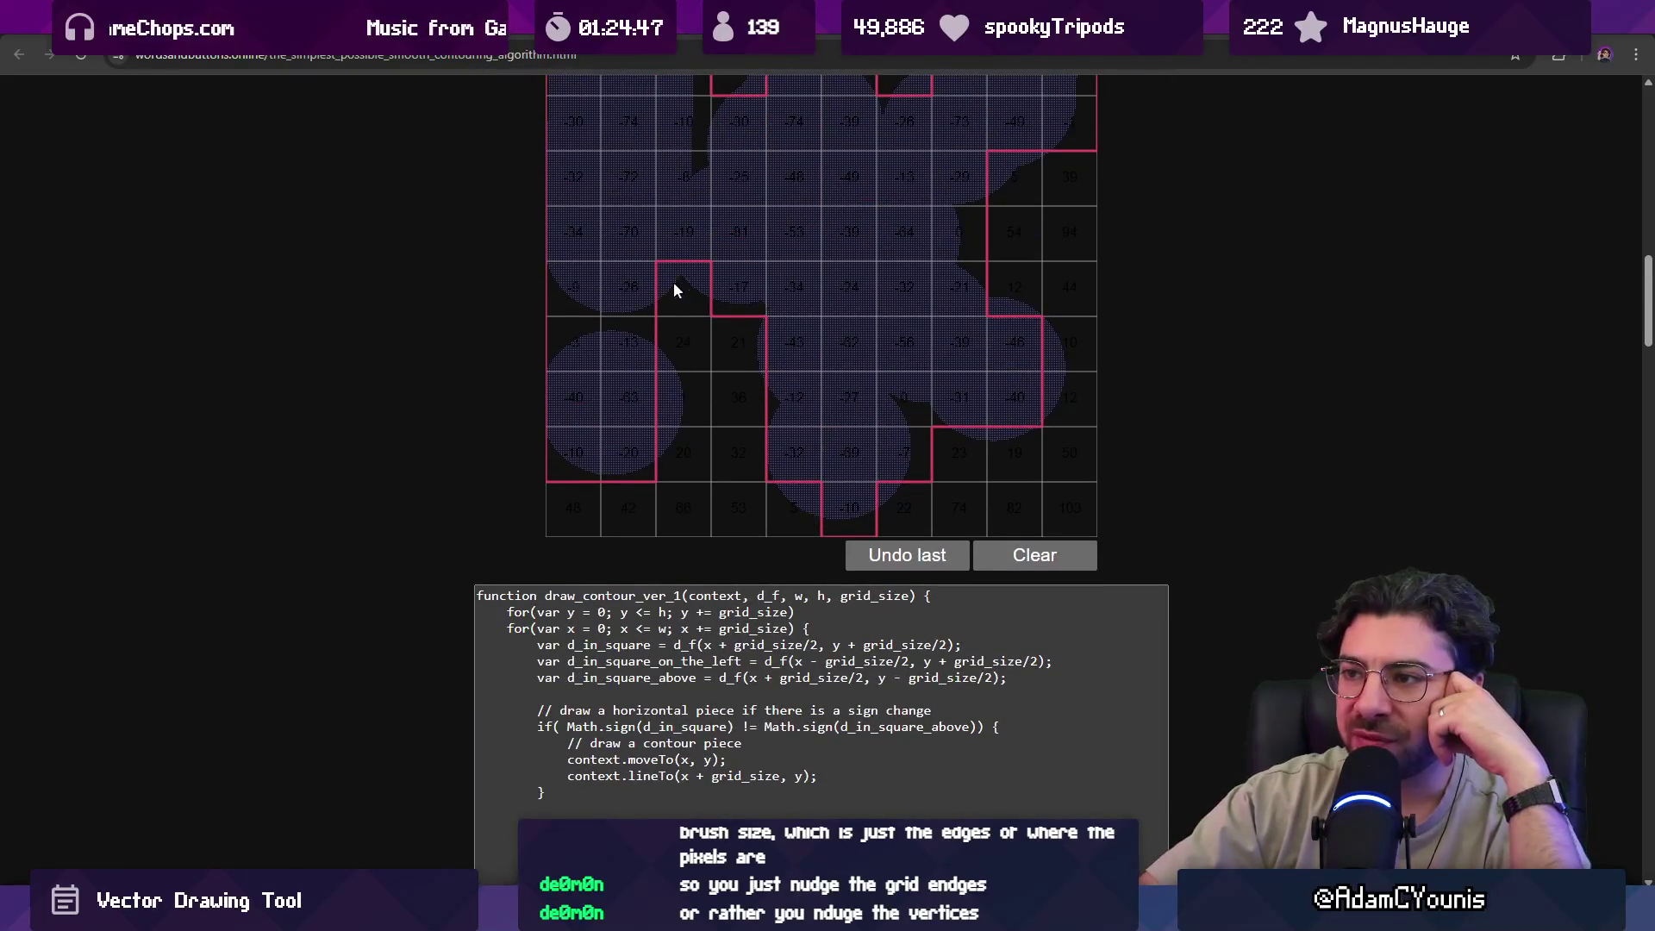
pyautogui.scroll(-10, 676, 285)
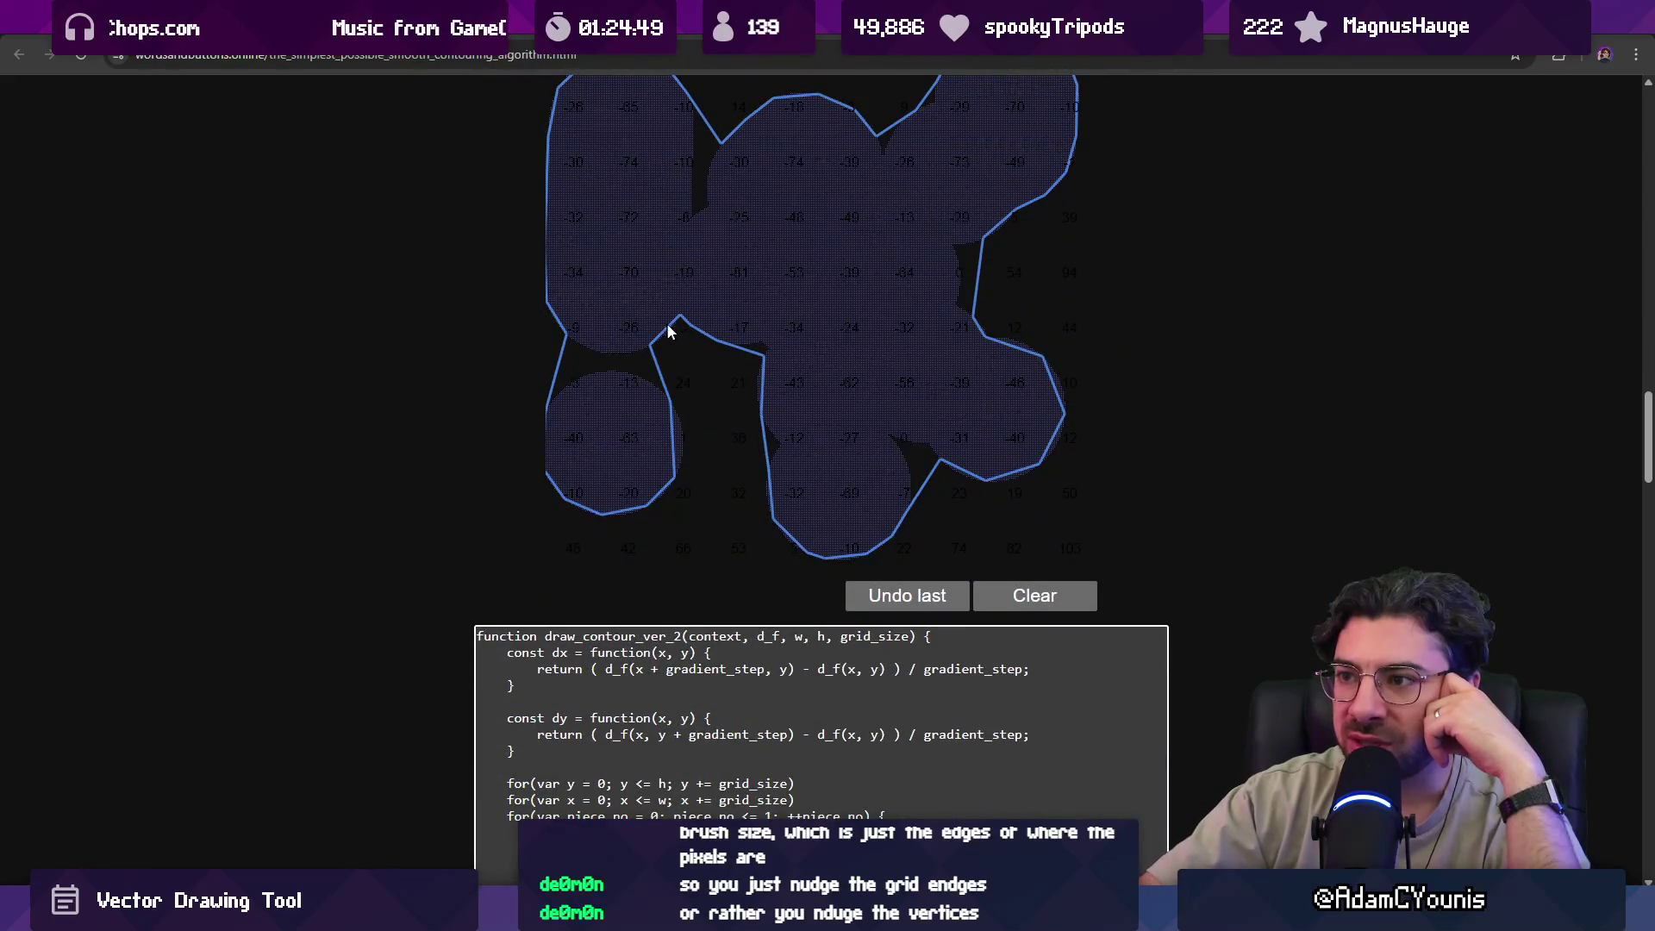
pyautogui.click(1018, 597)
# Place four circles (left, right, below, lower left) whose contours merge together.
pyautogui.click(674, 347)
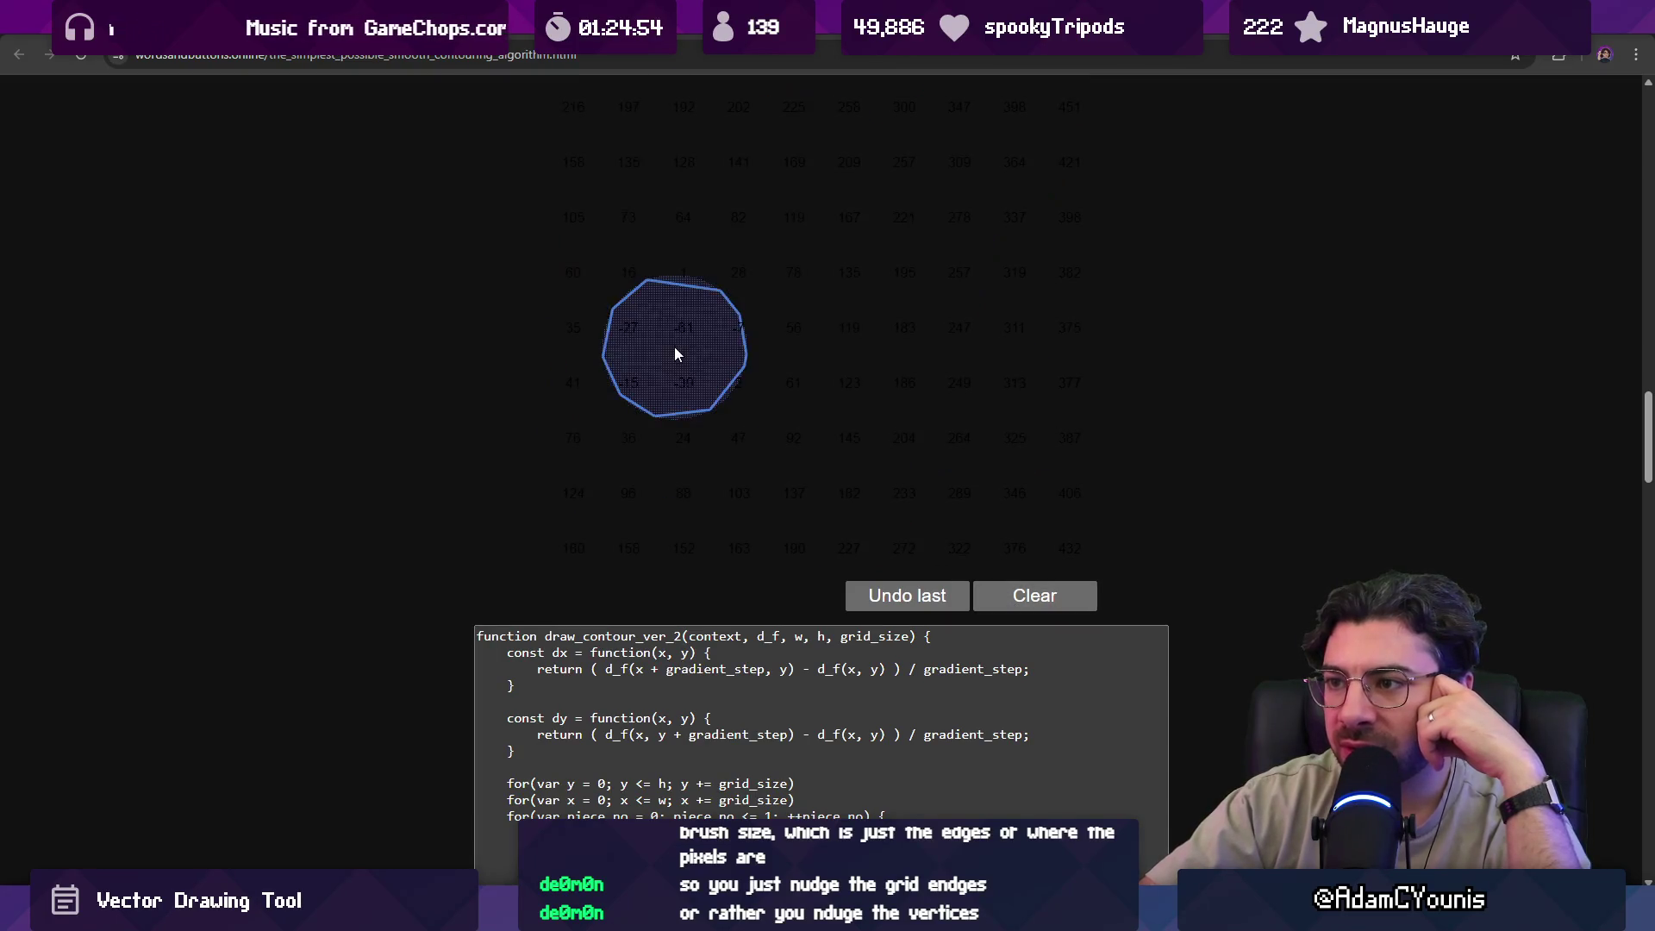
pyautogui.click(926, 338)
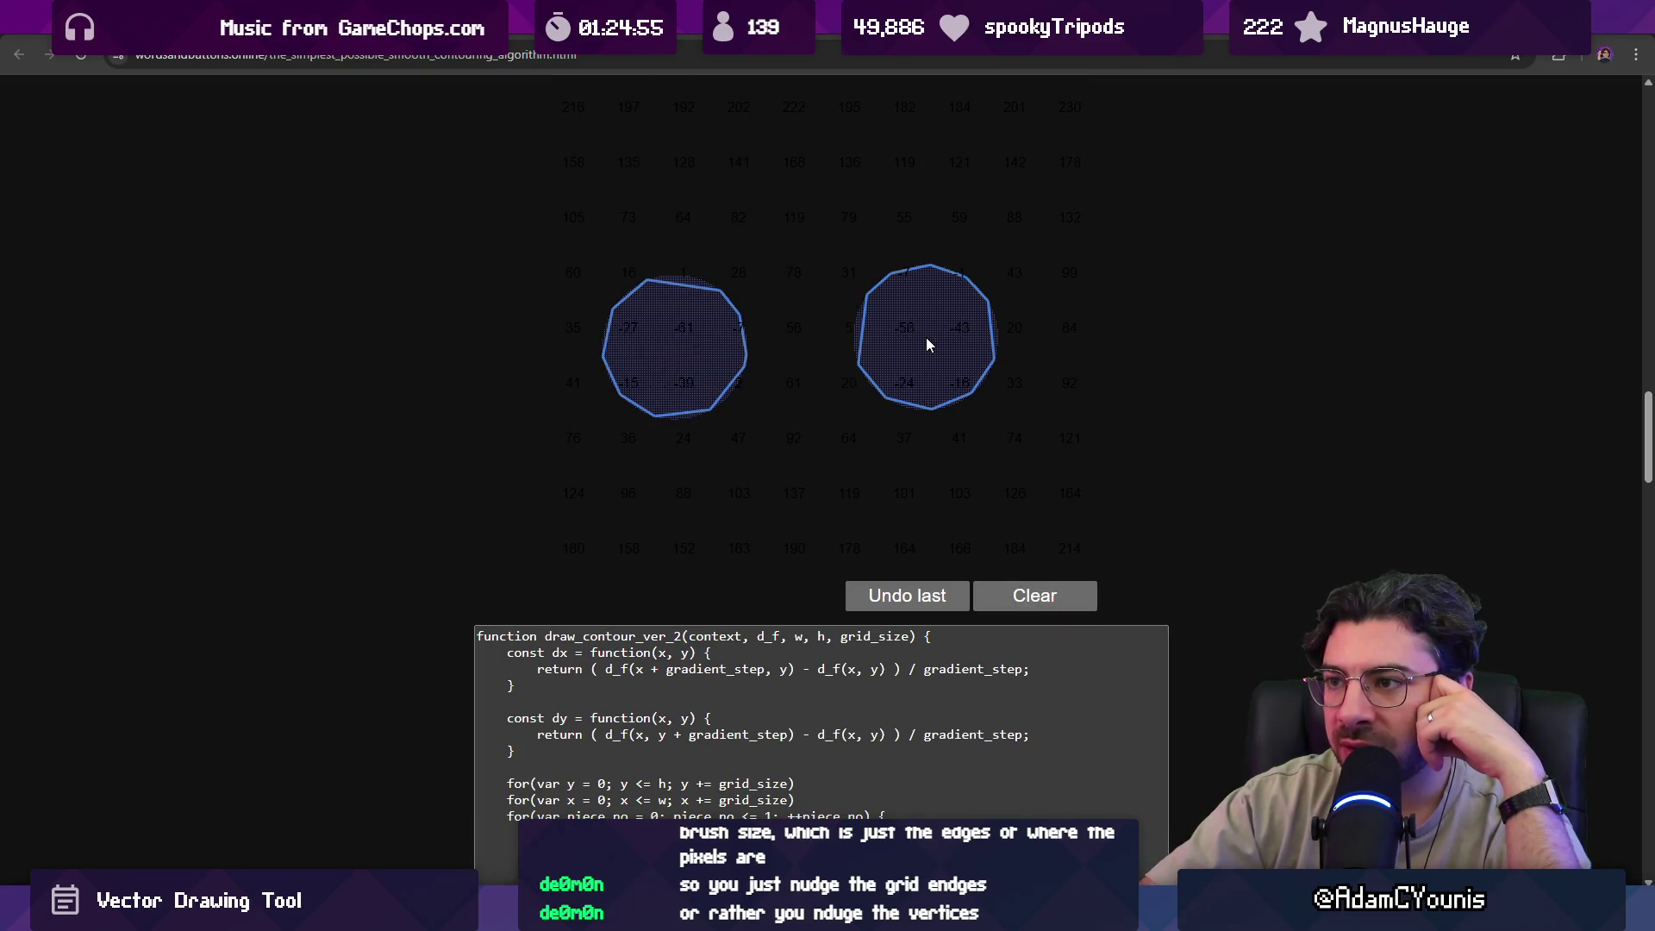
pyautogui.click(800, 450)
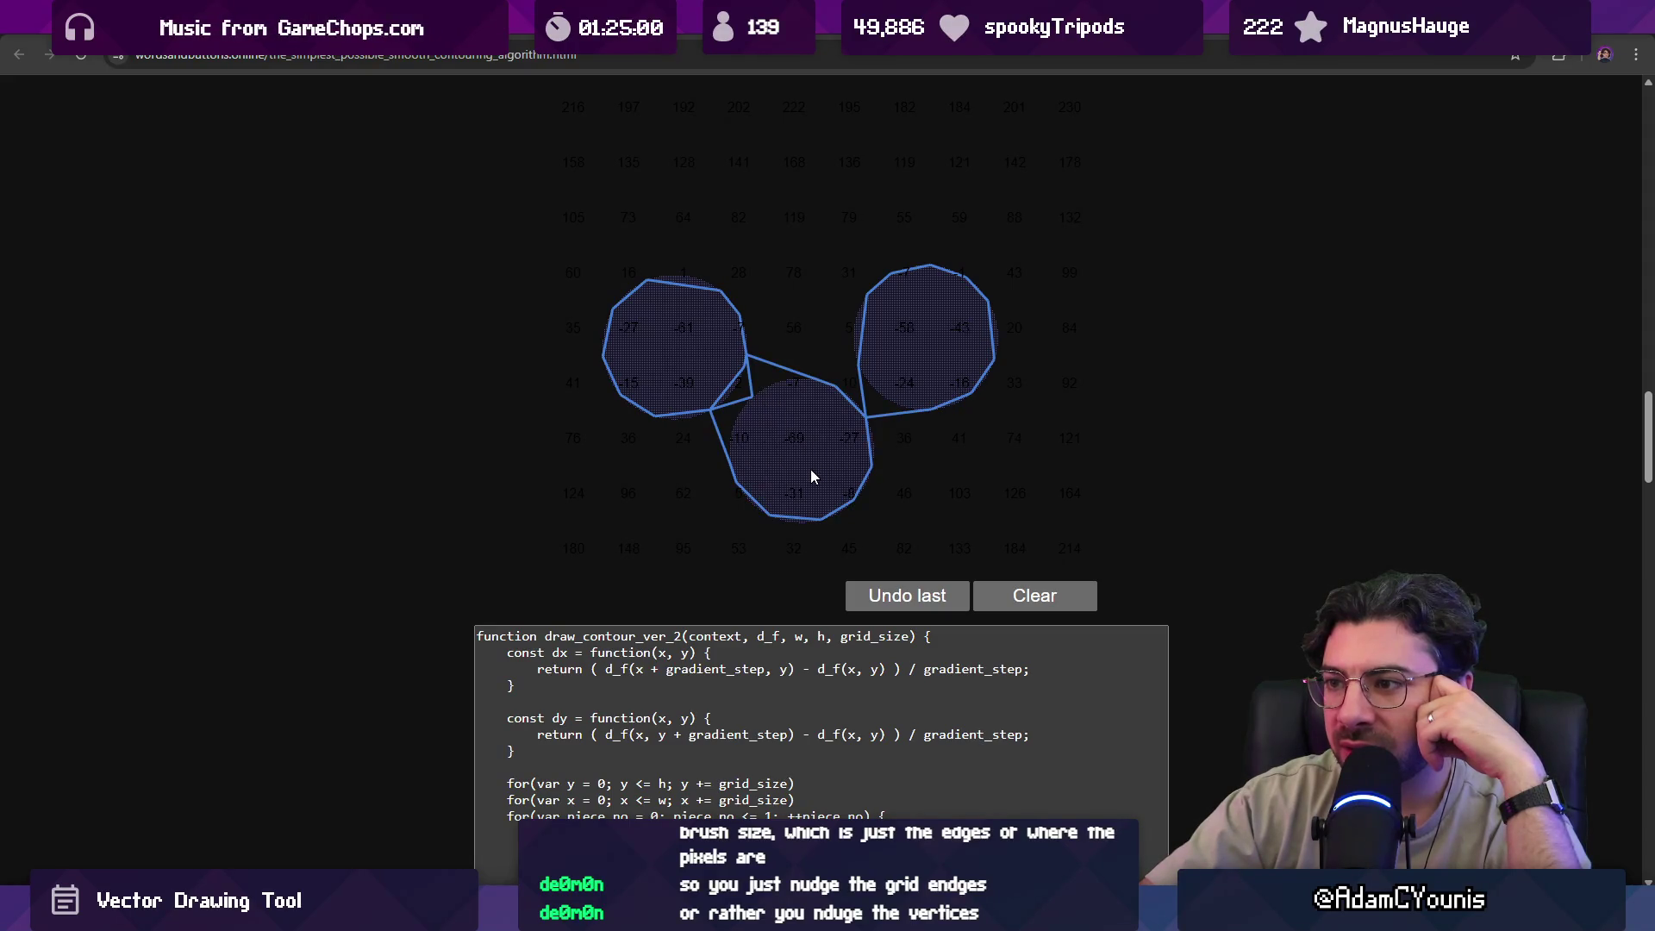
pyautogui.click(703, 442)
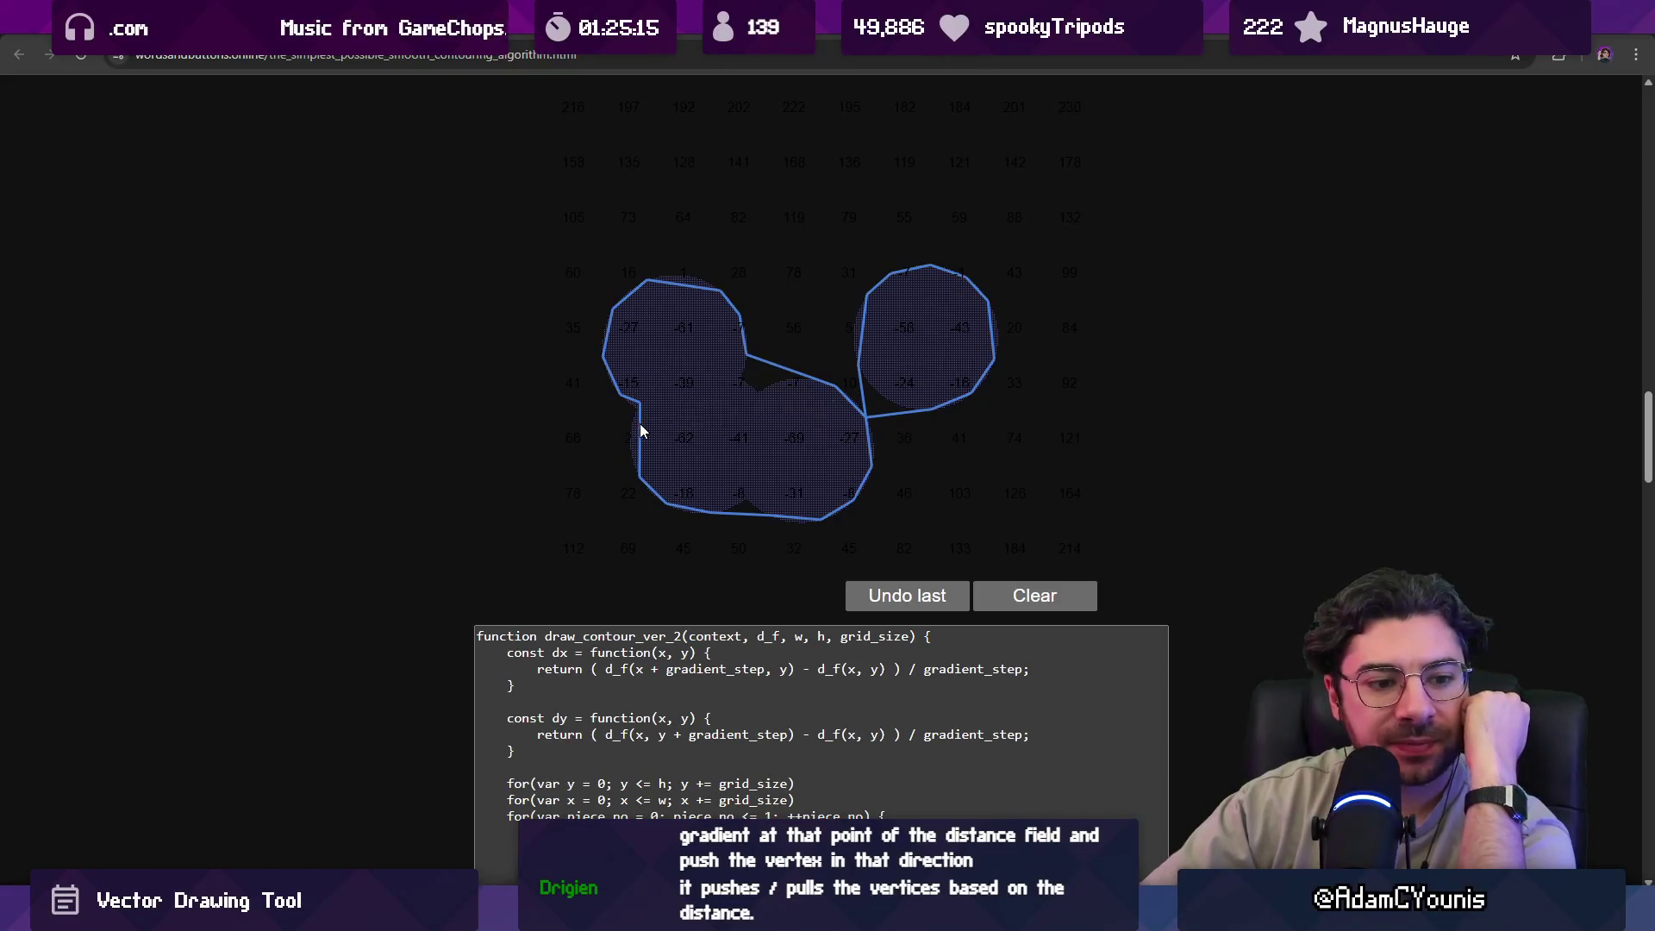
pyautogui.scroll(5, 726, 411)
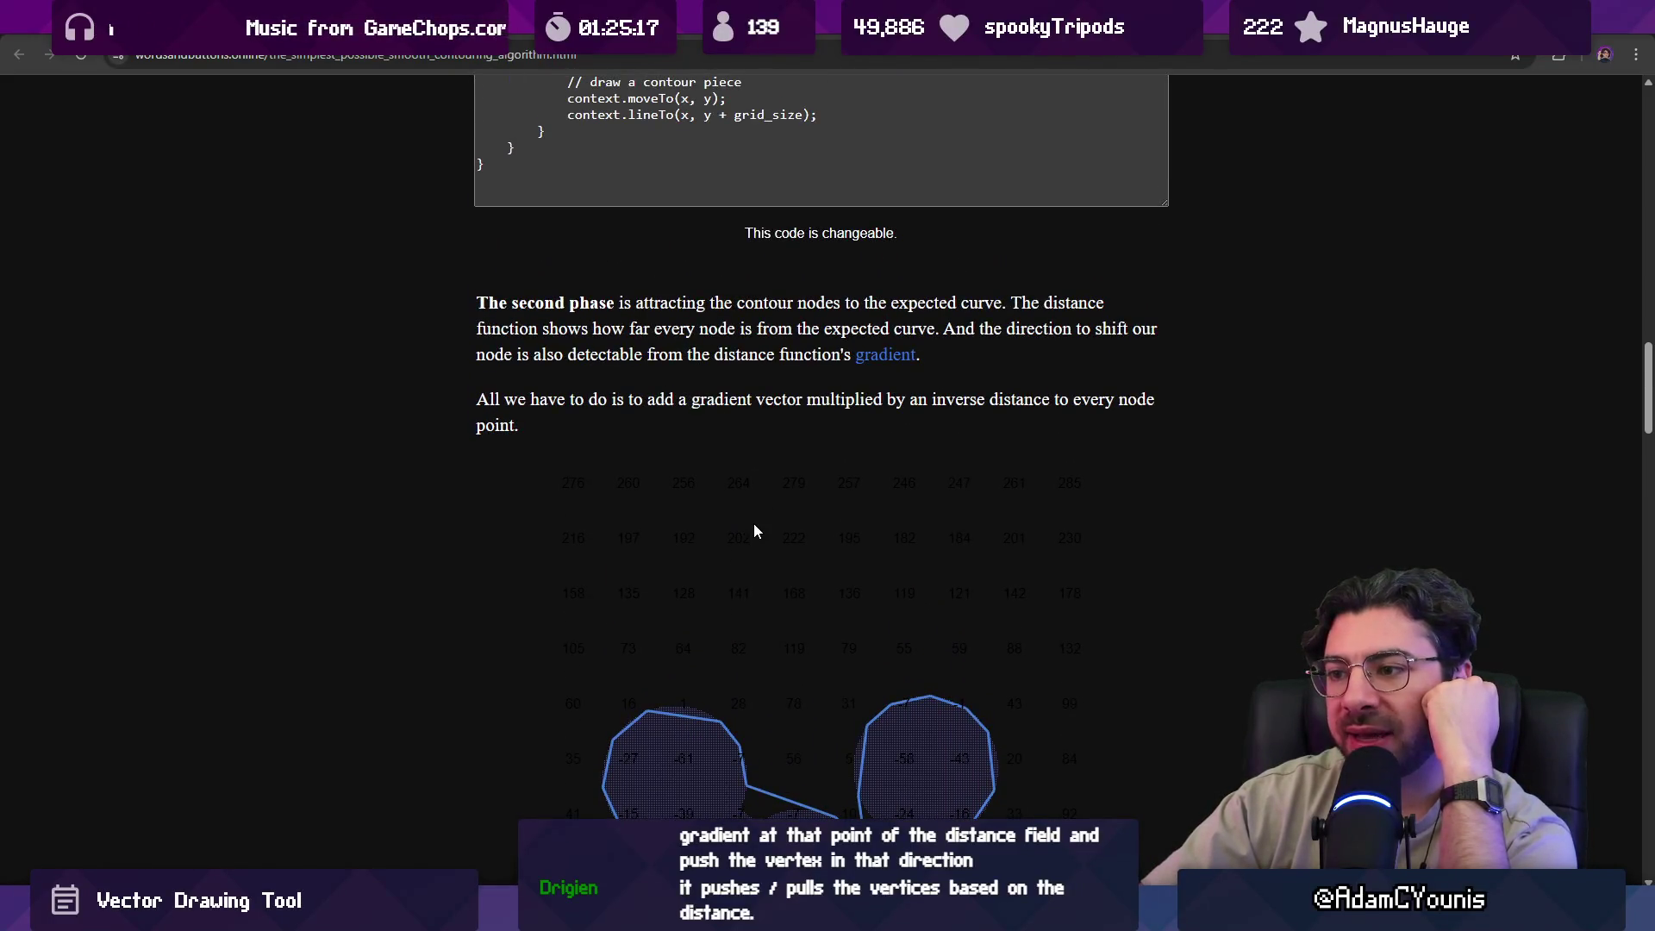
# Add an elongated blob above the circles and snip that contour region to the clipboard.
pyautogui.click(757, 526)
pyautogui.click(737, 614)
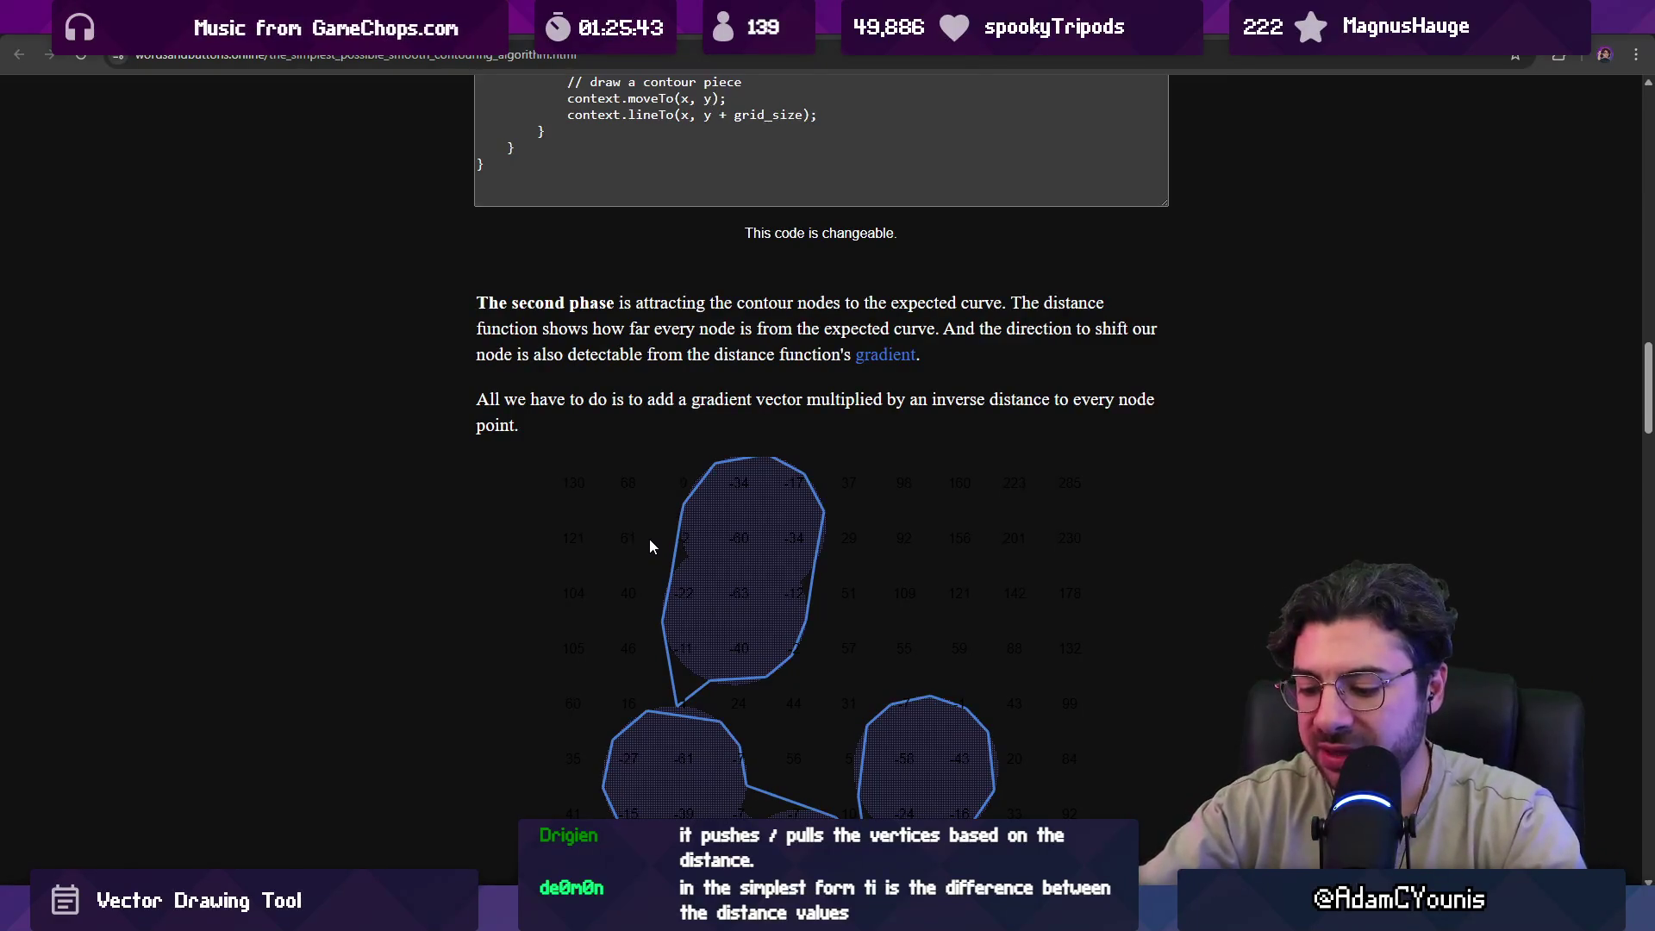
pyautogui.press('super+shift+s')
pyautogui.moveTo(544, 477); pyautogui.dragTo(820, 726)
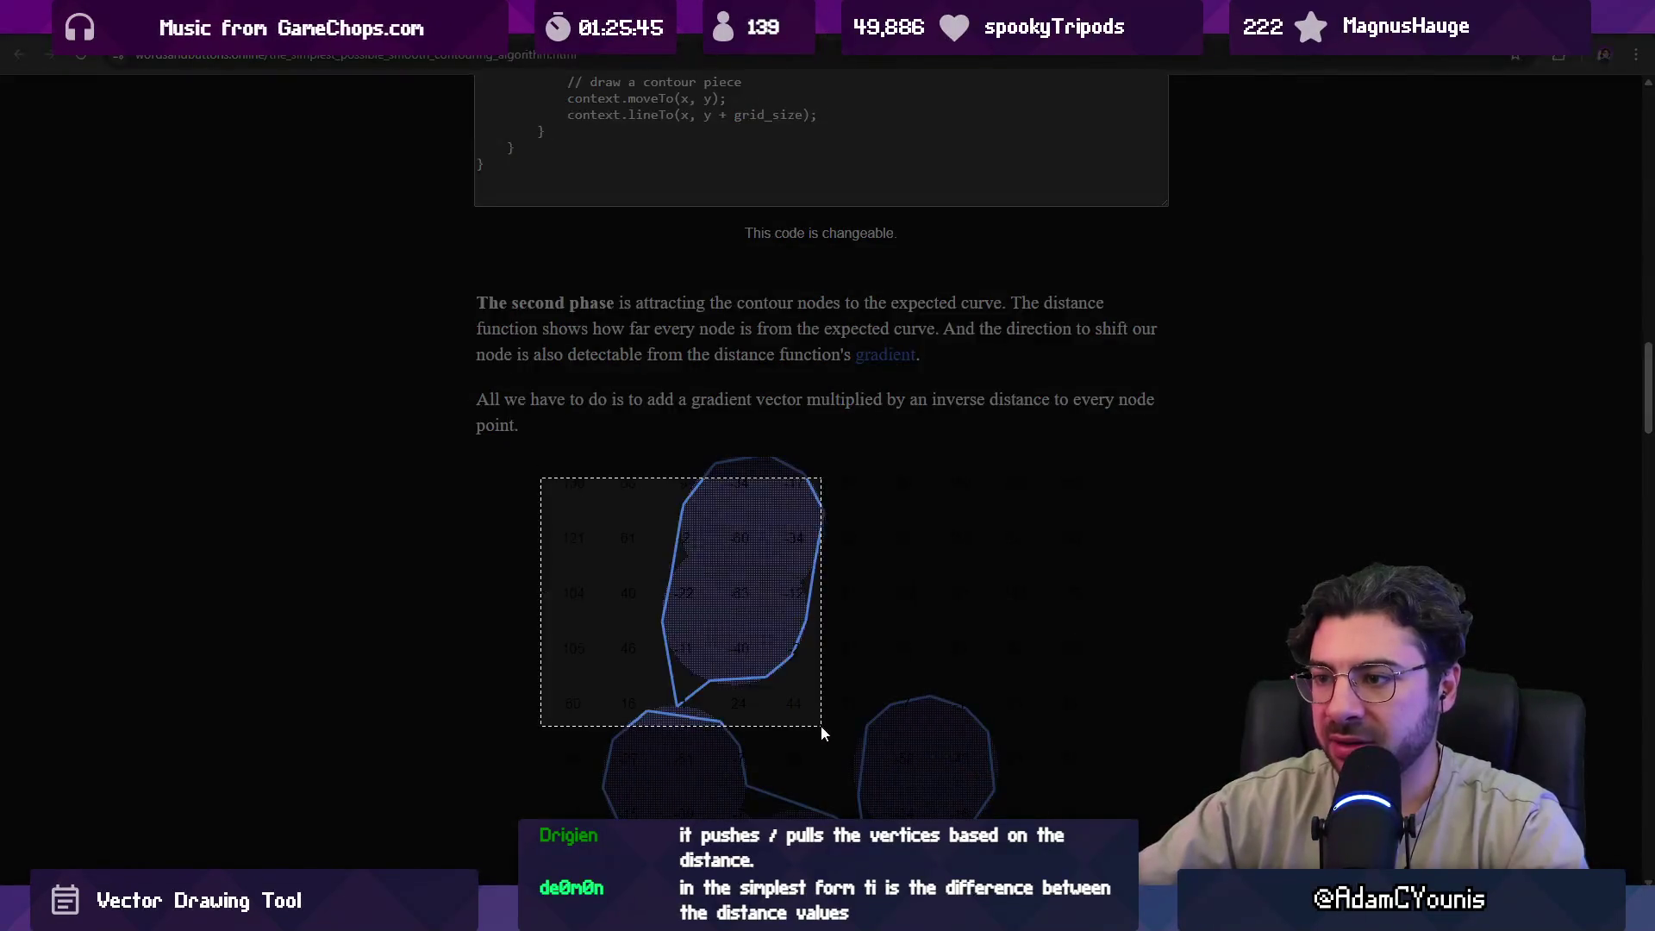
# Paste the contour screenshot into the whiteboard and zoom in on it.
pyautogui.hotkey('alt', 'Tab')
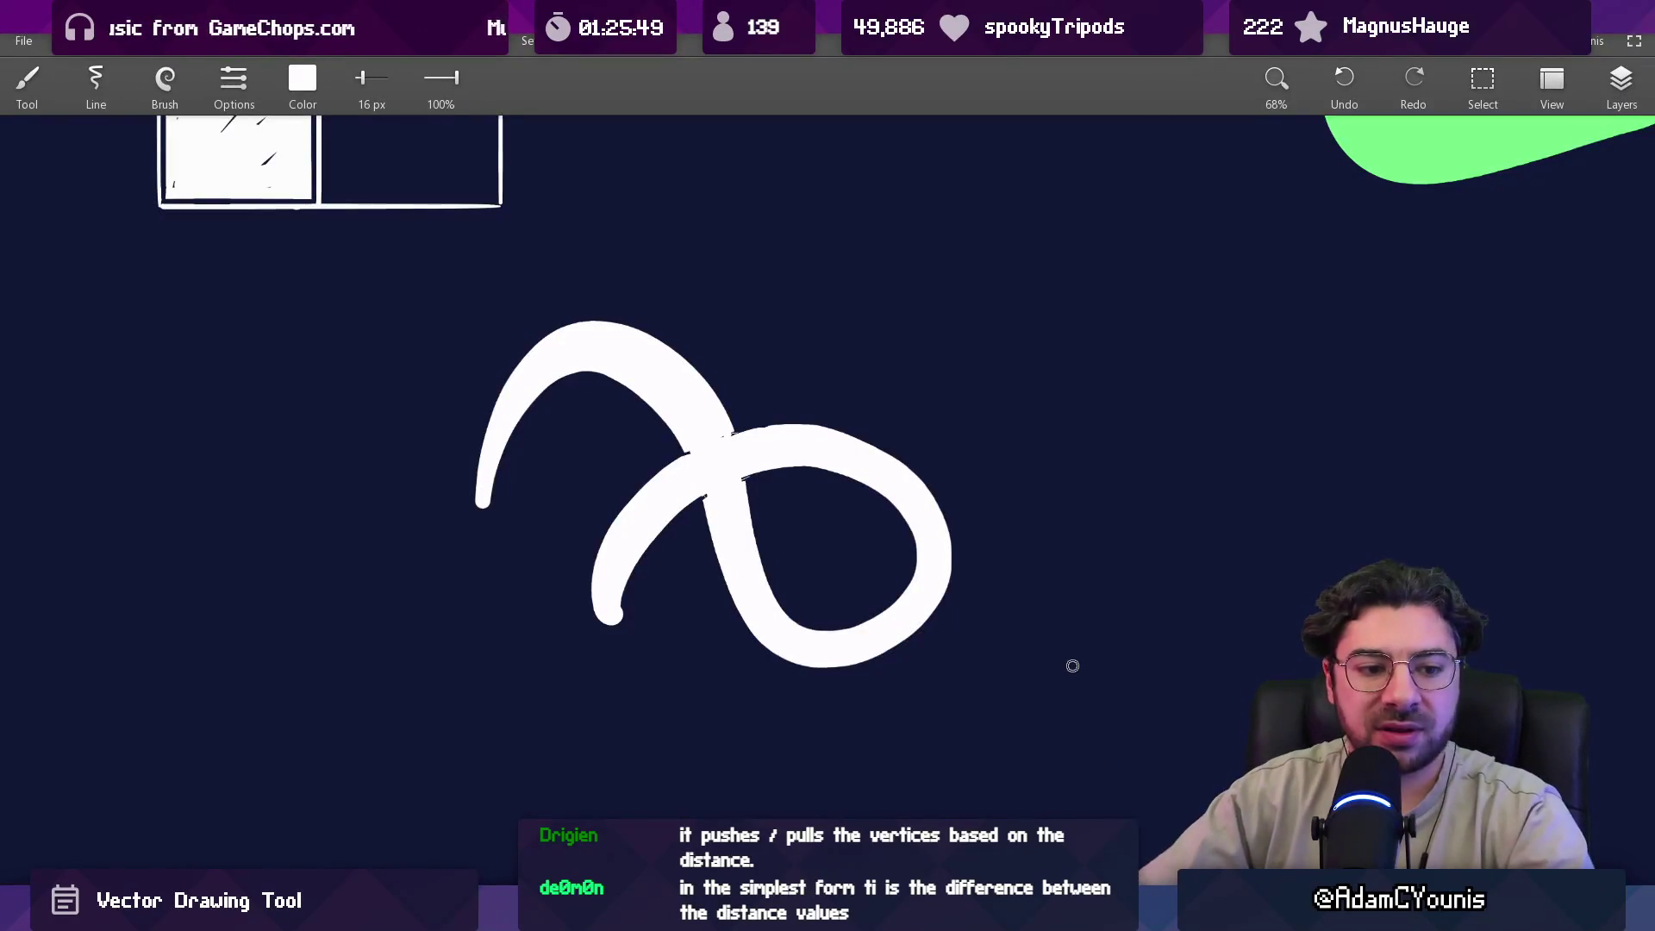
pyautogui.moveTo(850, 584); pyautogui.dragTo(518, 402)
pyautogui.hotkey('ctrl', 'b')
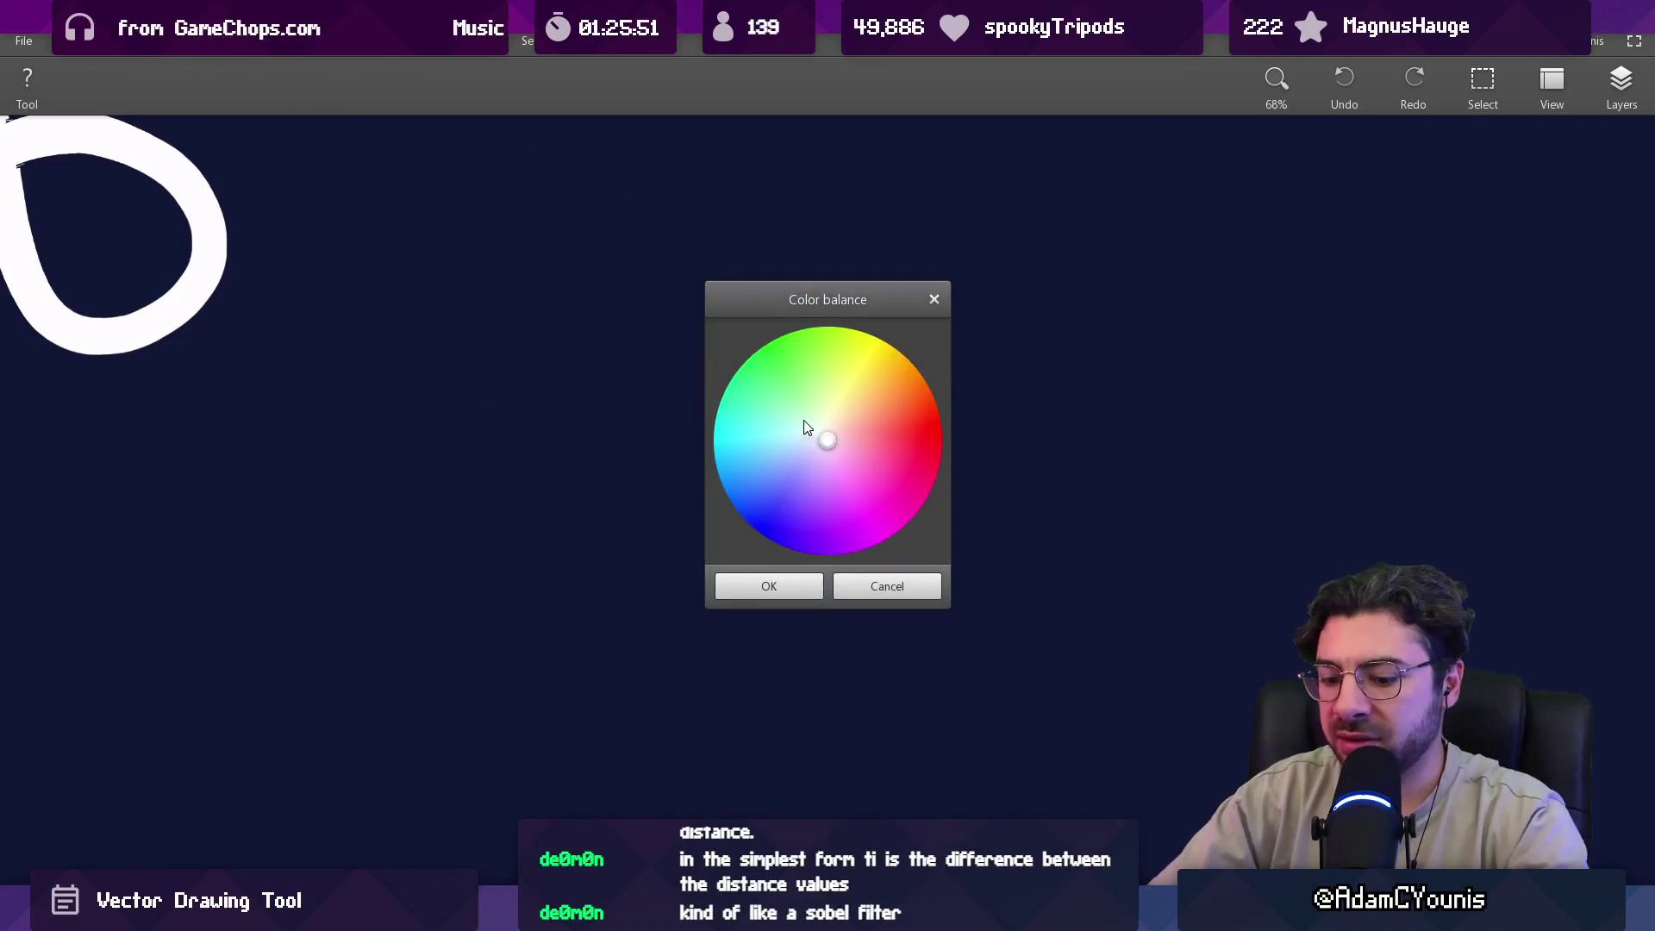
pyautogui.press('Escape')
pyautogui.hotkey('ctrl', 'v')
pyautogui.scroll(5, 879, 428)
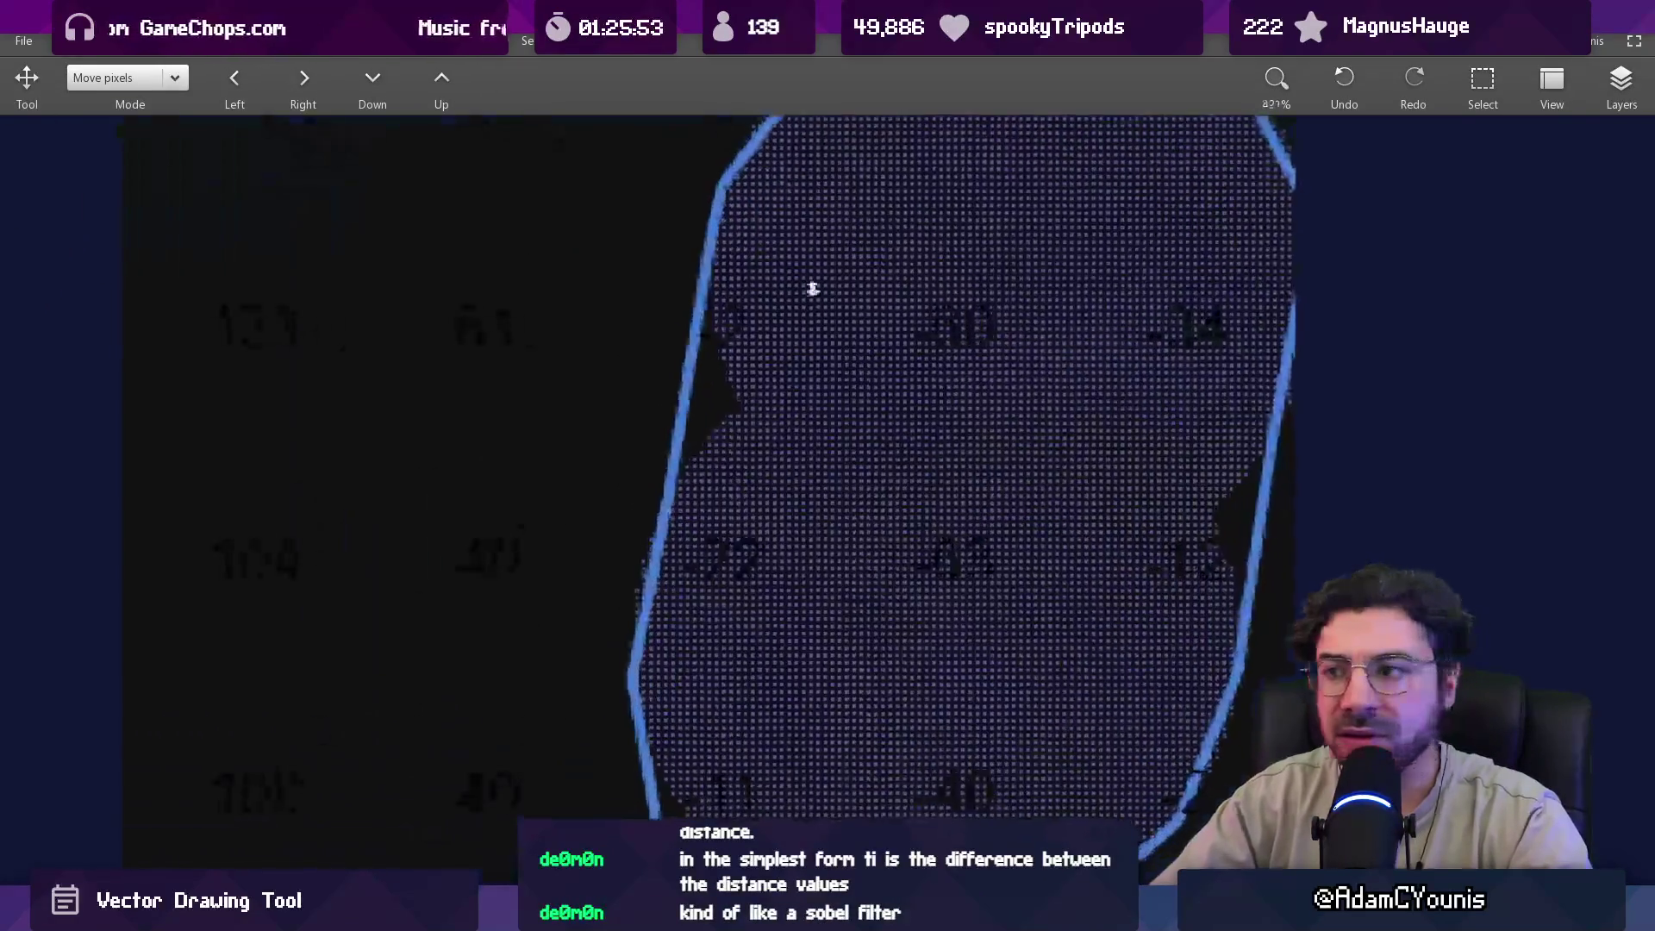
pyautogui.scroll(-3, 815, 265)
pyautogui.scroll(1, 676, 362)
# Draw a freehand box around one grid cell, removing a stray arc.
pyautogui.press('b')
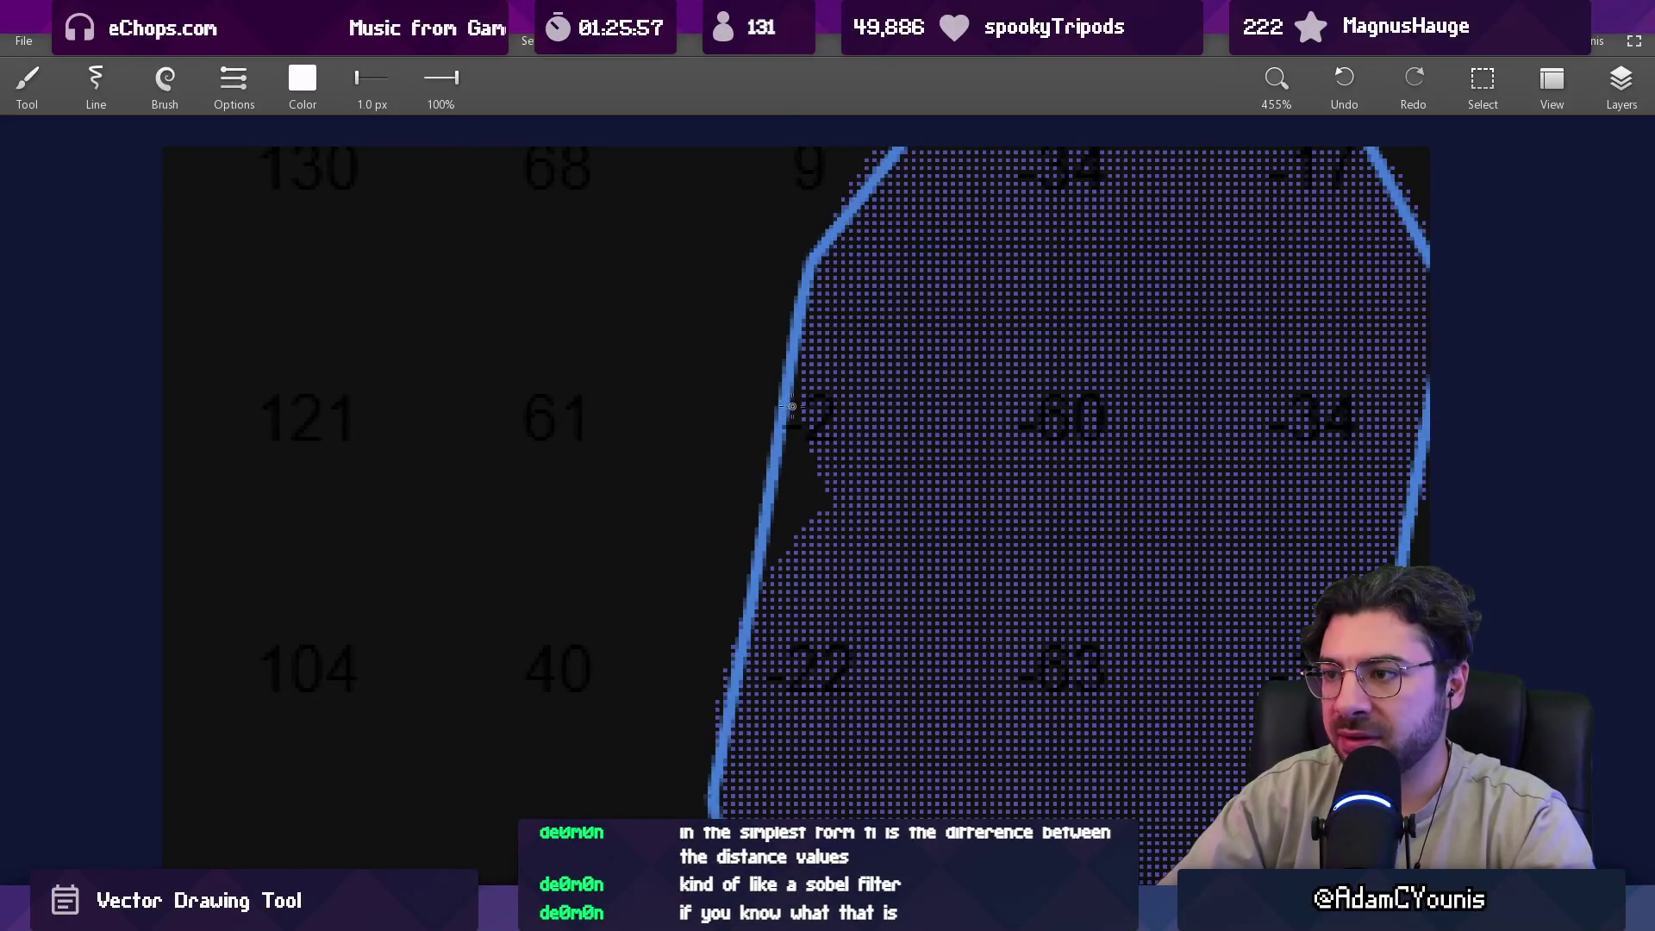
pyautogui.moveTo(556, 419)
pyautogui.mouseDown()
pyautogui.moveTo(813, 419)
pyautogui.moveTo(813, 655)
pyautogui.moveTo(556, 659)
pyautogui.moveTo(560, 410)
pyautogui.moveTo(560, 654)
pyautogui.moveTo(808, 645)
pyautogui.moveTo(811, 419)
pyautogui.moveTo(559, 417)
pyautogui.mouseUp()
pyautogui.moveTo(566, 360); pyautogui.dragTo(617, 409)
pyautogui.hotkey('ctrl', 'z')
# Label the box's corners 61, 2, 40 and -22.
pyautogui.moveTo(539, 314); pyautogui.dragTo(567, 373)
pyautogui.moveTo(762, 319)
pyautogui.mouseDown()
pyautogui.moveTo(757, 341)
pyautogui.moveTo(785, 354)
pyautogui.mouseUp()
pyautogui.scroll(-2, 620, 621)
pyautogui.moveTo(545, 633); pyautogui.dragTo(580, 657)
pyautogui.moveTo(566, 638)
pyautogui.mouseDown()
pyautogui.moveTo(565, 685)
pyautogui.moveTo(595, 640)
pyautogui.mouseUp()
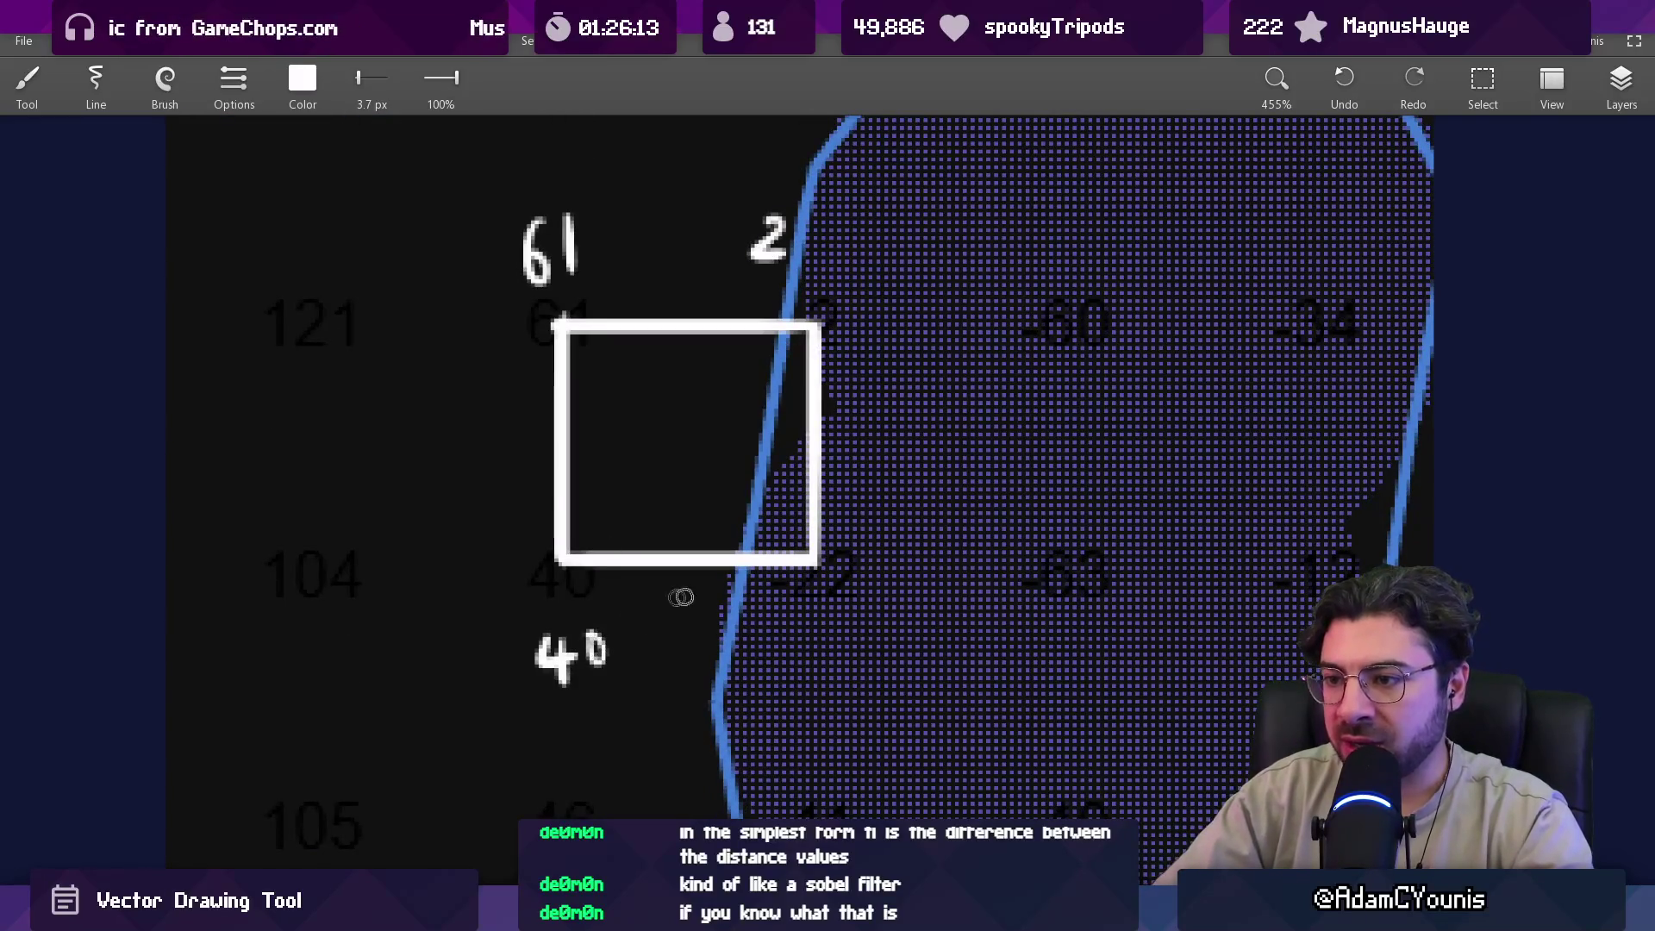
pyautogui.scroll(1, 756, 488)
pyautogui.moveTo(756, 687); pyautogui.dragTo(895, 708)
pyautogui.scroll(-1, 873, 664)
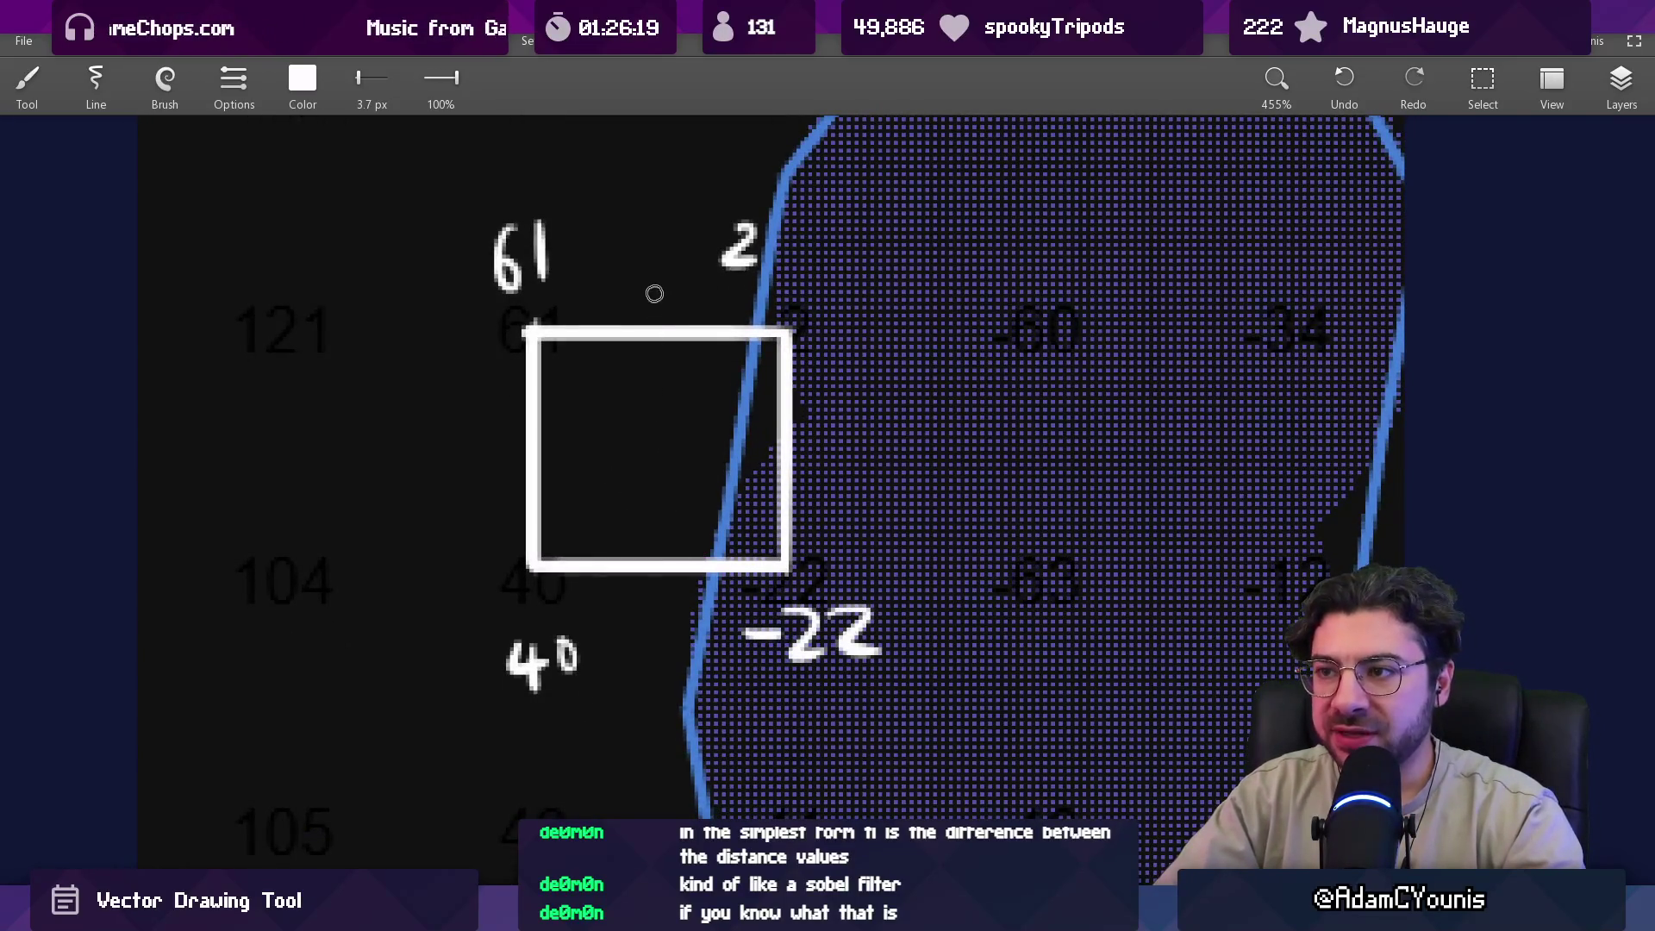
# Add a short tick inside the box, undoing stray tick, arrow, stroke and 6 attempts.
pyautogui.moveTo(655, 312); pyautogui.dragTo(655, 353)
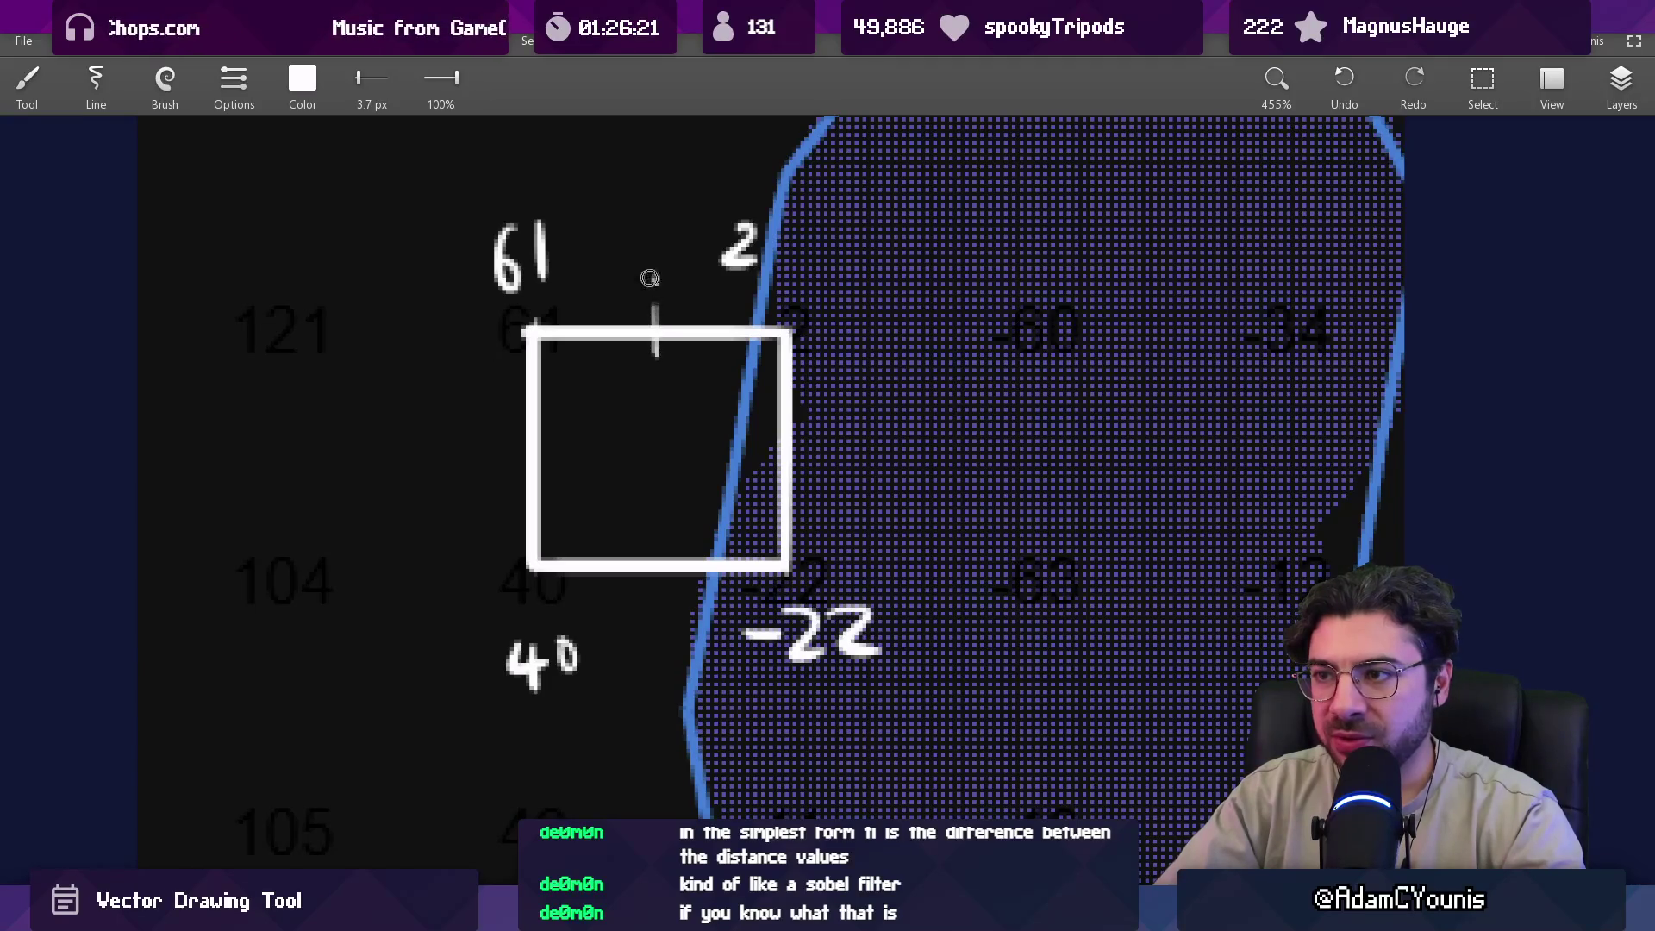
pyautogui.hotkey('ctrl', 'z')
pyautogui.moveTo(658, 446)
pyautogui.mouseDown()
pyautogui.moveTo(650, 395)
pyautogui.moveTo(668, 423)
pyautogui.mouseUp()
pyautogui.moveTo(605, 531); pyautogui.dragTo(712, 523)
pyautogui.hotkey('ctrl', 'z')
pyautogui.moveTo(543, 597); pyautogui.dragTo(789, 595)
pyautogui.hotkey('ctrl', 'z')
pyautogui.moveTo(648, 515)
pyautogui.mouseDown()
pyautogui.moveTo(640, 534)
pyautogui.moveTo(693, 546)
pyautogui.mouseUp()
pyautogui.hotkey('ctrl', 'z')
# Dot the box's bottom corners and beside 62, discarding two arcs around 61.
pyautogui.click(553, 549)
pyautogui.click(775, 545)
pyautogui.click(721, 546)
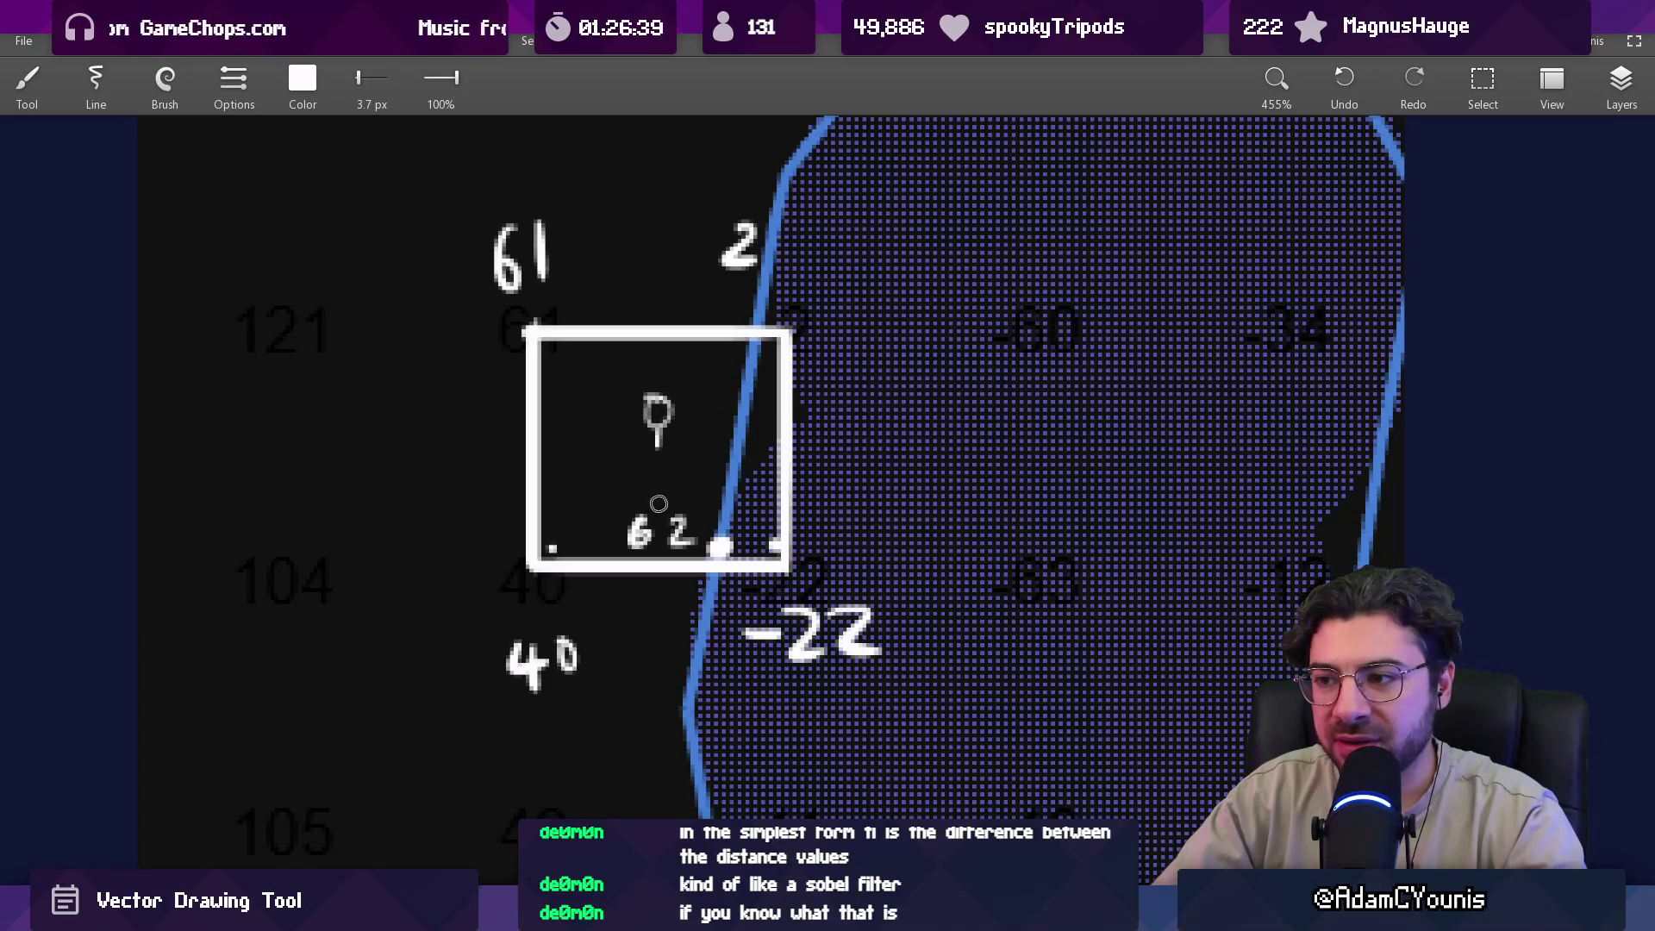
pyautogui.moveTo(578, 177); pyautogui.dragTo(780, 267)
pyautogui.hotkey('ctrl', 'z')
pyautogui.moveTo(562, 170); pyautogui.dragTo(762, 208)
pyautogui.hotkey('ctrl', 'z')
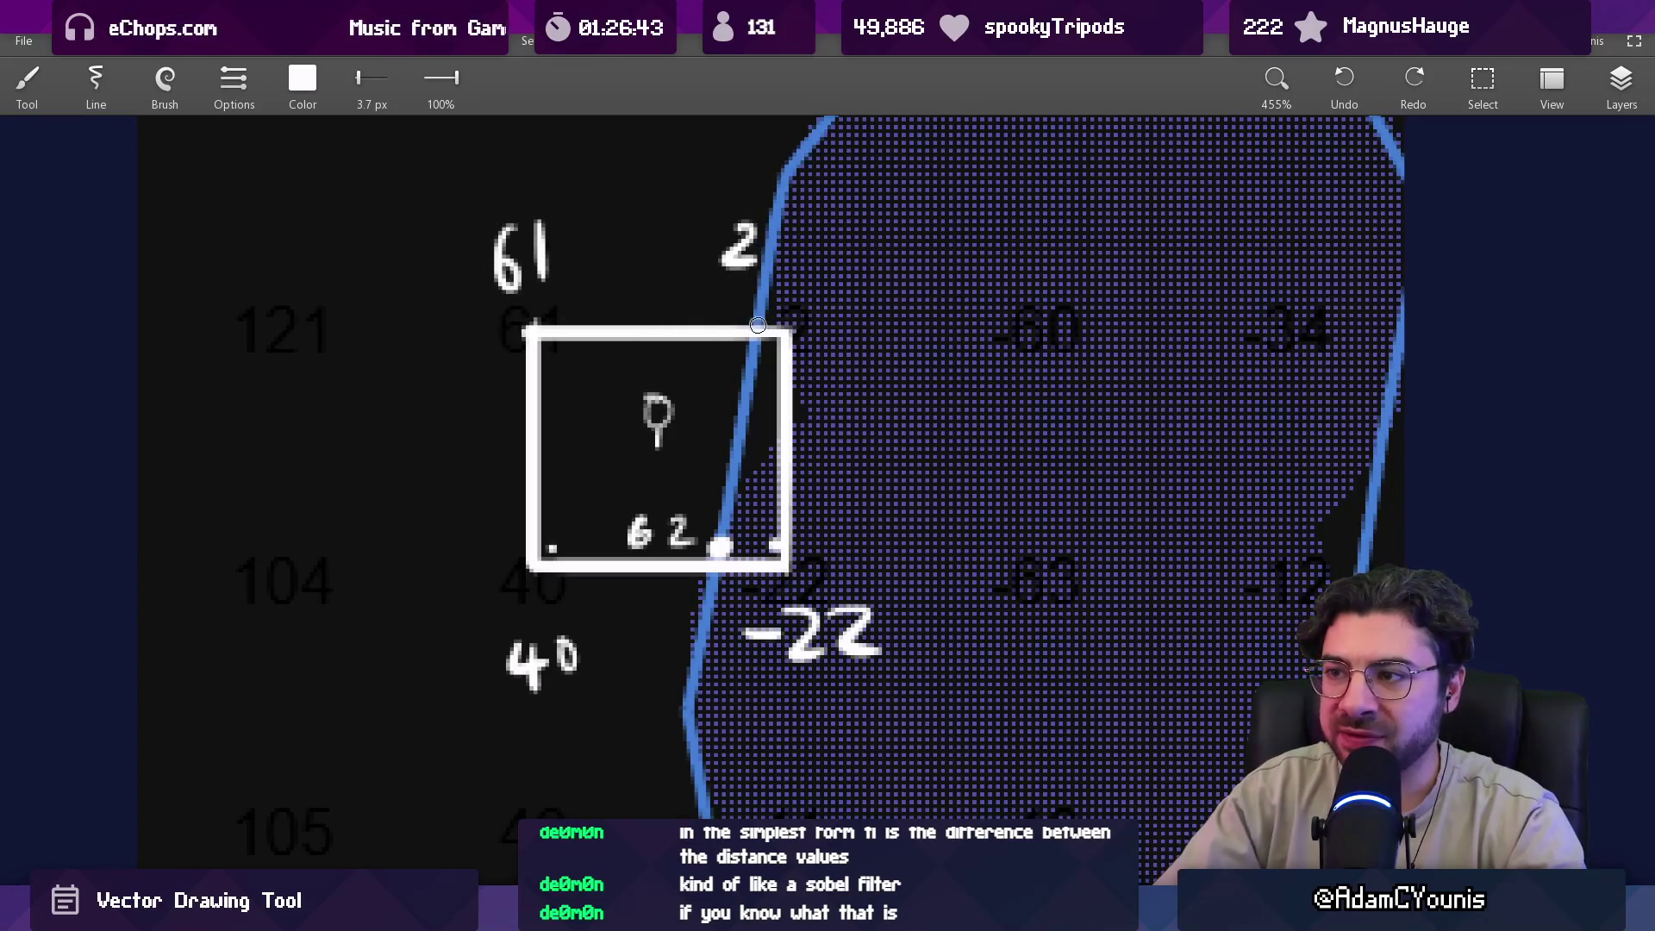
pyautogui.moveTo(754, 337); pyautogui.dragTo(761, 333)
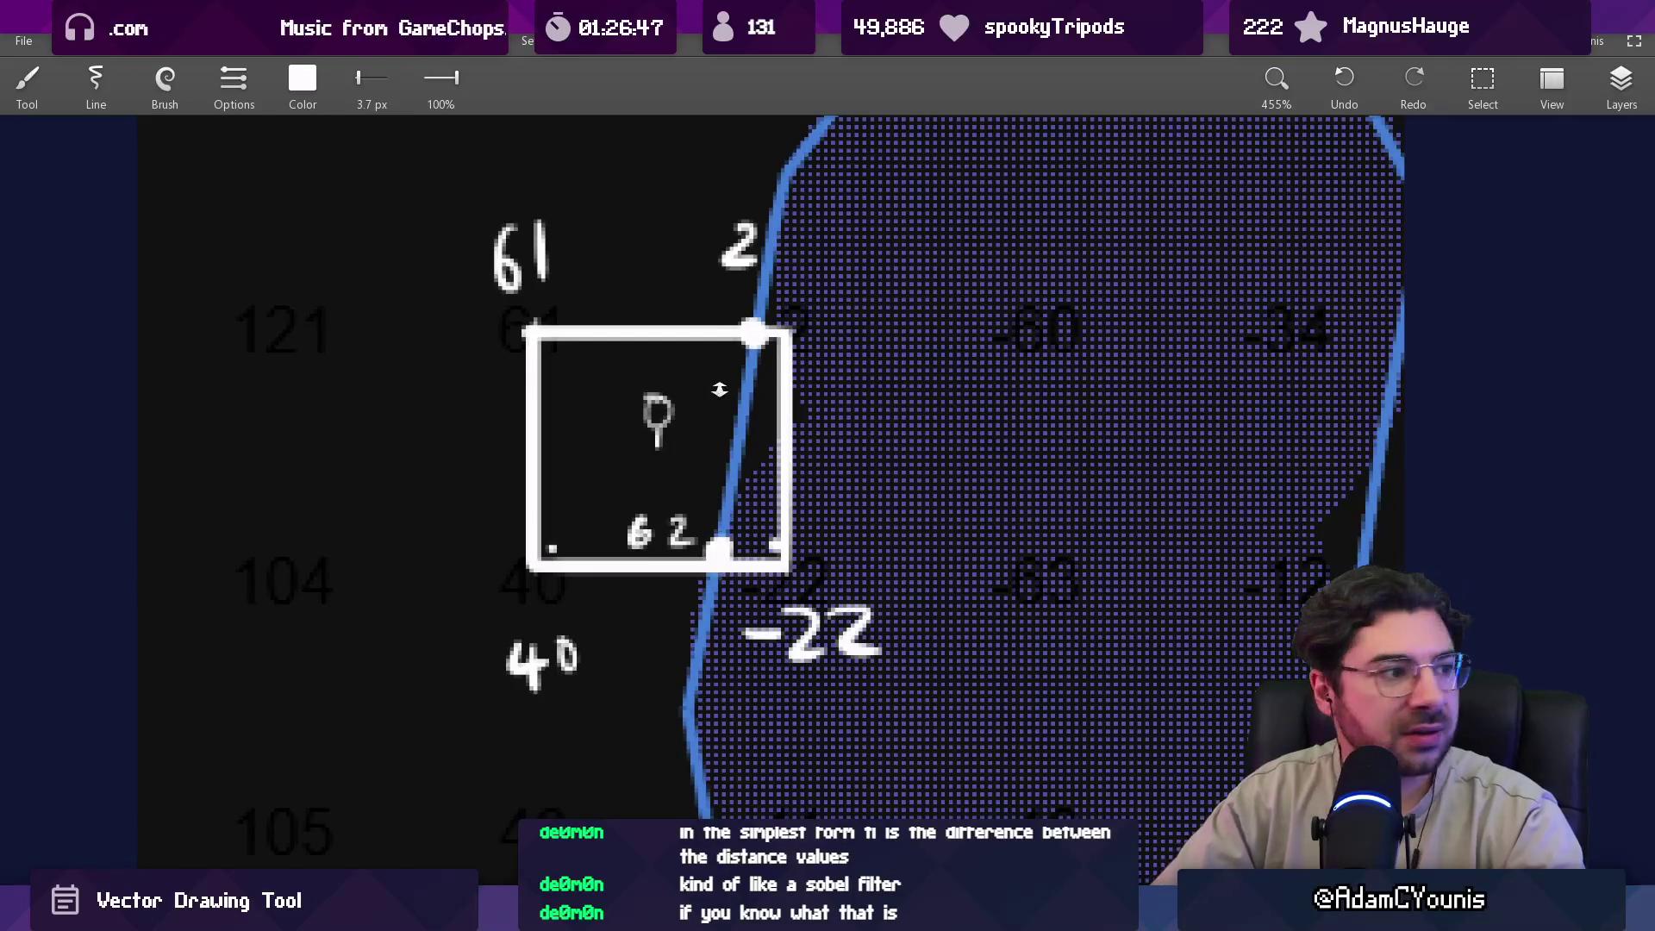
# Remove the 1 added before the 2 and recentre the view on the square.
pyautogui.scroll(-2, 722, 392)
pyautogui.scroll(4, 738, 369)
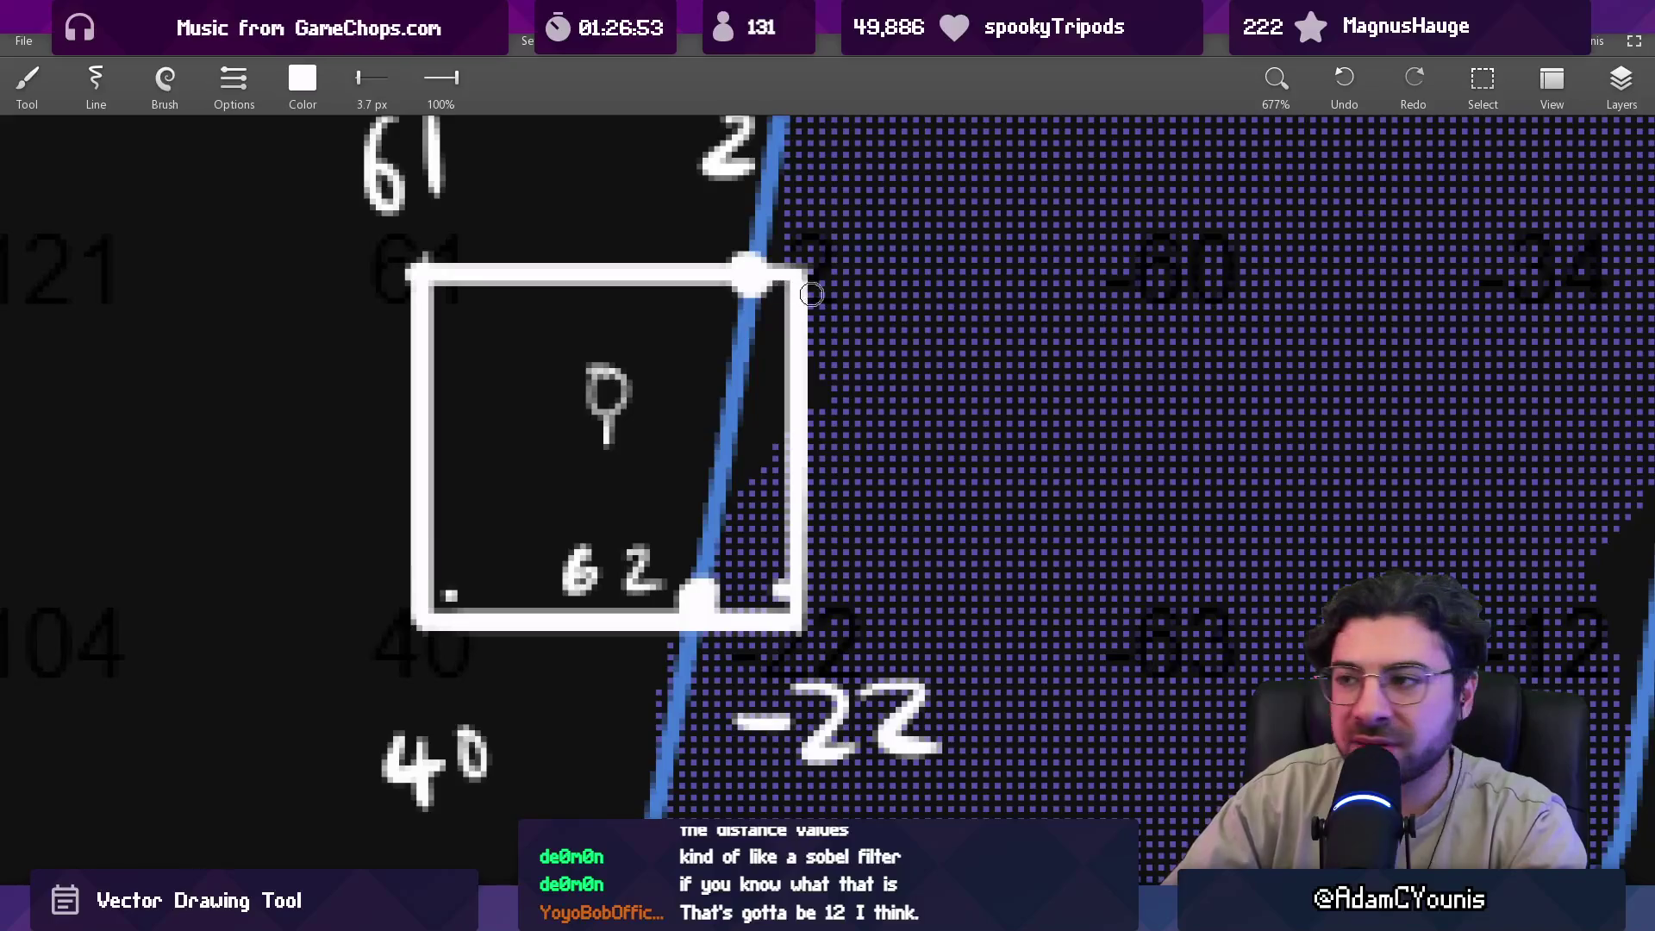
pyautogui.scroll(3, 774, 207)
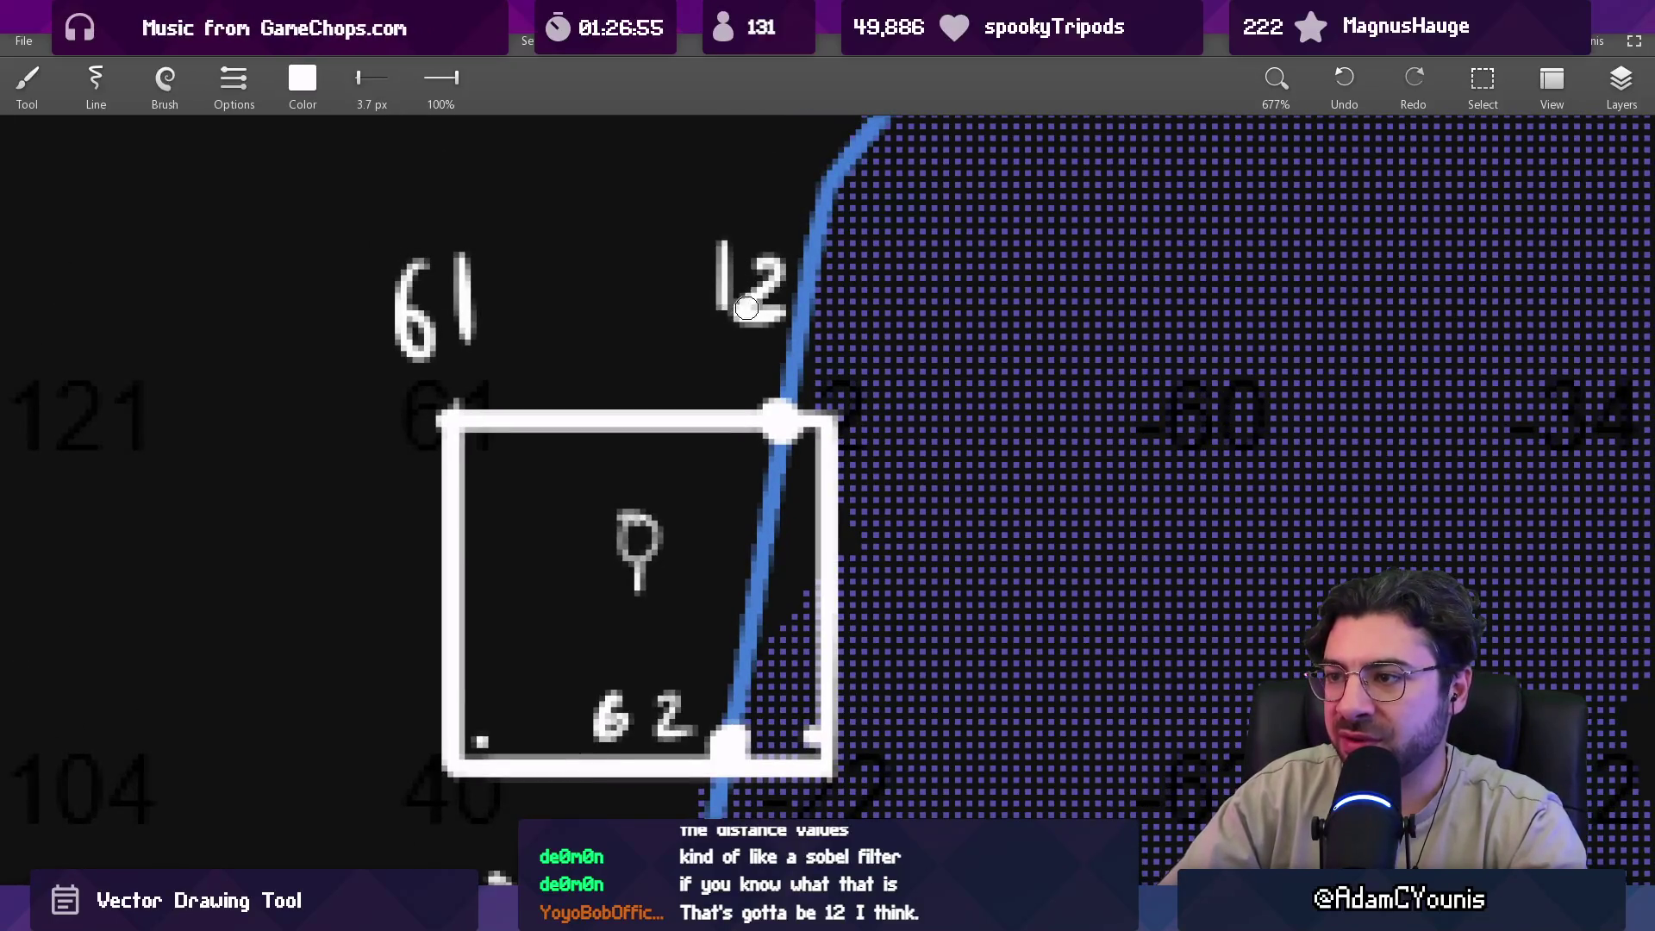
pyautogui.hotkey('ctrl', 'z')
pyautogui.scroll(-2, 747, 374)
pyautogui.scroll(-2, 711, 442)
pyautogui.moveTo(711, 441)
pyautogui.mouseDown()
pyautogui.moveTo(676, 435)
pyautogui.moveTo(678, 475)
pyautogui.mouseUp()
pyautogui.scroll(-6, 707, 414)
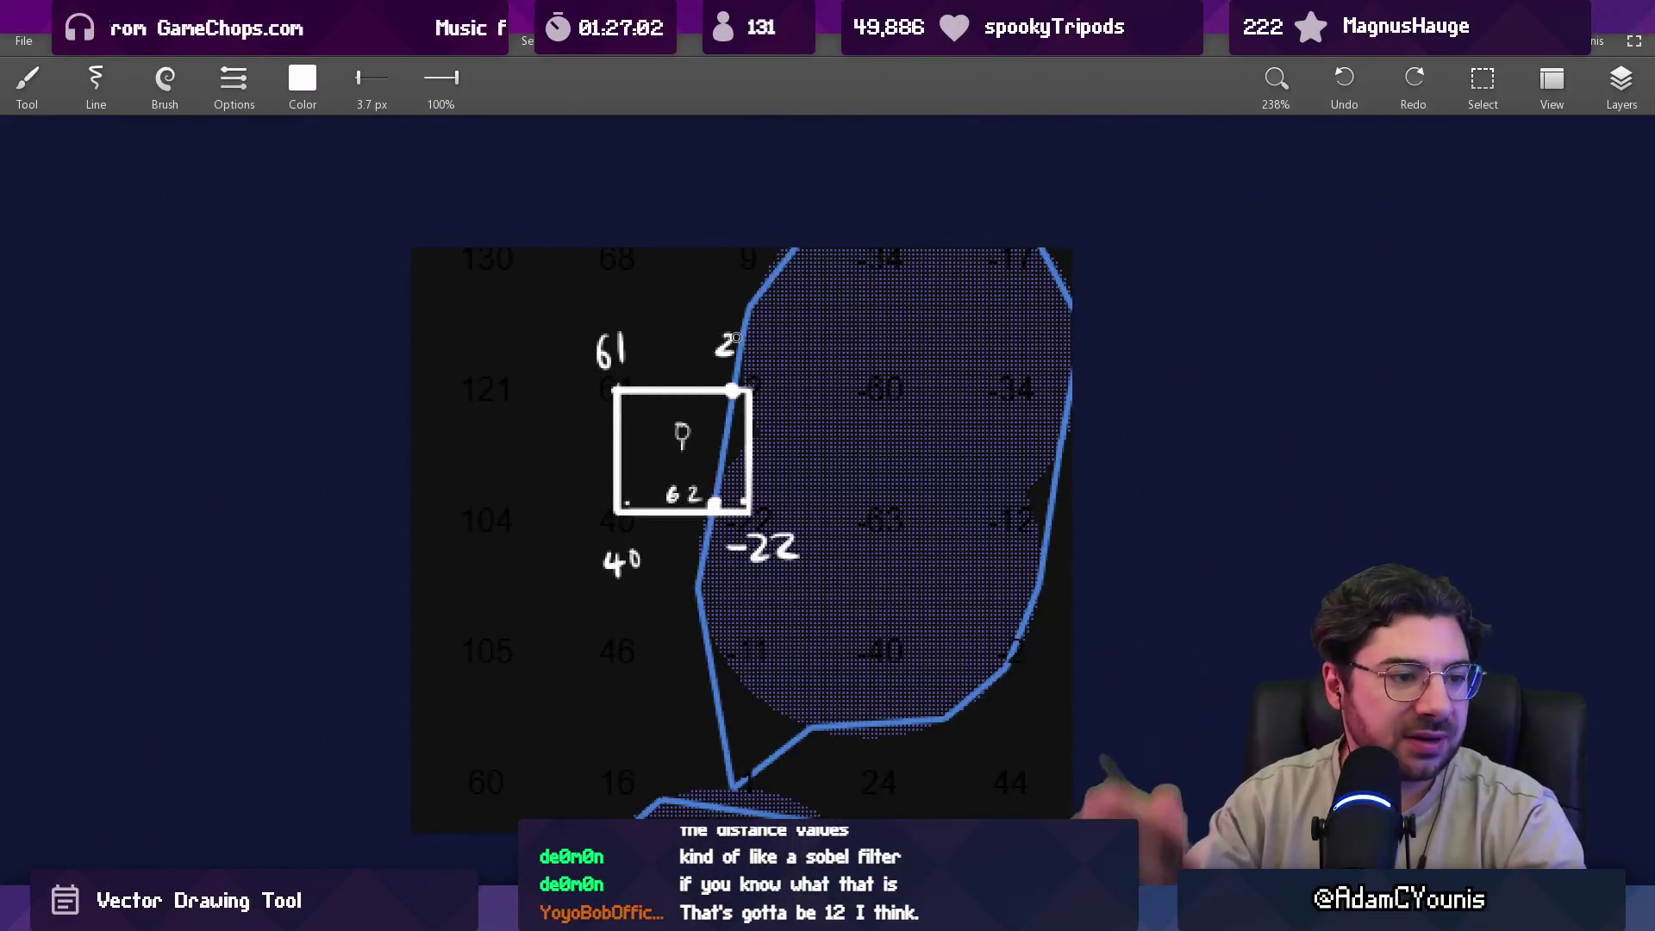
pyautogui.scroll(10, 715, 464)
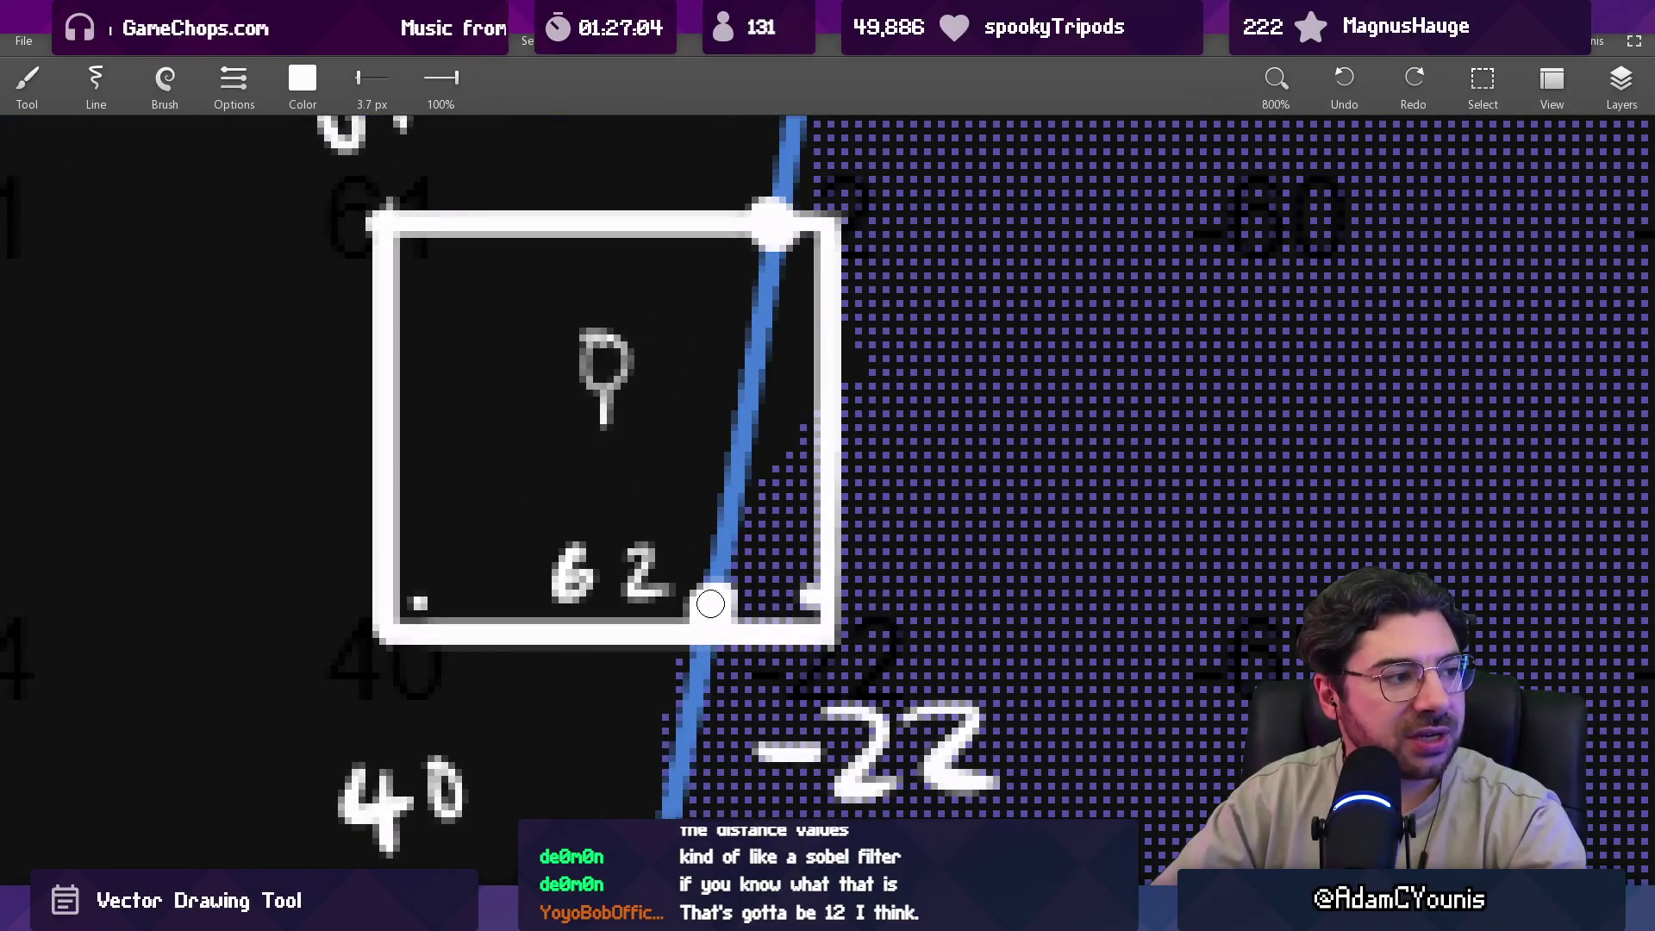
# Discard trial guide lines, add a small dot, circle the 61, then close the drawing.
pyautogui.moveTo(611, 192); pyautogui.dragTo(613, 677)
pyautogui.moveTo(538, 255)
pyautogui.mouseDown()
pyautogui.moveTo(752, 265)
pyautogui.moveTo(716, 285)
pyautogui.mouseUp()
pyautogui.hotkey('ctrl', 'z')
pyautogui.hotkey('ctrl', 'z')
pyautogui.scroll(-5, 662, 300)
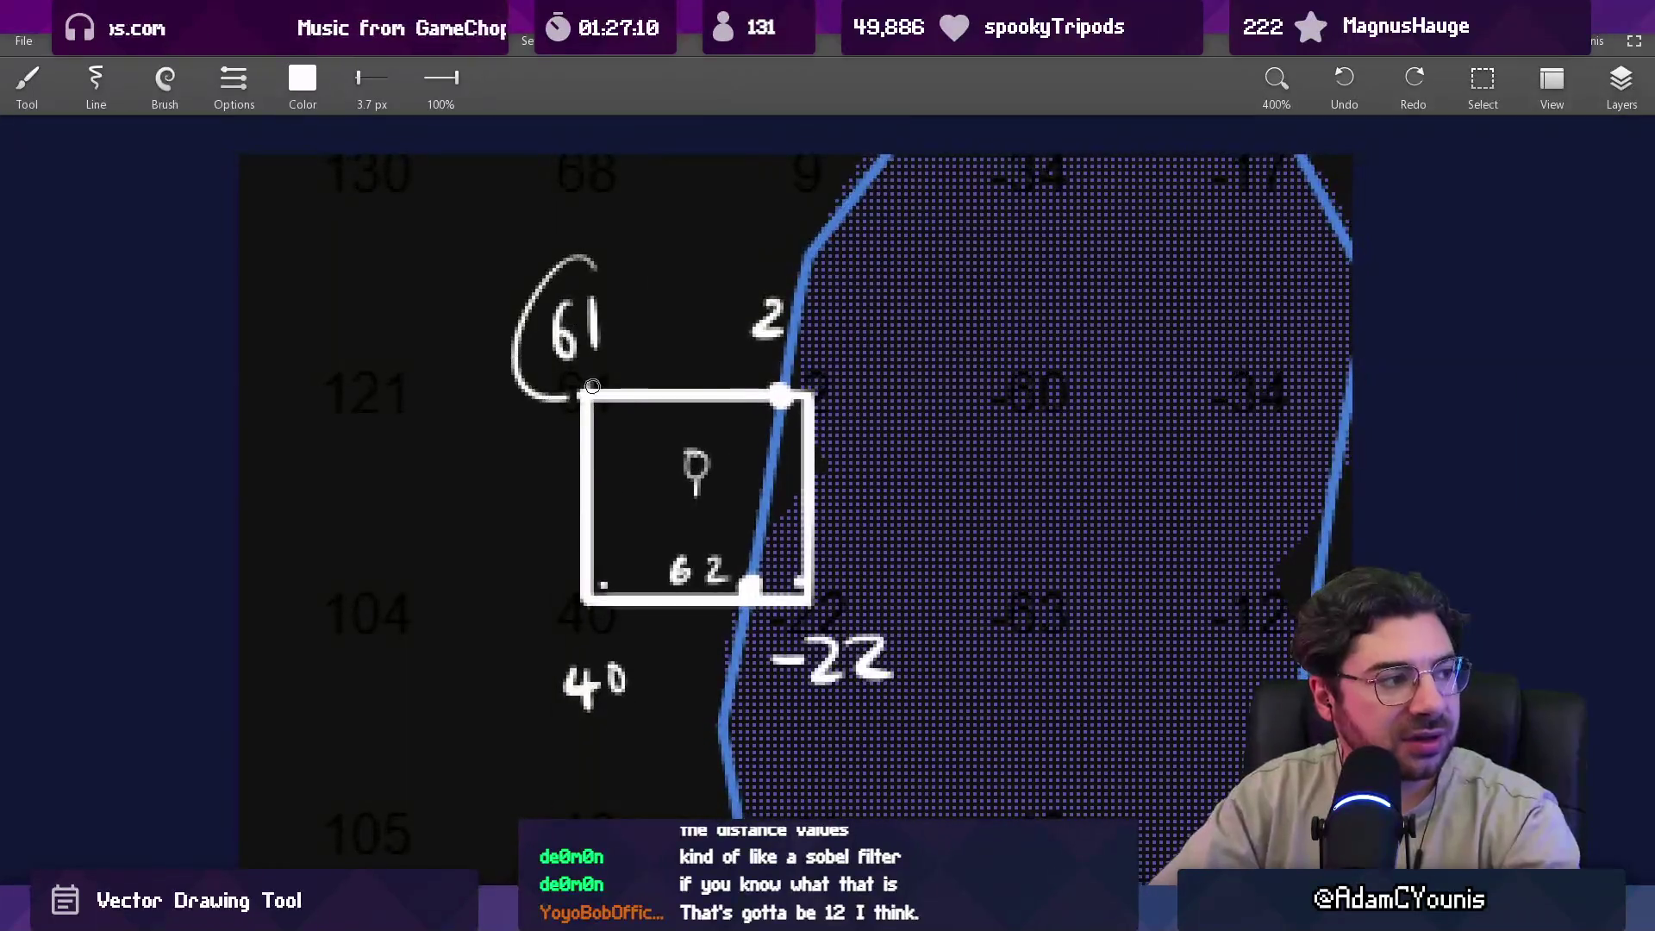
pyautogui.moveTo(850, 625); pyautogui.dragTo(853, 629)
pyautogui.moveTo(816, 362); pyautogui.dragTo(757, 297)
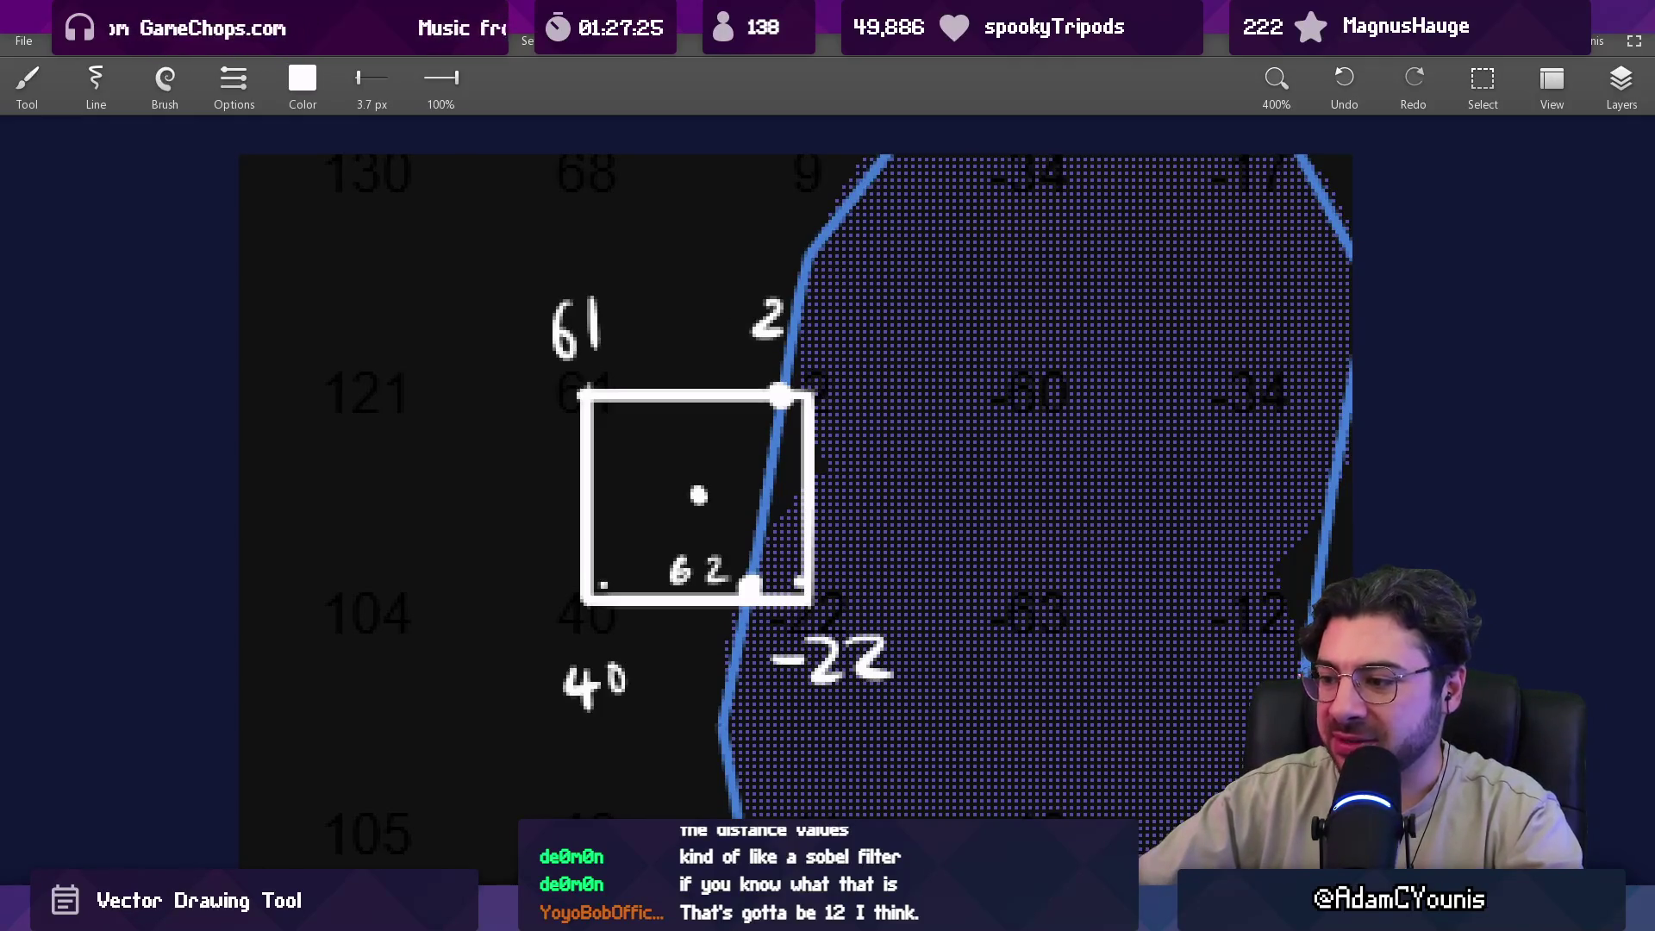
pyautogui.press('Escape')
pyautogui.scroll(10, 673, 500)
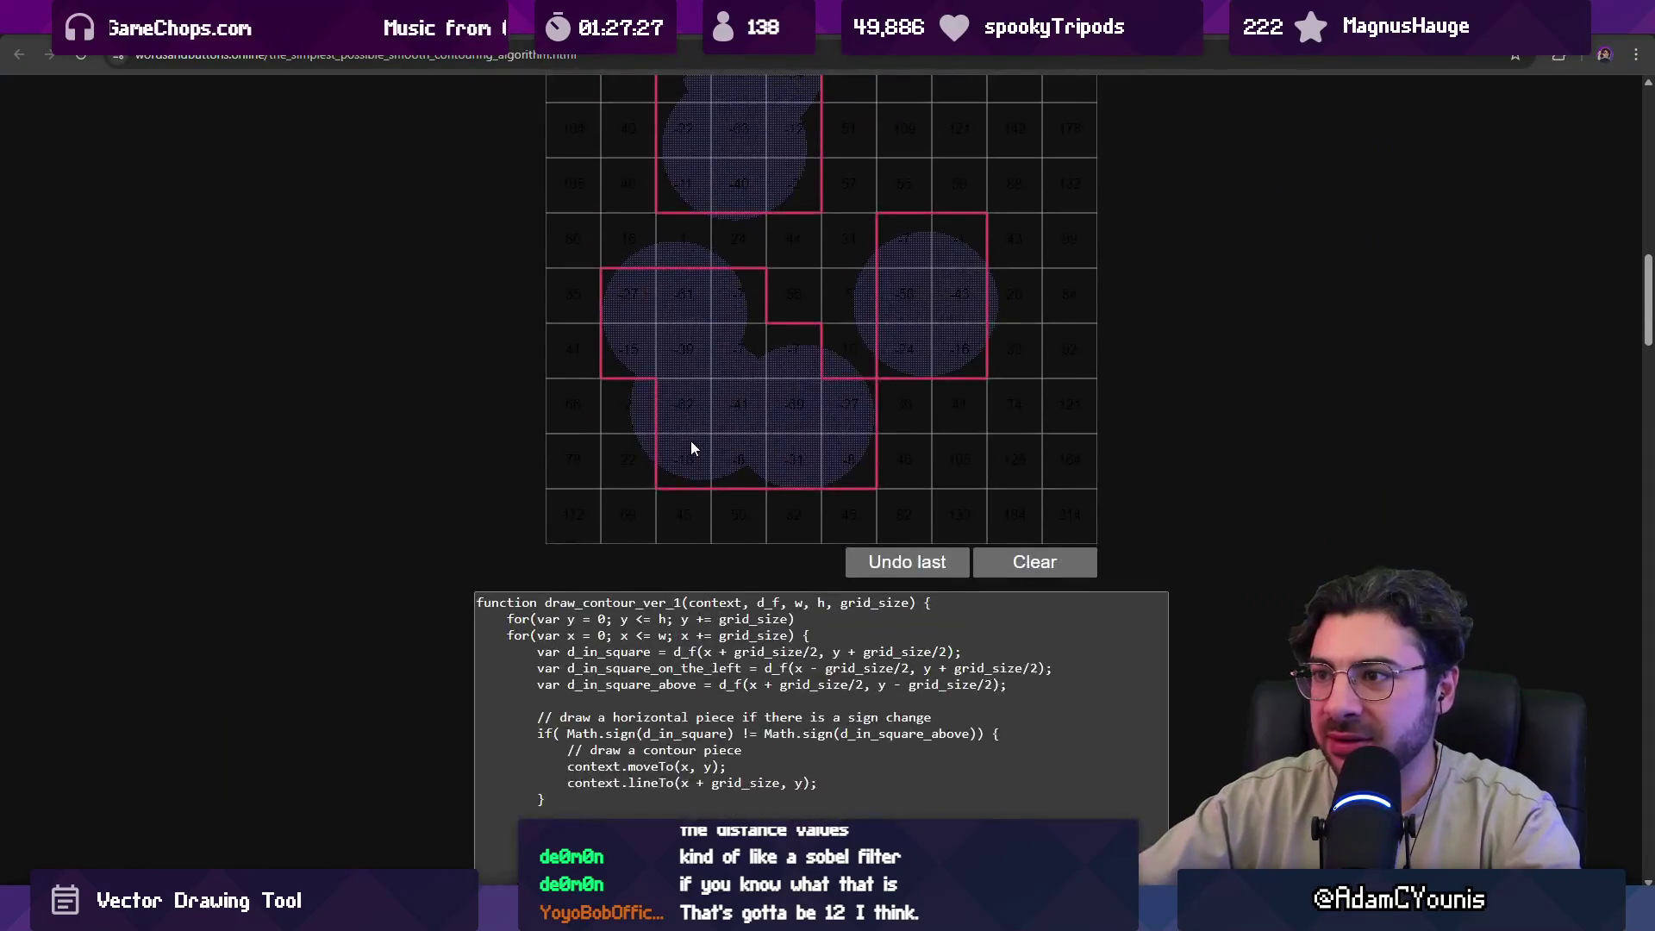
# Snip the contour grid's top-left cells and place the snippet above the earlier sketch.
pyautogui.scroll(4, 689, 453)
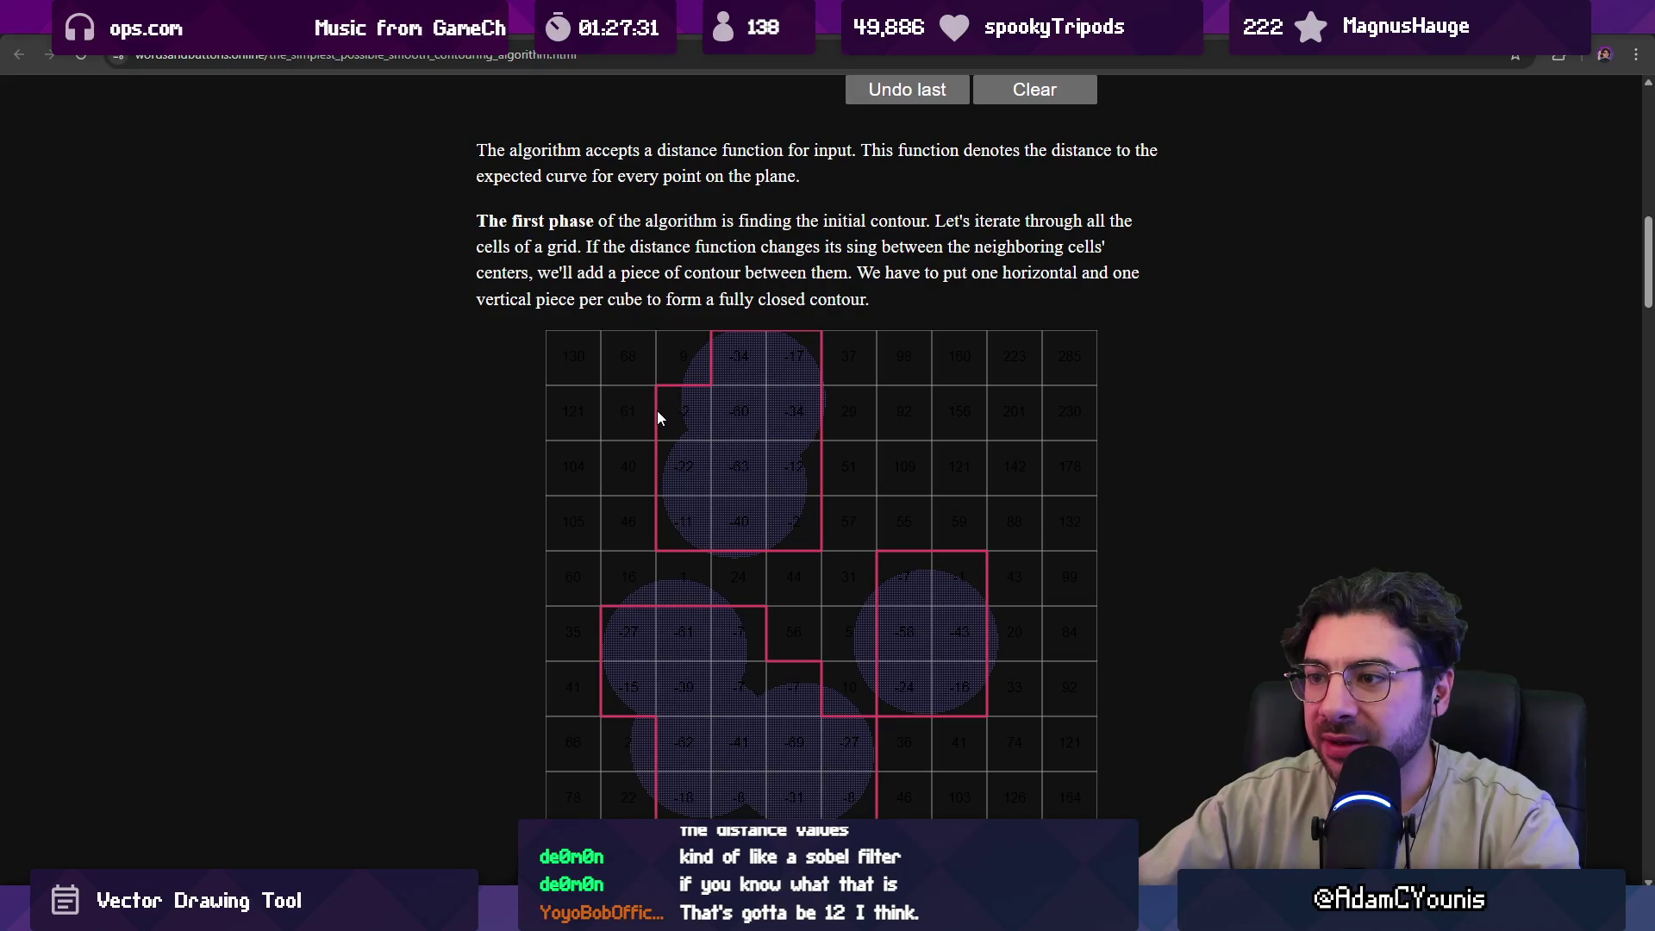
pyautogui.press('super+shift+s')
pyautogui.moveTo(579, 360); pyautogui.dragTo(732, 497)
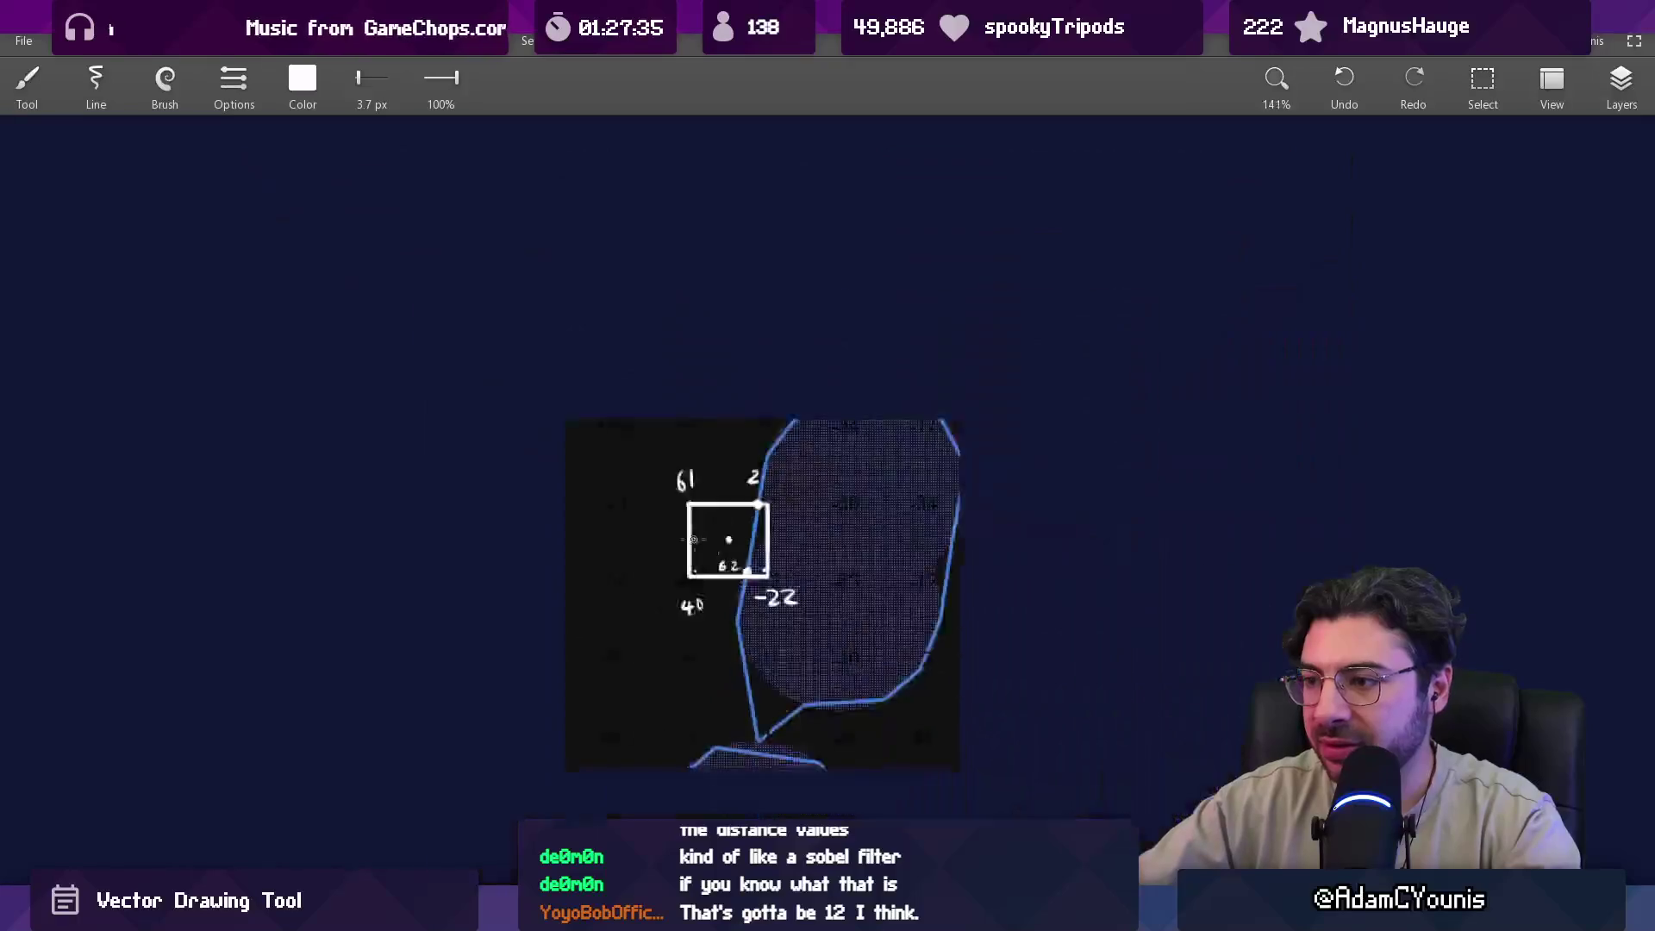
pyautogui.moveTo(828, 457); pyautogui.dragTo(739, 408)
# Frame the view over both images, showing the 61 and -22 cells.
pyautogui.scroll(5, 739, 409)
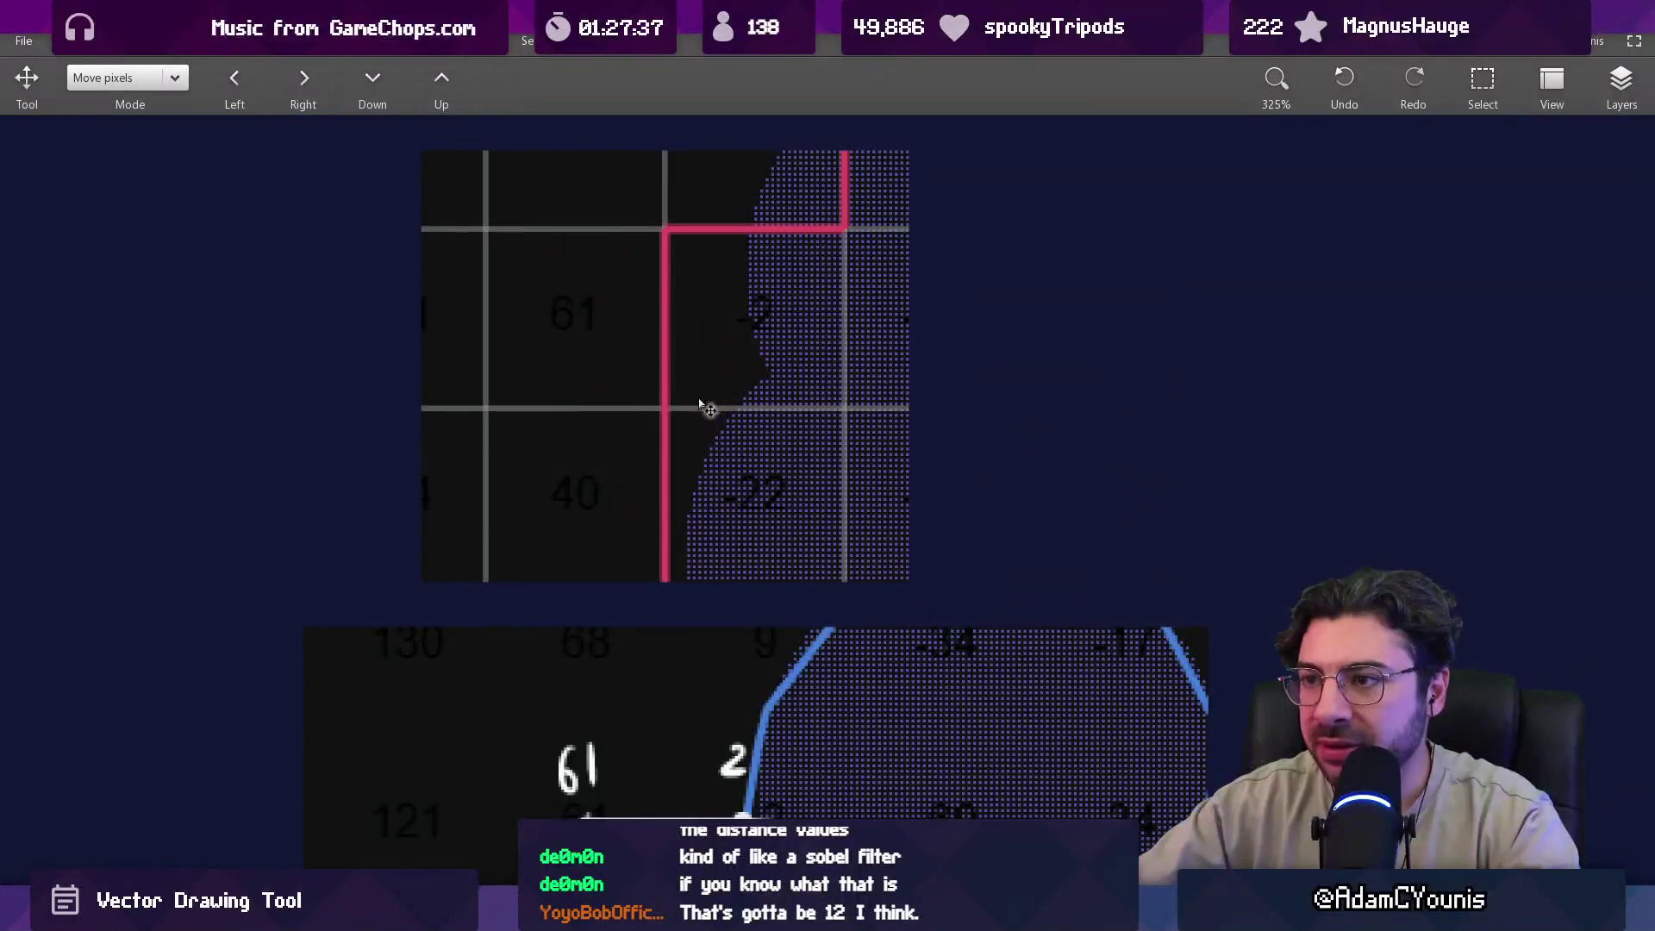
pyautogui.moveTo(691, 592)
pyautogui.mouseDown()
pyautogui.moveTo(658, 371)
pyautogui.moveTo(673, 709)
pyautogui.mouseUp()
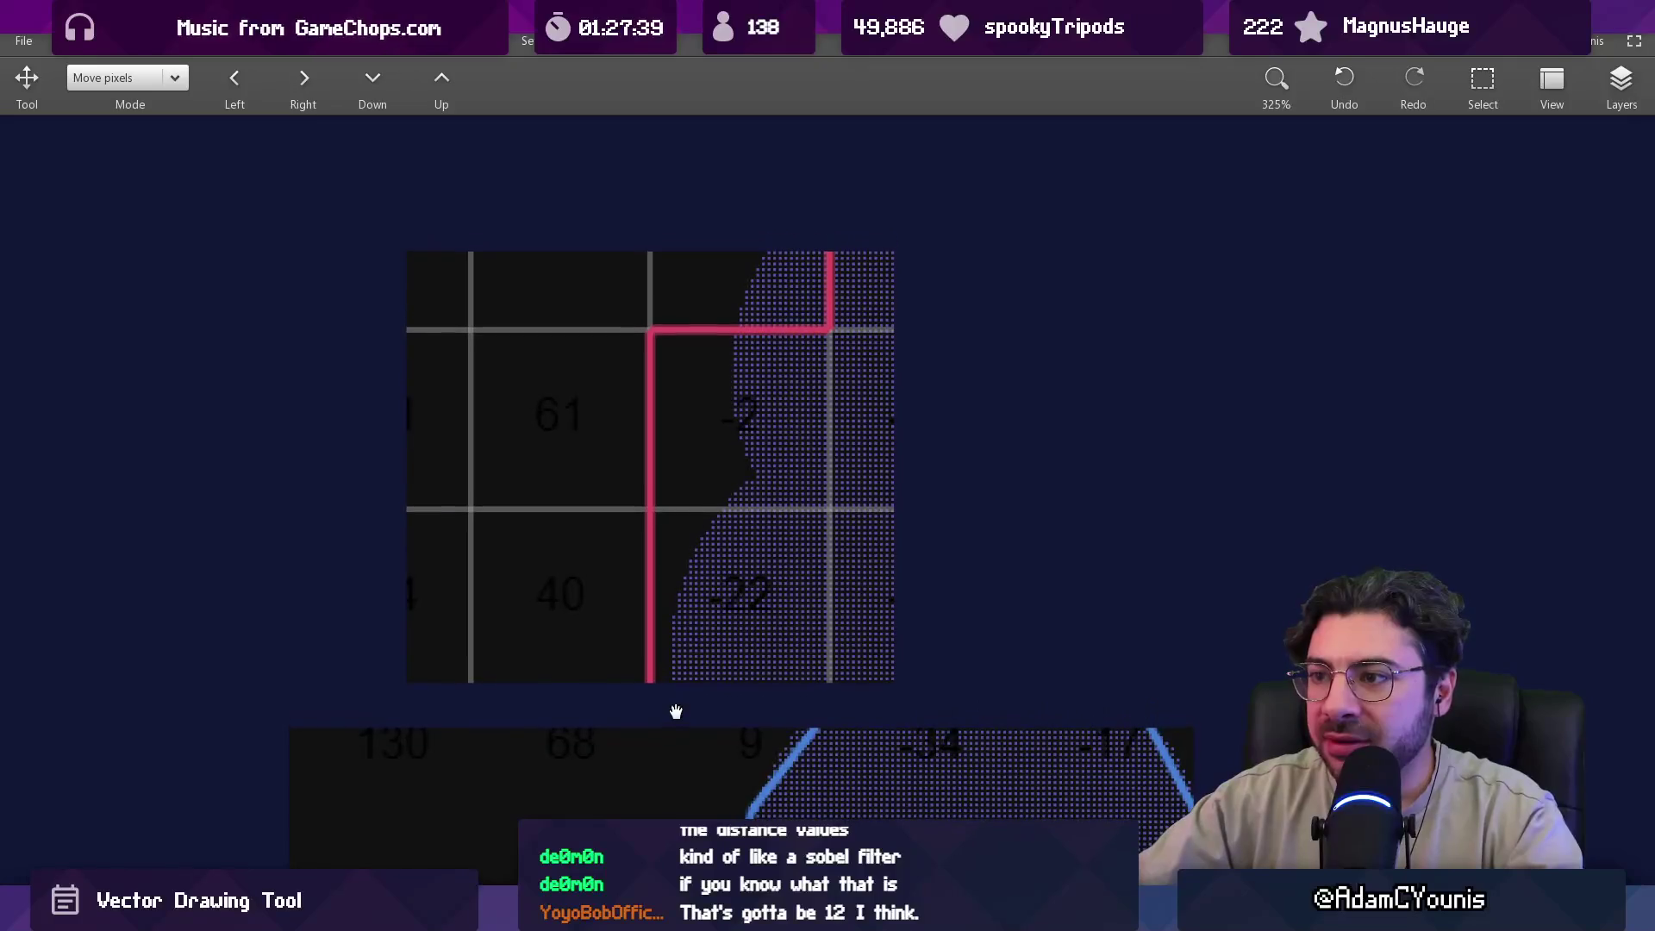
pyautogui.scroll(4, 676, 428)
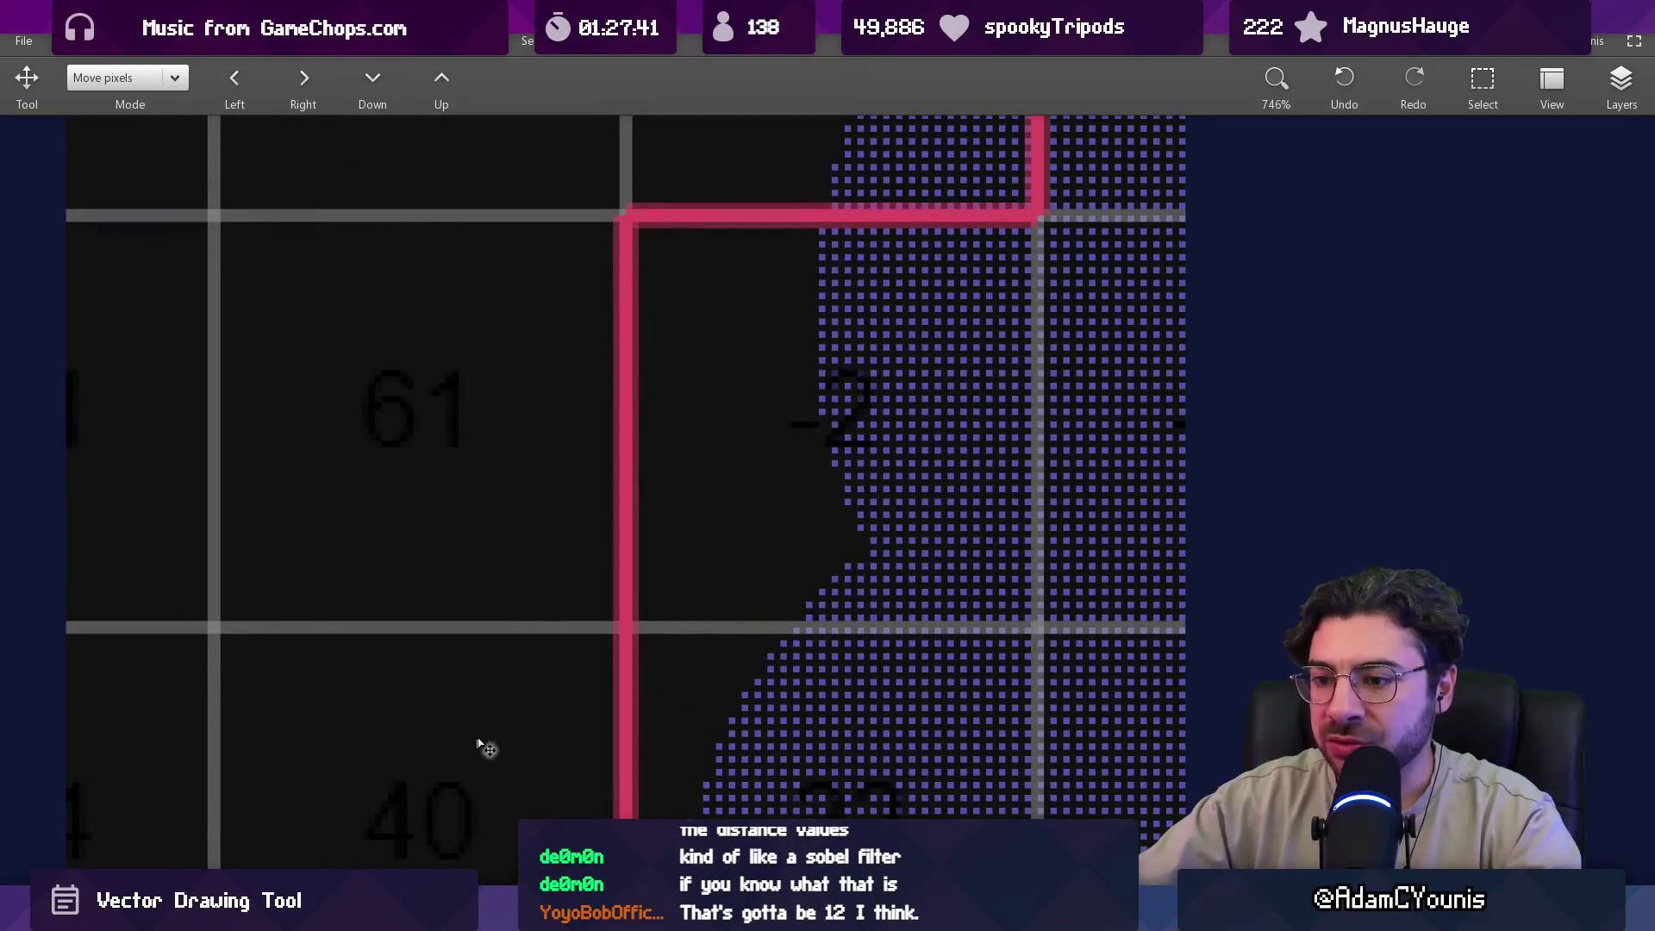
pyautogui.moveTo(670, 703); pyautogui.dragTo(665, 536)
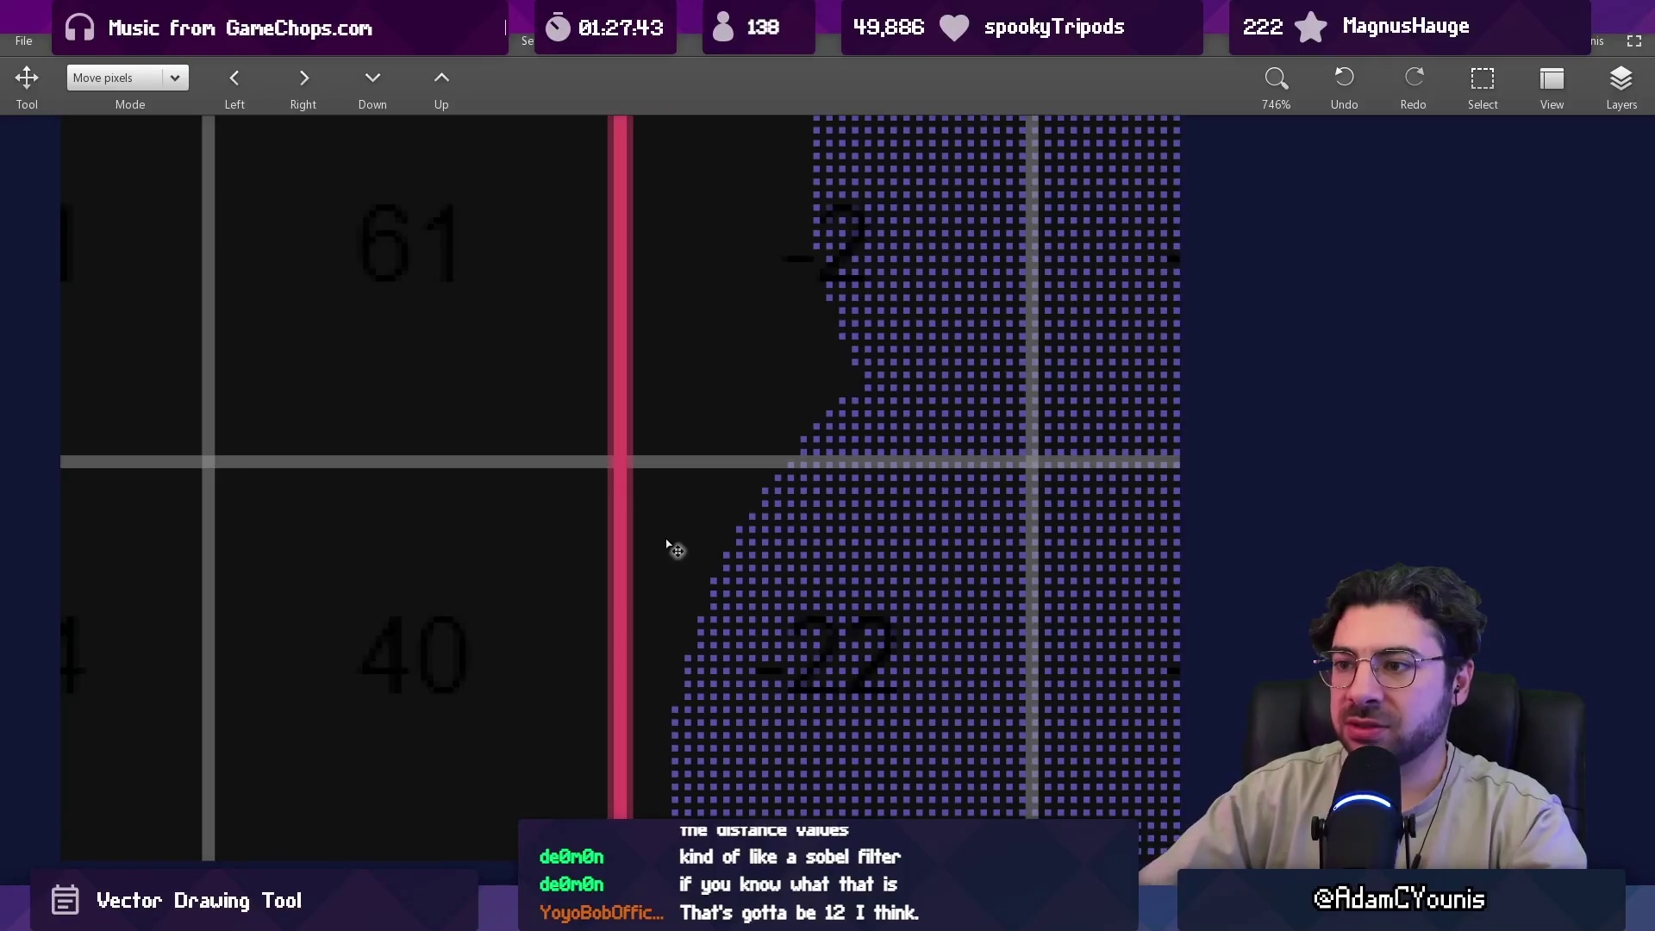
pyautogui.scroll(-5, 677, 550)
pyautogui.scroll(-3, 591, 499)
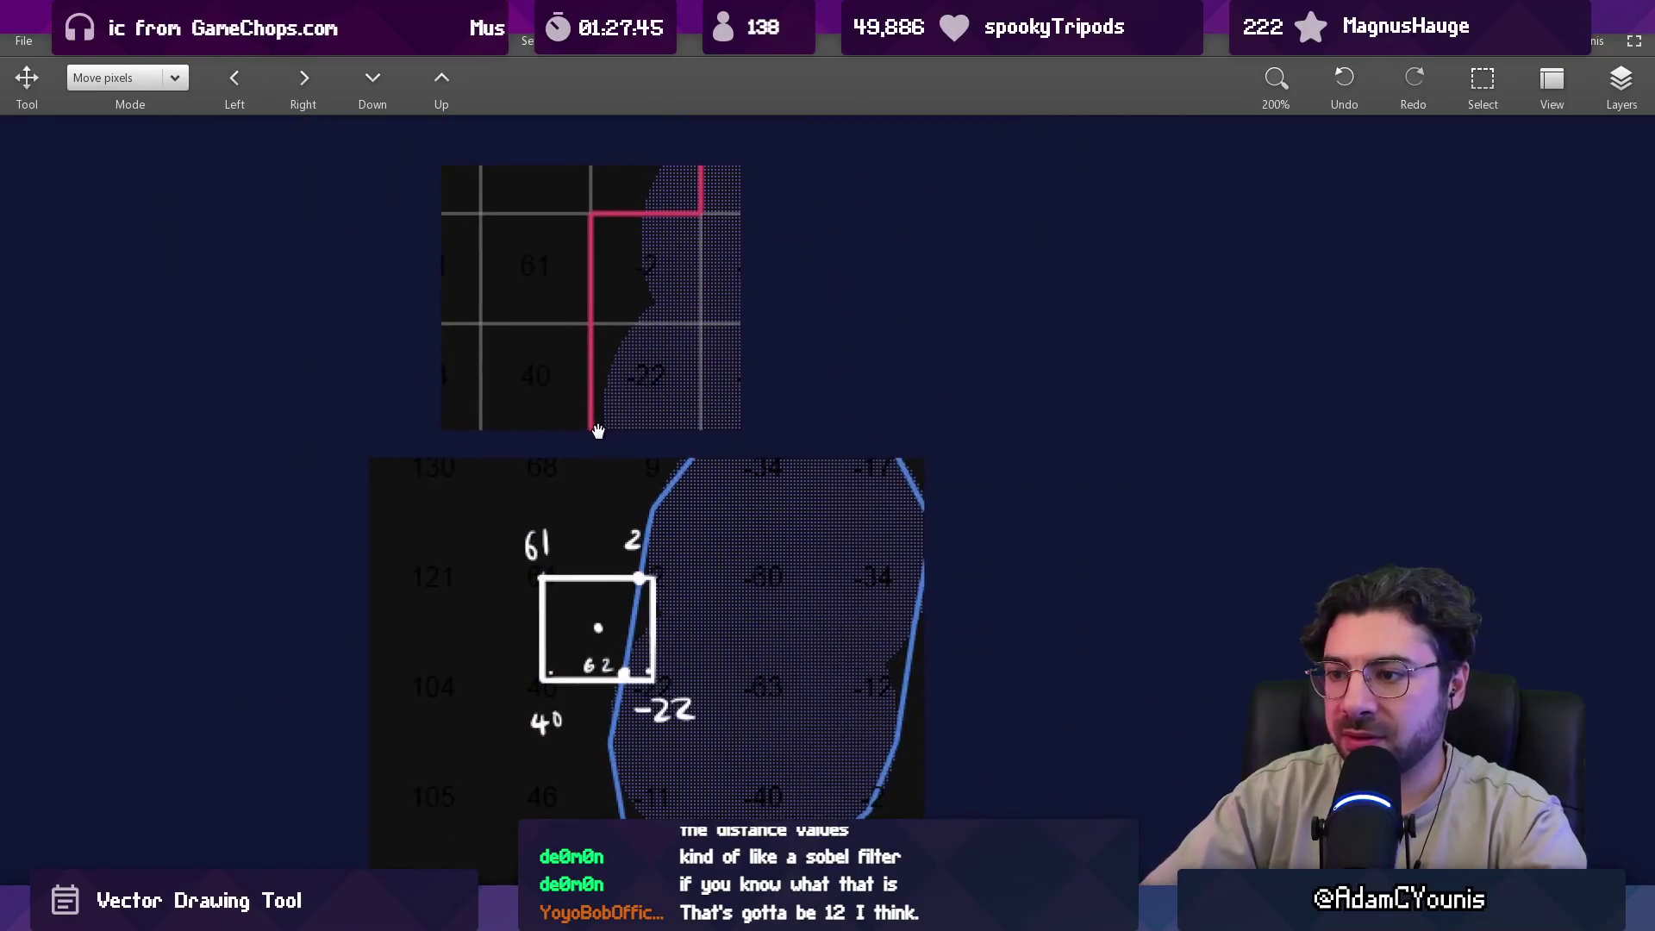
pyautogui.scroll(3, 599, 430)
pyautogui.moveTo(591, 359)
pyautogui.mouseDown()
pyautogui.moveTo(595, 467)
pyautogui.moveTo(591, 318)
pyautogui.moveTo(572, 468)
pyautogui.mouseUp()
pyautogui.press('b')
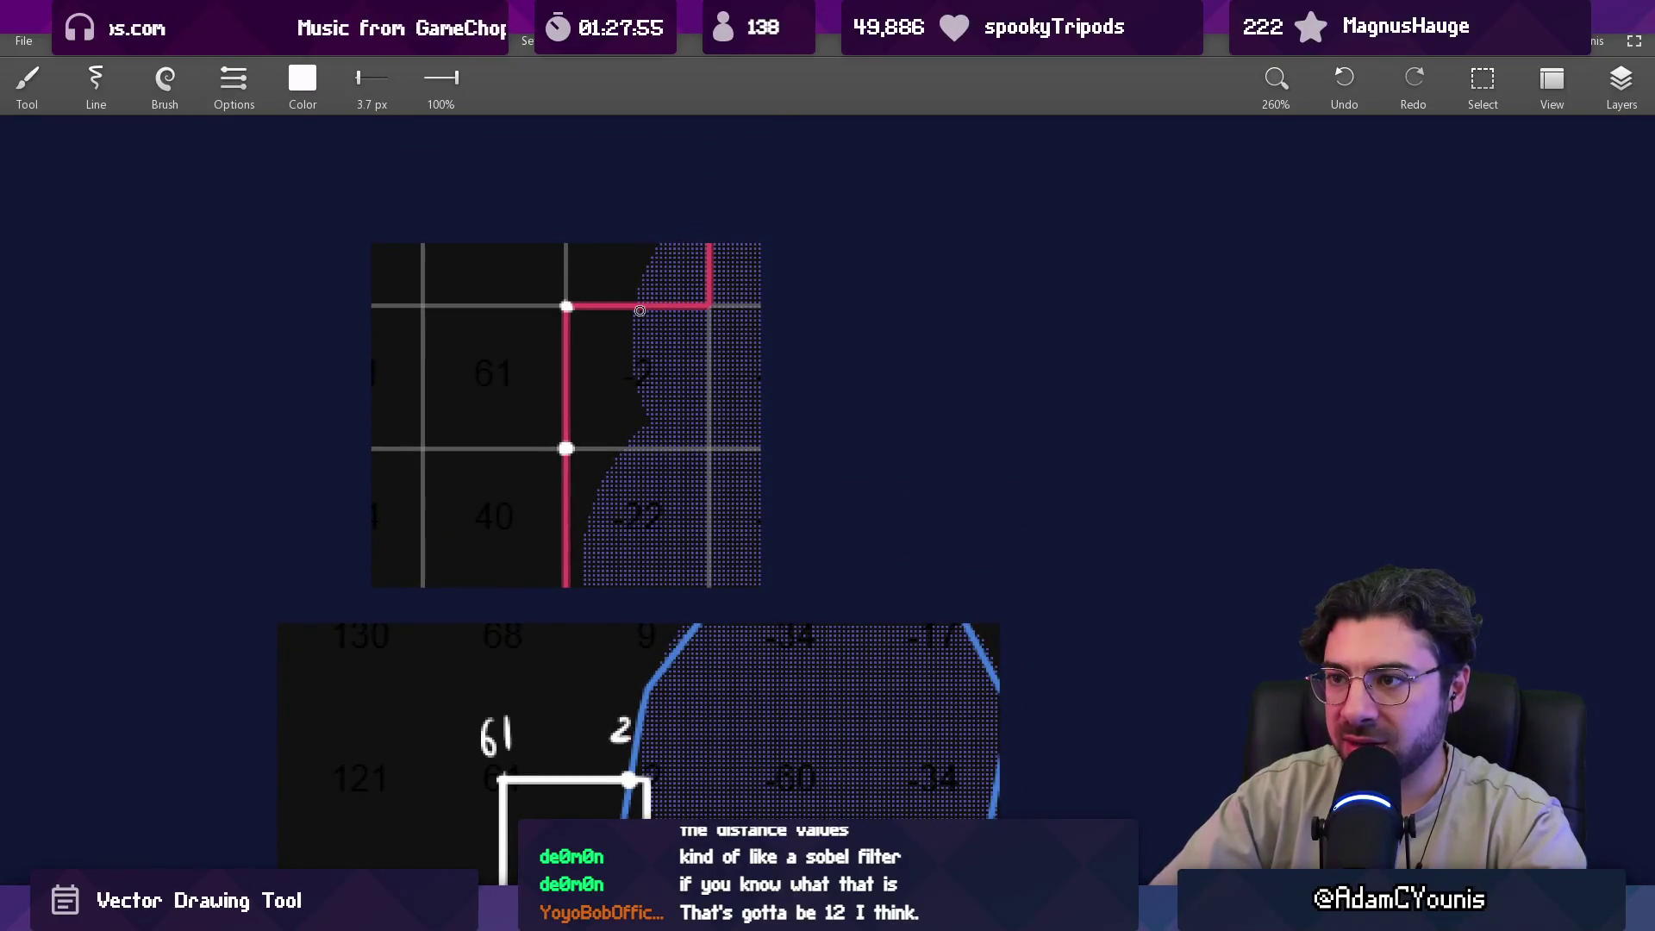
# Dot the grid corner above 61 and the point below -2, sketching a square between them.
pyautogui.moveTo(655, 307)
pyautogui.mouseDown()
pyautogui.moveTo(683, 221)
pyautogui.moveTo(708, 324)
pyautogui.mouseUp()
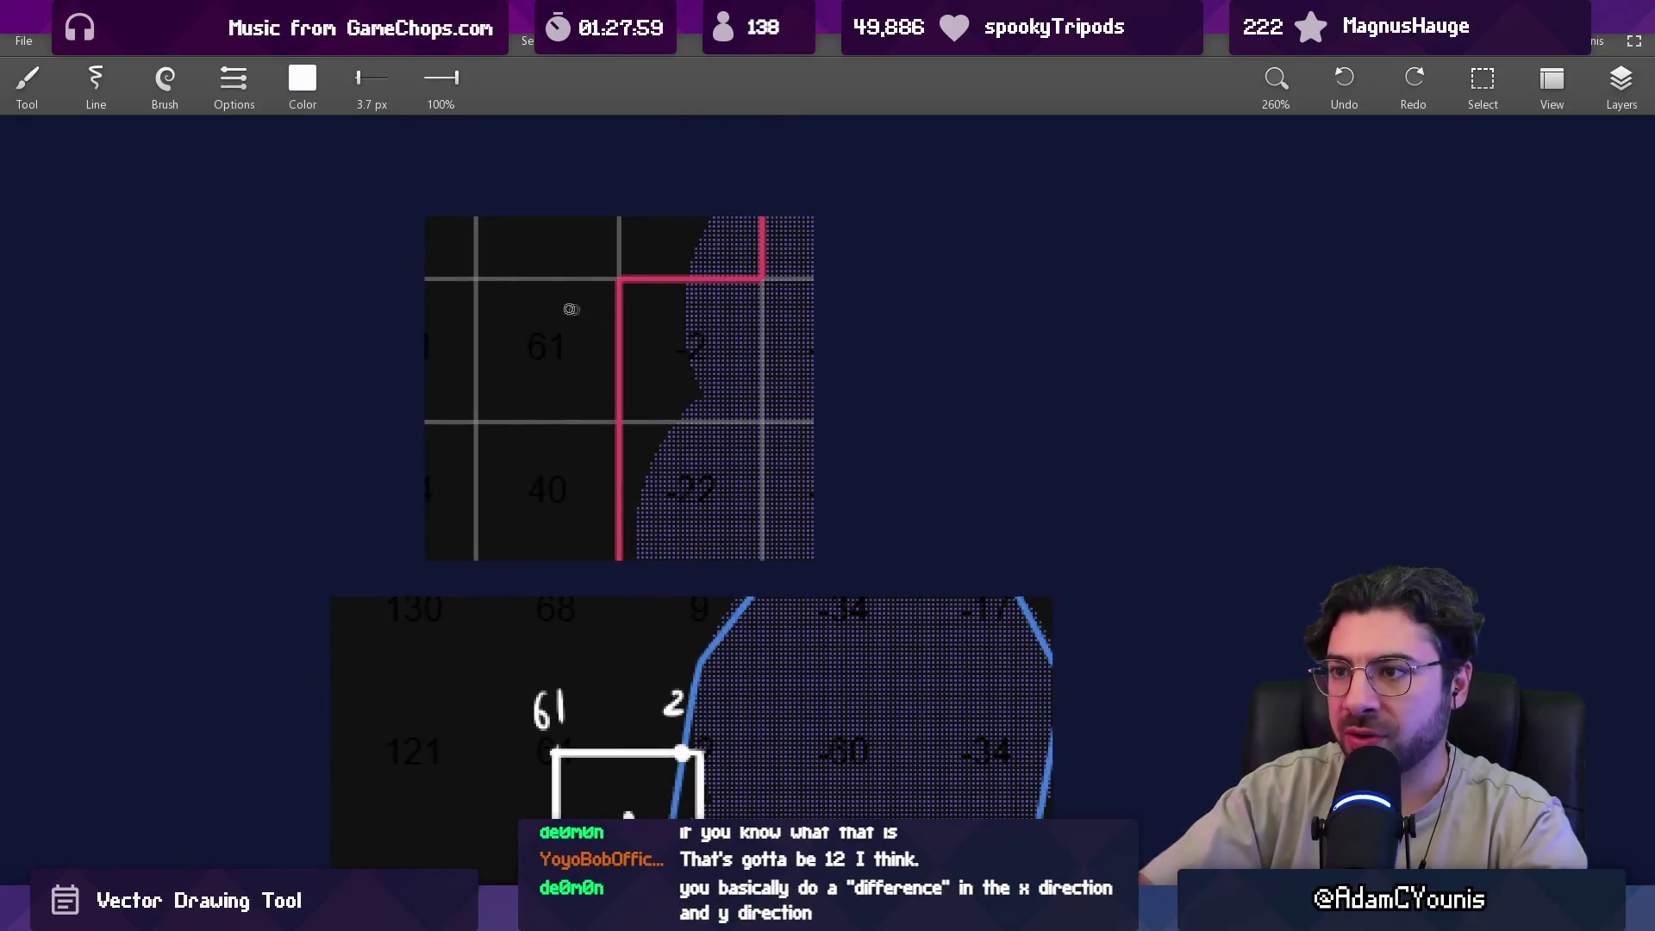
pyautogui.click(544, 279)
pyautogui.click(693, 419)
pyautogui.moveTo(683, 276); pyautogui.dragTo(683, 427)
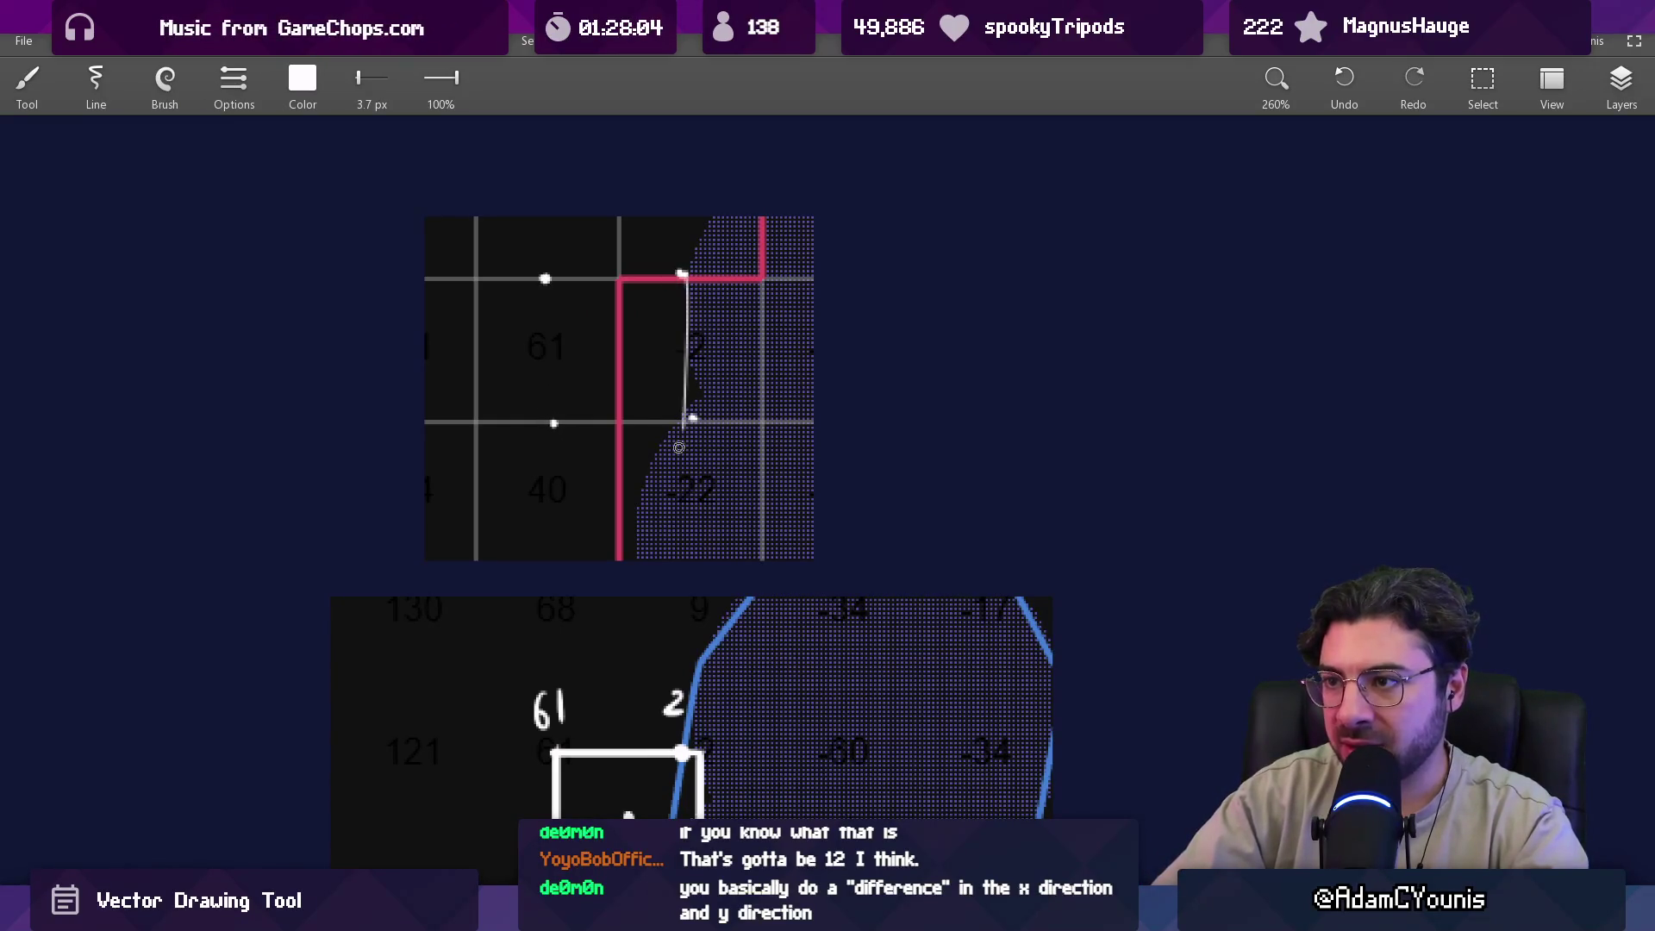
pyautogui.moveTo(547, 279)
pyautogui.mouseDown()
pyautogui.moveTo(549, 431)
pyautogui.moveTo(722, 421)
pyautogui.moveTo(698, 263)
pyautogui.mouseUp()
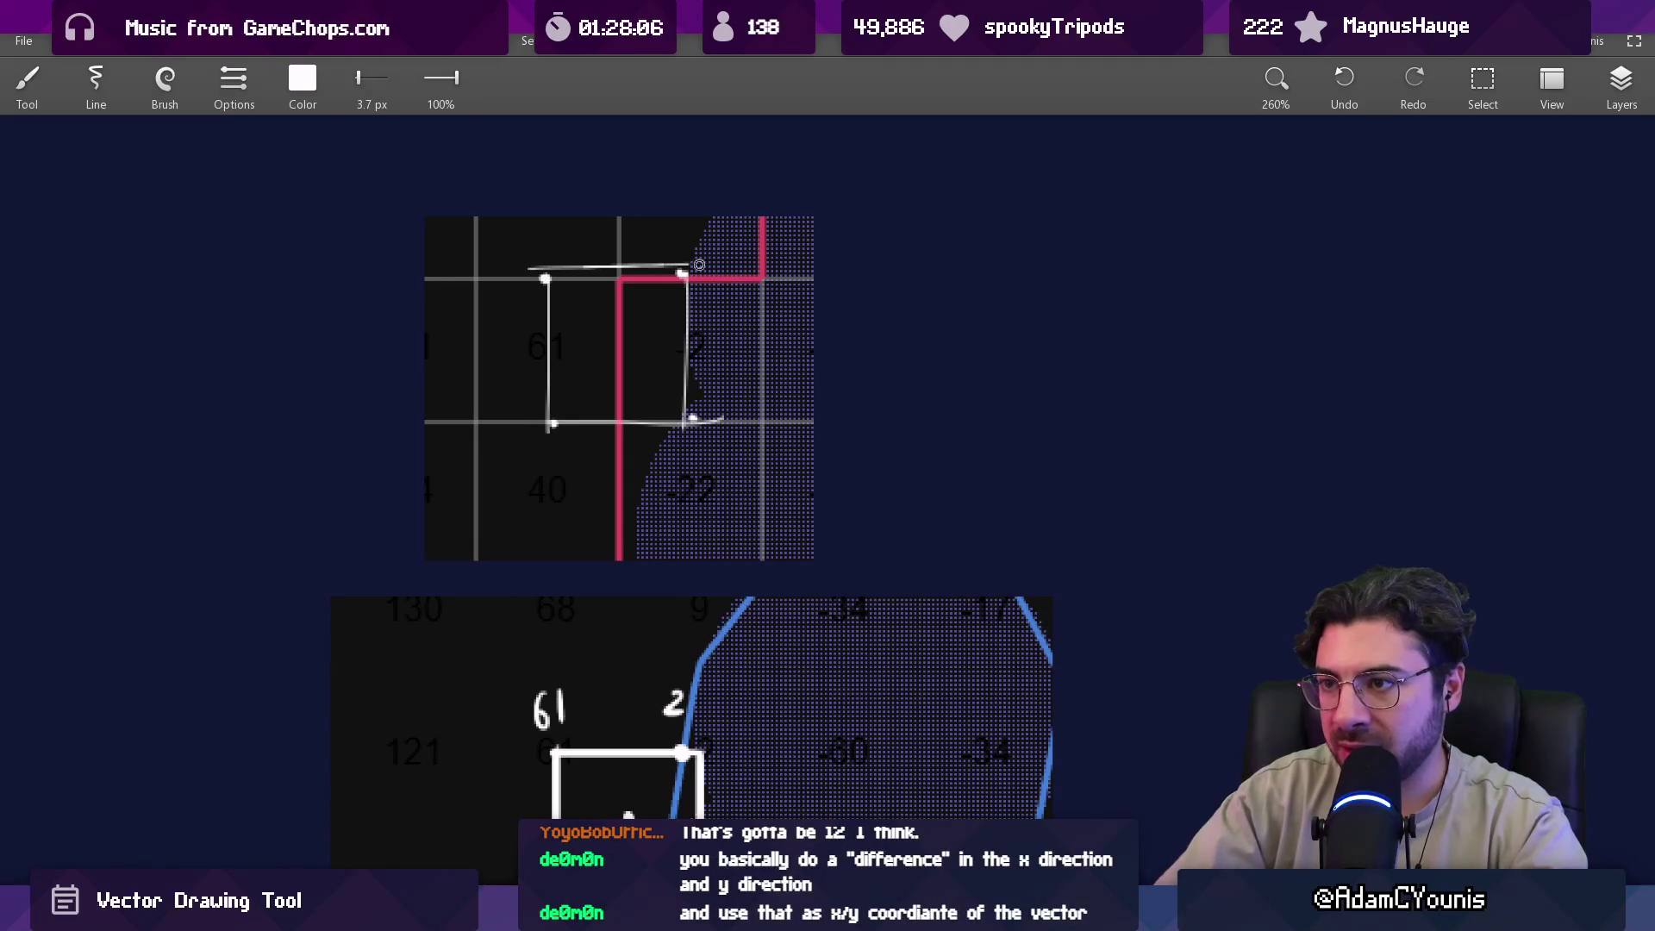
# Undo the sketched square's sides and scroll across the grid snippet.
pyautogui.scroll(-1, 654, 301)
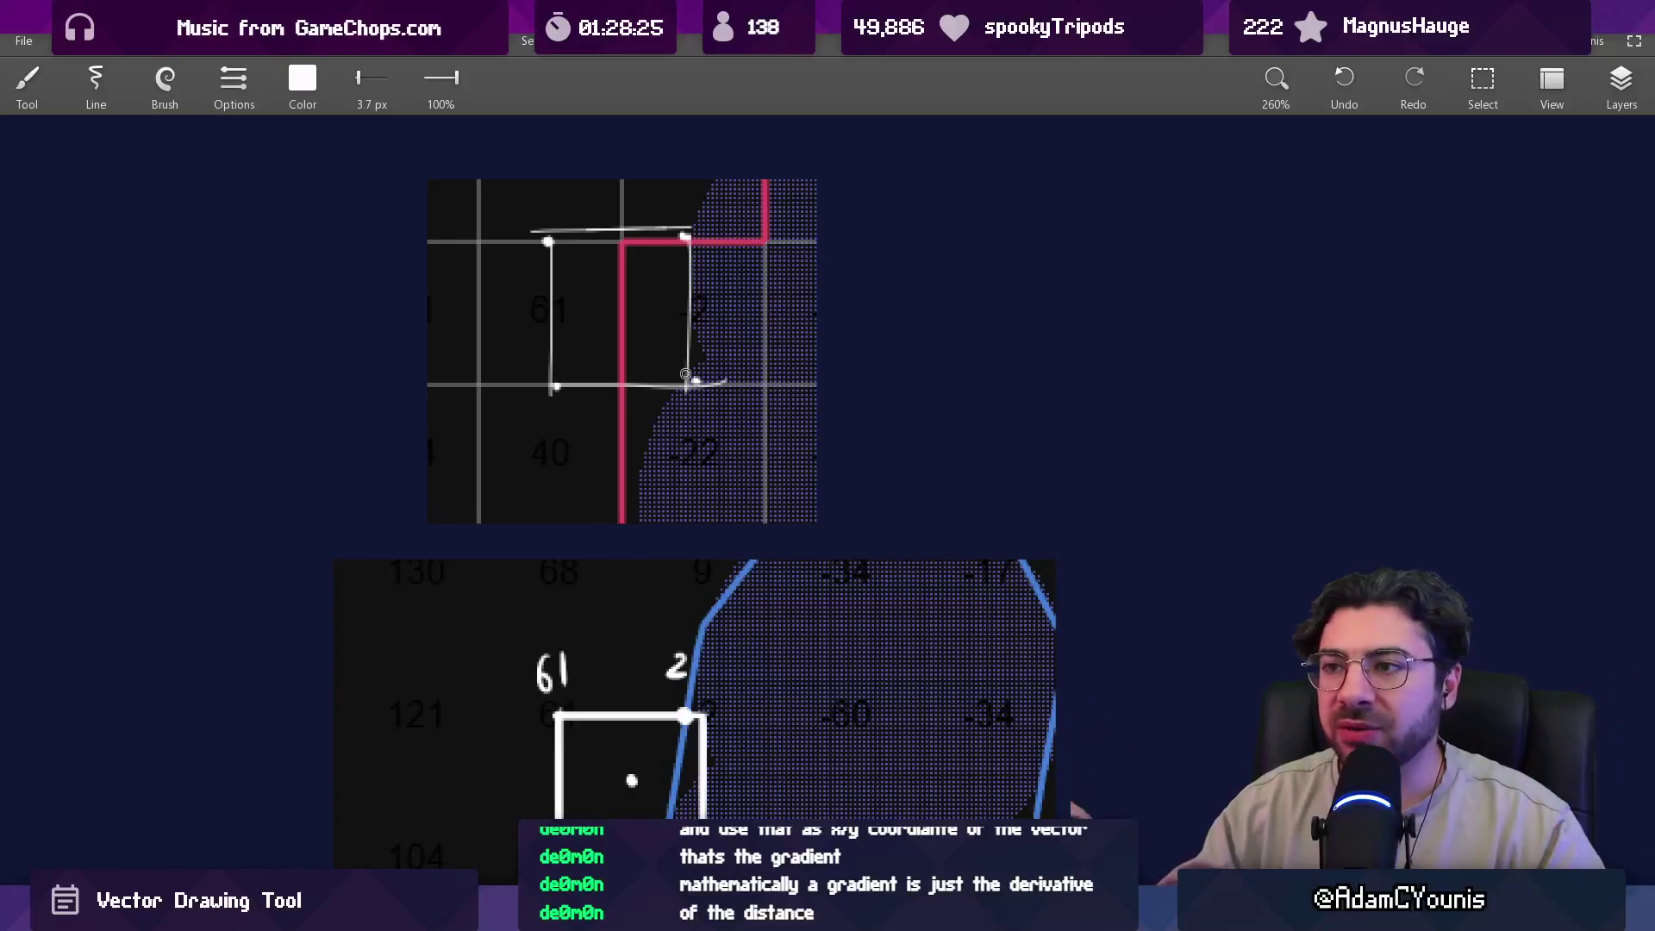
pyautogui.hotkey('ctrl', 'z')
pyautogui.hotkey('ctrl', 'z')
pyautogui.hotkey('ctrl', 'z')
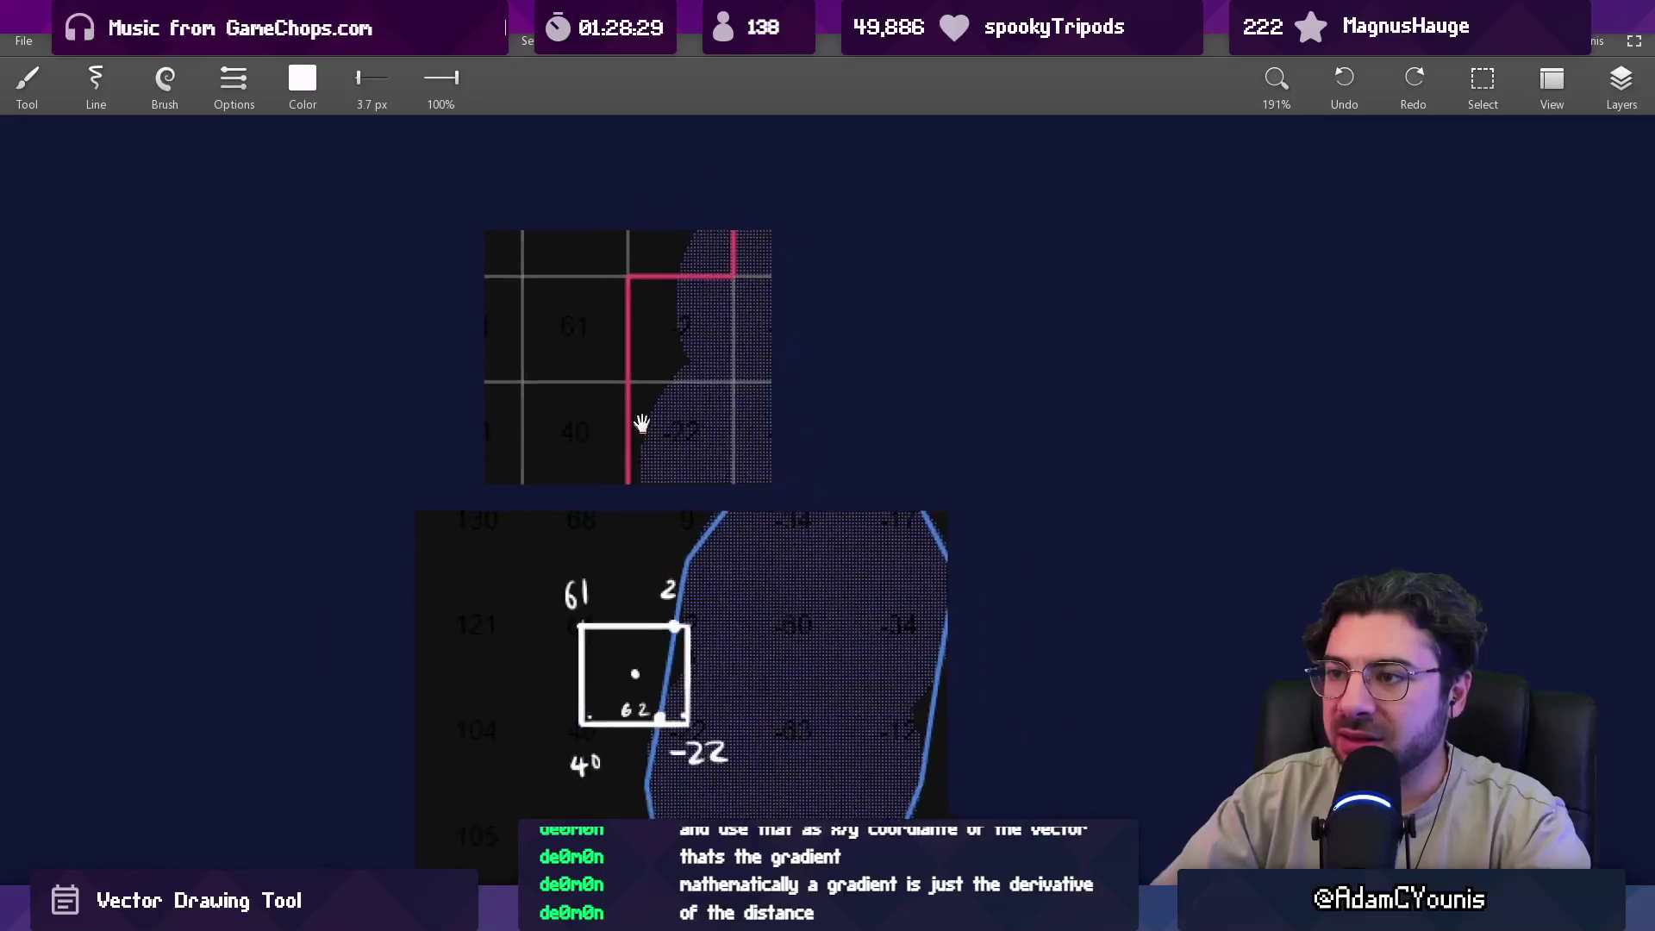
pyautogui.hscroll(5, 632, 368)
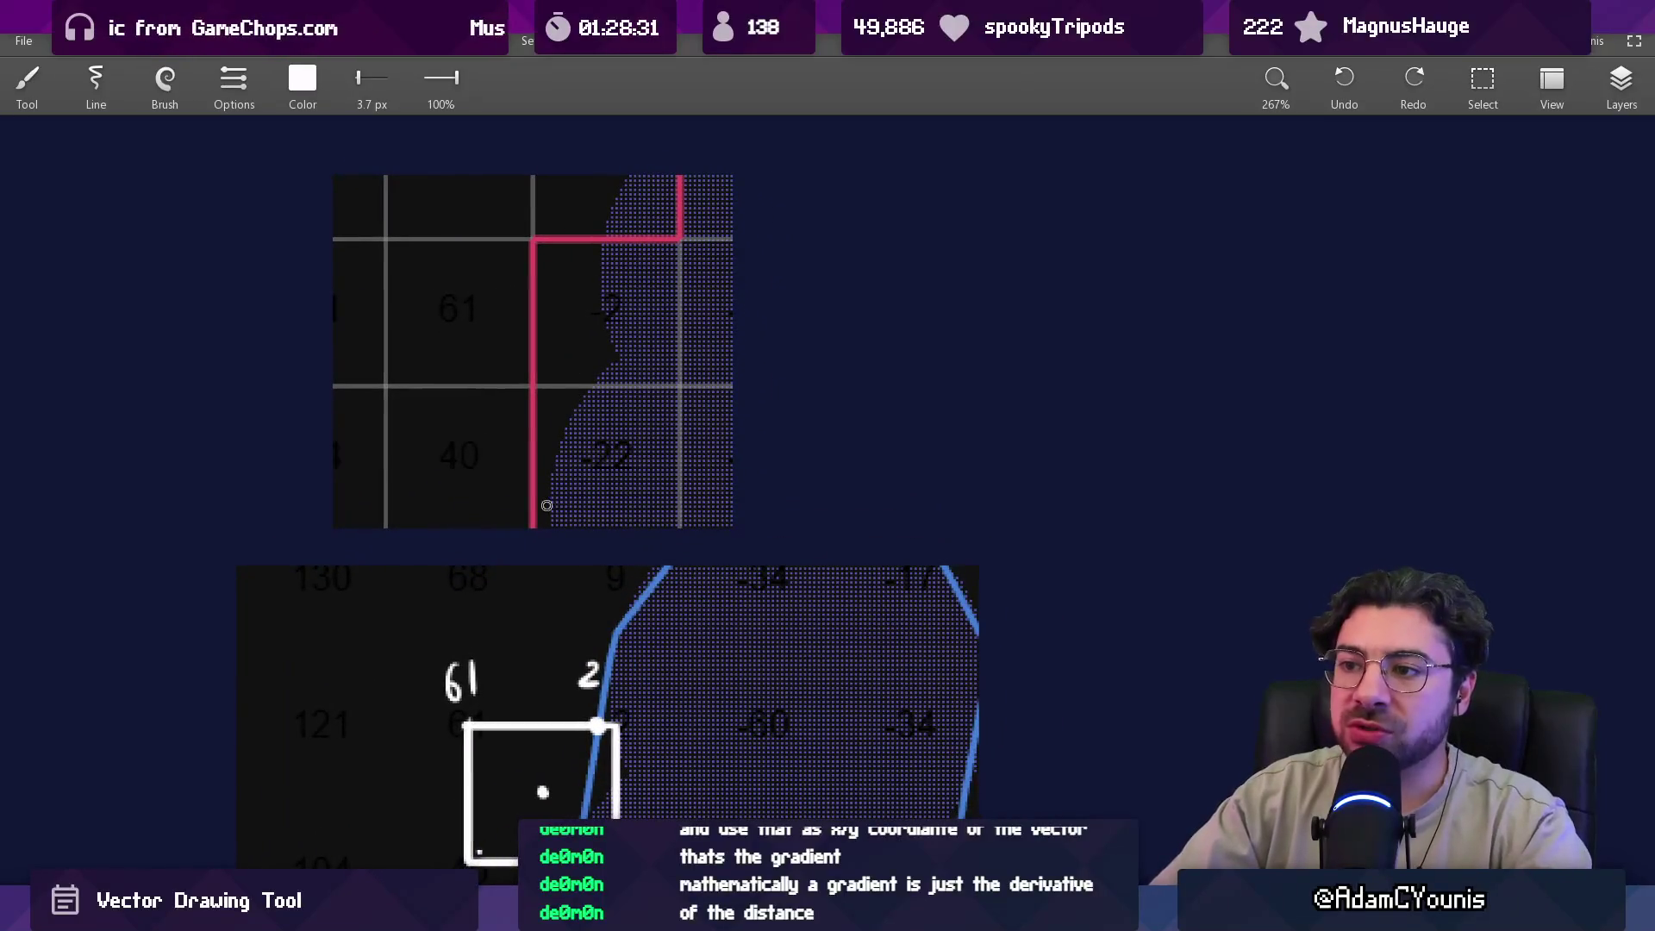
pyautogui.scroll(-1, 602, 434)
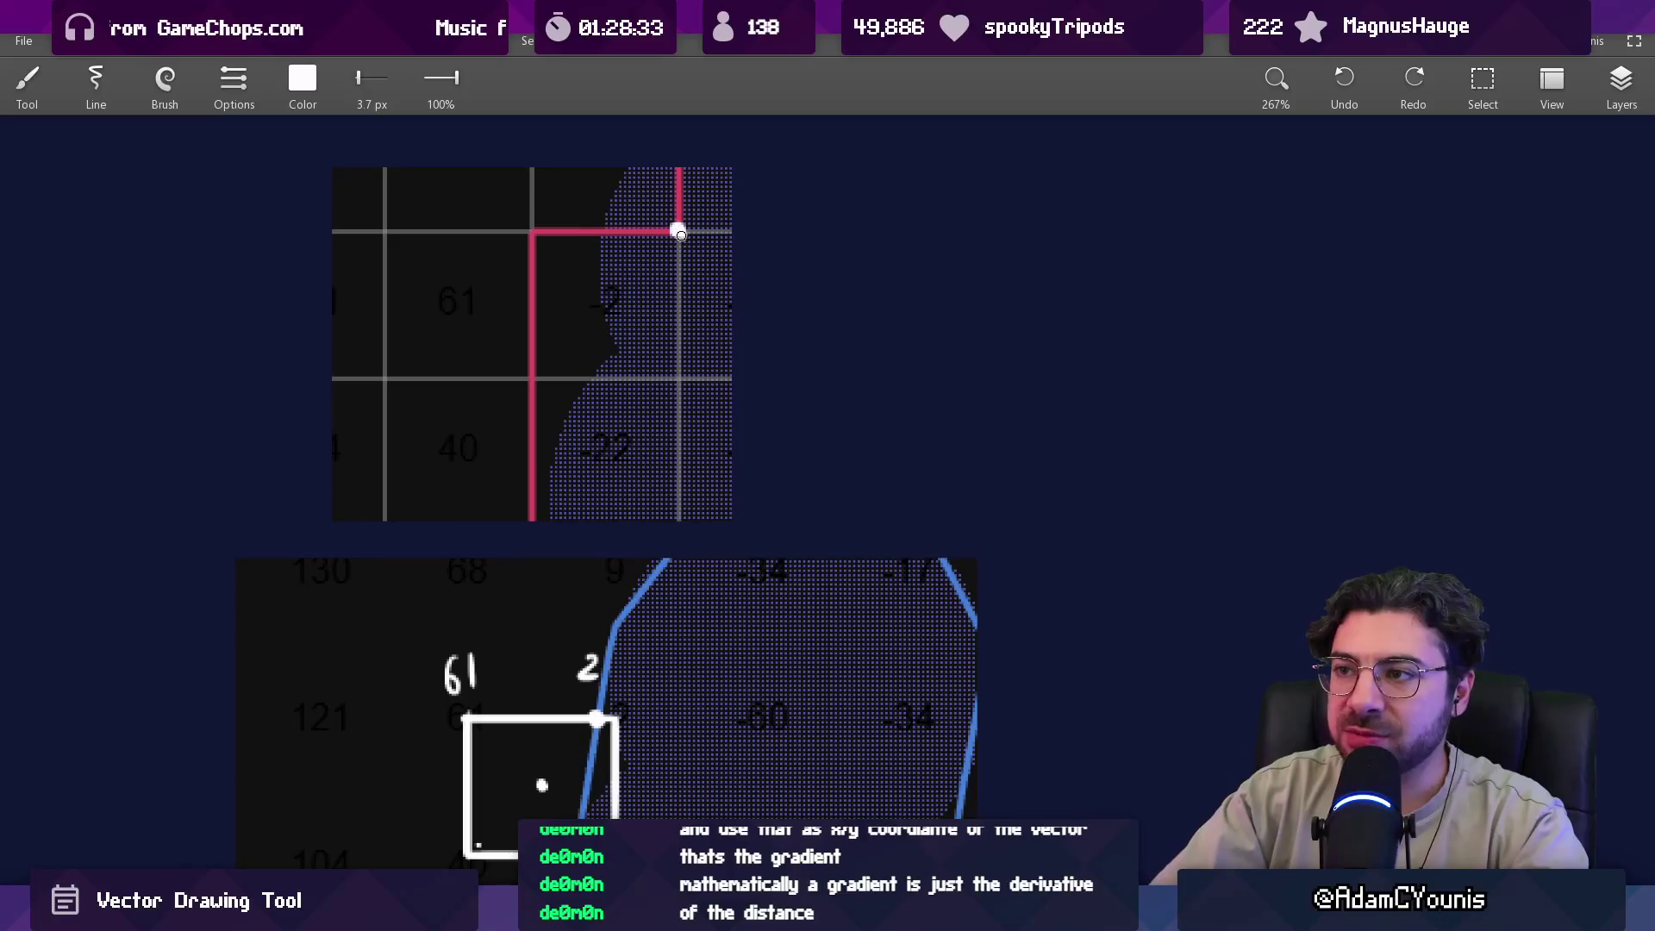
pyautogui.scroll(-5, 657, 287)
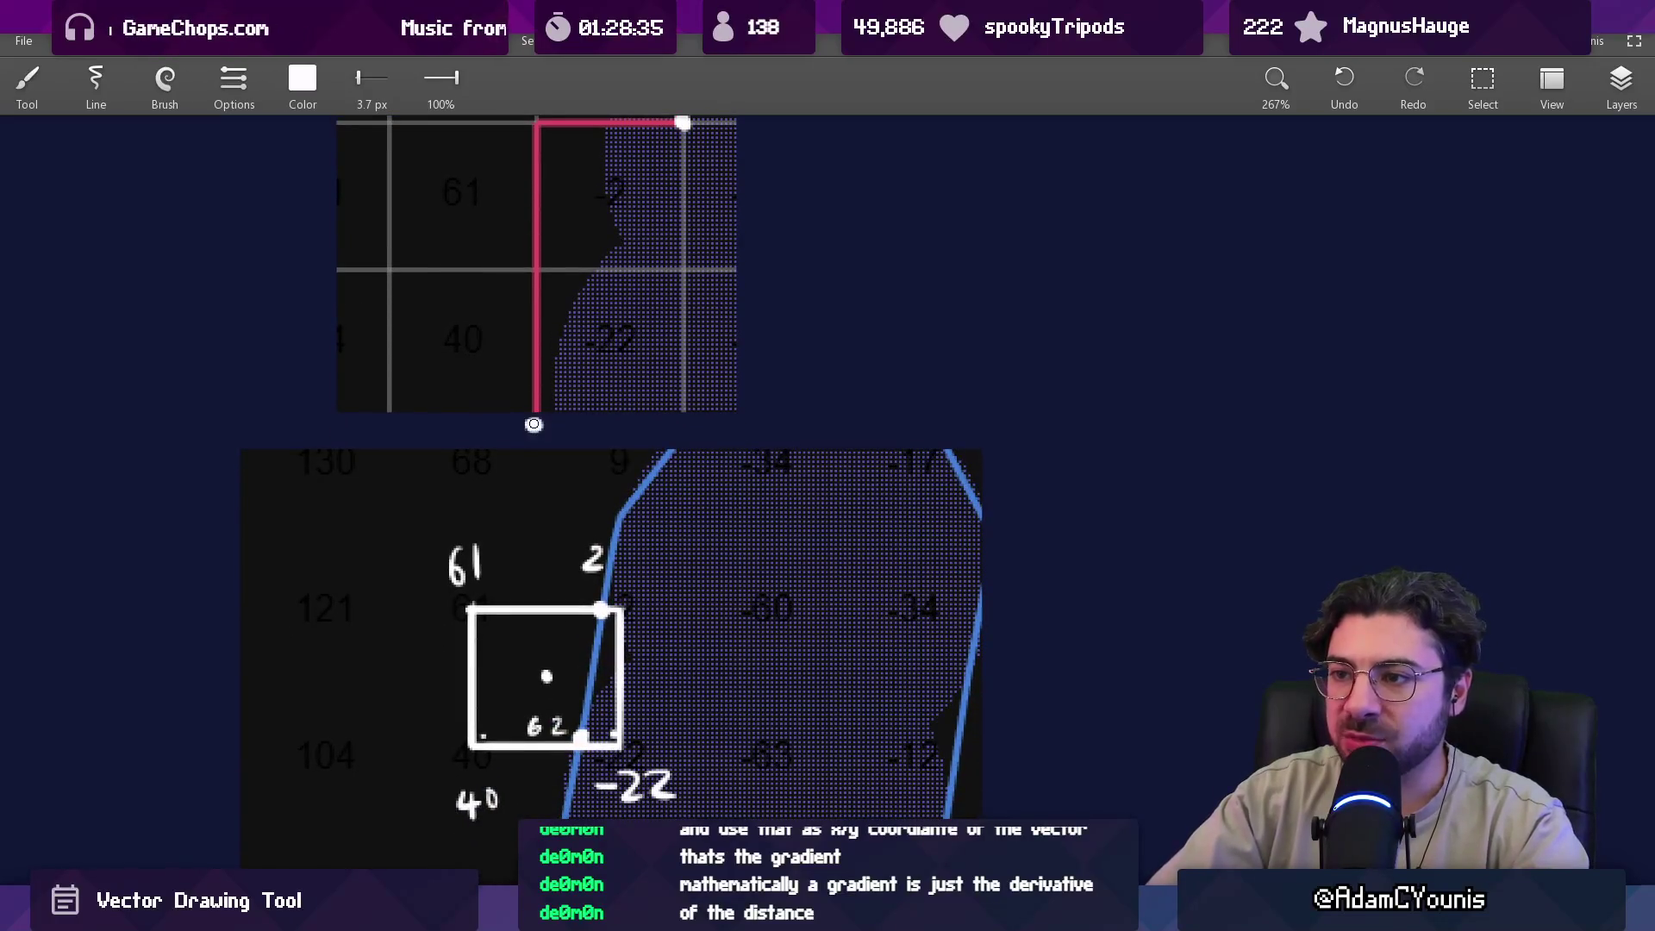
# Try a diagonal line from the contour's bottom to its corner twice, undoing both attempts.
pyautogui.scroll(5, 534, 425)
pyautogui.moveTo(495, 551); pyautogui.dragTo(643, 253)
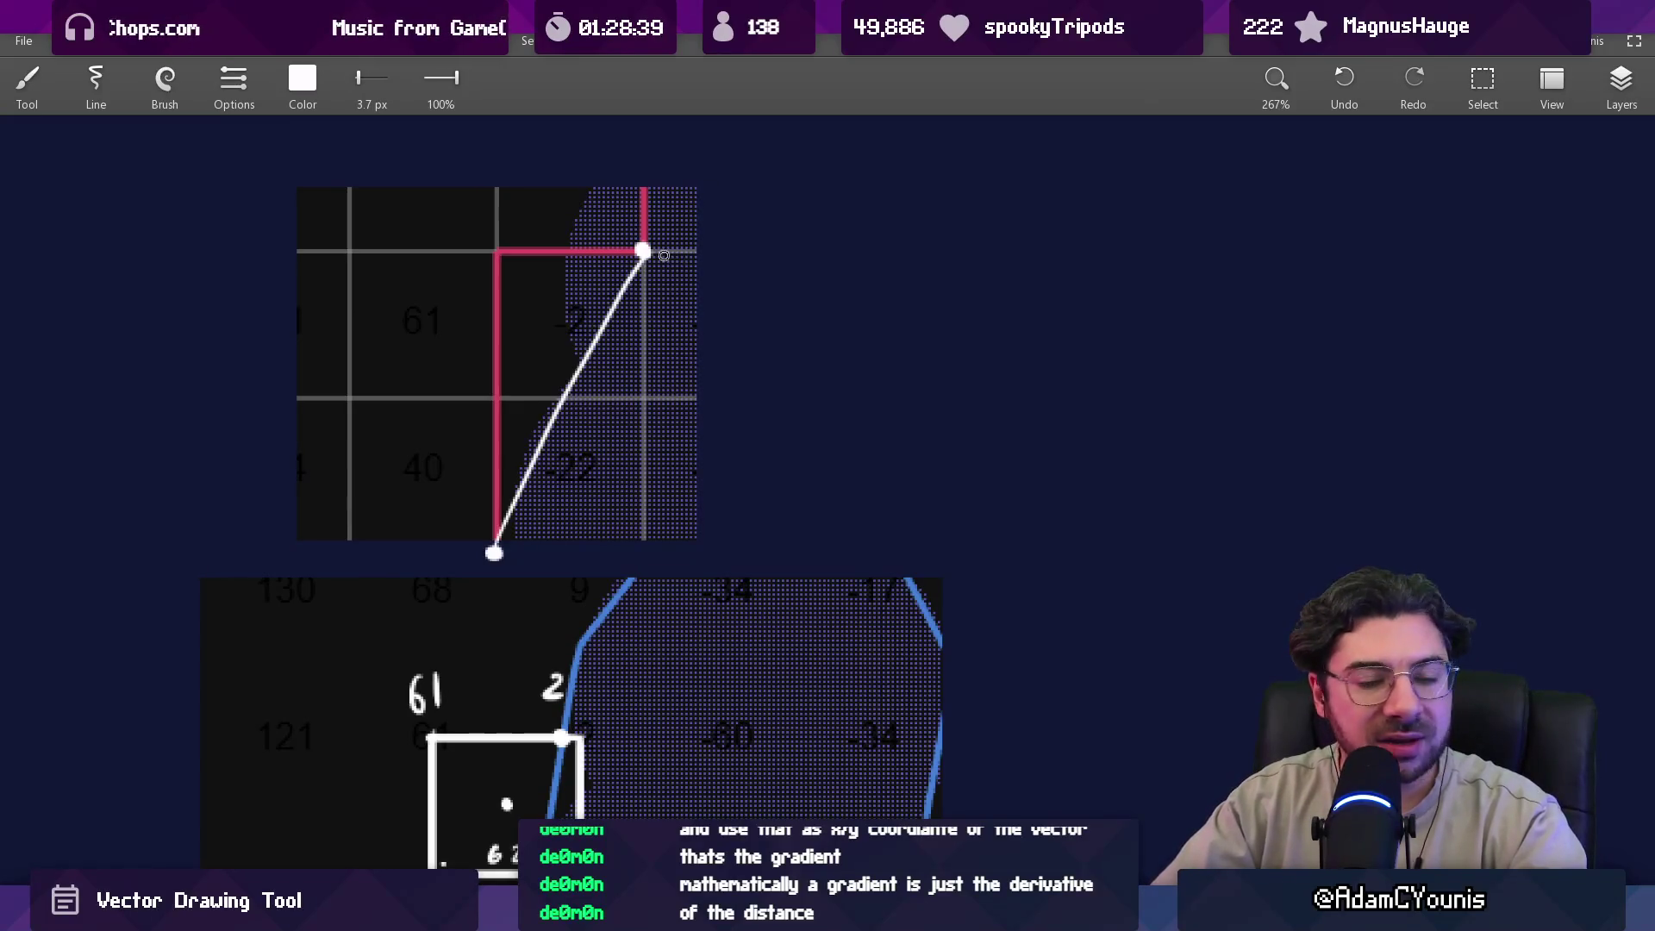
pyautogui.hotkey('ctrl', 'z')
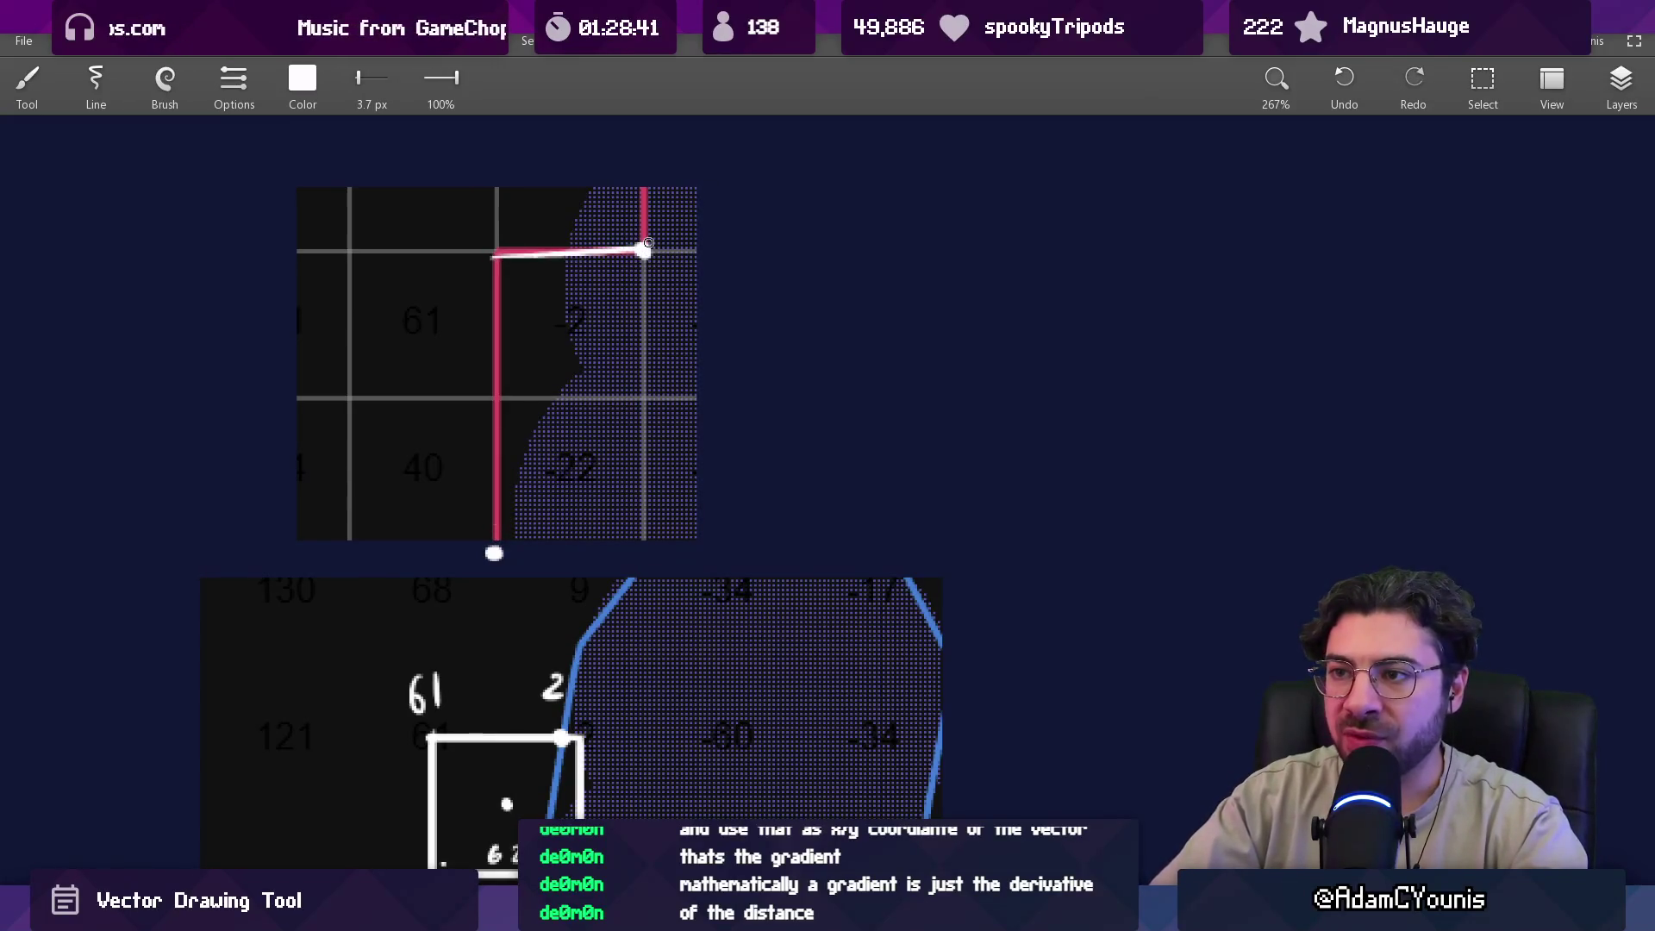
pyautogui.moveTo(498, 536); pyautogui.dragTo(643, 251)
pyautogui.hotkey('ctrl', 'z')
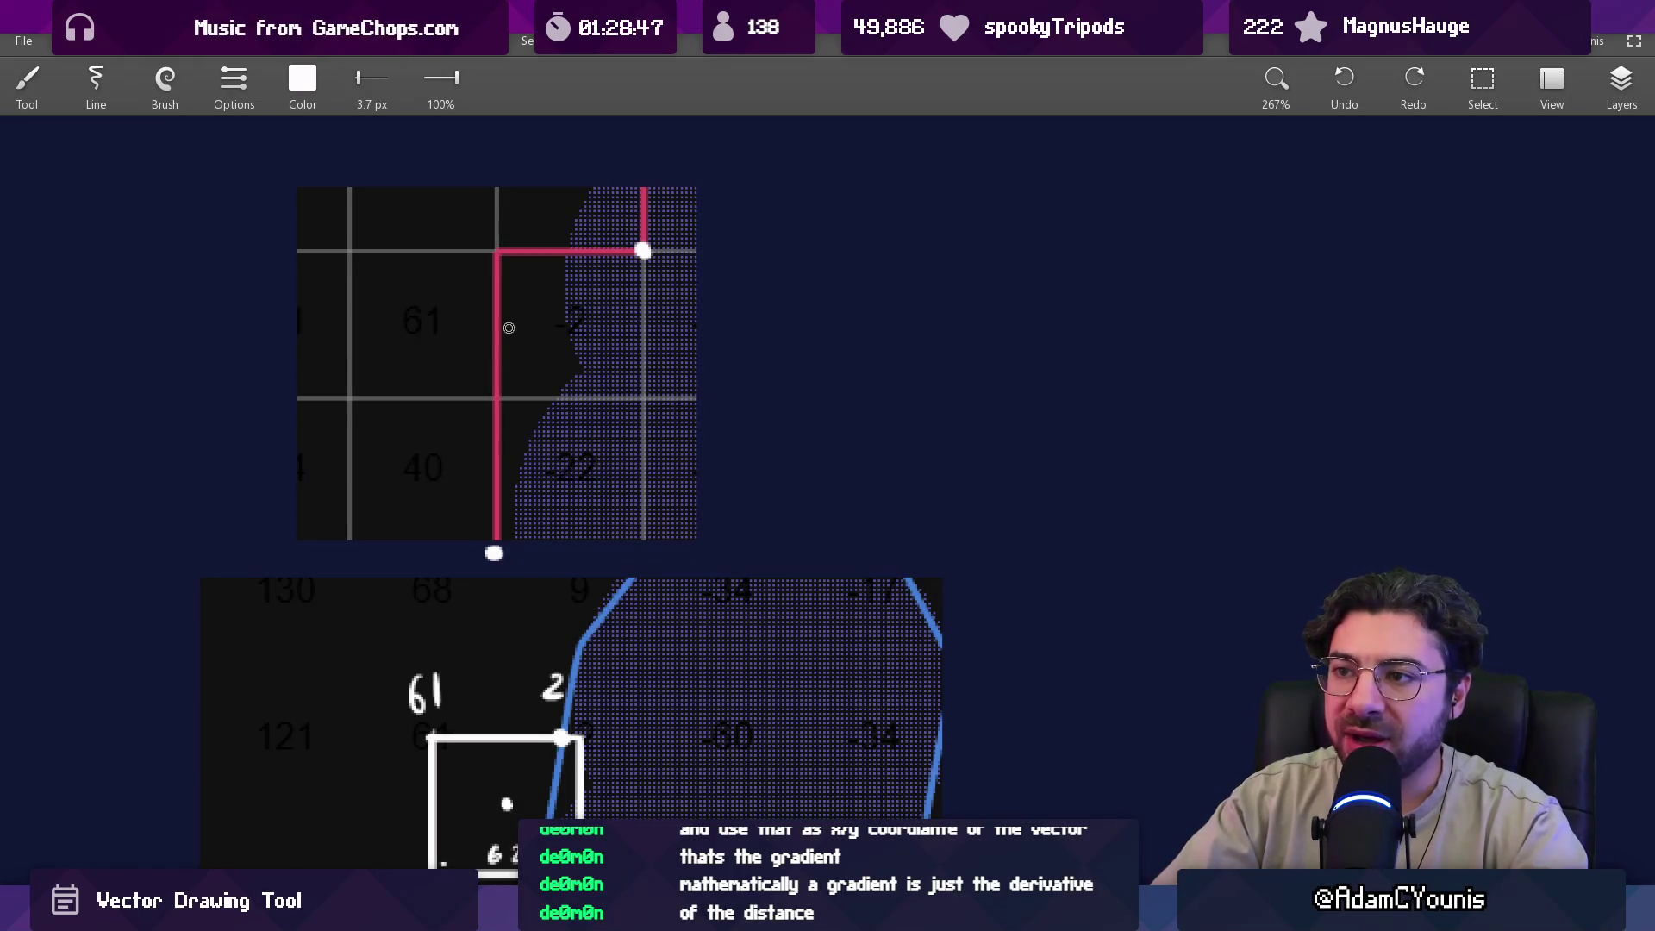
# Circle the -2 cell, trace over the 61, and erase the stray mark above it.
pyautogui.moveTo(568, 251)
pyautogui.mouseDown()
pyautogui.moveTo(562, 324)
pyautogui.moveTo(595, 339)
pyautogui.mouseUp()
pyautogui.moveTo(413, 302)
pyautogui.mouseDown()
pyautogui.moveTo(414, 328)
pyautogui.moveTo(435, 304)
pyautogui.mouseUp()
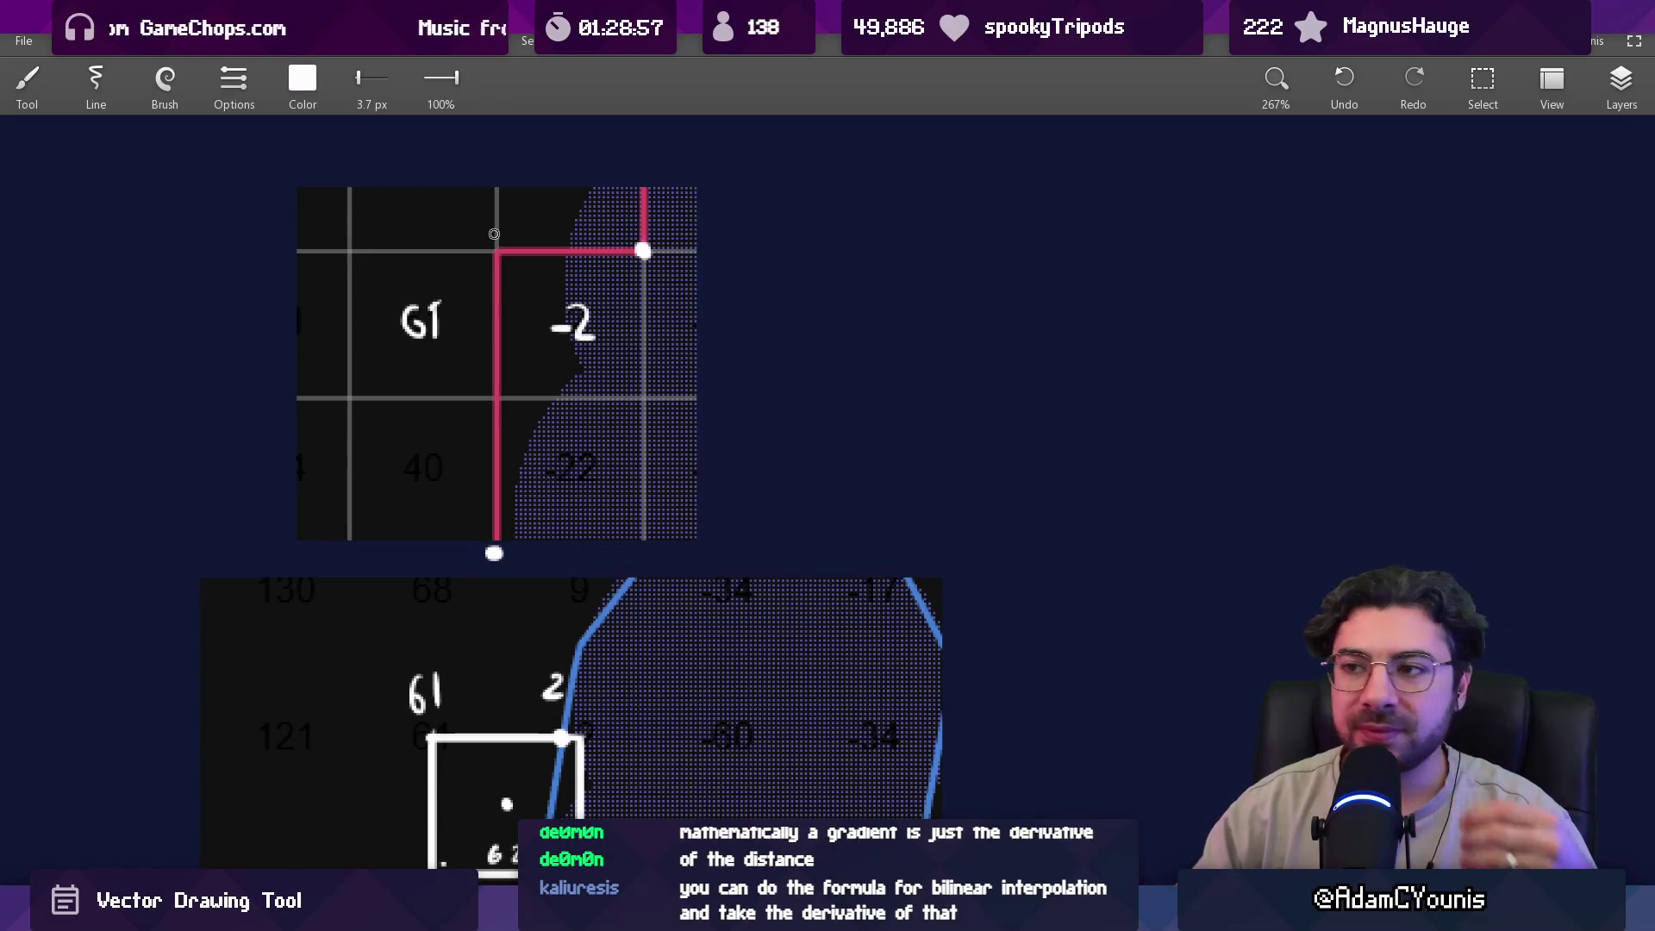
pyautogui.press('e')
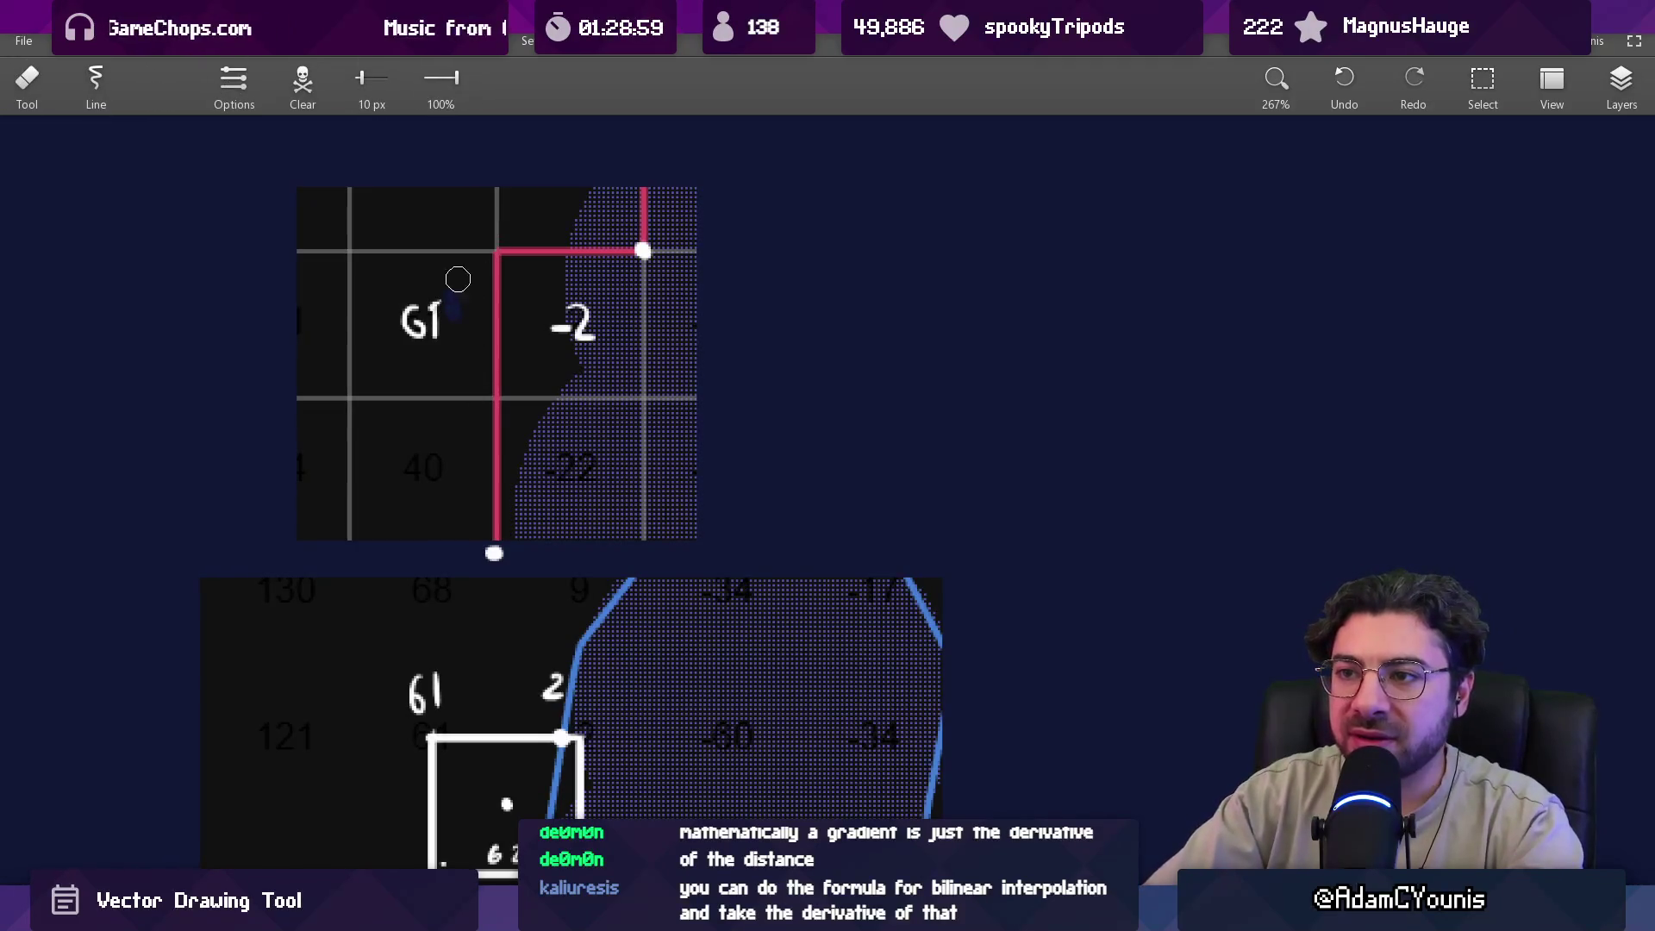
pyautogui.click(449, 296)
pyautogui.press('b')
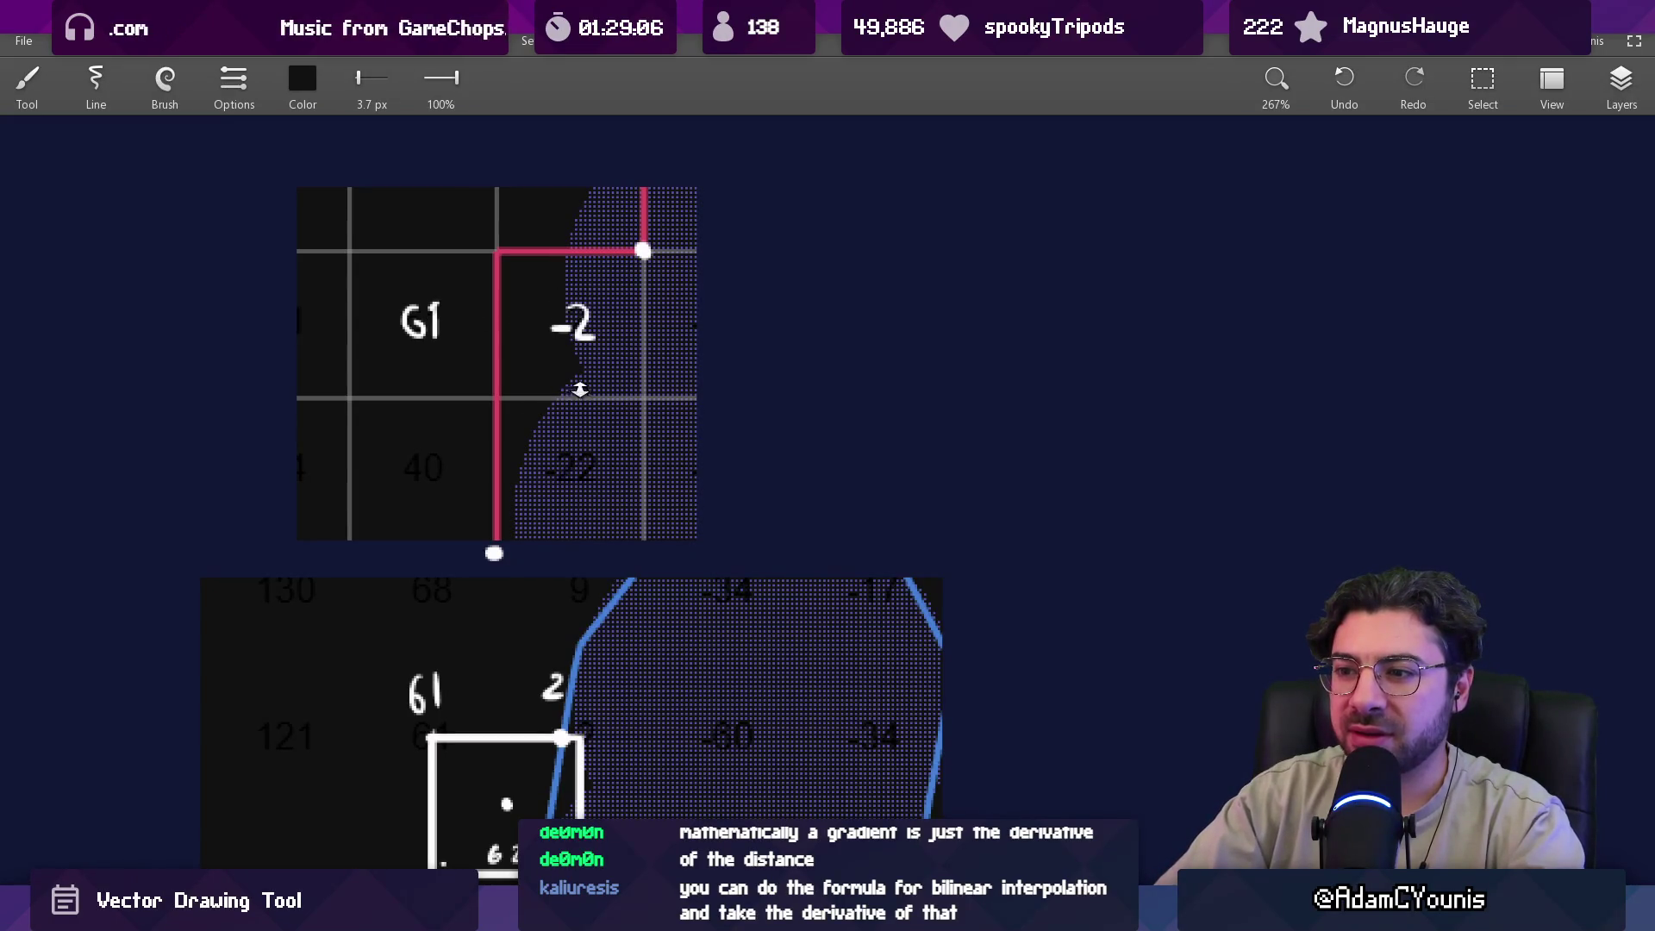
pyautogui.scroll(-3, 577, 394)
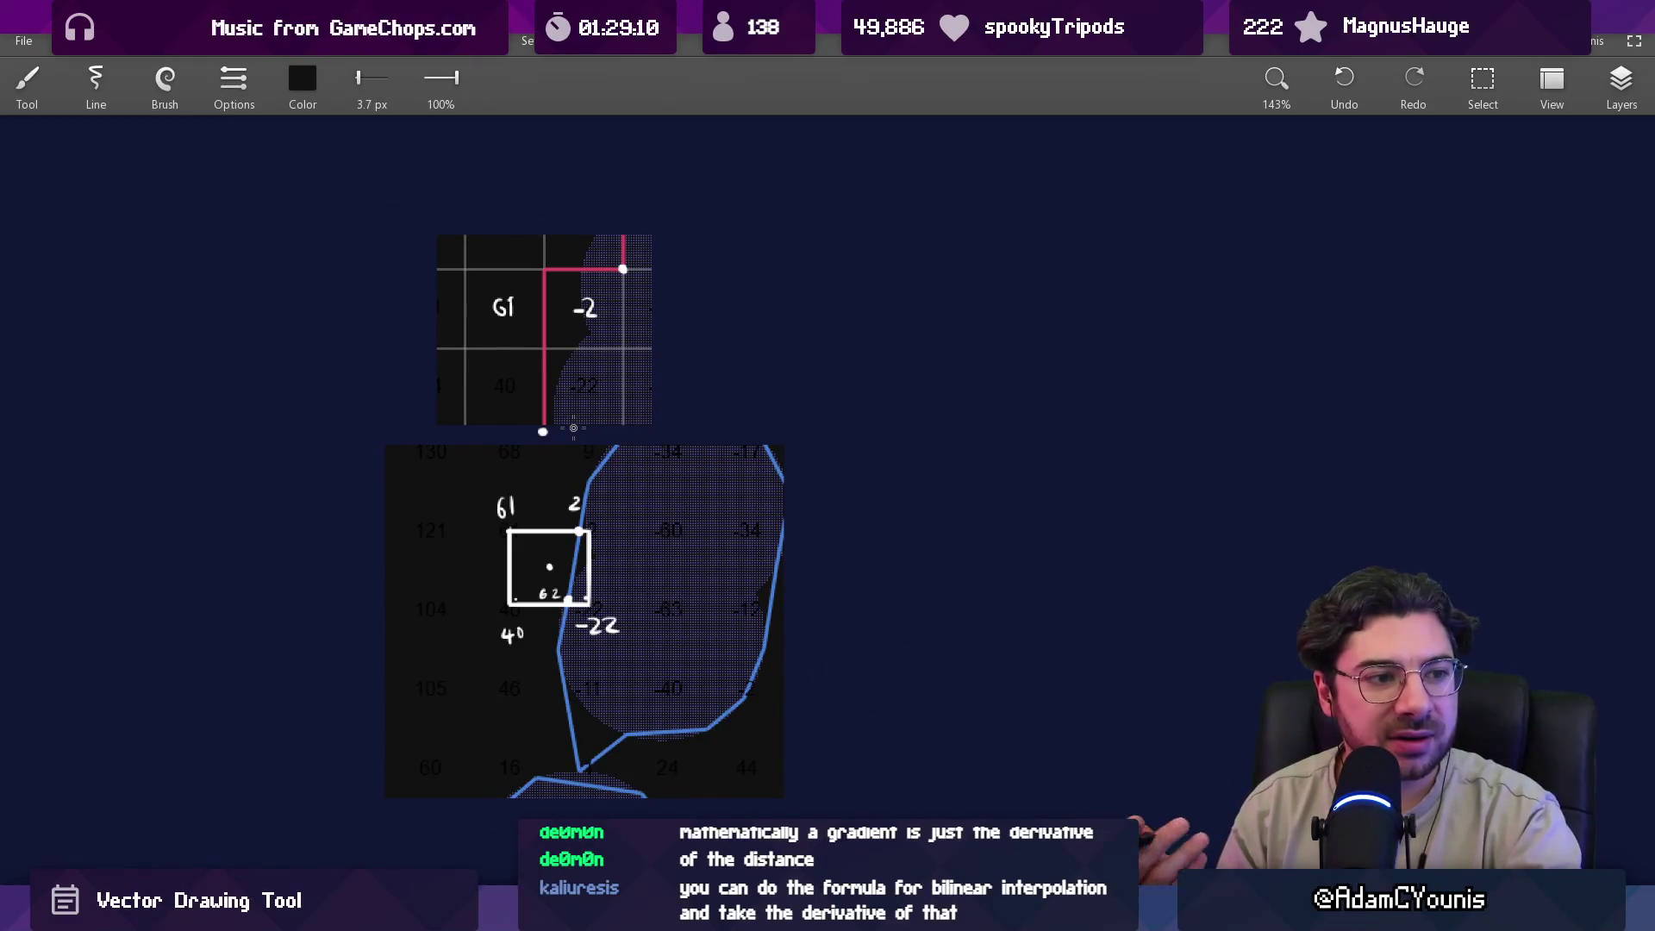
pyautogui.scroll(5, 573, 428)
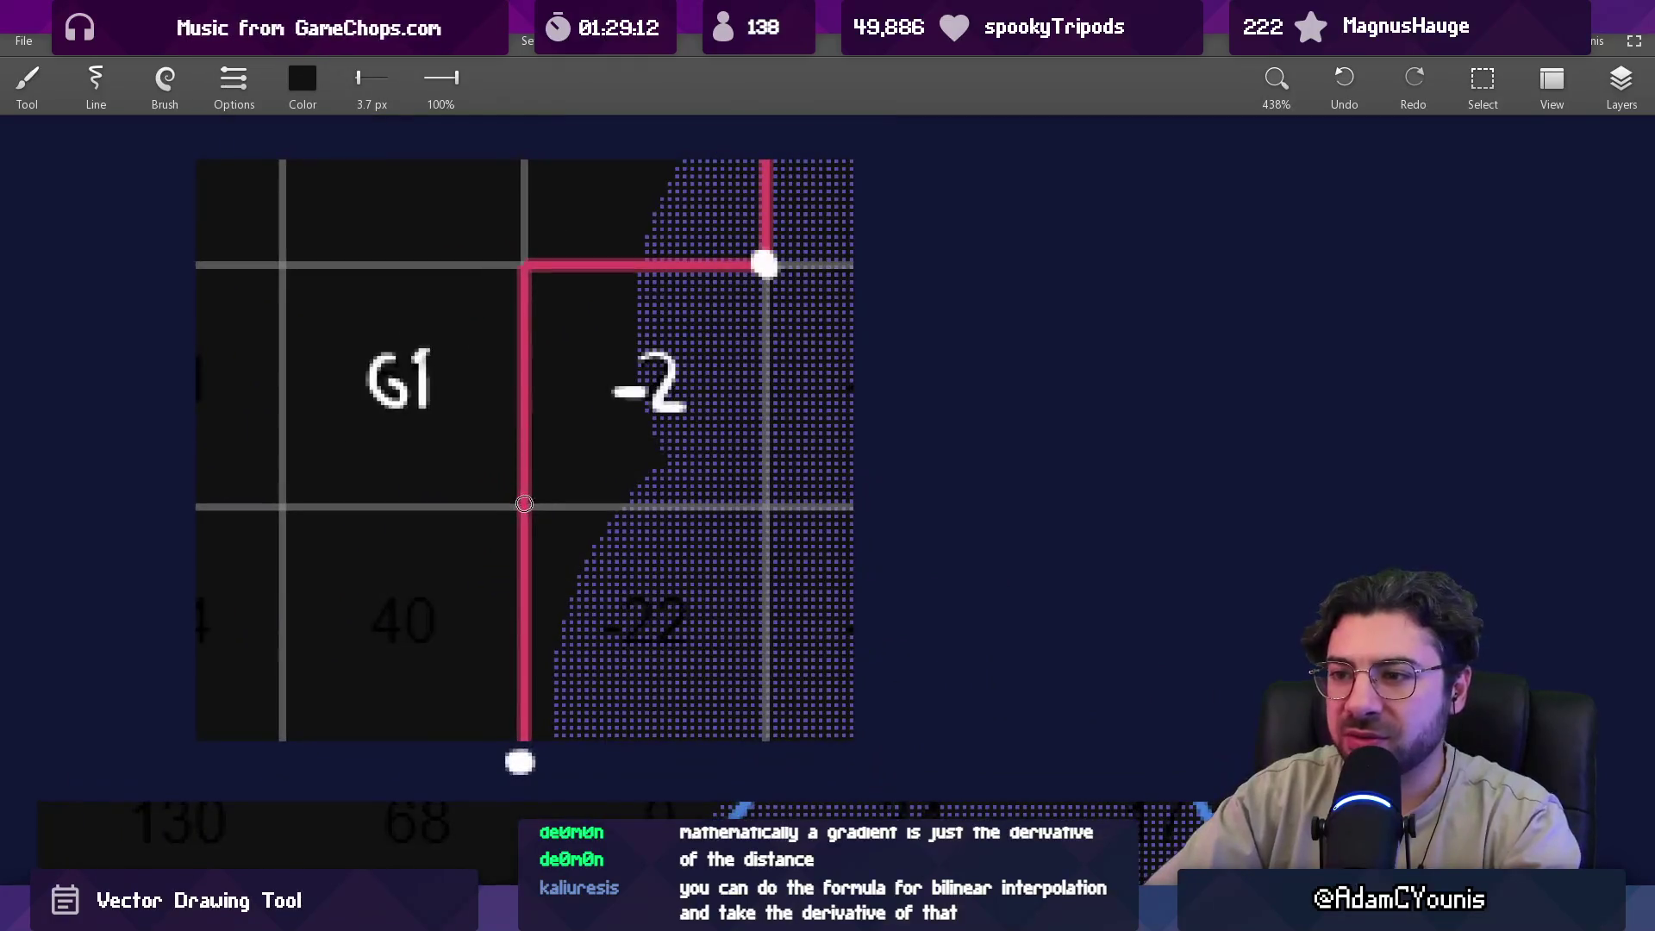
# Switch the brush colour to white and test an ellipse around the lower square, then undo it.
pyautogui.click(664, 293)
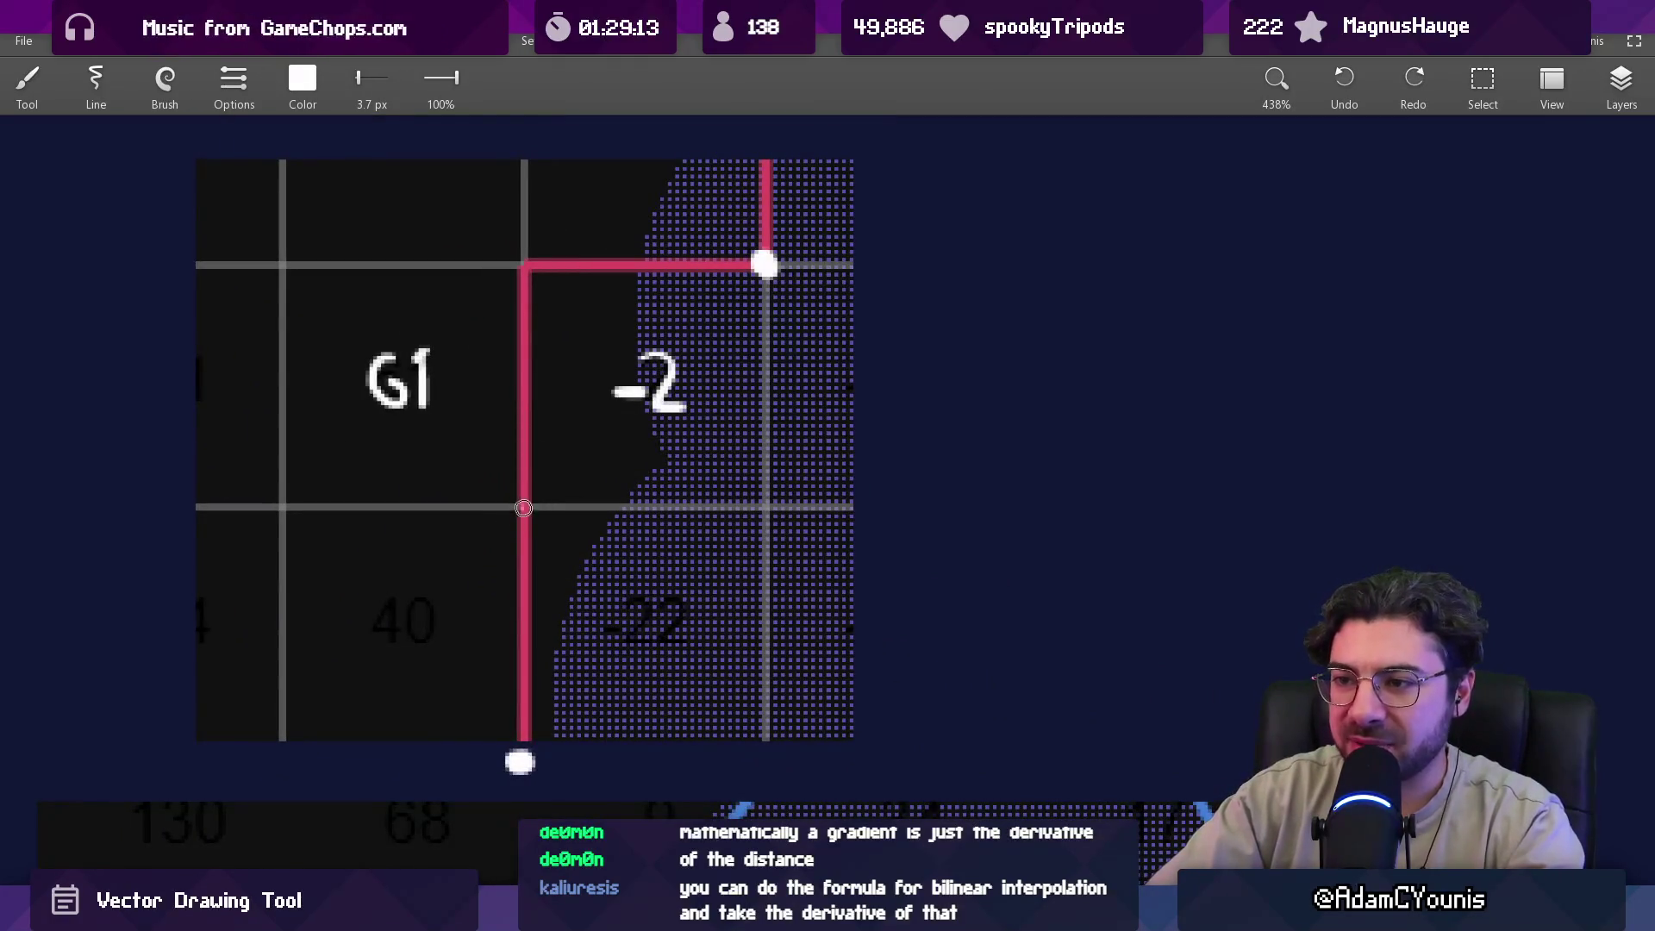
pyautogui.scroll(-3, 573, 425)
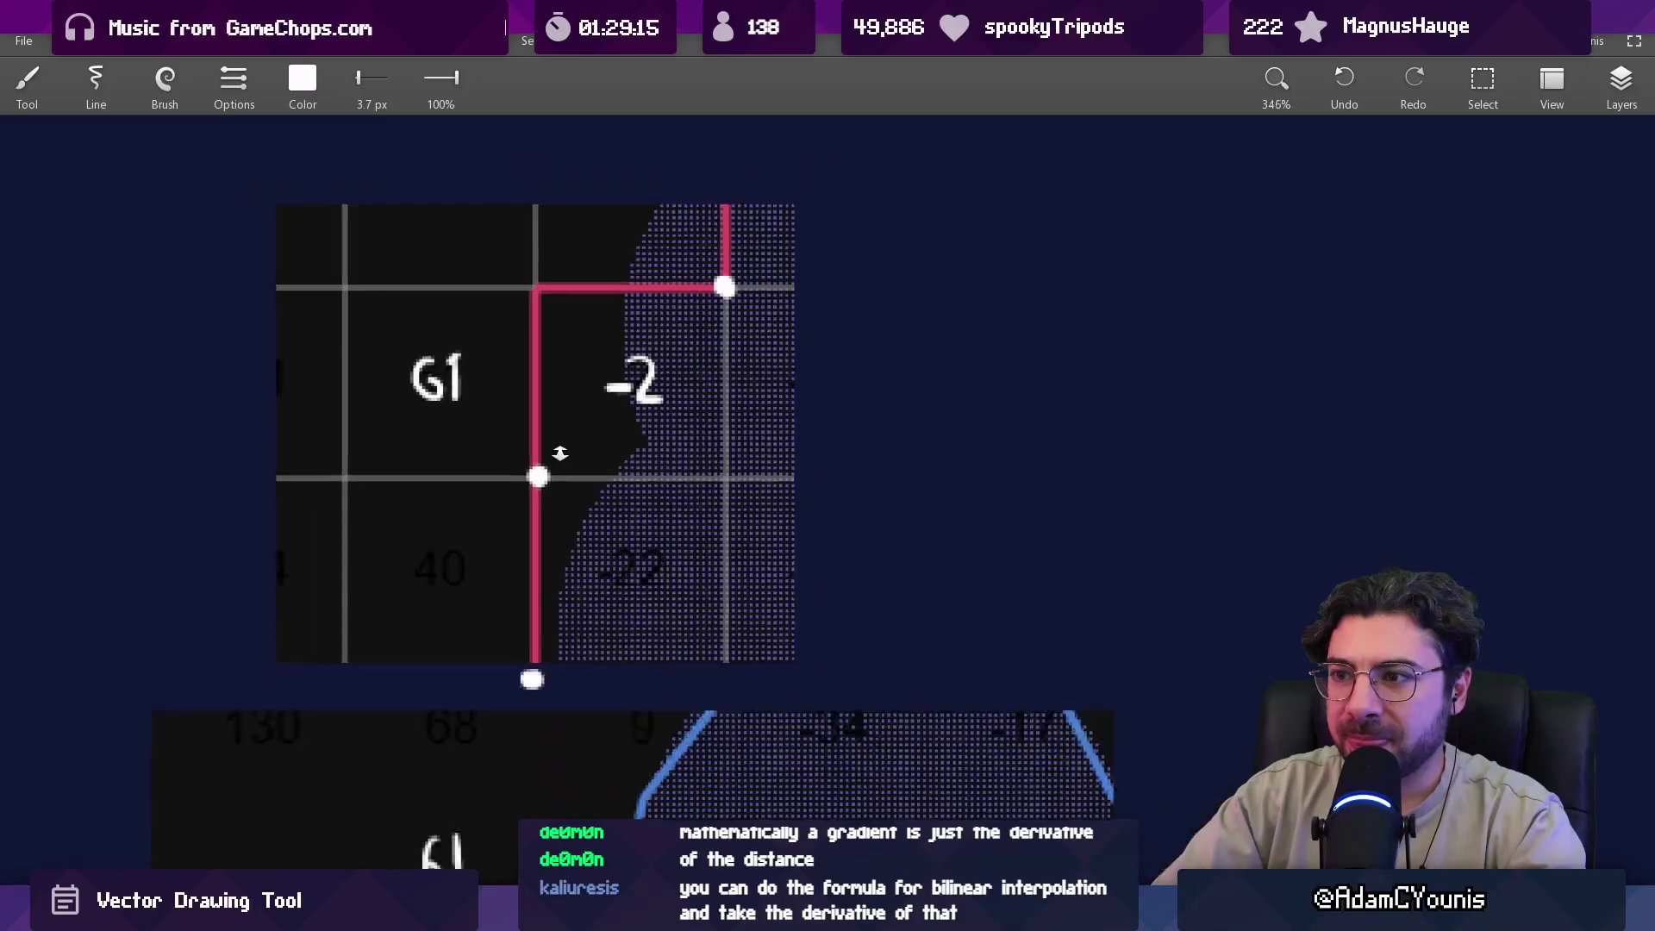
pyautogui.scroll(-3, 550, 397)
pyautogui.scroll(3, 551, 397)
pyautogui.moveTo(548, 319); pyautogui.dragTo(539, 315)
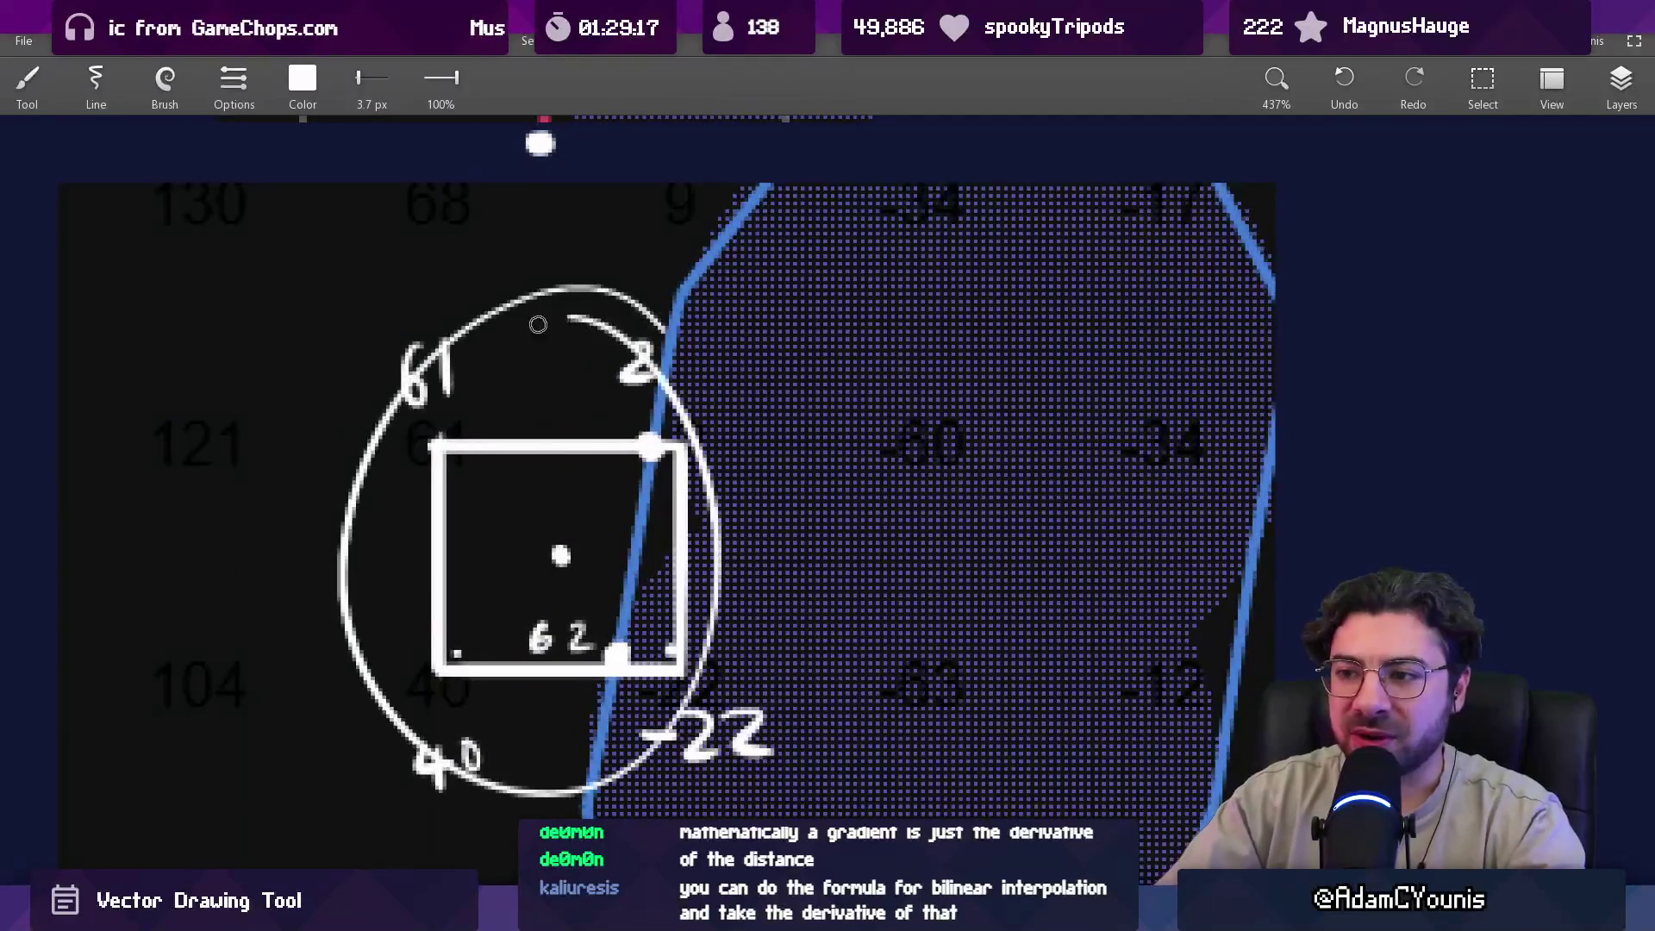
pyautogui.hotkey('ctrl', 'z')
pyautogui.scroll(-4, 595, 405)
pyautogui.scroll(3, 595, 396)
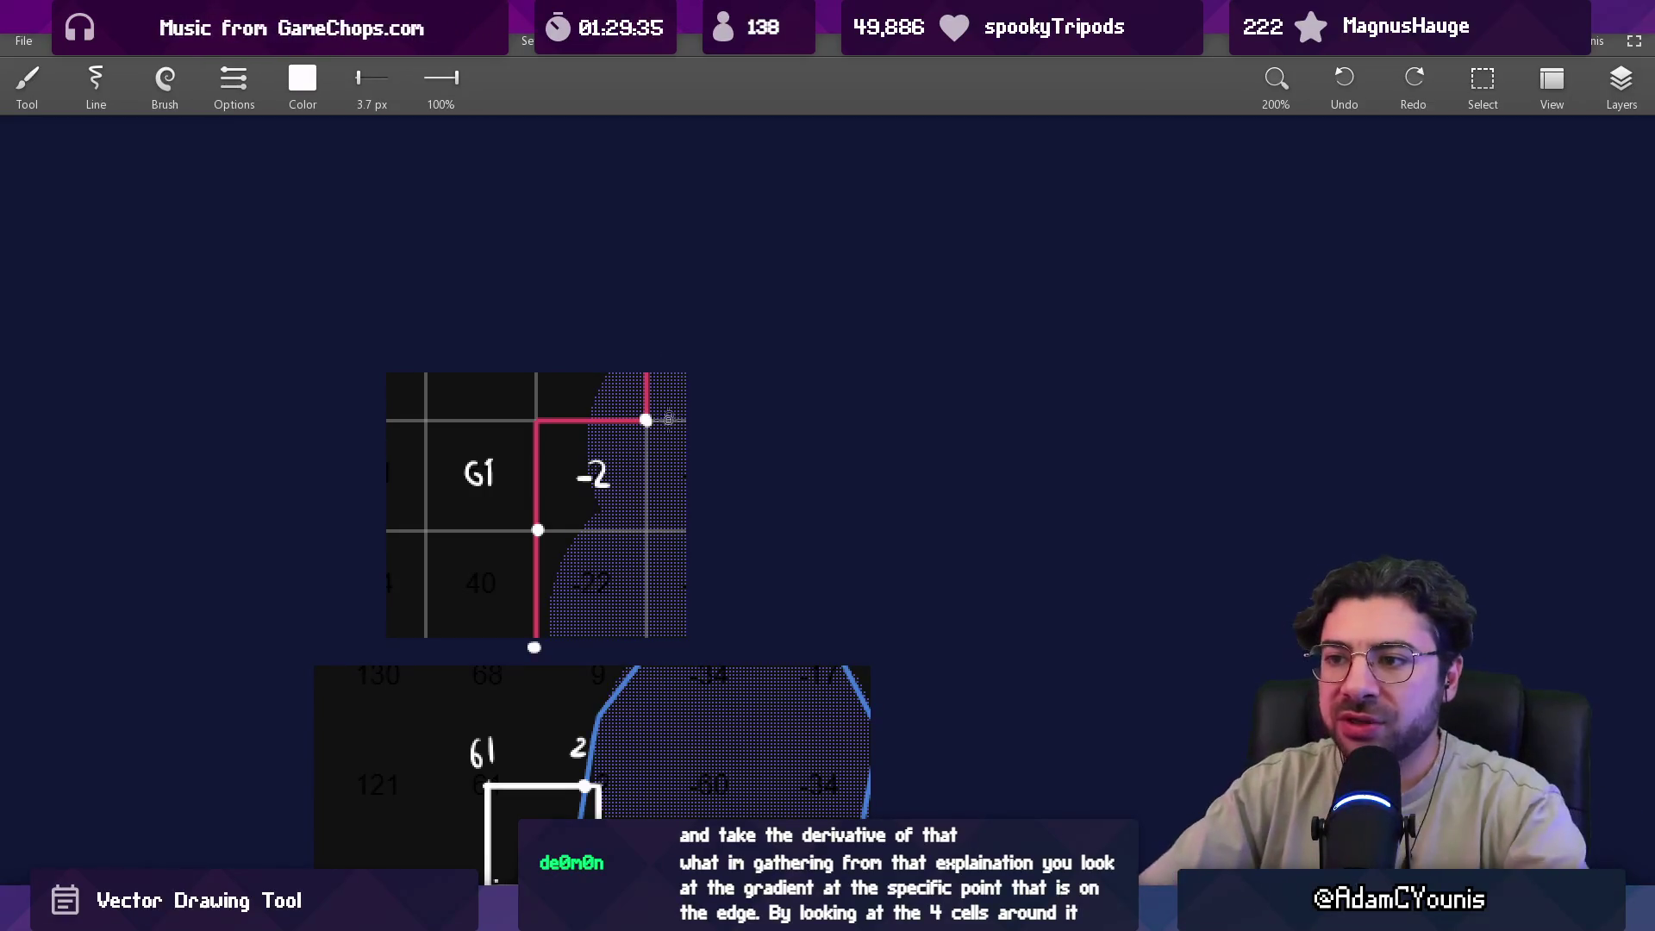
pyautogui.scroll(3, 557, 509)
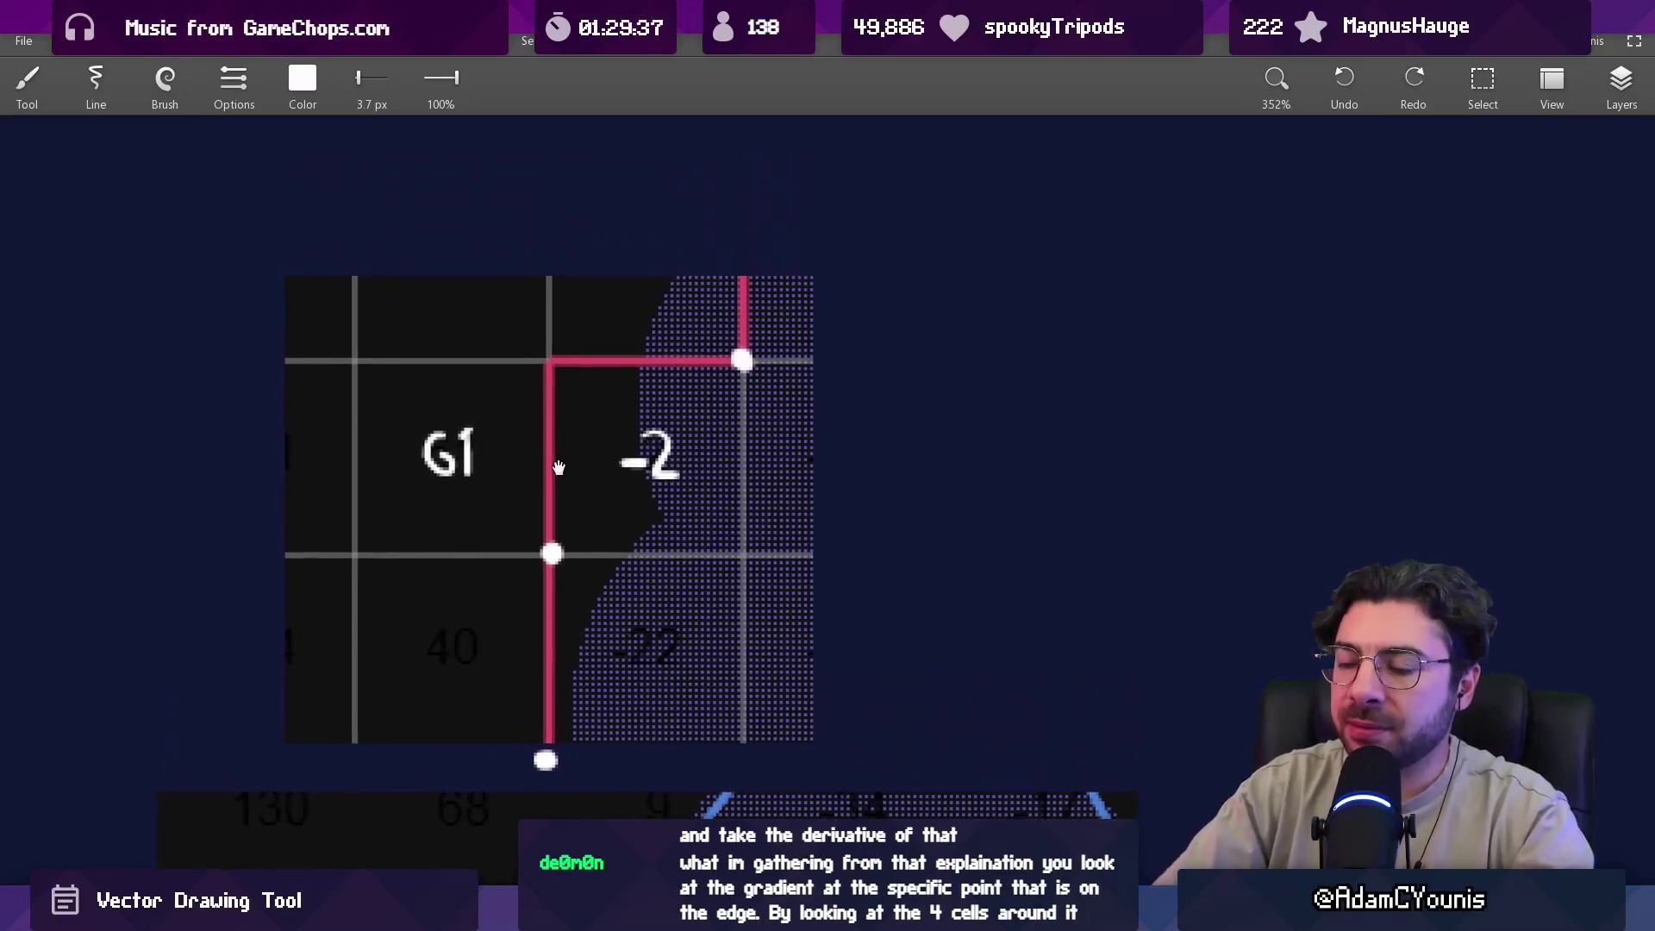
# Frame the node's four cells and circle the 61, -2, -22 and 40 values, then undo.
pyautogui.scroll(-2, 561, 467)
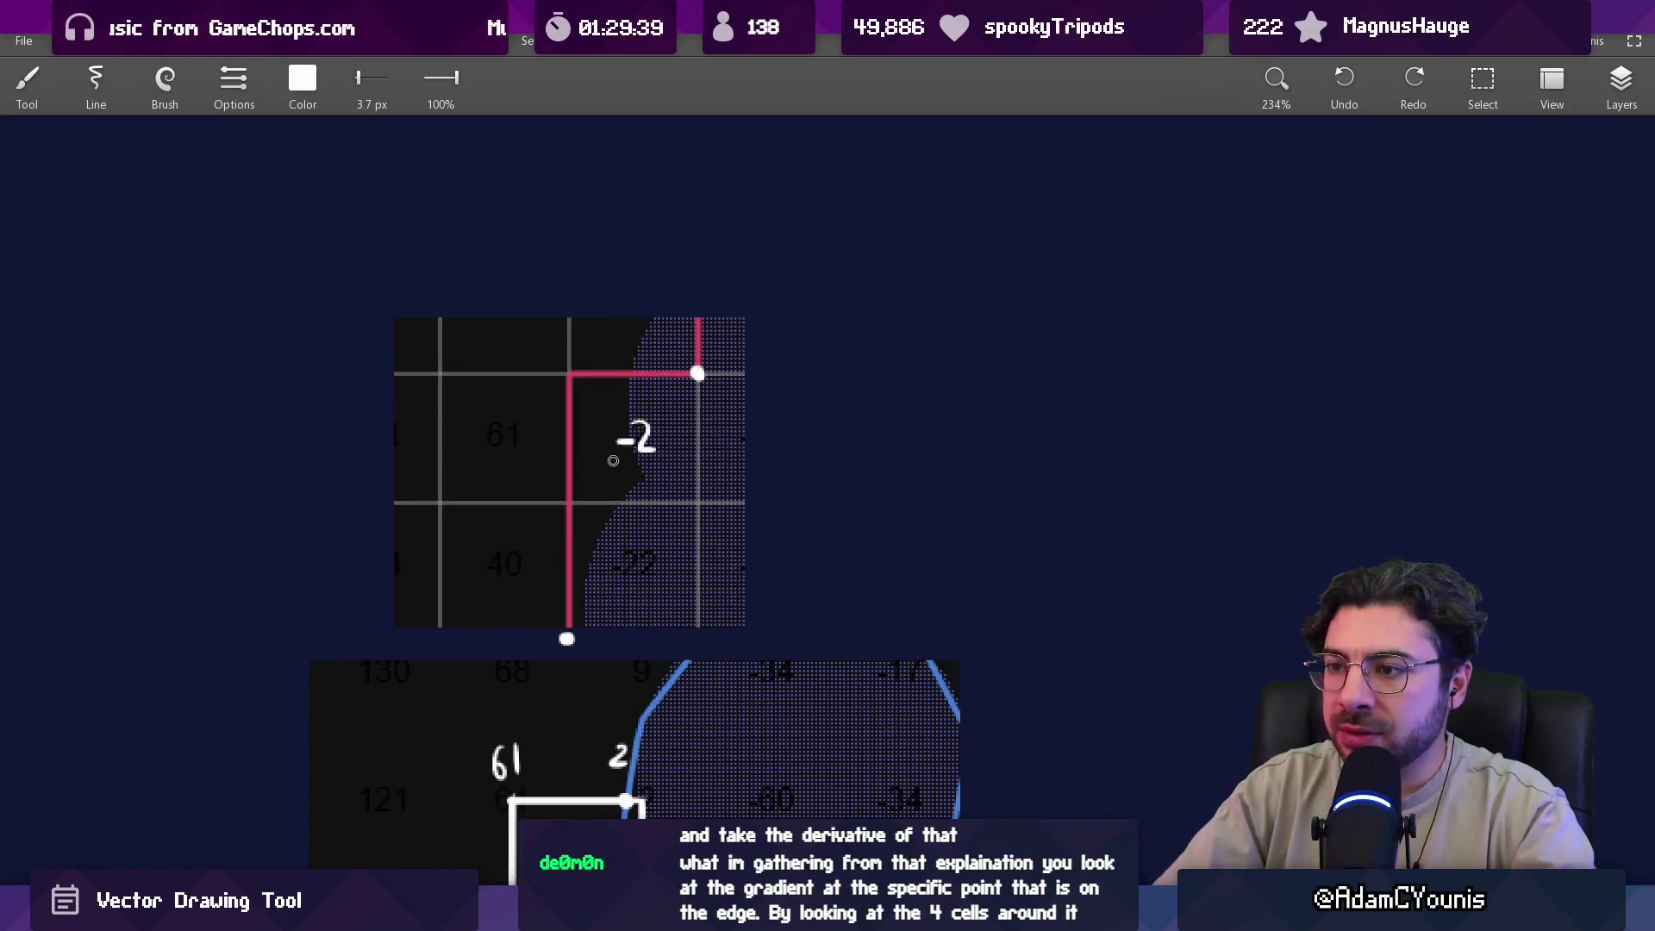
pyautogui.scroll(4, 614, 457)
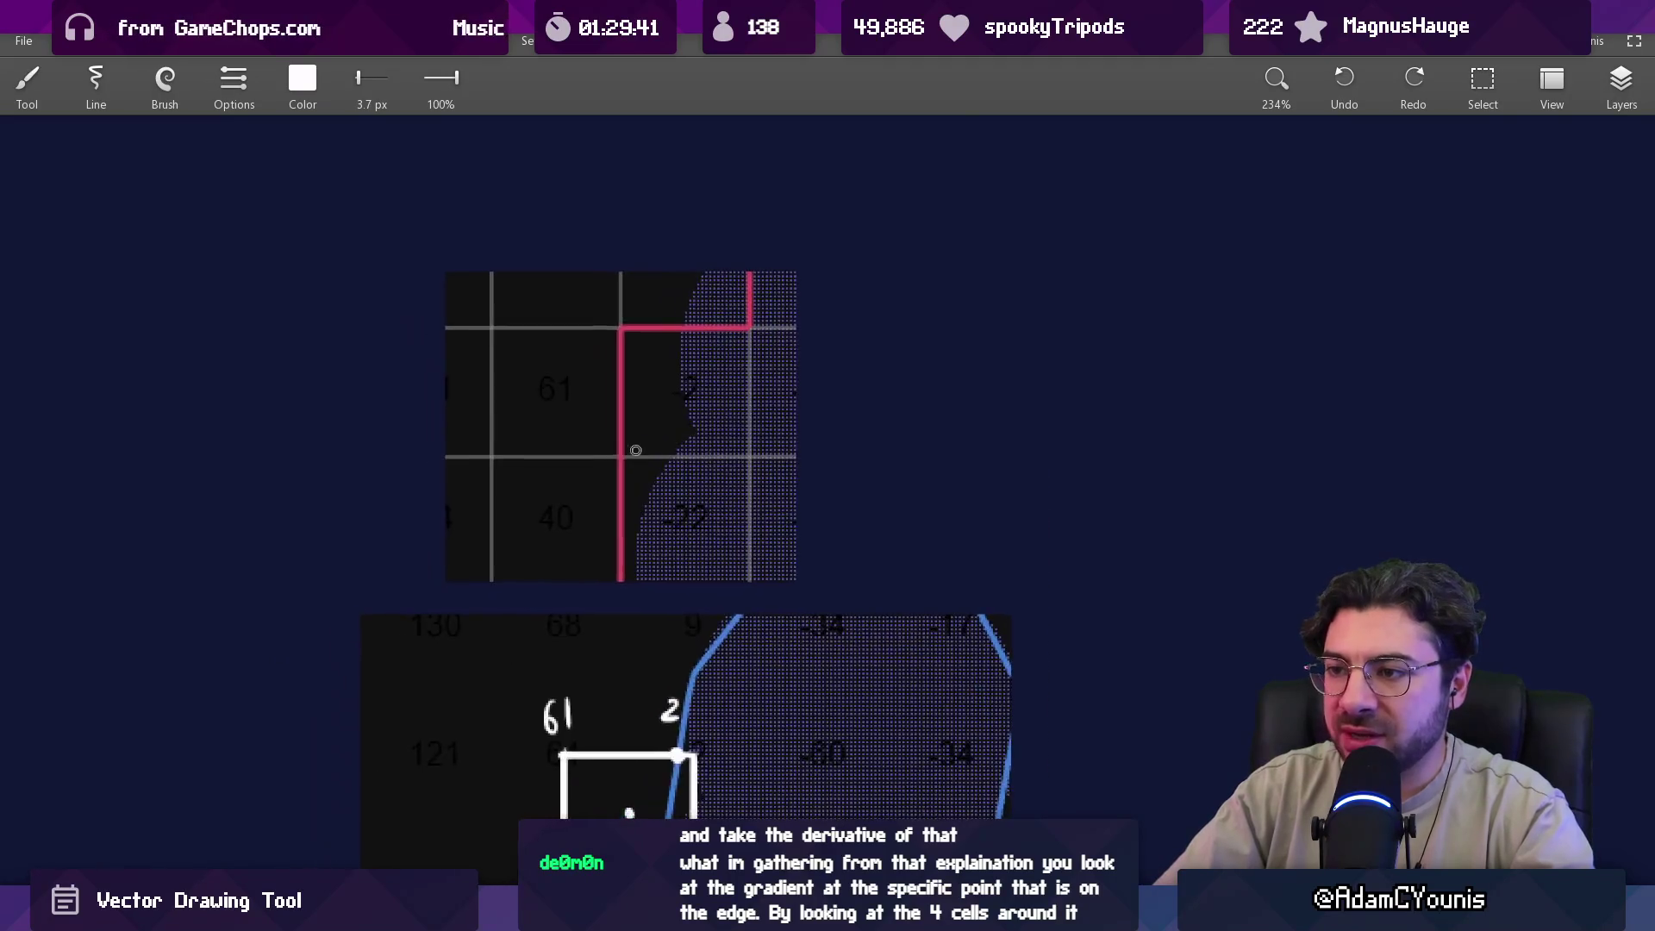
pyautogui.moveTo(619, 350); pyautogui.dragTo(603, 462)
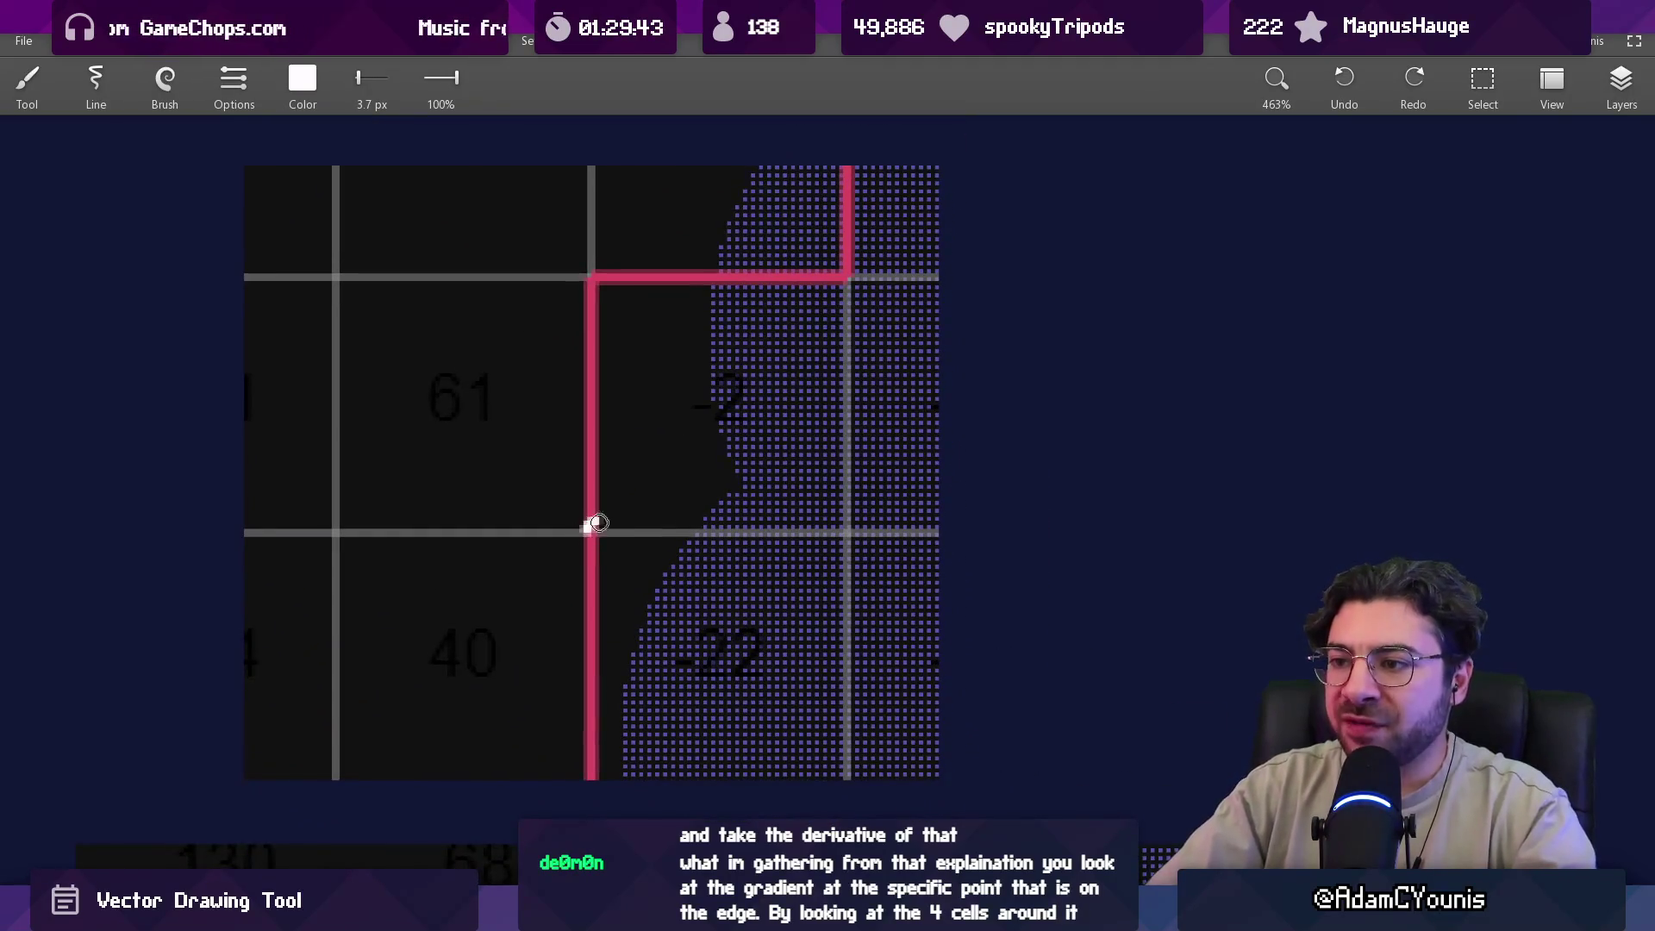
pyautogui.moveTo(470, 322); pyautogui.dragTo(483, 332)
pyautogui.moveTo(725, 333)
pyautogui.mouseDown()
pyautogui.moveTo(756, 444)
pyautogui.moveTo(731, 332)
pyautogui.mouseUp()
pyautogui.moveTo(718, 558); pyautogui.dragTo(731, 567)
pyautogui.moveTo(472, 579); pyautogui.dragTo(462, 577)
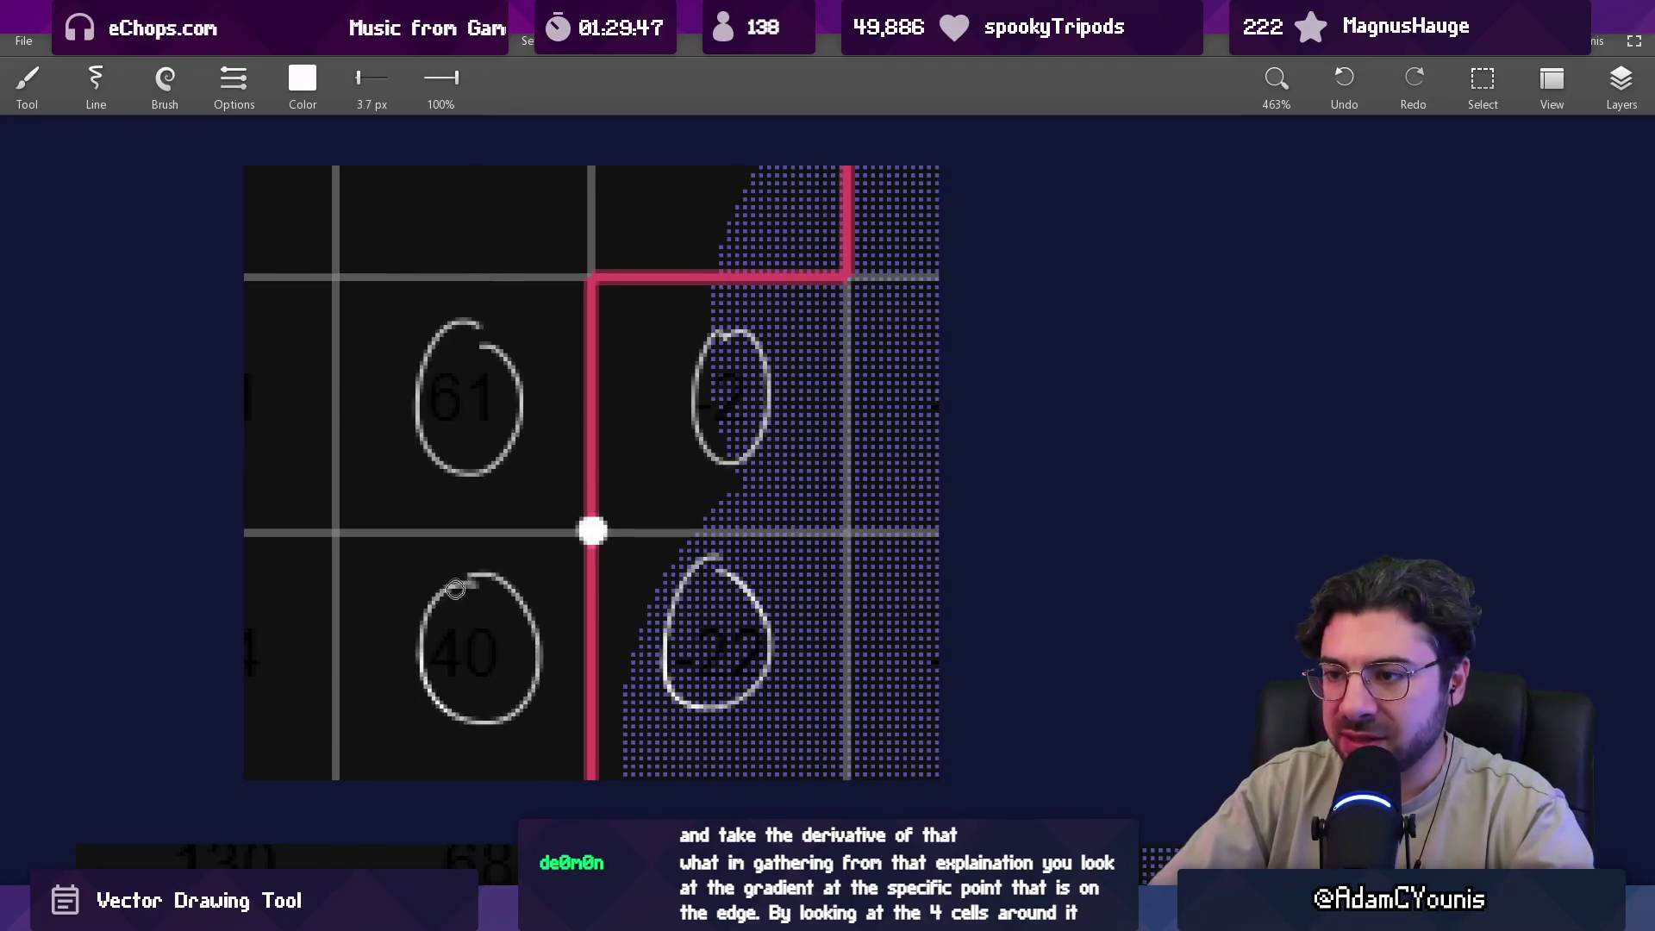
pyautogui.hotkey('ctrl', 'z')
pyautogui.hotkey('ctrl', 'z')
pyautogui.hotkey('ctrl', 'z')
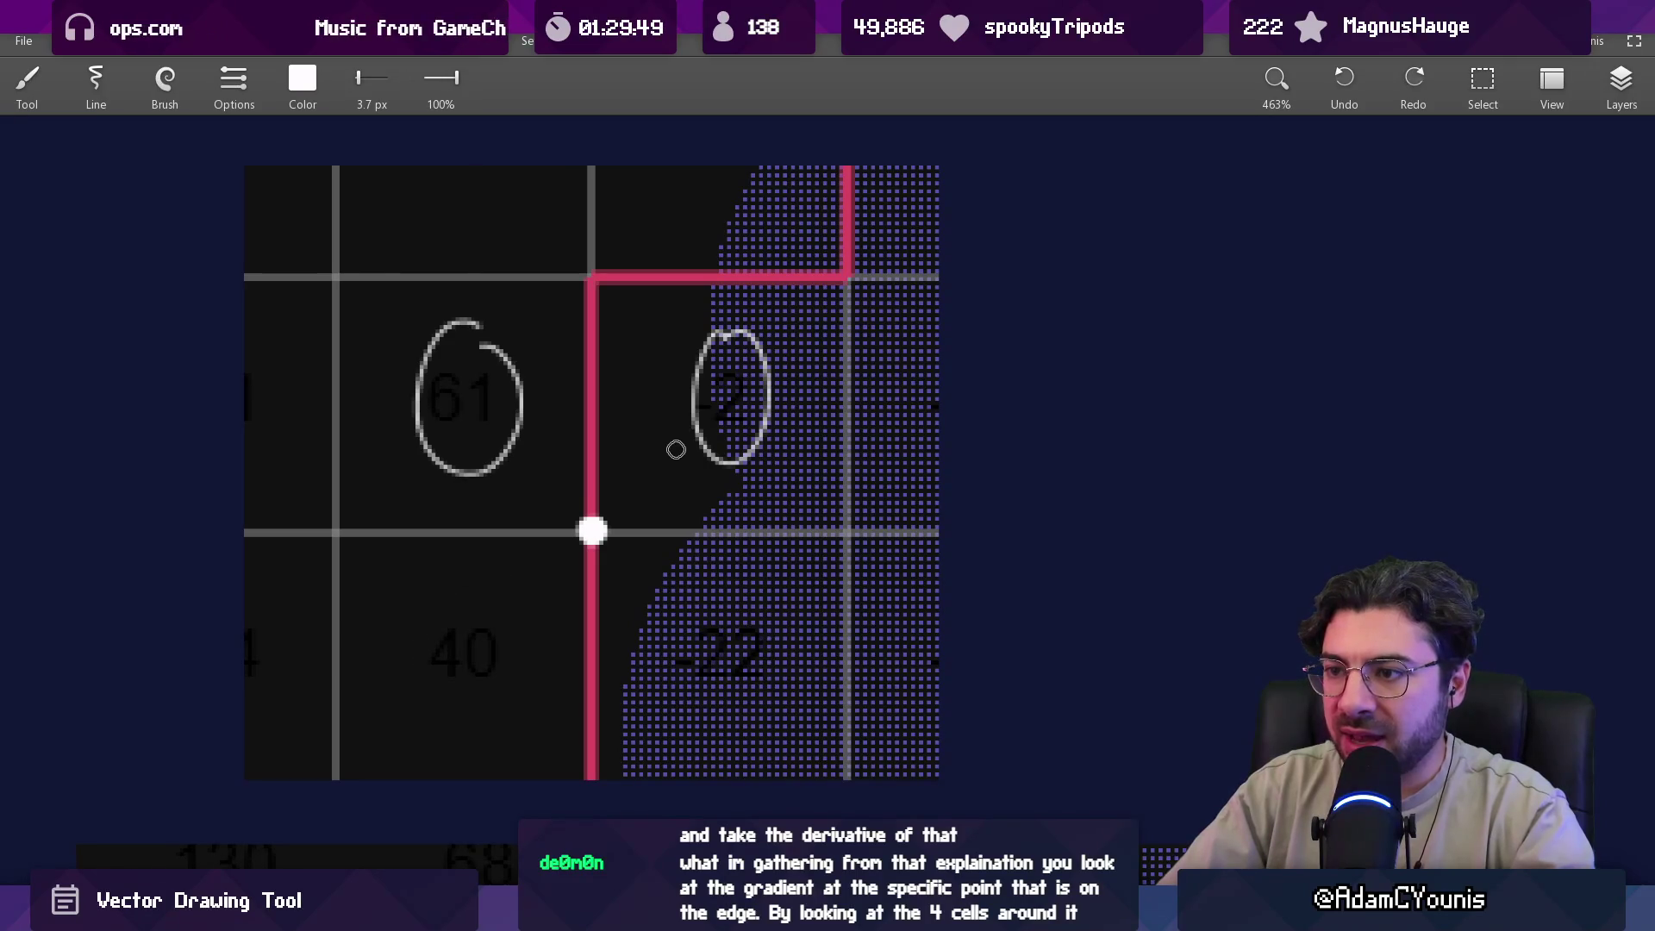
# Reframe both grids and try a circle around the 61 cell, undoing it.
pyautogui.scroll(-5, 673, 447)
pyautogui.moveTo(643, 464); pyautogui.dragTo(641, 443)
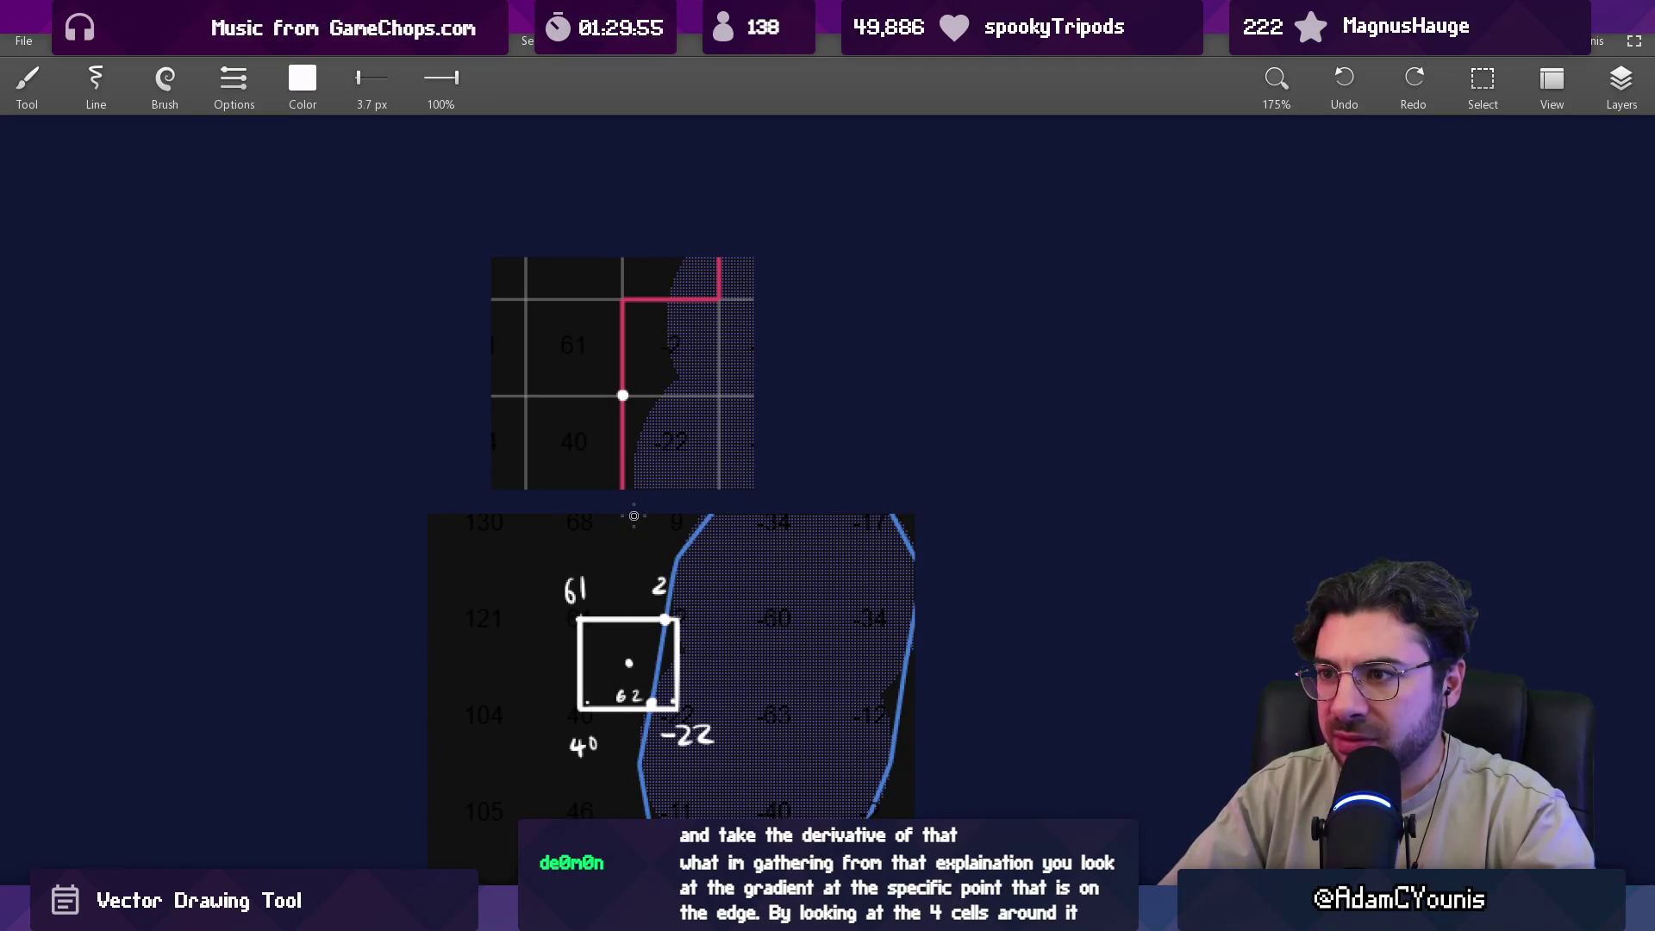
pyautogui.scroll(4, 649, 363)
pyautogui.moveTo(517, 281); pyautogui.dragTo(520, 285)
pyautogui.hotkey('ctrl', 'z')
pyautogui.scroll(-3, 624, 451)
pyautogui.moveTo(591, 528); pyautogui.dragTo(607, 418)
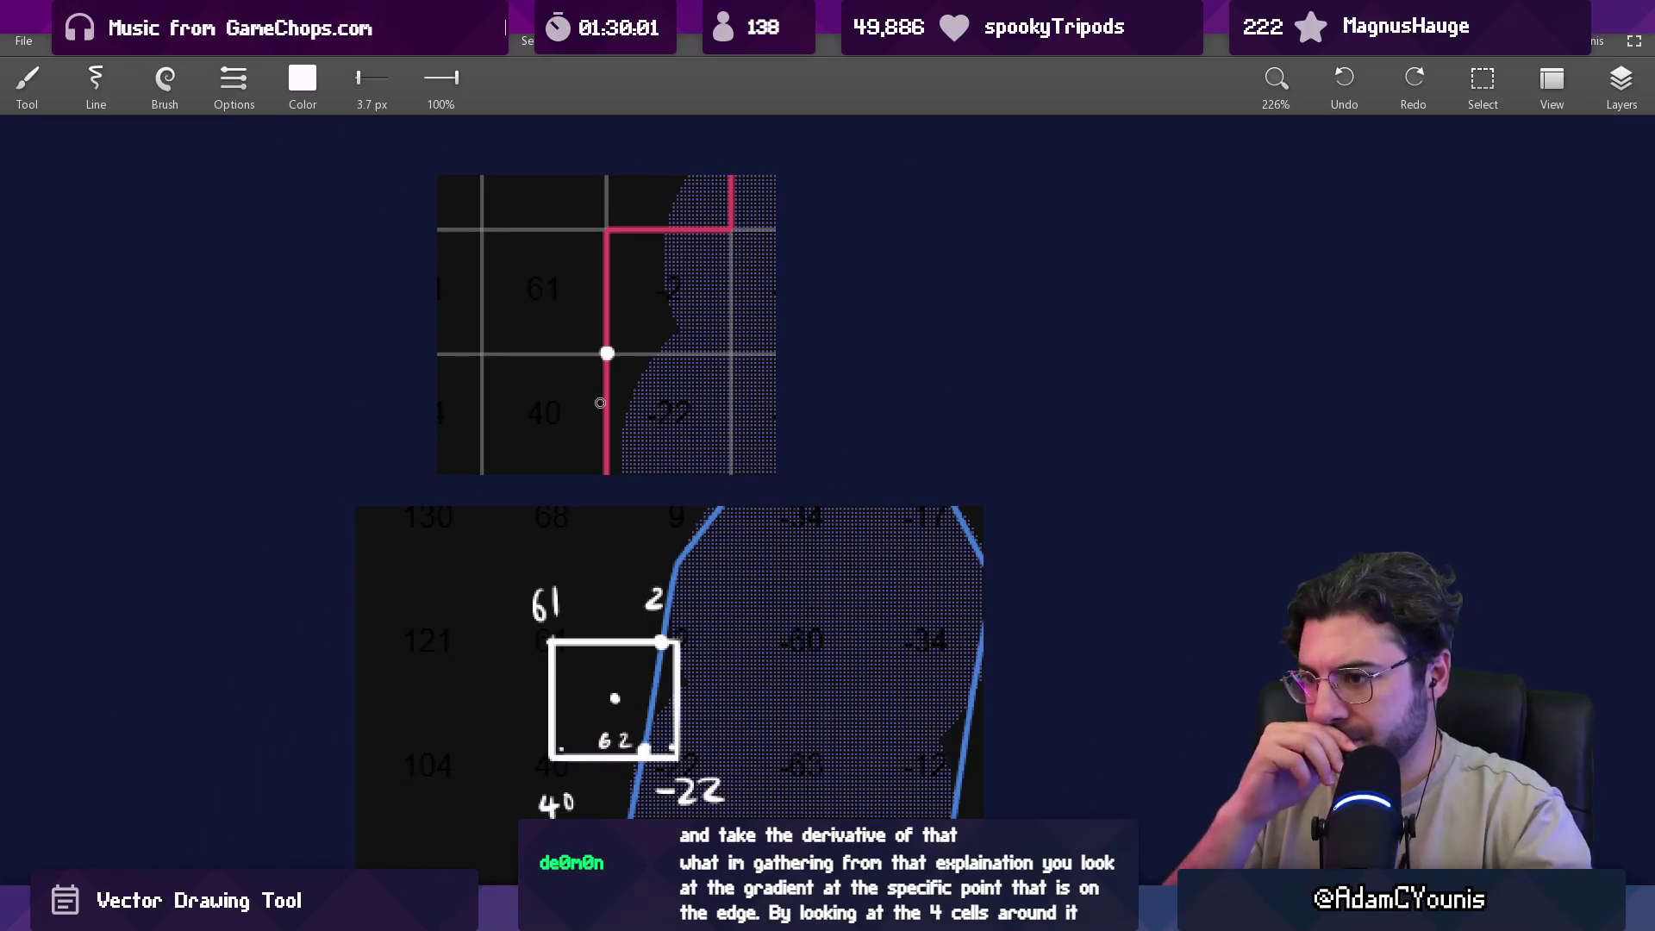
pyautogui.scroll(-2, 599, 403)
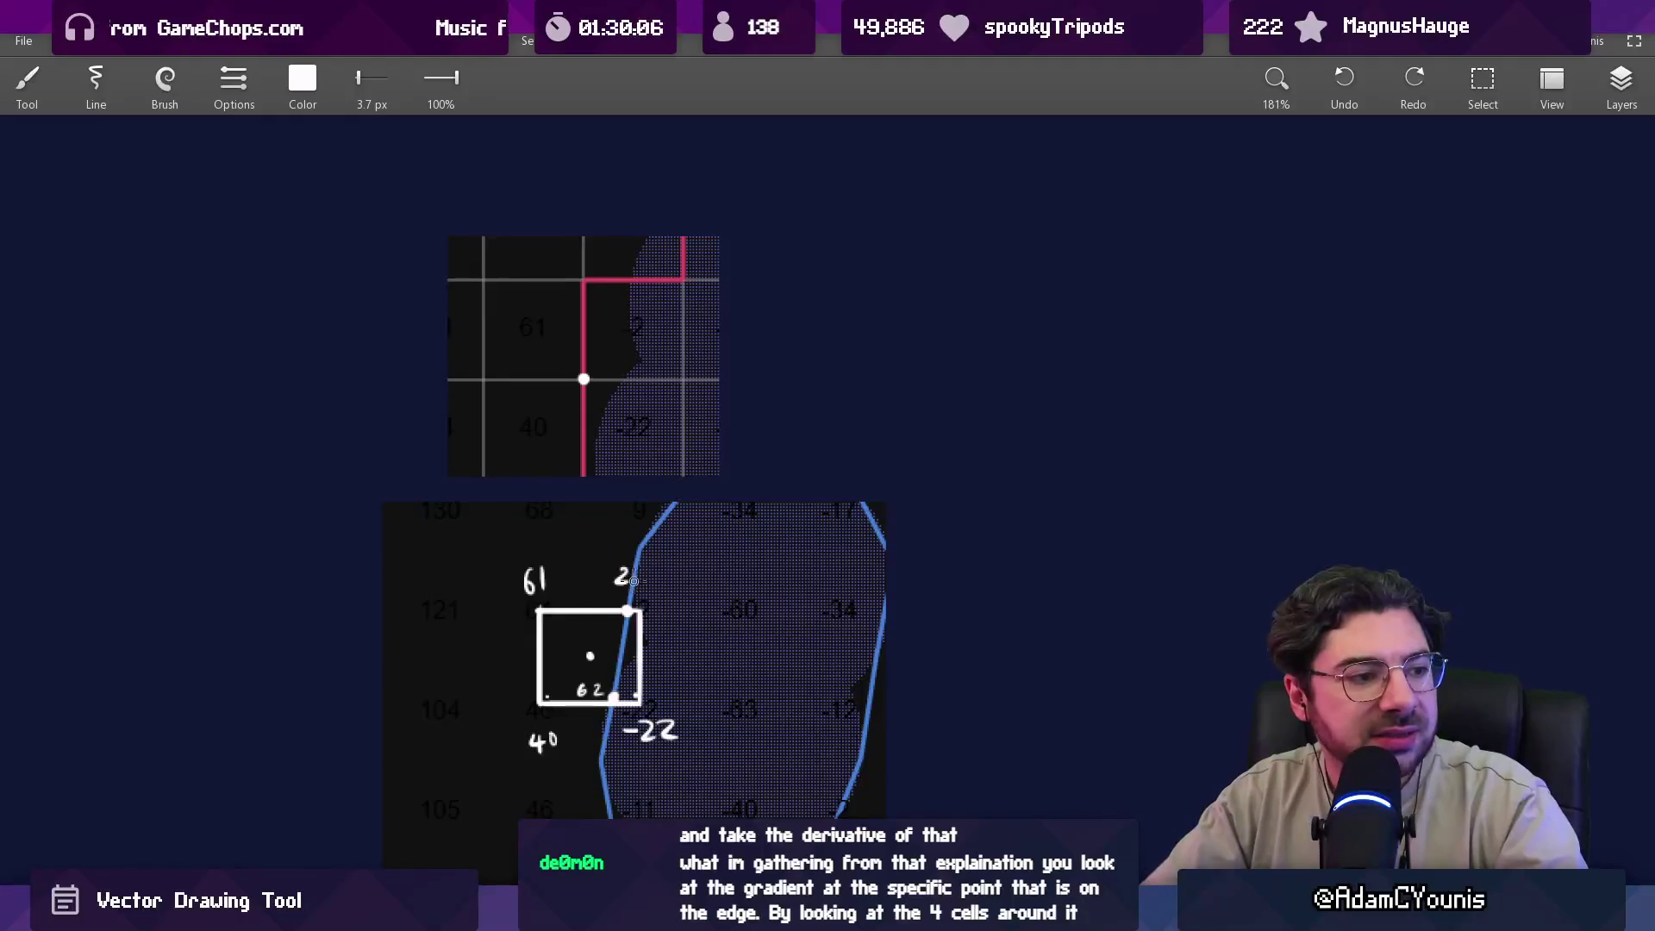
pyautogui.scroll(2, 634, 579)
pyautogui.scroll(2, 647, 418)
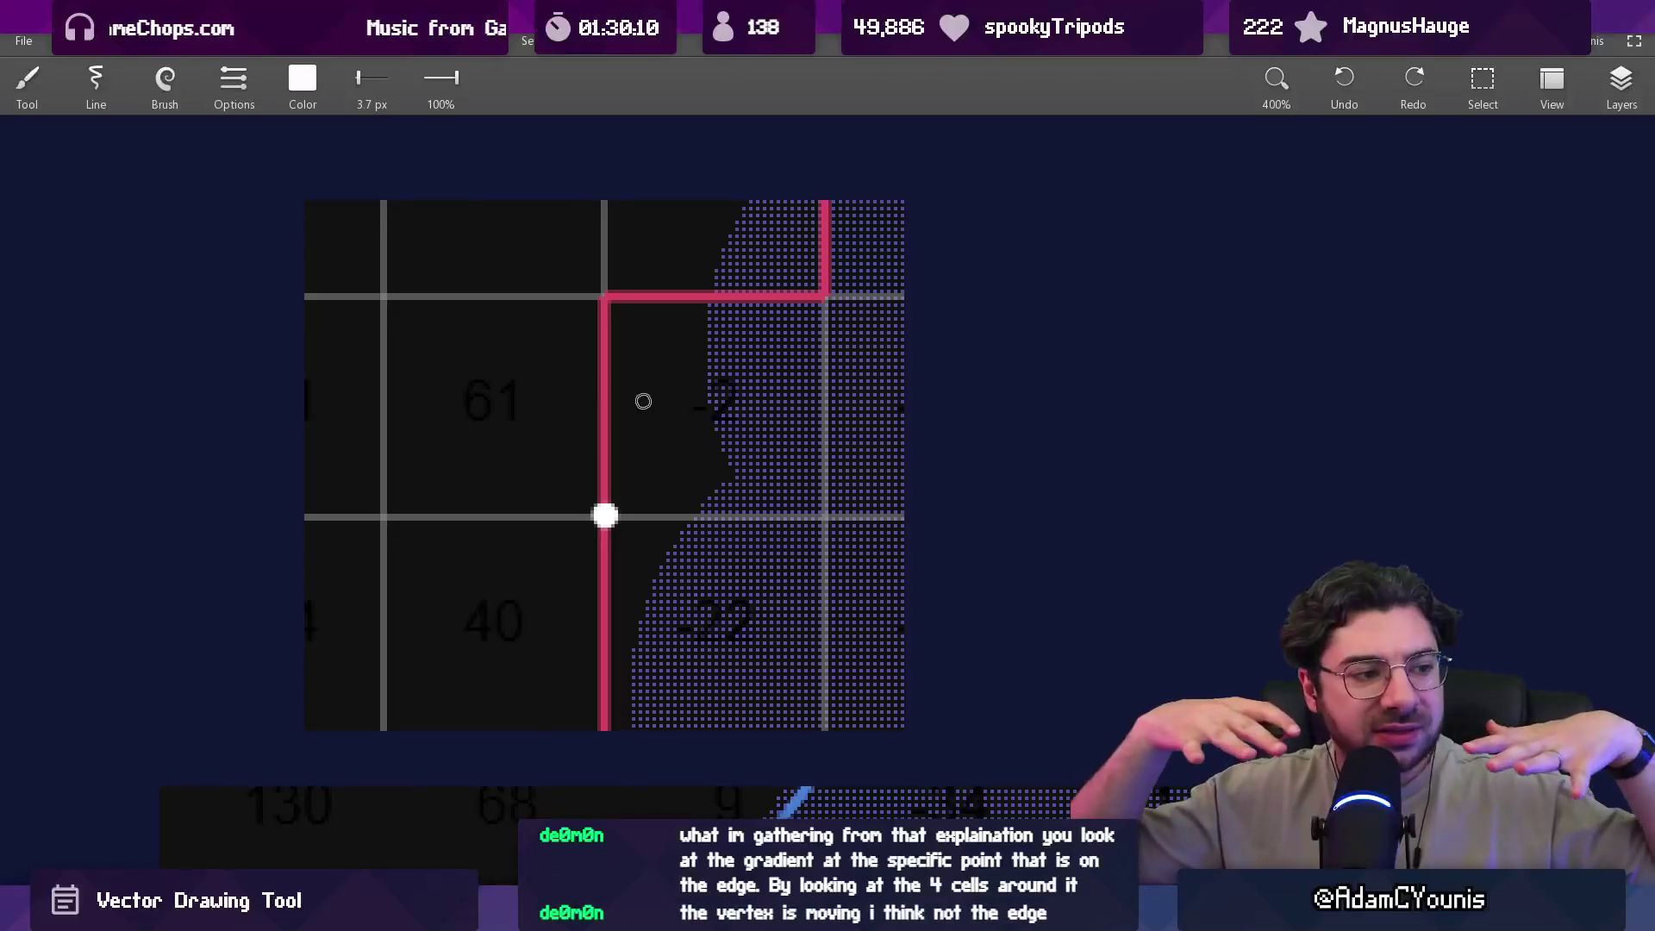
pyautogui.scroll(-3, 617, 384)
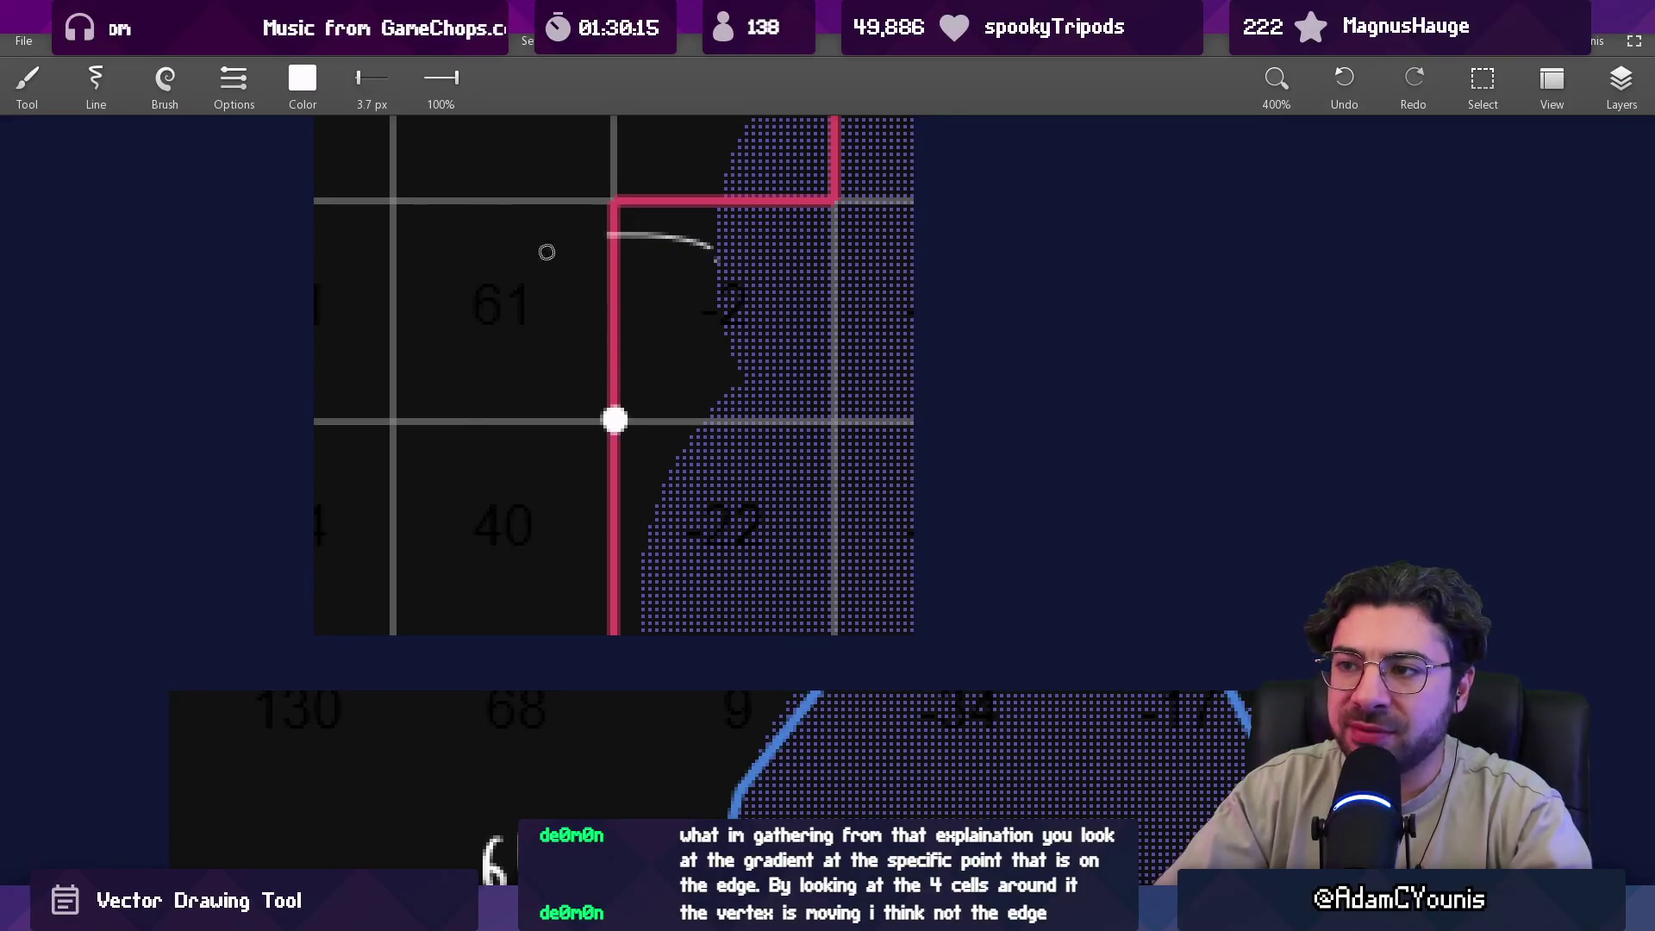
# Trace a temporary stroke along the red edge and circle the 61, 40, -22 and -2 values.
pyautogui.moveTo(614, 420)
pyautogui.mouseDown()
pyautogui.moveTo(614, 555)
pyautogui.moveTo(621, 201)
pyautogui.mouseUp()
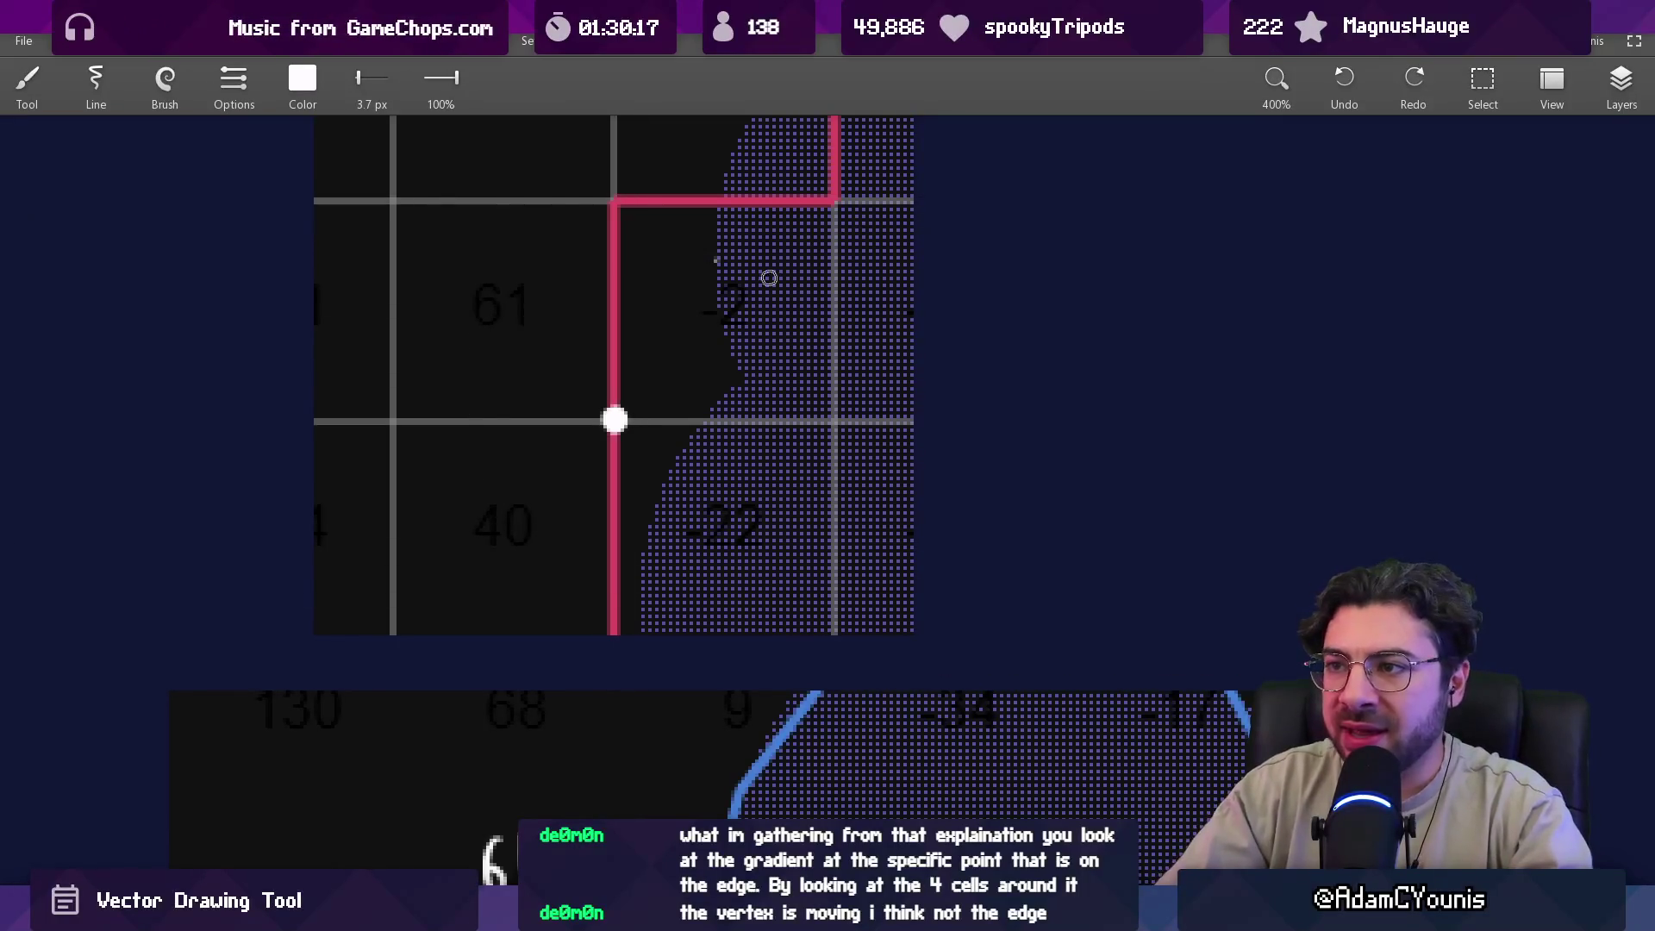
pyautogui.scroll(-10, 690, 345)
pyautogui.scroll(2, 667, 311)
pyautogui.scroll(3, 537, 416)
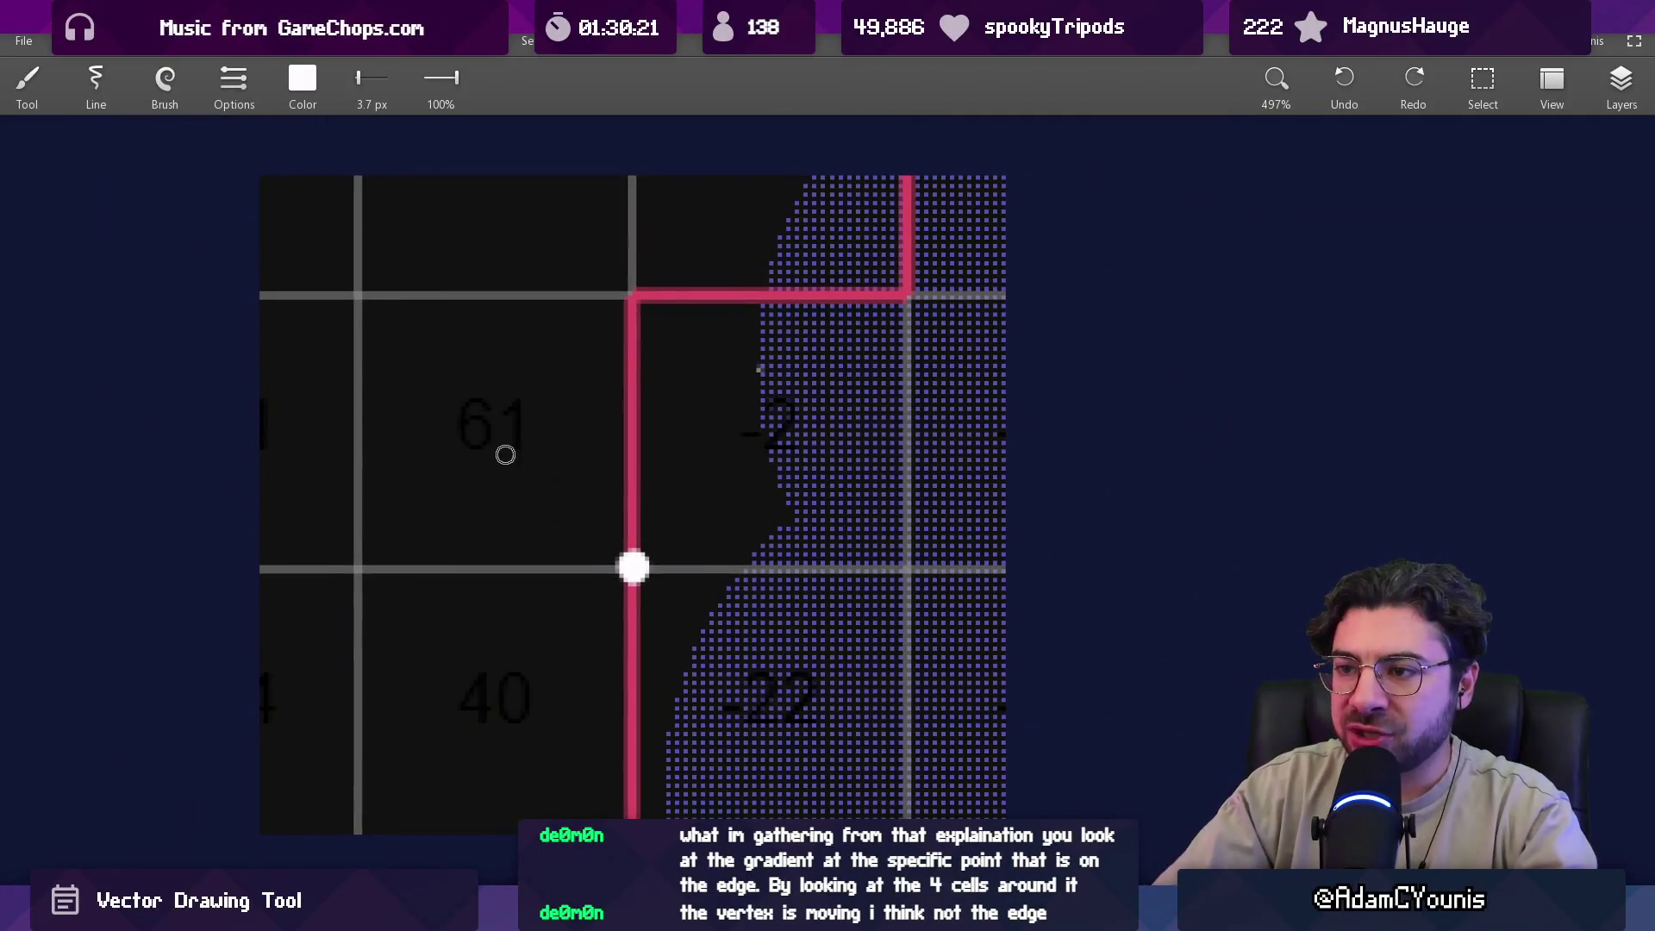
pyautogui.moveTo(510, 375)
pyautogui.mouseDown()
pyautogui.moveTo(462, 380)
pyautogui.moveTo(520, 370)
pyautogui.mouseUp()
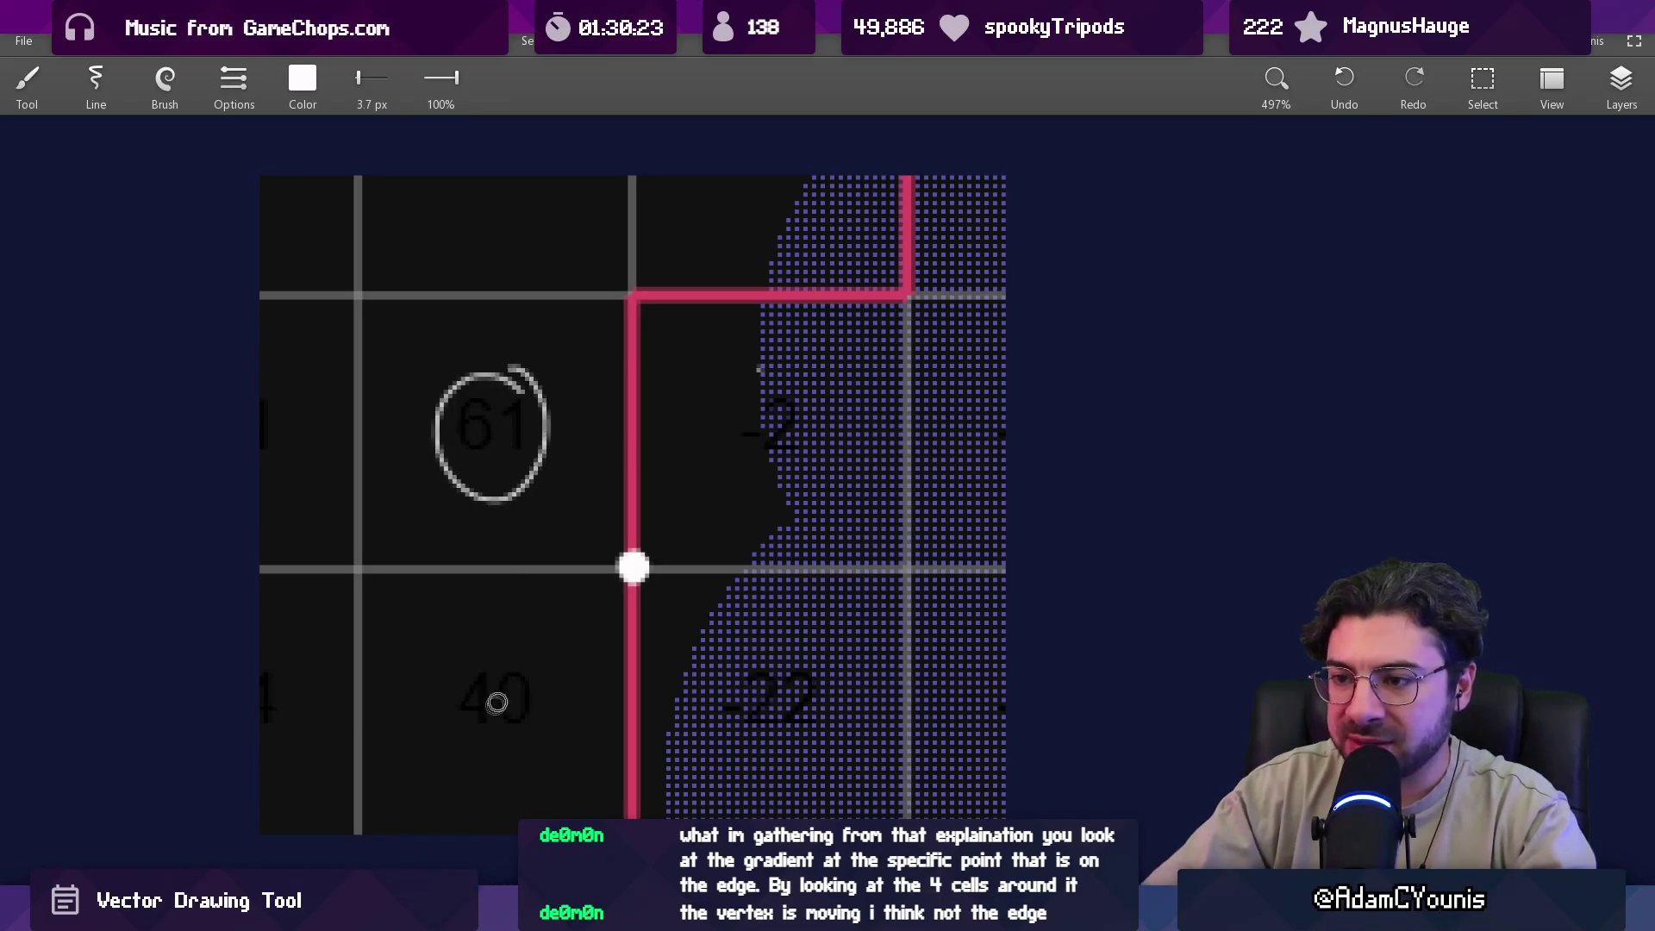
pyautogui.moveTo(488, 641); pyautogui.dragTo(500, 644)
pyautogui.moveTo(763, 636); pyautogui.dragTo(780, 614)
pyautogui.moveTo(780, 373); pyautogui.dragTo(747, 406)
# Place white dots in the 61, 40, -22 and -2 cells, redoing the -2 dot.
pyautogui.click(494, 455)
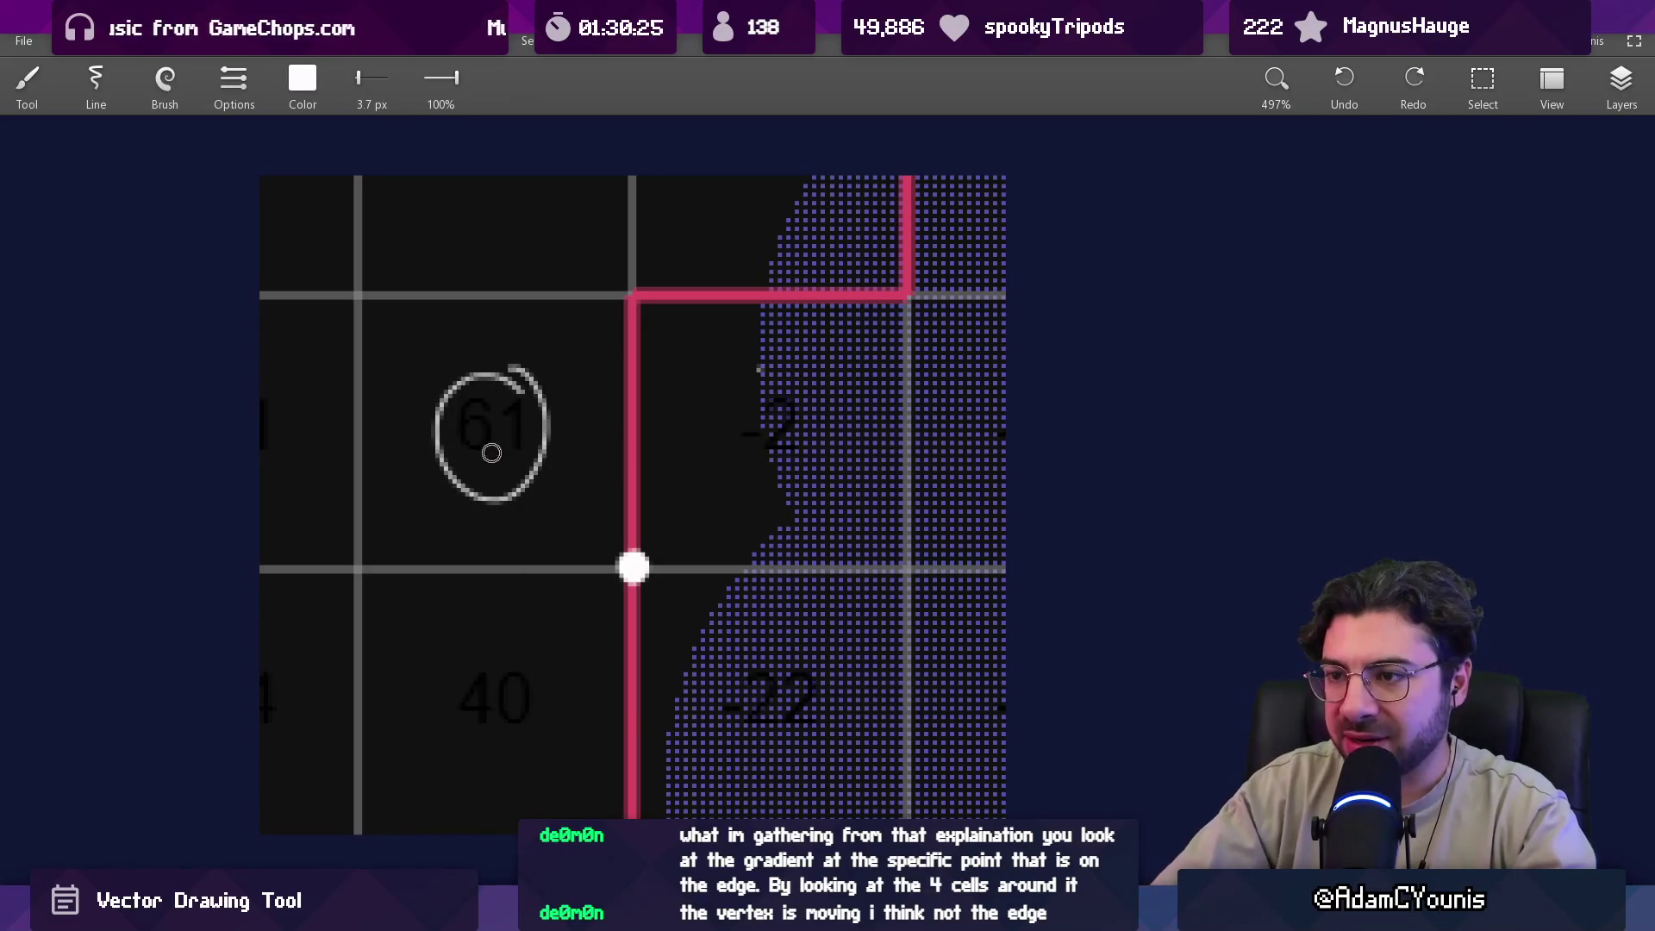
pyautogui.click(498, 734)
pyautogui.click(774, 740)
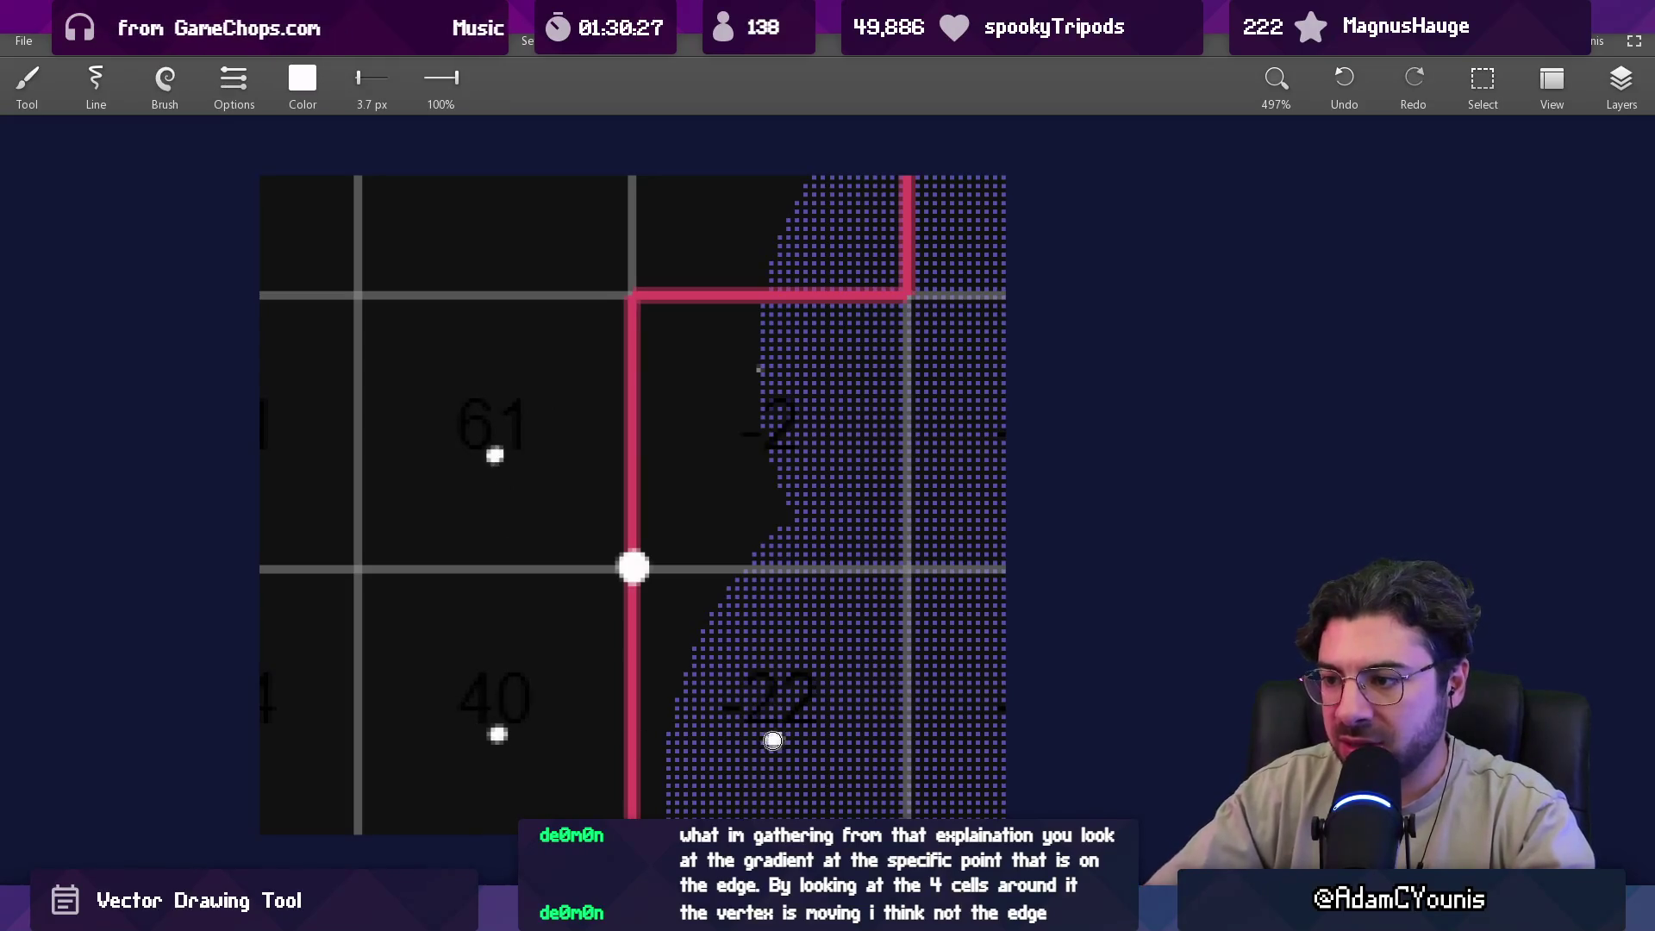
pyautogui.click(777, 463)
pyautogui.hotkey('ctrl', 'z')
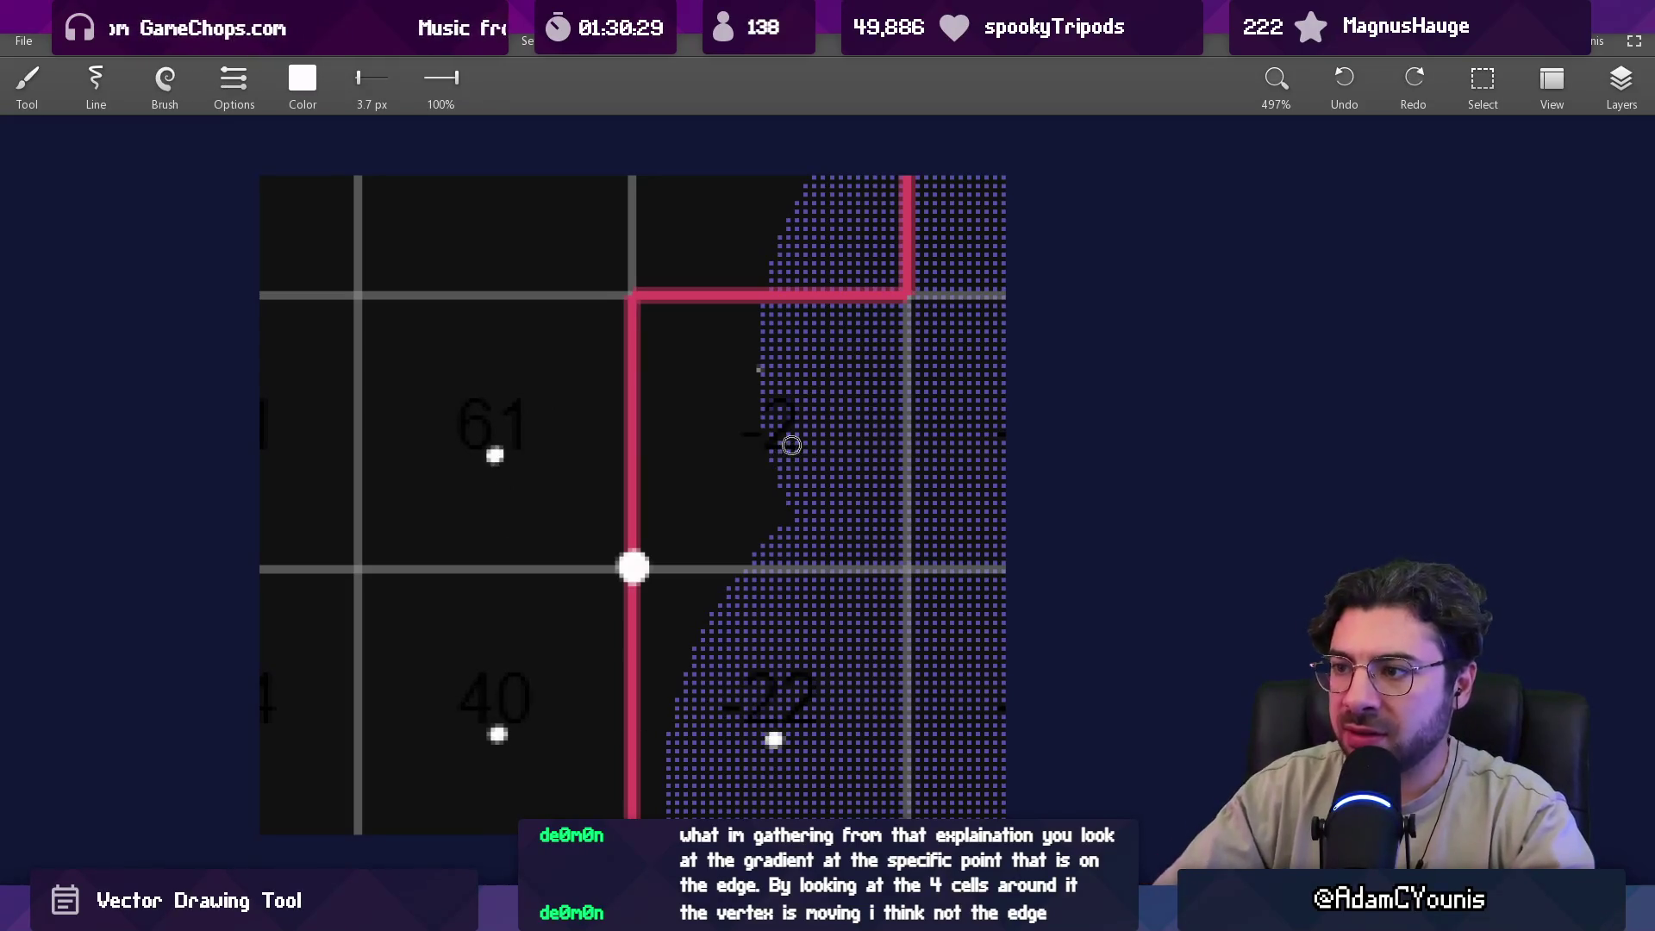
pyautogui.click(790, 441)
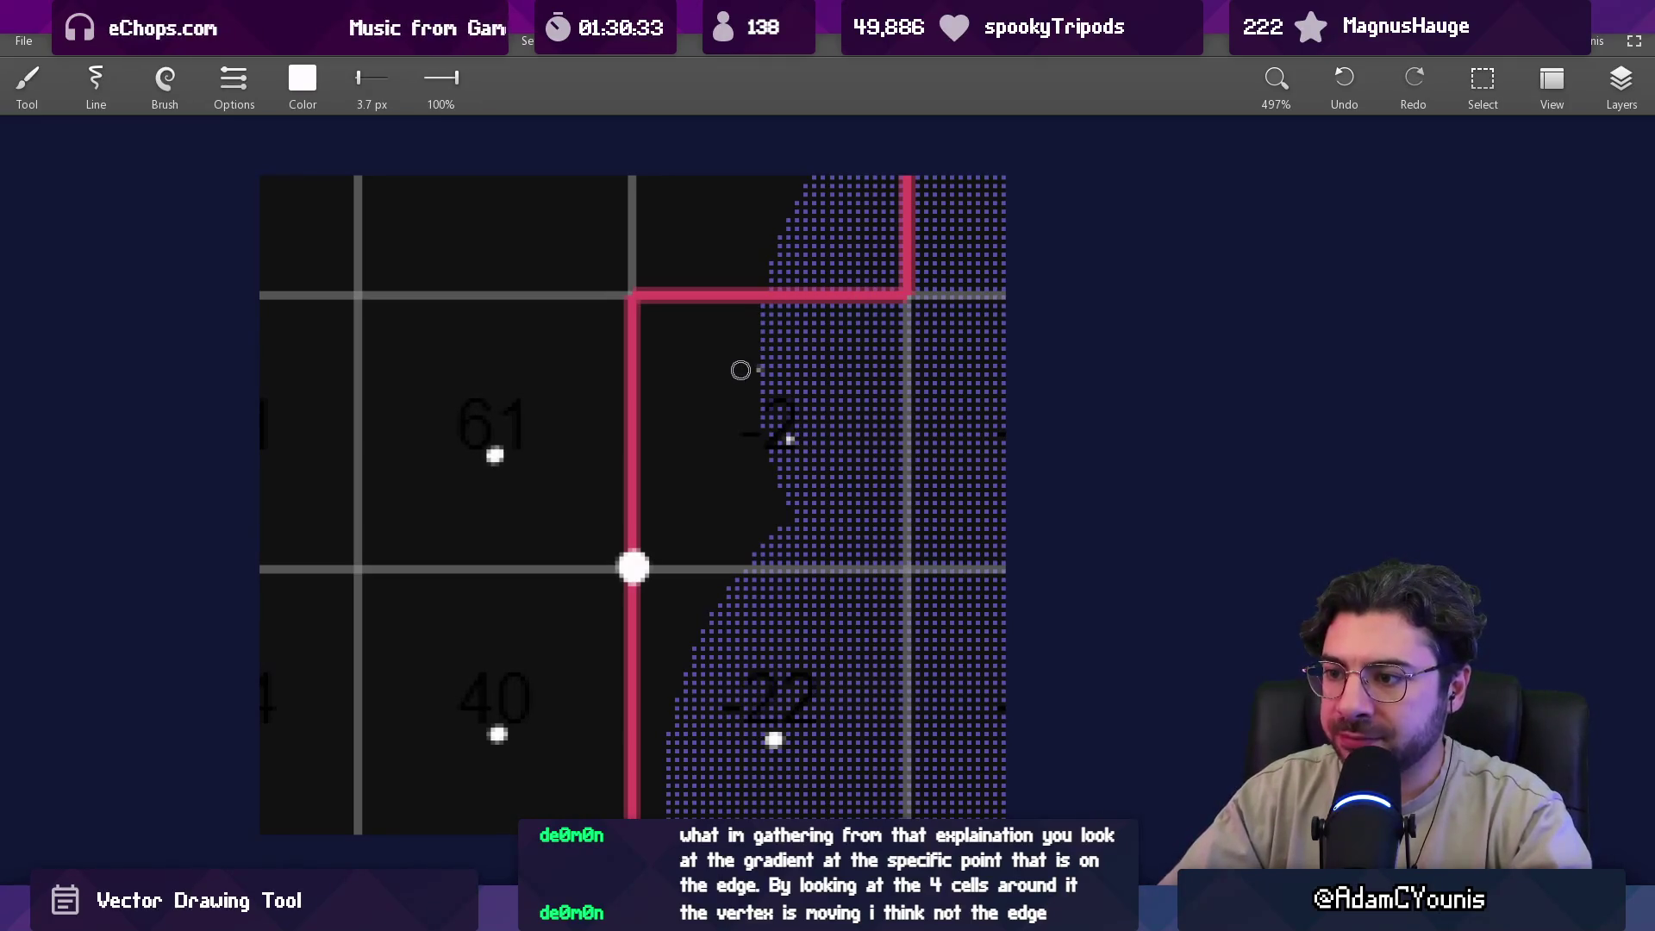
# Shift the view toward the upper grid, then switch to the contouring article in the browser.
pyautogui.scroll(-1, 706, 488)
pyautogui.moveTo(699, 506); pyautogui.dragTo(670, 483)
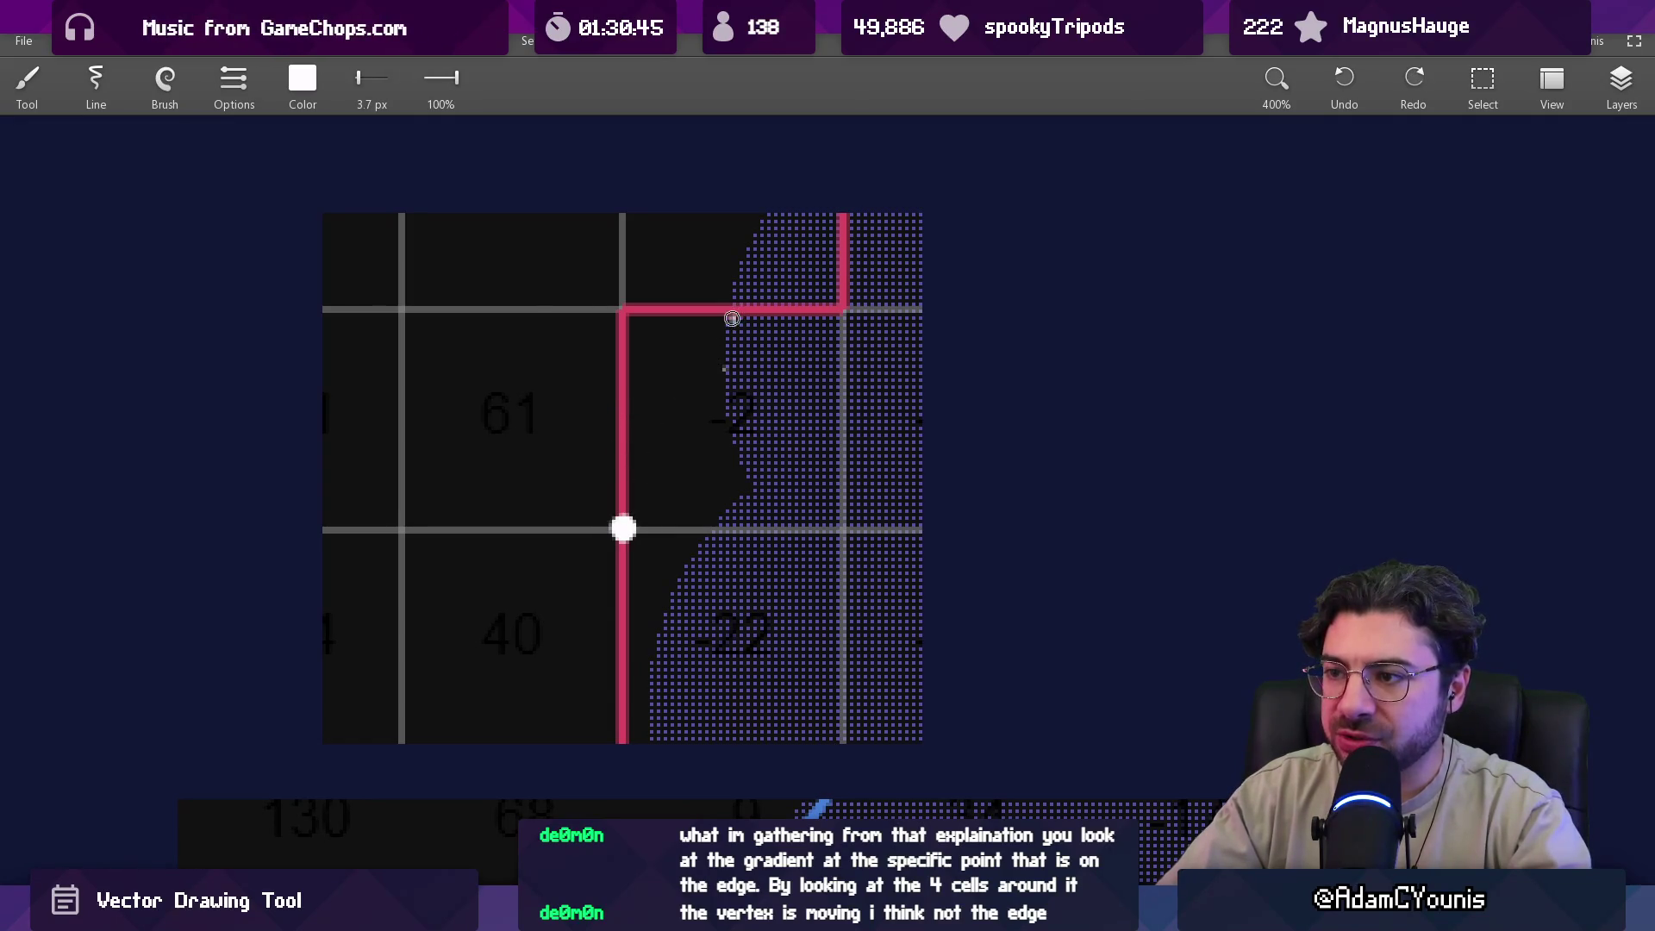
pyautogui.moveTo(678, 553)
pyautogui.mouseDown()
pyautogui.moveTo(669, 540)
pyautogui.moveTo(653, 564)
pyautogui.mouseUp()
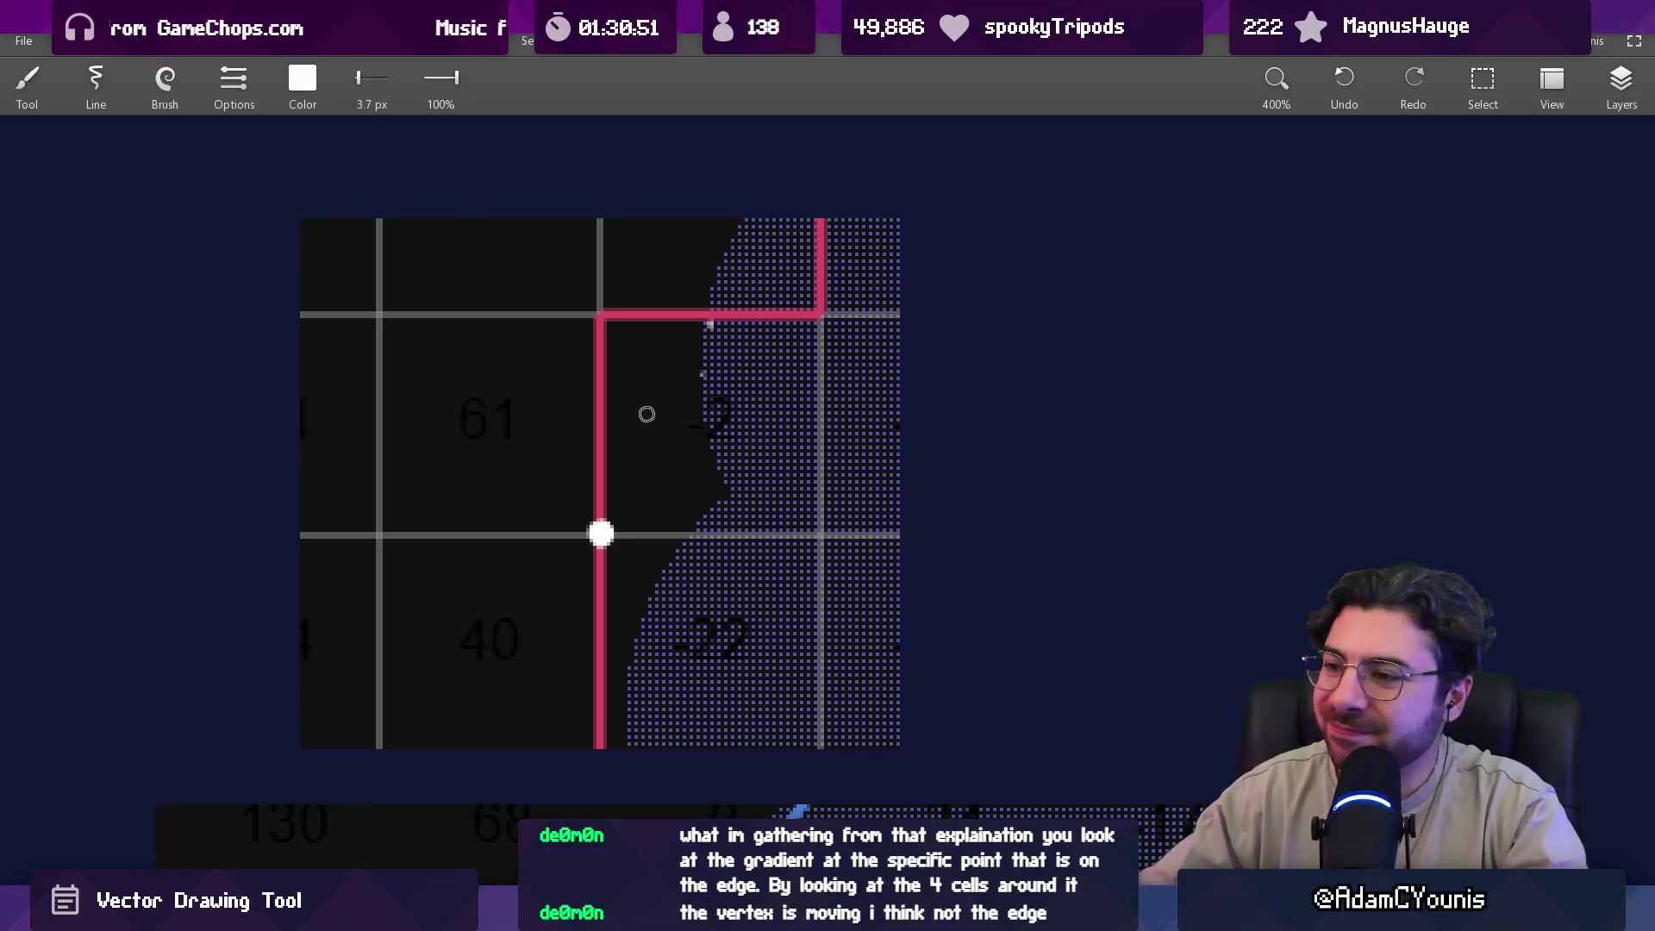
pyautogui.scroll(-3, 705, 496)
pyautogui.scroll(3, 641, 653)
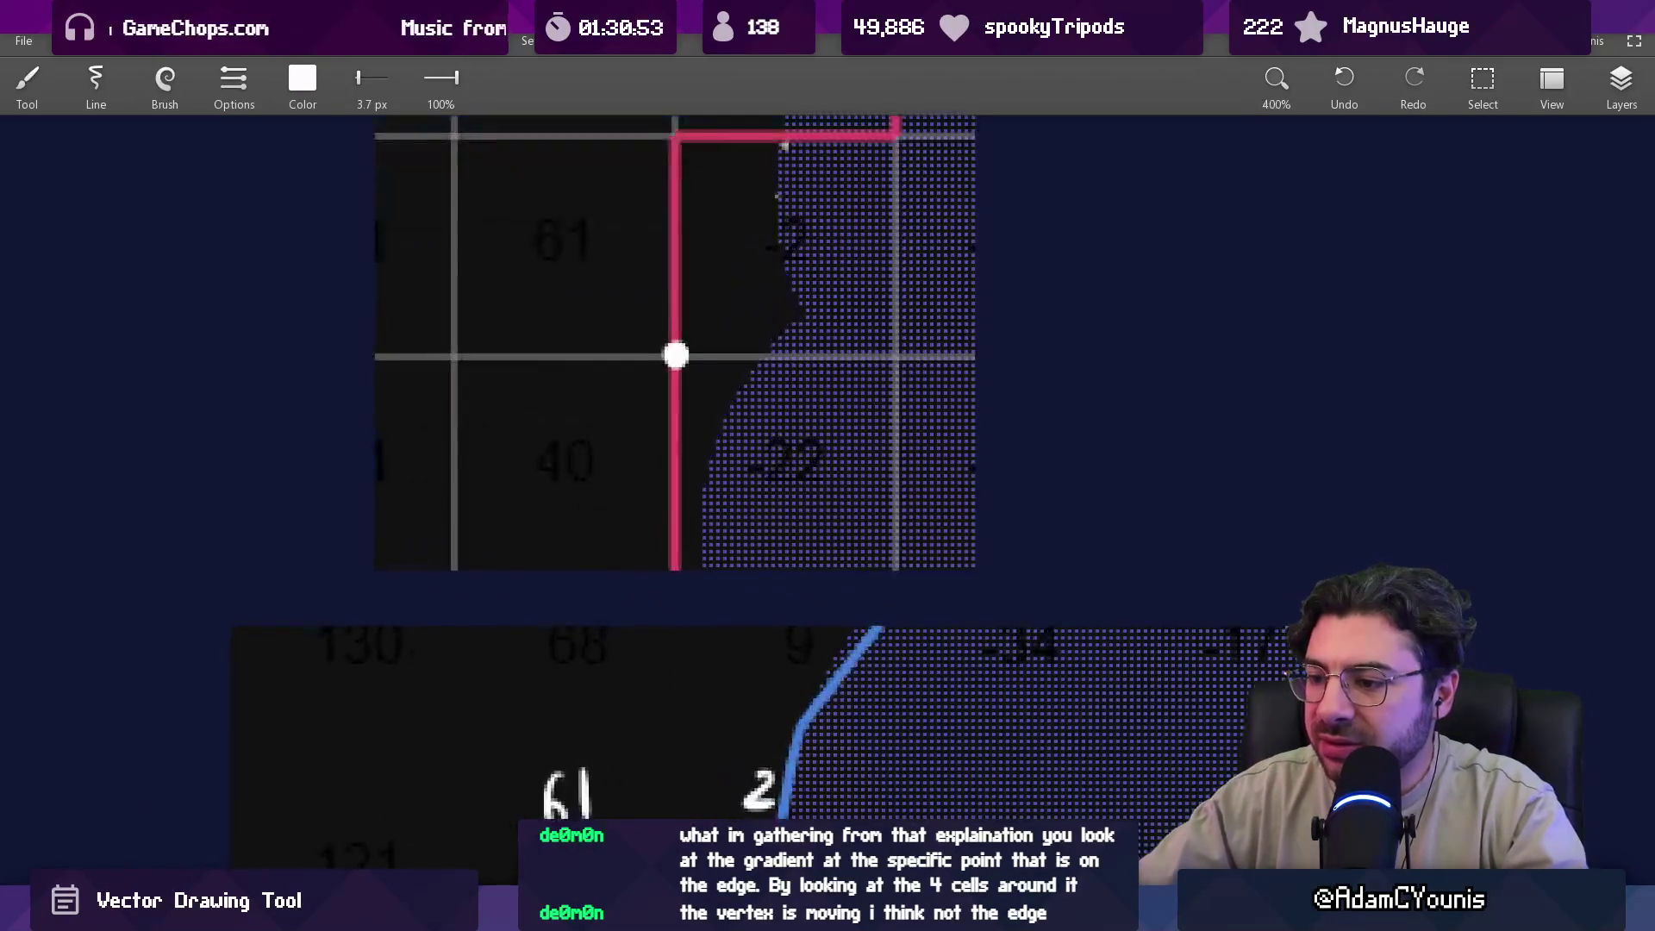
pyautogui.moveTo(677, 918)
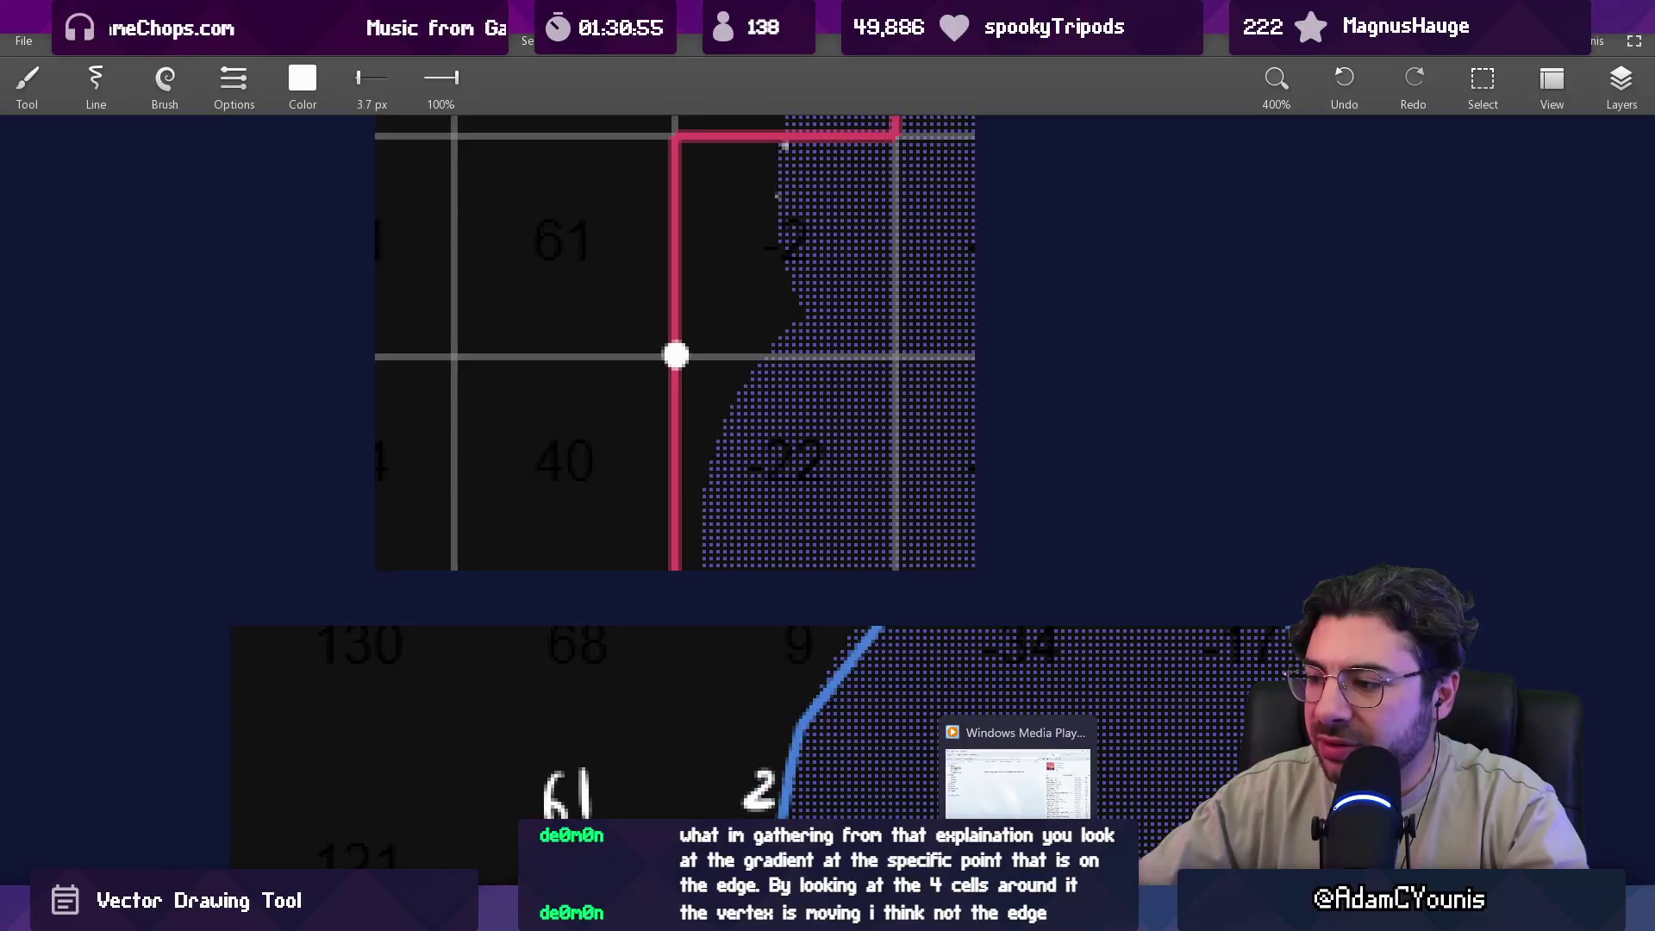
pyautogui.click(928, 764)
pyautogui.scroll(-15, 928, 764)
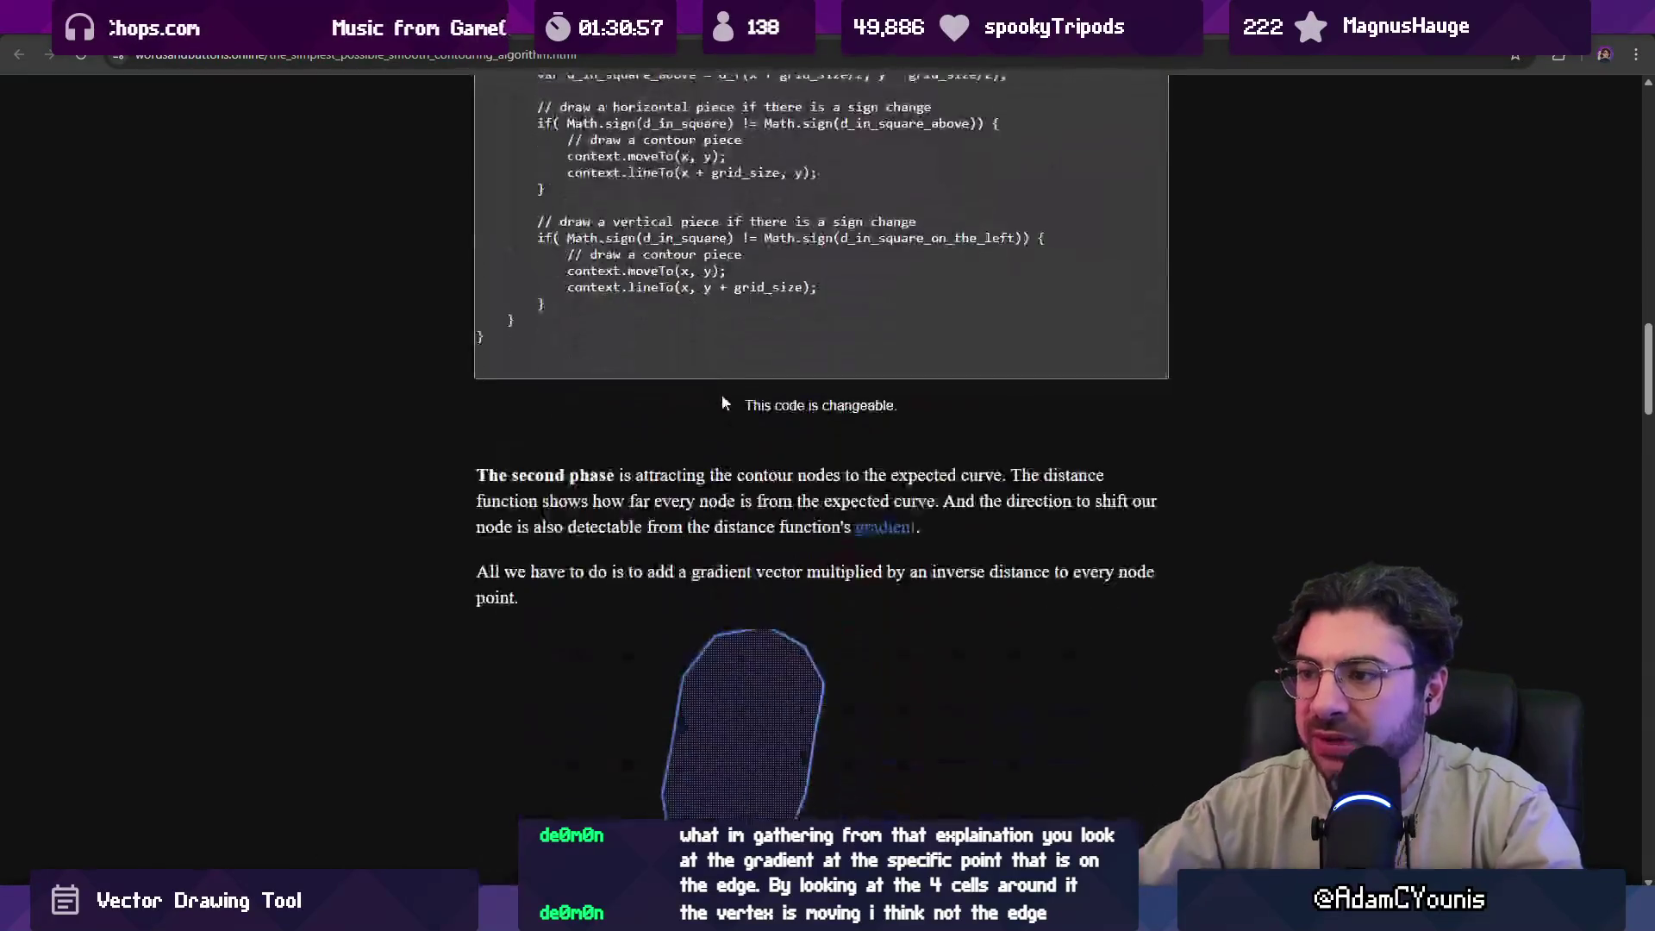
# Leave the contouring article and return to the drawing canvas with the contour sketch.
pyautogui.scroll(4, 666, 330)
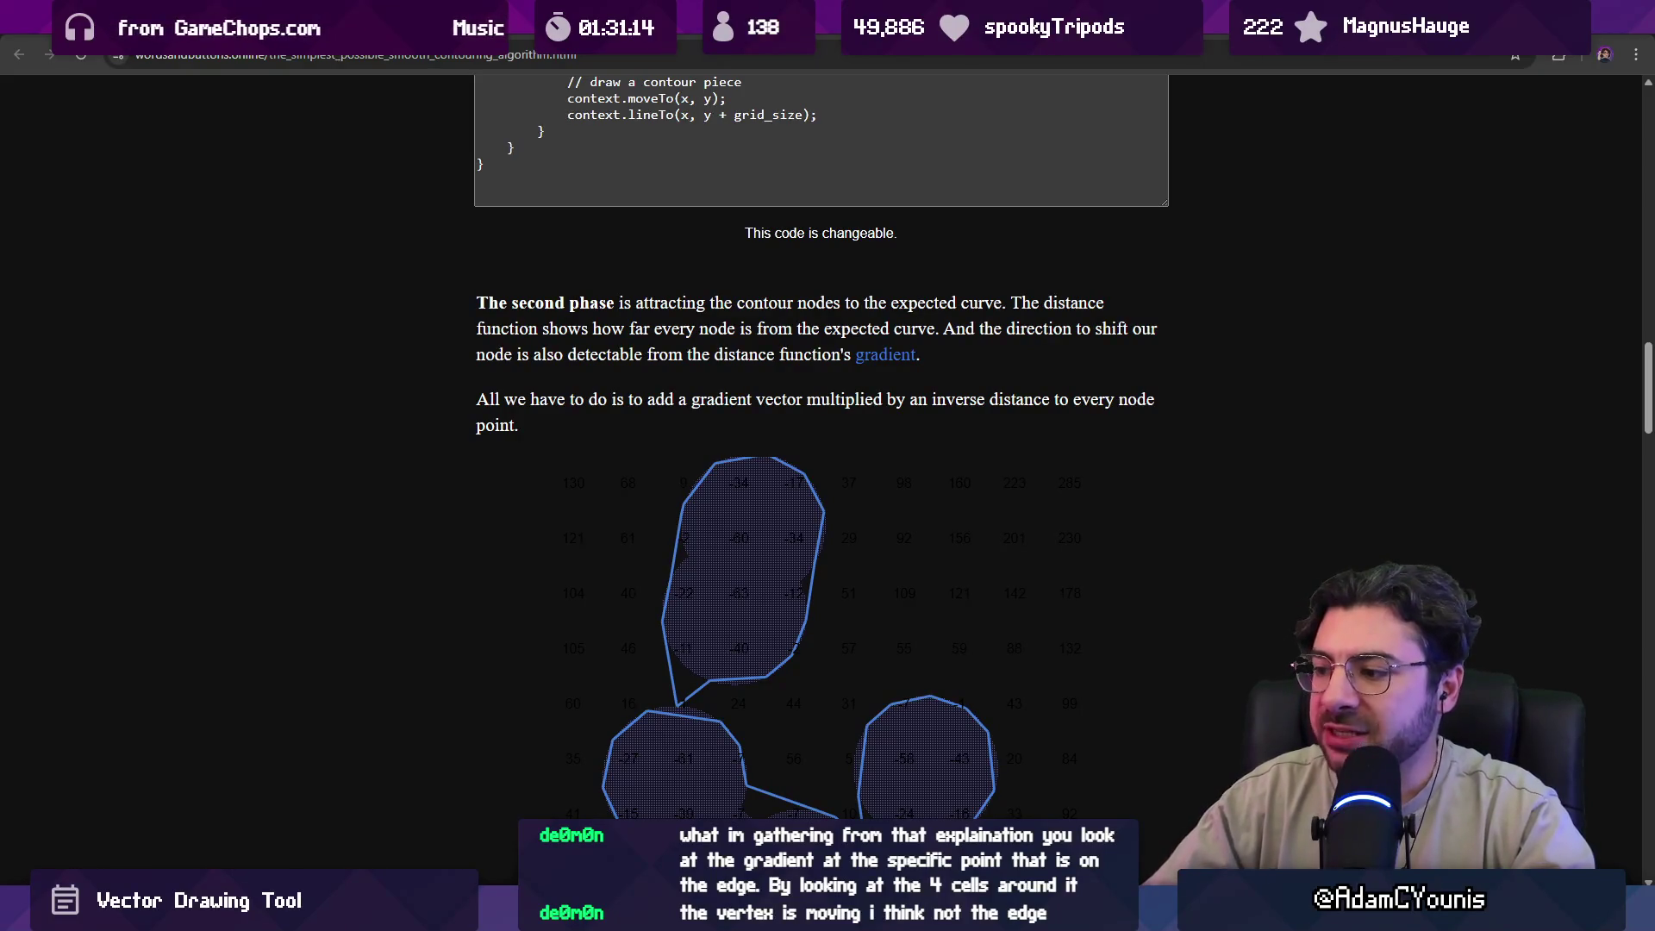
pyautogui.hotkey('alt', 'Tab')
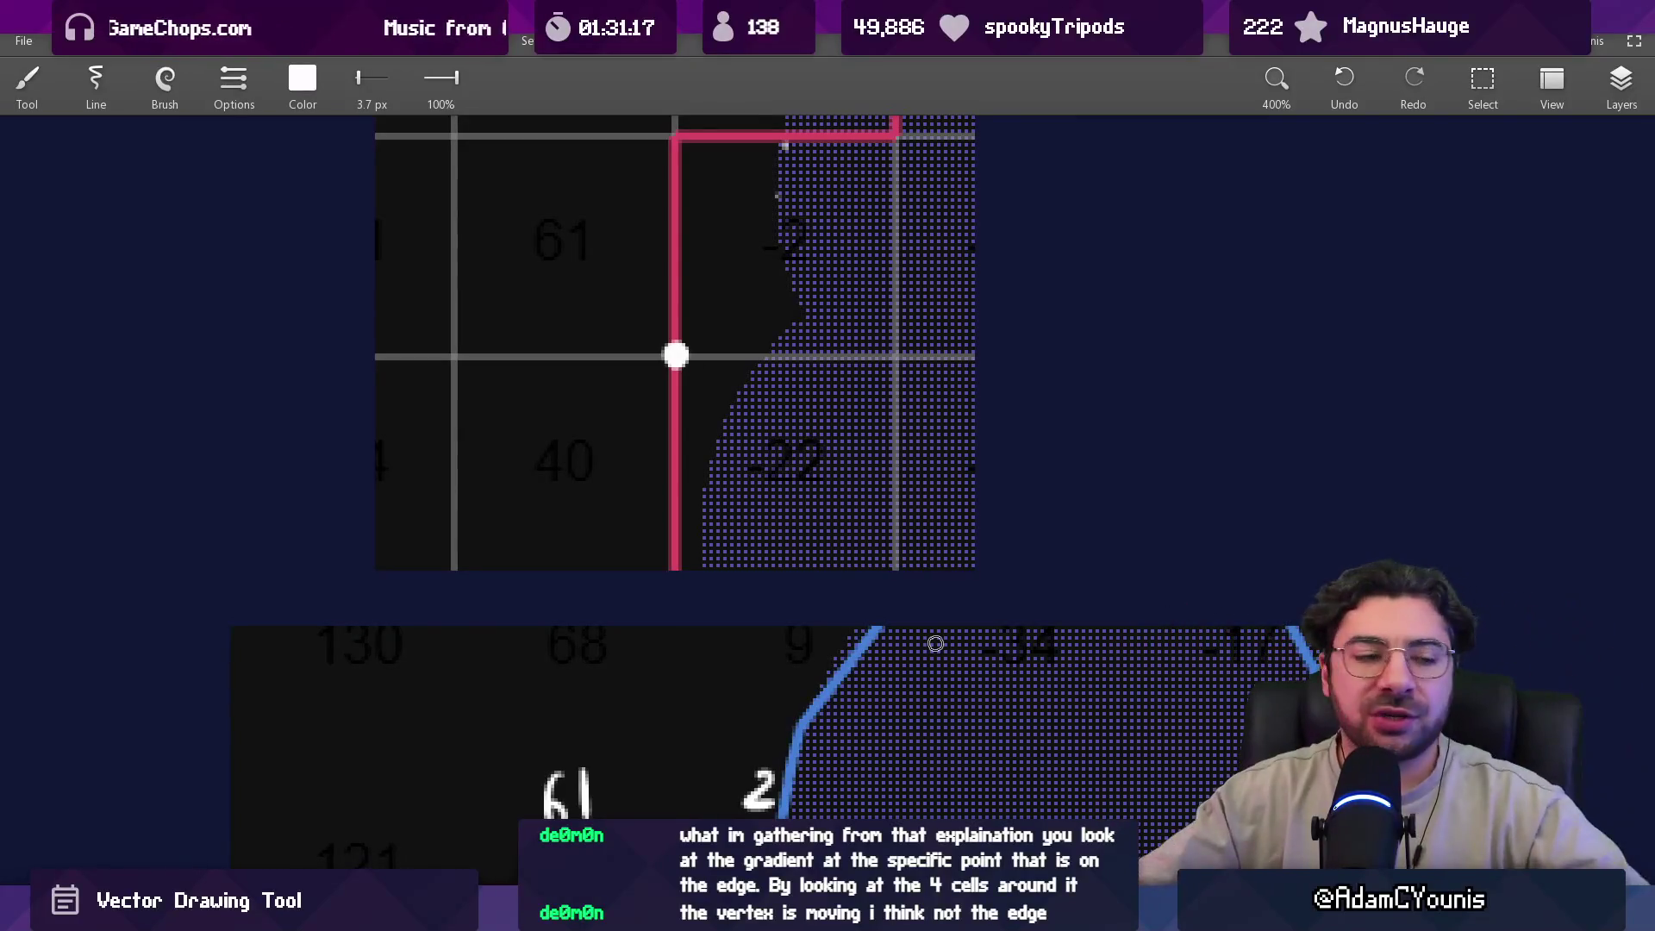
# In empty canvas space, draw a white diamond crossed by vertical and horizontal lines.
pyautogui.moveTo(690, 410); pyautogui.dragTo(582, 580)
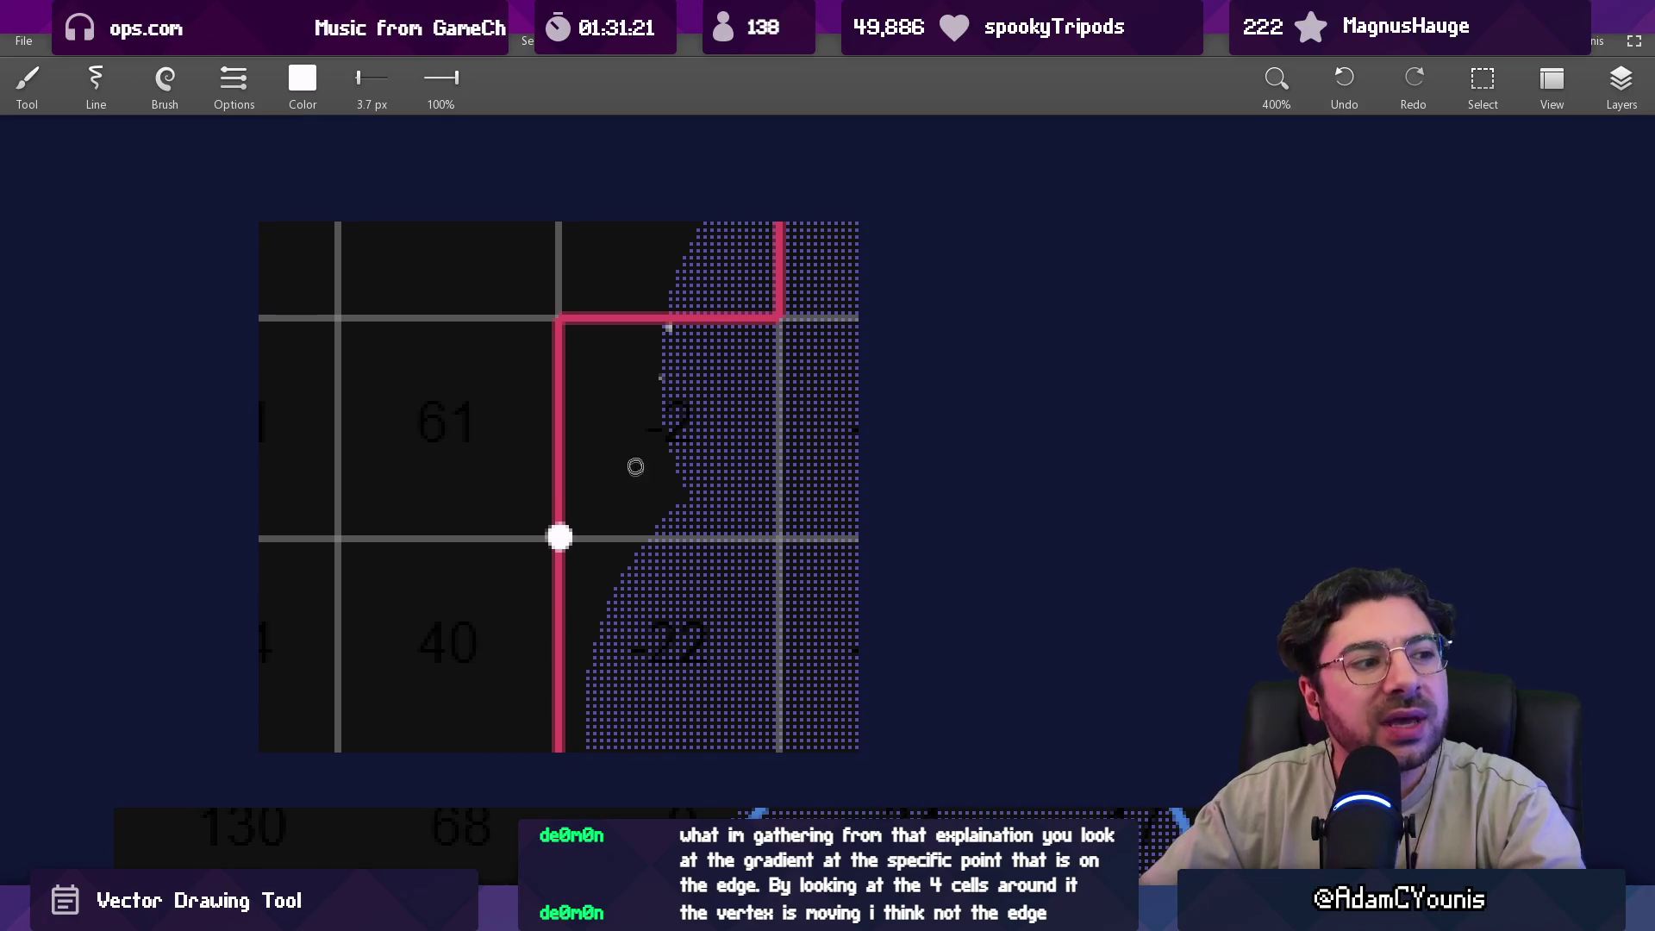
pyautogui.moveTo(609, 447); pyautogui.dragTo(939, 447)
pyautogui.moveTo(493, 261); pyautogui.dragTo(495, 643)
pyautogui.moveTo(331, 456); pyautogui.dragTo(693, 455)
pyautogui.moveTo(489, 258); pyautogui.dragTo(686, 458)
pyautogui.moveTo(509, 636); pyautogui.dragTo(677, 457)
pyautogui.moveTo(314, 455)
pyautogui.mouseDown()
pyautogui.moveTo(481, 655)
pyautogui.moveTo(491, 259)
pyautogui.mouseUp()
# Erase the stray spike at the diamond's right corner.
pyautogui.scroll(-5, 412, 434)
pyautogui.scroll(5, 497, 479)
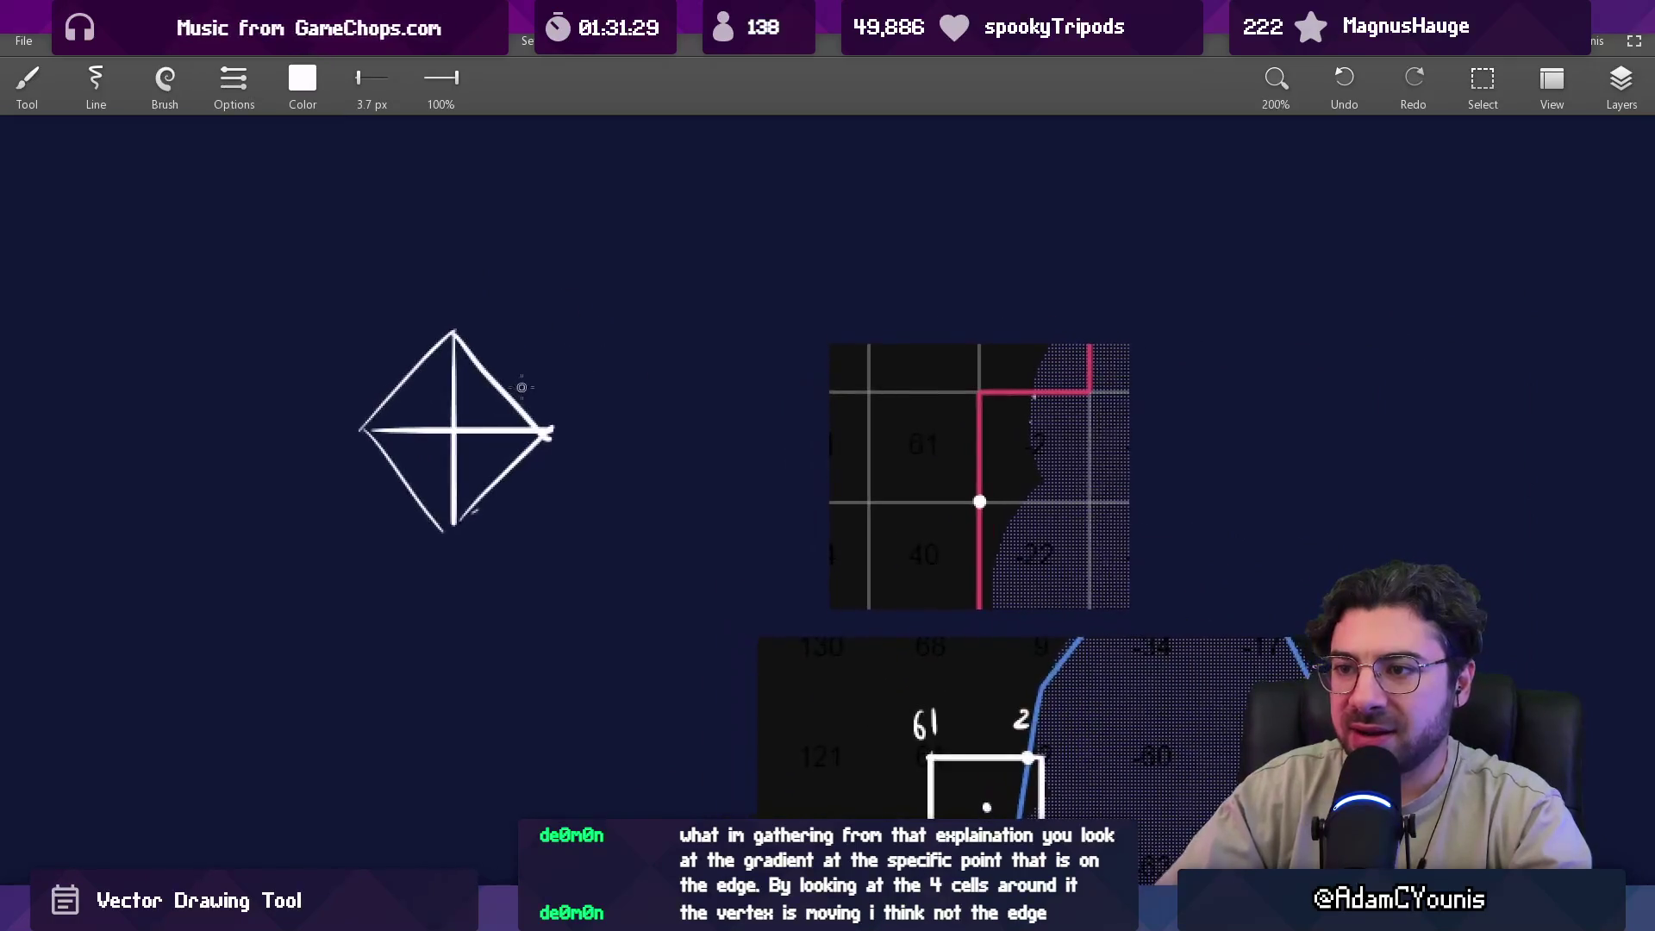
pyautogui.hscroll(5, 483, 465)
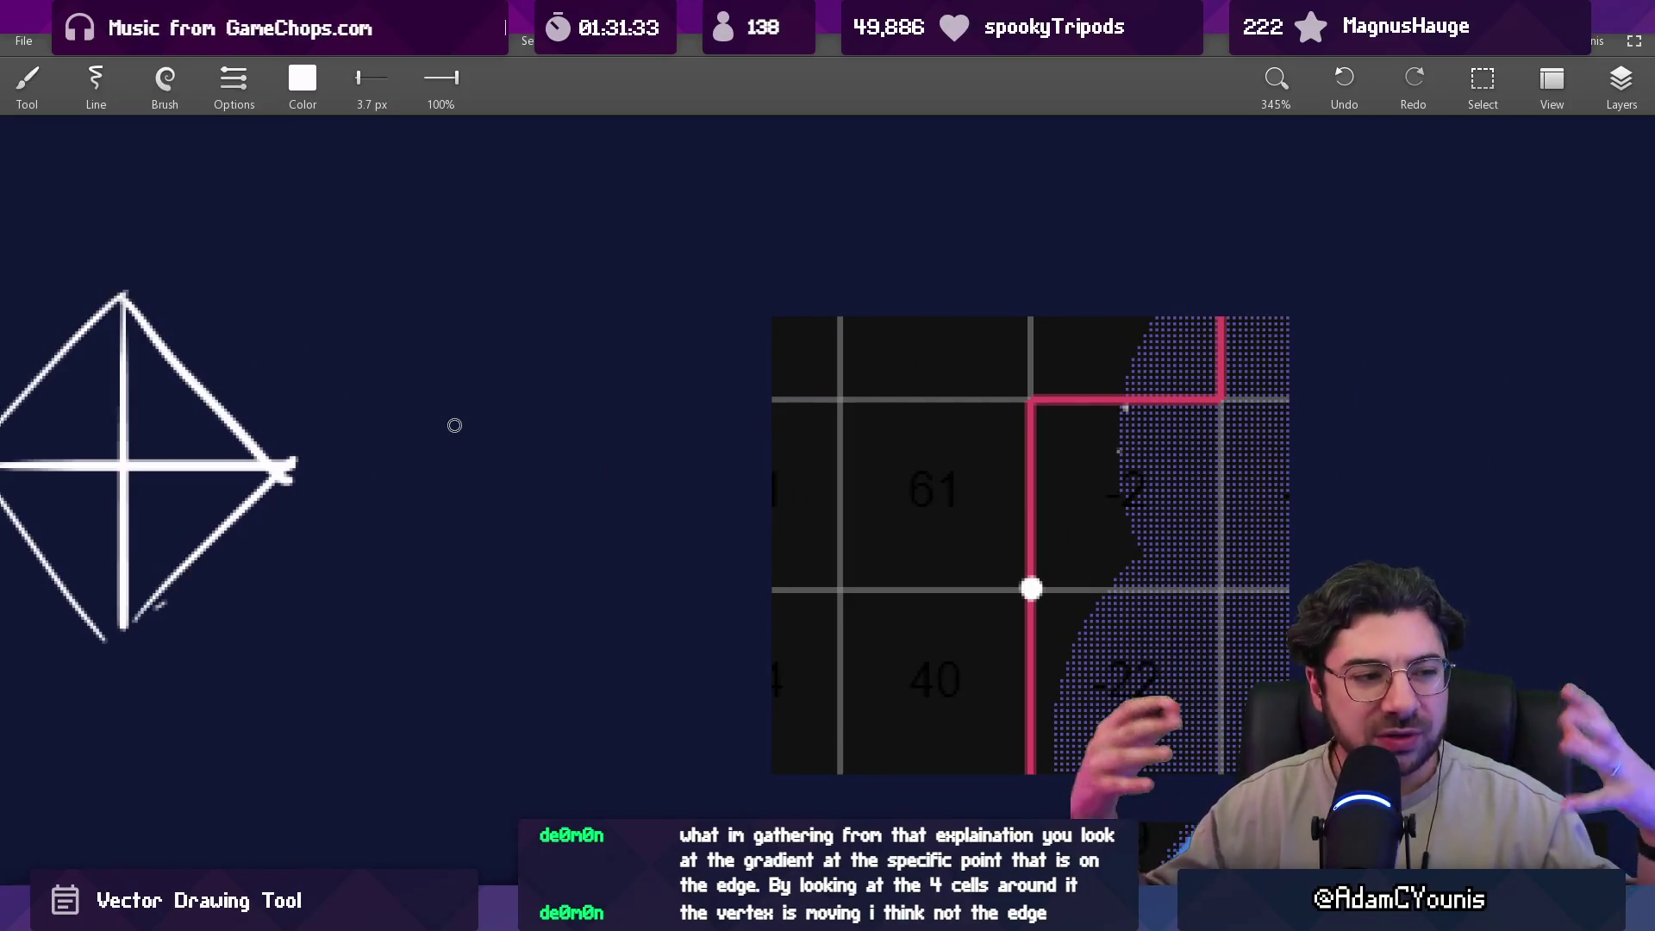
pyautogui.press('e')
pyautogui.moveTo(303, 484)
pyautogui.mouseDown()
pyautogui.moveTo(265, 498)
pyautogui.moveTo(295, 445)
pyautogui.mouseUp()
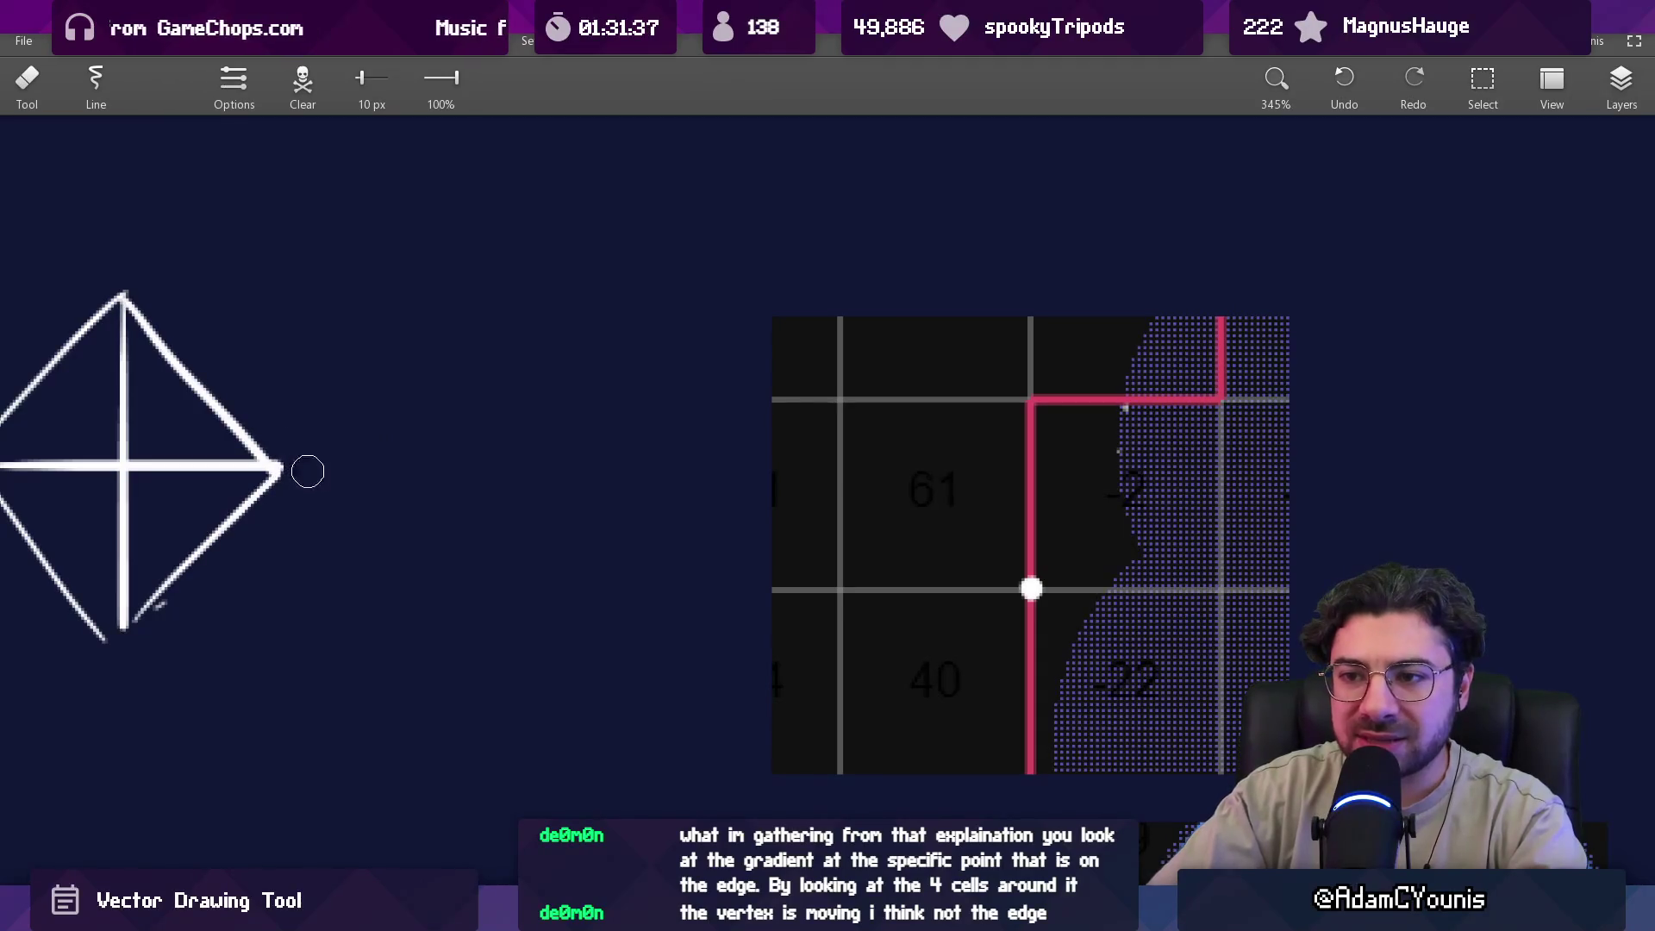
pyautogui.hscroll(1, 613, 538)
pyautogui.hscroll(5, 613, 538)
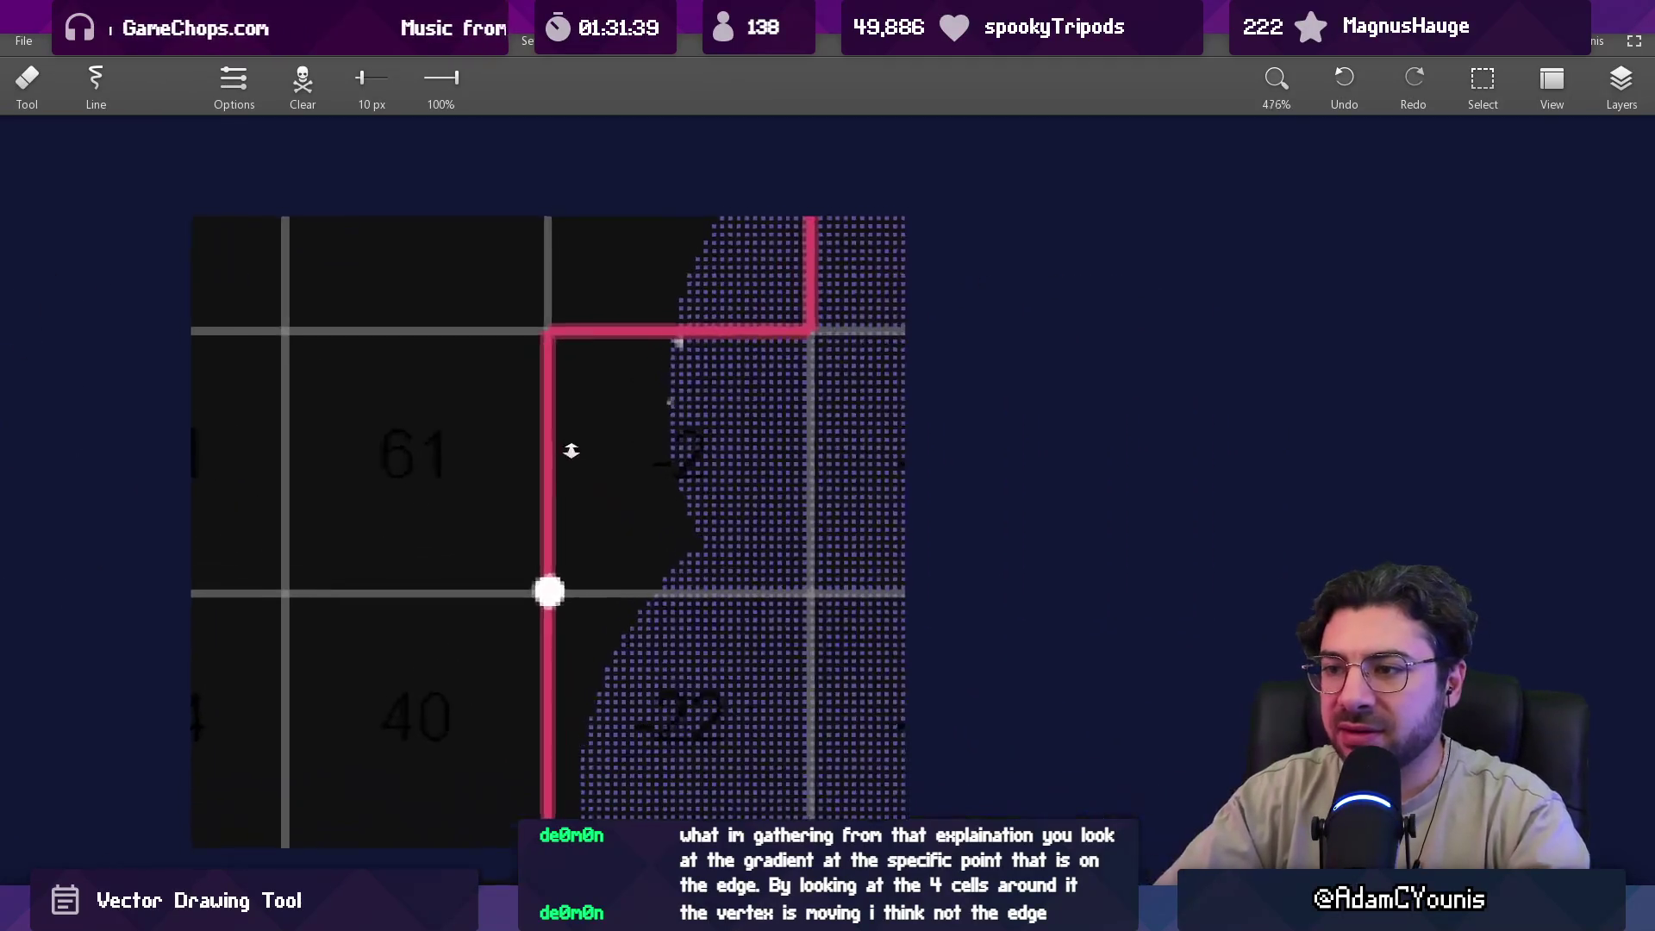
pyautogui.scroll(3, 562, 495)
pyautogui.press('b')
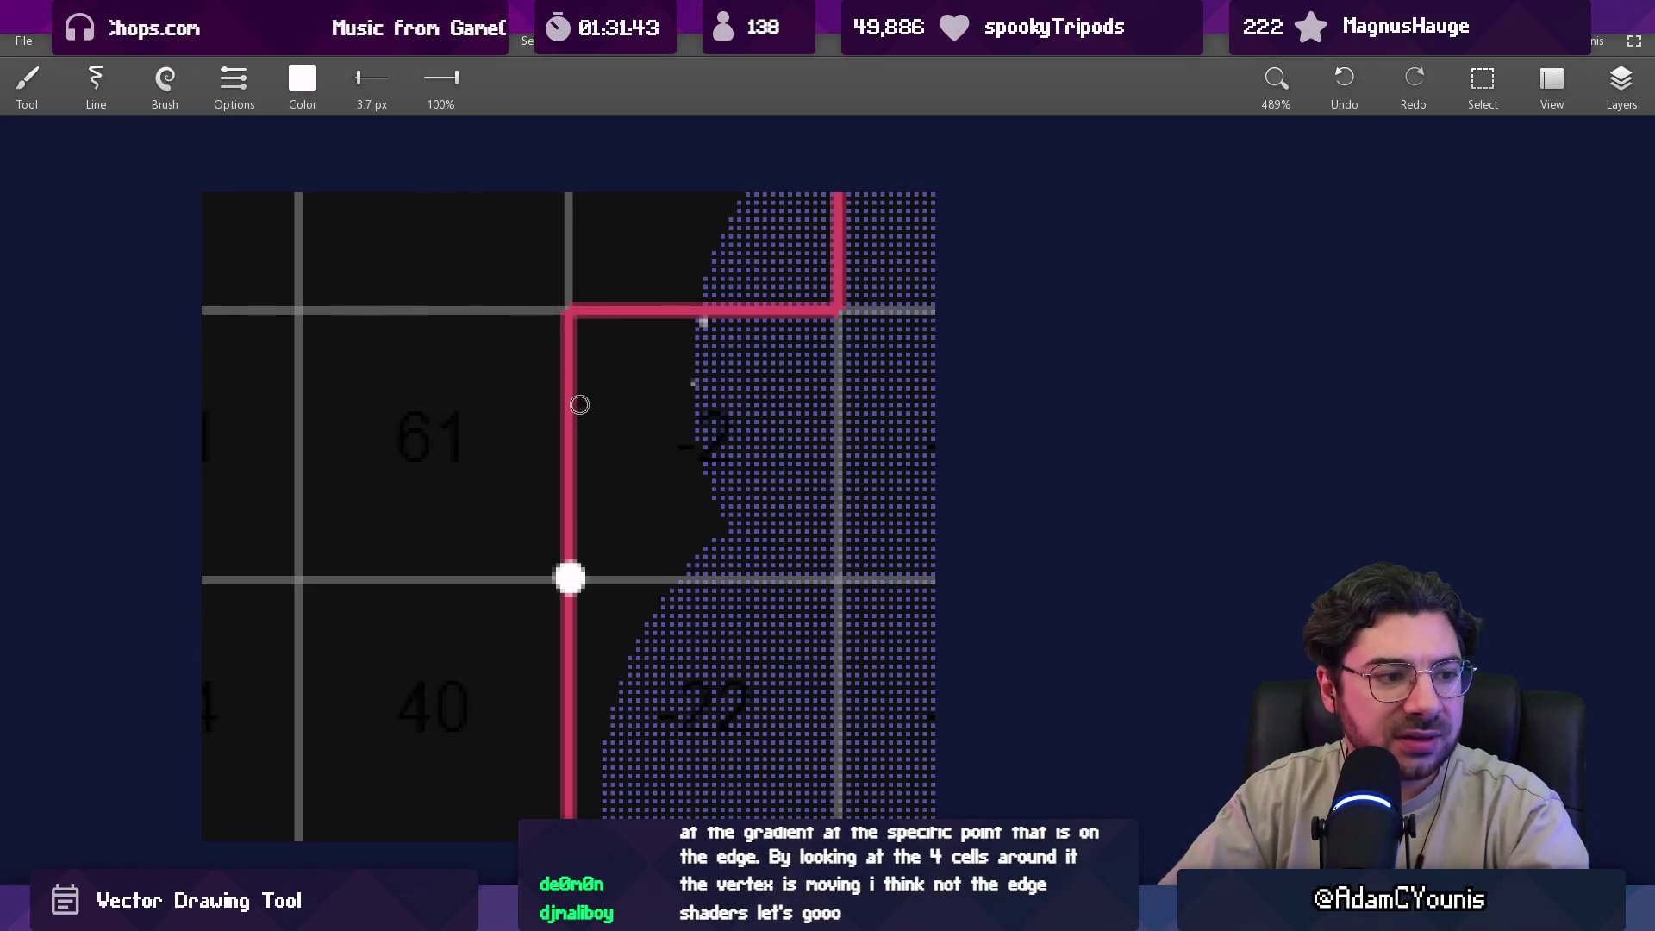
# Undo a freehand stroke beside the contour node and erase leftover marks there.
pyautogui.moveTo(521, 413); pyautogui.dragTo(637, 418)
pyautogui.hotkey('ctrl', 'z')
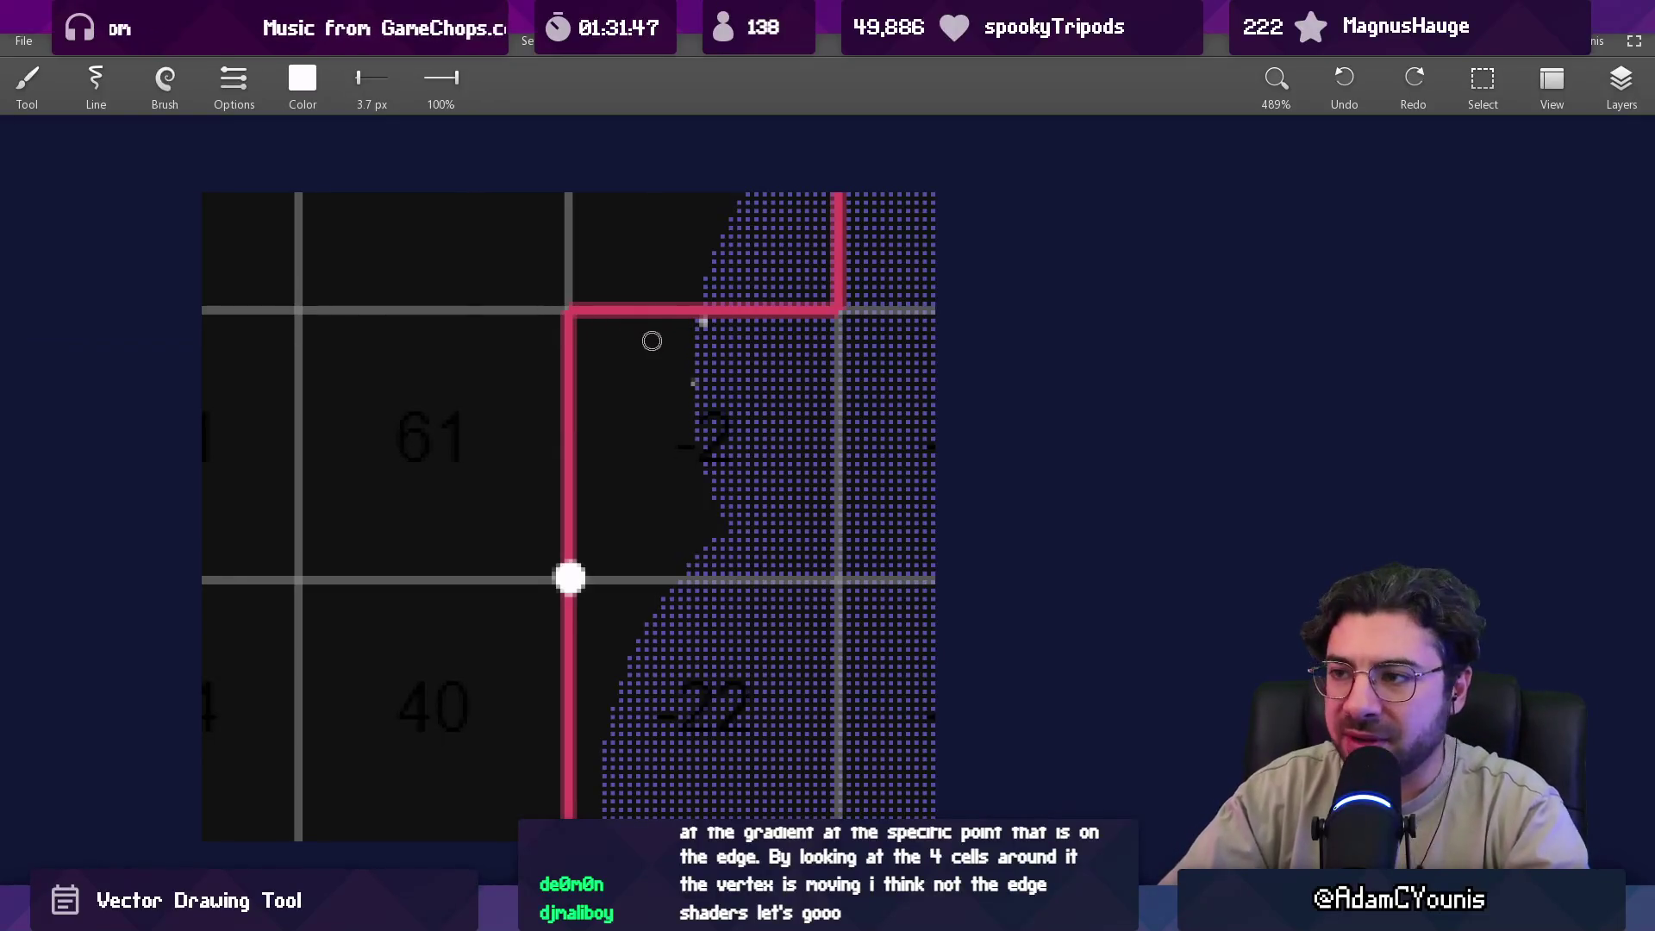
pyautogui.press('e')
pyautogui.moveTo(556, 569); pyautogui.dragTo(587, 565)
pyautogui.press('b')
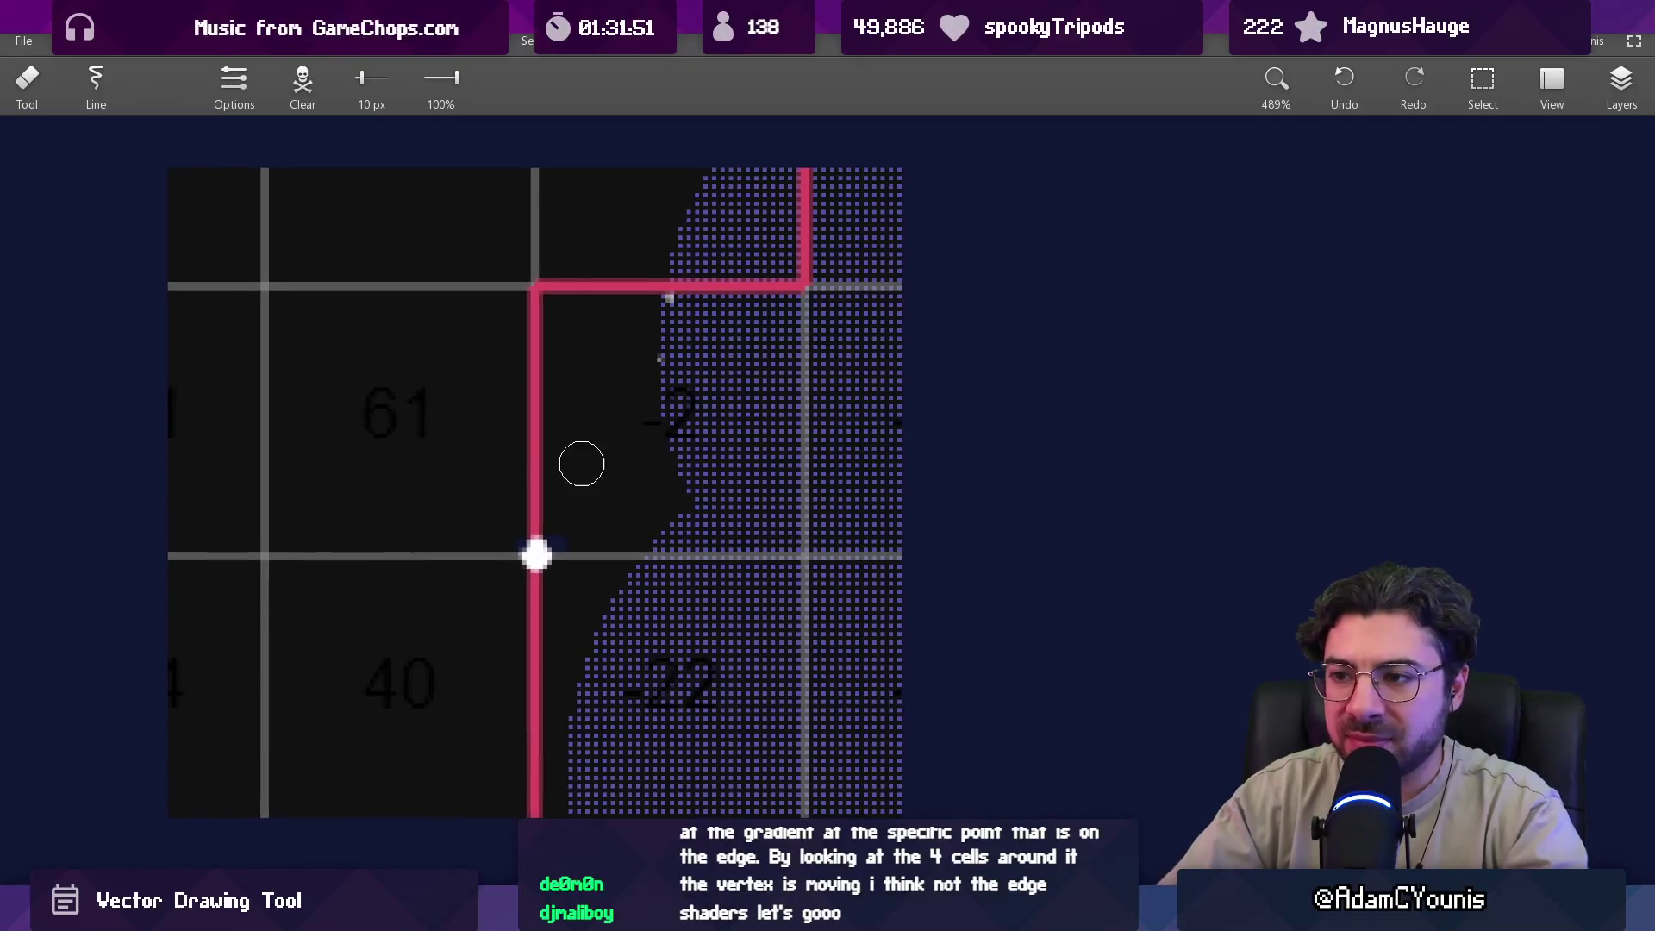
# Circle the 61, 40, -22 and -2 cells and sketch a line from the node along the grid.
pyautogui.moveTo(414, 308); pyautogui.dragTo(380, 338)
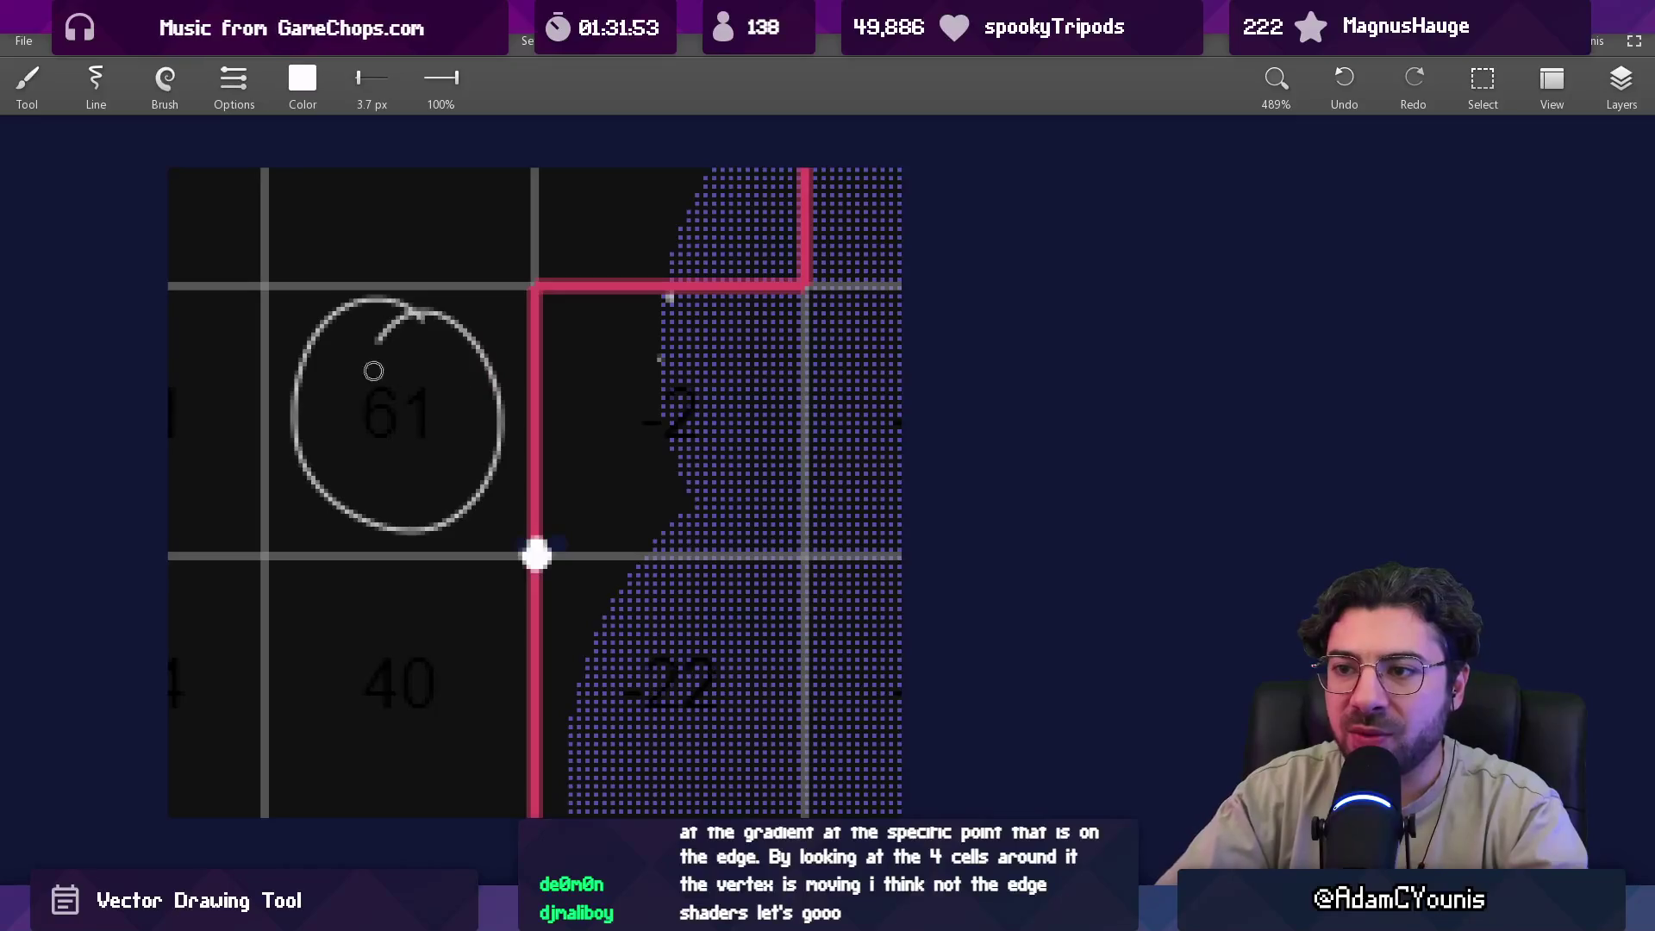
pyautogui.moveTo(405, 614); pyautogui.dragTo(455, 576)
pyautogui.moveTo(638, 607)
pyautogui.mouseDown()
pyautogui.moveTo(679, 632)
pyautogui.moveTo(681, 608)
pyautogui.mouseUp()
pyautogui.moveTo(703, 341); pyautogui.dragTo(690, 333)
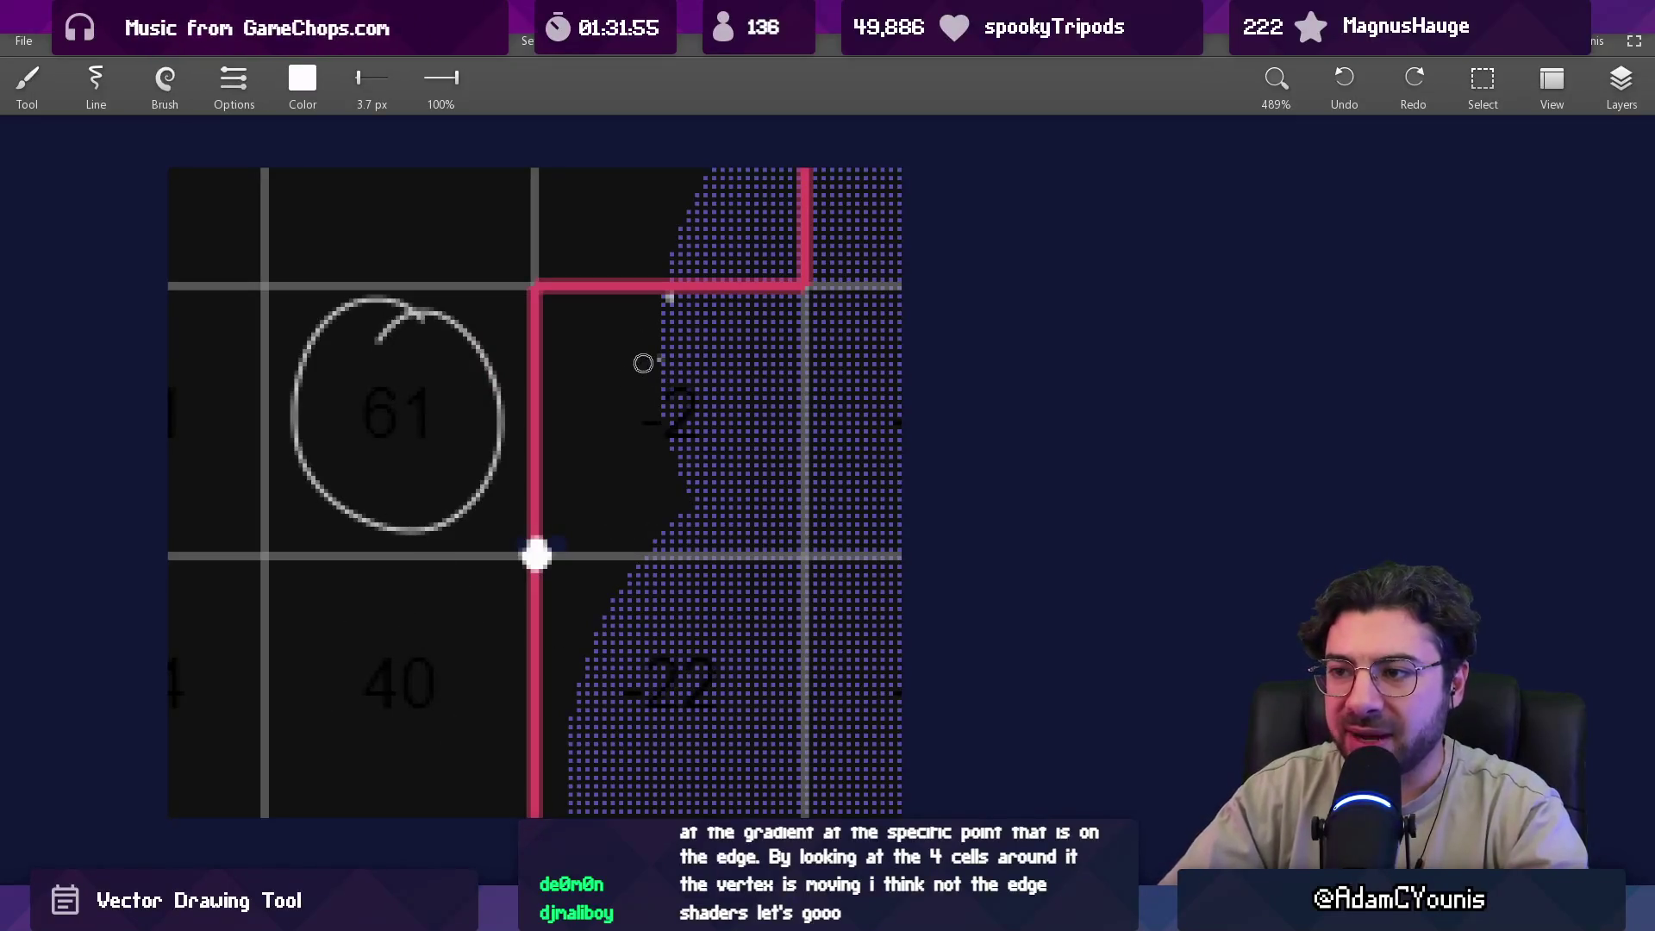
pyautogui.moveTo(535, 551); pyautogui.dragTo(731, 553)
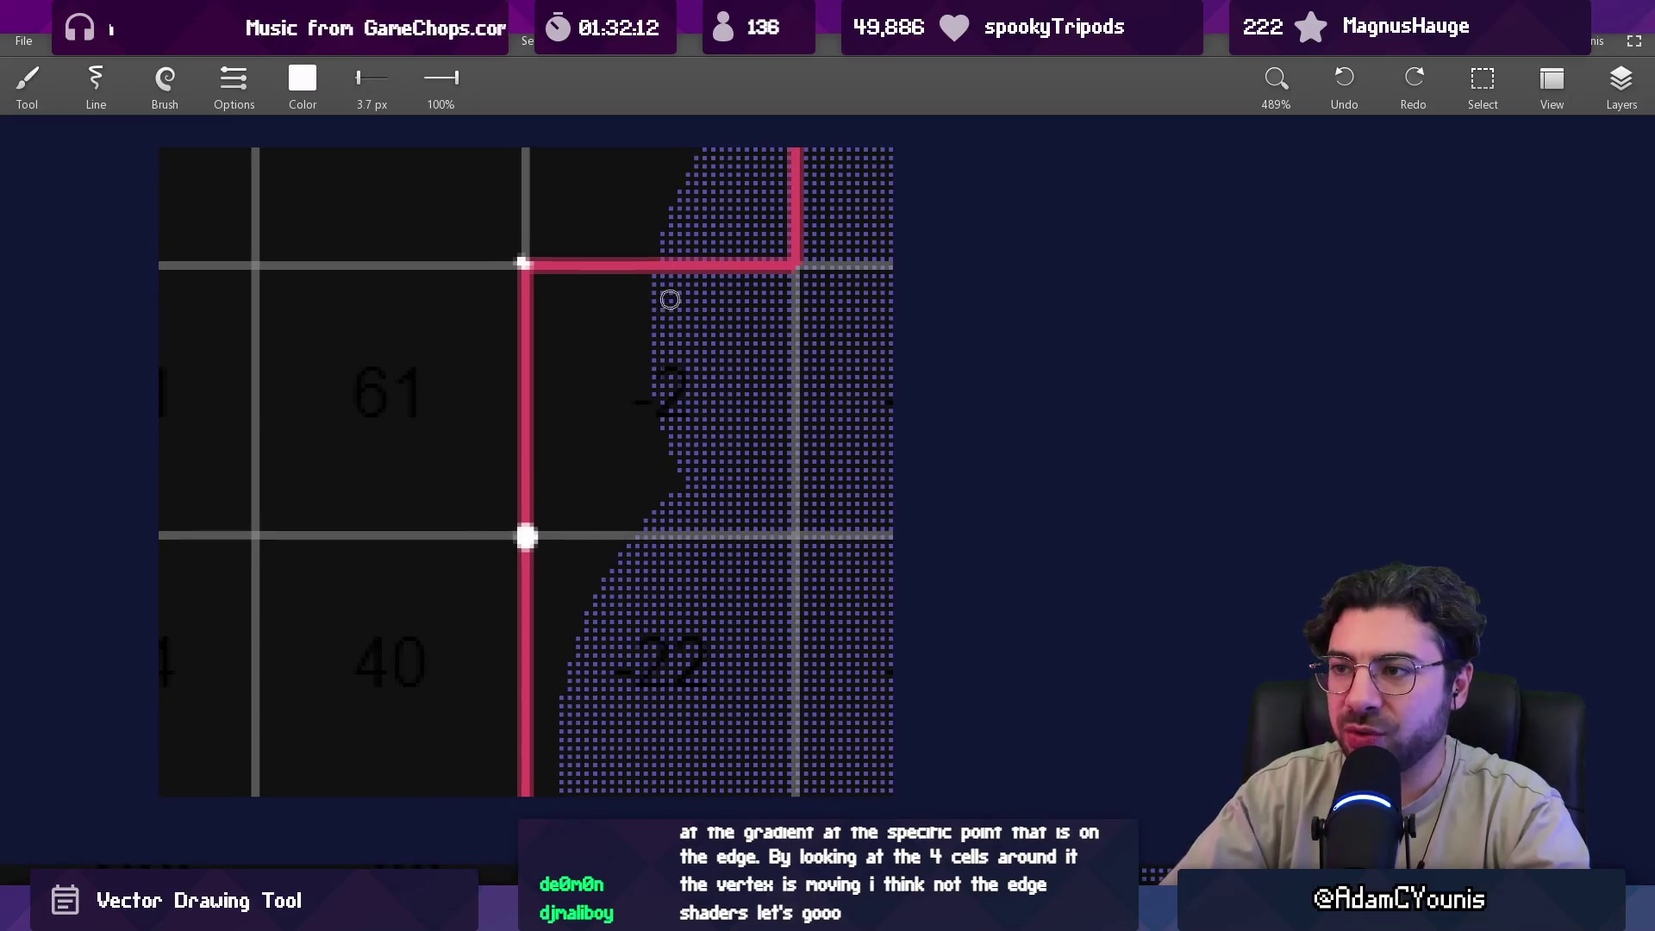
# Sketch the expected white curve from the top red edge down through the cell.
pyautogui.moveTo(665, 267); pyautogui.dragTo(629, 526)
pyautogui.moveTo(668, 270); pyautogui.dragTo(632, 535)
pyautogui.scroll(-5, 632, 535)
pyautogui.moveTo(700, 345); pyautogui.dragTo(603, 595)
pyautogui.scroll(-5, 603, 595)
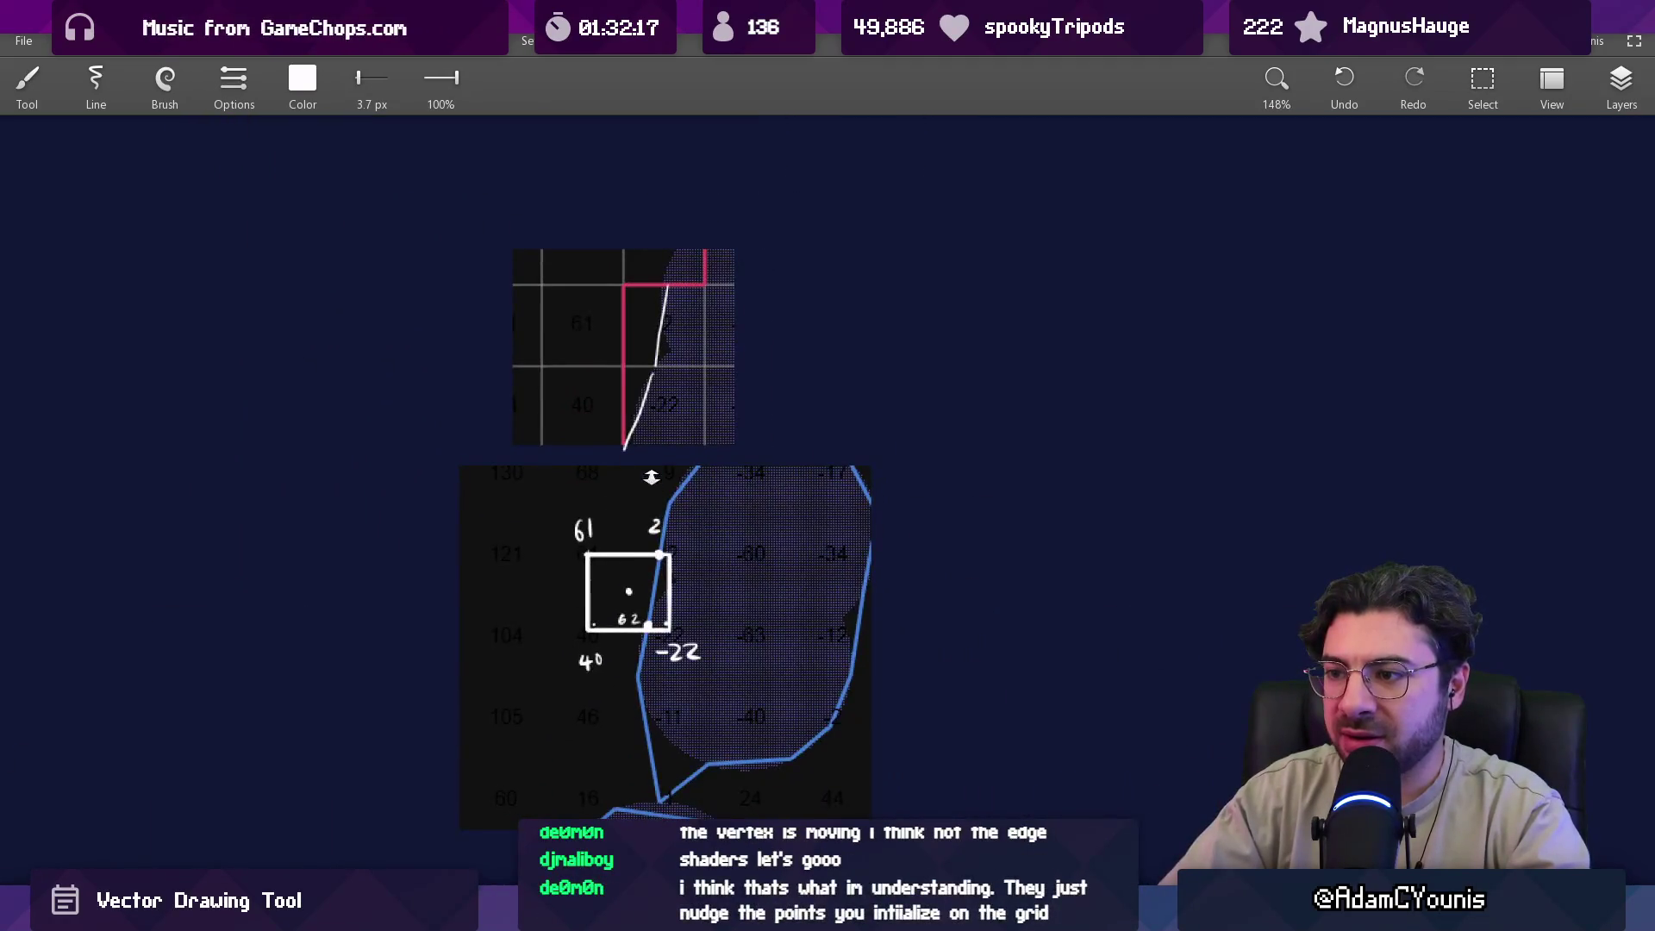
pyautogui.scroll(2, 648, 479)
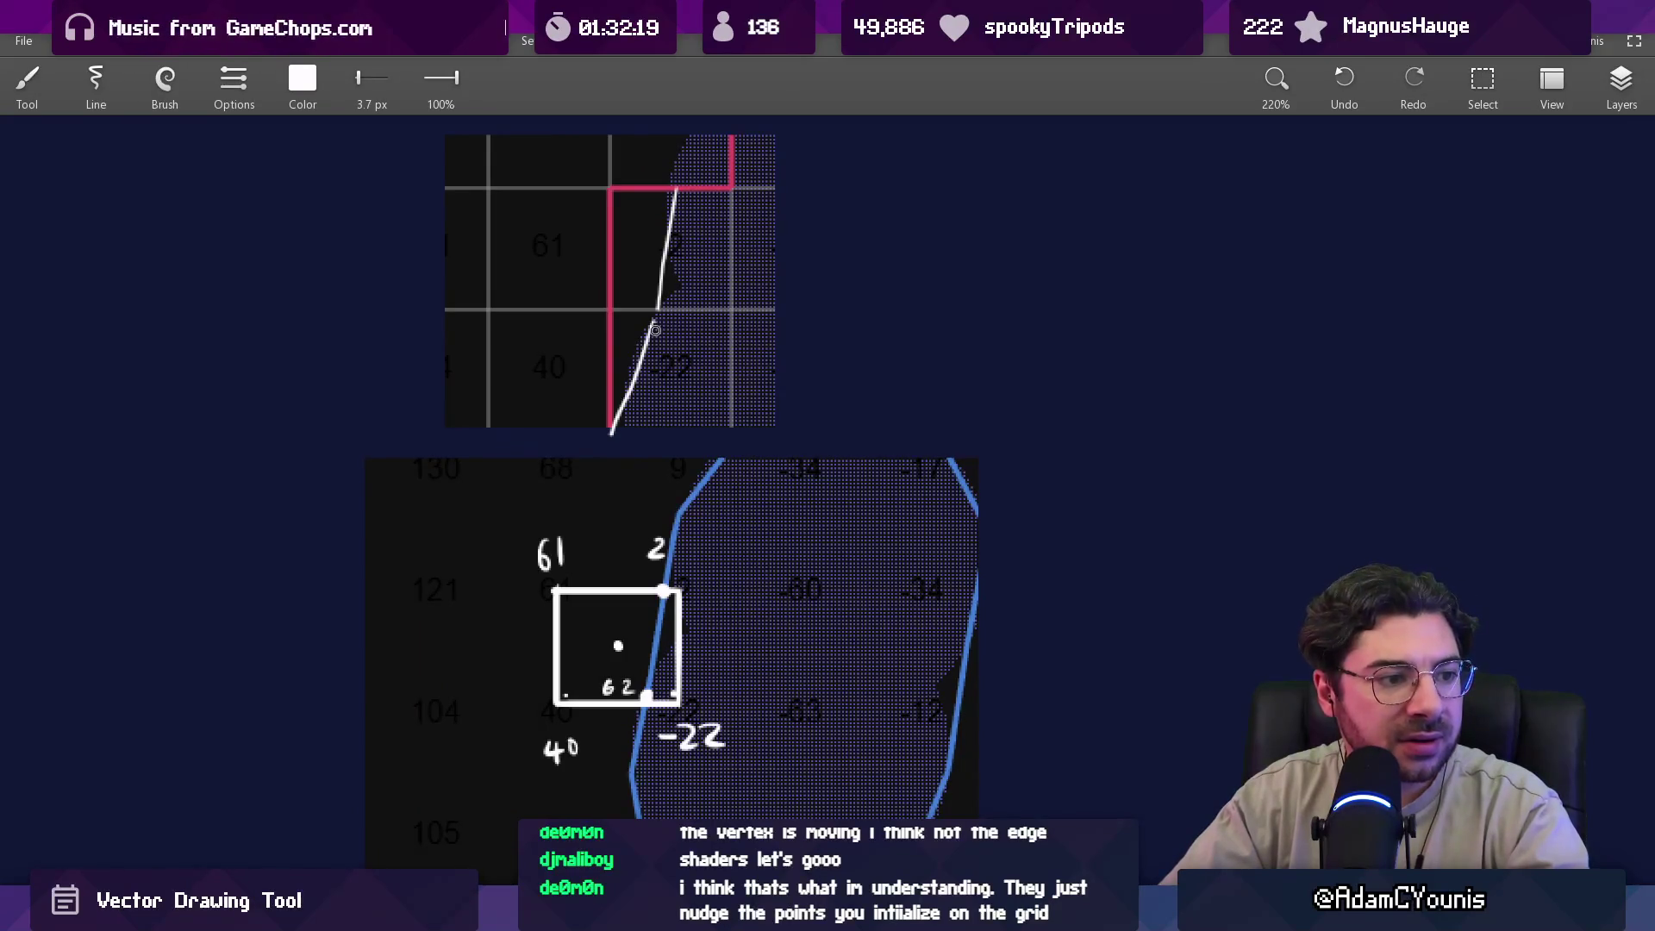
pyautogui.scroll(3, 655, 331)
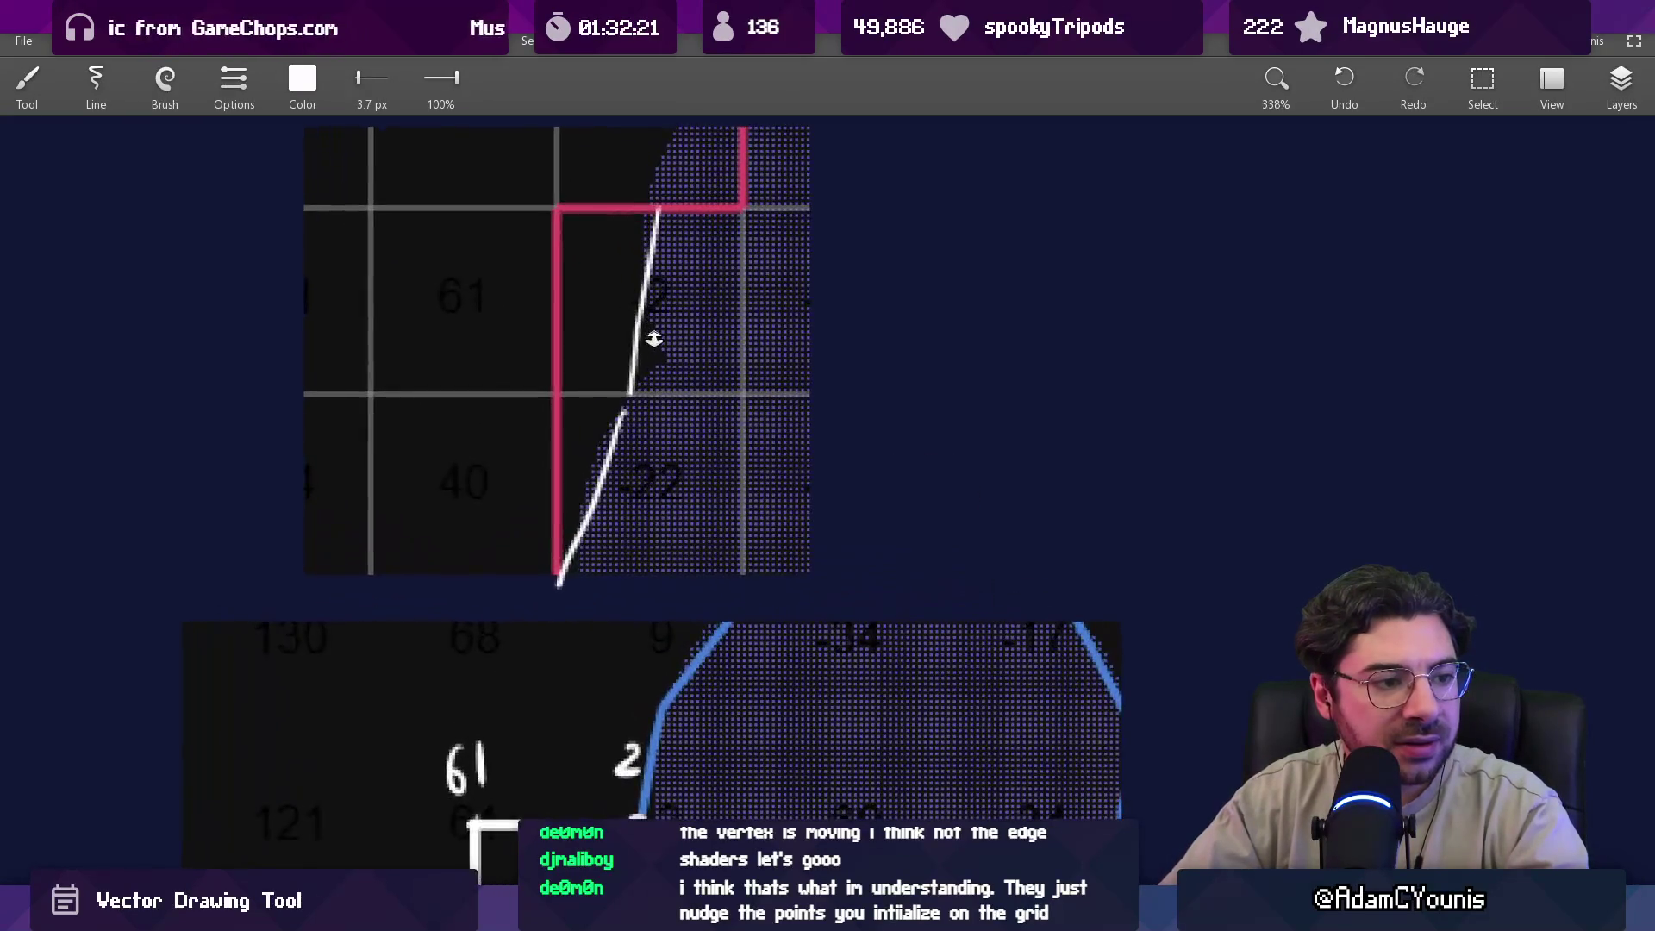
pyautogui.scroll(2, 649, 431)
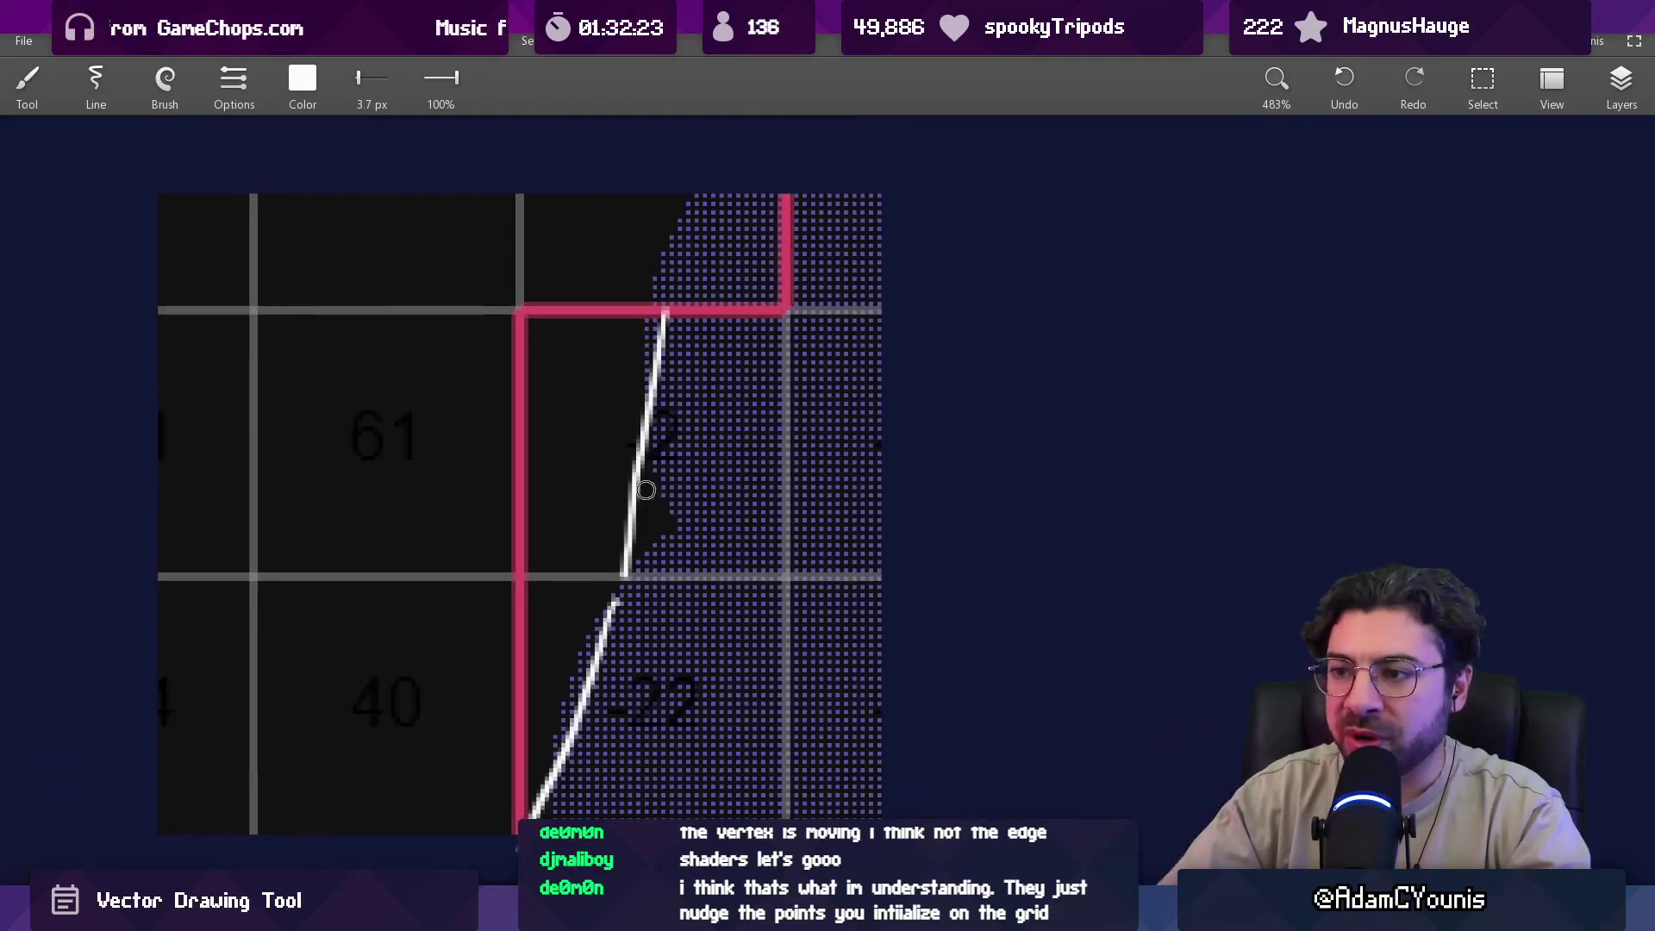
pyautogui.moveTo(619, 576)
pyautogui.mouseDown()
pyautogui.moveTo(549, 776)
pyautogui.moveTo(590, 711)
pyautogui.moveTo(556, 814)
pyautogui.mouseUp()
pyautogui.scroll(2, 625, 470)
pyautogui.scroll(-2, 627, 552)
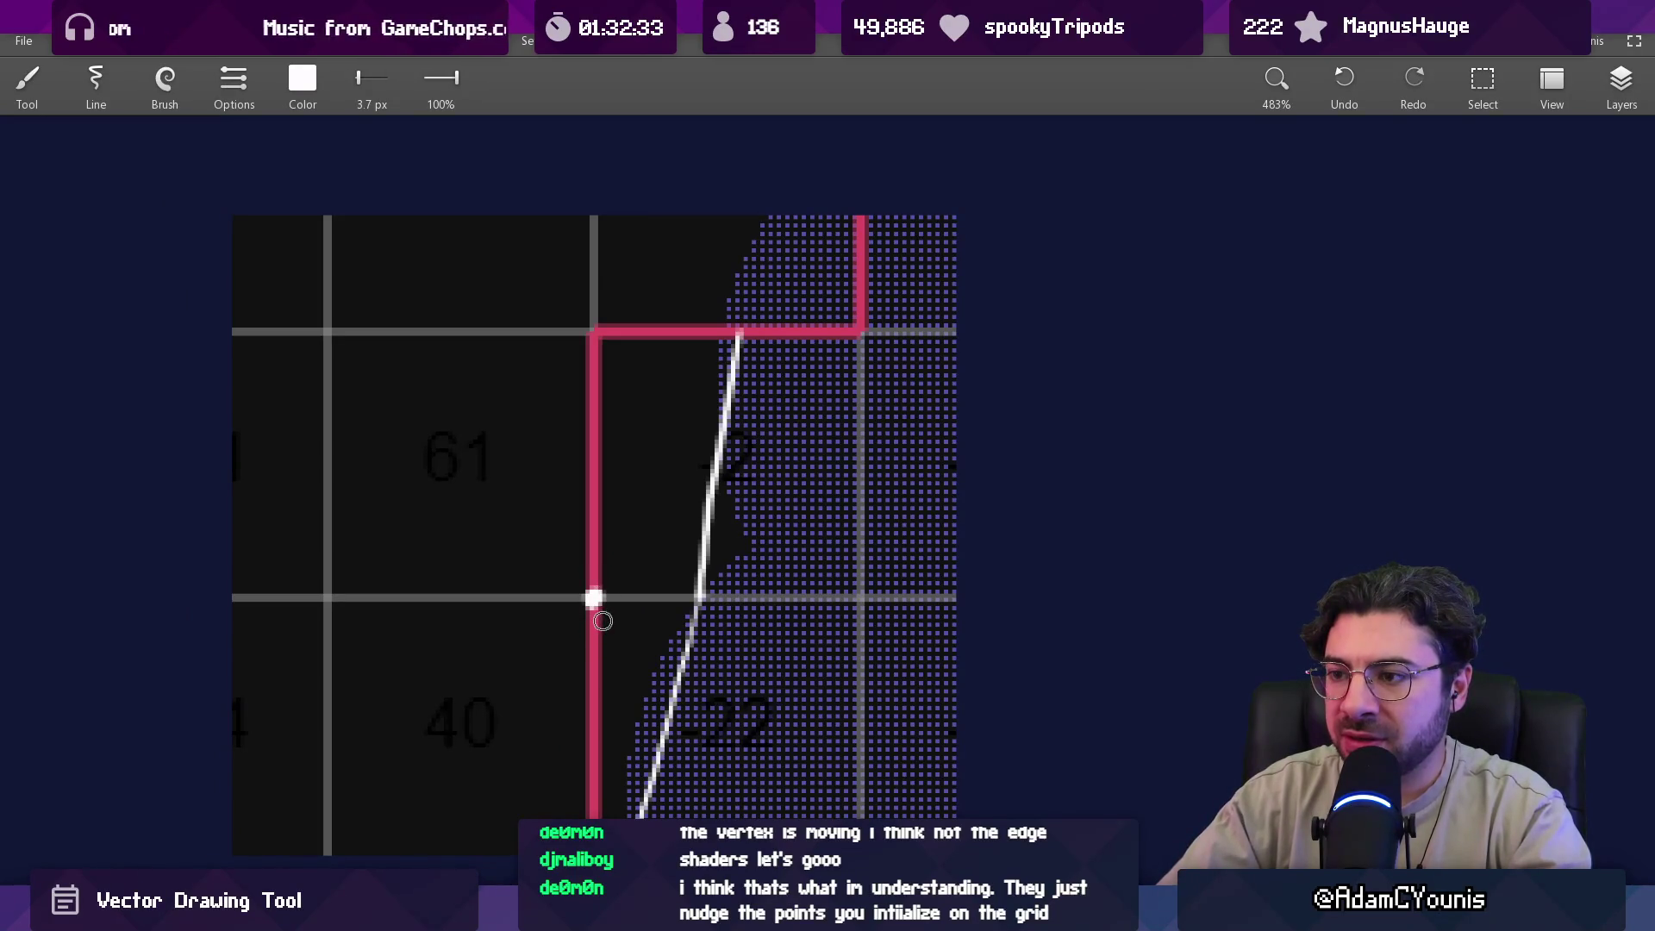
pyautogui.hotkey('ctrl', 'z')
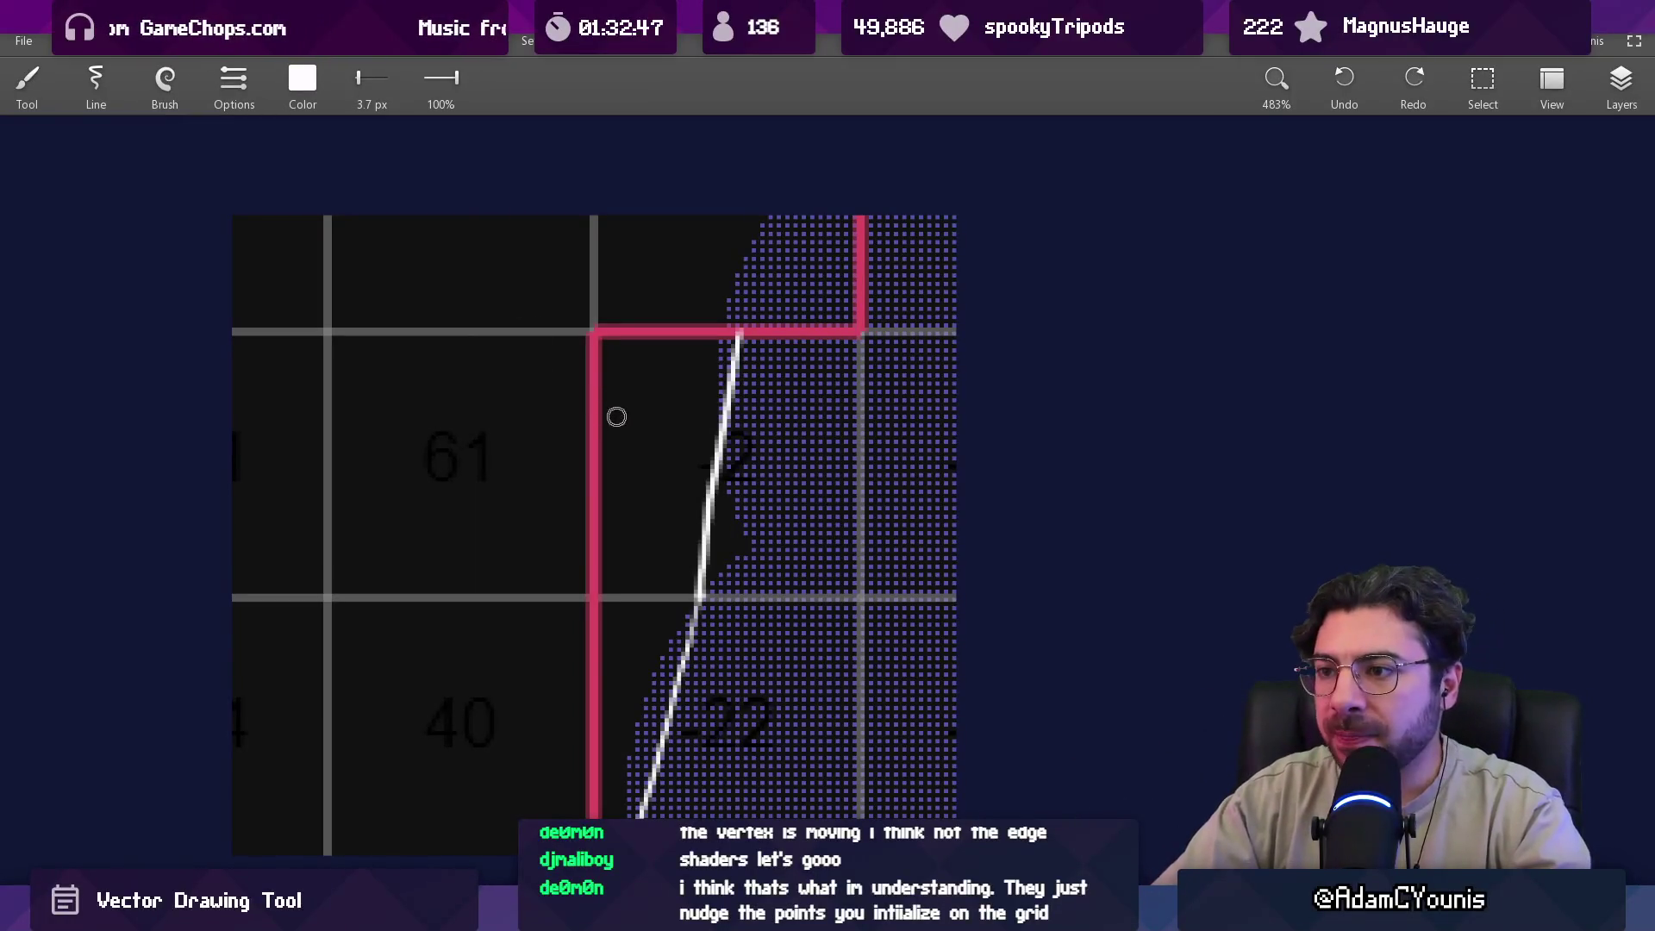
# Mark the corner node and a red-line node, try lines along the cell edges, then undo.
pyautogui.click(598, 334)
pyautogui.click(595, 589)
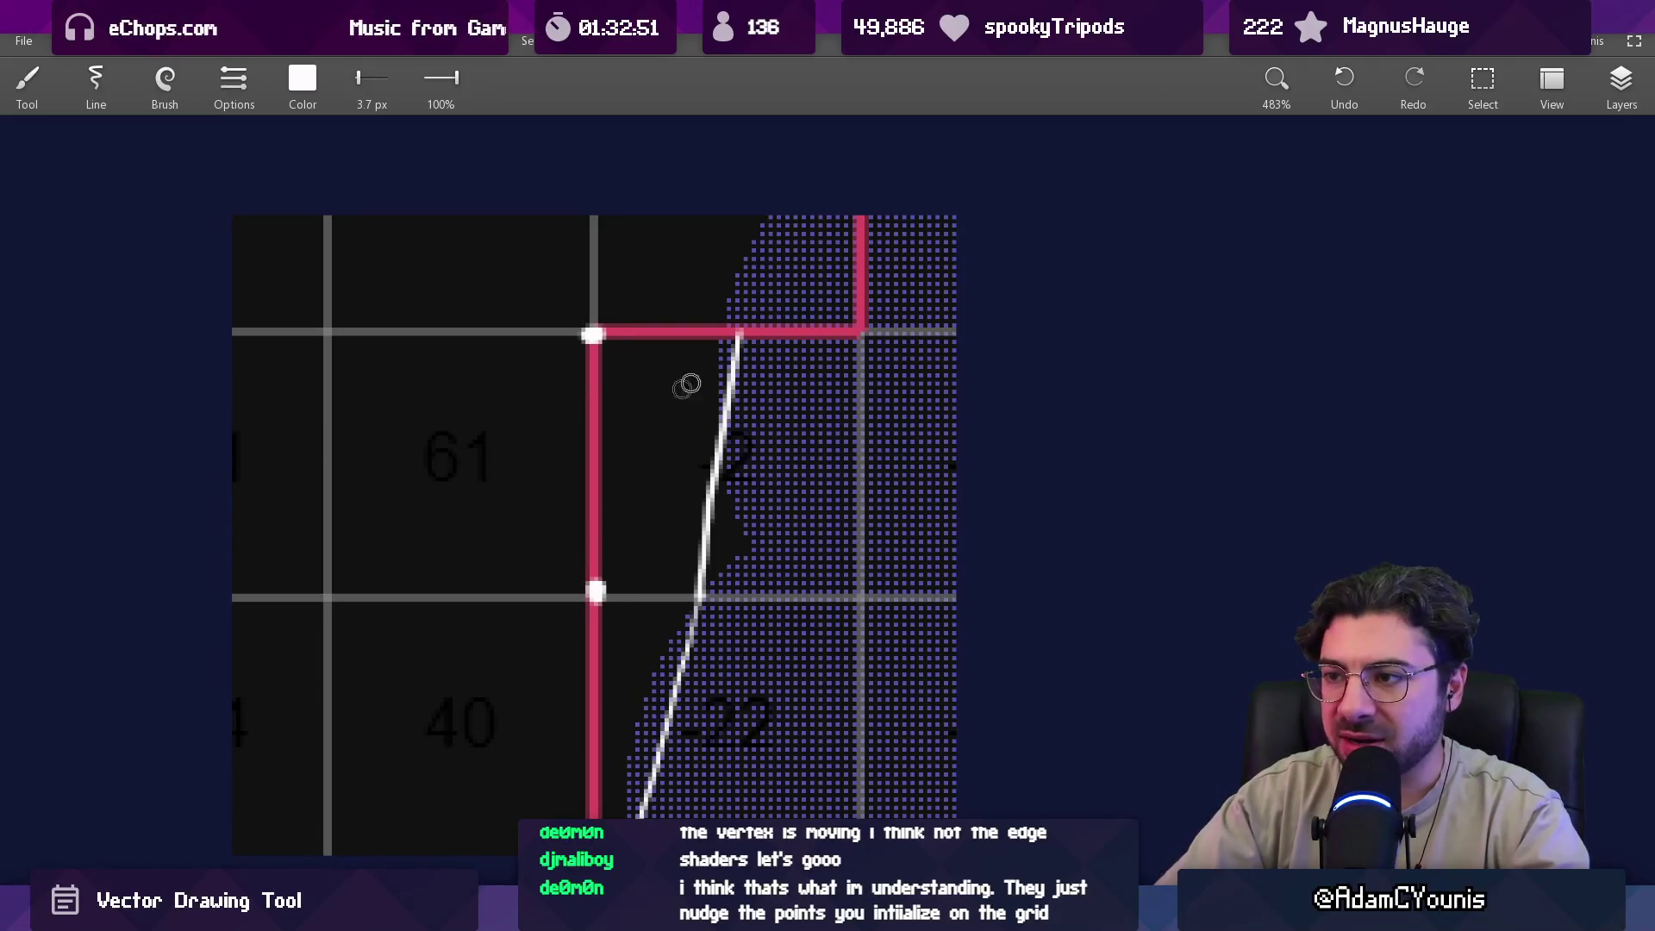
pyautogui.moveTo(625, 337); pyautogui.dragTo(718, 341)
pyautogui.moveTo(628, 591); pyautogui.dragTo(679, 592)
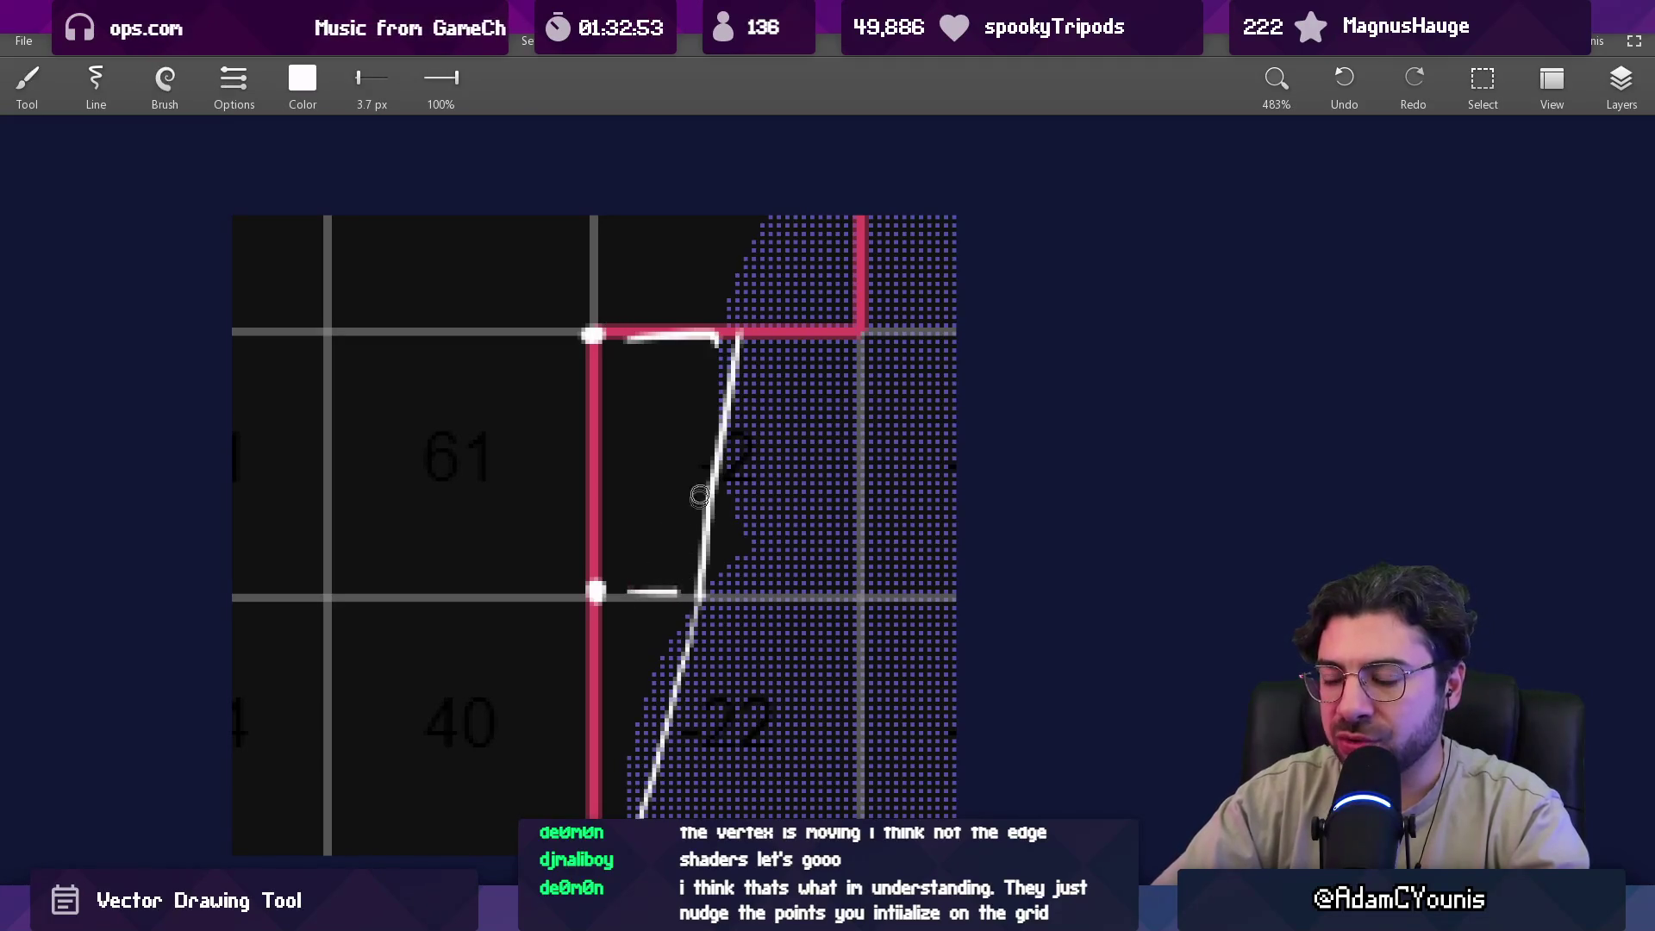
pyautogui.moveTo(741, 333)
pyautogui.mouseDown()
pyautogui.moveTo(743, 563)
pyautogui.moveTo(707, 588)
pyautogui.mouseUp()
pyautogui.hotkey('ctrl', 'z')
pyautogui.hotkey('ctrl', 'z')
pyautogui.hotkey('ctrl', 'z')
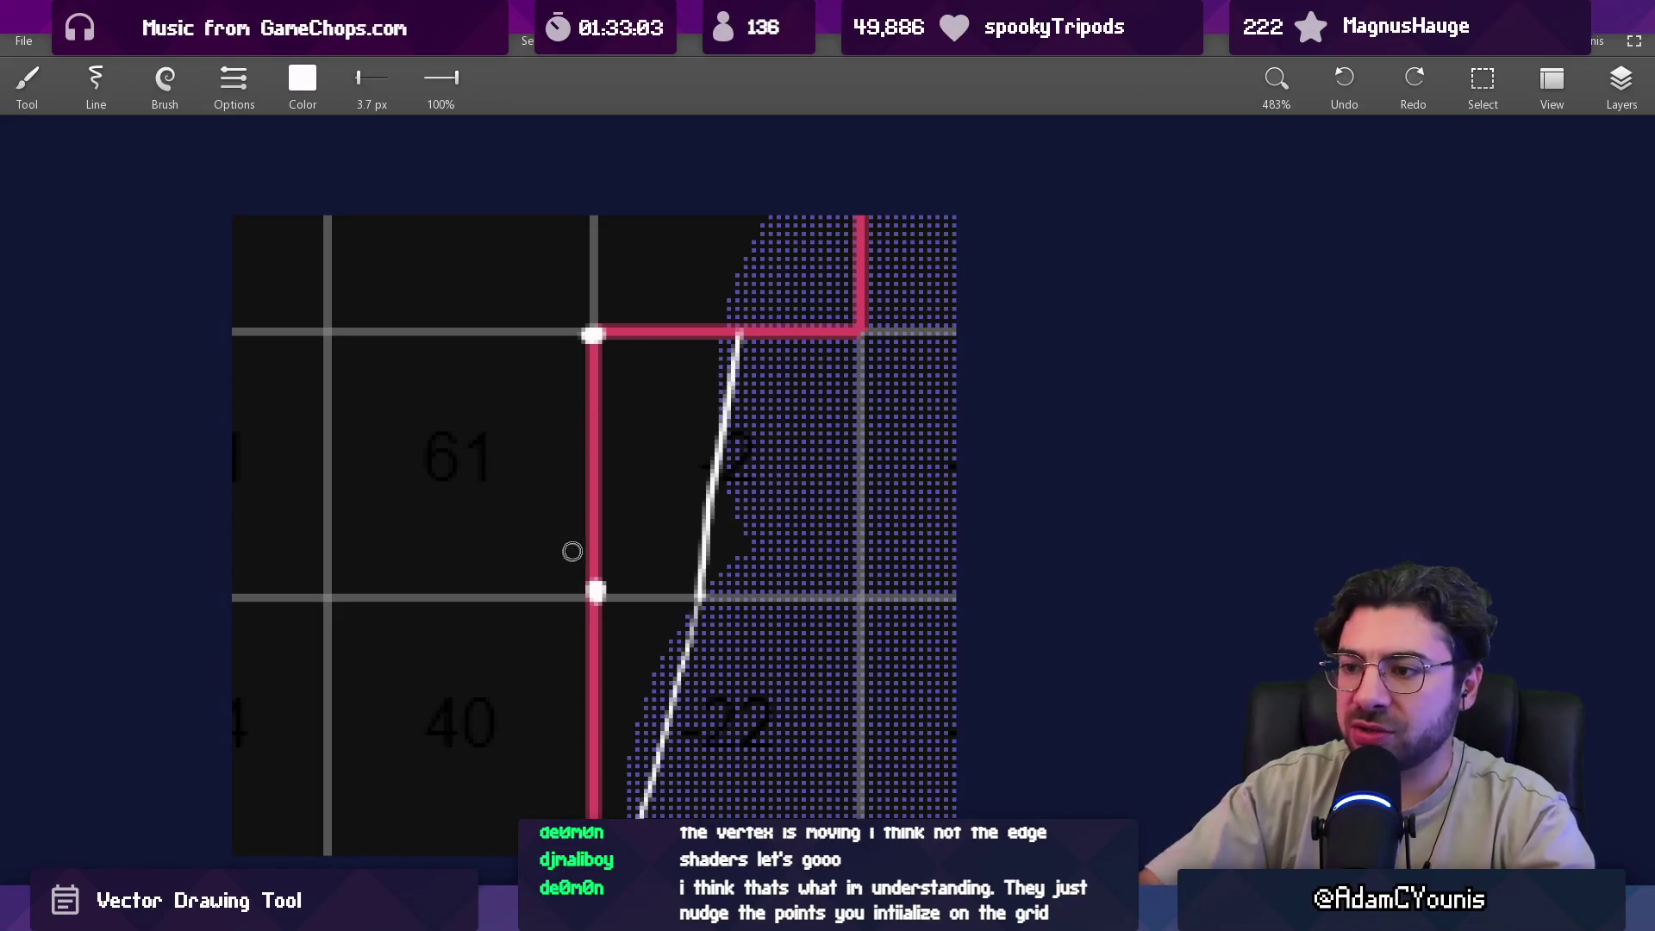
# Add node points higher and lower on the red line, then remove all node points.
pyautogui.scroll(-2, 599, 546)
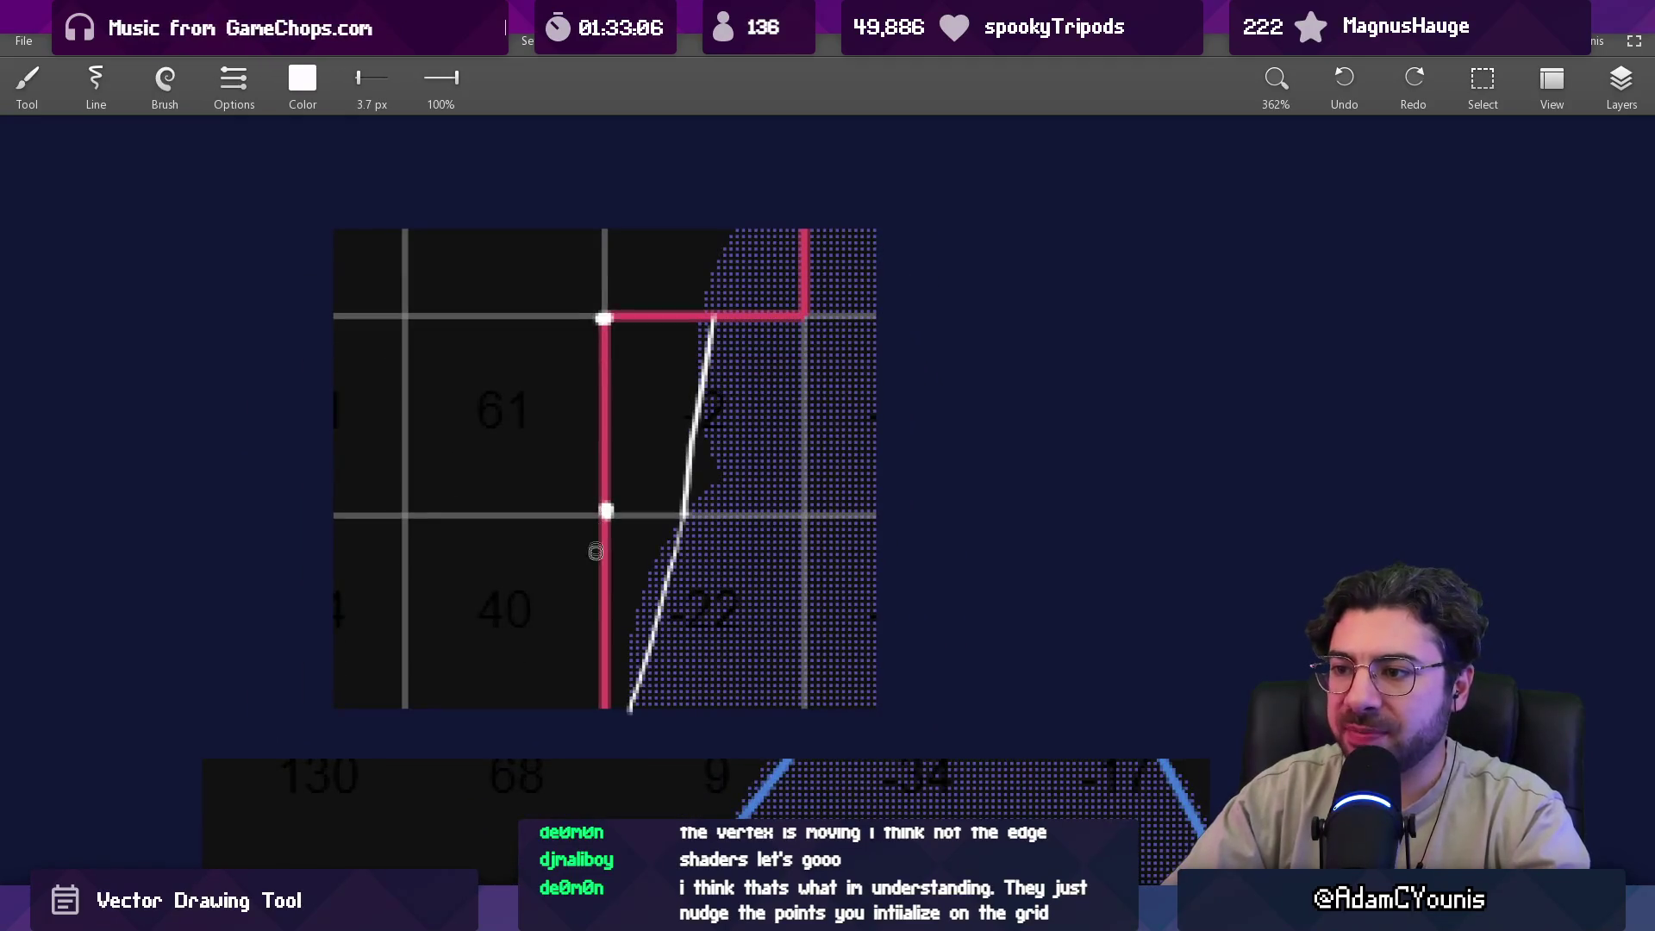
pyautogui.click(608, 617)
pyautogui.click(602, 421)
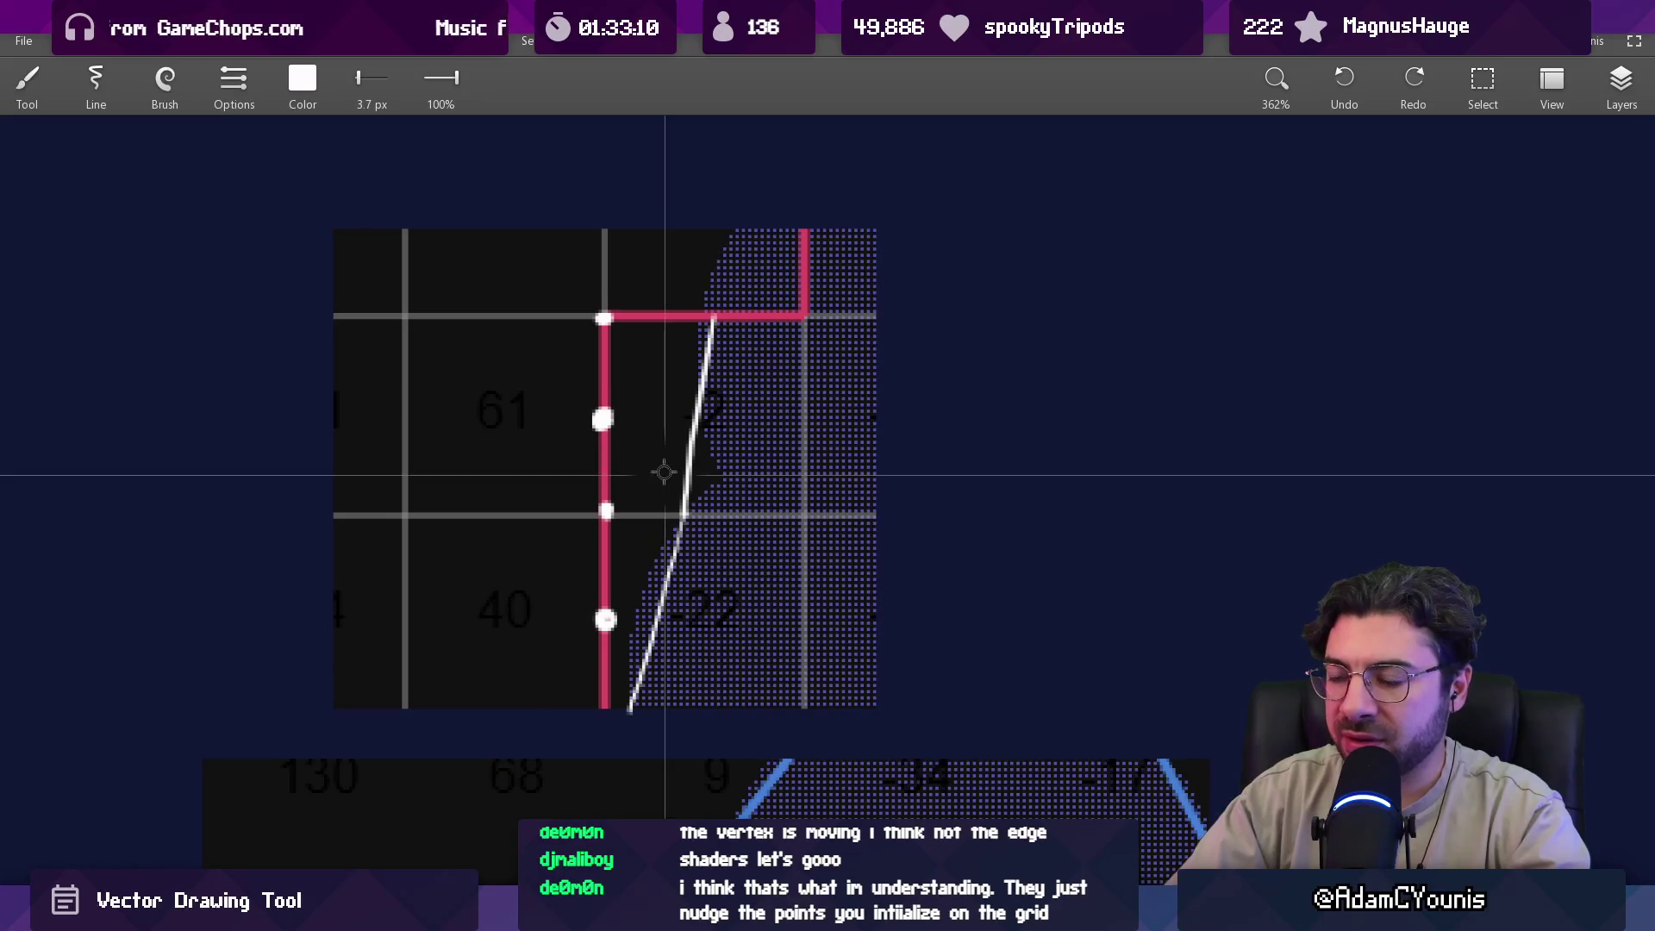
pyautogui.hotkey('ctrl', 'z')
pyautogui.hotkey('ctrl', 'z')
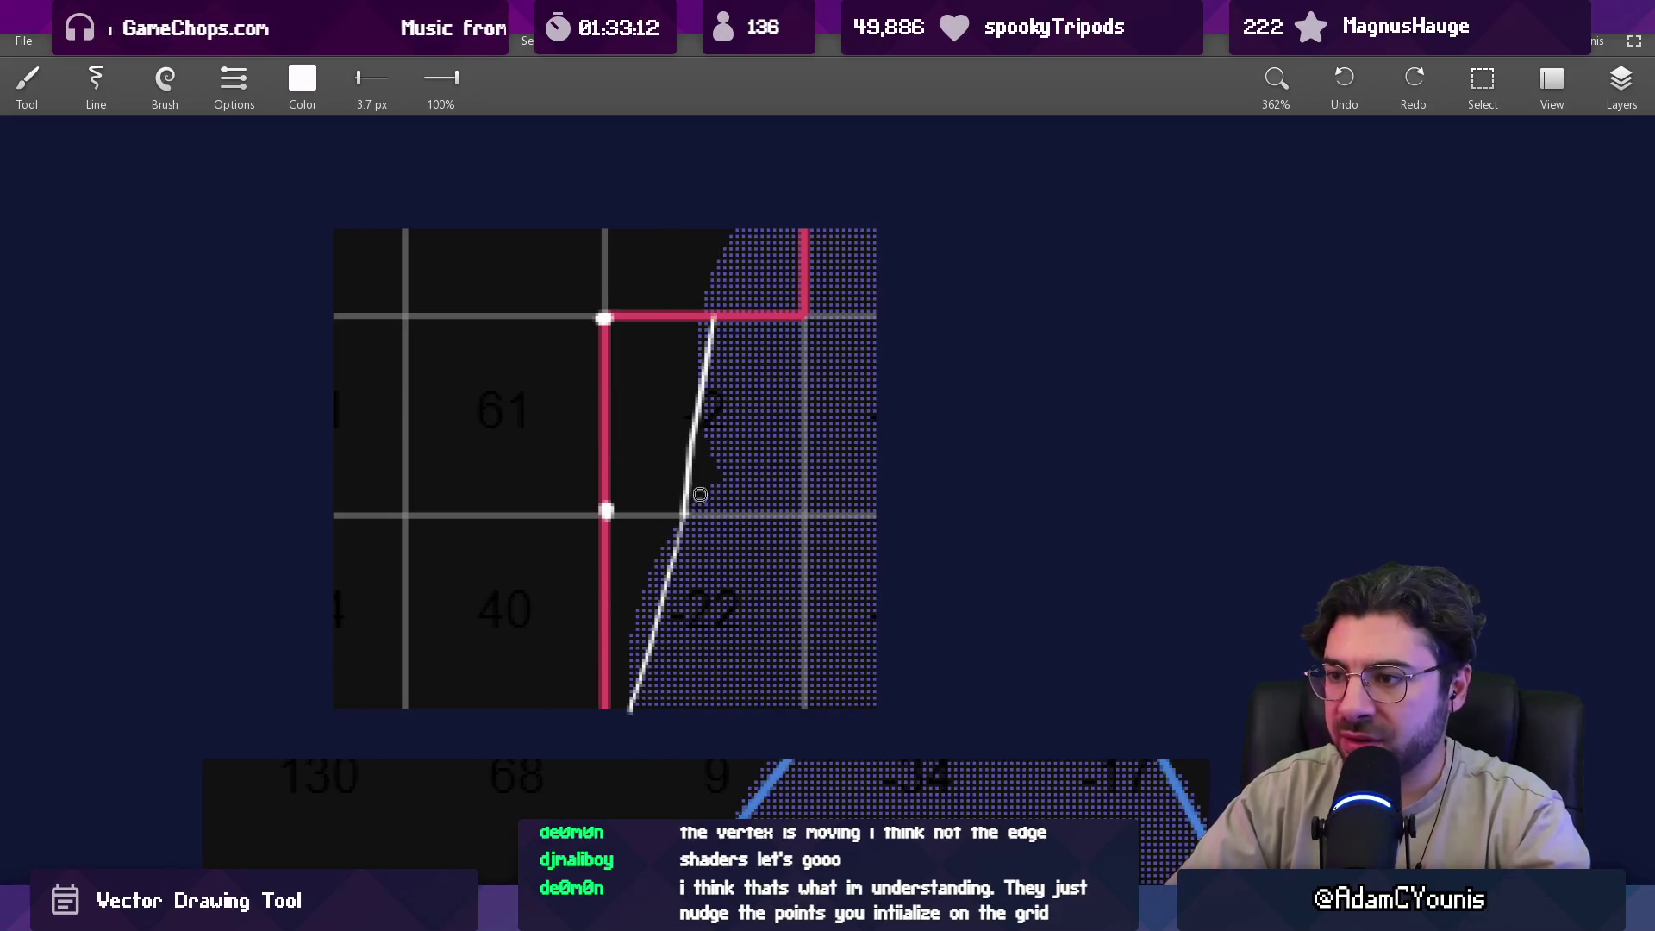
pyautogui.hotkey('ctrl', 'z')
pyautogui.scroll(3, 560, 388)
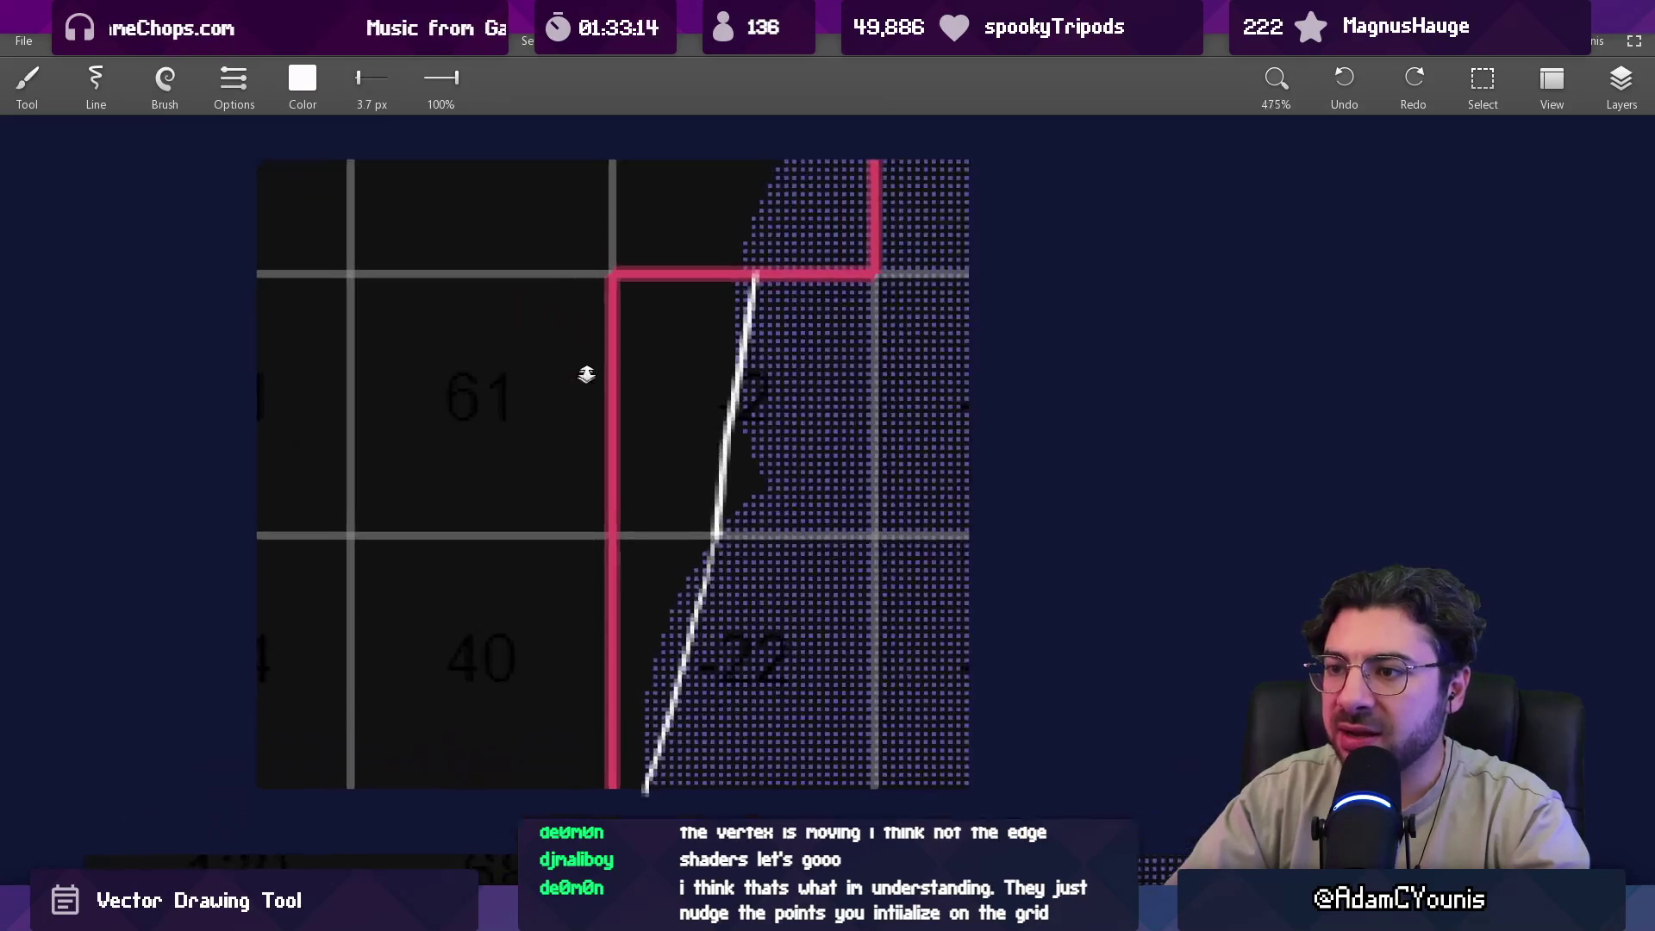
# Try marks in the 61 and 40 cells, then clear all remaining white annotations.
pyautogui.moveTo(495, 419)
pyautogui.mouseDown()
pyautogui.moveTo(498, 466)
pyautogui.moveTo(776, 676)
pyautogui.moveTo(473, 426)
pyautogui.mouseUp()
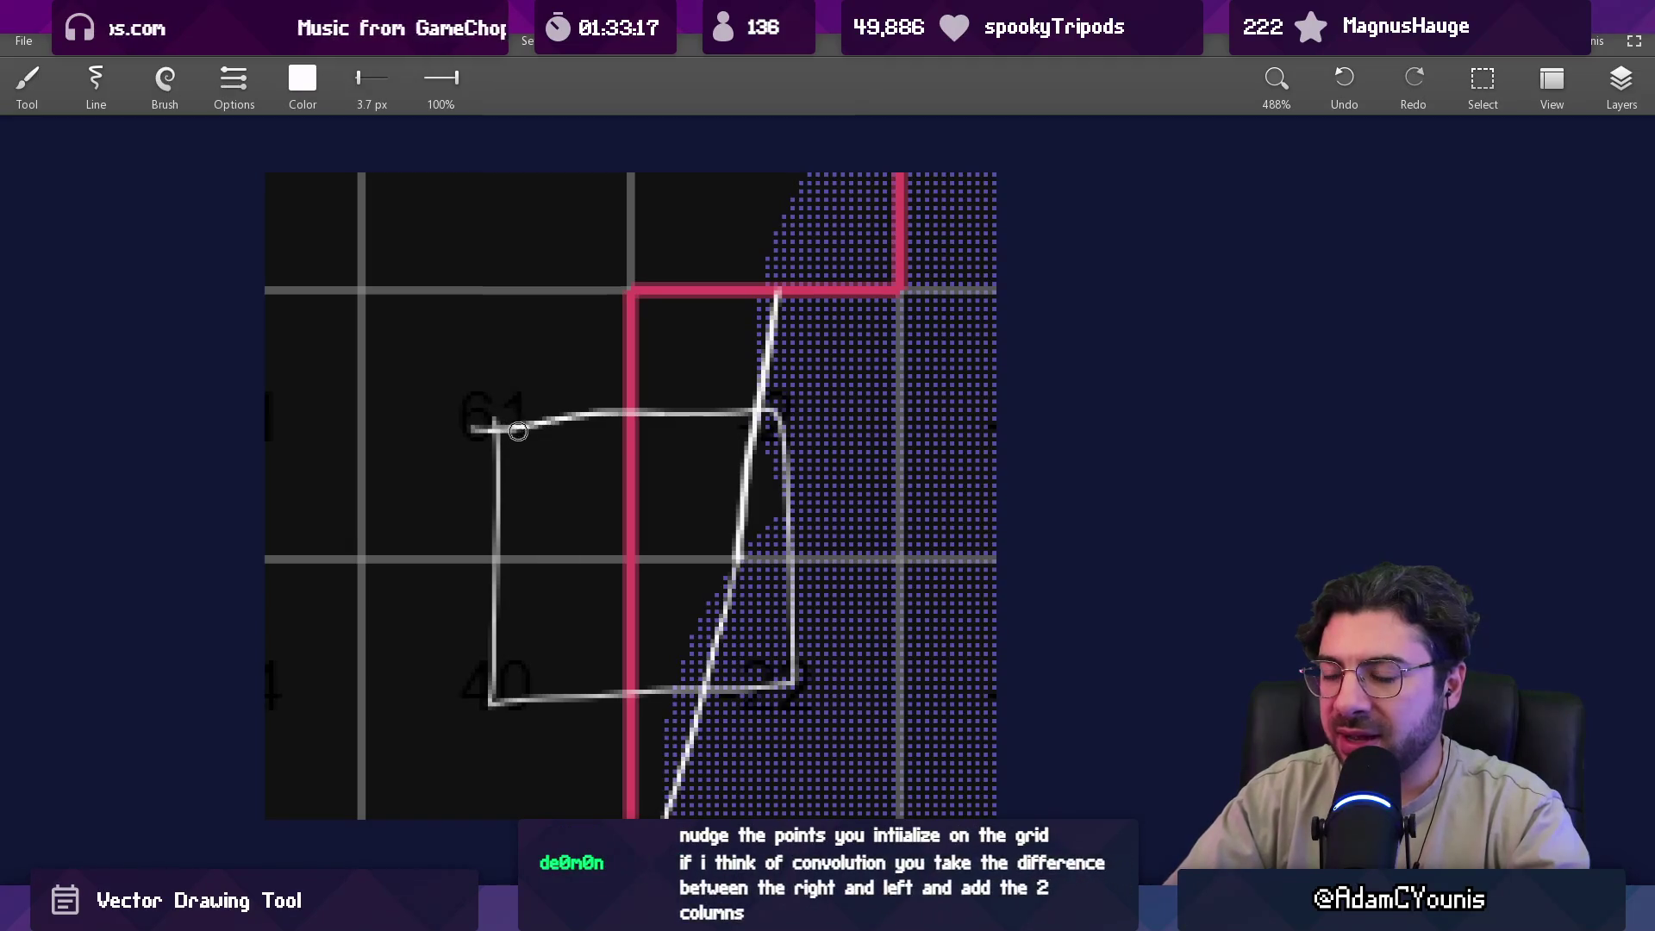
pyautogui.moveTo(508, 366); pyautogui.dragTo(498, 372)
pyautogui.moveTo(515, 641)
pyautogui.mouseDown()
pyautogui.moveTo(475, 632)
pyautogui.moveTo(483, 668)
pyautogui.mouseUp()
pyautogui.hotkey('ctrl', 'z')
pyautogui.press('Delete')
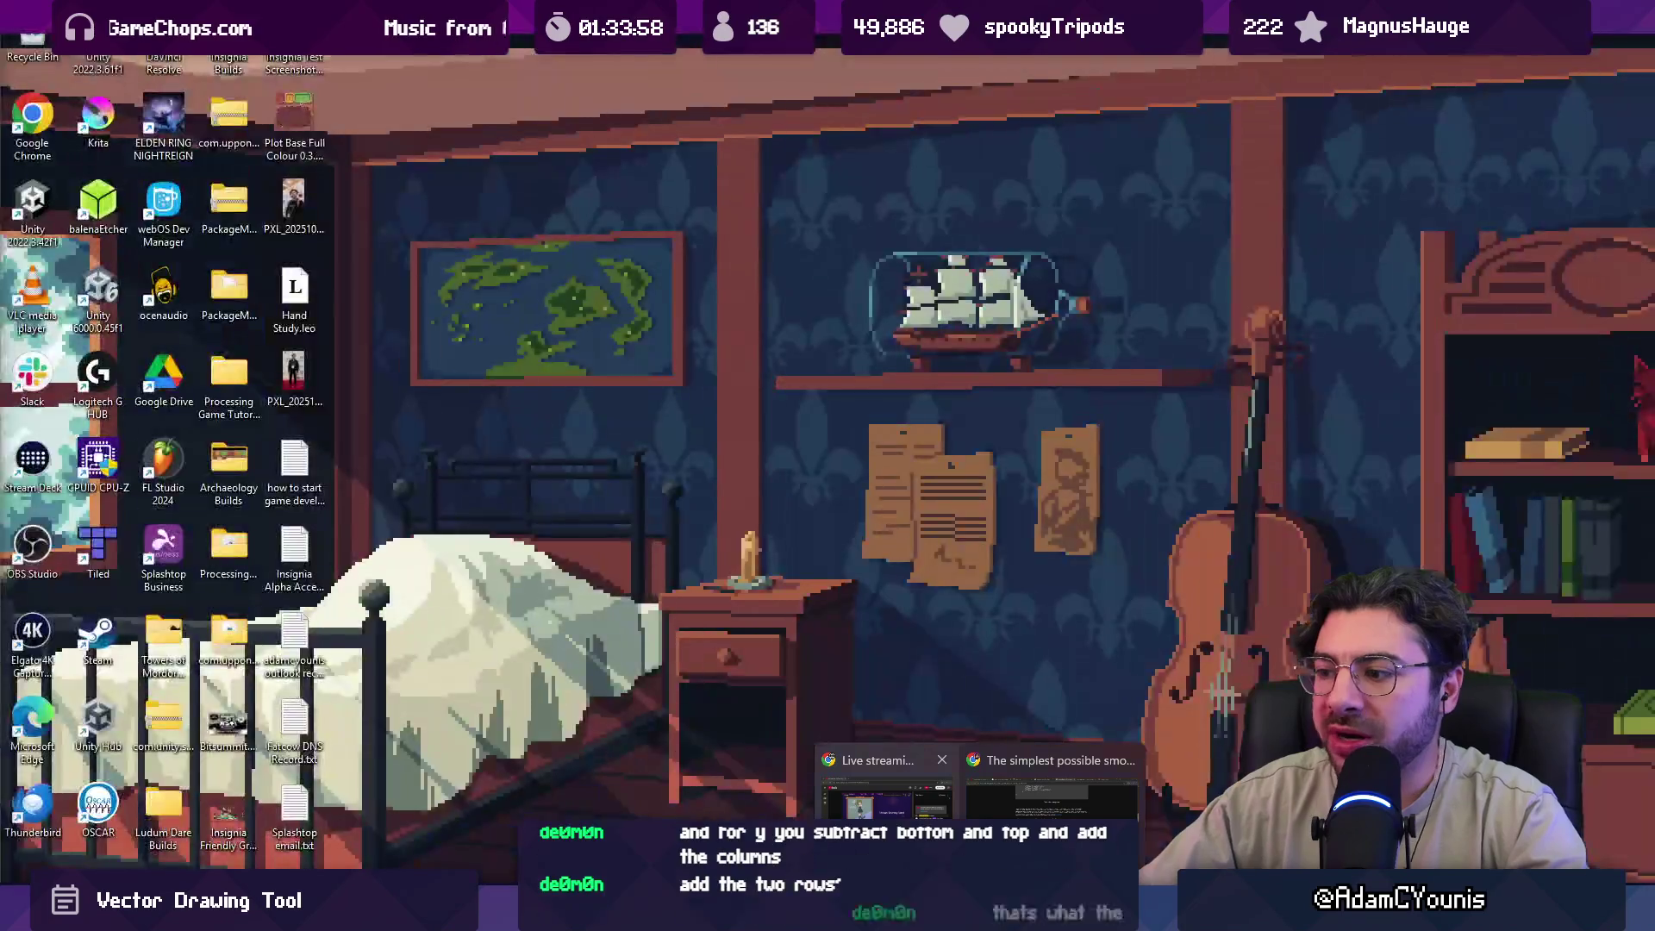
# In the contouring article, place a single circle on the second-phase demo grid.
pyautogui.click(1061, 780)
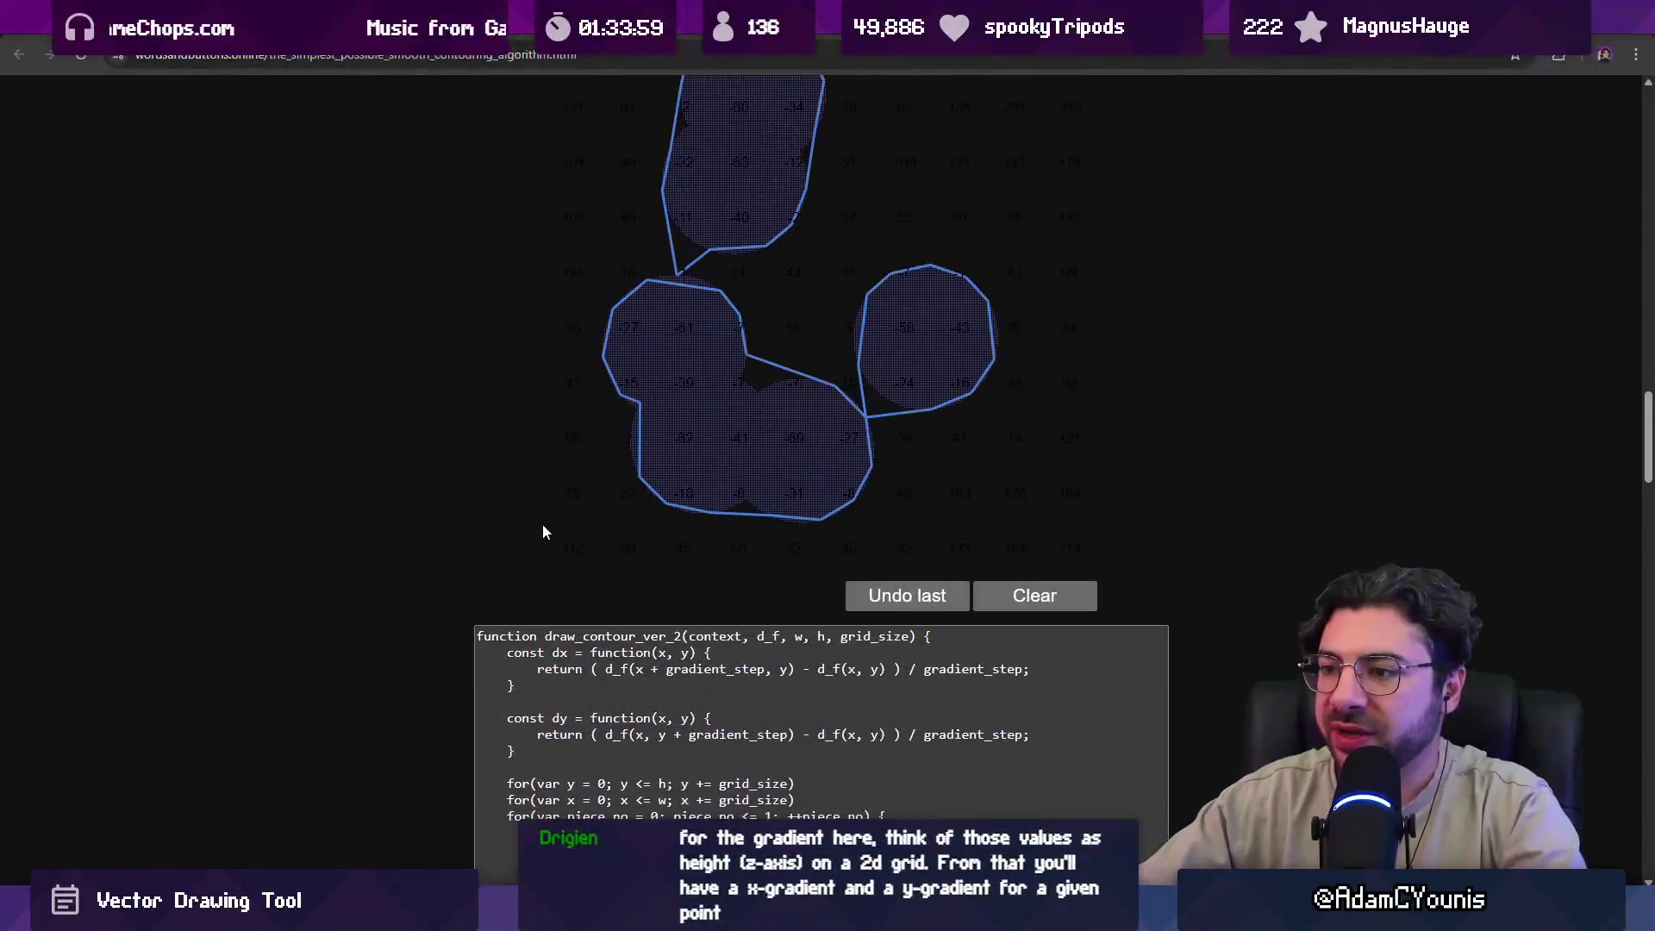
pyautogui.scroll(3, 725, 656)
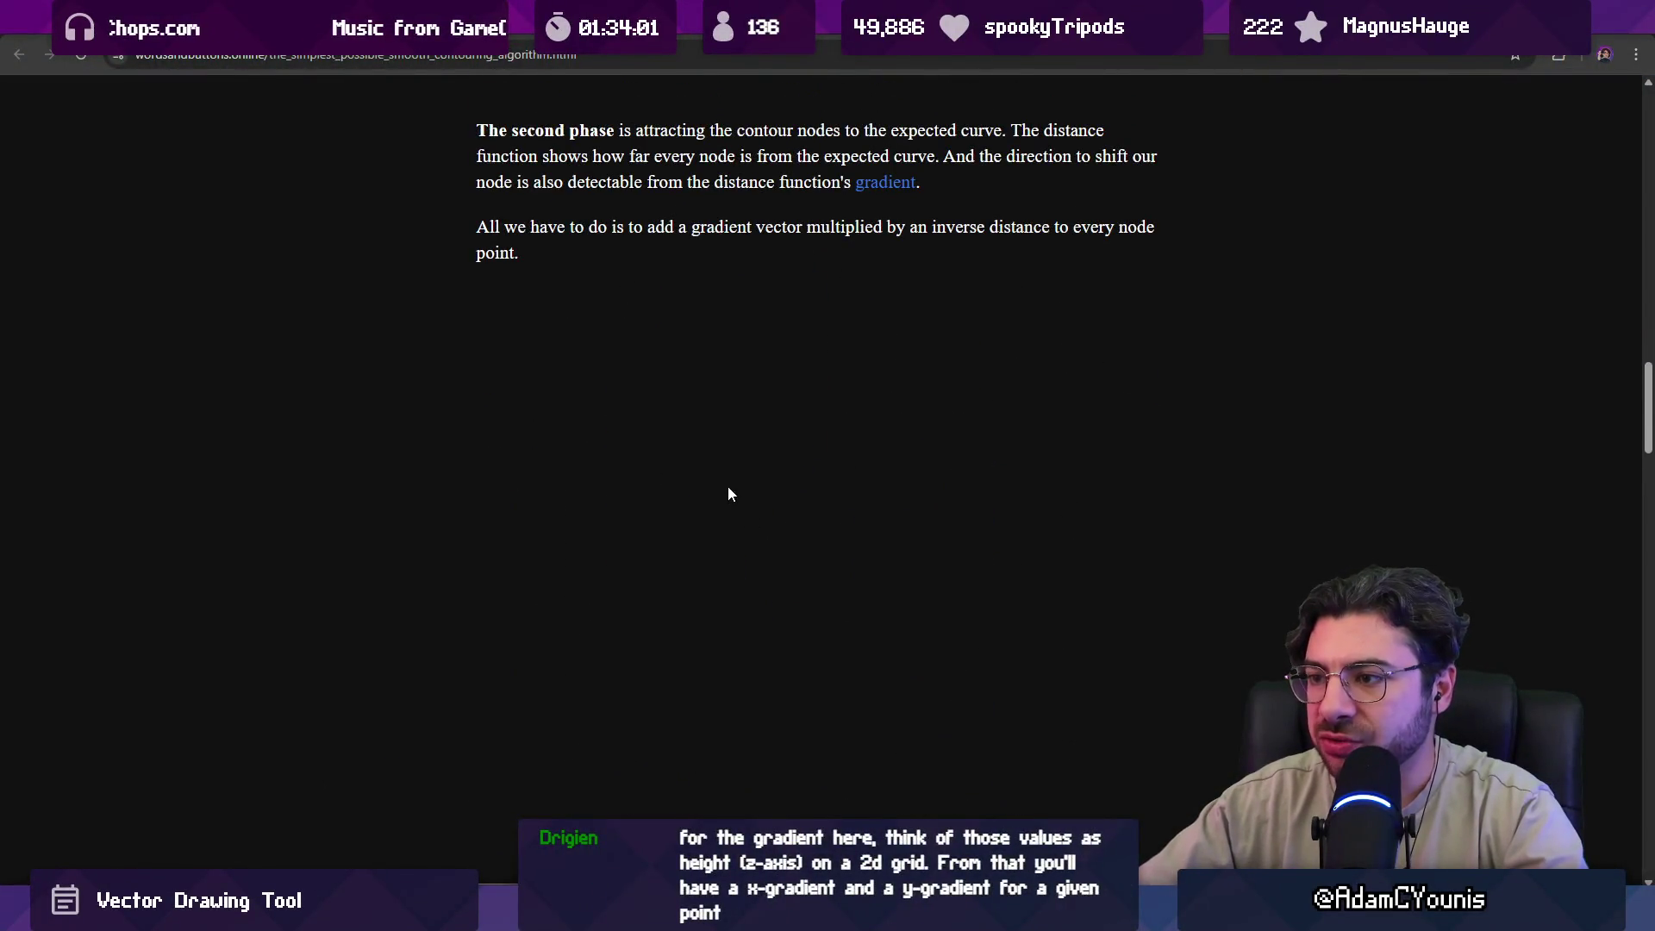
pyautogui.click(728, 494)
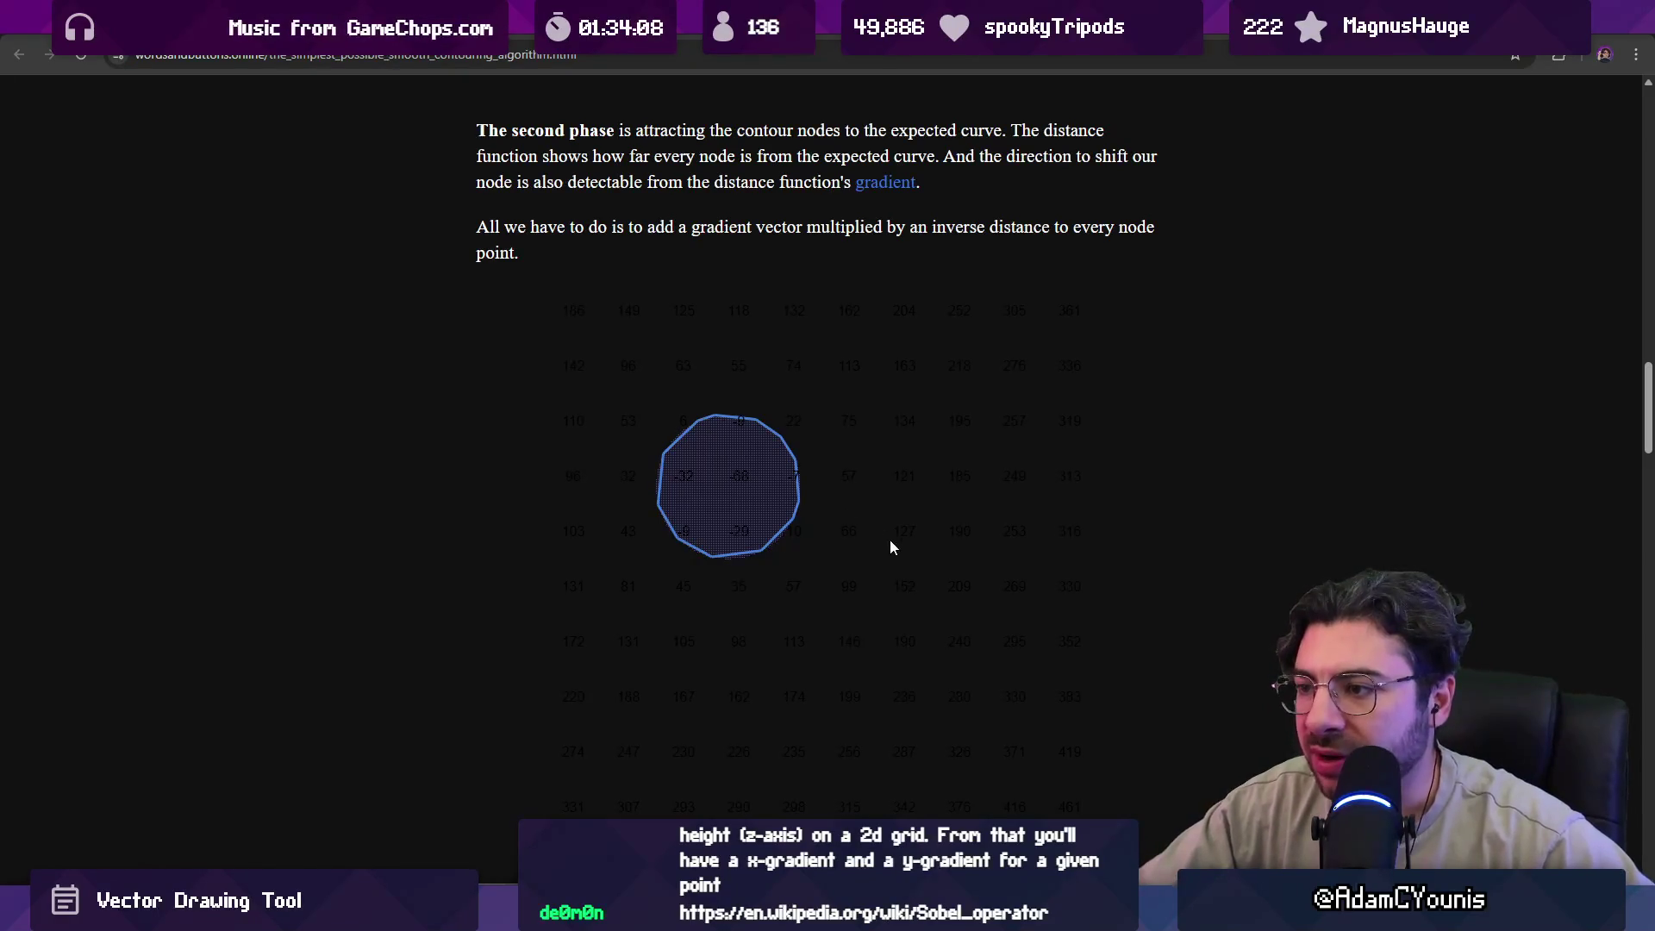
pyautogui.click(876, 521)
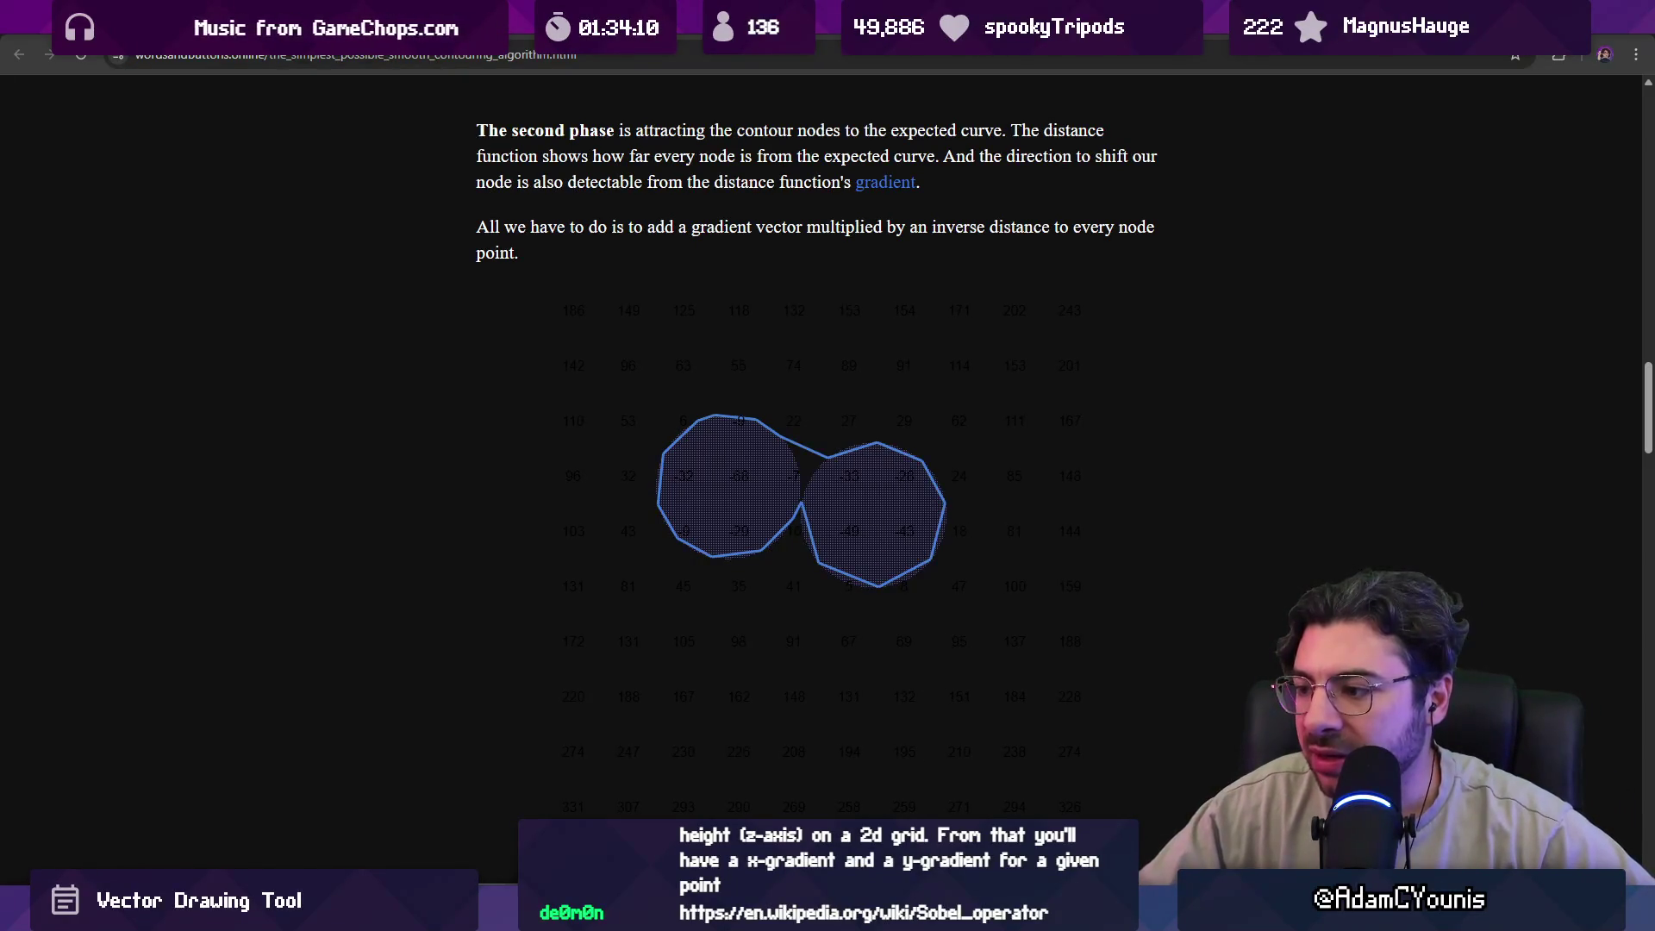
pyautogui.click(773, 528)
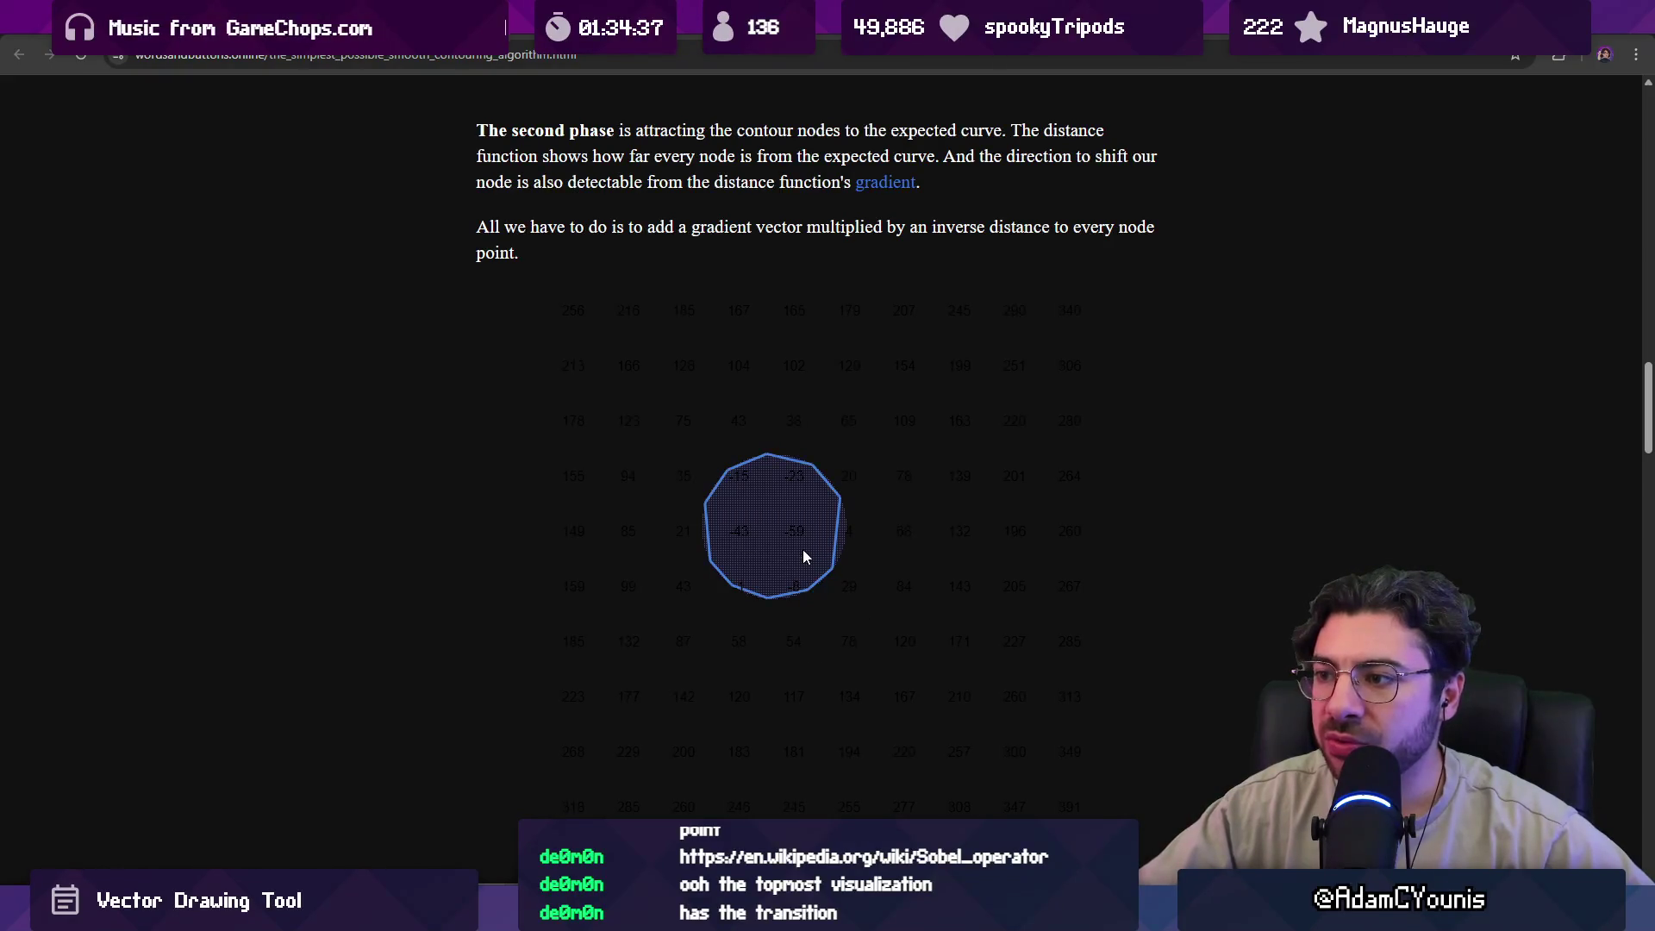
pyautogui.scroll(10, 804, 550)
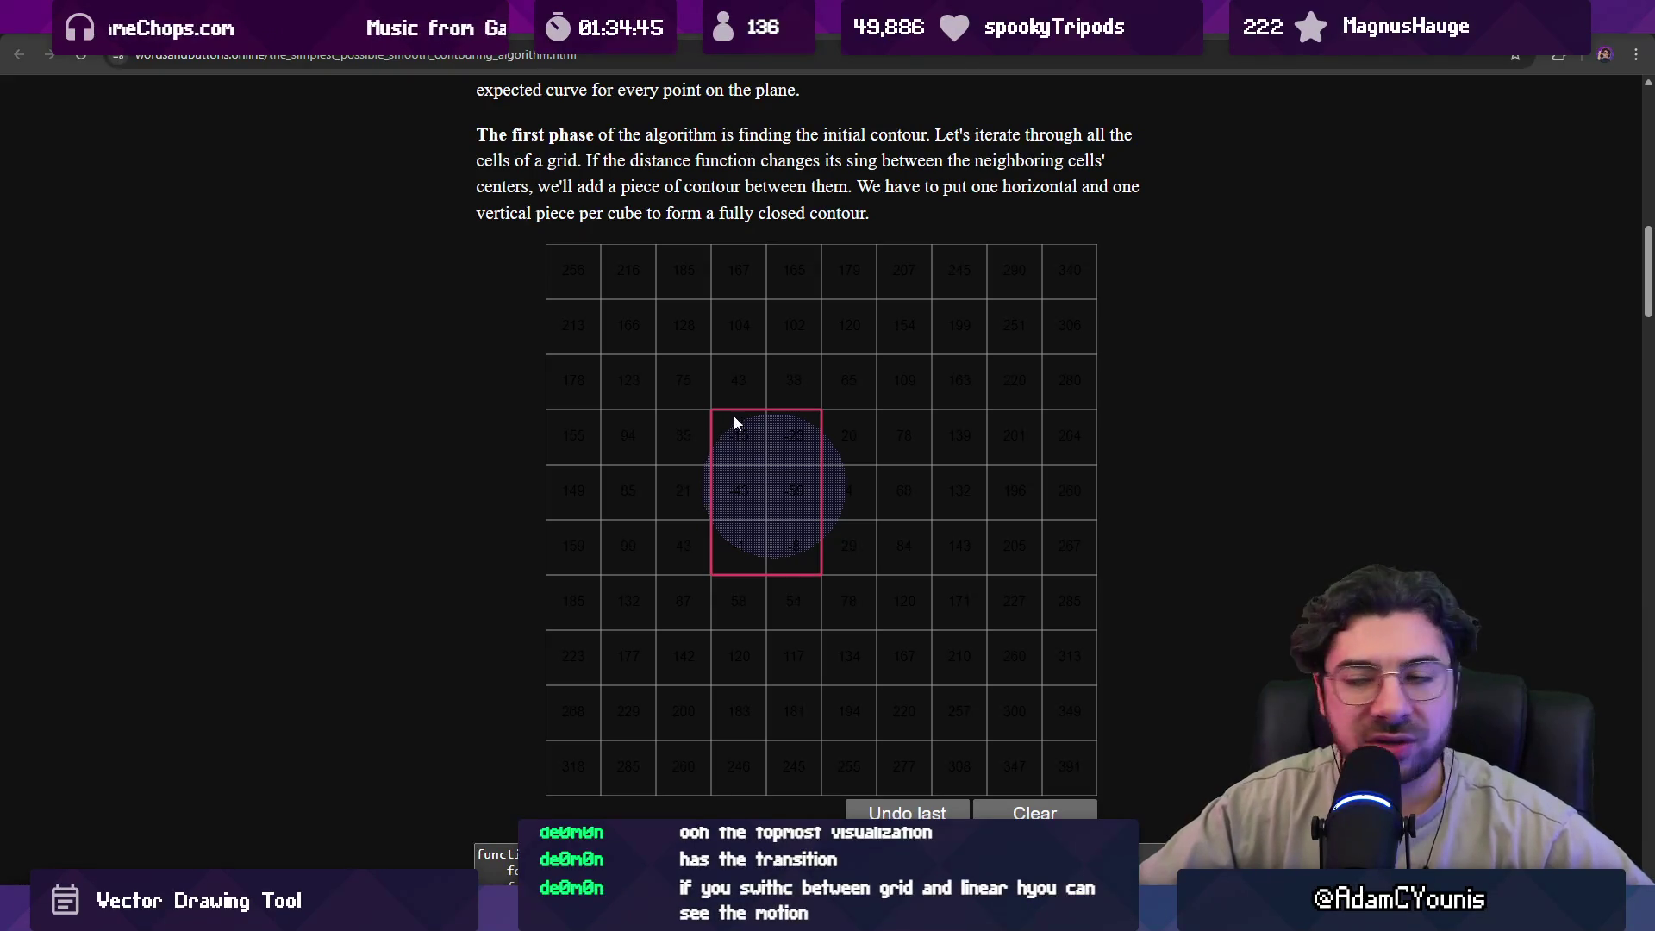
pyautogui.scroll(-10, 812, 561)
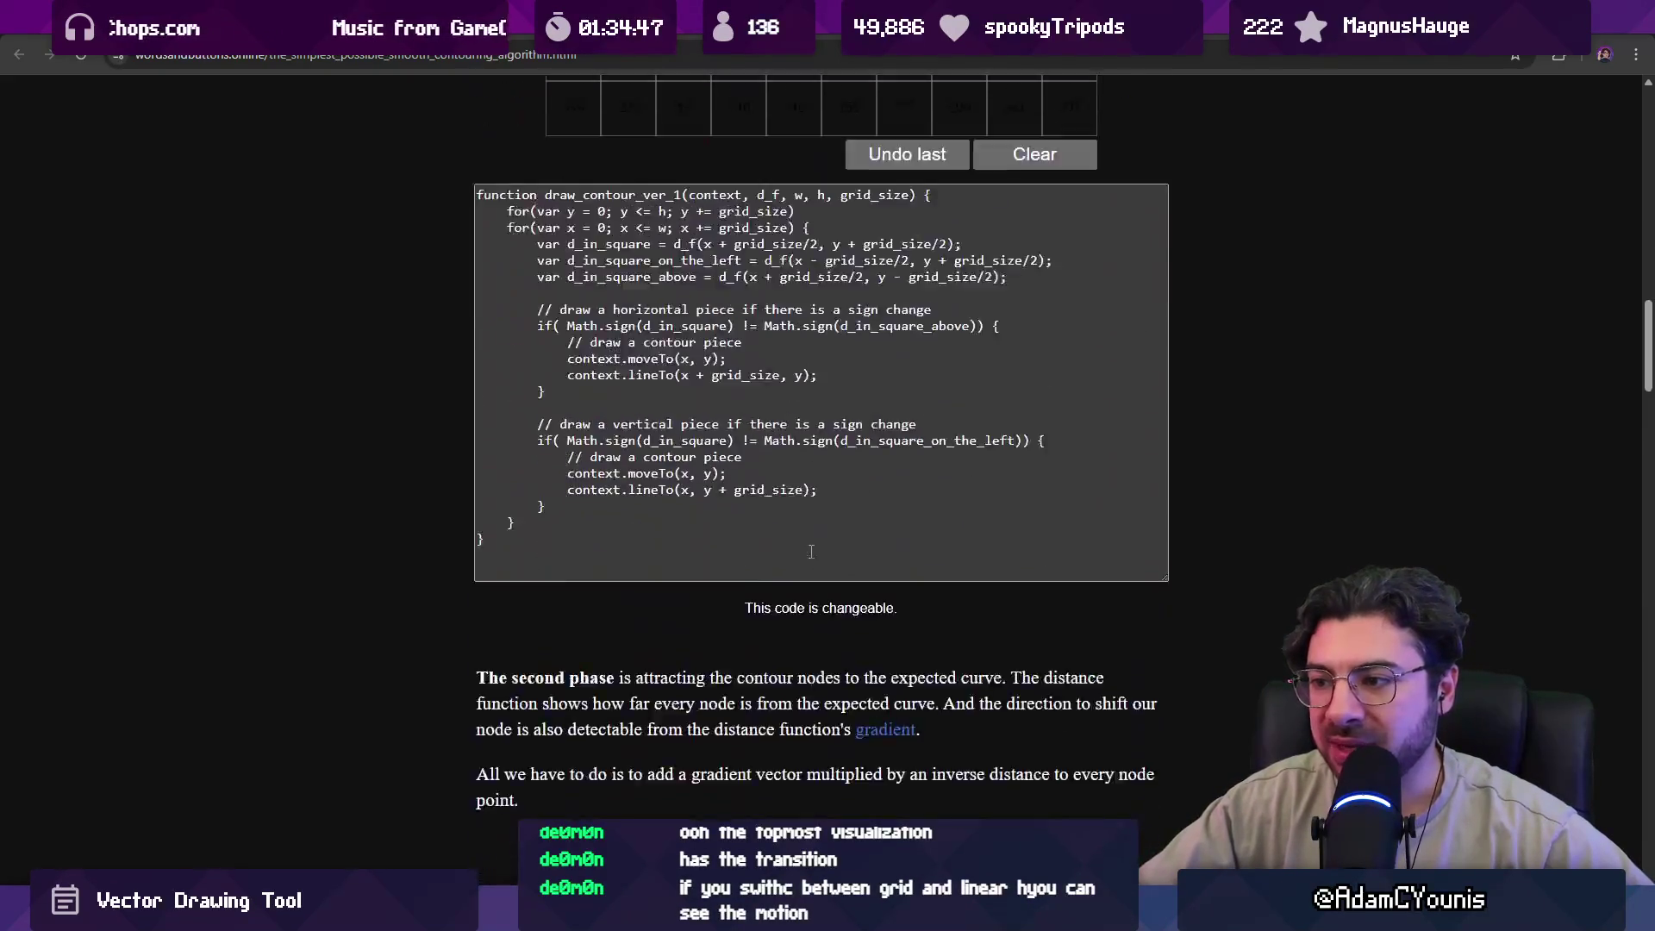
pyautogui.scroll(10, 817, 519)
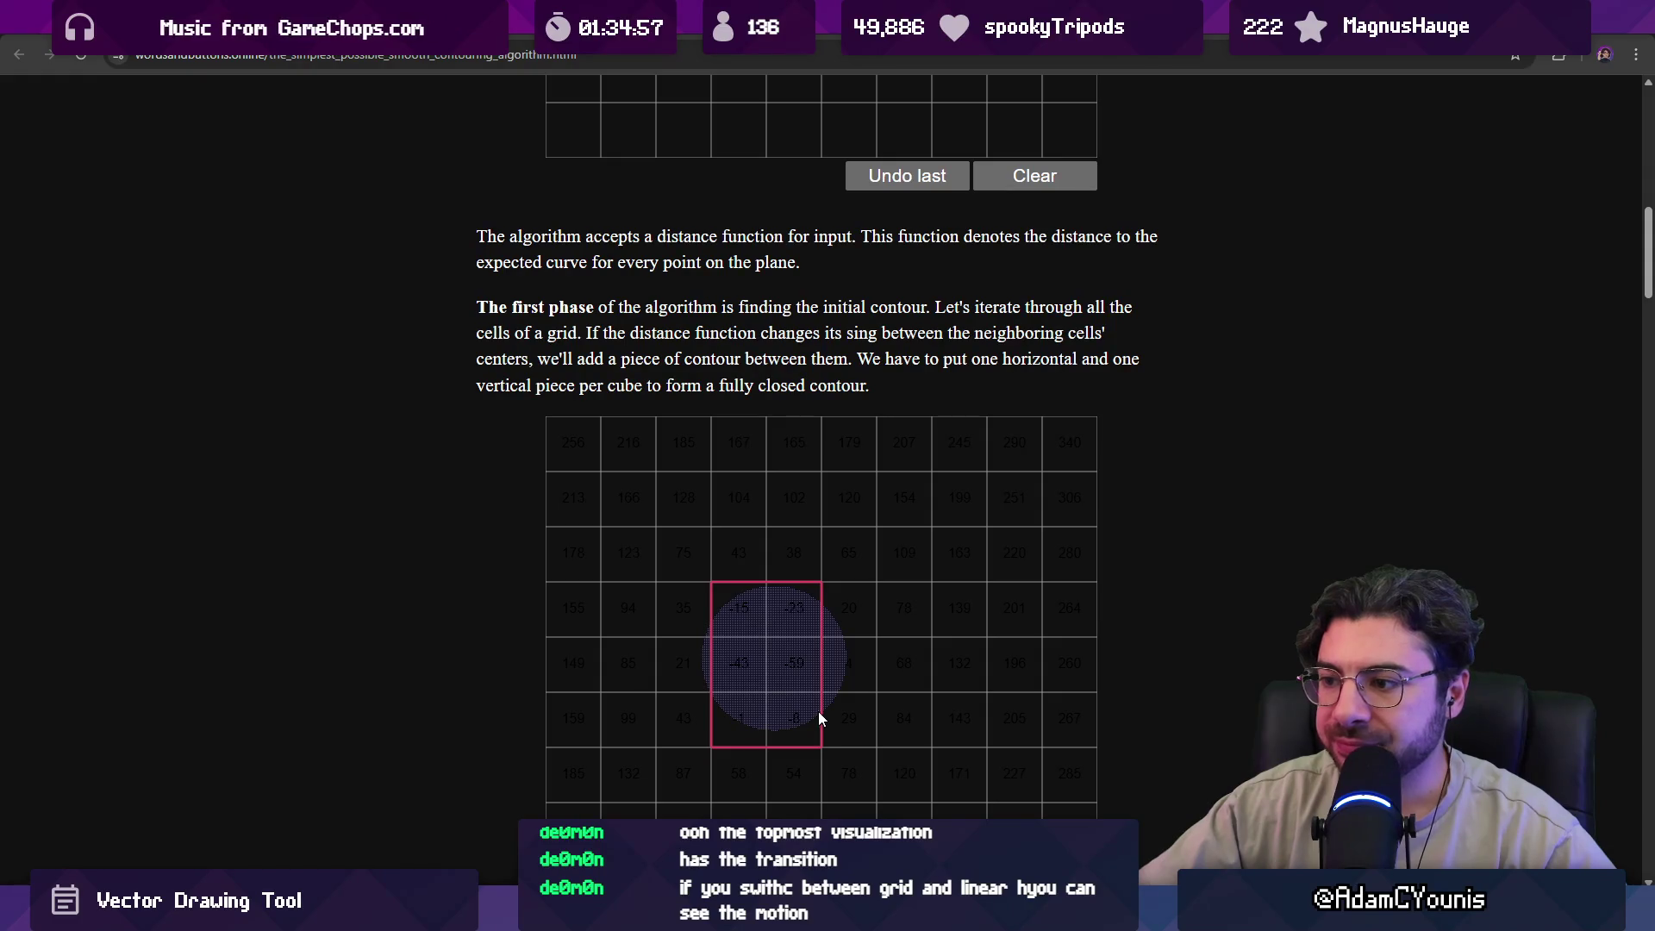
pyautogui.scroll(-15, 820, 715)
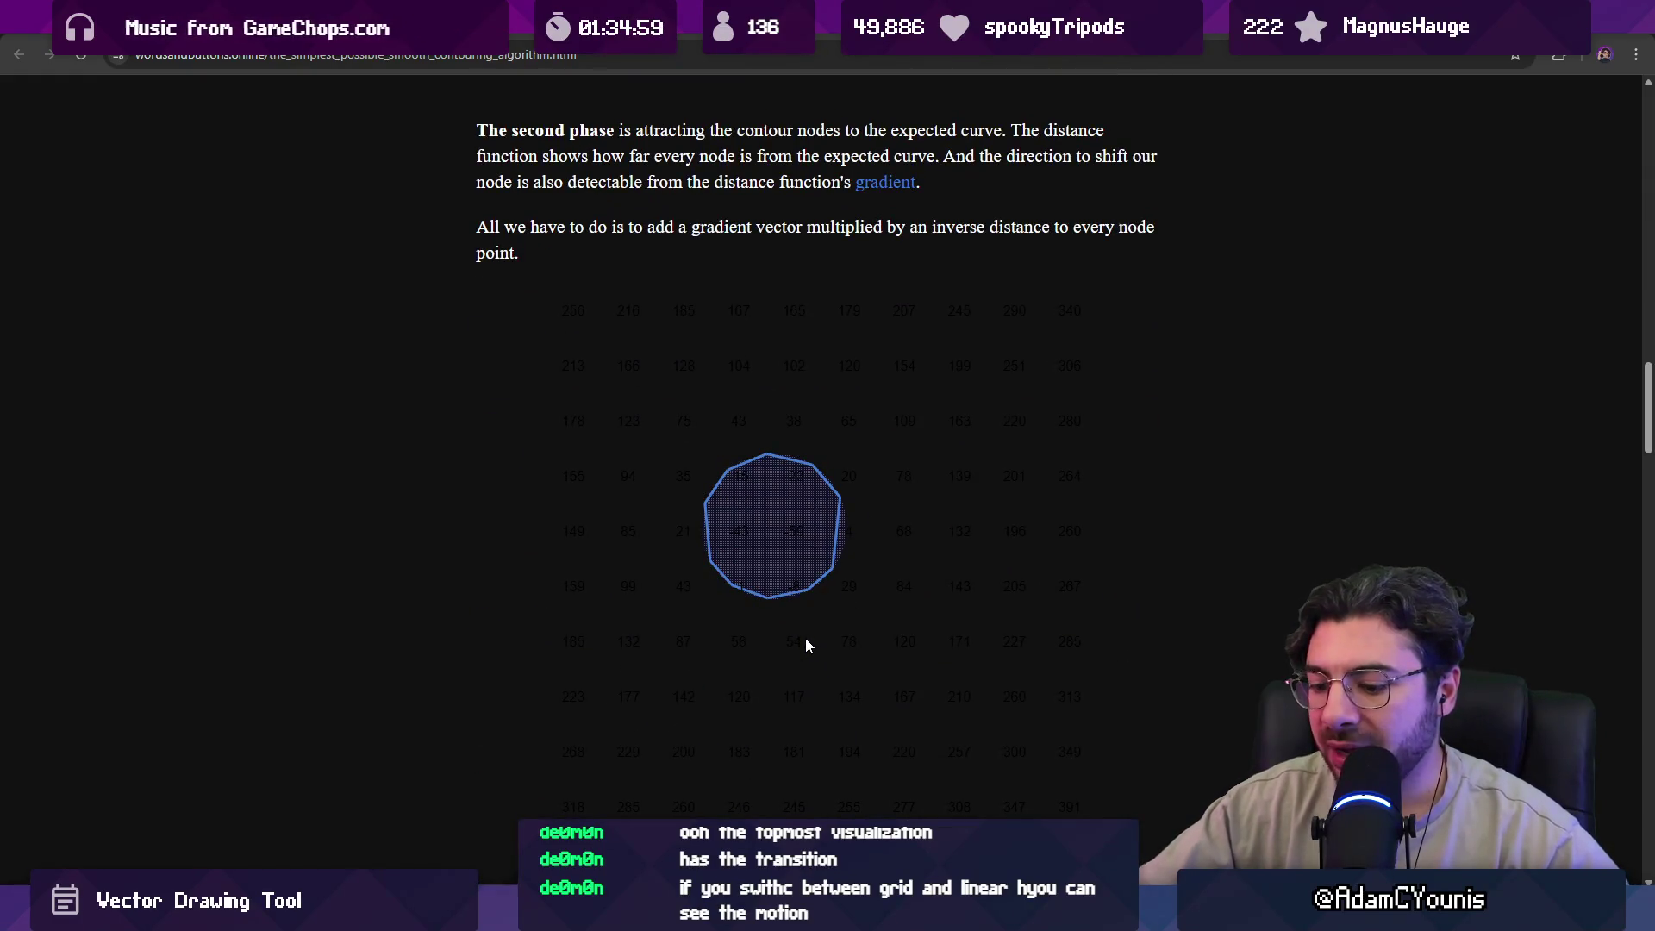
# Snip the contour grid, paste it into the Vector Drawing Tool, and move it right.
pyautogui.press('super+shift+s')
pyautogui.moveTo(542, 290)
pyautogui.mouseDown()
pyautogui.moveTo(1147, 820)
pyautogui.moveTo(1107, 820)
pyautogui.mouseUp()
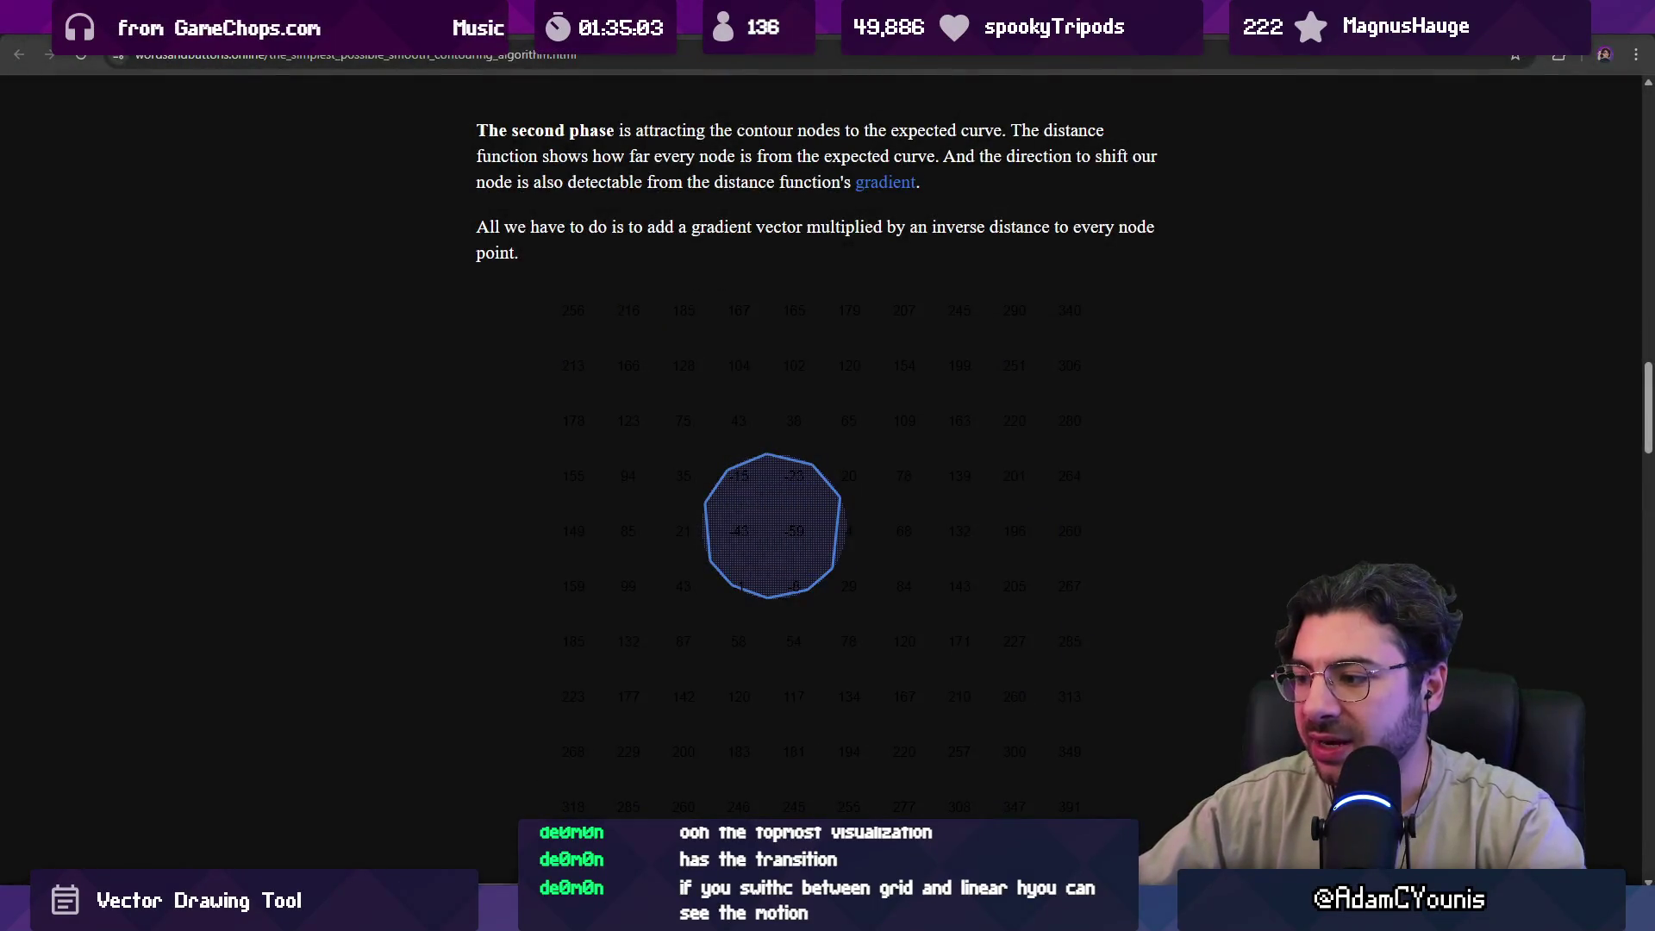
pyautogui.hotkey('alt', 'Tab')
pyautogui.scroll(-5, 617, 529)
pyautogui.hotkey('ctrl', 'v')
pyautogui.moveTo(876, 506); pyautogui.dragTo(1175, 552)
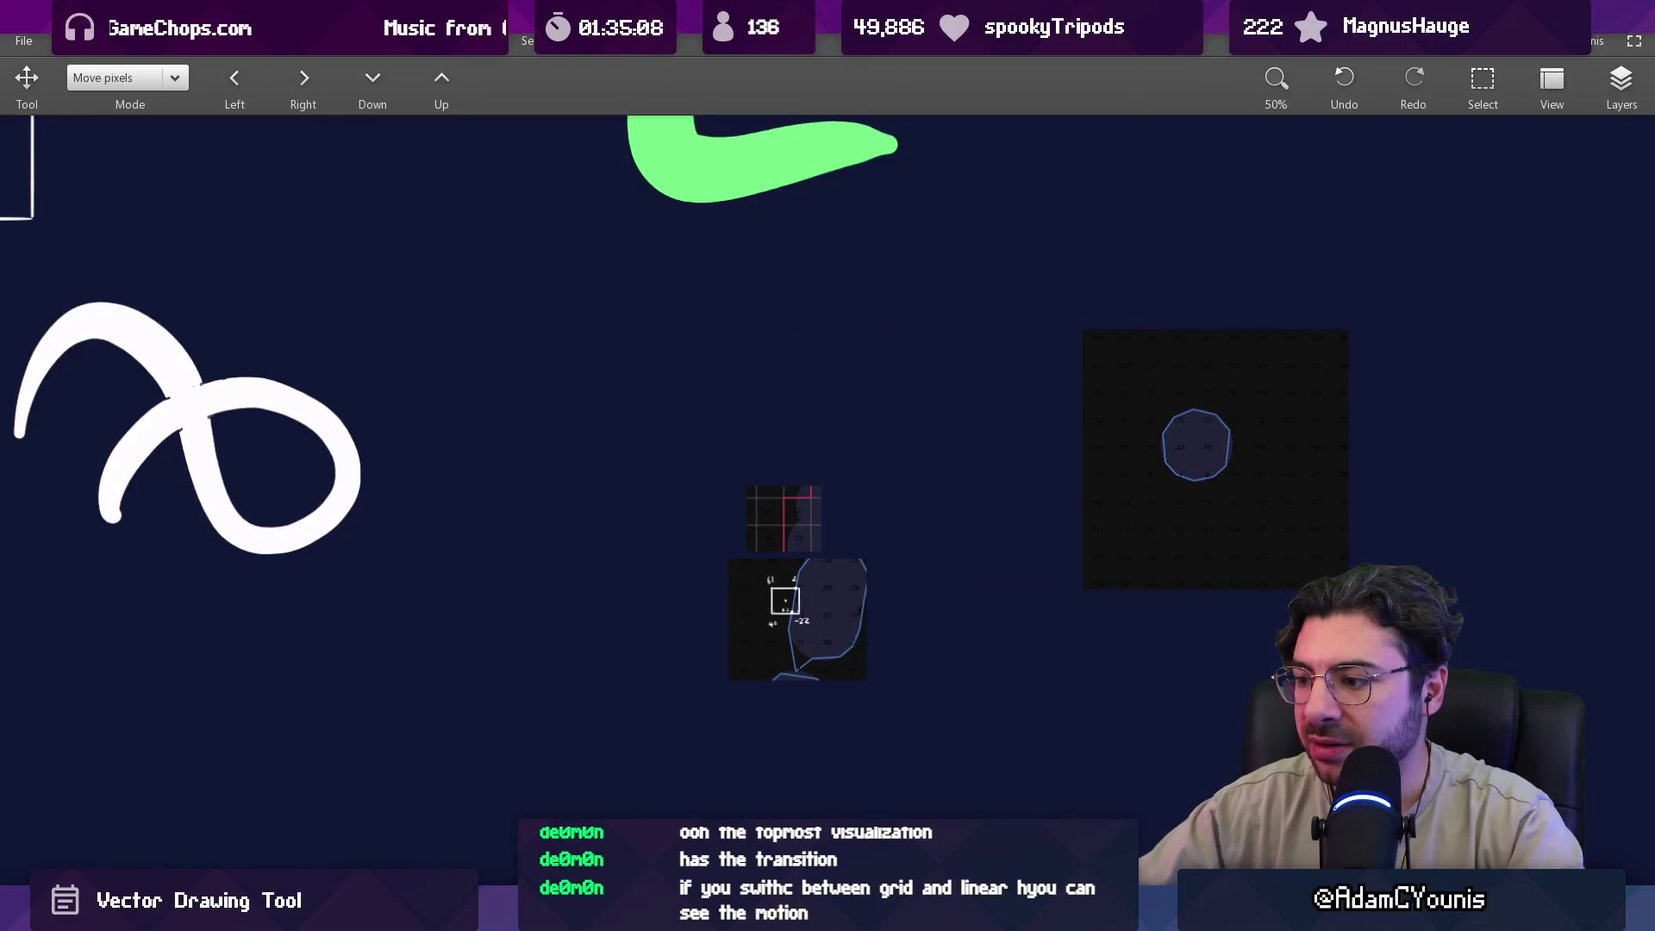
# Capture a screenshot of the first-phase grid from the article in Chrome.
pyautogui.moveTo(1000, 914)
pyautogui.click(1061, 780)
pyautogui.scroll(10, 875, 603)
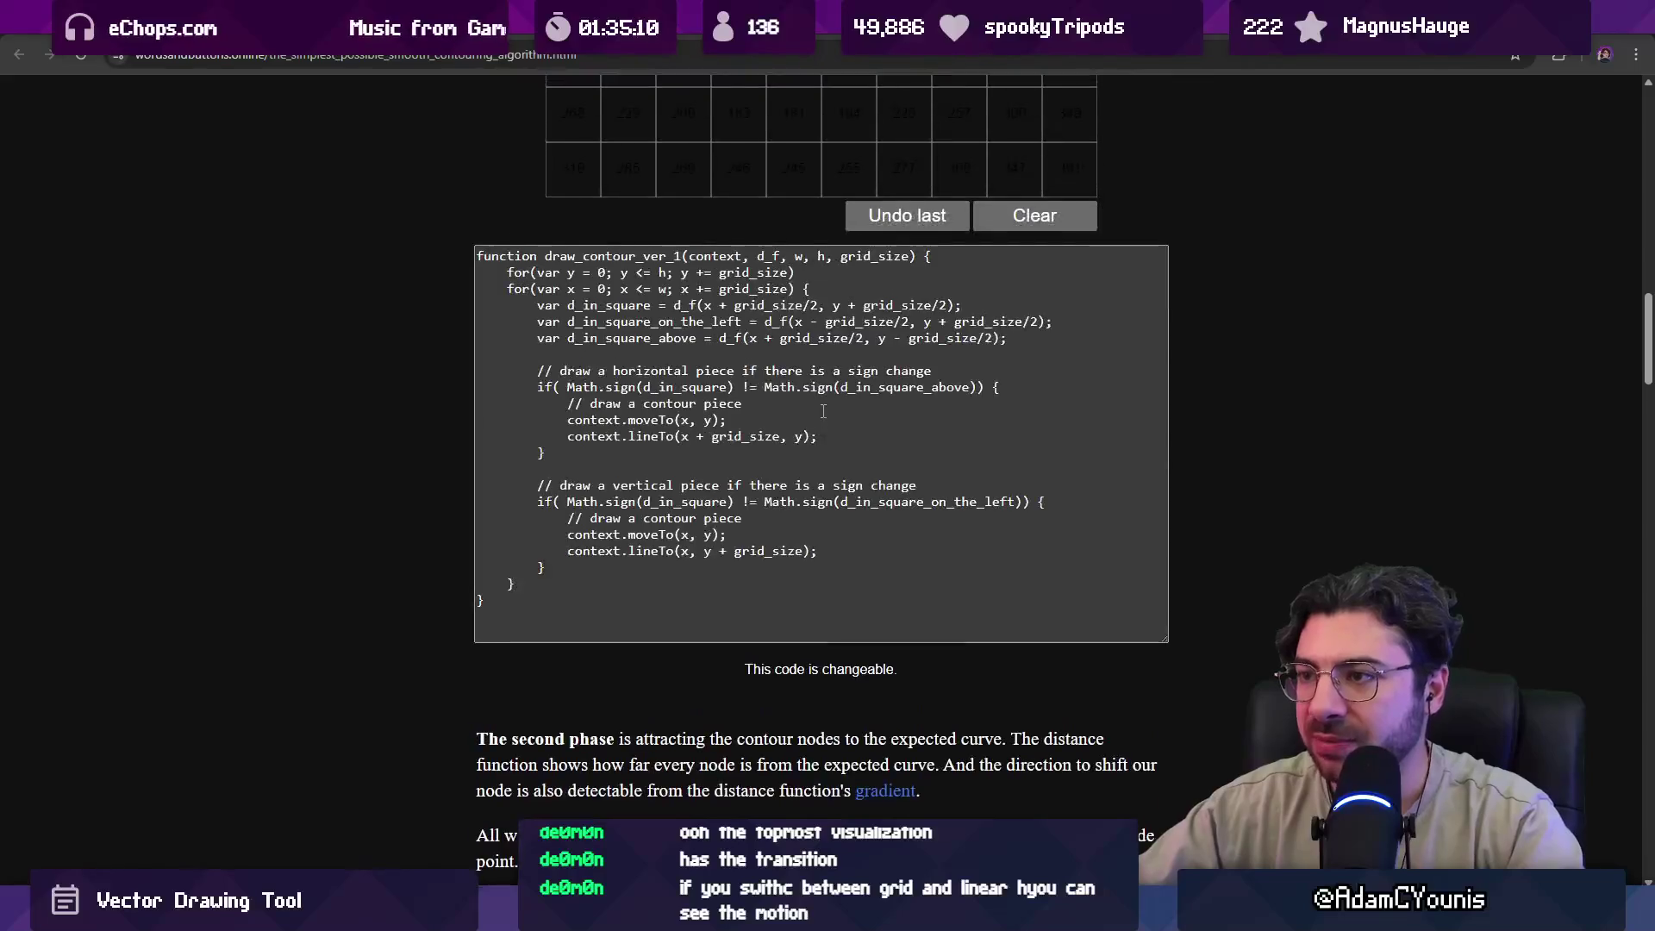
pyautogui.scroll(1, 874, 569)
pyautogui.scroll(-1, 1040, 579)
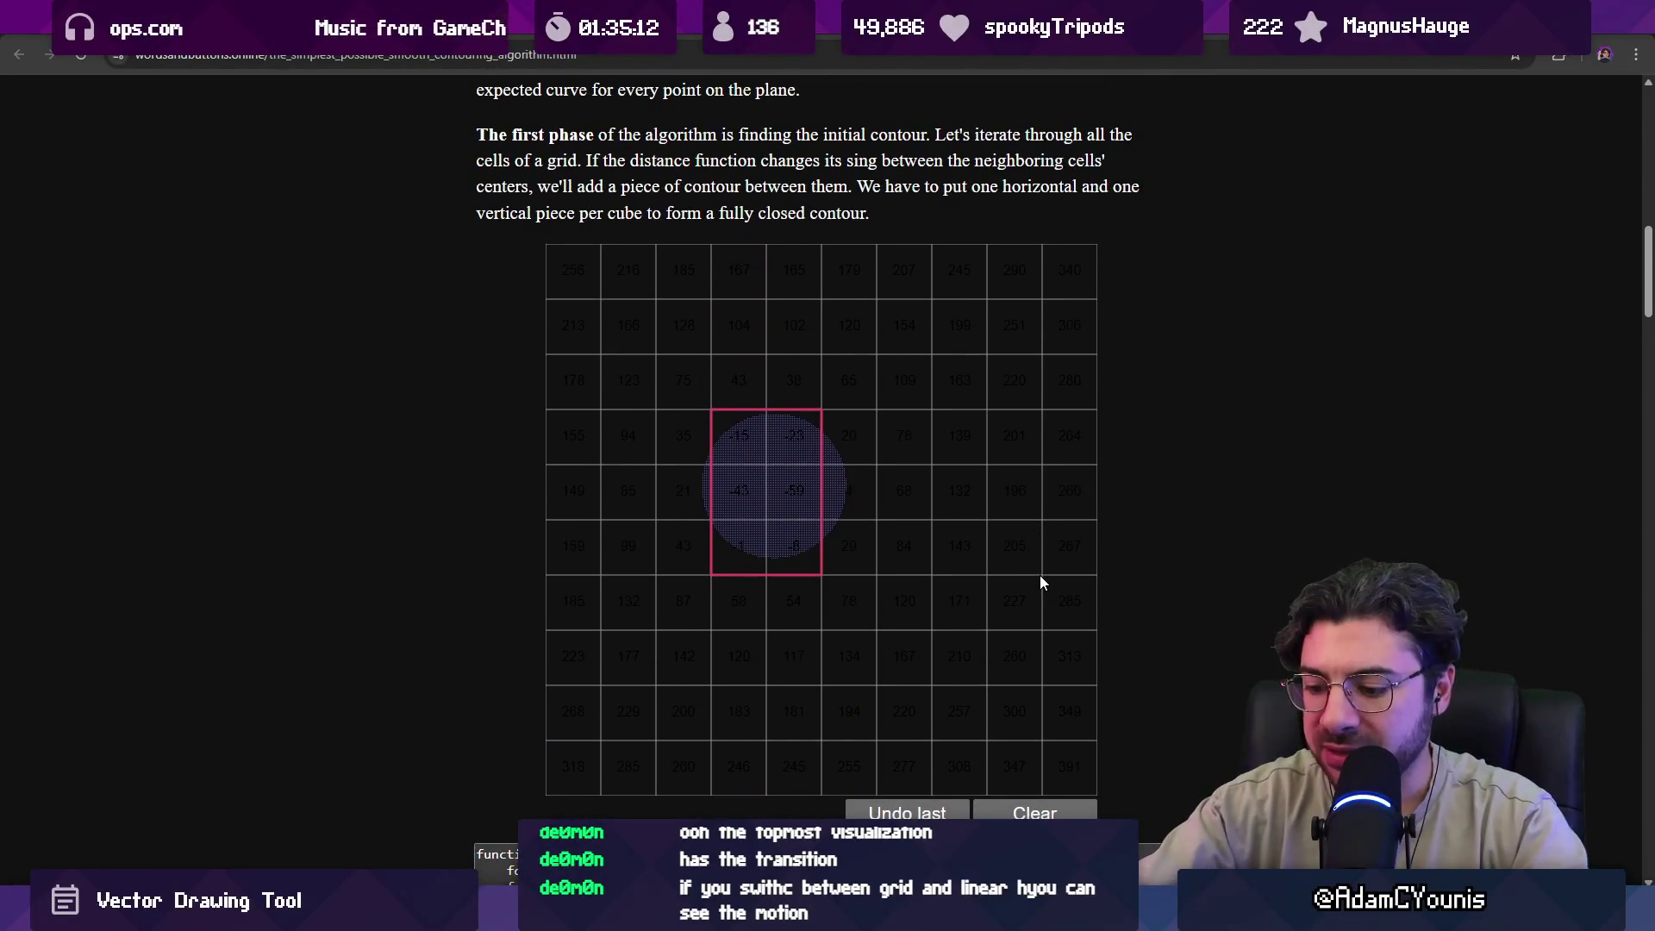
pyautogui.press('shift+super+s')
pyautogui.moveTo(529, 240)
pyautogui.mouseDown()
pyautogui.moveTo(1178, 806)
pyautogui.moveTo(1132, 804)
pyautogui.mouseUp()
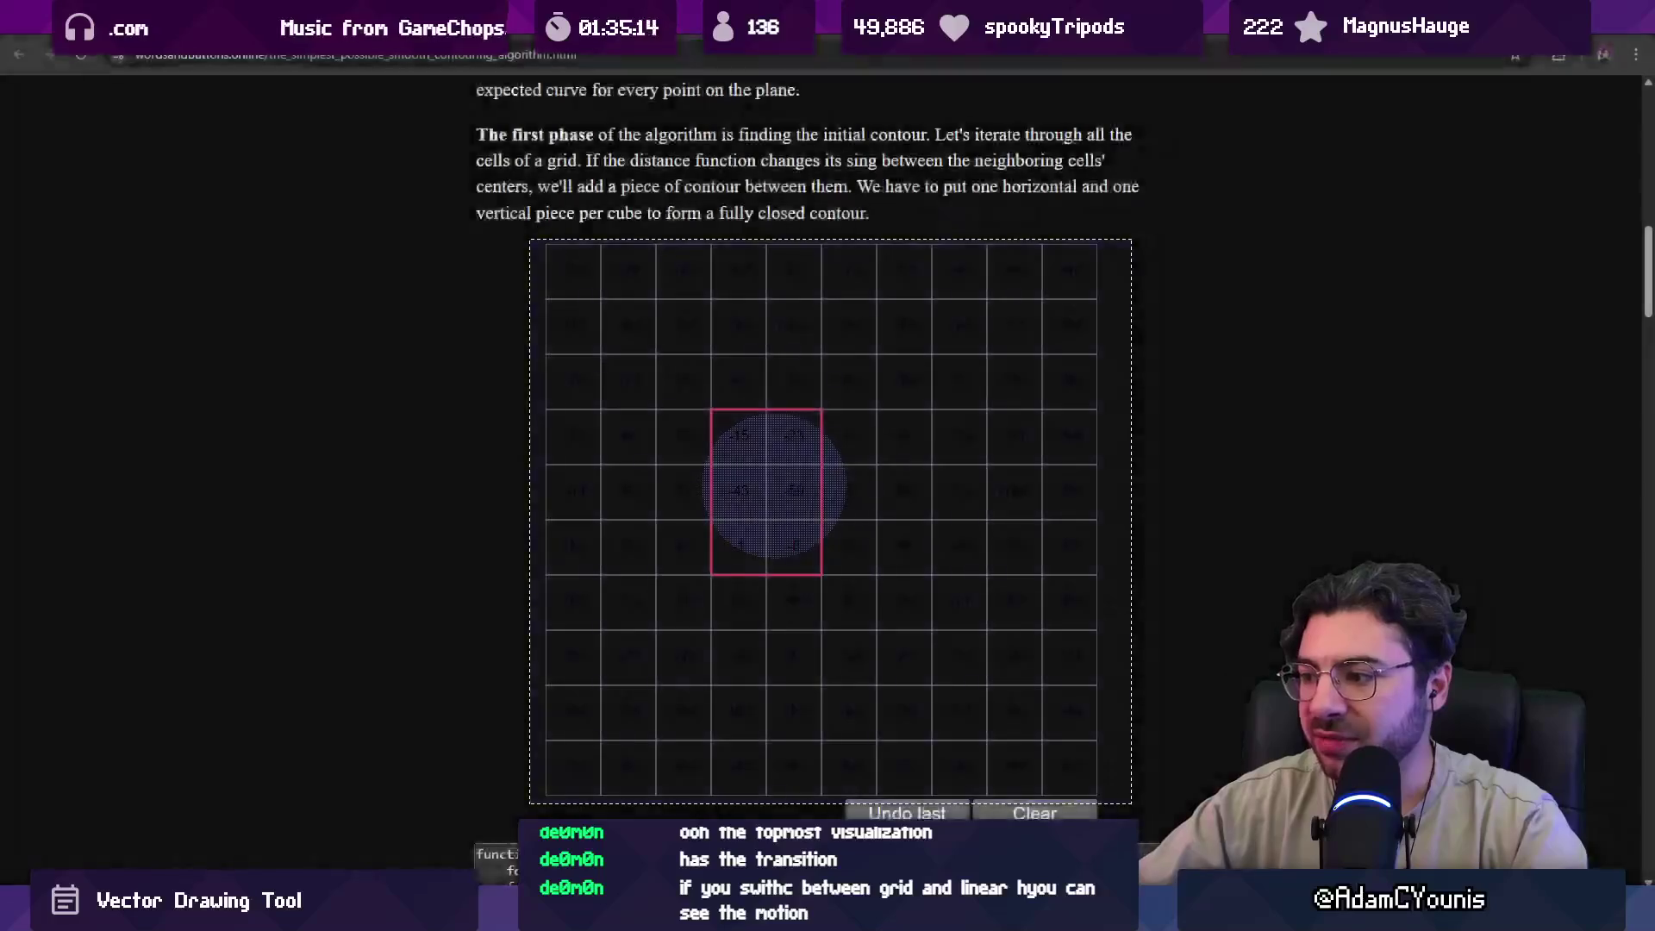
# Paste the grid capture into Infinite Painter and place it over the contour picture.
pyautogui.hotkey('alt', 'Tab')
pyautogui.hotkey('ctrl', 'v')
pyautogui.moveTo(845, 517); pyautogui.dragTo(1216, 524)
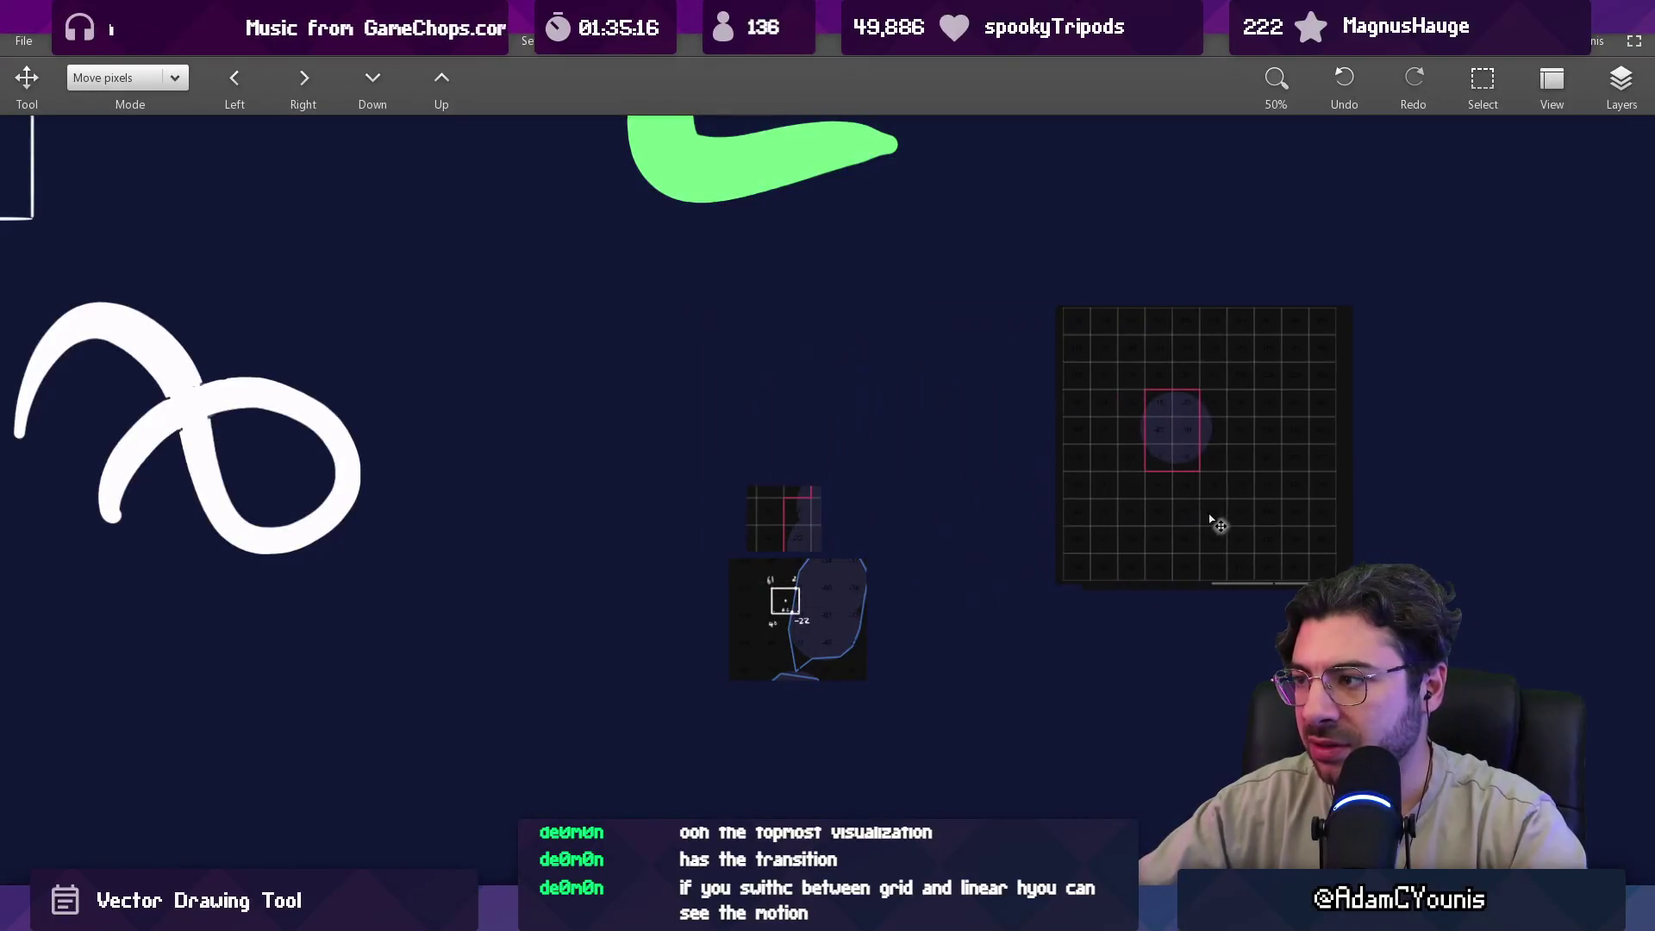
pyautogui.scroll(7, 1216, 525)
pyautogui.scroll(-6, 946, 488)
# Fade the pasted grid layer to 23% opacity in the Layers list.
pyautogui.click(1621, 81)
pyautogui.moveTo(1600, 170); pyautogui.dragTo(1508, 171)
pyautogui.scroll(5, 906, 453)
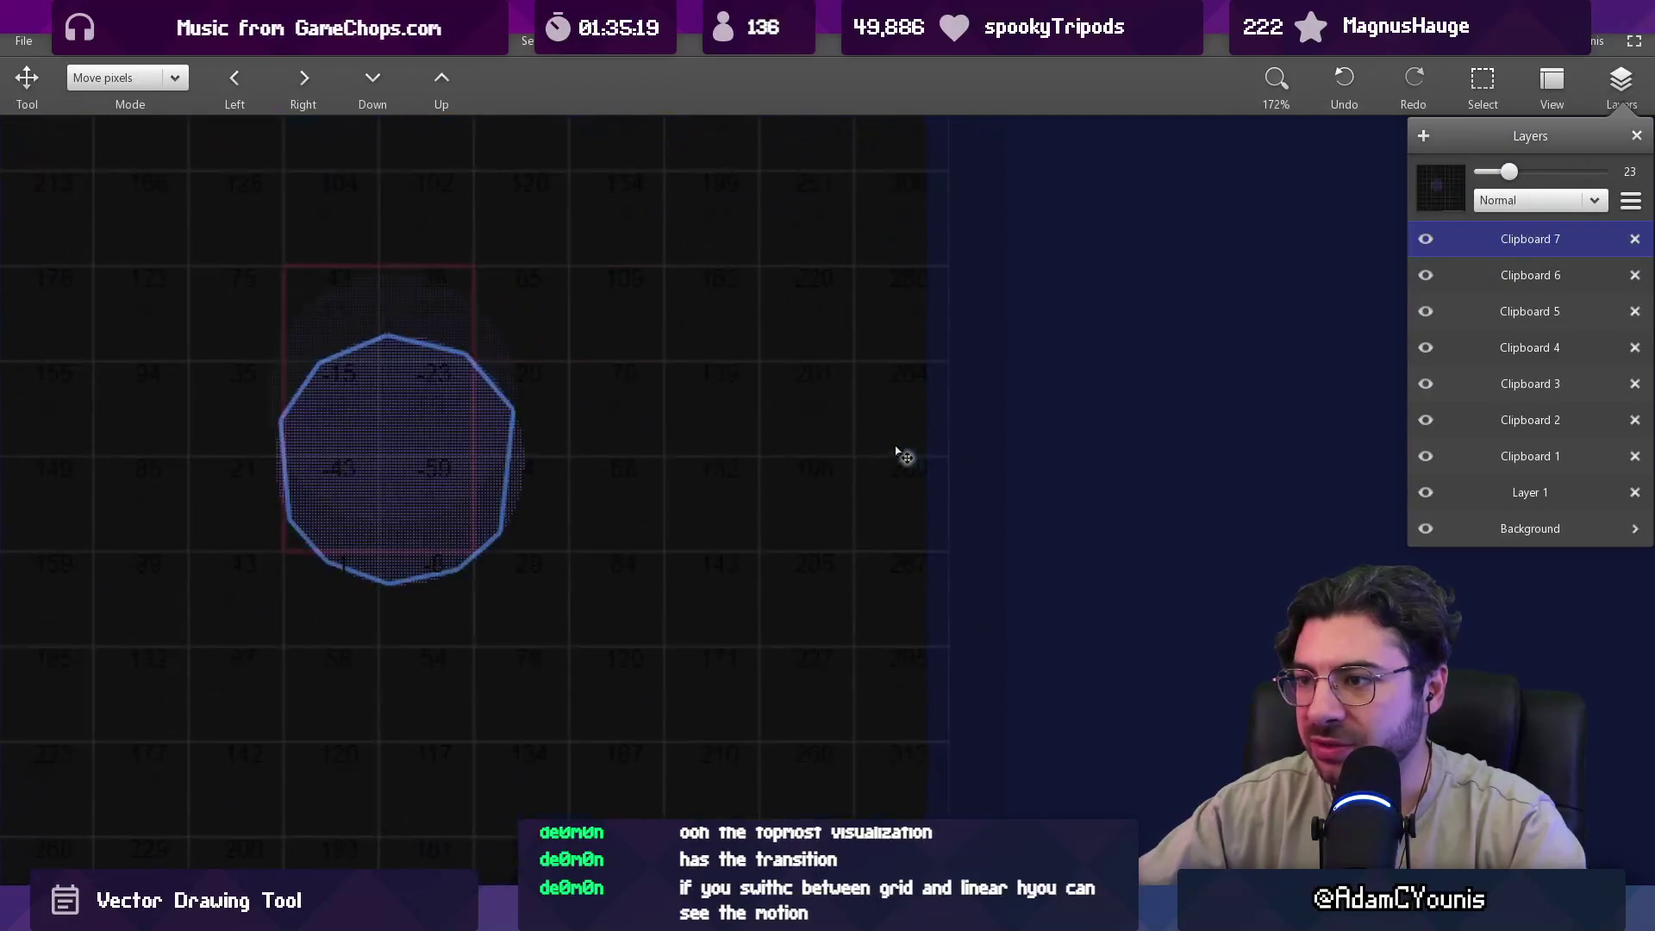
pyautogui.click(905, 454)
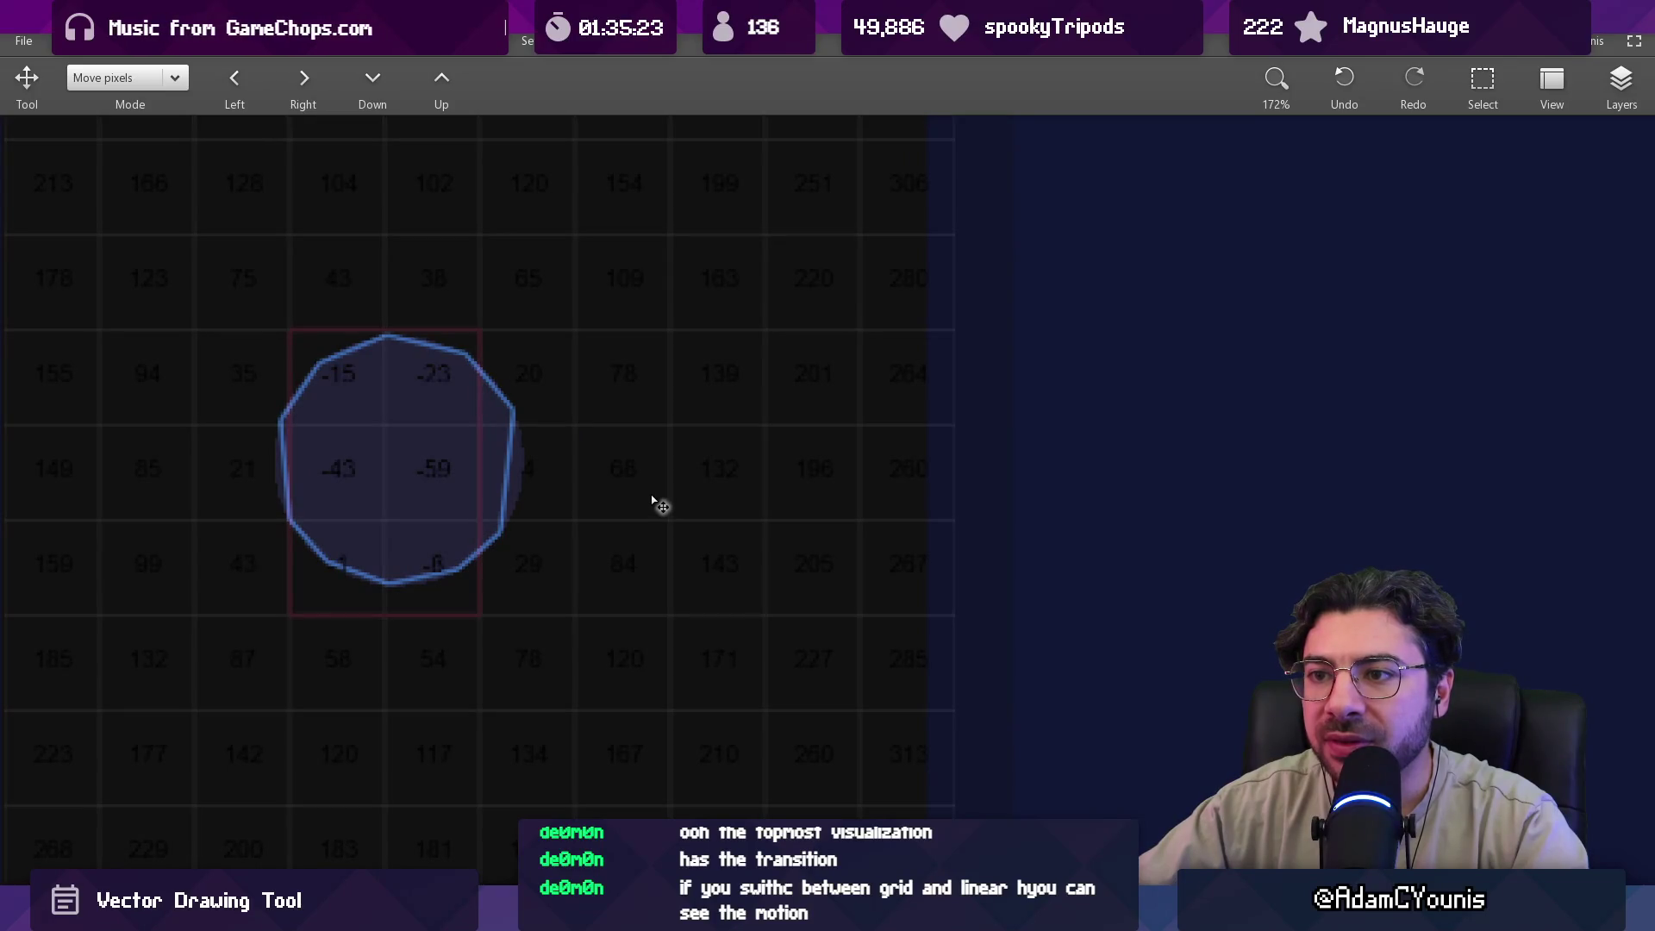
pyautogui.scroll(5, 351, 458)
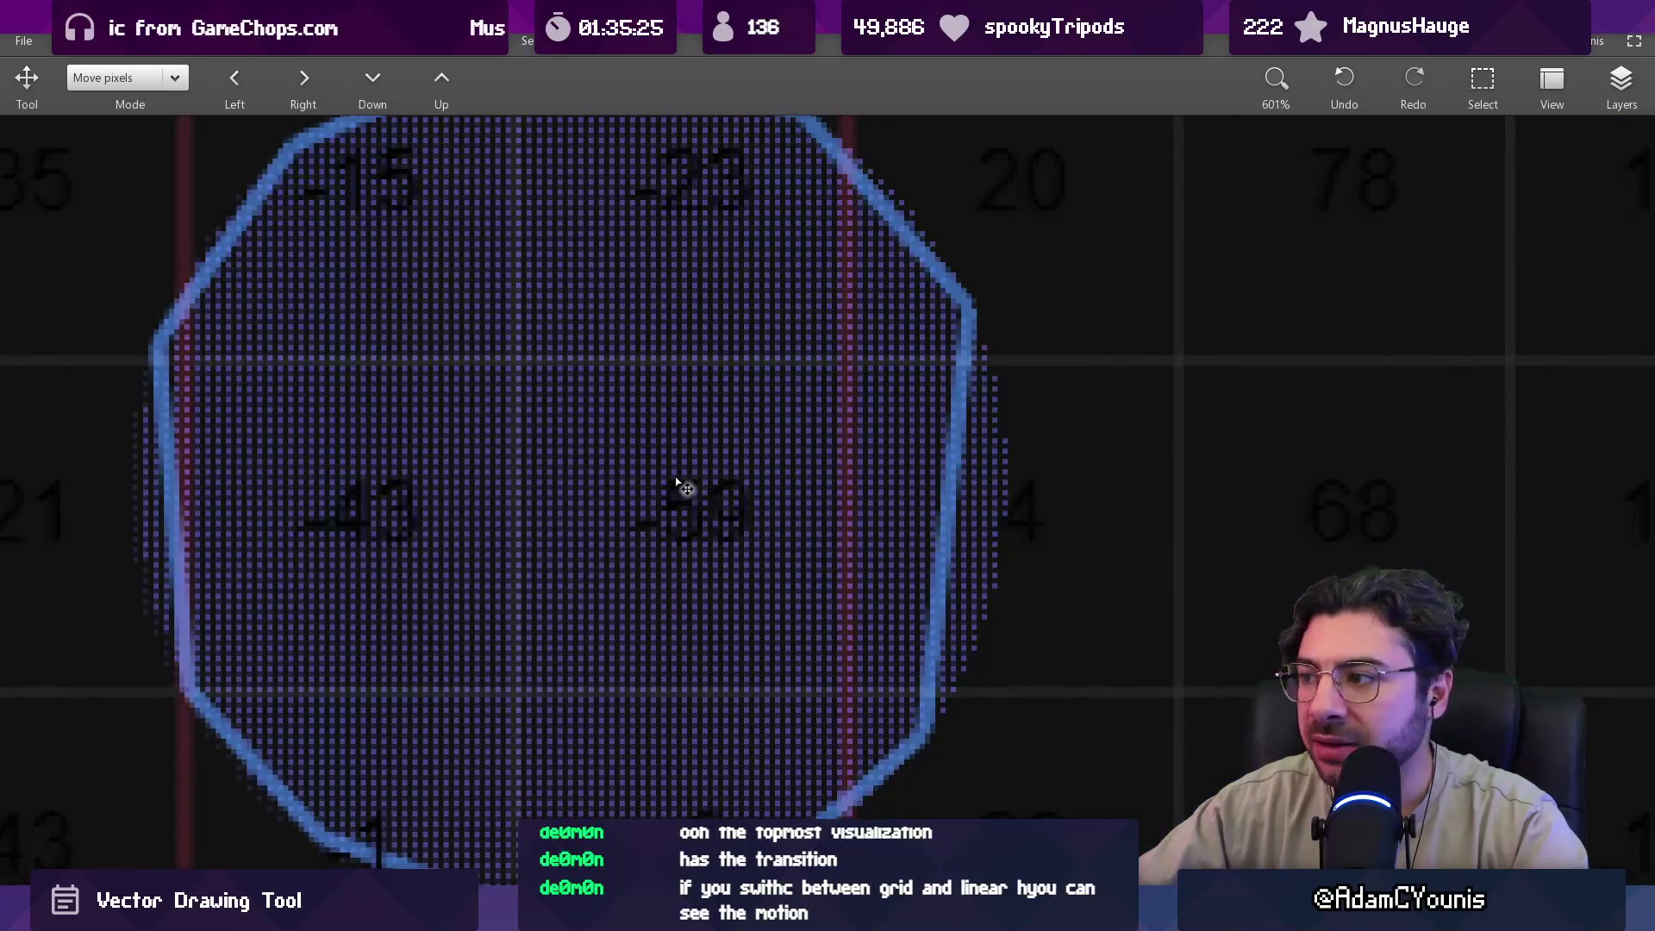
pyautogui.scroll(-3, 685, 488)
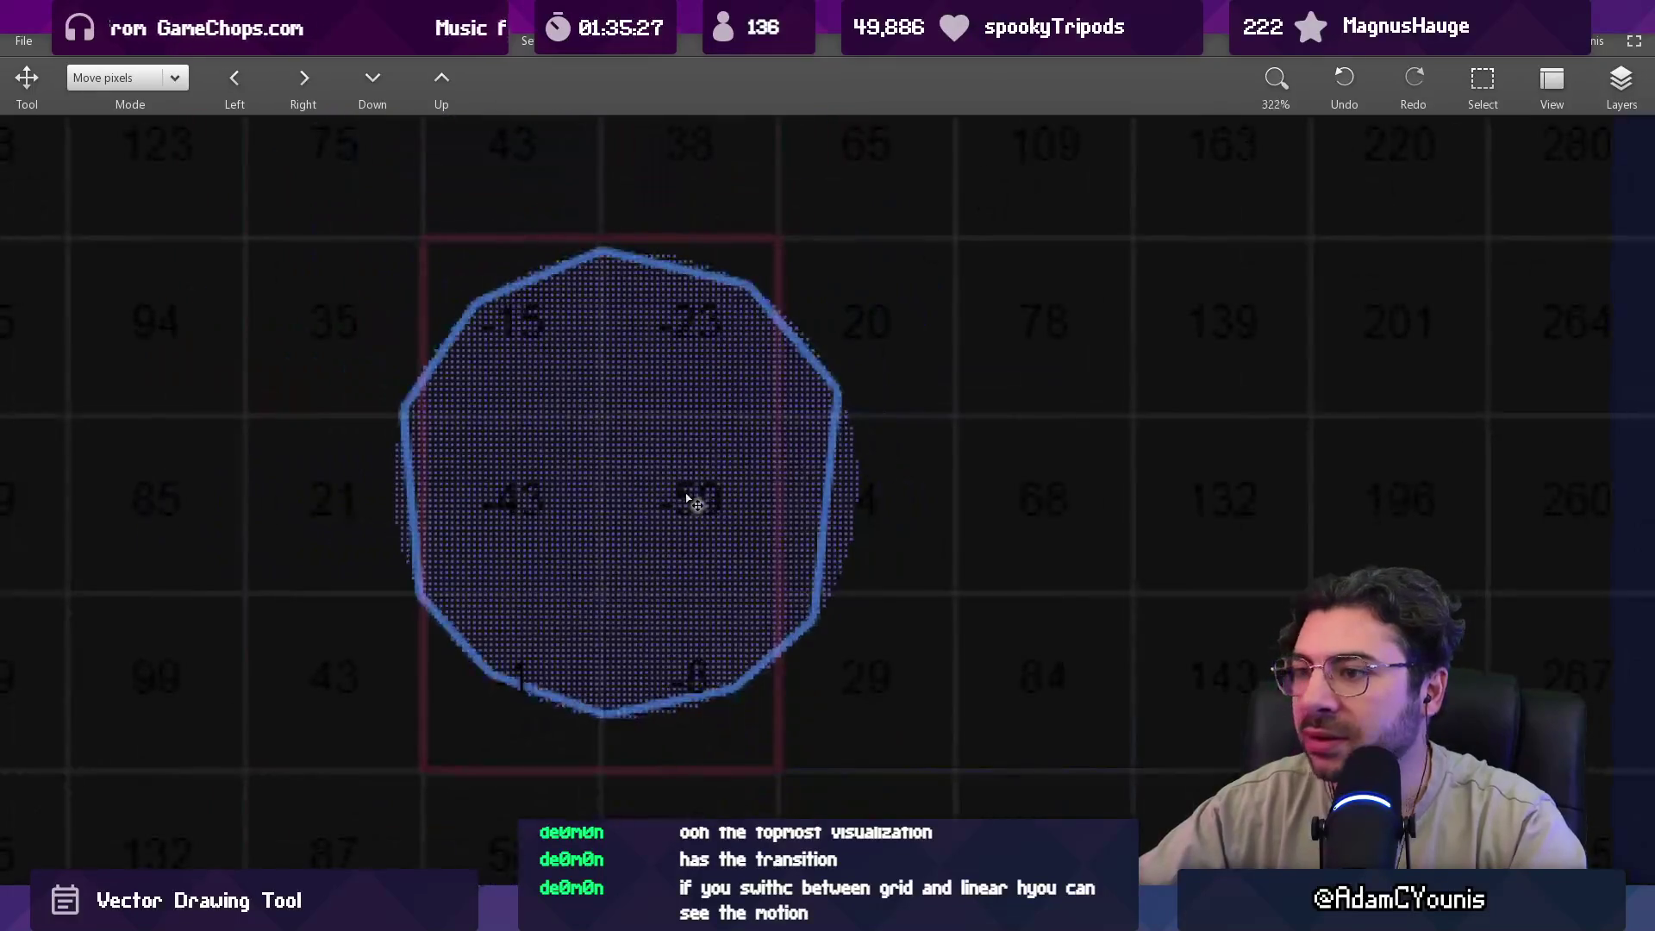
pyautogui.press('b')
pyautogui.scroll(-3, 694, 496)
pyautogui.scroll(3, 726, 438)
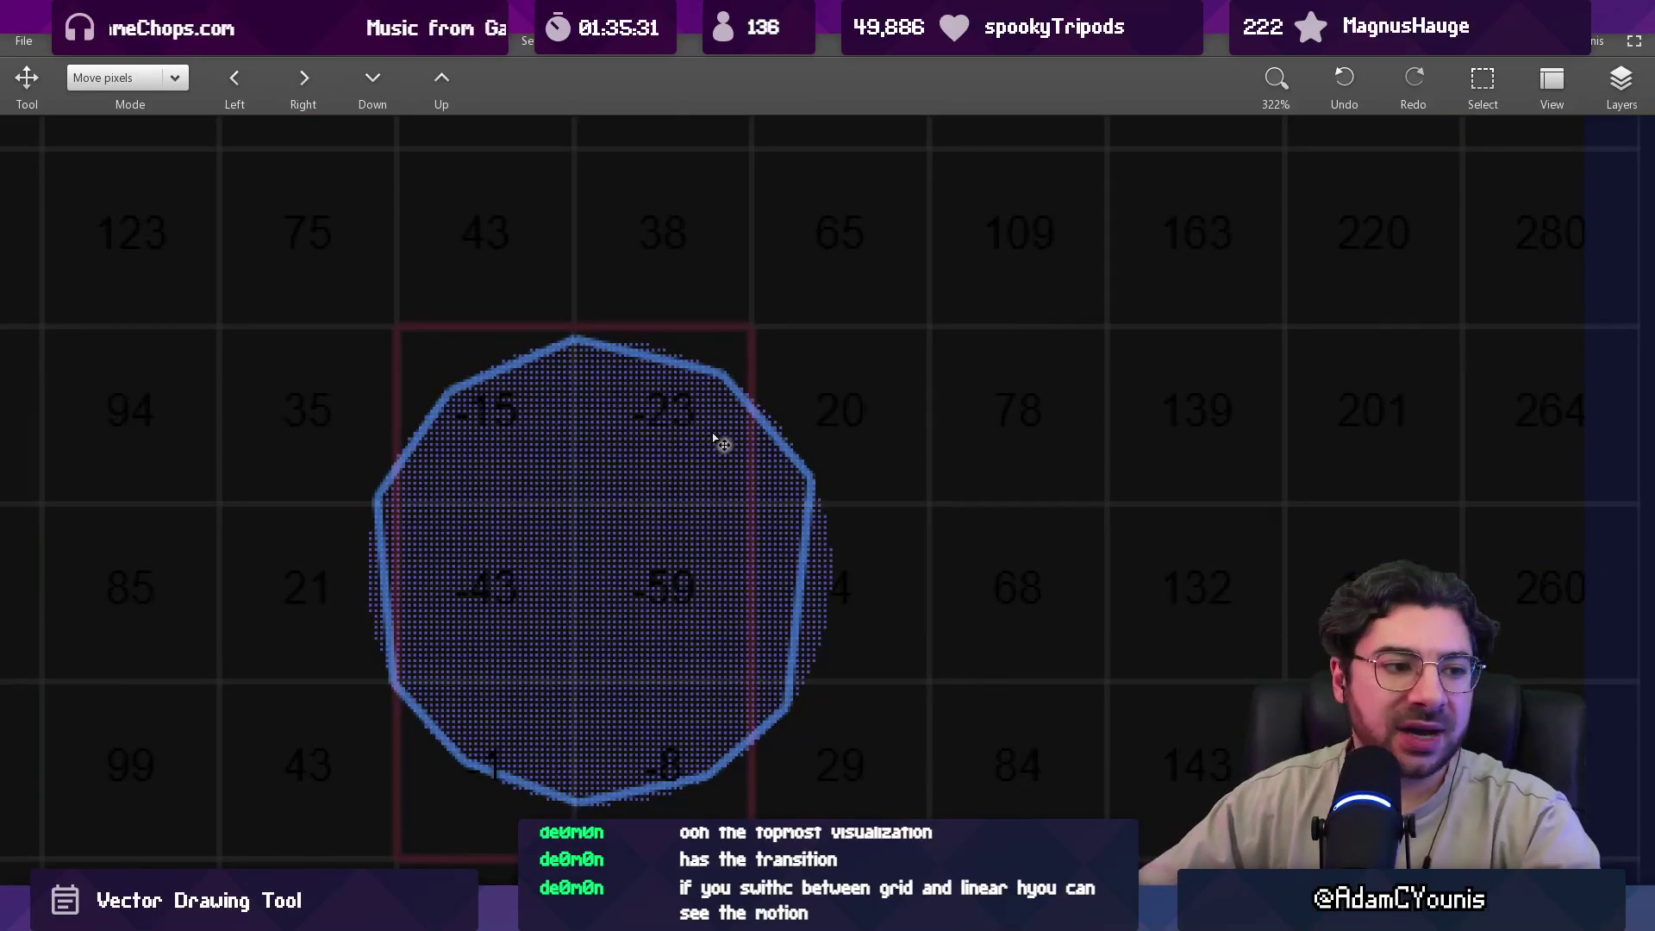
pyautogui.click(1621, 79)
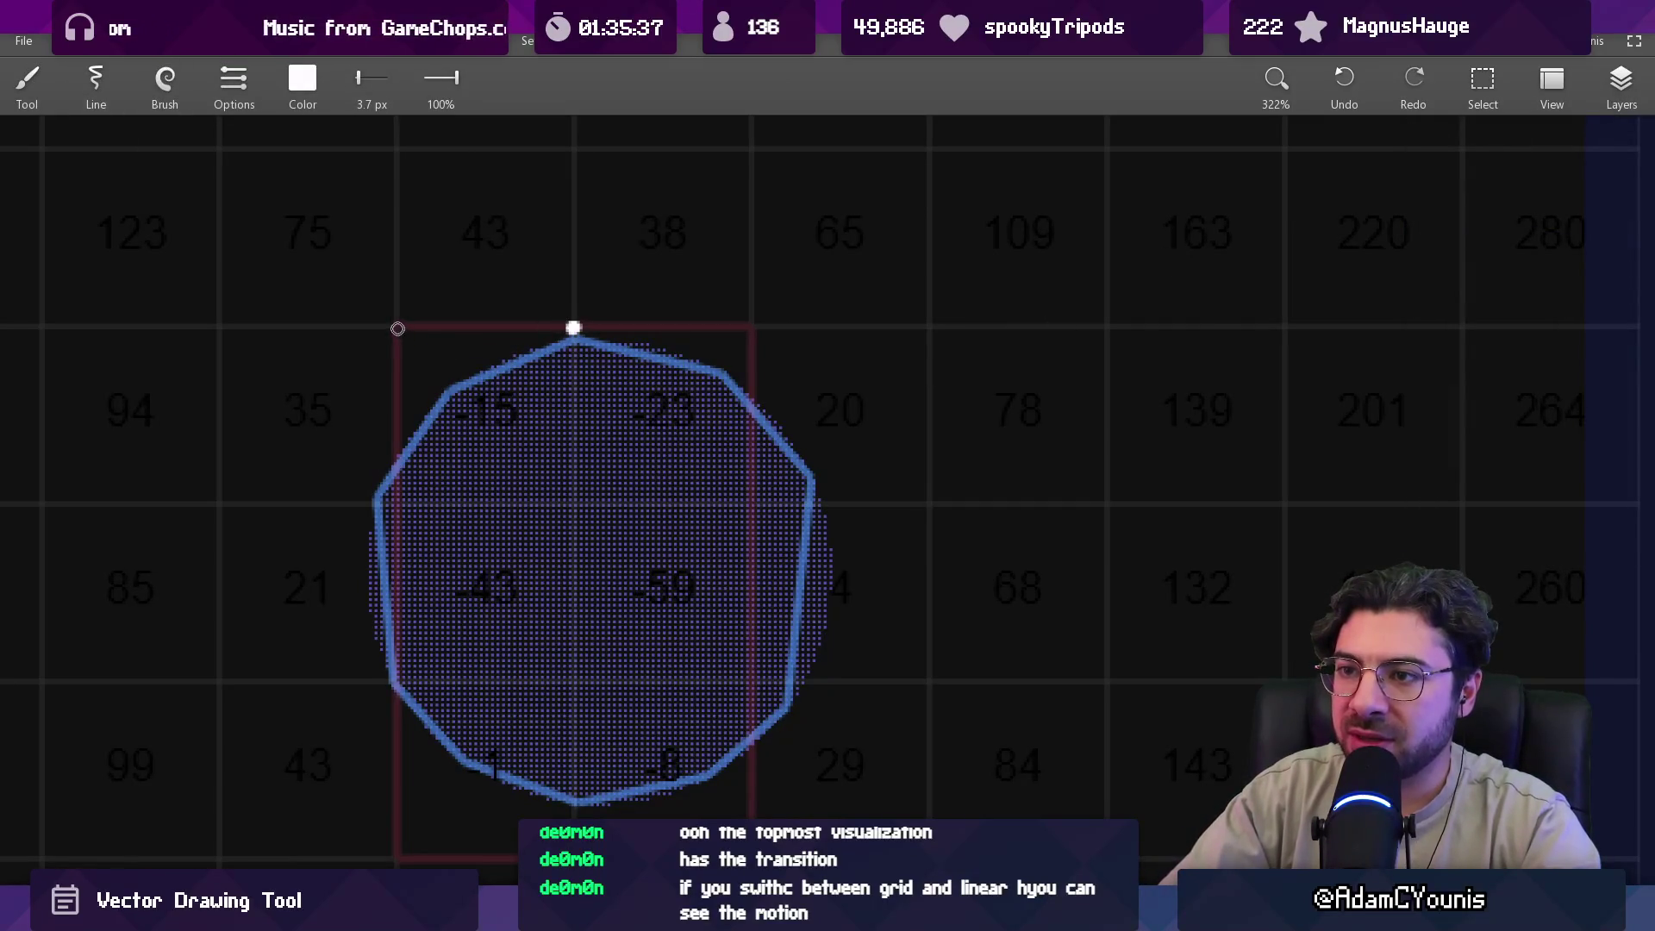
# Draw white arrows at the top-left and bottom-left nodes, redrawing the bottom-right arrow.
pyautogui.moveTo(396, 327)
pyautogui.mouseDown()
pyautogui.moveTo(443, 384)
pyautogui.moveTo(410, 336)
pyautogui.moveTo(426, 359)
pyautogui.mouseUp()
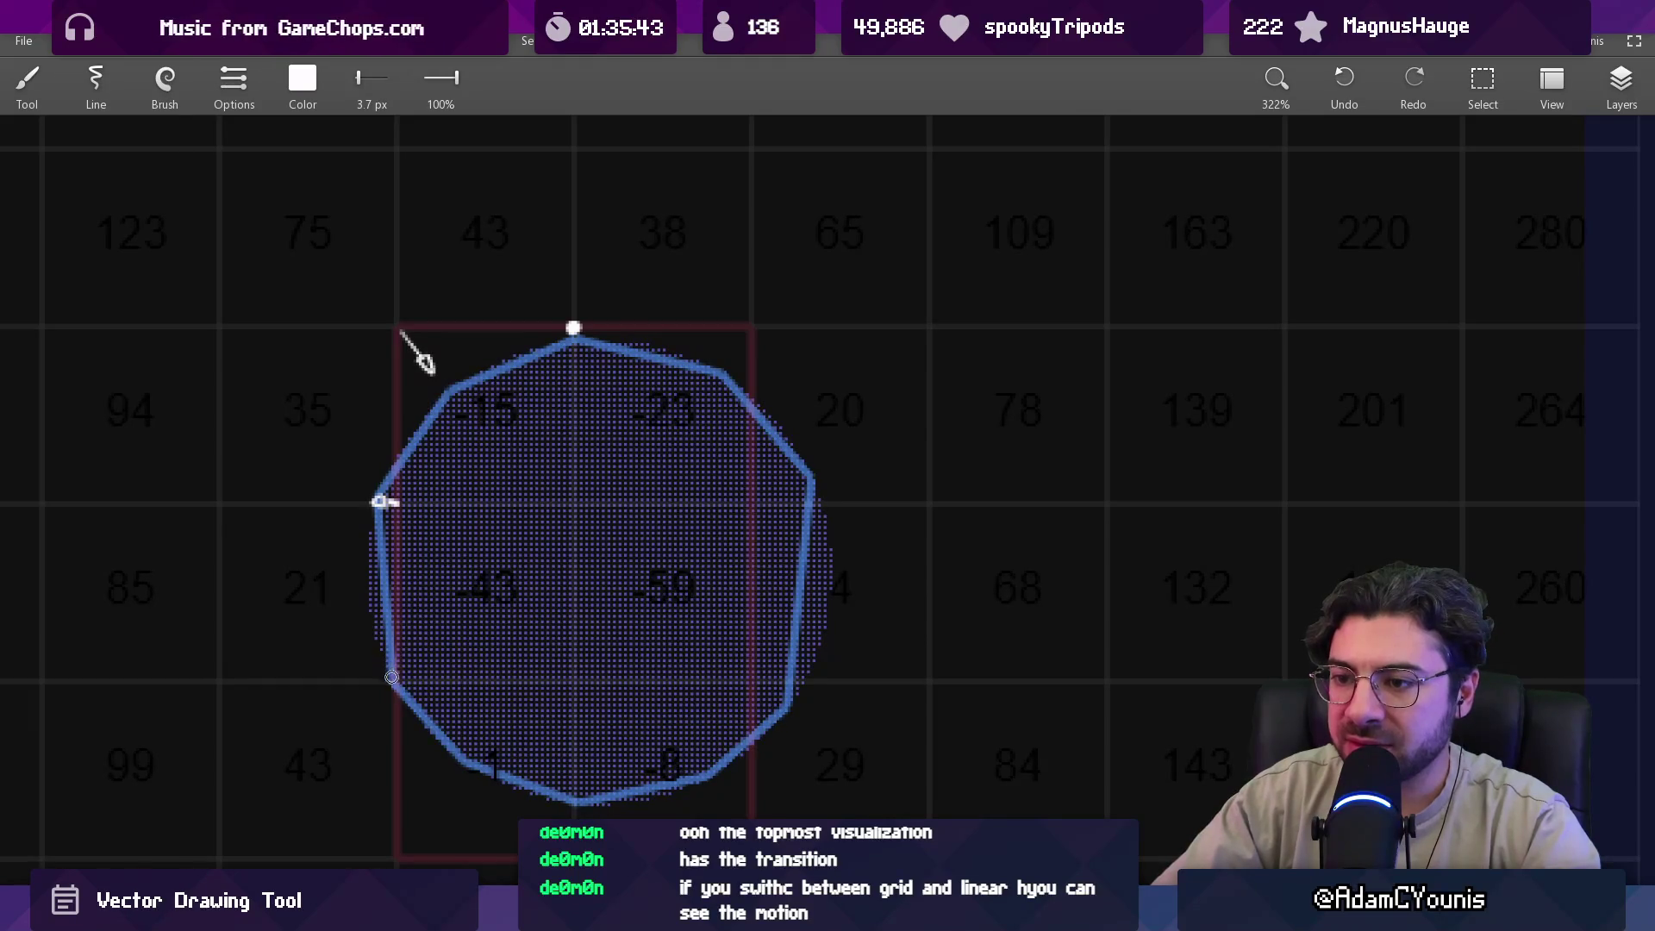
pyautogui.moveTo(407, 849); pyautogui.dragTo(448, 794)
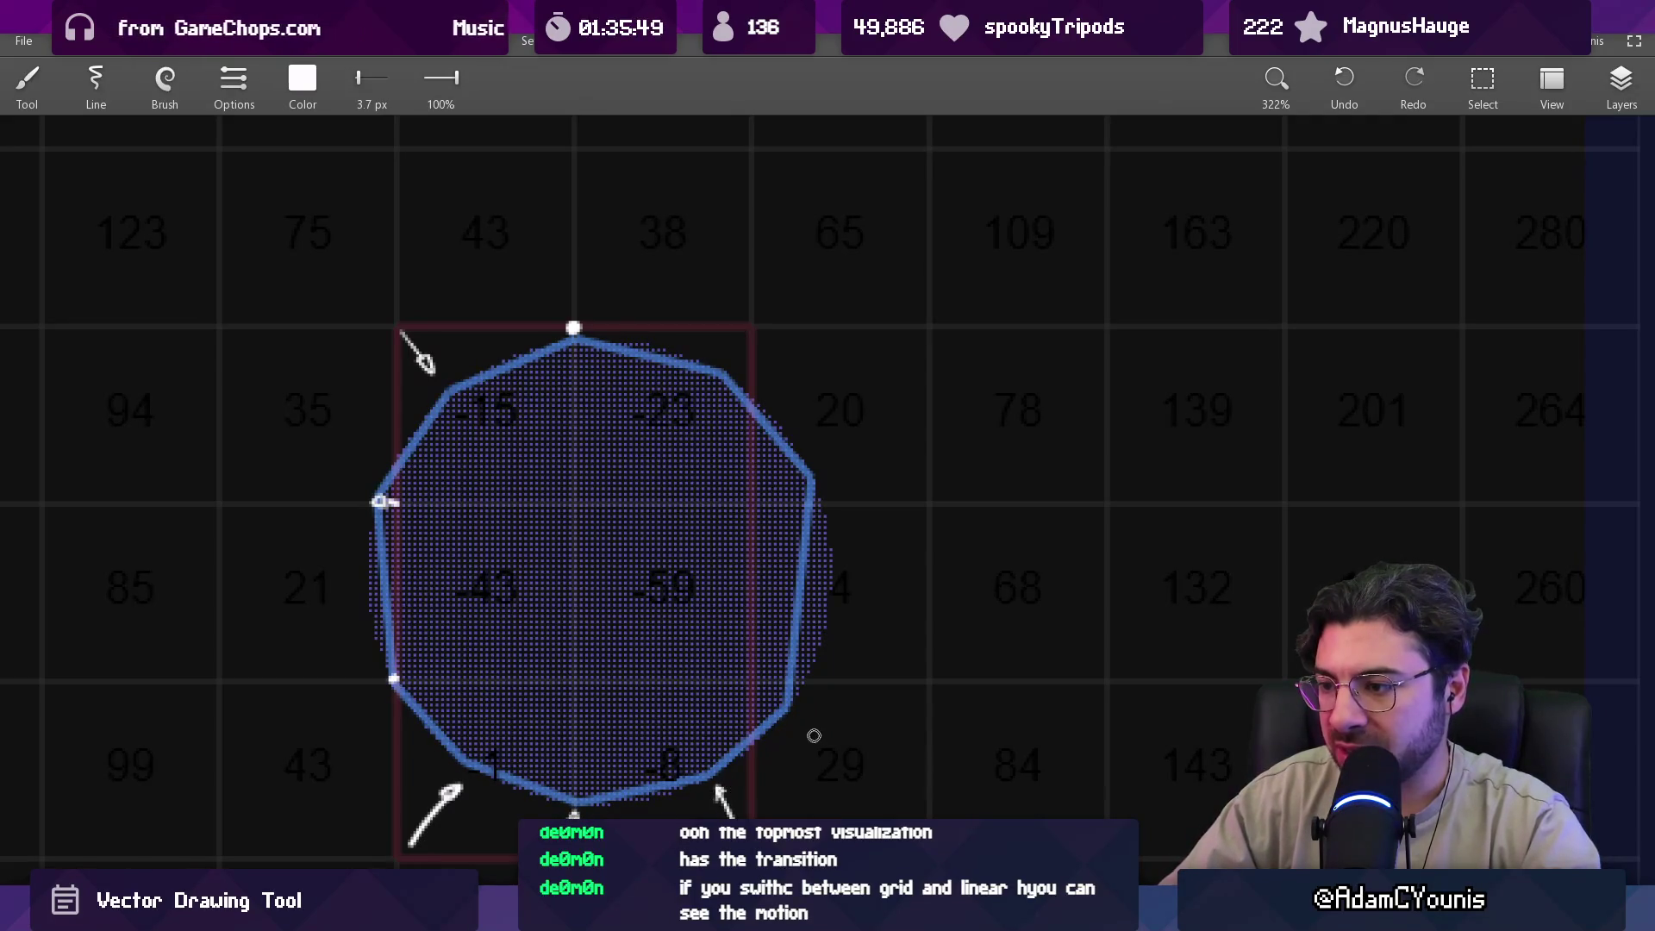
pyautogui.hotkey('ctrl', 'z')
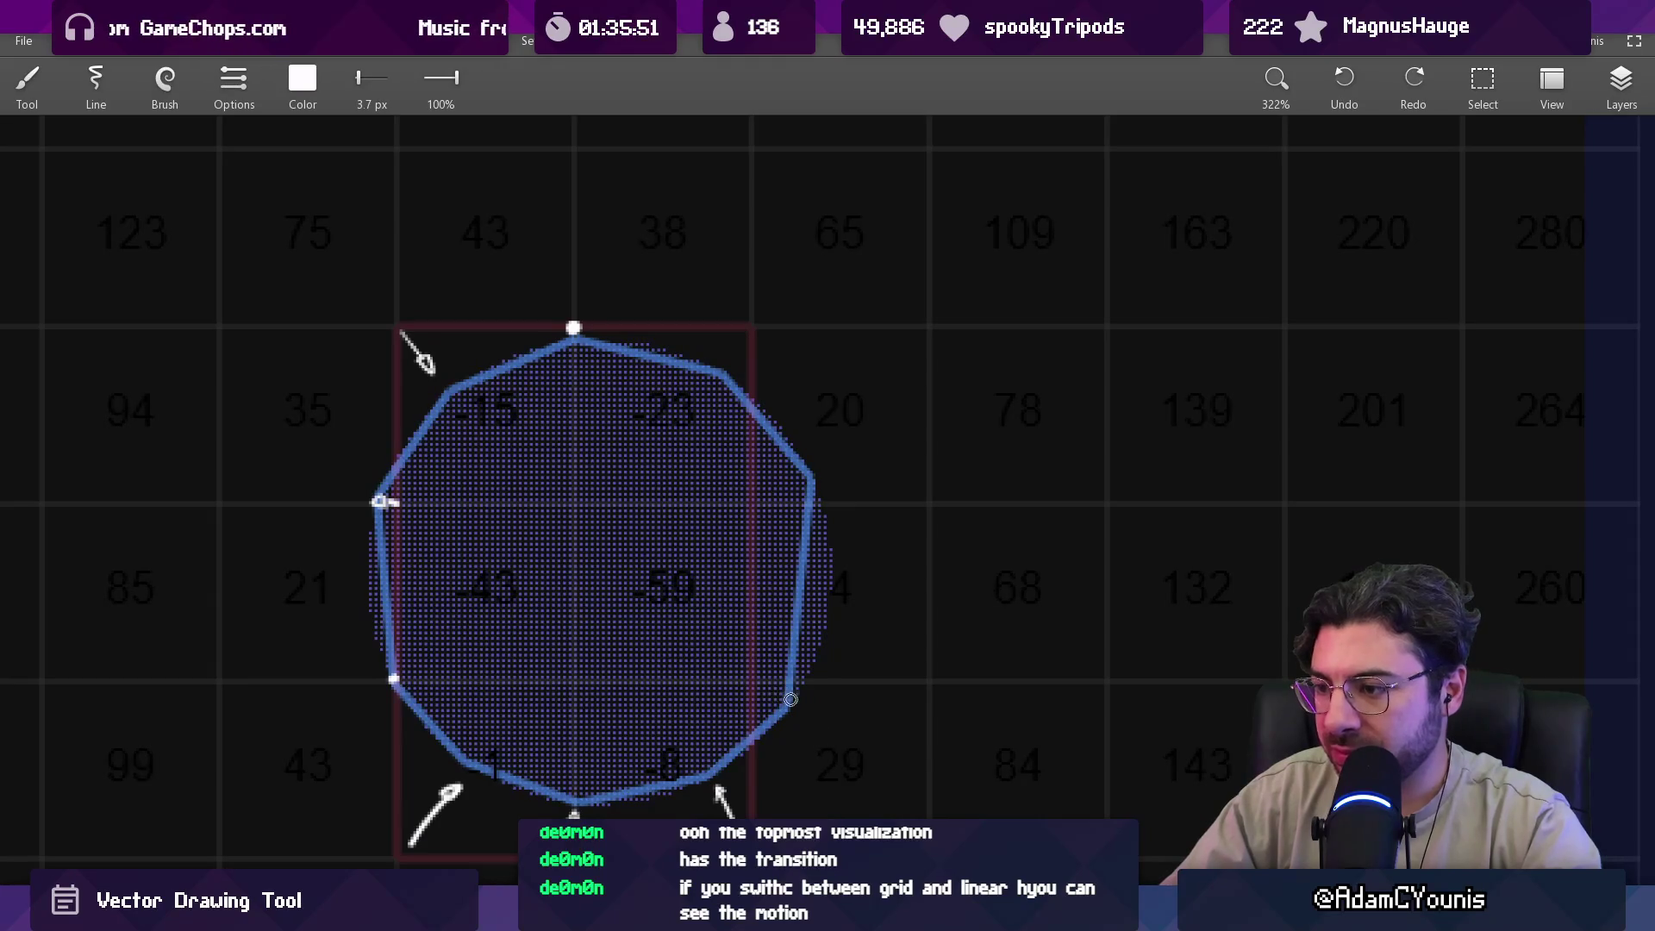
pyautogui.moveTo(752, 686); pyautogui.dragTo(784, 708)
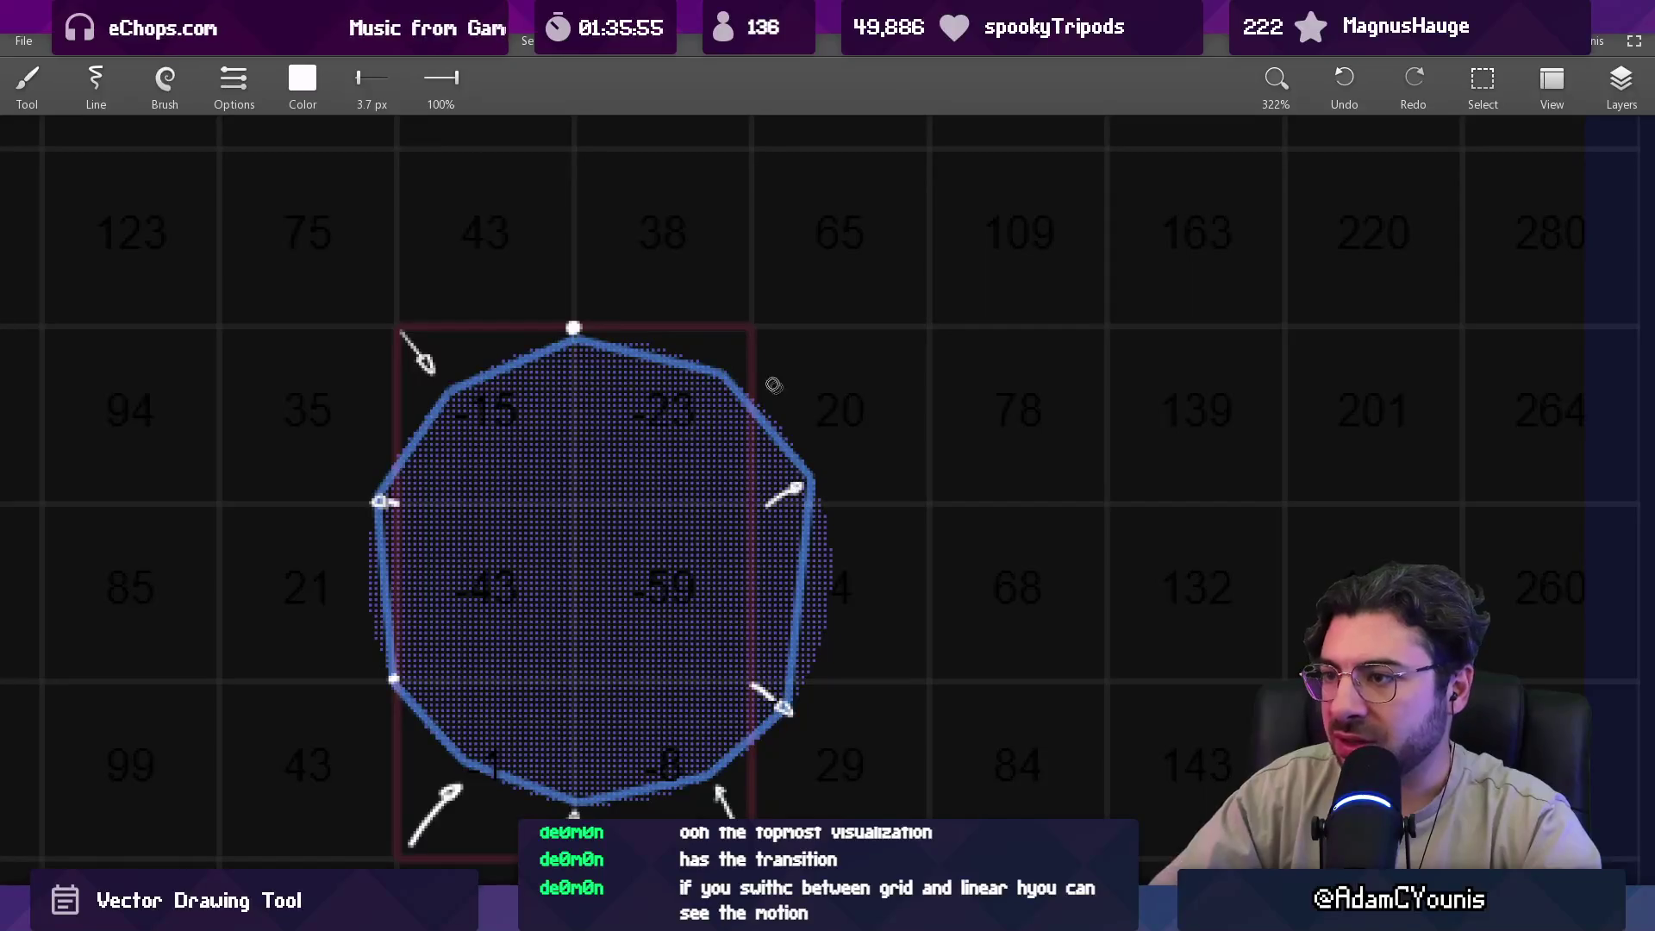
# Zoom and pan to move the polygon up, keeping the Brush tool active.
pyautogui.scroll(-5, 745, 335)
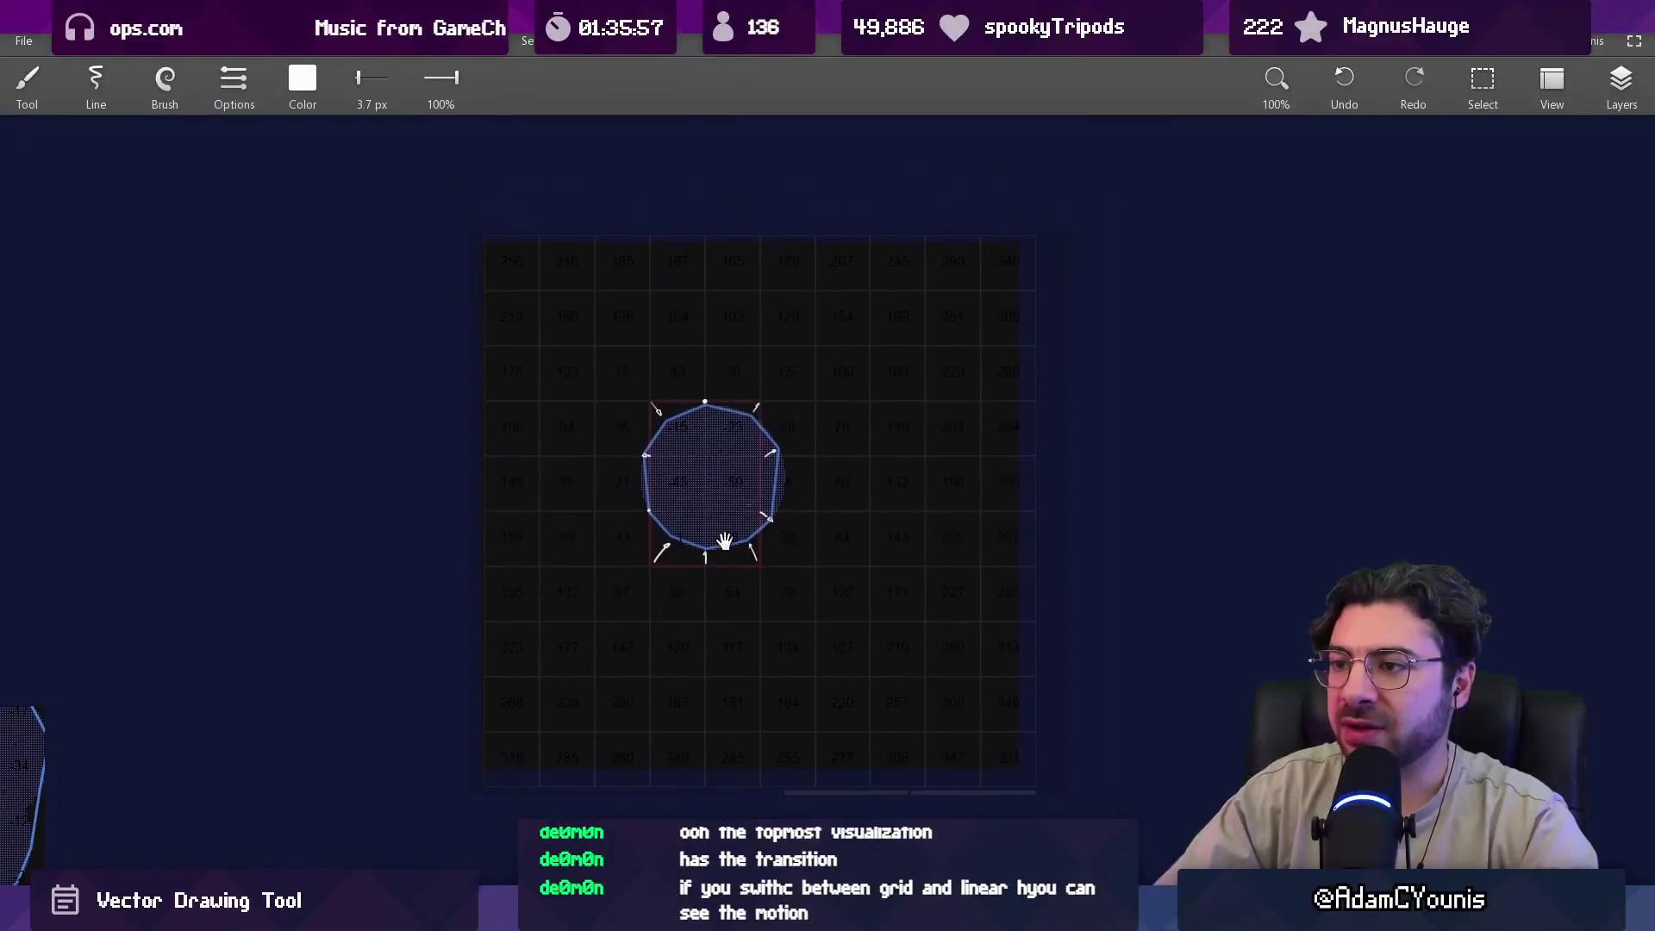
pyautogui.scroll(3, 754, 302)
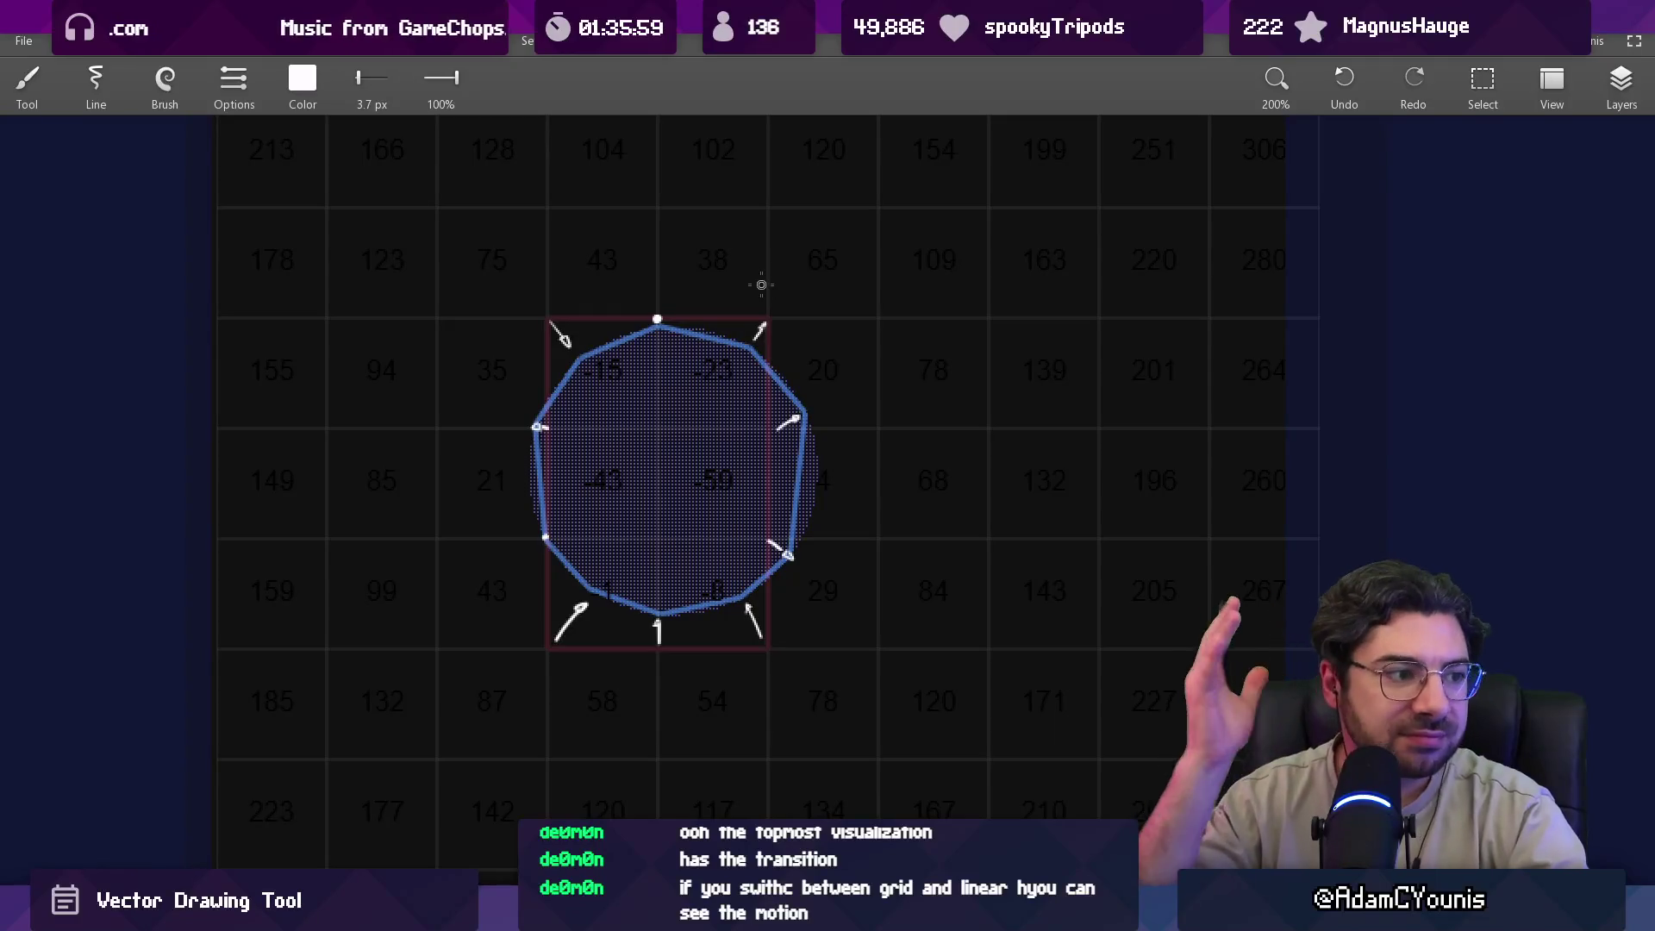
pyautogui.scroll(3, 651, 342)
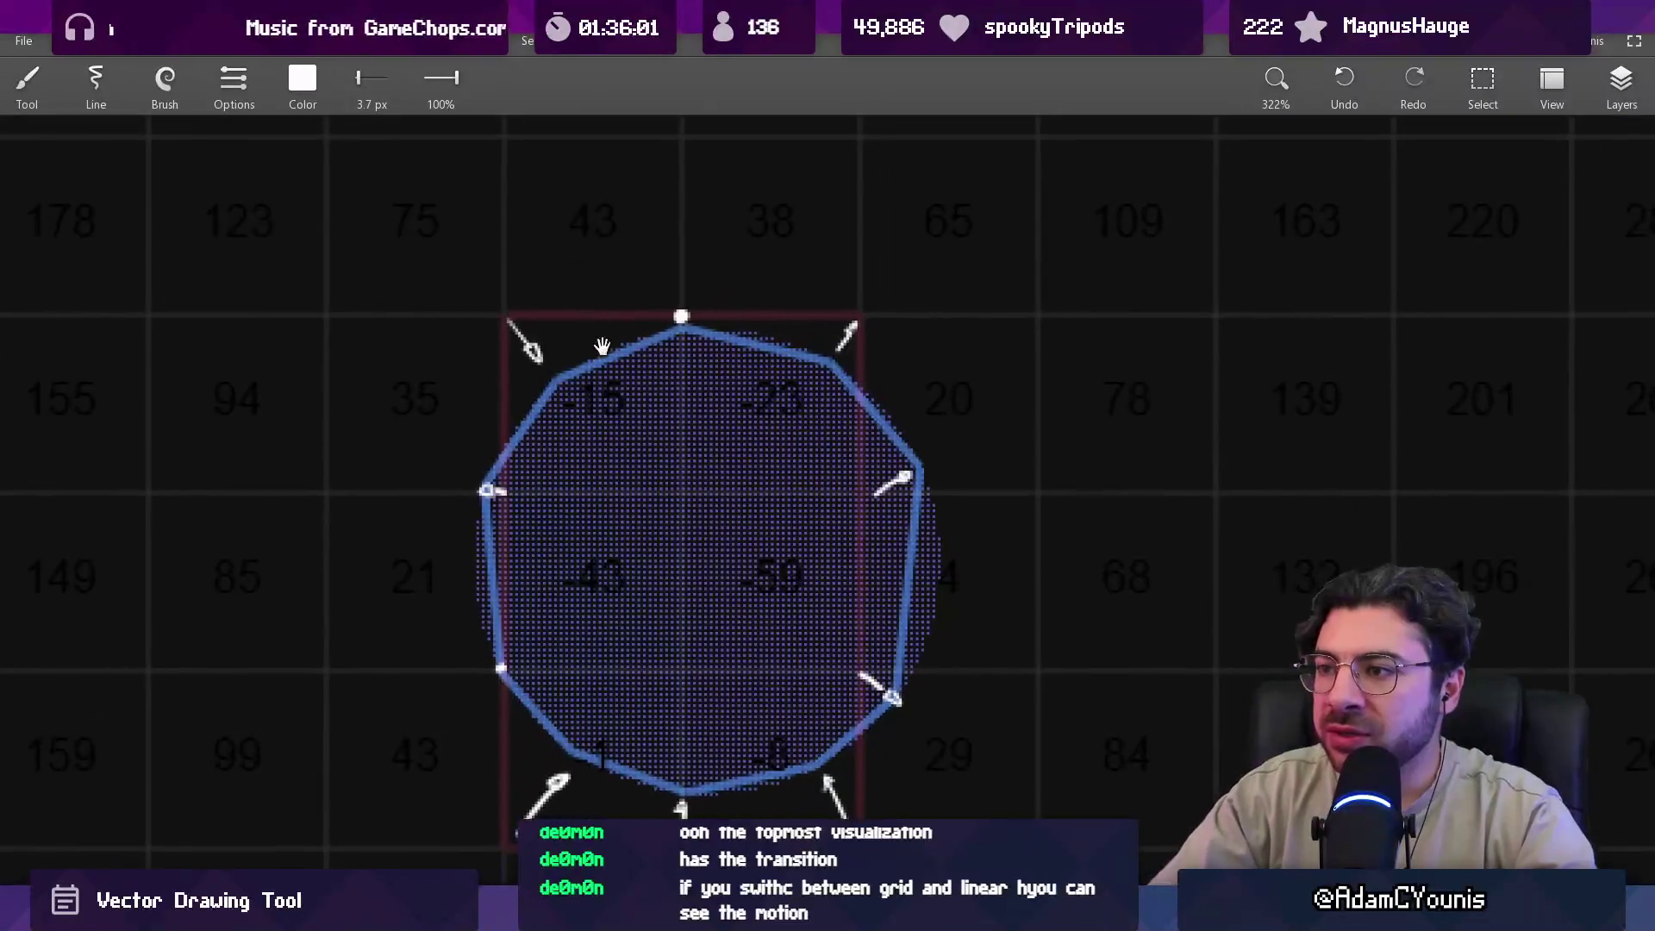
pyautogui.press('e')
pyautogui.press('b')
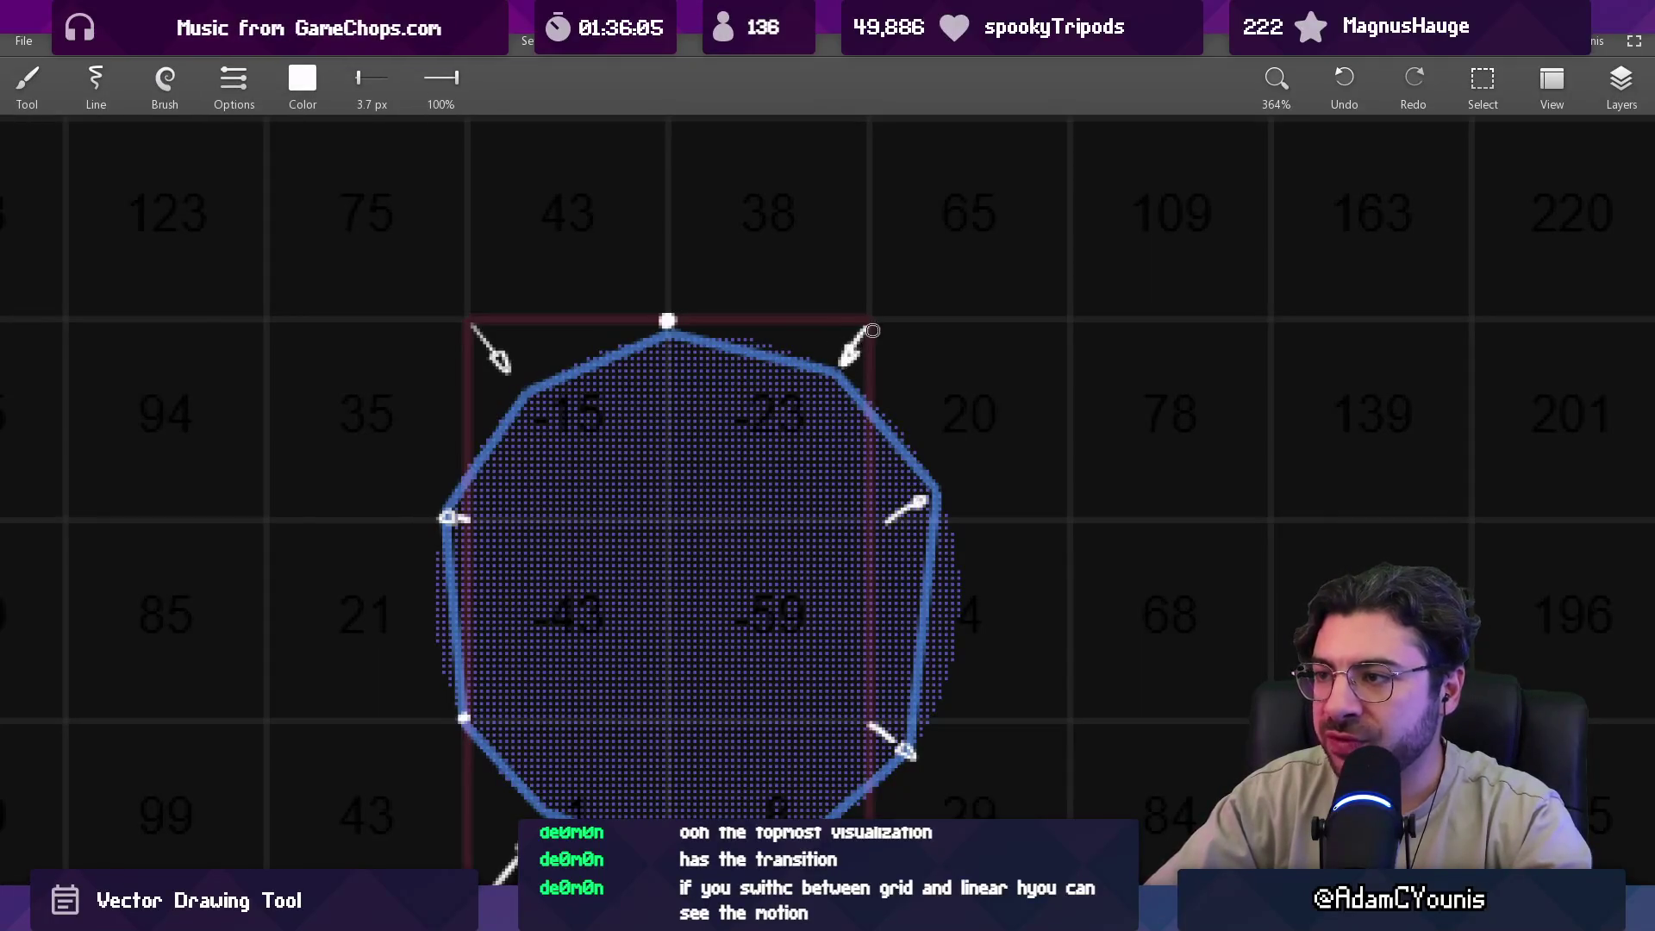
pyautogui.scroll(-2, 508, 528)
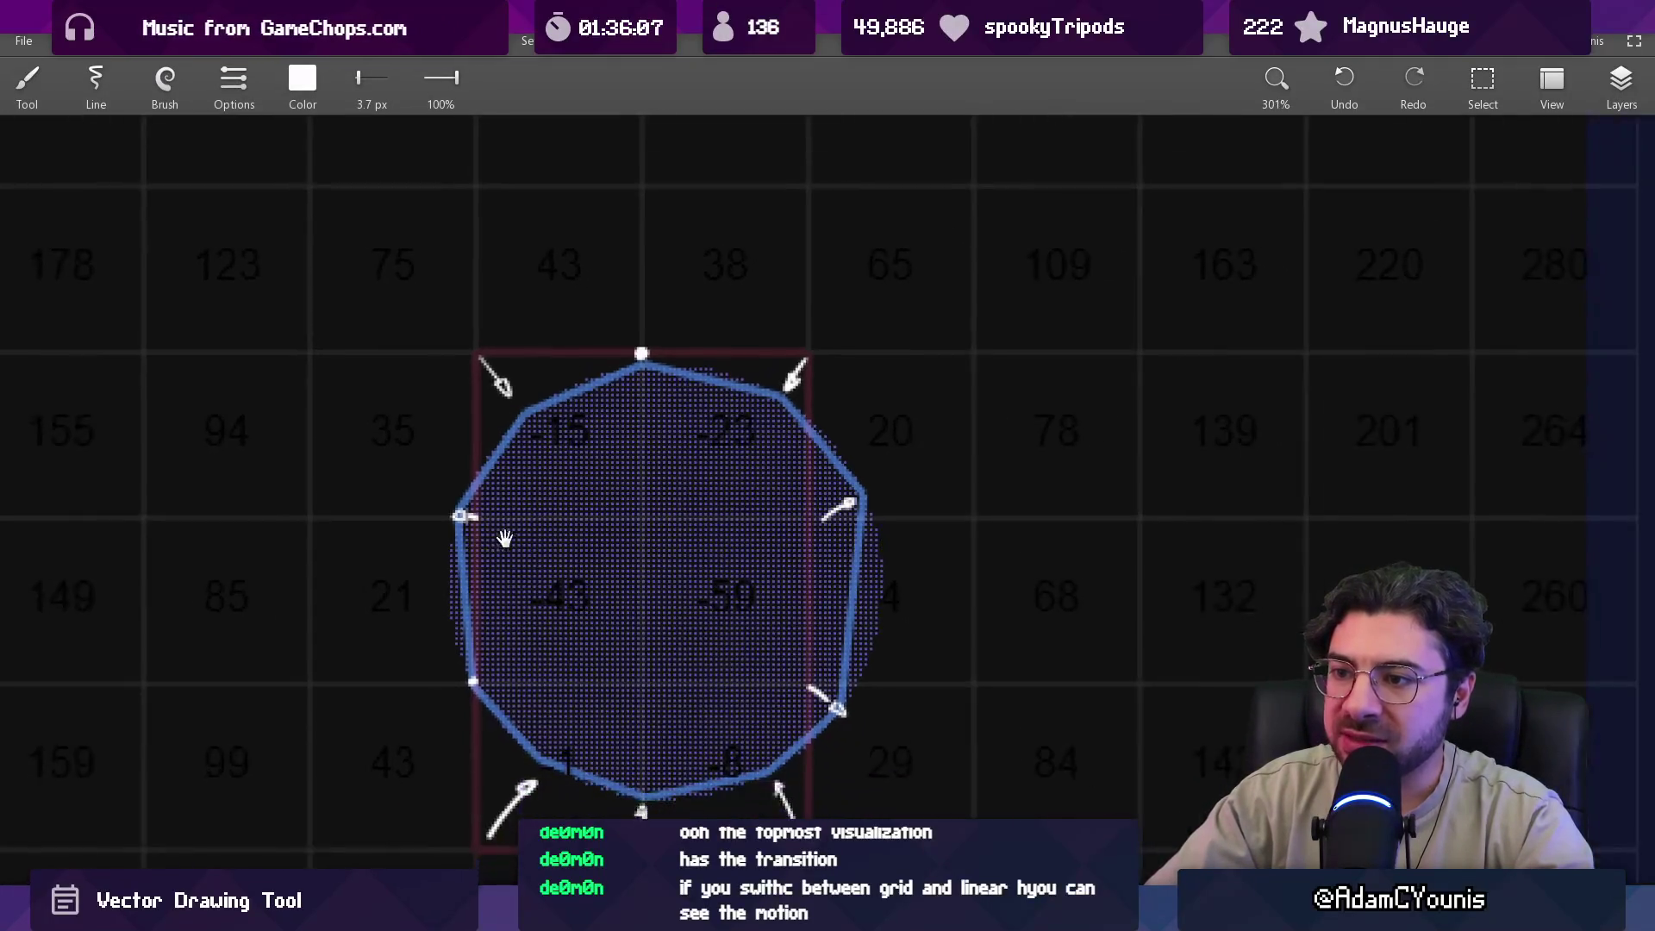
pyautogui.moveTo(529, 540)
pyautogui.mouseDown()
pyautogui.moveTo(503, 450)
pyautogui.moveTo(496, 476)
pyautogui.moveTo(523, 520)
pyautogui.mouseUp()
pyautogui.scroll(3, 561, 451)
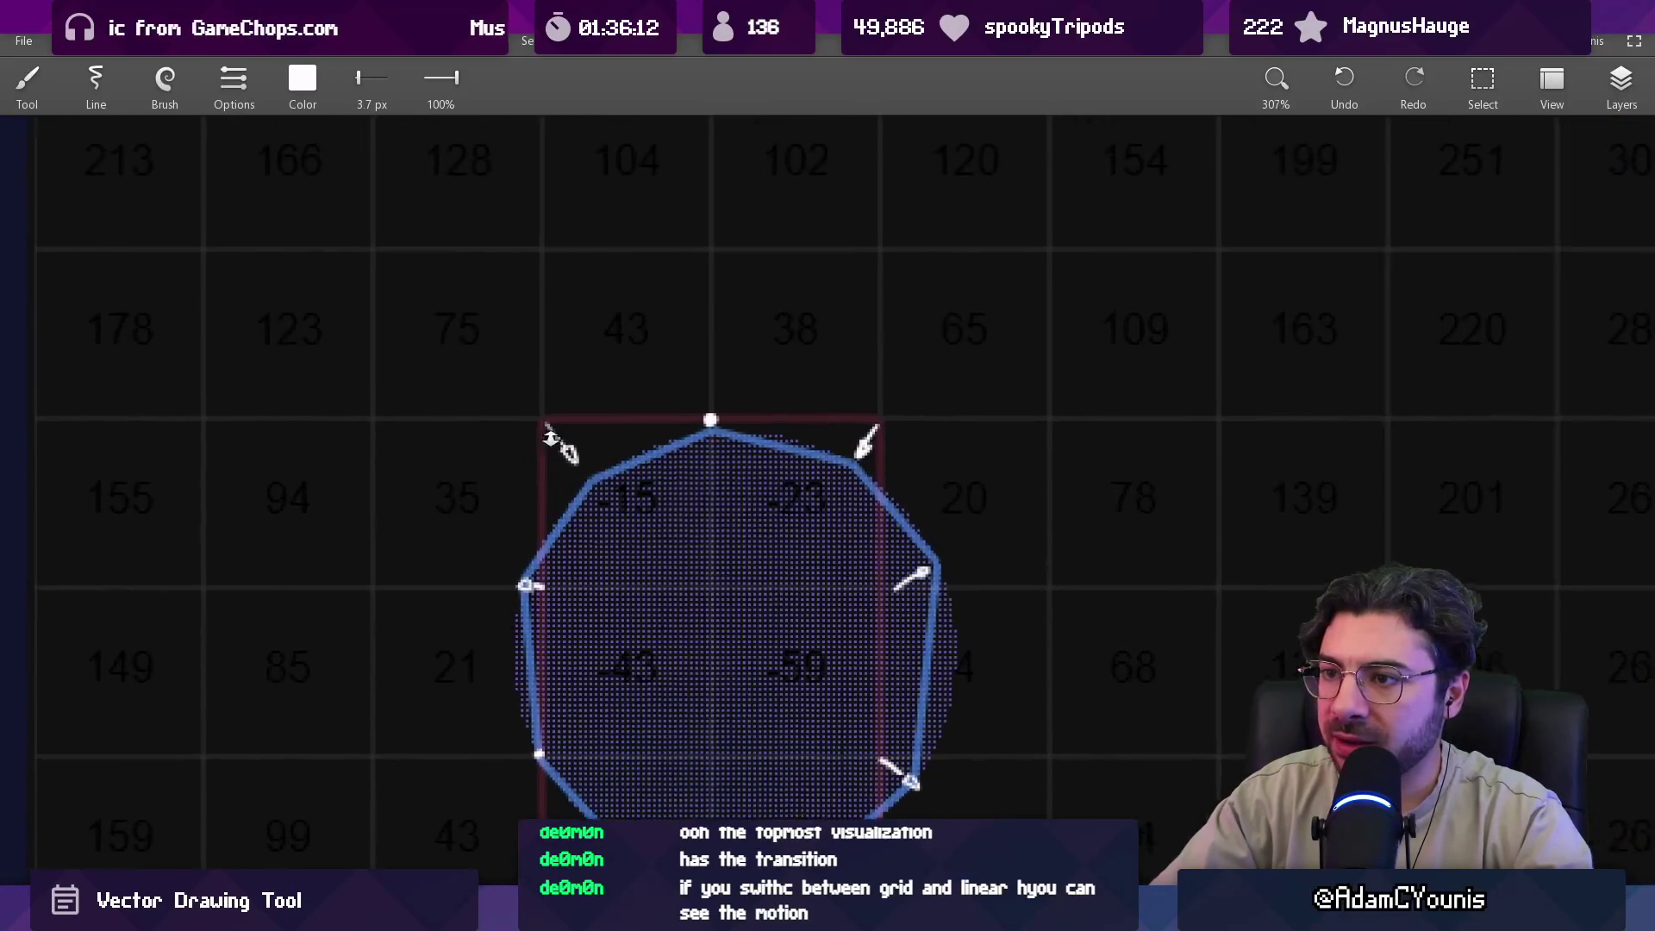
pyautogui.moveTo(657, 326); pyautogui.dragTo(678, 606)
pyautogui.moveTo(481, 285); pyautogui.dragTo(523, 353)
pyautogui.moveTo(681, 515); pyautogui.dragTo(663, 522)
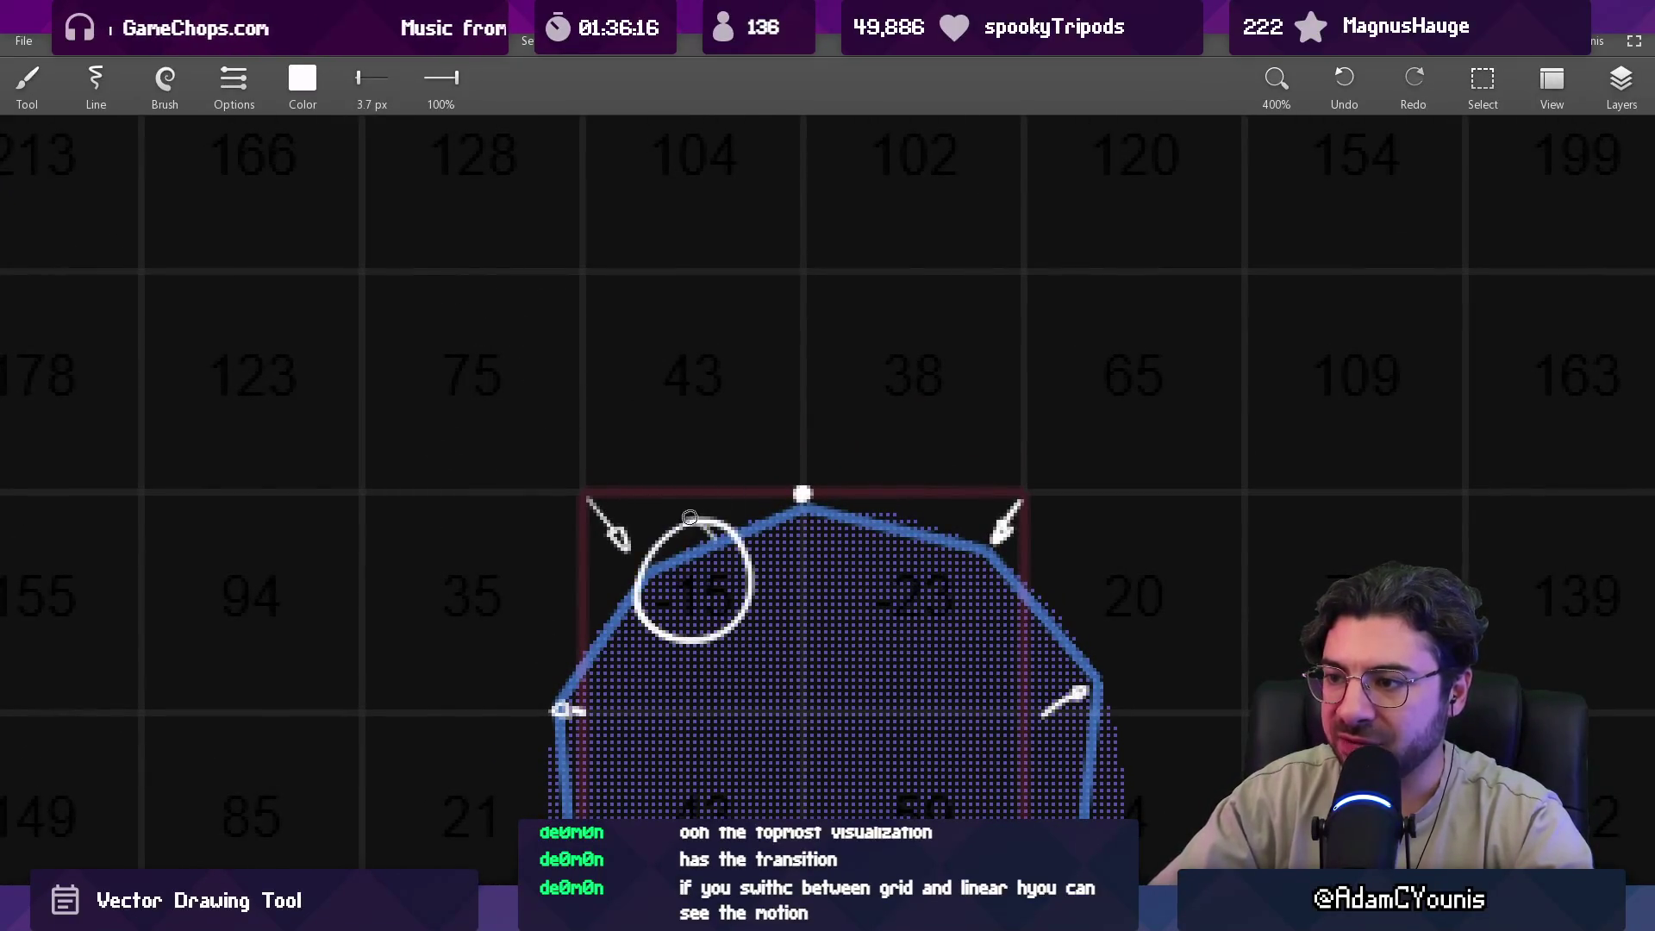
pyautogui.moveTo(506, 525); pyautogui.dragTo(517, 530)
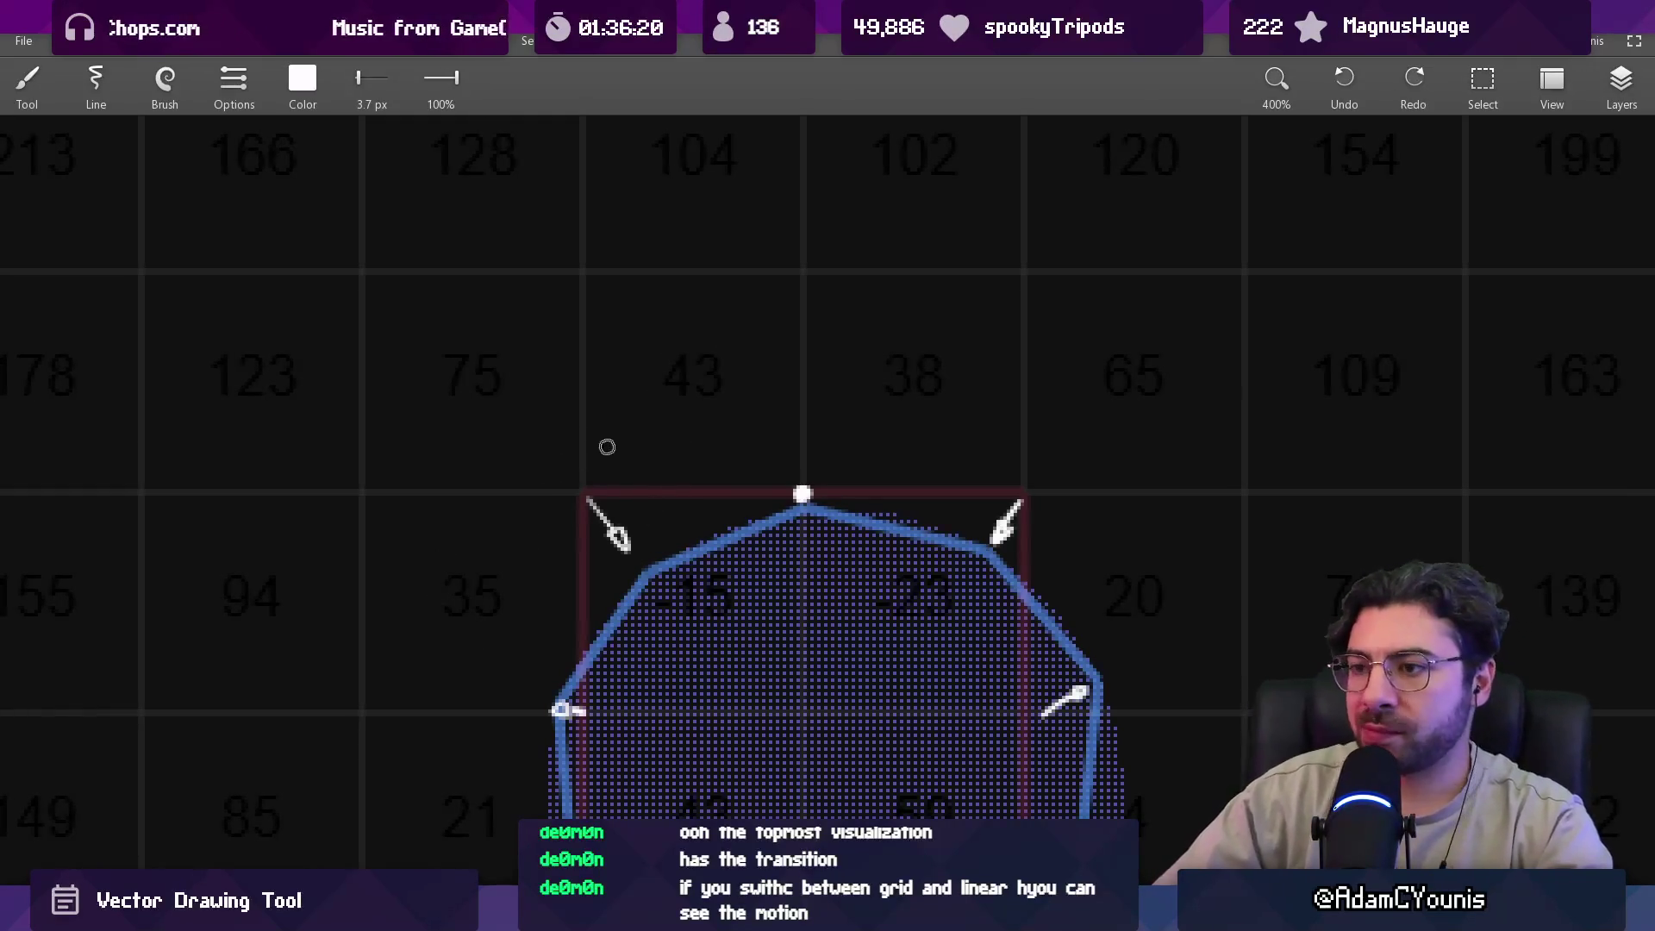
pyautogui.scroll(-3, 690, 466)
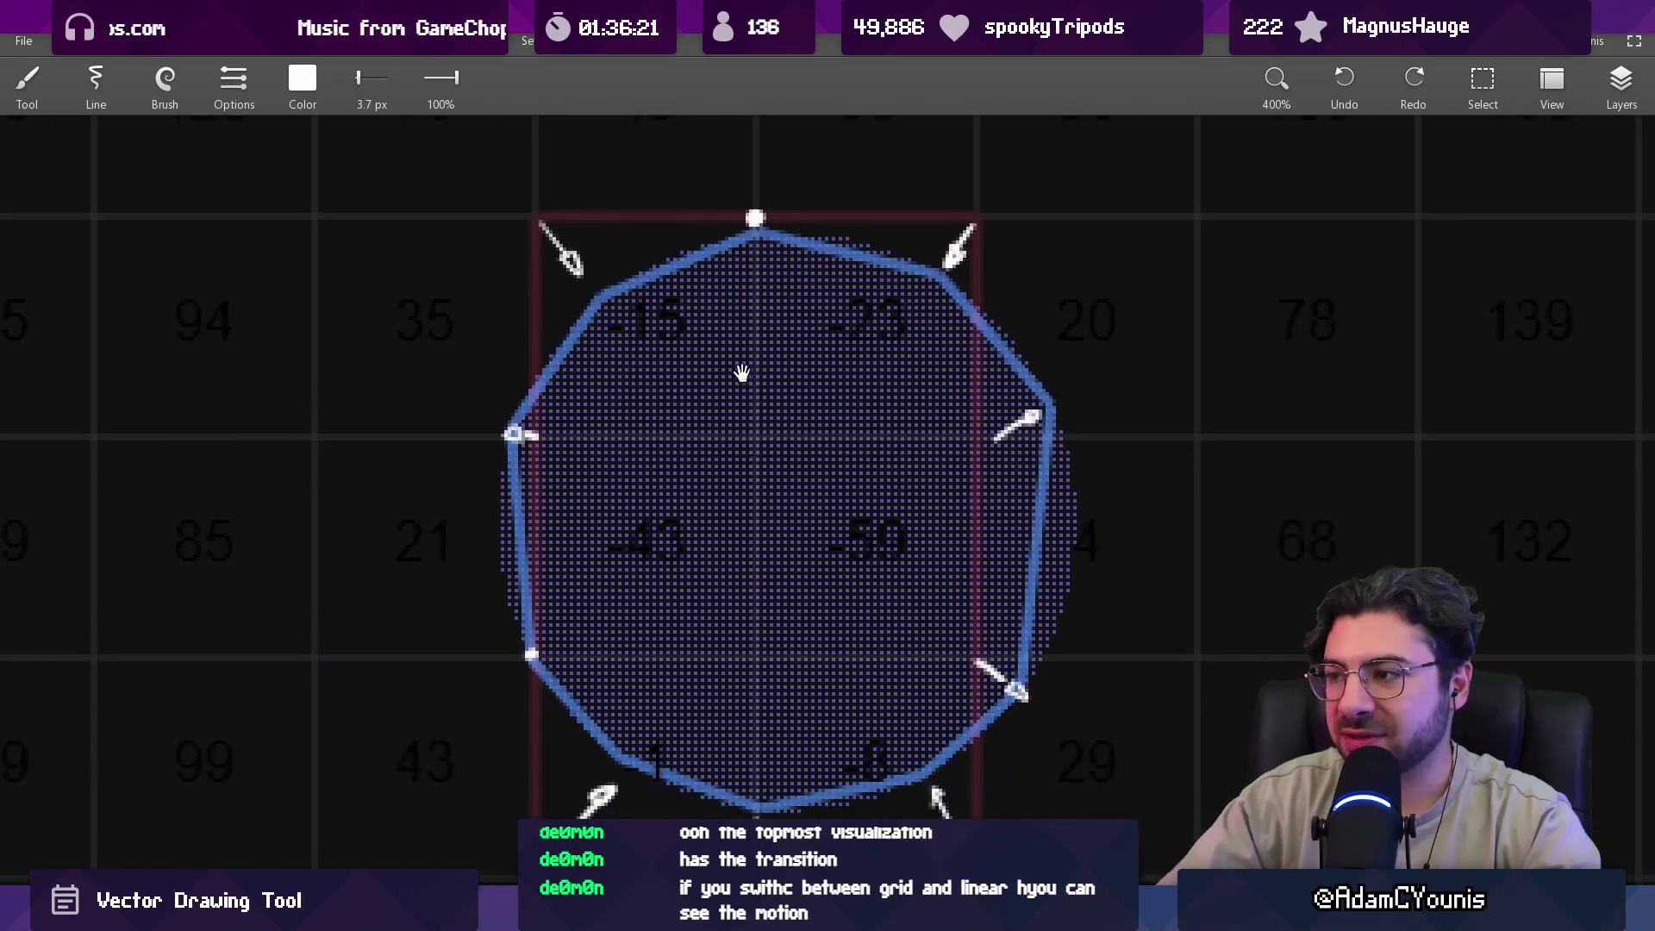
pyautogui.hscroll(4, 724, 388)
pyautogui.scroll(-2, 715, 390)
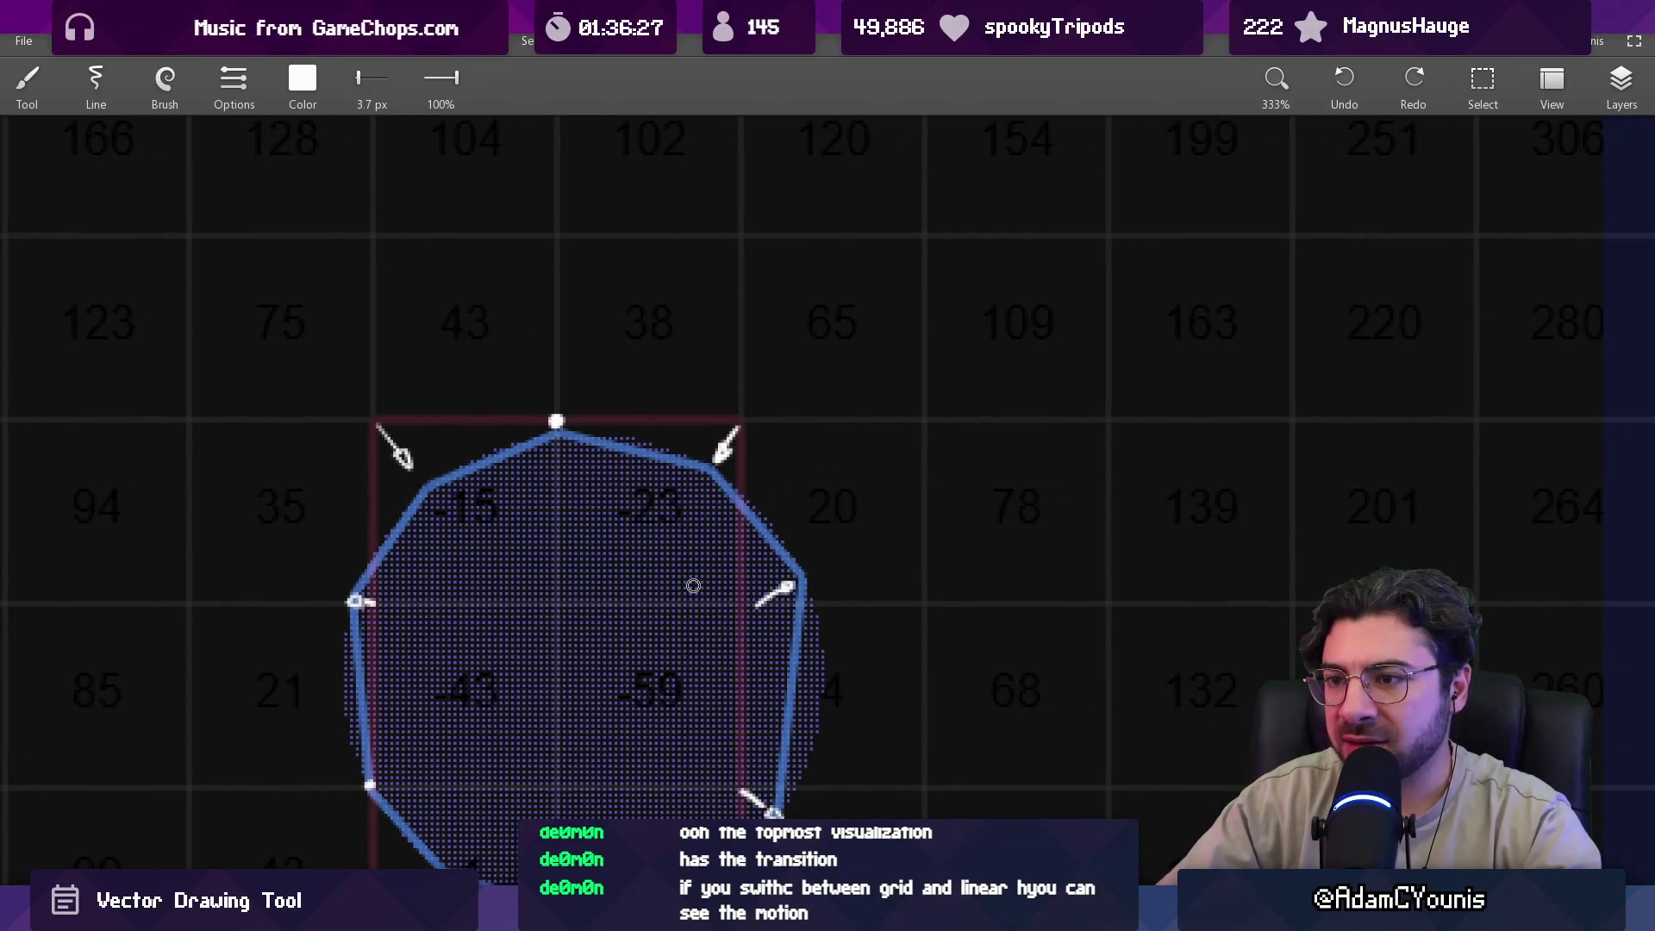
pyautogui.moveTo(662, 628); pyautogui.dragTo(633, 649)
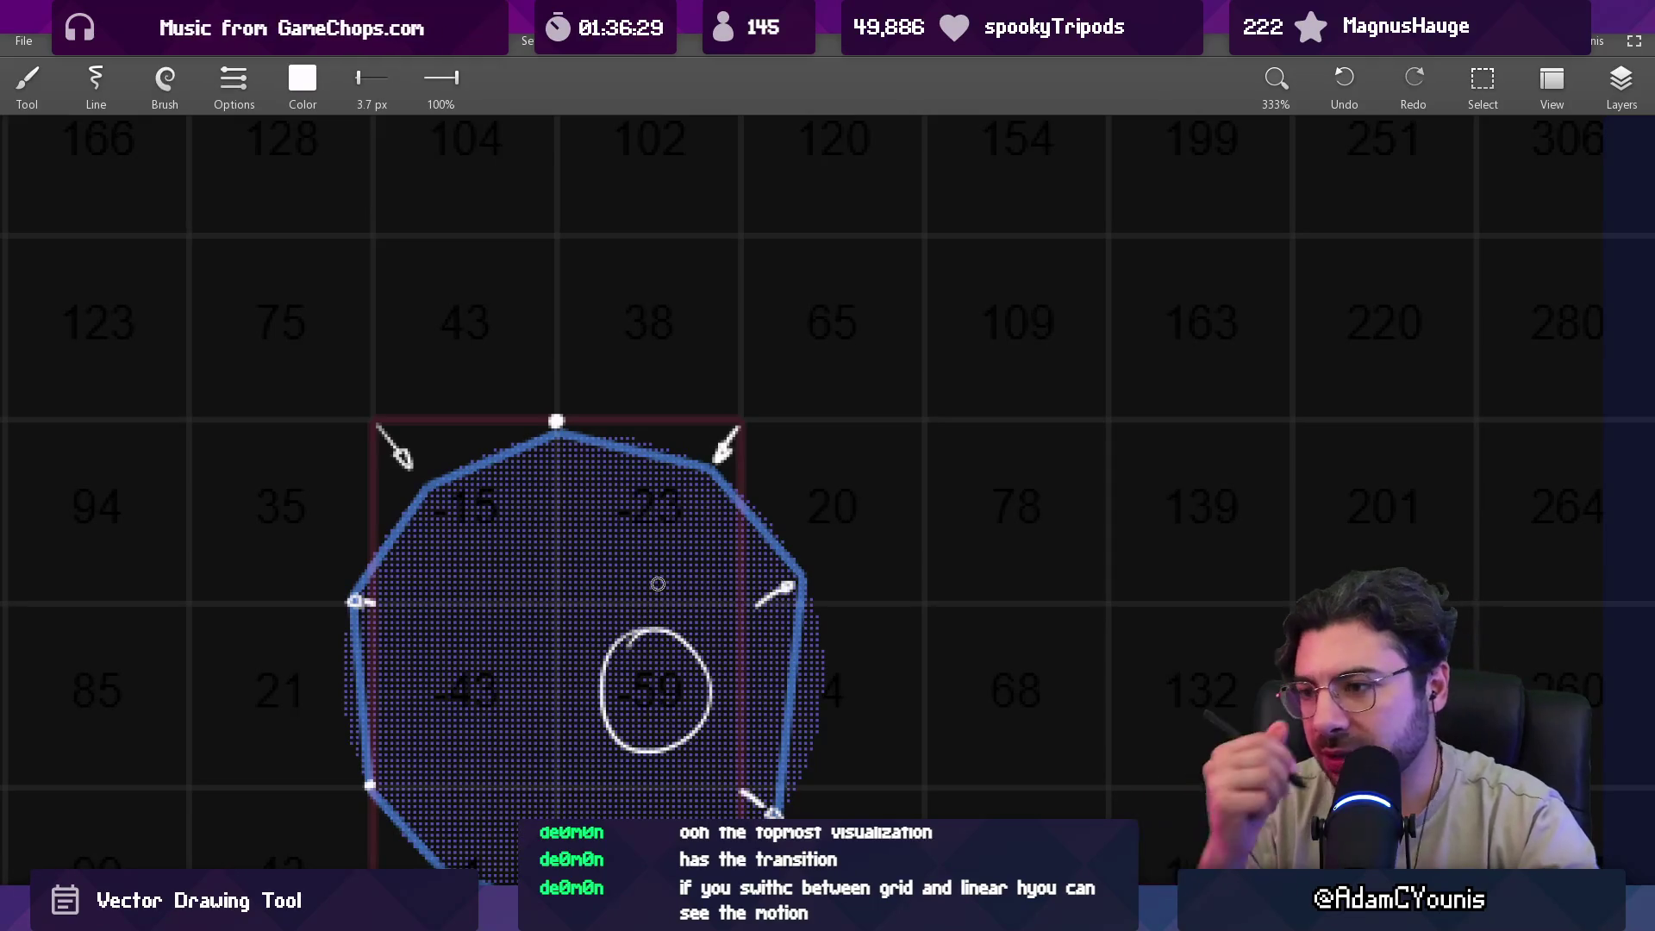
pyautogui.hotkey('ctrl', 'z')
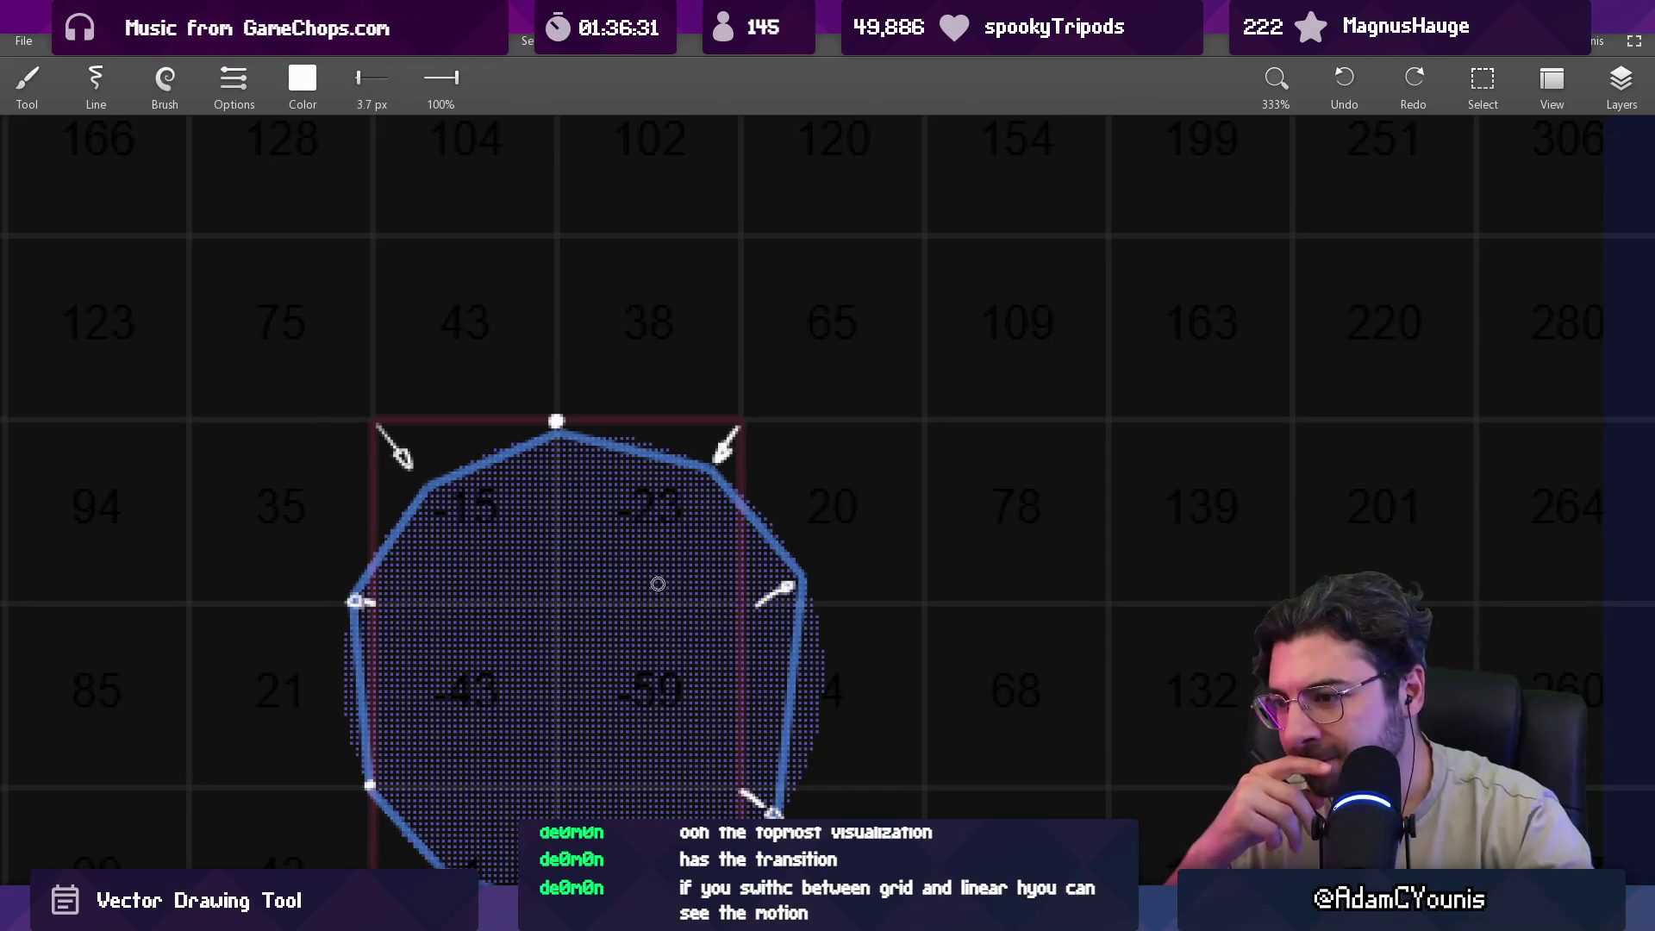
pyautogui.scroll(-2, 658, 584)
pyautogui.moveTo(688, 441); pyautogui.dragTo(591, 539)
pyautogui.hotkey('ctrl', 'z')
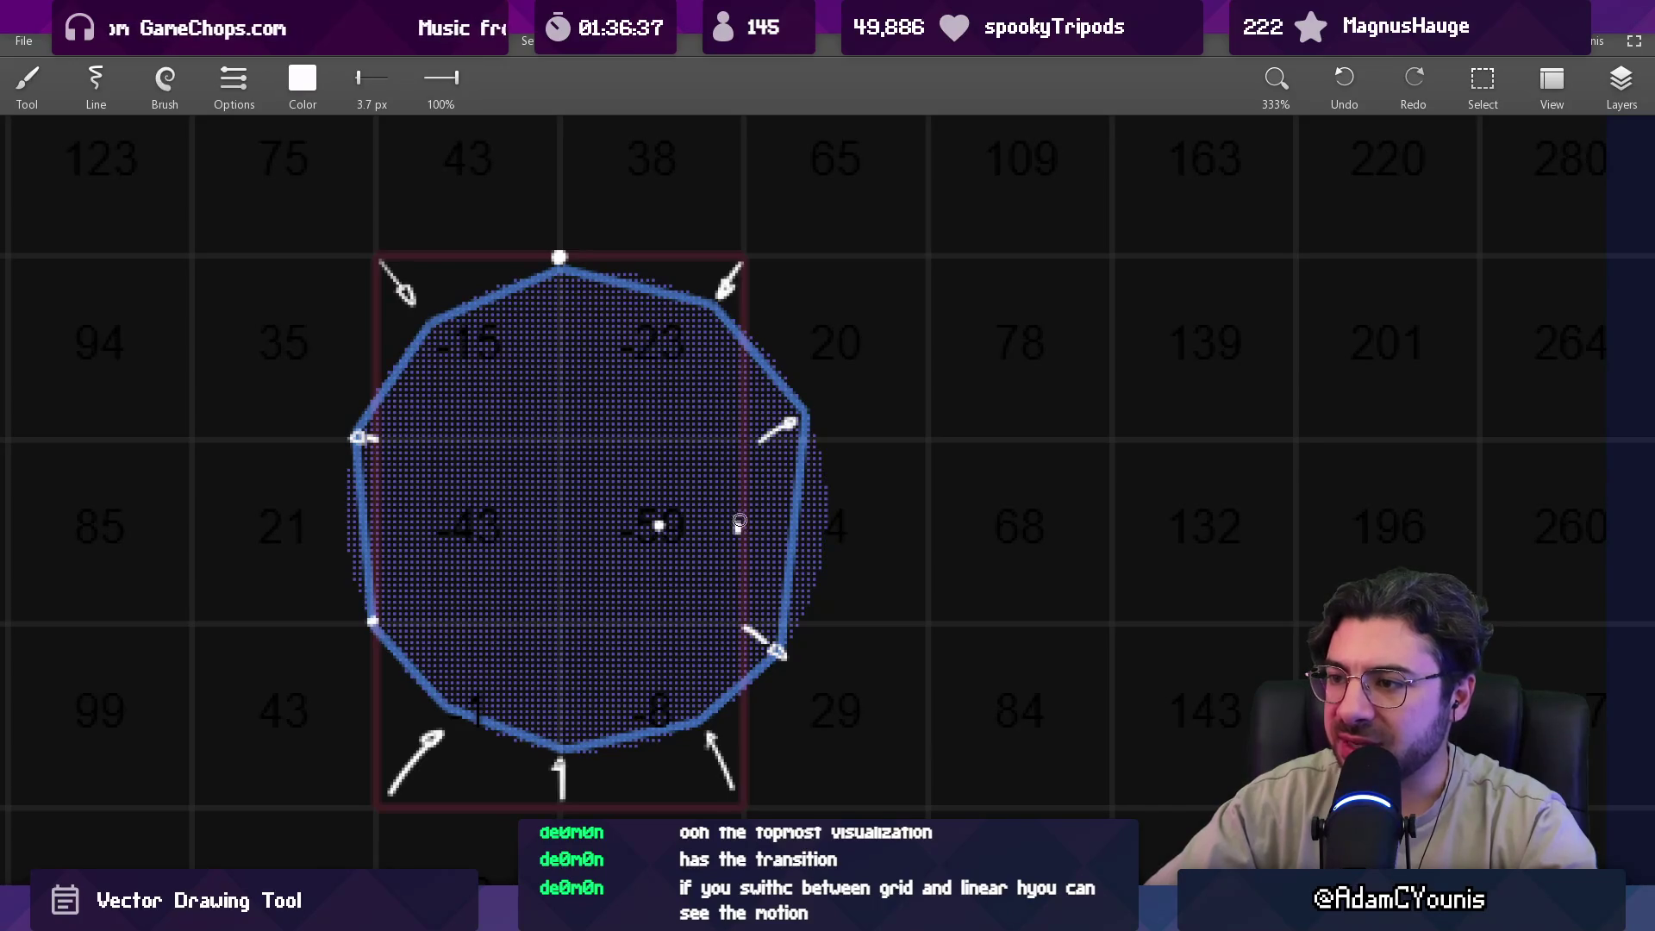
pyautogui.moveTo(431, 470)
pyautogui.mouseDown()
pyautogui.moveTo(650, 458)
pyautogui.moveTo(437, 539)
pyautogui.moveTo(440, 492)
pyautogui.mouseUp()
pyautogui.hotkey('ctrl', 'z')
pyautogui.scroll(-1, 569, 541)
pyautogui.scroll(2, 569, 541)
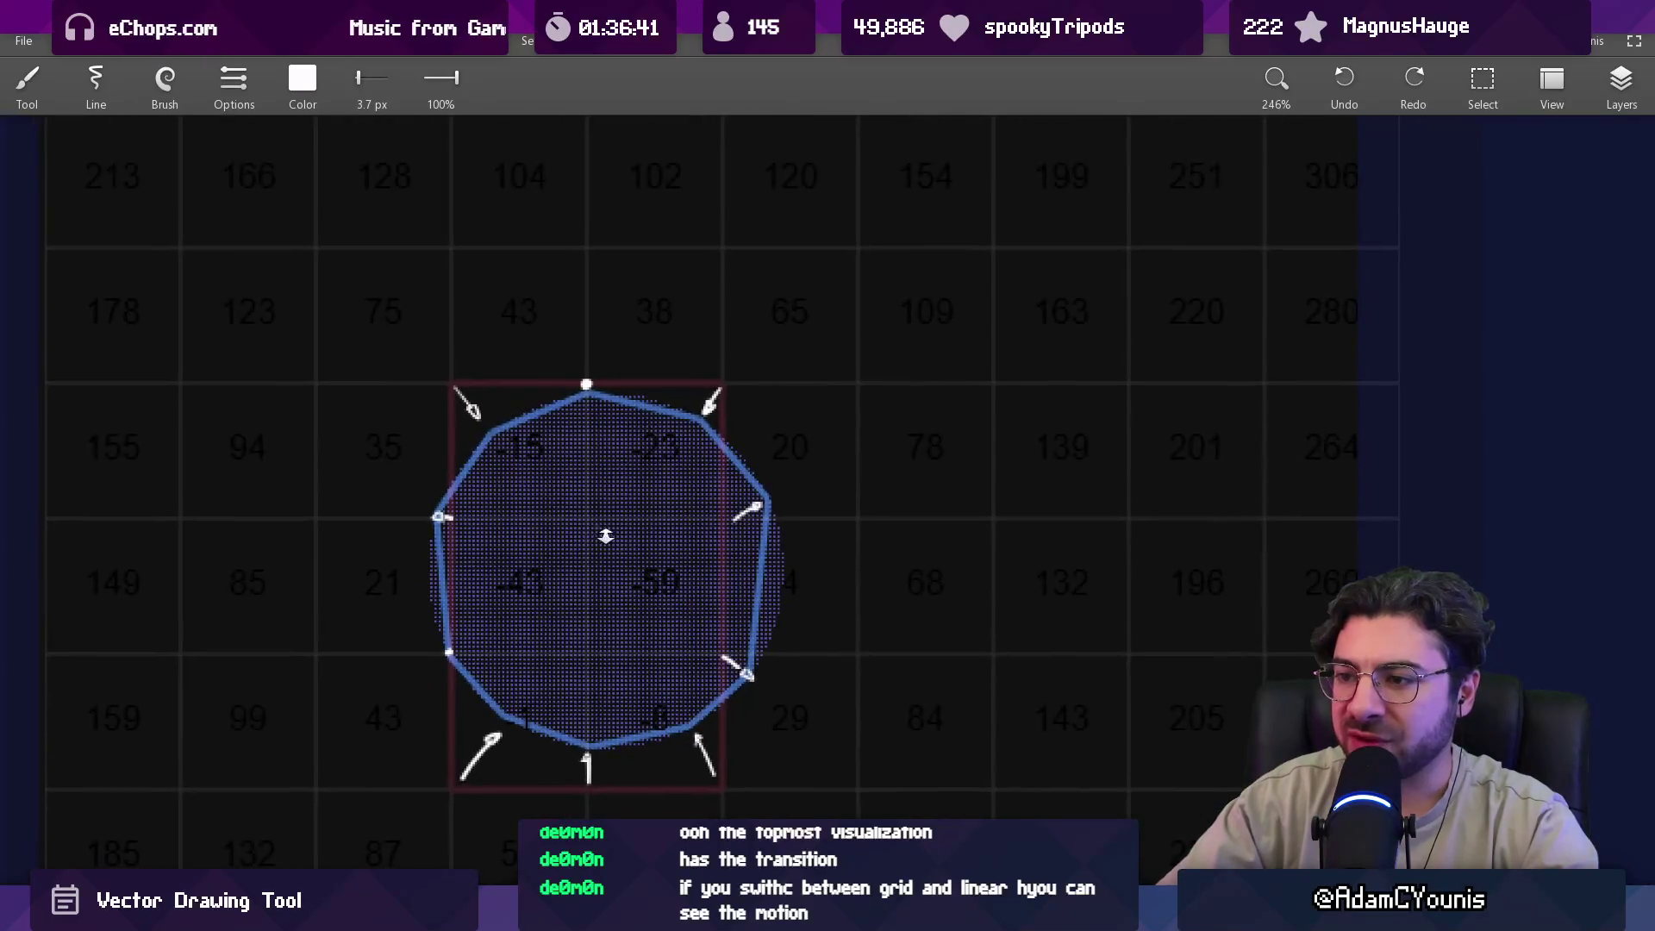
pyautogui.moveTo(483, 397)
pyautogui.mouseDown()
pyautogui.moveTo(713, 753)
pyautogui.moveTo(674, 494)
pyautogui.mouseUp()
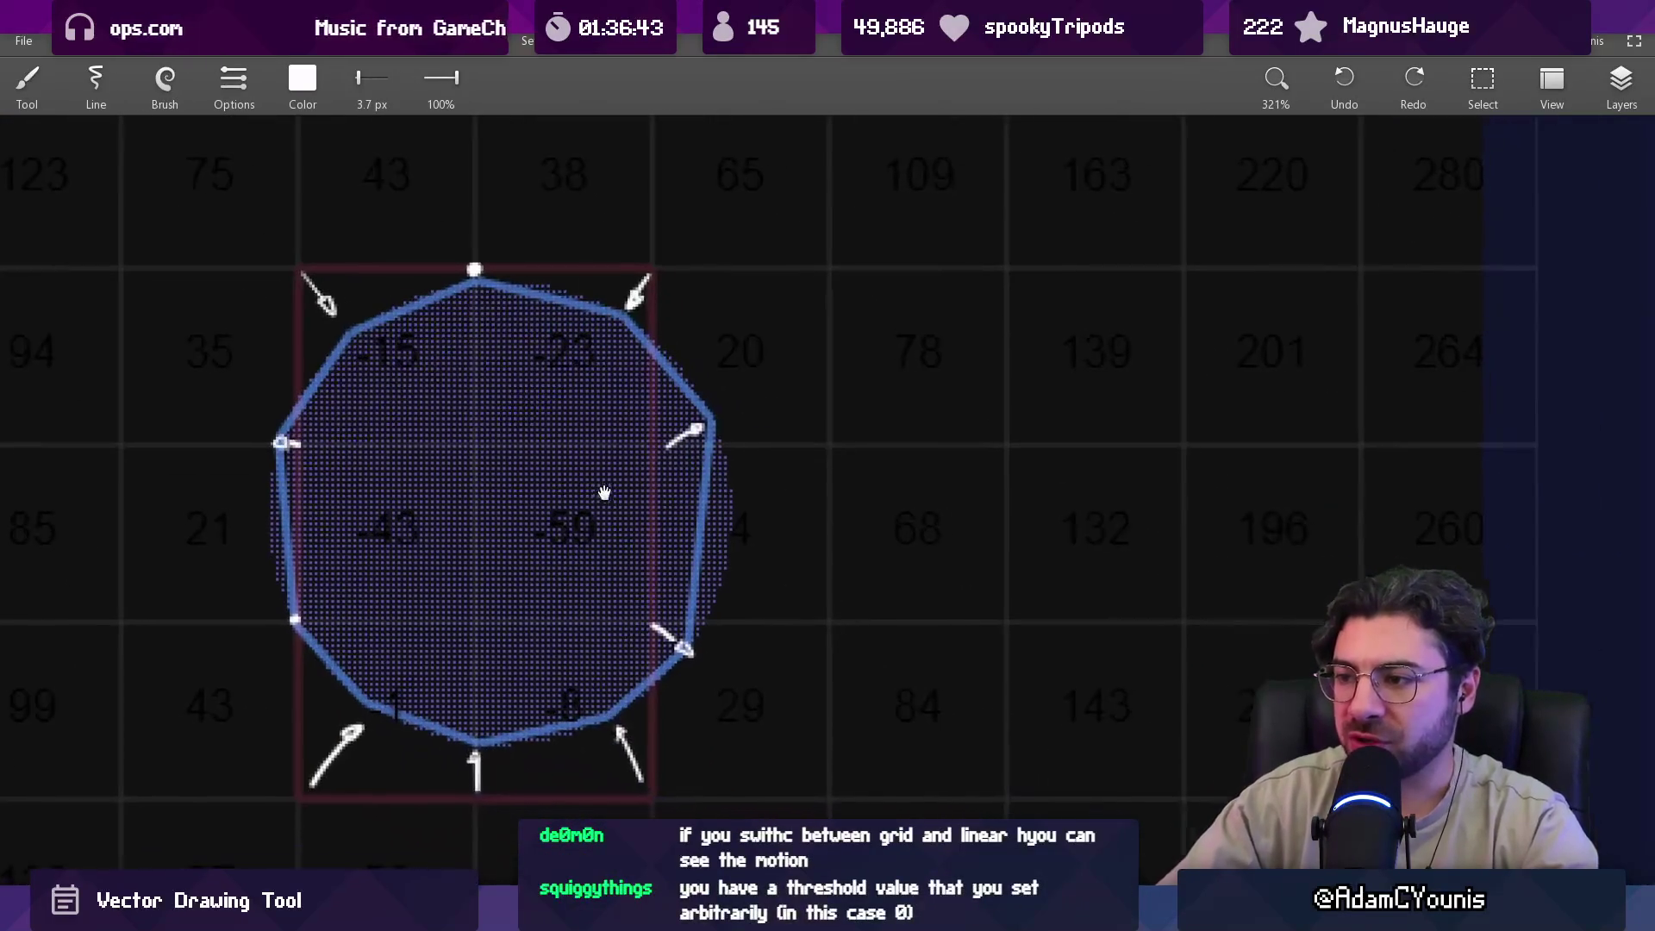
pyautogui.moveTo(567, 530); pyautogui.dragTo(732, 520)
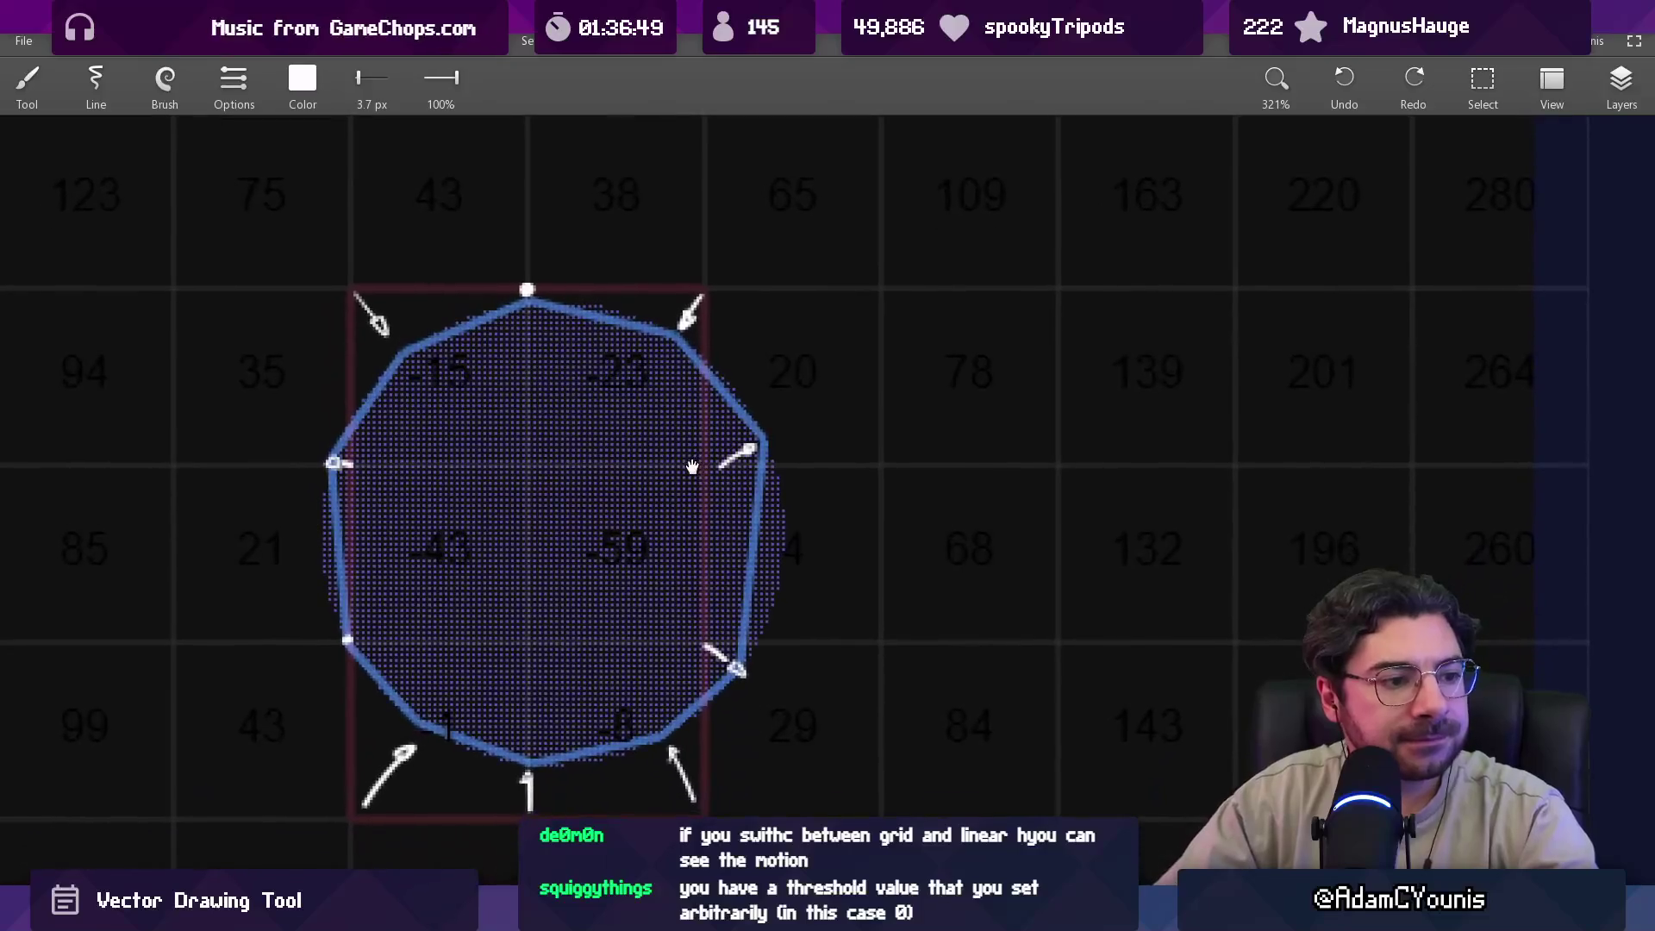
pyautogui.moveTo(688, 442); pyautogui.dragTo(686, 435)
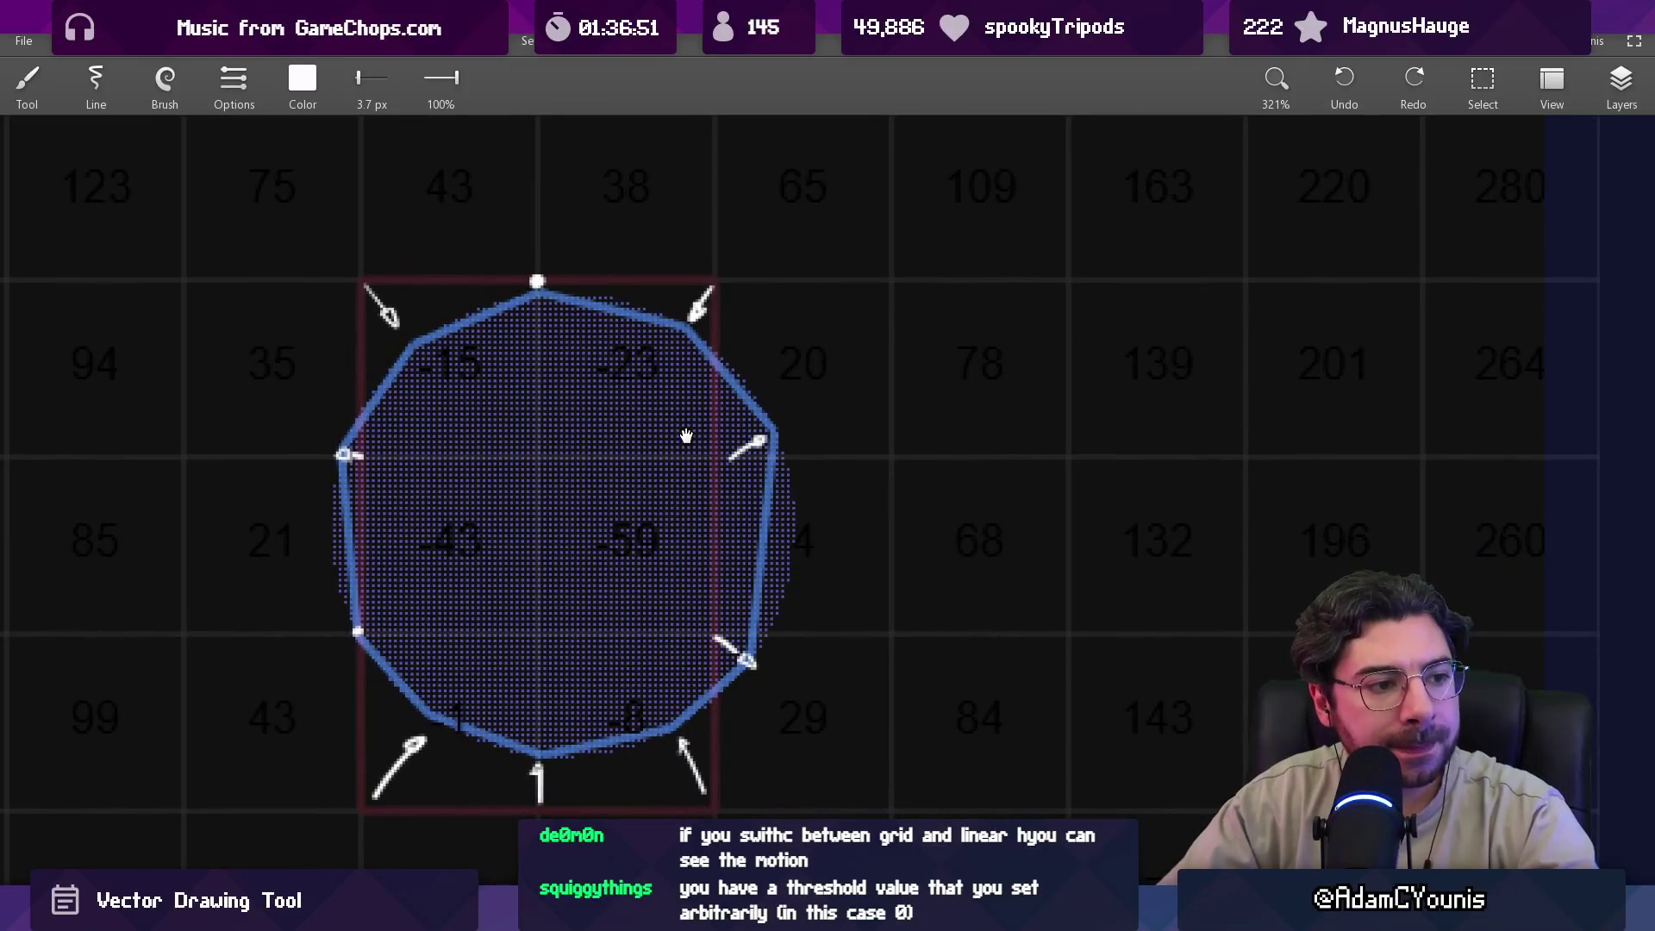
pyautogui.scroll(2, 721, 251)
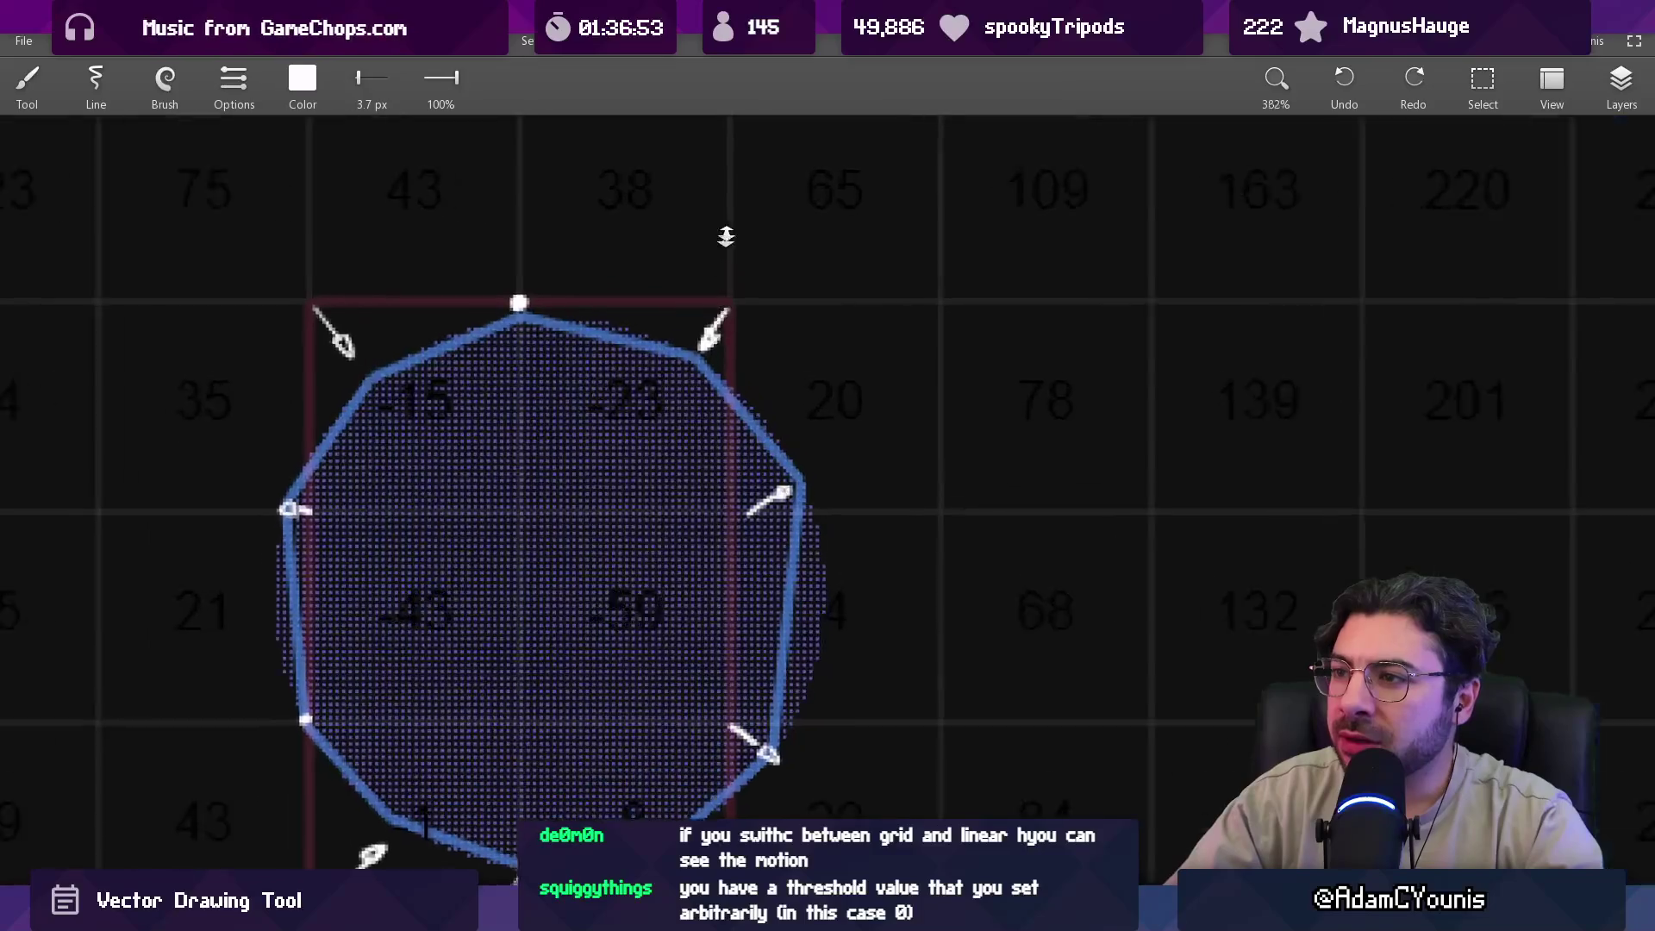
pyautogui.scroll(-2, 767, 325)
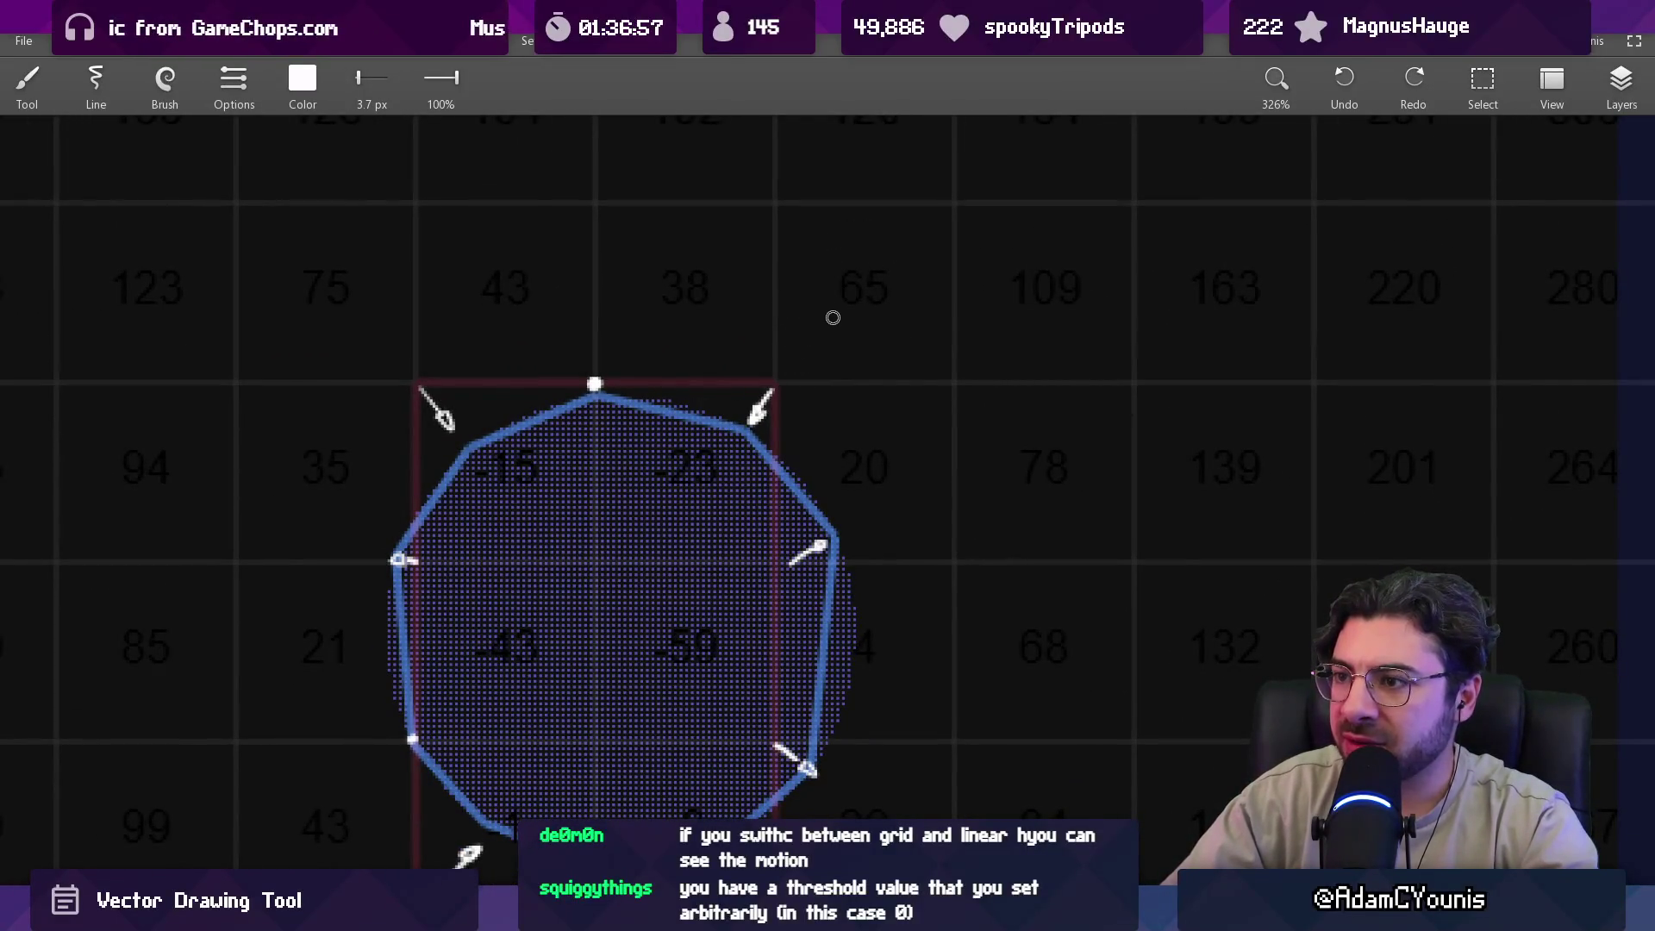
pyautogui.scroll(-3, 774, 422)
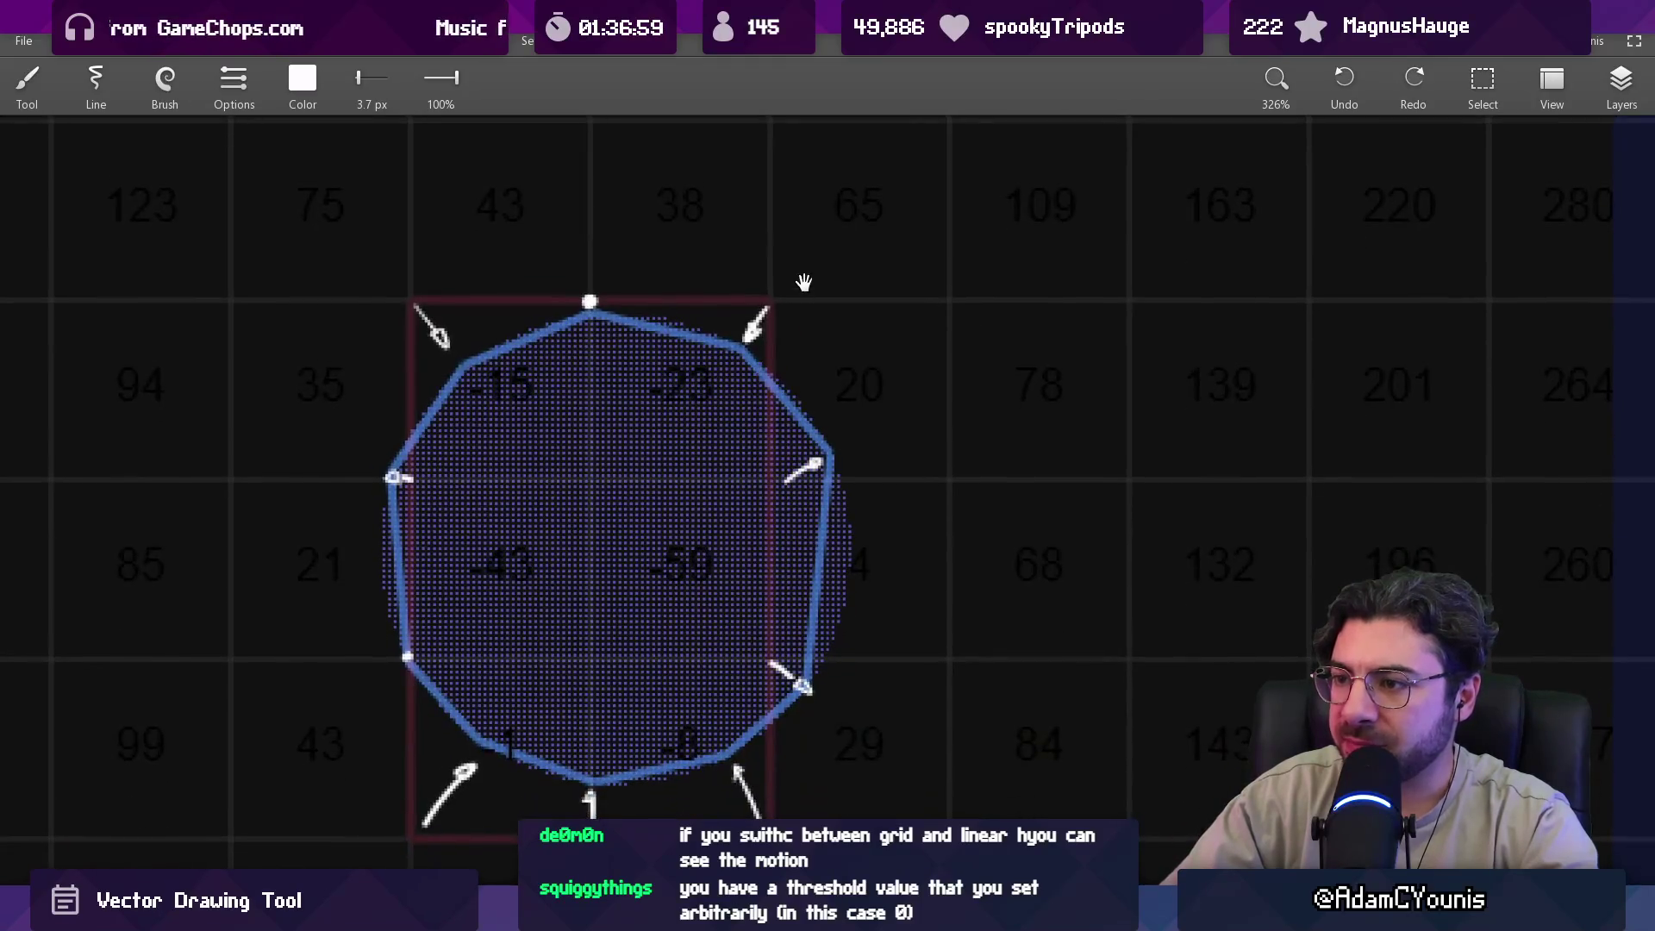
pyautogui.moveTo(674, 515); pyautogui.dragTo(694, 473)
pyautogui.moveTo(772, 427); pyautogui.dragTo(841, 388)
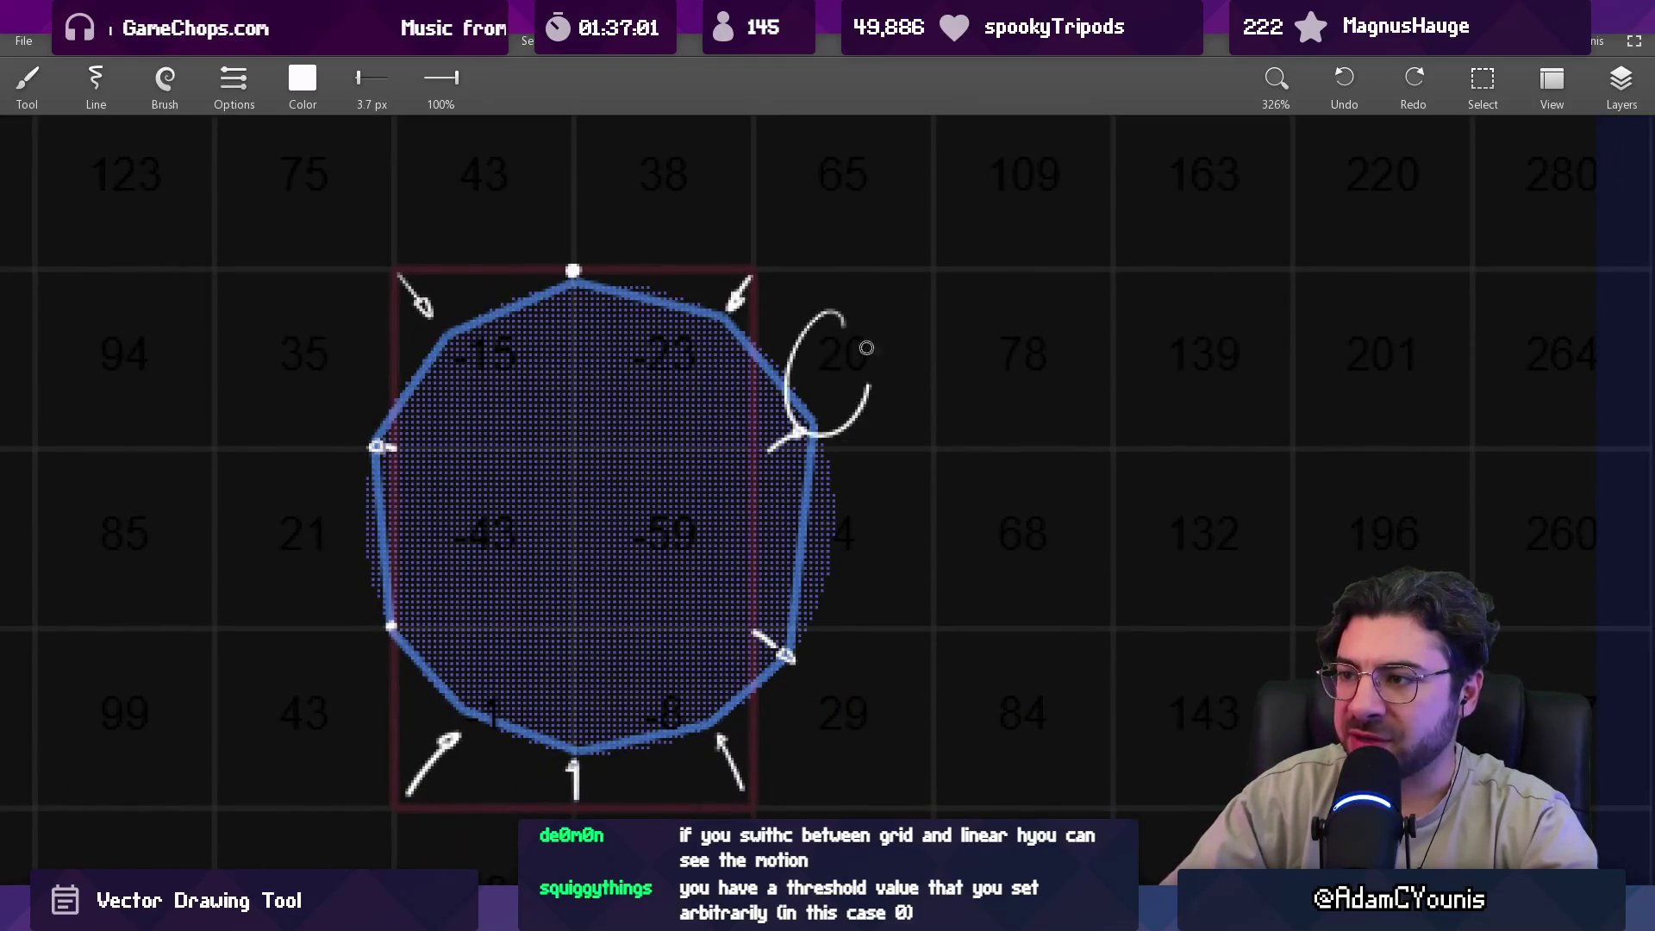
pyautogui.moveTo(766, 531)
pyautogui.mouseDown()
pyautogui.moveTo(827, 483)
pyautogui.moveTo(862, 419)
pyautogui.mouseUp()
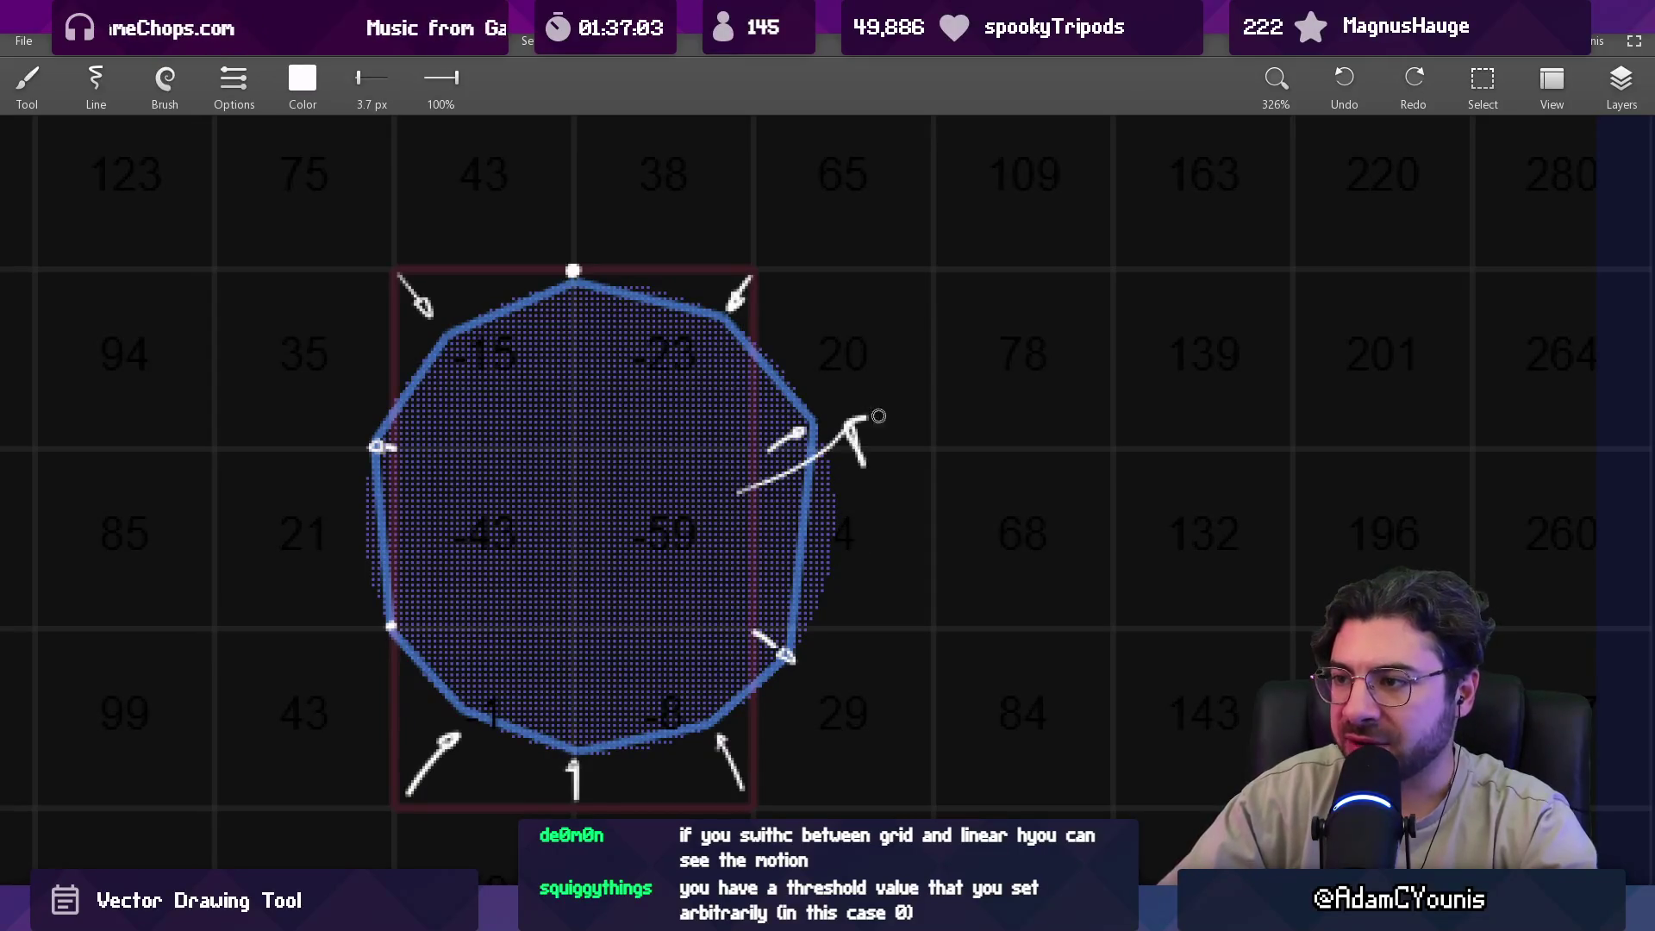
pyautogui.moveTo(738, 510)
pyautogui.mouseDown()
pyautogui.moveTo(736, 573)
pyautogui.moveTo(744, 505)
pyautogui.moveTo(748, 562)
pyautogui.moveTo(749, 520)
pyautogui.mouseUp()
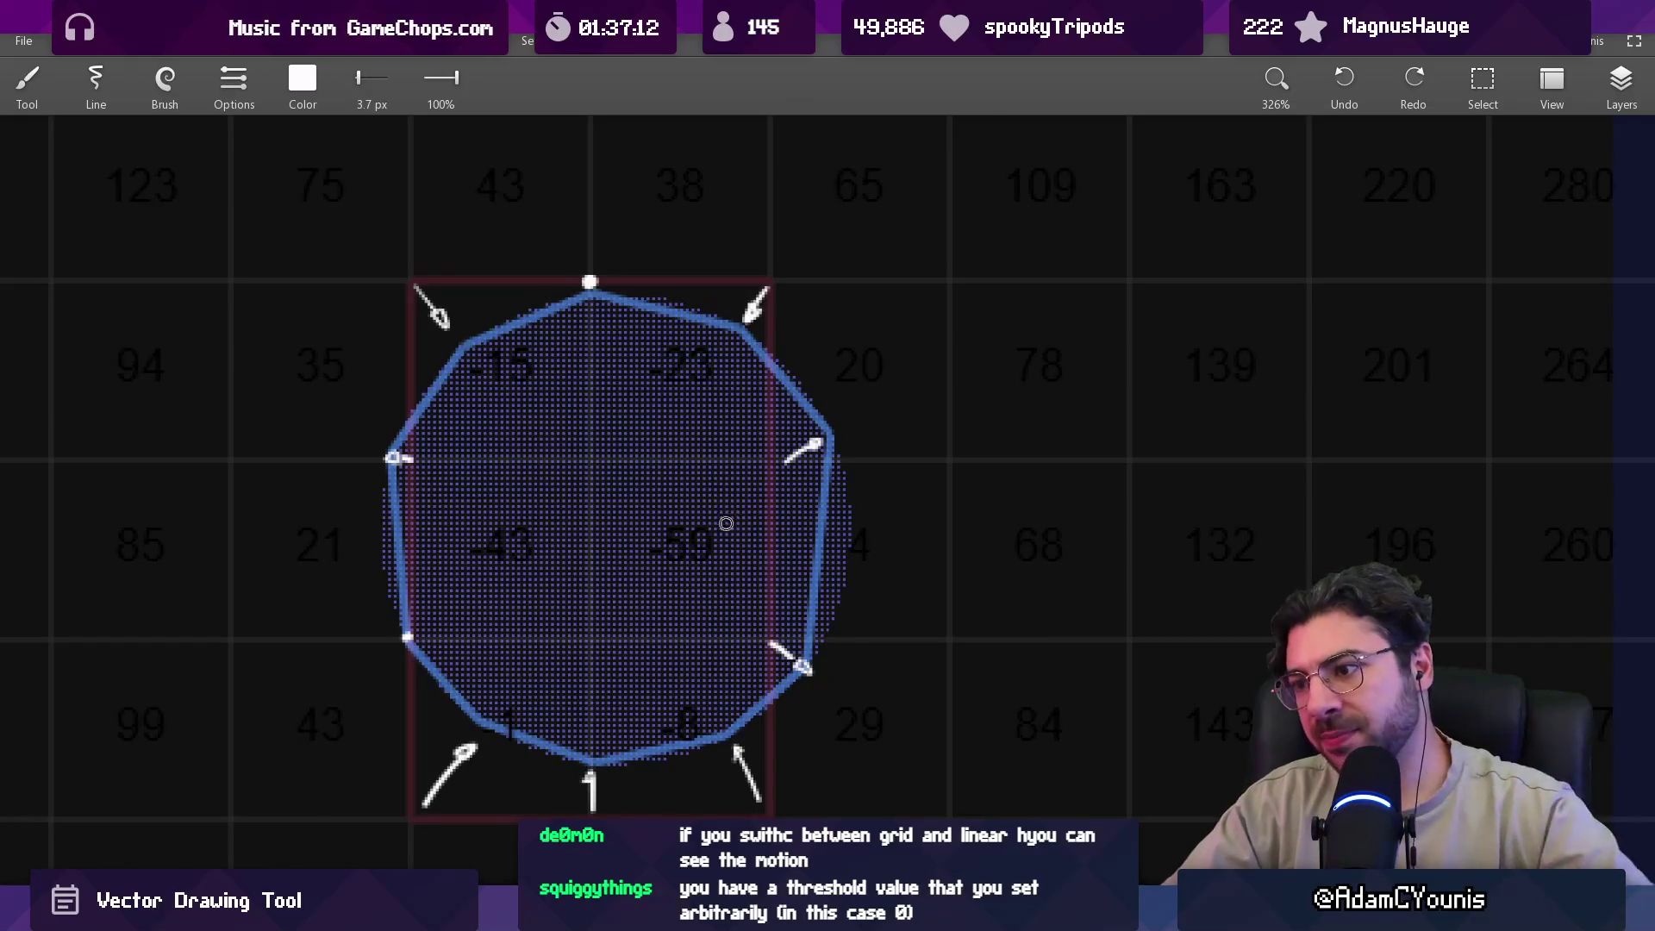
pyautogui.moveTo(542, 611)
pyautogui.mouseDown()
pyautogui.moveTo(778, 492)
pyautogui.moveTo(699, 462)
pyautogui.moveTo(698, 439)
pyautogui.moveTo(670, 470)
pyautogui.mouseUp()
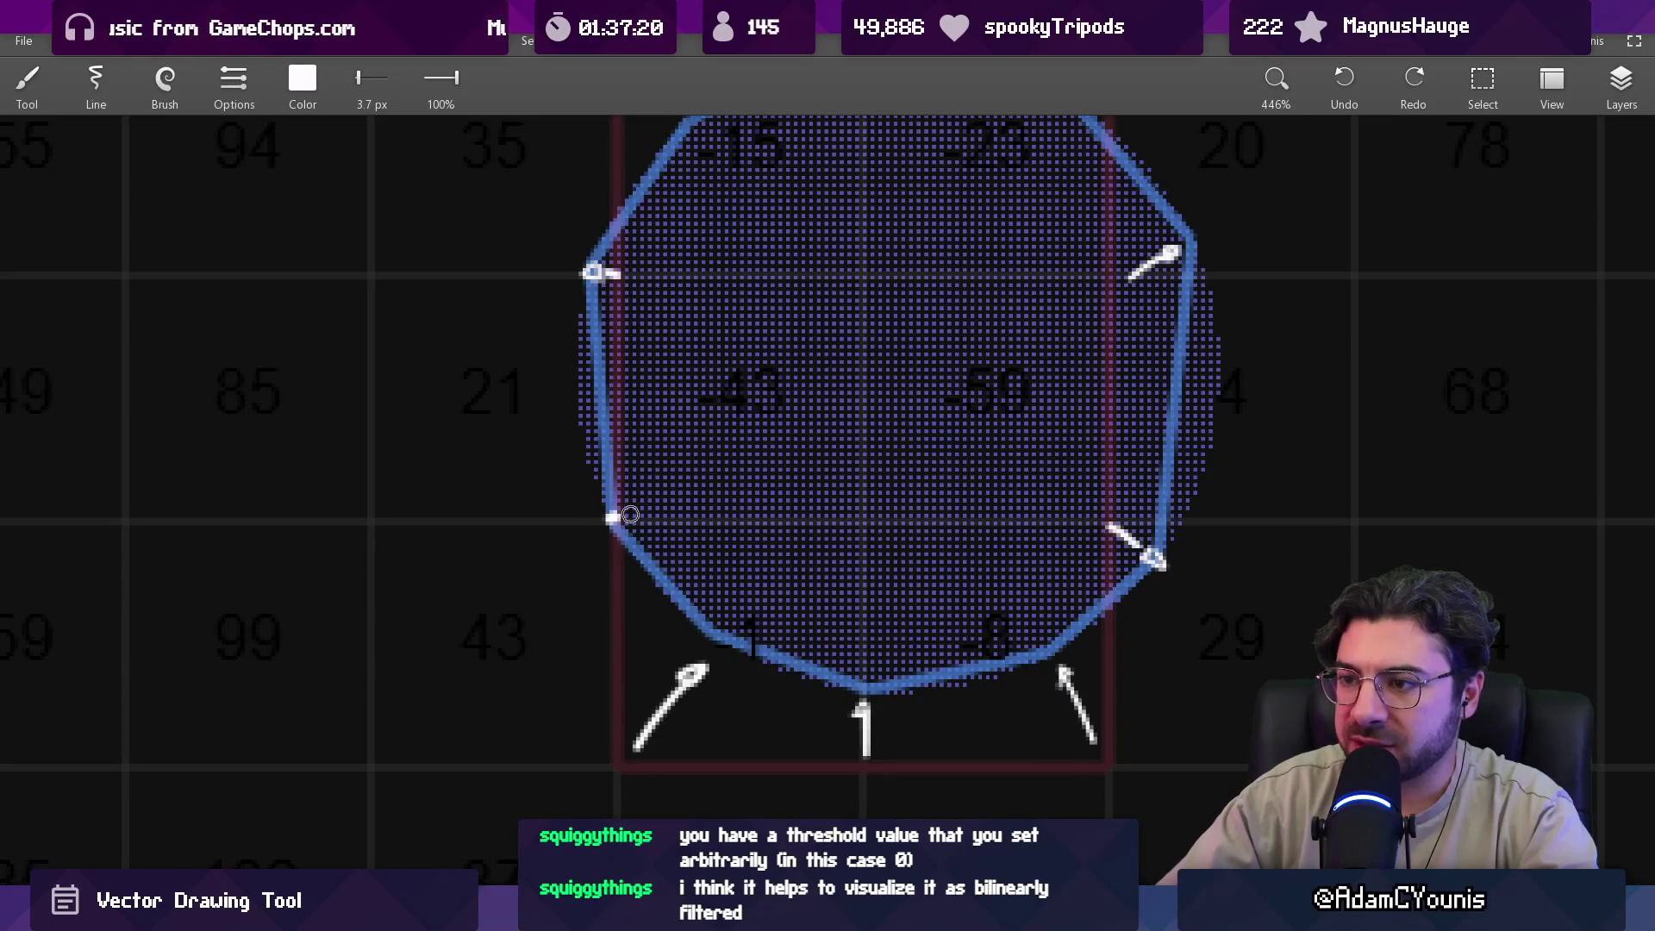
pyautogui.scroll(-1, 617, 512)
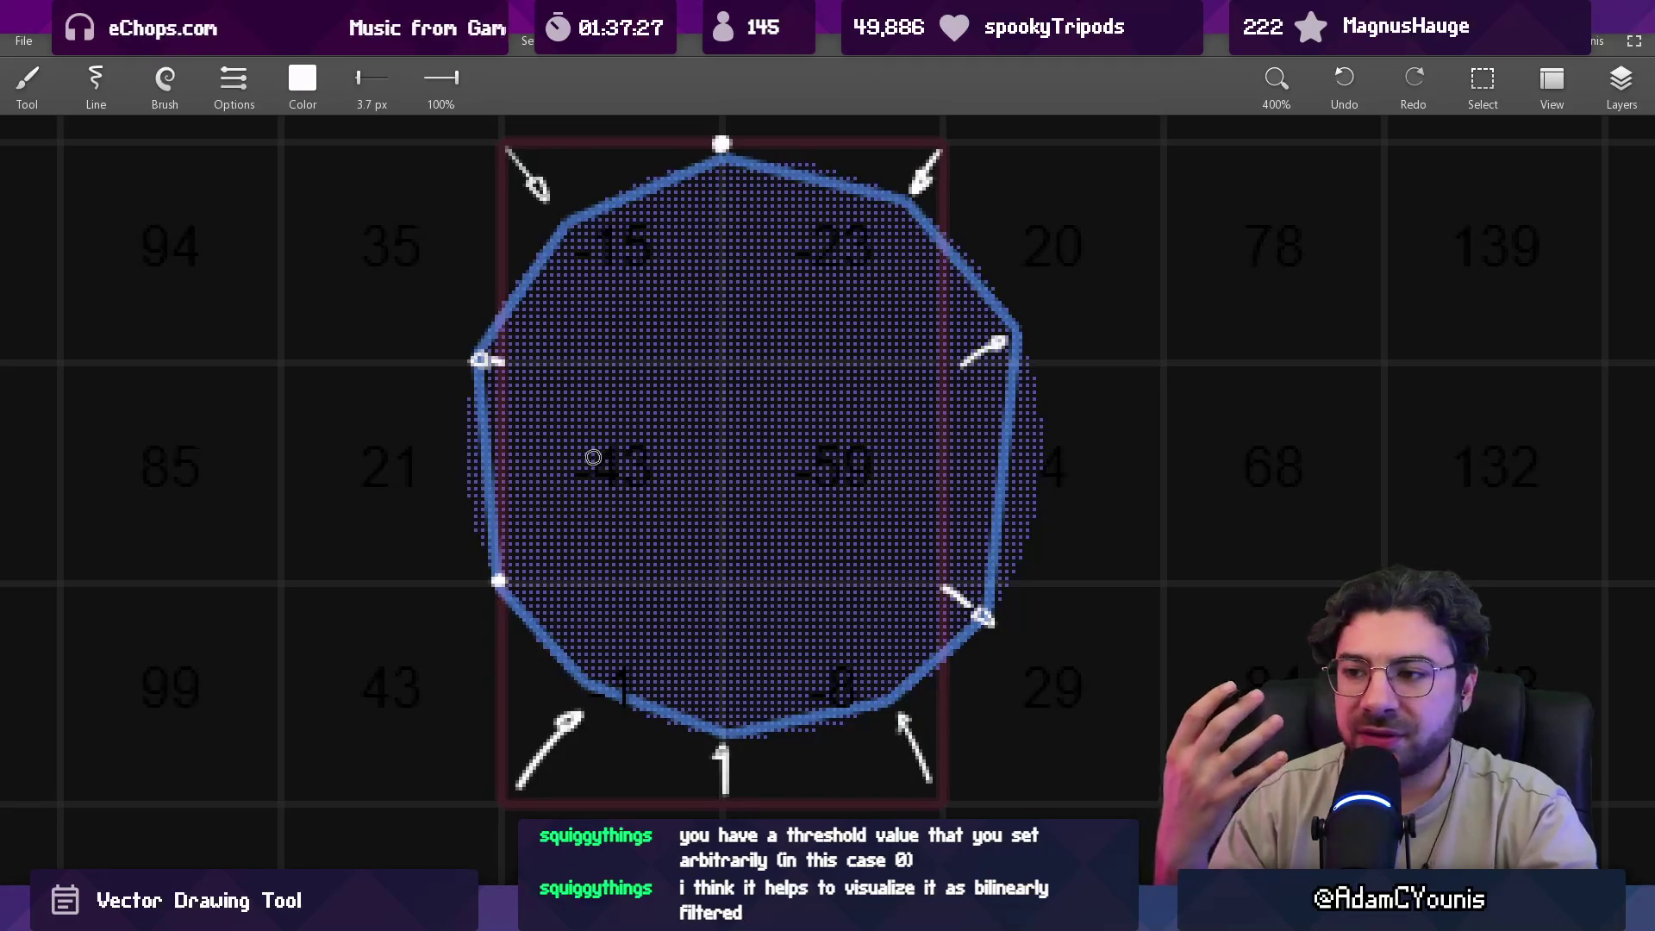
pyautogui.scroll(-3, 606, 450)
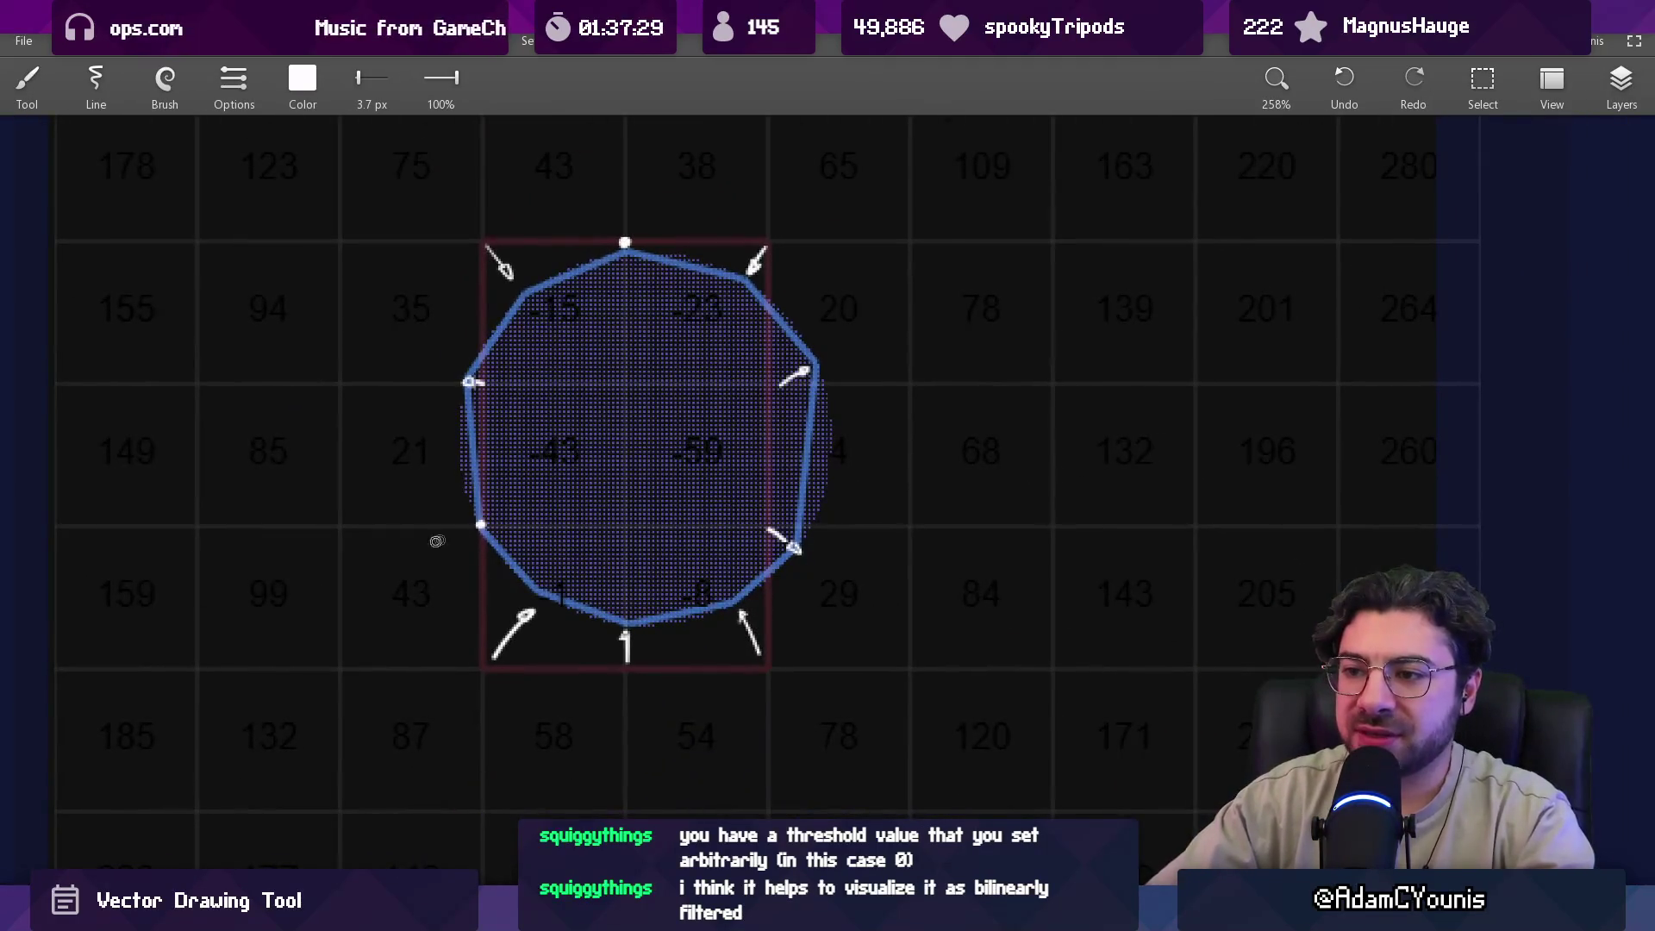
pyautogui.scroll(-6, 582, 452)
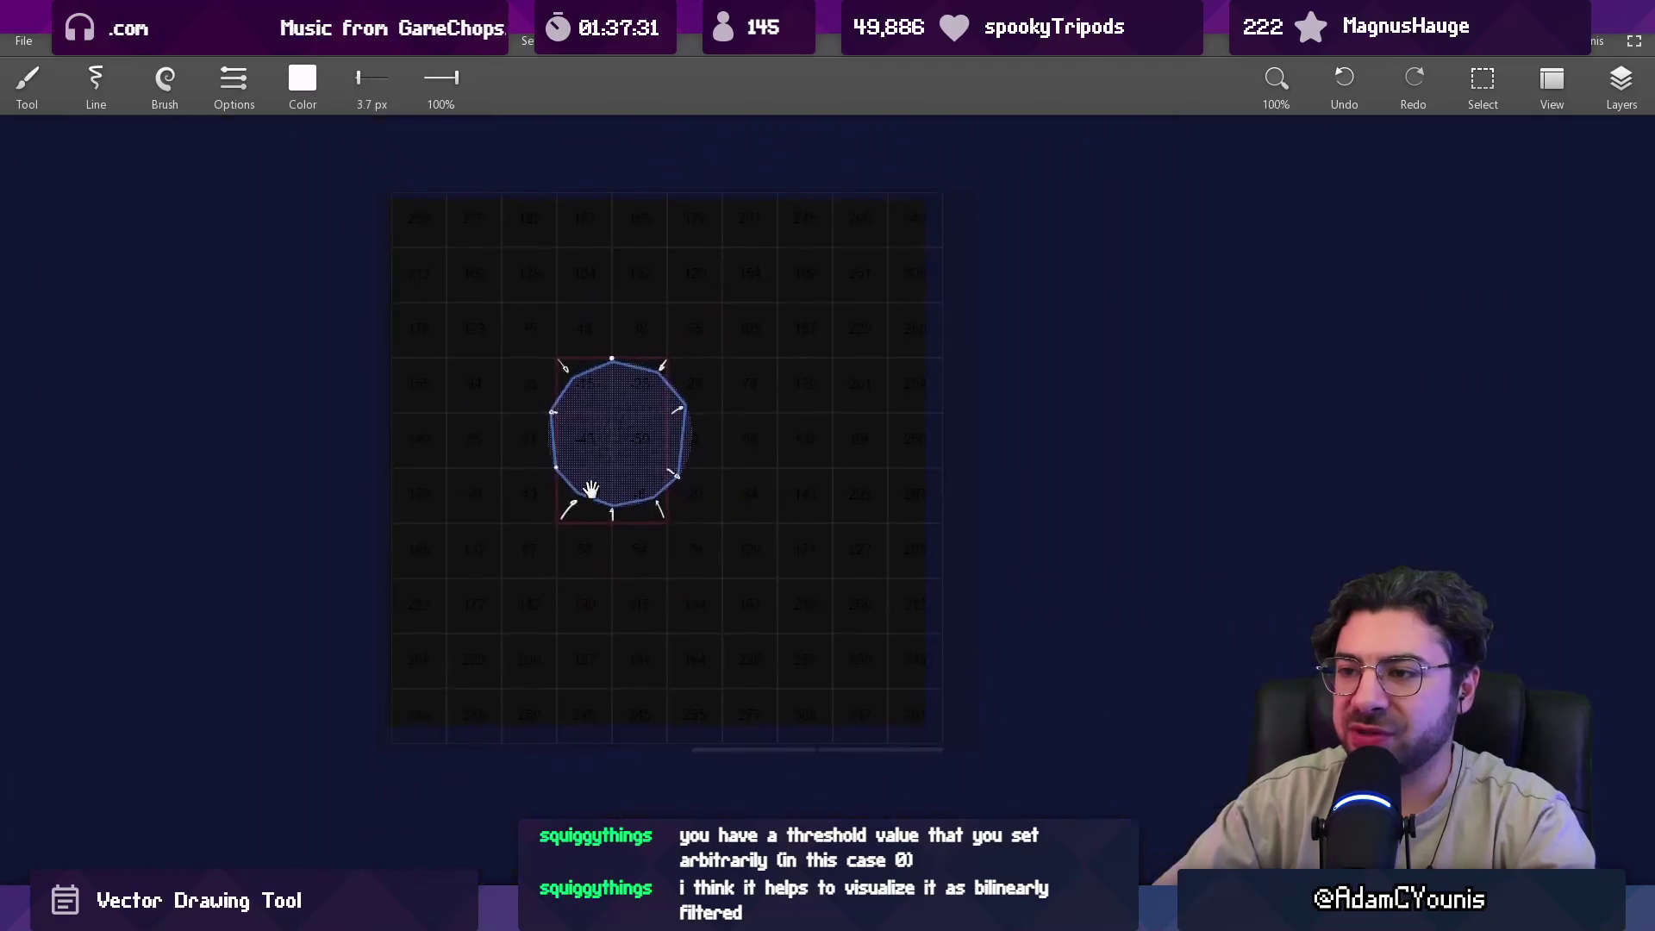
# Select the soft Air brush from the brush types, after trying flat and round.
pyautogui.hscroll(10, 580, 491)
pyautogui.click(165, 82)
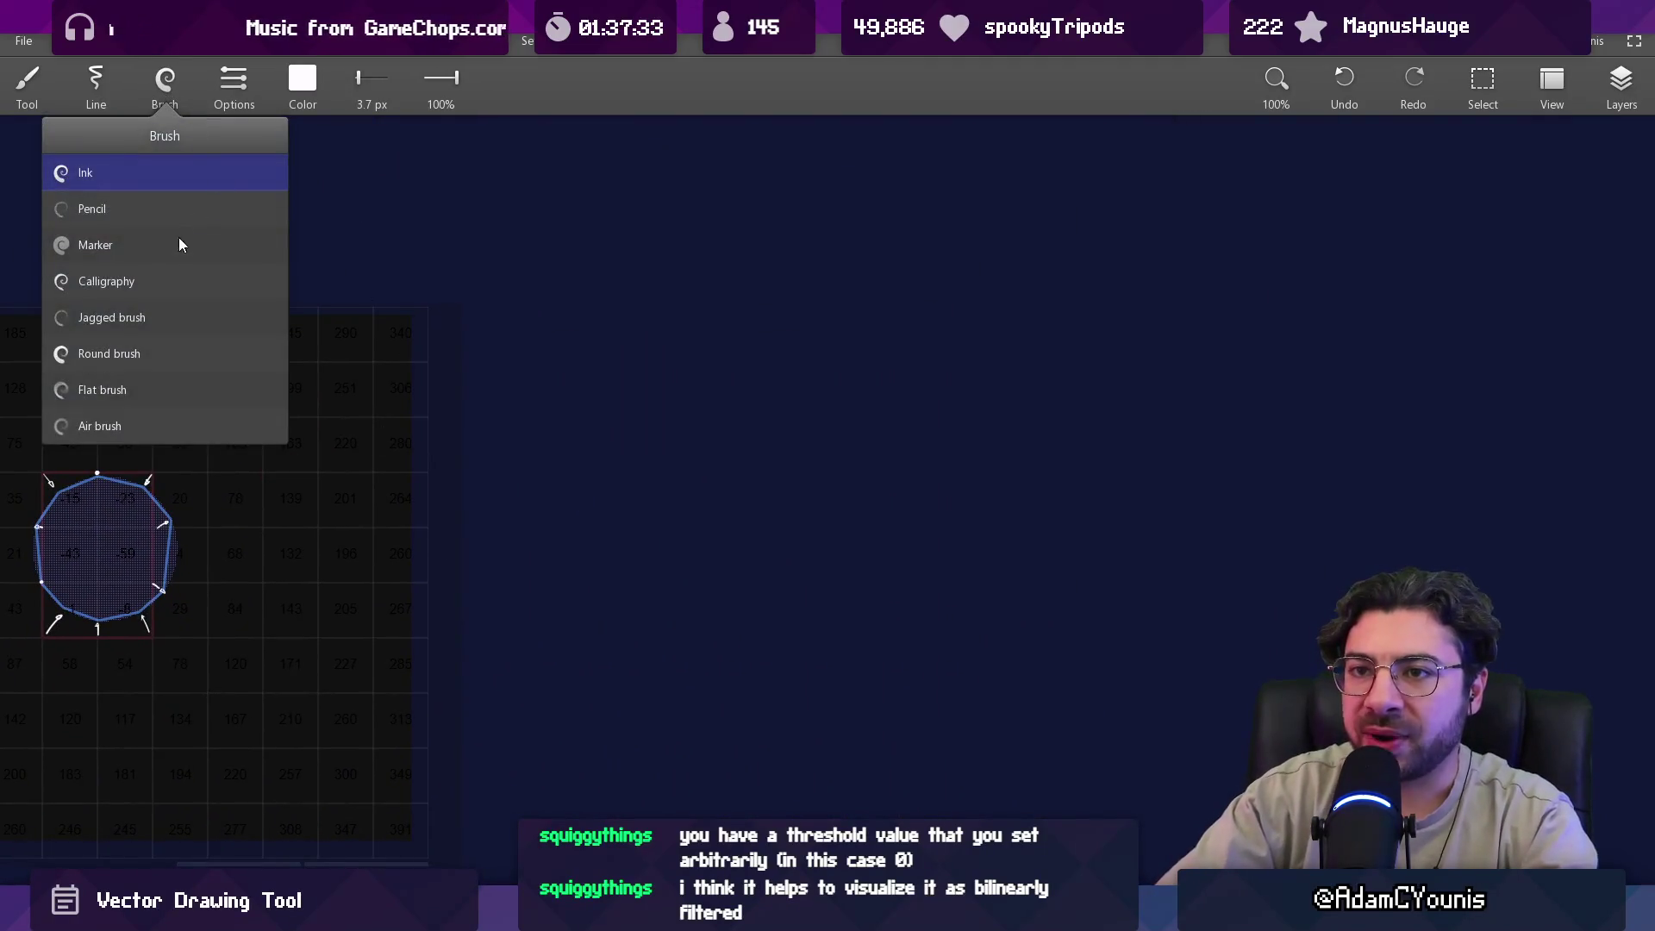
pyautogui.click(178, 393)
pyautogui.click(165, 81)
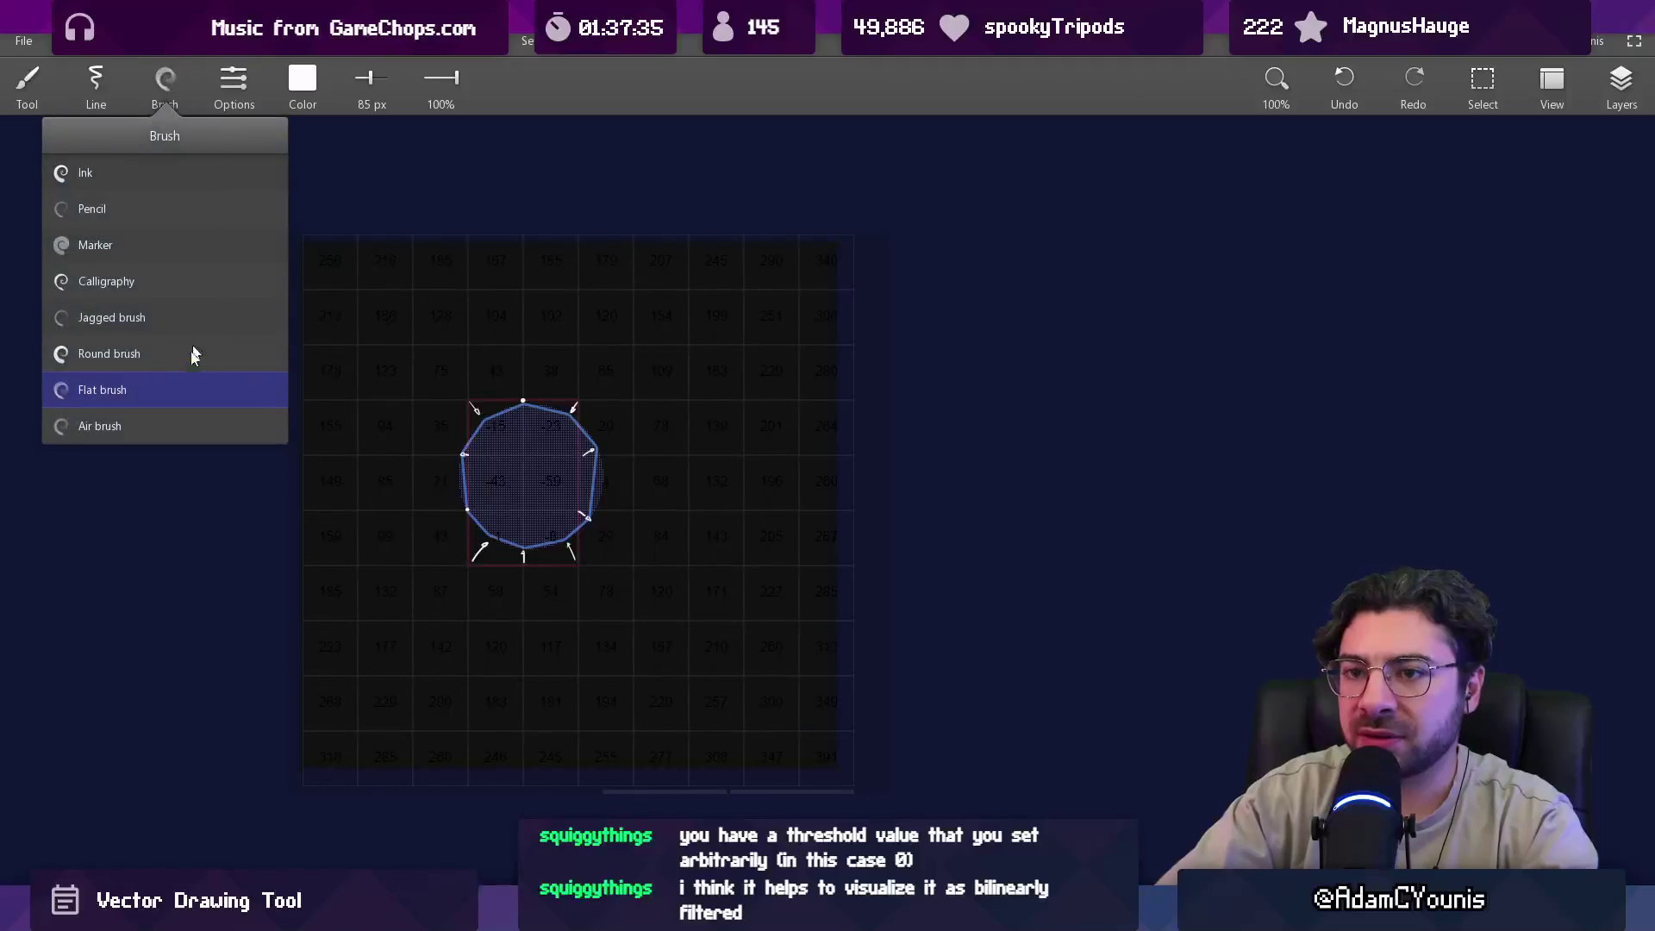
pyautogui.click(165, 354)
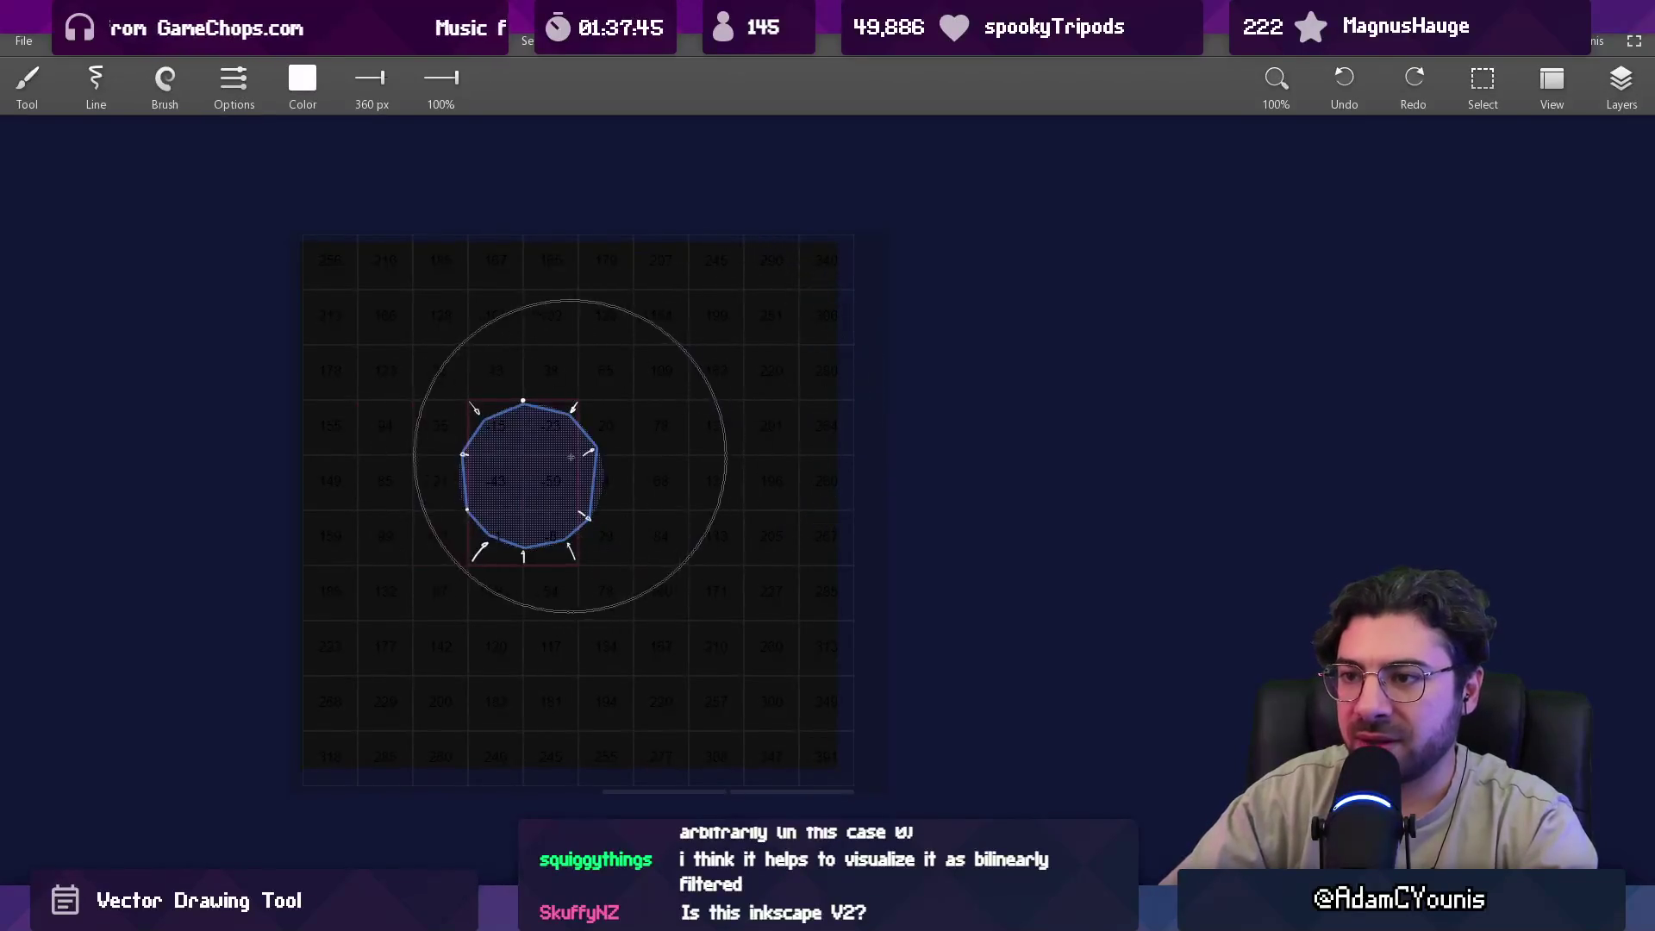
pyautogui.click(165, 82)
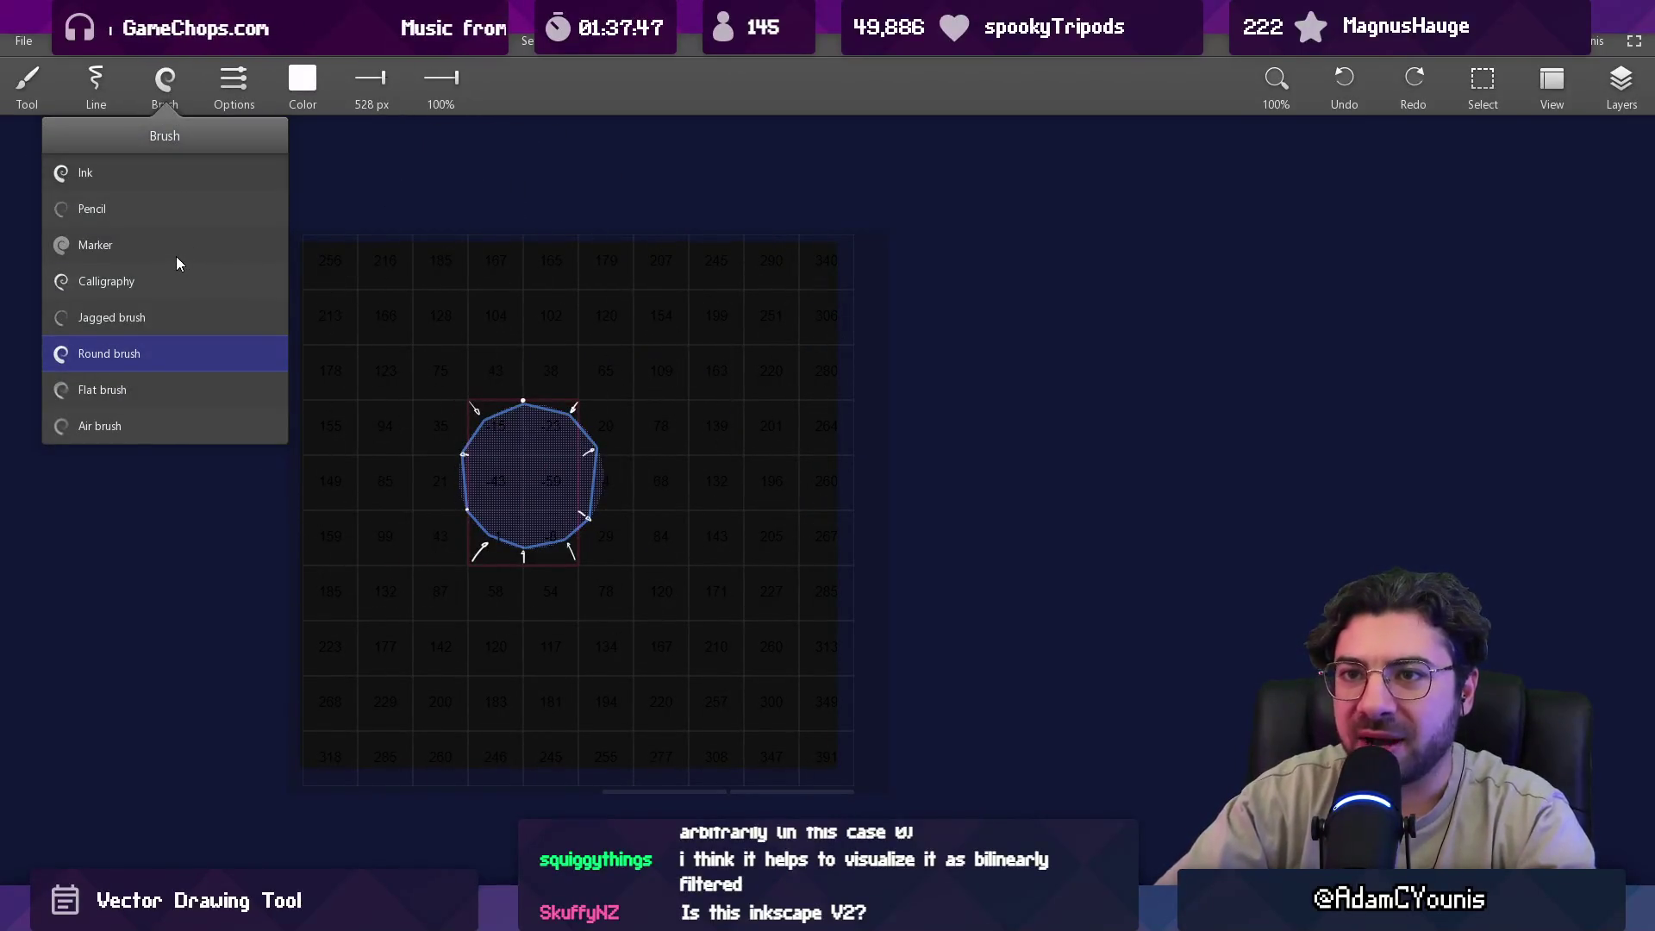
pyautogui.click(167, 426)
pyautogui.scroll(-4, 543, 479)
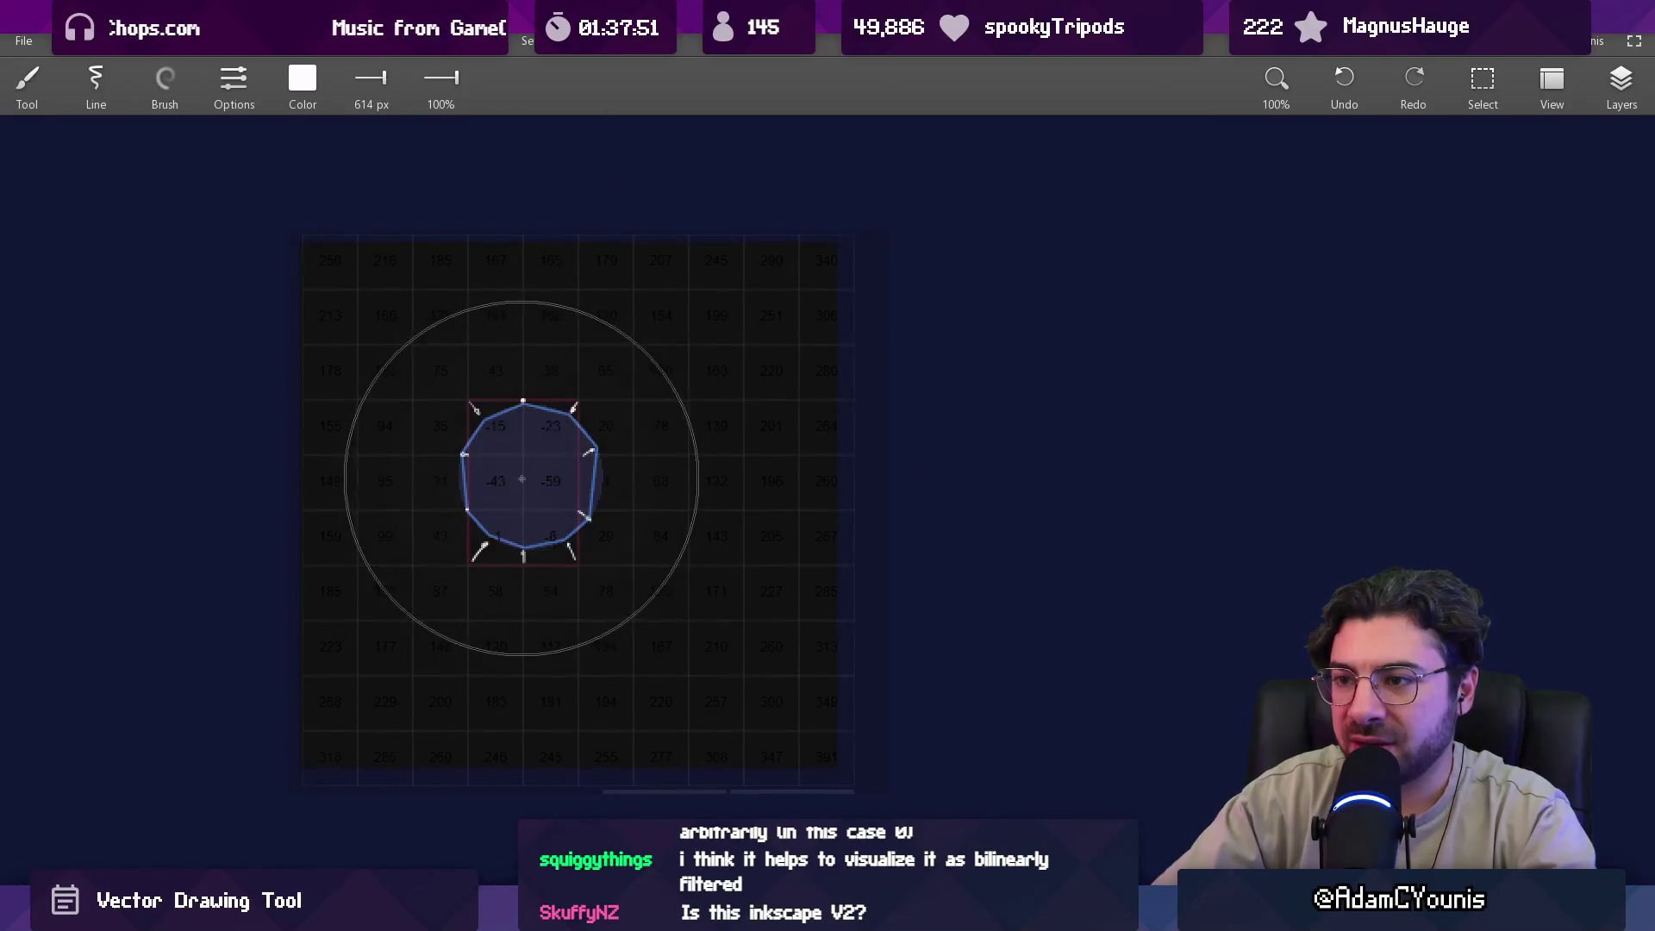
# Spray a soft white glow around the polygon and move Layer 2 just below Clipboard 7.
pyautogui.click(530, 480)
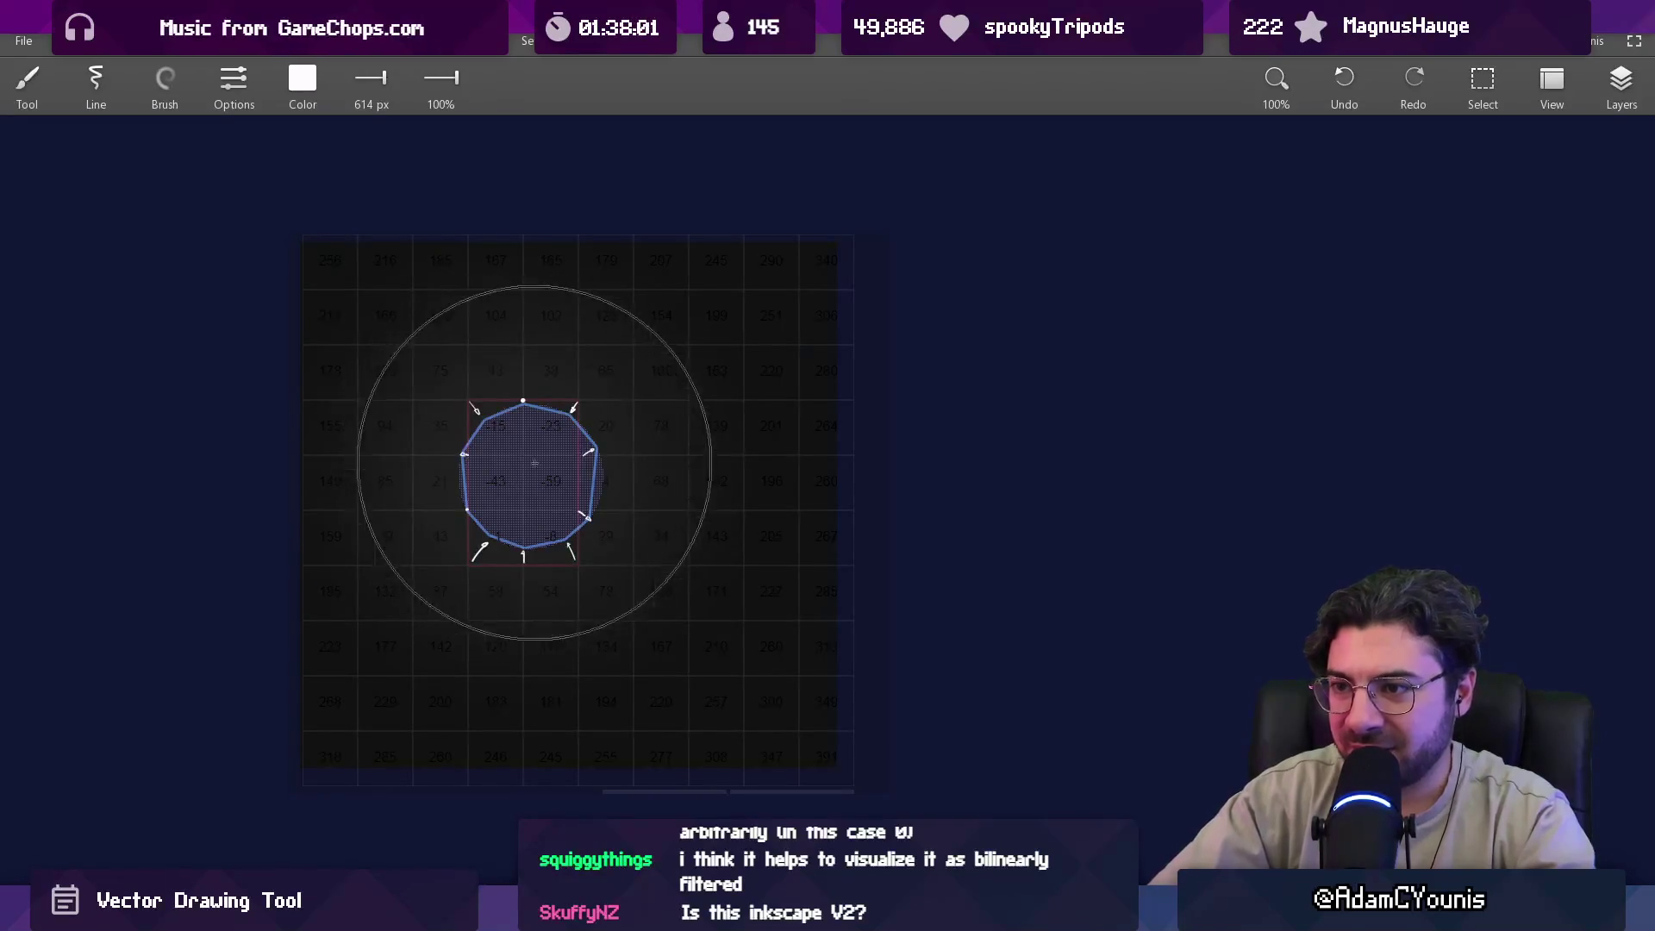
pyautogui.moveTo(510, 461); pyautogui.dragTo(527, 473)
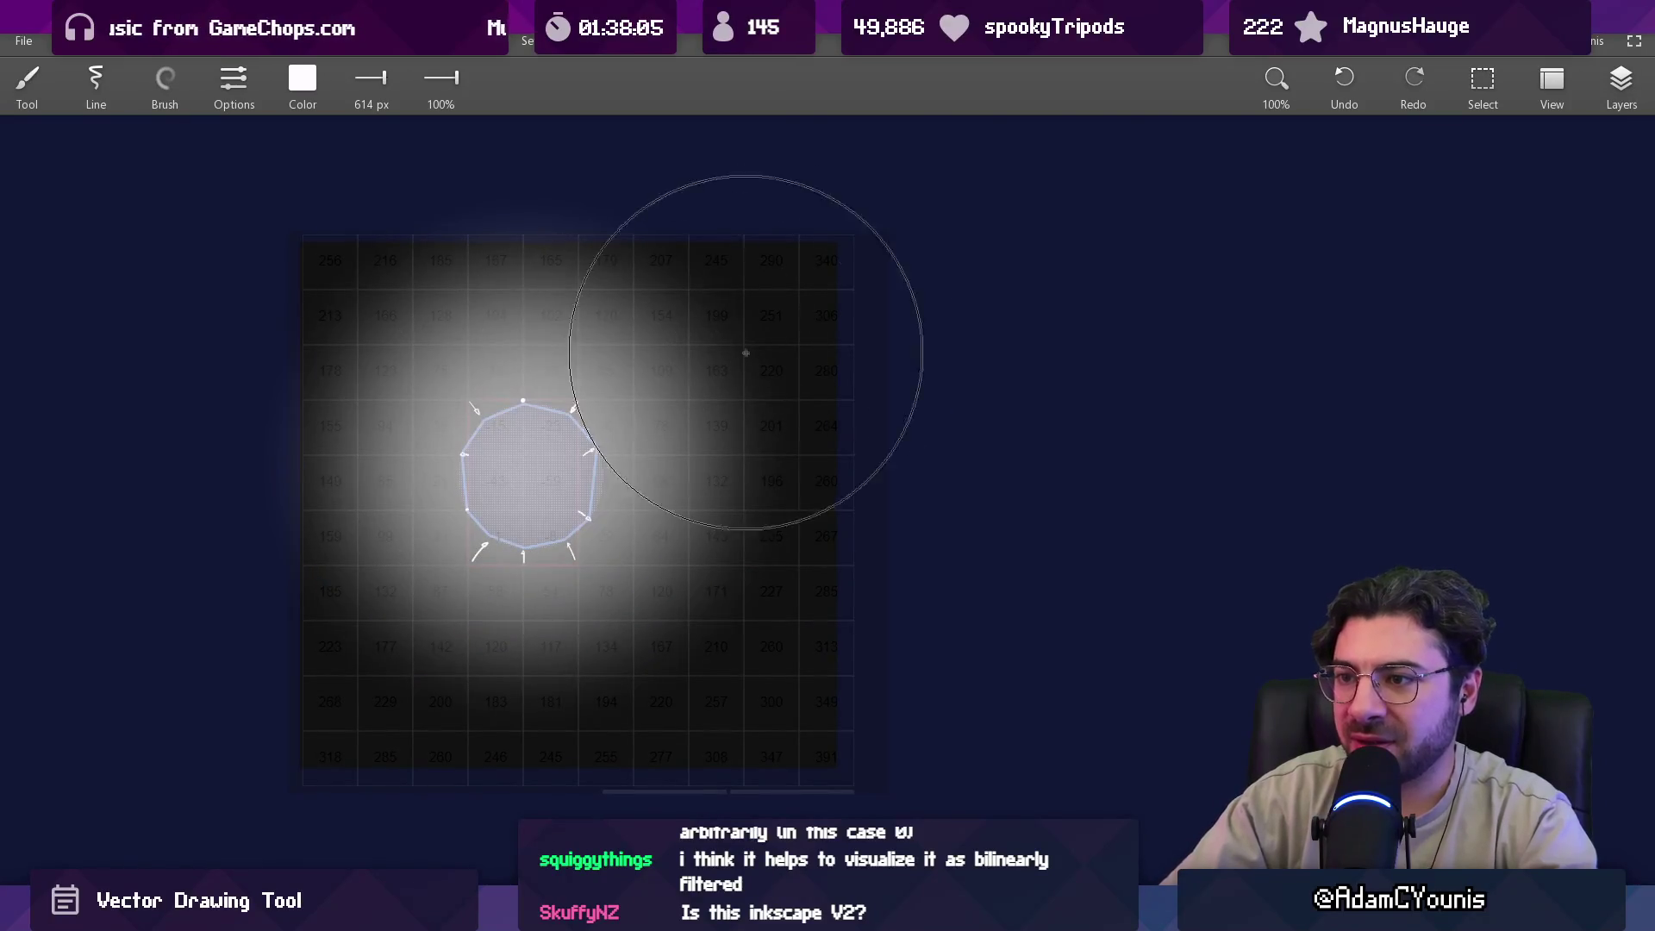
pyautogui.click(1621, 82)
pyautogui.moveTo(1492, 237)
pyautogui.mouseDown()
pyautogui.moveTo(1482, 307)
pyautogui.moveTo(1483, 275)
pyautogui.mouseUp()
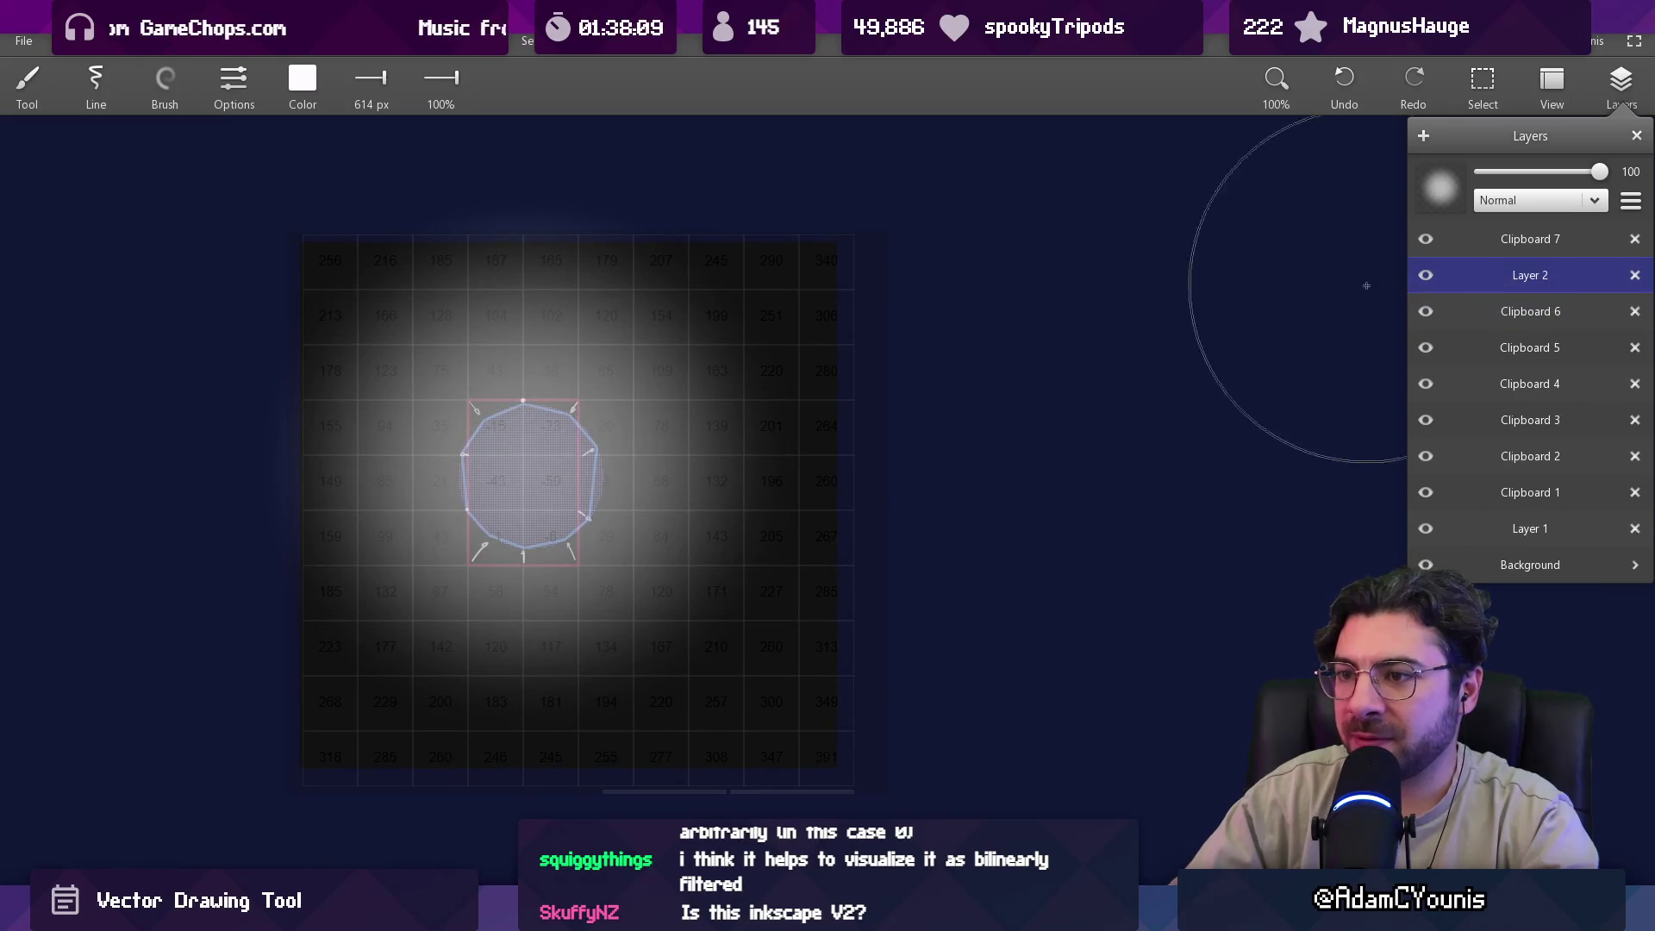
# Close the layers list and shrink the brush to about 3.7 px, undoing a test dab.
pyautogui.scroll(5, 535, 518)
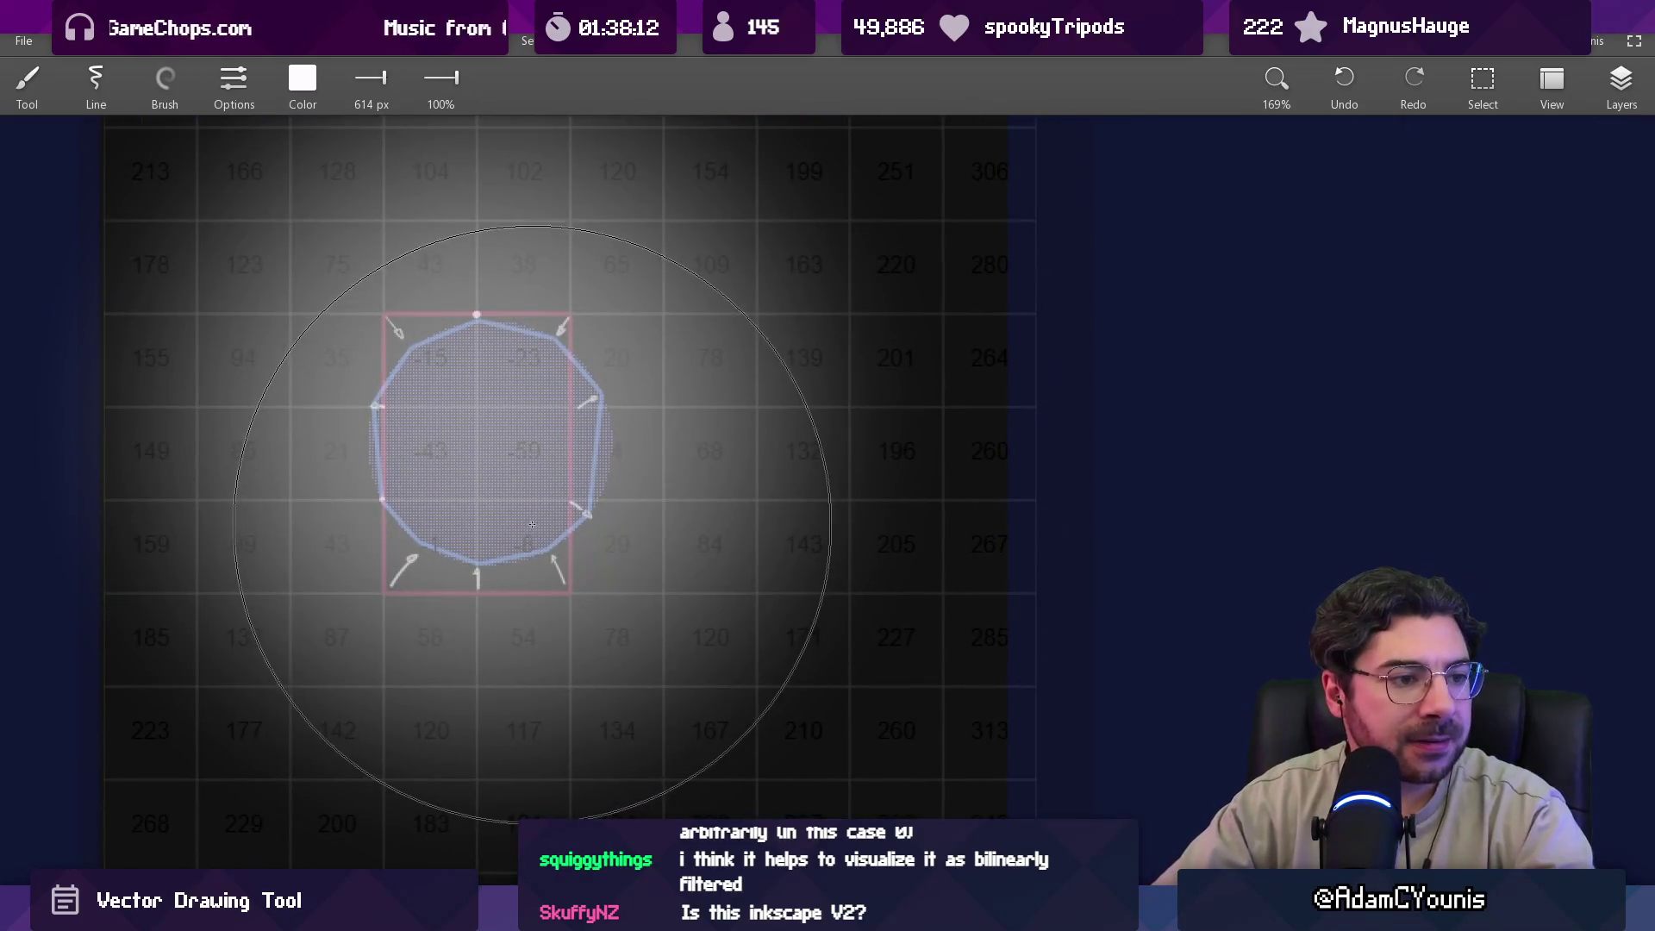
pyautogui.moveTo(540, 517); pyautogui.dragTo(600, 536)
pyautogui.scroll(4, 540, 511)
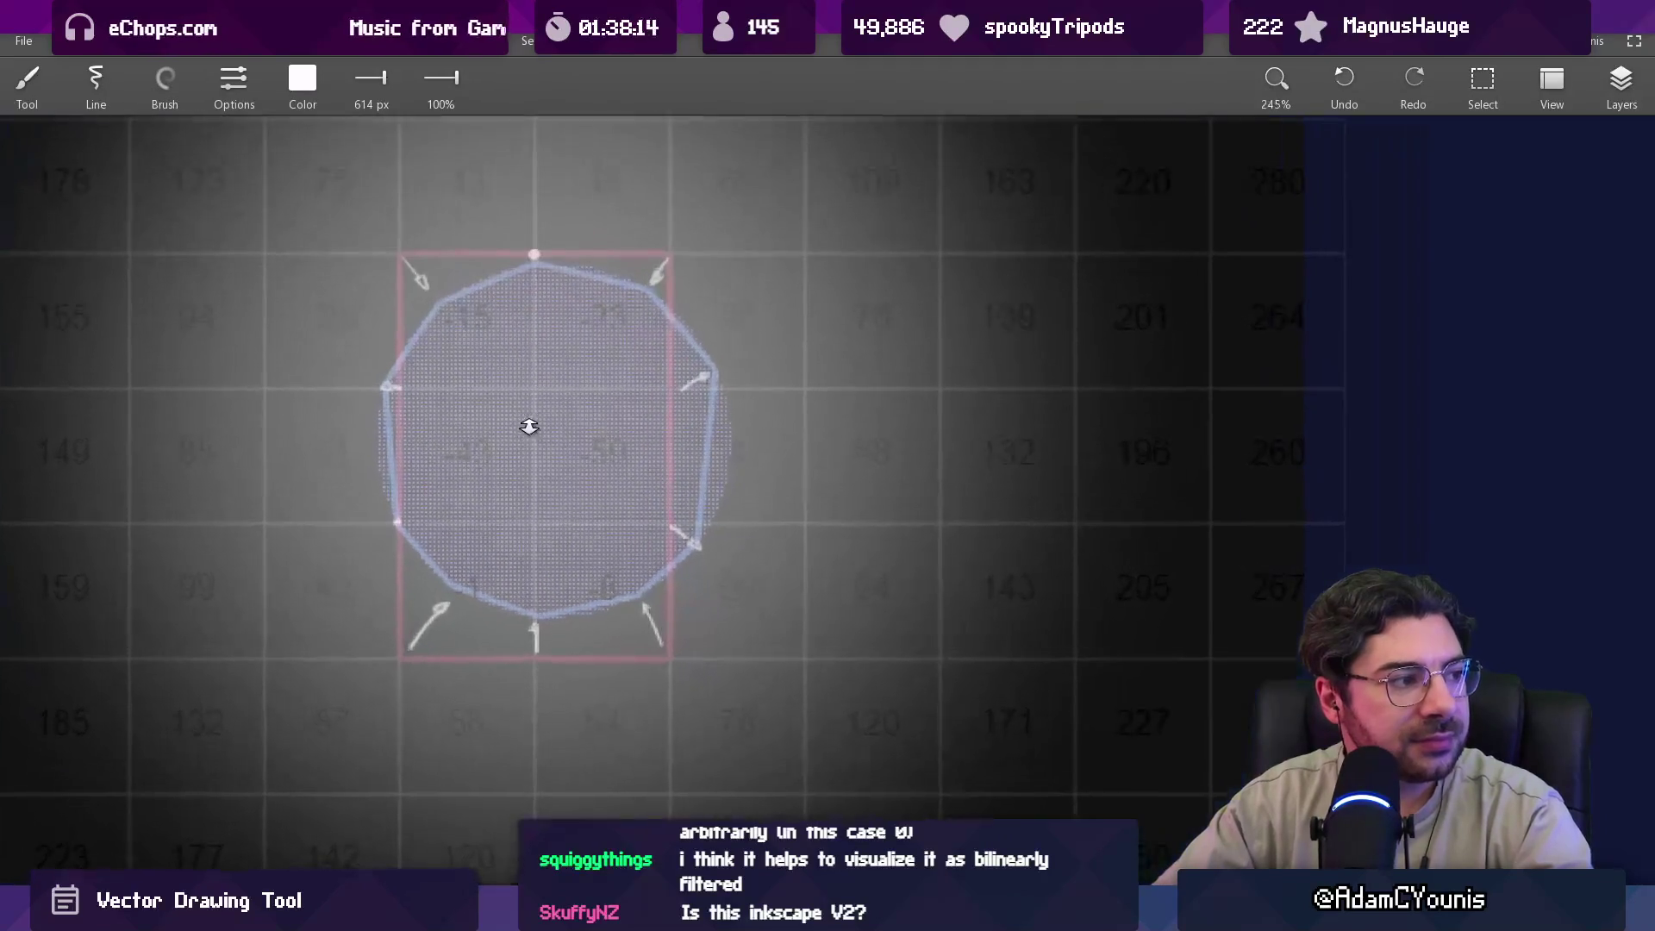
pyautogui.click(1619, 82)
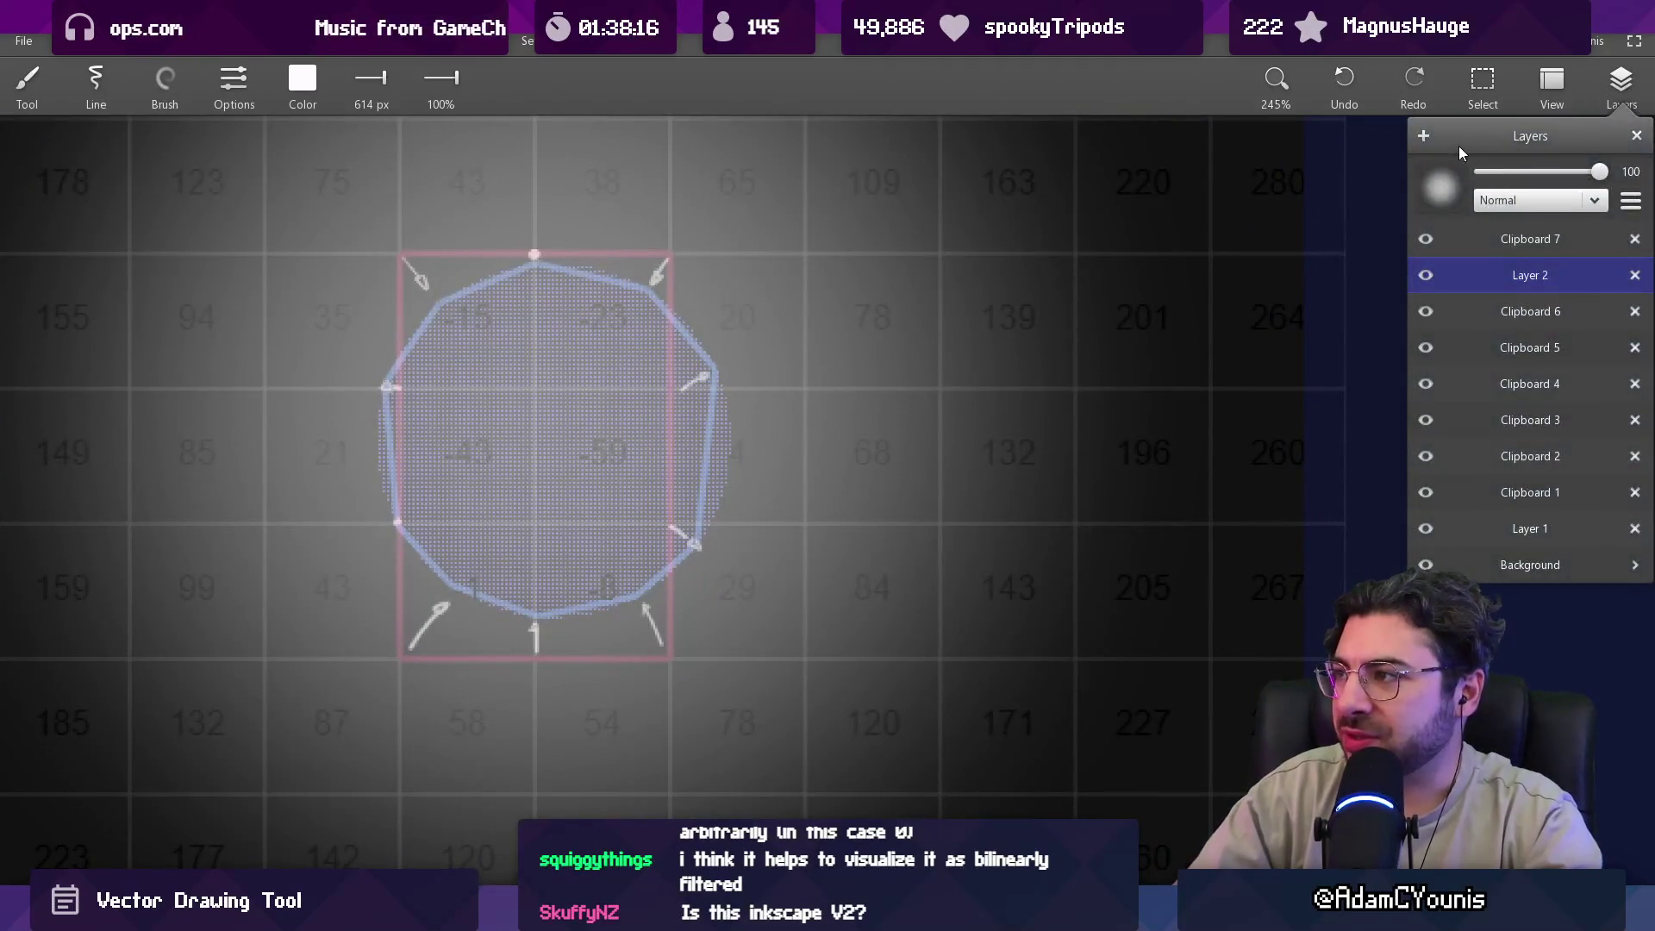
pyautogui.scroll(-3, 593, 446)
pyautogui.scroll(-5, 587, 441)
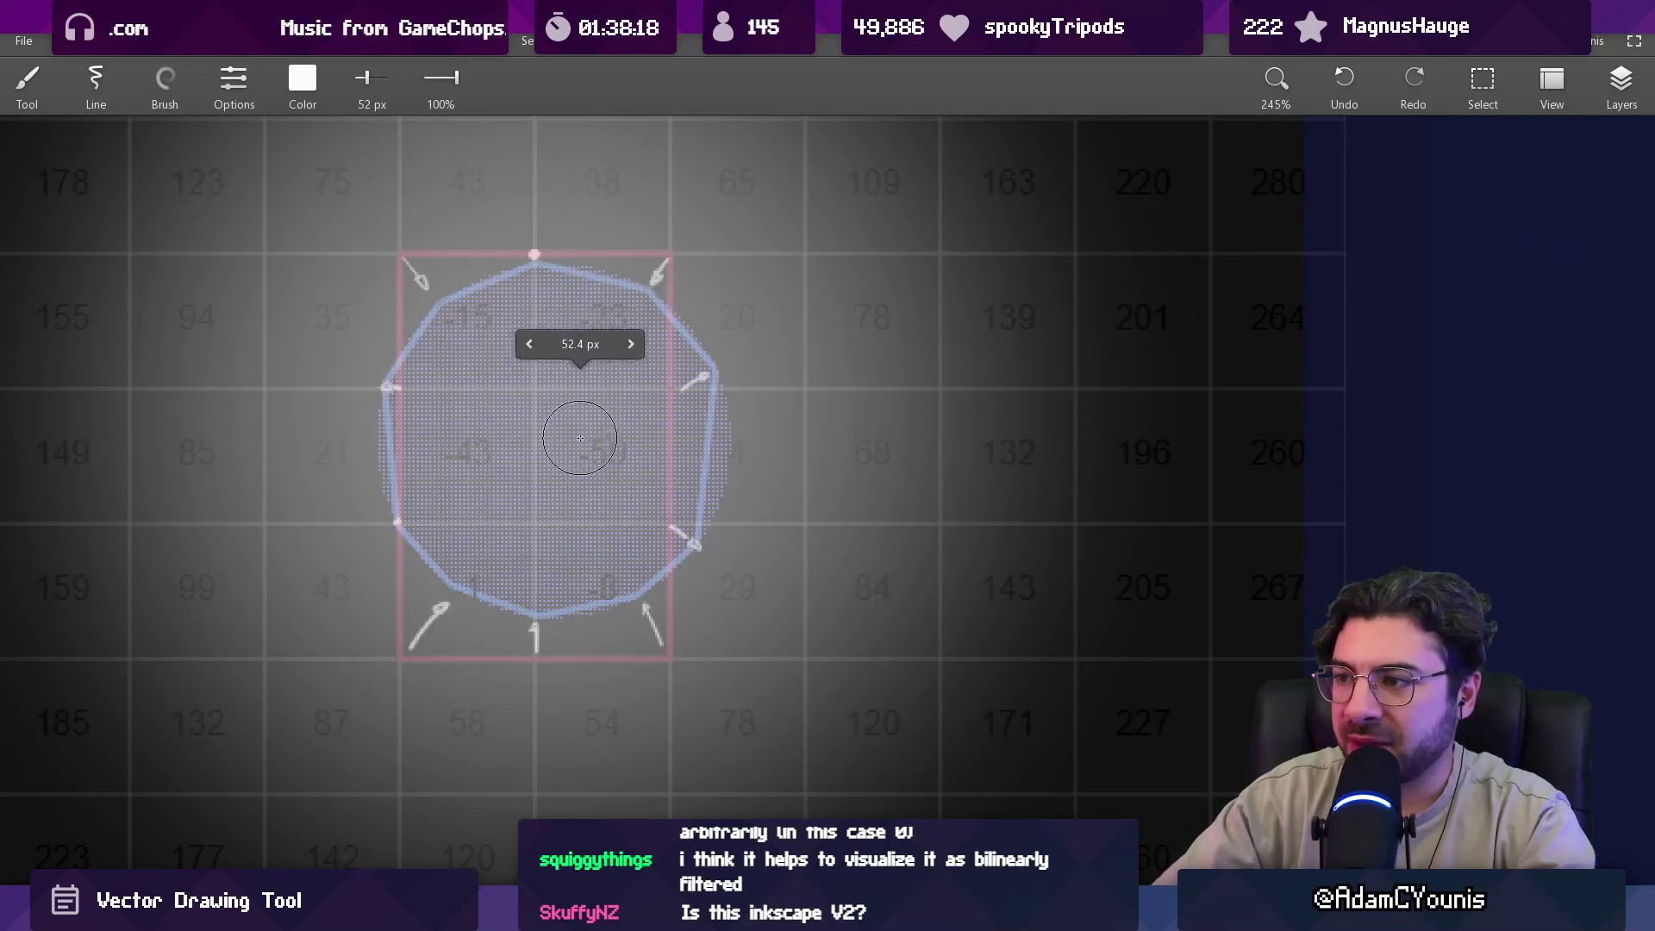
pyautogui.scroll(-4, 602, 484)
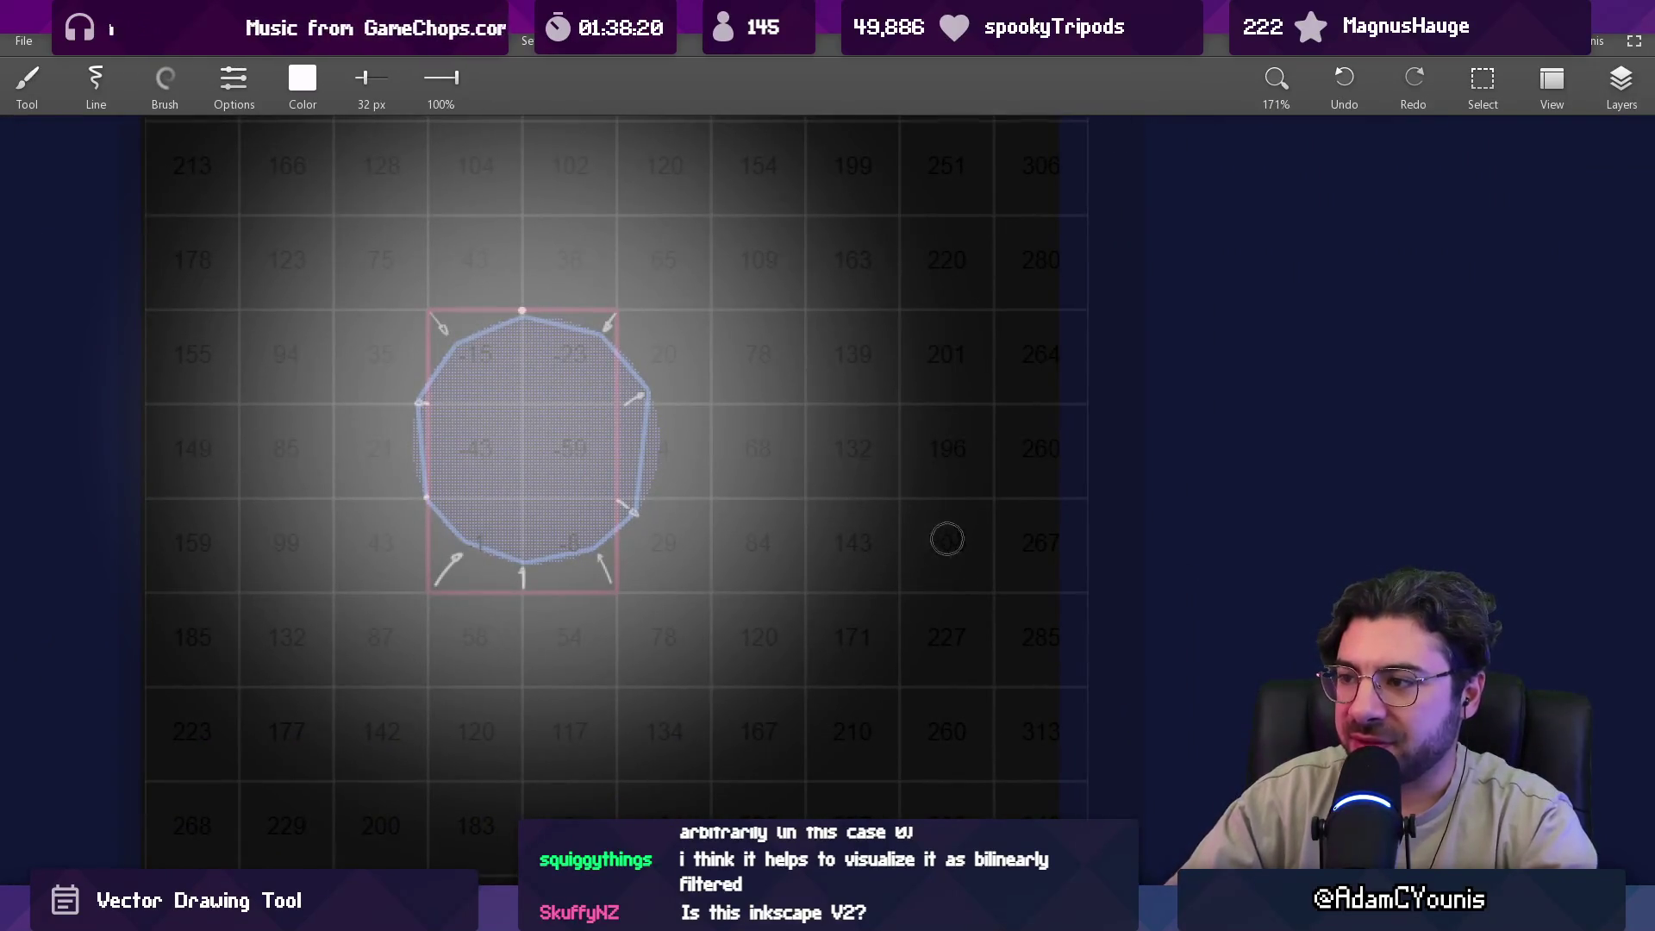
pyautogui.moveTo(948, 535); pyautogui.dragTo(965, 550)
pyautogui.hotkey('ctrl', 'z')
pyautogui.scroll(-6, 673, 427)
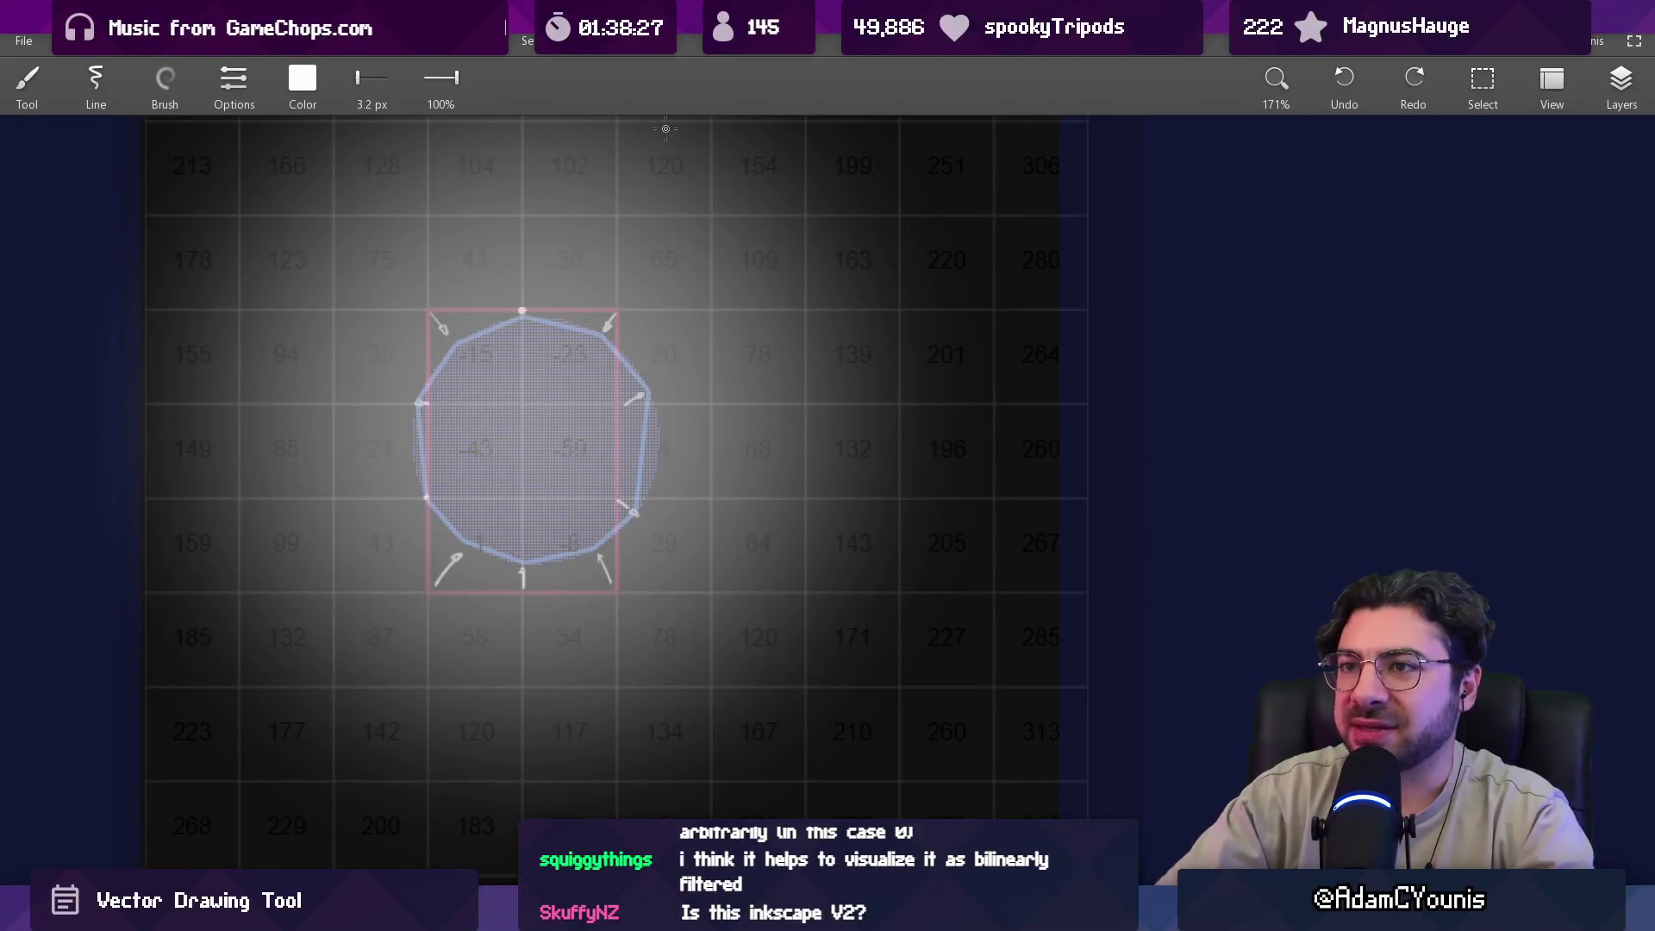
# Pick a different brush from the Brush menu and move the view around the polygon.
pyautogui.click(1626, 86)
pyautogui.click(165, 82)
pyautogui.click(188, 181)
pyautogui.scroll(3, 577, 467)
pyautogui.moveTo(678, 564)
pyautogui.mouseDown()
pyautogui.moveTo(621, 488)
pyautogui.moveTo(638, 557)
pyautogui.moveTo(623, 567)
pyautogui.mouseUp()
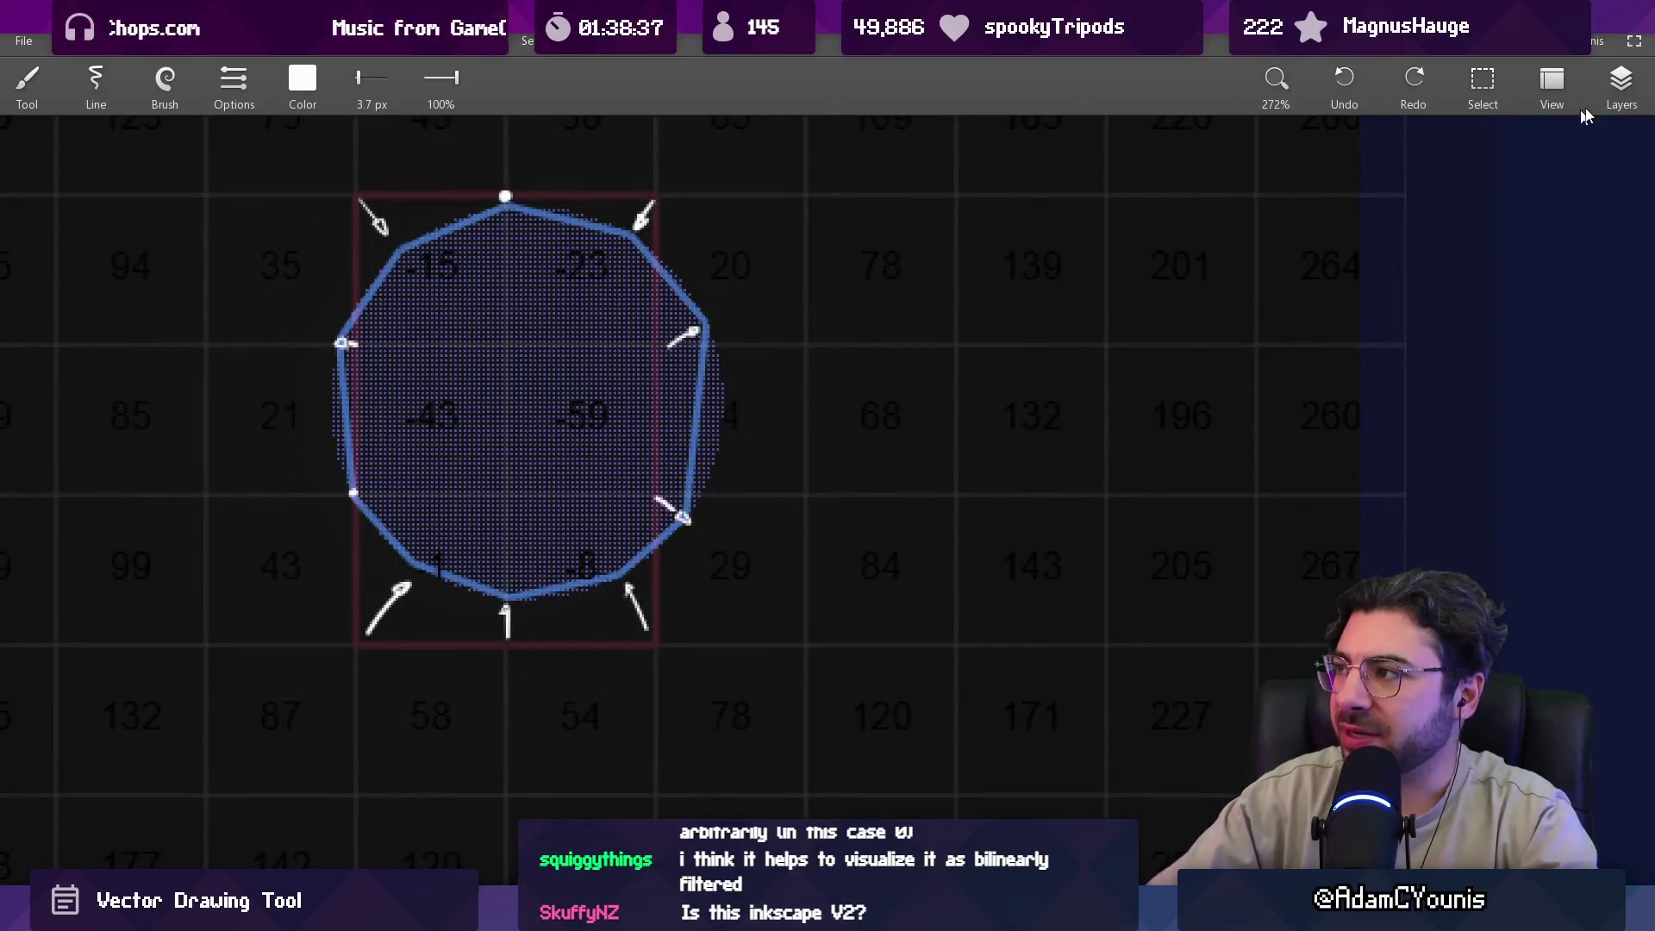
# Zoom and pan to bring the polygon's lower-left node into view.
pyautogui.click(1622, 95)
pyautogui.click(877, 278)
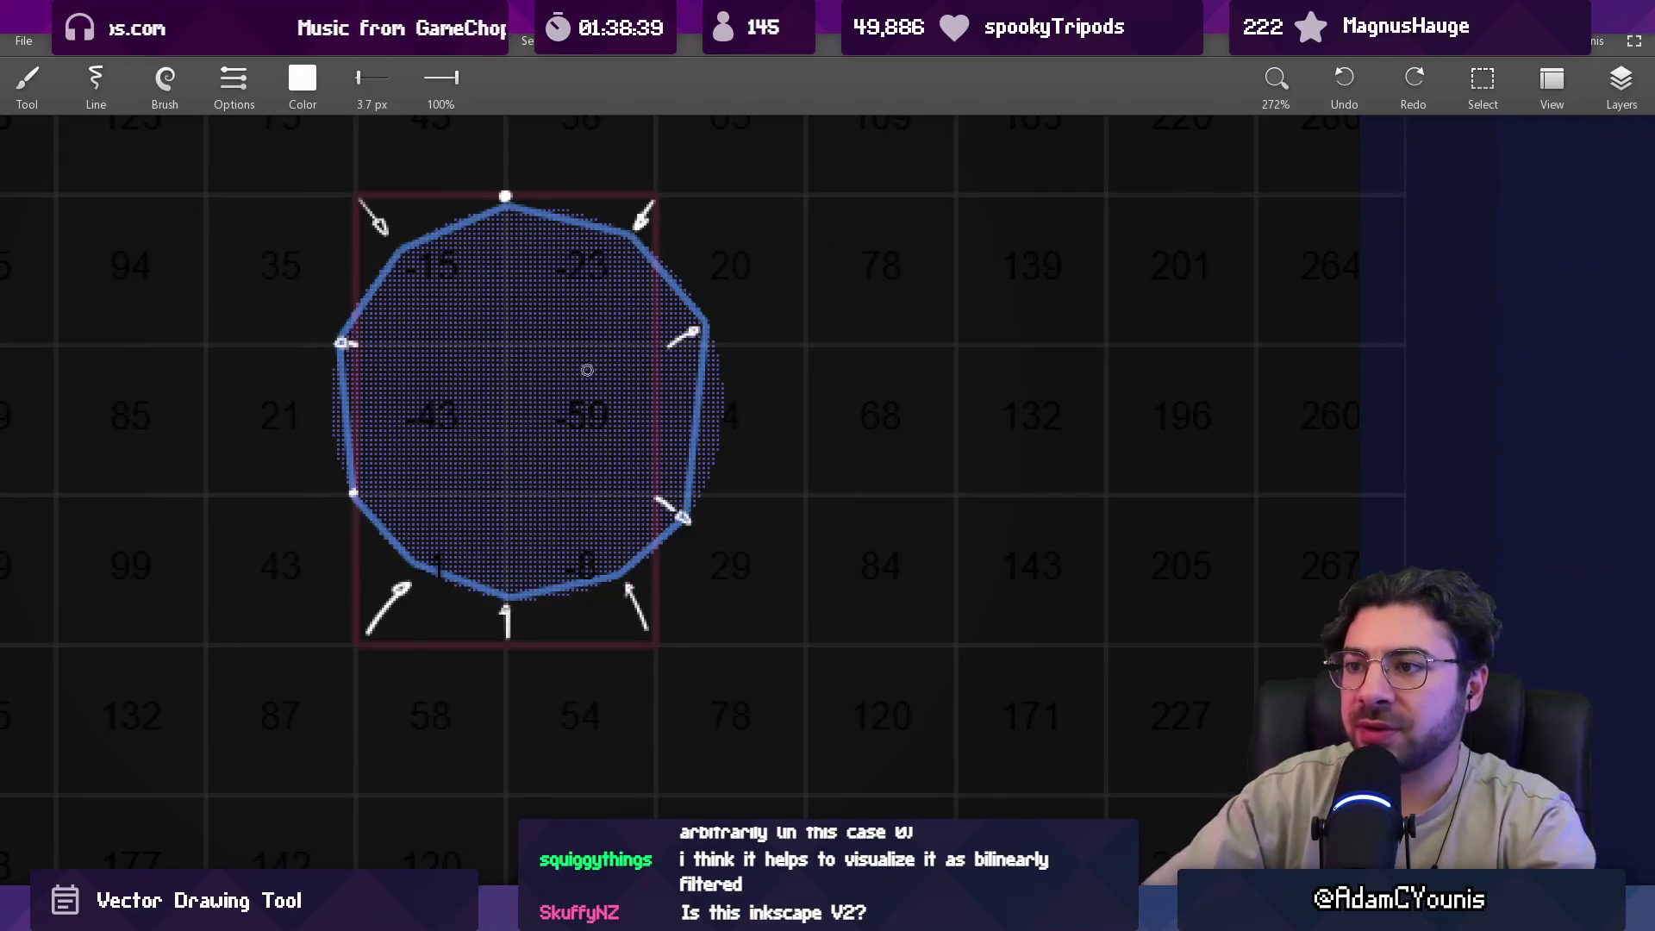
pyautogui.scroll(3, 693, 480)
pyautogui.moveTo(693, 480); pyautogui.dragTo(844, 571)
pyautogui.scroll(2, 621, 449)
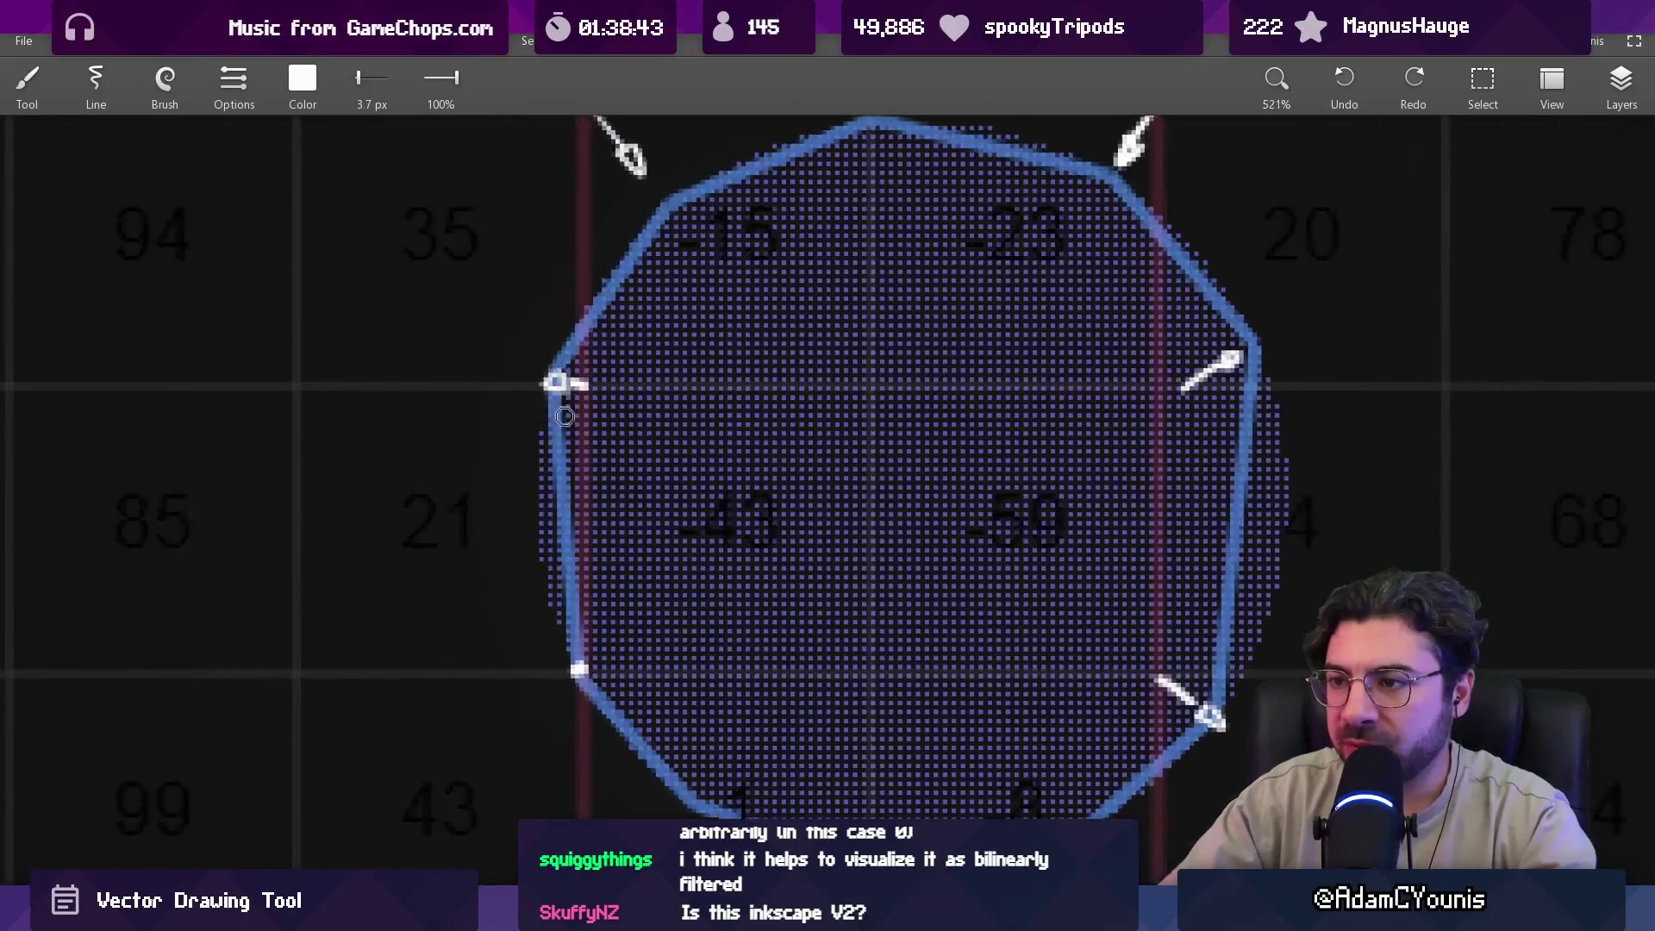
pyautogui.scroll(-2, 574, 476)
pyautogui.moveTo(575, 476); pyautogui.dragTo(539, 410)
pyautogui.scroll(2, 580, 581)
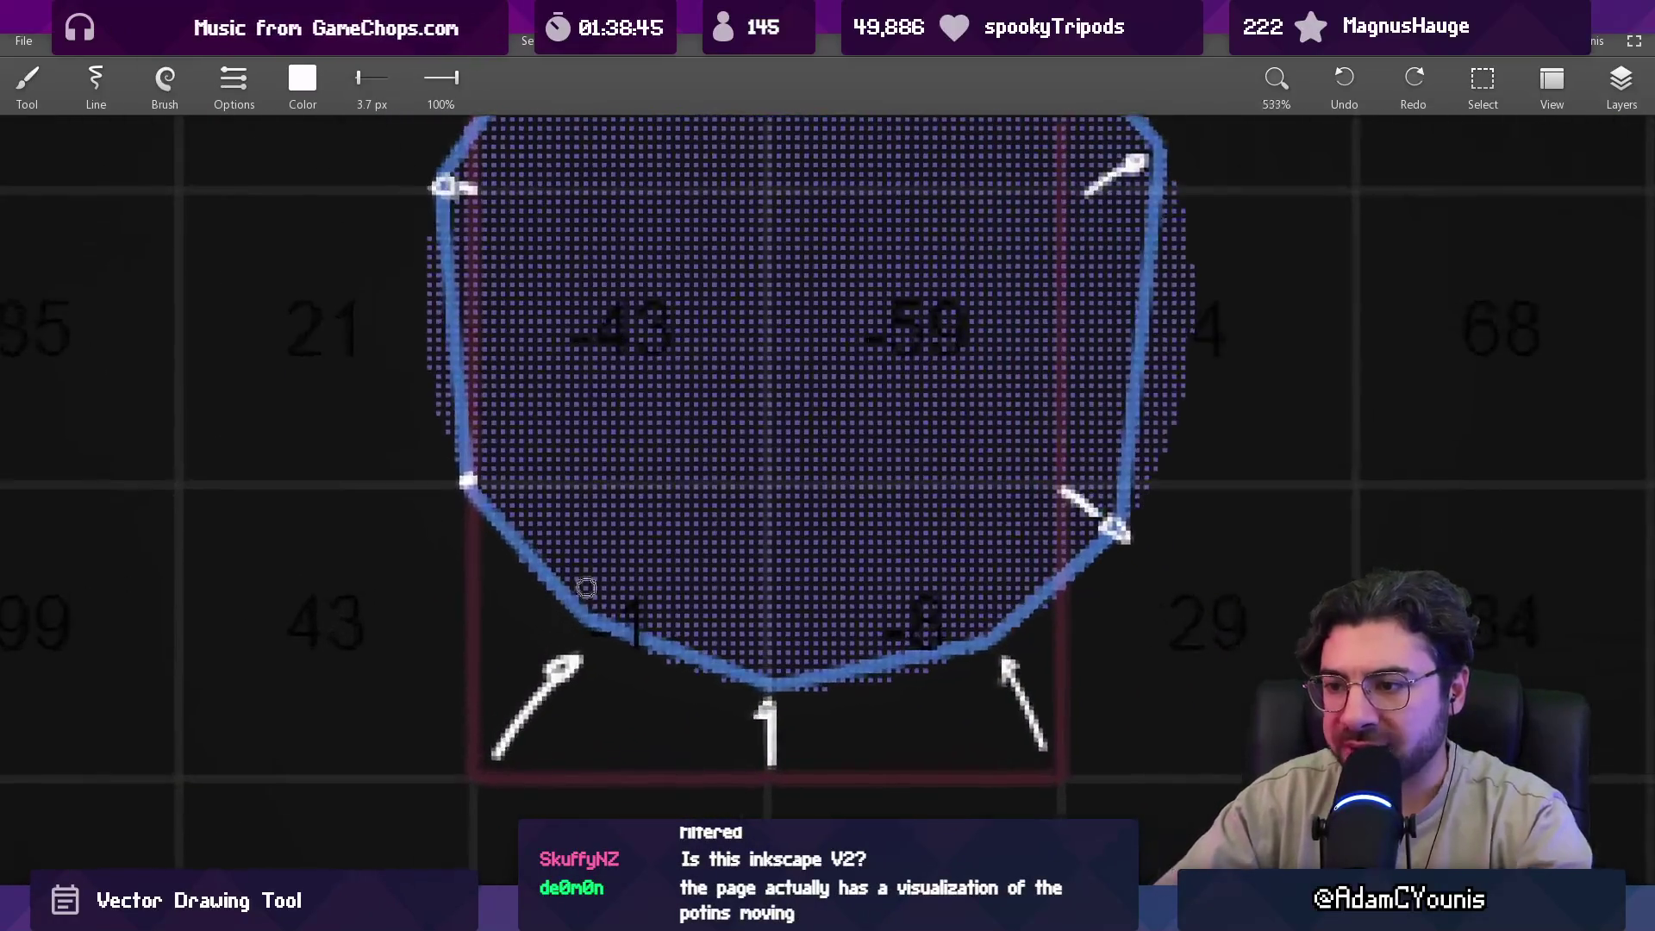
pyautogui.scroll(-3, 587, 618)
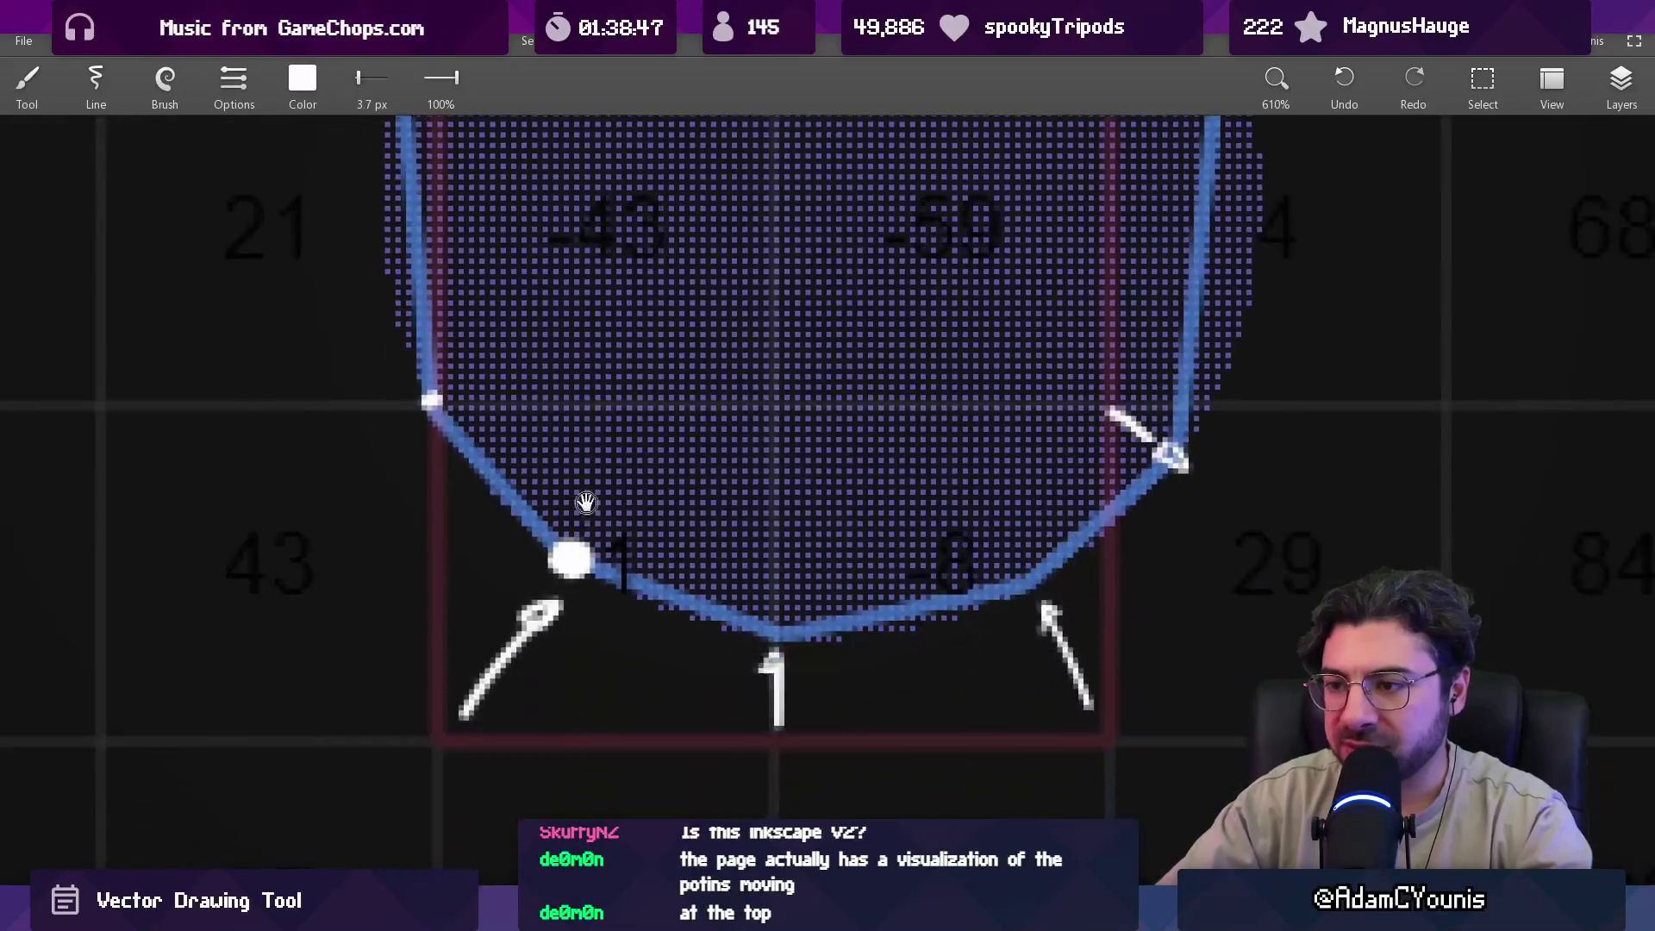
# Undo the erase to restore the lower-left arrow, then draw a horizontal tick left of the node.
pyautogui.press('e')
pyautogui.hotkey('ctrl', 'z')
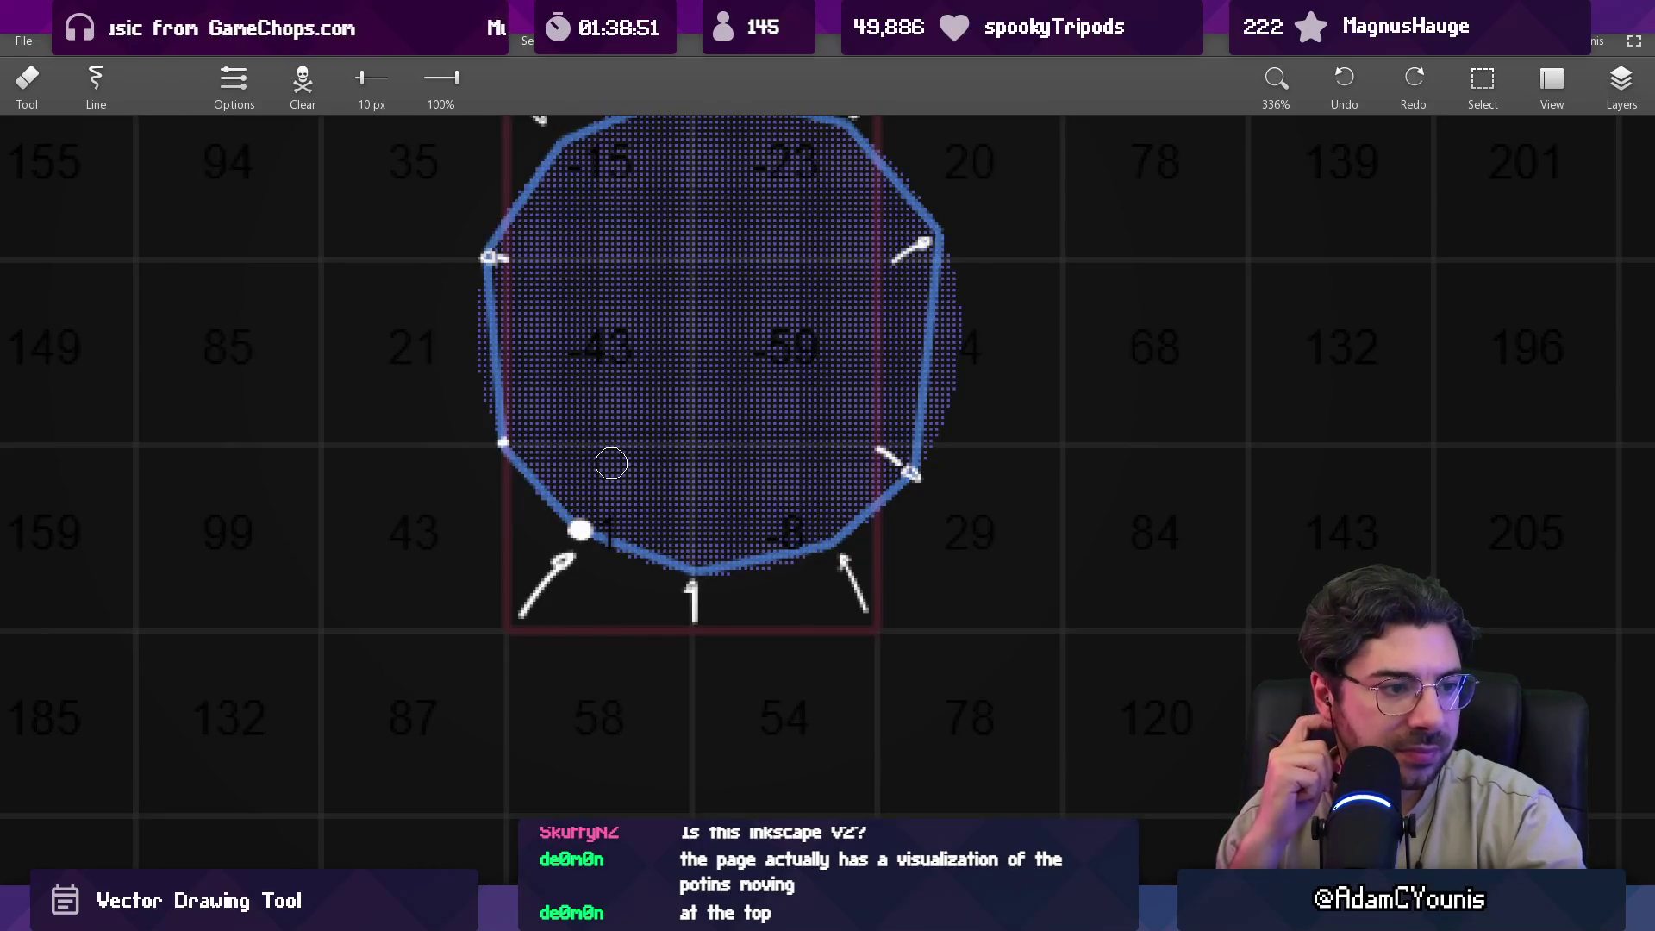
pyautogui.press('b')
pyautogui.scroll(1, 517, 552)
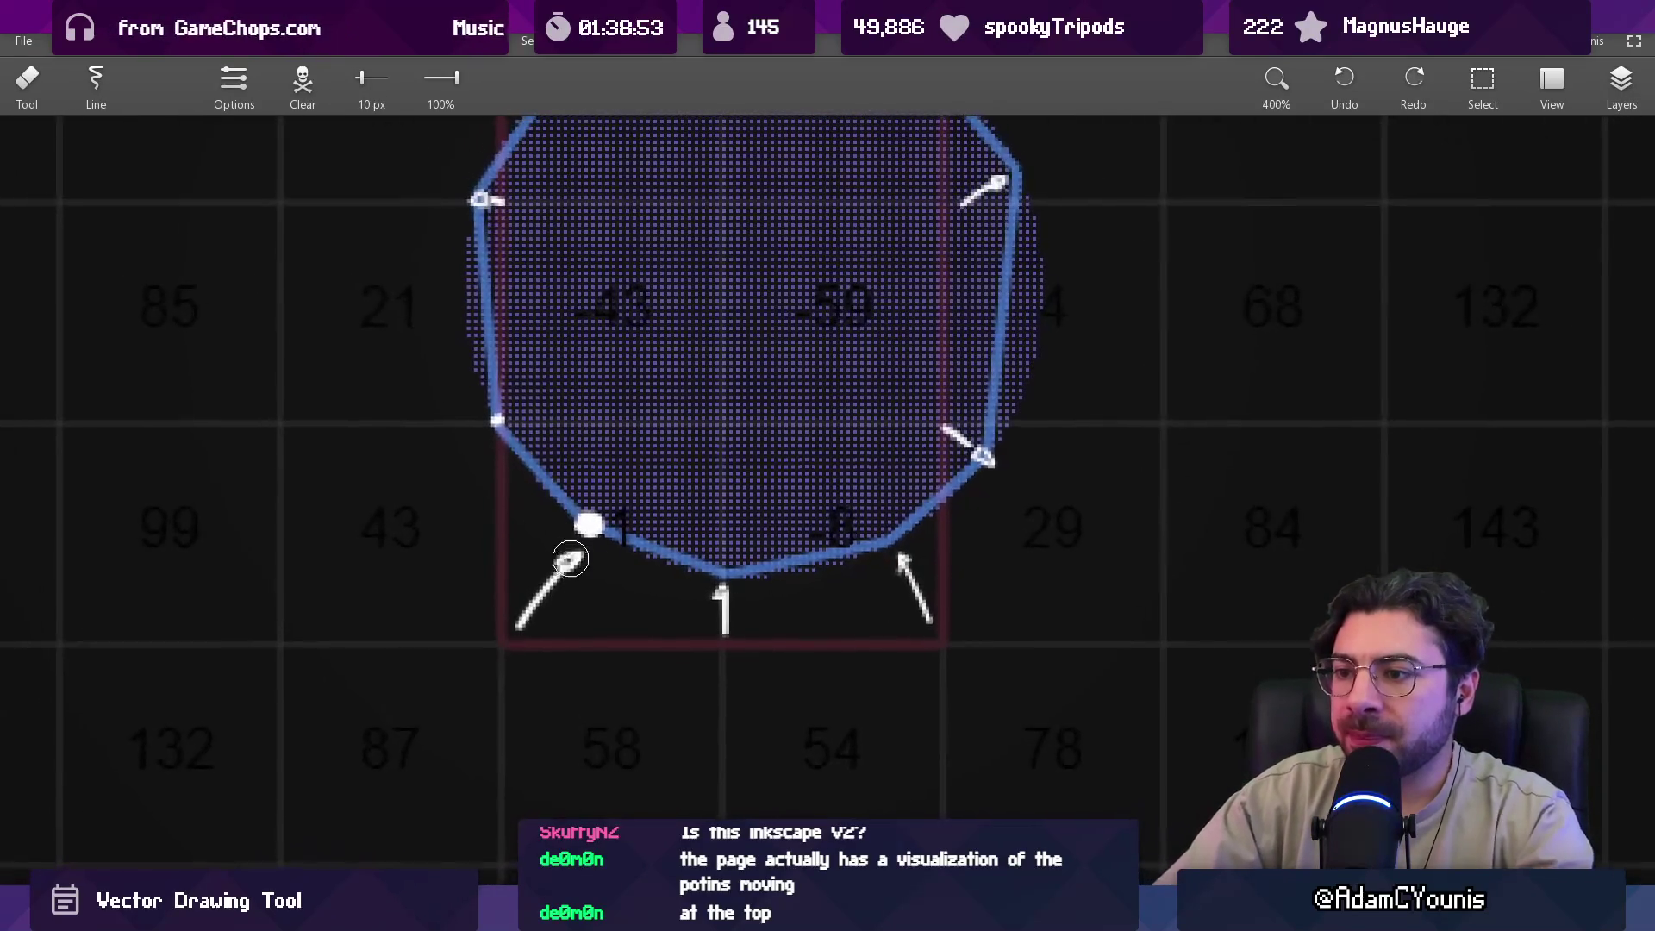
pyautogui.press('e')
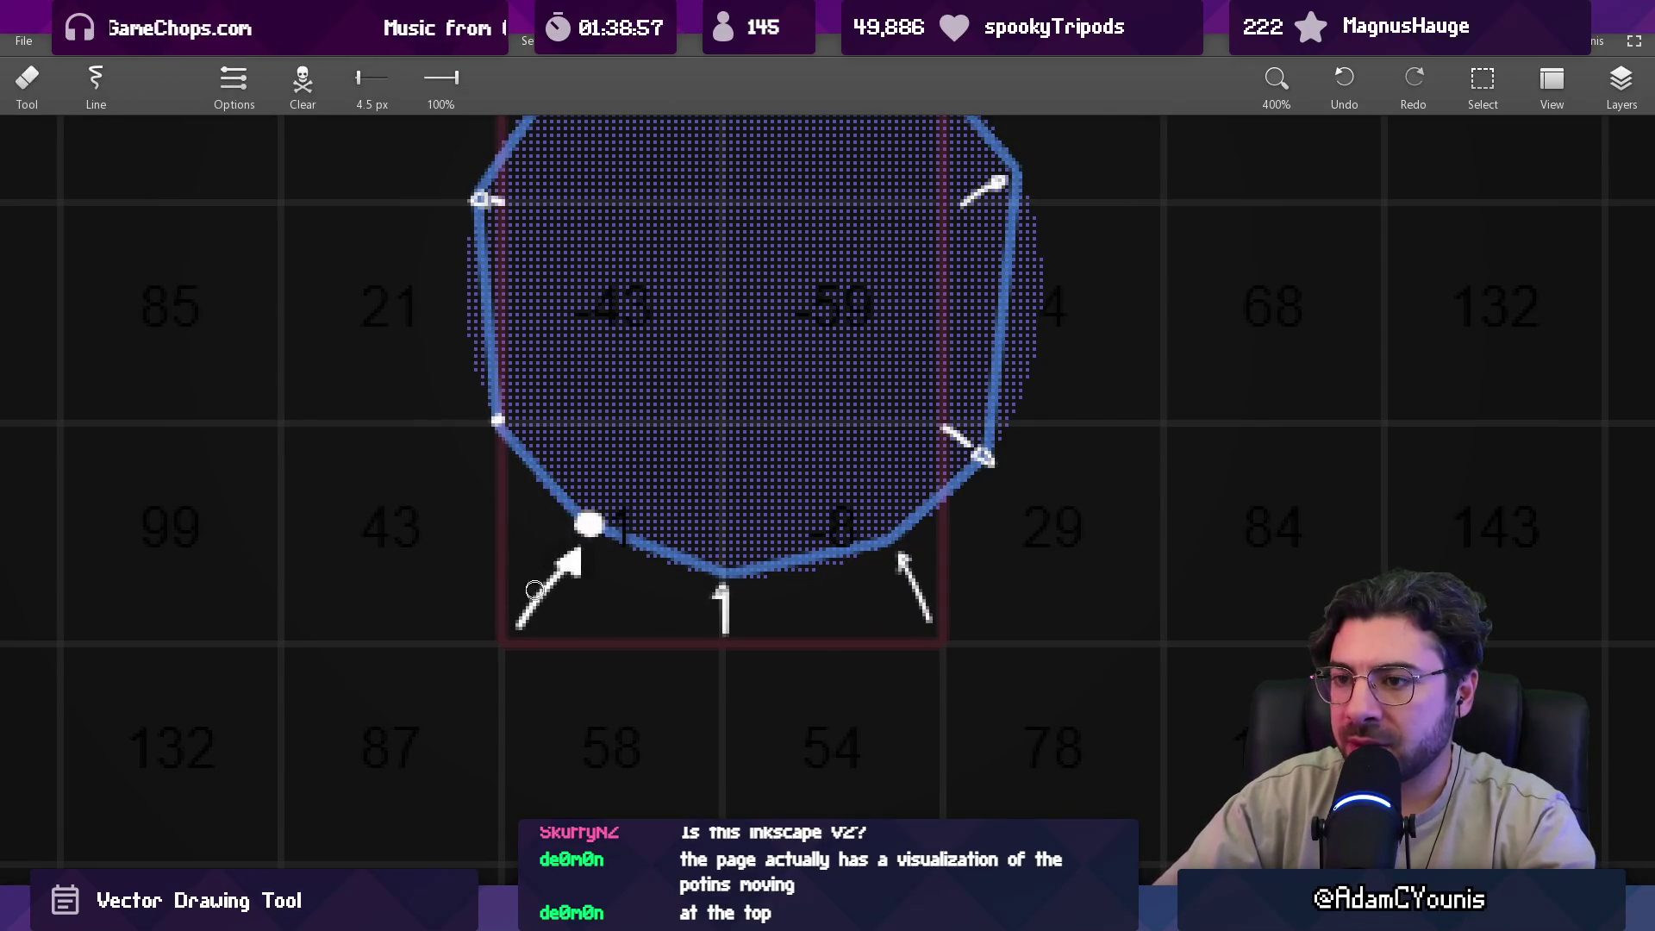
pyautogui.moveTo(527, 647); pyautogui.dragTo(501, 618)
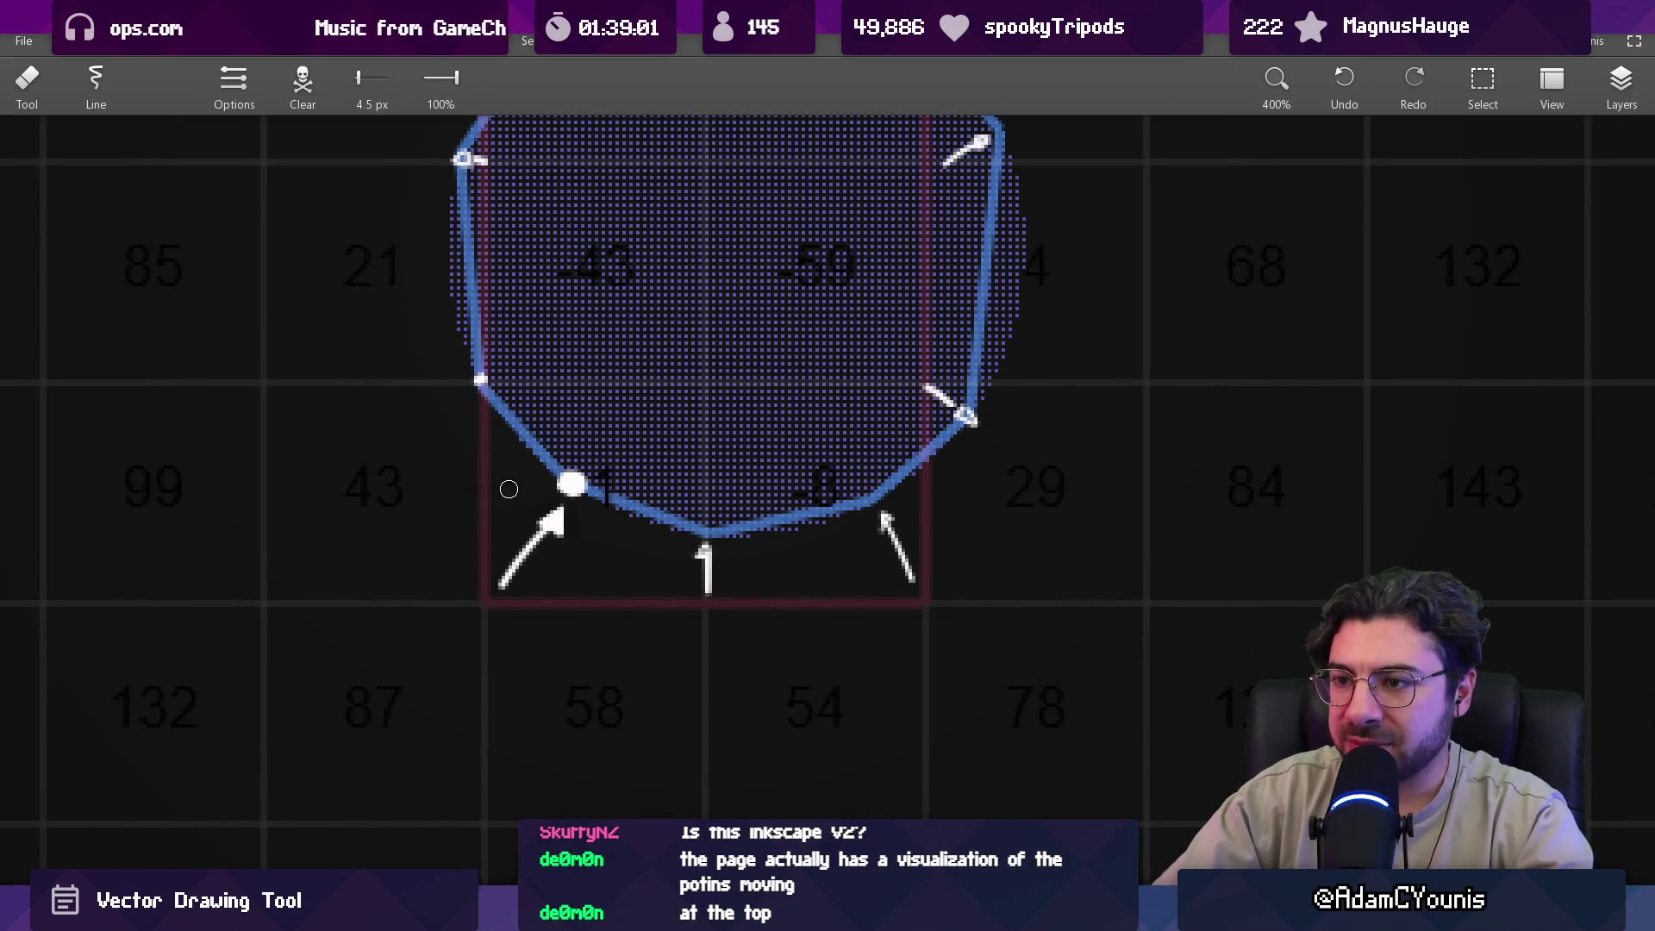
pyautogui.press('b')
pyautogui.moveTo(444, 489); pyautogui.dragTo(512, 493)
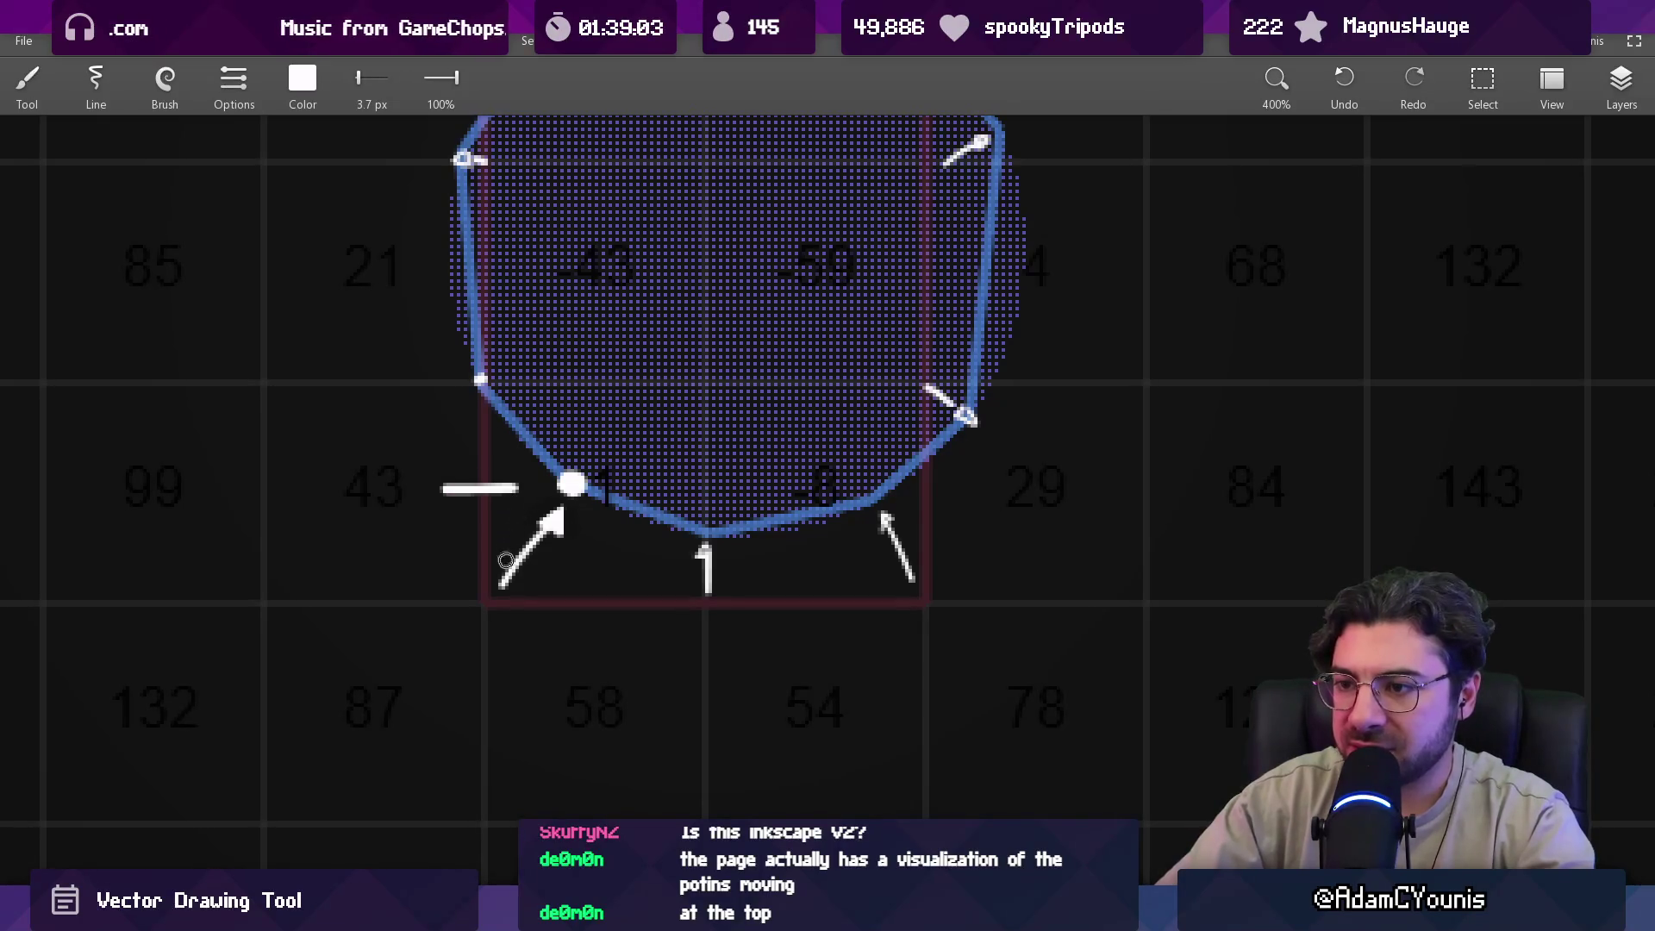
# Draw a horizontal tick below and two vertical ticks beside the lower-left node, undoing trial lines.
pyautogui.moveTo(457, 697); pyautogui.dragTo(504, 695)
pyautogui.moveTo(594, 571); pyautogui.dragTo(594, 627)
pyautogui.moveTo(402, 571); pyautogui.dragTo(407, 623)
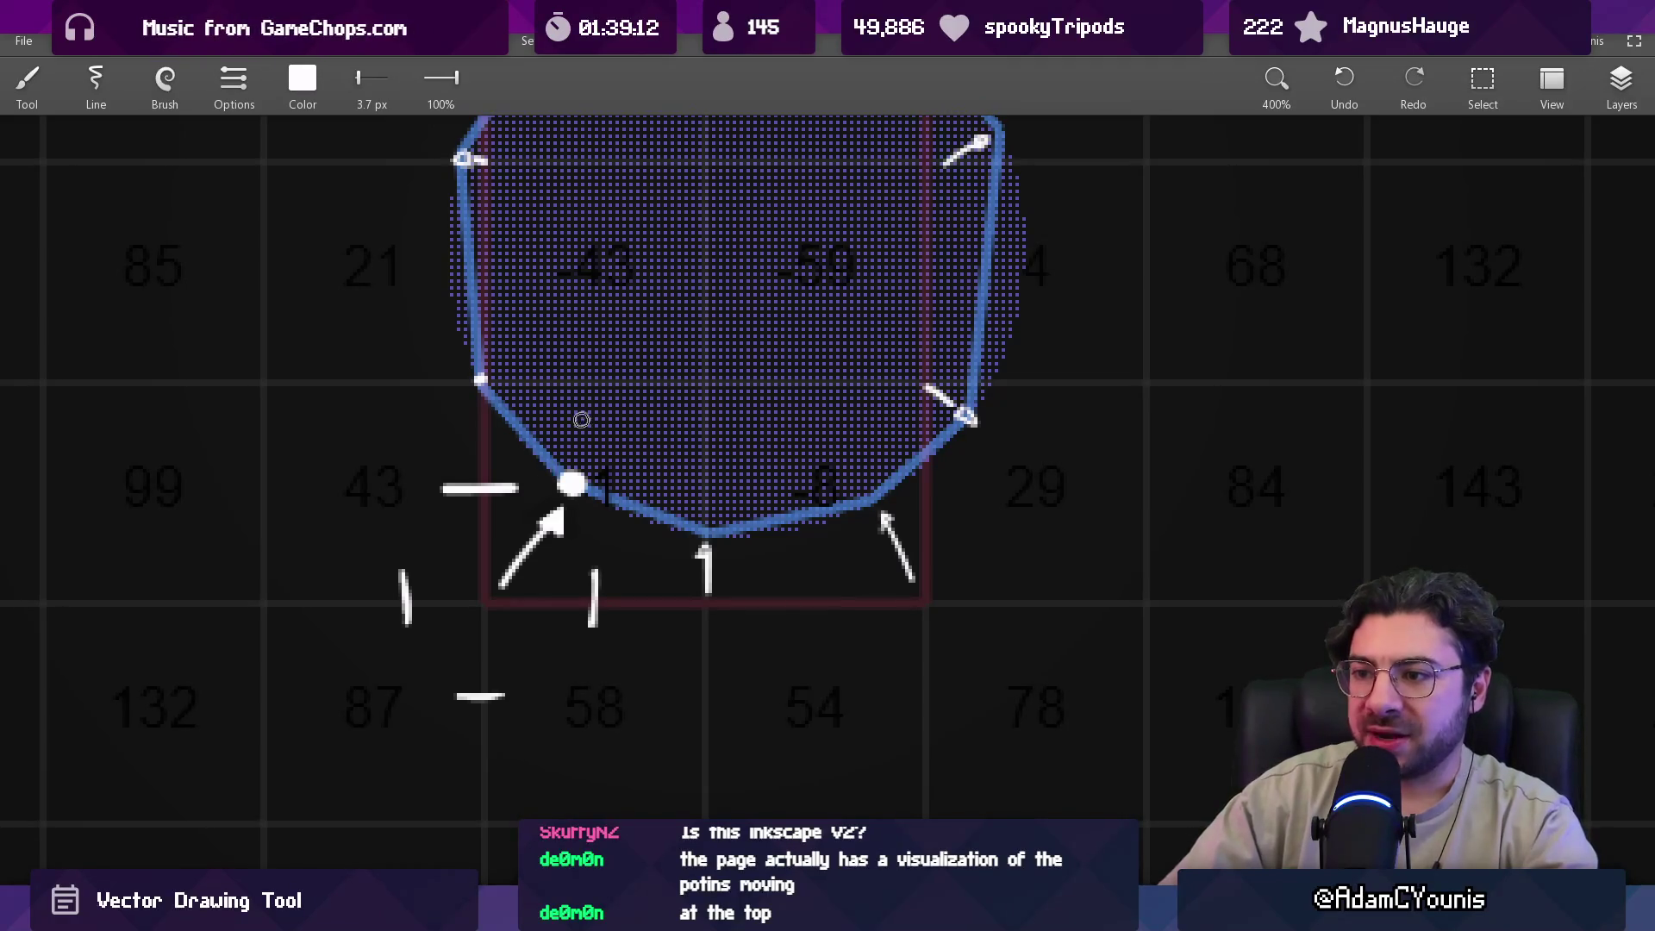
pyautogui.moveTo(577, 497); pyautogui.dragTo(577, 602)
pyautogui.moveTo(498, 491); pyautogui.dragTo(569, 490)
pyautogui.hotkey('ctrl', 'z')
pyautogui.hotkey('ctrl', 'z')
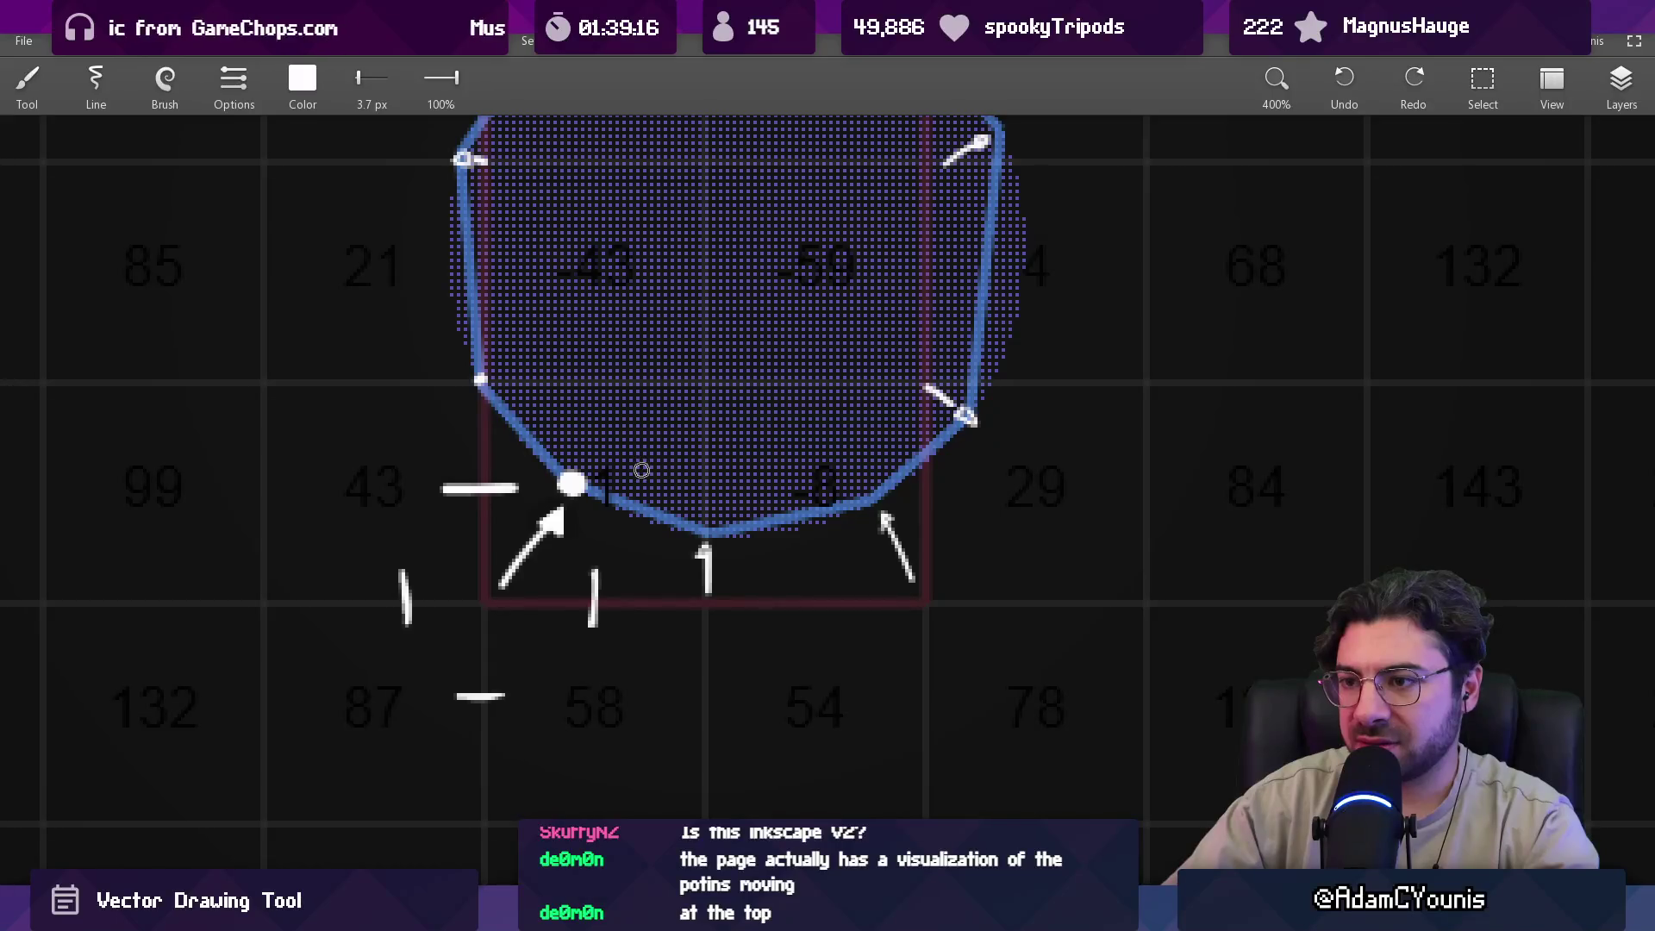
# Centre on the lower-left node and try circling its tick marks, undoing the loops.
pyautogui.scroll(1, 518, 595)
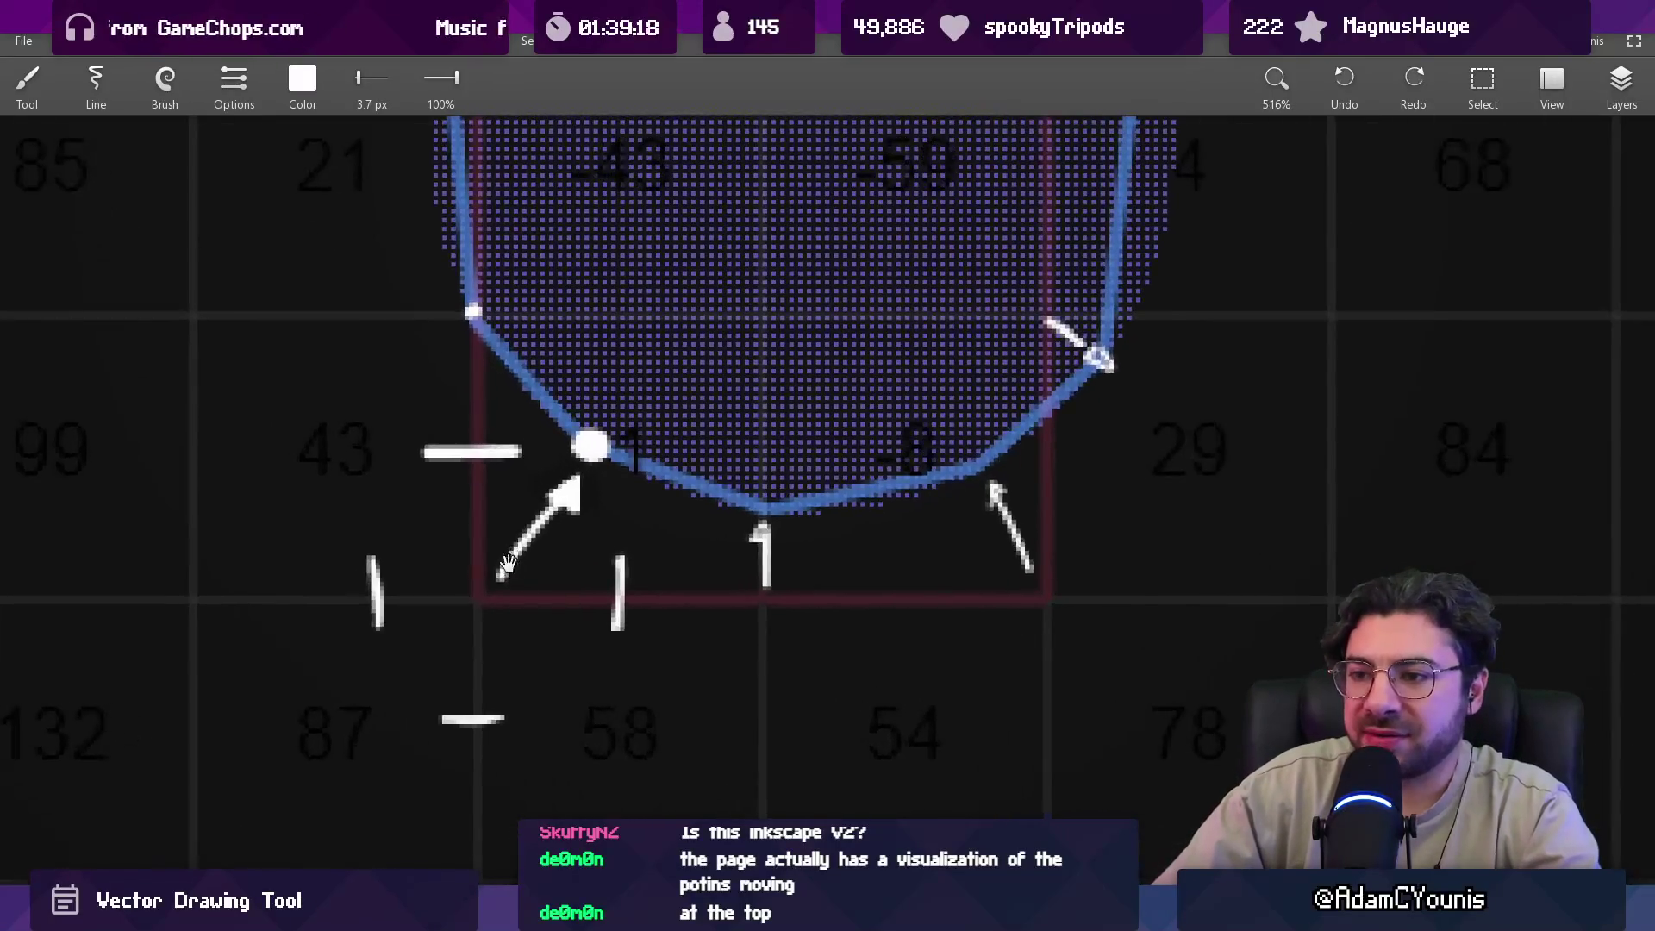
pyautogui.moveTo(496, 564); pyautogui.dragTo(567, 541)
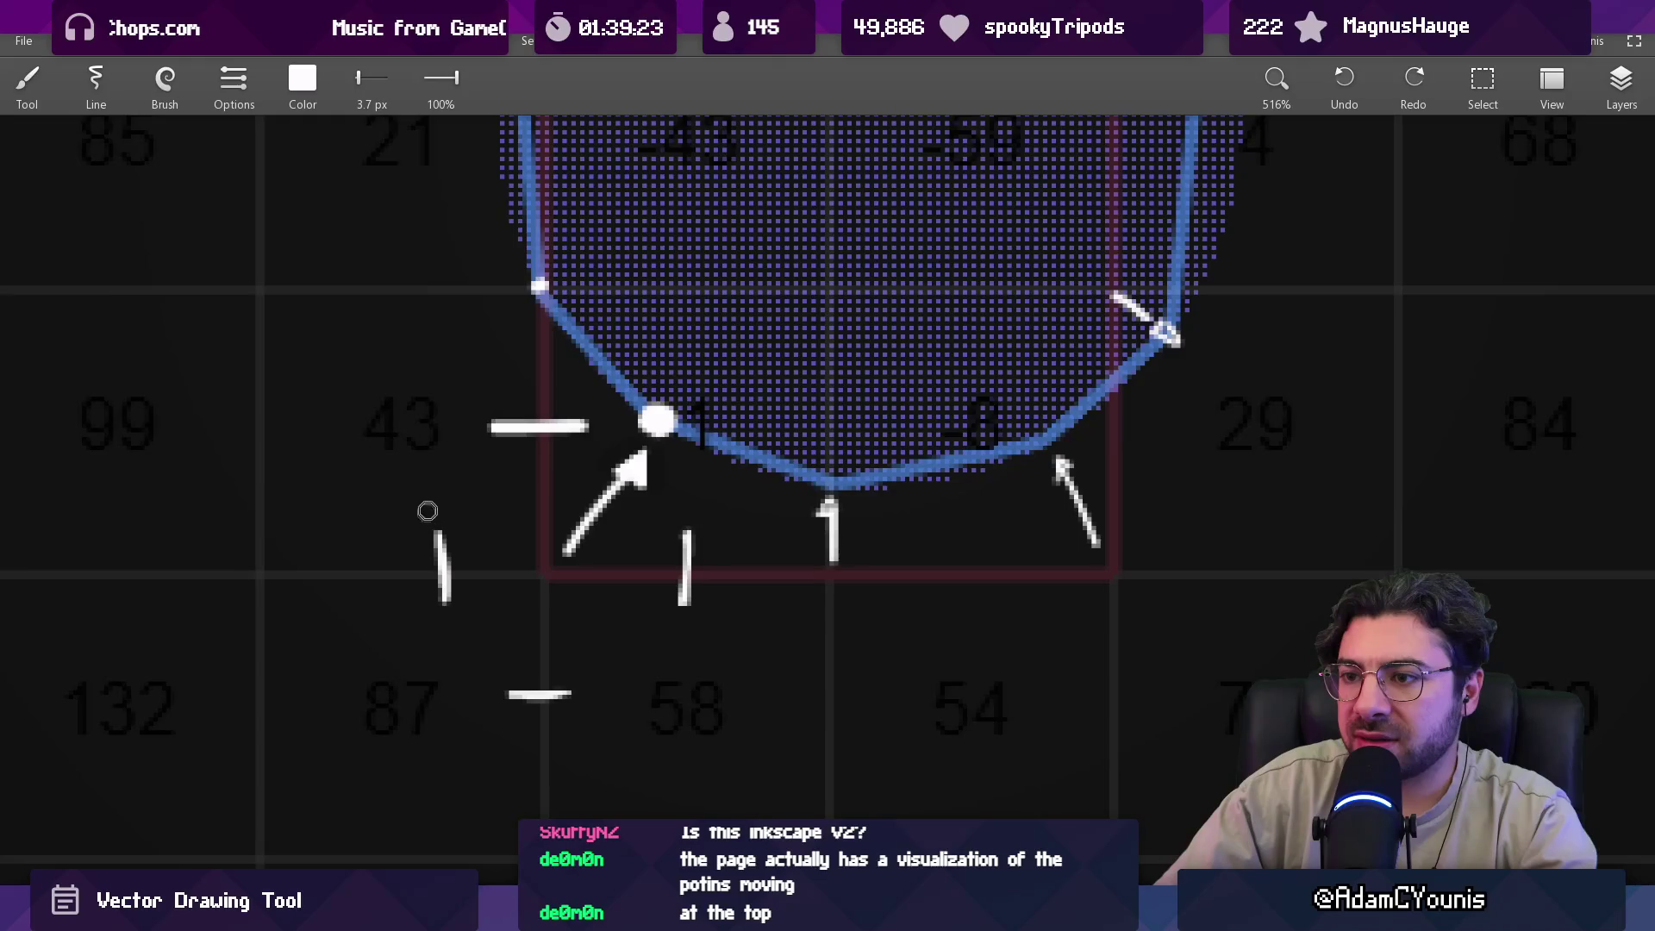
pyautogui.moveTo(436, 376)
pyautogui.mouseDown()
pyautogui.moveTo(417, 344)
pyautogui.moveTo(392, 345)
pyautogui.mouseUp()
pyautogui.hotkey('ctrl', 'z')
pyautogui.moveTo(661, 391); pyautogui.dragTo(657, 405)
pyautogui.hotkey('ctrl', 'z')
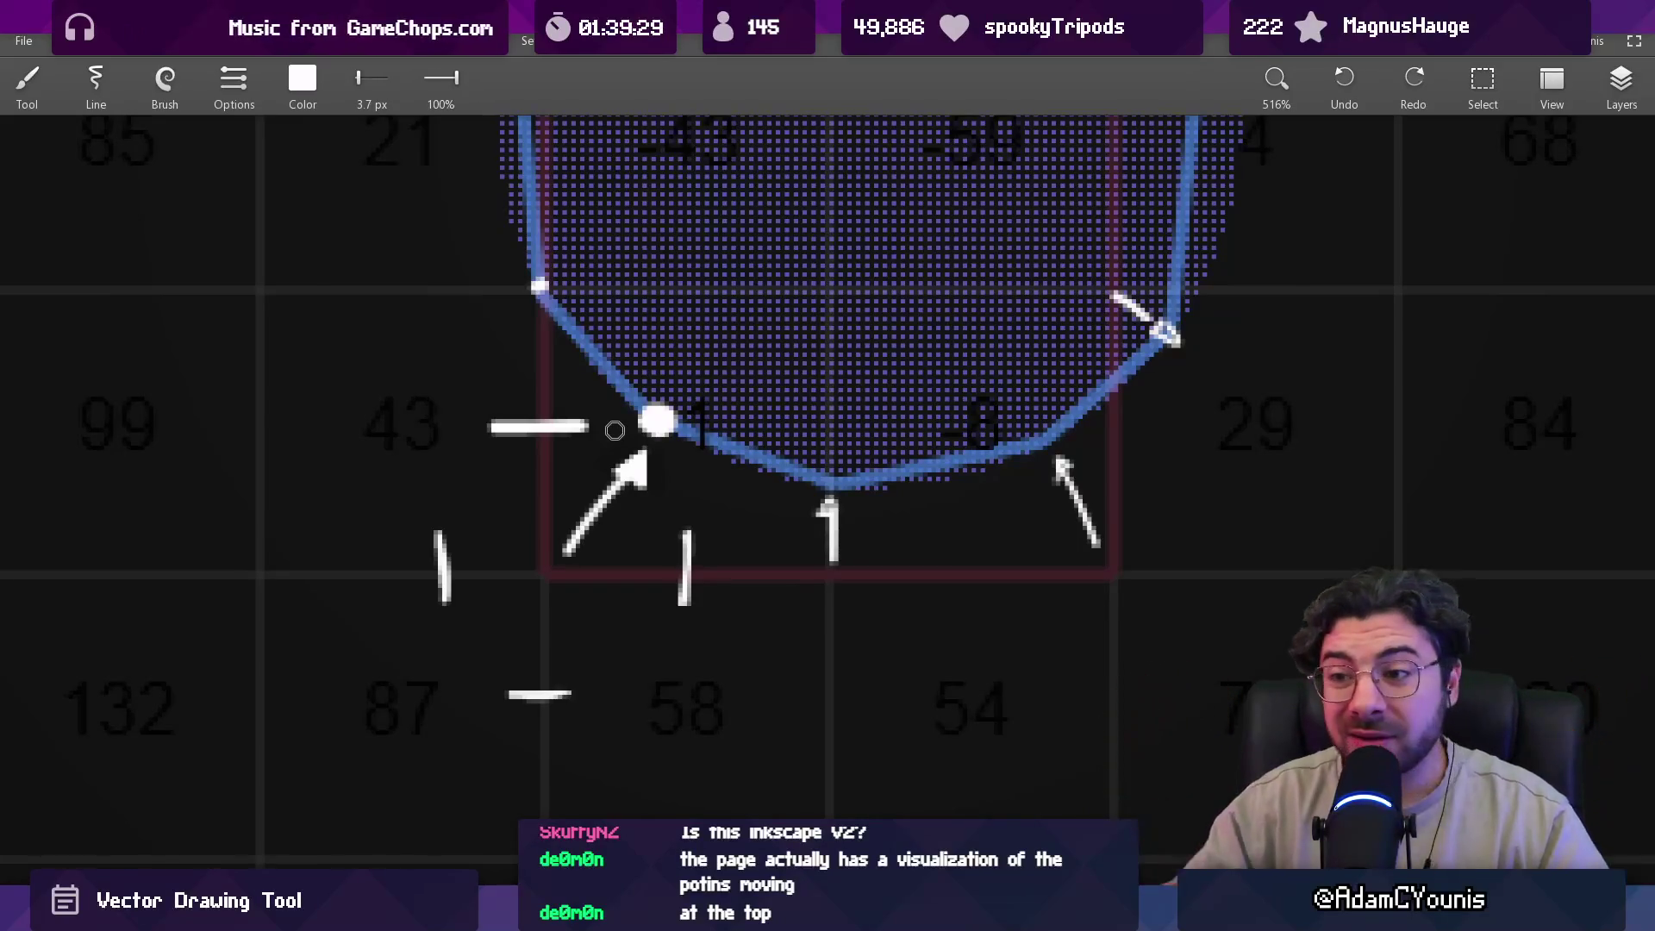
# Try lengthening the ticks and sketching a box around the node, undoing both.
pyautogui.moveTo(477, 432); pyautogui.dragTo(619, 434)
pyautogui.moveTo(487, 693); pyautogui.dragTo(630, 691)
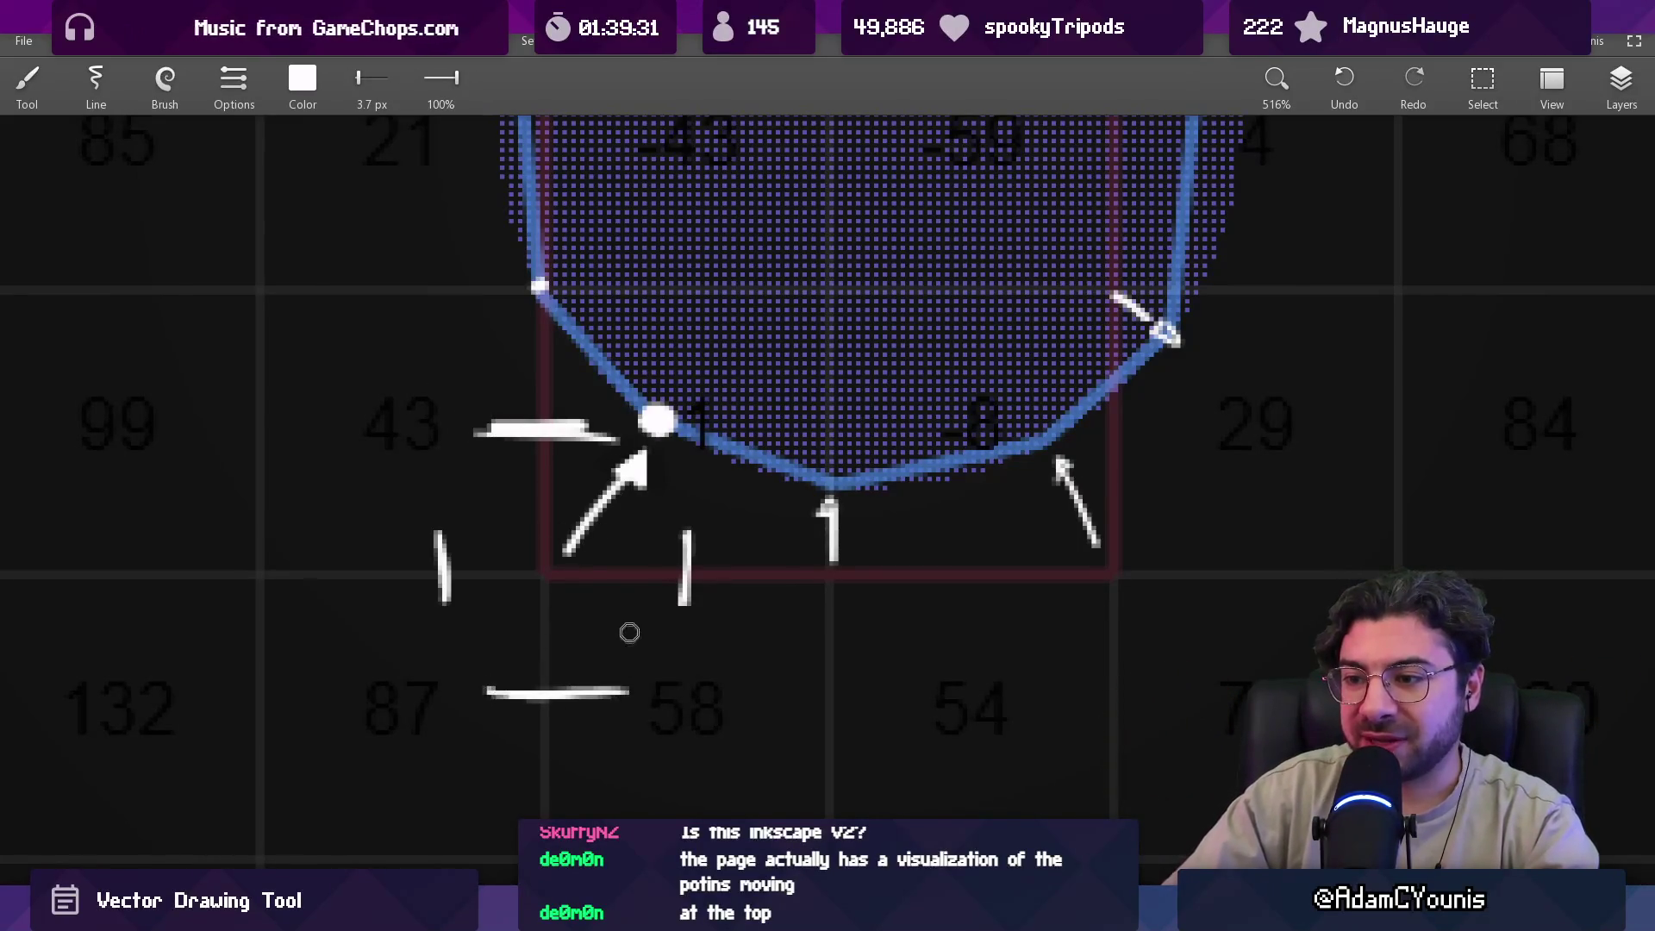
pyautogui.hotkey('ctrl', 'z')
pyautogui.hotkey('ctrl', 'z')
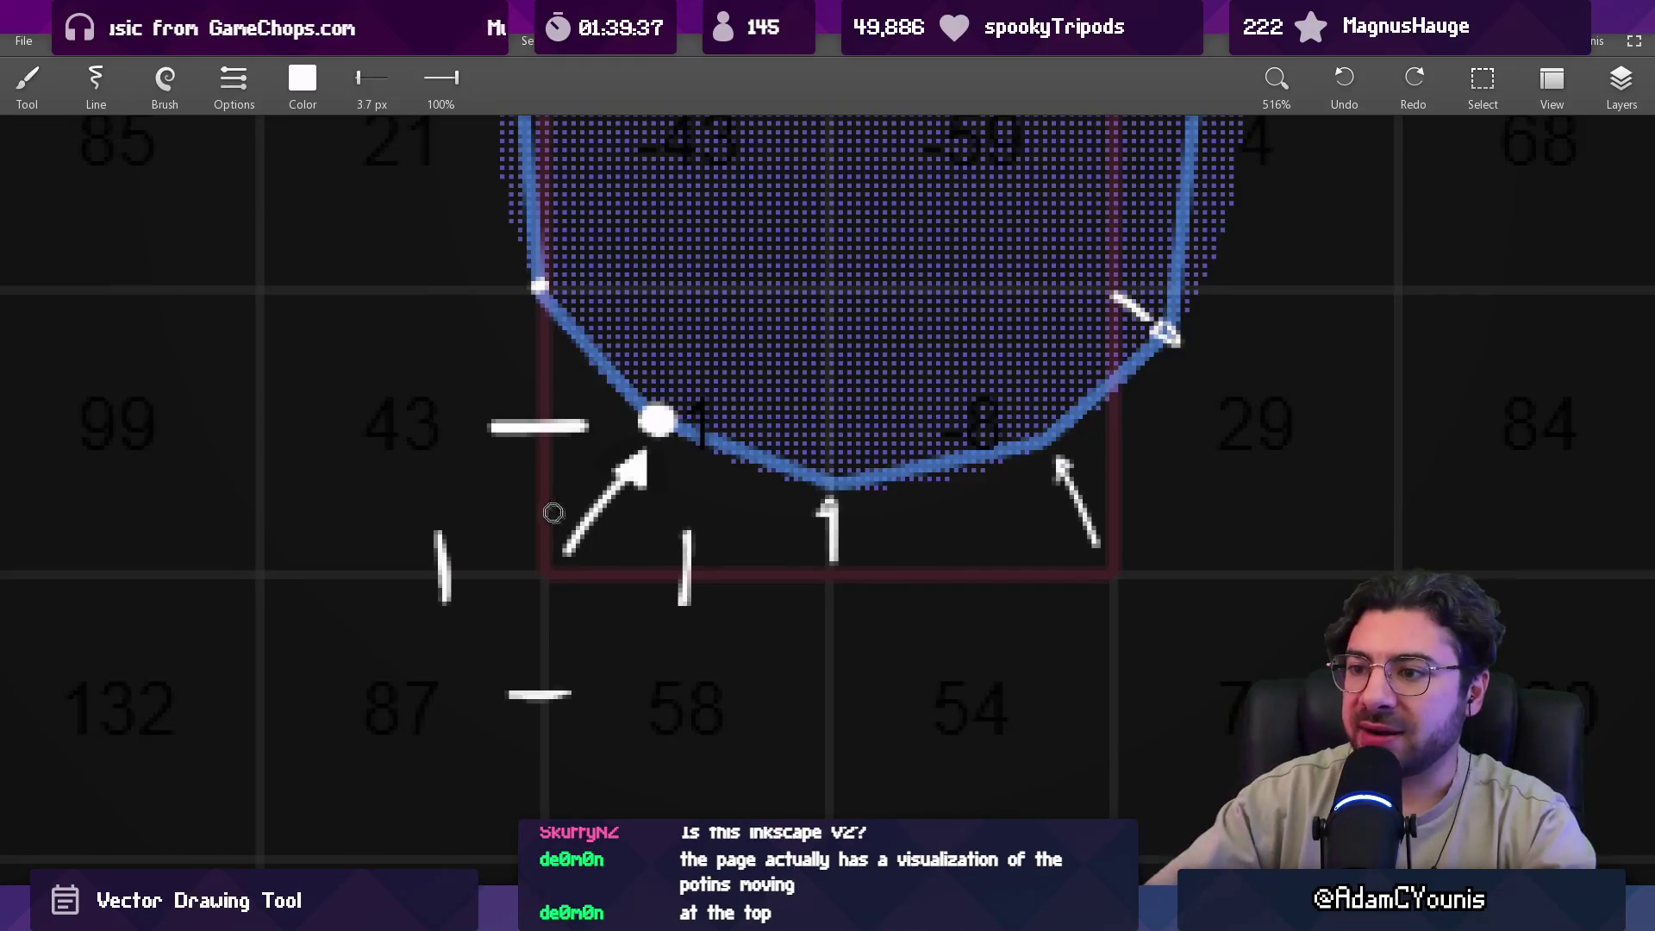
pyautogui.scroll(1, 578, 491)
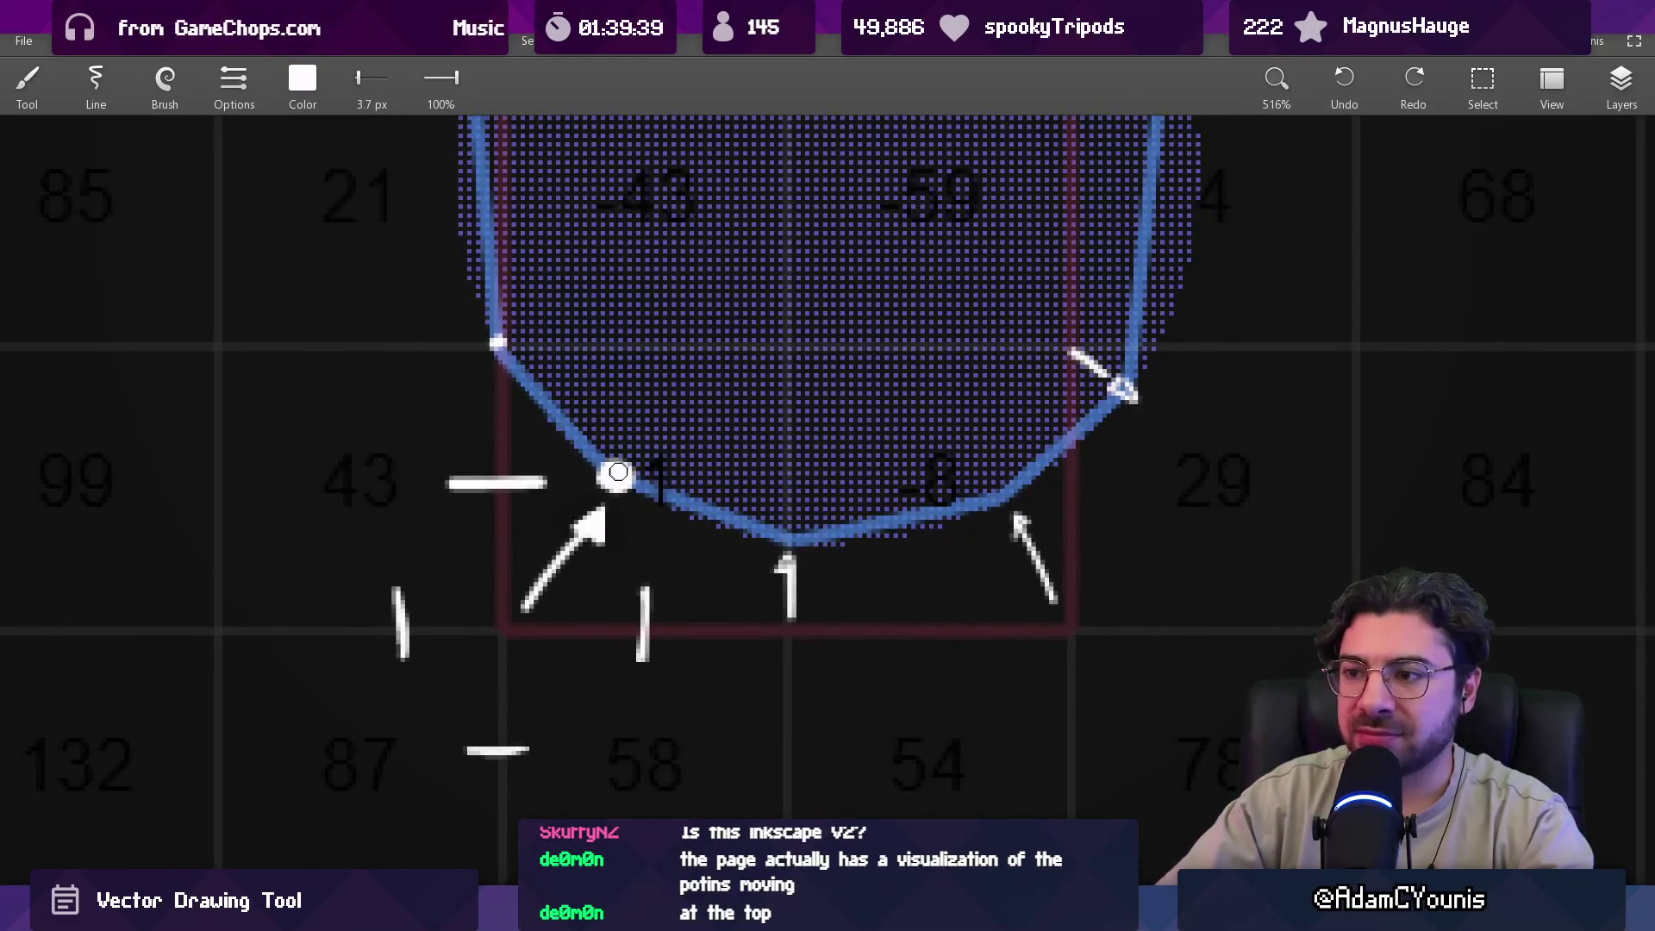
pyautogui.moveTo(510, 352); pyautogui.dragTo(515, 590)
pyautogui.moveTo(508, 349)
pyautogui.mouseDown()
pyautogui.moveTo(739, 340)
pyautogui.moveTo(789, 574)
pyautogui.mouseUp()
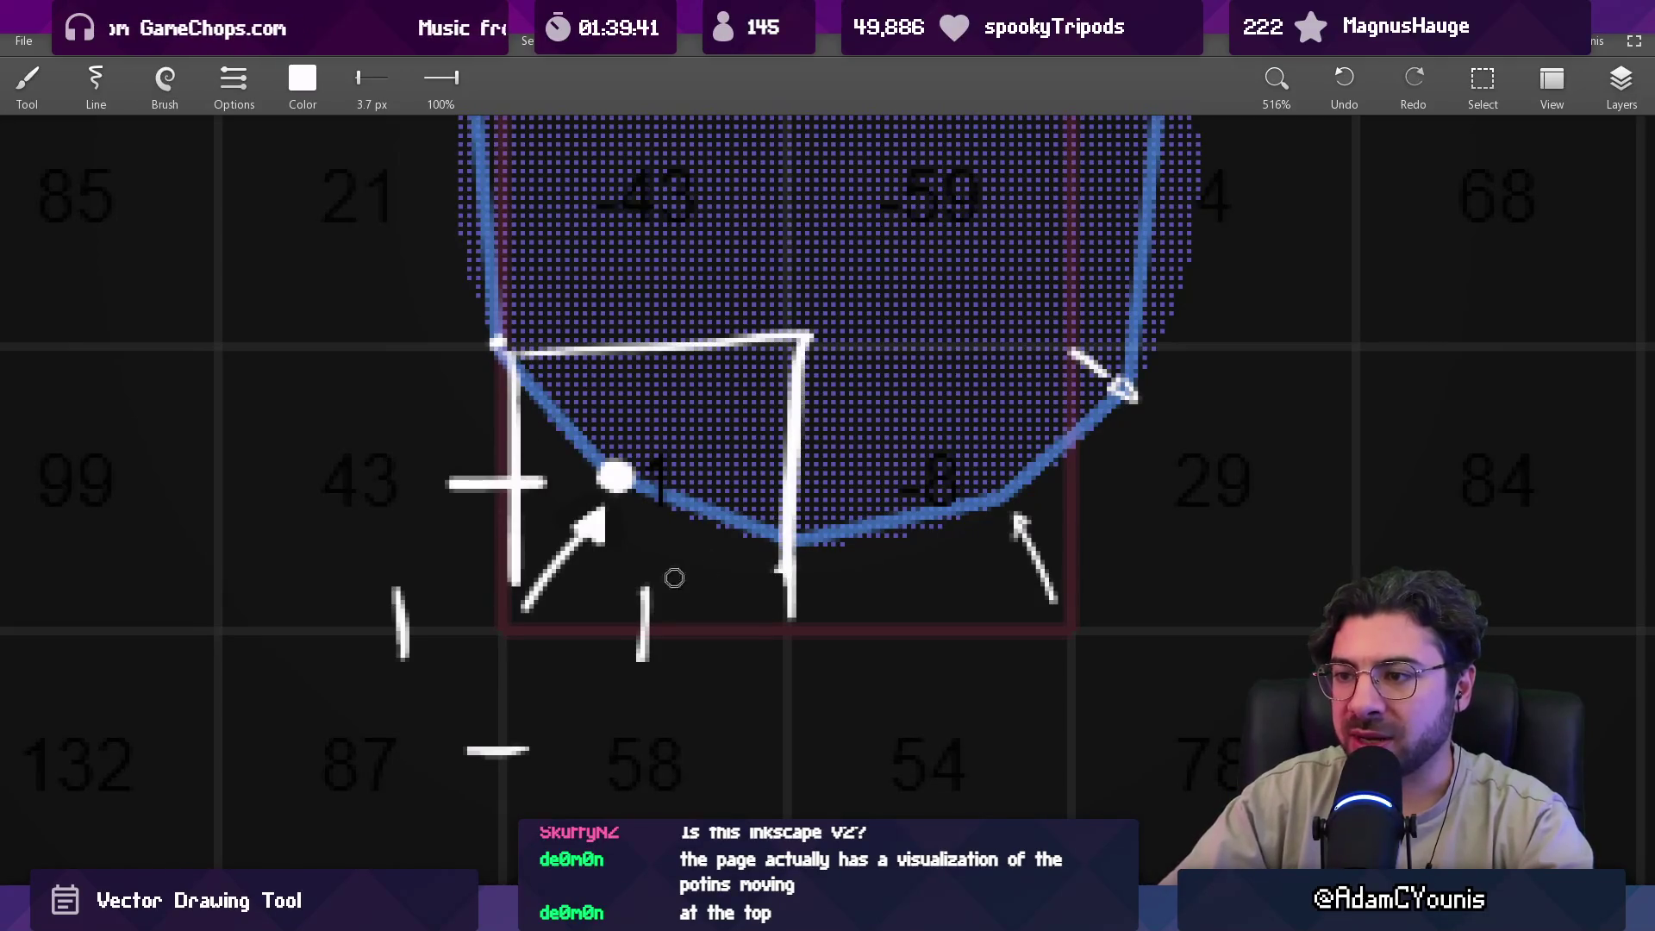
pyautogui.moveTo(513, 628); pyautogui.dragTo(724, 630)
pyautogui.hotkey('ctrl', 'z')
pyautogui.hotkey('ctrl', 'z')
pyautogui.hotkey('ctrl', 'z')
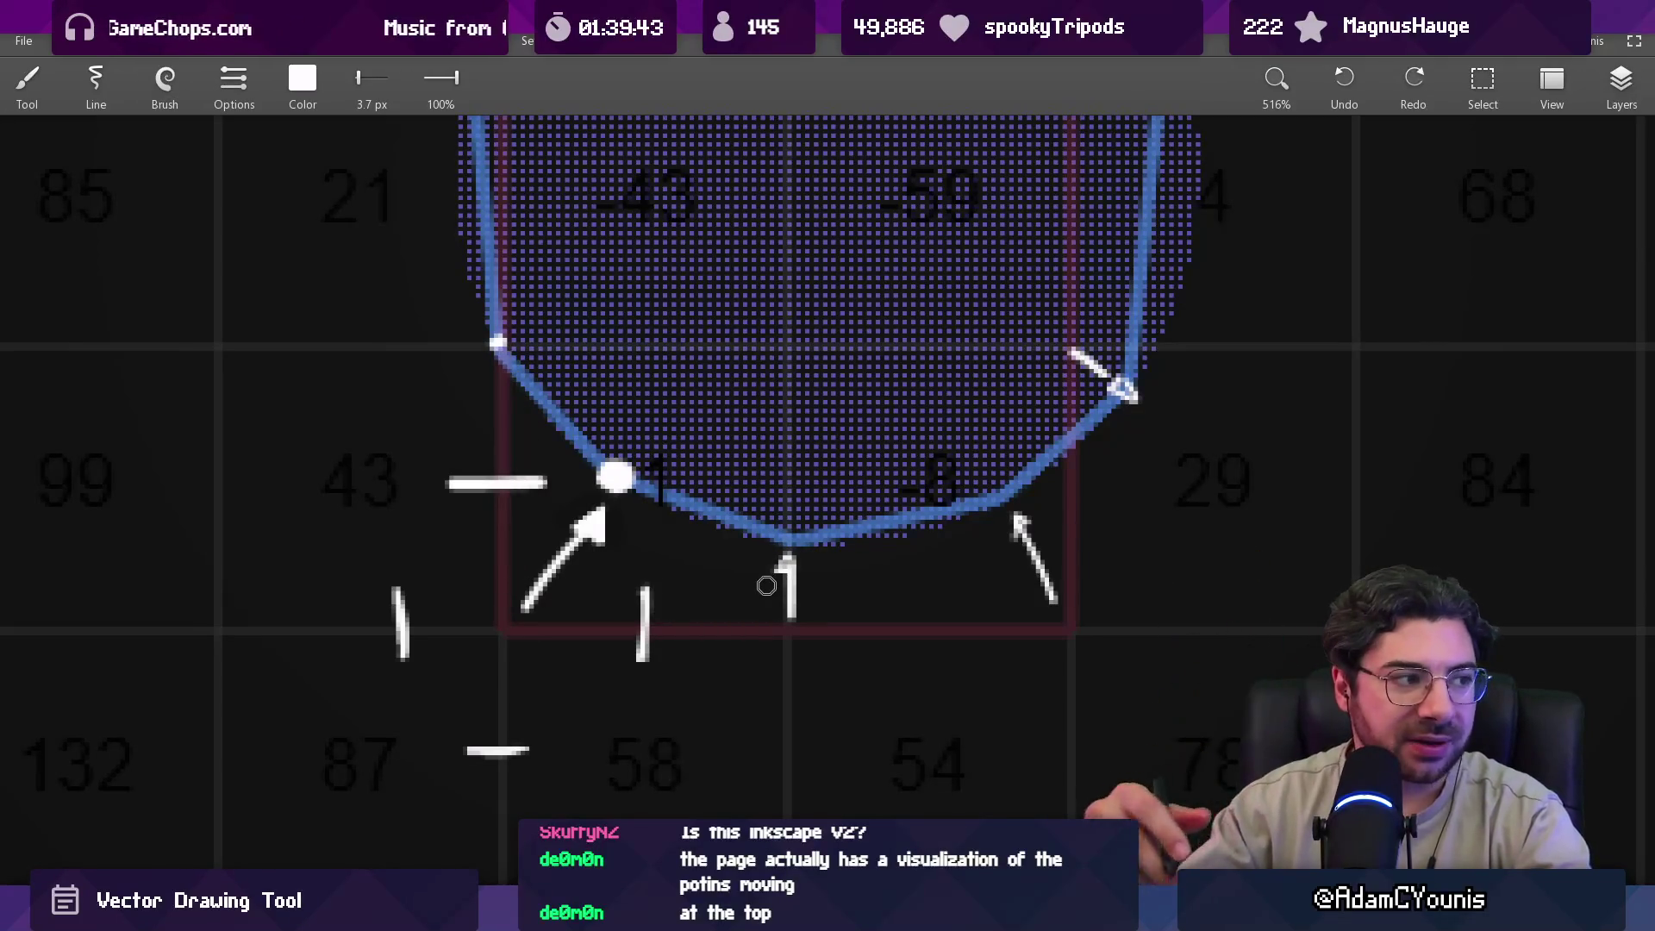